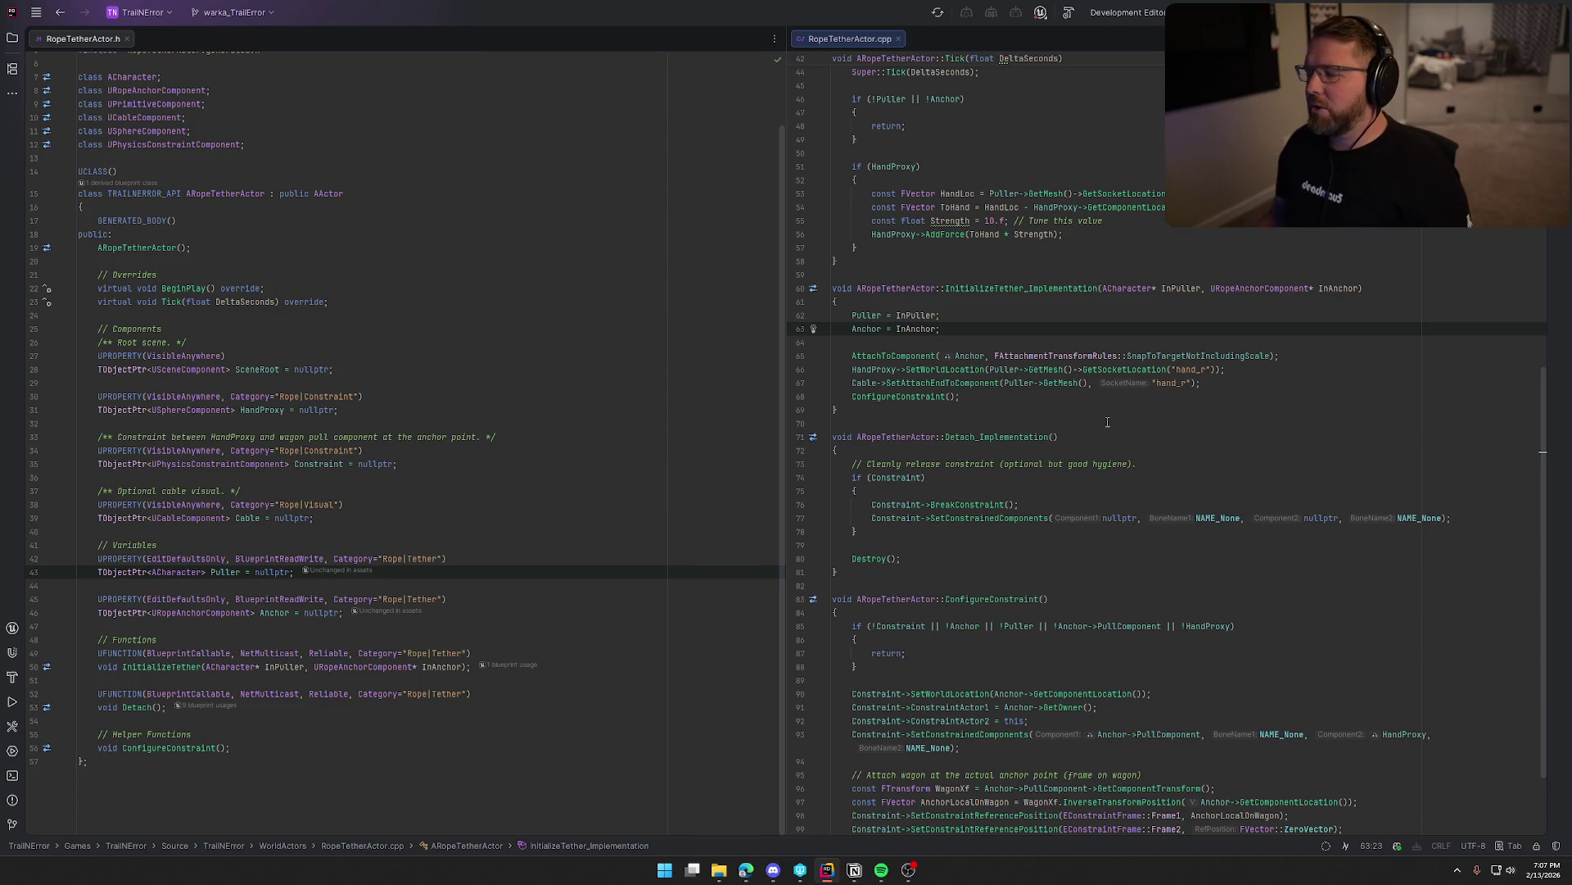
# Jump from InitializeTether's ConfigureConstraint call to its definition.
pyautogui.click(921, 397)
pyautogui.keyDown('ctrl'); pyautogui.click(921, 397); pyautogui.keyUp('ctrl')
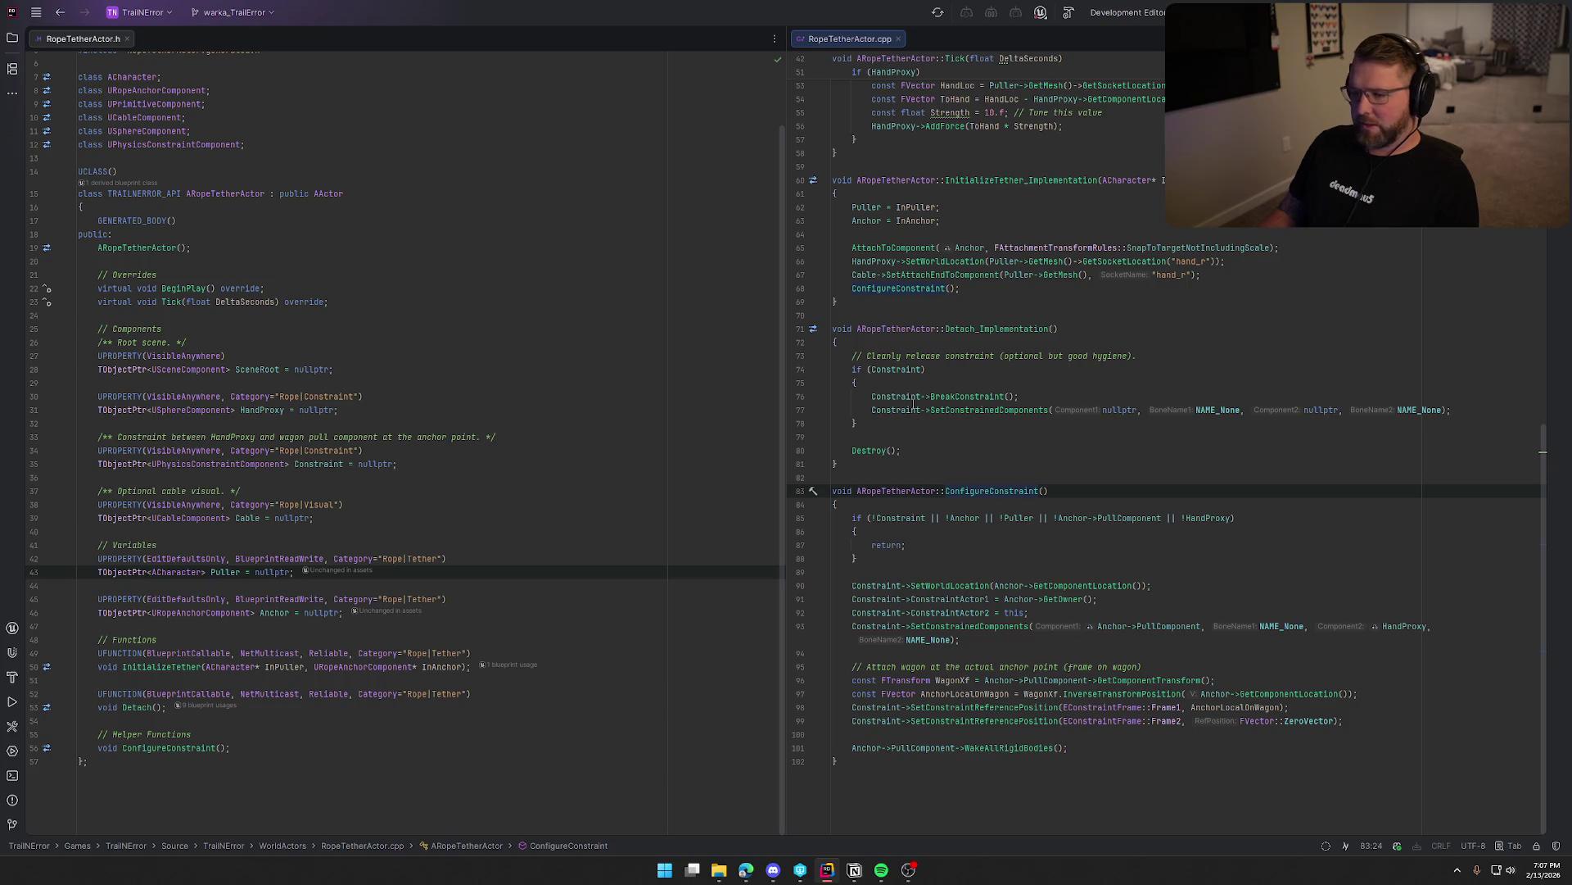
pyautogui.scroll(4, 981, 422)
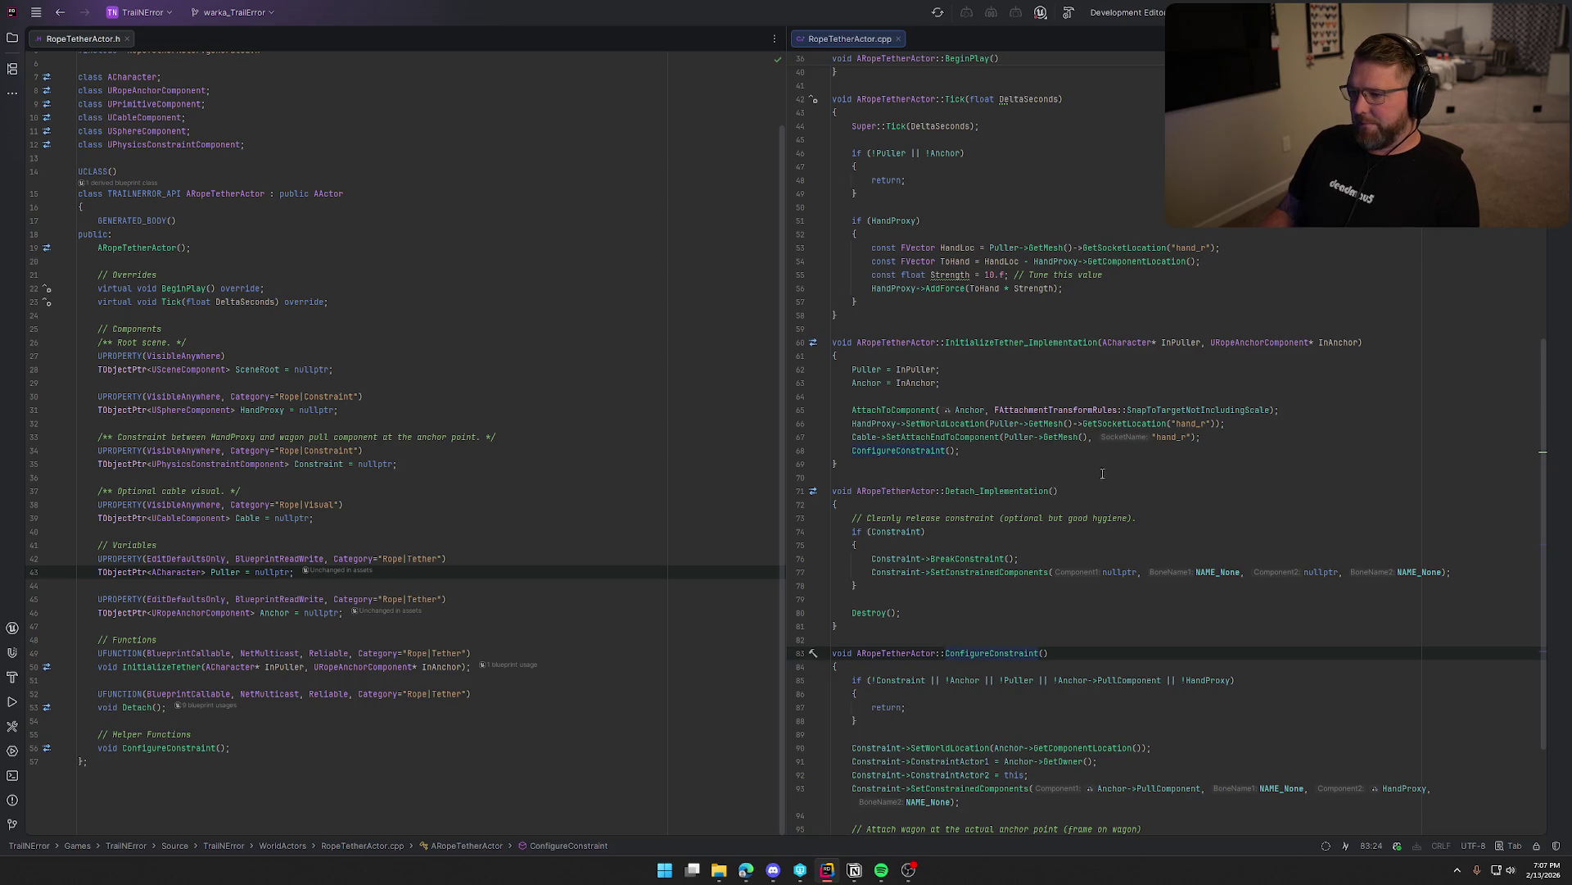
# Declare a virtual GetLifetimeReplicatedProps override below BeginPlay and generate its definition in RopeTetherActor.cpp.
pyautogui.click(341, 282)
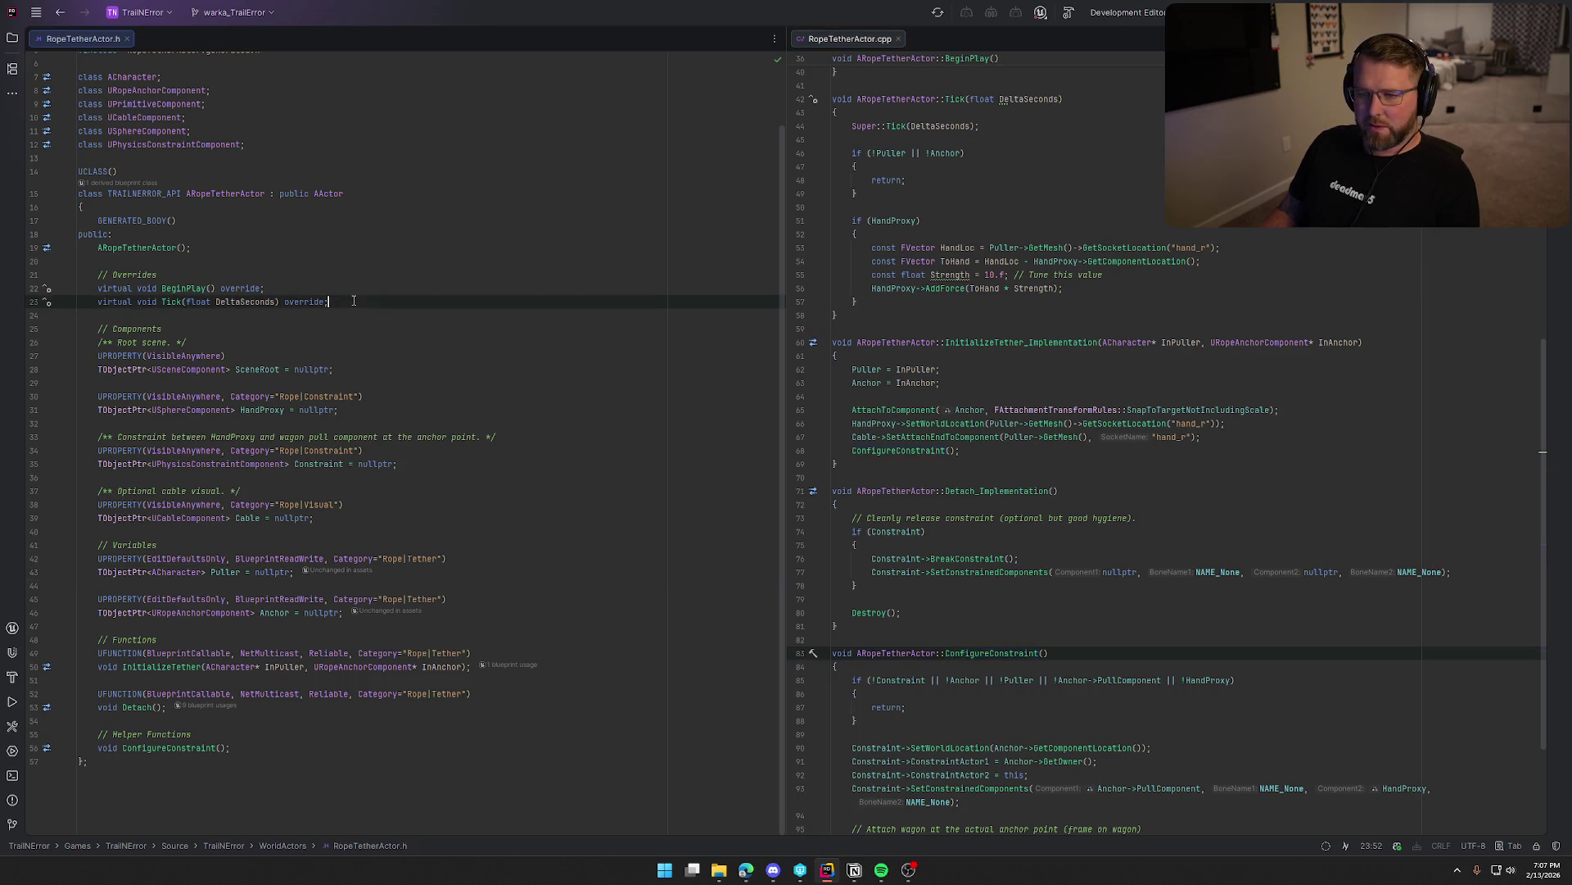
pyautogui.press('Return')
pyautogui.write('virtual void')
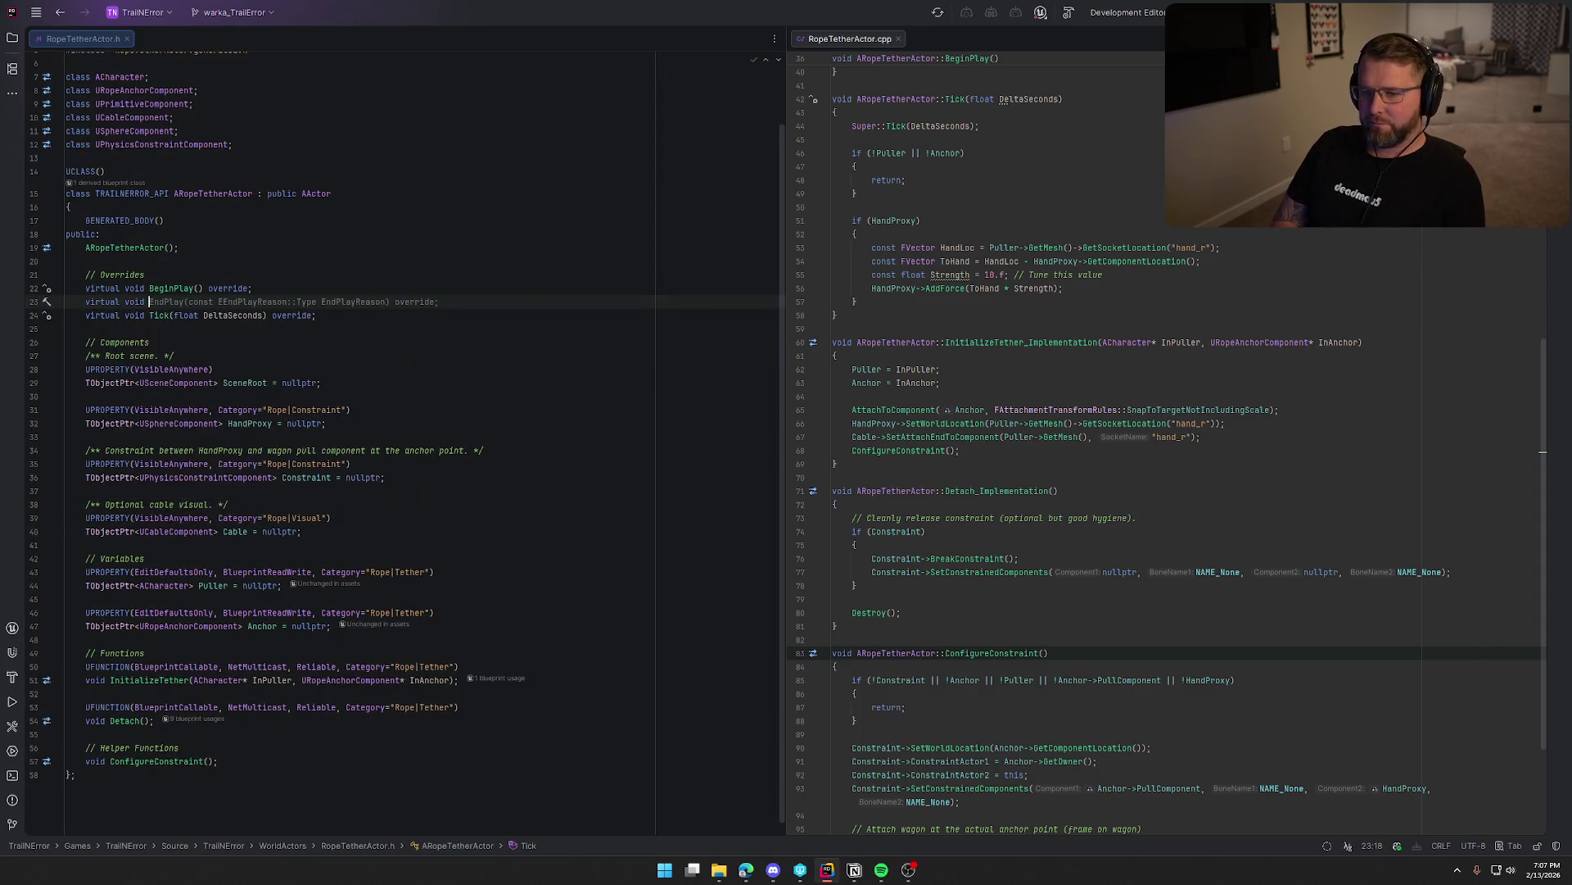
pyautogui.write(' Ge')
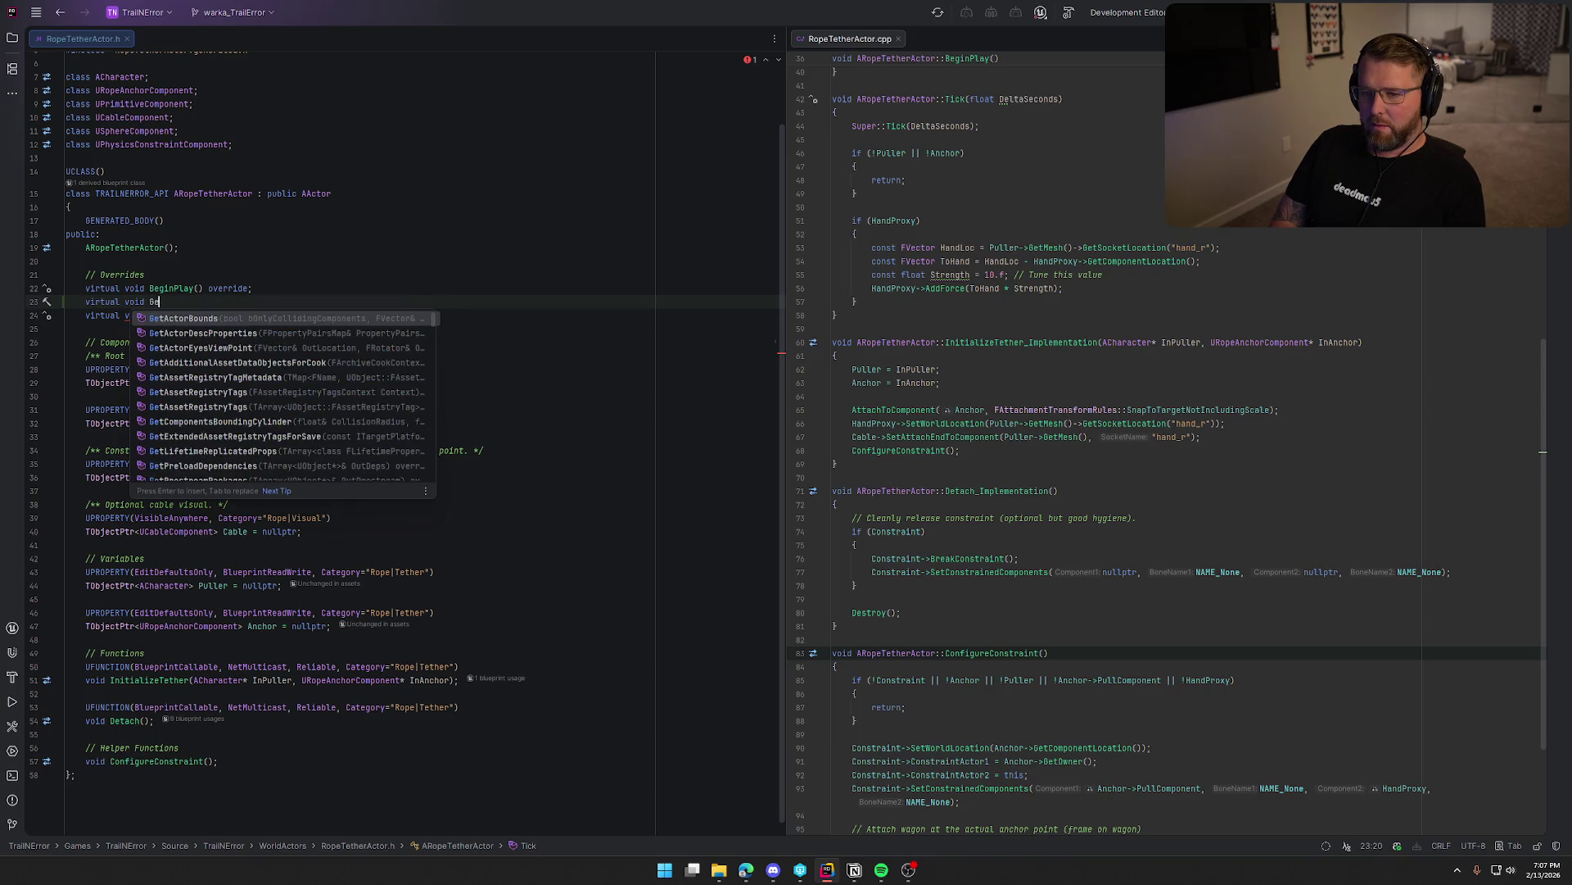
pyautogui.write('tLif')
pyautogui.press('Return')
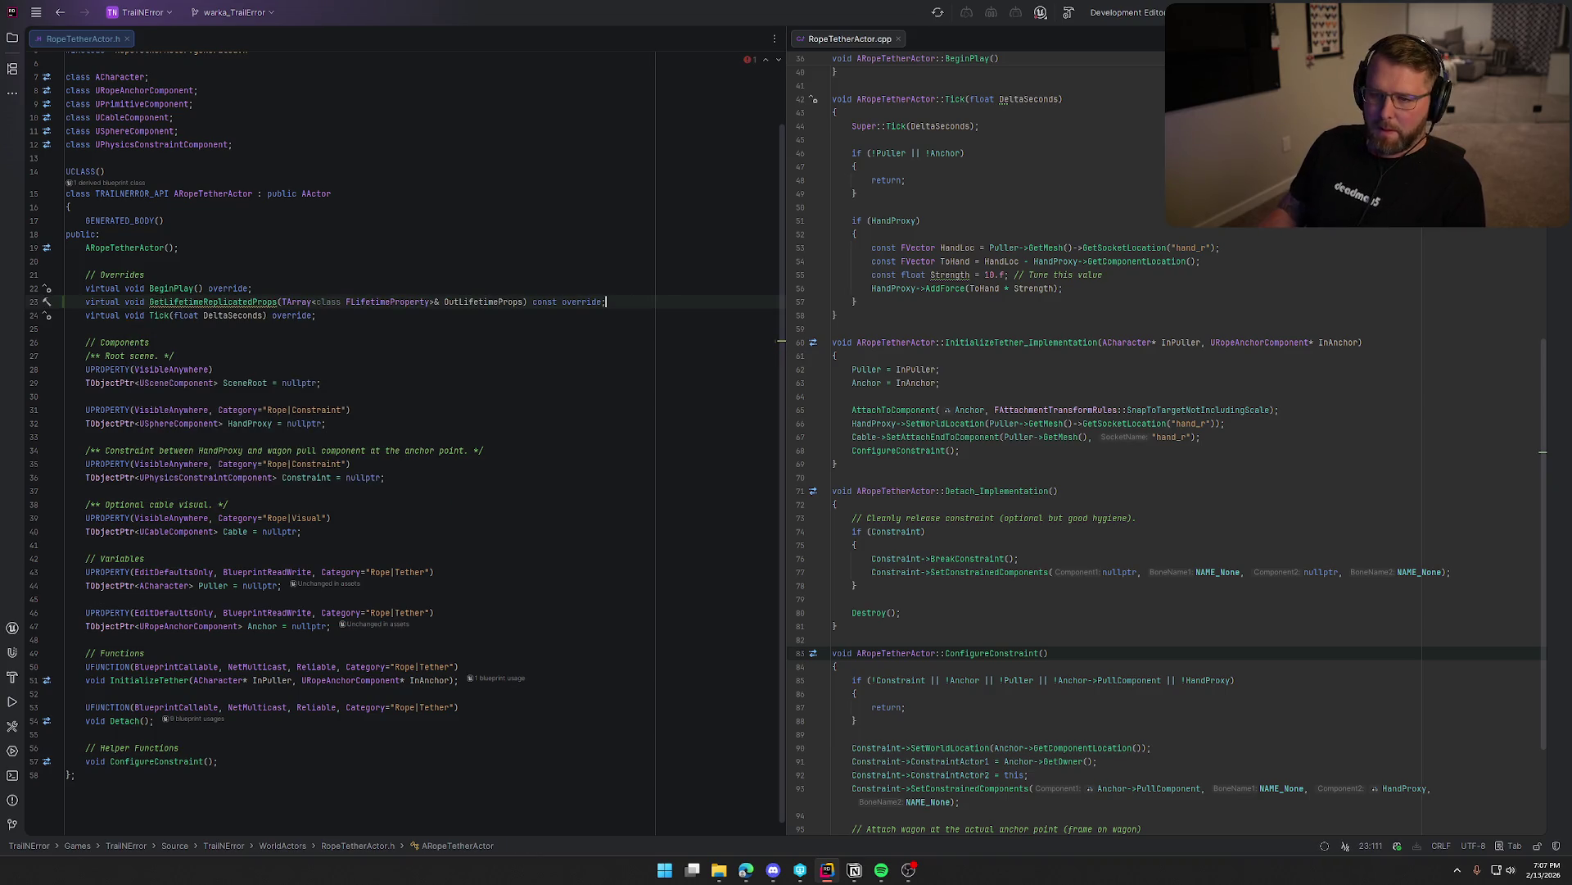
pyautogui.click(190, 302)
pyautogui.hotkey('alt', 'Return')
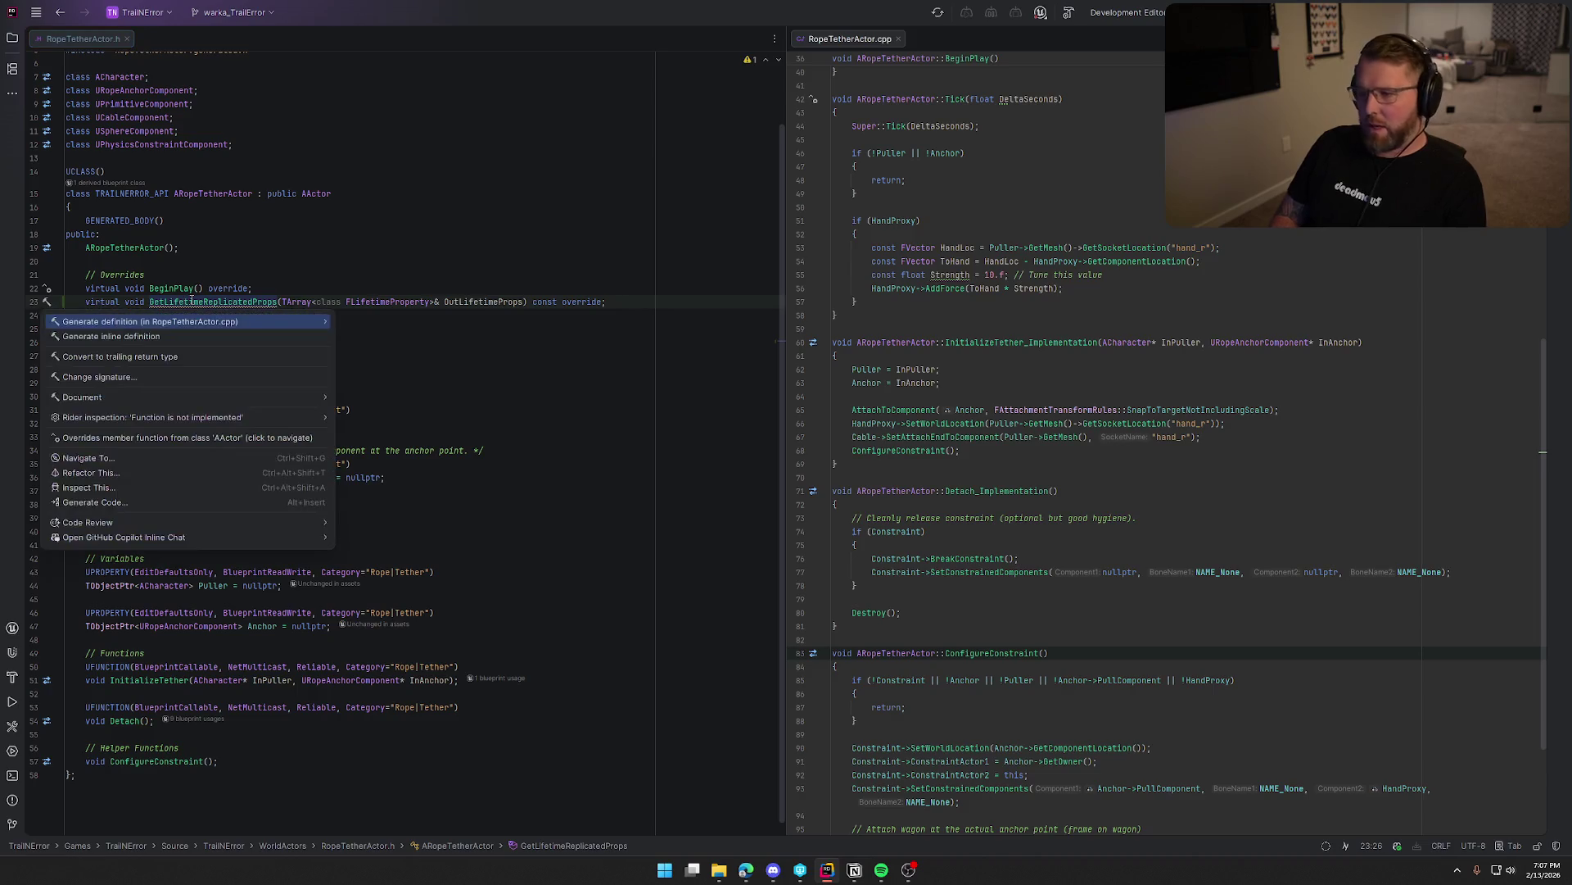
pyautogui.press('Return')
pyautogui.press('Return')
pyautogui.press('Return')
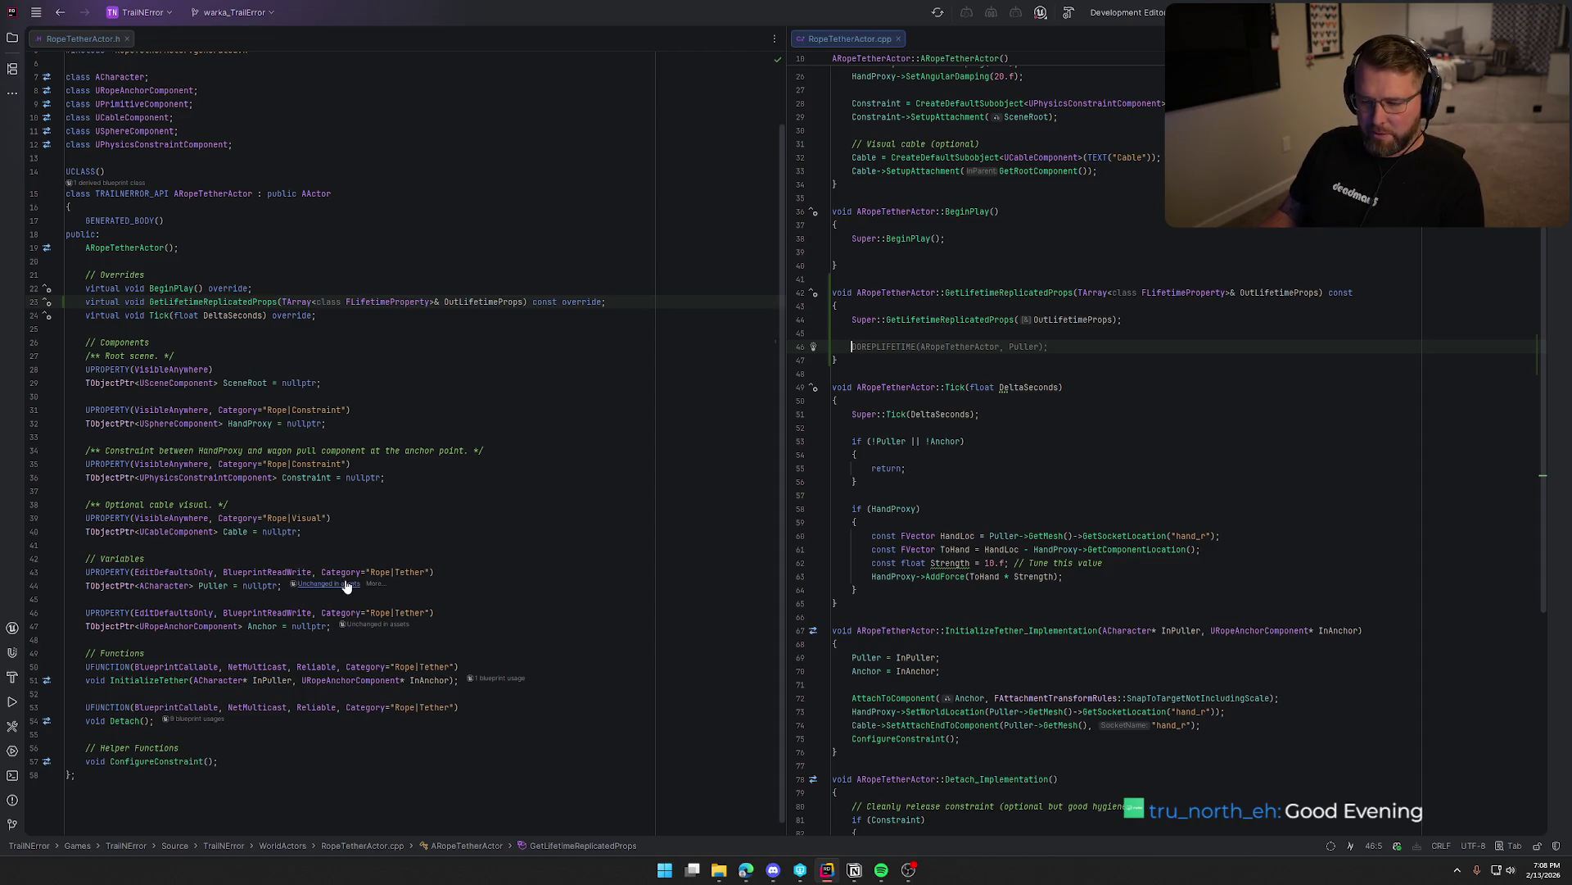
pyautogui.scroll(8, 915, 340)
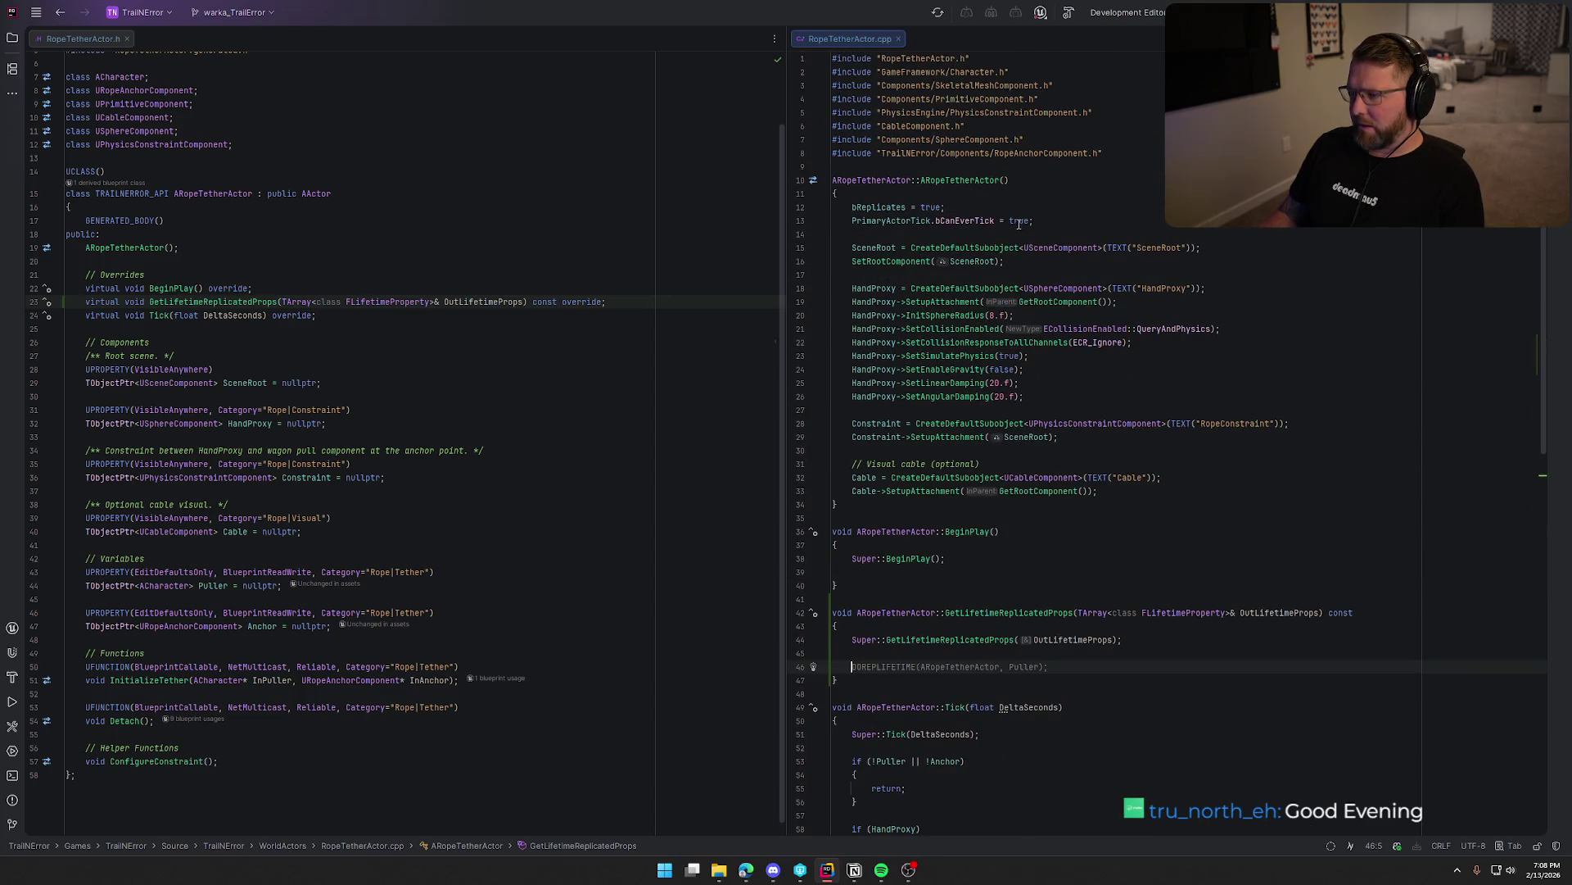
# Add SetReplicatingMovement(true) under bReplicates = true in the ARopeTetherActor constructor.
pyautogui.click(950, 207)
pyautogui.press('Return')
pyautogui.write('SetRep')
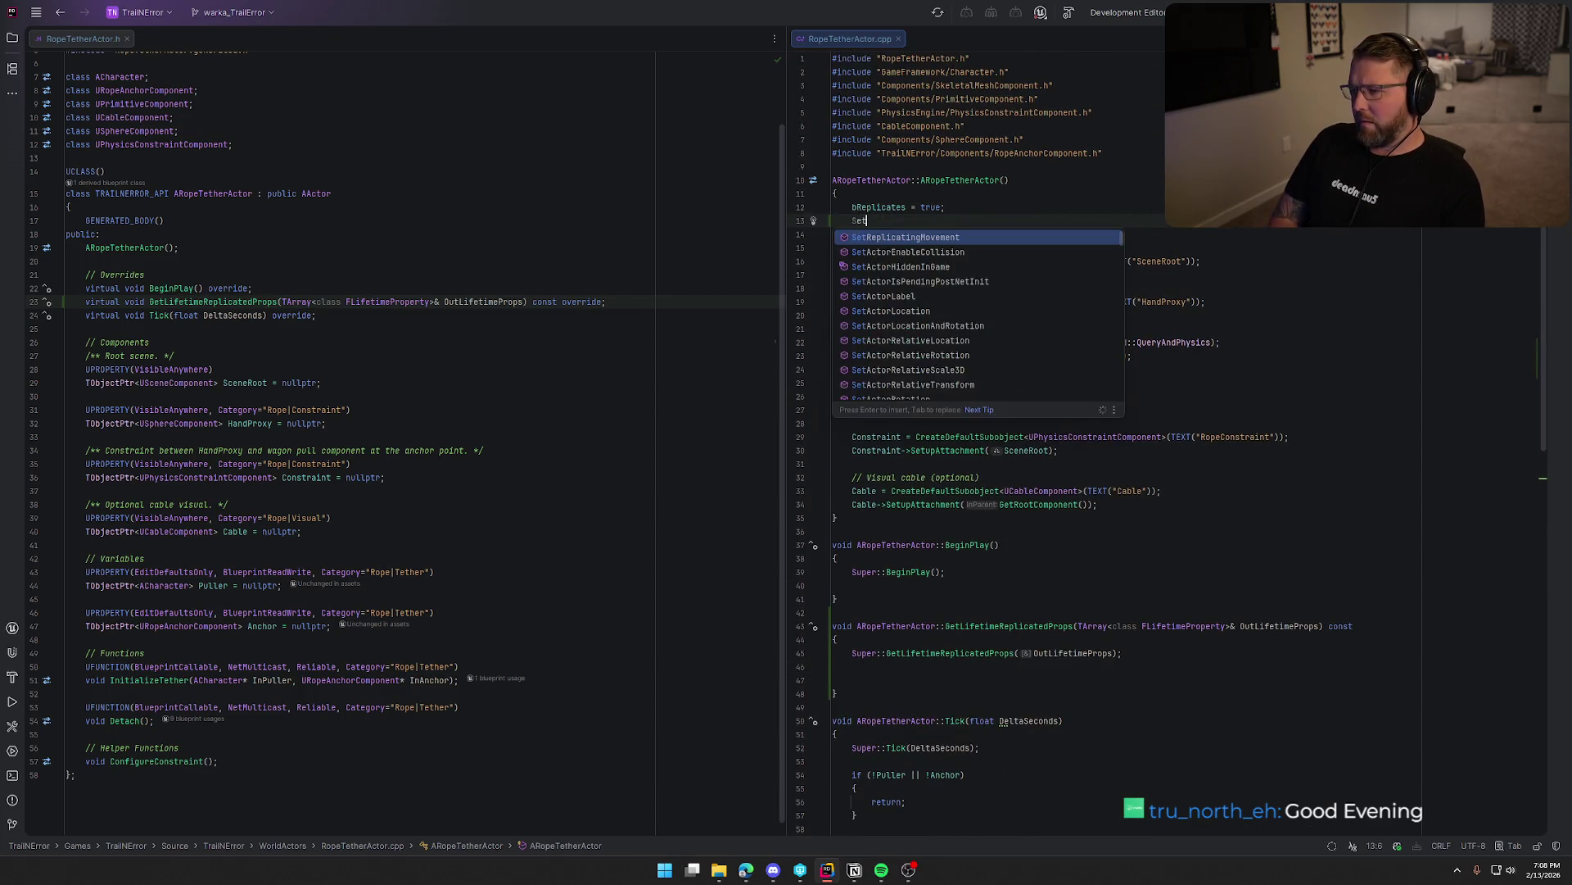
pyautogui.press('Return')
pyautogui.write('tingMovement(t);')
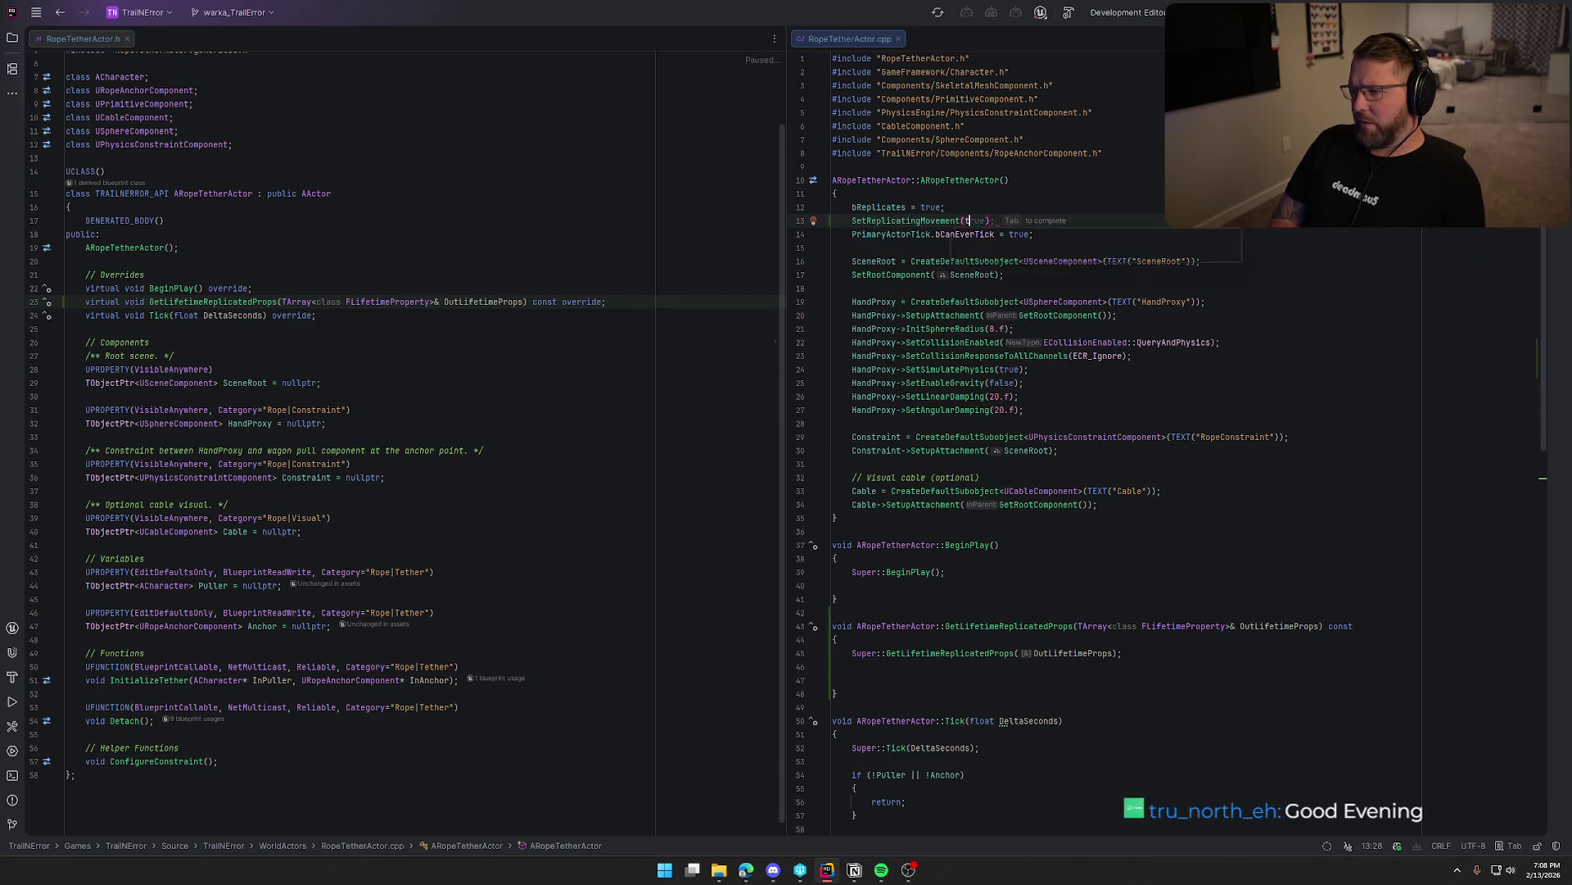
pyautogui.press('Tab')
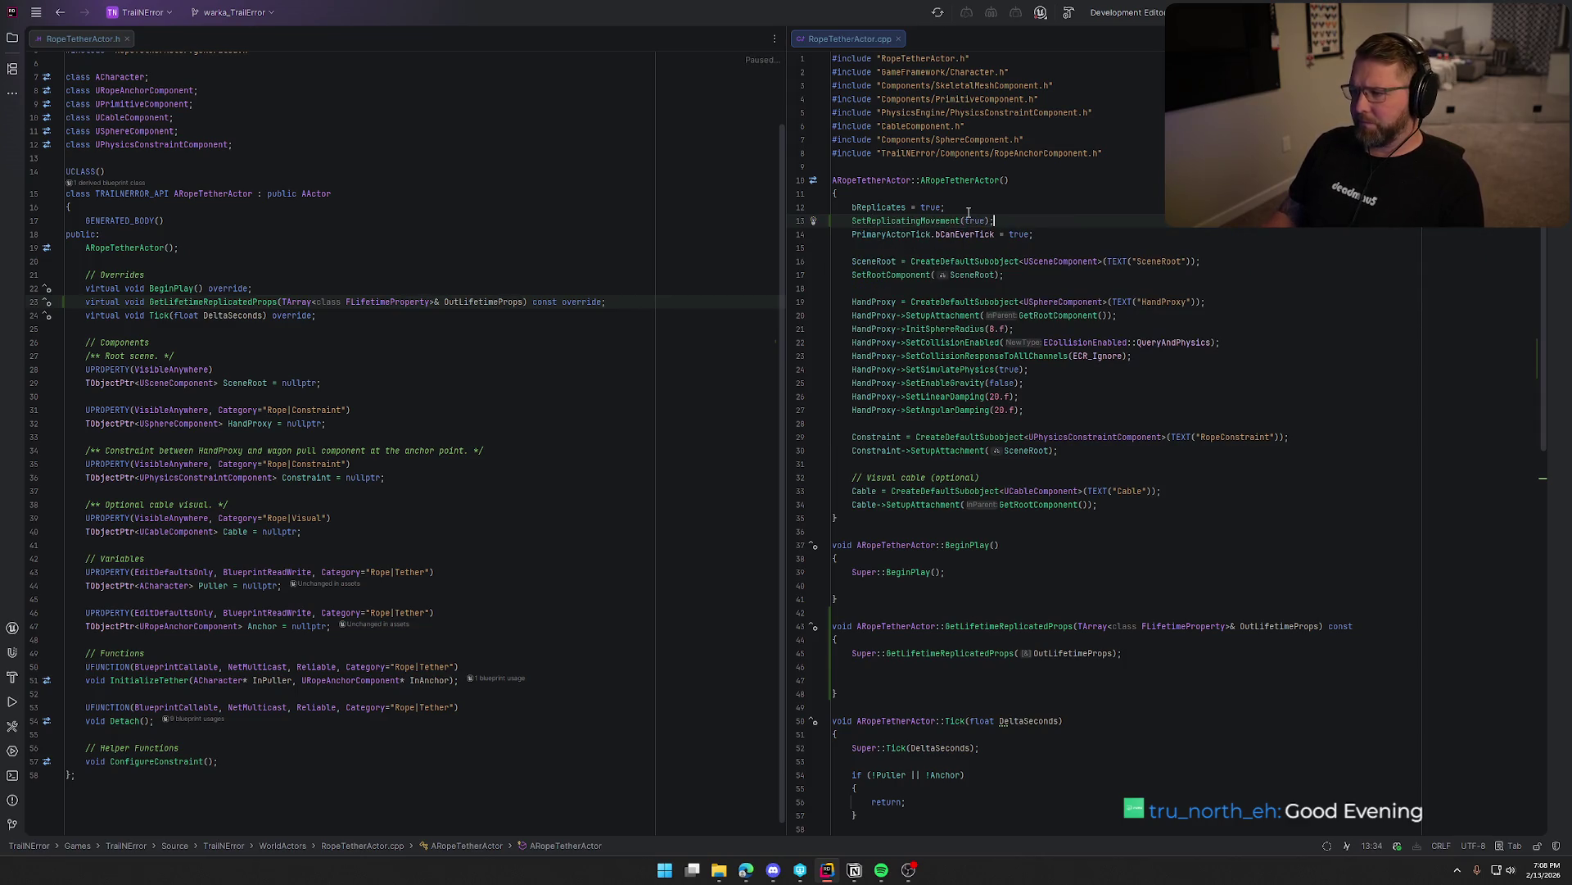
pyautogui.scroll(-5, 1052, 501)
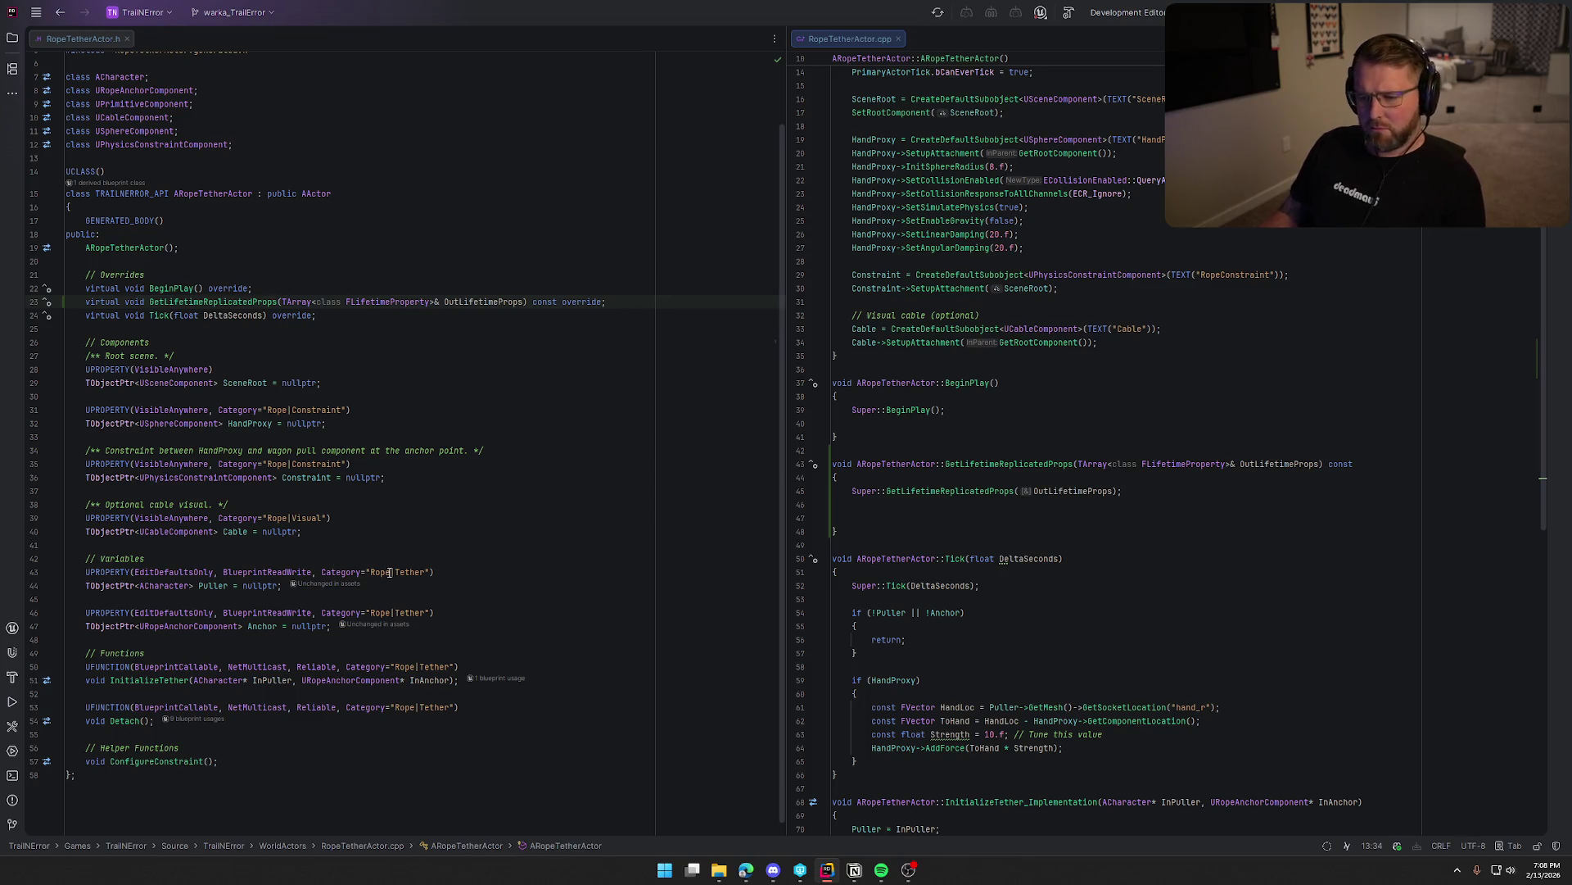
pyautogui.click(440, 572)
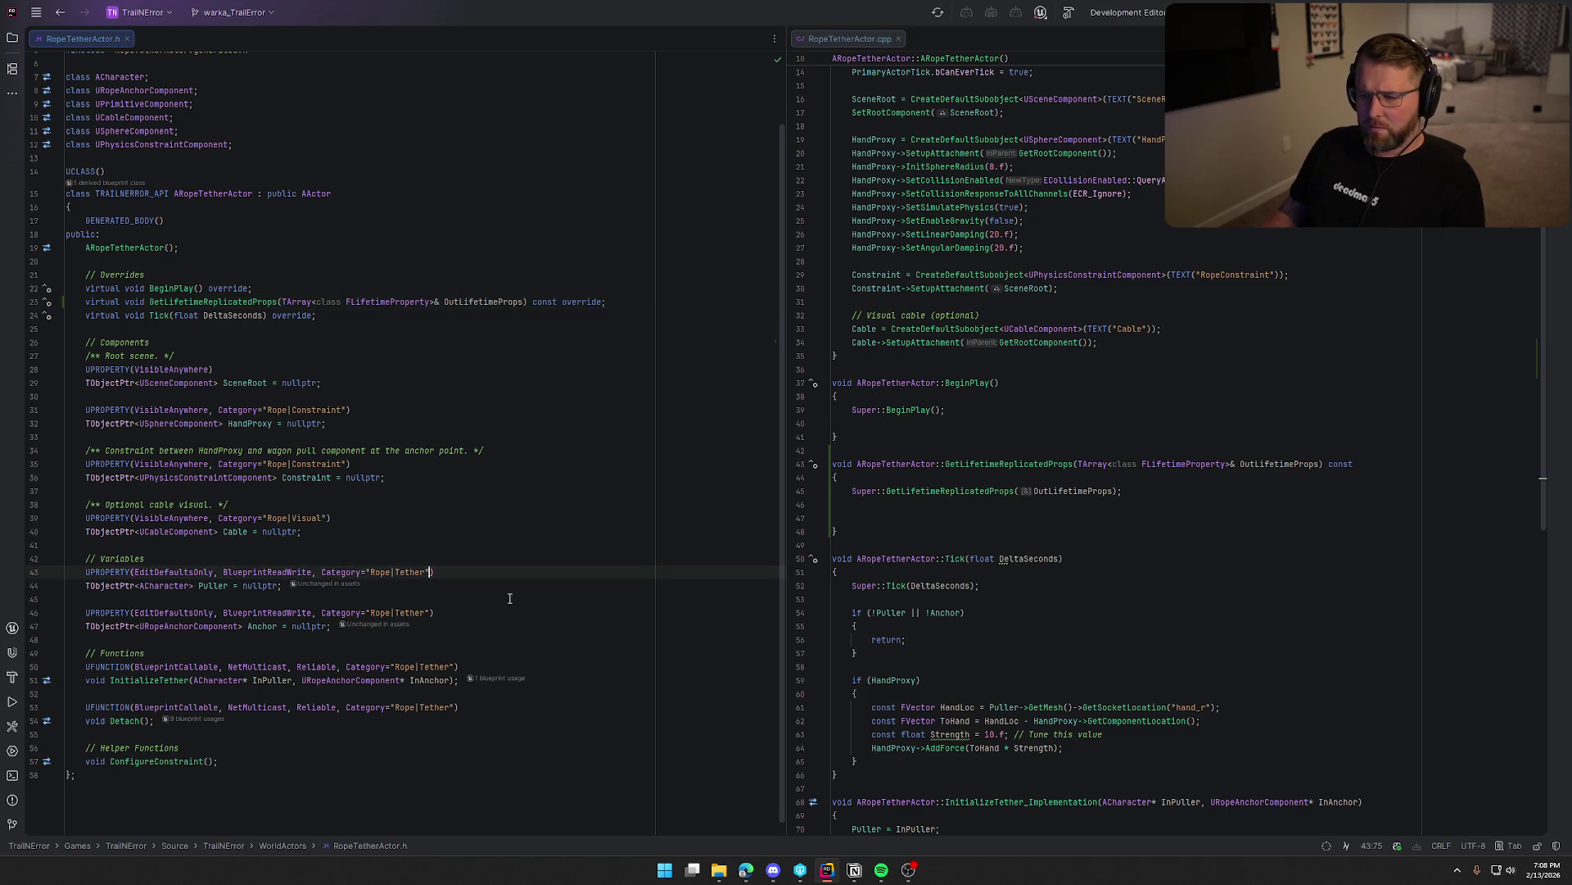
# Append a Replicated specifier after Puller's Category="Rope|Tether" in RopeTetherActor.h.
pyautogui.press('Left')
pyautogui.write(',')
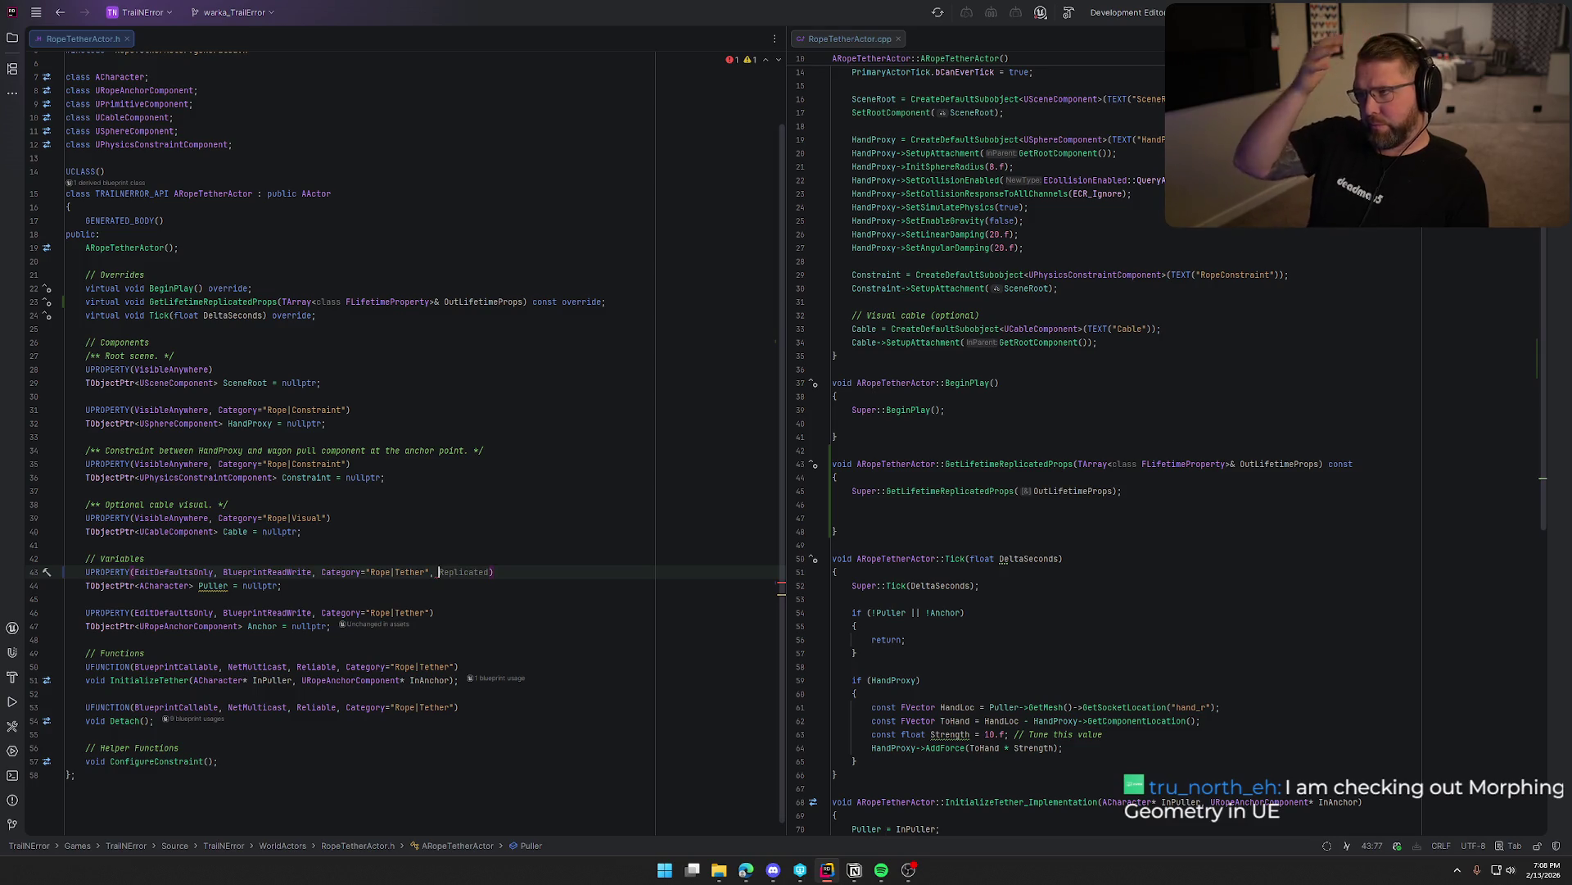
pyautogui.scroll(-2, 1168, 524)
pyautogui.scroll(-13, 1169, 524)
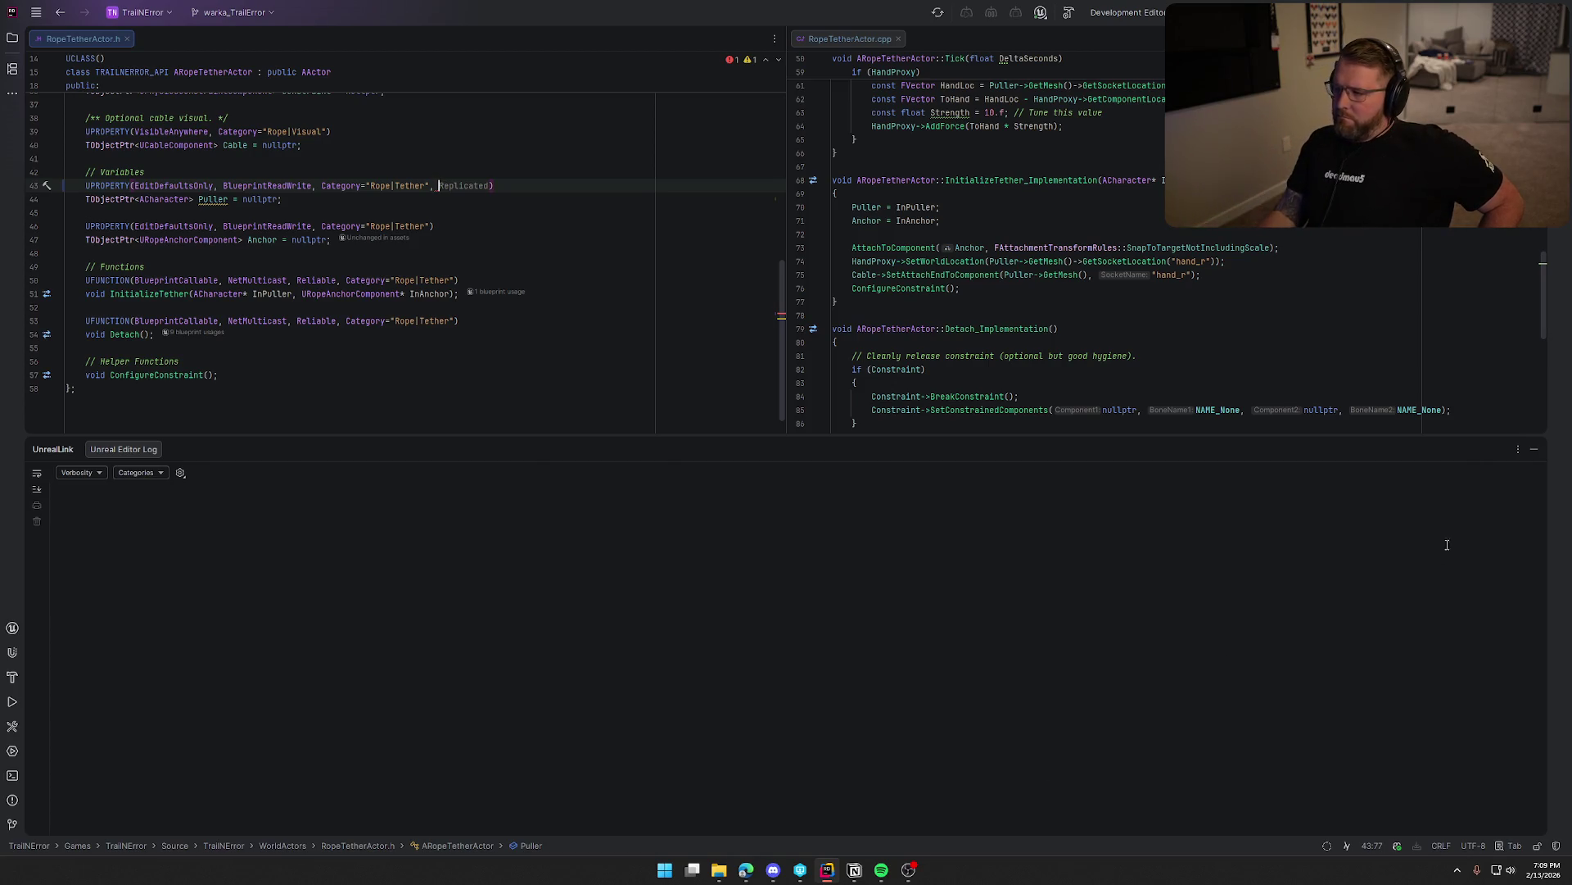
pyautogui.click(1534, 449)
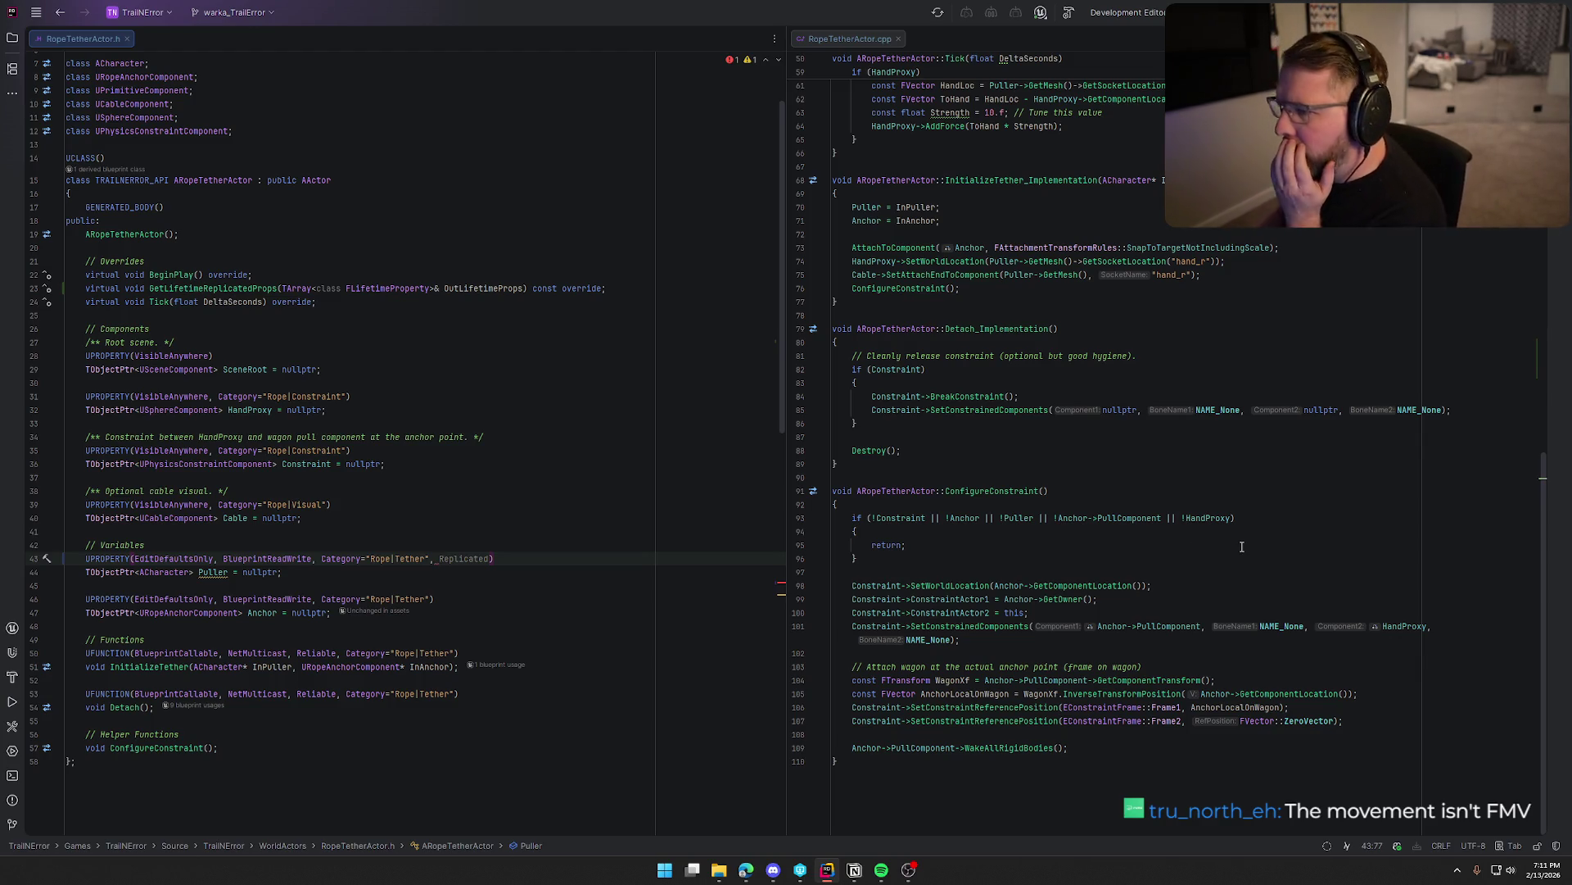
# Review the empty GetLifetimeReplicatedProps body, then select the Detach() declaration lines in the header.
pyautogui.scroll(4, 1250, 550)
pyautogui.scroll(4, 1250, 549)
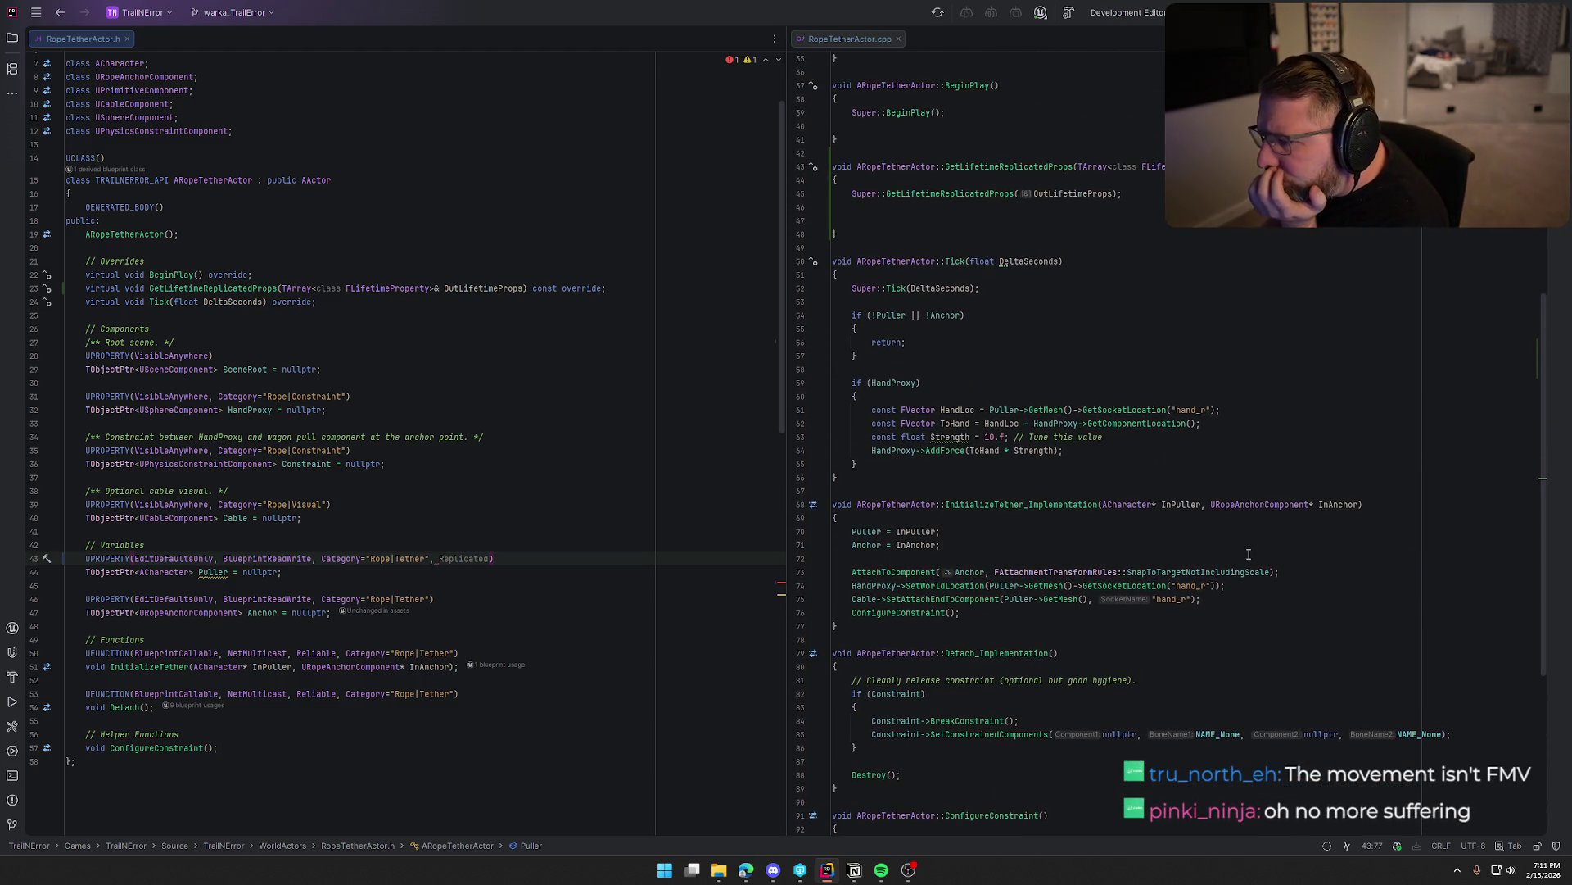
pyautogui.scroll(4, 962, 342)
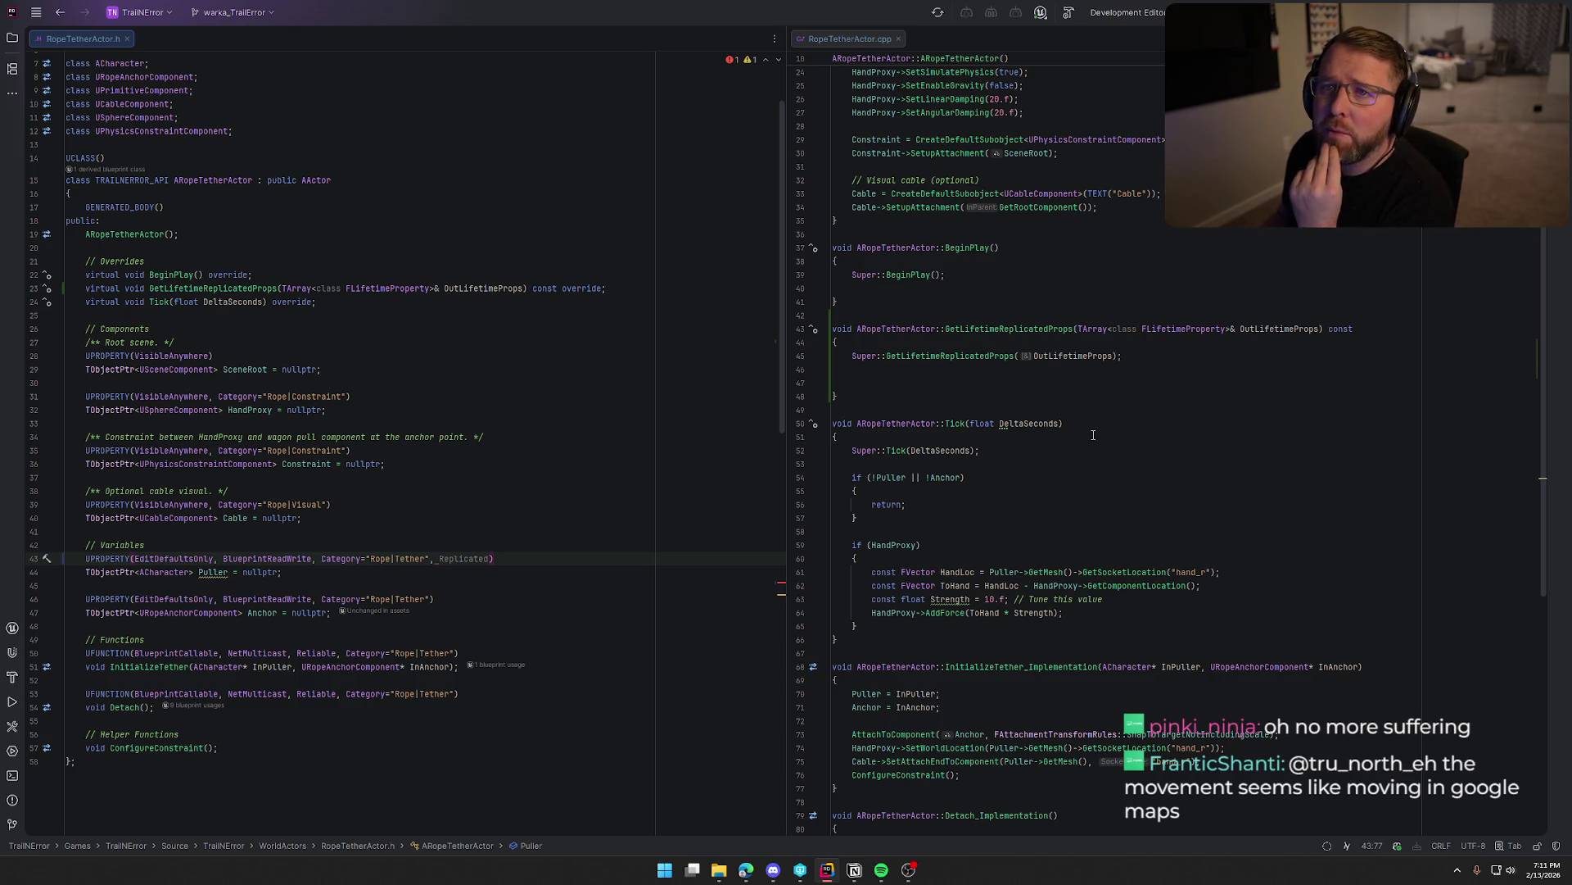
pyautogui.scroll(3, 1093, 434)
pyautogui.click(915, 508)
pyautogui.scroll(4, 1174, 521)
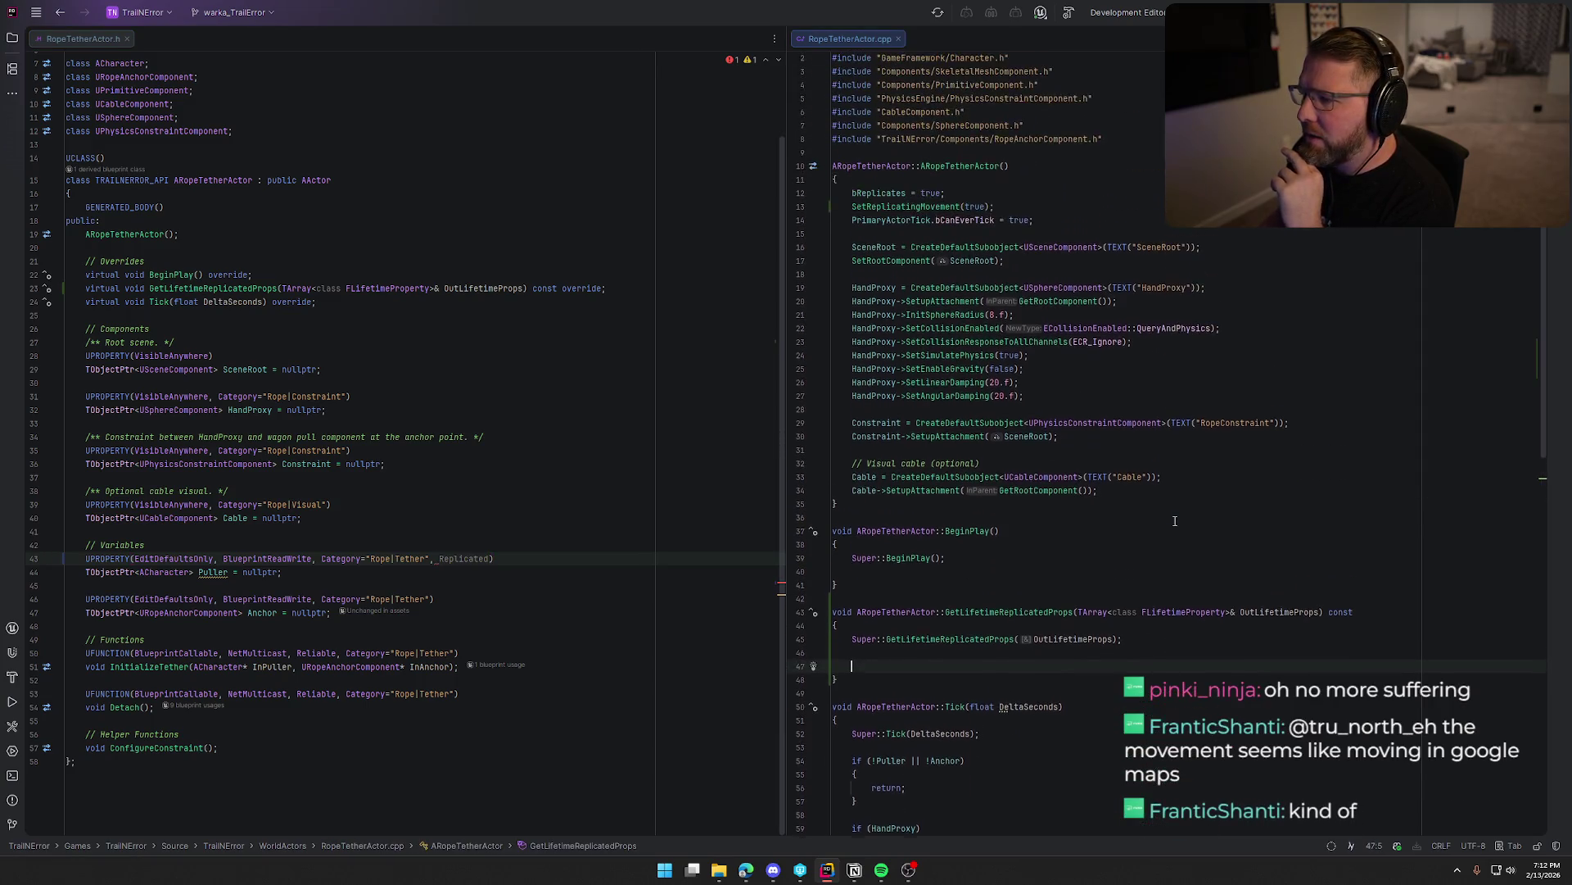
pyautogui.scroll(-15, 1174, 521)
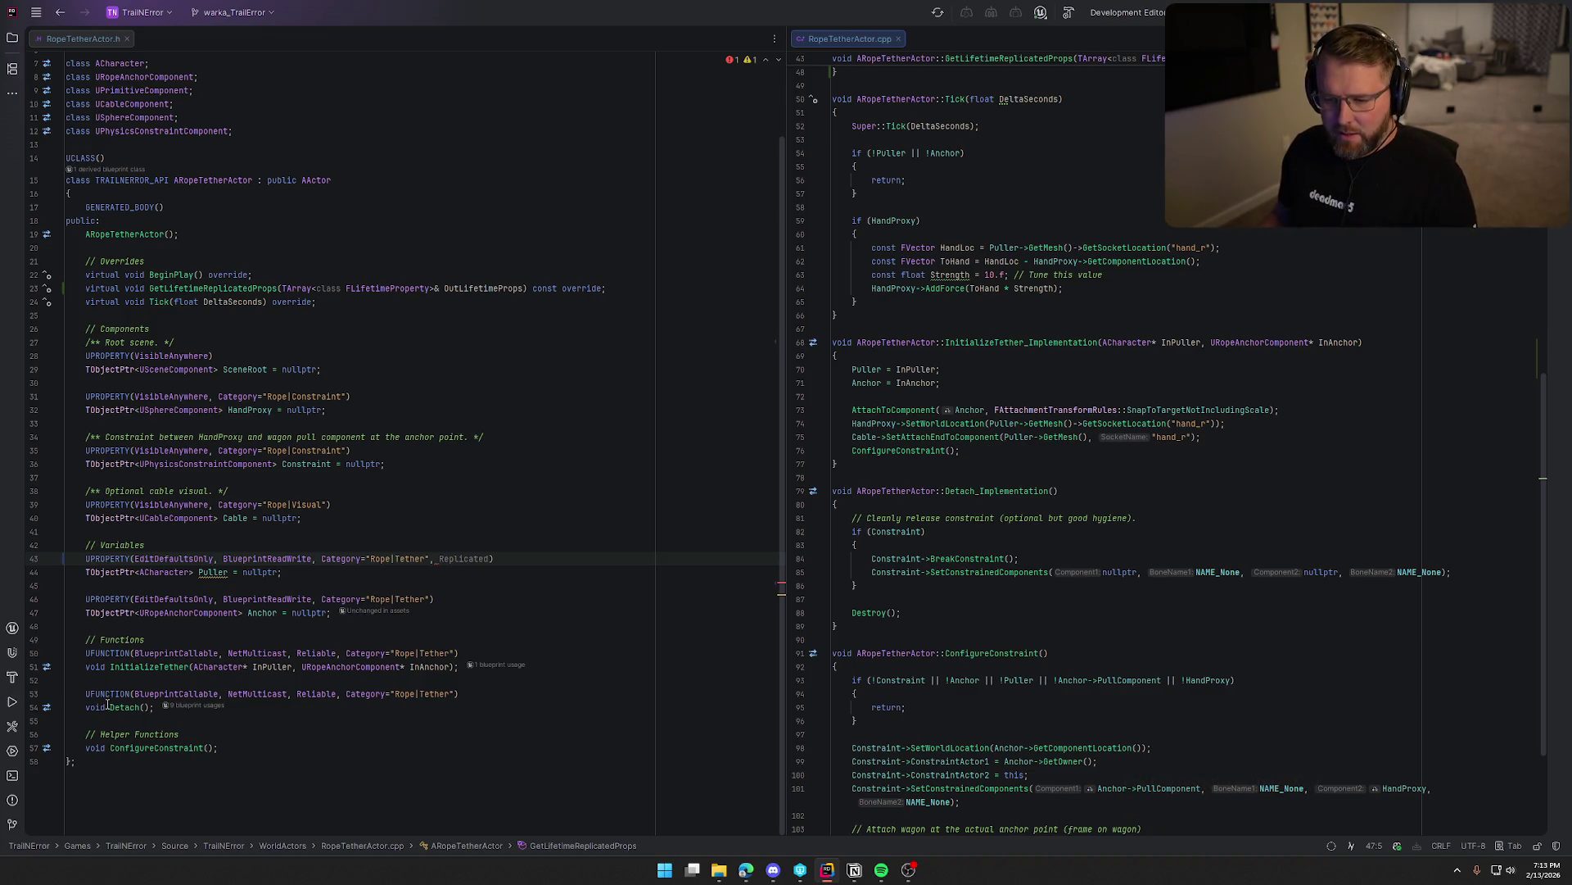
pyautogui.moveTo(152, 708); pyautogui.dragTo(66, 680)
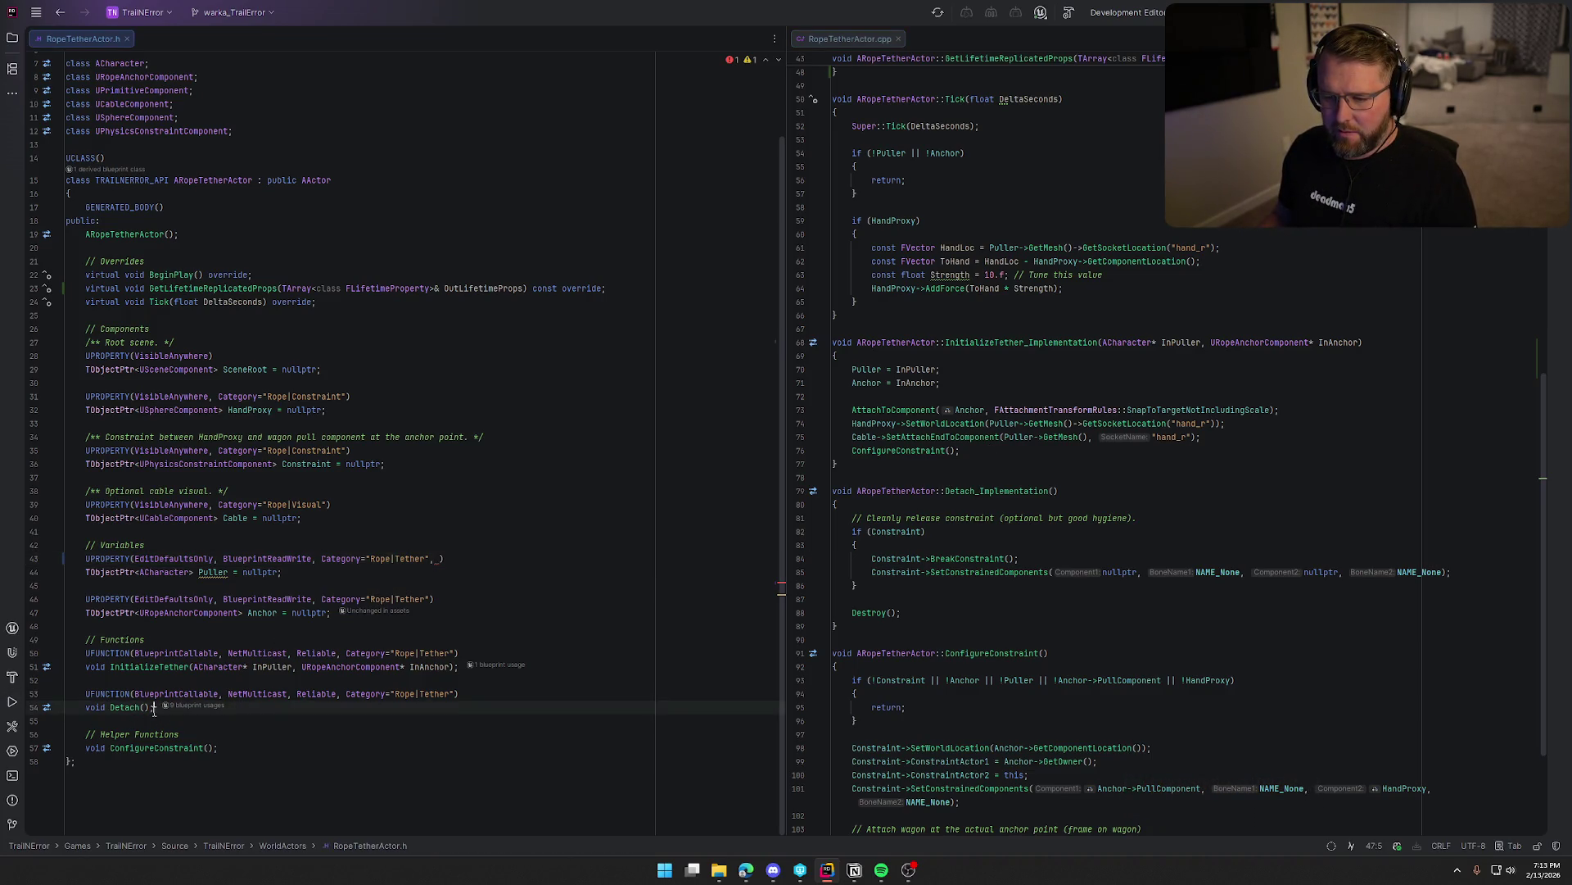
# Delete the Detach() declaration from the header and the Detach_Implementation body from the .cpp.
pyautogui.press('Delete')
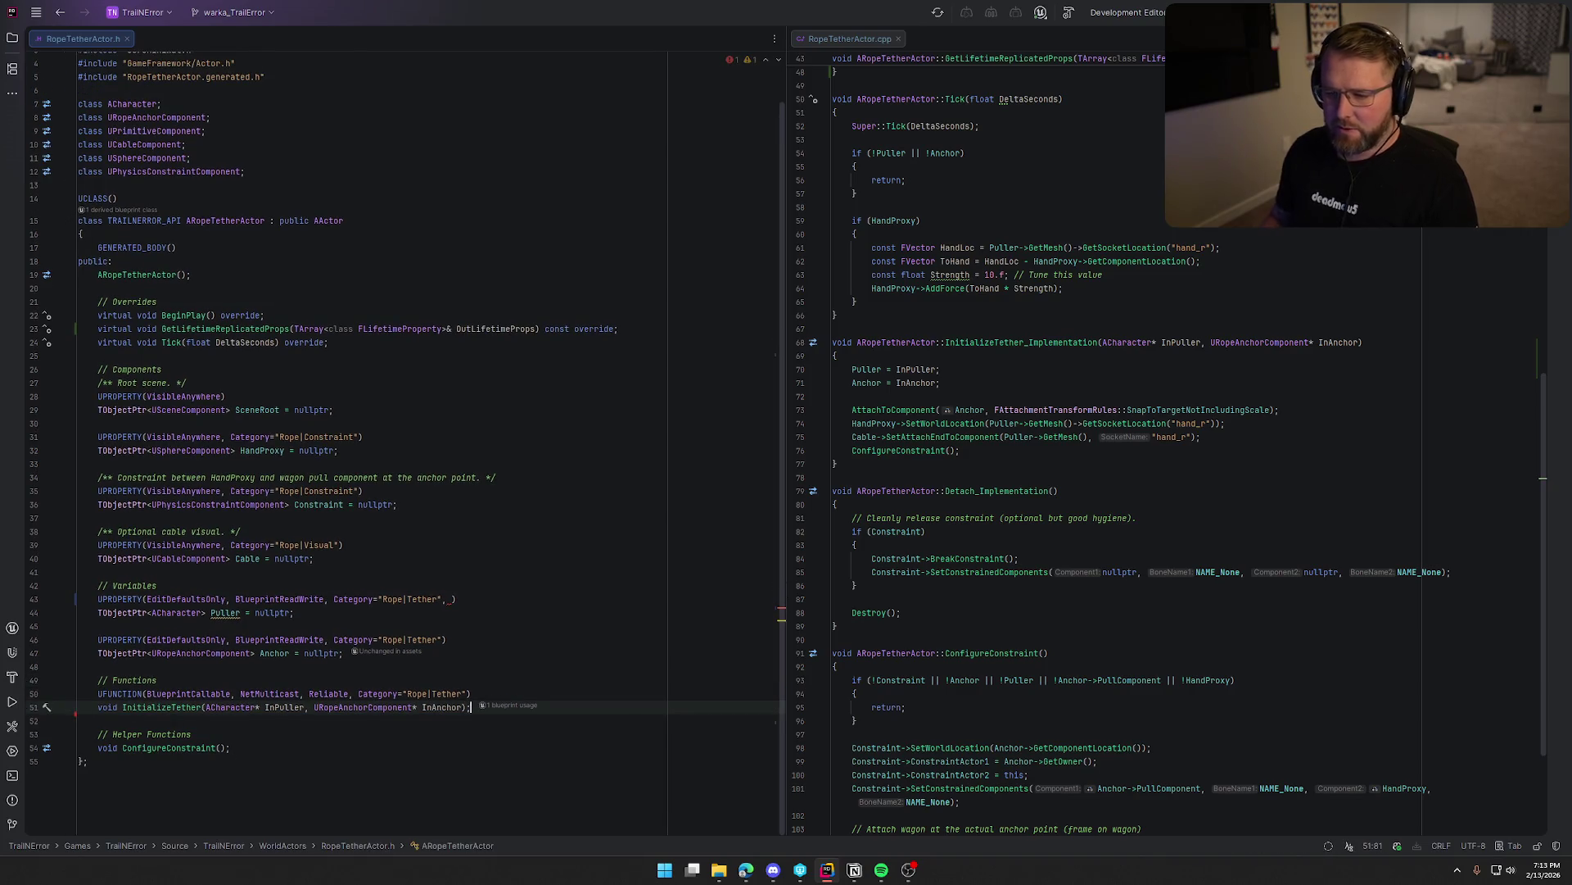
pyautogui.moveTo(843, 639); pyautogui.dragTo(819, 497)
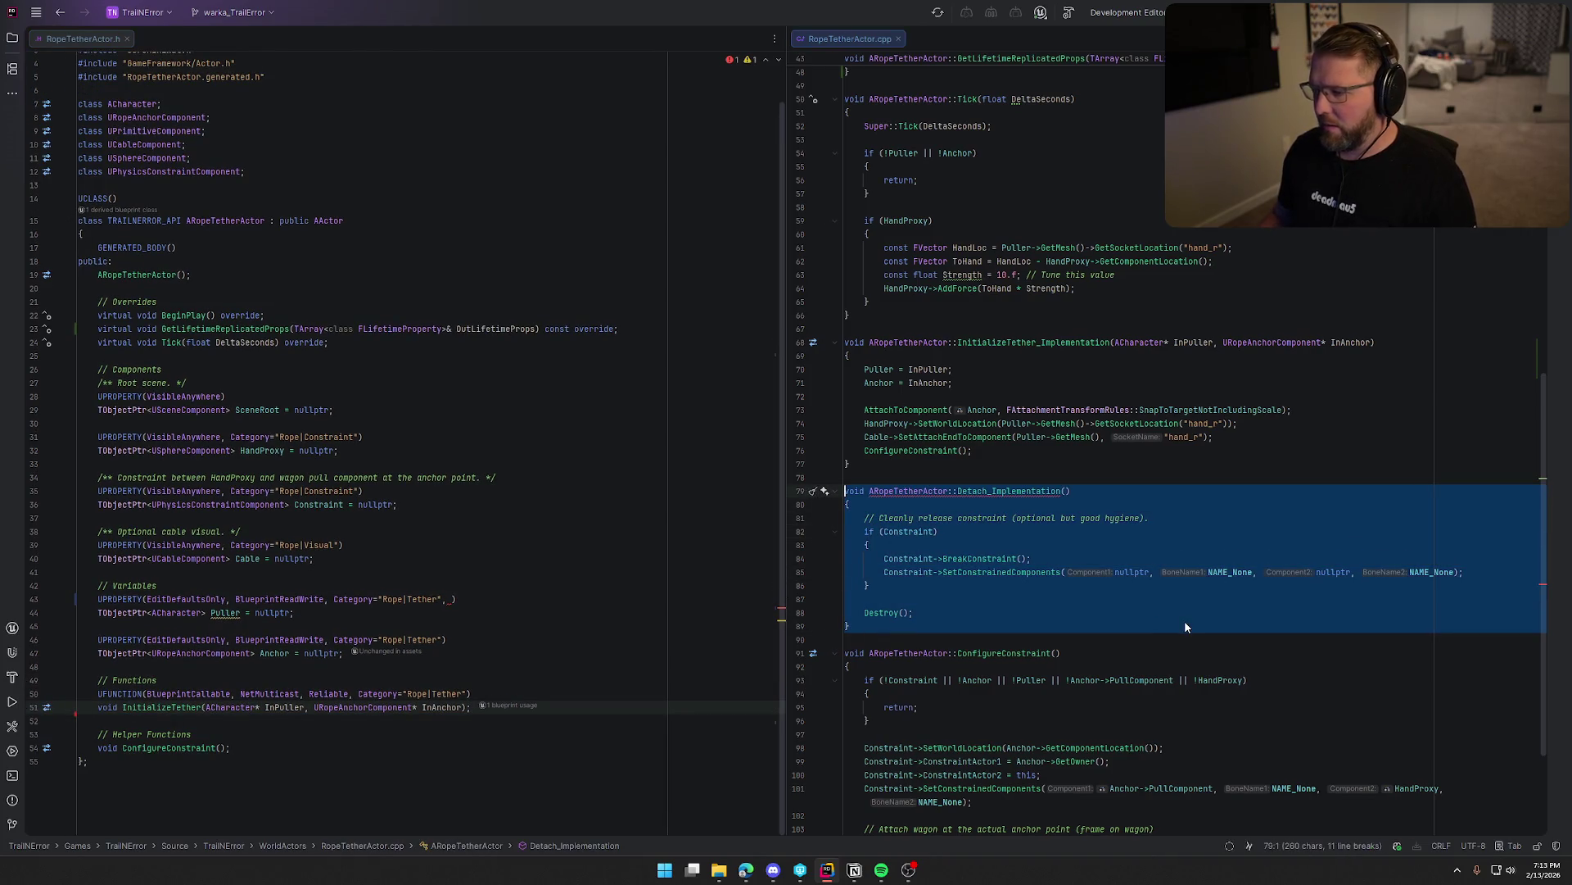
pyautogui.press('Delete')
pyautogui.press('BackSpace')
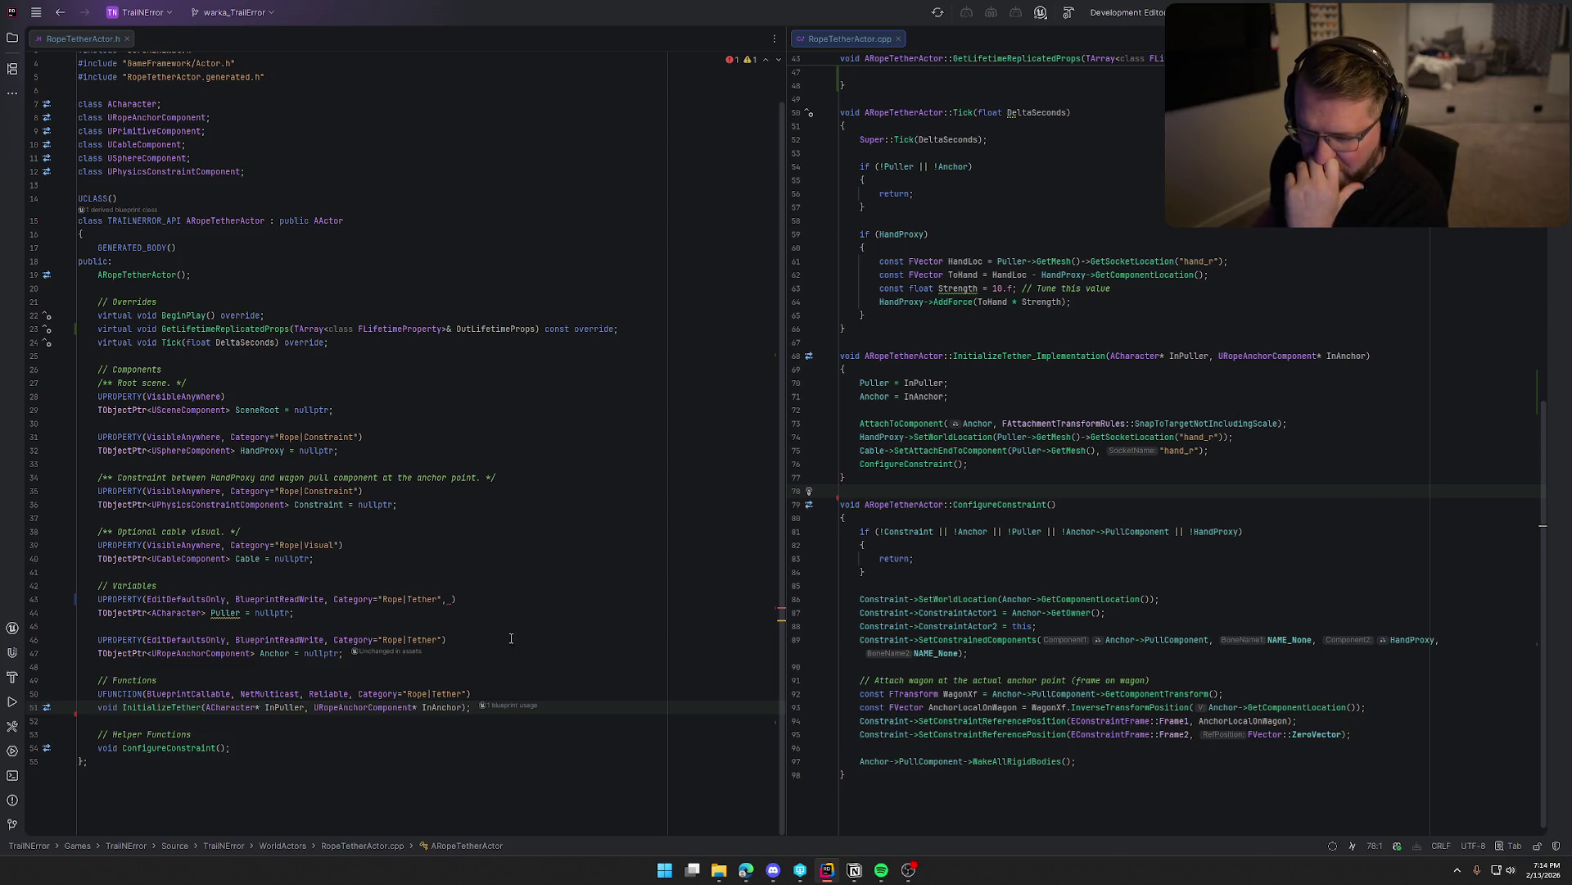
pyautogui.scroll(10, 1038, 425)
pyautogui.scroll(3, 1093, 541)
pyautogui.scroll(-12, 1092, 540)
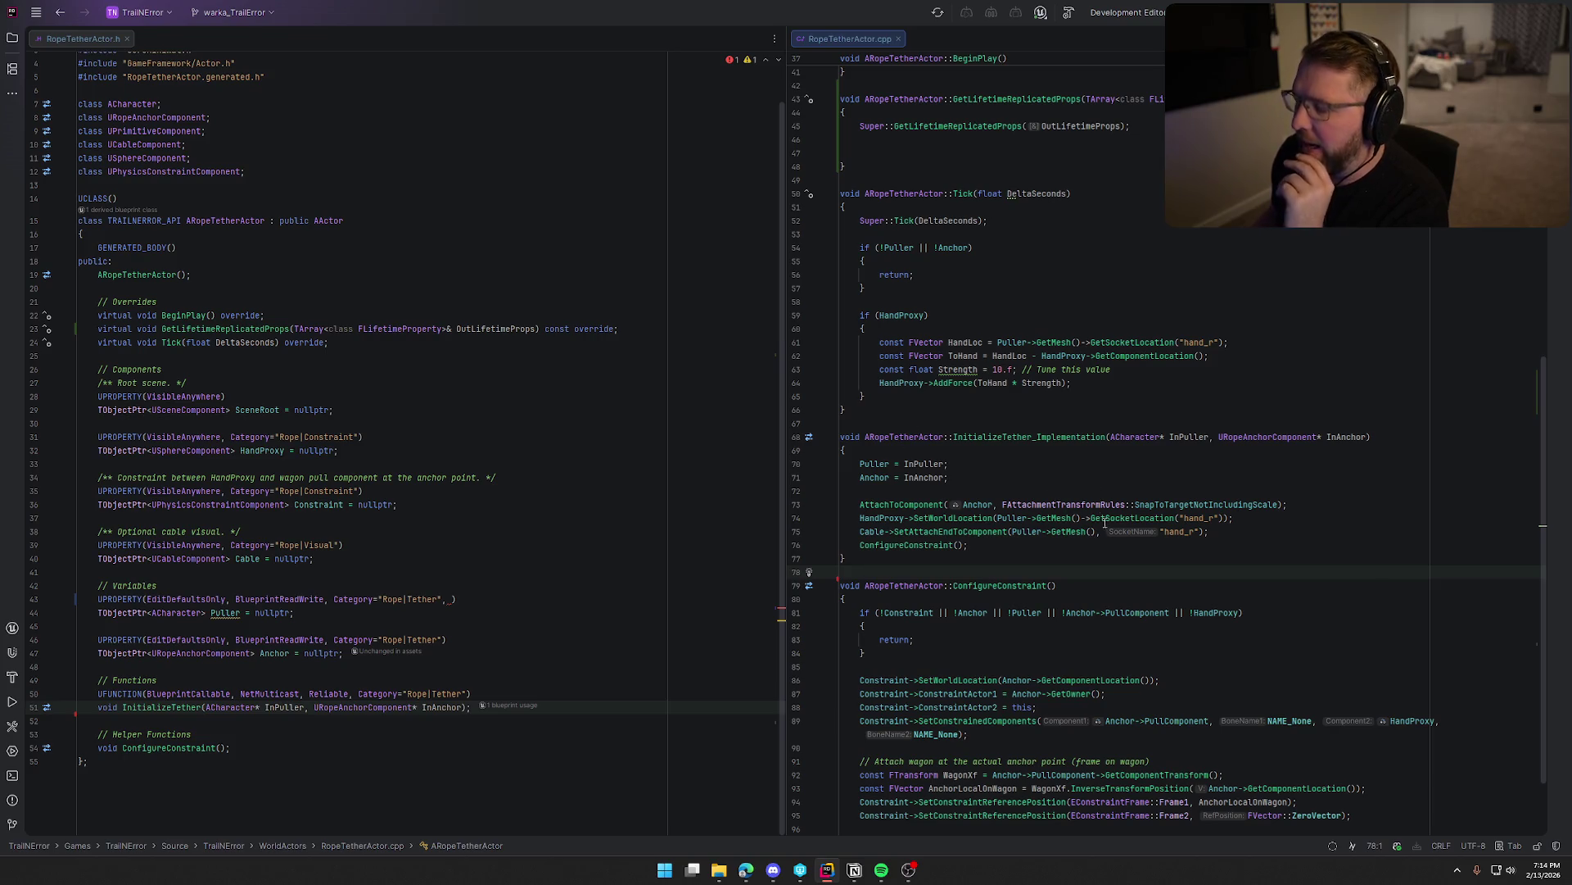
pyautogui.click(1066, 438)
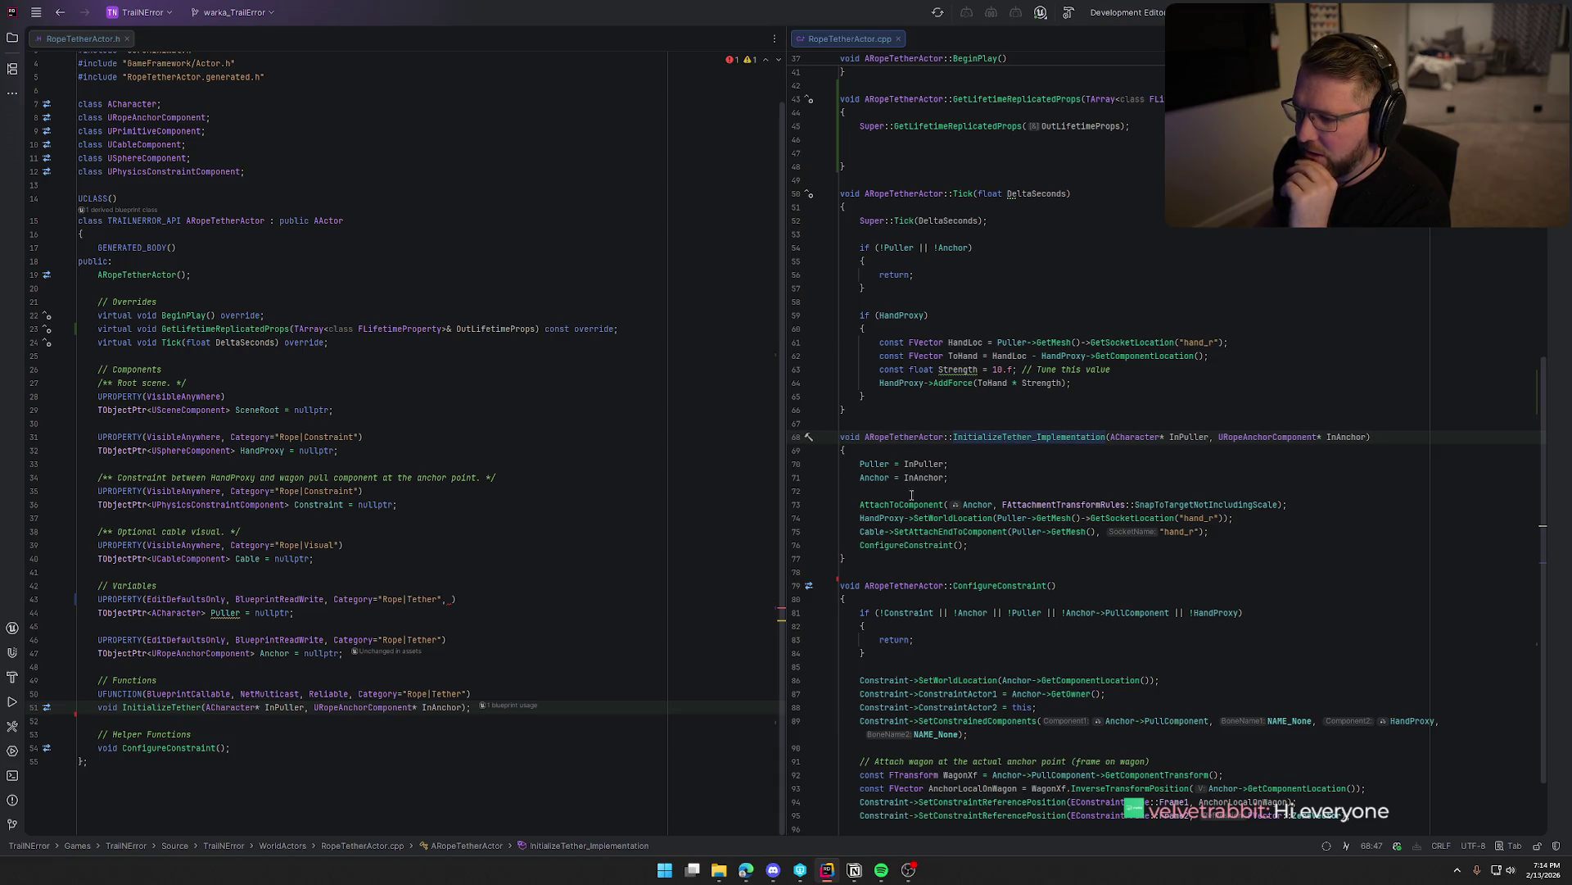
pyautogui.click(874, 468)
pyautogui.press('Down')
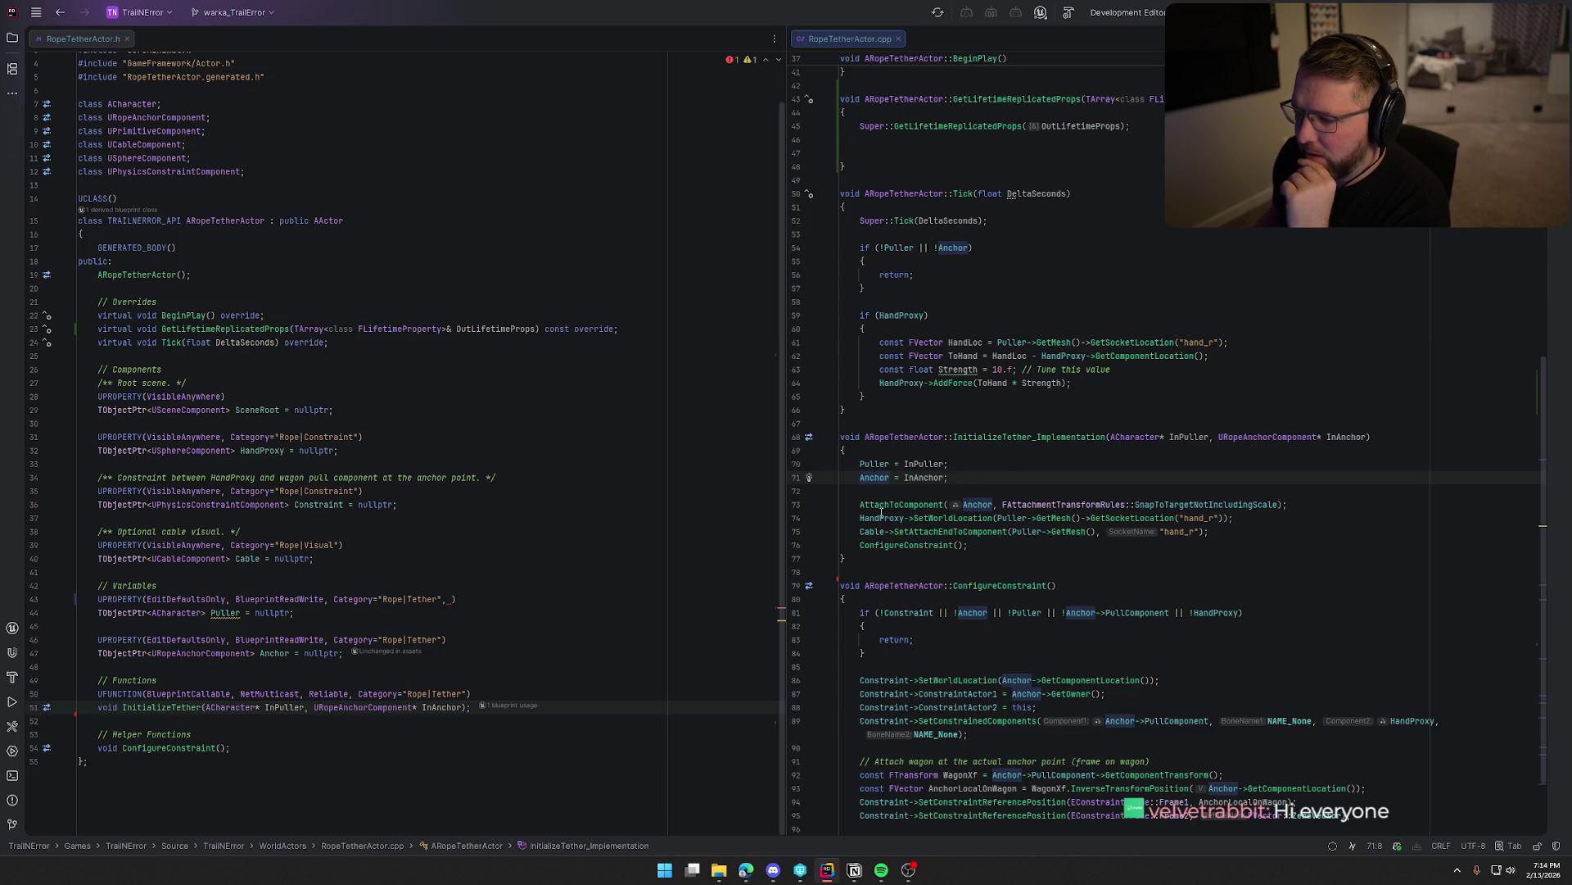
pyautogui.press('Up')
pyautogui.press('Down')
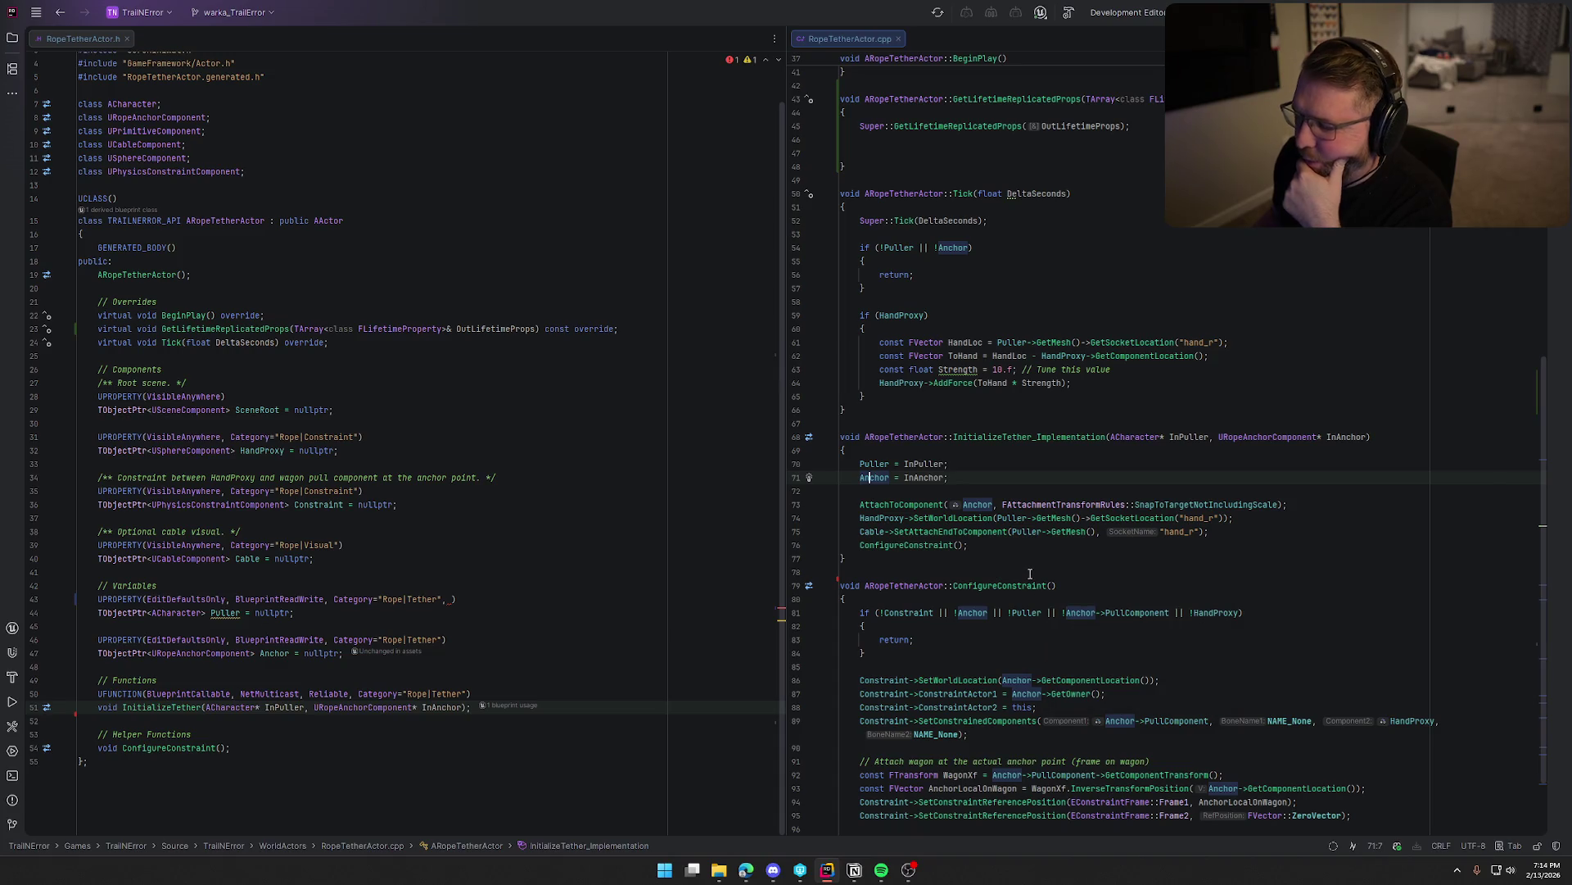
pyautogui.click(966, 504)
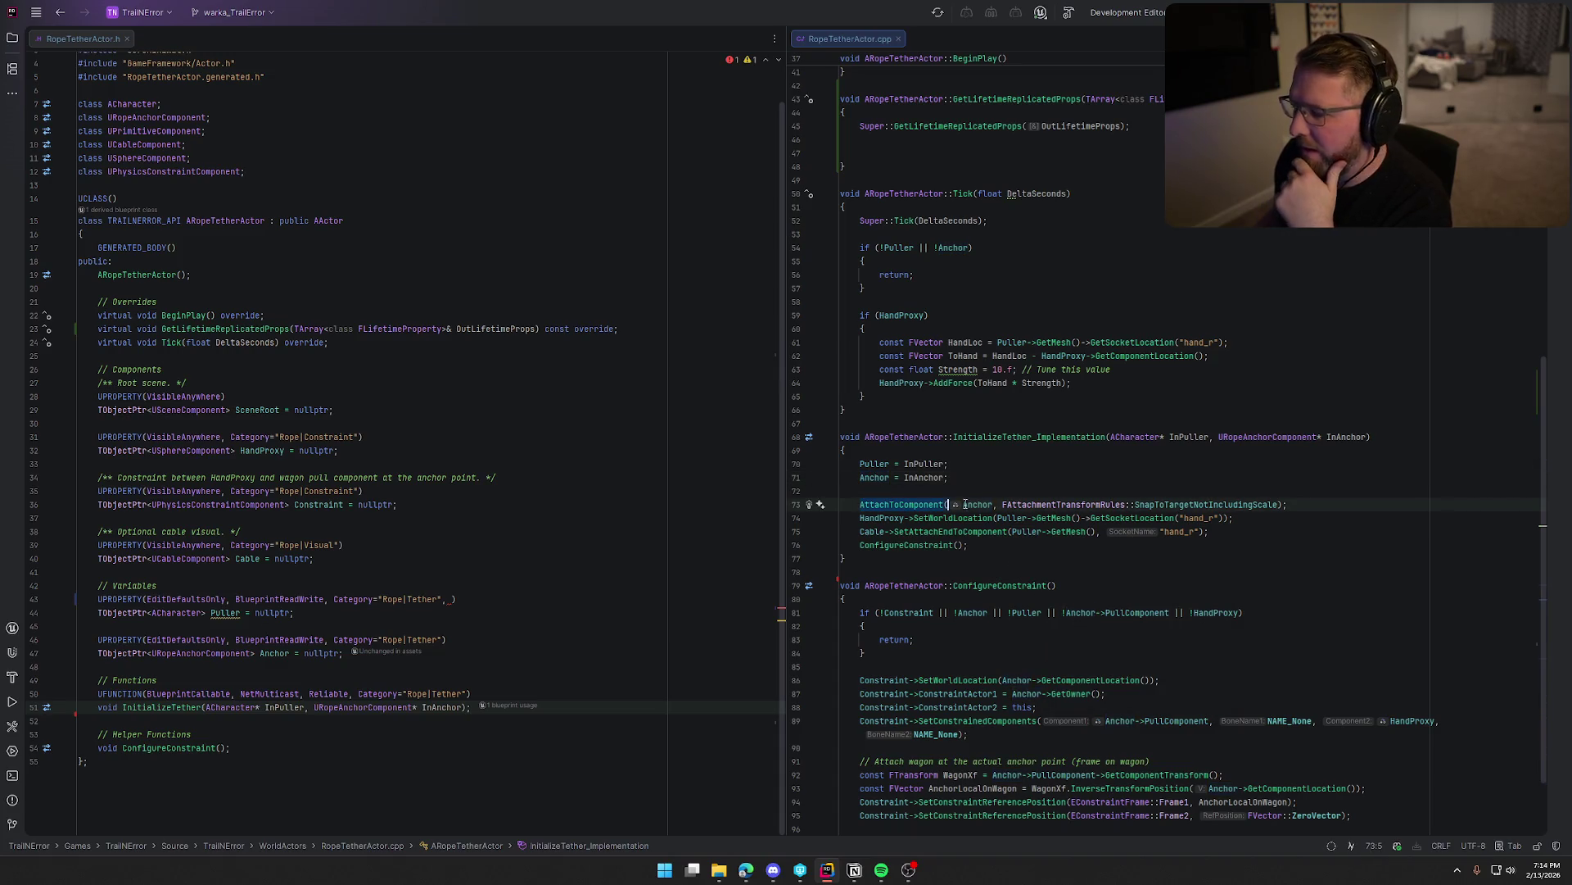
pyautogui.keyDown('shift'); pyautogui.click(1009, 505); pyautogui.keyUp('shift')
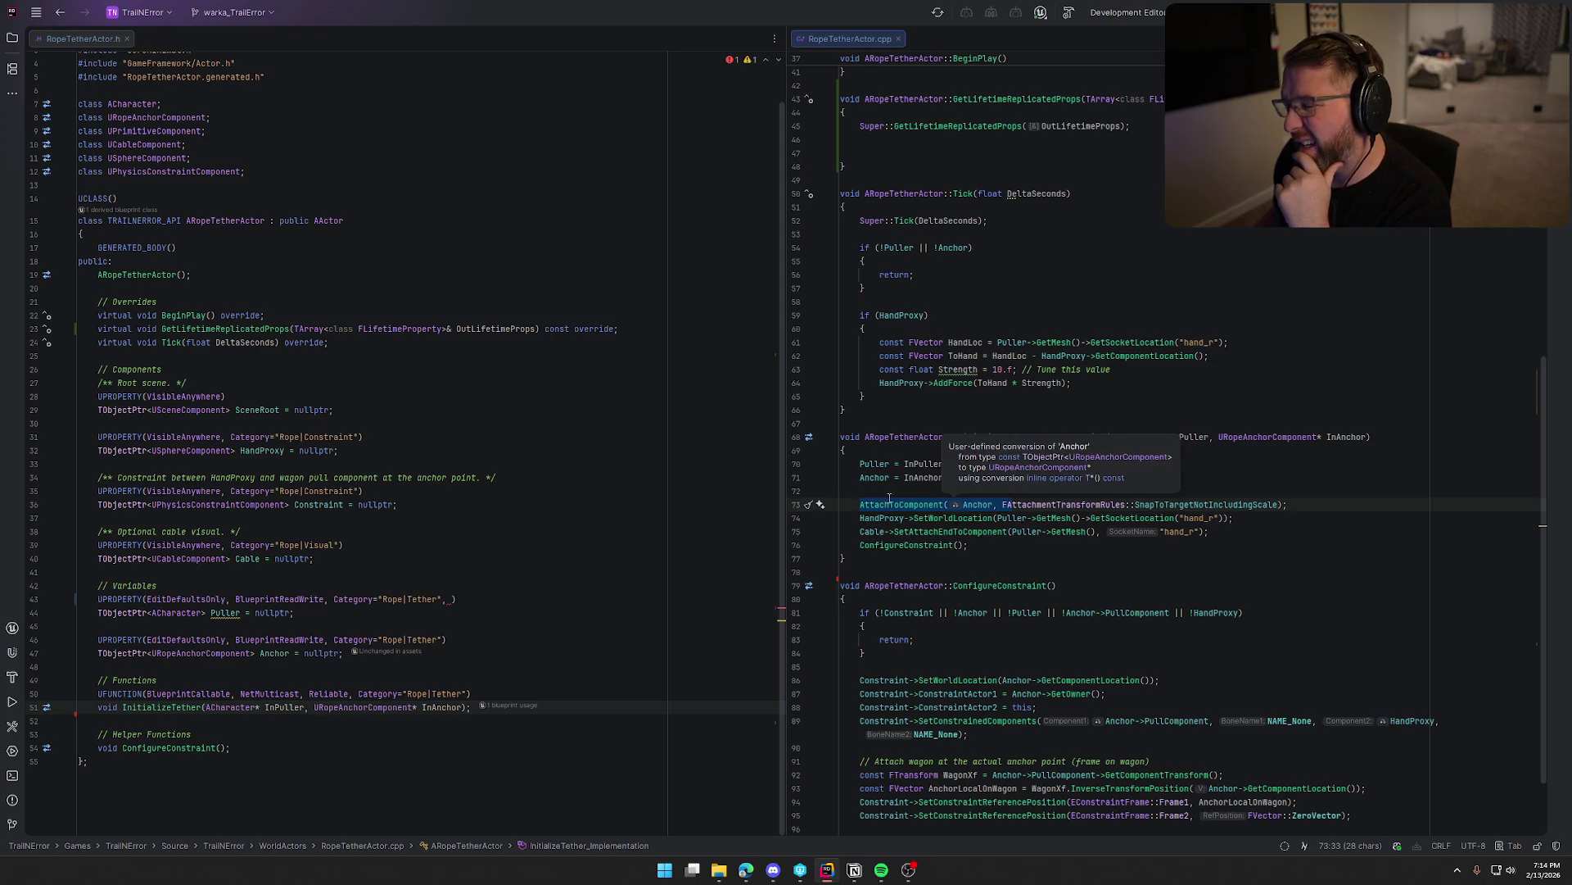
pyautogui.moveTo(1120, 535)
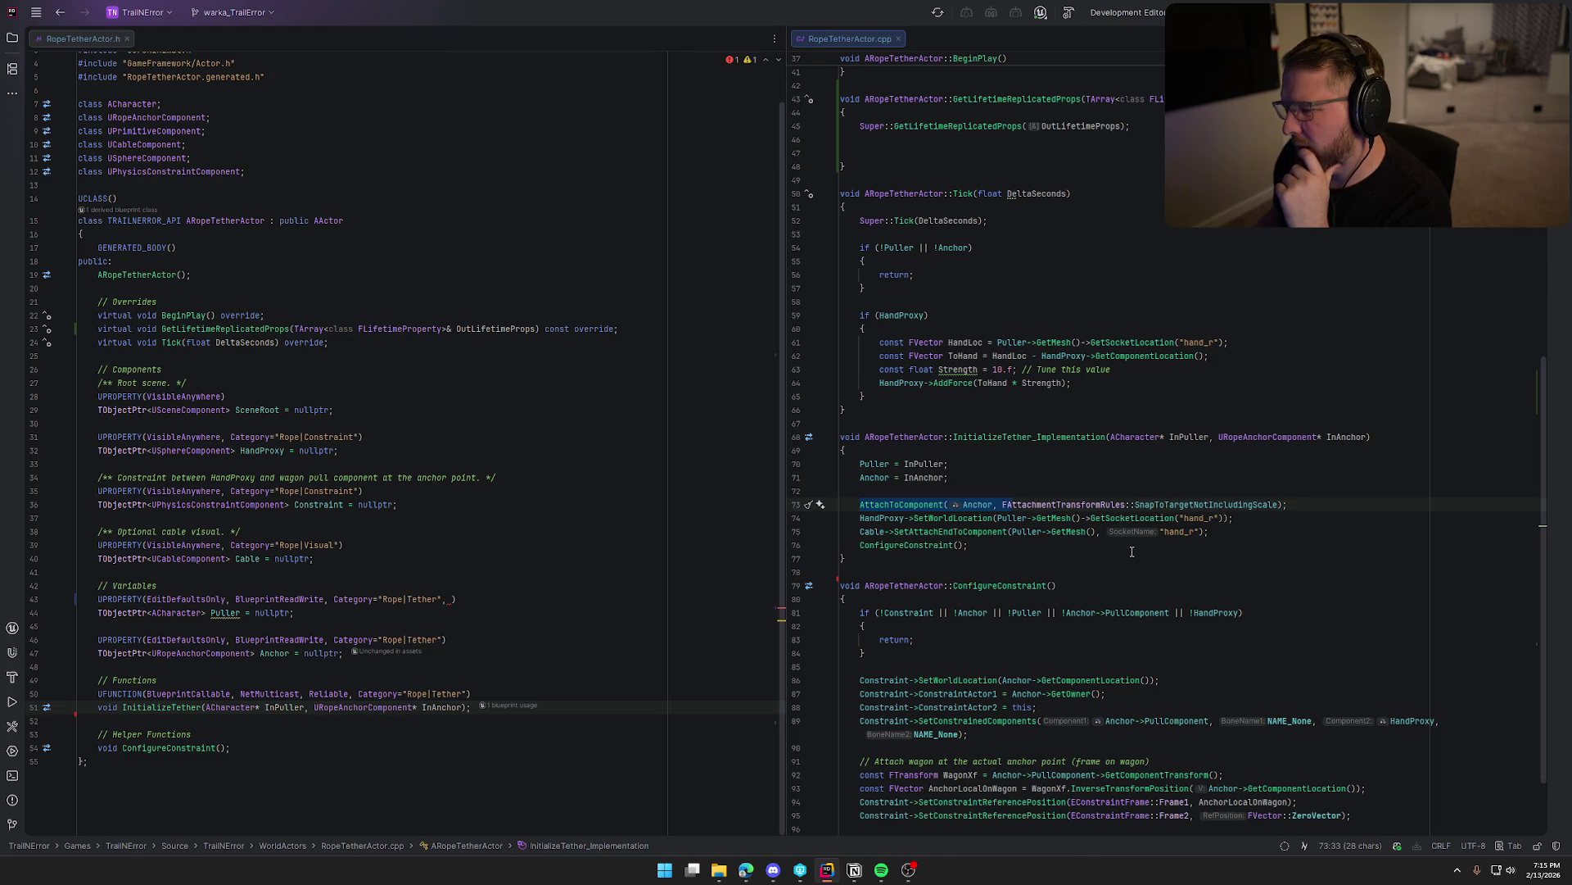
pyautogui.click(1229, 534)
pyautogui.press('Home')
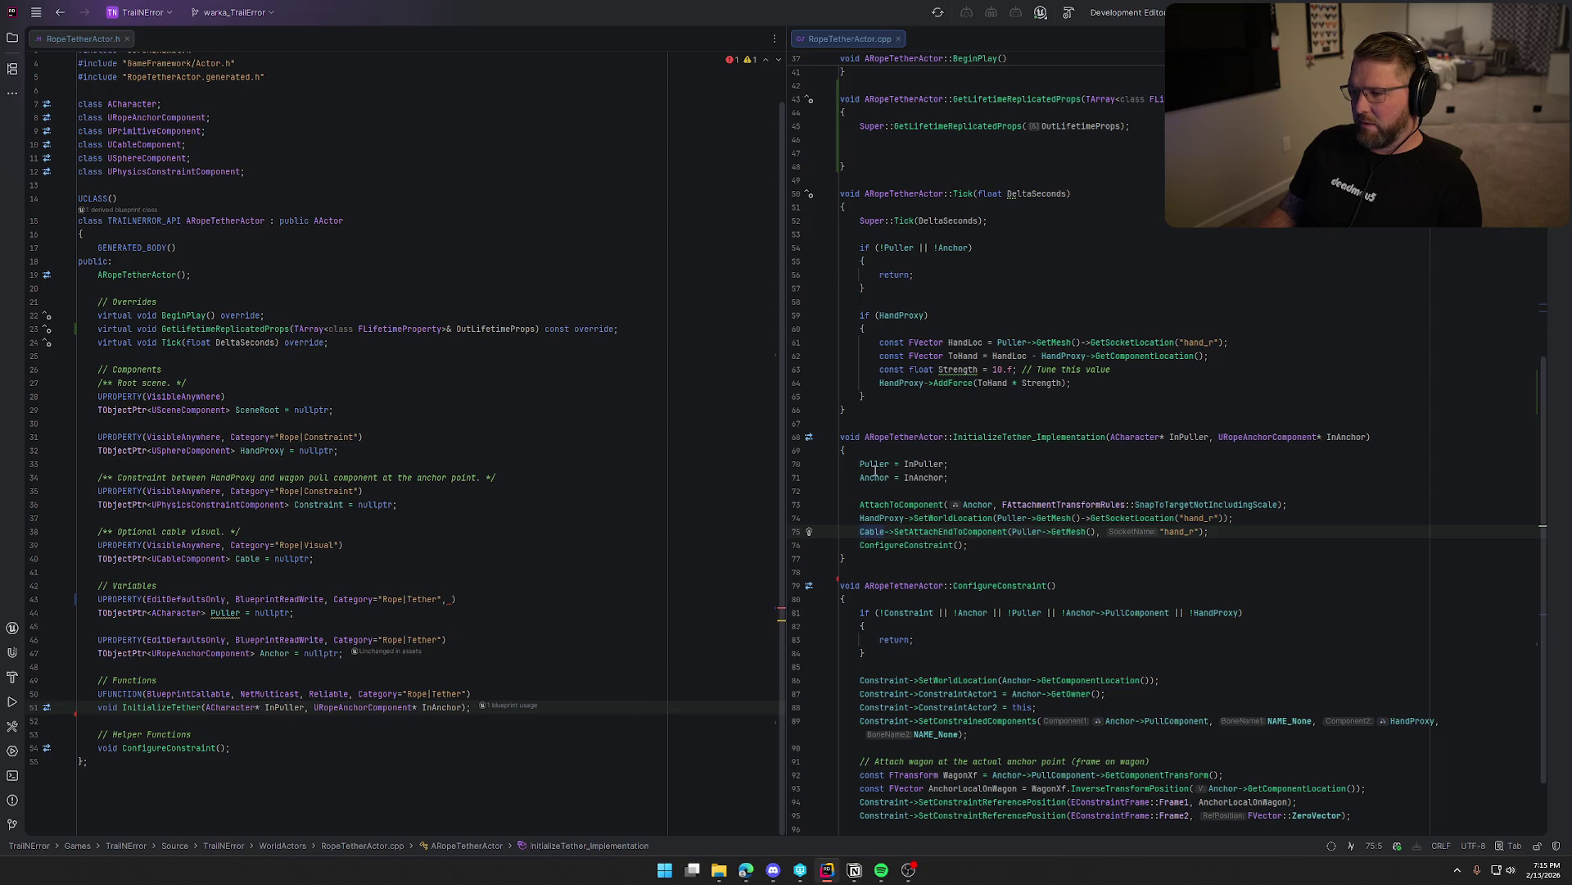
pyautogui.hotkey('shift', 'End')
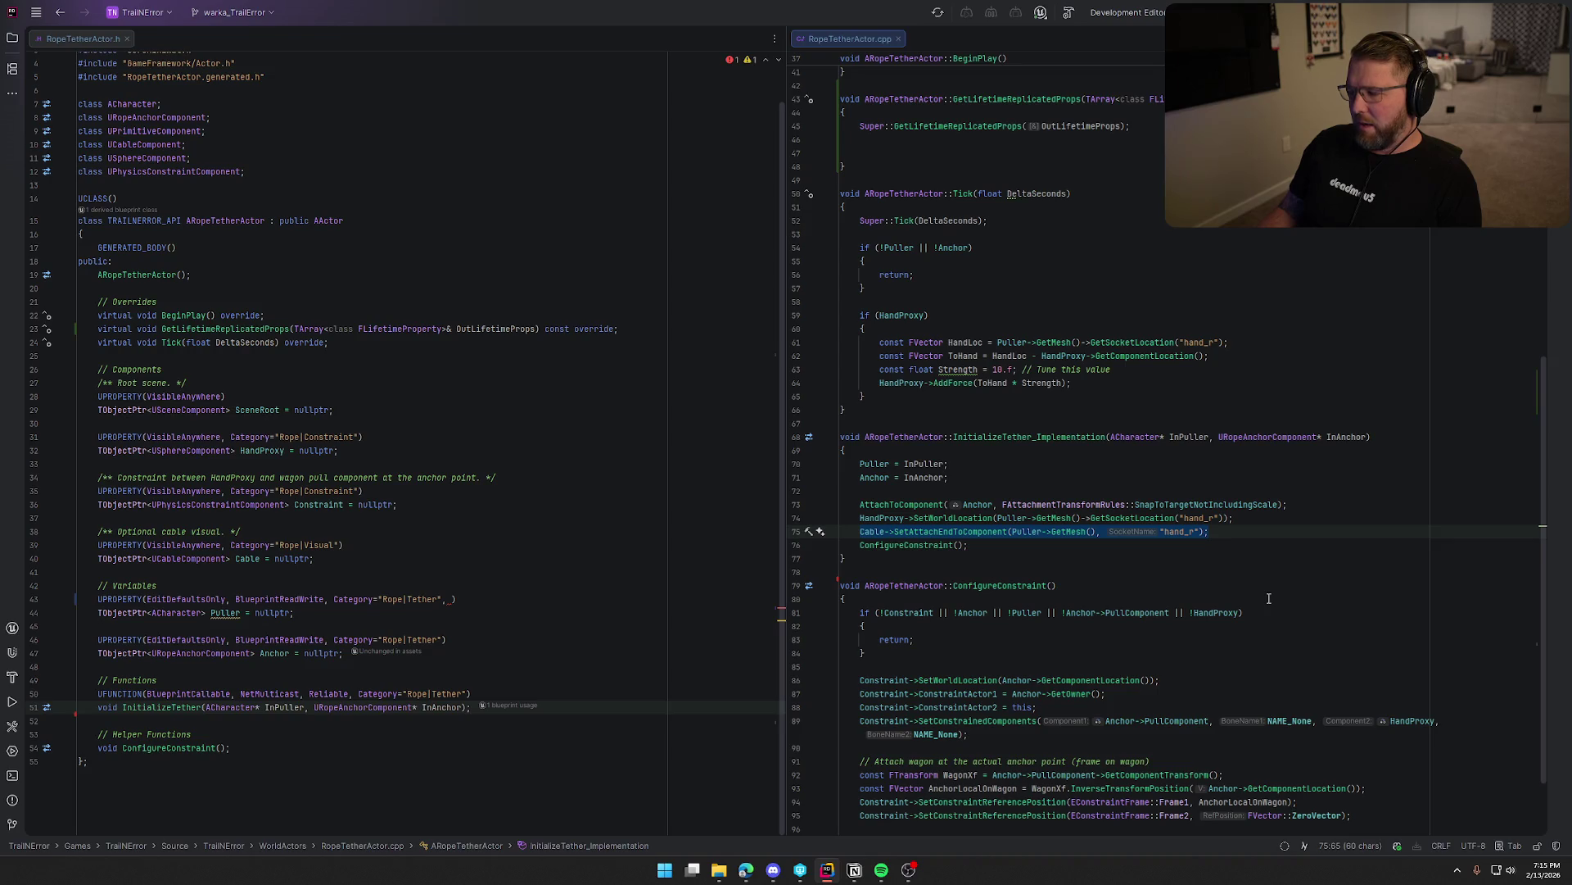
pyautogui.scroll(-3, 1269, 599)
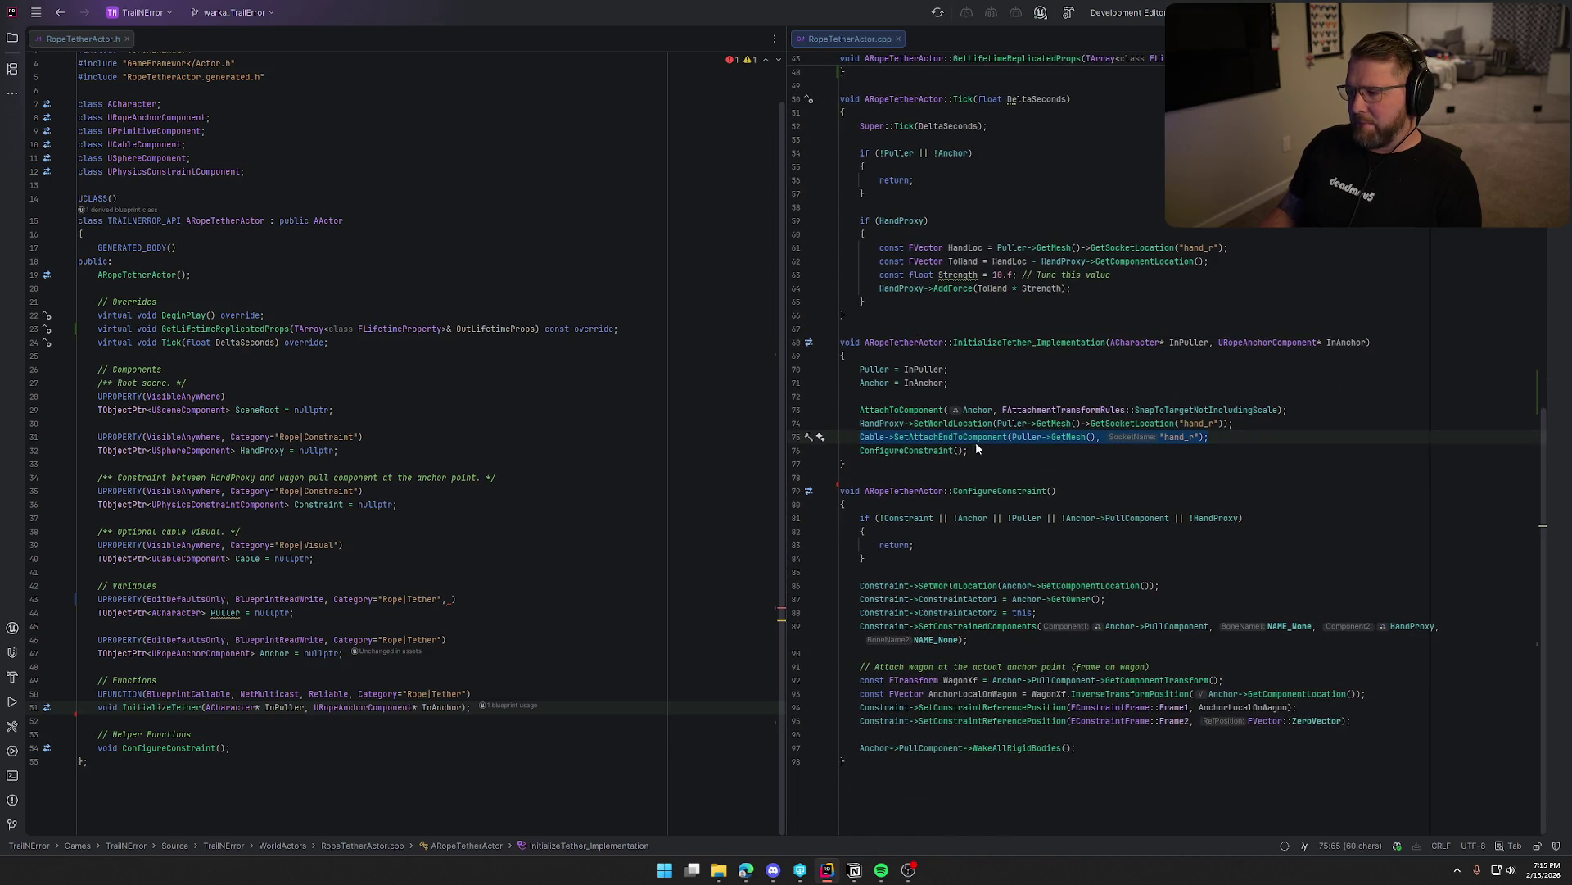
pyautogui.click(977, 449)
pyautogui.moveTo(977, 449); pyautogui.dragTo(861, 452)
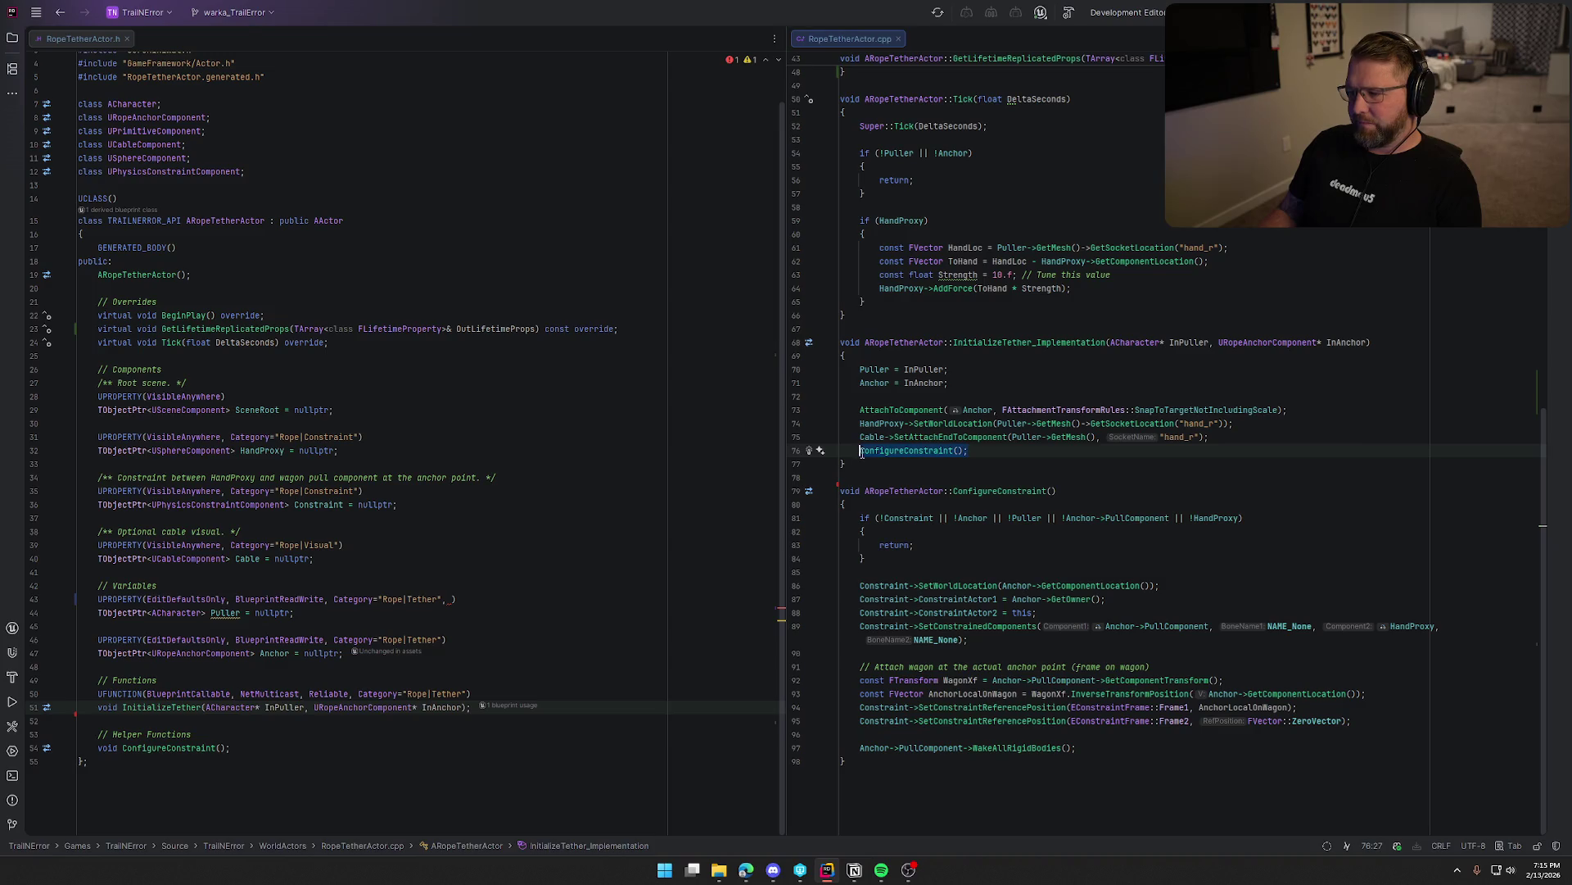
pyautogui.press('Up')
pyautogui.hotkey('shift', 'Down')
pyautogui.hotkey('shift', 'End')
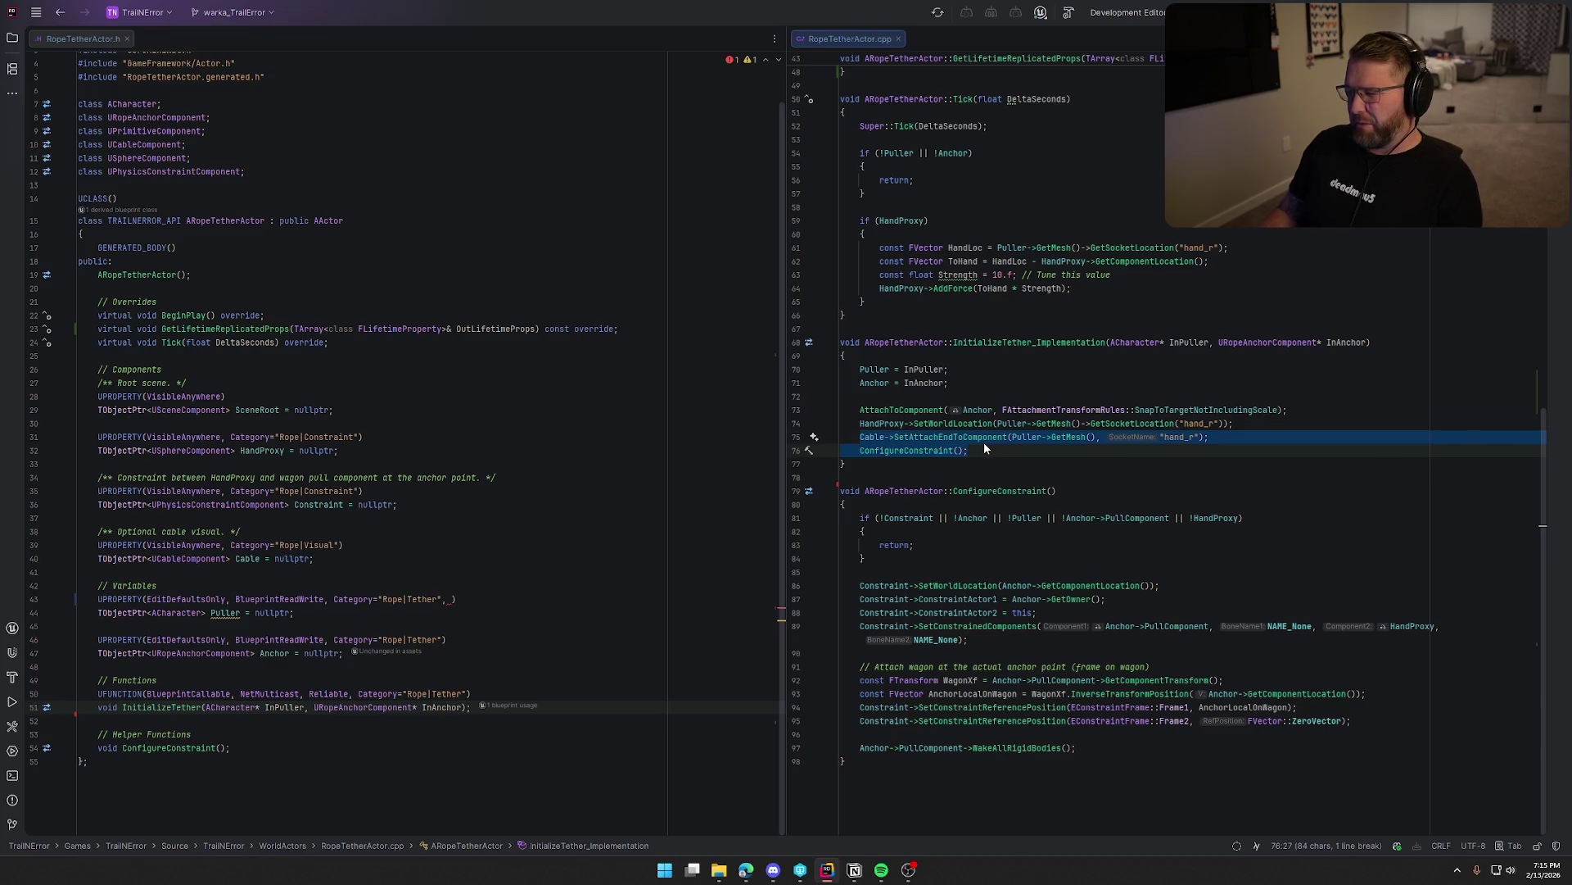
pyautogui.press('Escape')
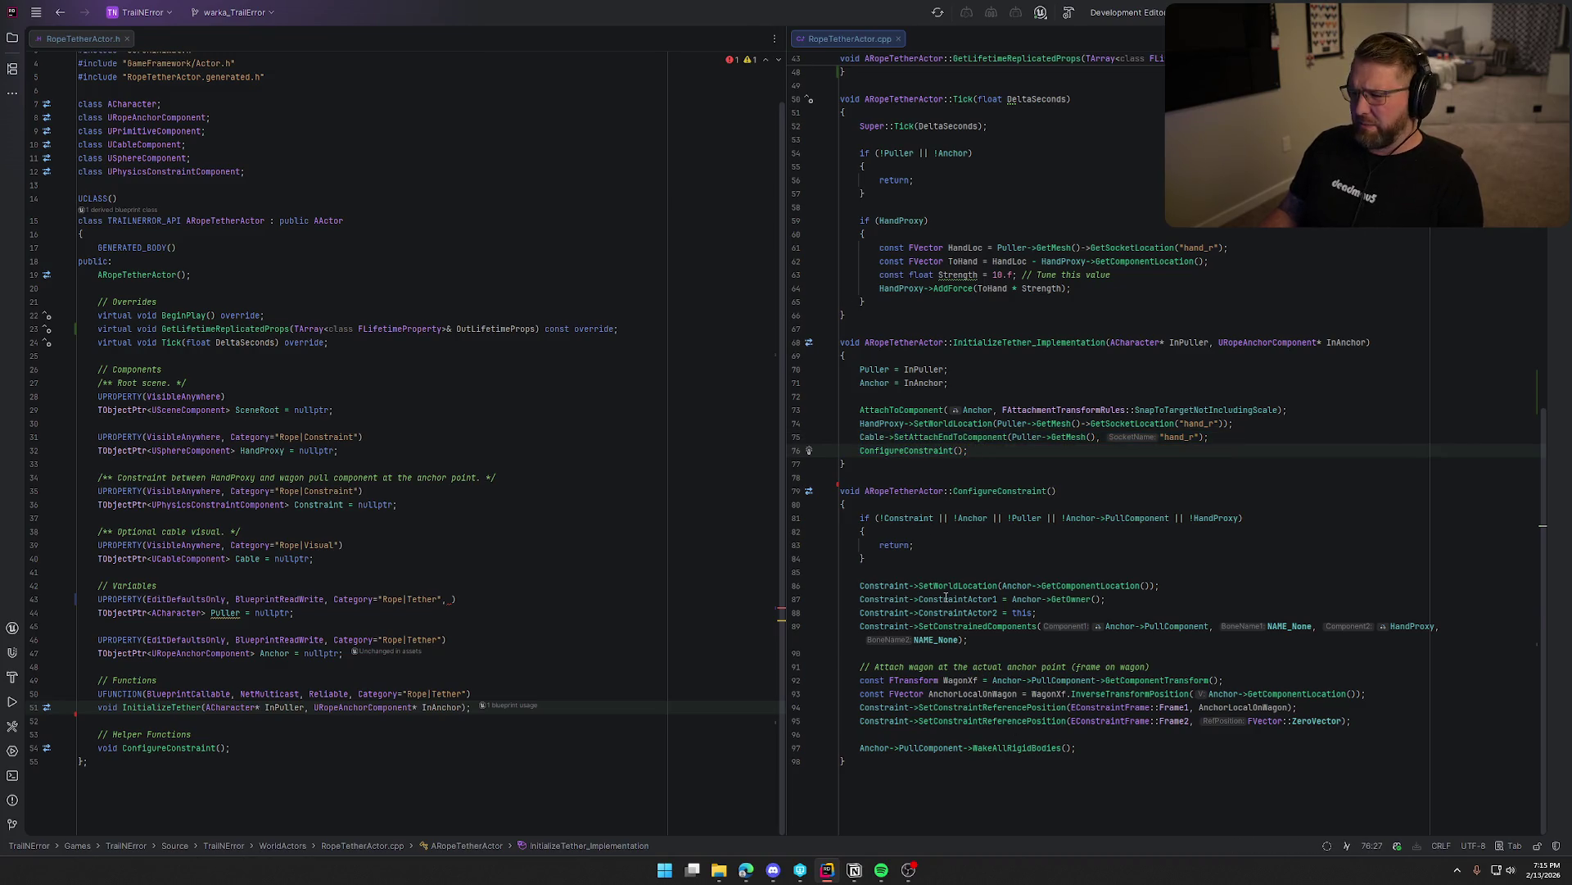
pyautogui.click(861, 437)
pyautogui.keyDown('shift'); pyautogui.click(1211, 436); pyautogui.keyUp('shift')
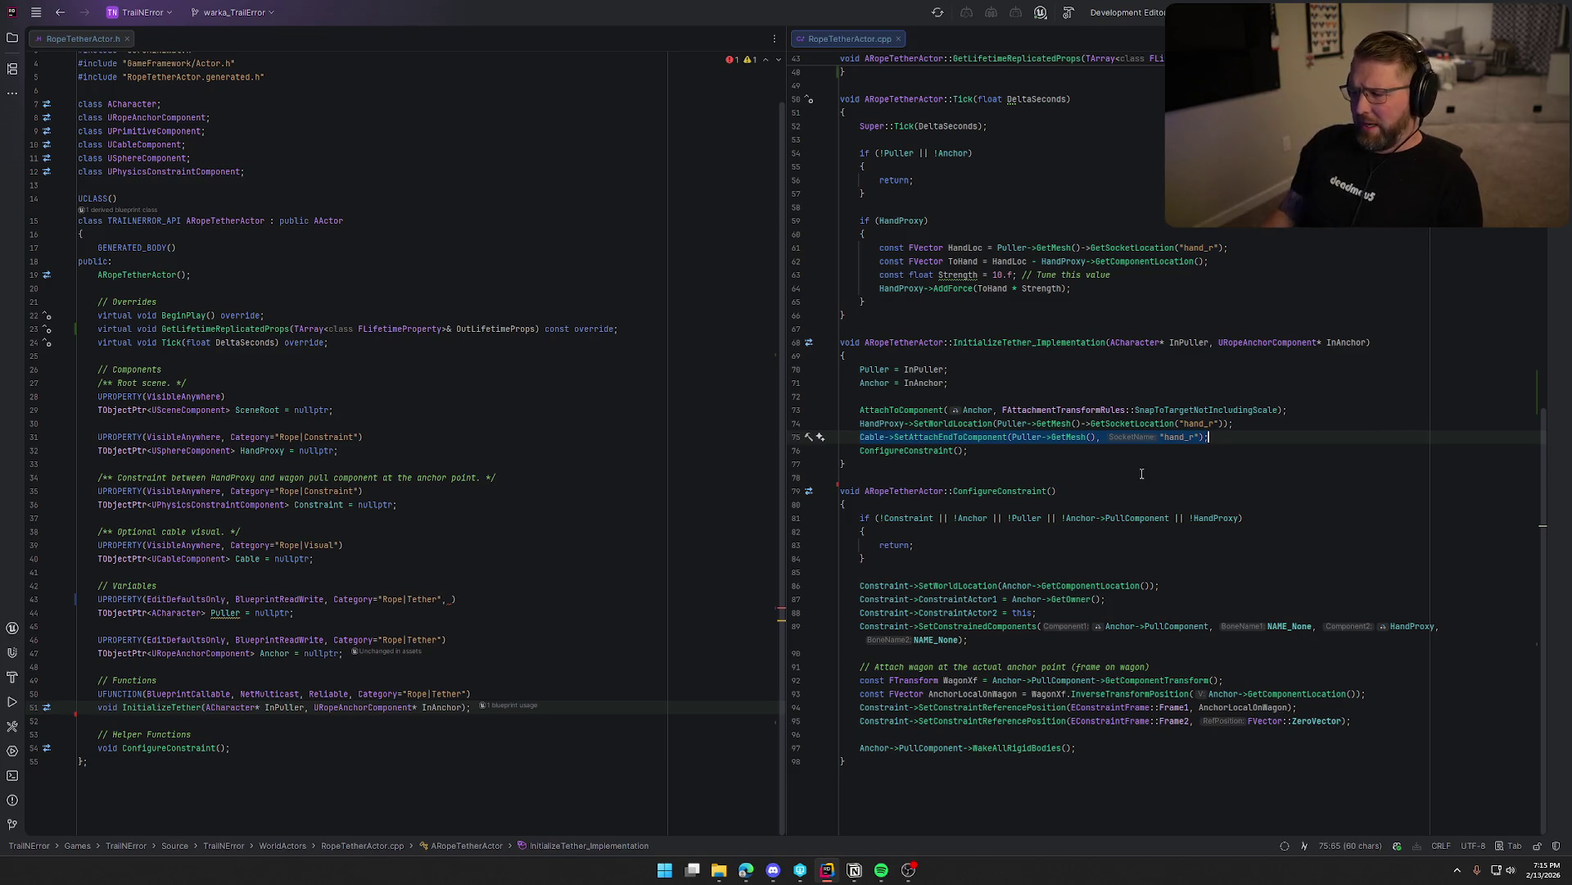
pyautogui.click(872, 369)
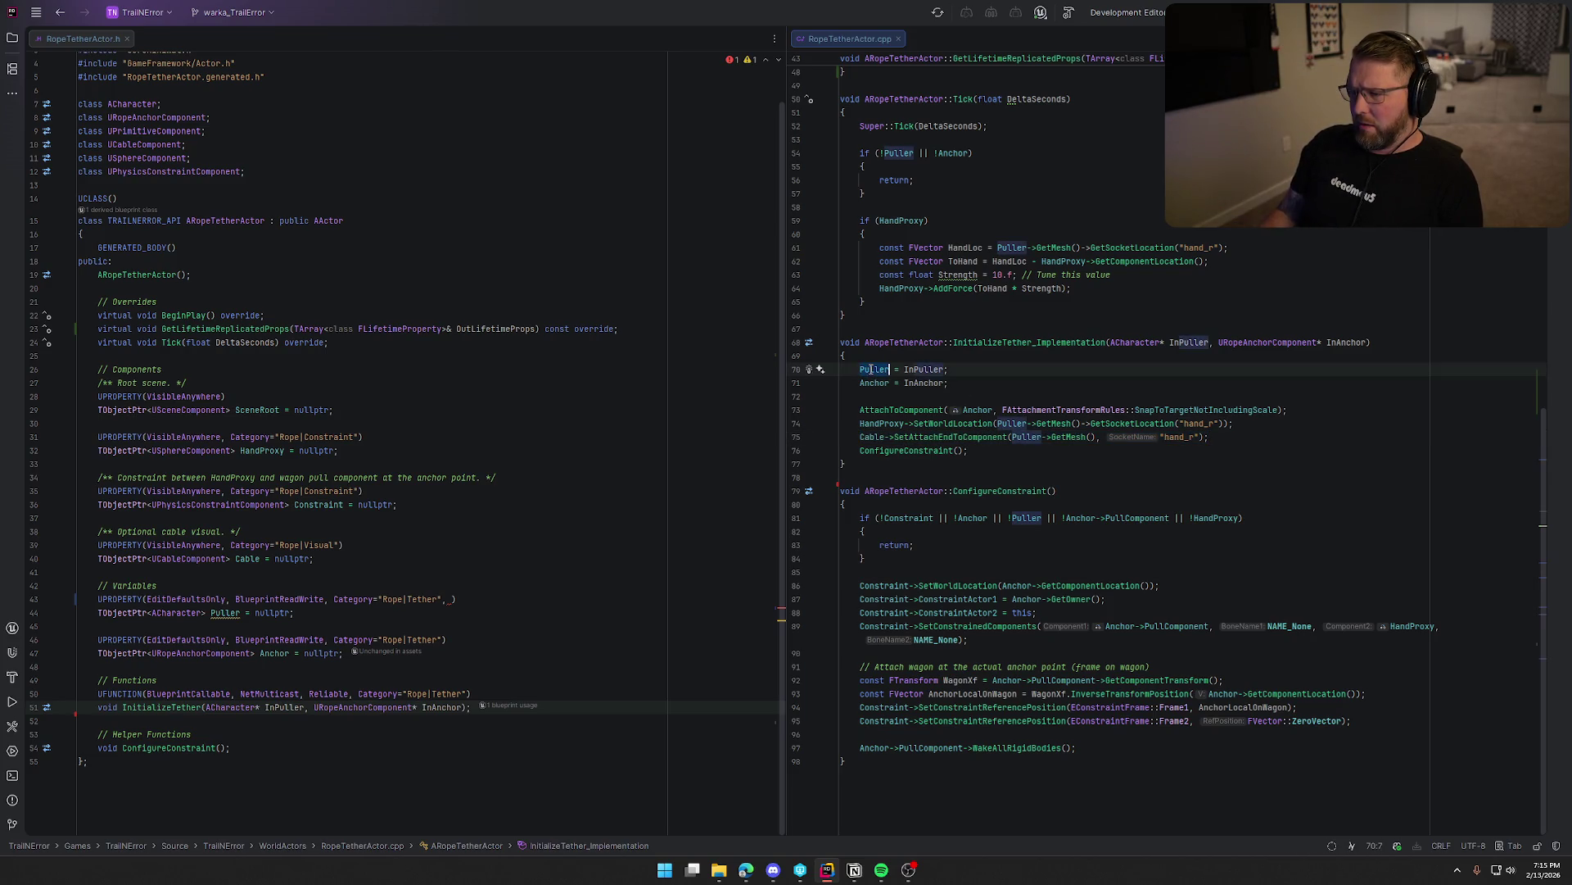
pyautogui.hotkey('ctrl', 'b')
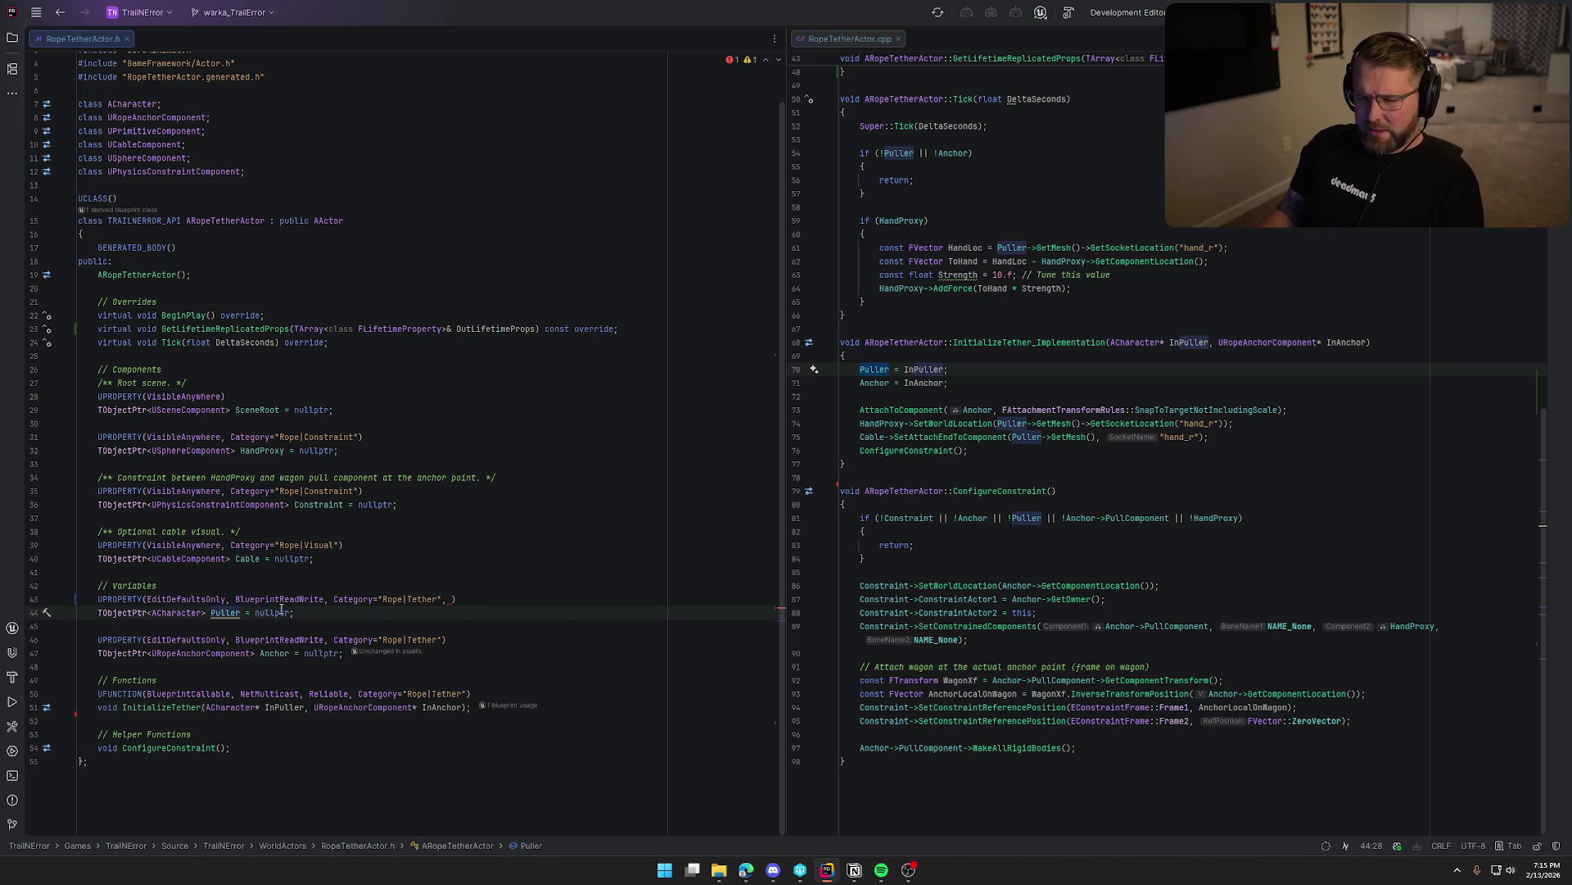
pyautogui.click(454, 598)
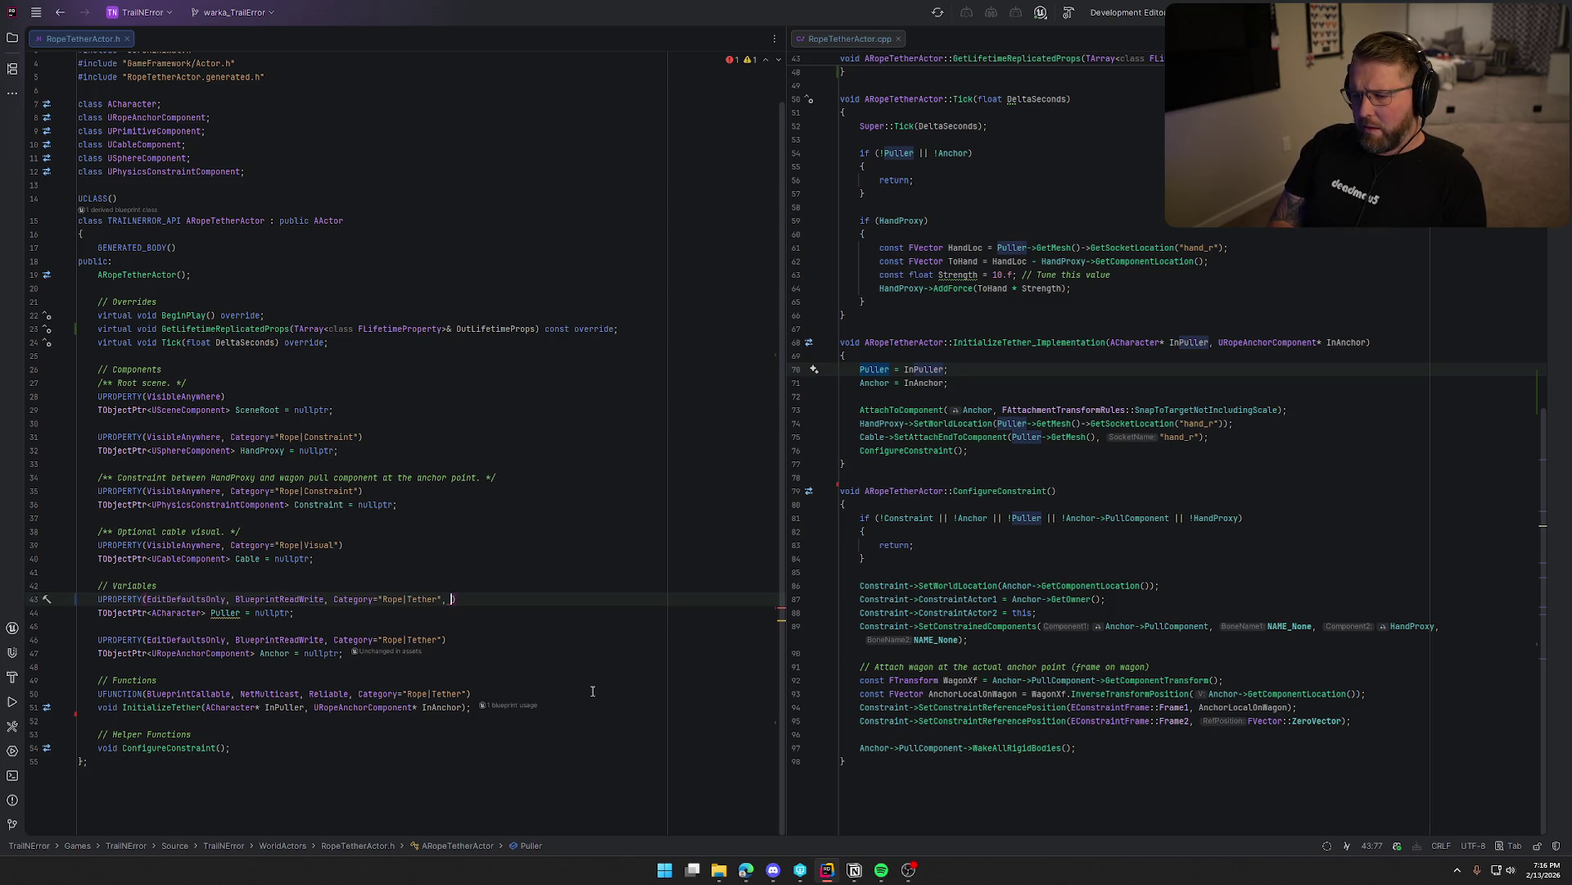
# Give Puller's UPROPERTY the ReplicatedUsing=OnRep_Puller specifier.
pyautogui.write('Rep')
pyautogui.press('Return')
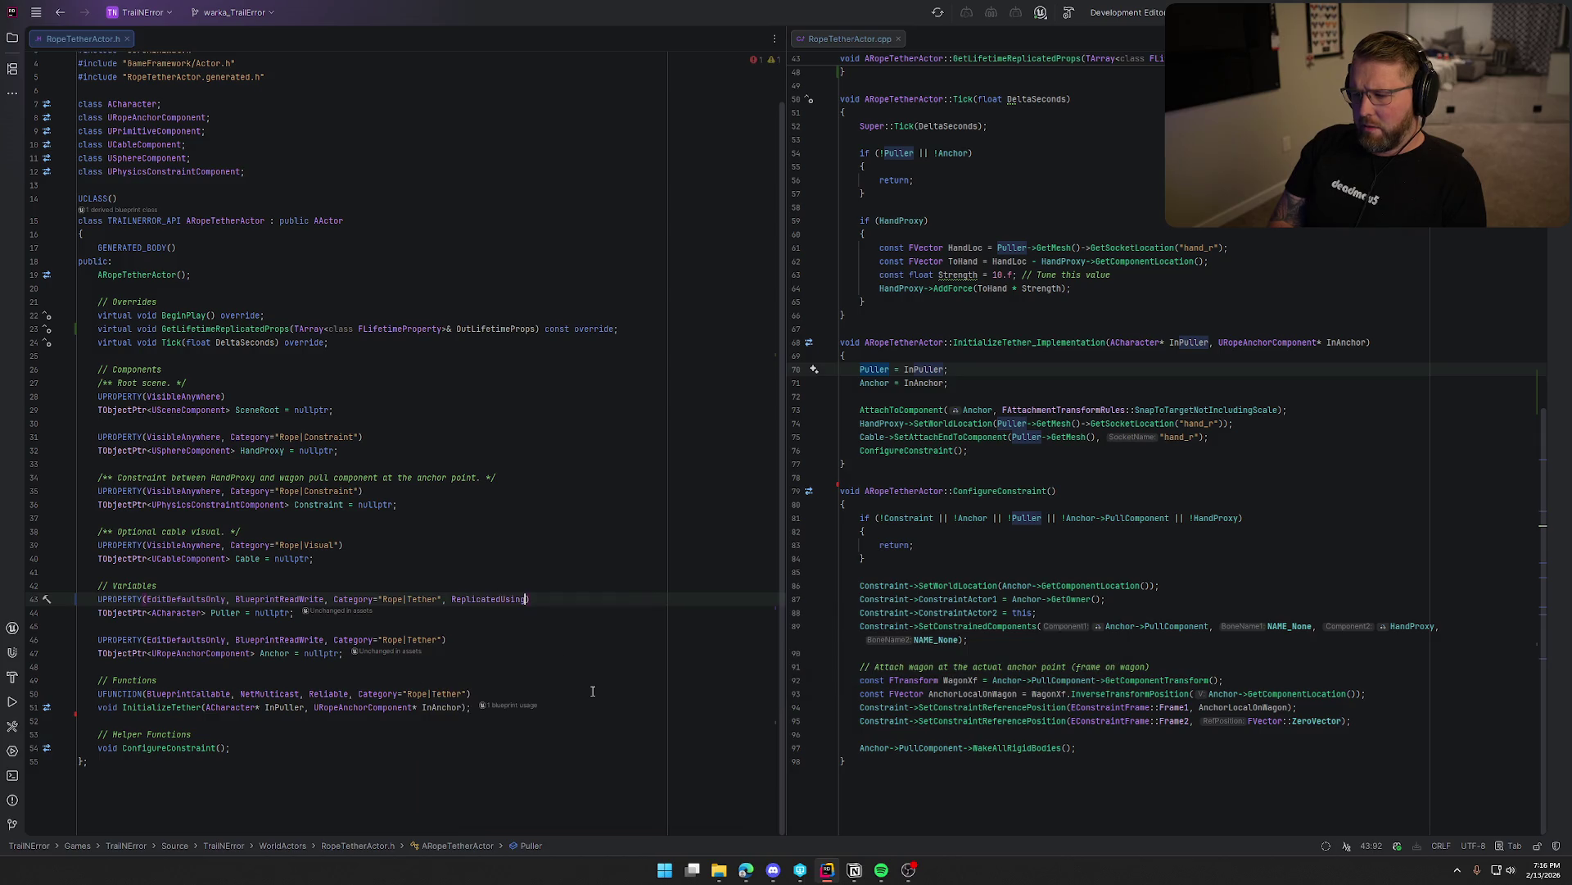
pyautogui.write('=On')
pyautogui.press('Tab')
# Add a '// On Rep Functions' comment below the helper functions section.
pyautogui.click(257, 742)
pyautogui.press('Return')
pyautogui.press('Return')
pyautogui.write('// Replication')
pyautogui.press('Left')
pyautogui.press('Left')
pyautogui.press('Left')
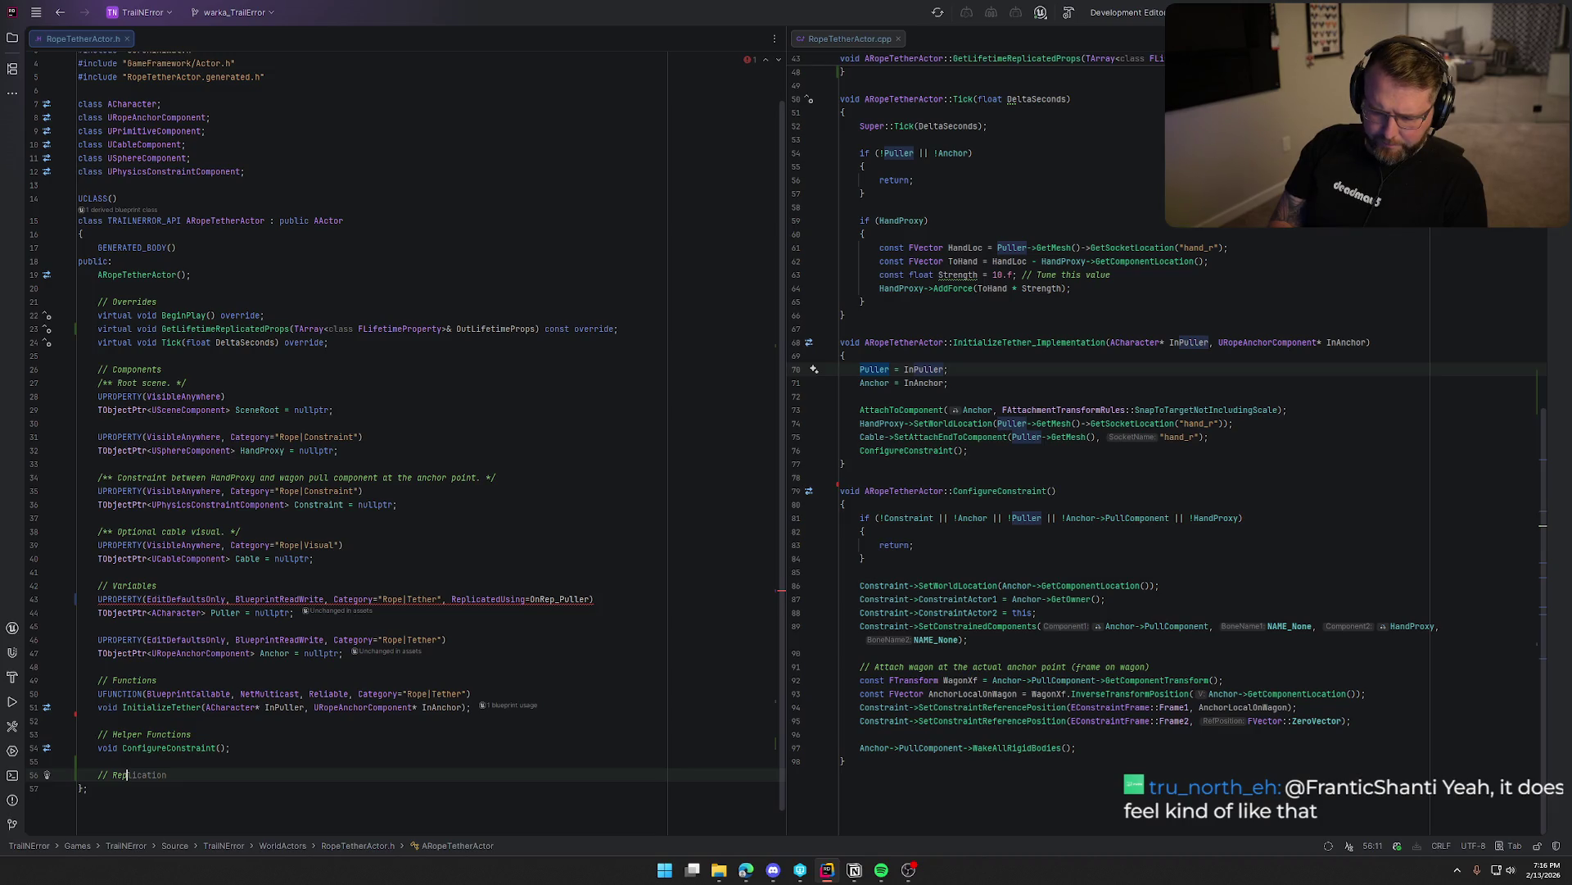
pyautogui.hotkey('ctrl', 'Delete')
pyautogui.press('Left')
pyautogui.press('Left')
pyautogui.press('Left')
pyautogui.write('On')
pyautogui.press('End')
pyautogui.write('Fu')
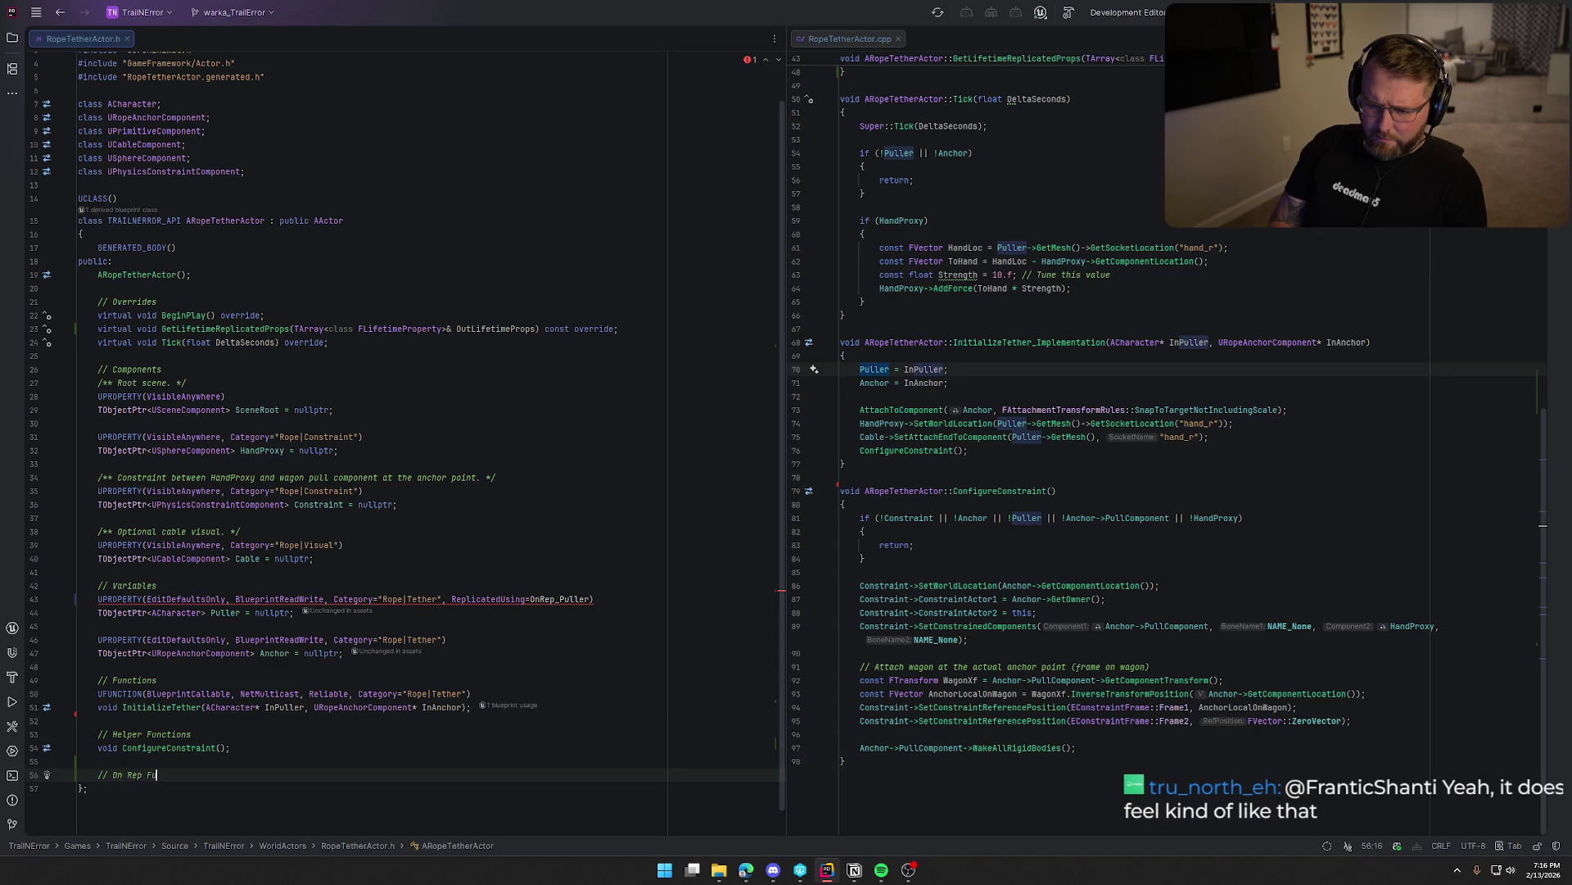
pyautogui.write('nctions')
pyautogui.press('BackSpace')
pyautogui.press('BackSpace')
pyautogui.press('BackSpace')
pyautogui.write('ns')
pyautogui.press('Return')
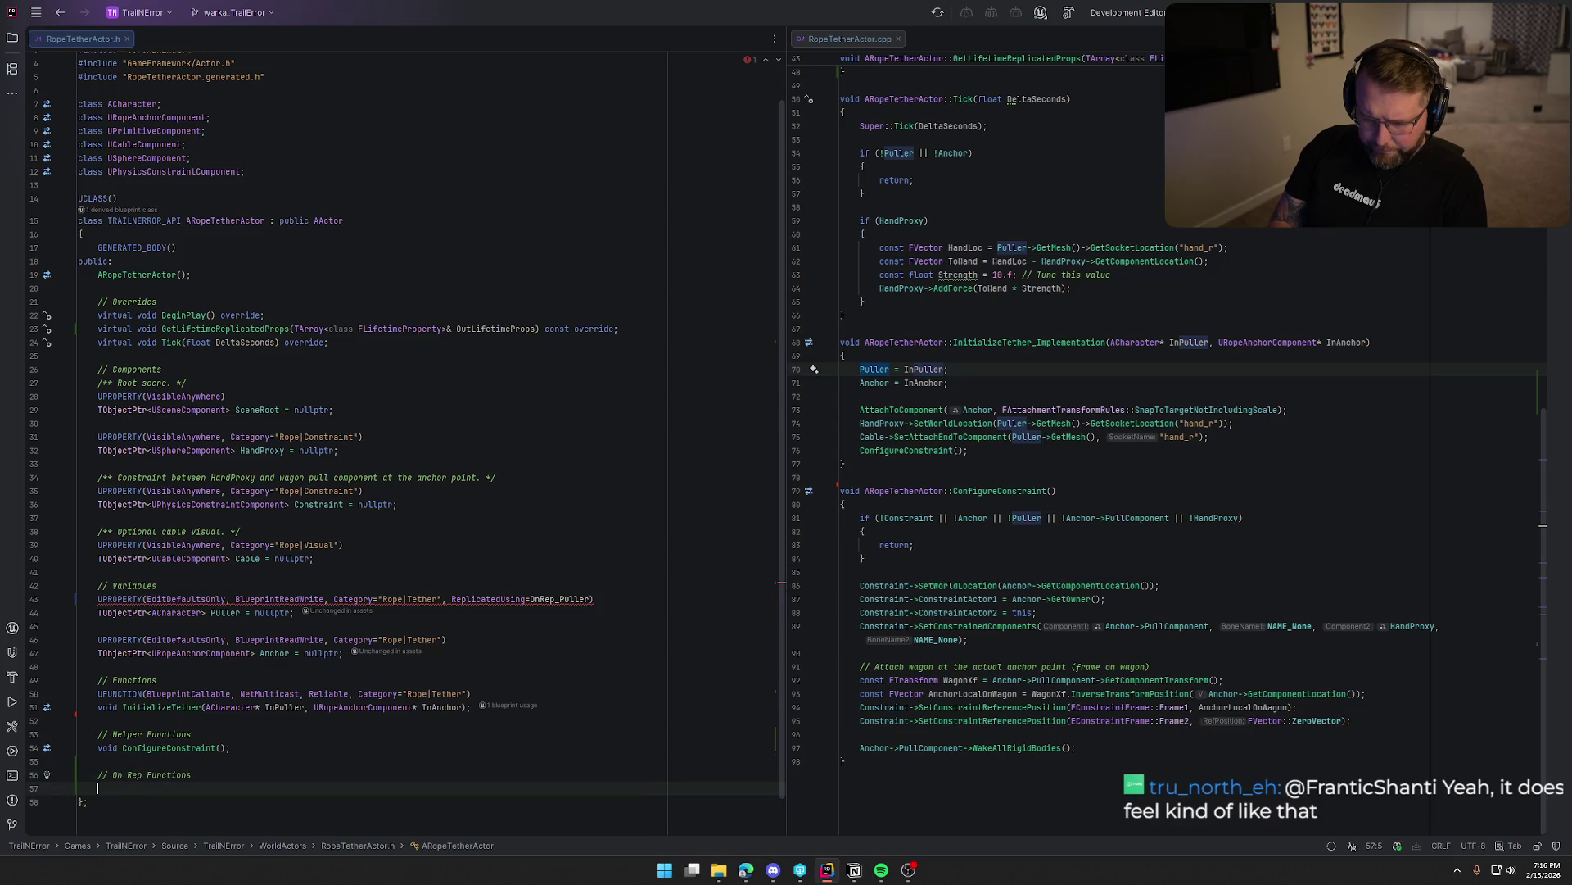
# Declare UFUNCTION() void OnRep_Puller() under the comment and generate its empty definition.
pyautogui.press('Tab')
pyautogui.press('Return')
pyautogui.press('Tab')
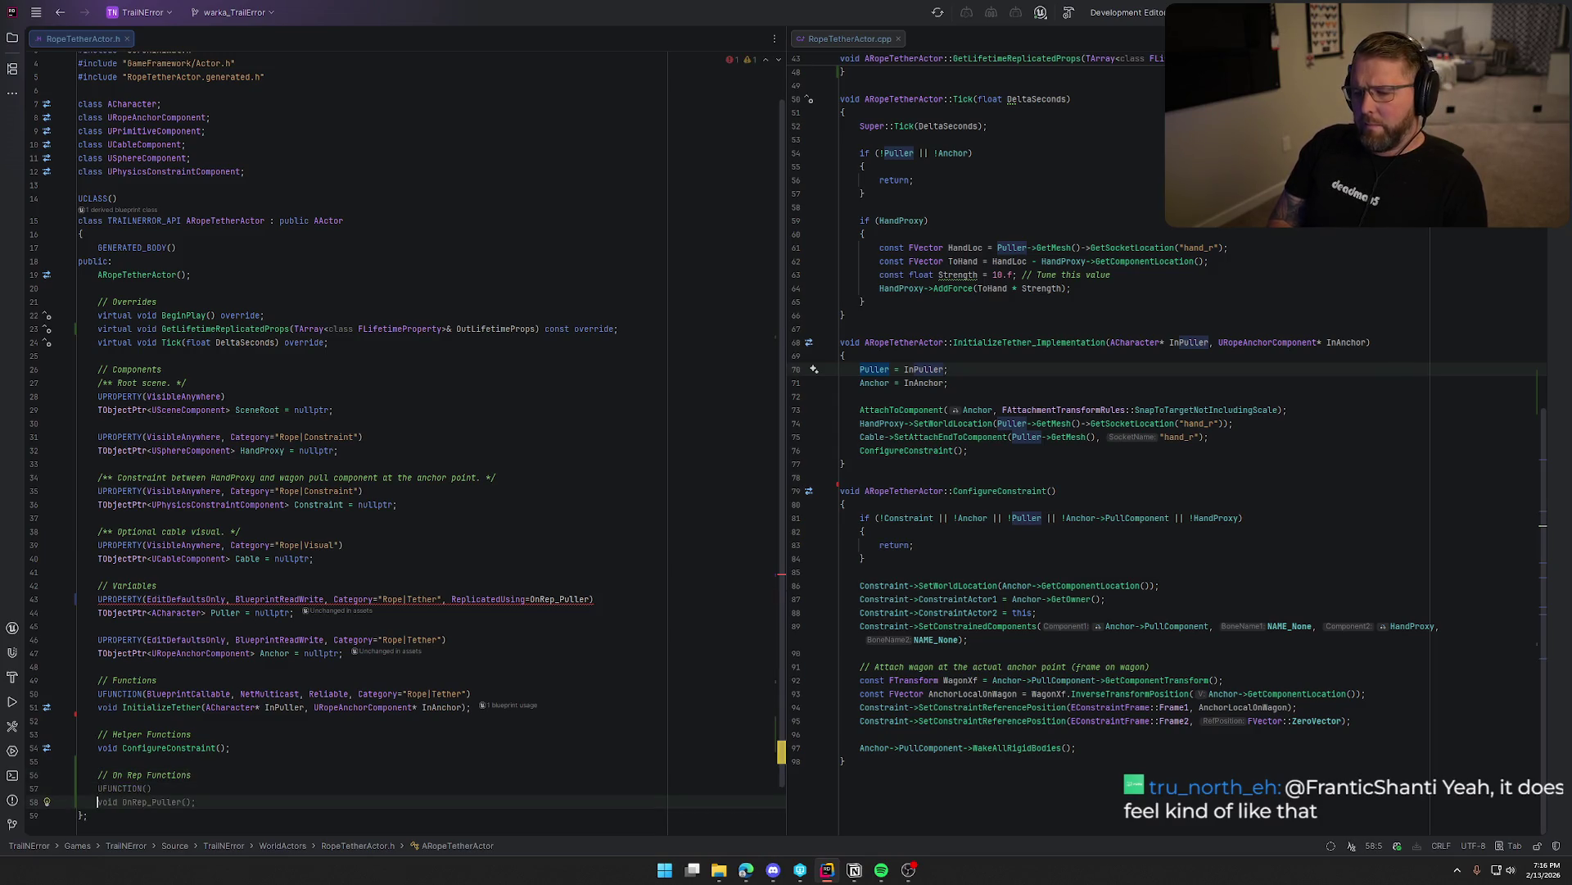
pyautogui.click(156, 802)
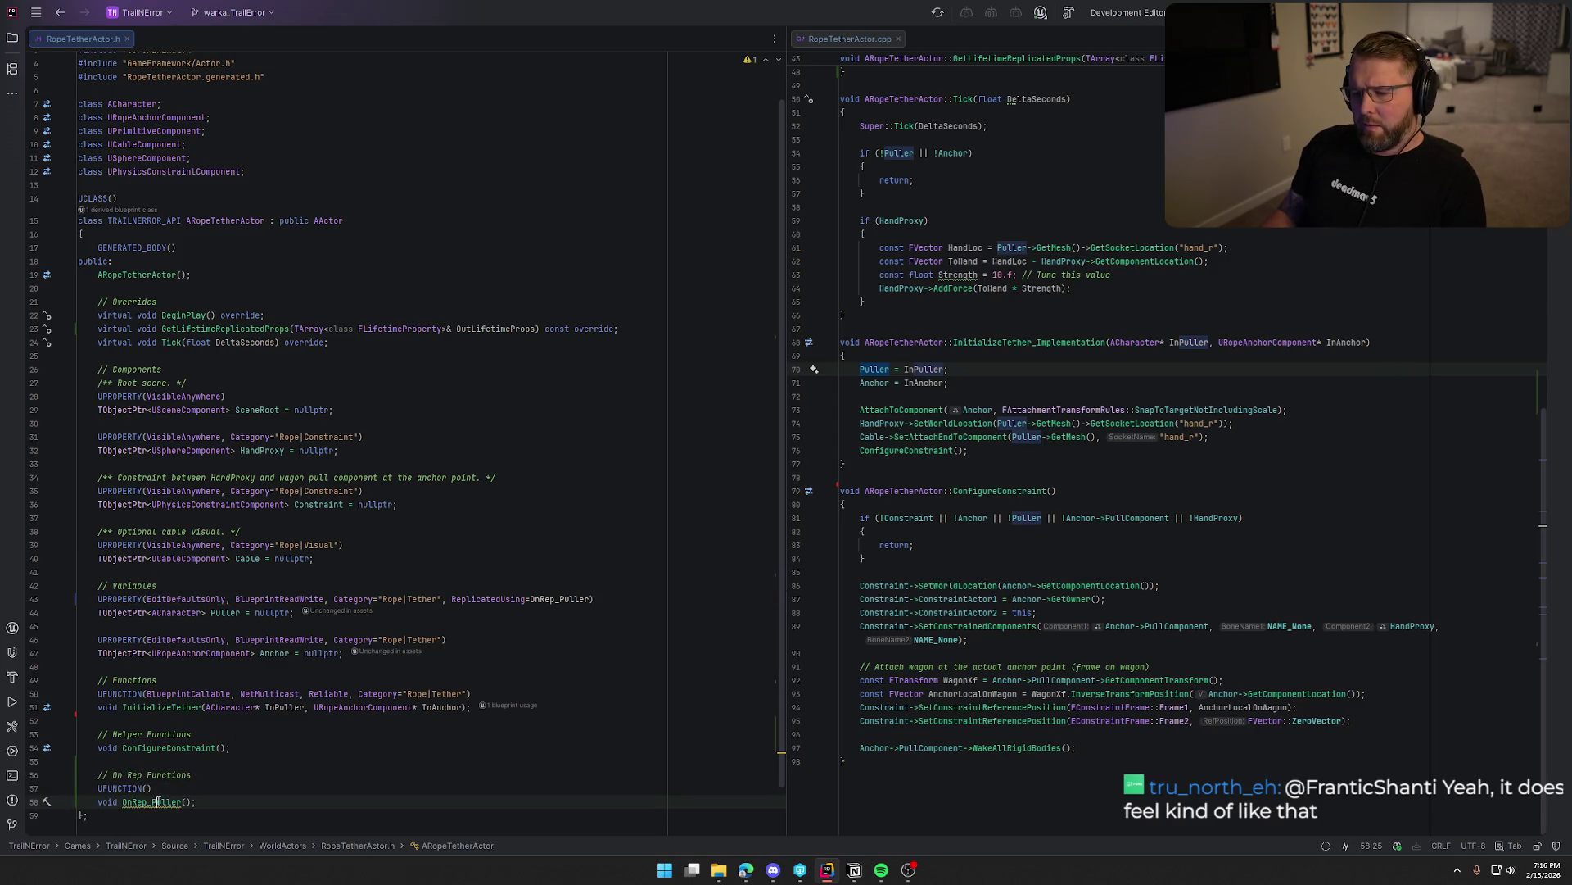
pyautogui.hotkey('alt', 'space')
pyautogui.press('Escape')
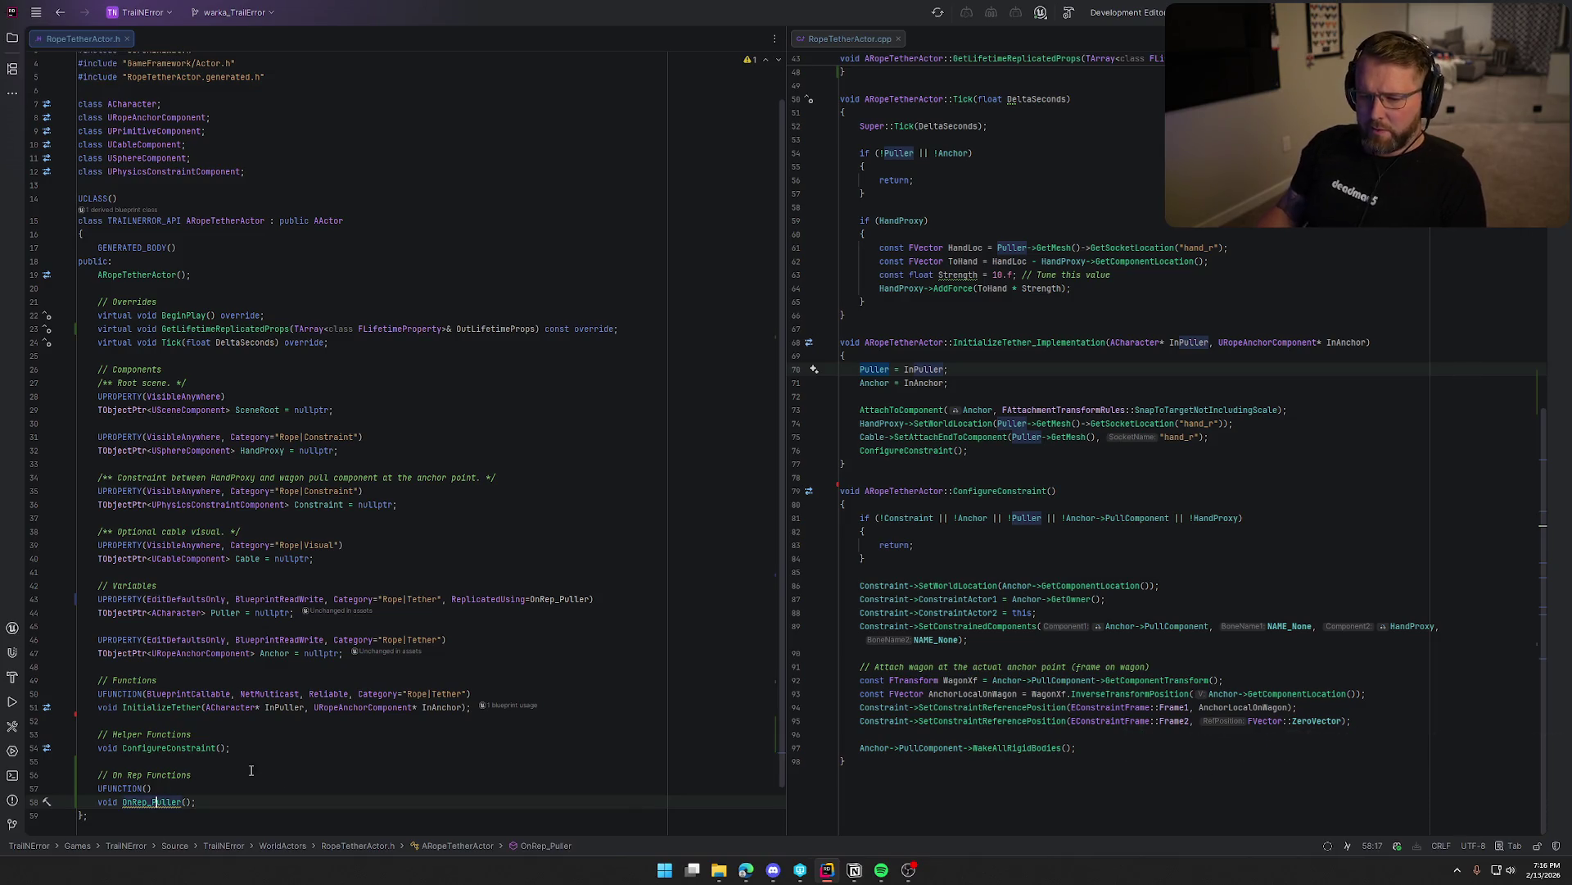
pyautogui.hotkey('alt', 'Return')
pyautogui.press('Return')
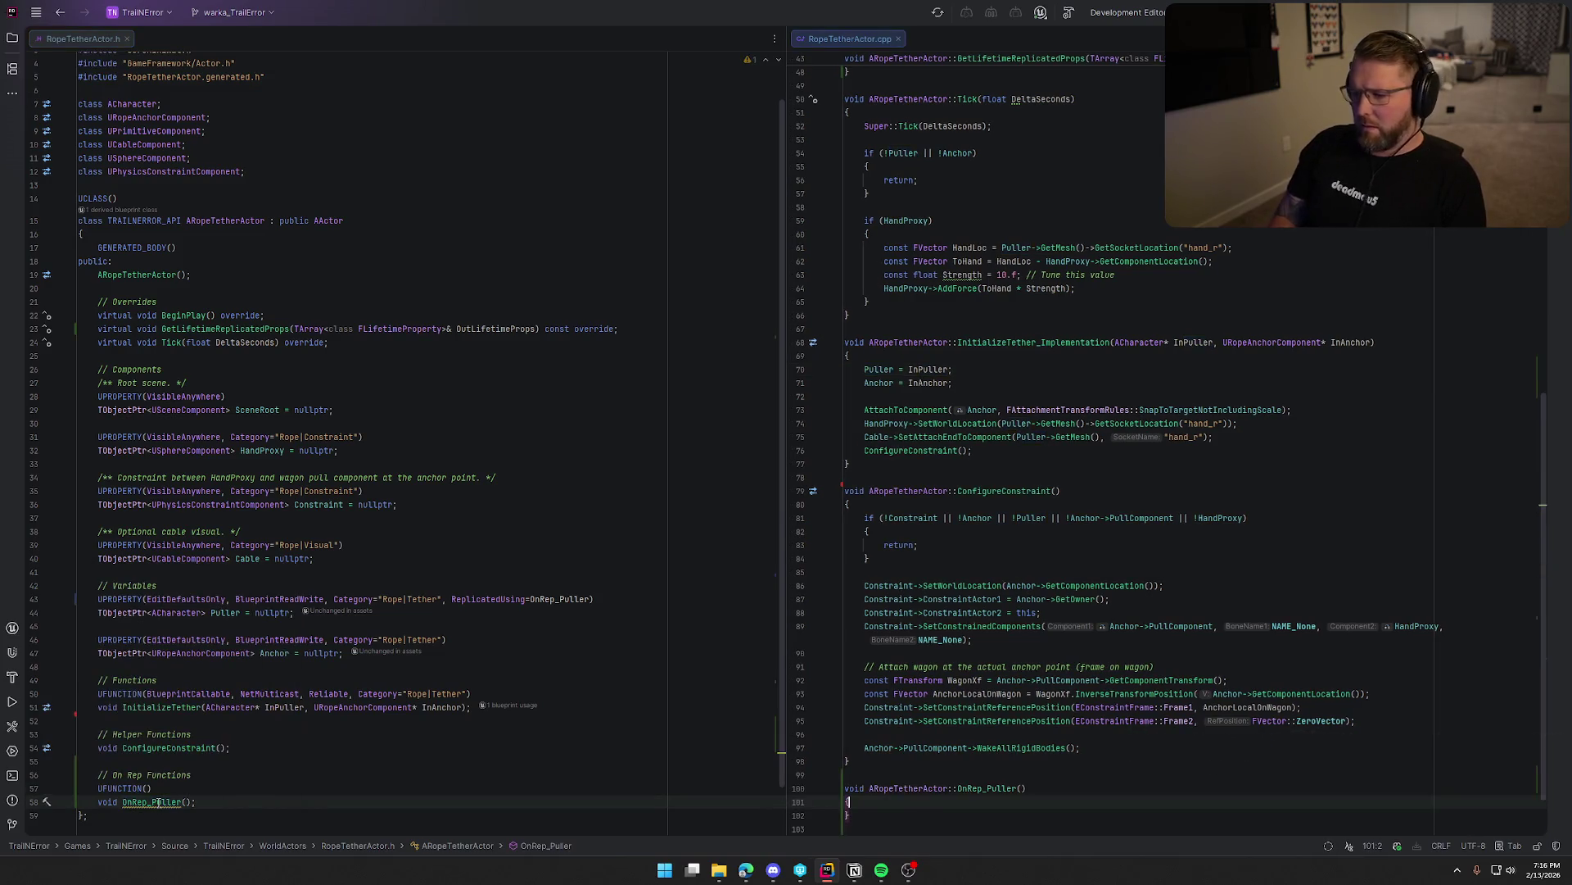
# Move the Cable->SetAttachEndToComponent statement into OnRep_Puller.
pyautogui.hotkey('ctrl', 'alt', 'Left')
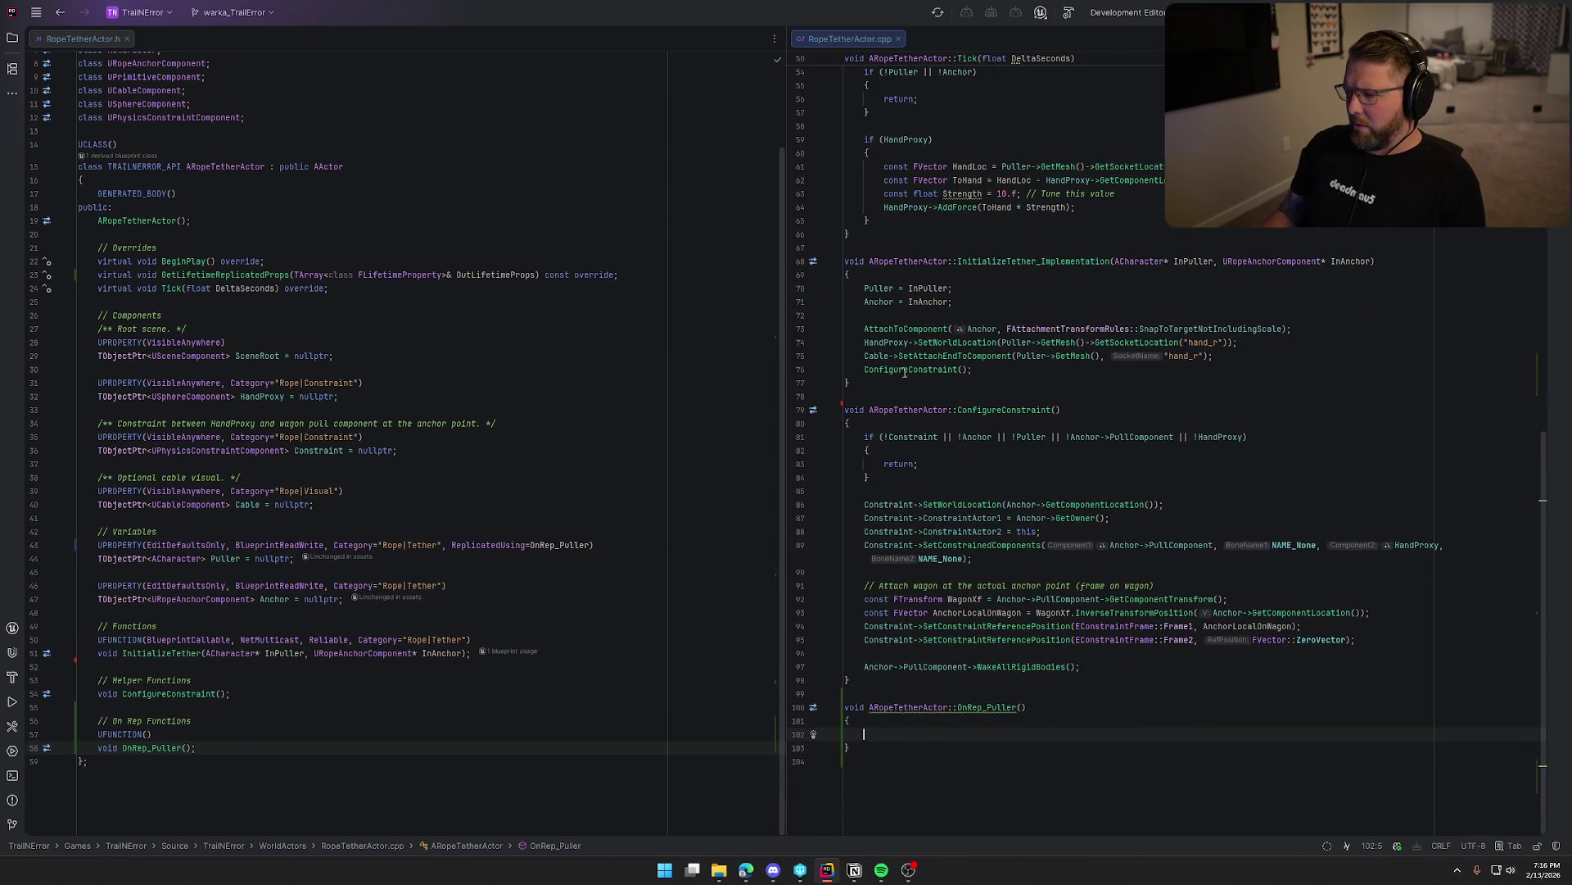
pyautogui.hotkey('shift', 'Home')
pyautogui.hotkey('ctrl', 'x')
pyautogui.hotkey('ctrl', 'alt', 'Right')
pyautogui.hotkey('ctrl', 'v')
# Call OnRep_Puller() after Puller = InPuller and remove NetMulticast, Reliable from InitializeTether's UFUNCTION.
pyautogui.click(952, 288)
pyautogui.press('Return')
pyautogui.write('OnRe')
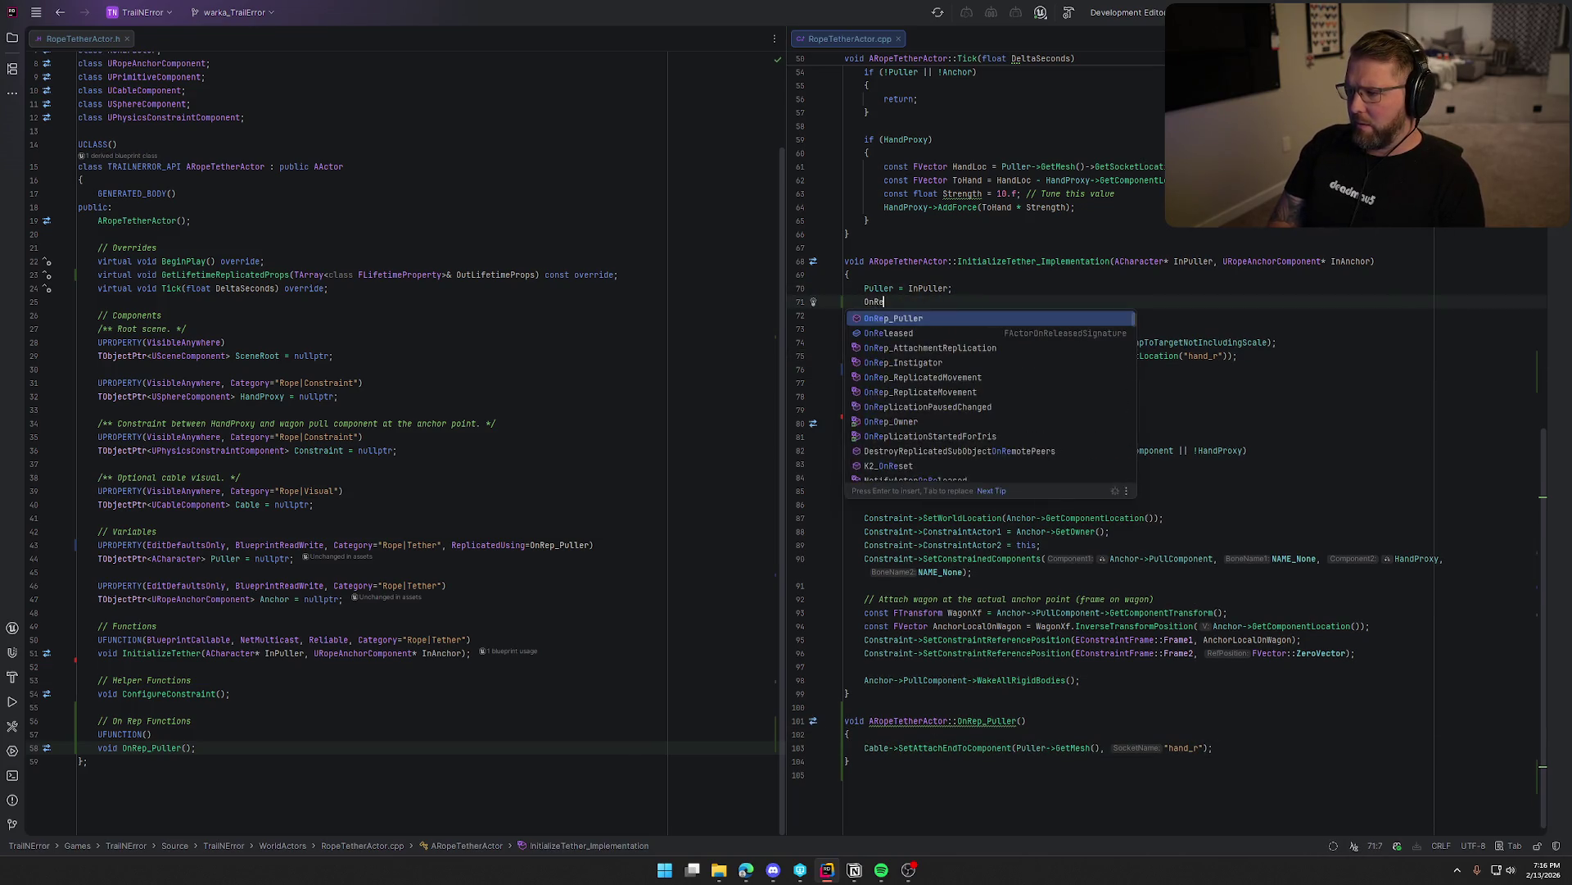
pyautogui.press('Return')
pyautogui.write(';')
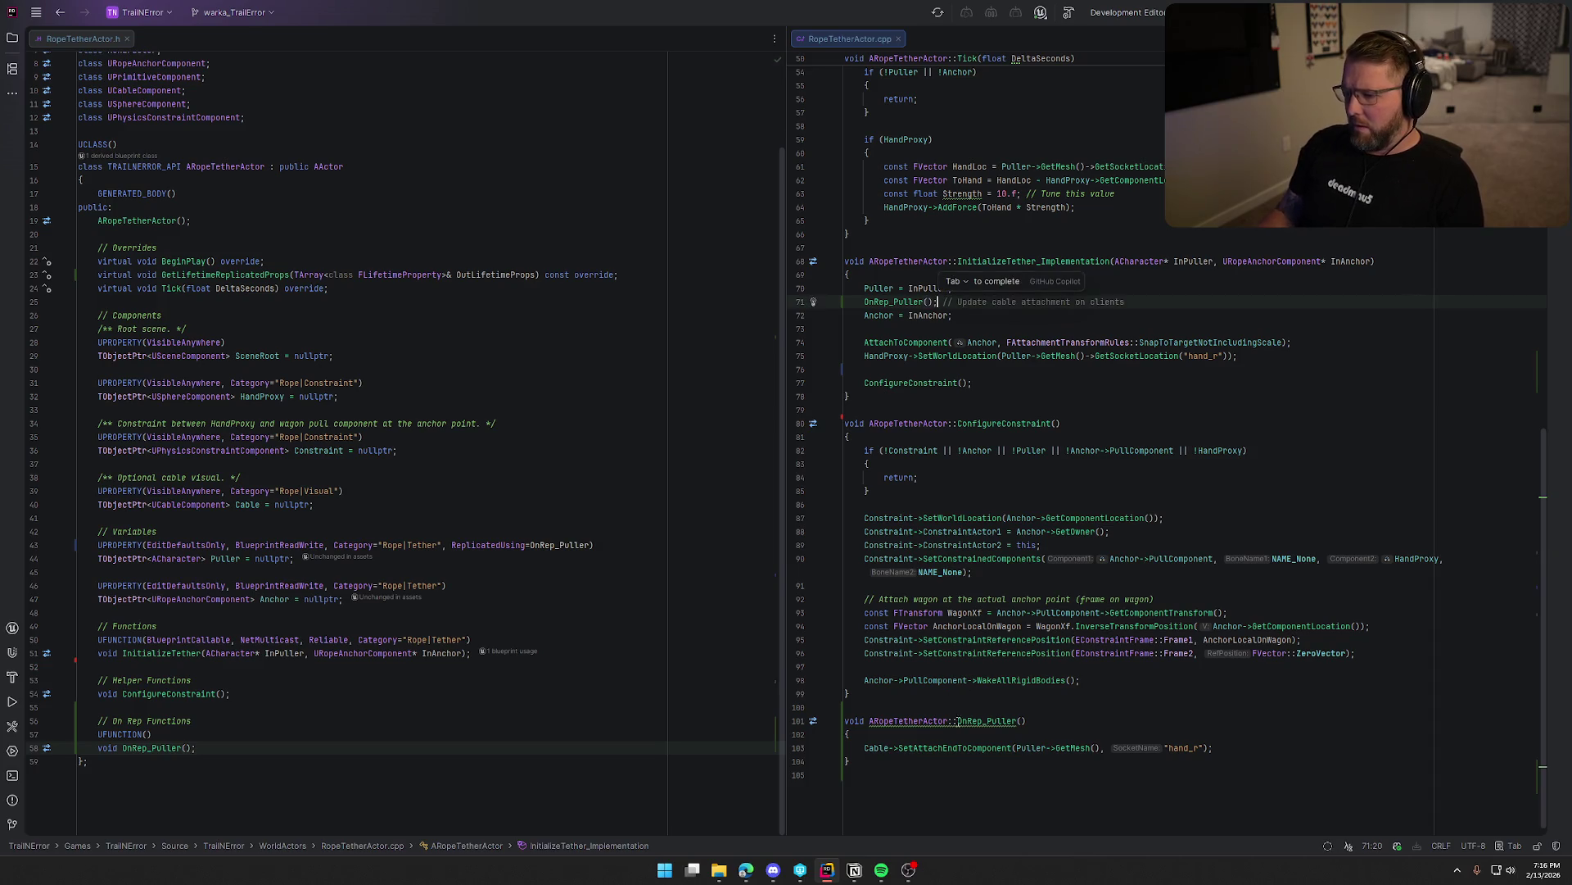
pyautogui.click(1038, 801)
pyautogui.press('BackSpace')
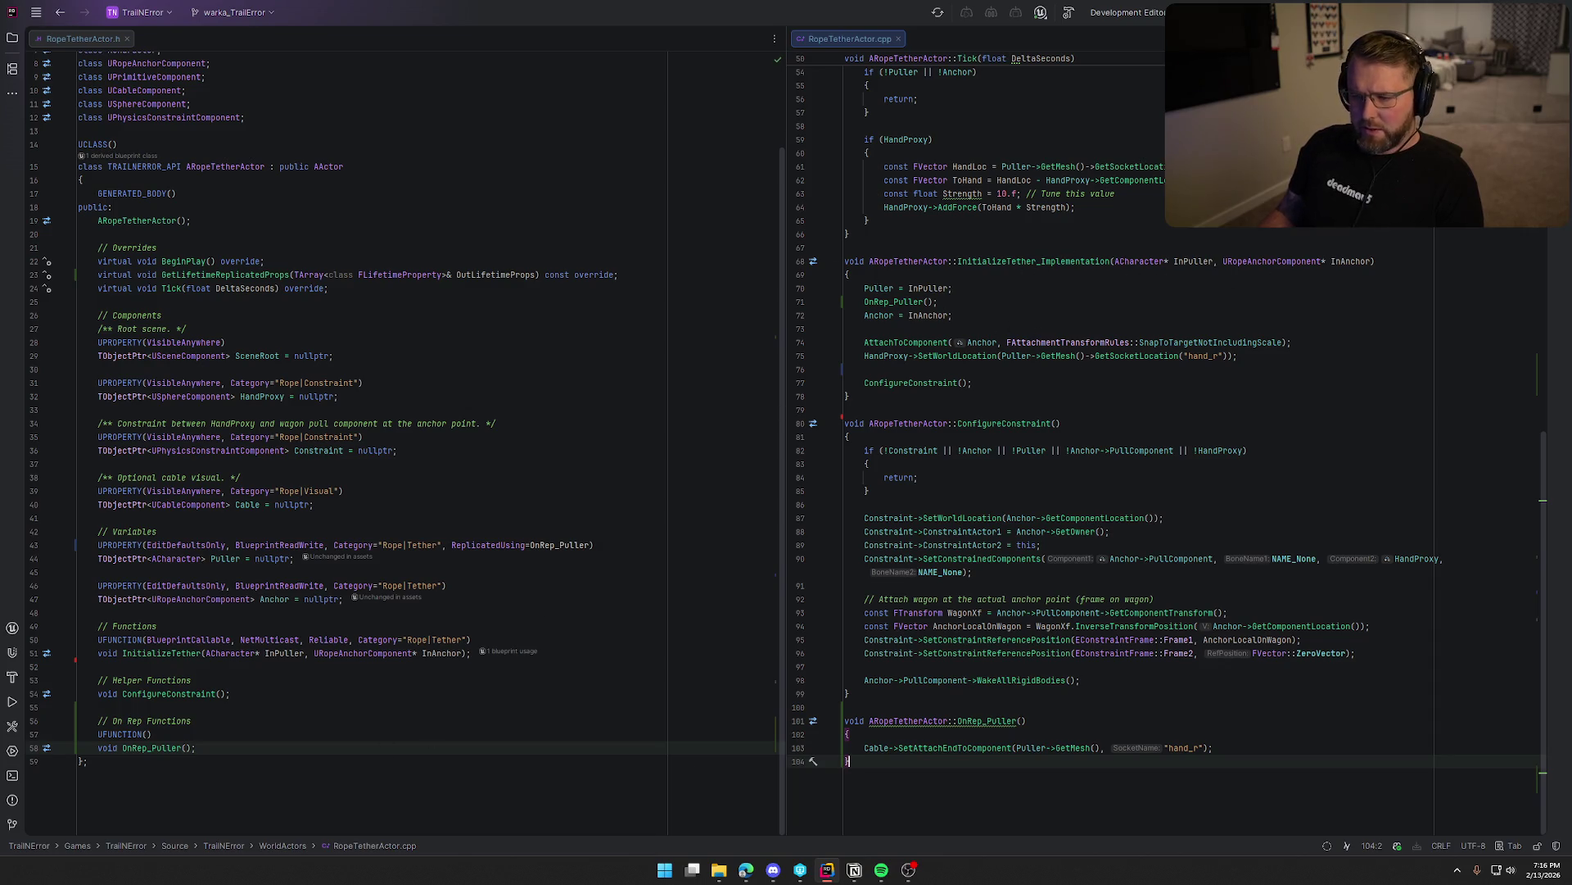
pyautogui.moveTo(240, 640); pyautogui.dragTo(358, 639)
pyautogui.press('BackSpace')
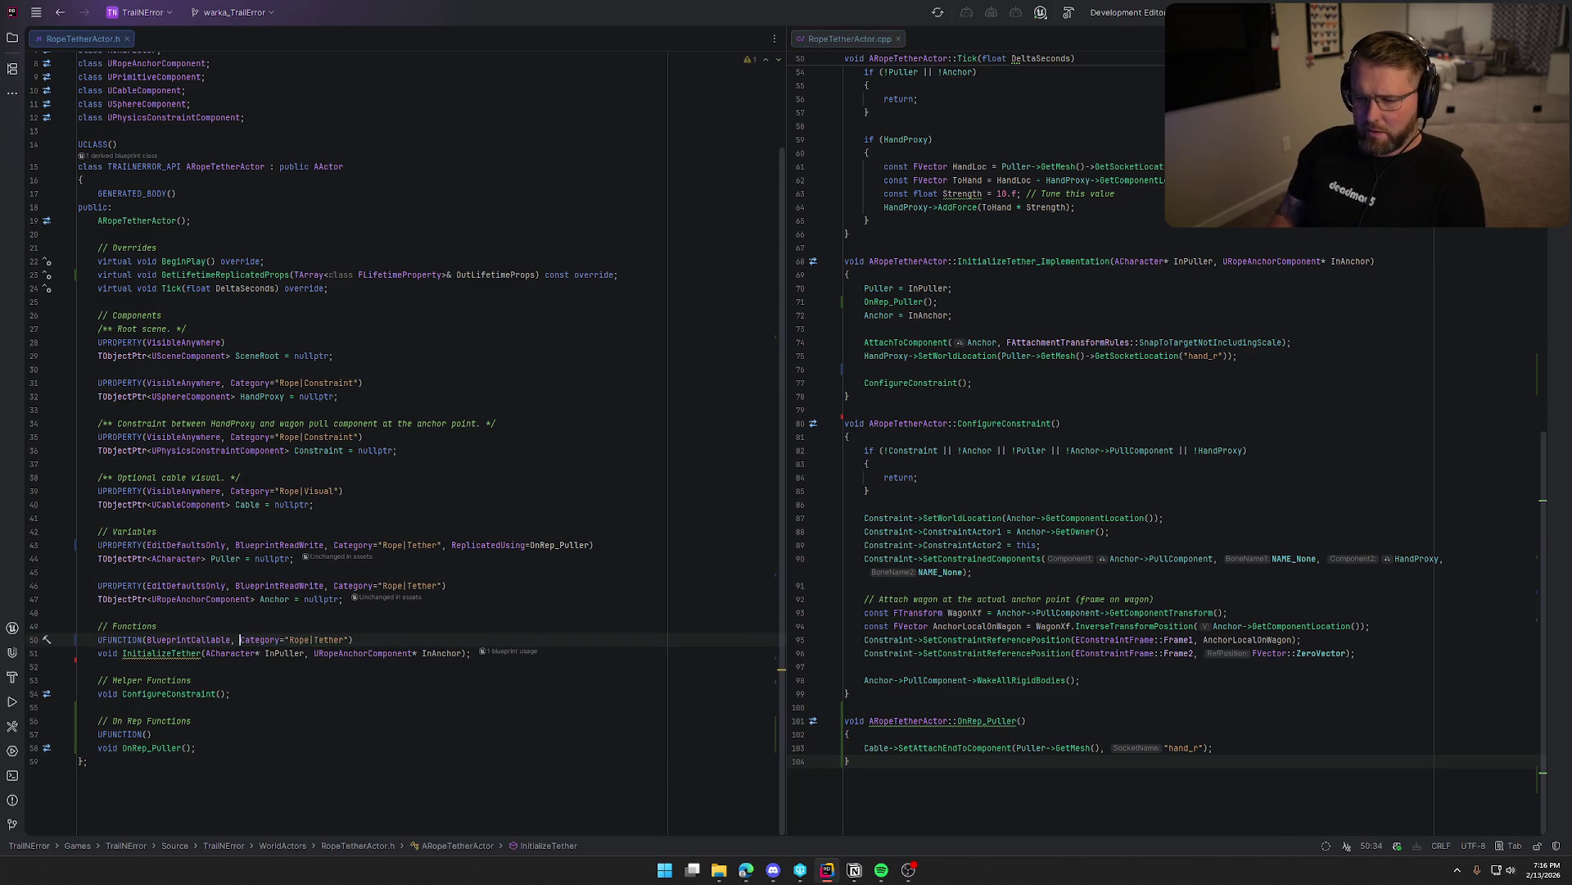
# Rename InitializeTether_Implementation to plain ARopeTetherActor::InitializeTether in the source.
pyautogui.click(1112, 261)
pyautogui.press('BackSpace')
pyautogui.press('BackSpace')
pyautogui.press('BackSpace')
pyautogui.press('BackSpace')
pyautogui.click(461, 404)
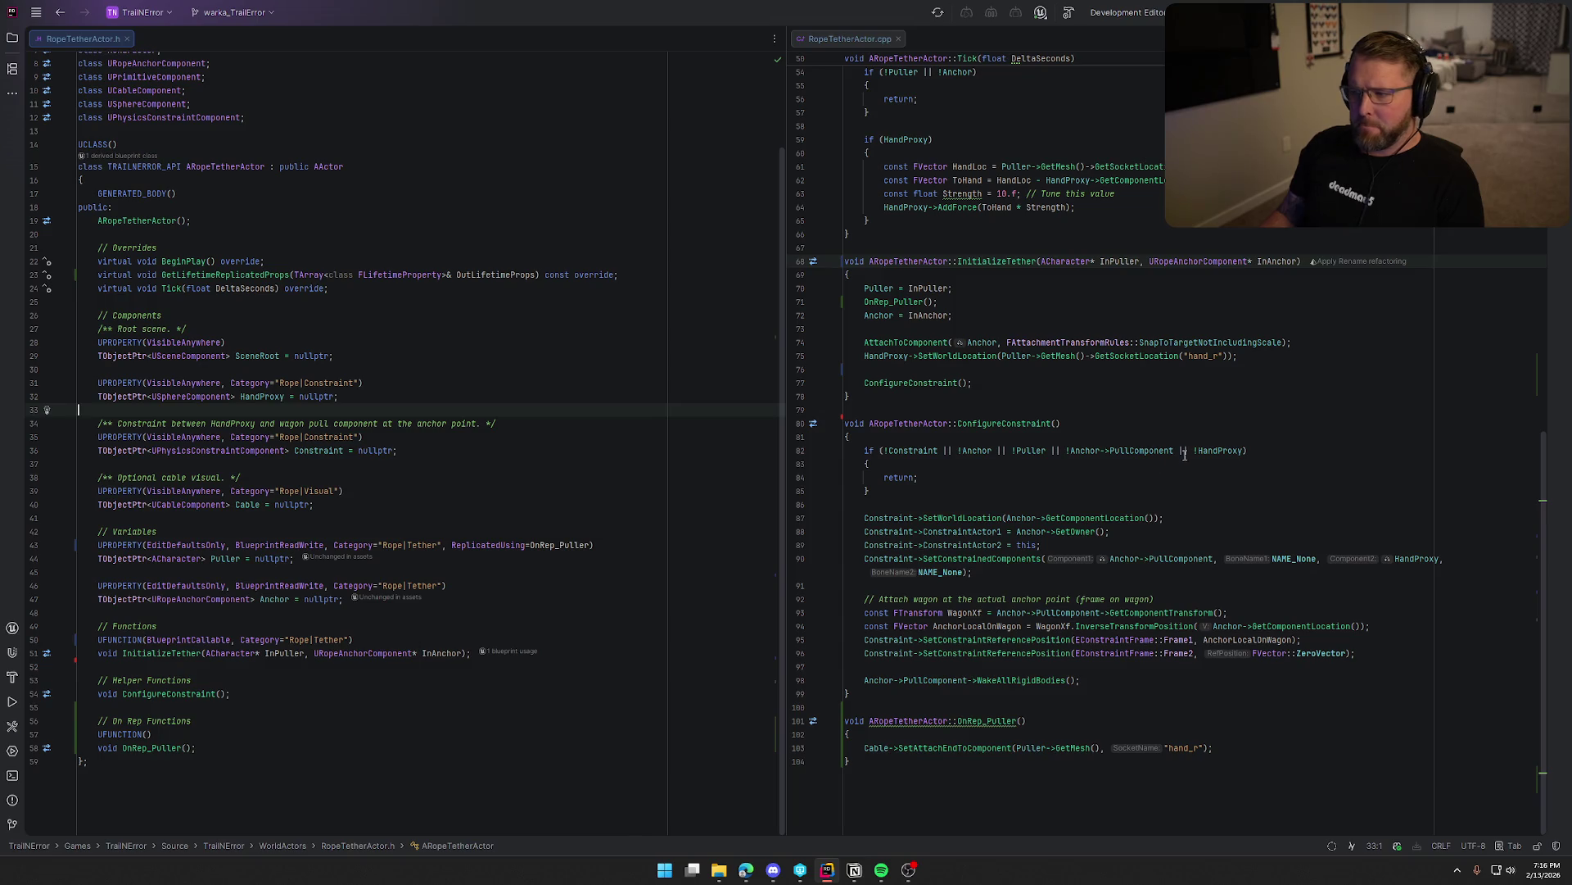
# Add DOREPLIFETIME(ARopeTetherActor, Puller) to GetLifetimeReplicatedProps with the UnrealNetwork include.
pyautogui.scroll(10, 1185, 456)
pyautogui.click(907, 622)
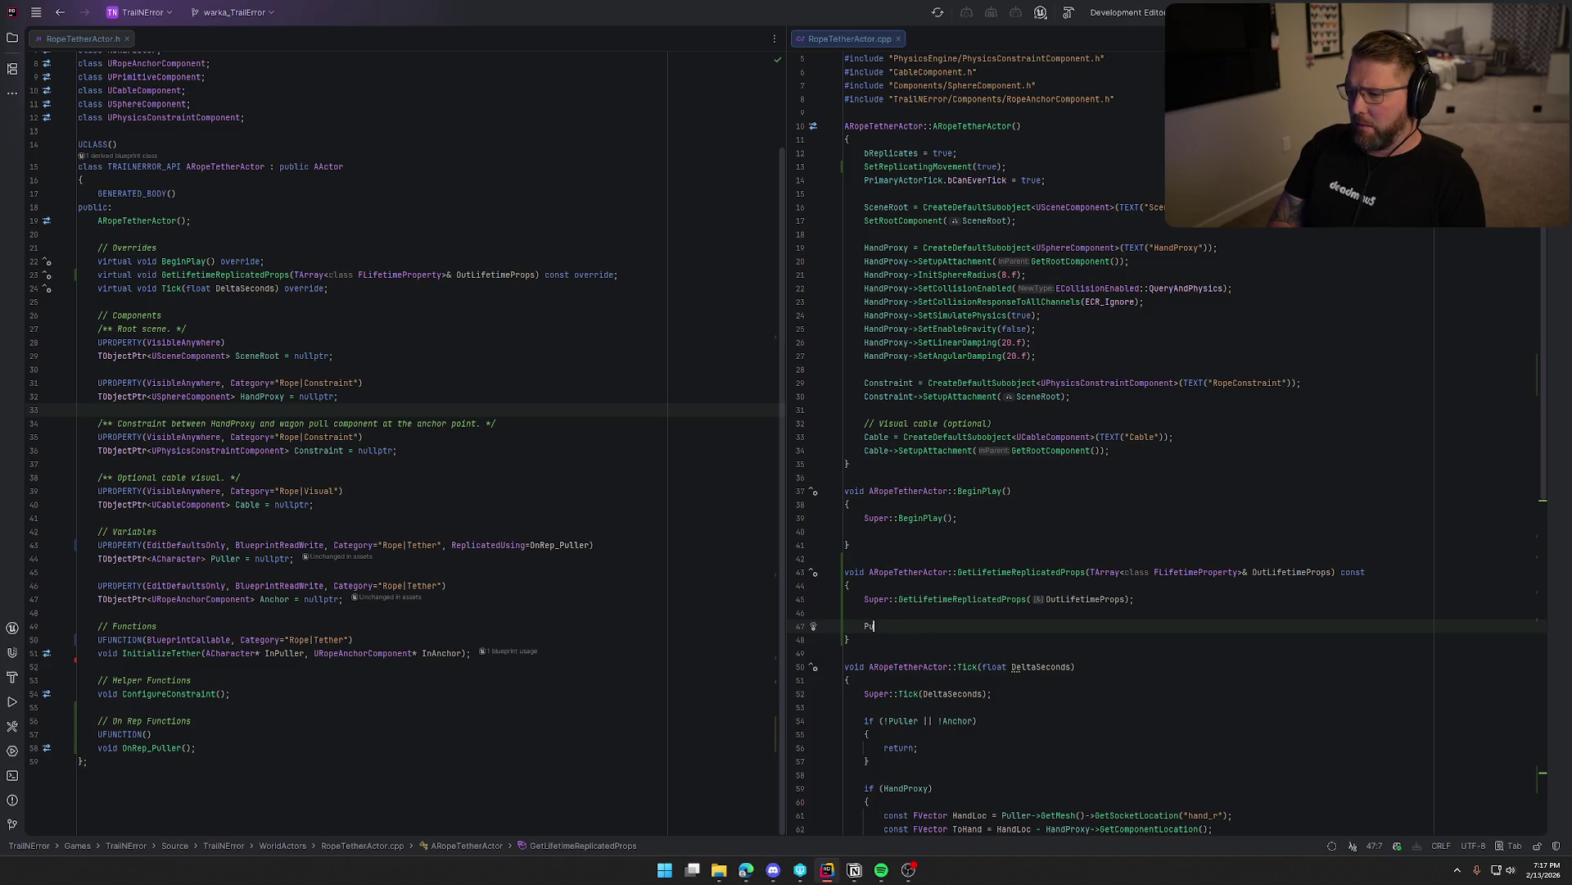
pyautogui.write('DOREPLIFETIME(ARopeTetherActor, Puller);')
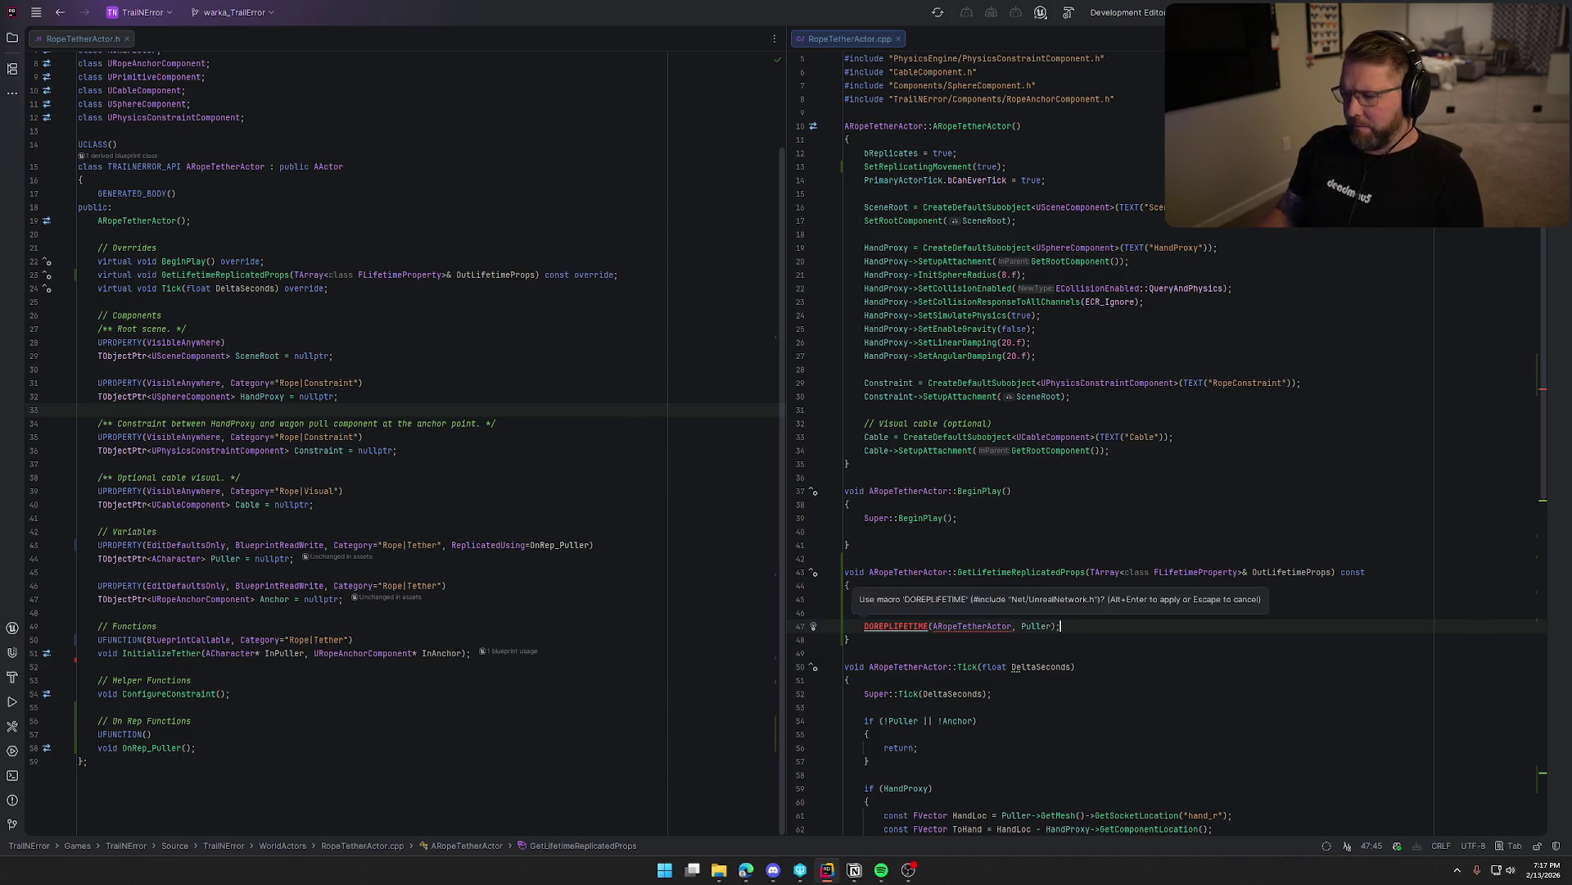
pyautogui.hotkey('alt', 'Return')
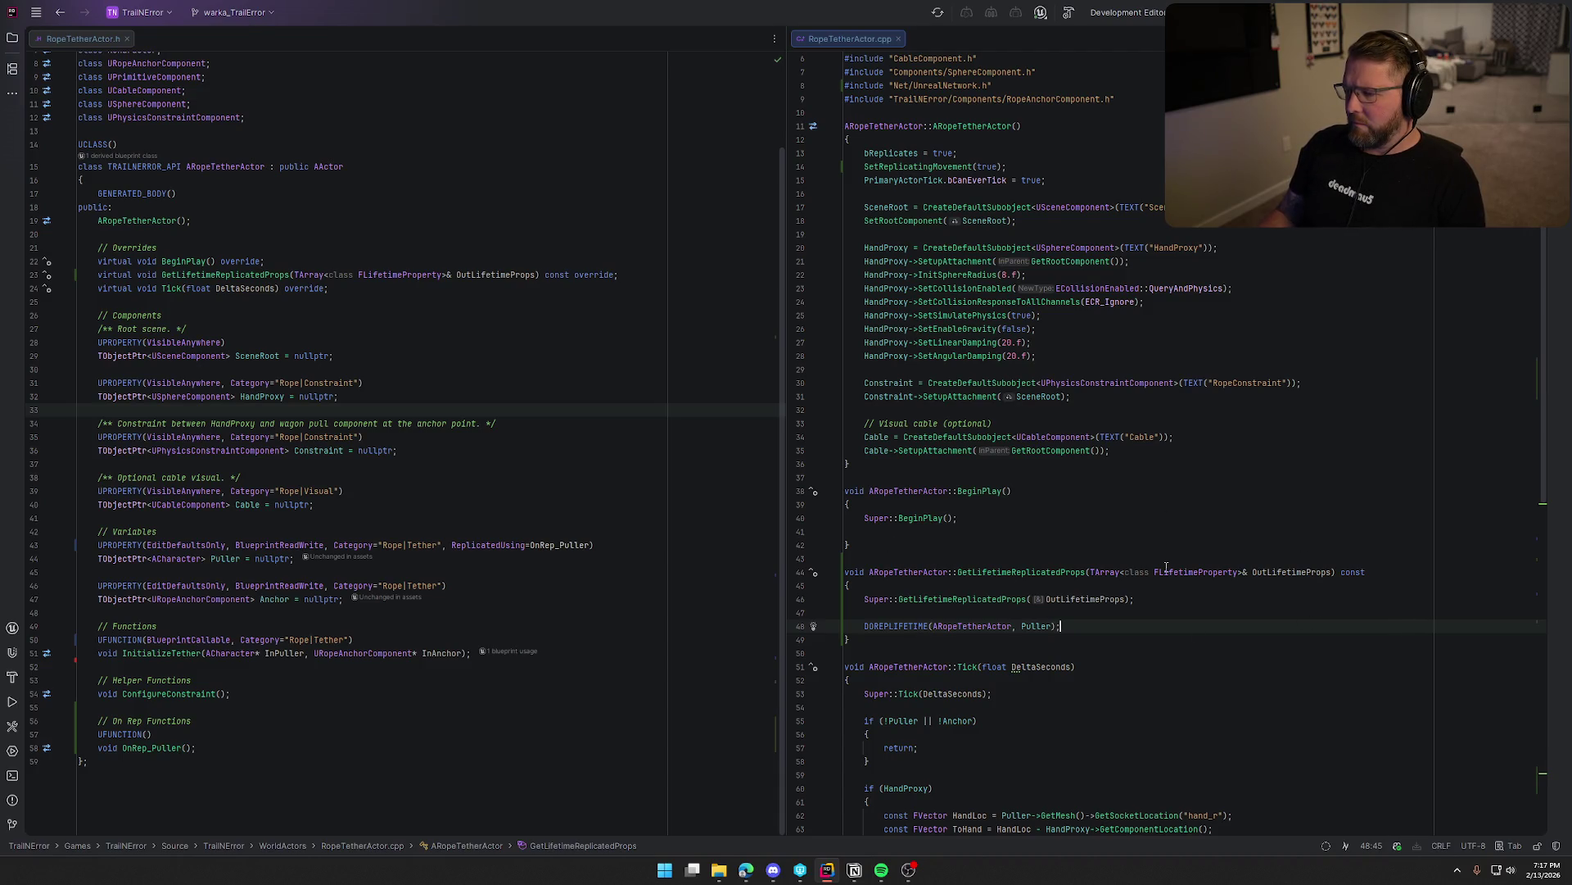
pyautogui.scroll(2, 1167, 567)
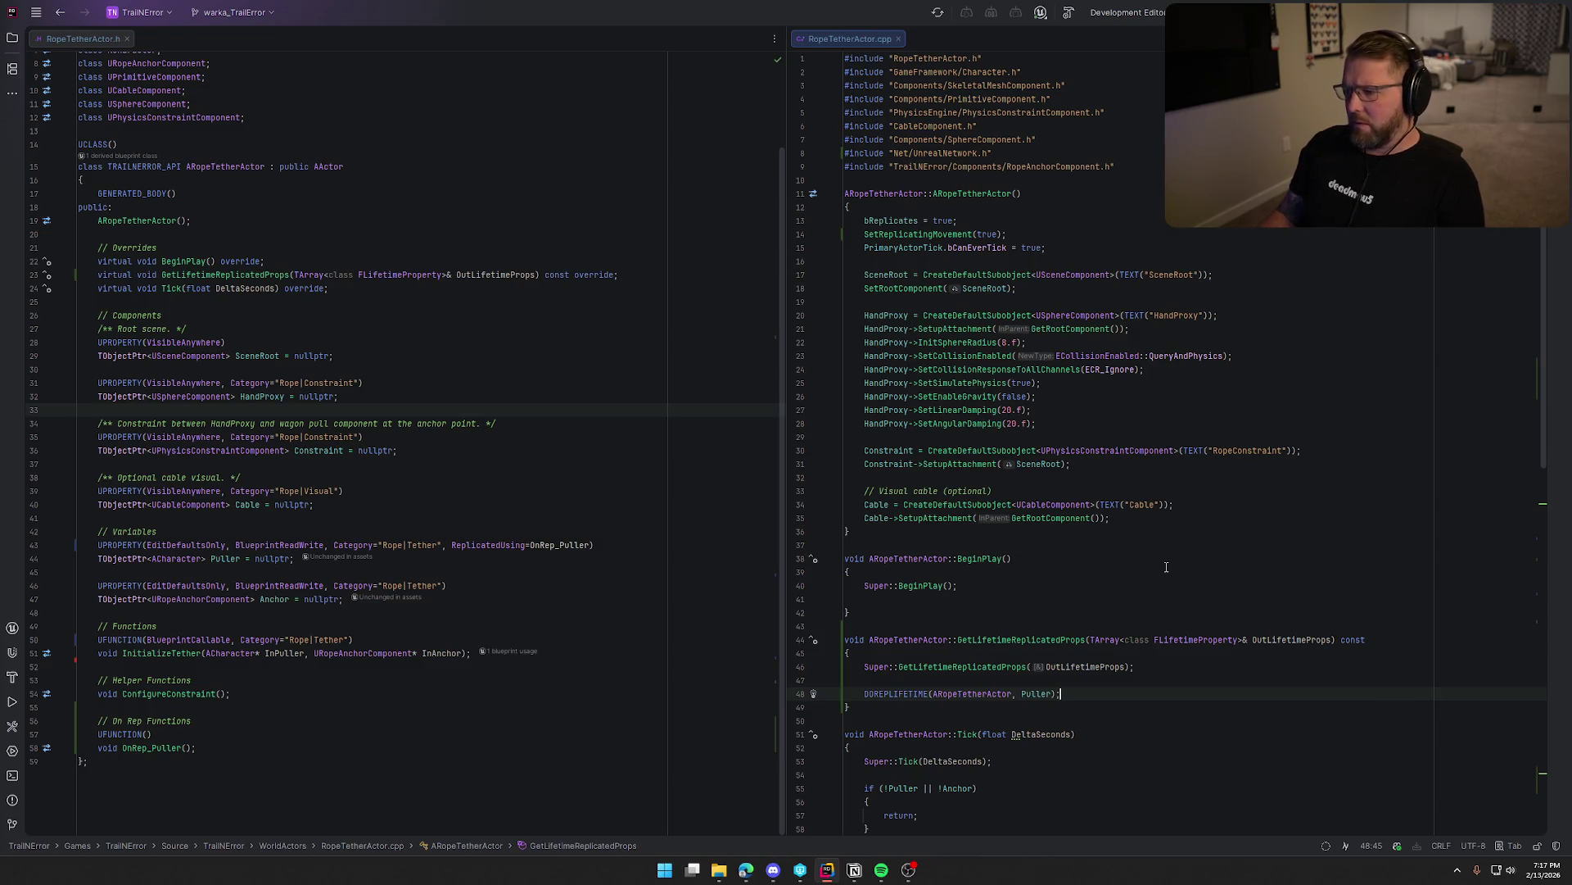
pyautogui.scroll(-10, 1166, 567)
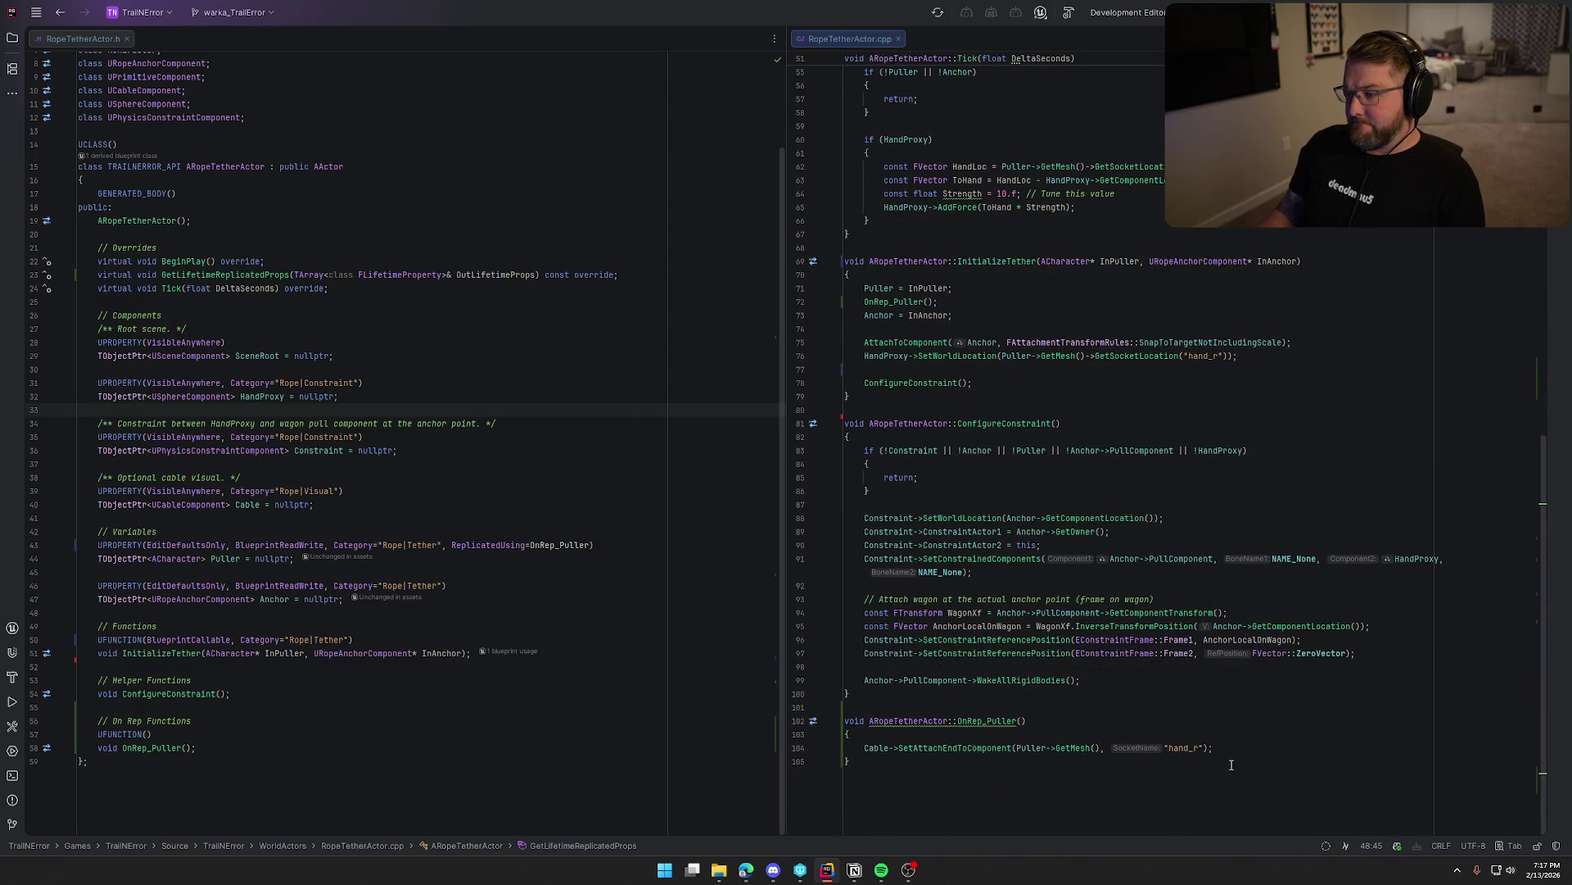
pyautogui.click(1059, 793)
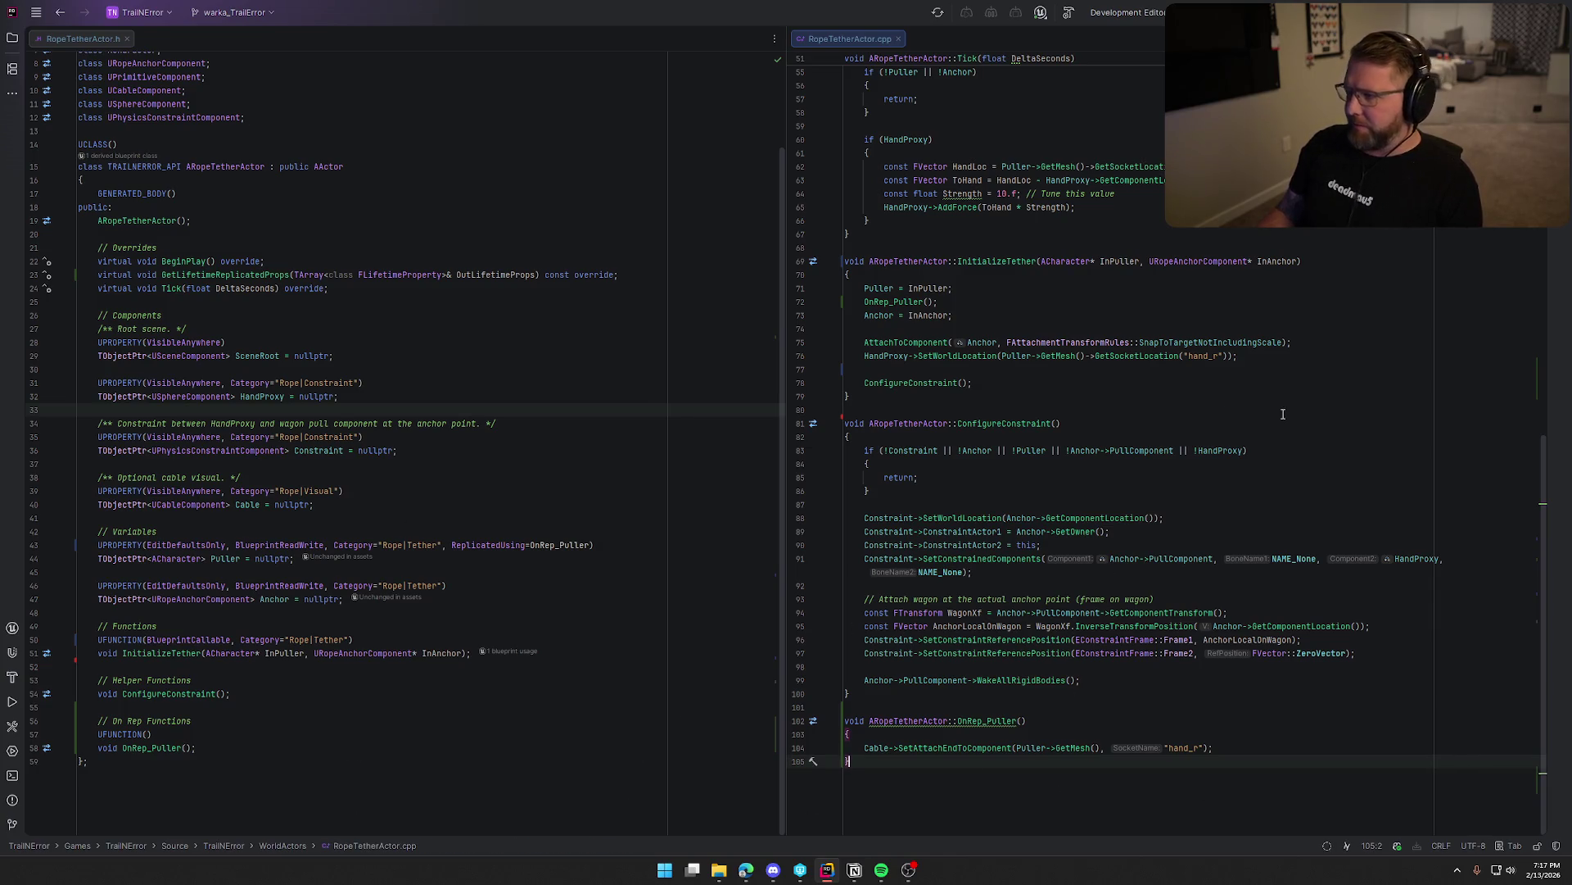
# Build the project with Ctrl+Shift+B, then bring up the launched Unreal Editor.
pyautogui.hotkey('ctrl', 'shift', 'b')
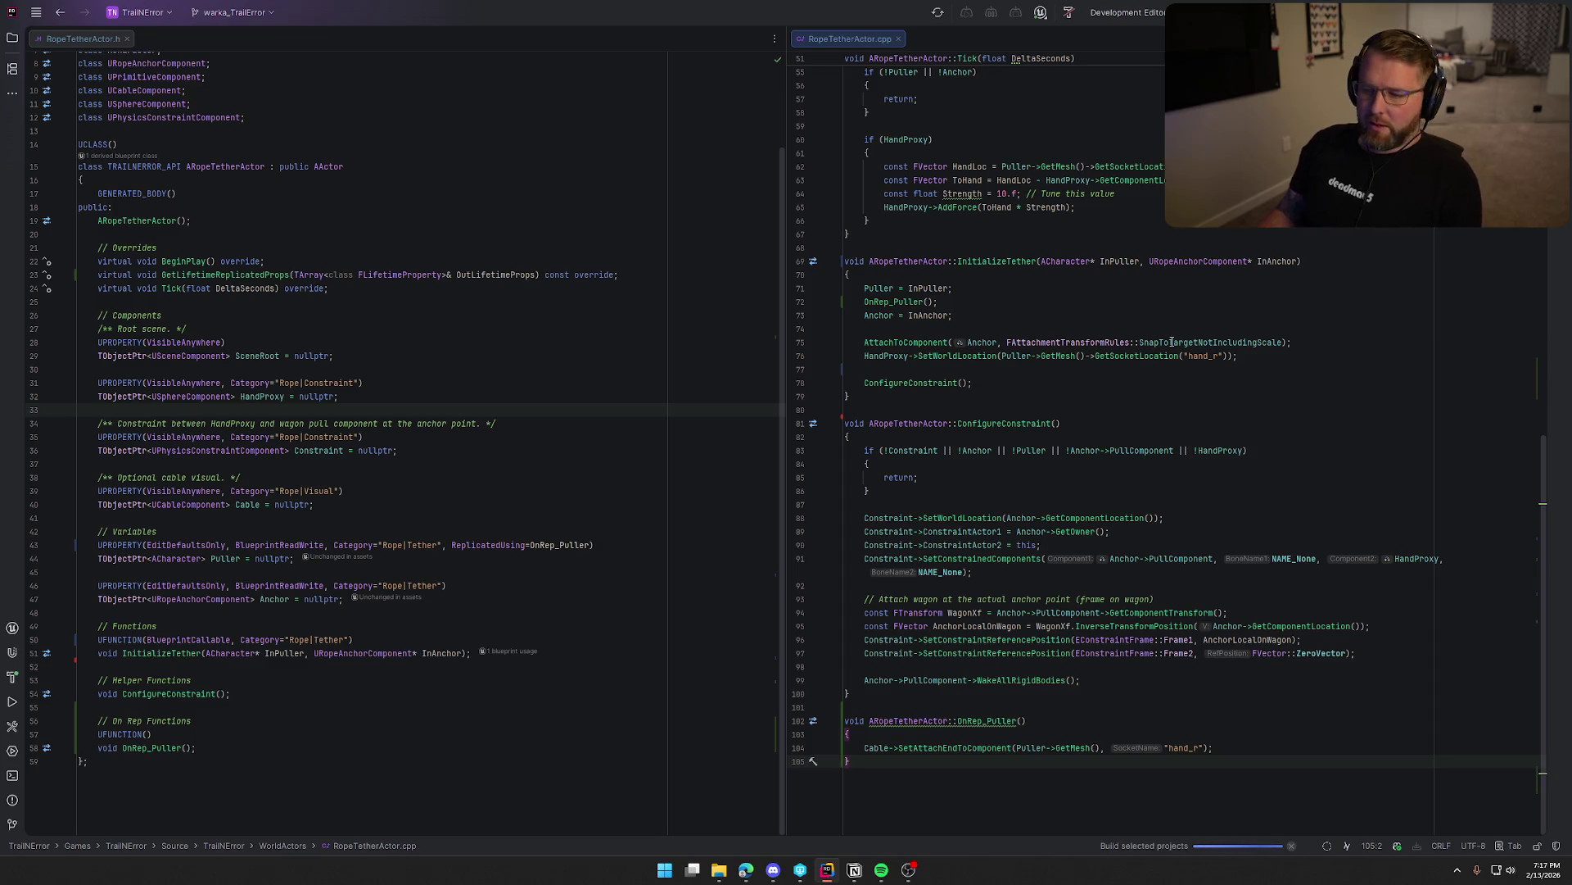
pyautogui.moveTo(1172, 342)
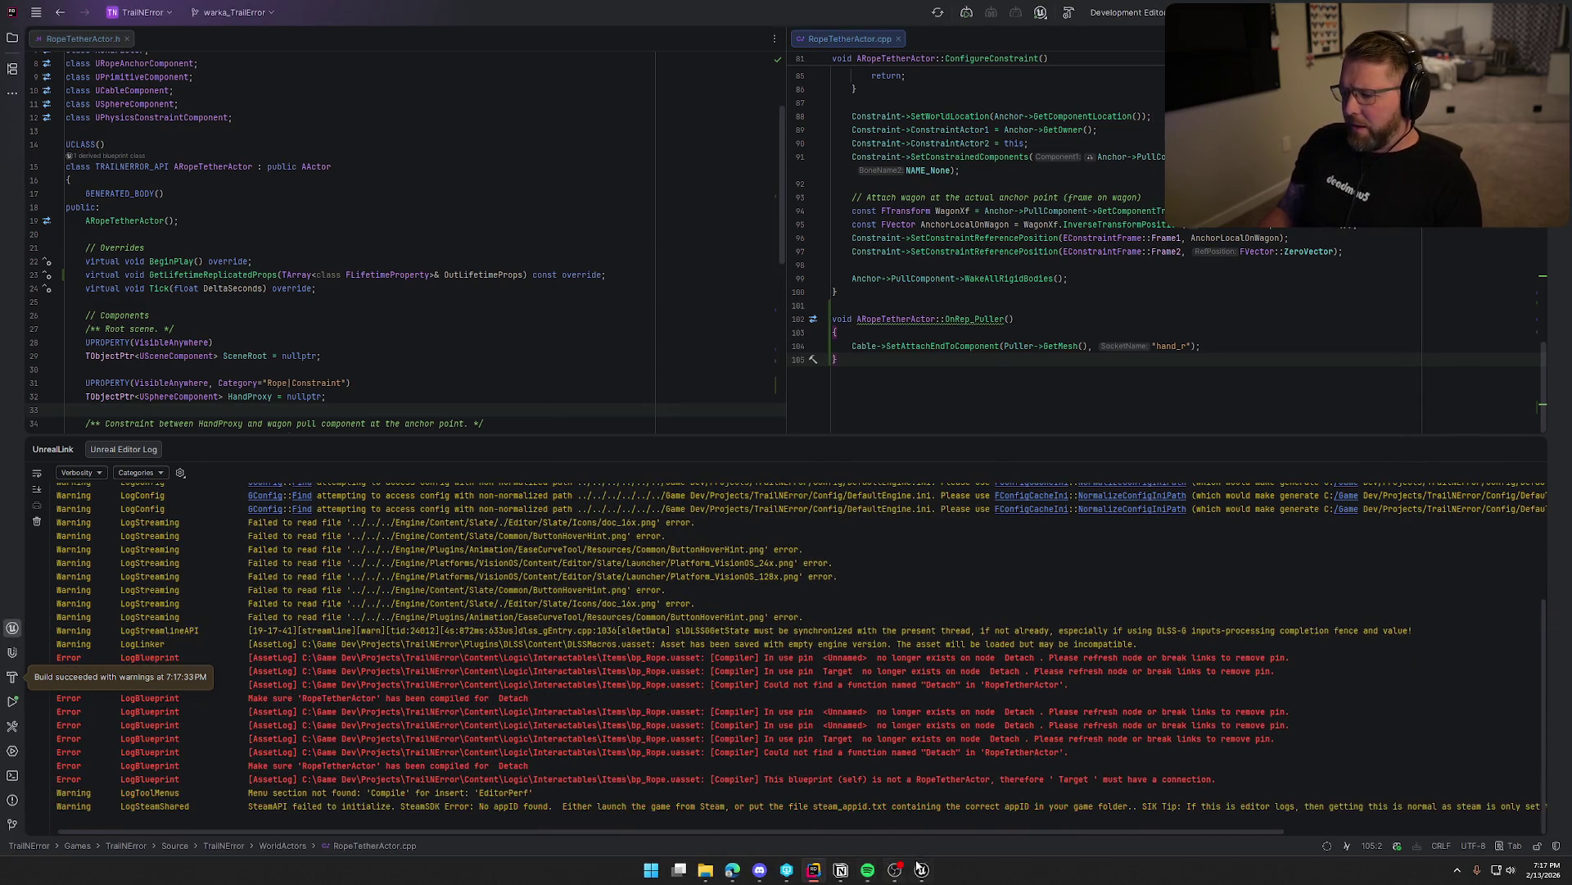
pyautogui.click(931, 872)
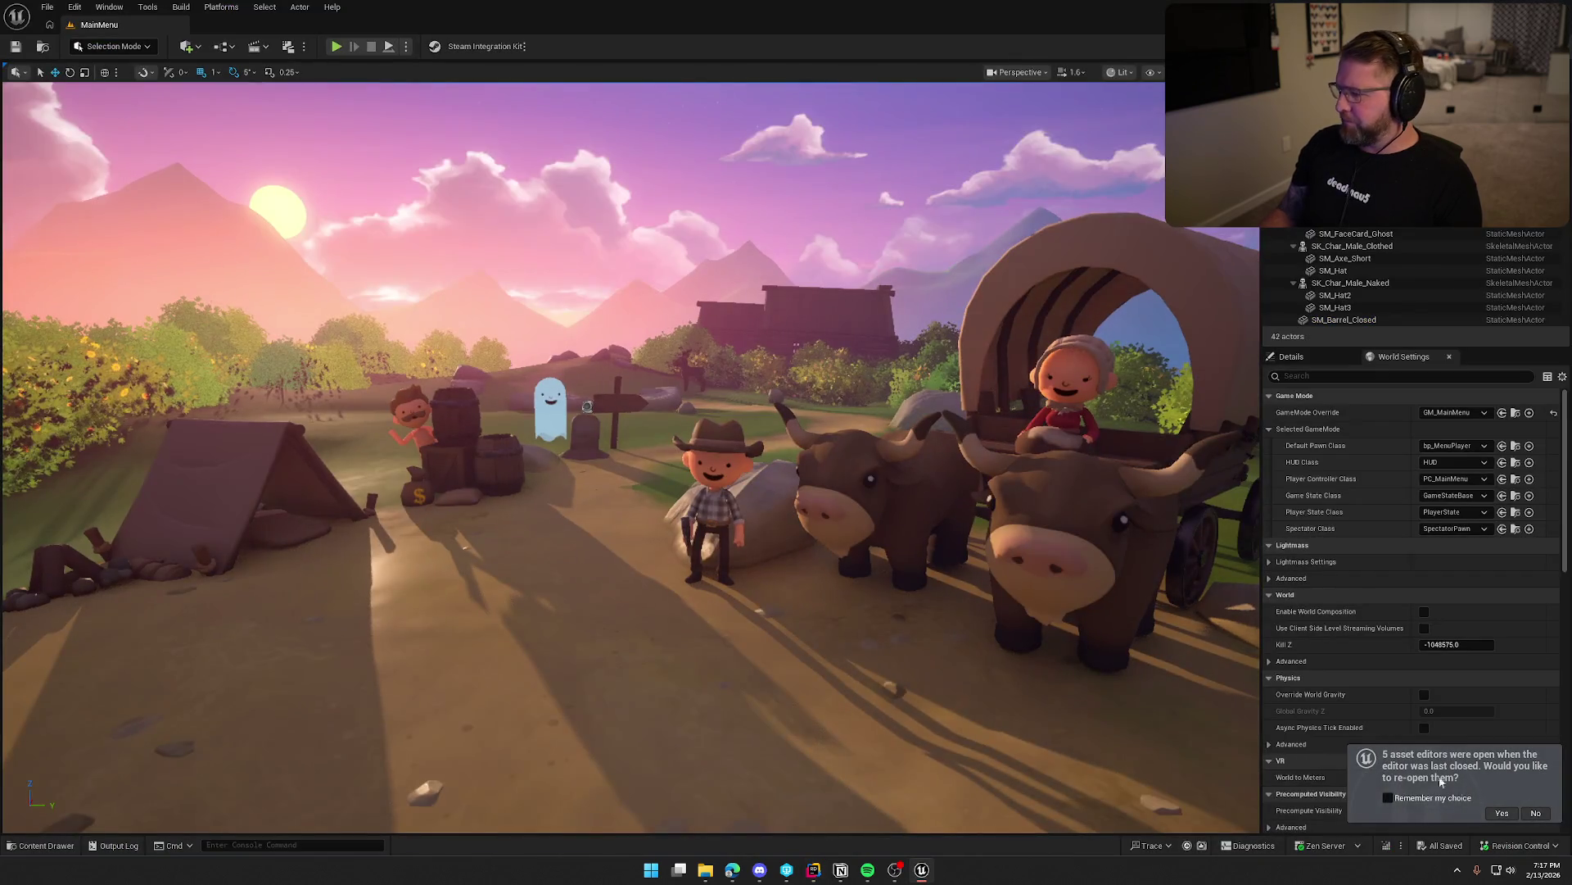
# Decline reopening asset editors, browse the Content Drawer to Logic/Interactables/Items, and open bp_Rope.
pyautogui.click(1536, 812)
pyautogui.hotkey('ctrl', 'space')
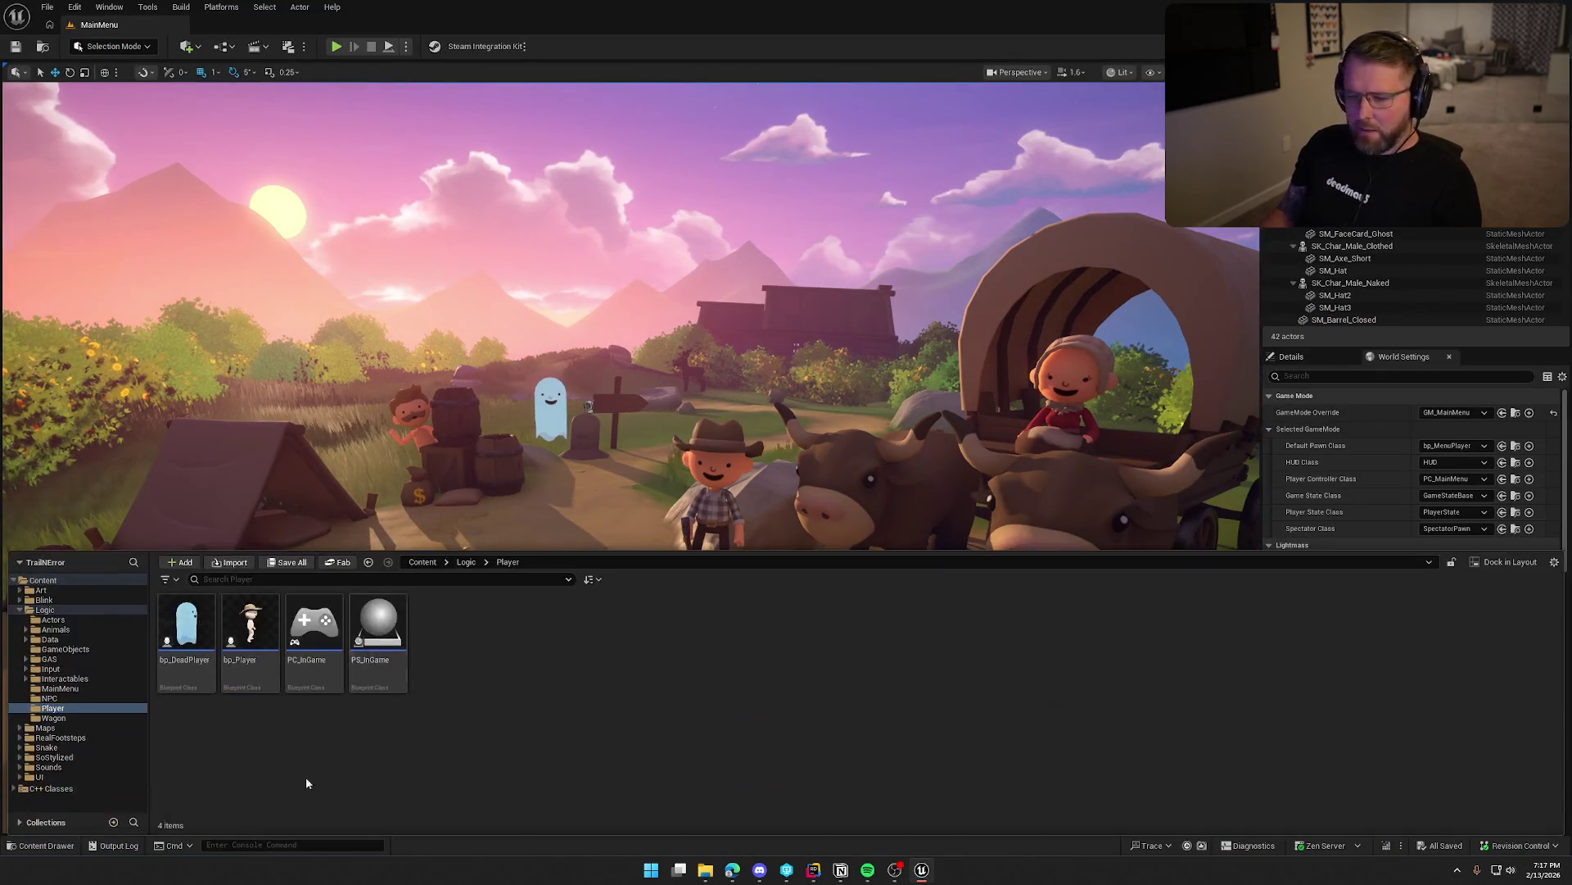
pyautogui.click(85, 676)
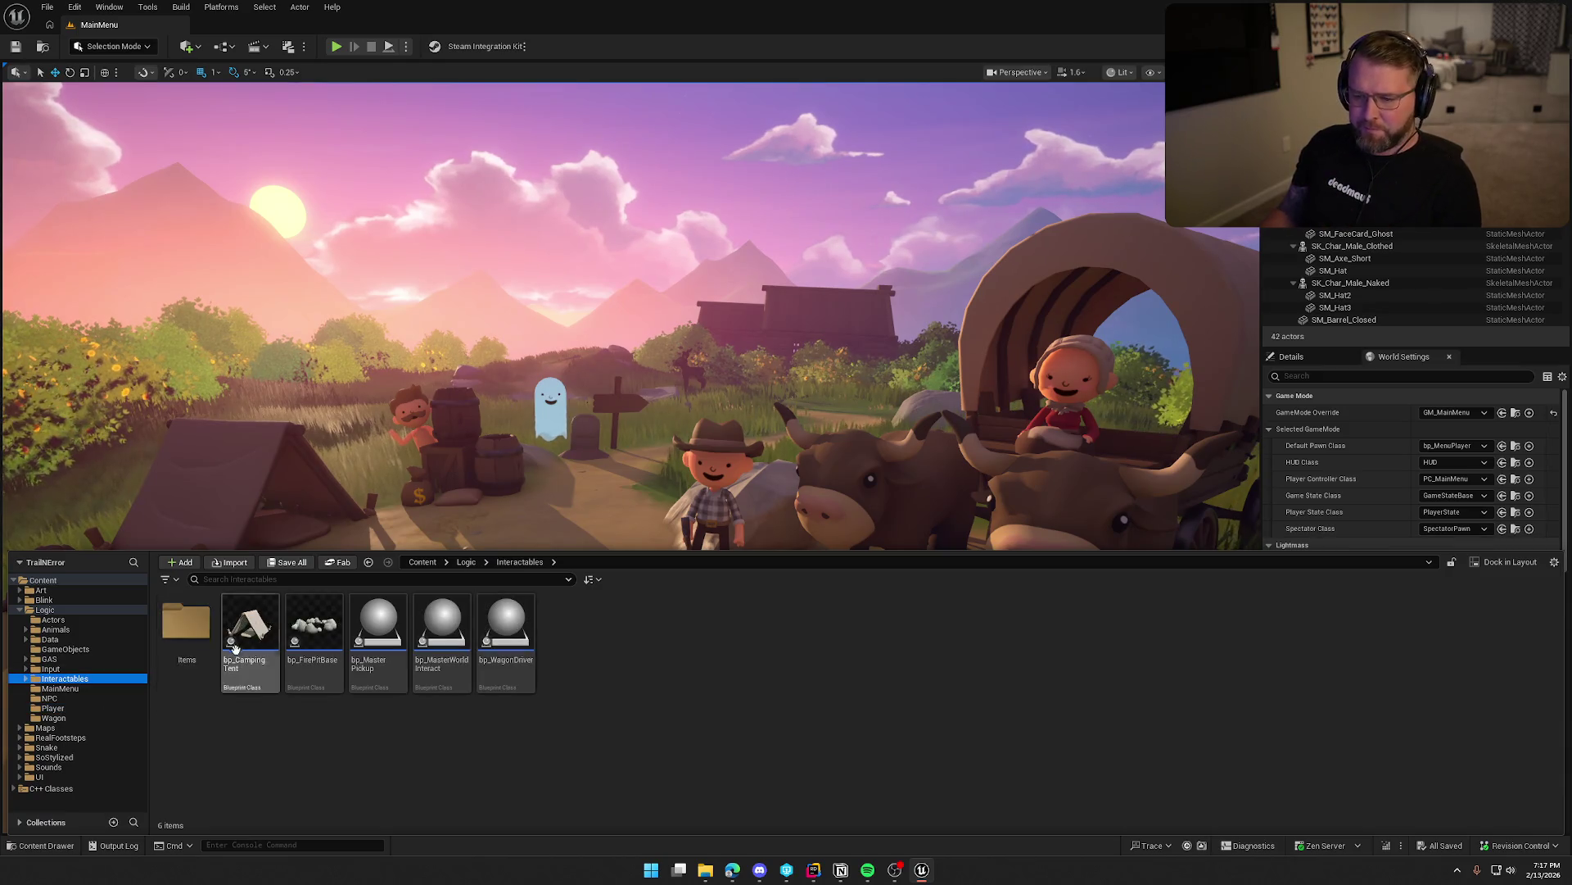
pyautogui.doubleClick(179, 624)
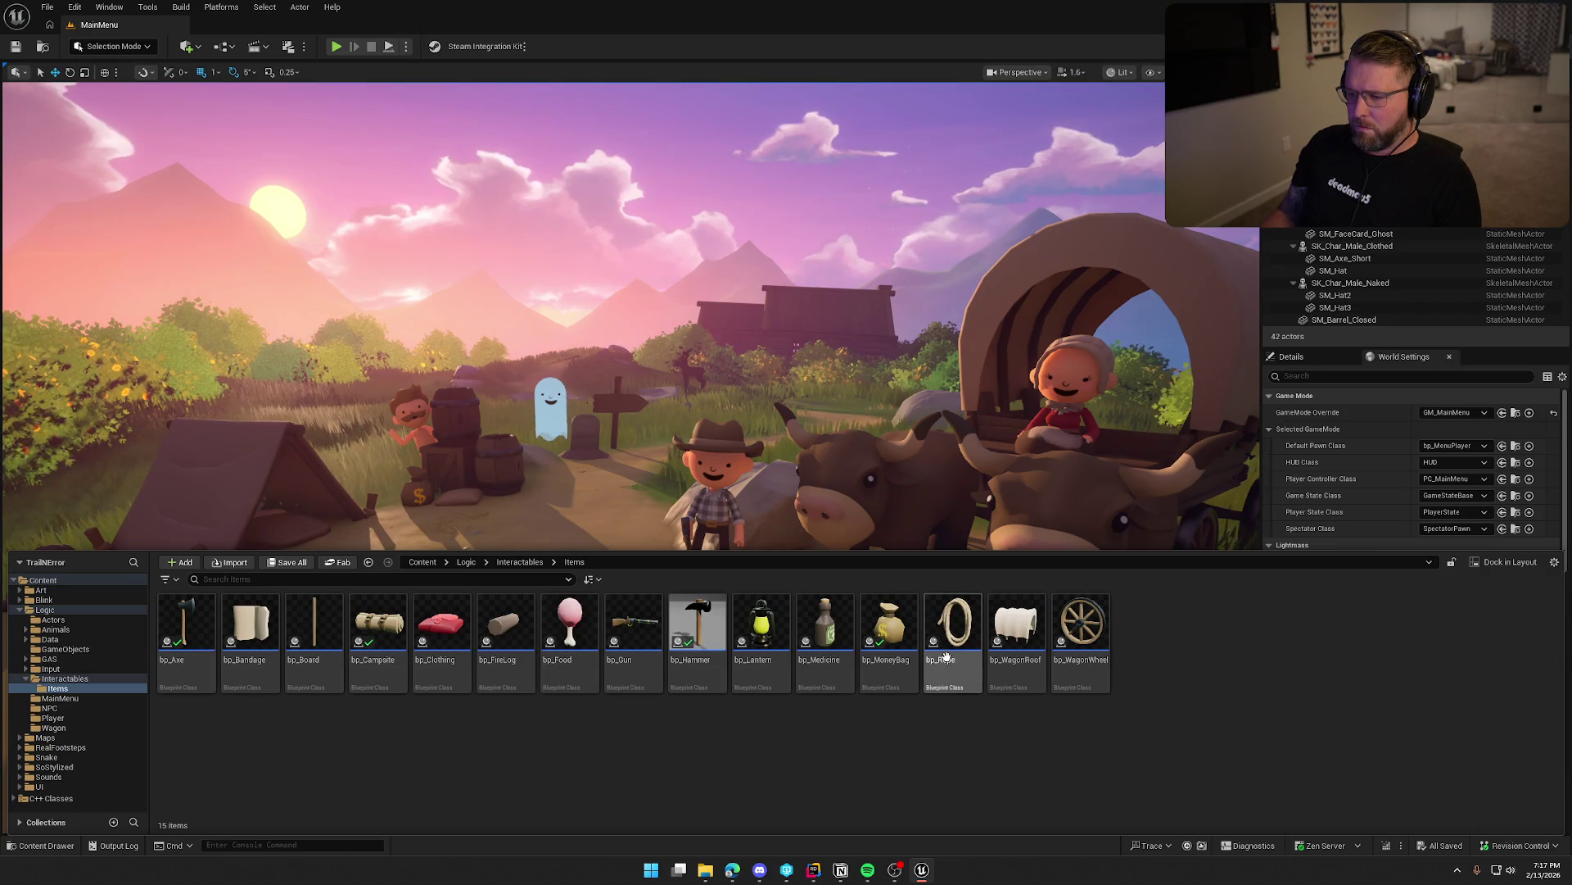
pyautogui.doubleClick(954, 630)
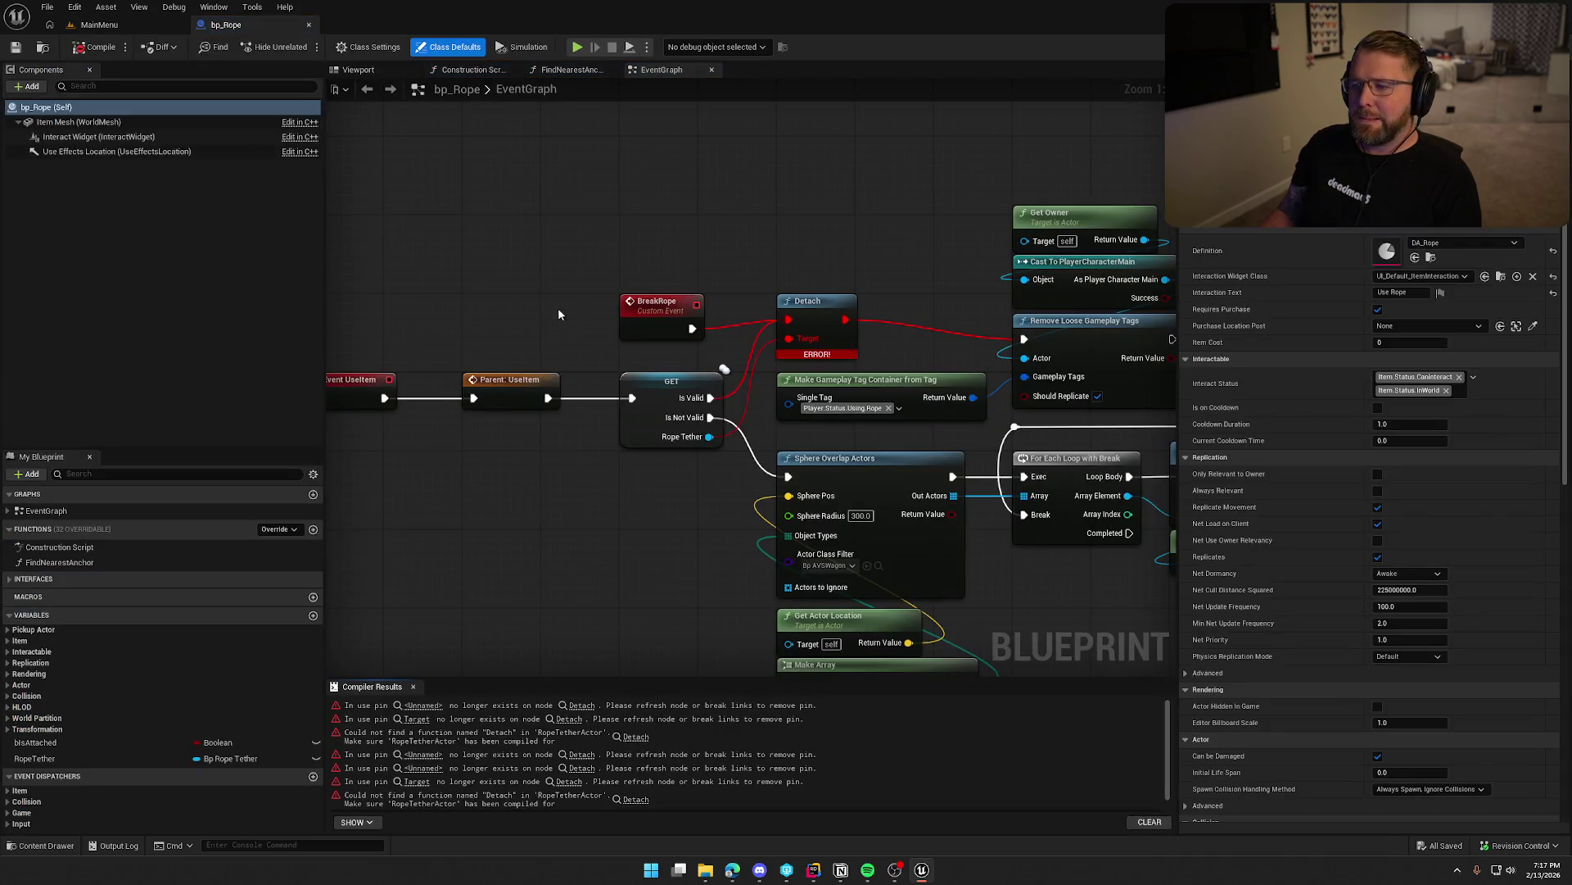
# Replace the first Detach node with a Destroy Actor on Rope Tether, rerouting its execution links.
pyautogui.moveTo(652, 518); pyautogui.dragTo(526, 520)
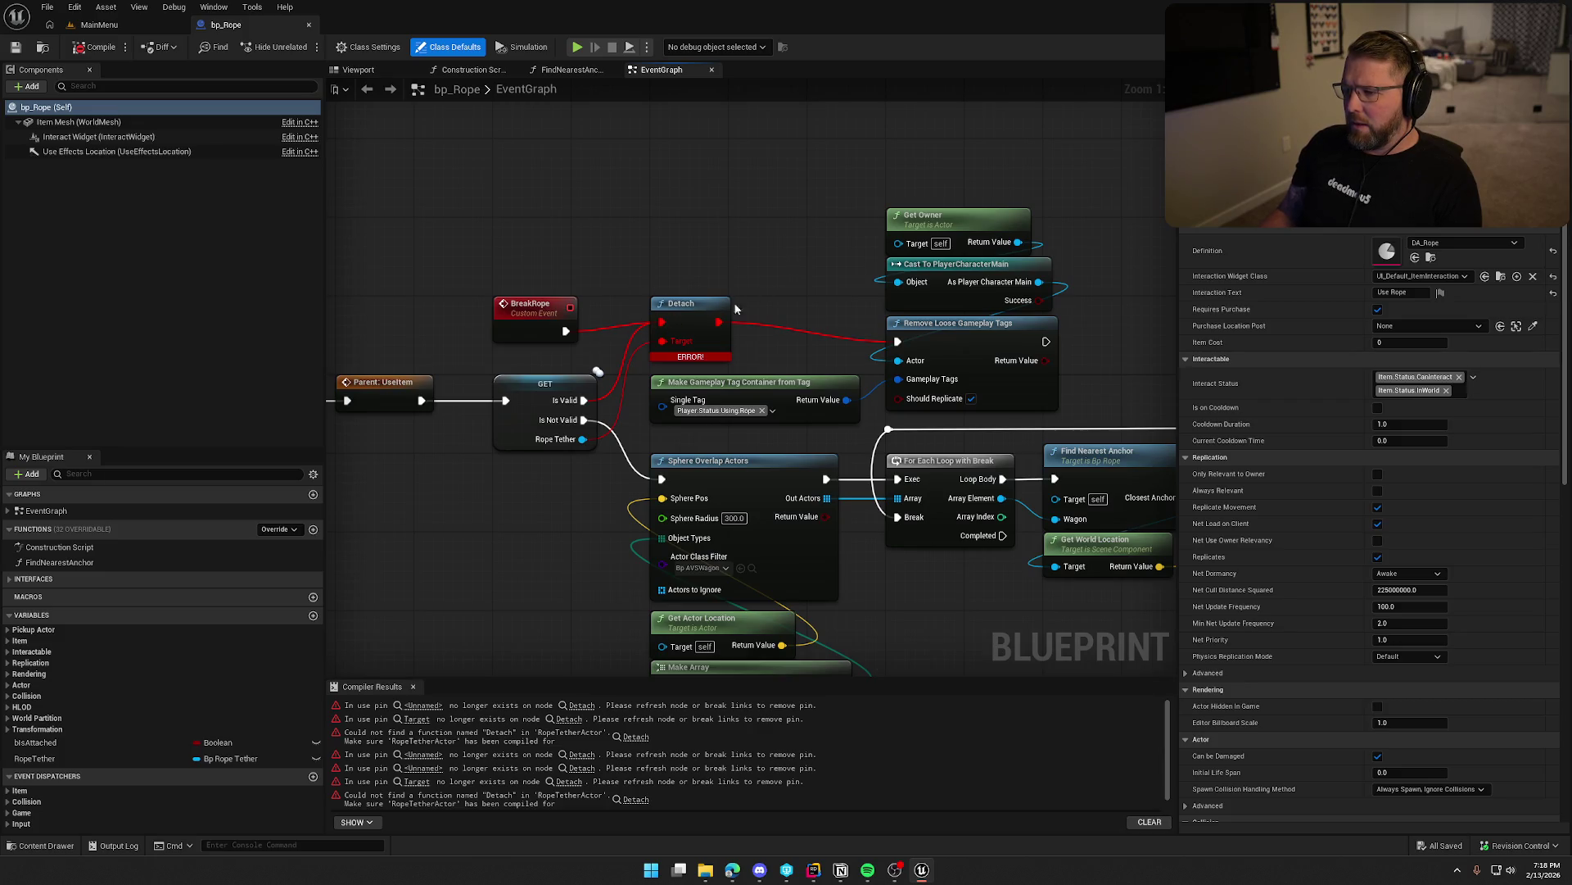
pyautogui.moveTo(687, 318); pyautogui.dragTo(752, 279)
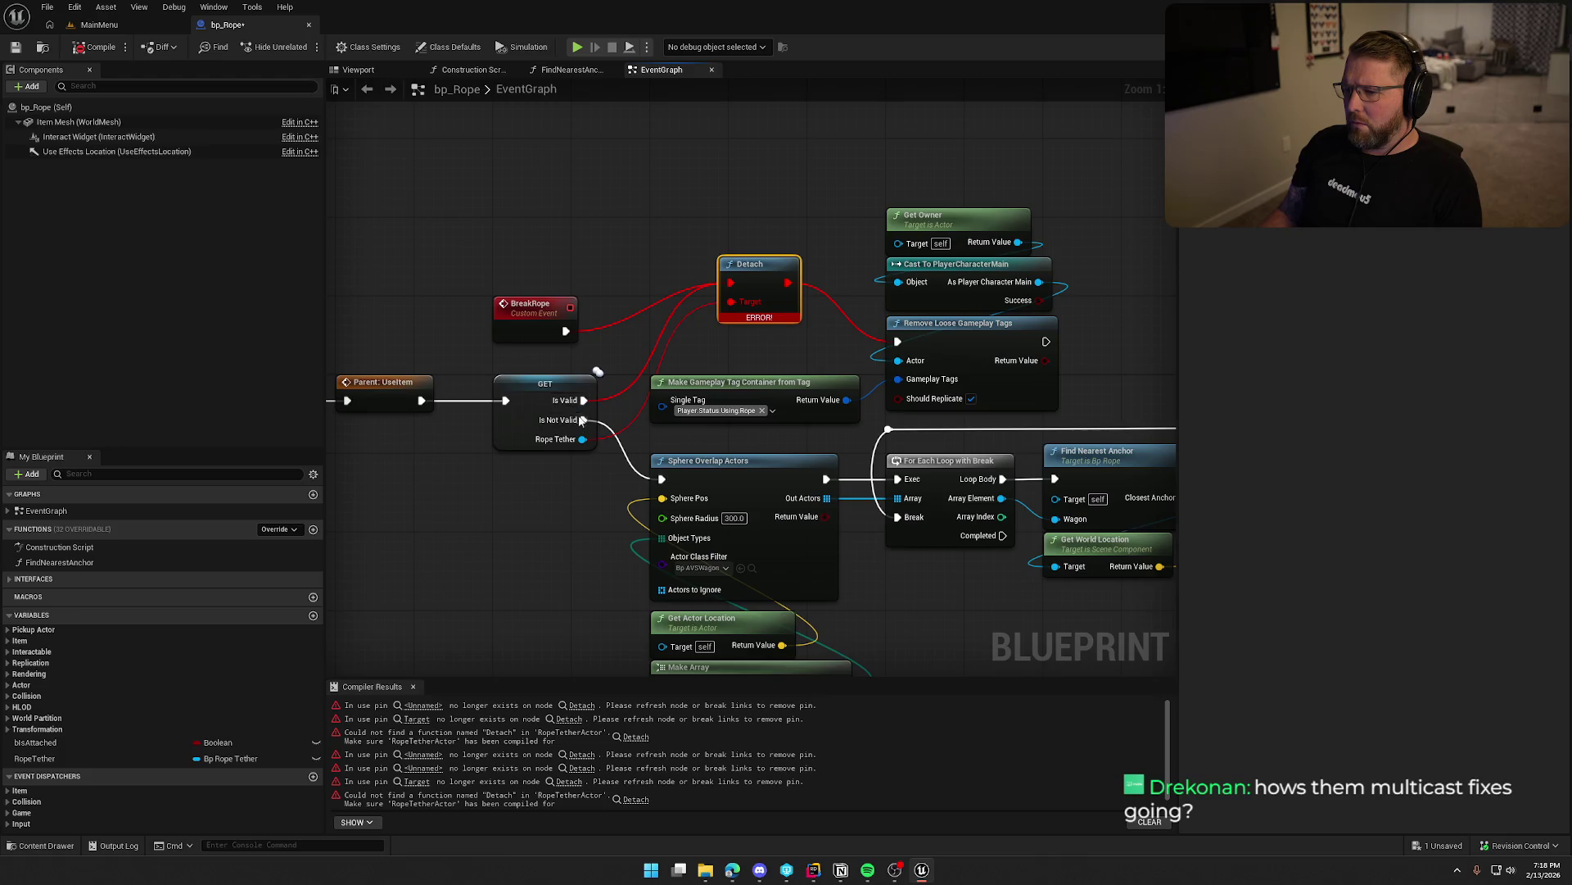
pyautogui.moveTo(582, 439); pyautogui.dragTo(573, 506)
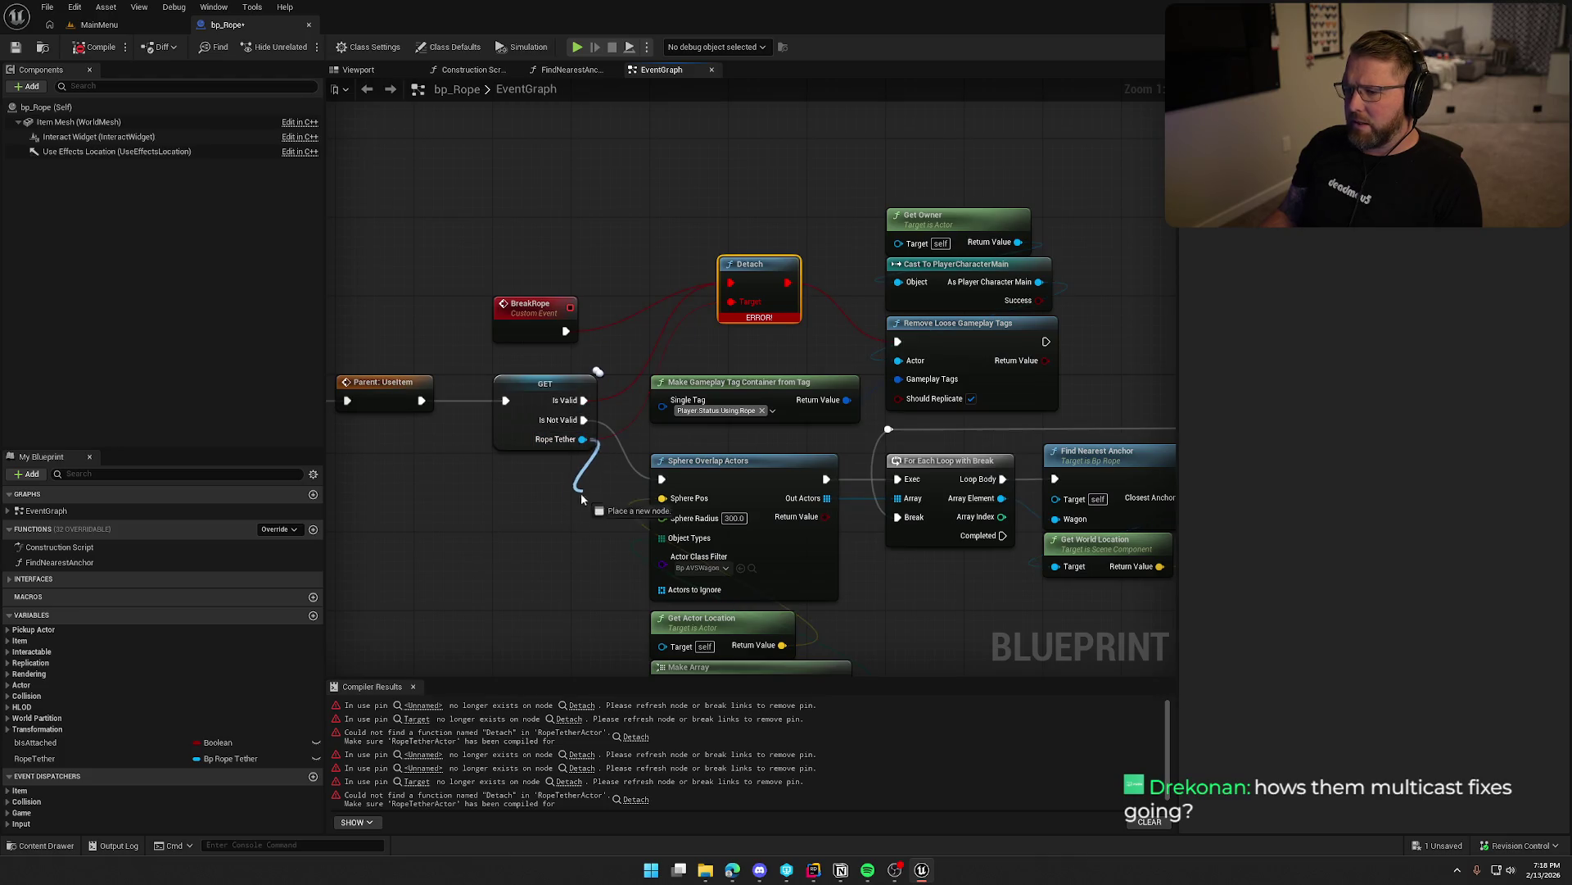
pyautogui.write('destr')
pyautogui.press('Return')
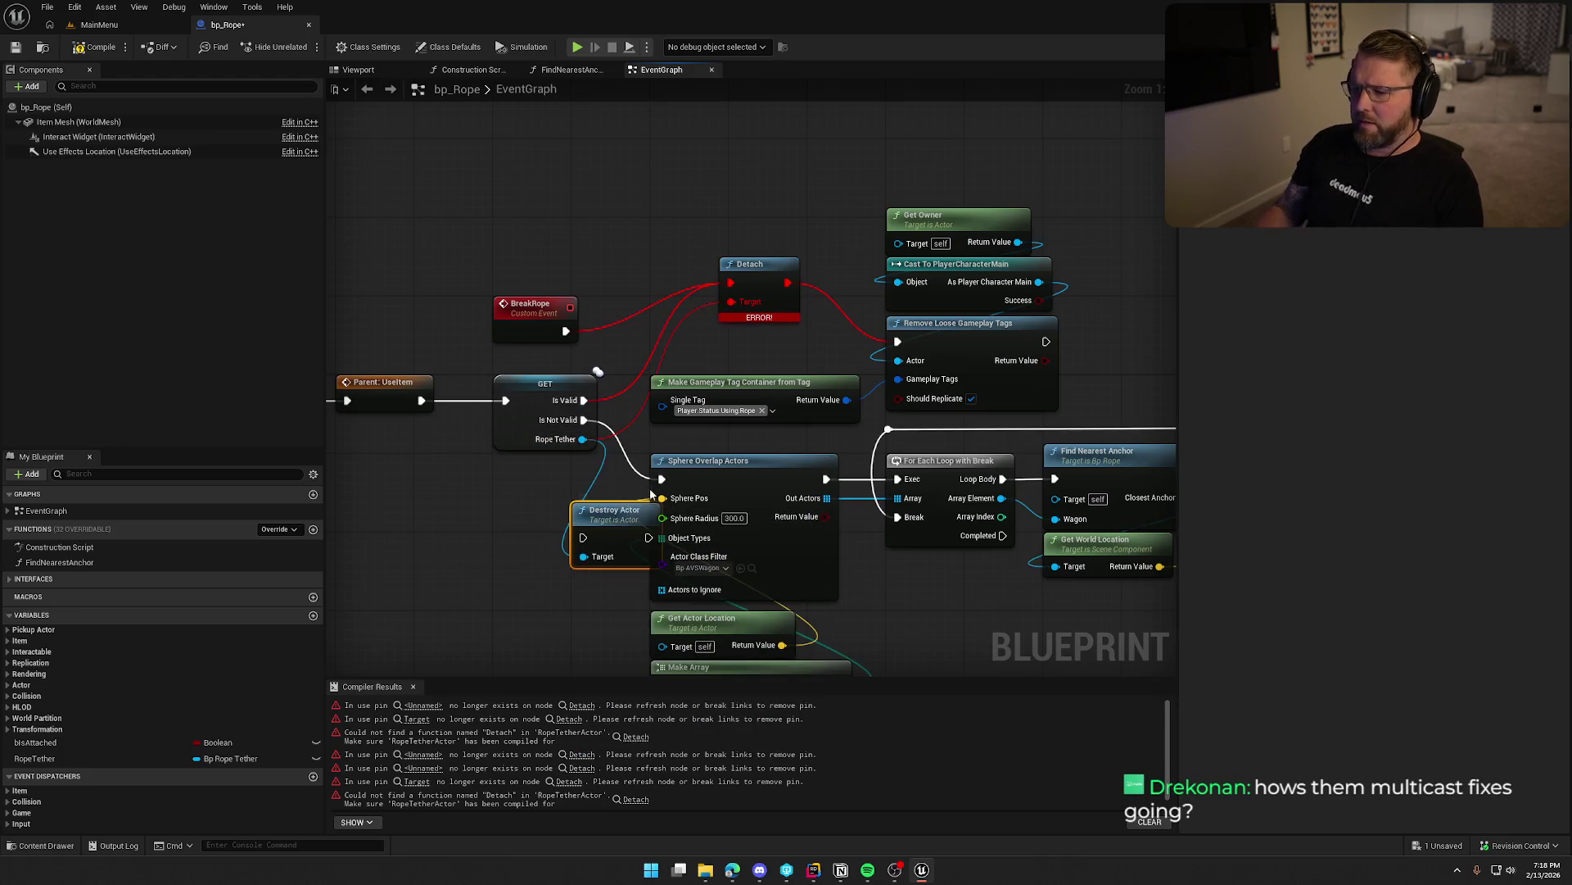
pyautogui.moveTo(623, 510)
pyautogui.mouseDown()
pyautogui.moveTo(762, 325)
pyautogui.moveTo(731, 350)
pyautogui.mouseUp()
pyautogui.moveTo(787, 283)
pyautogui.mouseDown()
pyautogui.moveTo(798, 350)
pyautogui.moveTo(687, 329)
pyautogui.moveTo(691, 312)
pyautogui.mouseUp()
pyautogui.click(750, 270)
pyautogui.press('Delete')
pyautogui.click(686, 217)
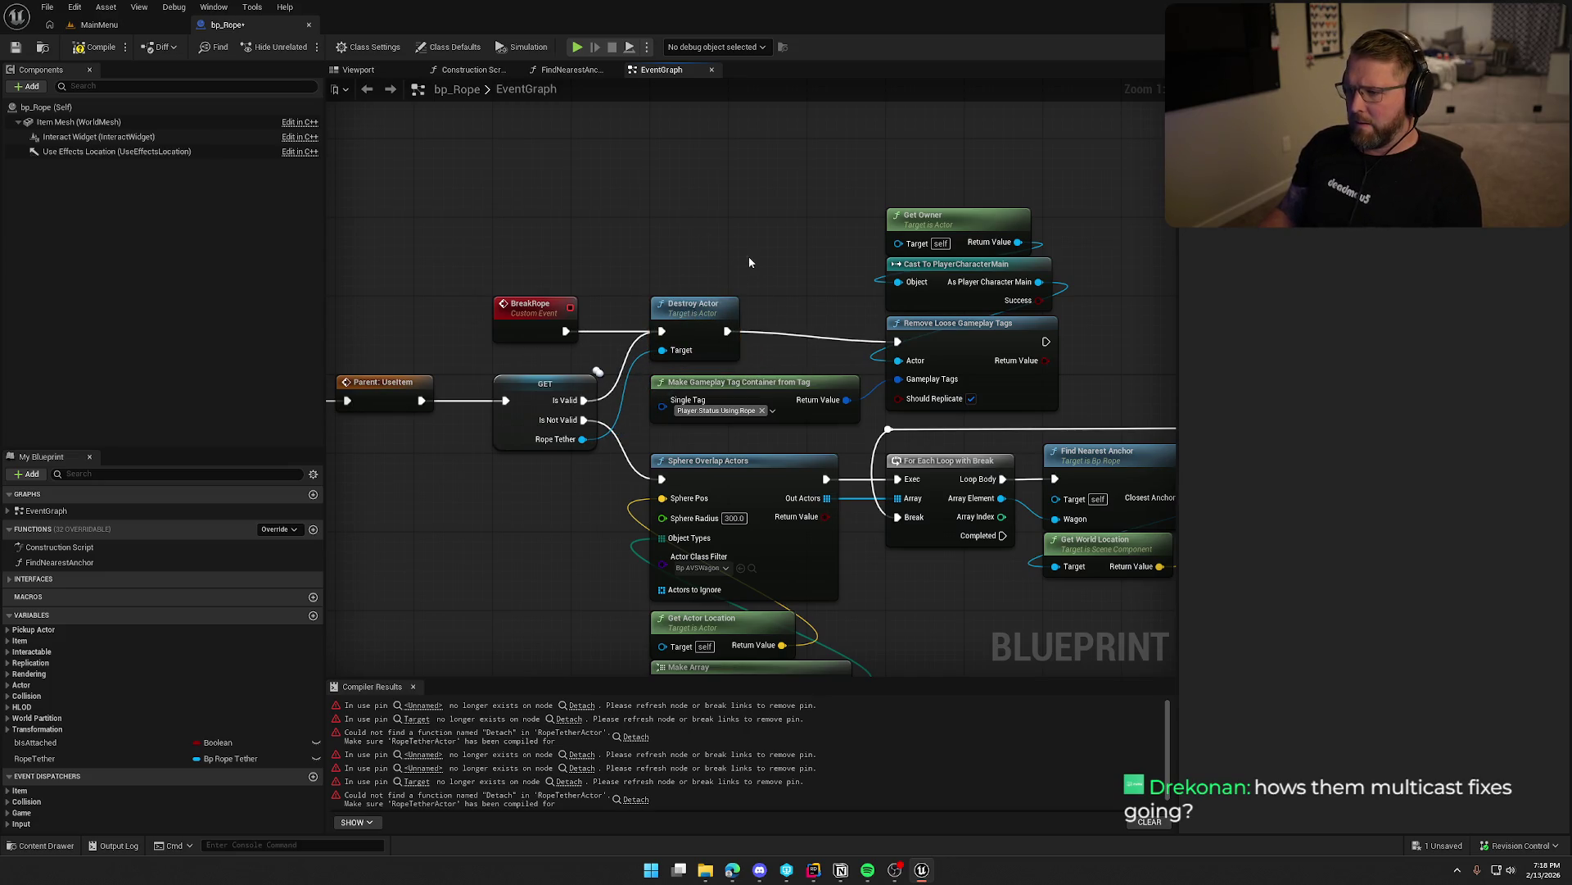
# Tidy the Get Owner, Cast and Remove Loose Gameplay Tags nodes, then compile to locate the remaining Detach error.
pyautogui.moveTo(898, 191)
pyautogui.mouseDown()
pyautogui.moveTo(989, 327)
pyautogui.moveTo(976, 321)
pyautogui.mouseUp()
pyautogui.click(750, 223)
pyautogui.moveTo(750, 223)
pyautogui.mouseDown()
pyautogui.moveTo(779, 219)
pyautogui.moveTo(765, 185)
pyautogui.mouseUp()
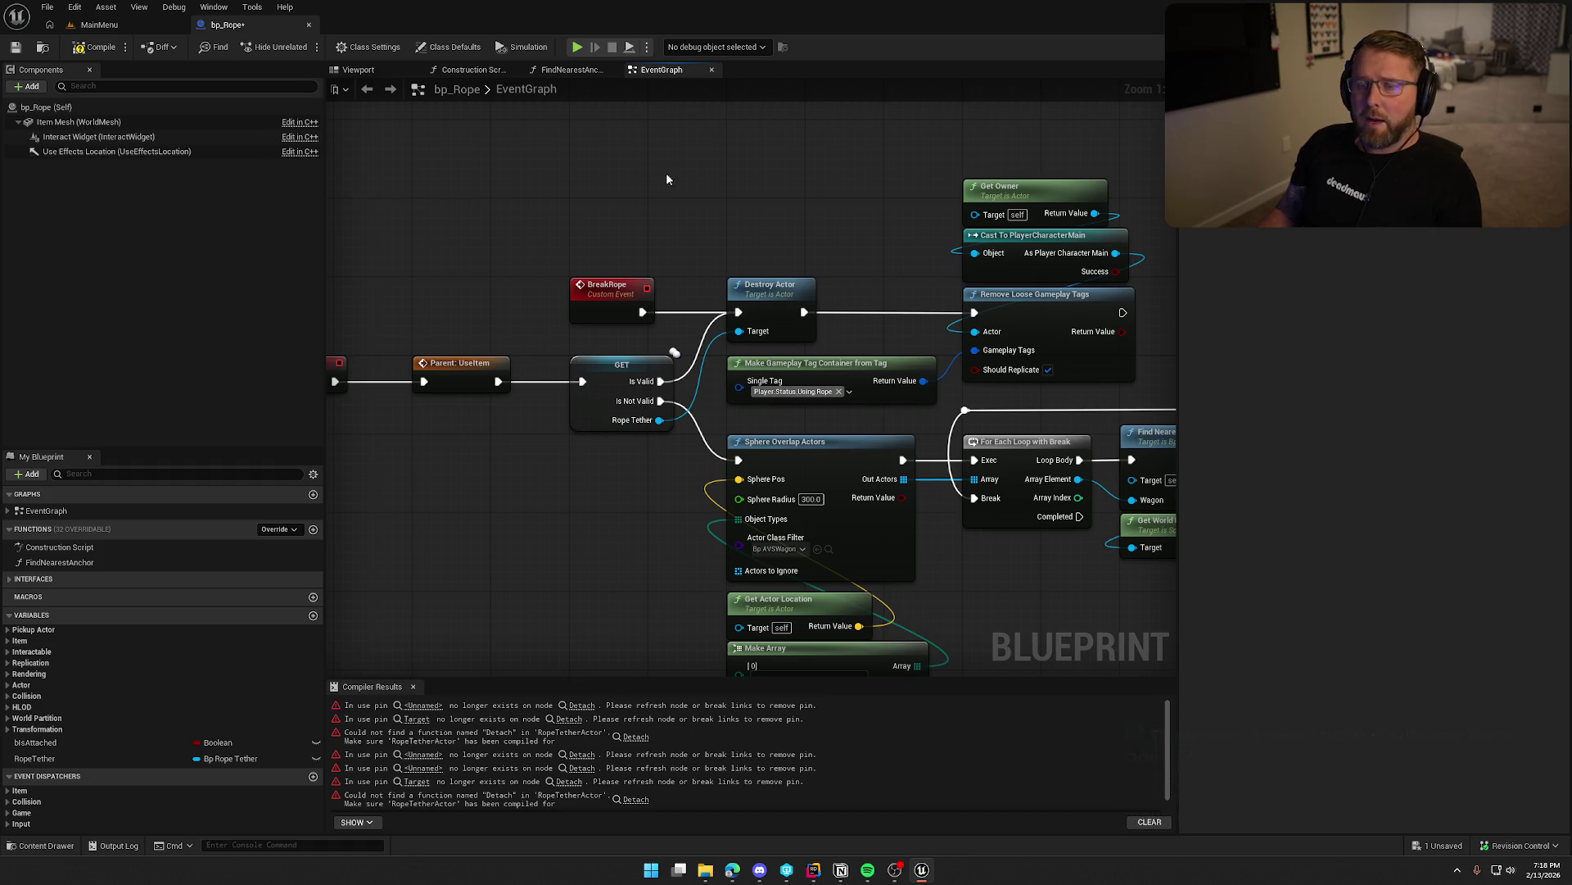
pyautogui.moveTo(666, 172); pyautogui.dragTo(692, 190)
pyautogui.moveTo(593, 601)
pyautogui.mouseDown()
pyautogui.moveTo(604, 425)
pyautogui.moveTo(534, 491)
pyautogui.moveTo(328, 508)
pyautogui.mouseUp()
pyautogui.click(93, 49)
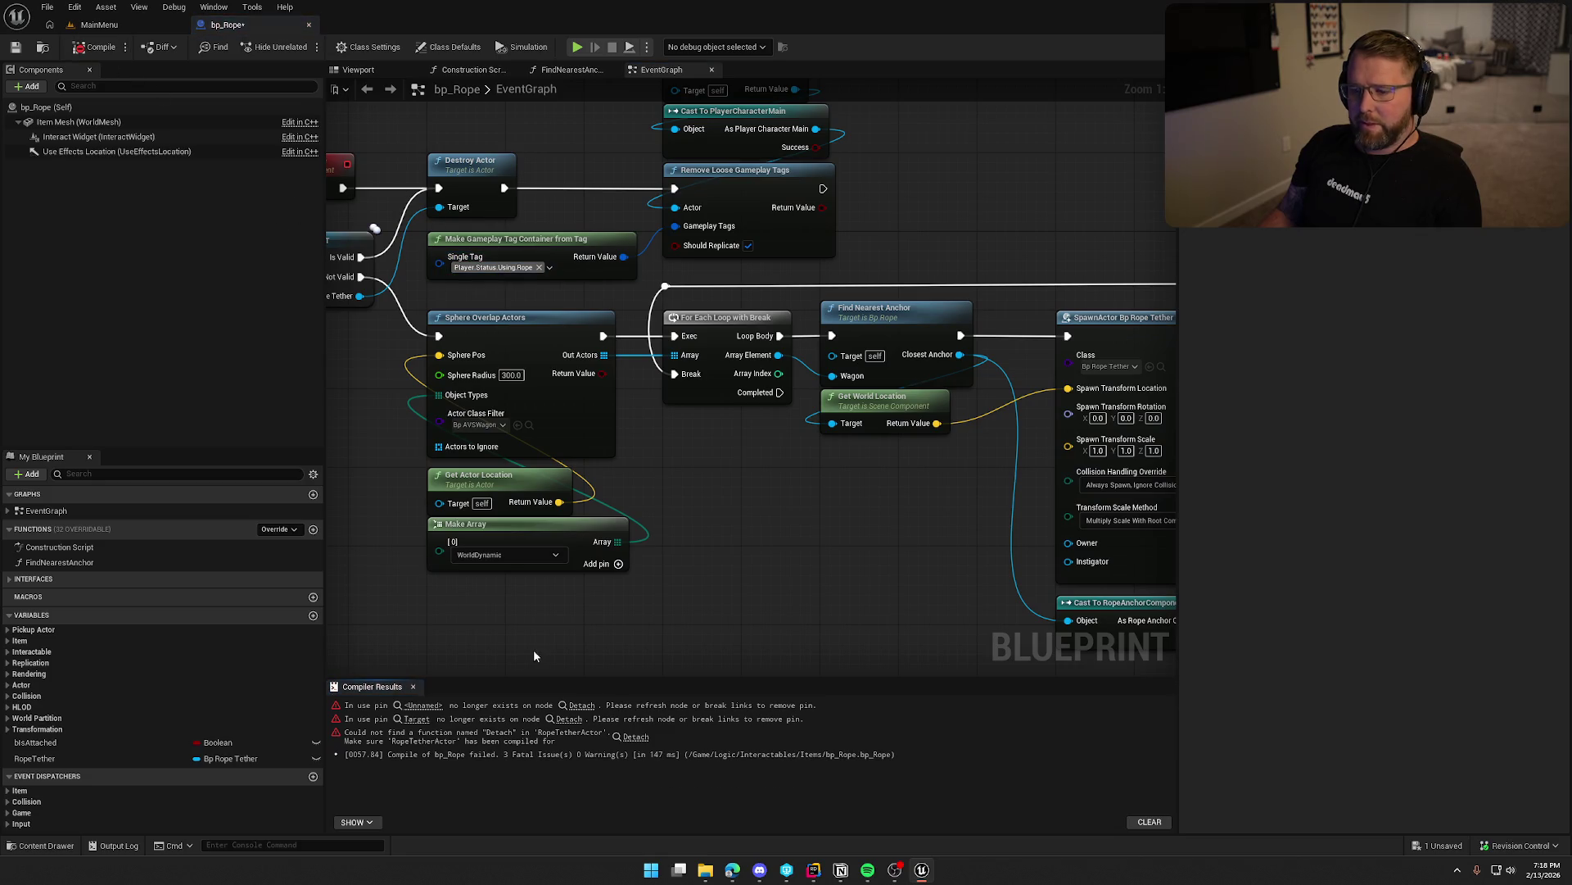
pyautogui.click(429, 710)
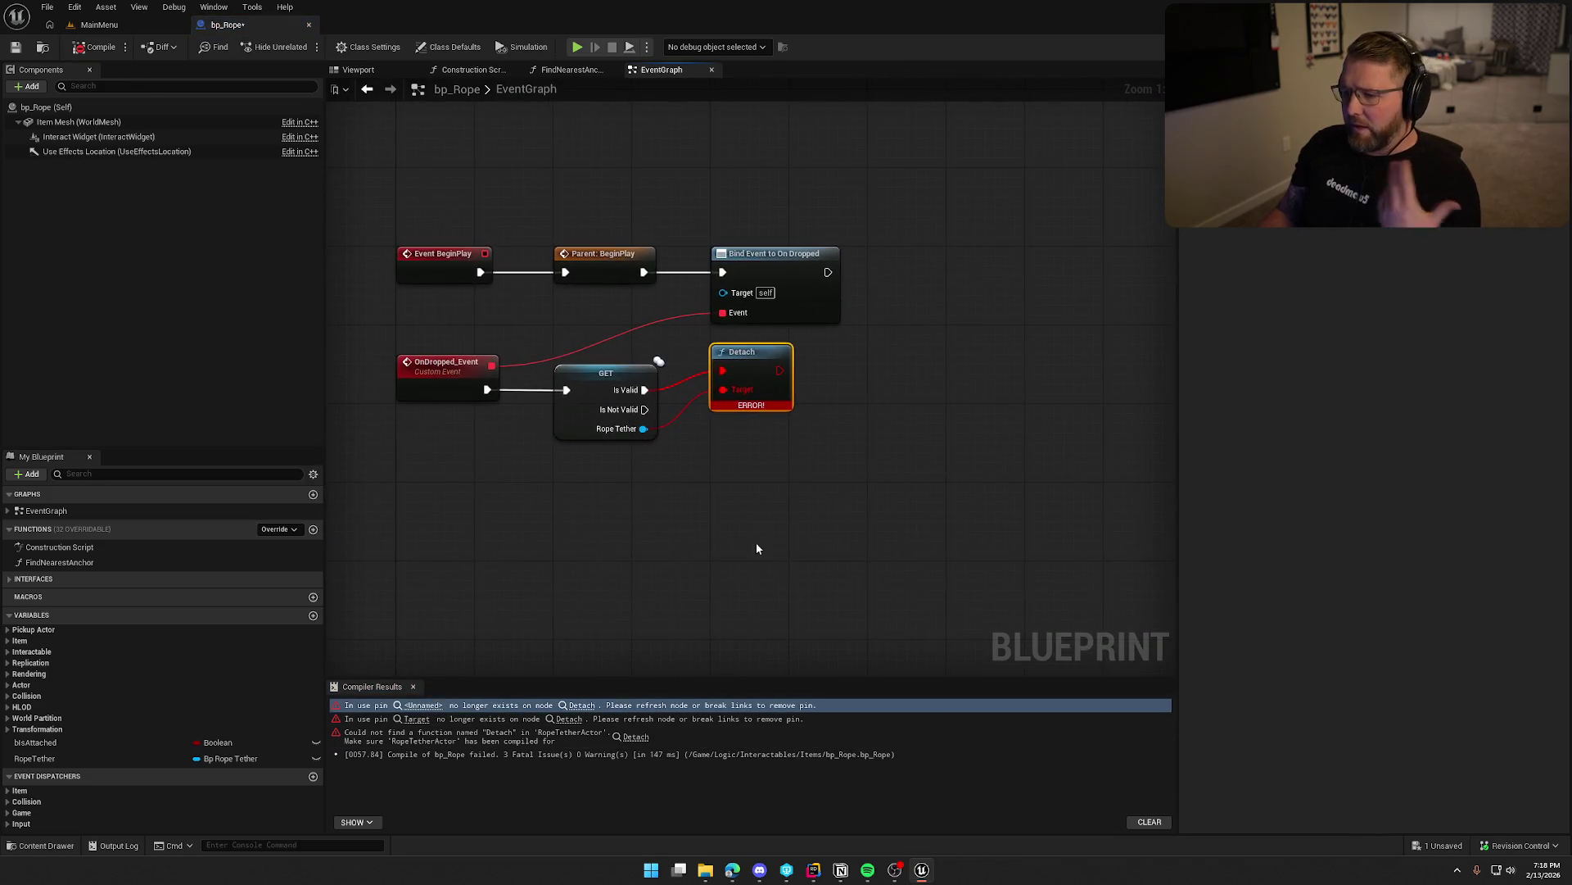
# Swap the leftover Detach node for a Destroy Actor on Rope Tether, fed from Is Valid.
pyautogui.moveTo(644, 428); pyautogui.dragTo(696, 473)
pyautogui.write('destroy')
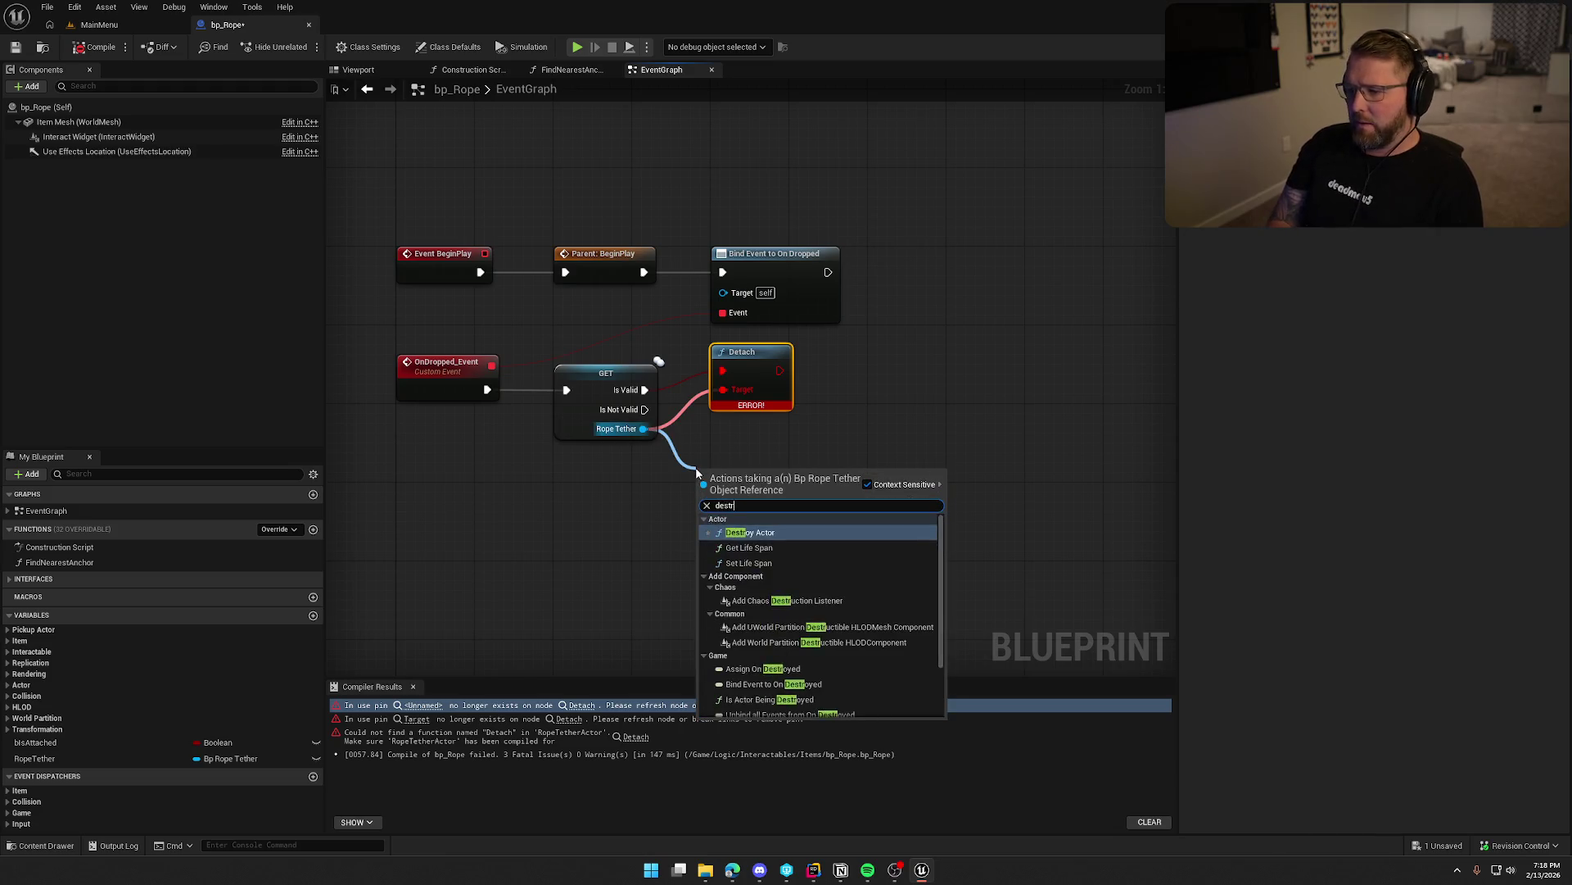
pyautogui.press('Return')
pyautogui.click(753, 351)
pyautogui.press('Delete')
pyautogui.moveTo(703, 497)
pyautogui.mouseDown()
pyautogui.moveTo(667, 405)
pyautogui.moveTo(645, 390)
pyautogui.moveTo(750, 368)
pyautogui.mouseUp()
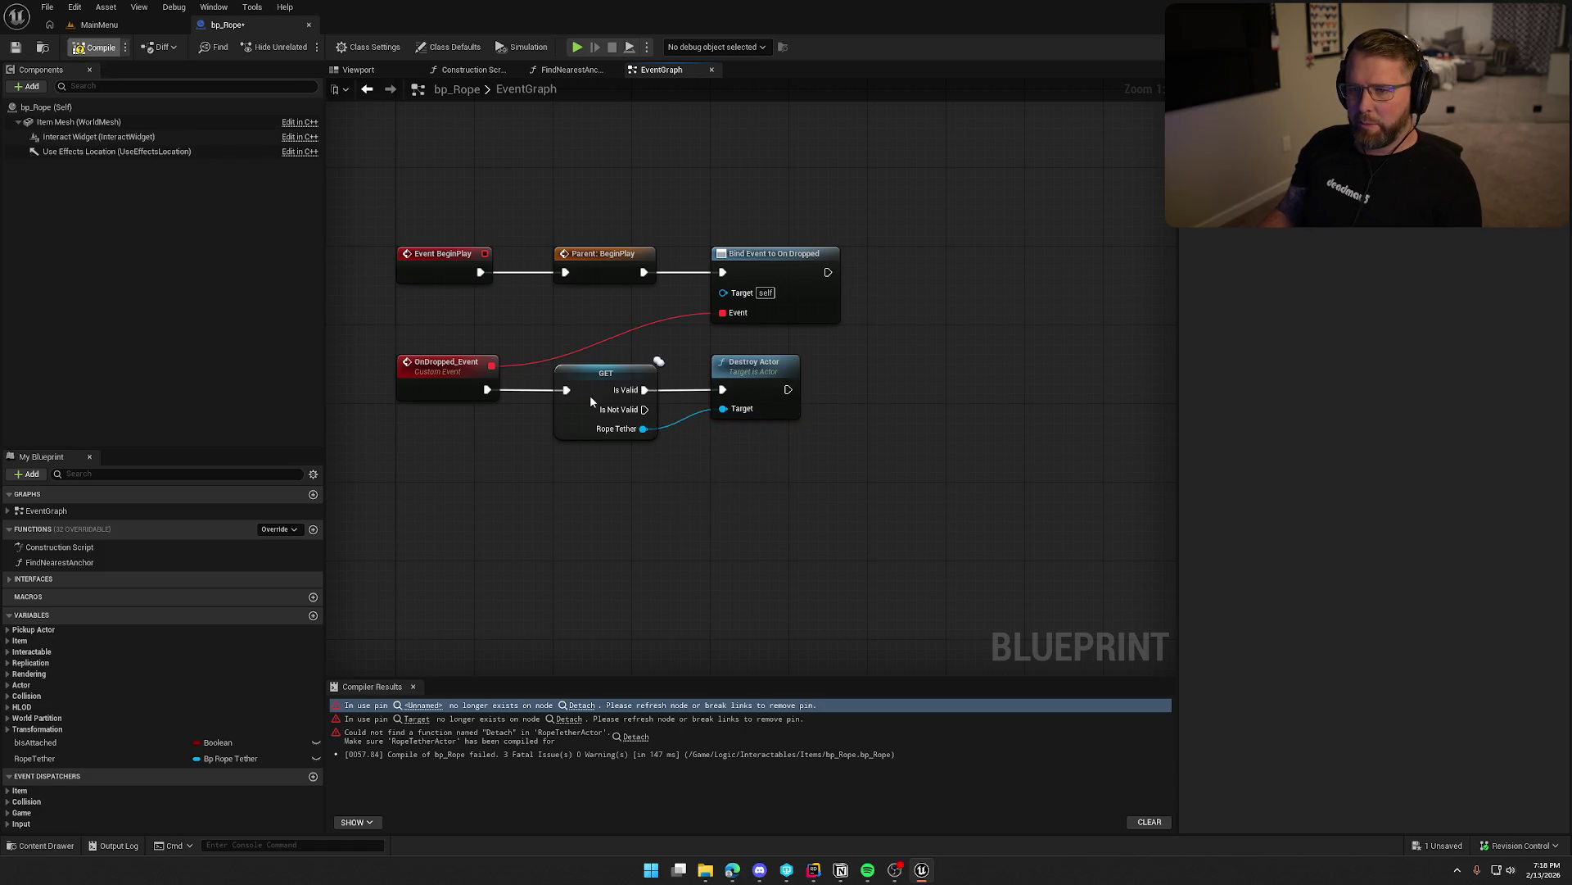
# Compile and save bp_Rope, then return to the MainMenu level's content browser.
pyautogui.hotkey('ctrl', 'shift', 's')
pyautogui.click(804, 572)
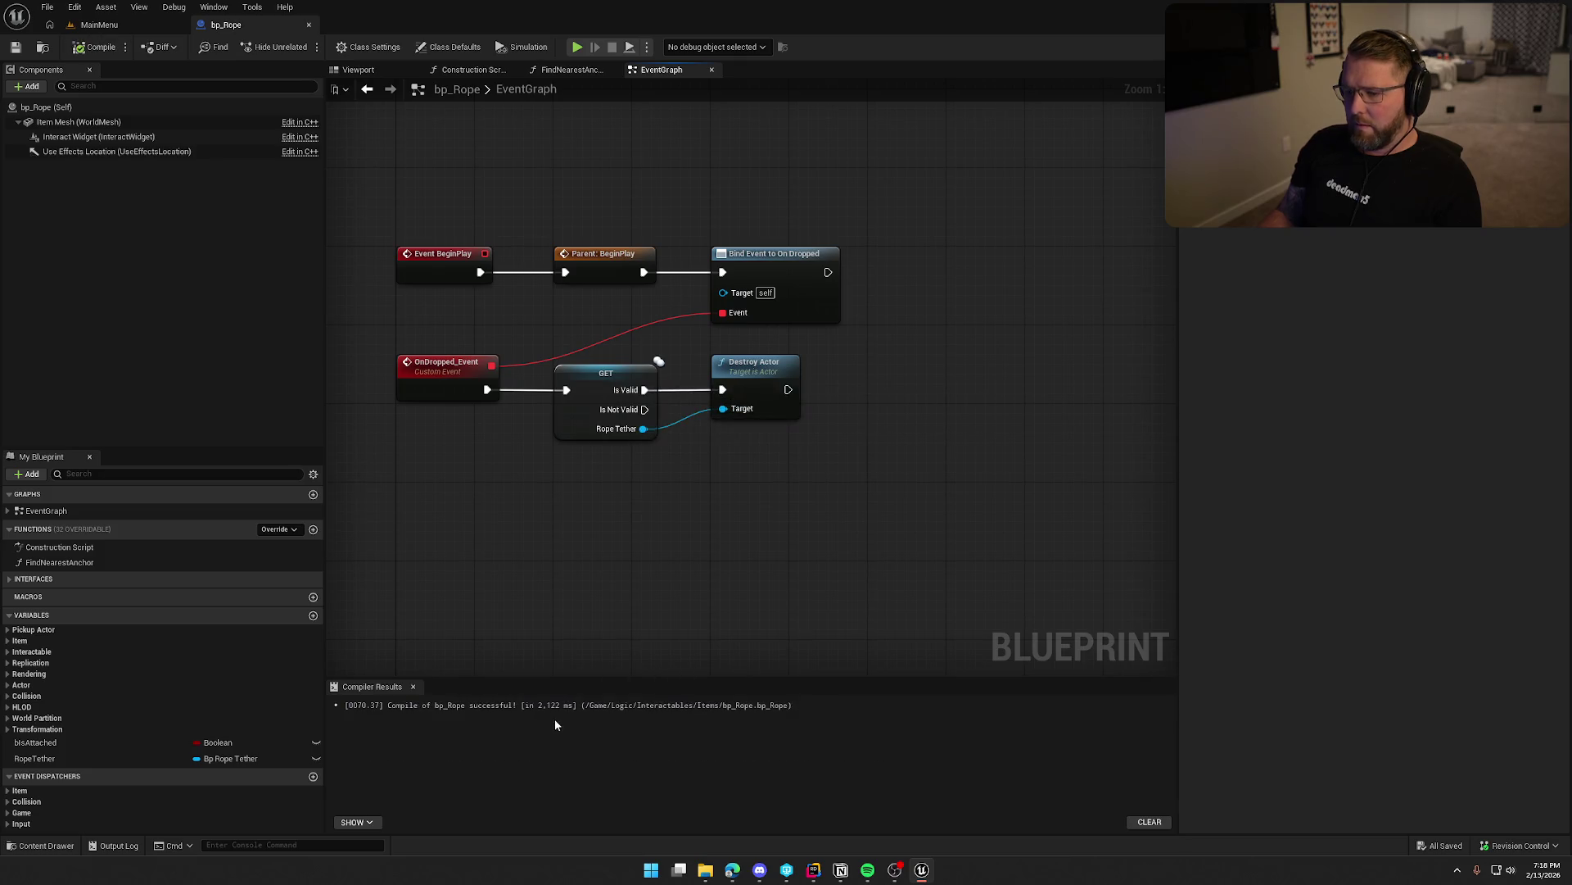
pyautogui.click(412, 686)
pyautogui.click(99, 25)
pyautogui.hotkey('ctrl', 'space')
# Open the GameWorld map from the Maps folder and start a Play-In-Editor session.
pyautogui.click(45, 737)
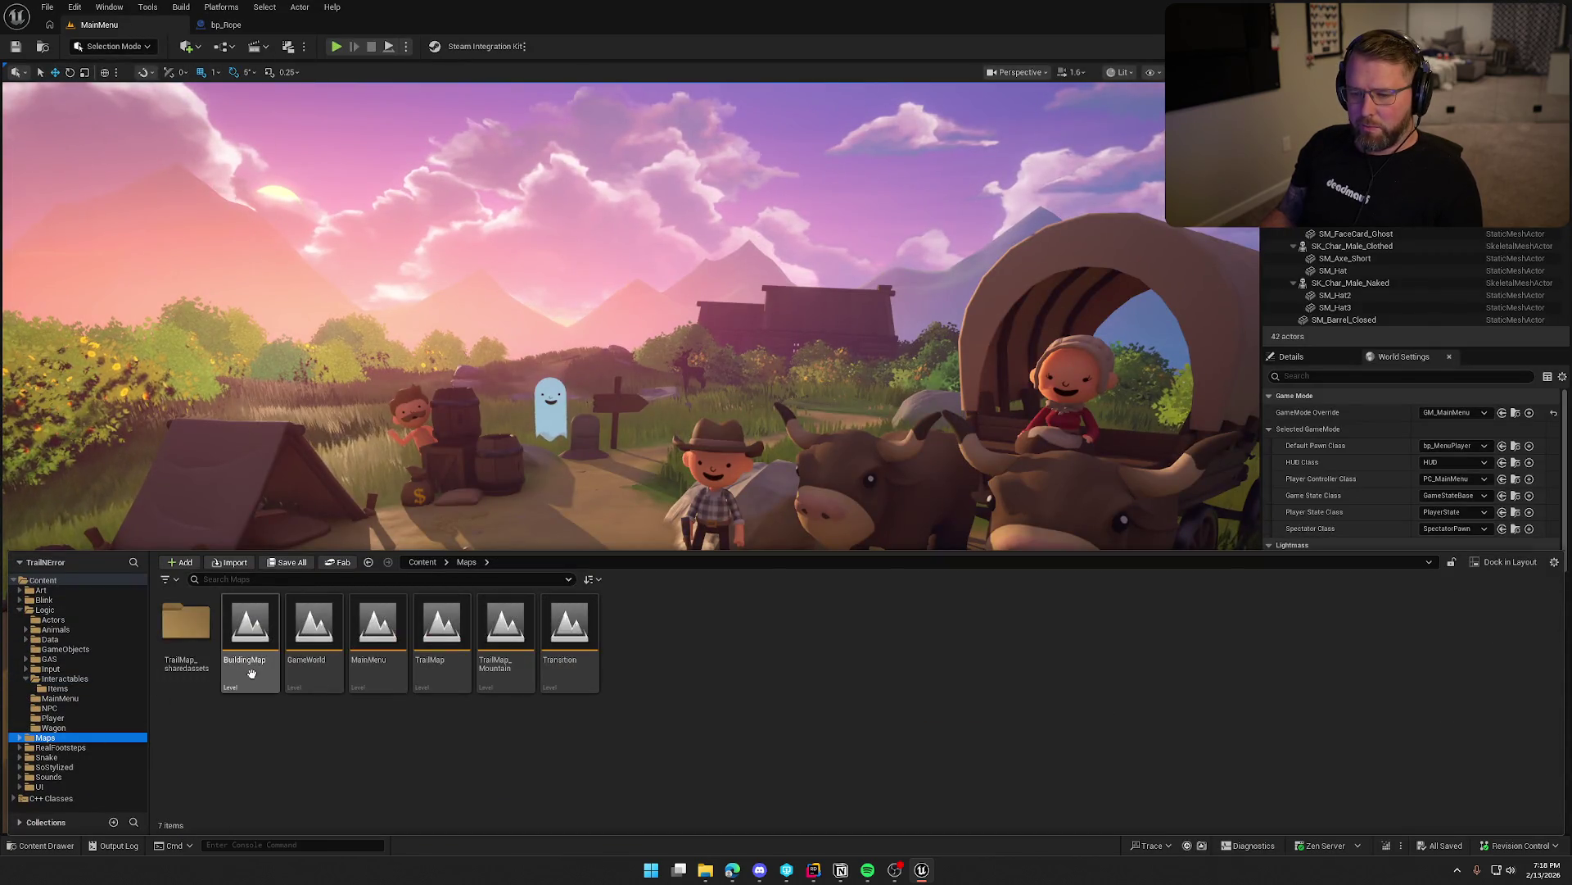
pyautogui.doubleClick(314, 630)
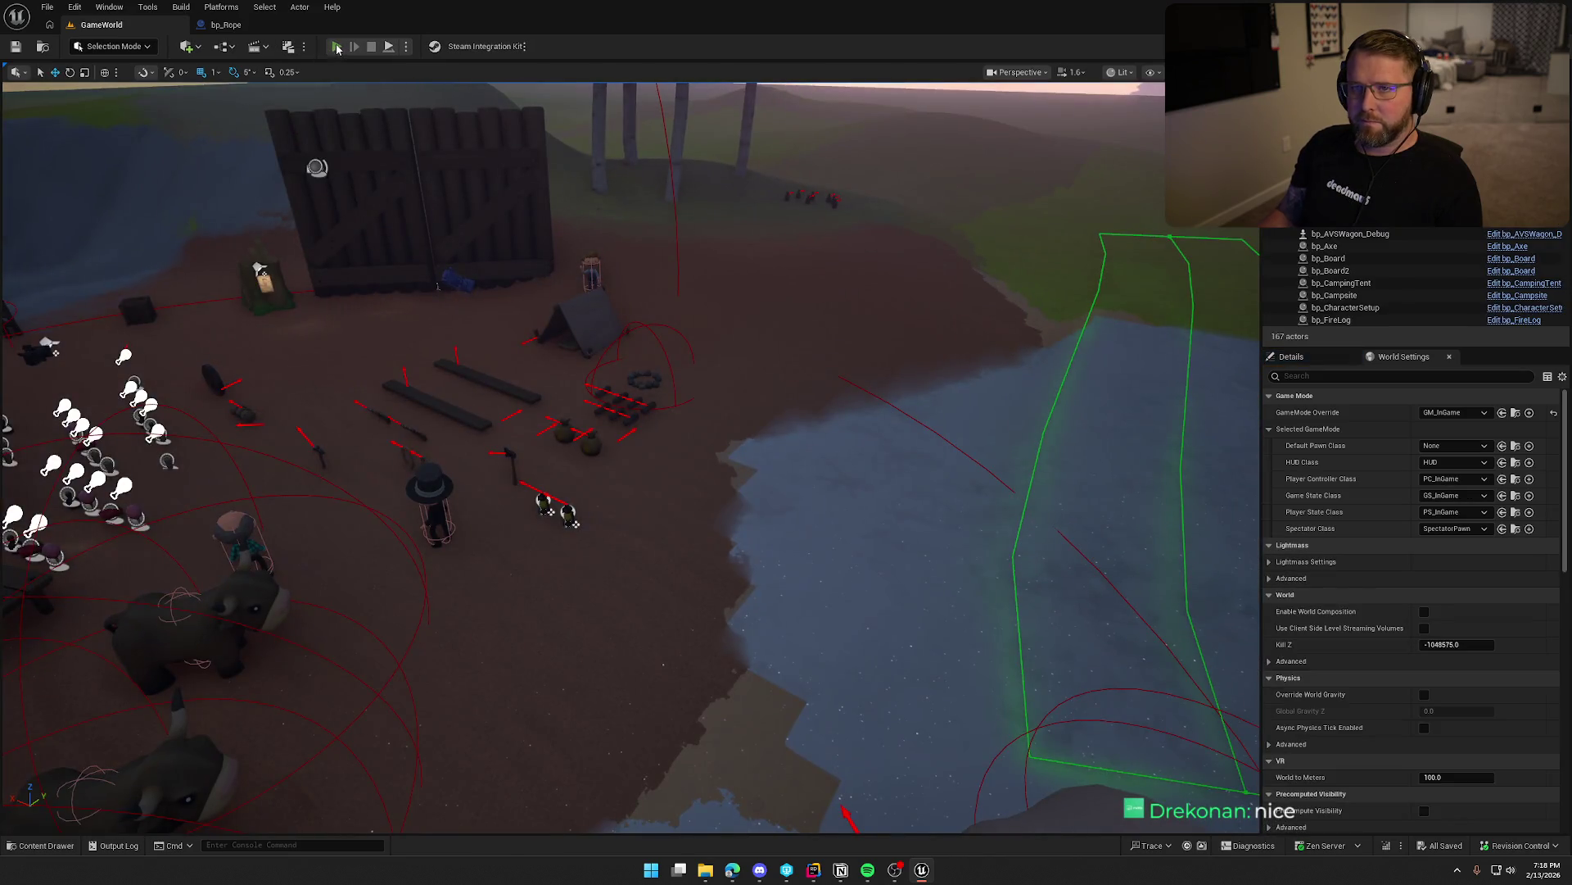
pyautogui.click(336, 46)
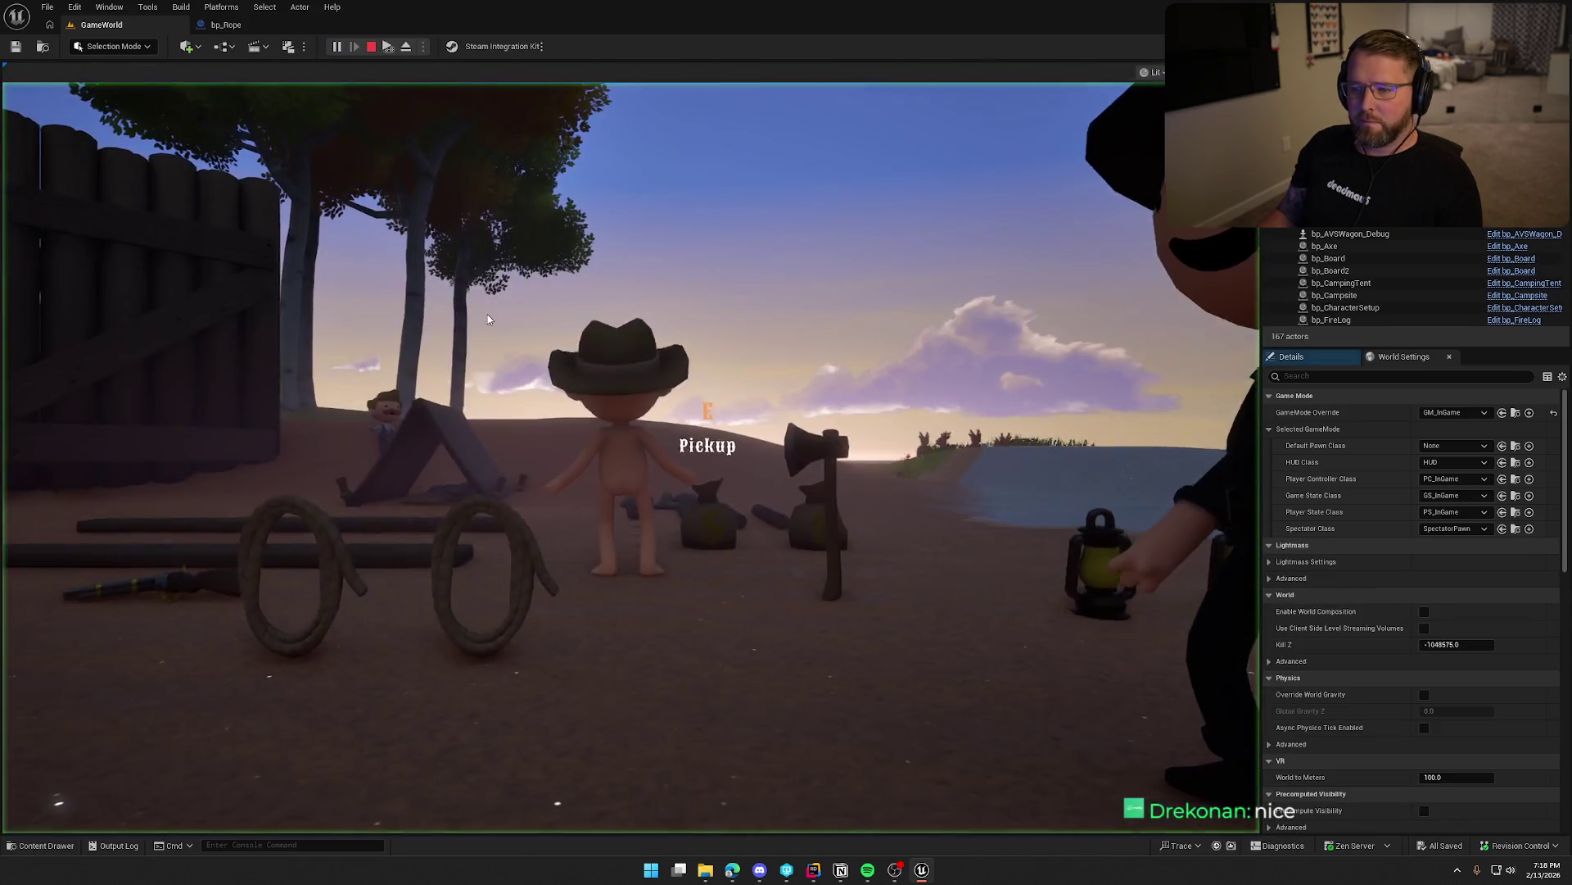
pyautogui.click(487, 320)
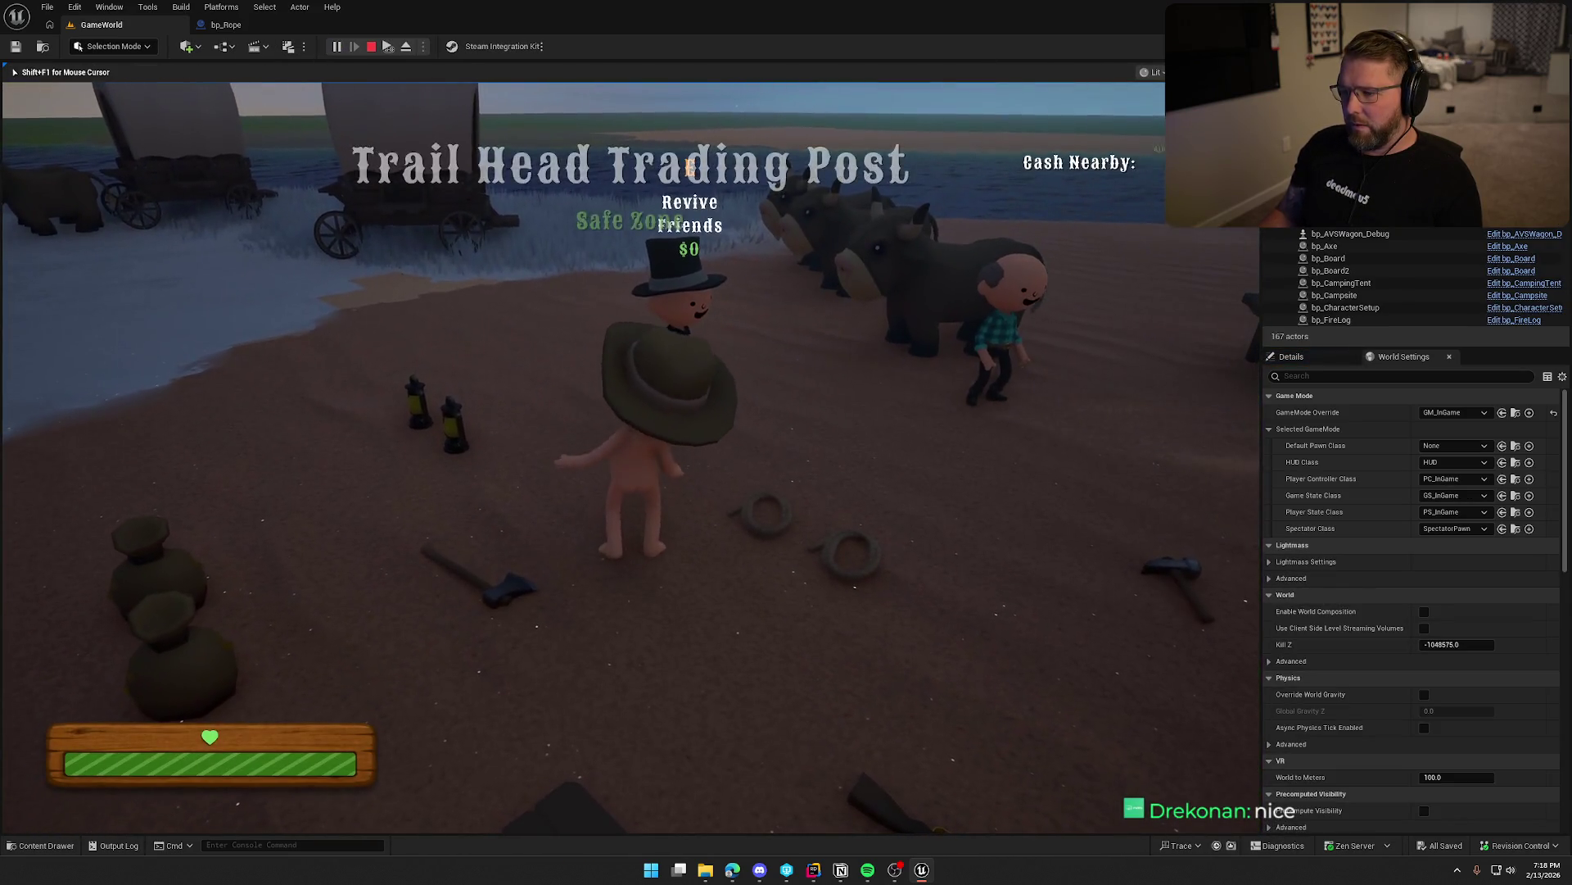
# Pick up the rope and walk and sprint around the wagons to stretch the tether.
pyautogui.press('e')
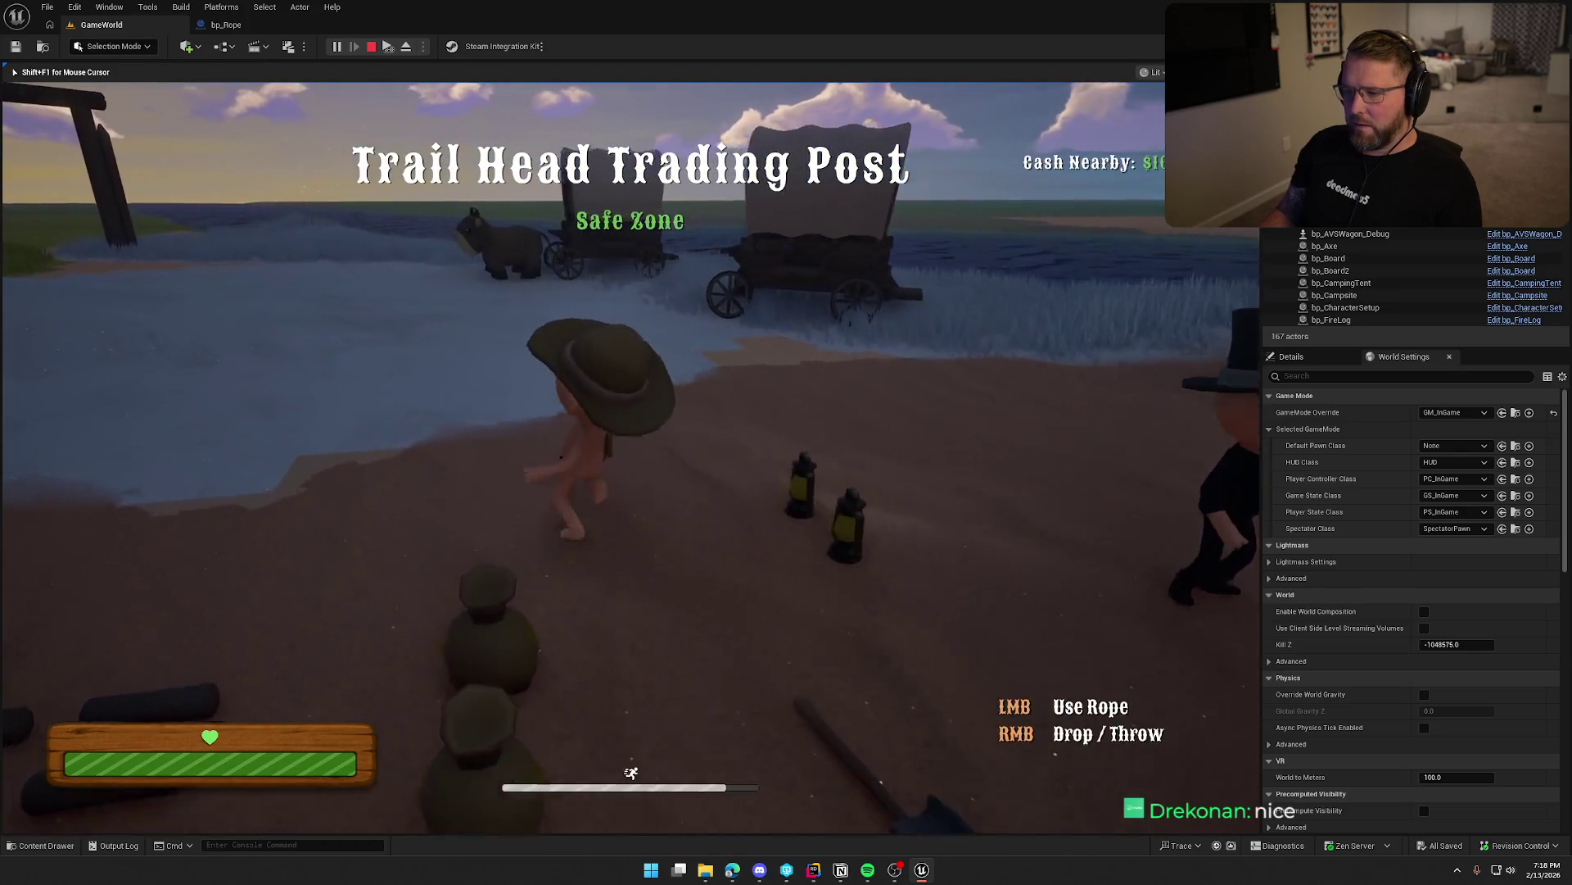
pyautogui.press('w')
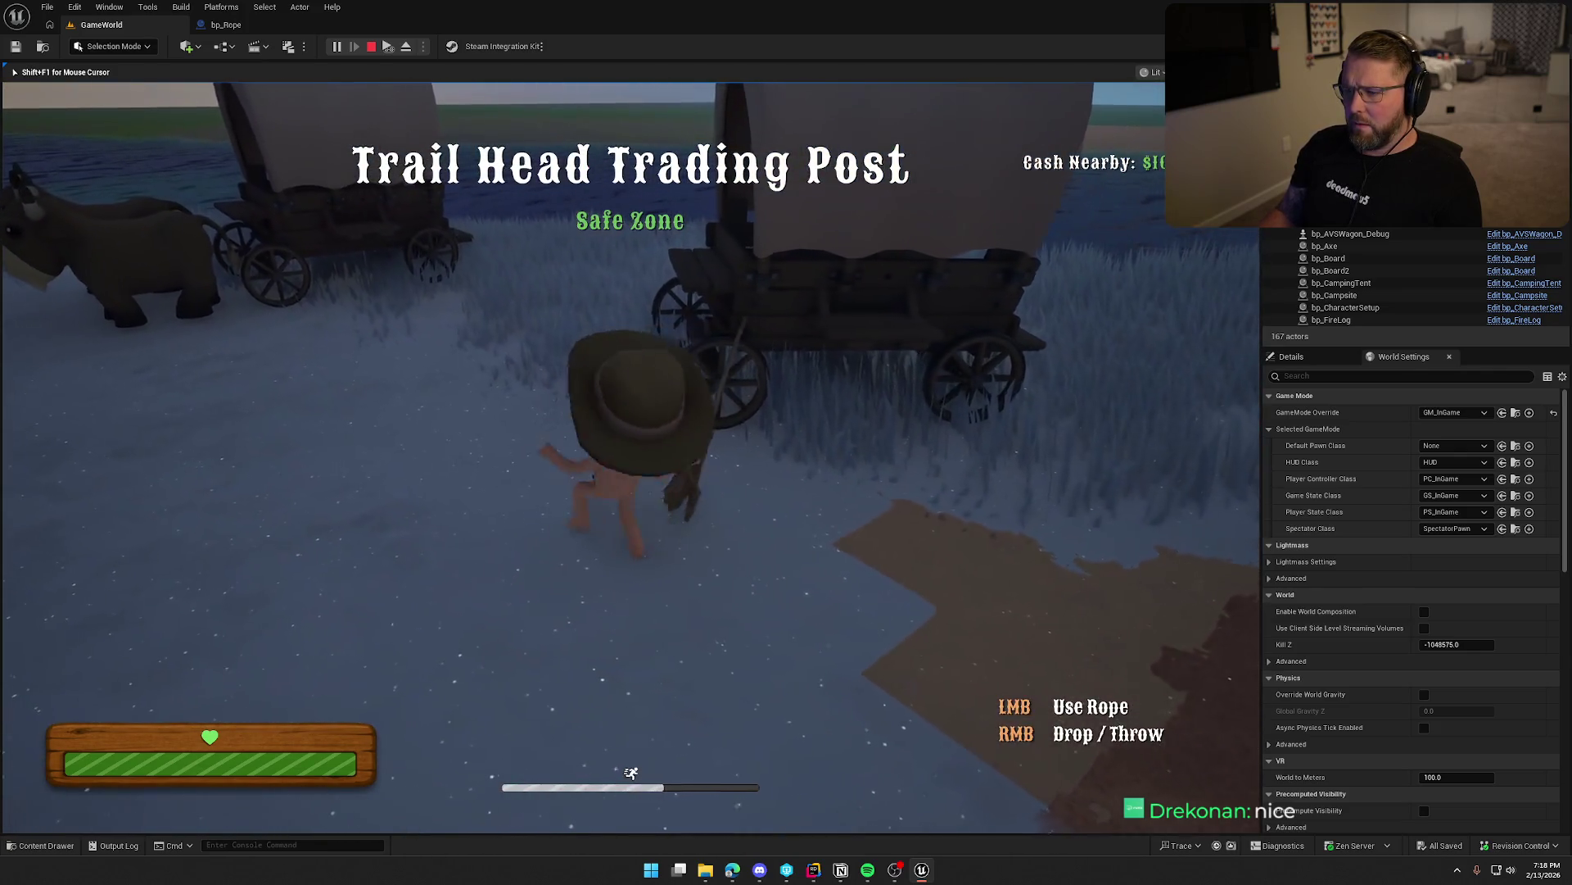
pyautogui.press('s')
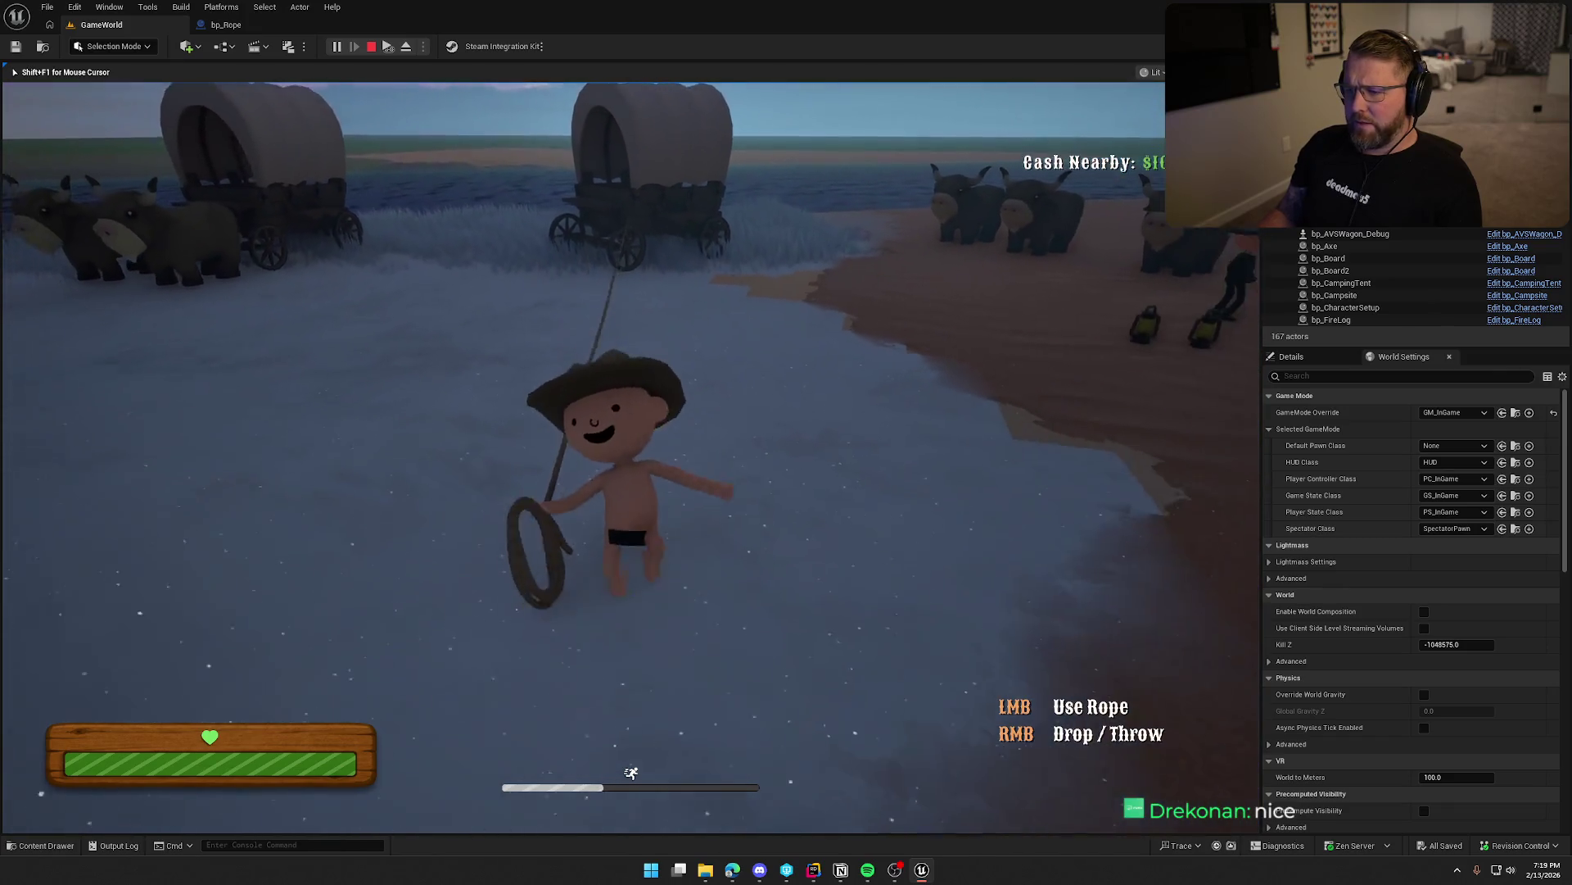
pyautogui.press('s')
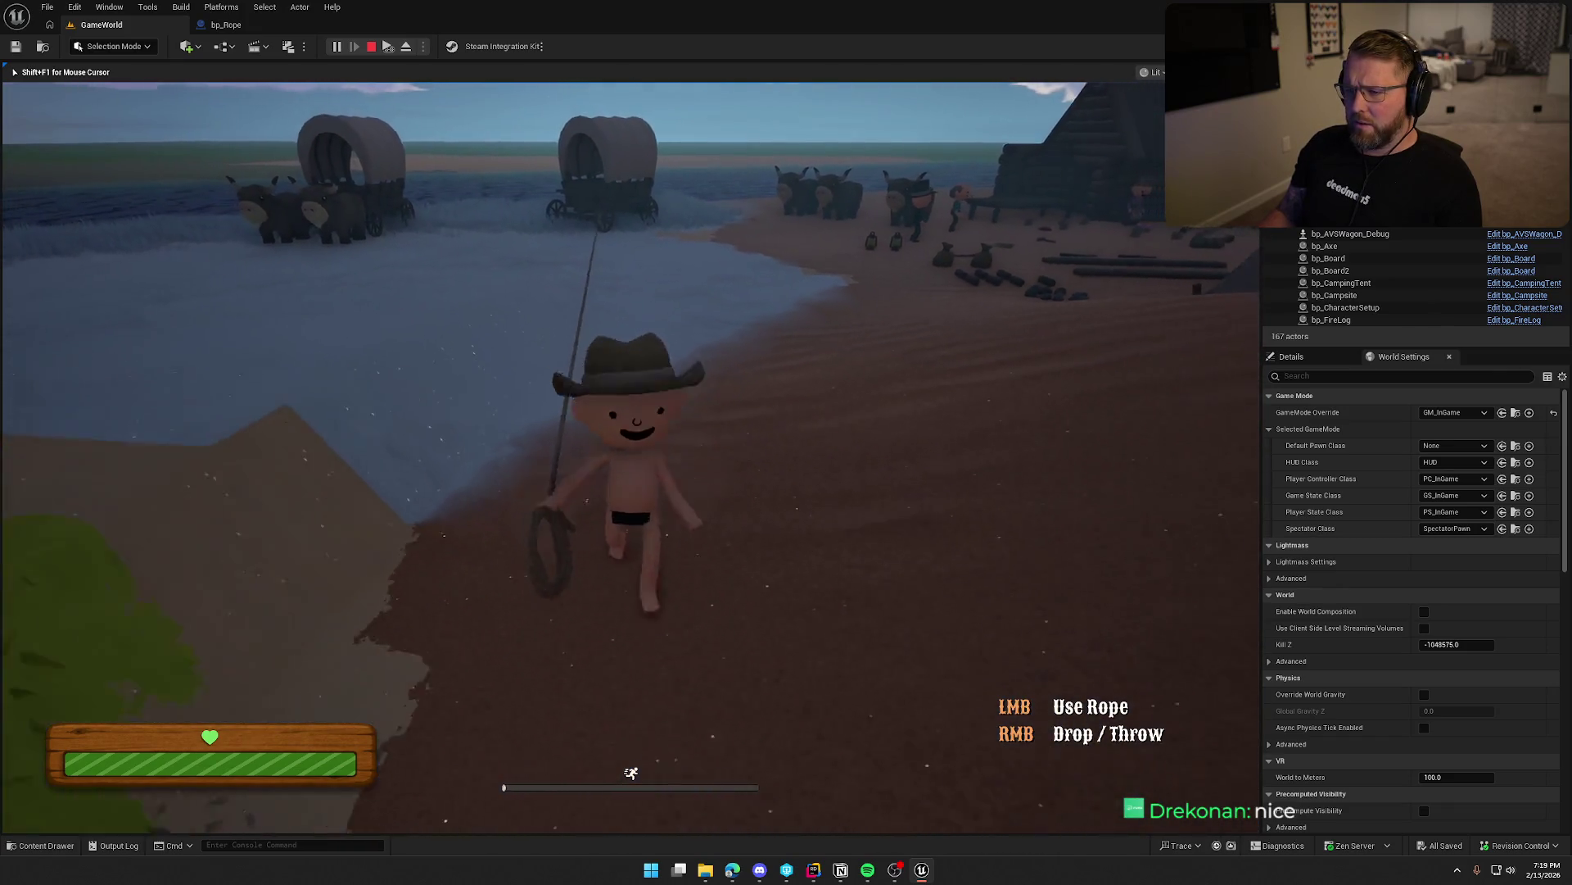
pyautogui.press('s')
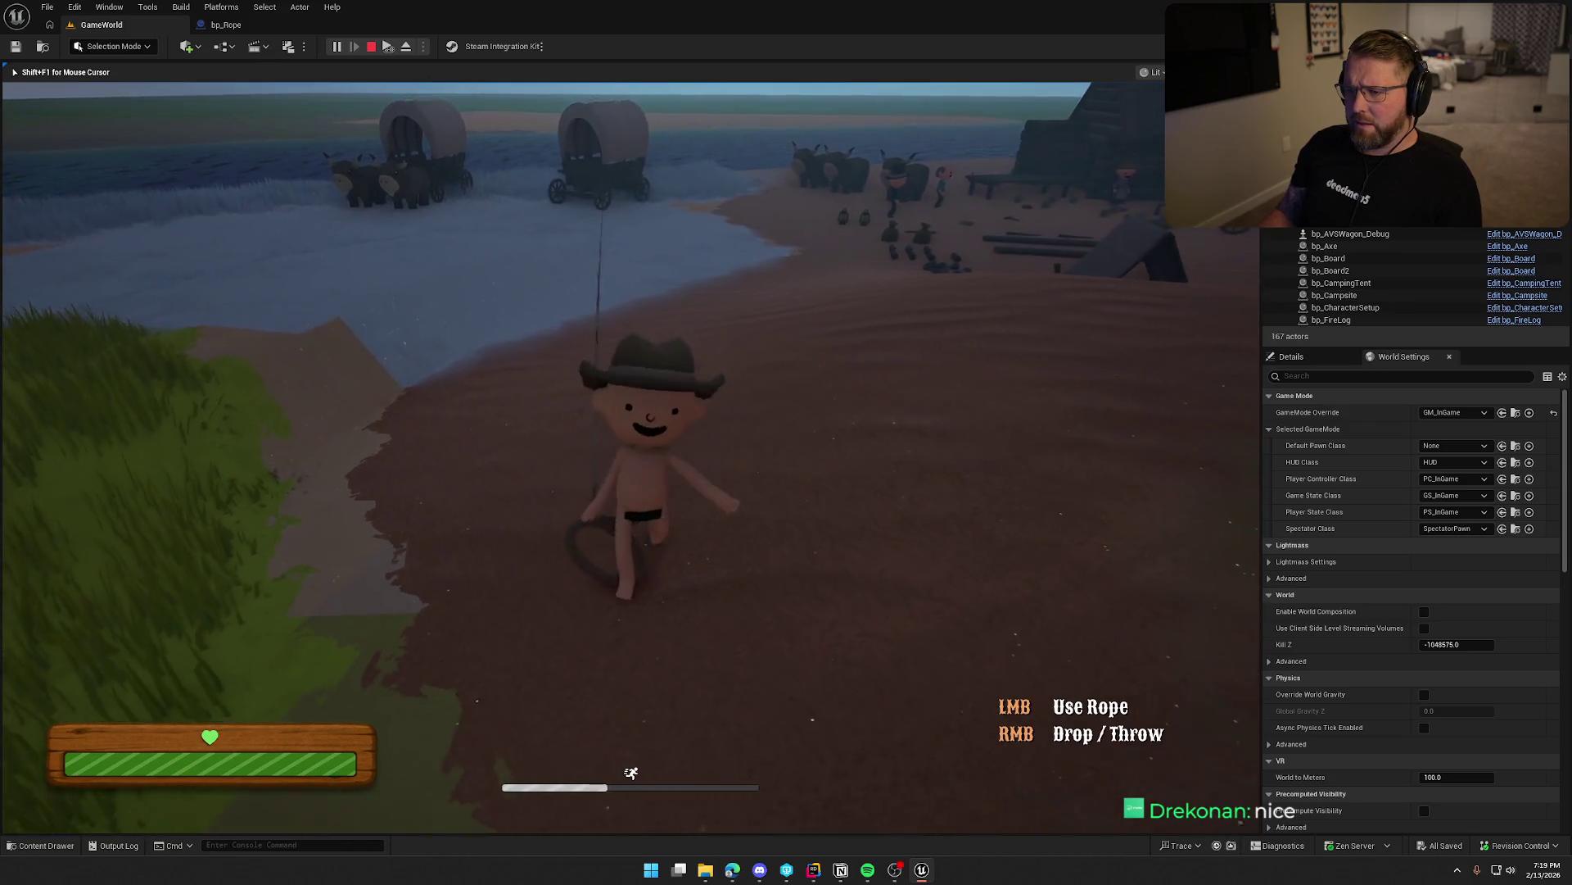
pyautogui.press('s')
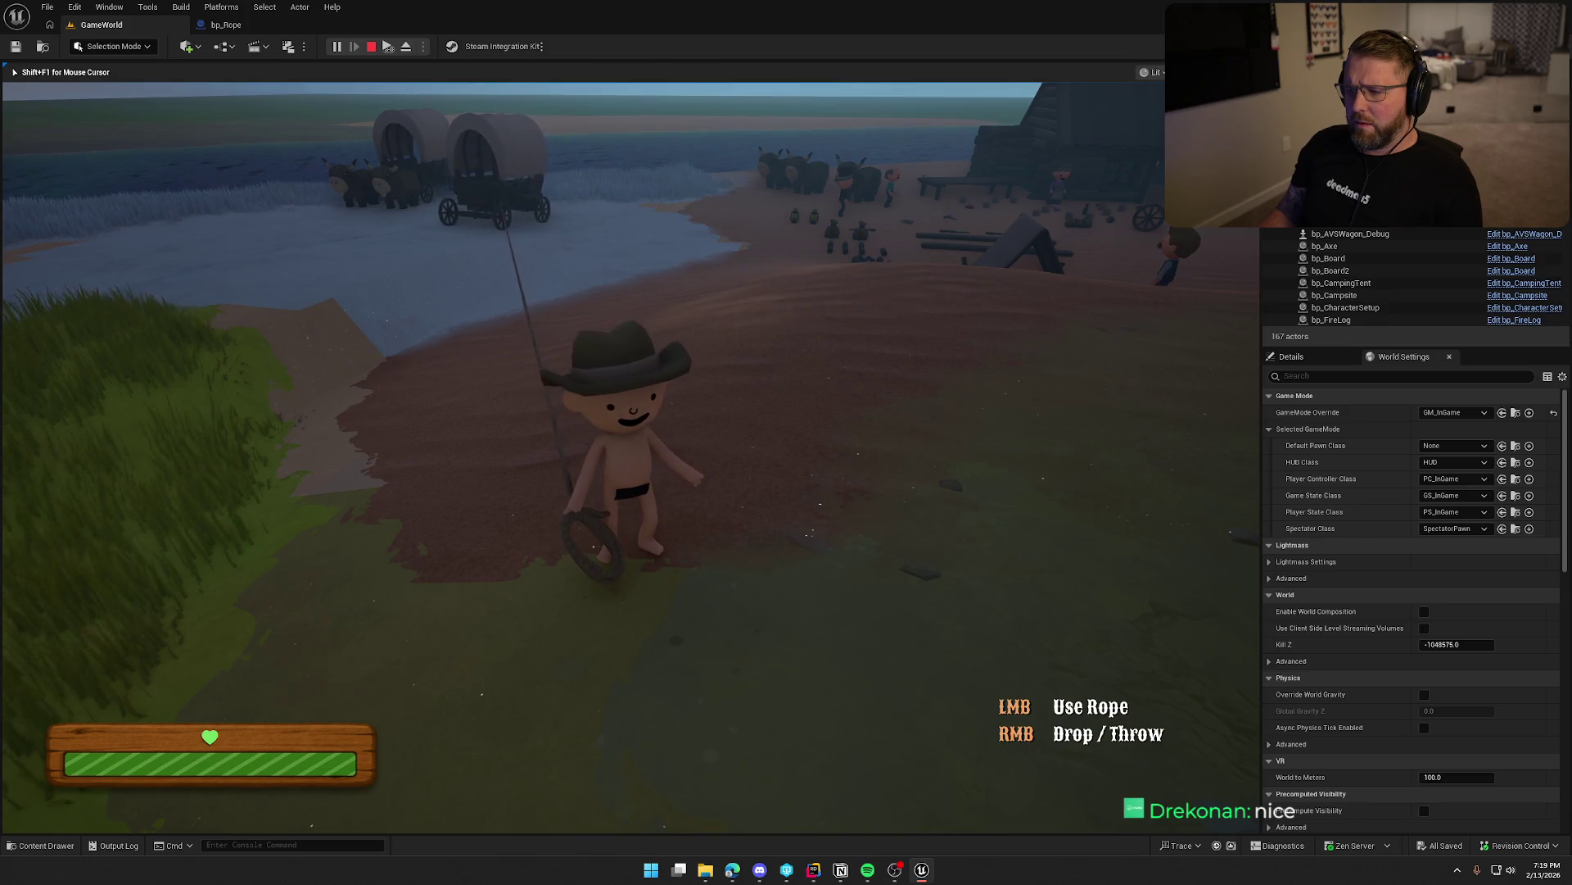
pyautogui.press('w')
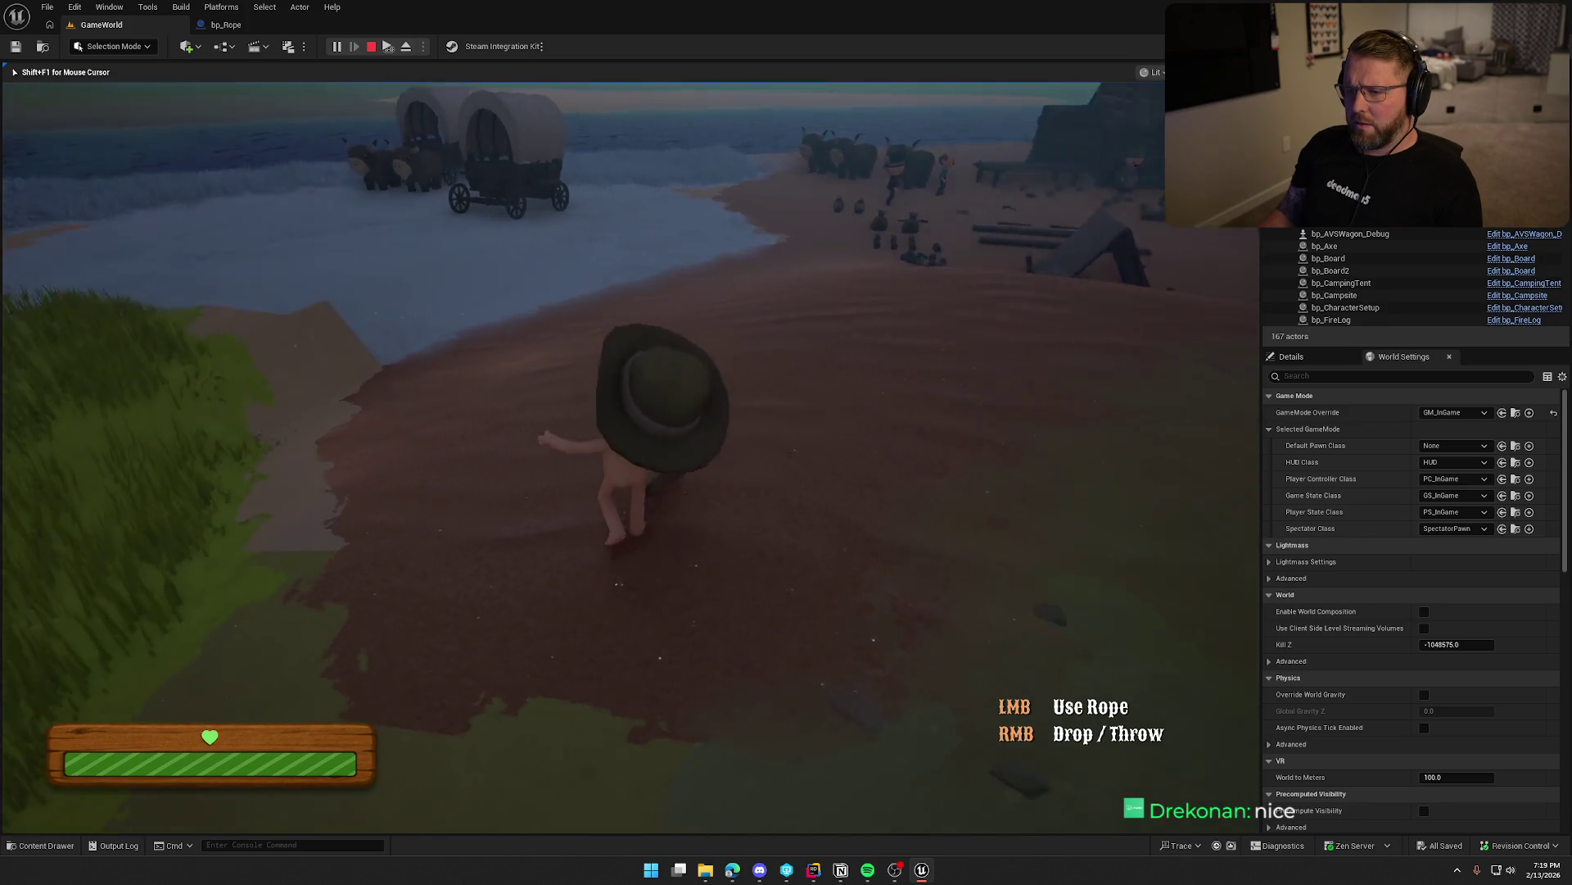
pyautogui.press('shift')
pyautogui.press('w')
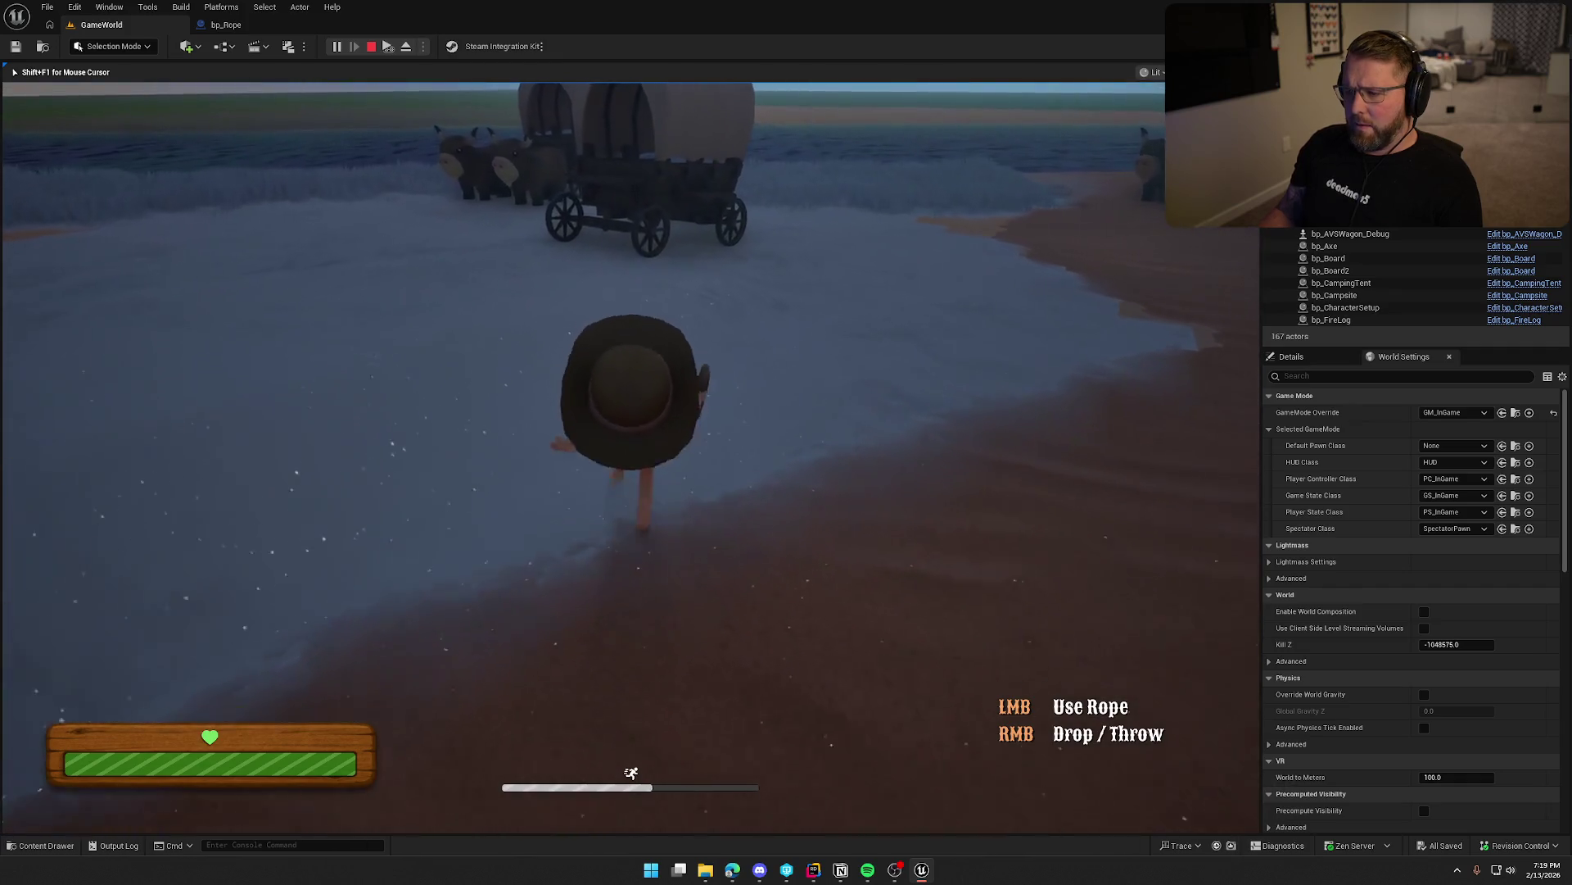
pyautogui.press('s')
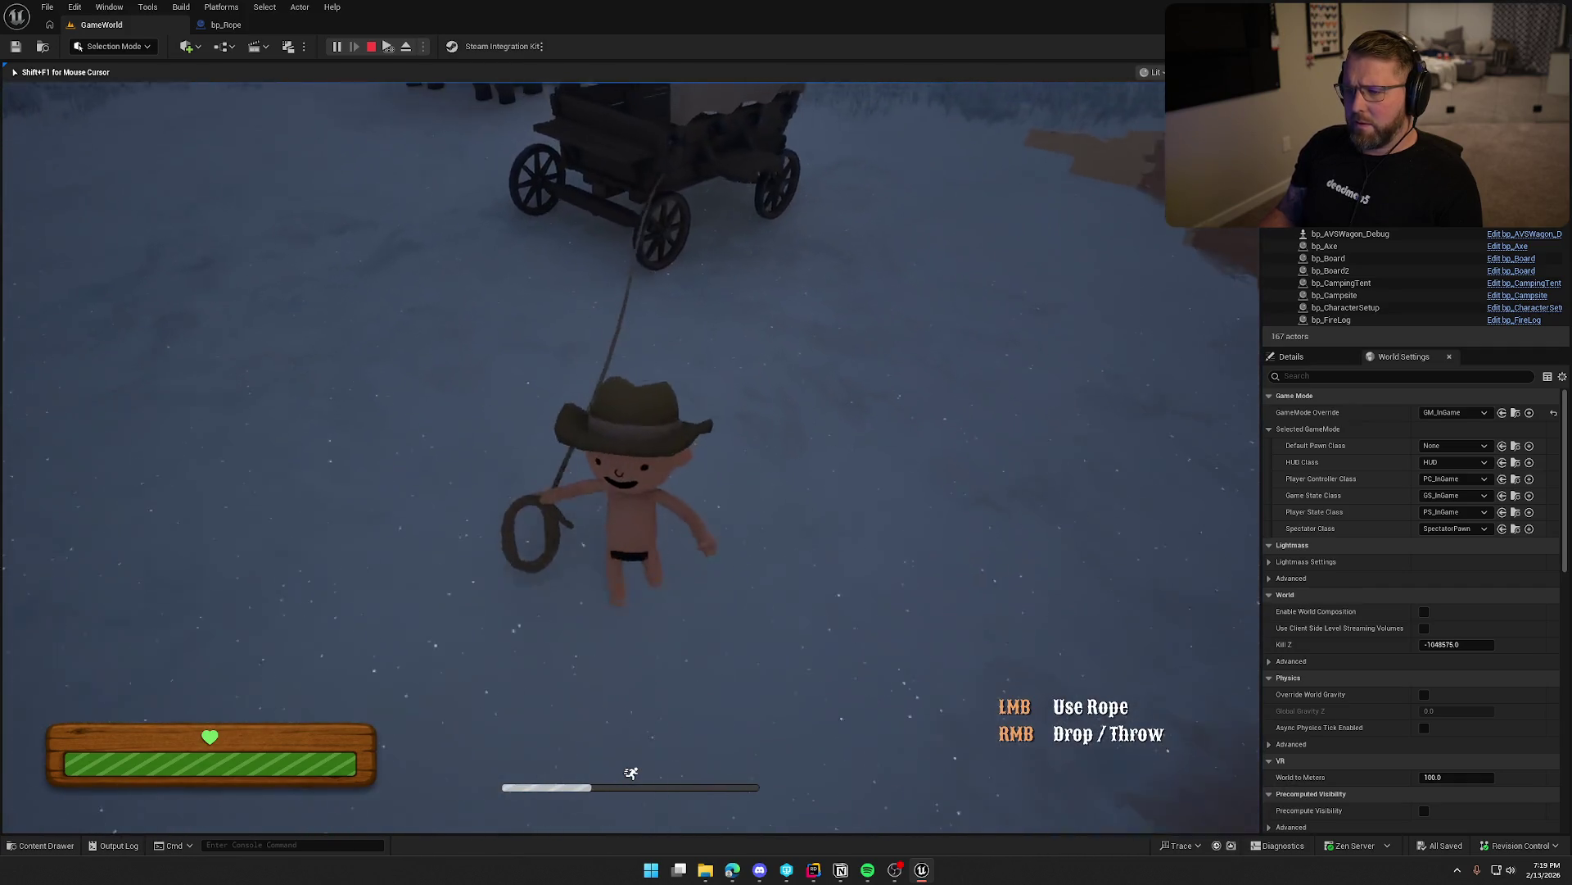
# Drop the rope by the wagon, drive the wagon briefly, then stop the play session.
pyautogui.rightClick(629, 442)
pyautogui.press('w')
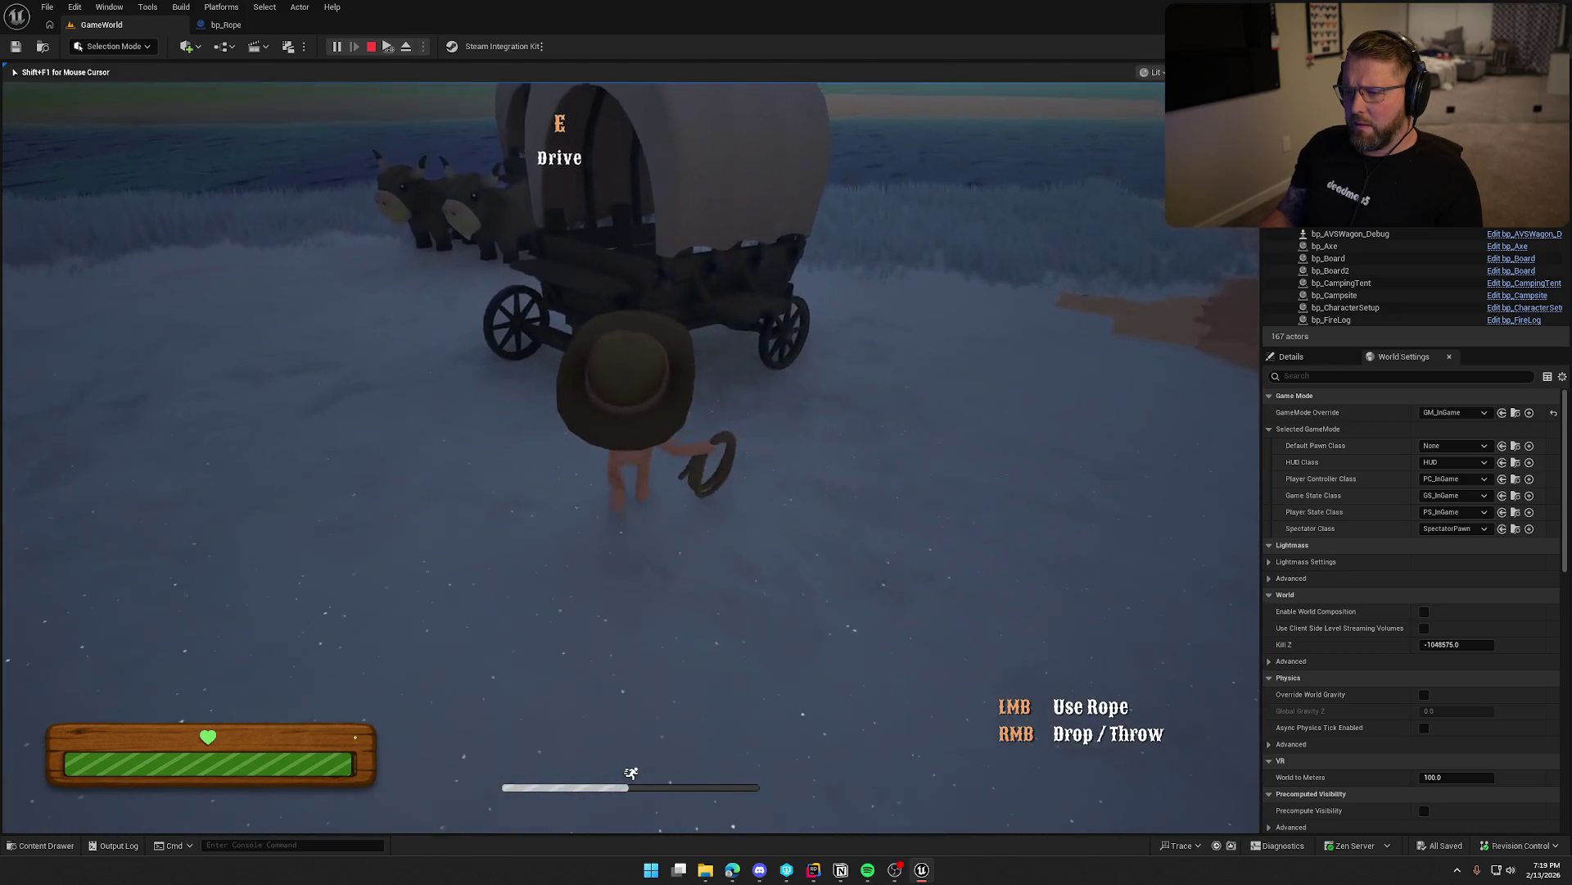
pyautogui.press('e')
pyautogui.press('e')
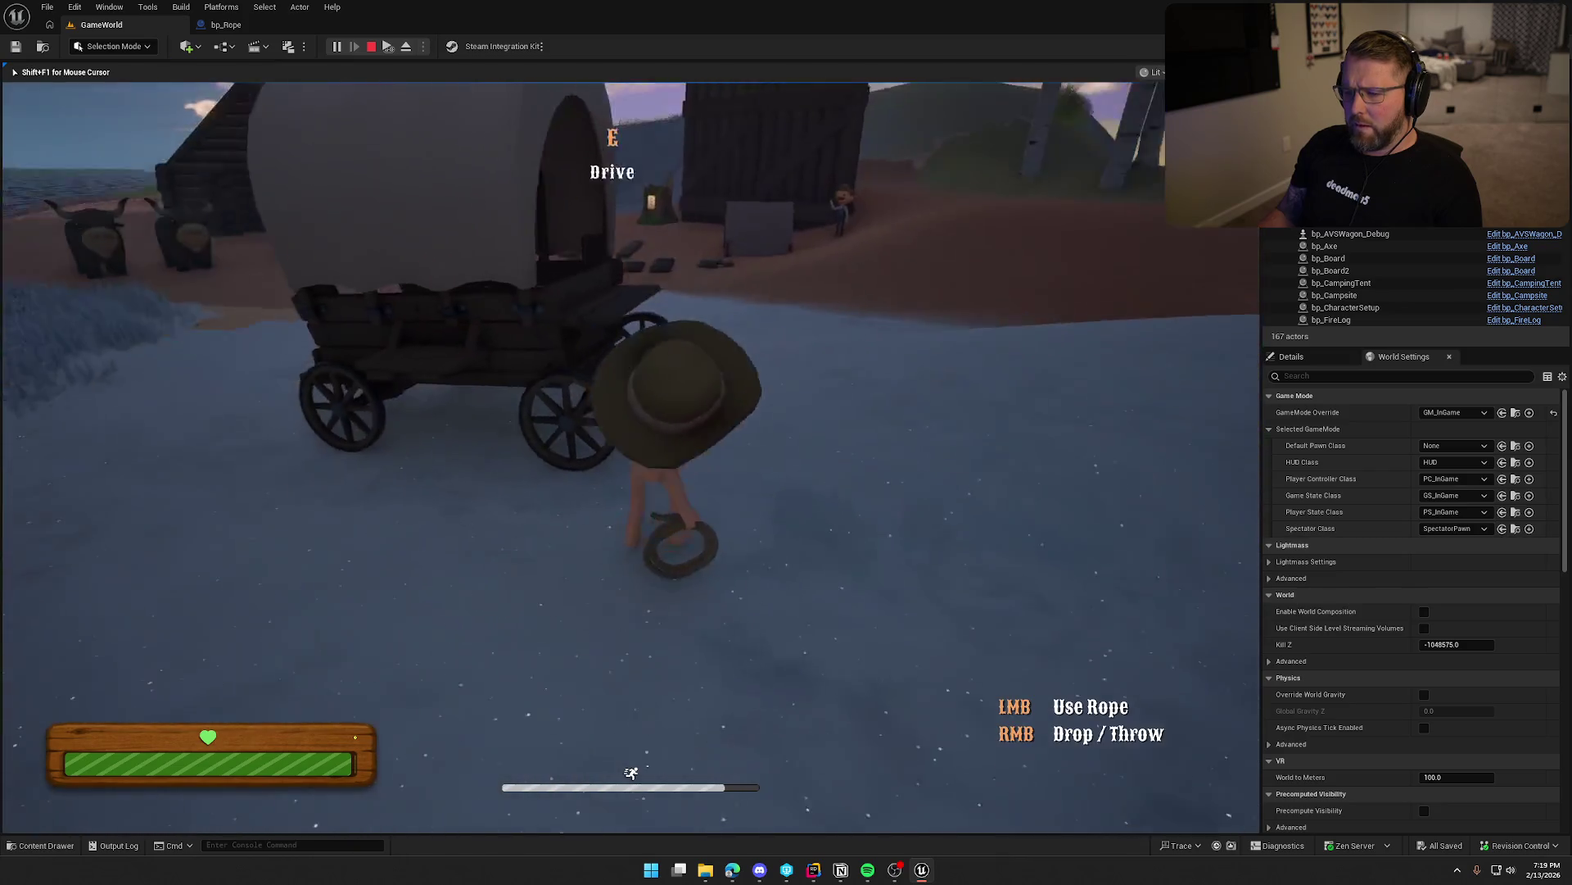
pyautogui.click(629, 442)
pyautogui.press('e')
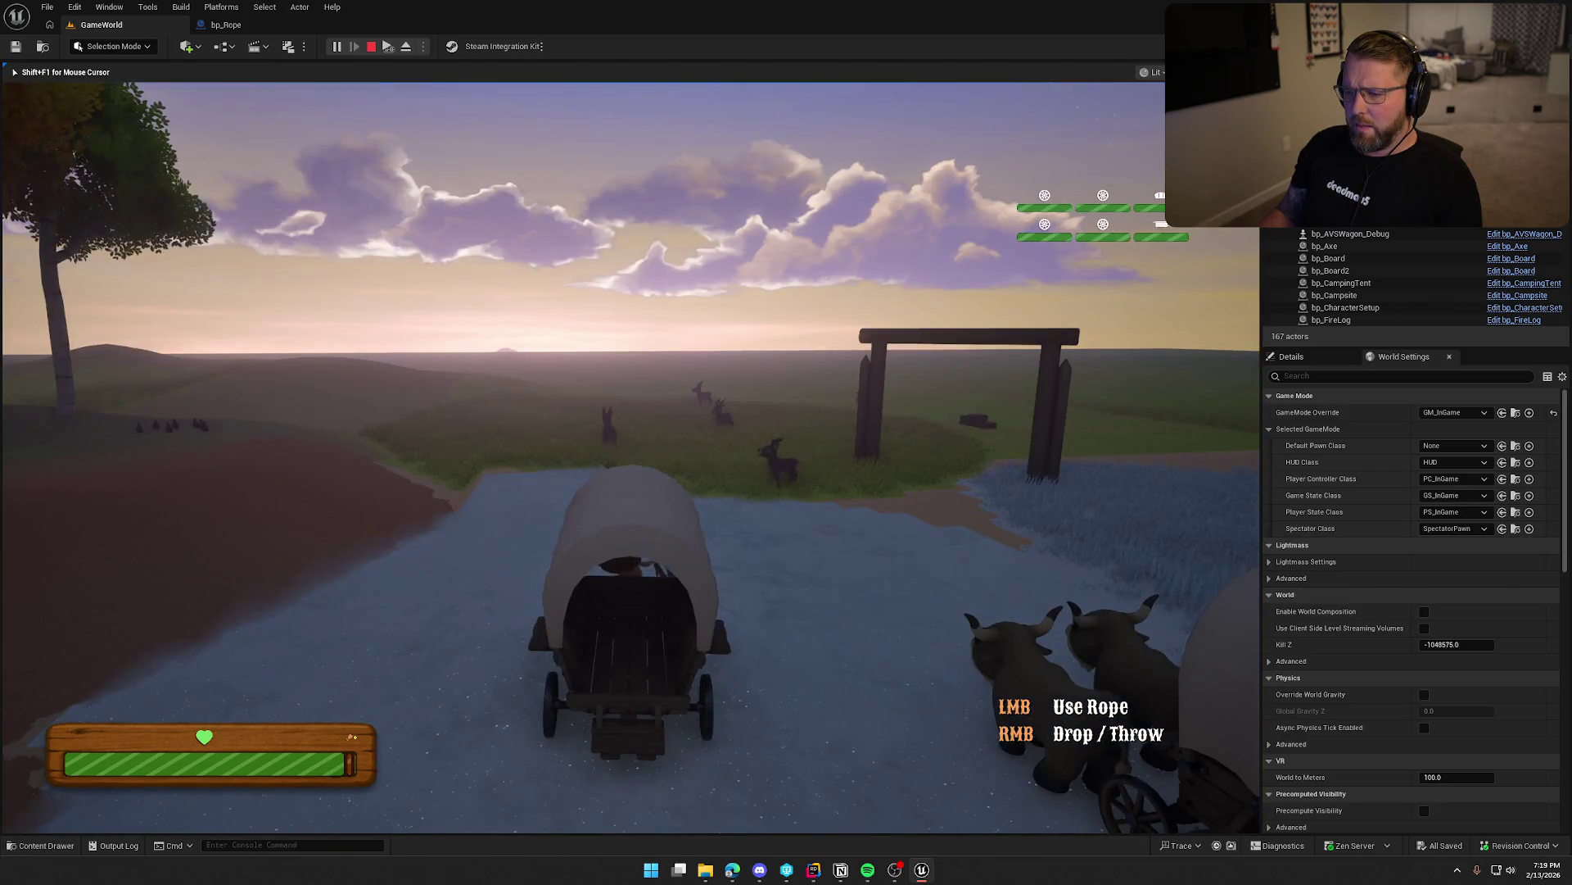
pyautogui.press('e')
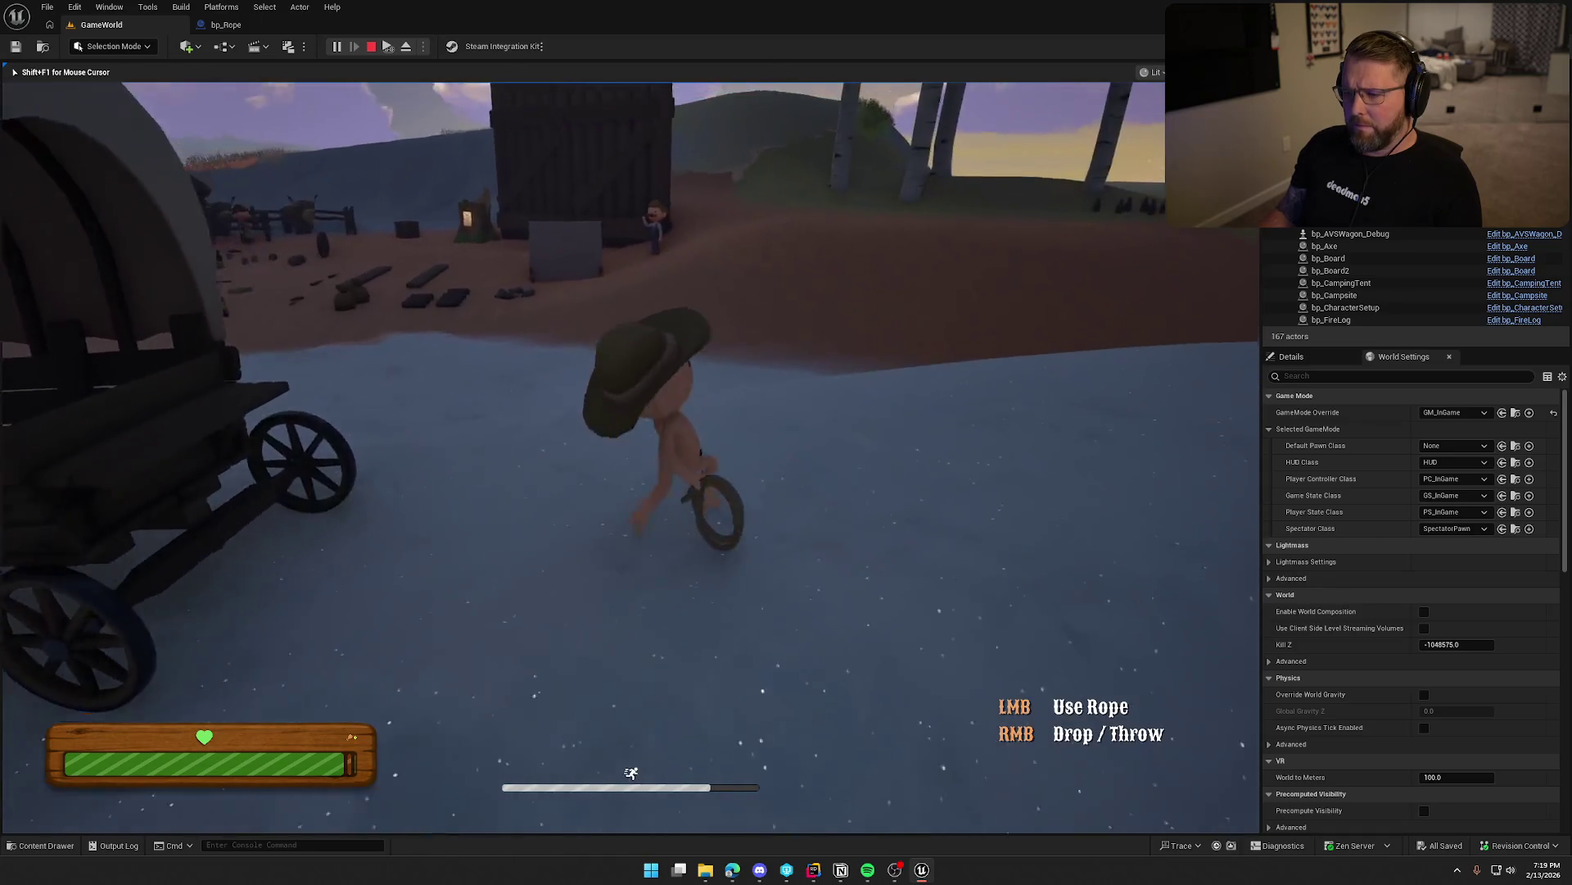
pyautogui.press('Escape')
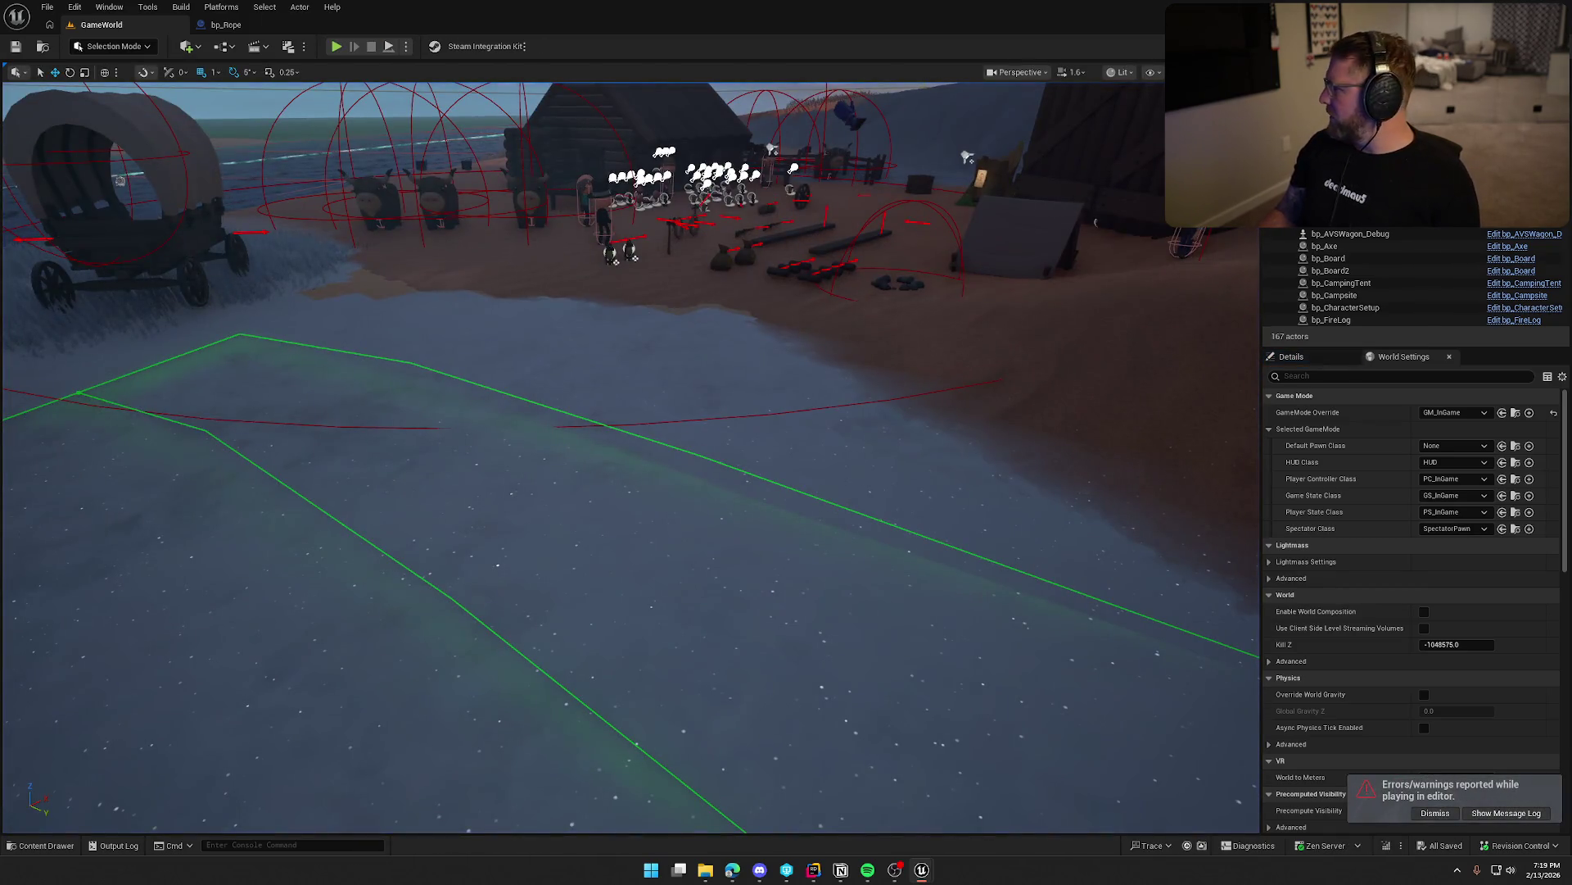
# Inspect bp_Rope's BreakRope event options, then jump back to it from bp_WagonSeat's Break Rope call.
pyautogui.click(226, 25)
pyautogui.scroll(3, 842, 339)
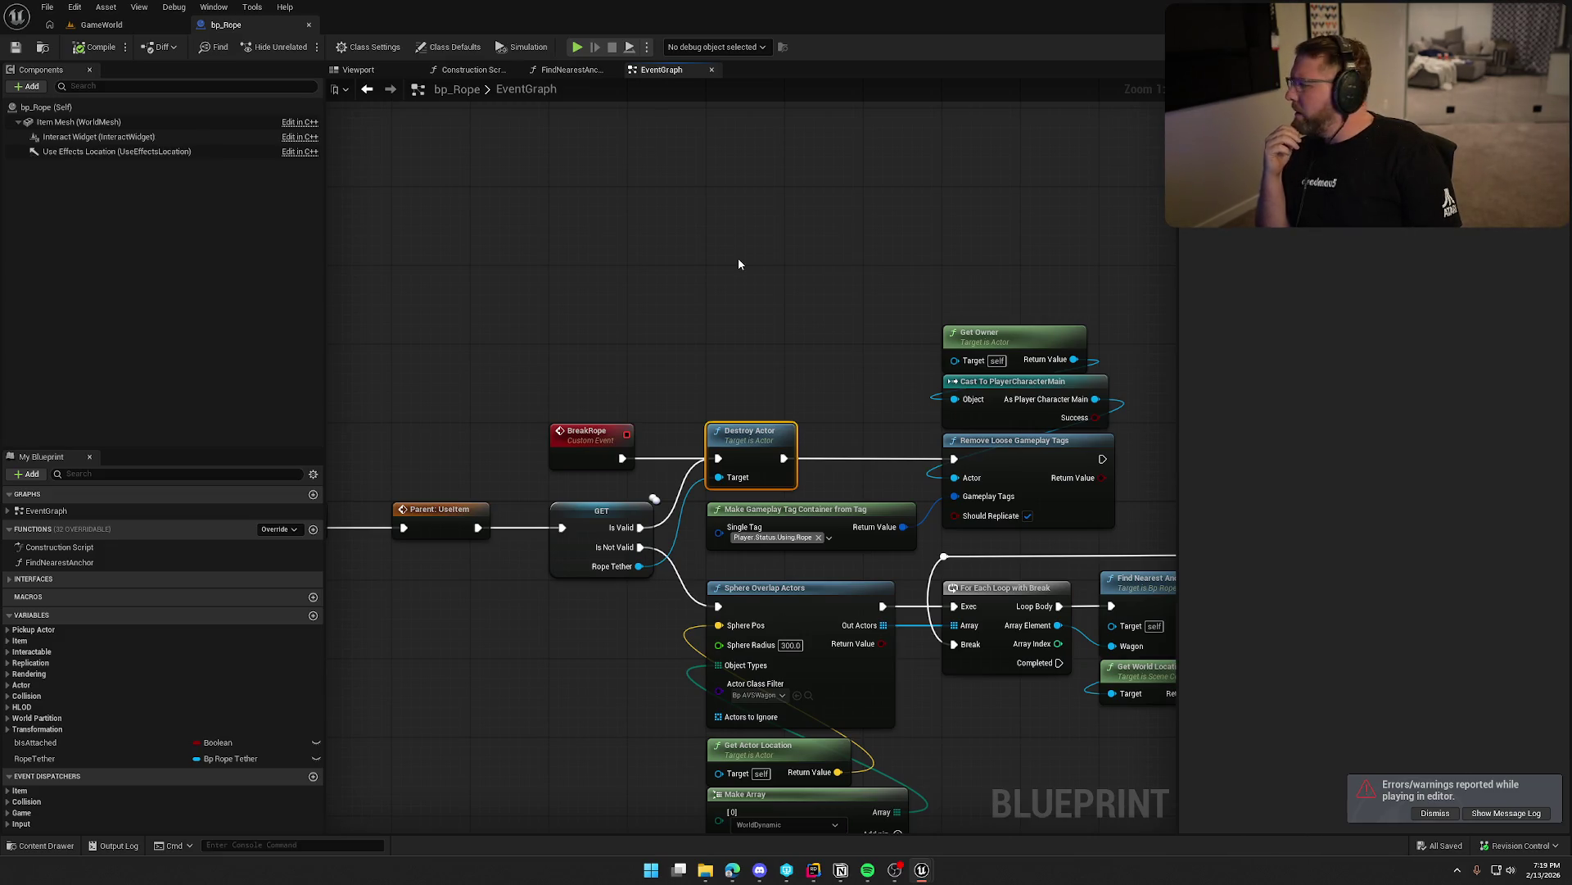
pyautogui.click(588, 434)
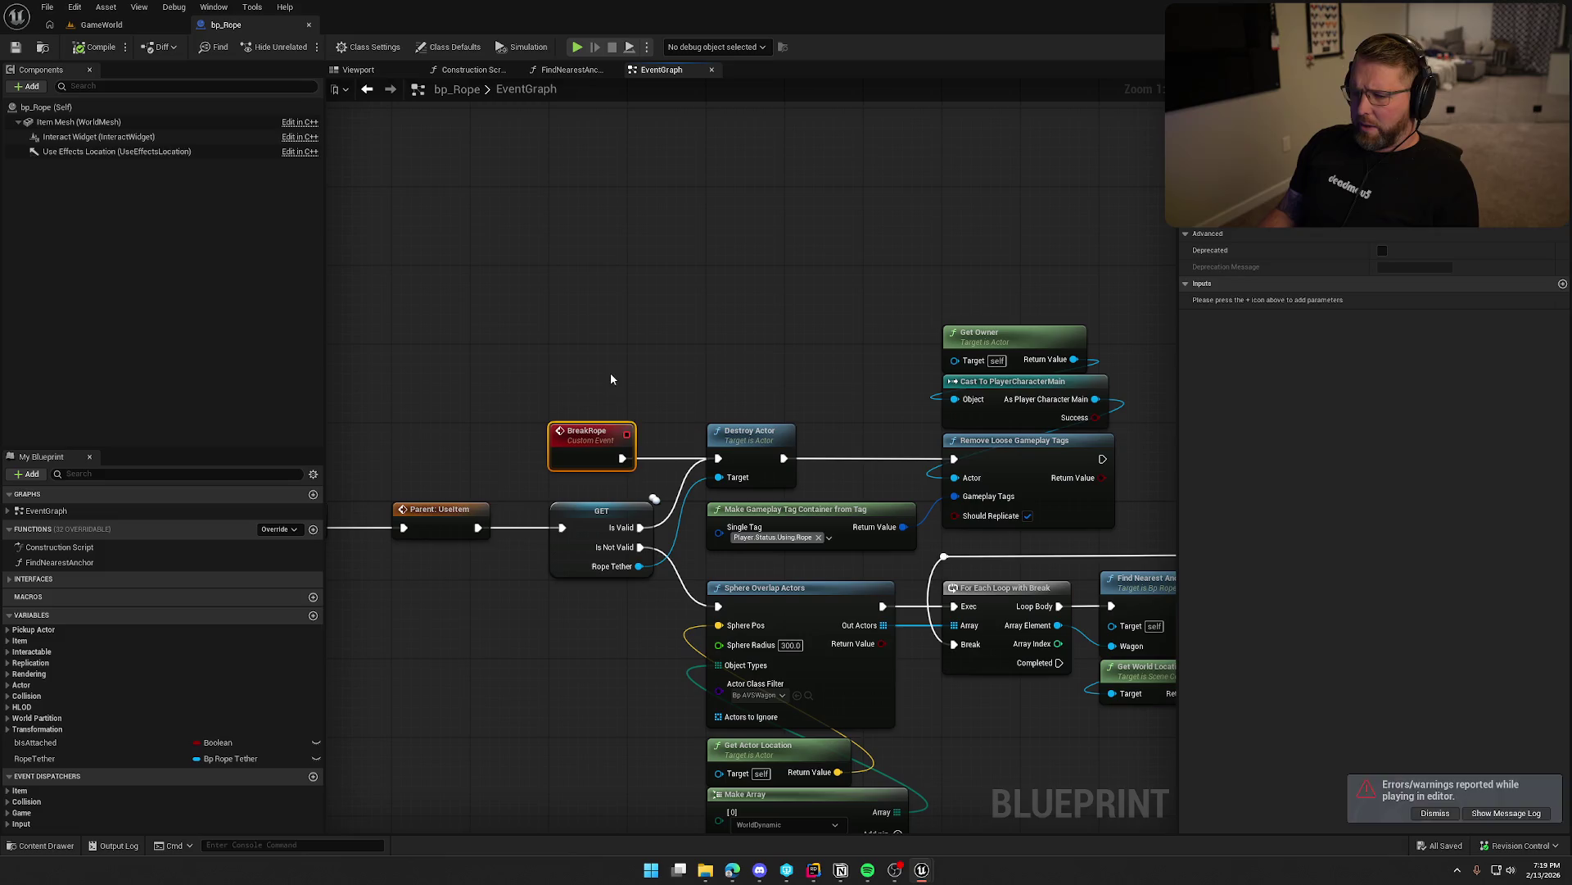
pyautogui.rightClick(572, 433)
pyautogui.moveTo(686, 564)
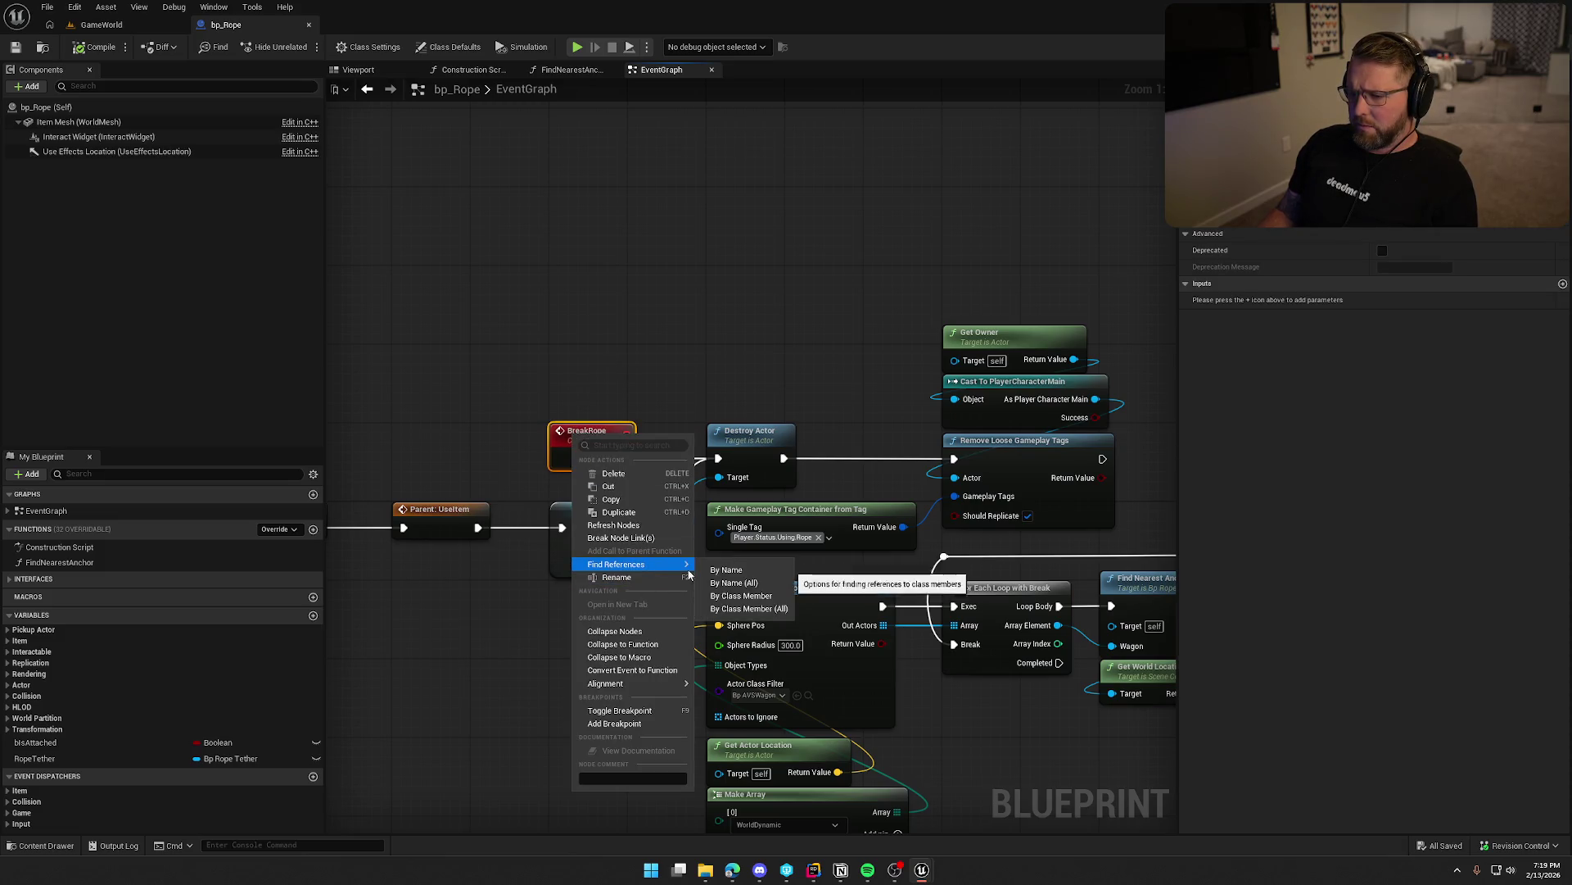
pyautogui.press('Escape')
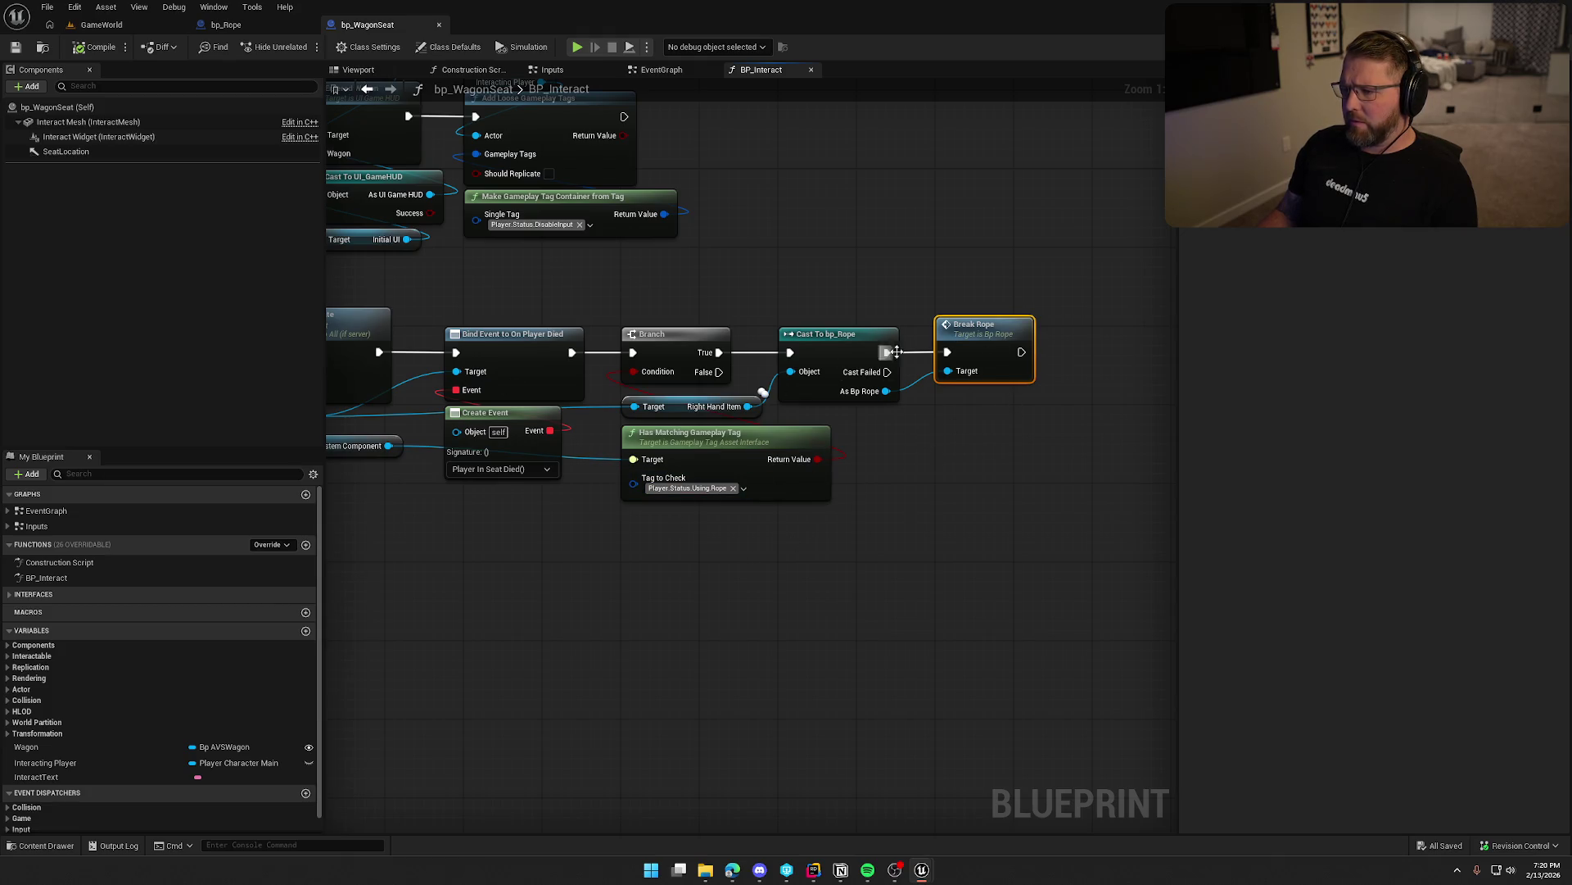
pyautogui.doubleClick(991, 364)
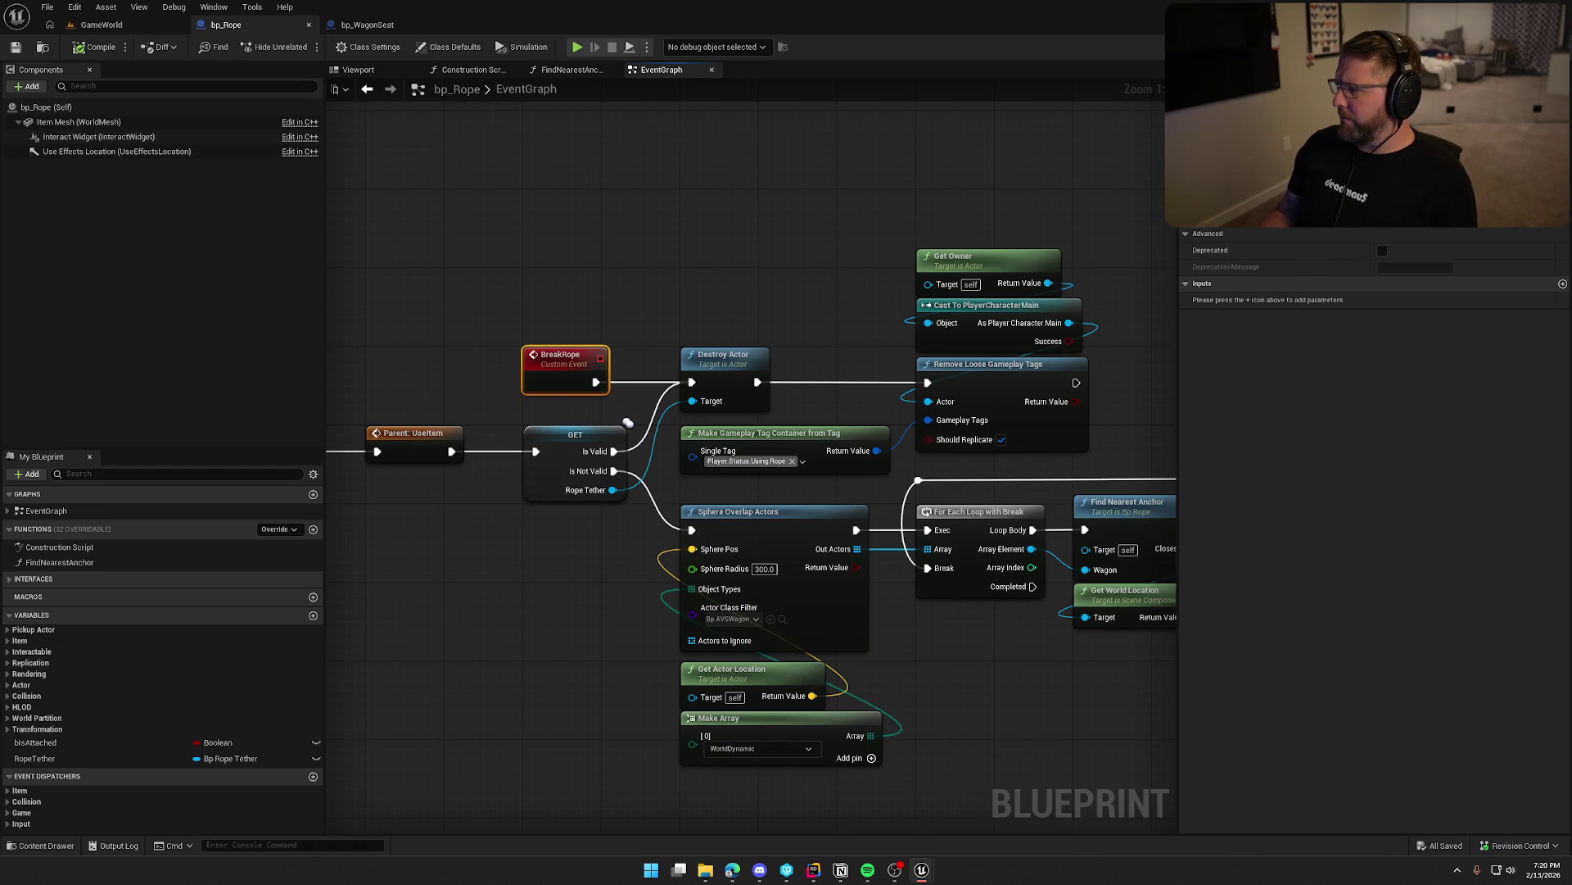
# Search all blueprints for BreakRope, then return to GameWorld and start a new play session.
pyautogui.hotkey('ctrl', 'shift', 'f')
pyautogui.click(1317, 239)
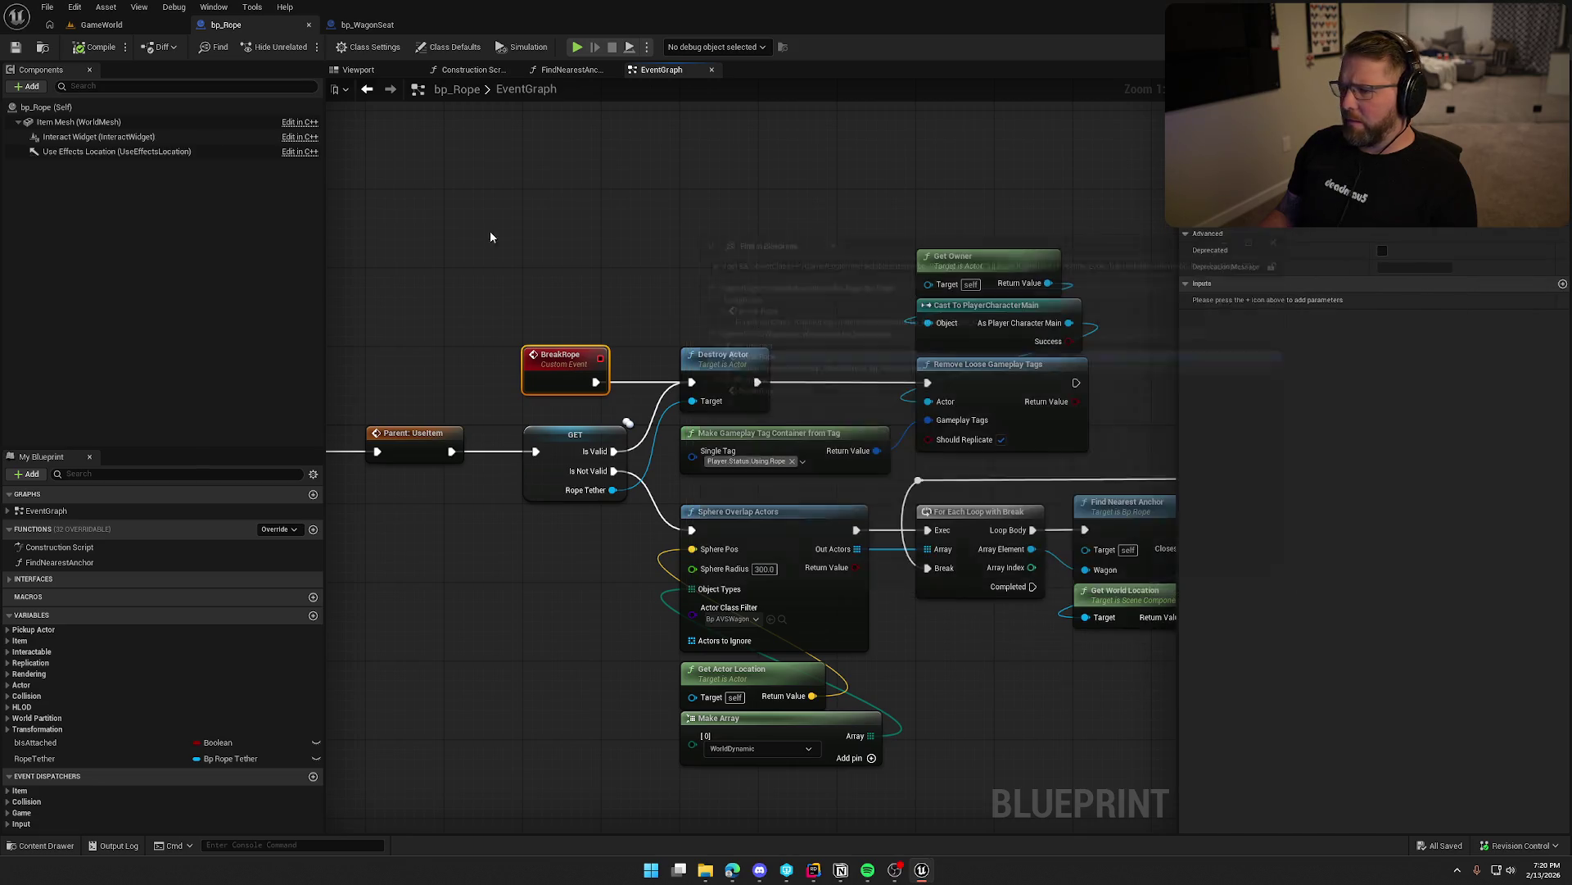
pyautogui.click(85, 26)
pyautogui.click(335, 47)
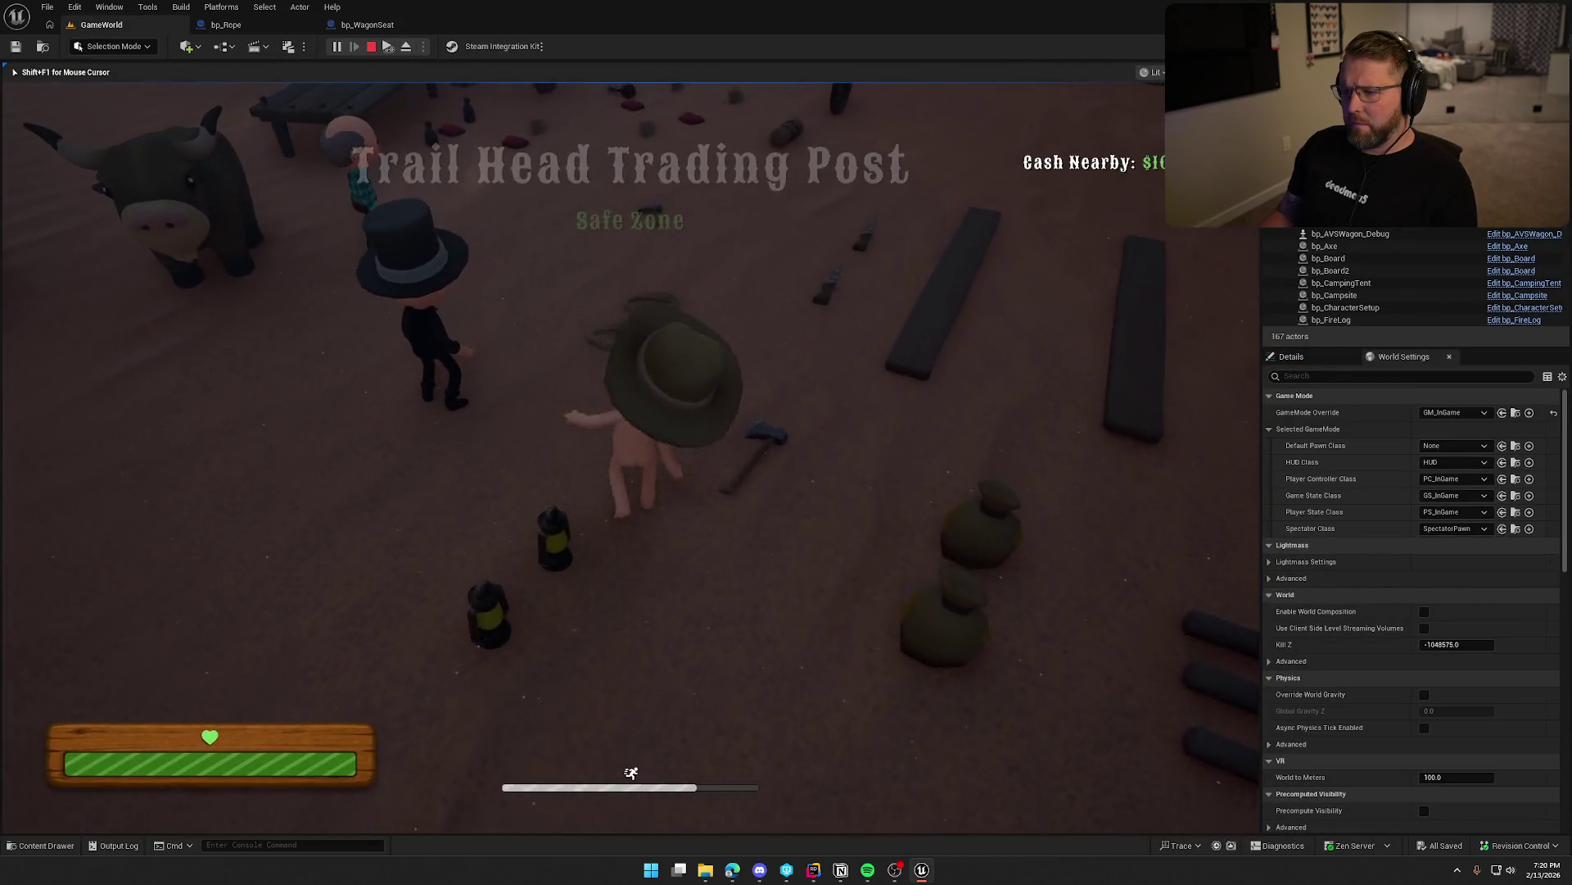
# Walk from the lanterns past the boards to the wagon, take the driving seat, and end the session.
pyautogui.press('w')
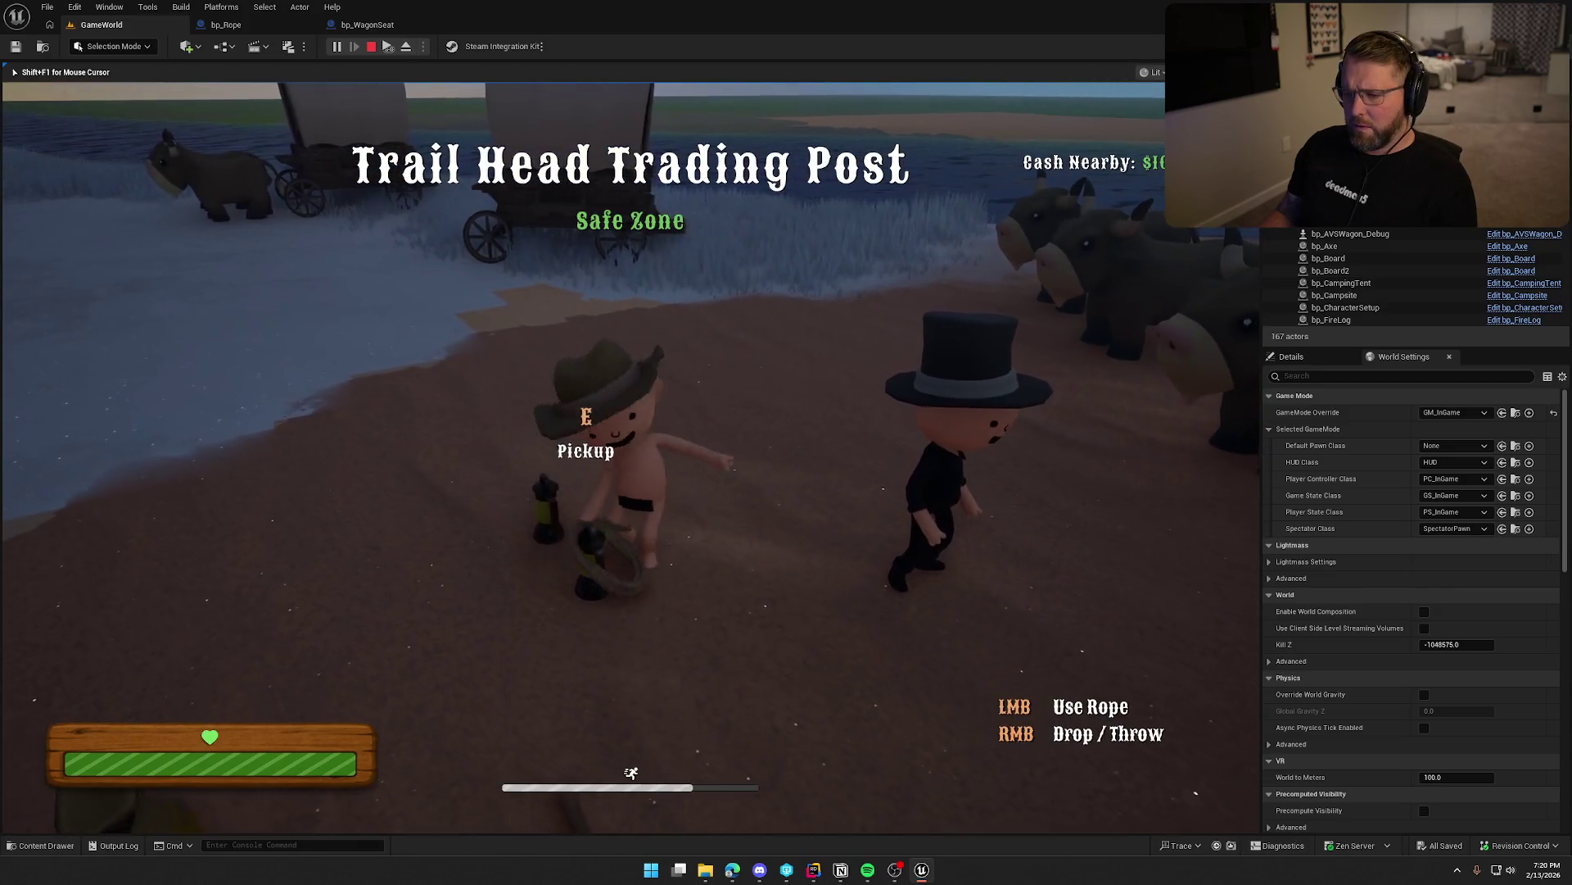
pyautogui.press('w')
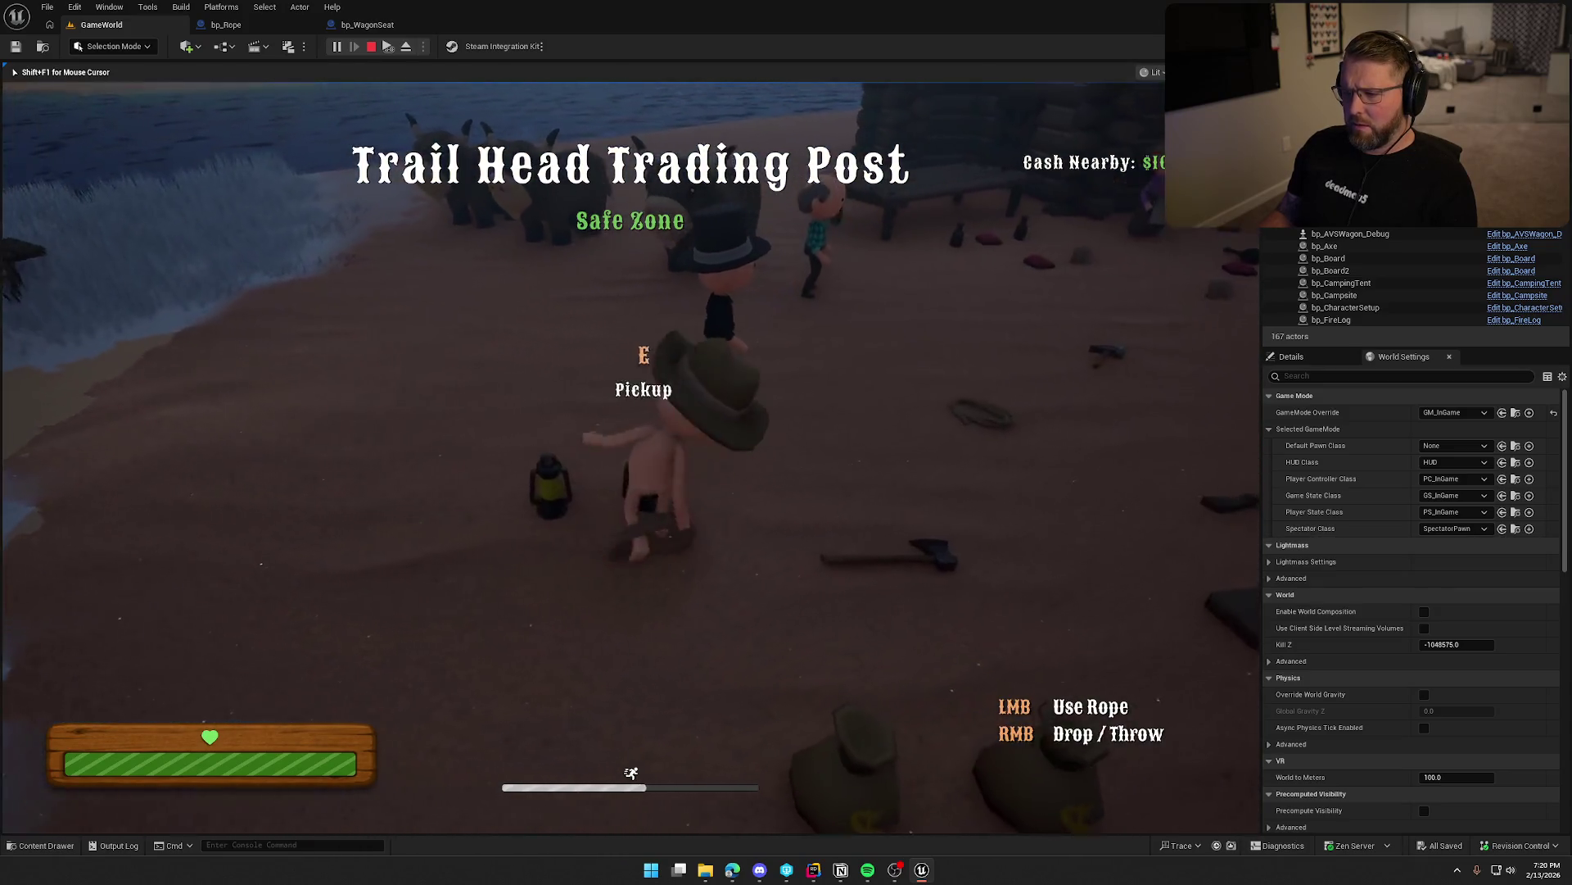
pyautogui.press('w')
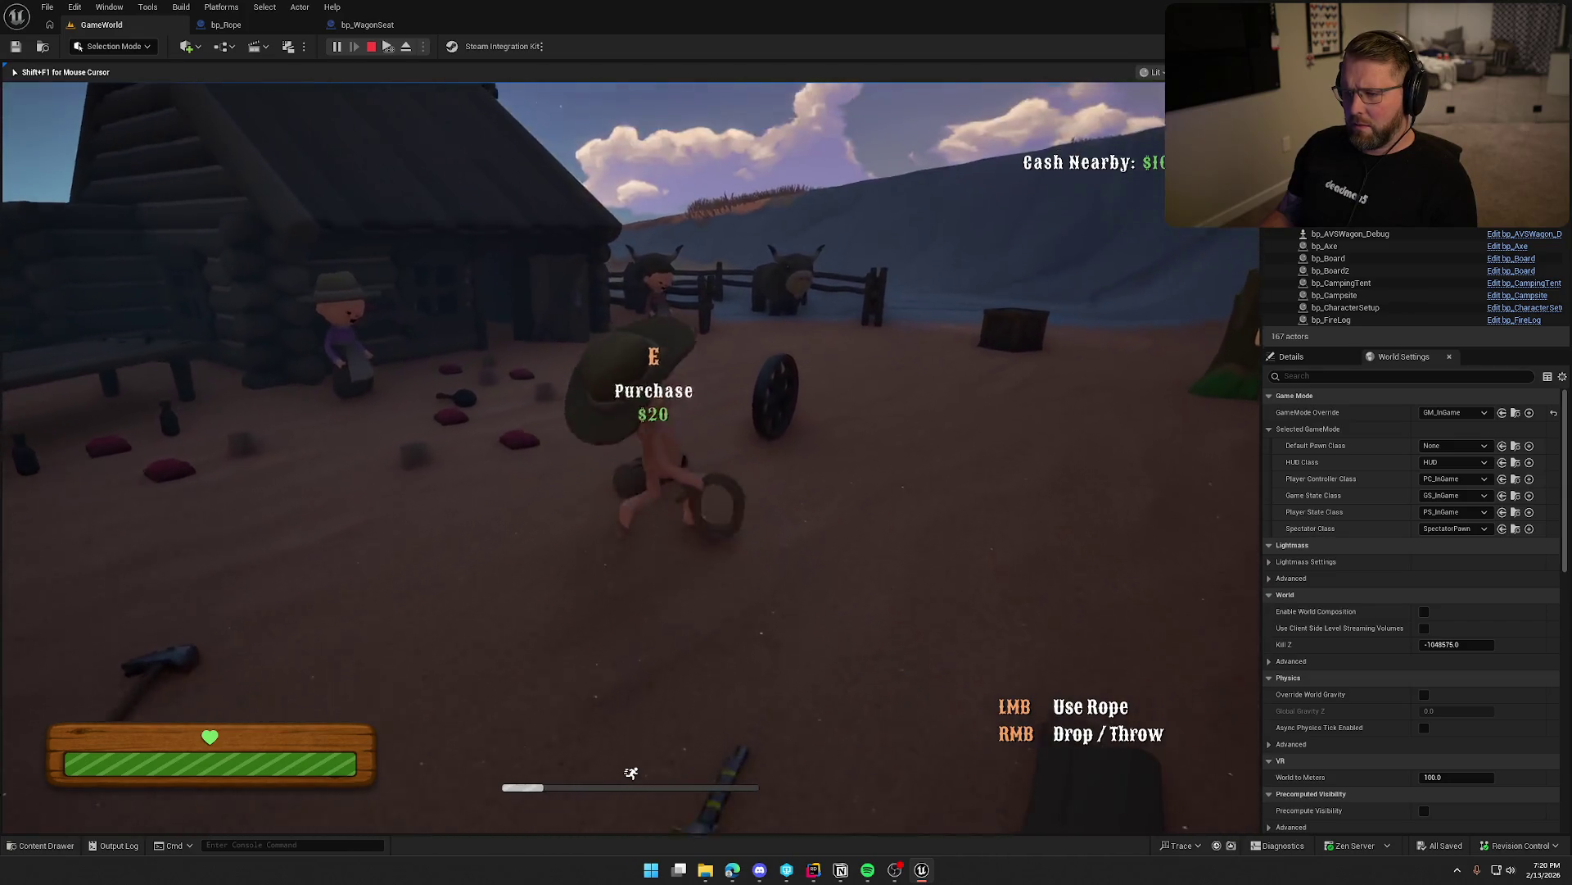
pyautogui.press('w')
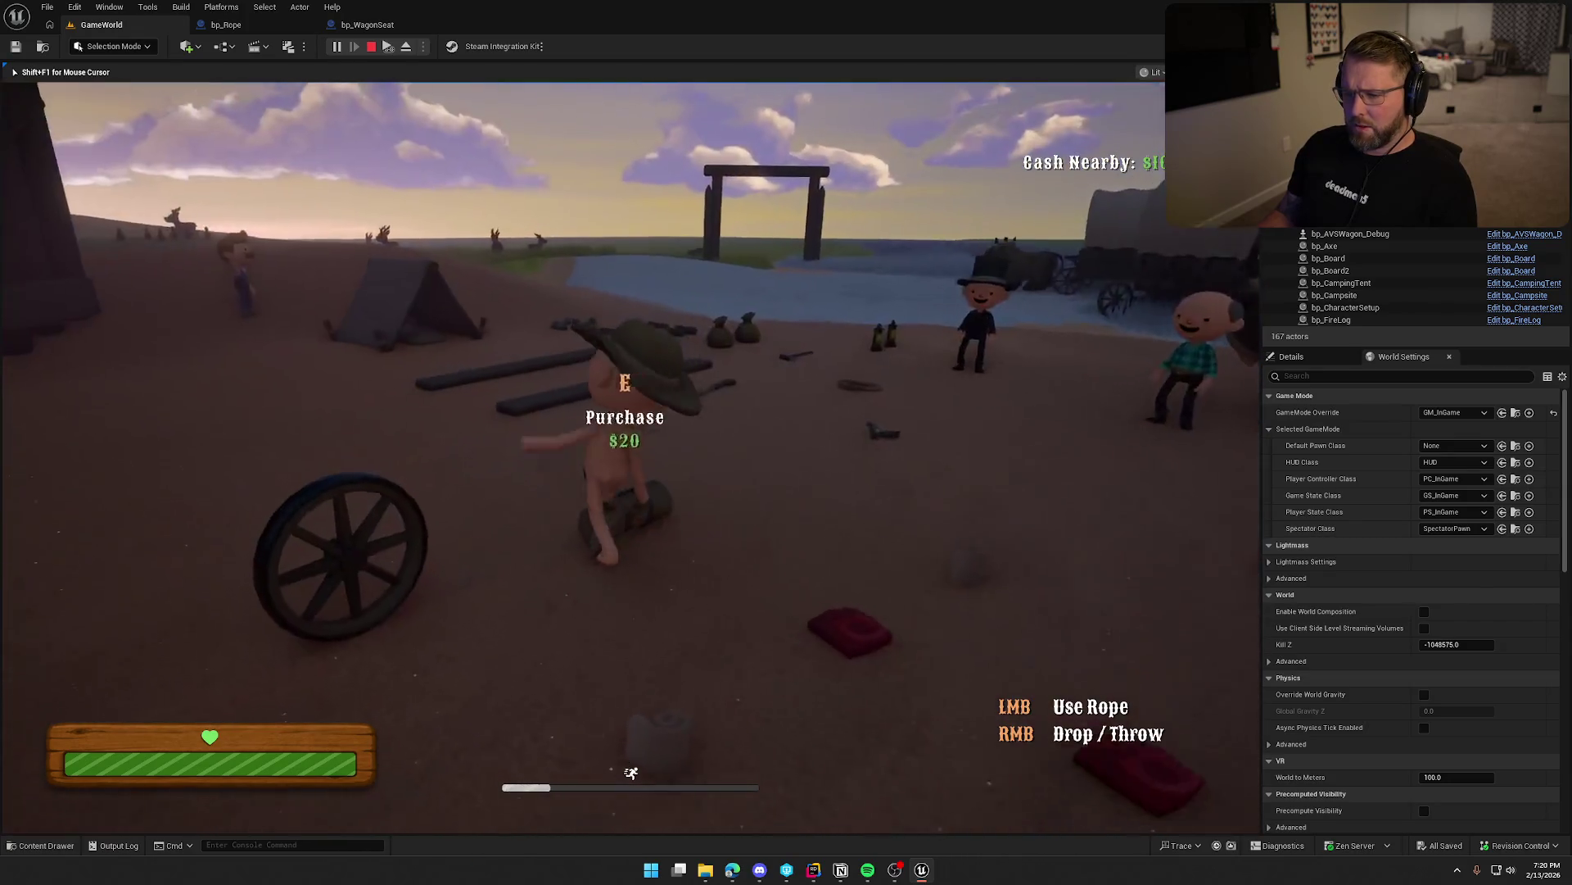
pyautogui.press('w')
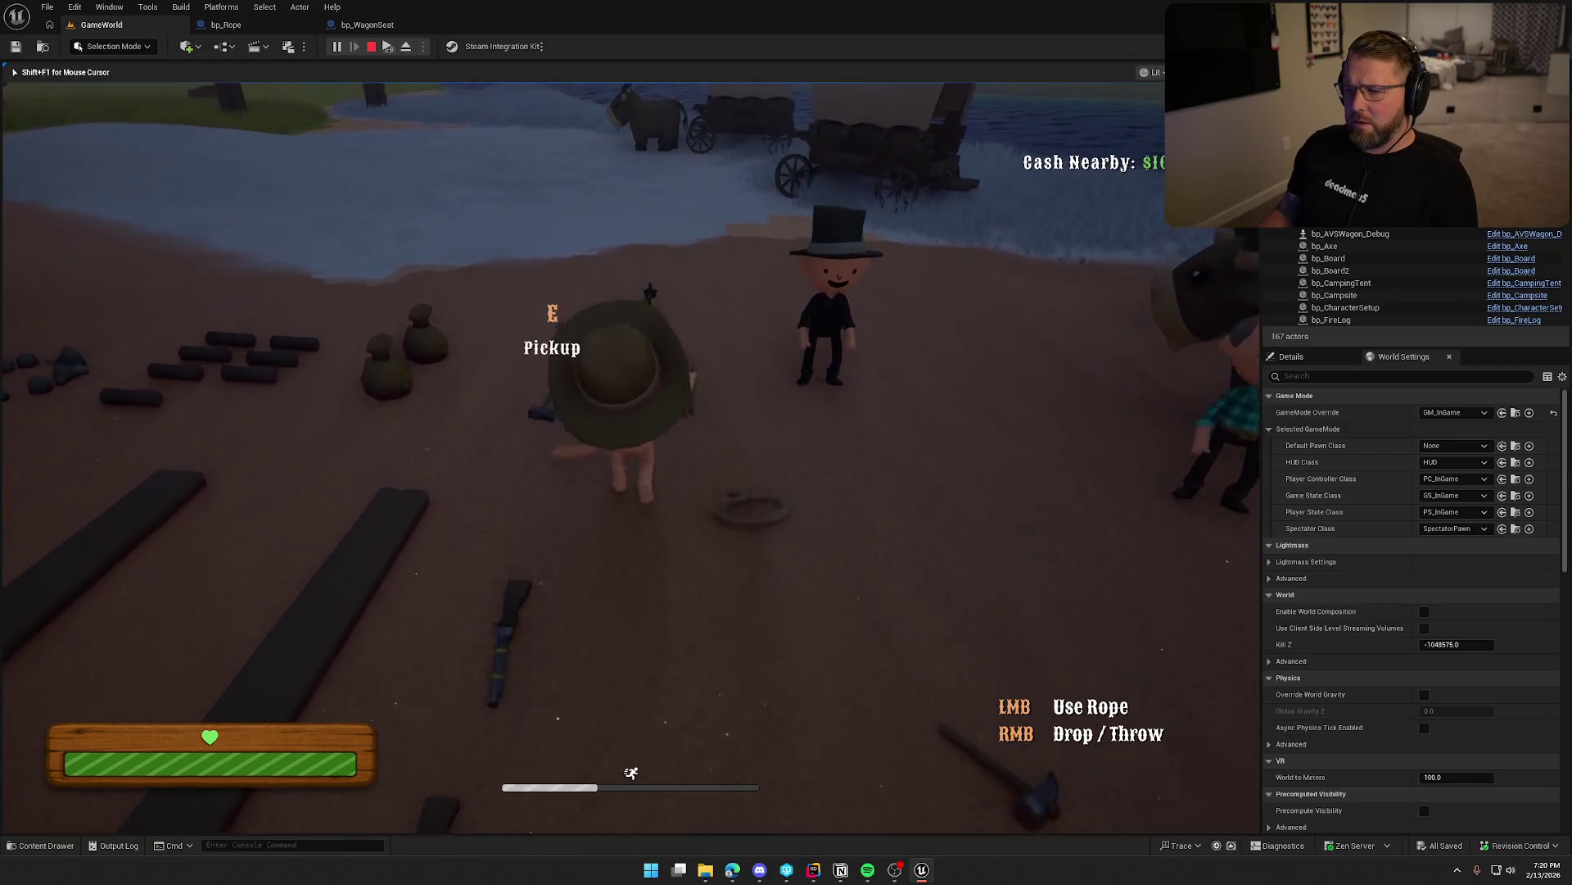
pyautogui.press('w')
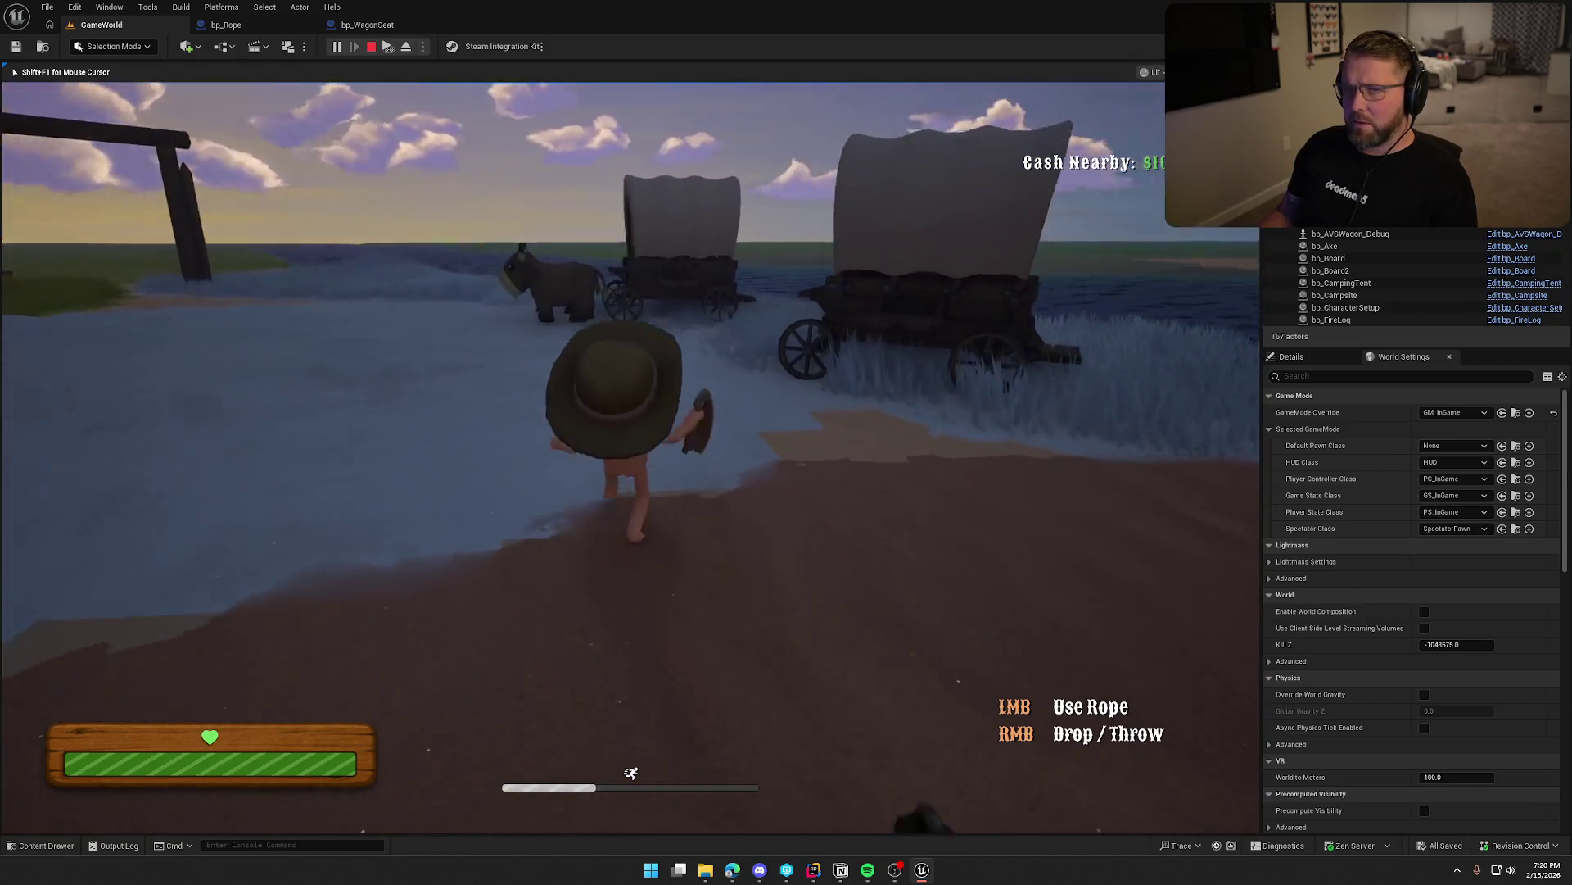
pyautogui.press('w')
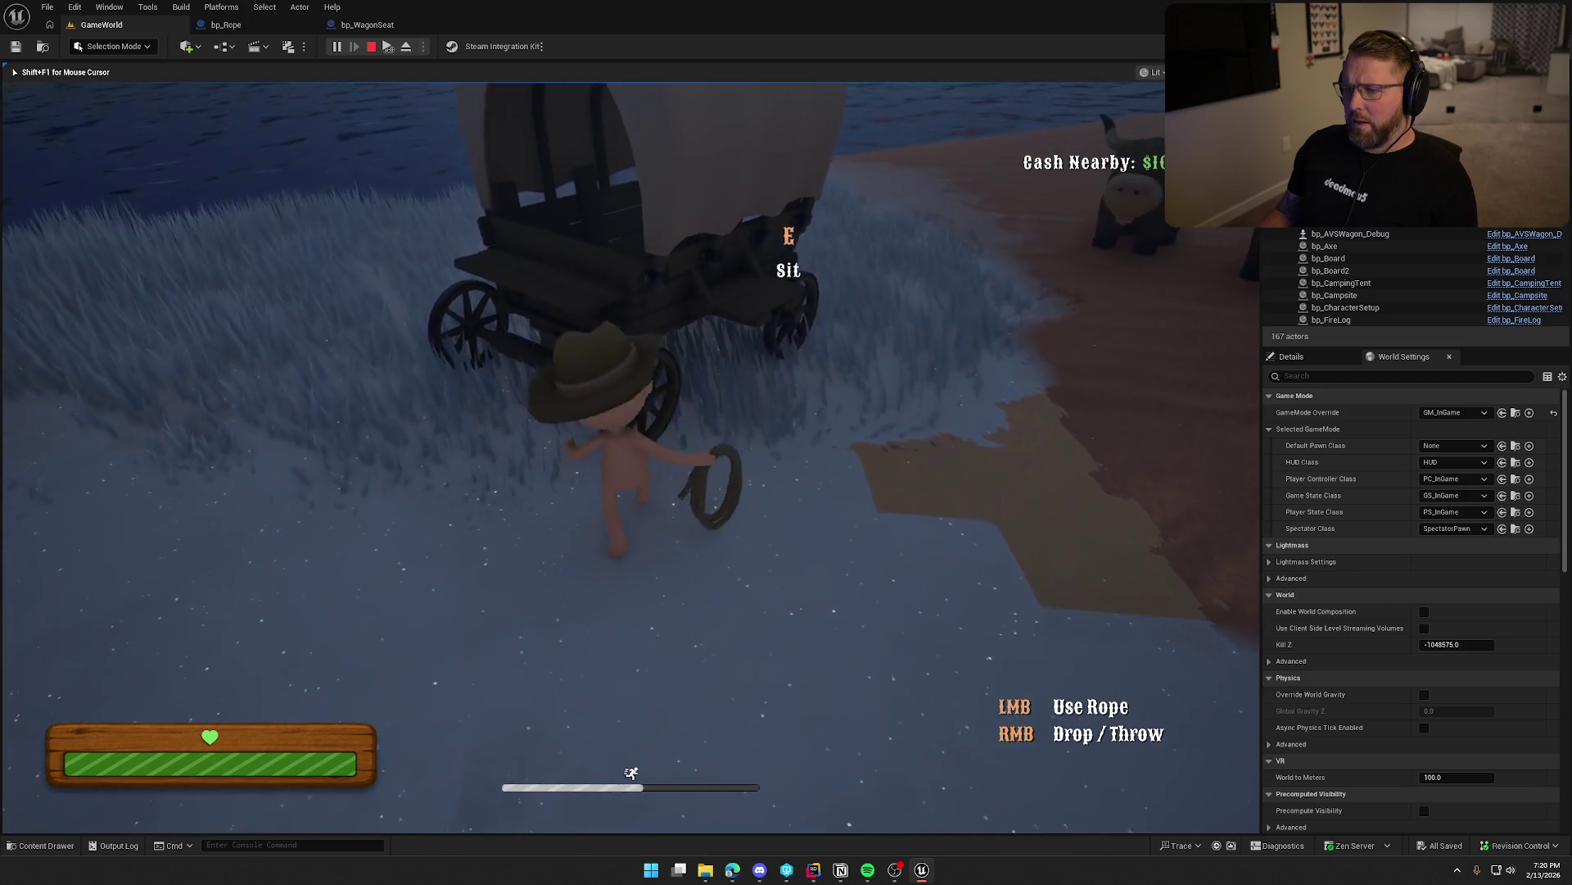
pyautogui.press('w')
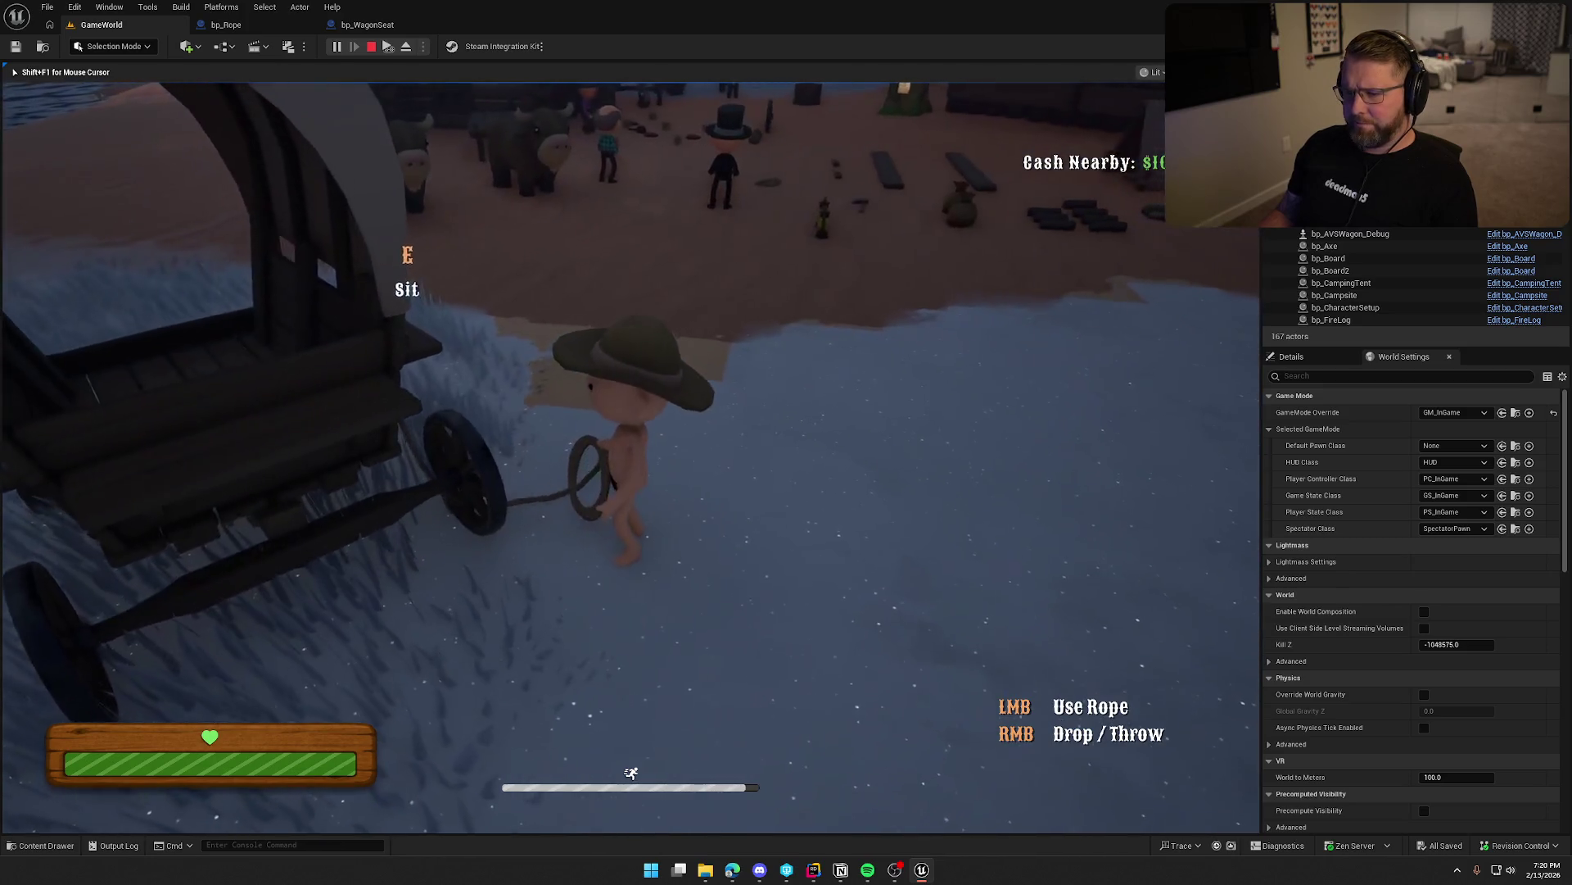
pyautogui.press('e')
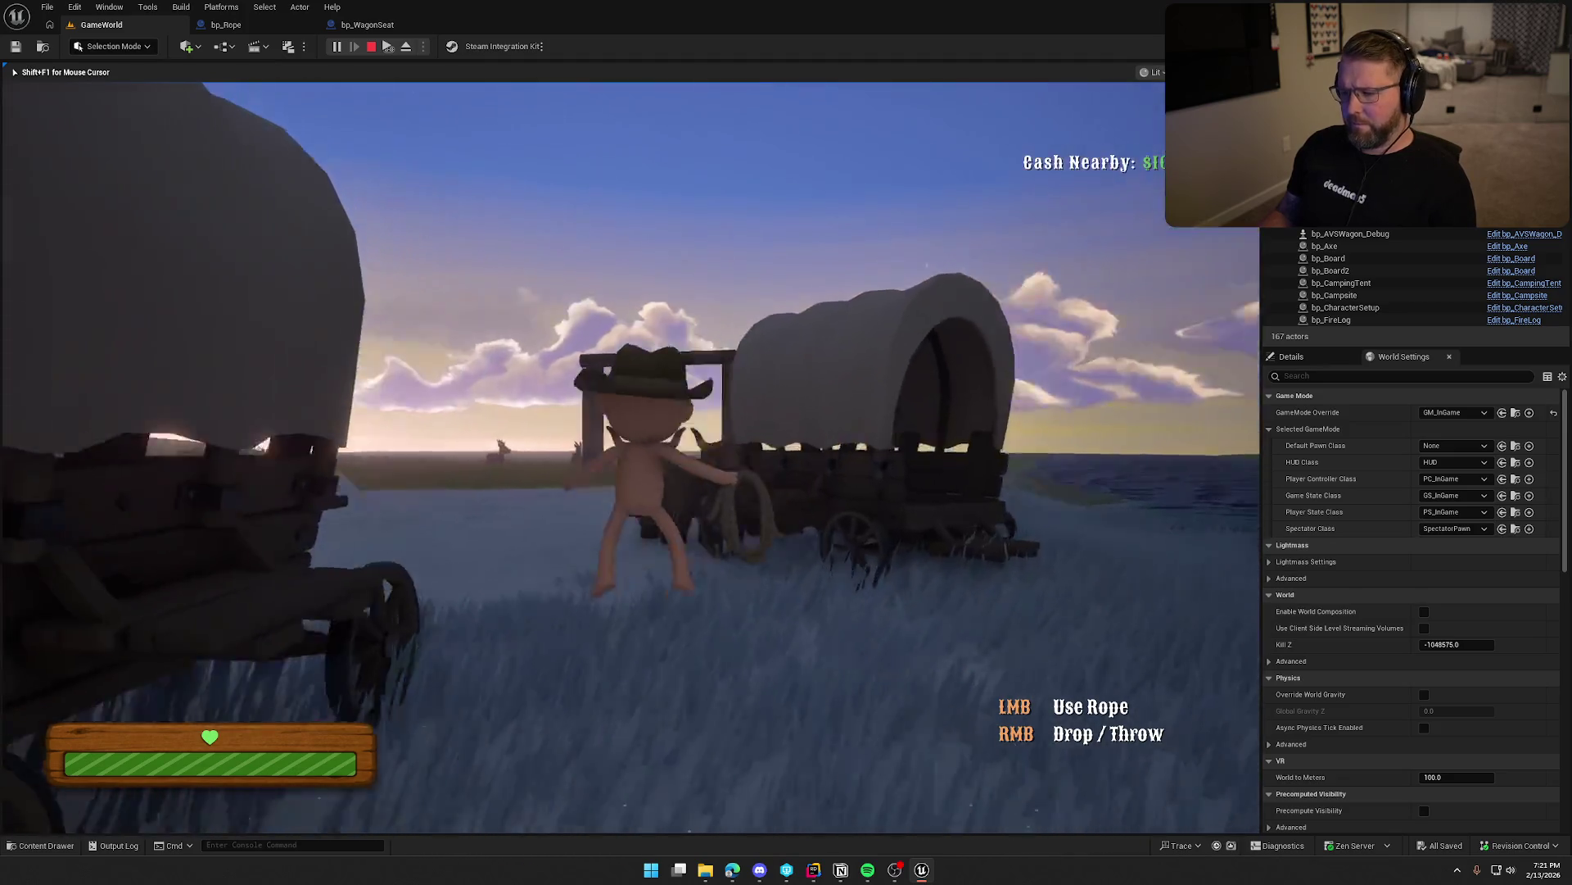
pyautogui.press('Escape')
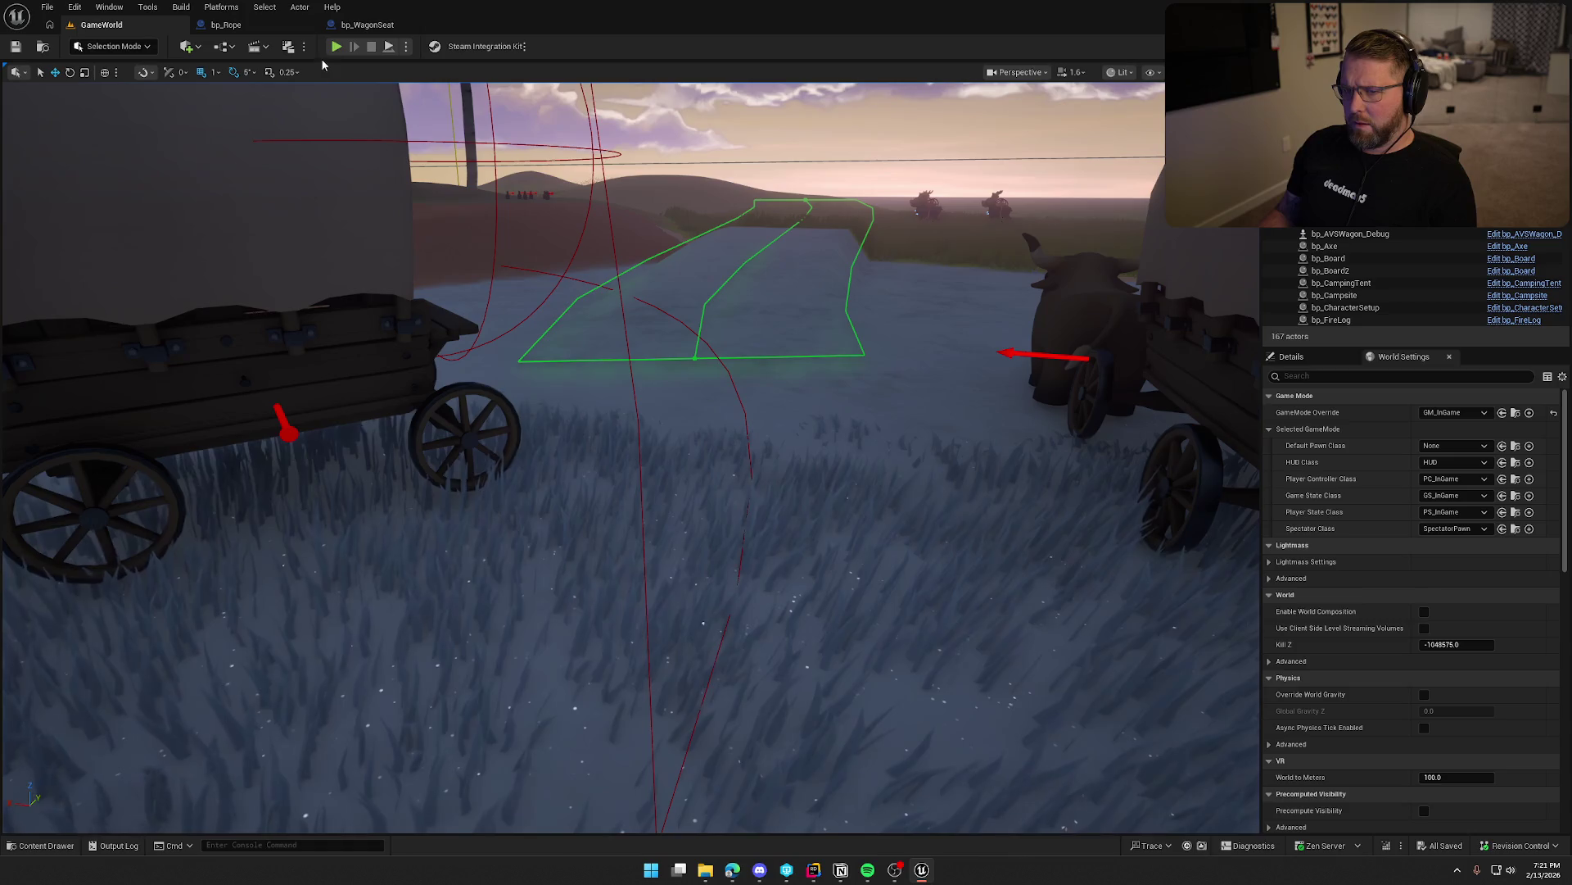
# In a new session, pick up the rope, drive the wagon, get off, and stop playing.
pyautogui.click(336, 48)
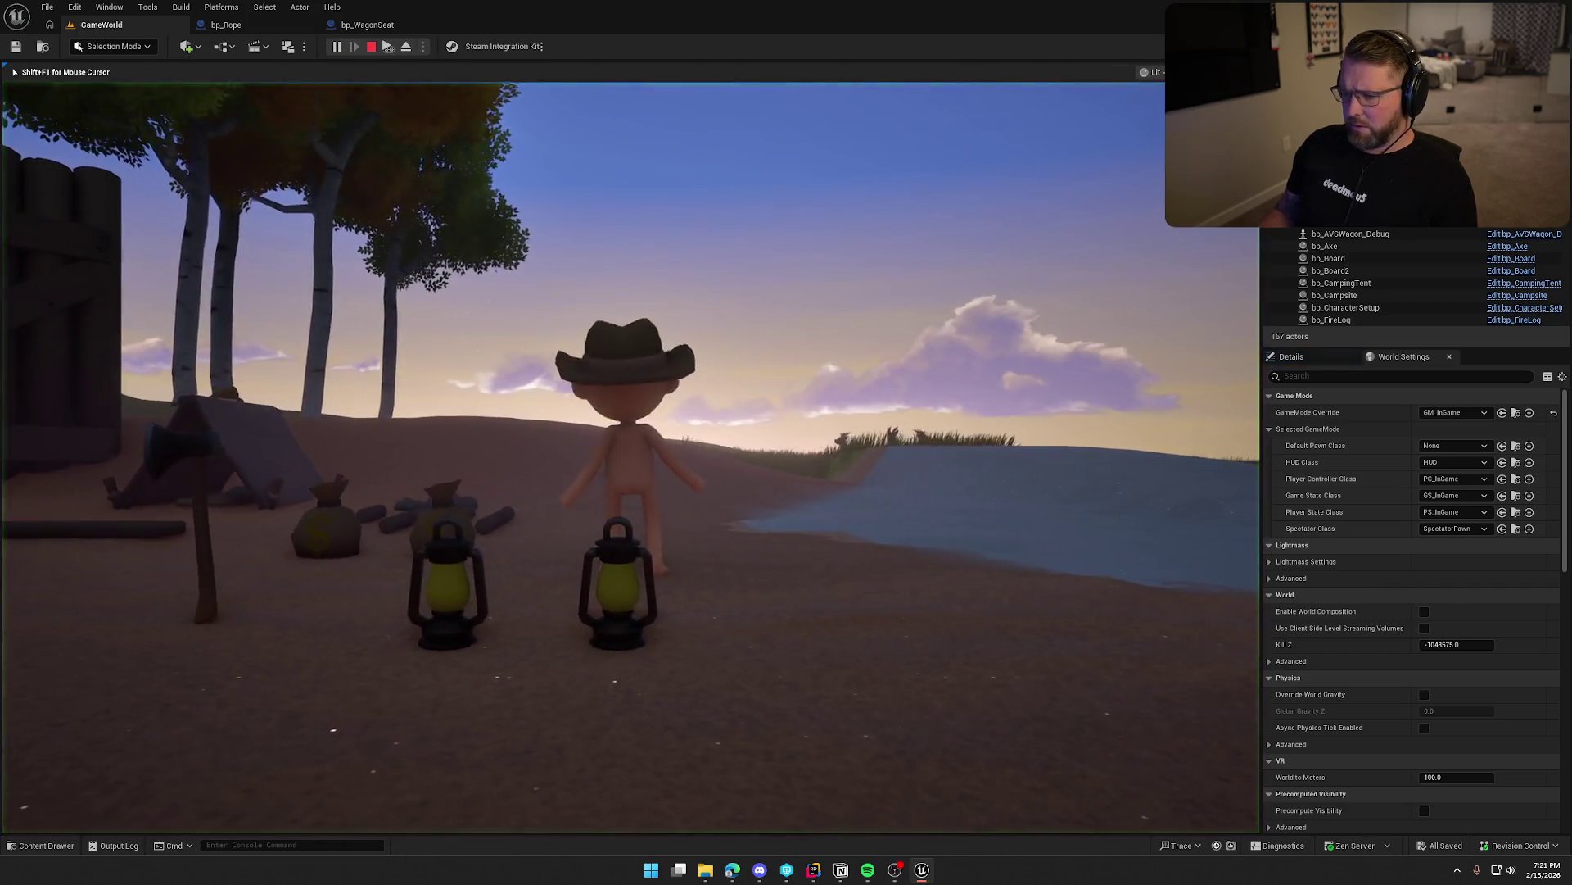
pyautogui.press('e')
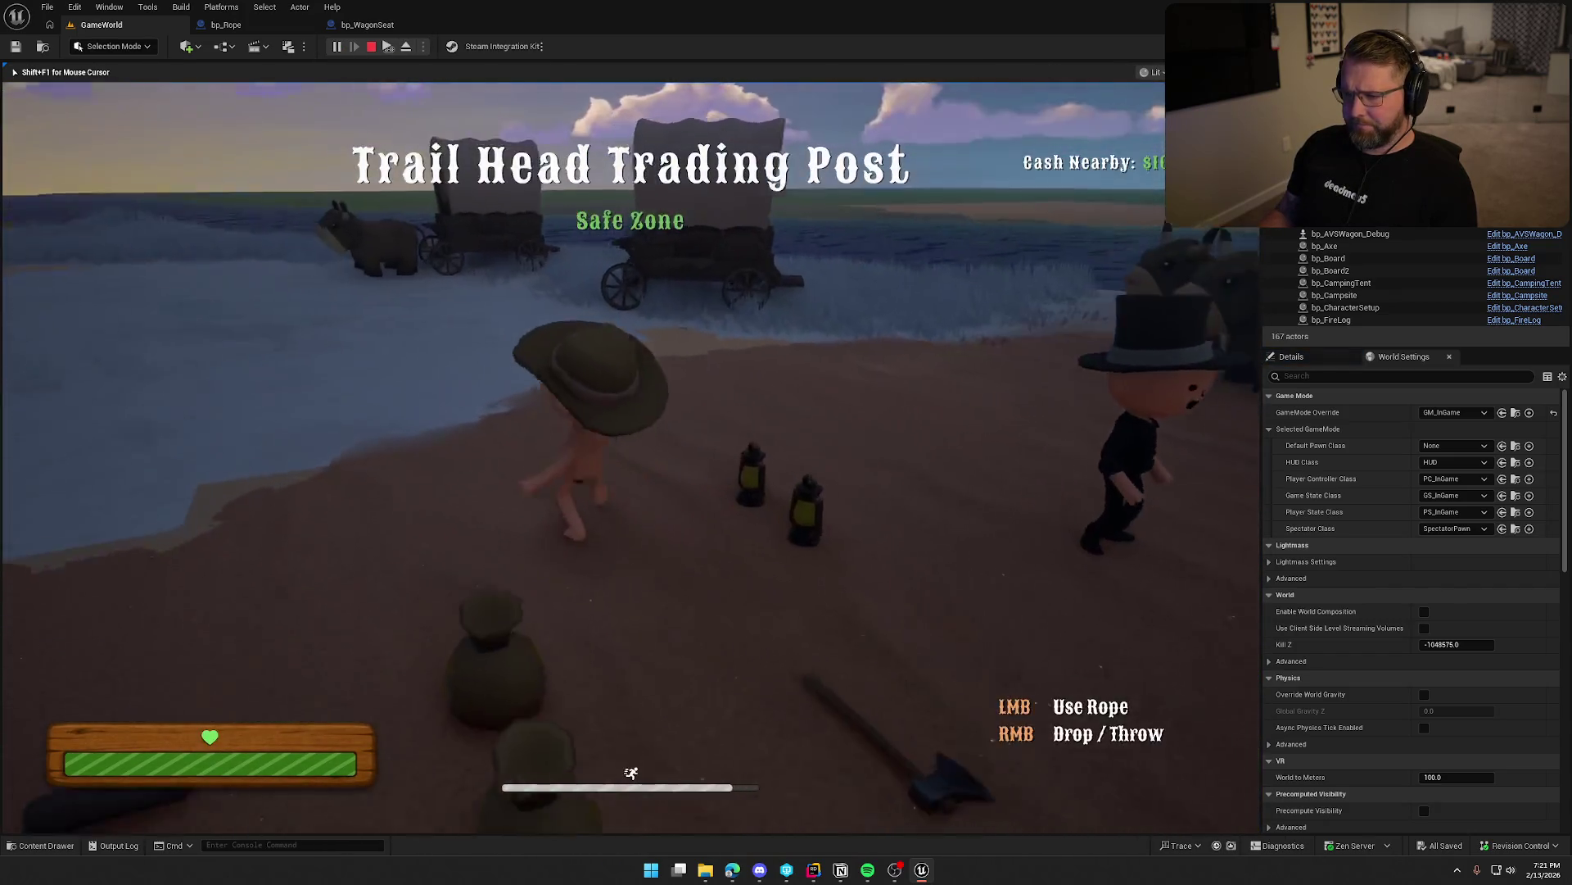
pyautogui.press('w')
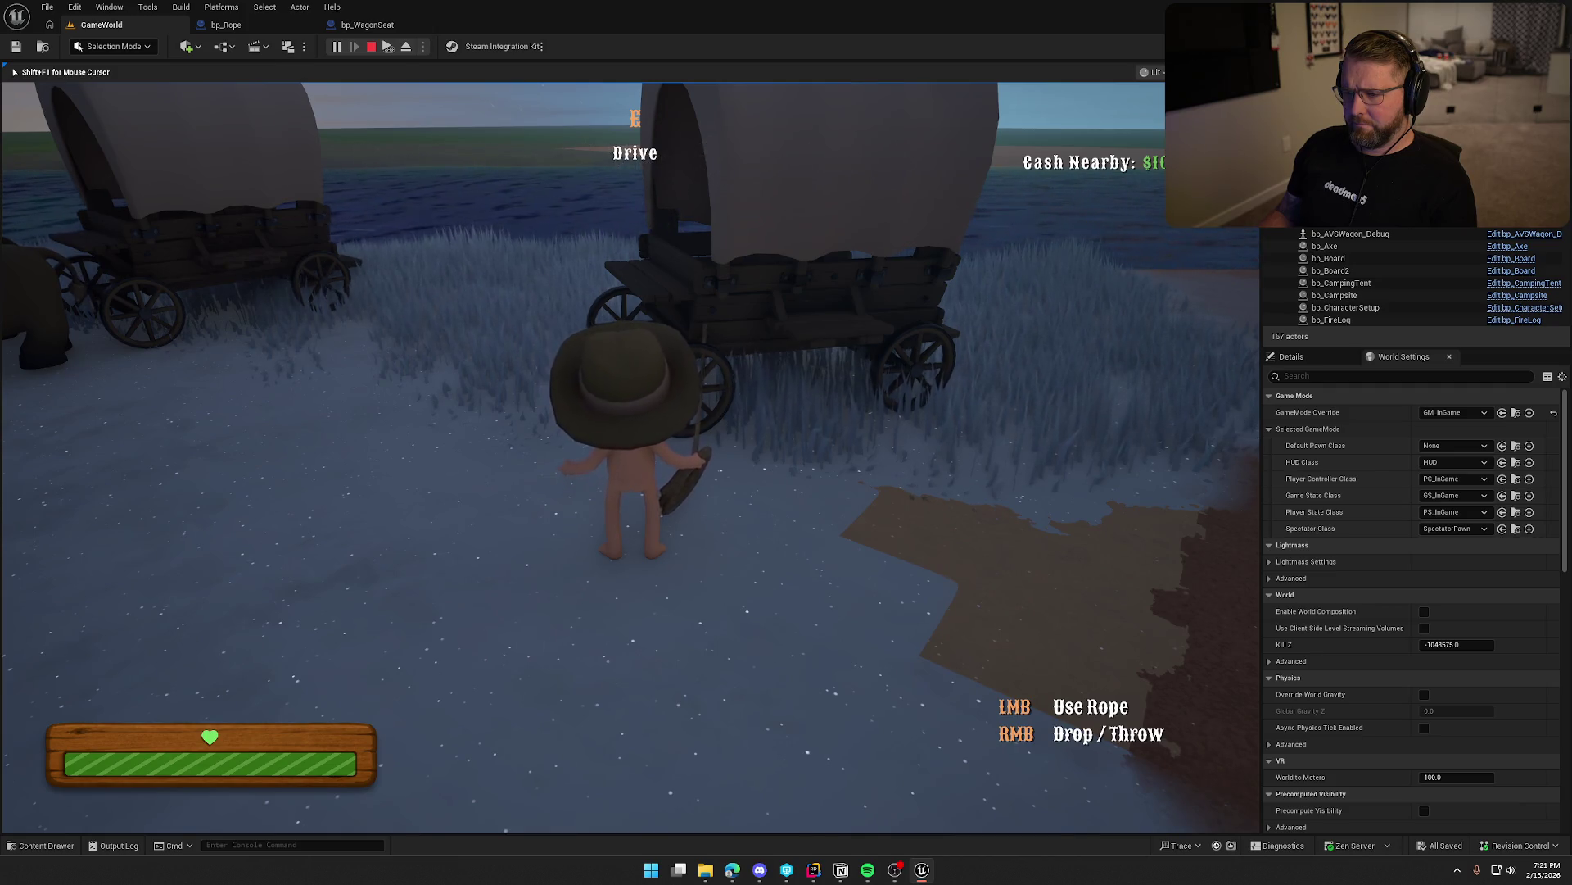
pyautogui.press('e')
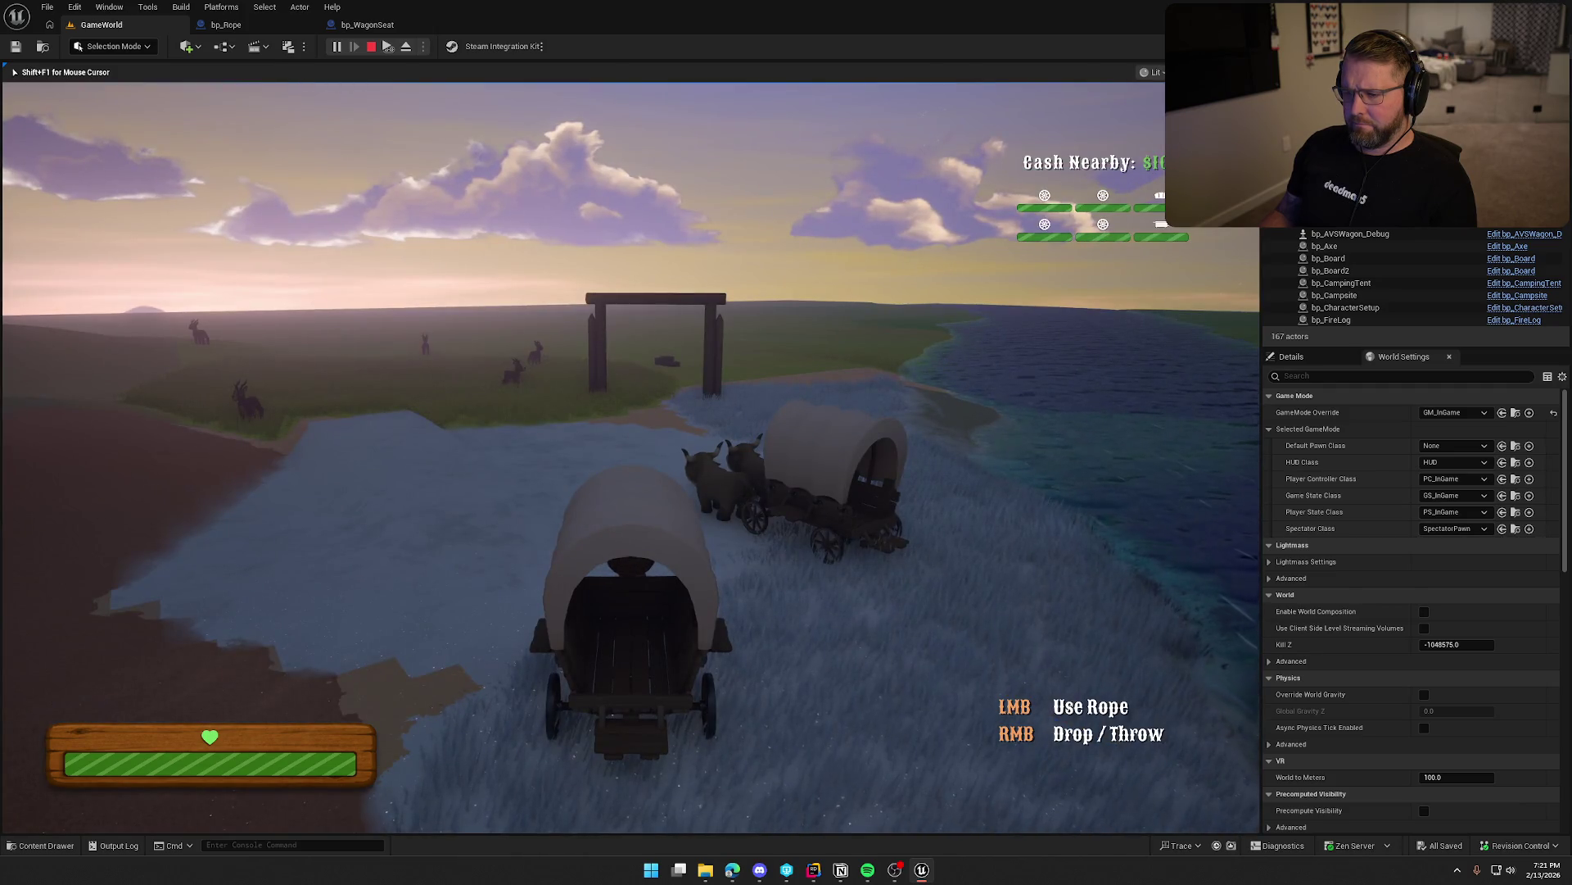
pyautogui.press('e')
pyautogui.press('Escape')
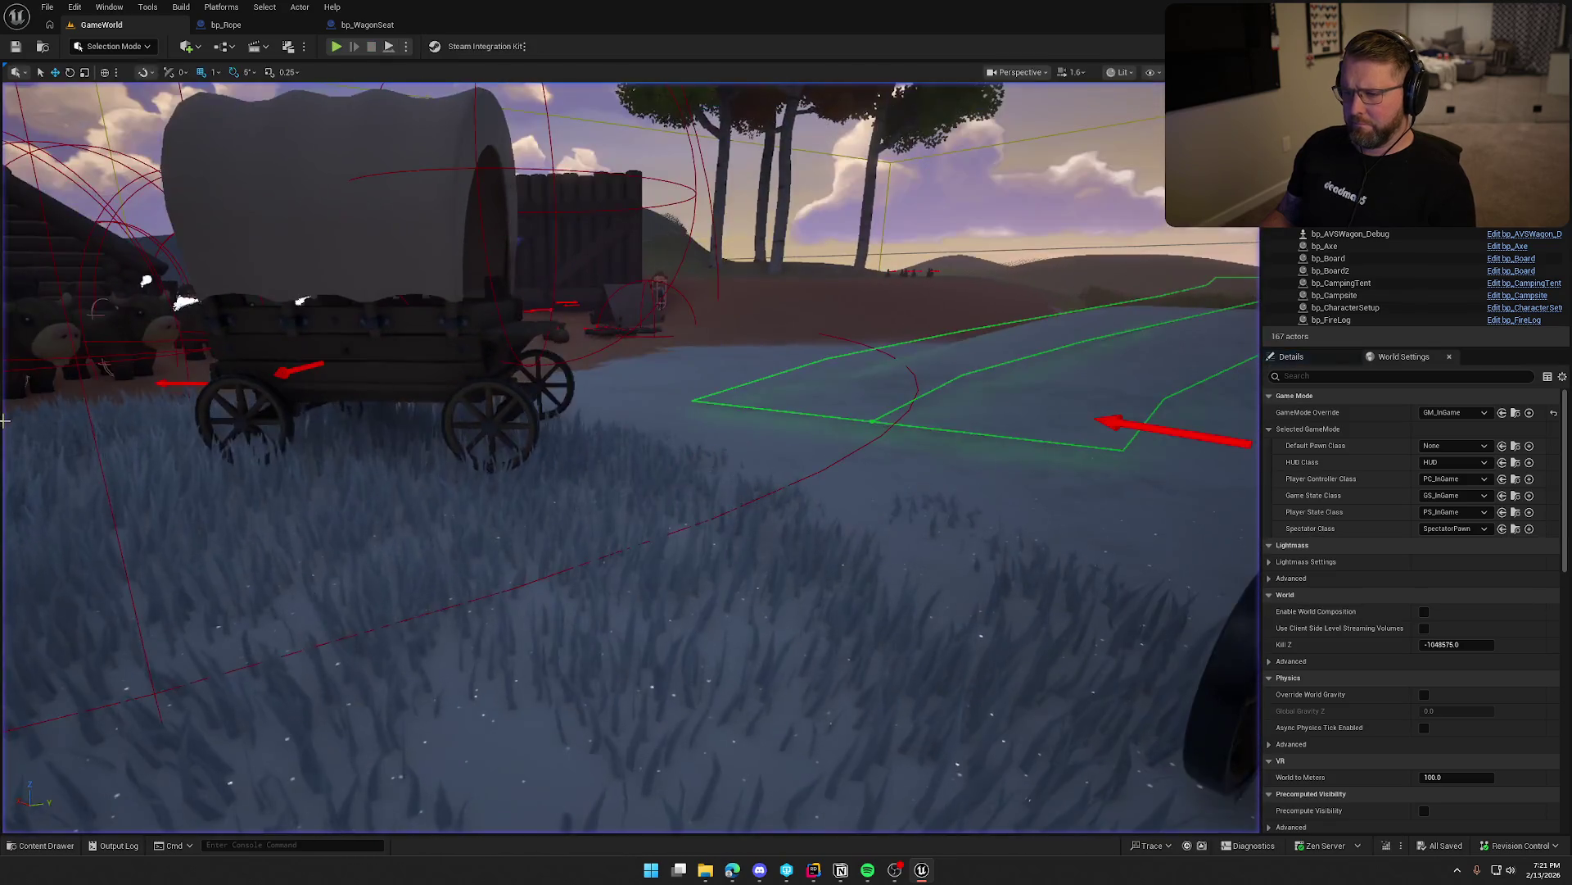
# In another session, carry the rope from the trading post and drop it on the ground.
pyautogui.click(337, 46)
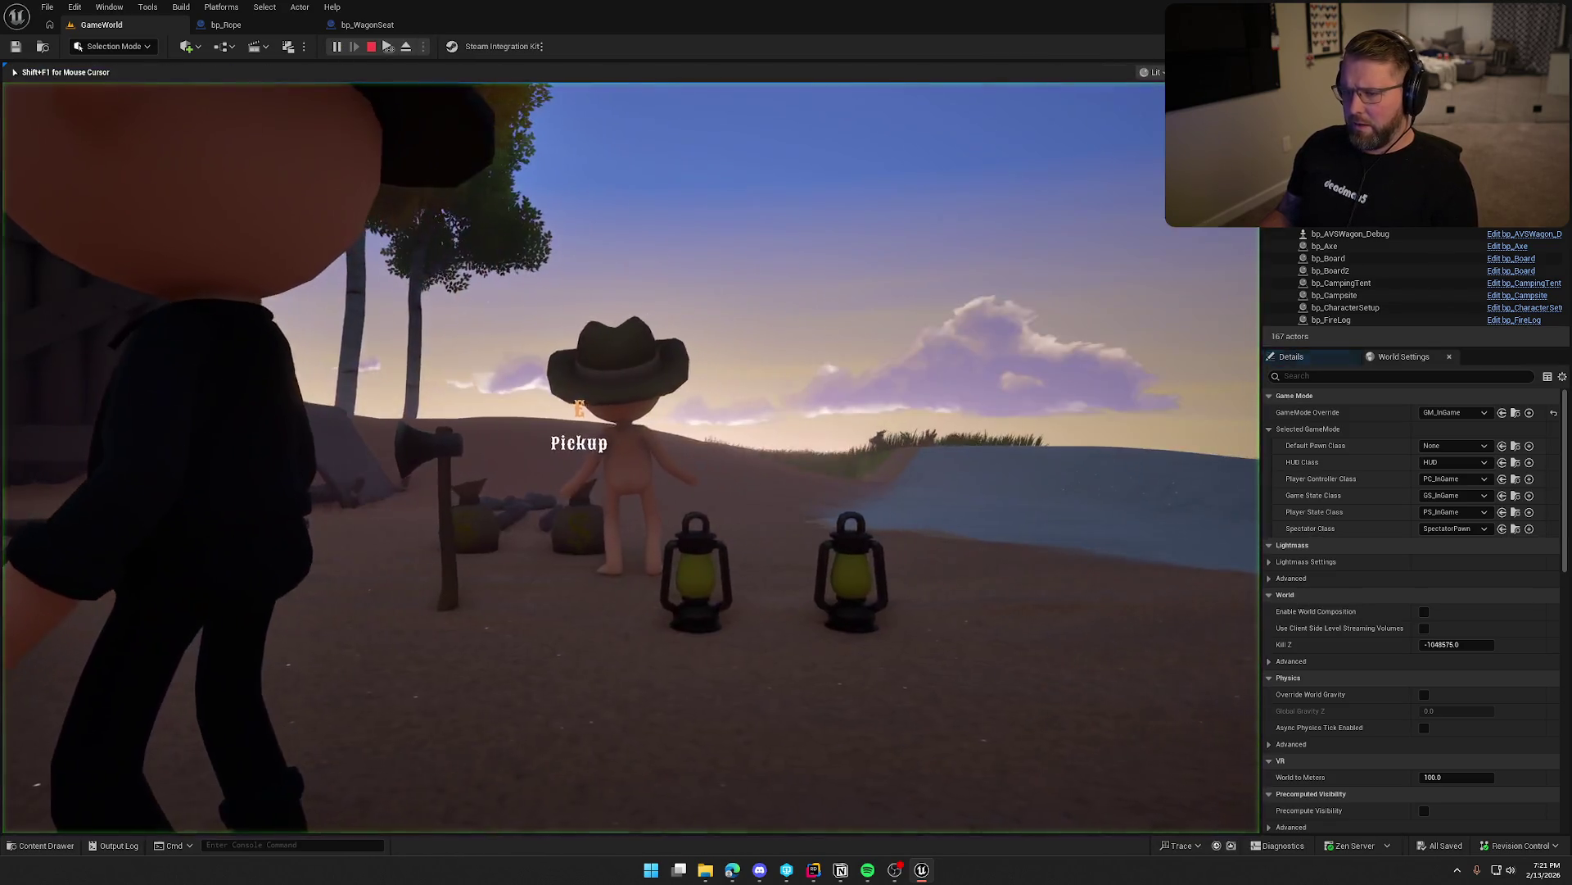
pyautogui.press('e')
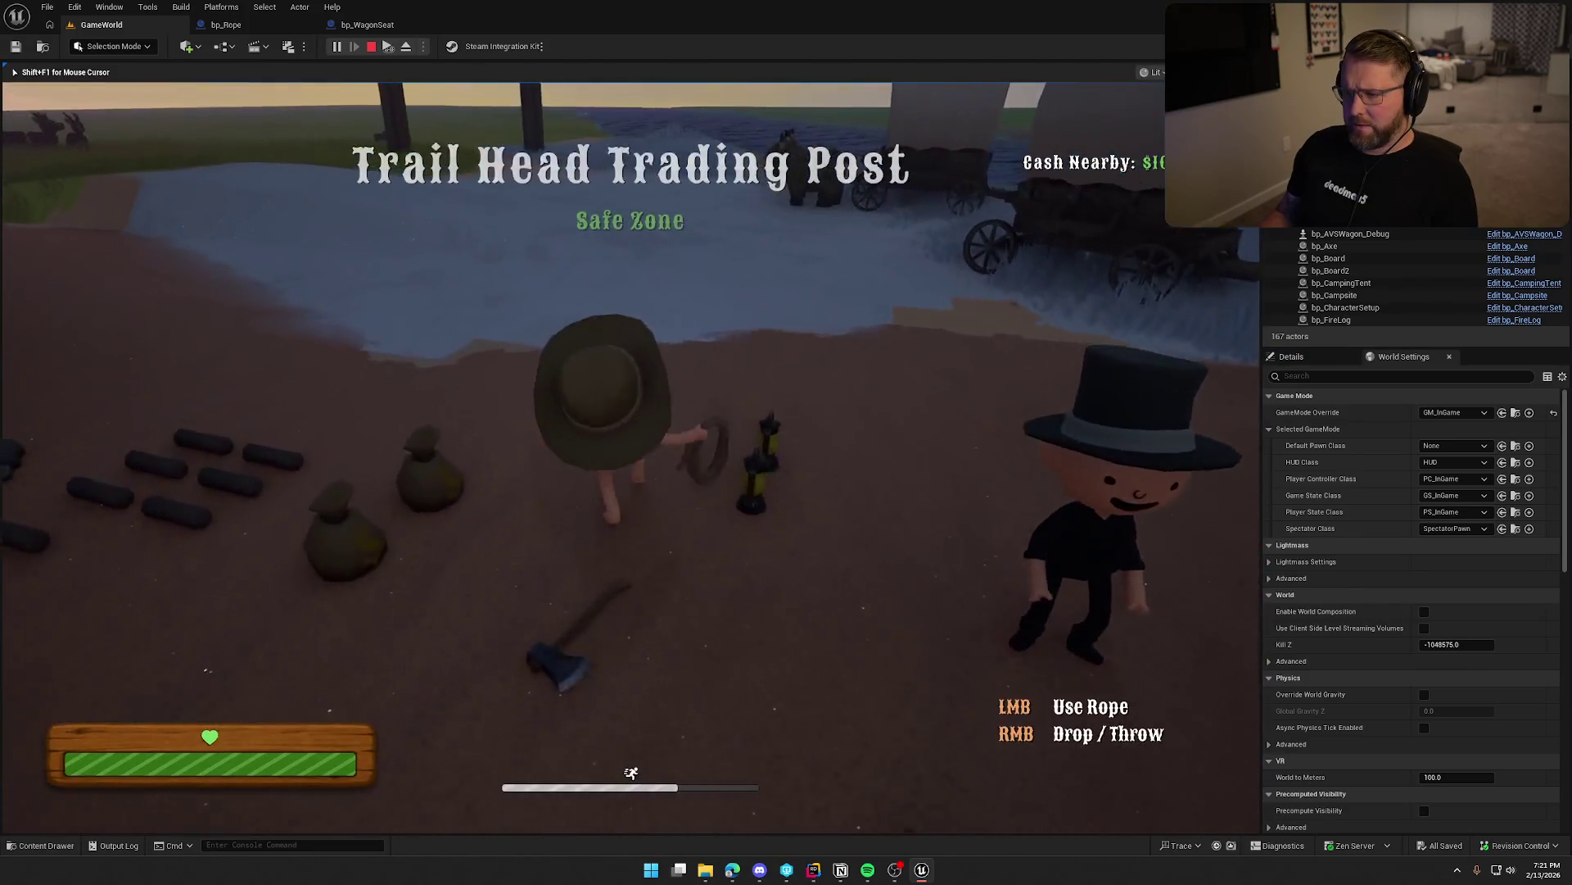
pyautogui.press('w')
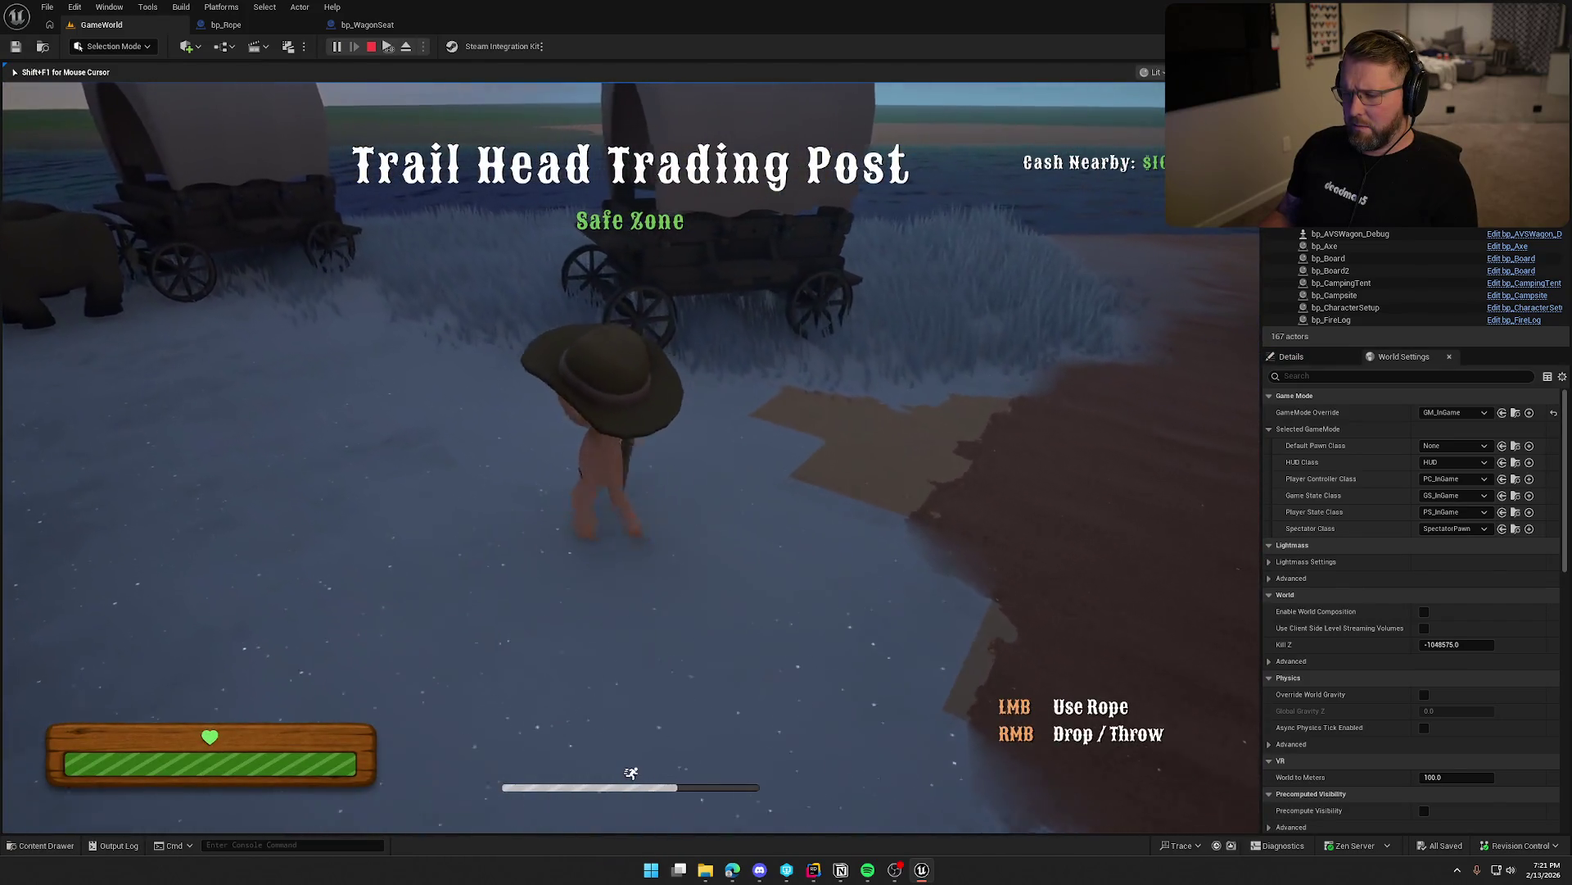
pyautogui.press('w')
pyautogui.rightClick(629, 456)
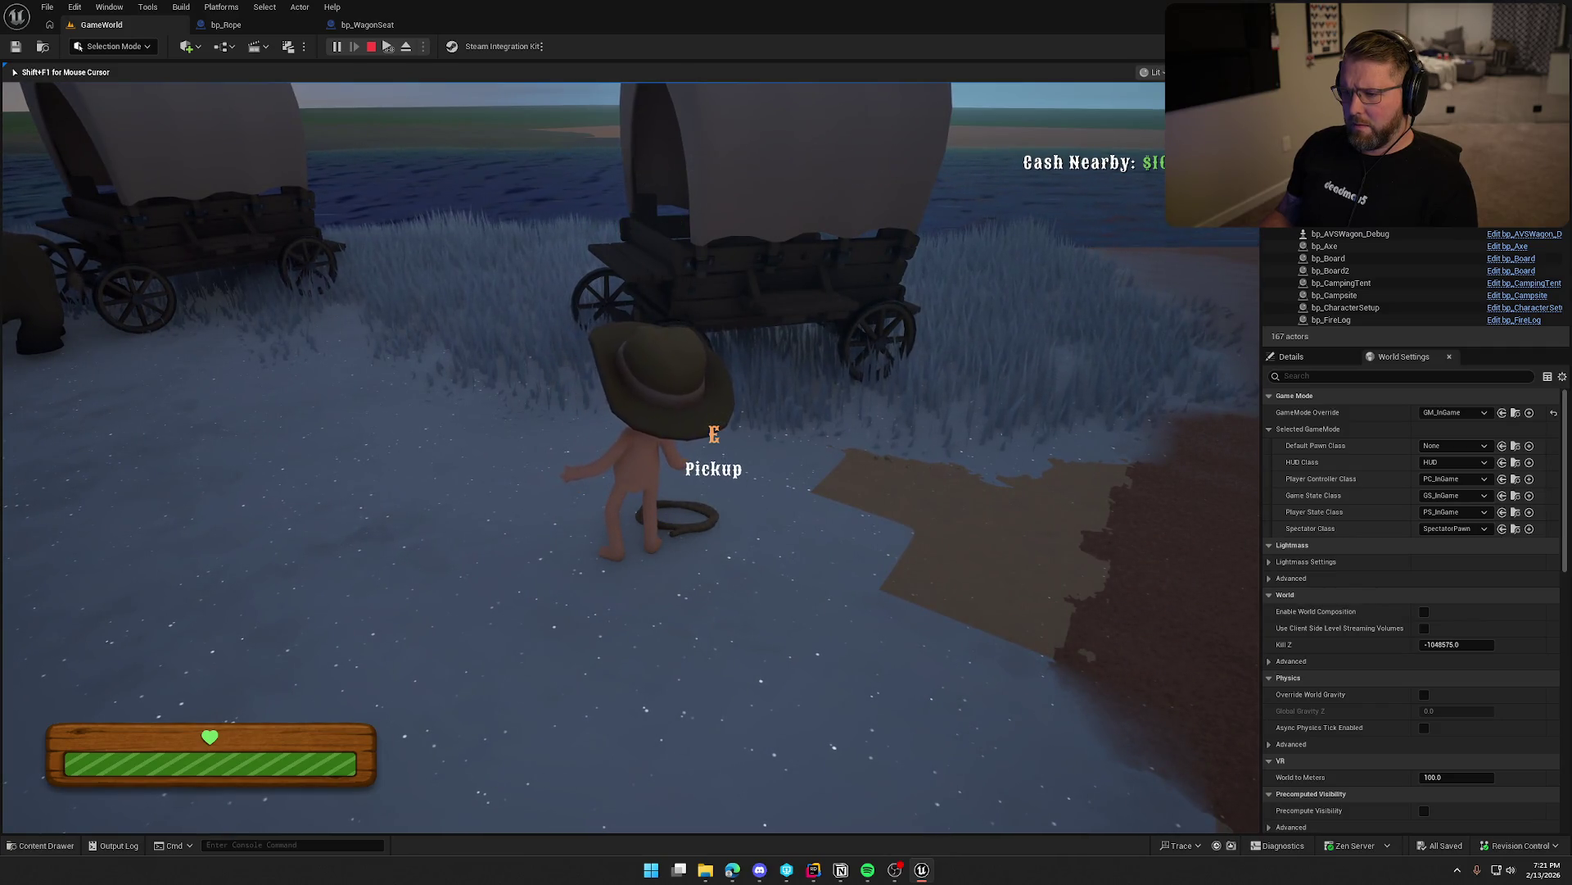
pyautogui.press('Escape')
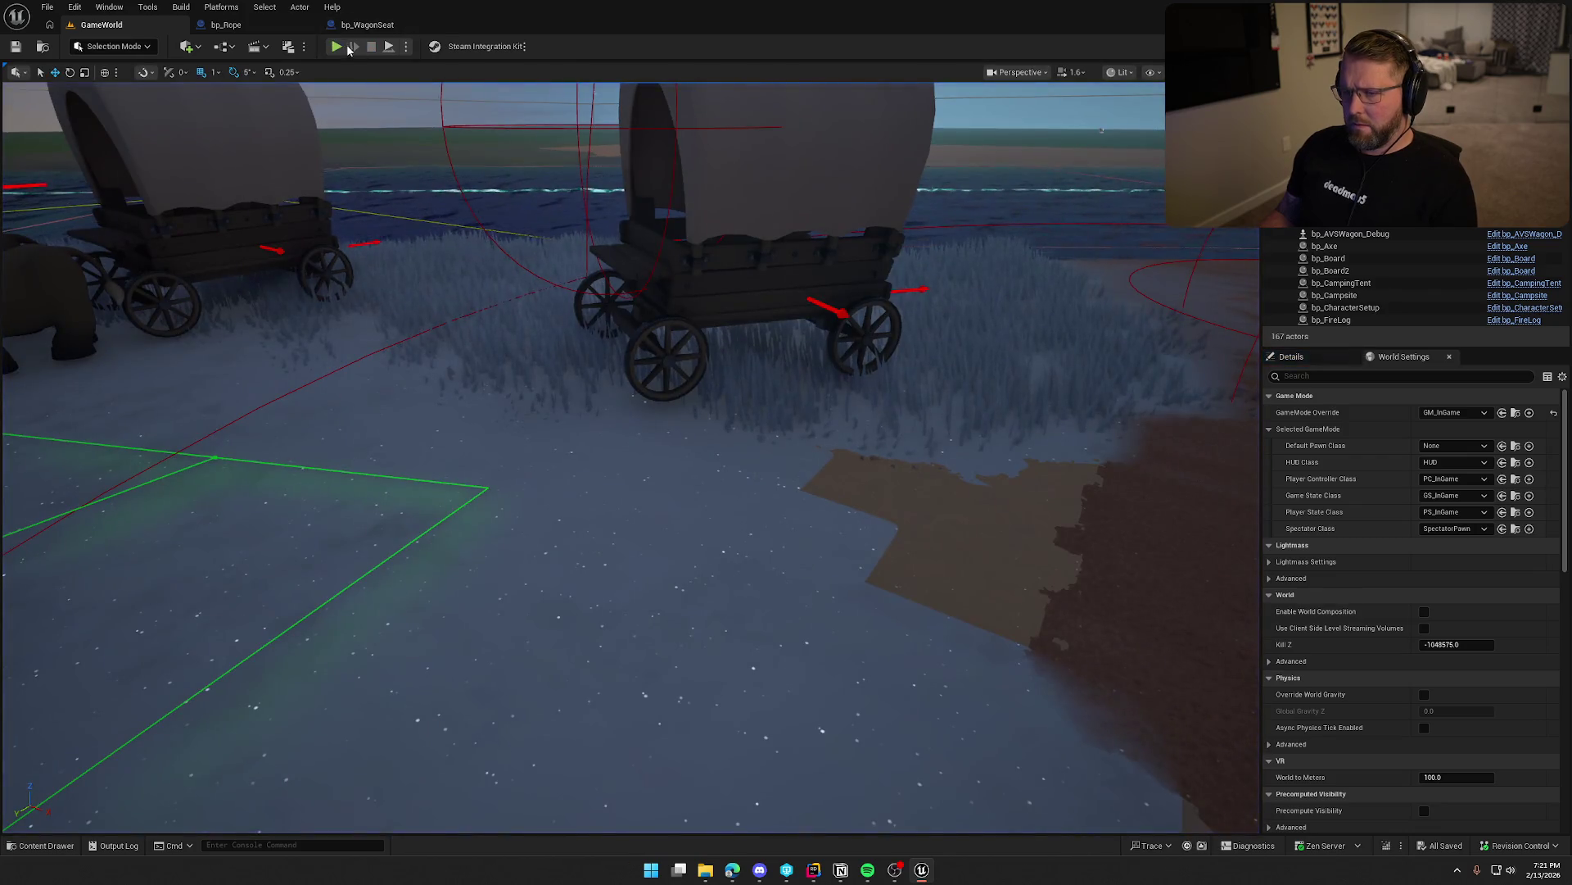
# Run to a wagon, tether the rope, drive it, get off, and end the session.
pyautogui.click(337, 47)
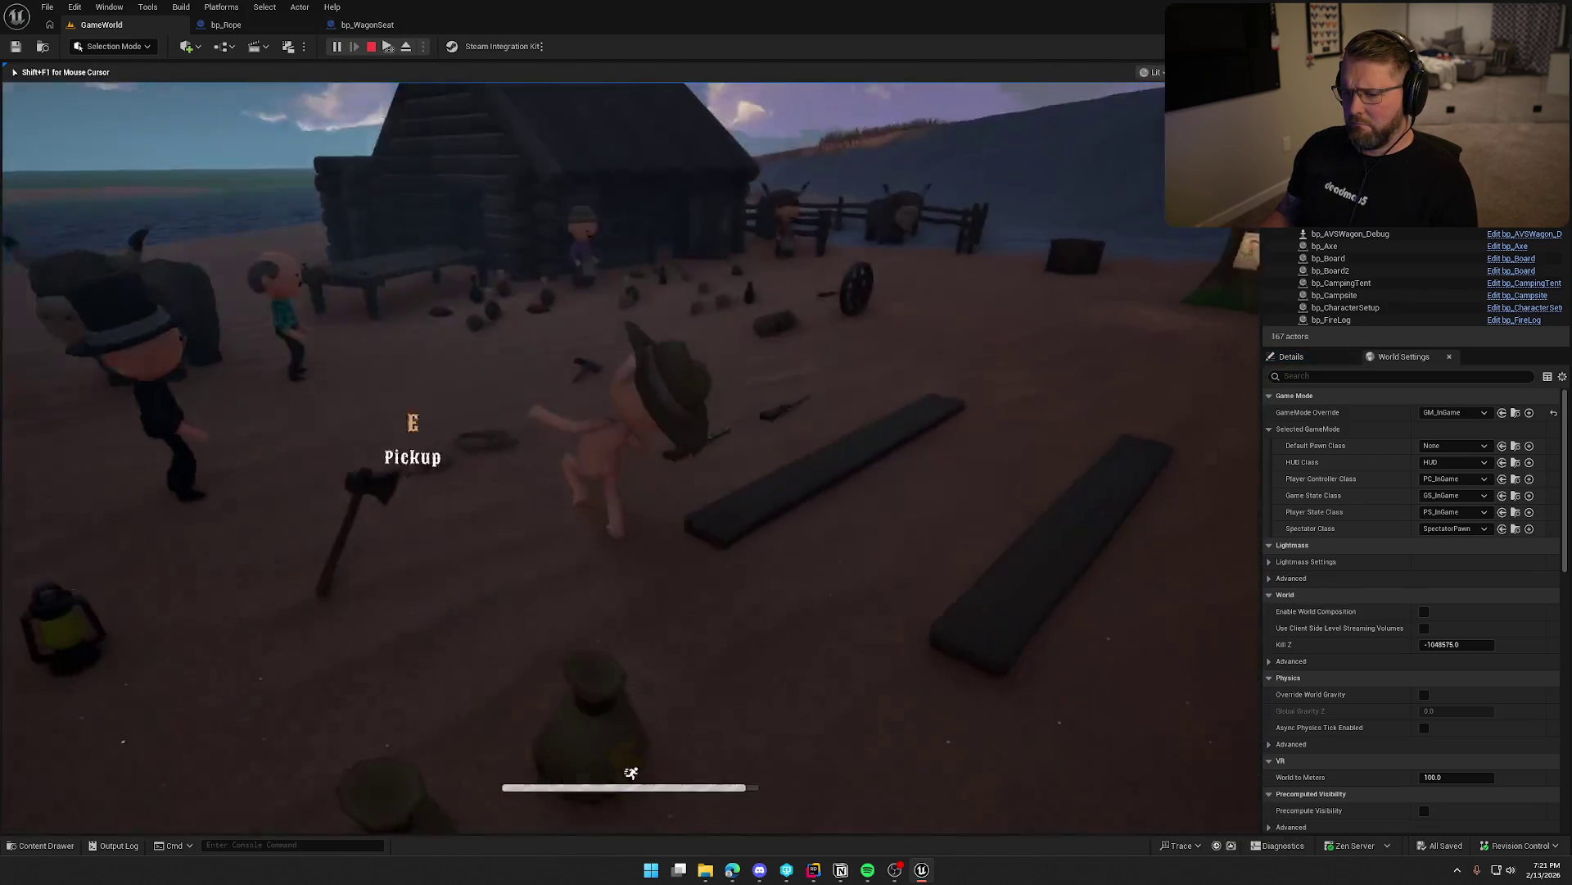
pyautogui.hotkey('shift', 'w')
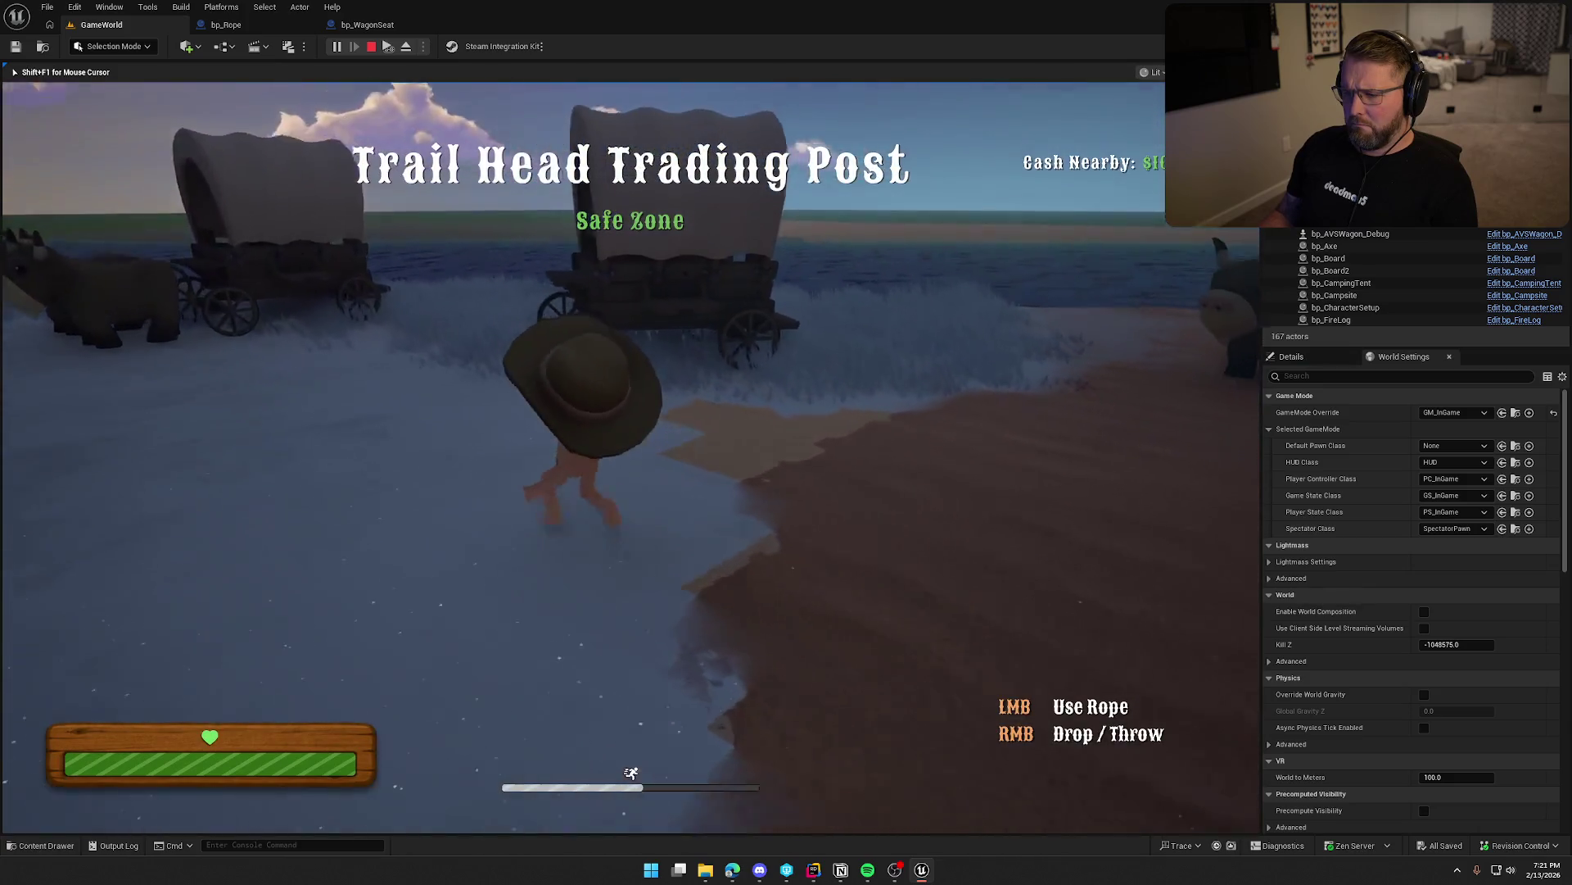
pyautogui.press('w')
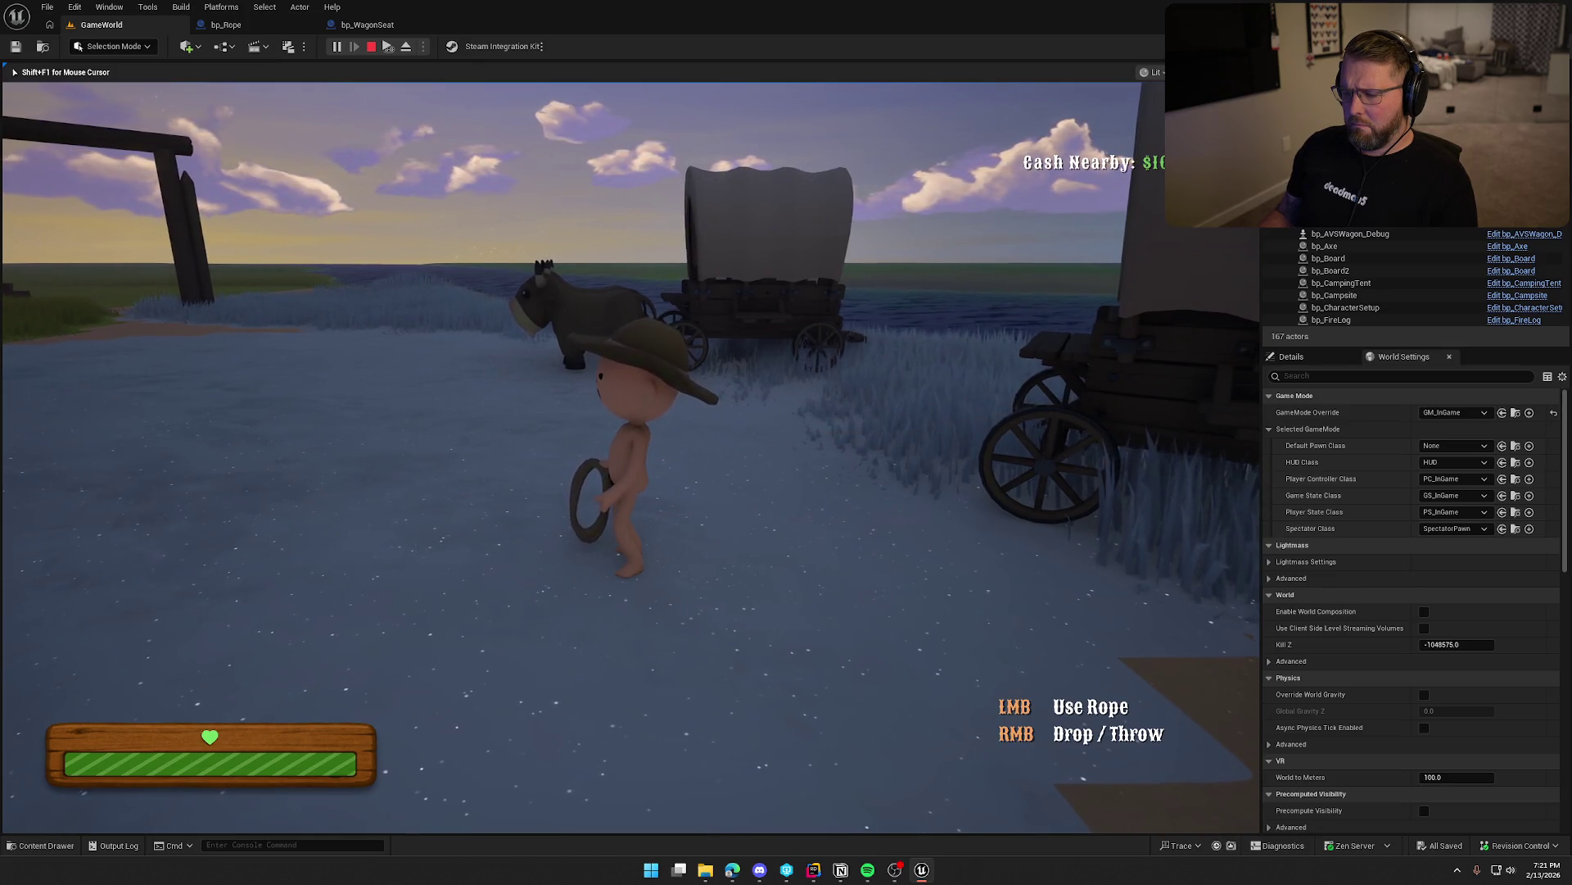
pyautogui.press('w')
pyautogui.press('e')
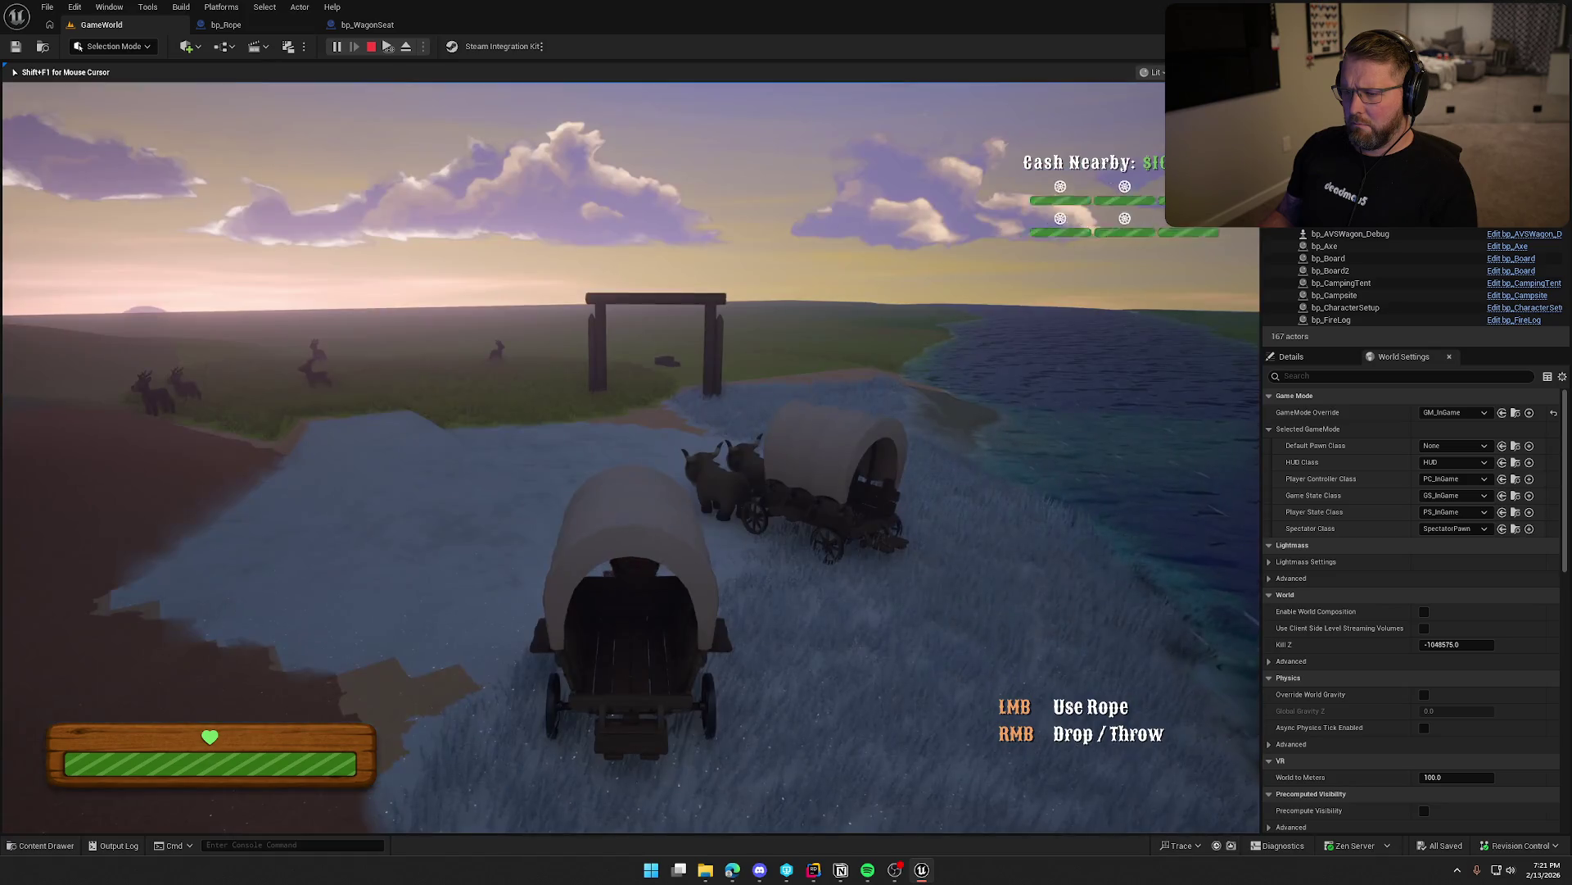
pyautogui.press('e')
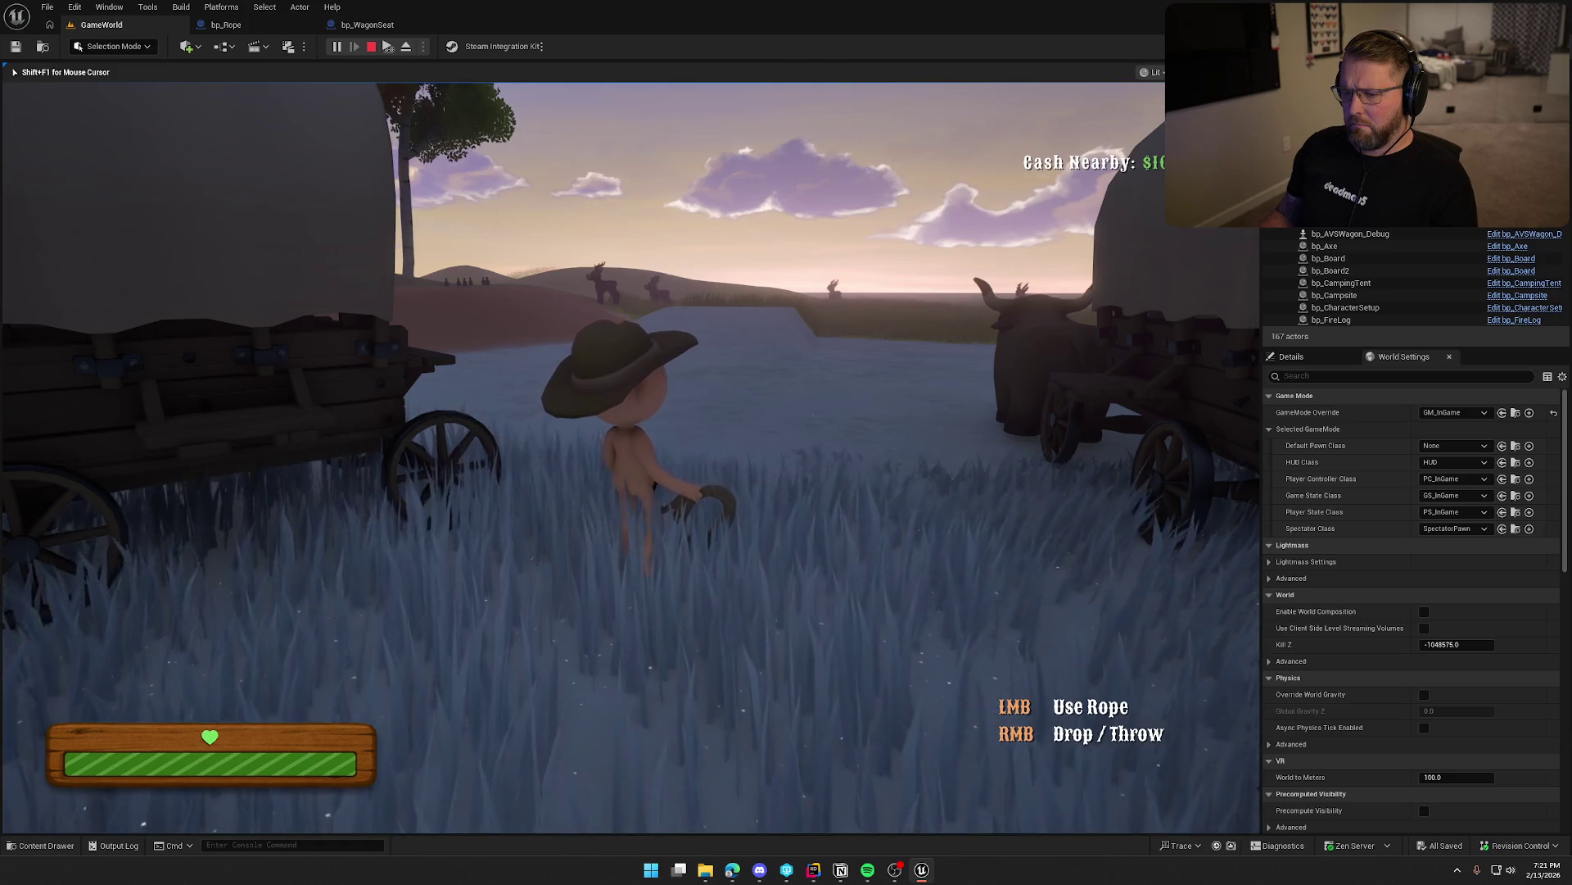
pyautogui.press('Escape')
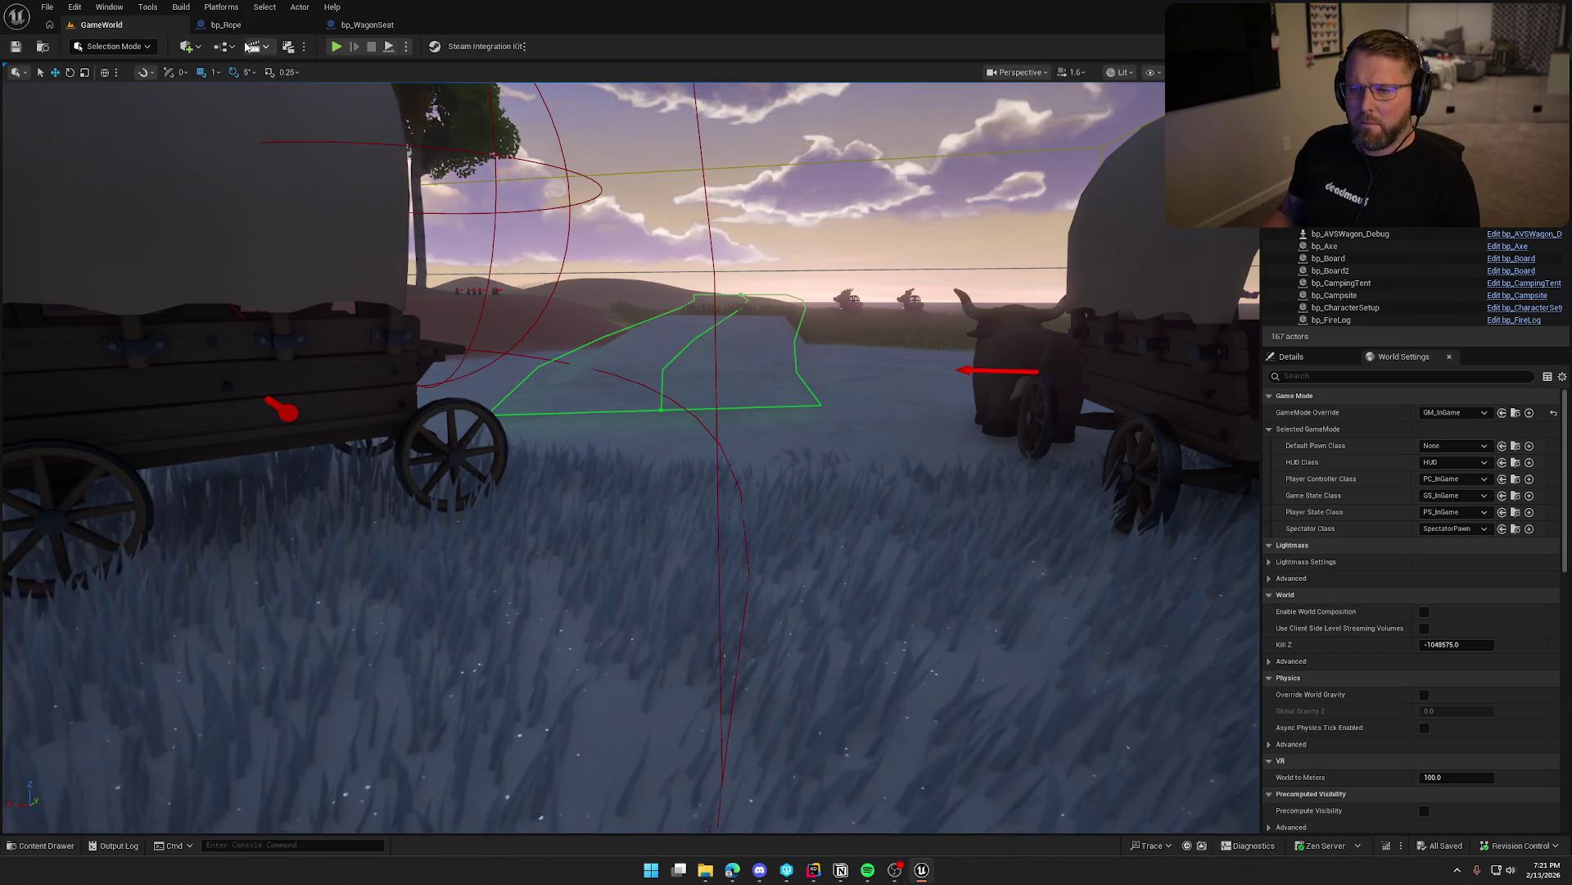
pyautogui.click(240, 25)
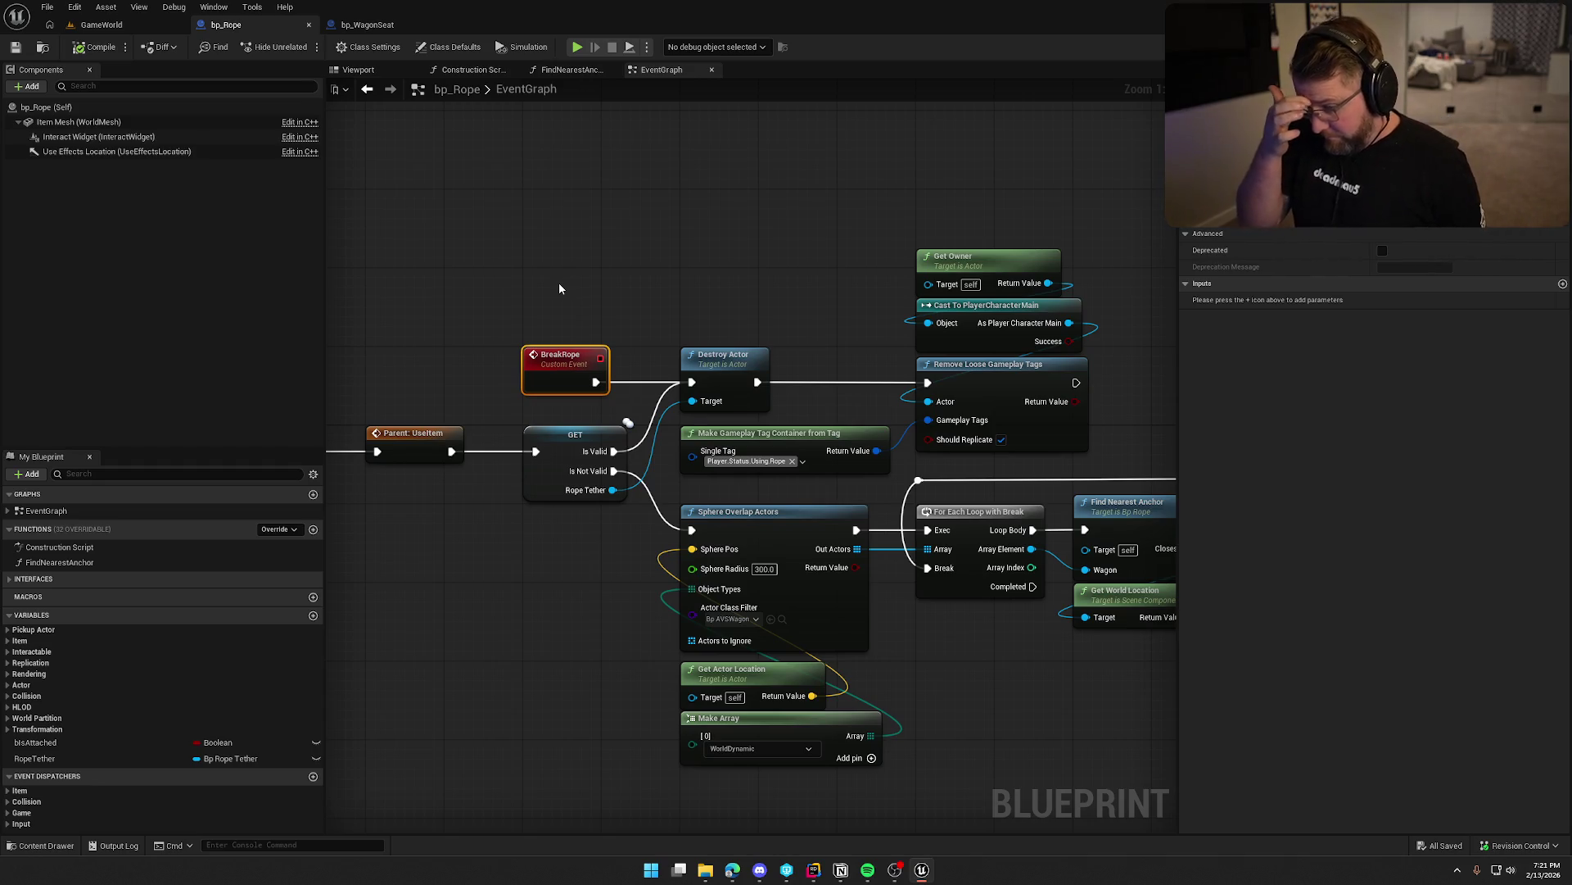
# Review bp_Rope's BreakRope, SpawnActor and Add Loose Gameplay Tags nodes, save it, and return to GameWorld.
pyautogui.moveTo(373, 640)
pyautogui.mouseDown()
pyautogui.moveTo(847, 586)
pyautogui.moveTo(457, 566)
pyautogui.mouseUp()
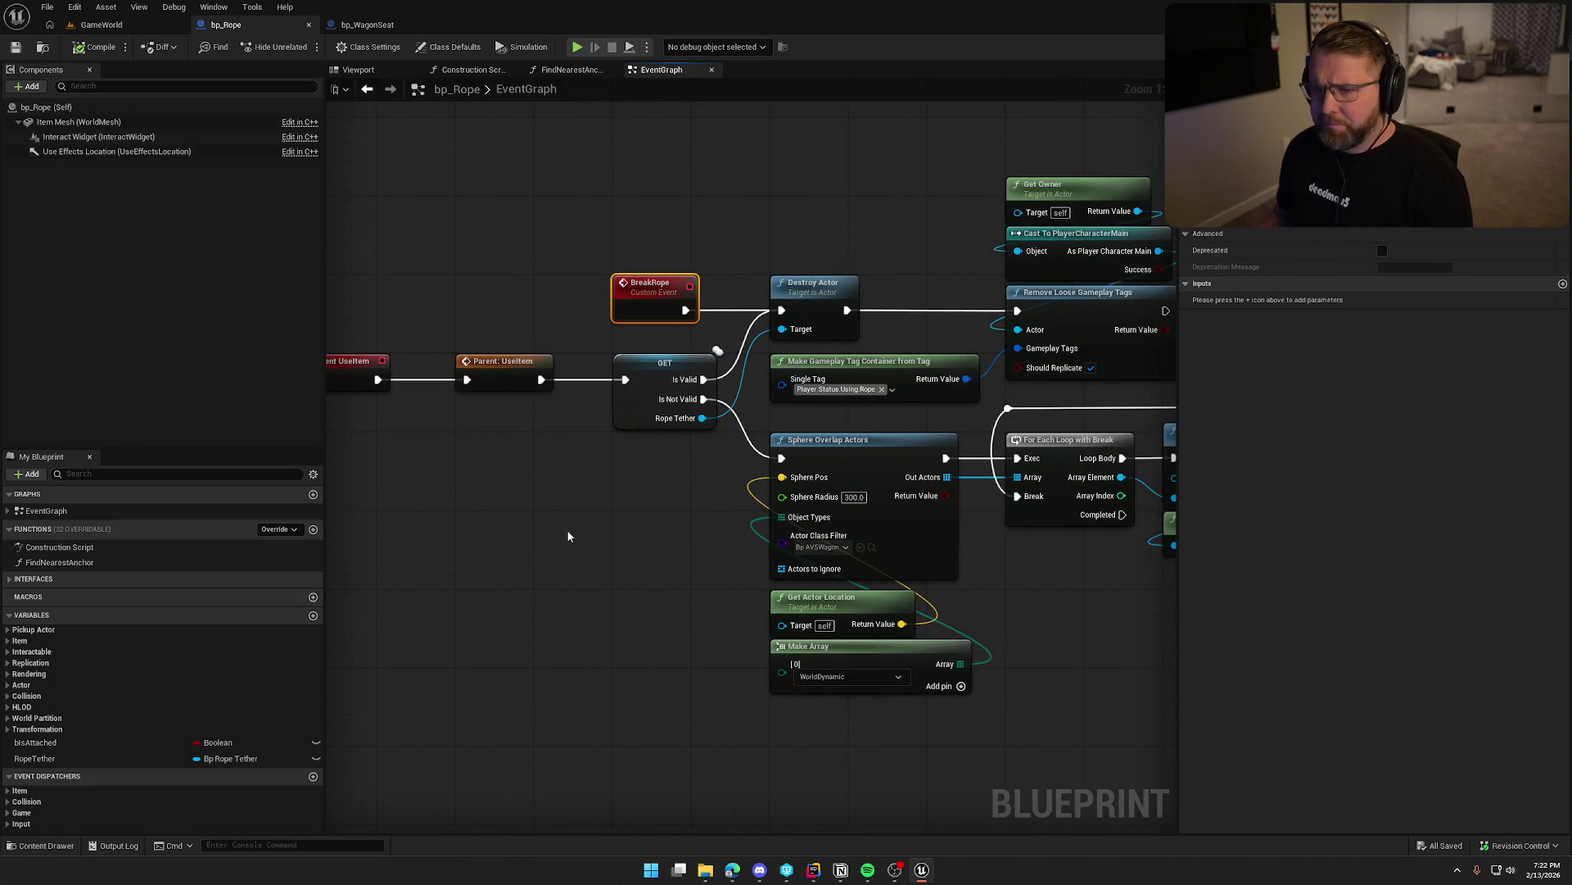
pyautogui.moveTo(613, 608)
pyautogui.mouseDown()
pyautogui.moveTo(222, 536)
pyautogui.moveTo(50, 532)
pyautogui.mouseUp()
pyautogui.moveTo(1062, 349)
pyautogui.mouseDown()
pyautogui.moveTo(837, 340)
pyautogui.moveTo(1171, 357)
pyautogui.moveTo(897, 297)
pyautogui.moveTo(914, 282)
pyautogui.moveTo(853, 315)
pyautogui.mouseUp()
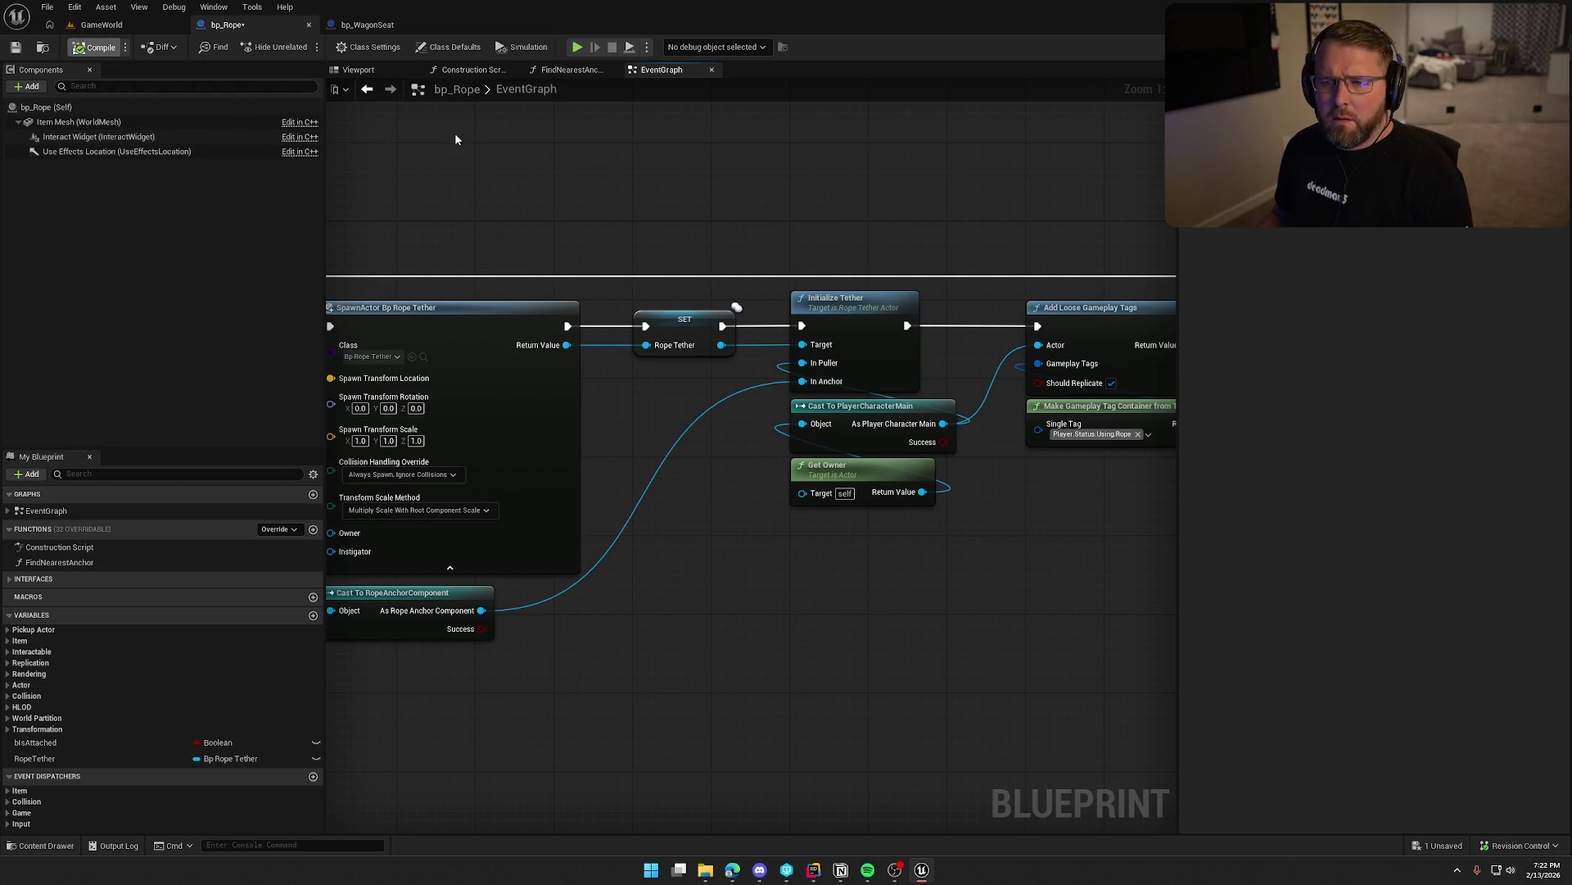
pyautogui.hotkey('ctrl', 's')
pyautogui.moveTo(429, 180); pyautogui.dragTo(592, 179)
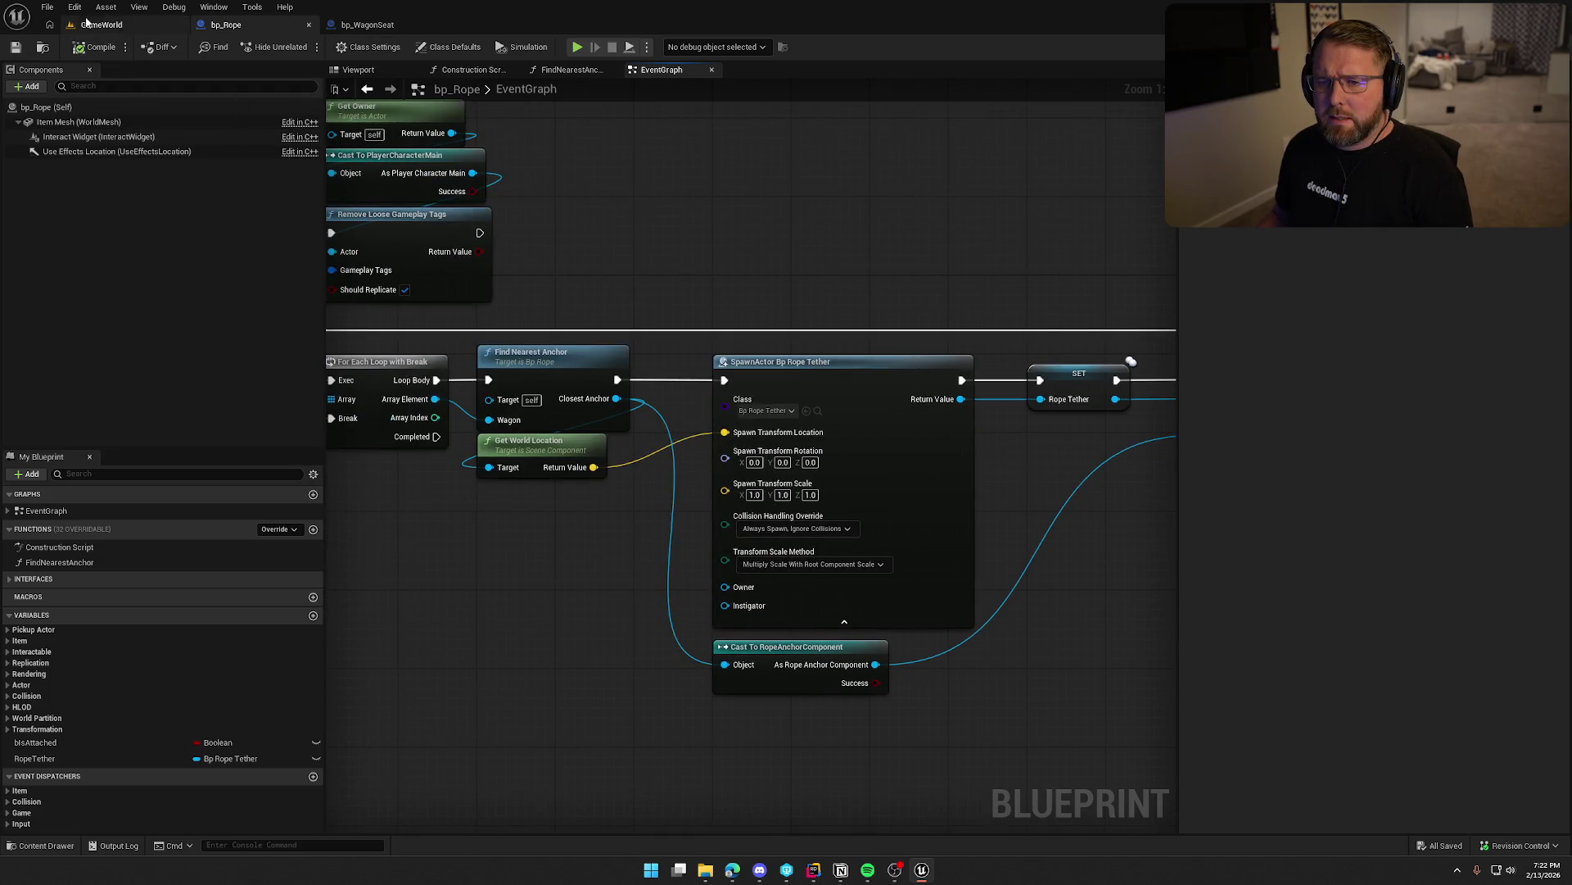
pyautogui.click(123, 24)
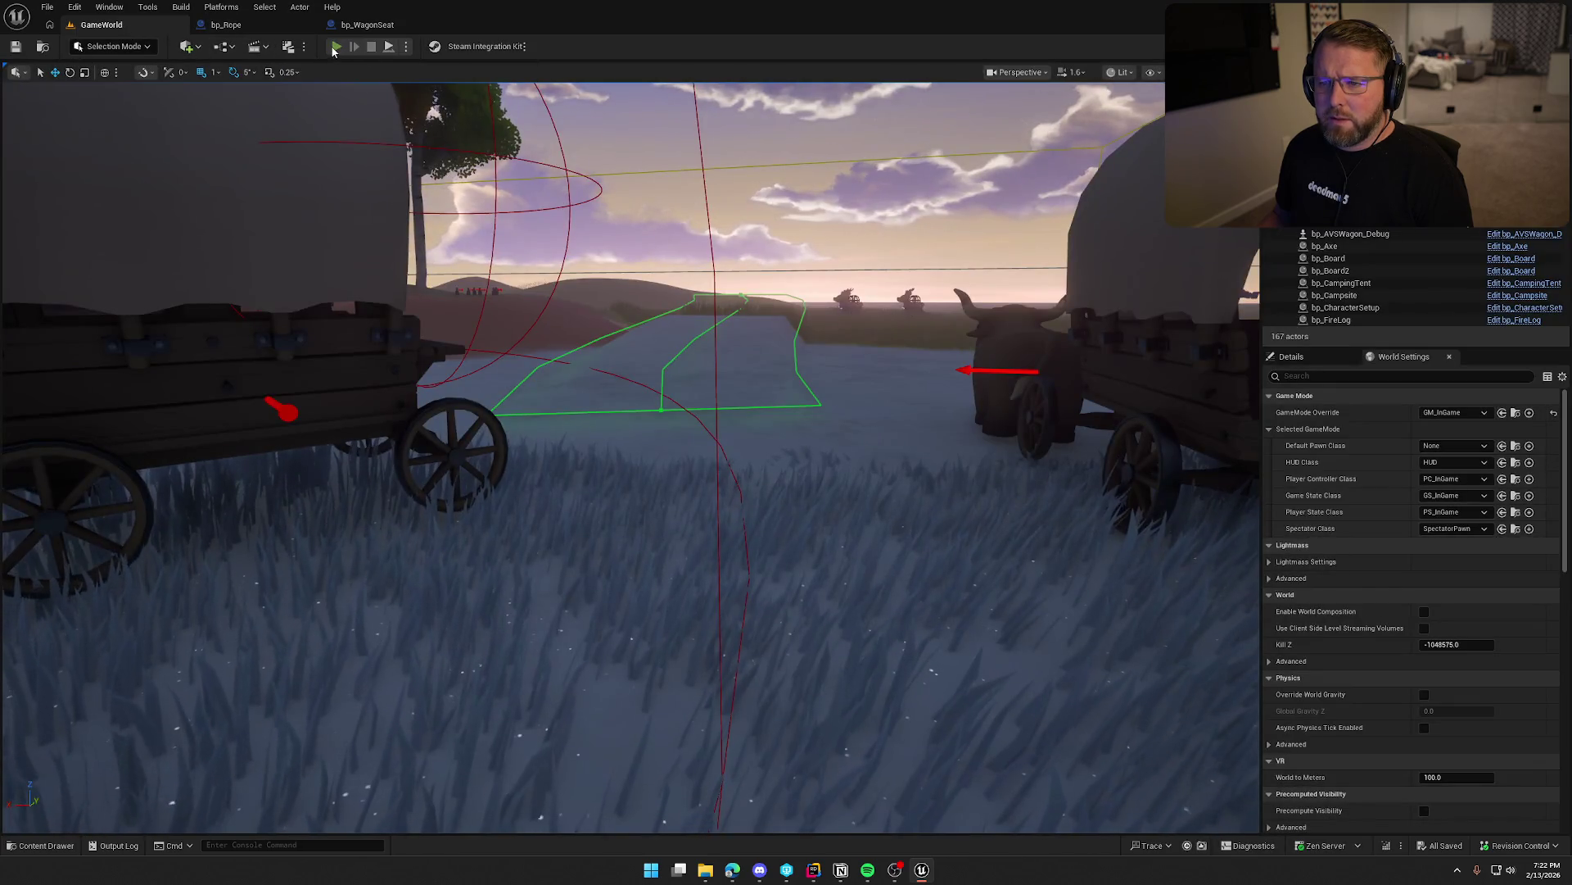
# Play GameWorld with a second client at the trading post, stop, then close Rider's log panel.
pyautogui.click(336, 47)
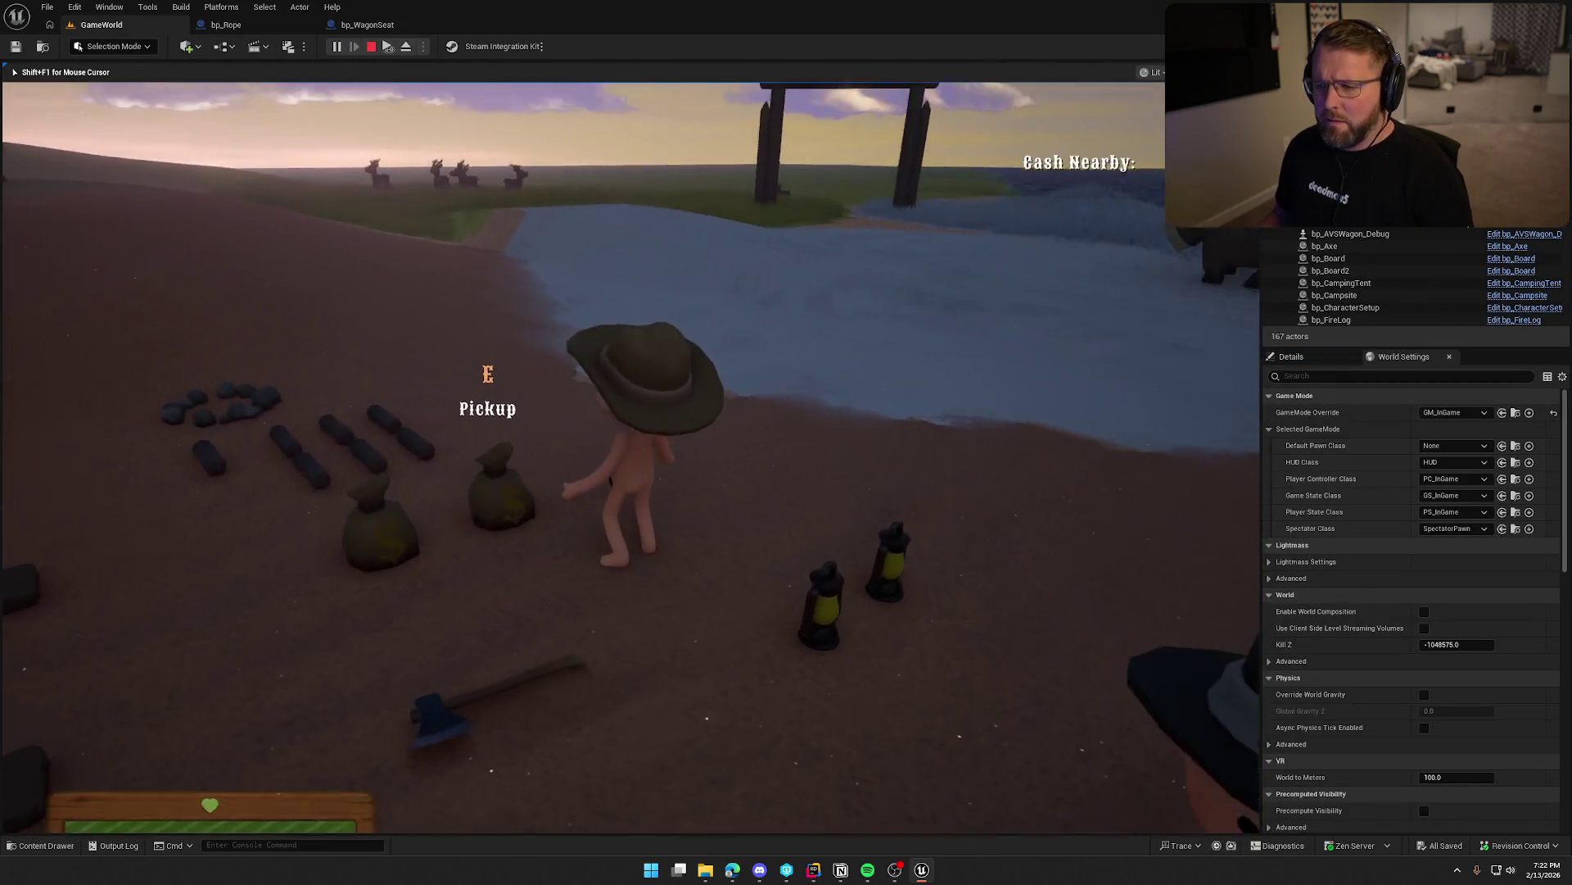
pyautogui.press('super')
pyautogui.click(474, 140)
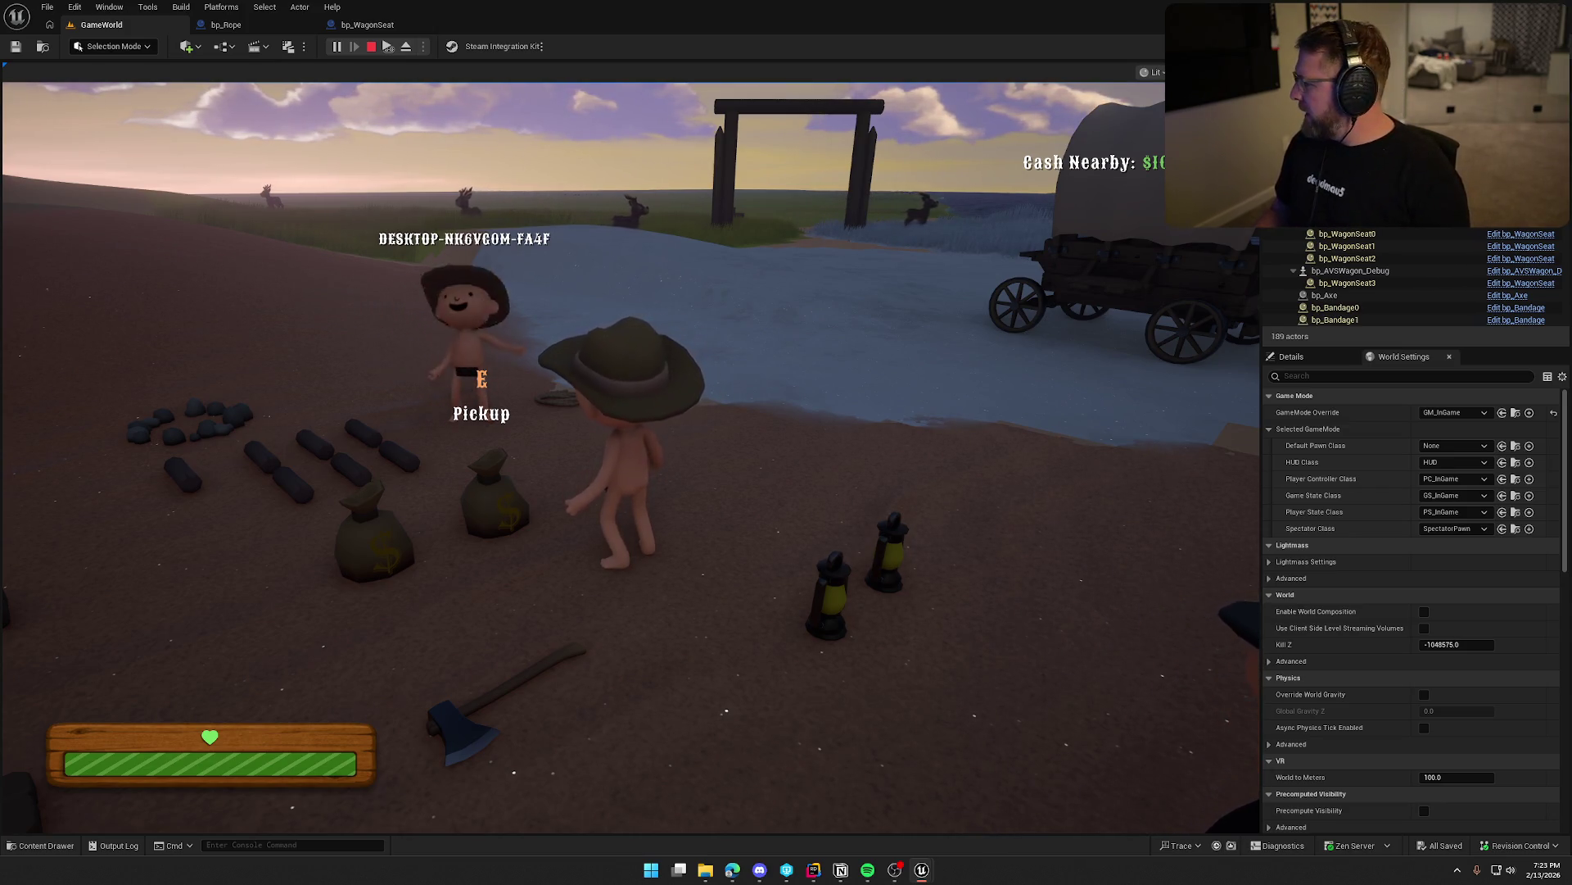
pyautogui.press('Escape')
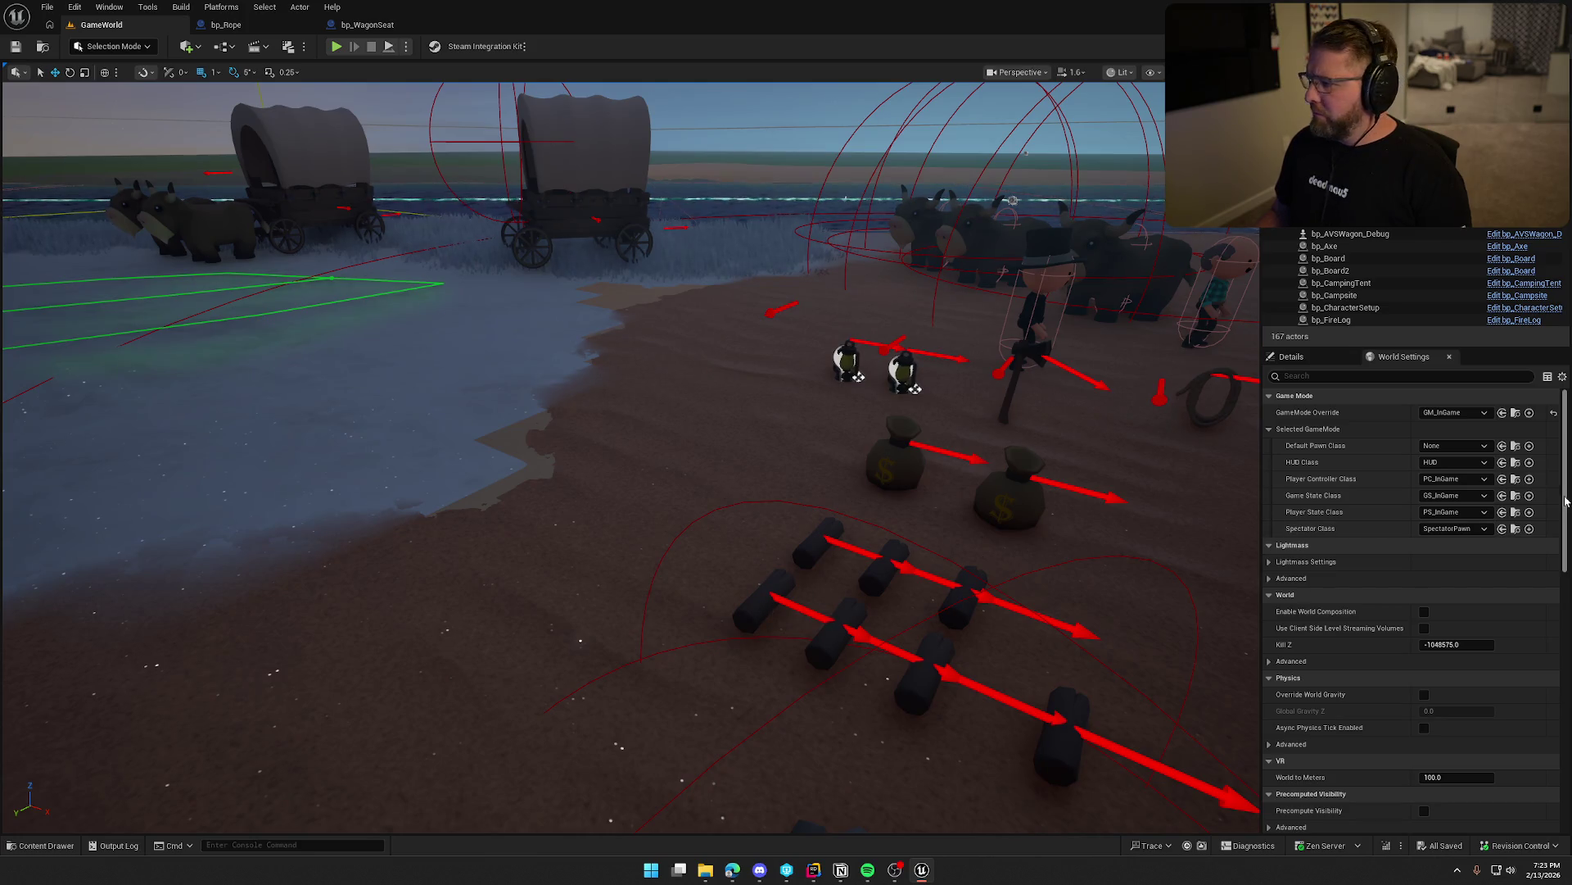
pyautogui.click(807, 878)
pyautogui.press('Escape')
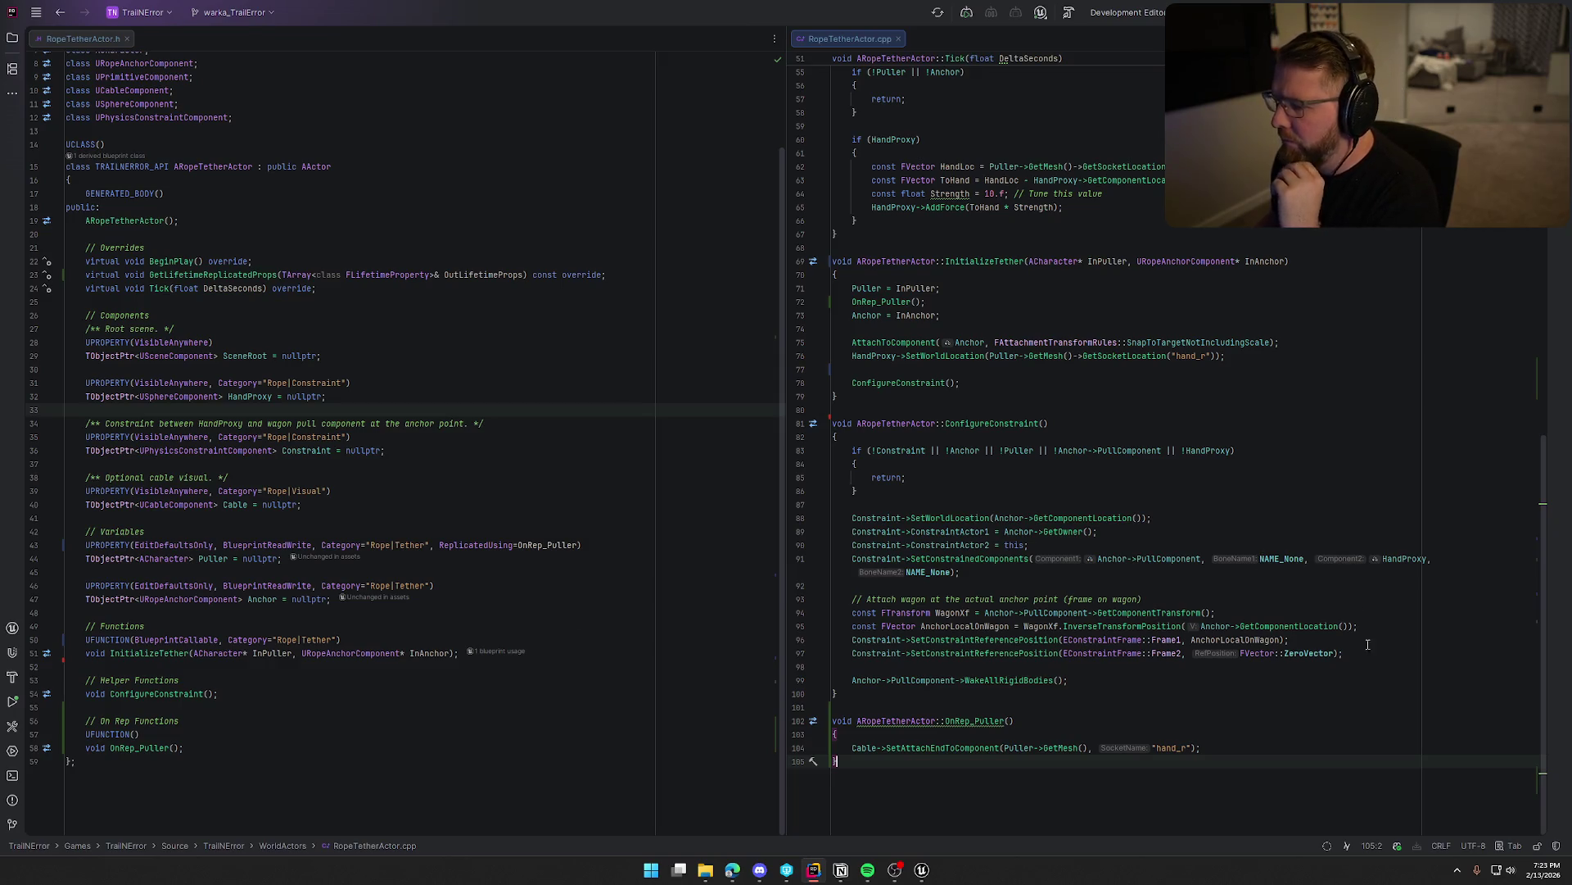
# Scroll RopeTetherActor.cpp to the top and close both RopeTetherActor files.
pyautogui.scroll(15, 1191, 697)
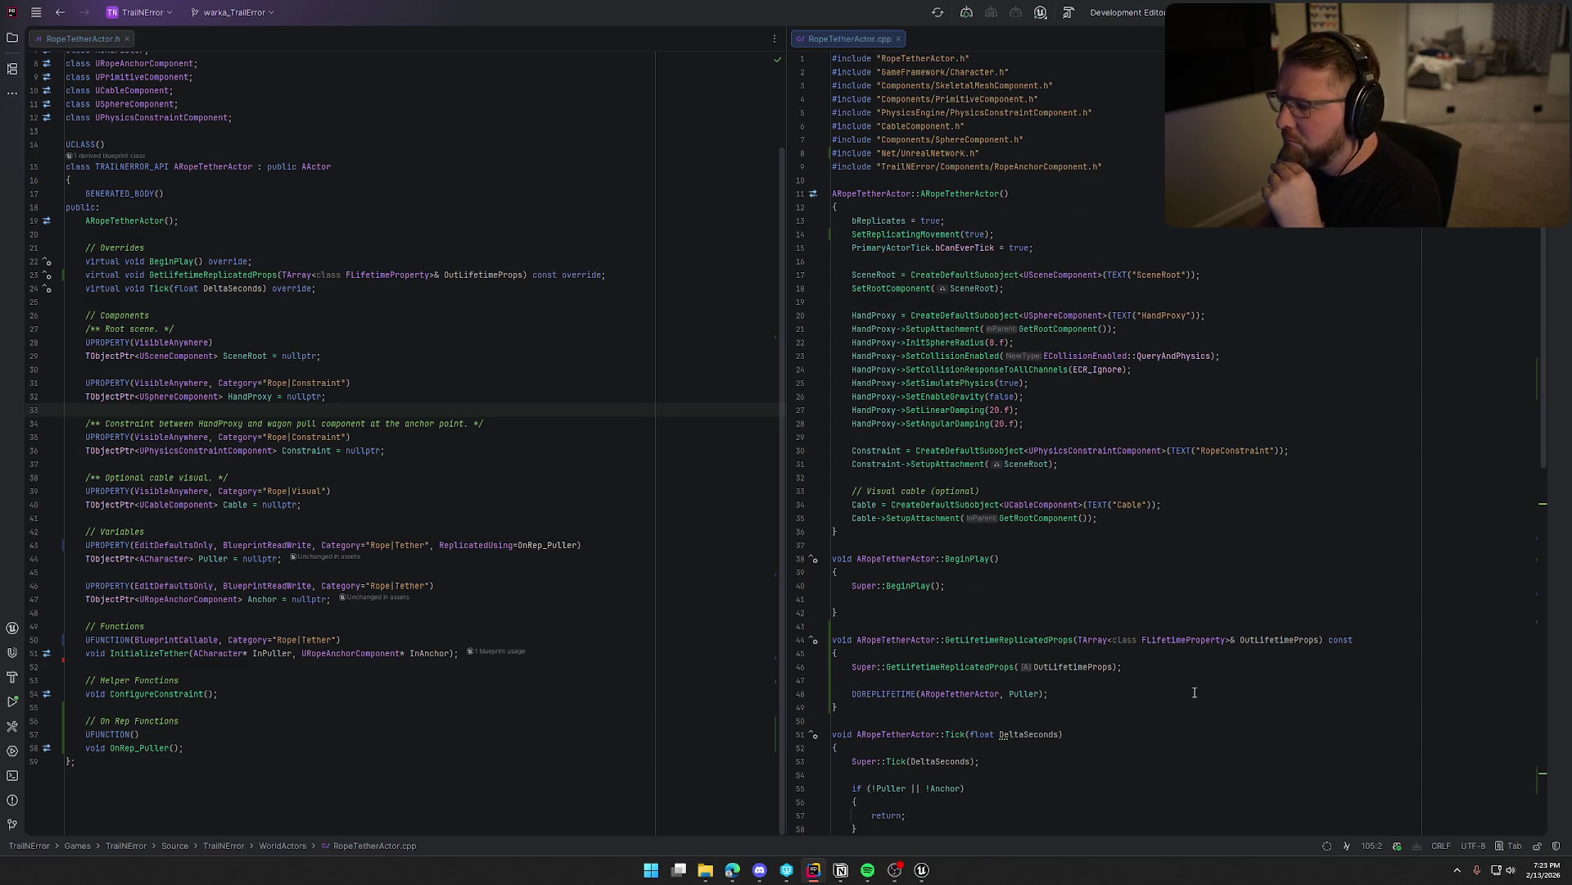
pyautogui.middleClick(90, 38)
# Open RiverLogicActor.h and RiverLogicActor.cpp side by side in split view.
pyautogui.click(13, 37)
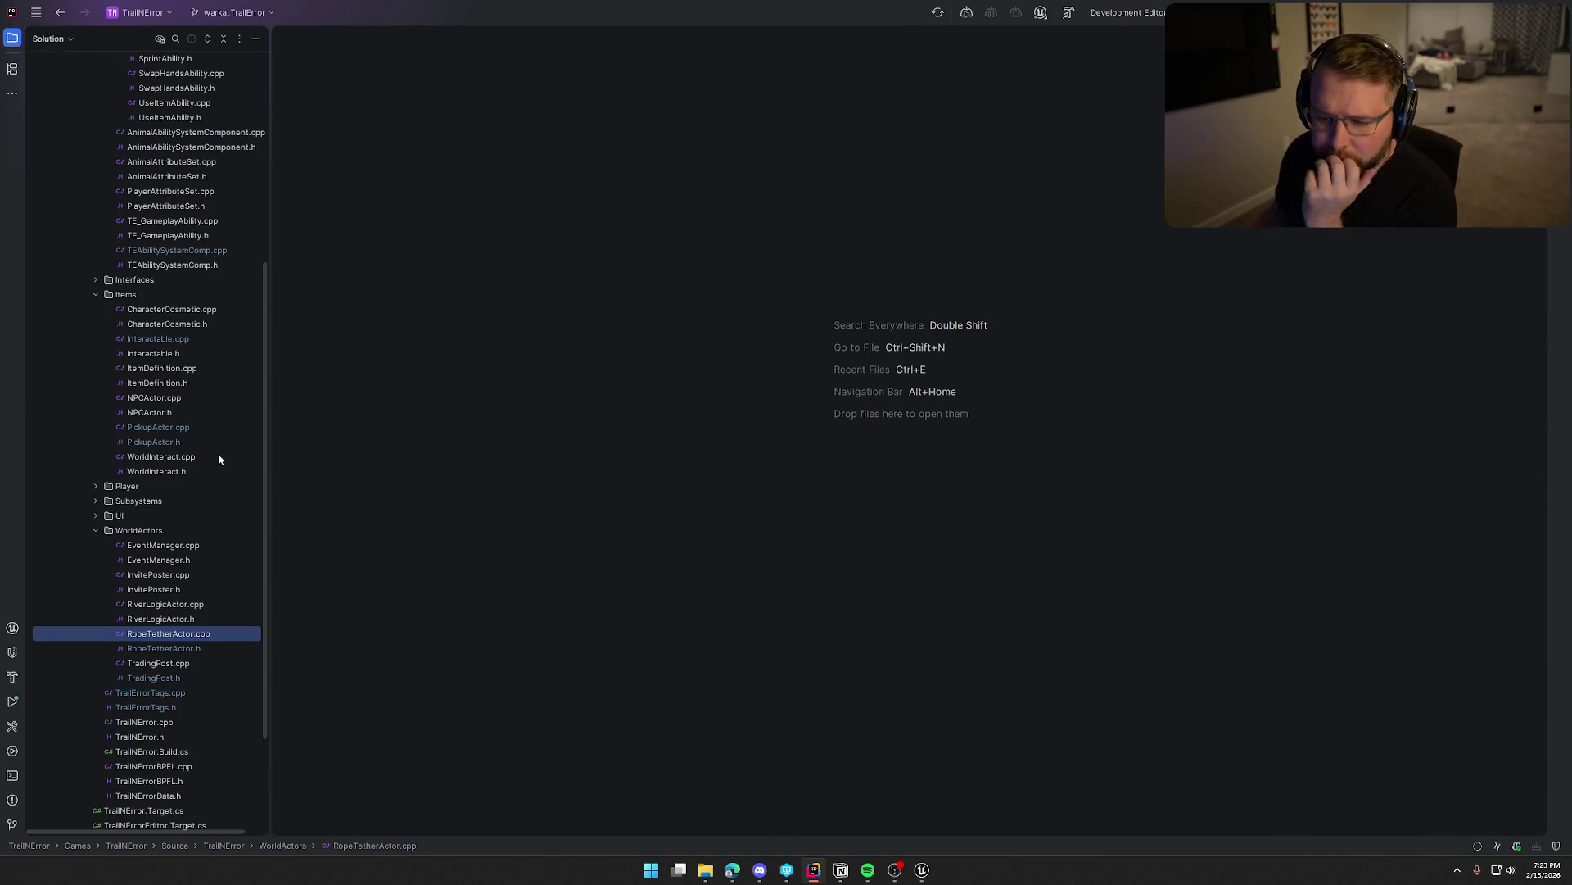
pyautogui.doubleClick(174, 620)
pyautogui.doubleClick(176, 606)
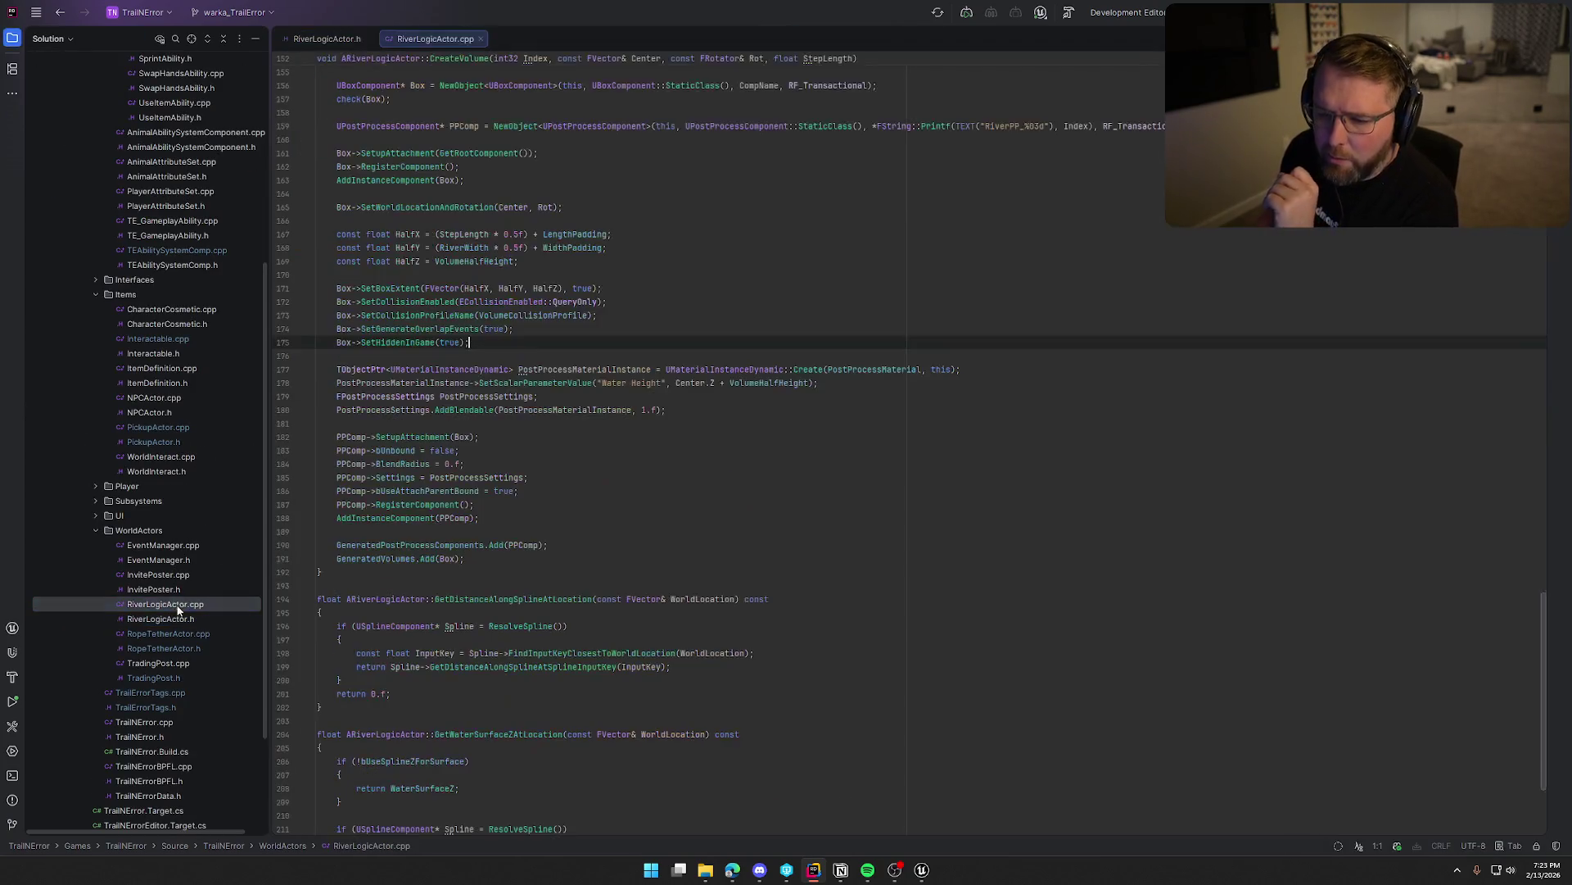
pyautogui.click(13, 38)
pyautogui.moveTo(163, 38); pyautogui.dragTo(1310, 407)
pyautogui.click(537, 442)
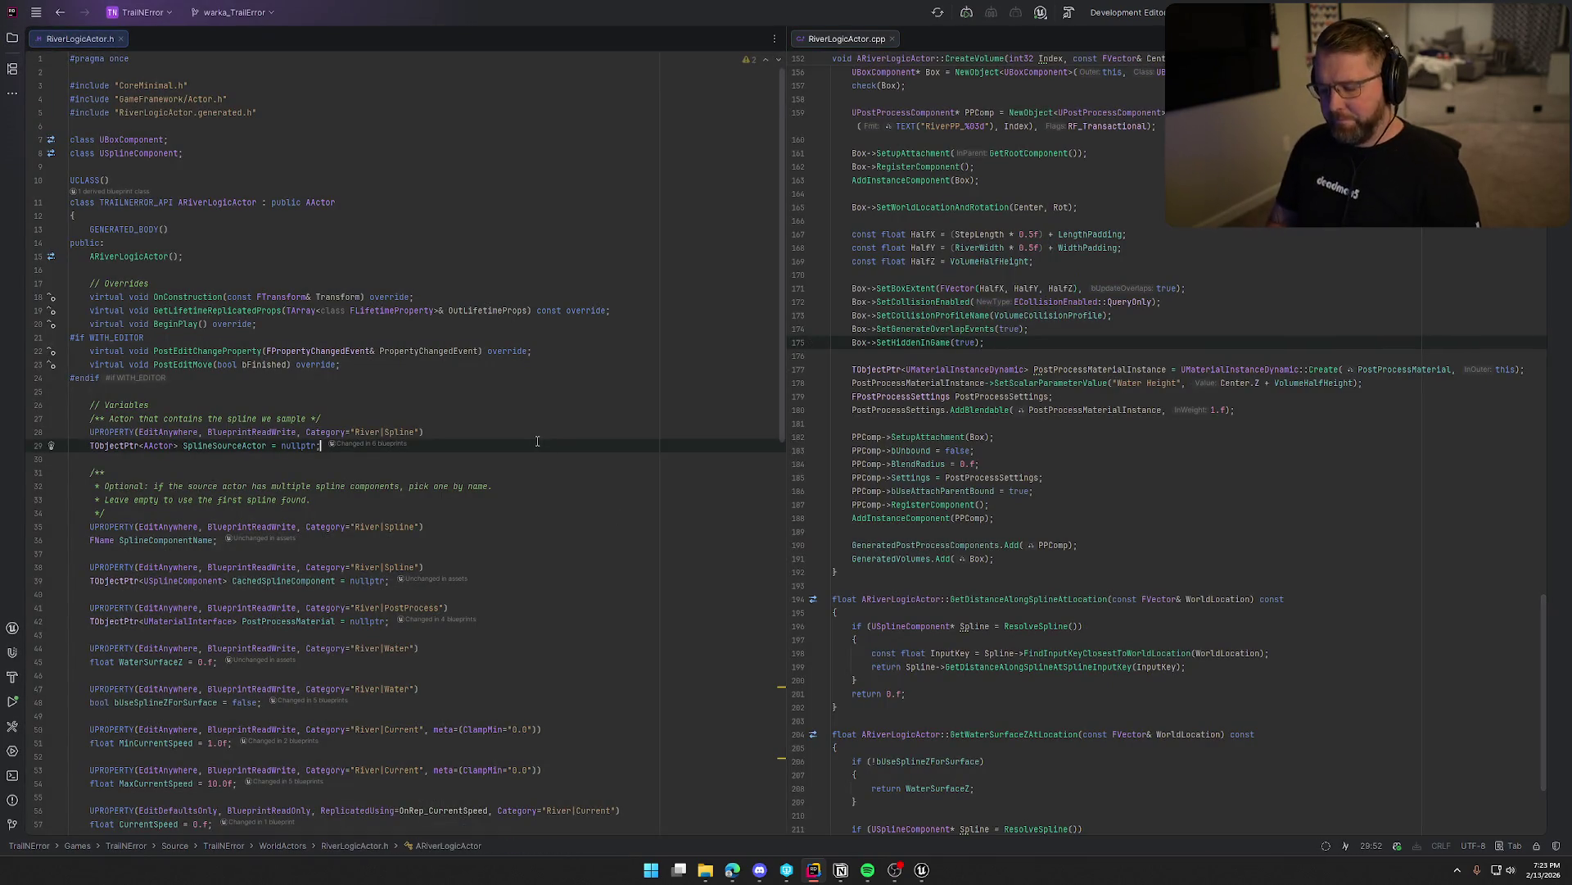
# Search RiverLogicActor.h for 'replicate' and step through the matches.
pyautogui.hotkey('ctrl', 'f')
pyautogui.press('Escape')
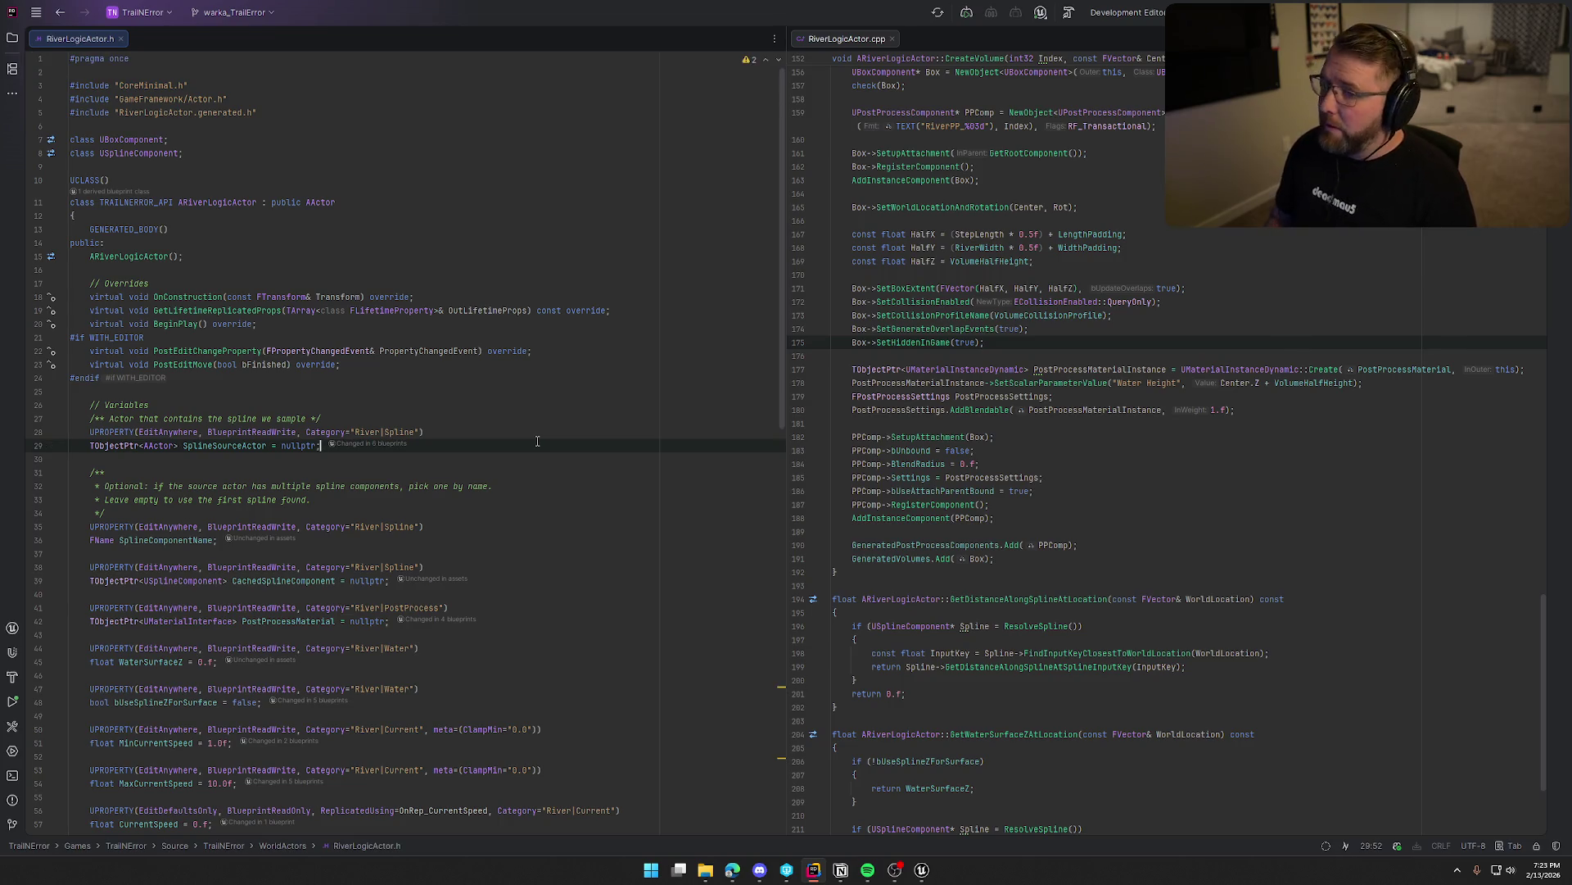
pyautogui.hotkey('ctrl', 'f')
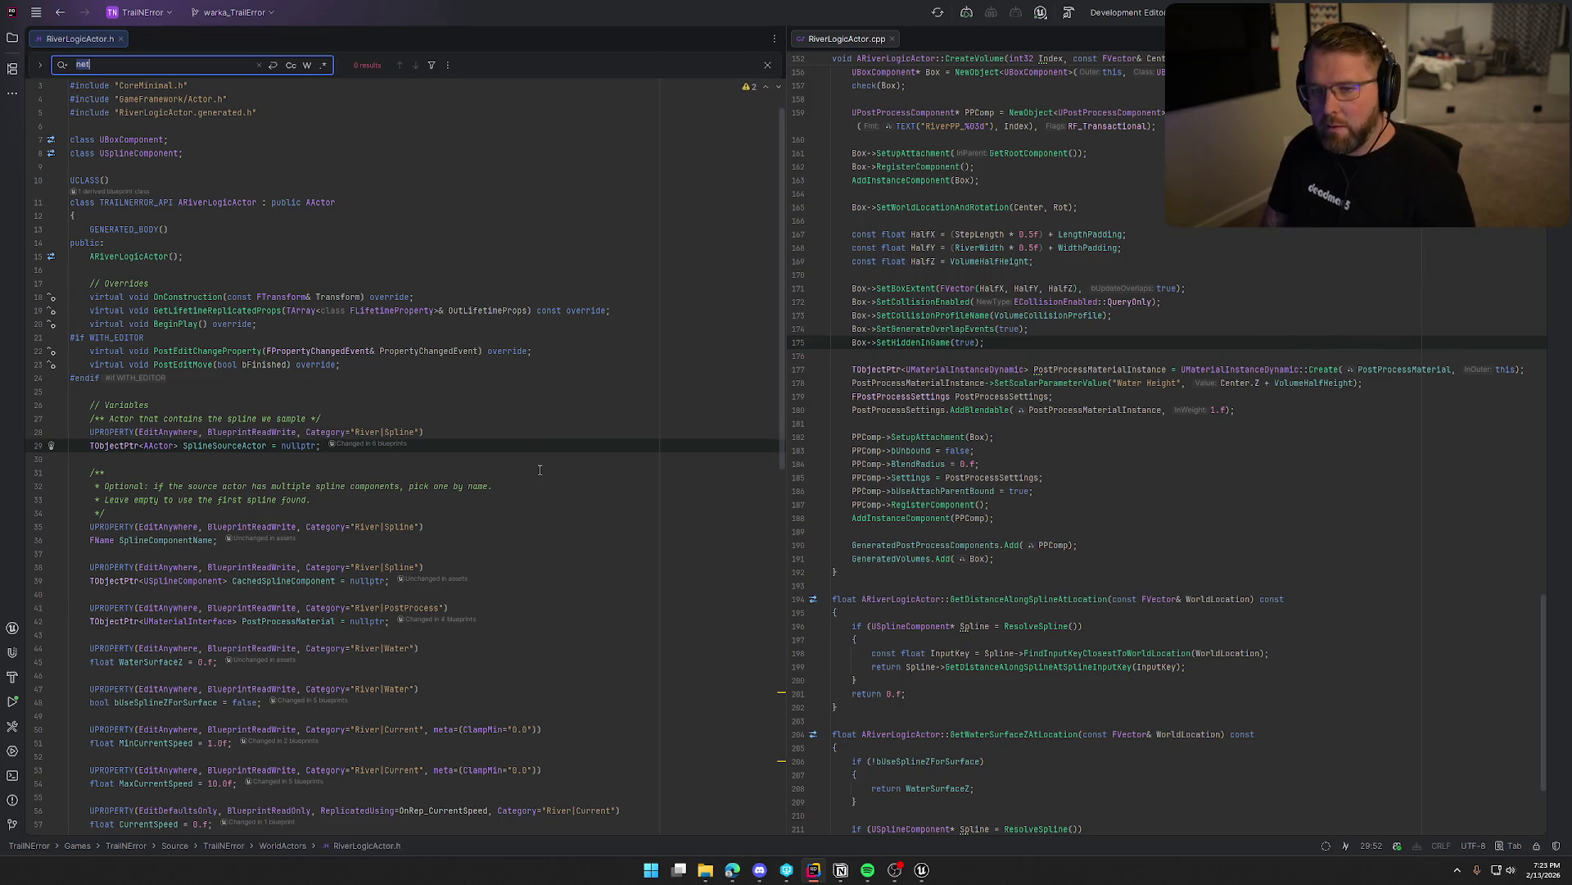
pyautogui.write('replicated')
pyautogui.press('BackSpace')
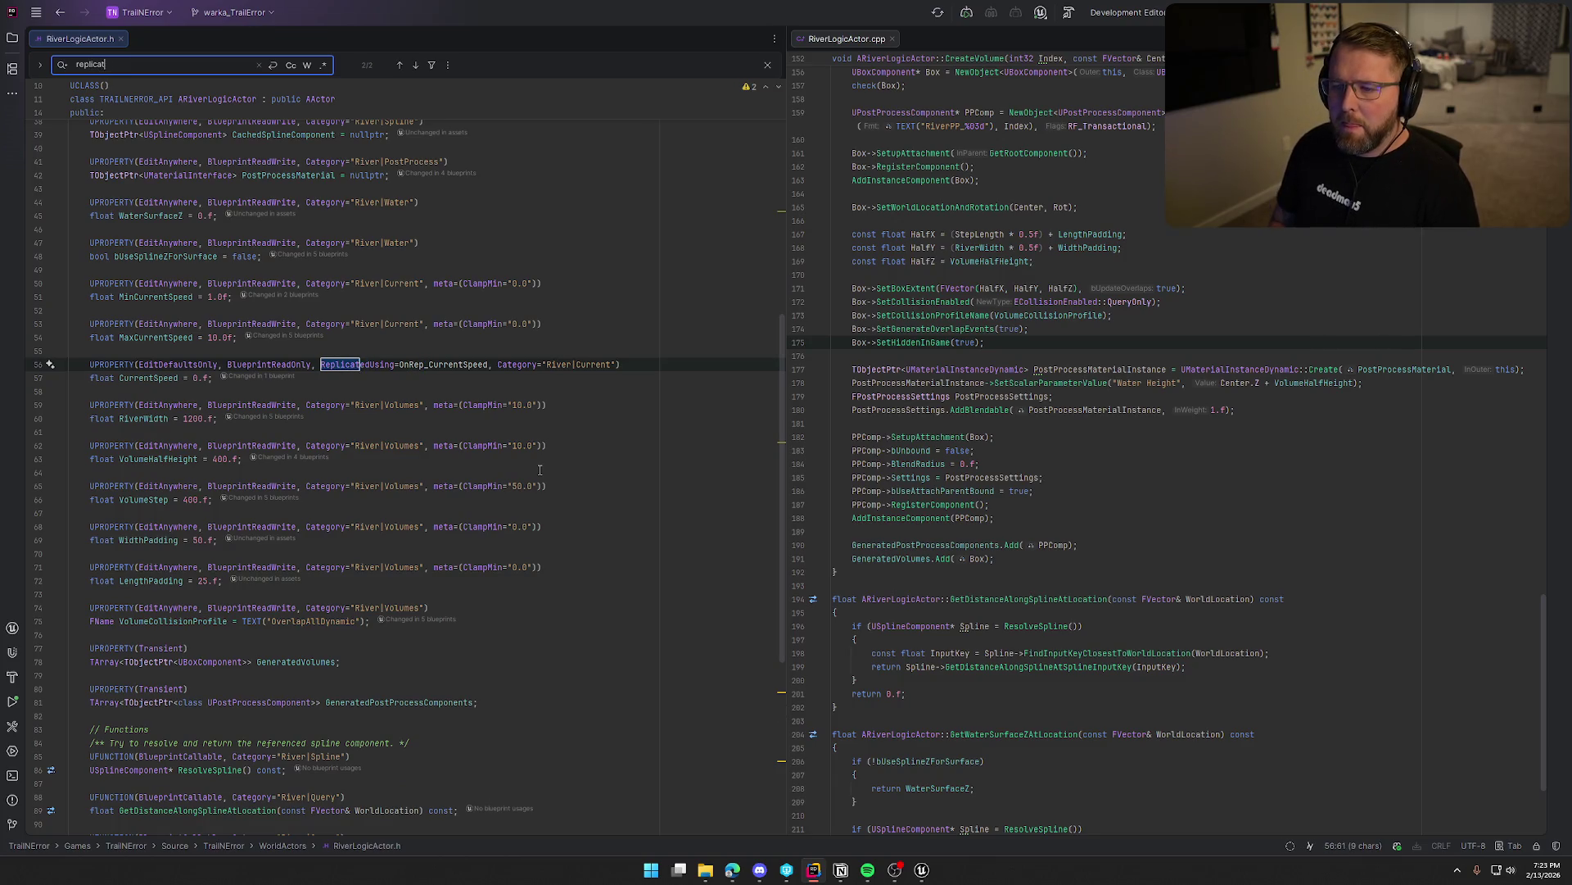
pyautogui.press('Return')
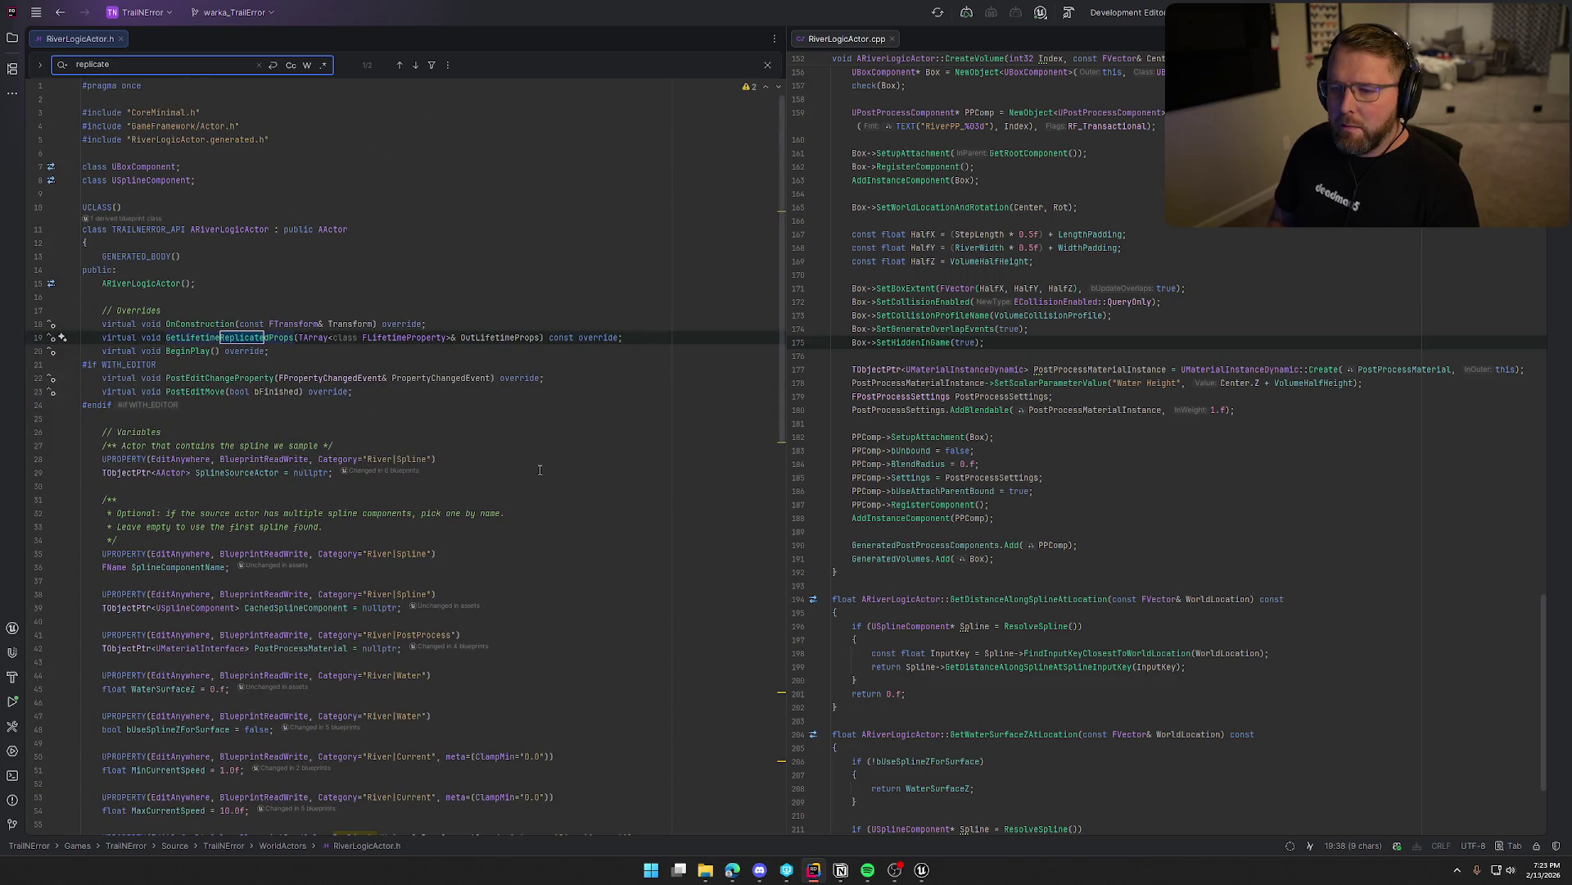
pyautogui.press('Return')
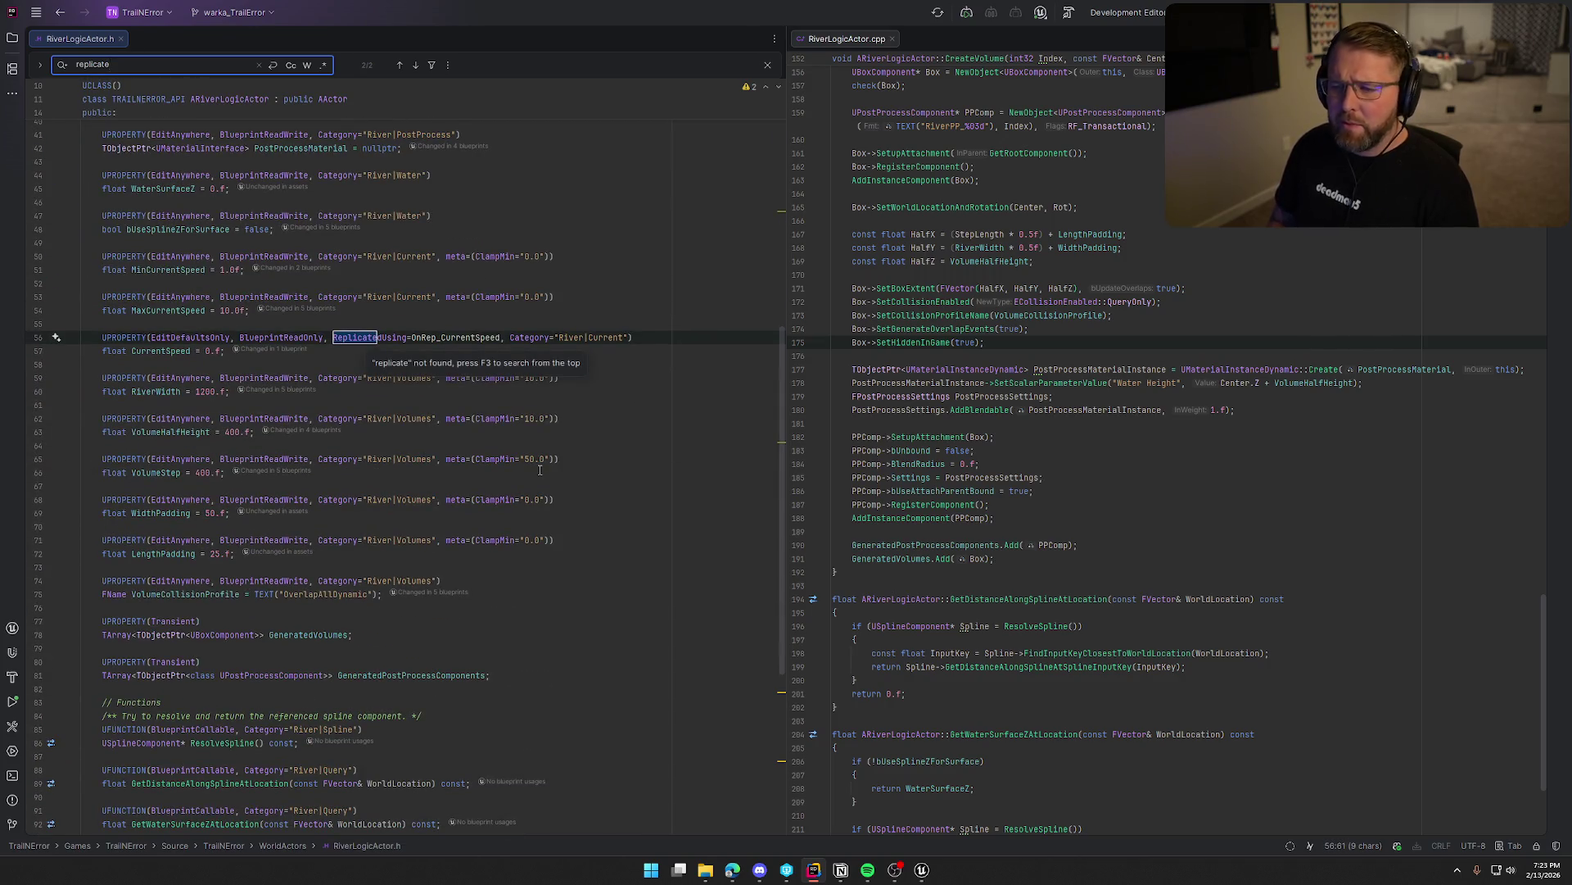
pyautogui.press('Escape')
# Check the top of RiverLogicActor.cpp, then close the RiverLogicActor files and show the project tree.
pyautogui.click(1063, 357)
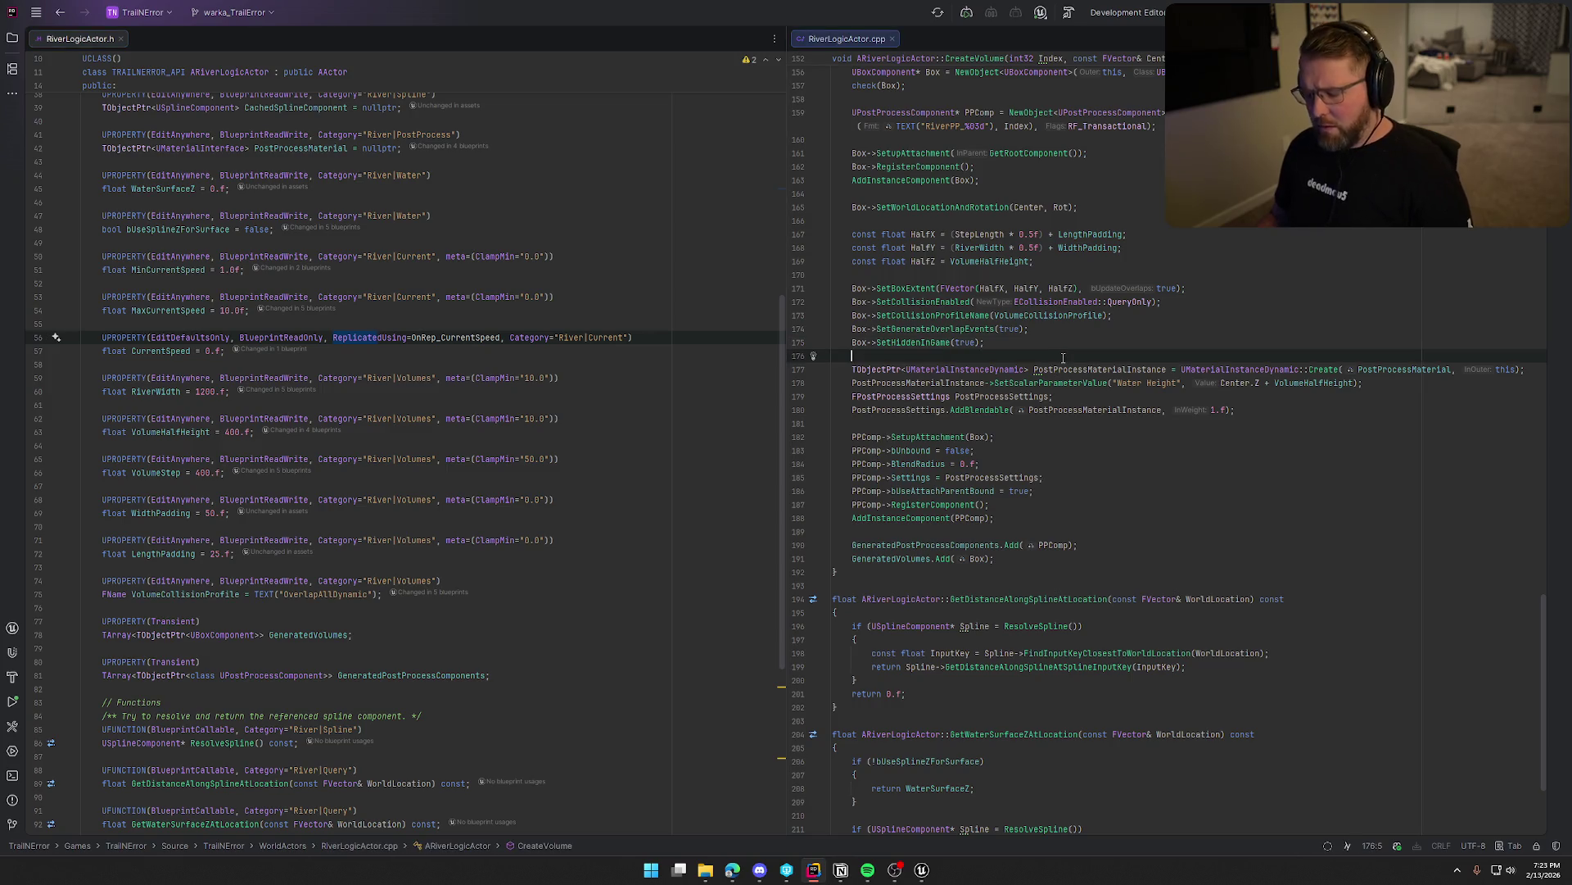
pyautogui.hotkey('ctrl', 'Home')
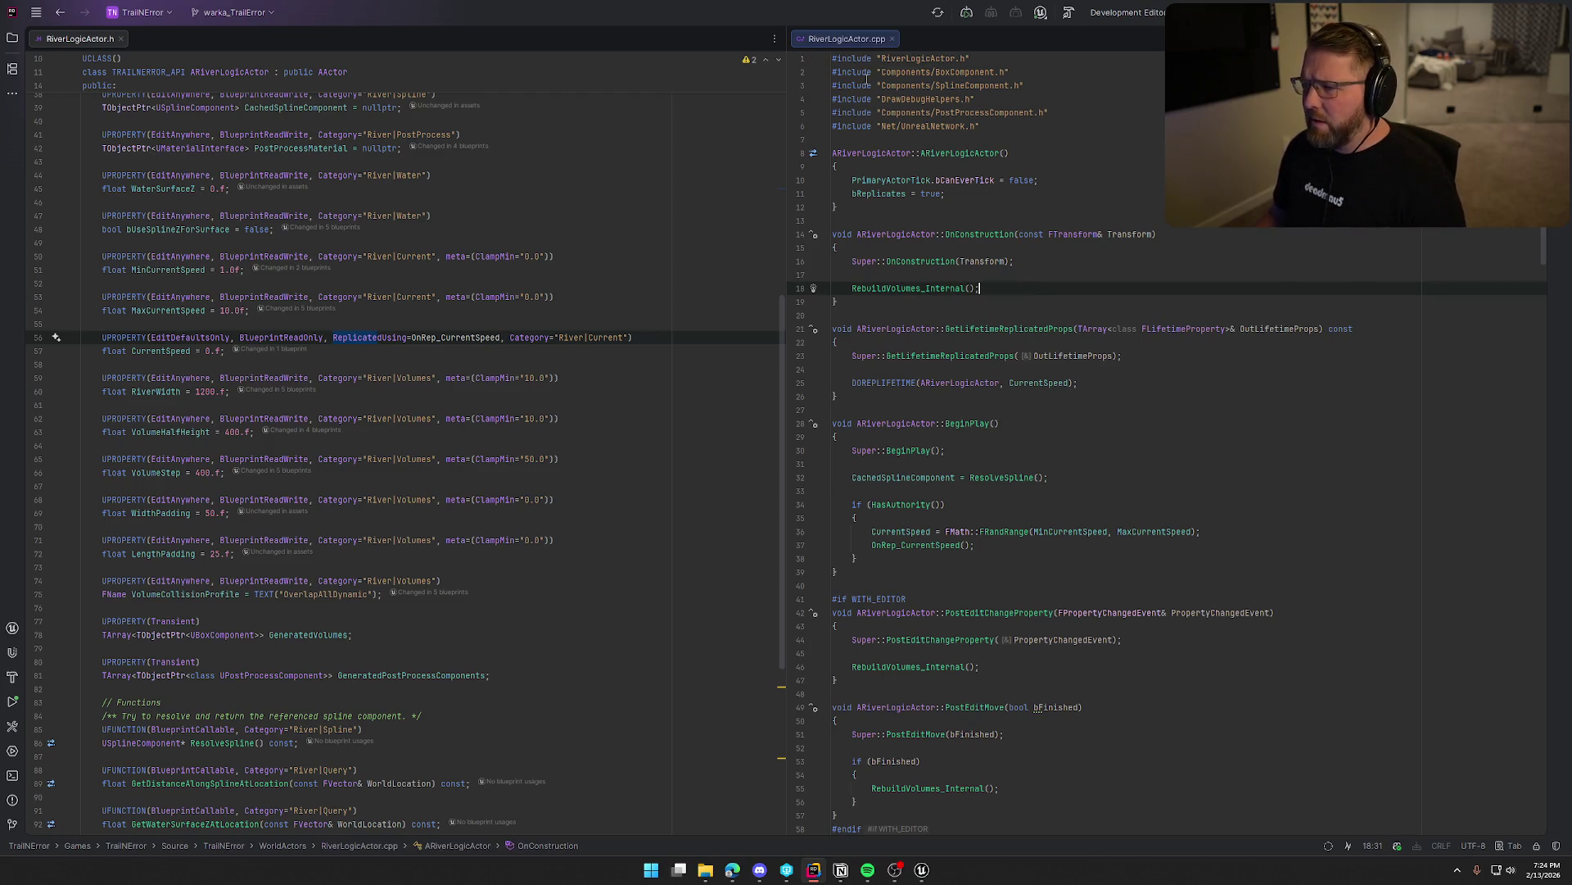
pyautogui.hotkey('ctrl', 'F4')
pyautogui.hotkey('ctrl', 'F4')
pyautogui.hotkey('alt', '1')
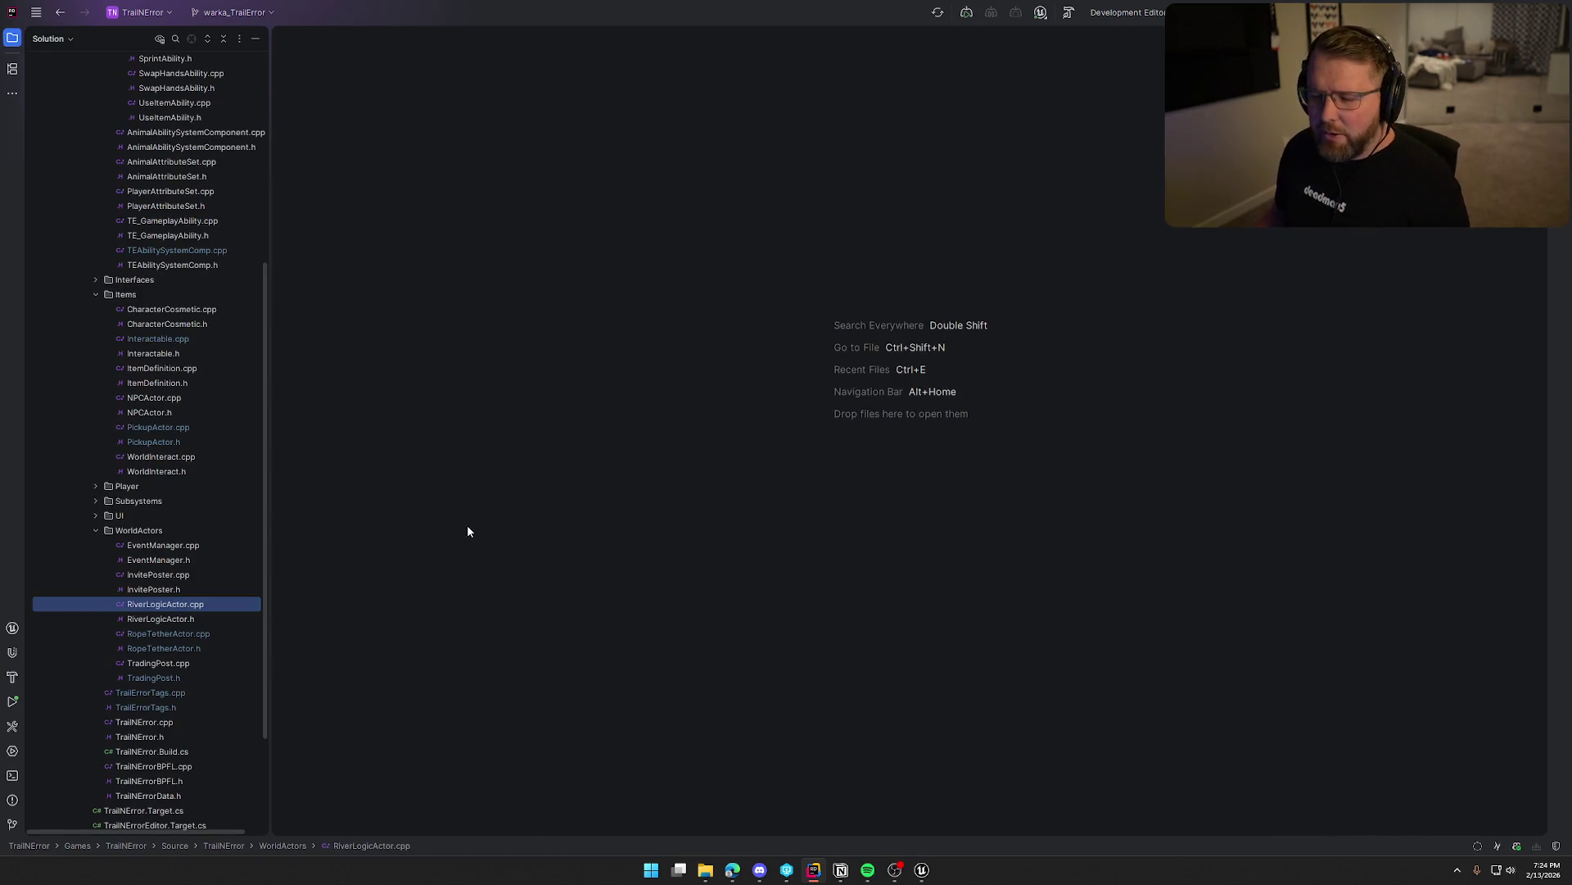
# Glance at InvitePoster.h and both EventManager files, then select both EventManager files for actions.
pyautogui.doubleClick(179, 590)
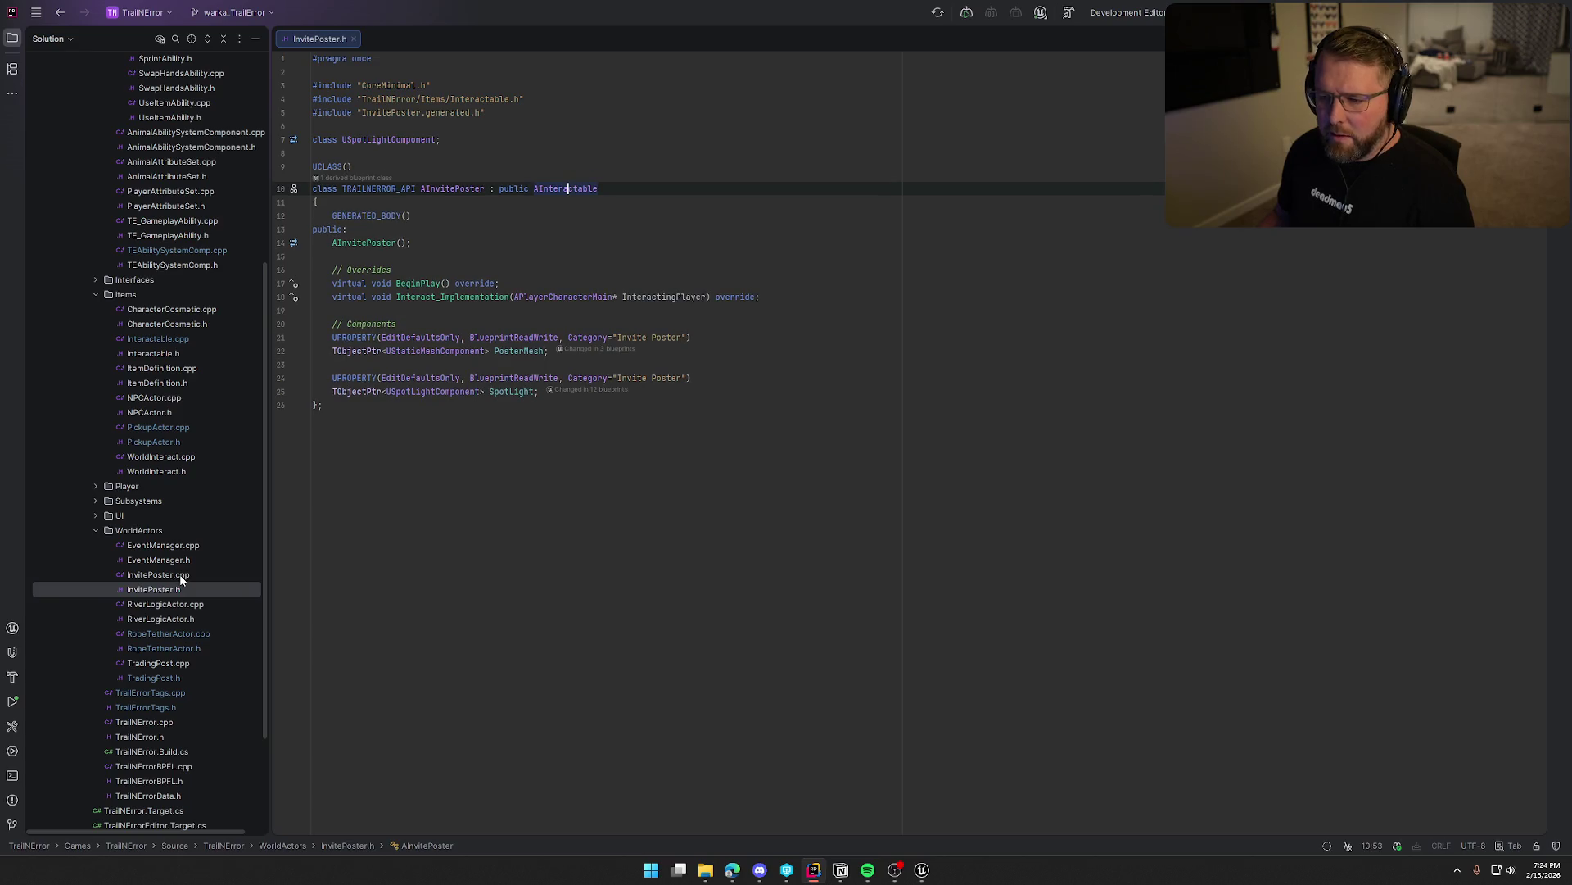
pyautogui.press('Escape')
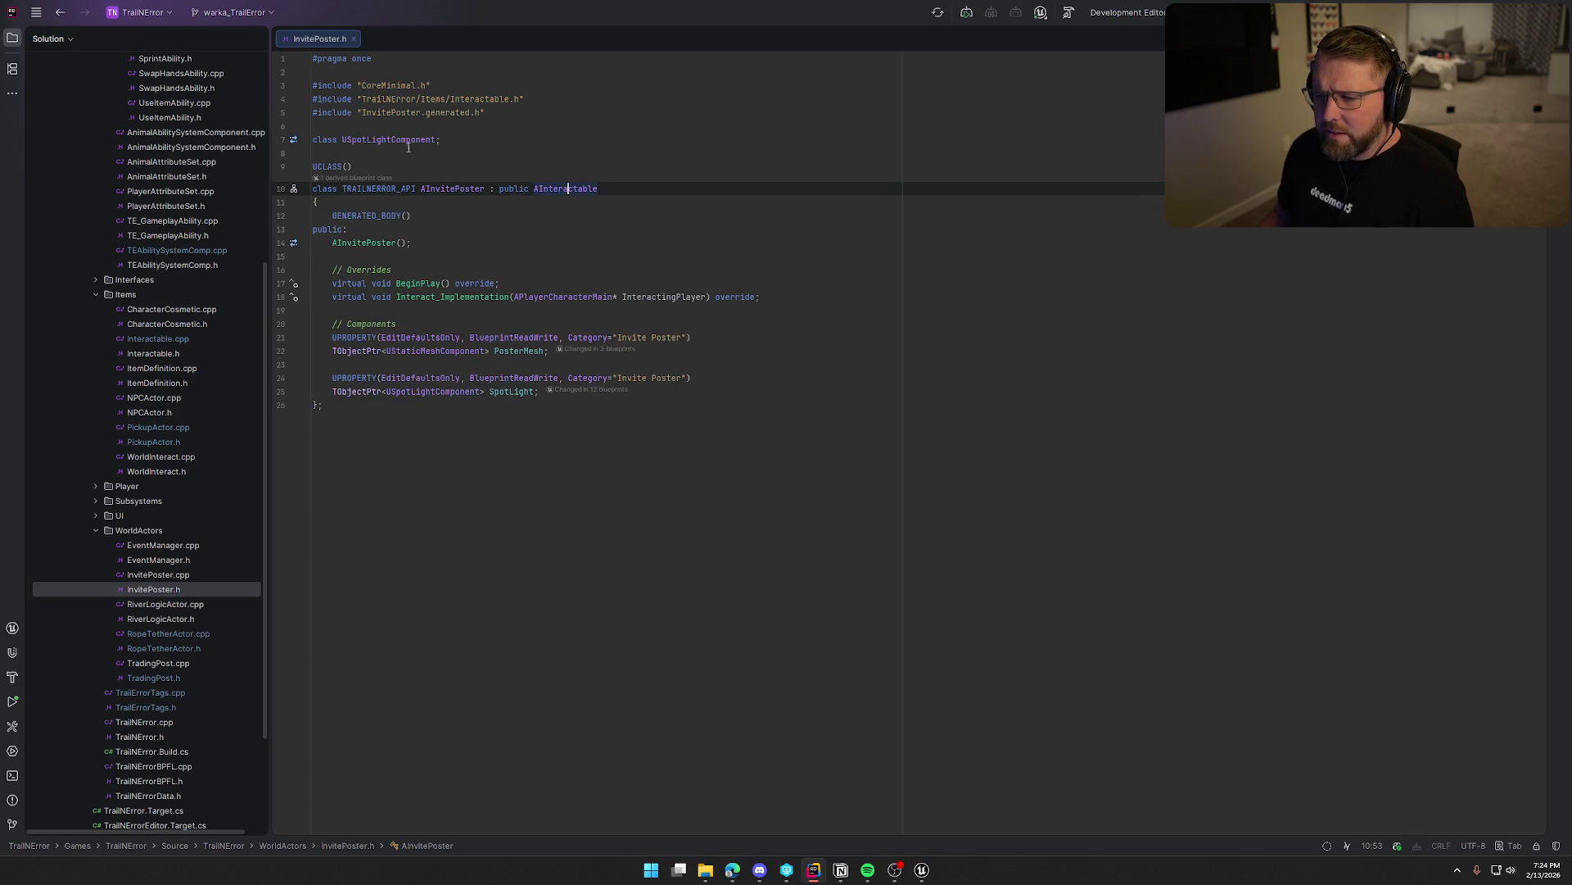
pyautogui.hotkey('ctrl', 'F4')
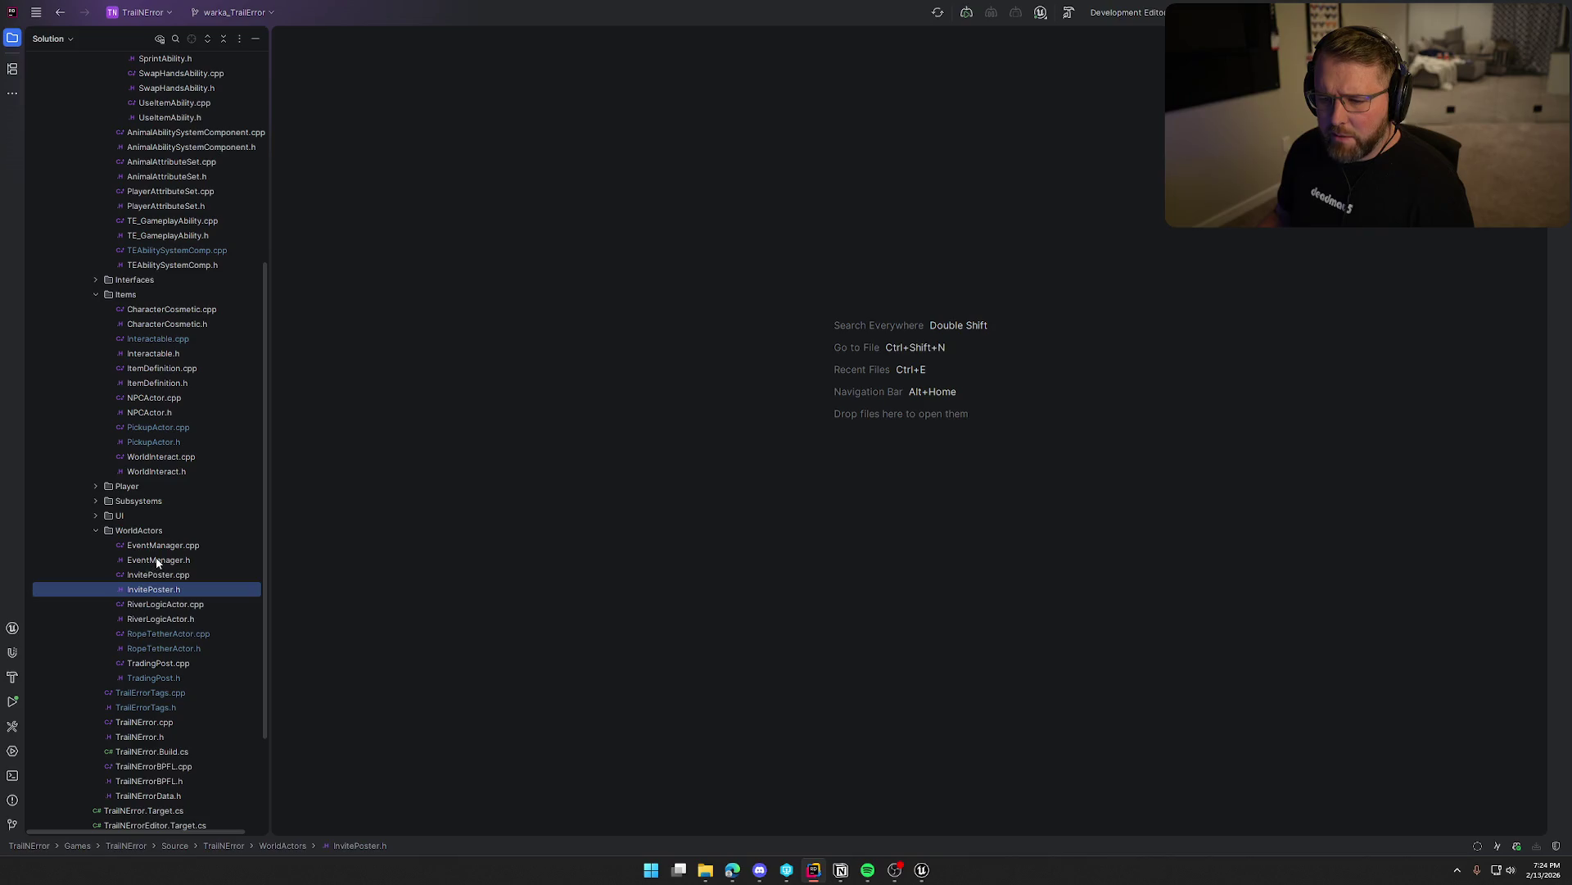
pyautogui.doubleClick(157, 560)
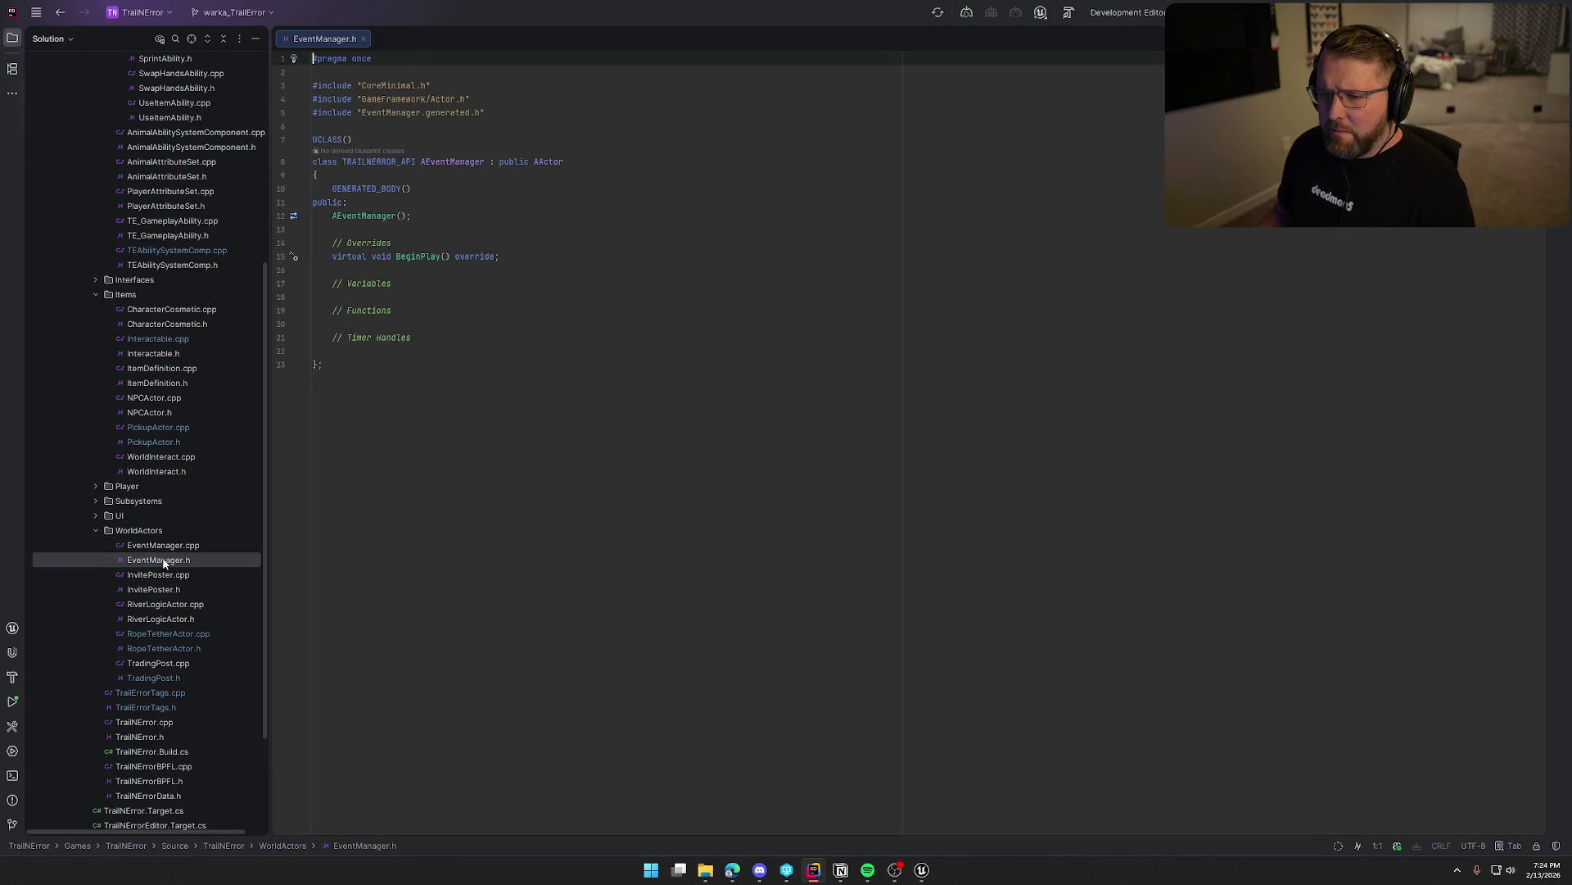
pyautogui.doubleClick(173, 546)
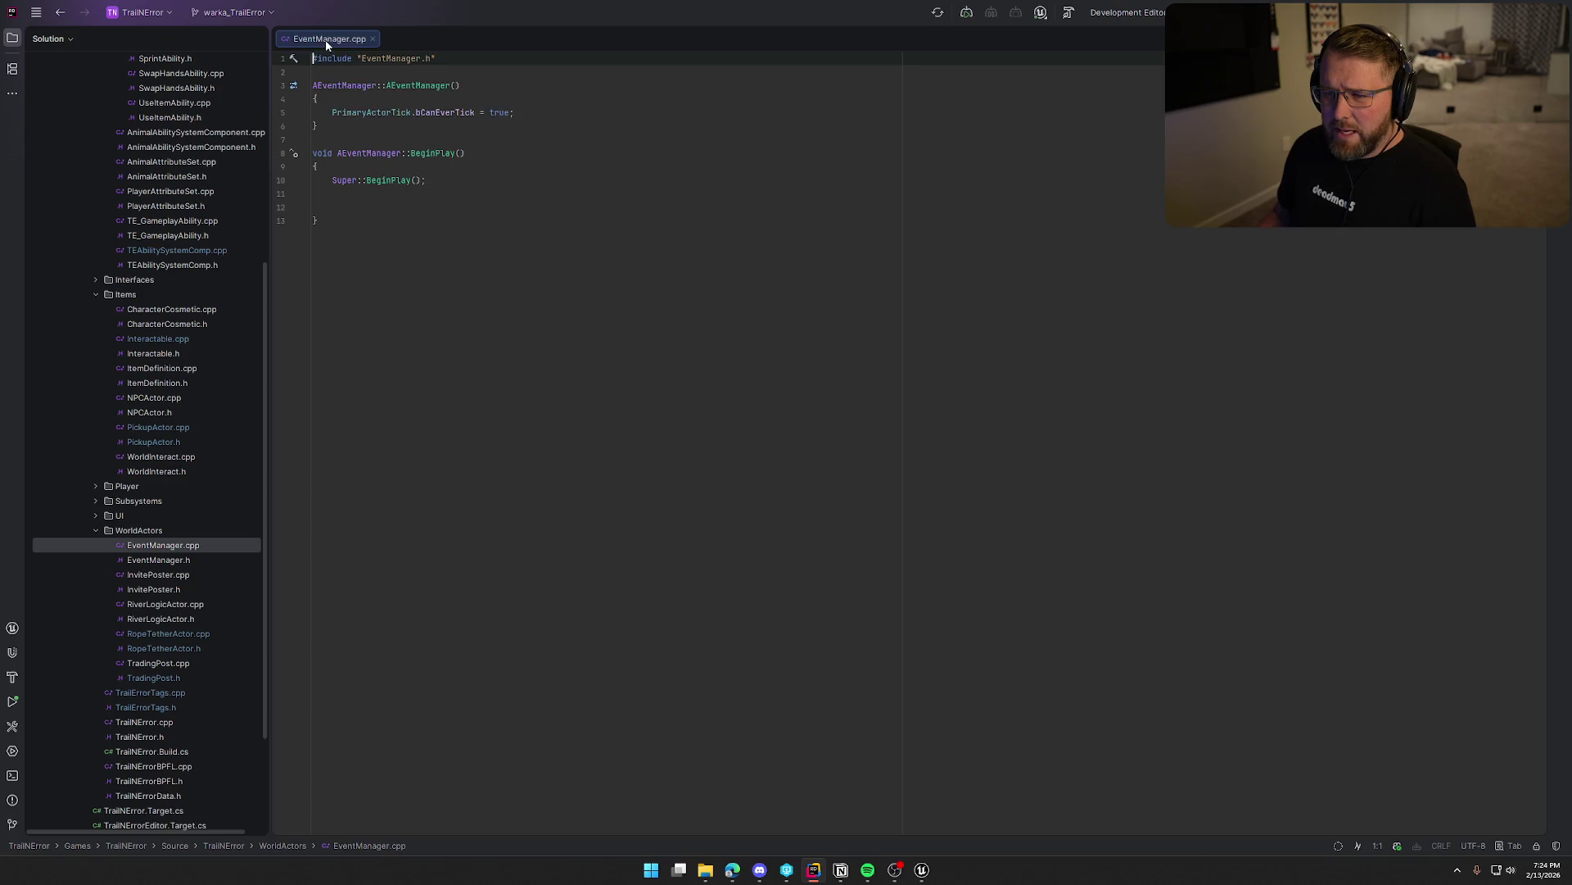
pyautogui.hotkey('ctrl', 'F4')
pyautogui.hotkey('ctrl', 'F4')
pyautogui.keyDown('shift'); pyautogui.click(172, 560); pyautogui.keyUp('shift')
pyautogui.rightClick(172, 560)
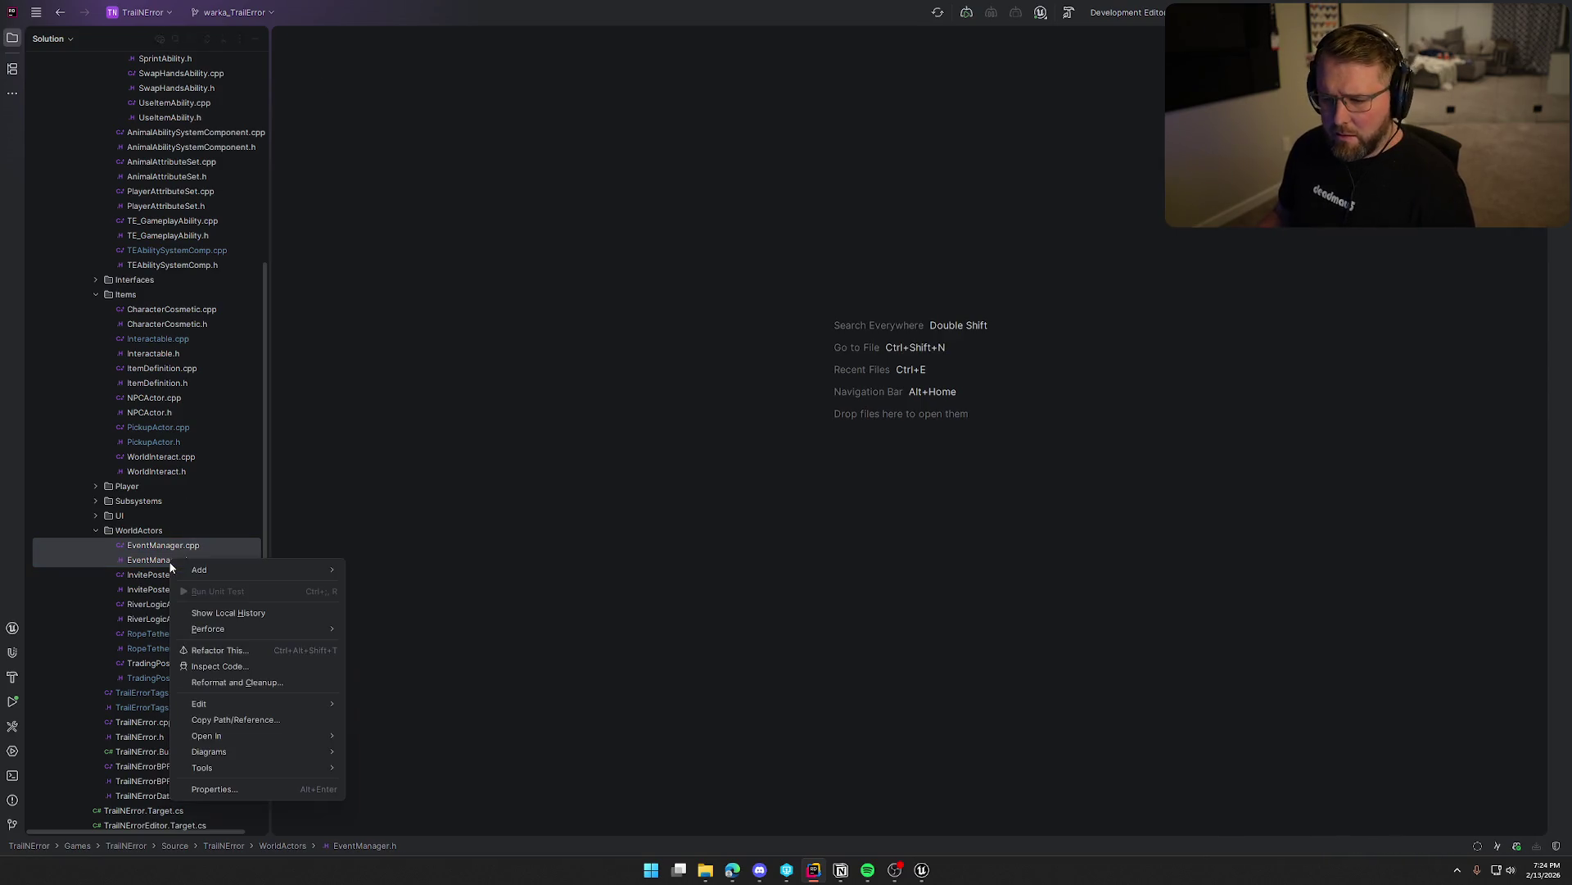
# Delete EventManager.cpp and EventManager.h via Edit > Delete, confirm, and collapse WorldActors.
pyautogui.moveTo(297, 713)
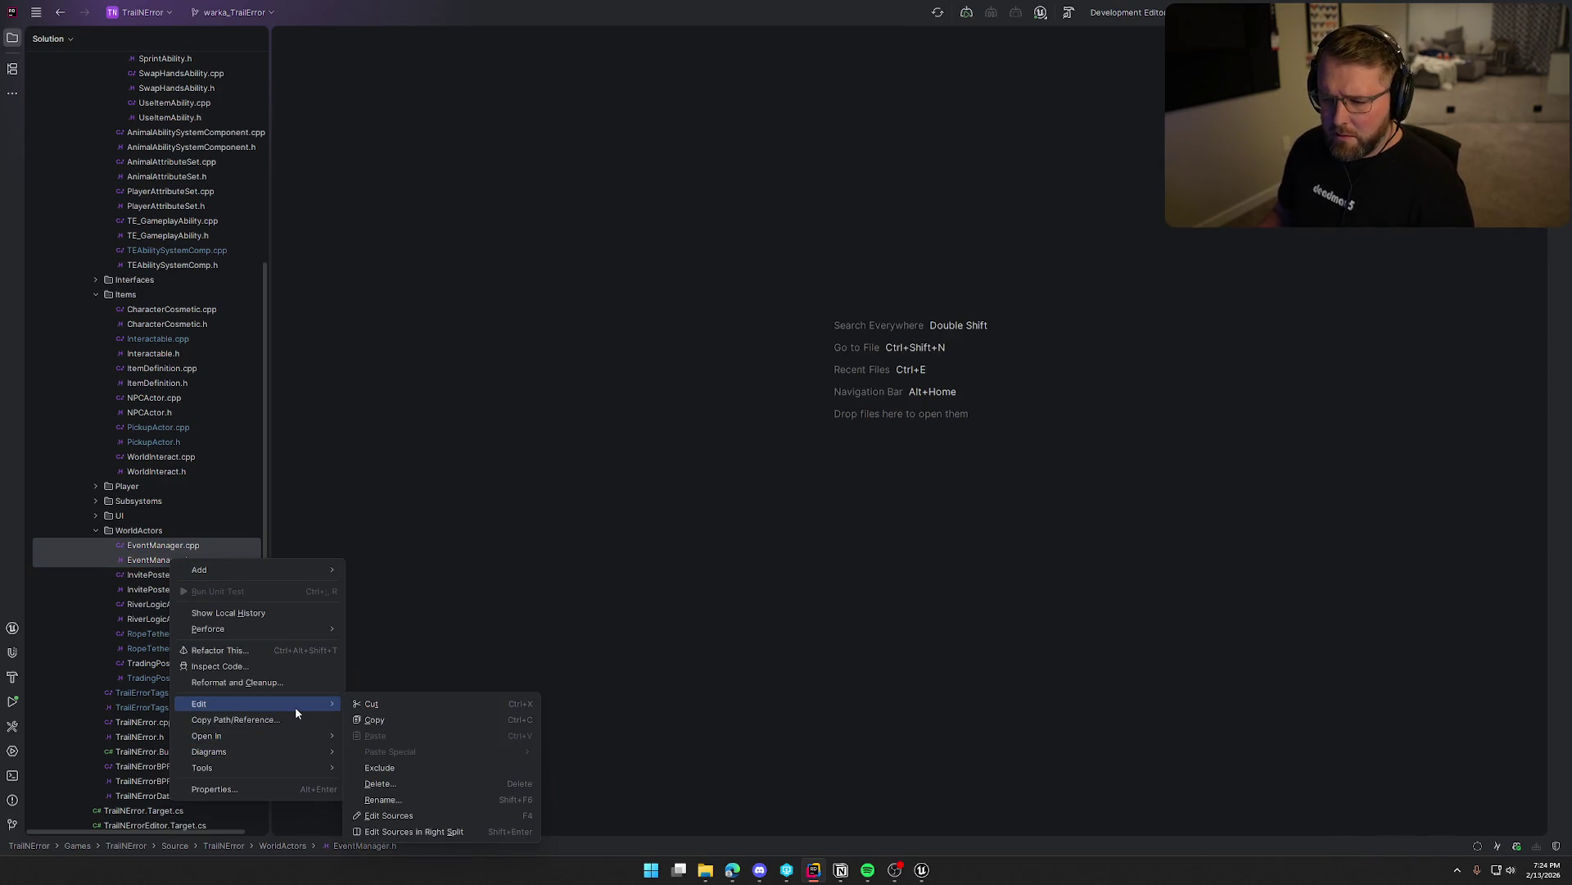
pyautogui.click(408, 781)
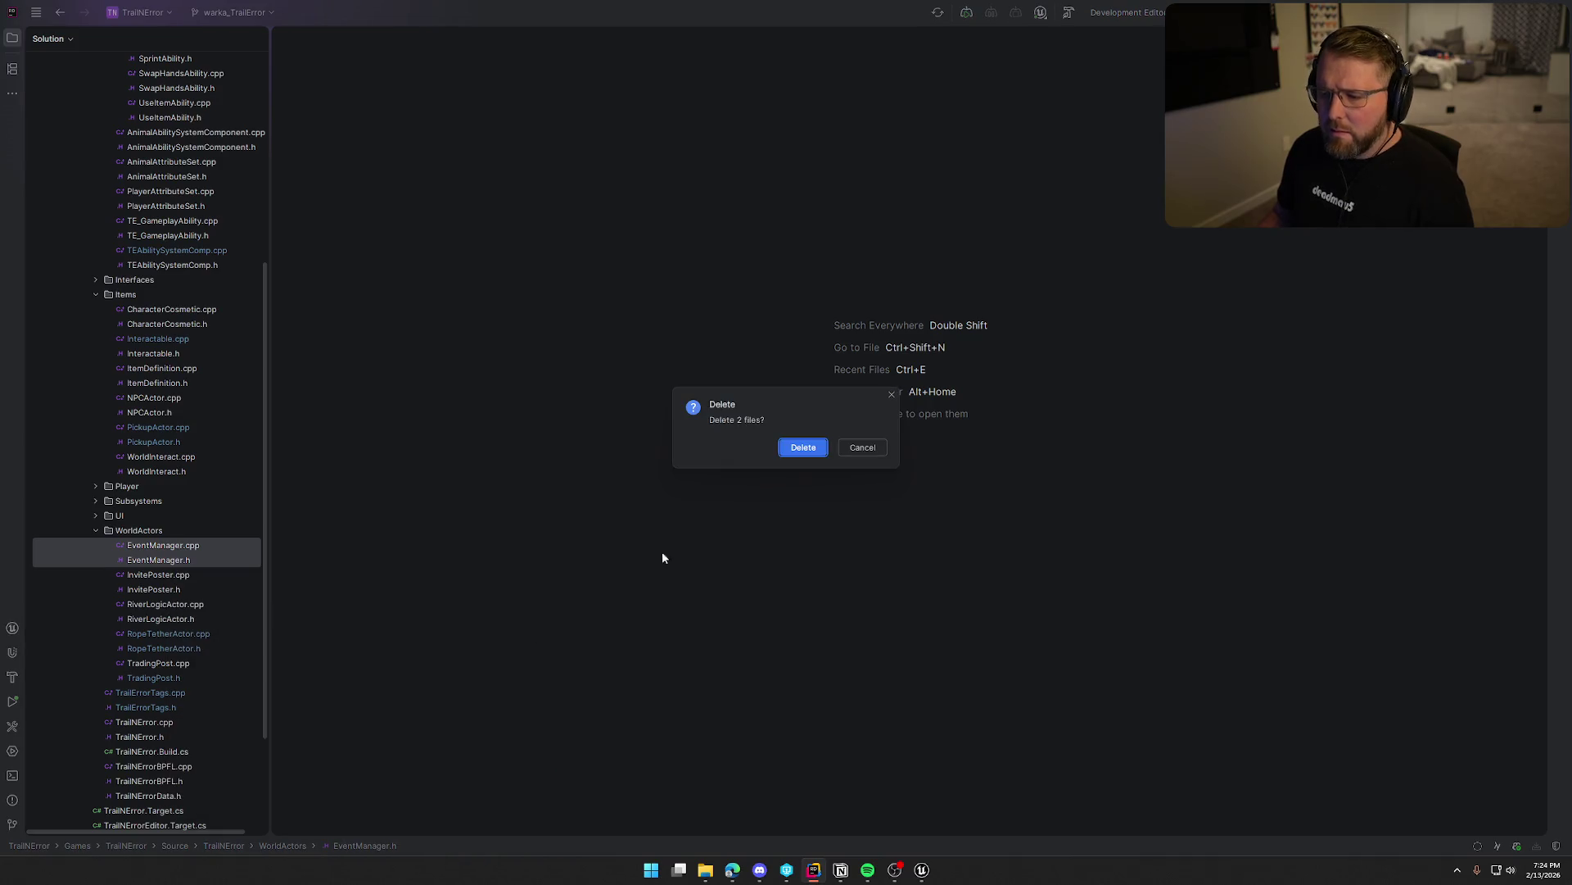
pyautogui.click(802, 447)
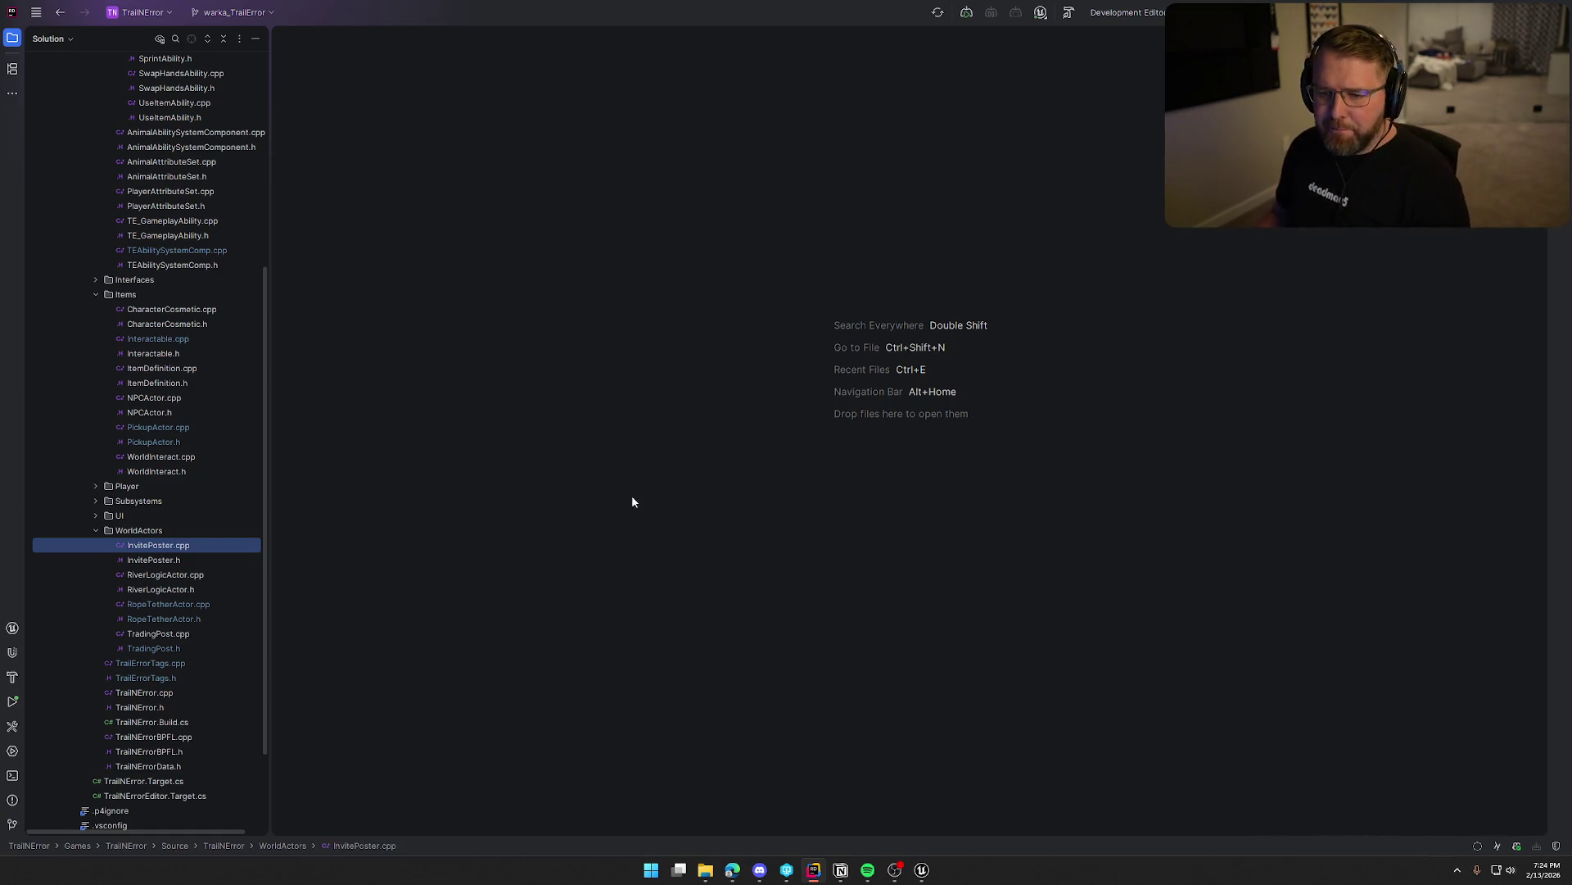
pyautogui.click(95, 530)
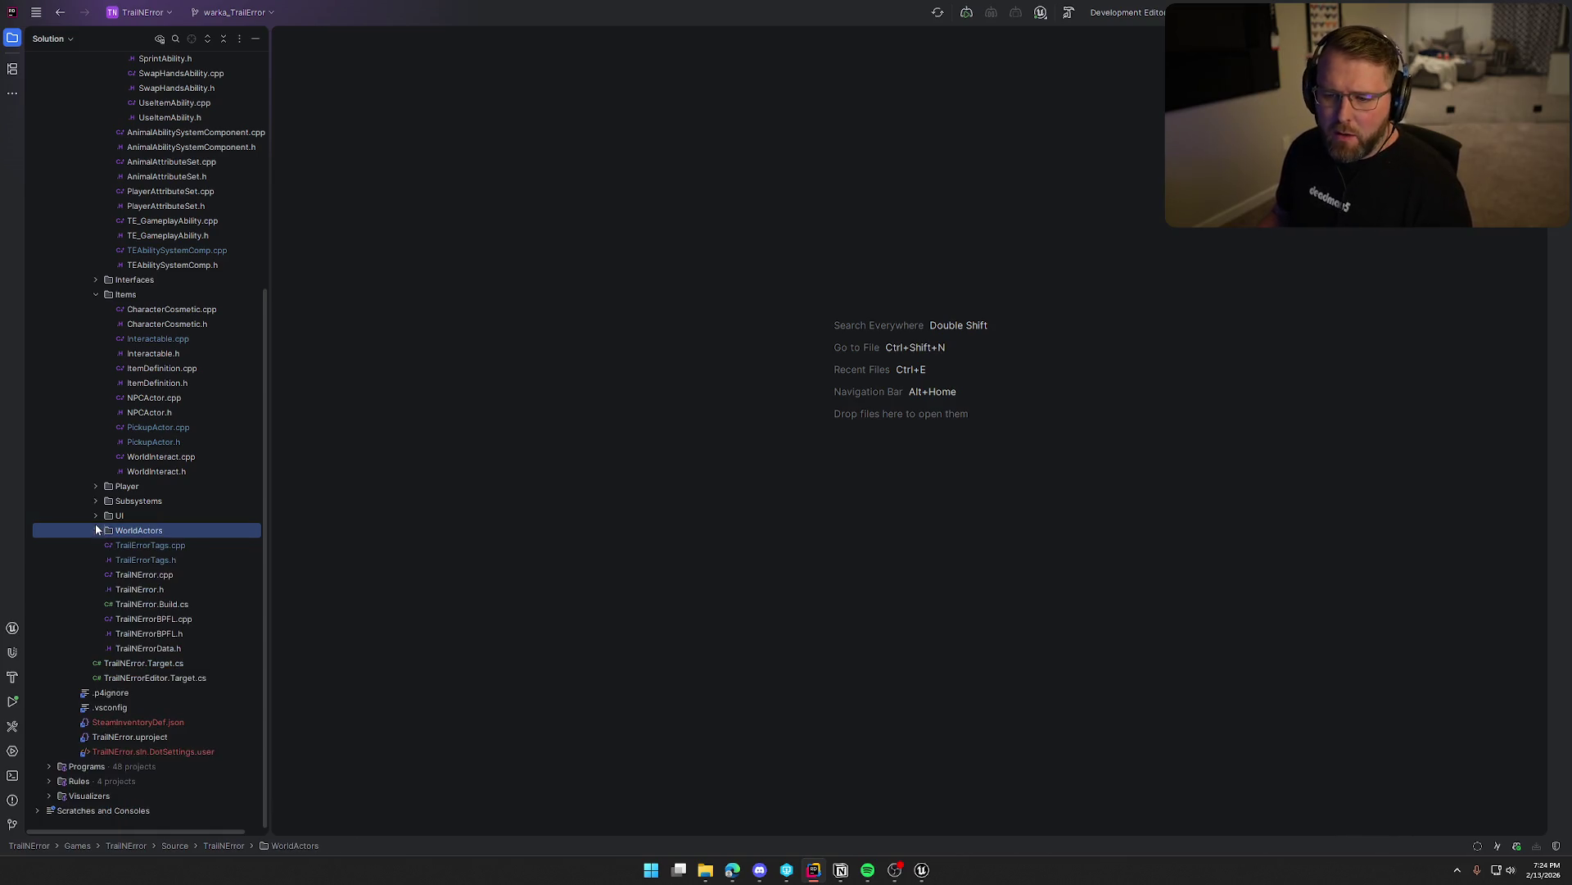
# Toggle the UI and Player folders, then briefly view and close WorldInteract.h.
pyautogui.click(96, 517)
pyautogui.click(96, 516)
pyautogui.click(95, 487)
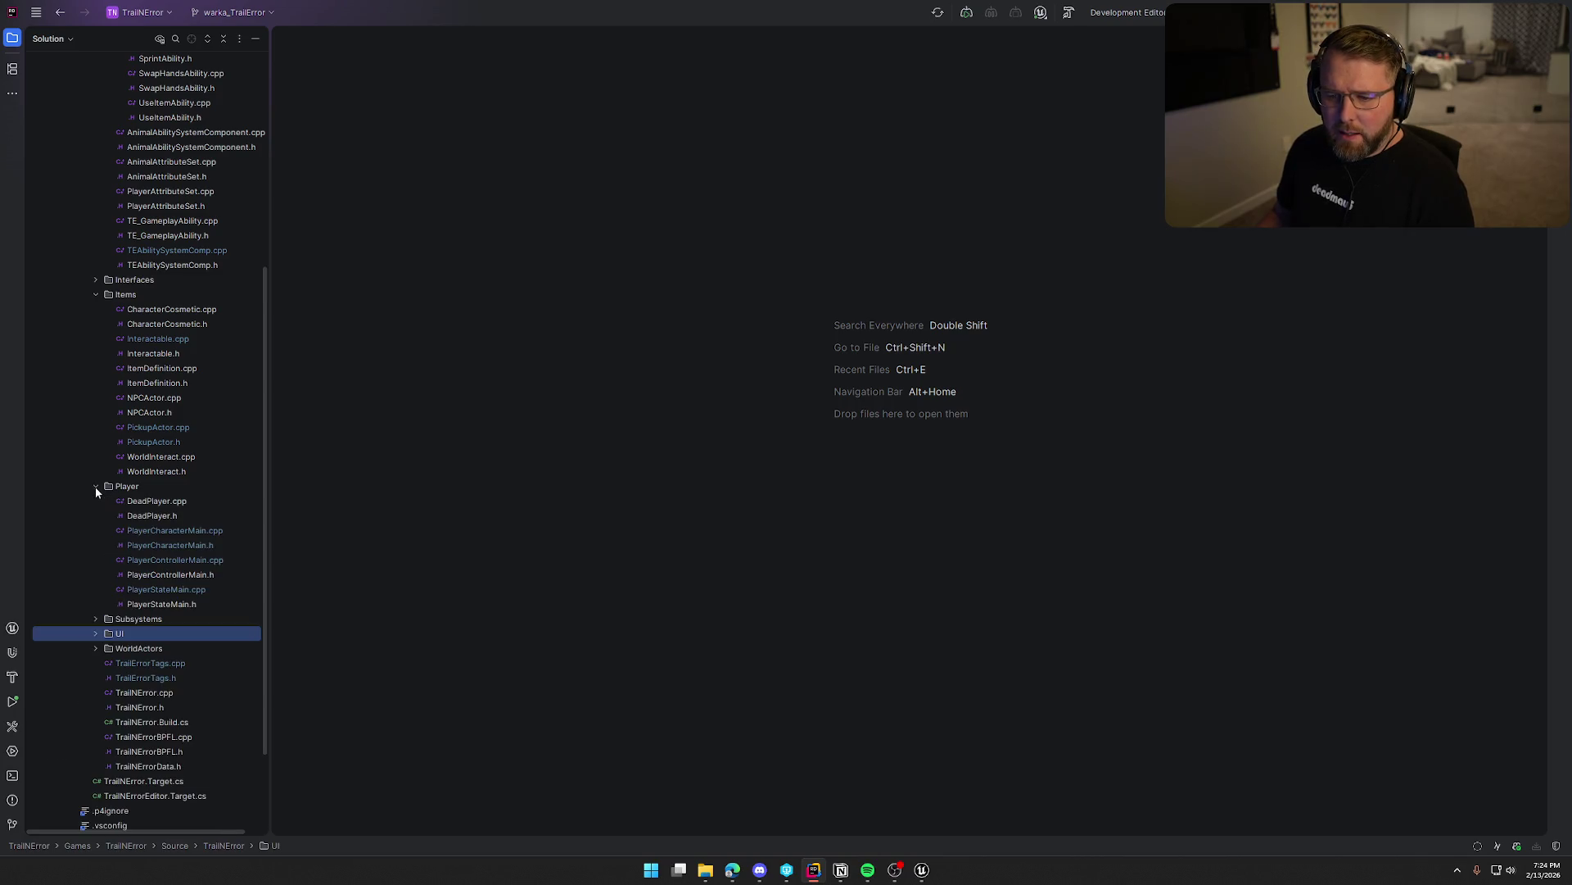
pyautogui.click(95, 487)
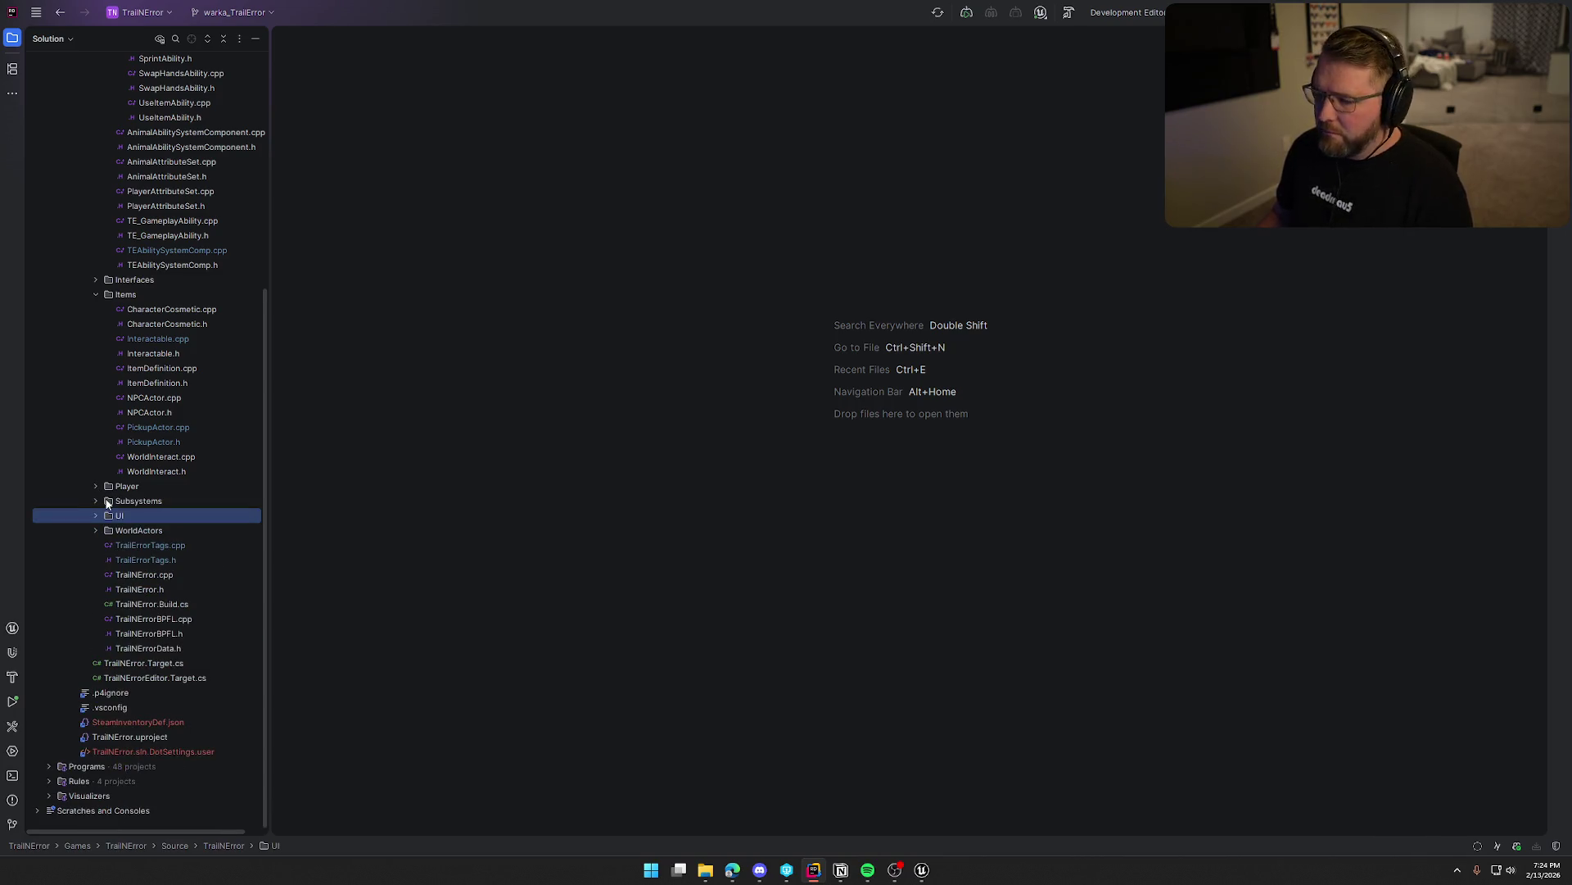
pyautogui.doubleClick(164, 472)
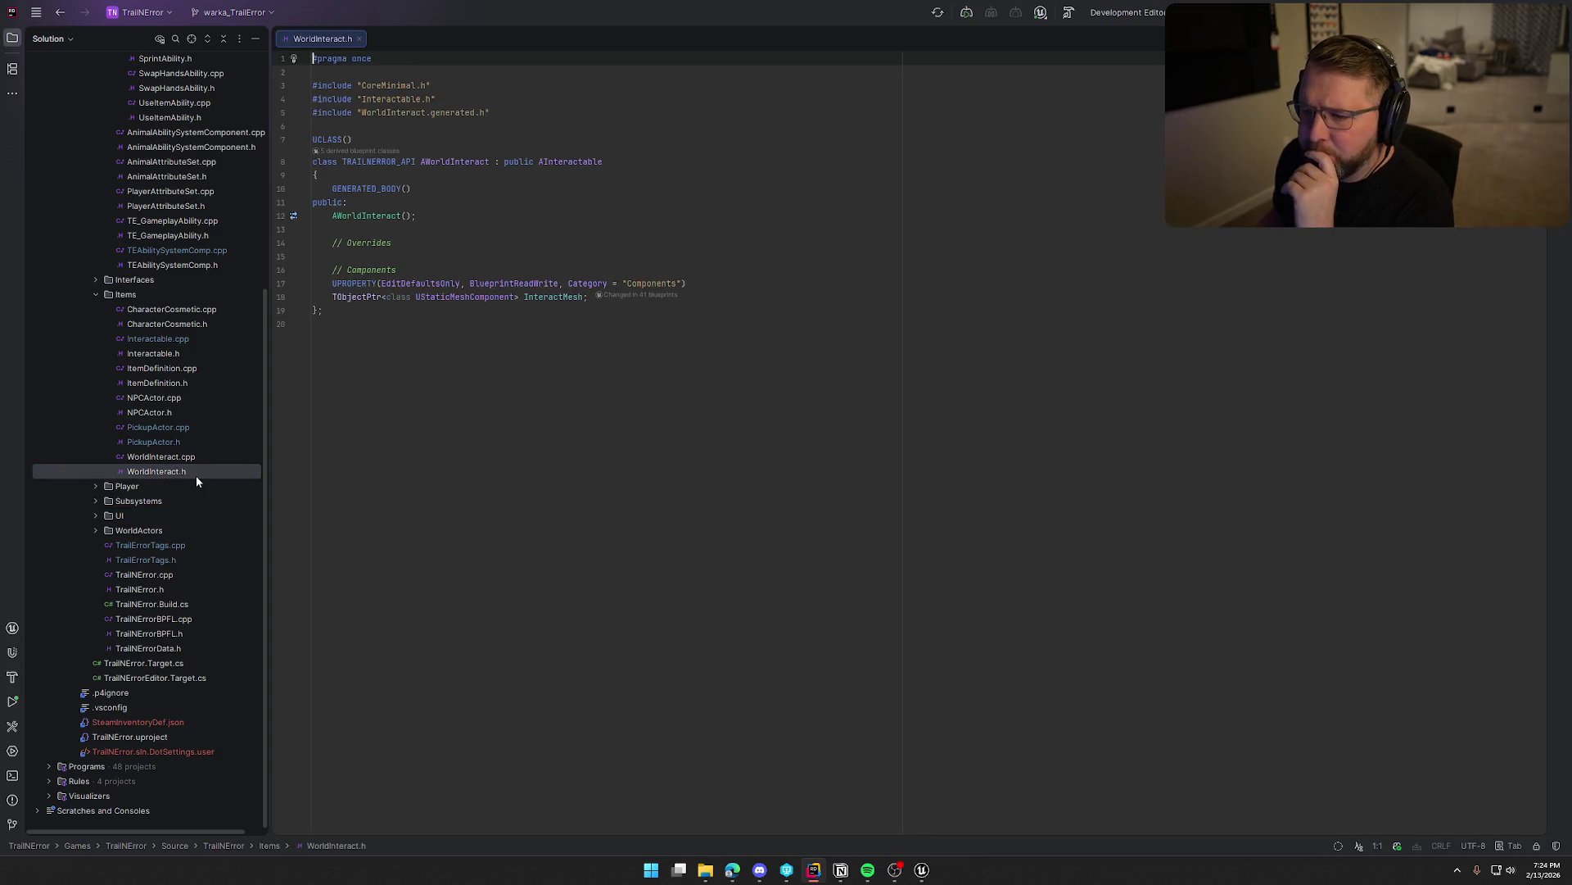
pyautogui.click(359, 38)
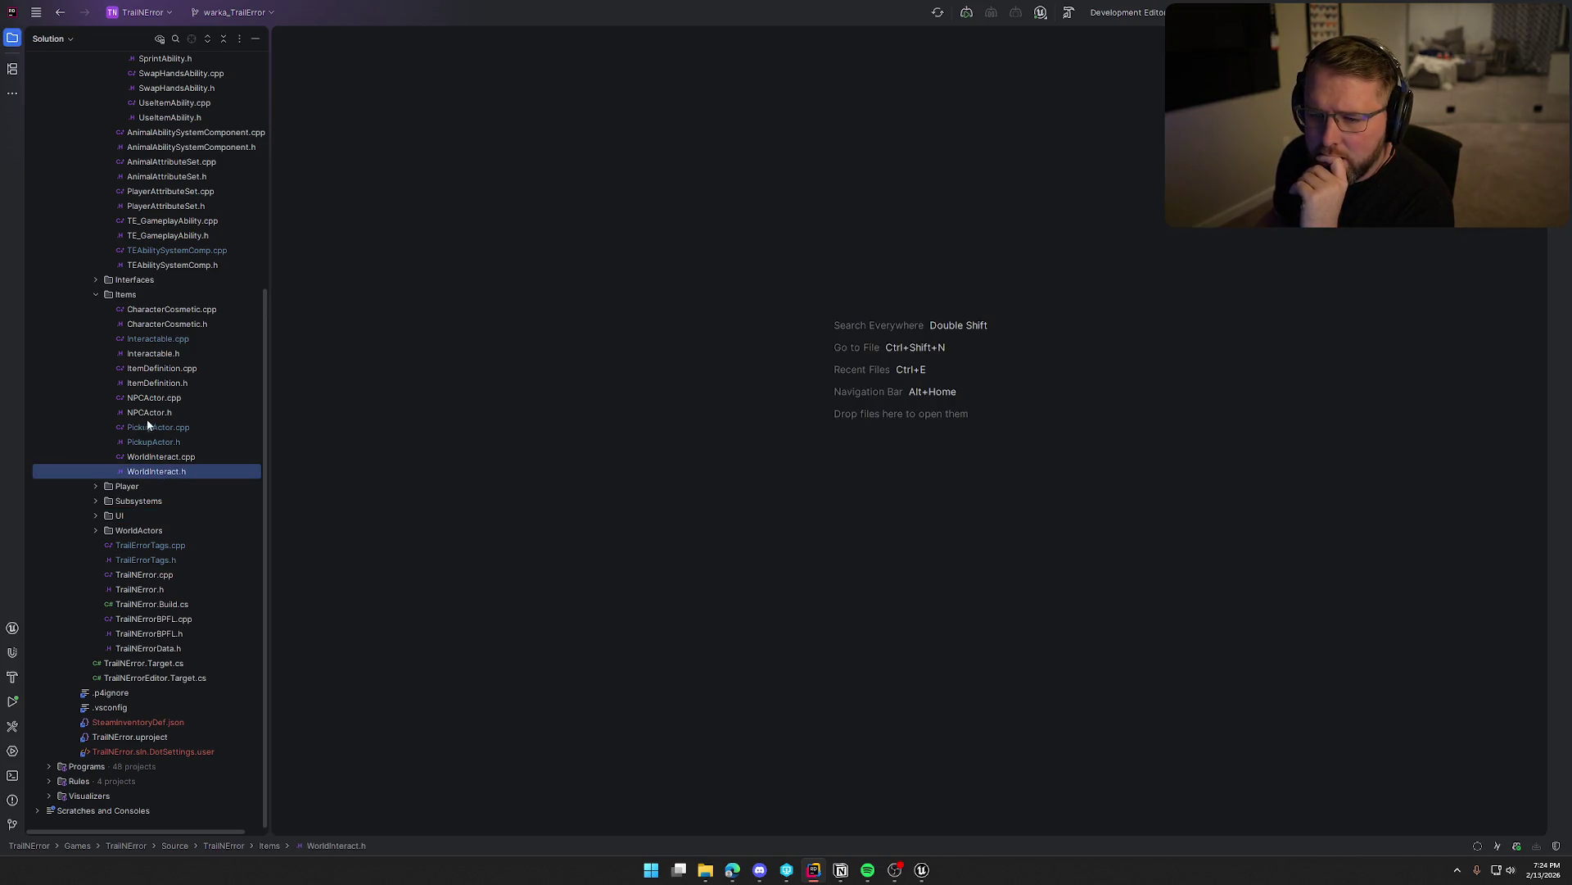
# Review NPCActor.h, Interactable.h and CharacterCosmetic.h, close them, and collapse the Items folder.
pyautogui.doubleClick(149, 412)
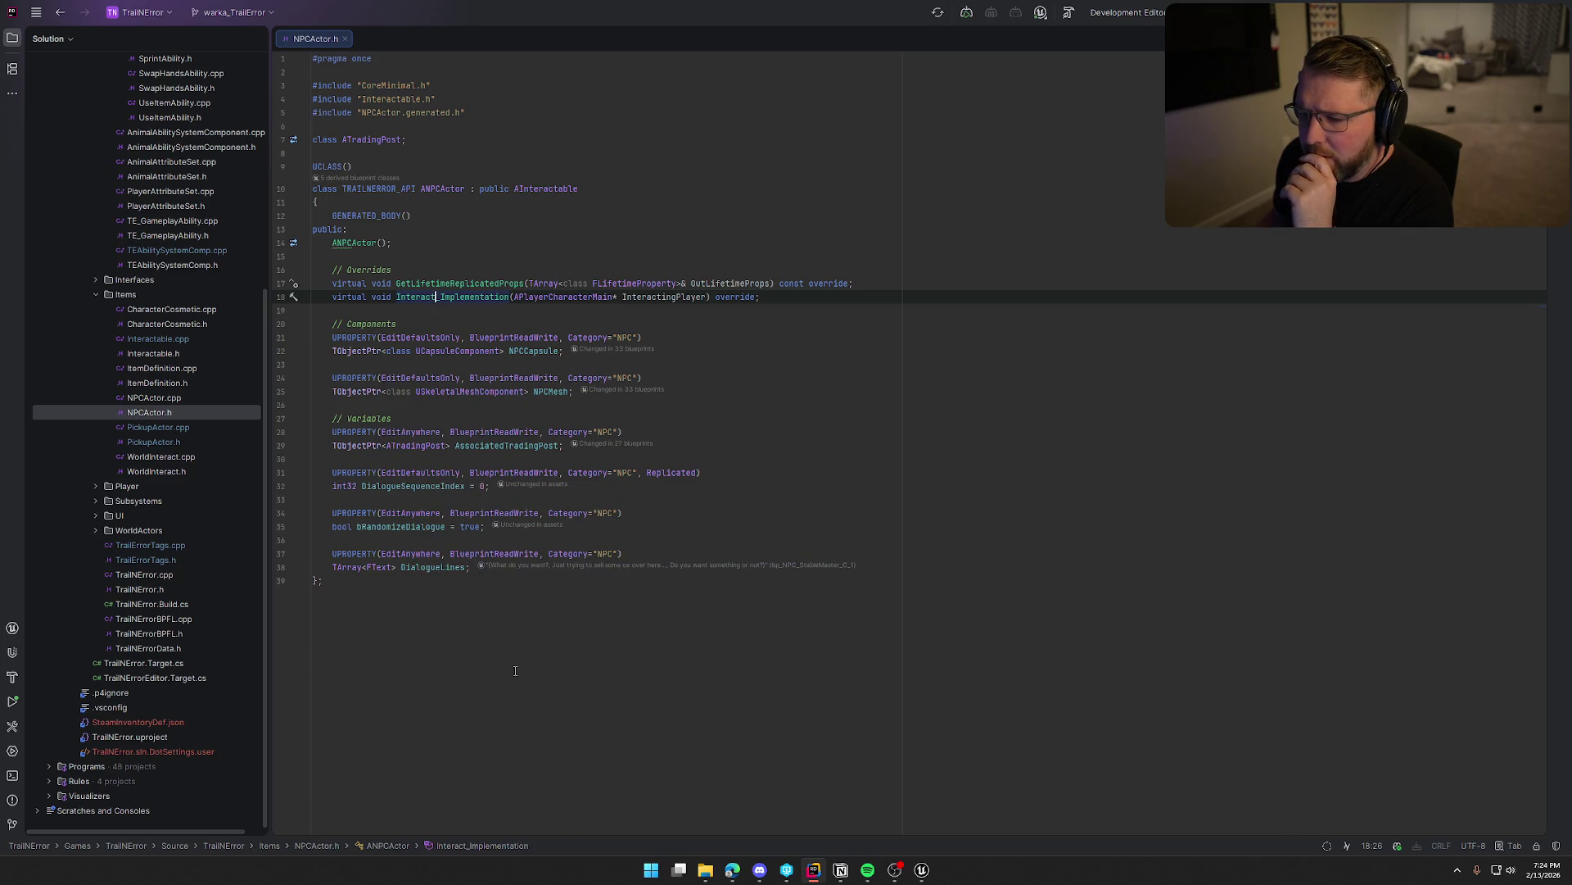
pyautogui.middleClick(320, 40)
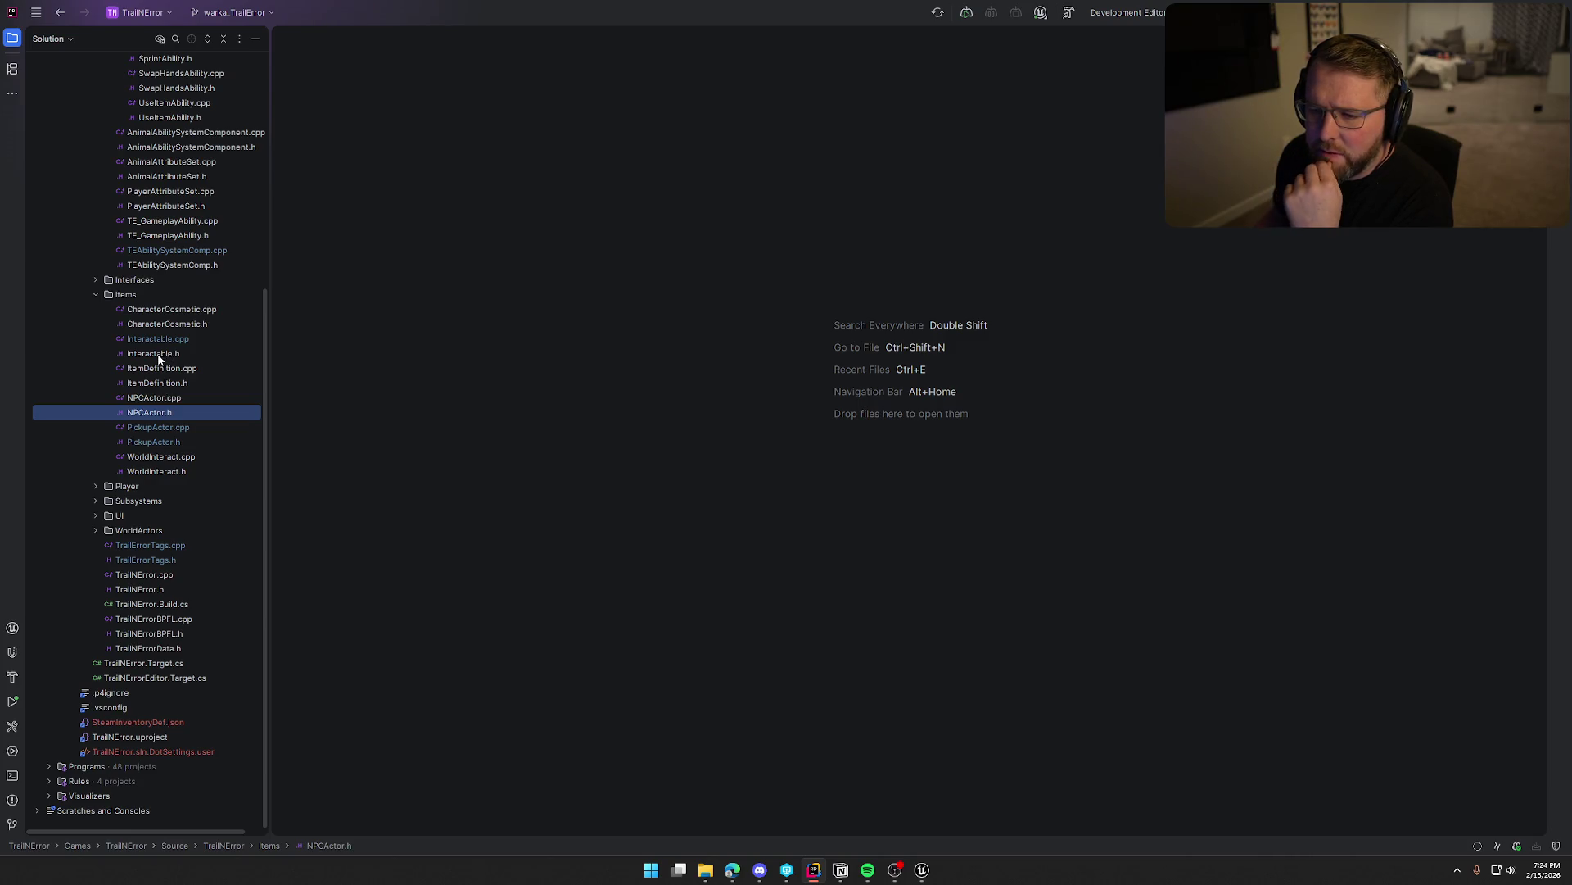
pyautogui.doubleClick(158, 358)
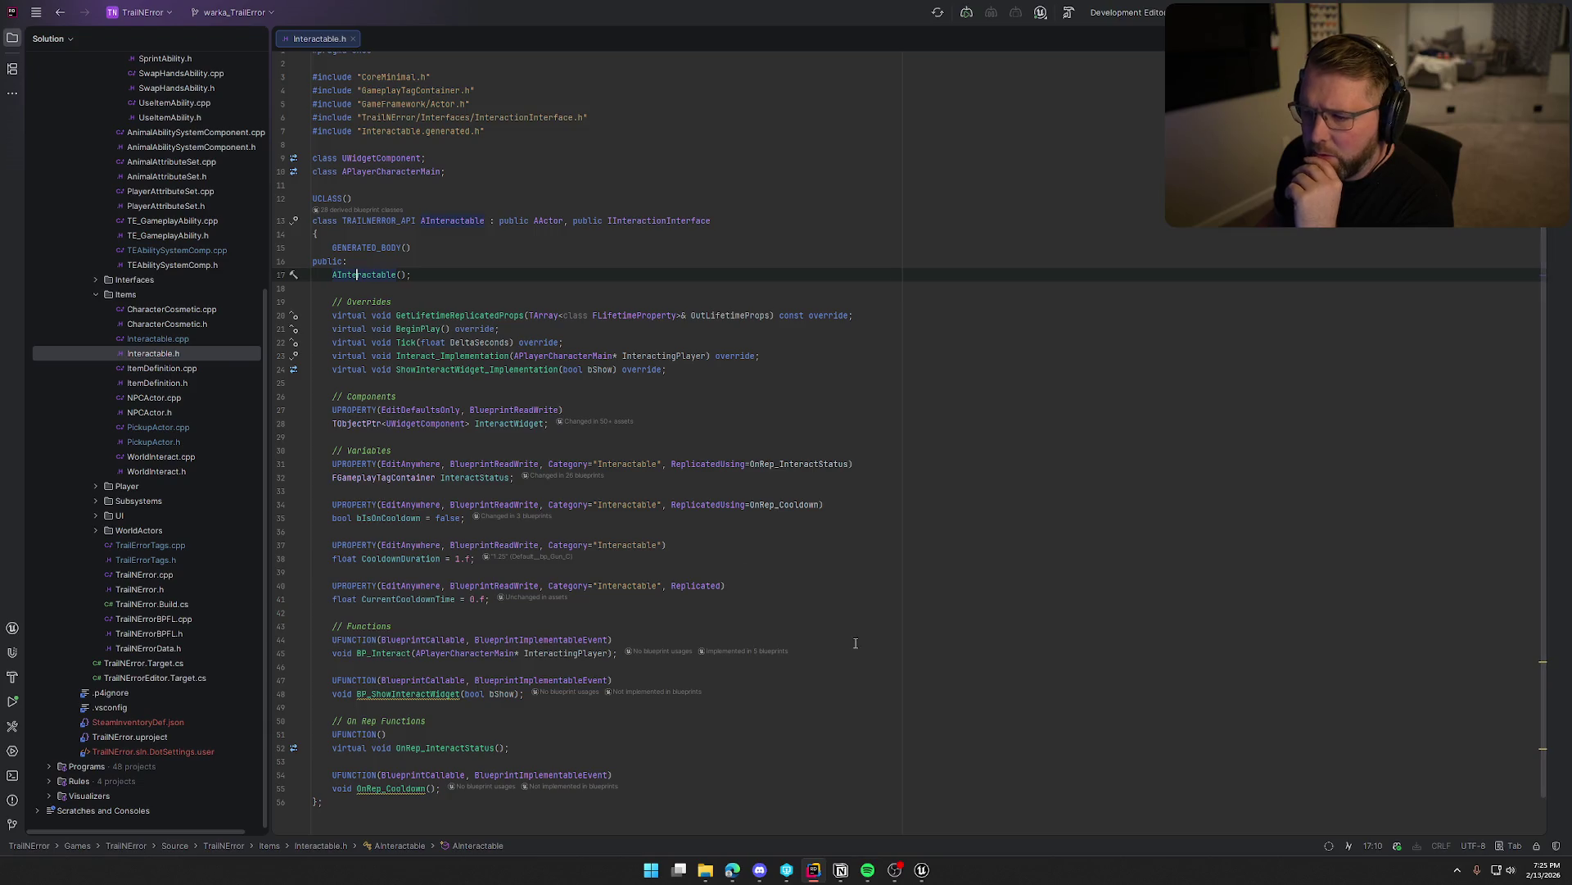
pyautogui.scroll(-1, 858, 643)
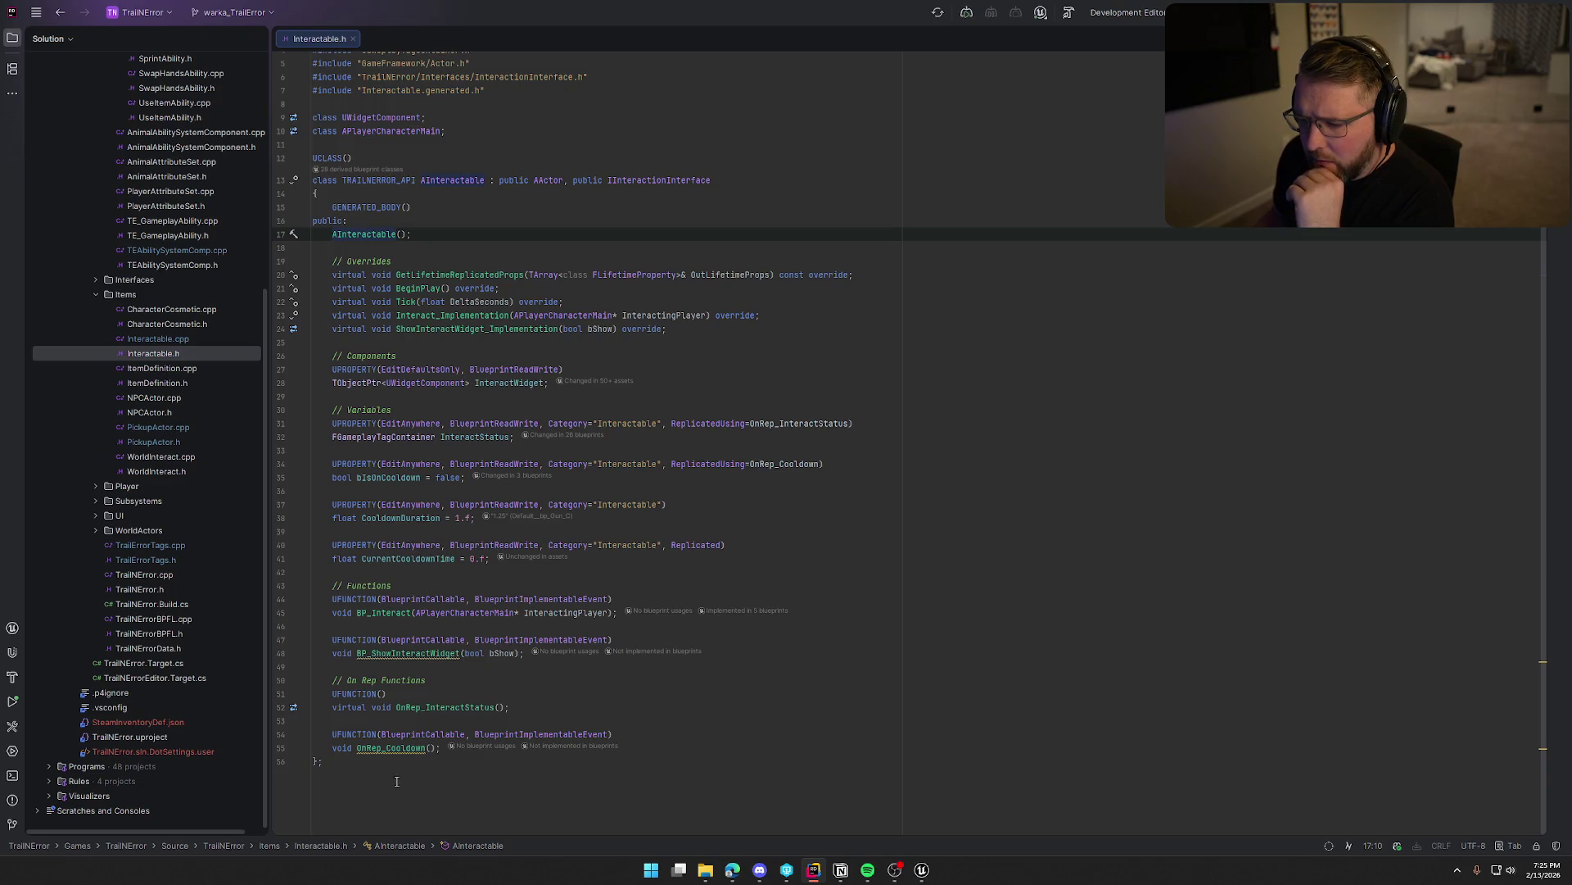
pyautogui.click(182, 327)
pyautogui.doubleClick(182, 327)
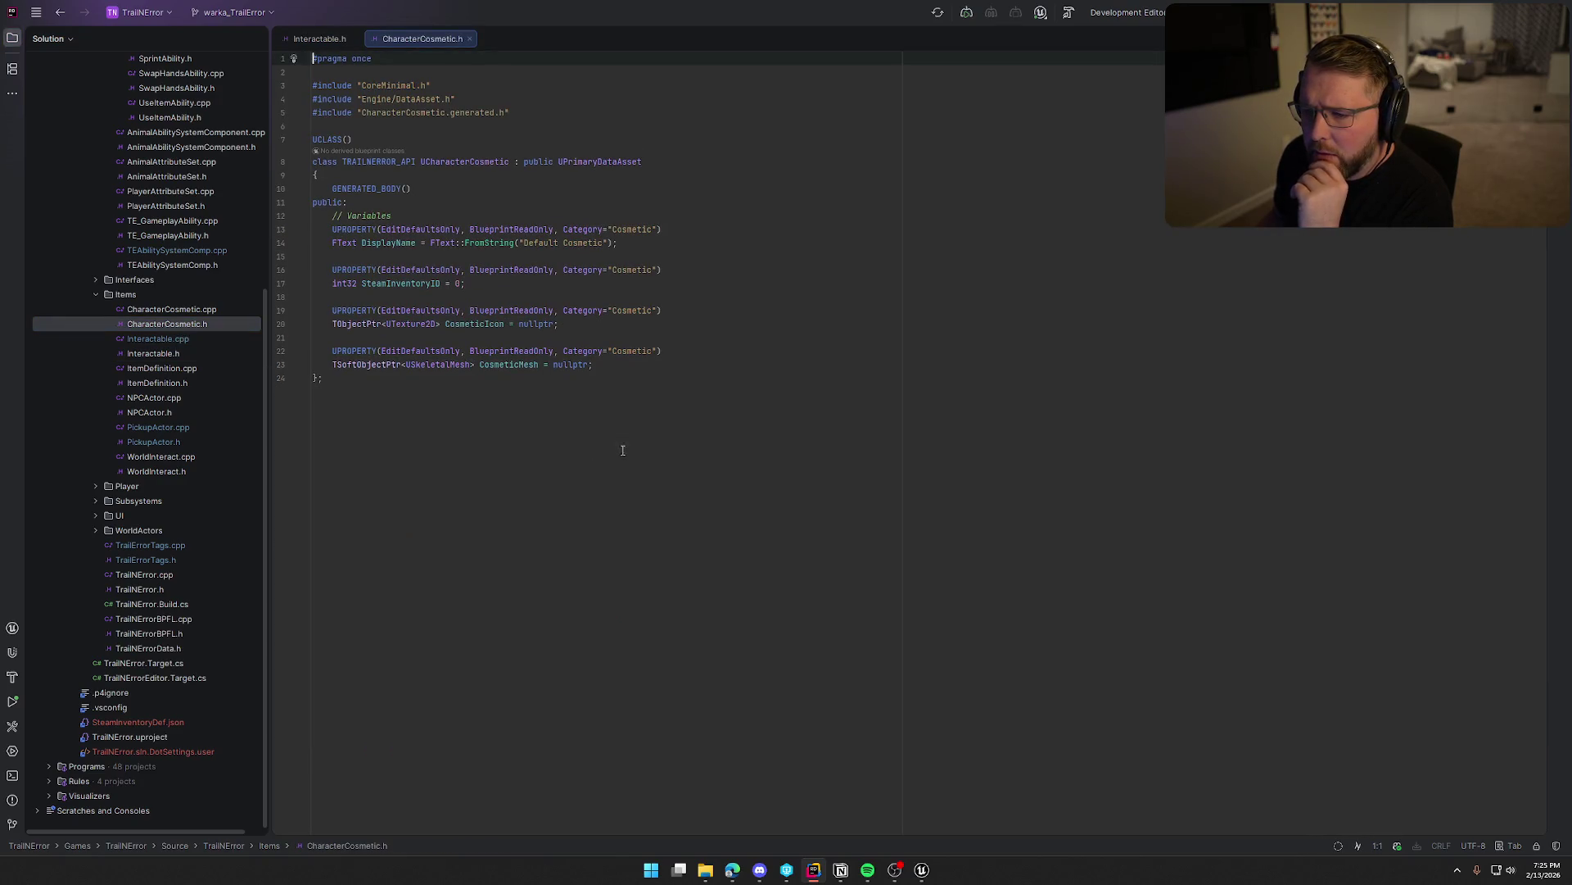
pyautogui.hotkey('ctrl', 'F4')
pyautogui.hotkey('ctrl', 'F4')
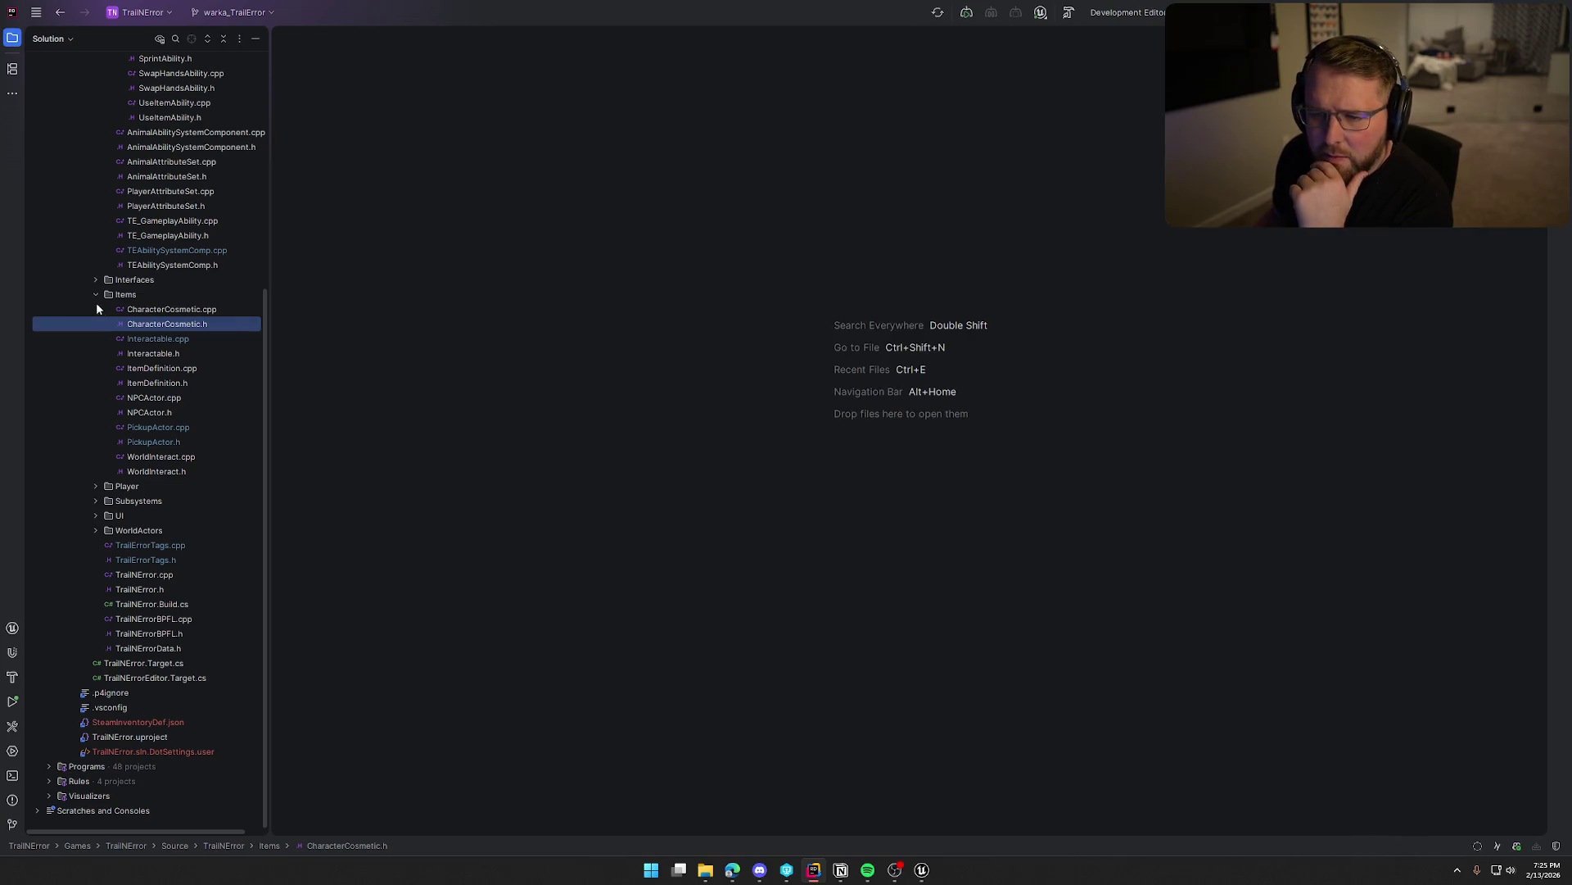
pyautogui.click(97, 295)
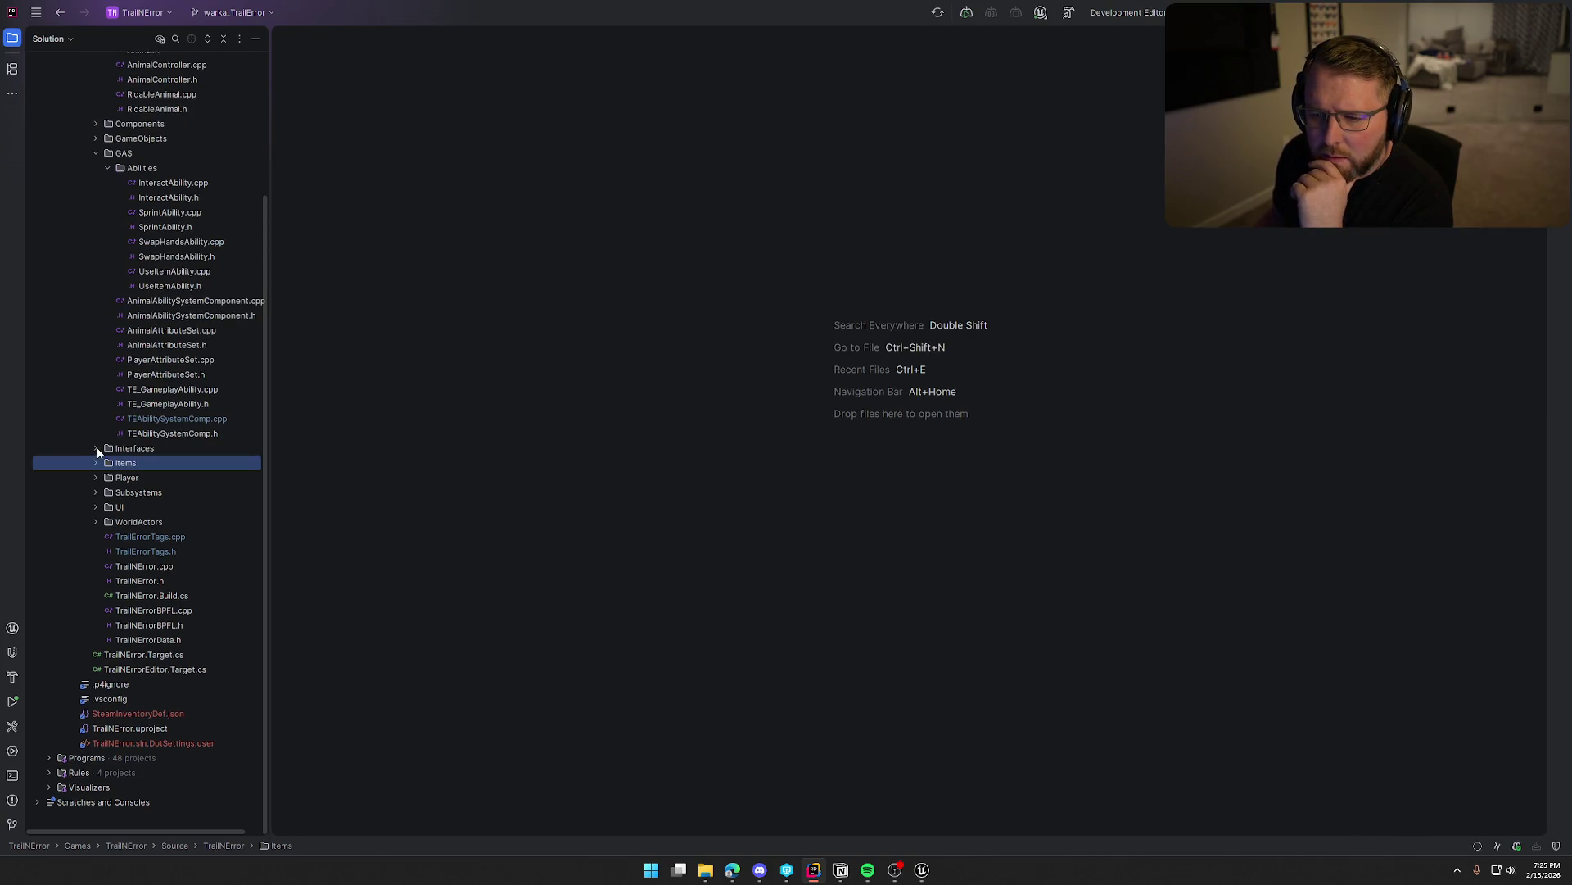
# Review and close TEAbilitySystemComp.h, TE_GameplayAbility.h and PlayerAttributeSet.h in turn.
pyautogui.doubleClick(175, 434)
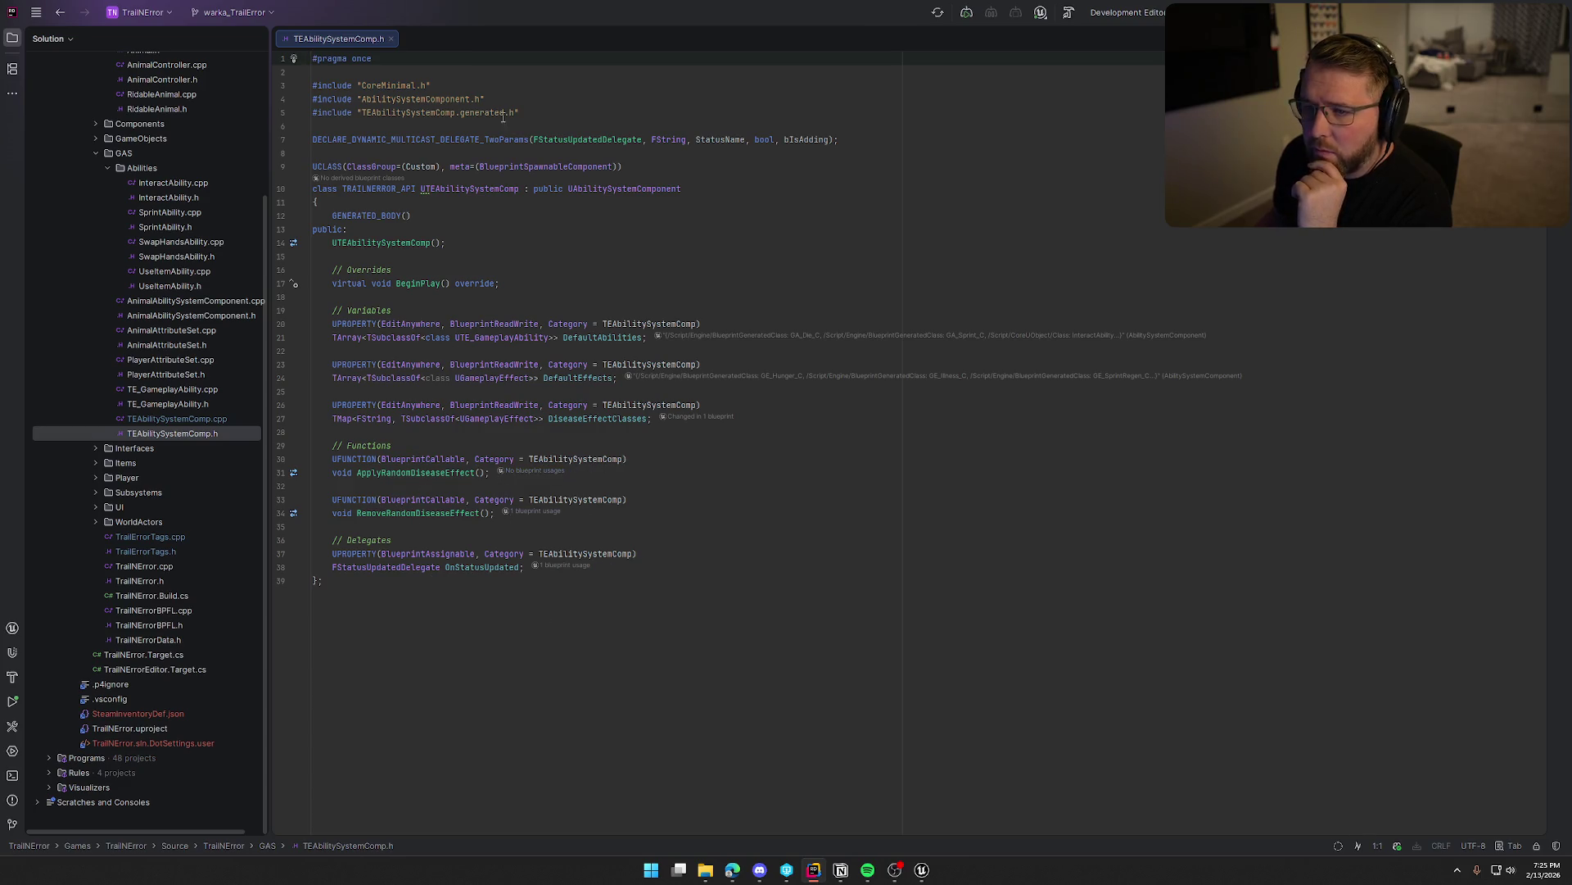
pyautogui.middleClick(326, 39)
pyautogui.doubleClick(168, 404)
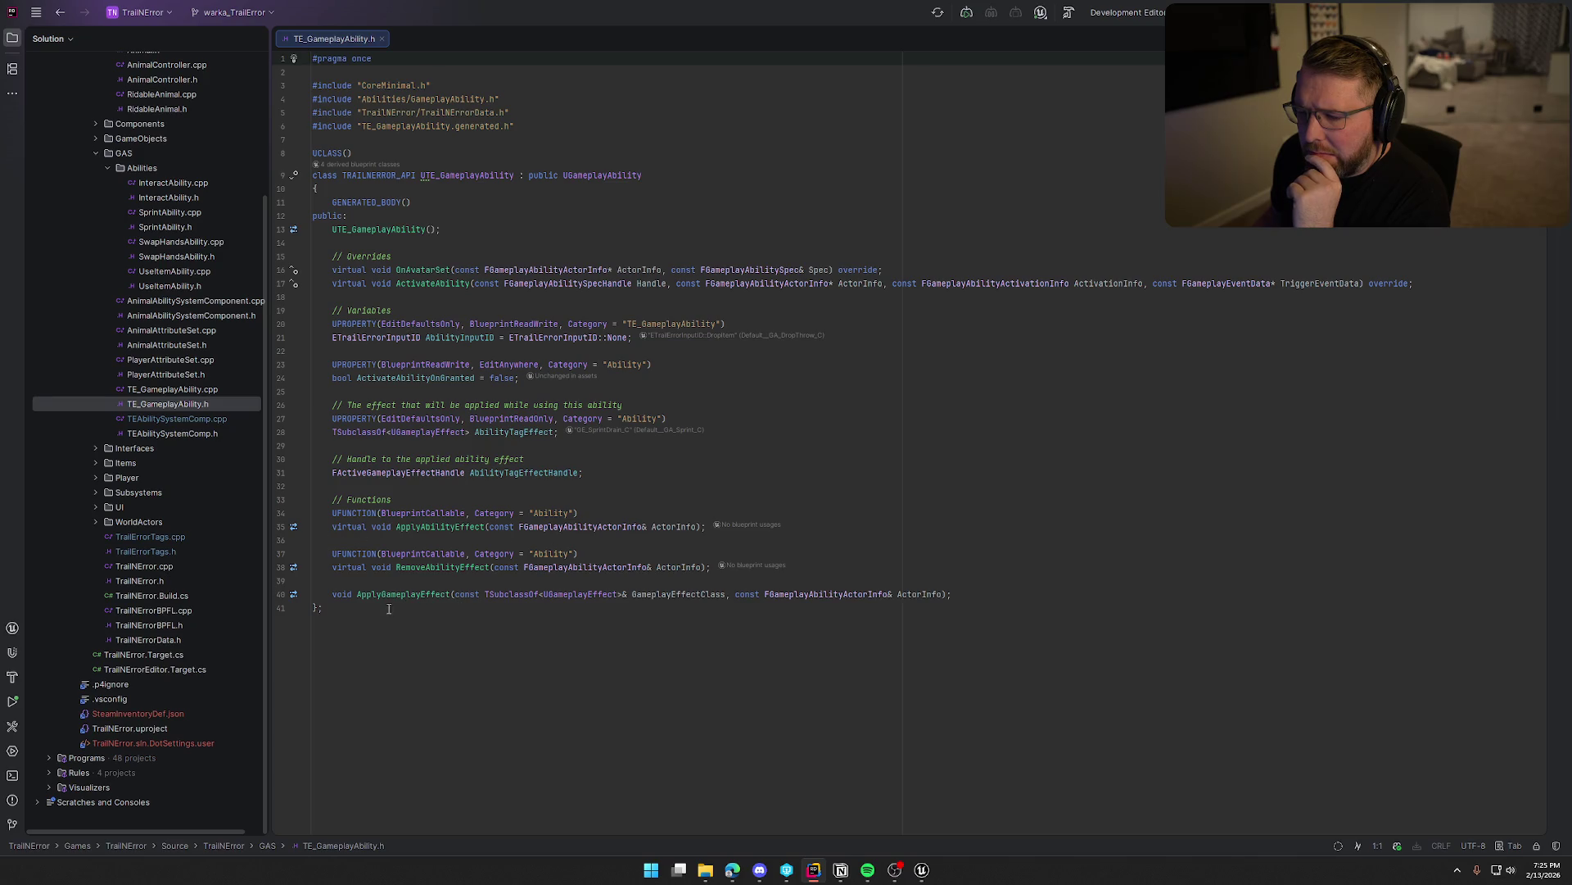
pyautogui.middleClick(318, 37)
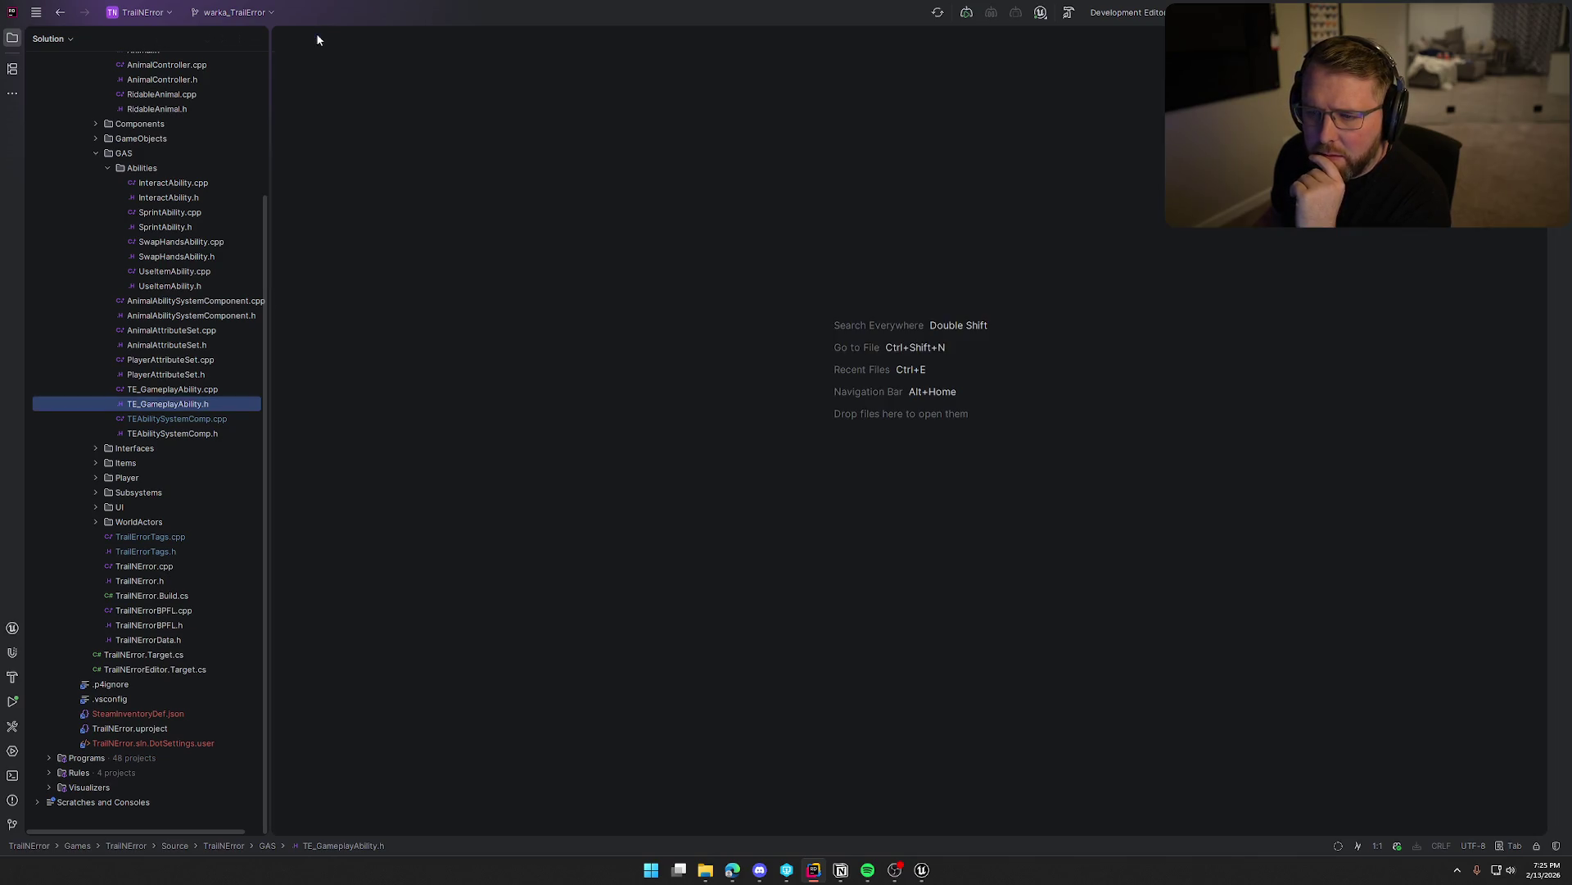
pyautogui.doubleClick(164, 374)
pyautogui.scroll(-5, 836, 604)
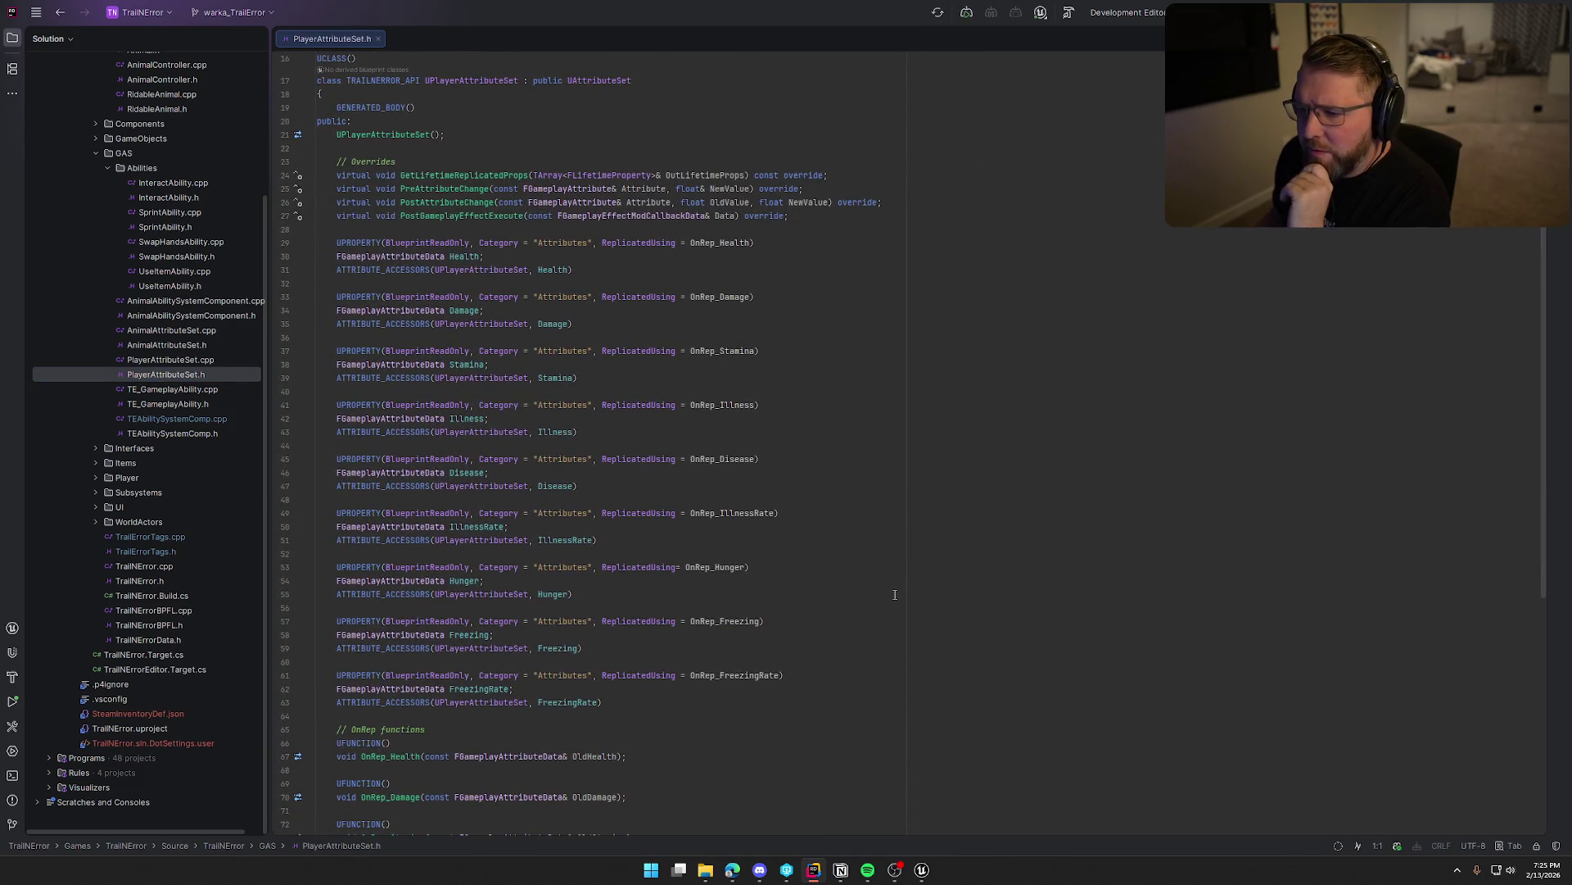
pyautogui.scroll(-10, 895, 595)
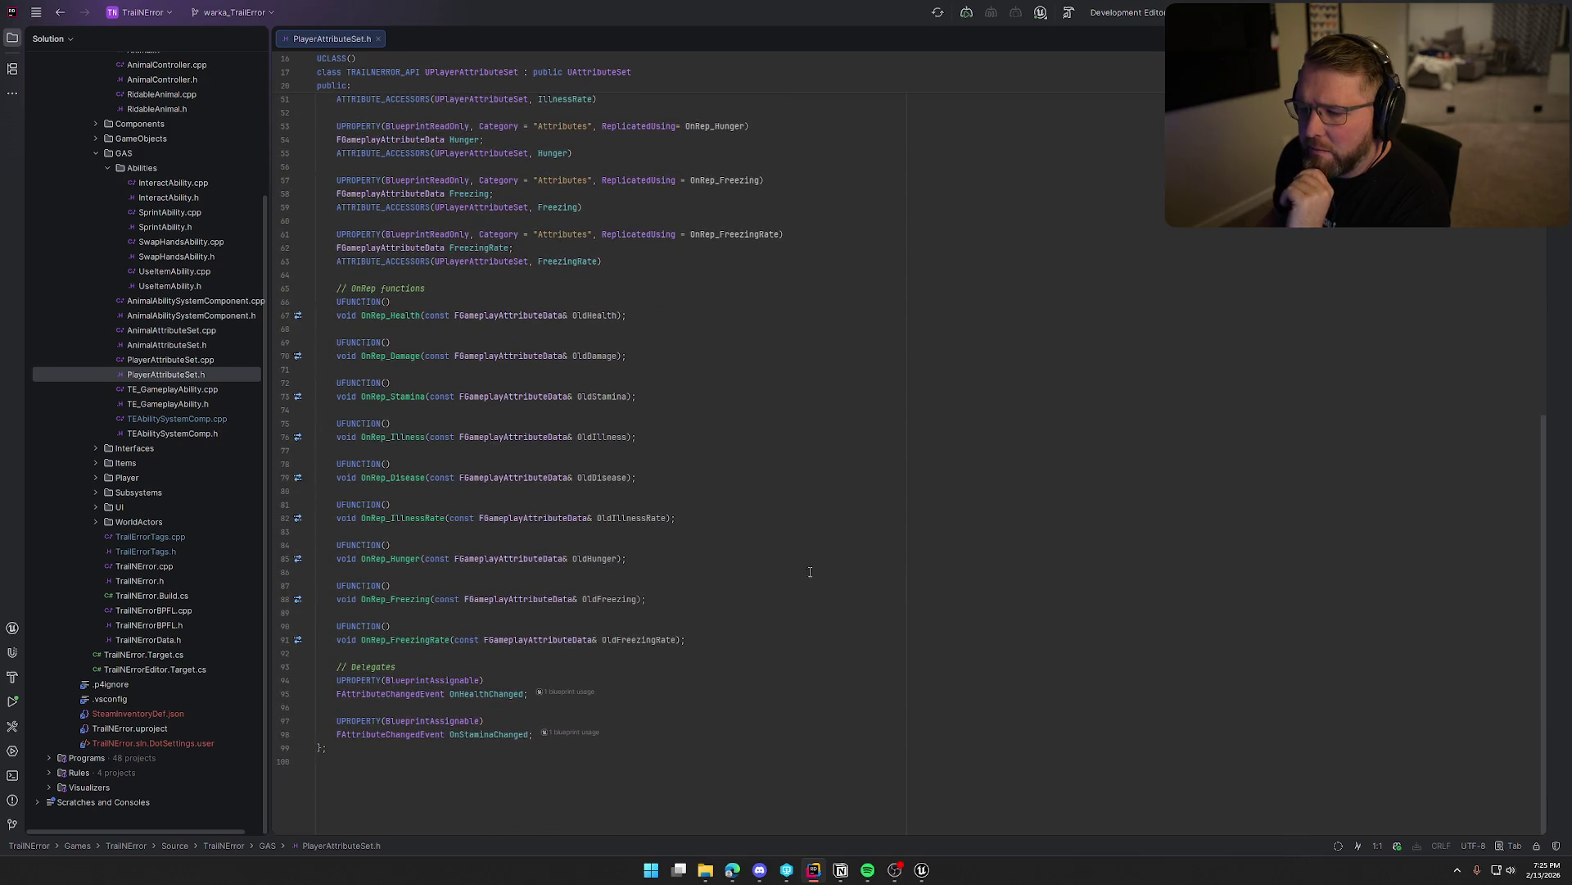
pyautogui.hotkey('ctrl', 'F4')
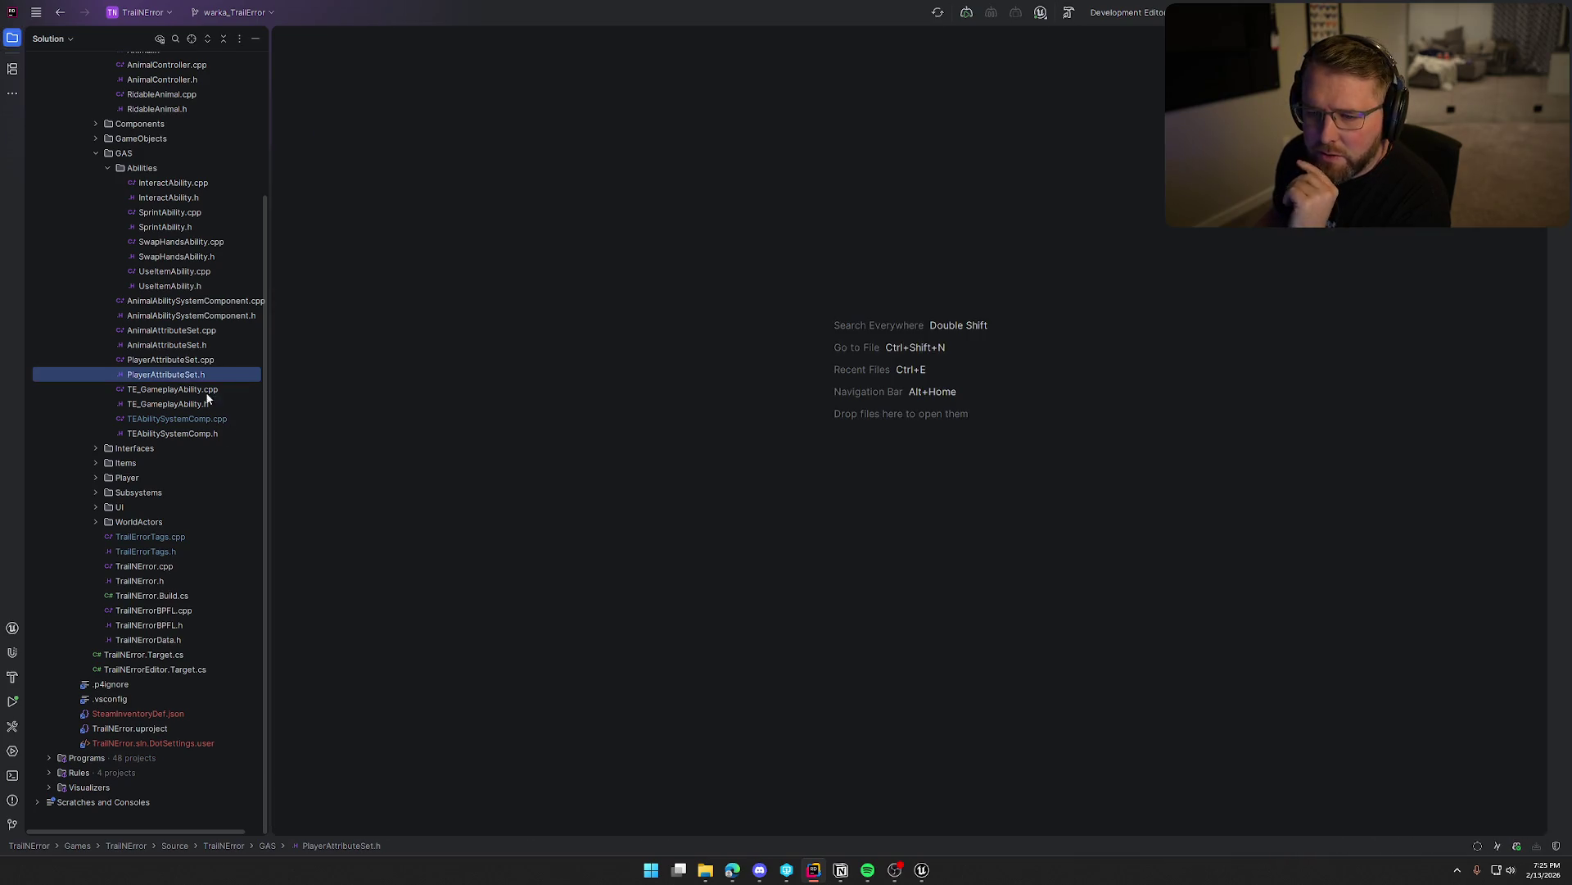
# Look over and close AnimalAttributeSet.h, AnimalAbilitySystemComponent.h and UseItemAbility.h.
pyautogui.doubleClick(188, 348)
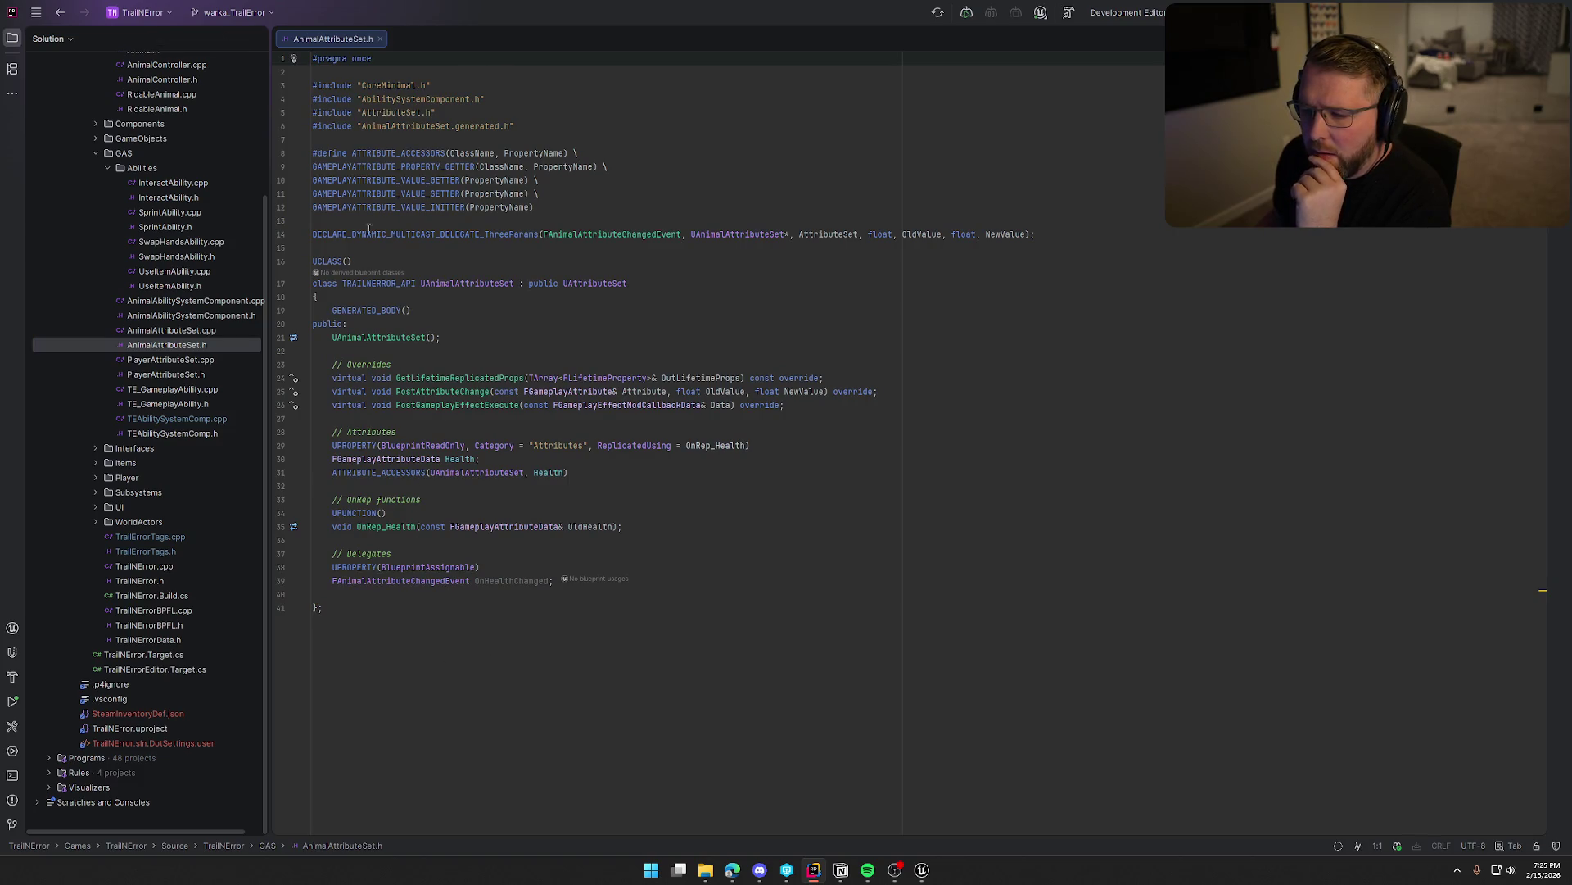
pyautogui.click(379, 39)
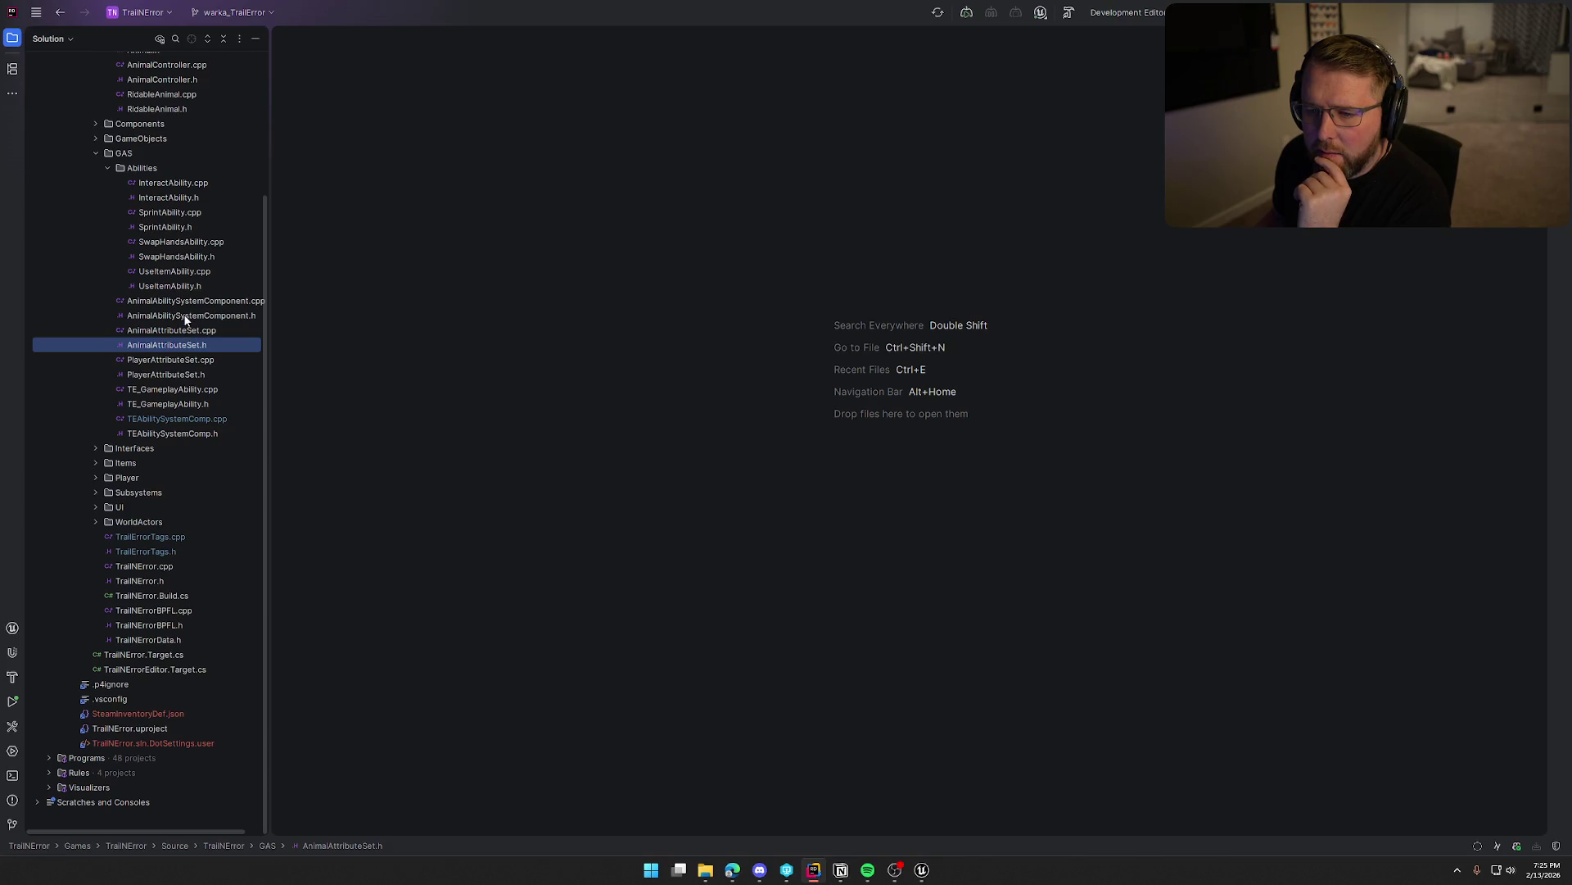
pyautogui.doubleClick(185, 316)
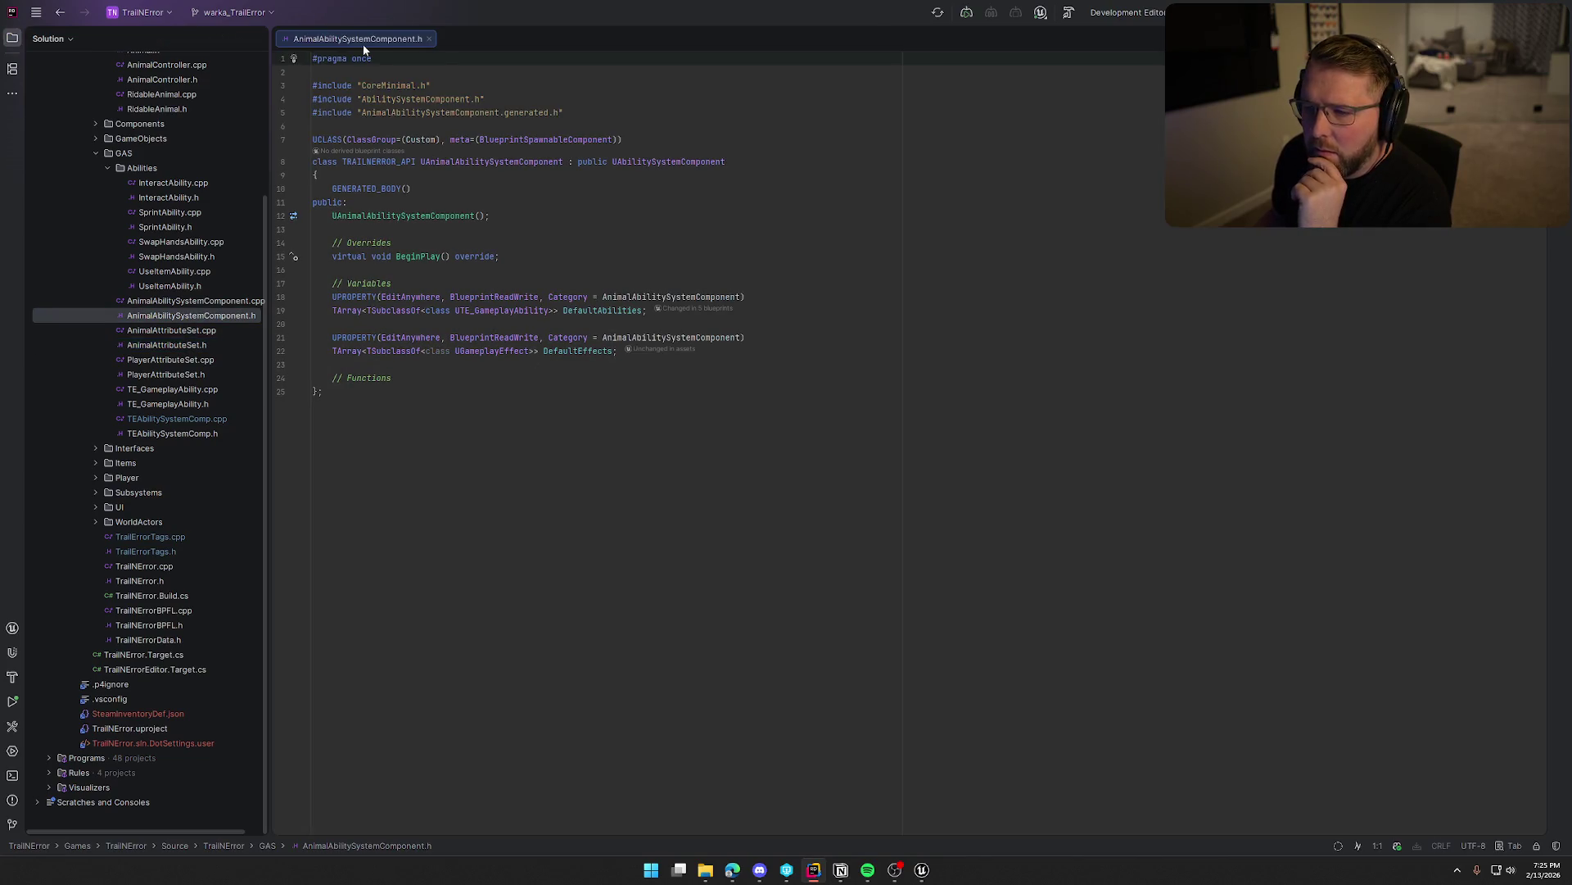
pyautogui.middleClick(364, 41)
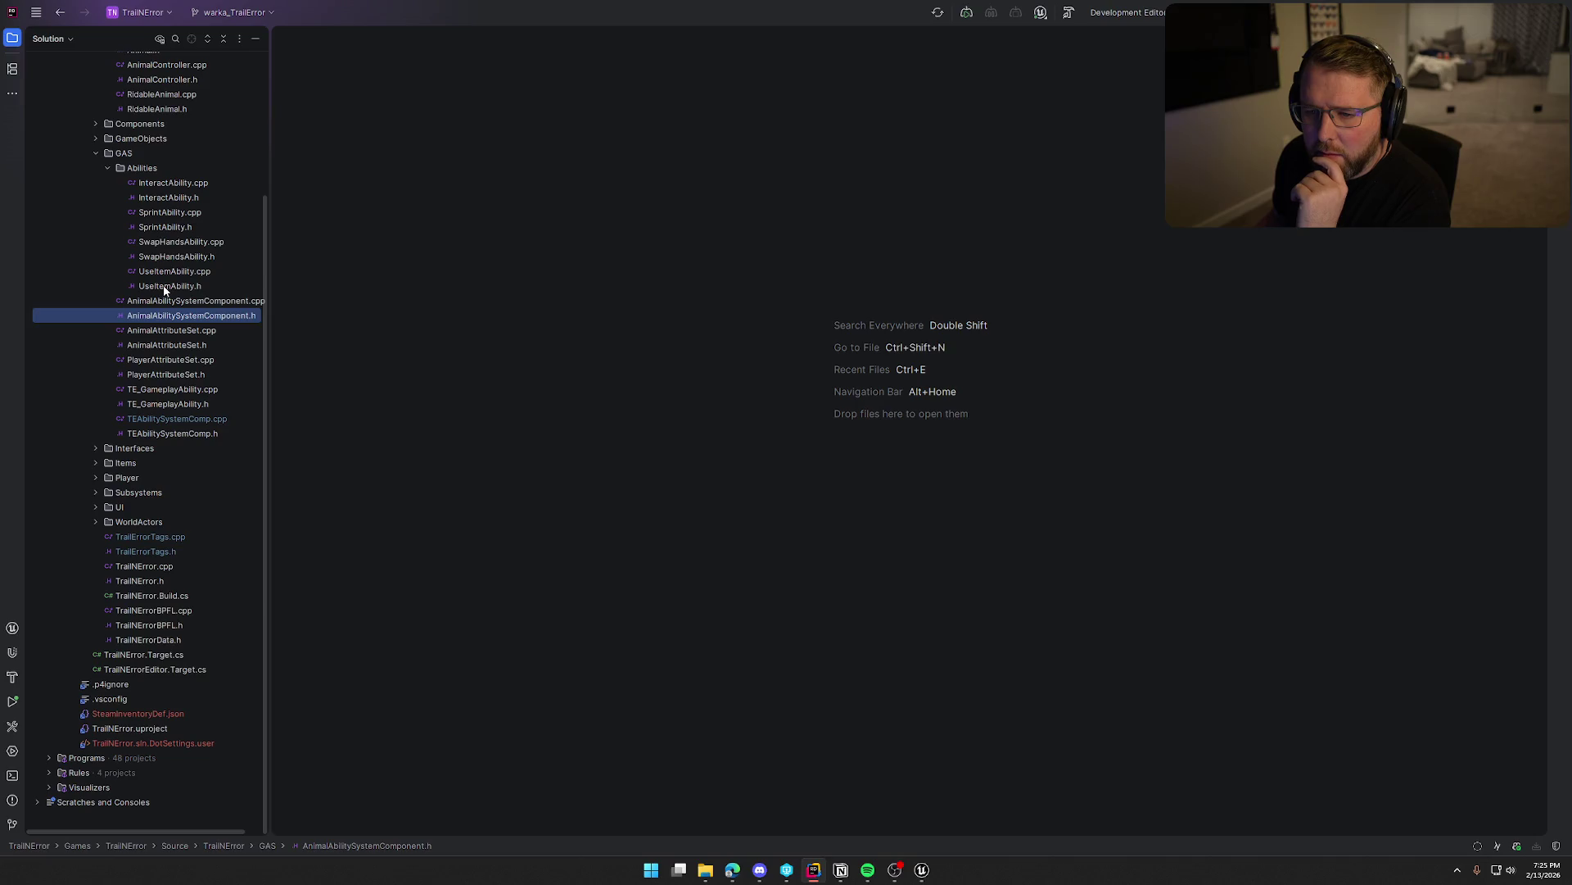
pyautogui.doubleClick(165, 288)
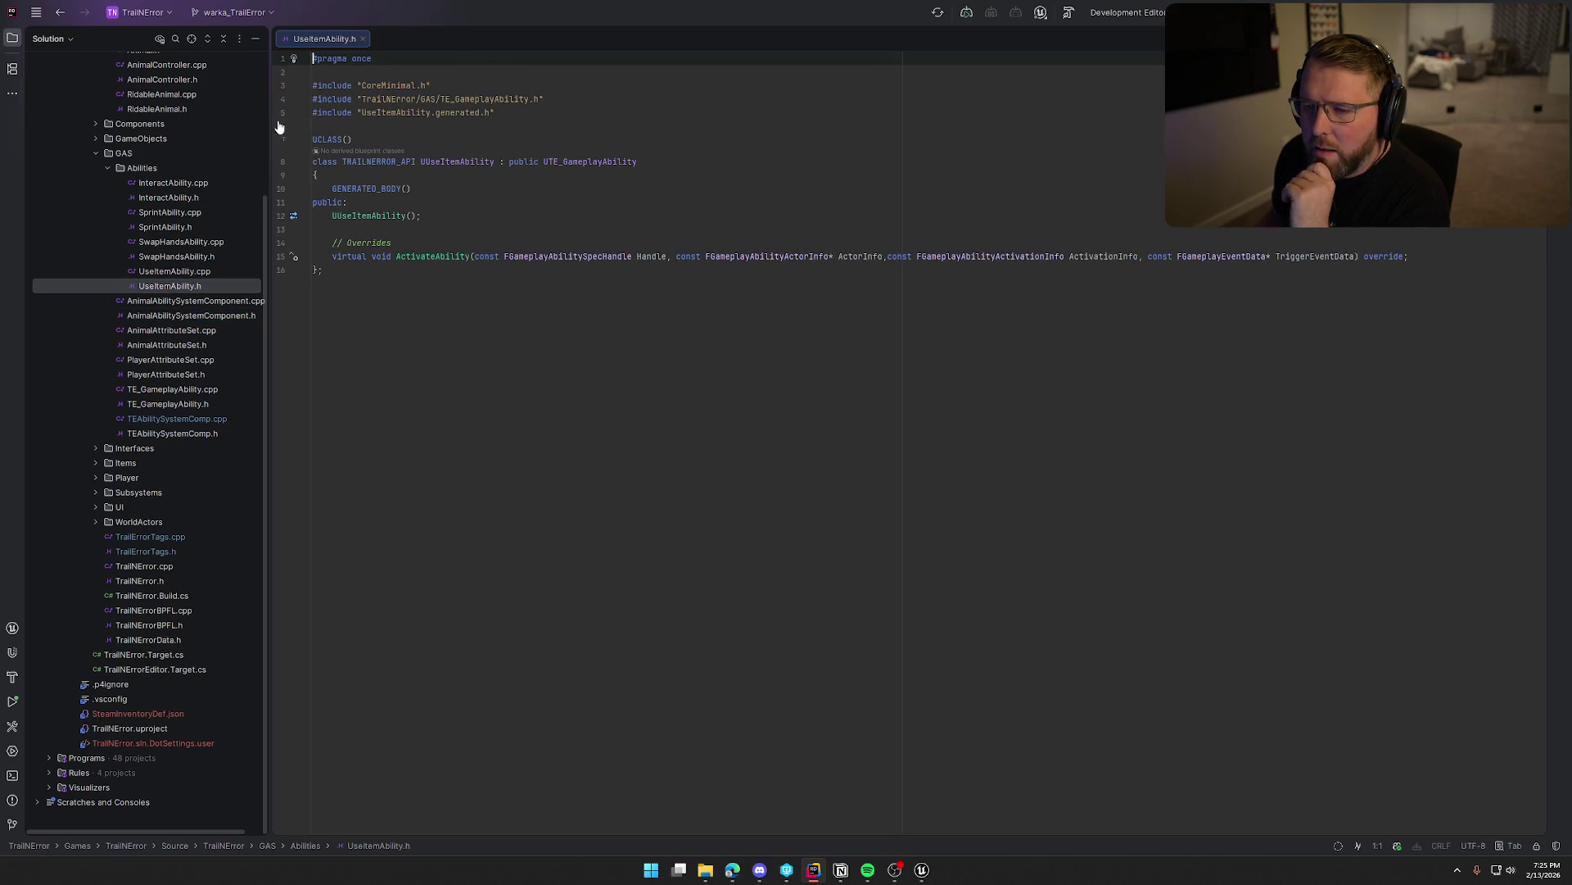
pyautogui.middleClick(315, 41)
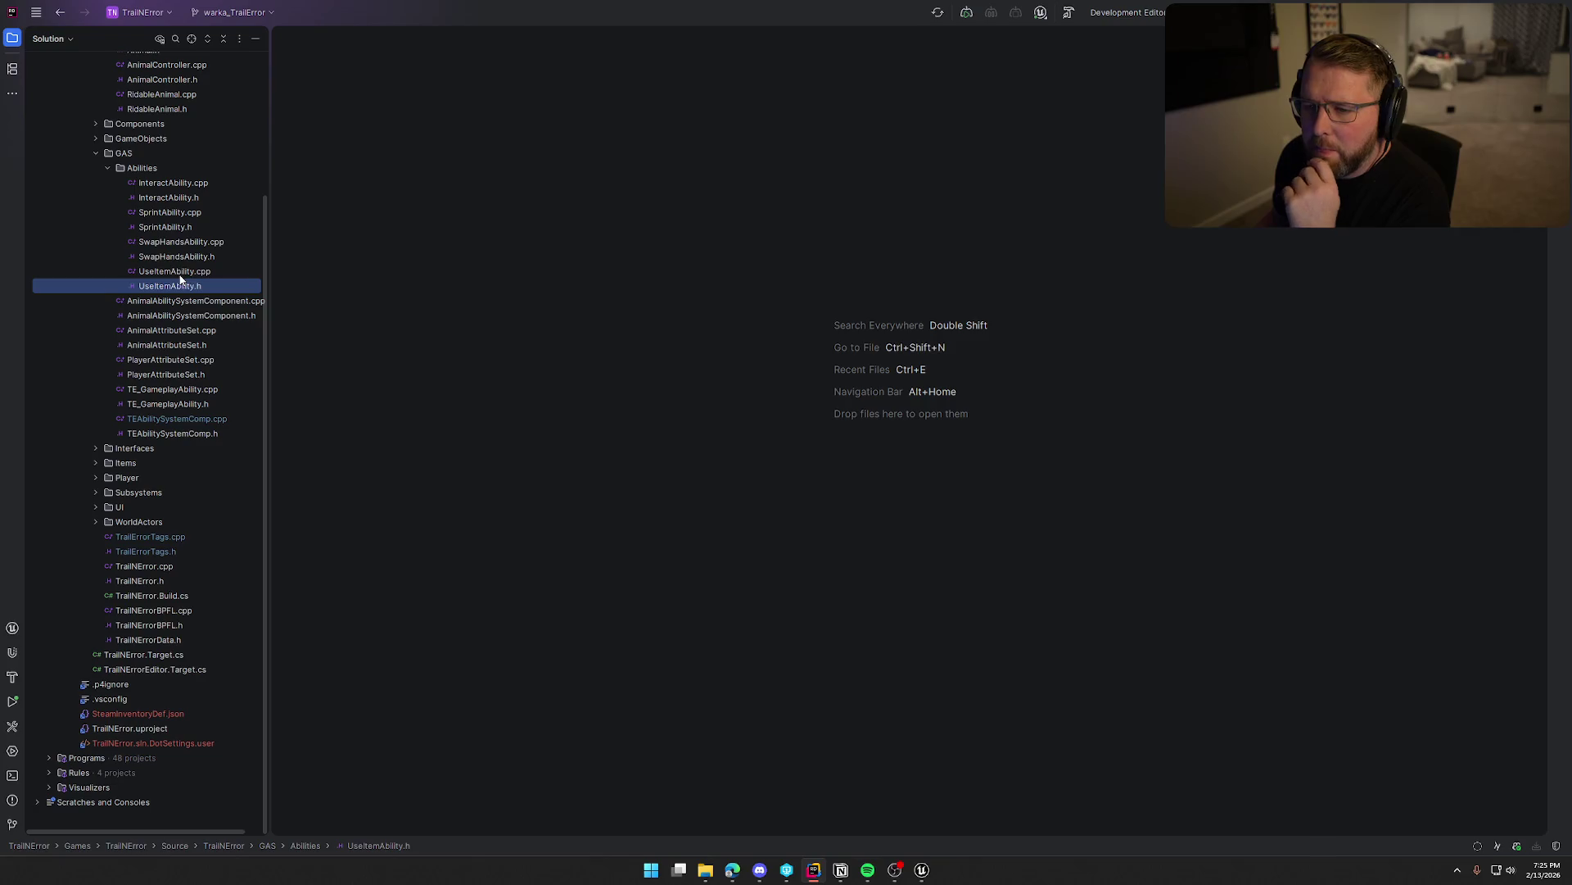
pyautogui.click(182, 244)
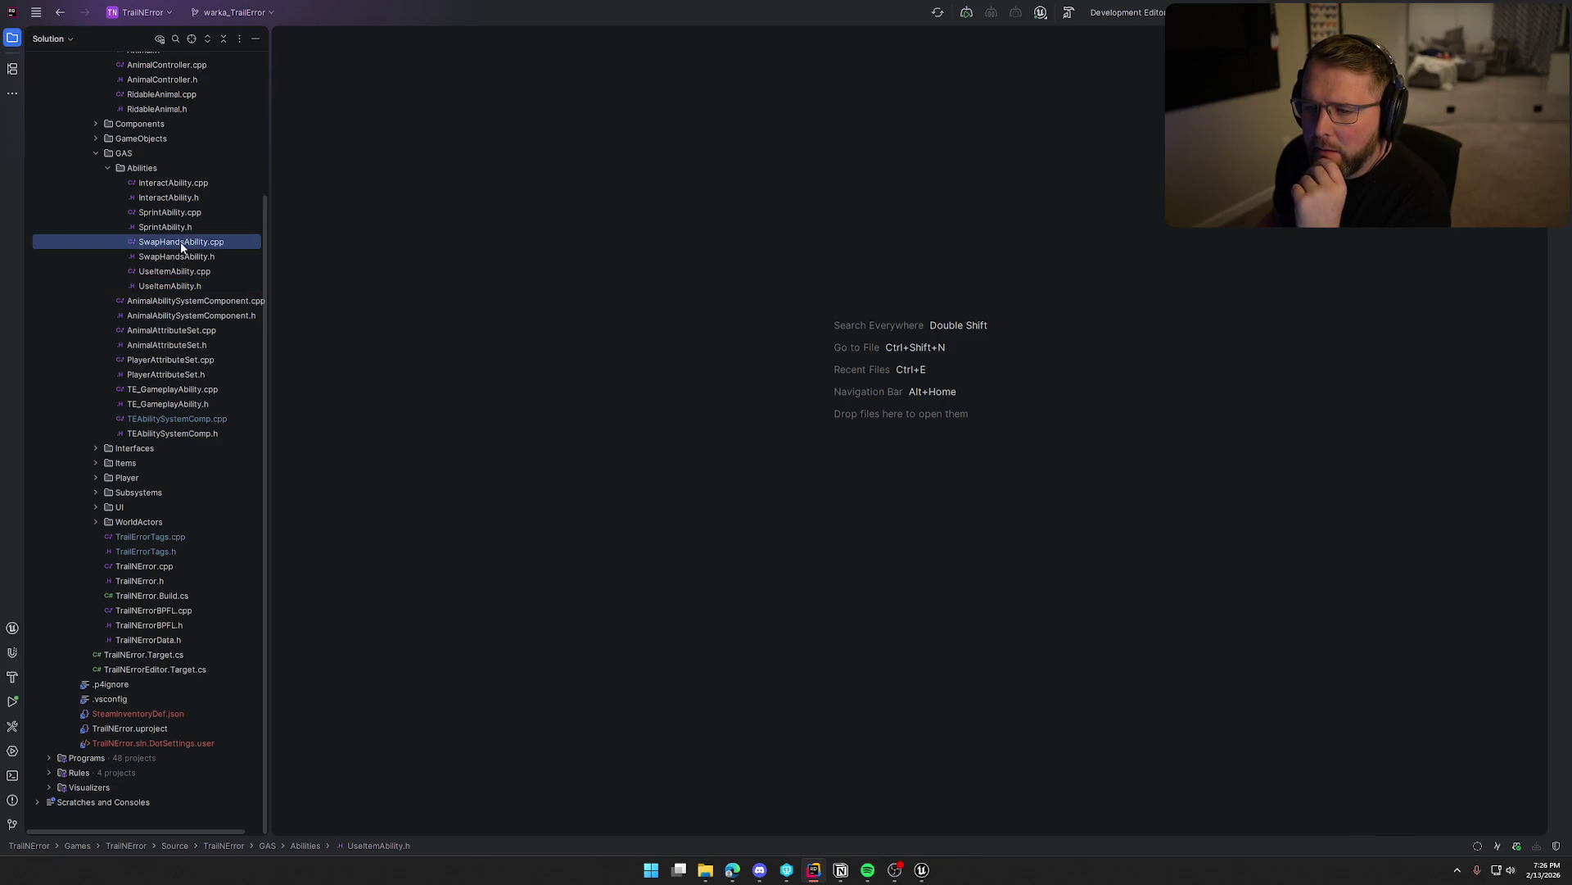
# Review and close SwapHandsAbility.cpp, SprintAbility.cpp, and InteractAbility.h and .cpp.
pyautogui.doubleClick(181, 244)
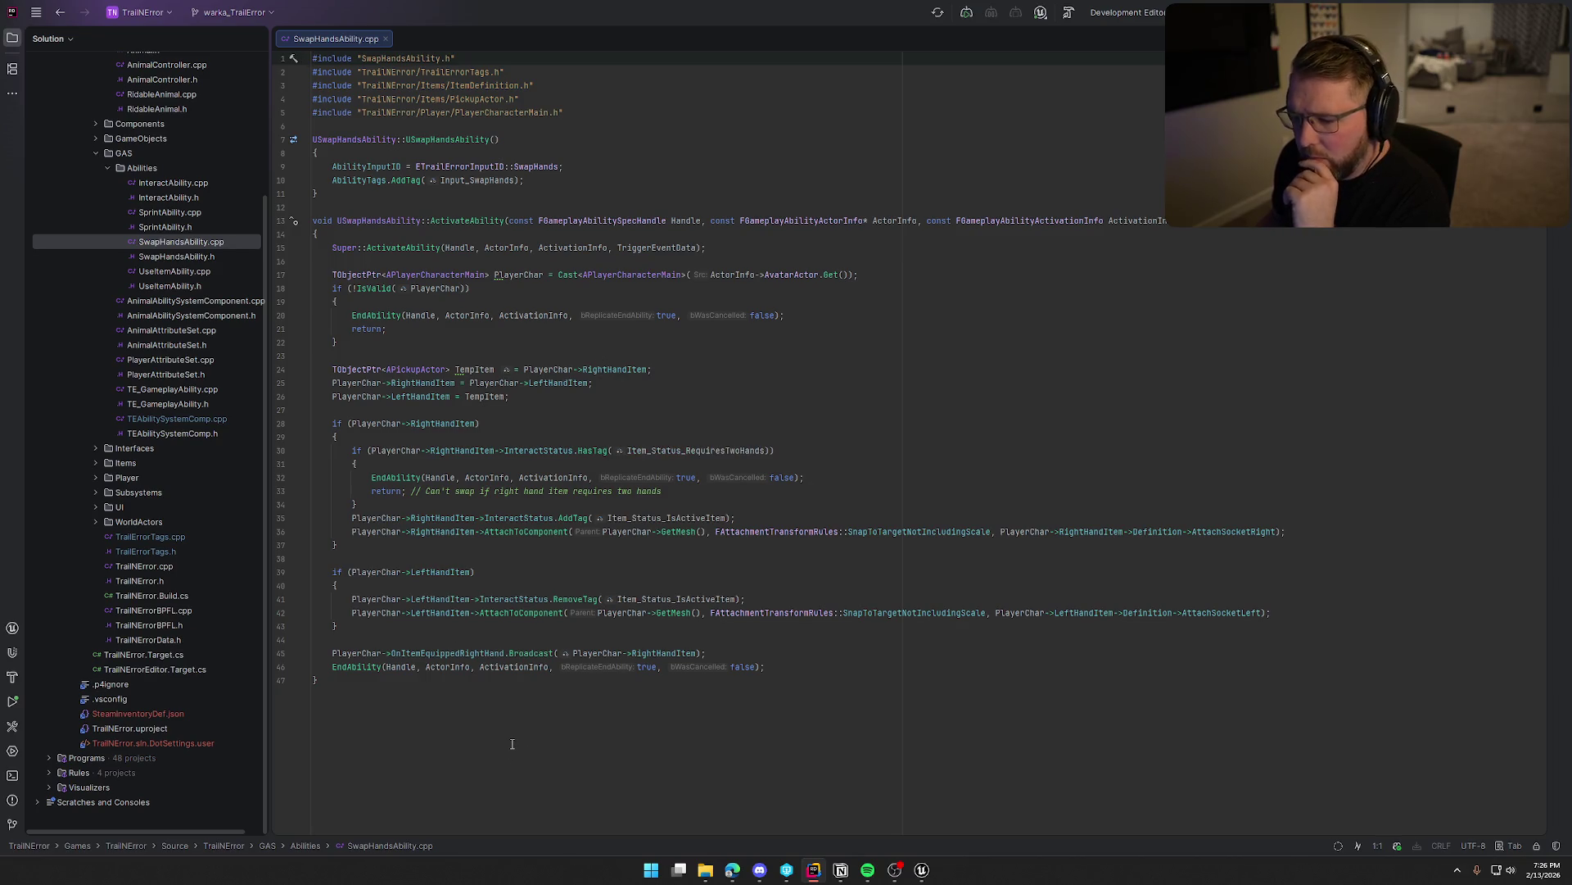
pyautogui.middleClick(314, 41)
pyautogui.click(187, 214)
pyautogui.doubleClick(187, 214)
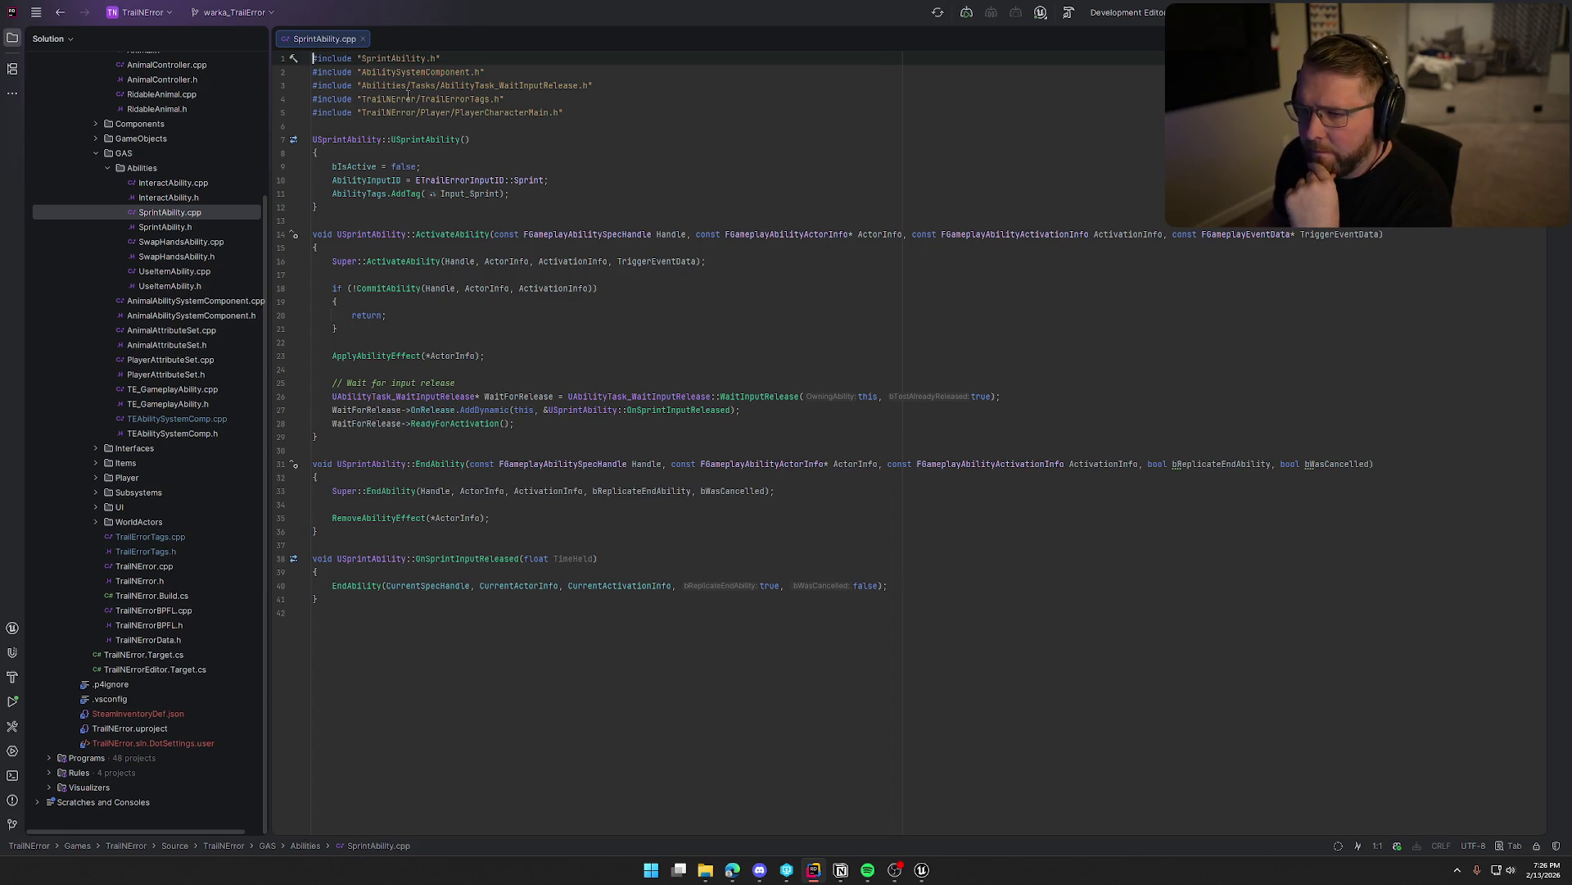
pyautogui.middleClick(330, 43)
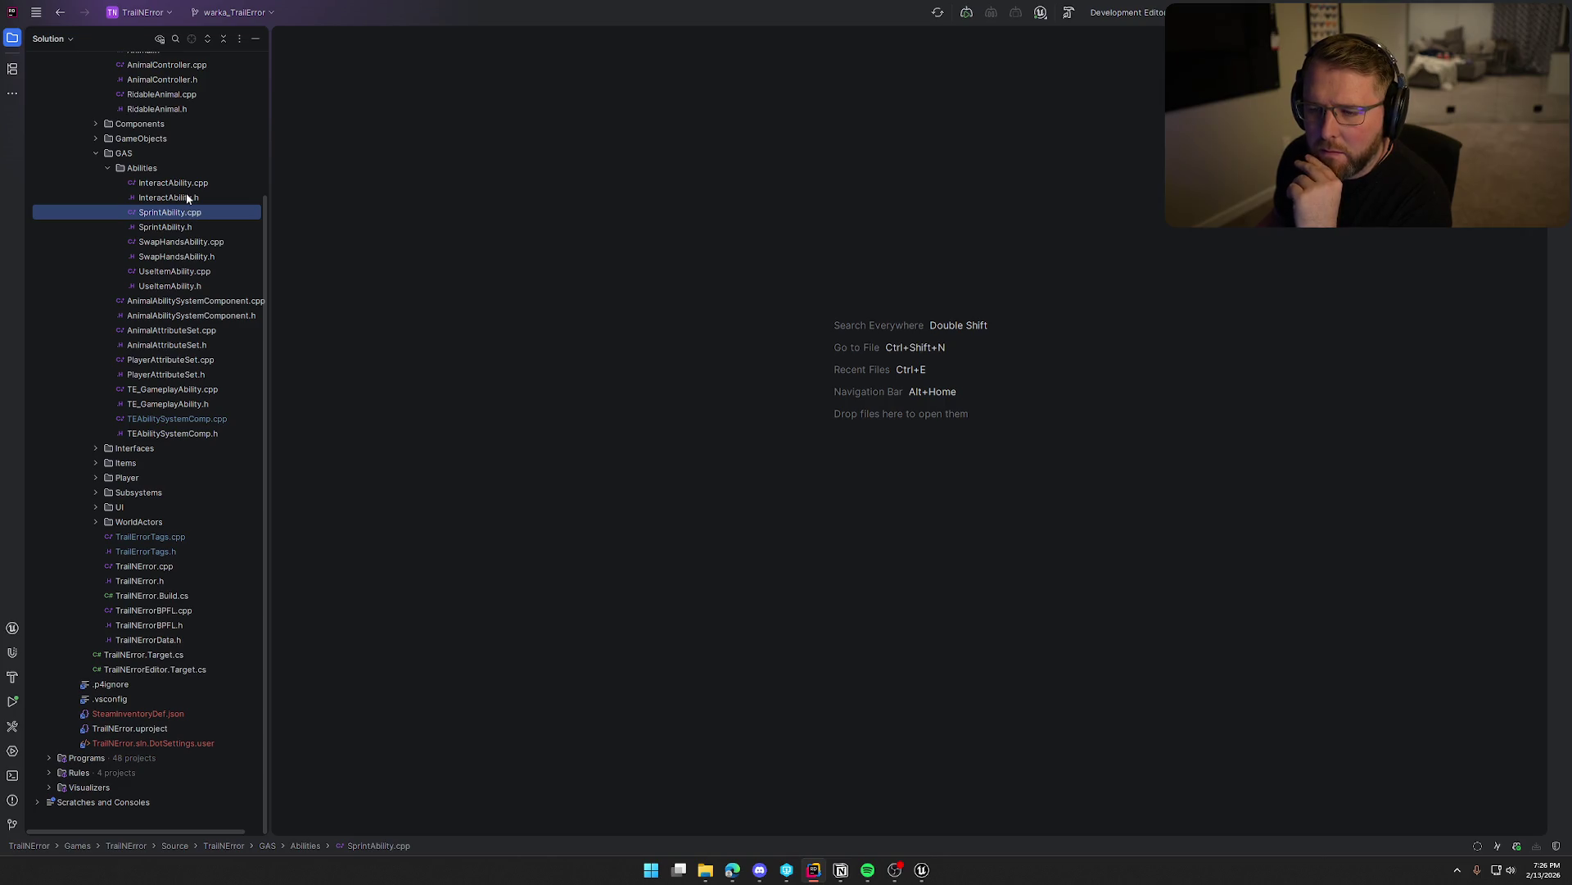
pyautogui.doubleClick(187, 197)
pyautogui.doubleClick(190, 183)
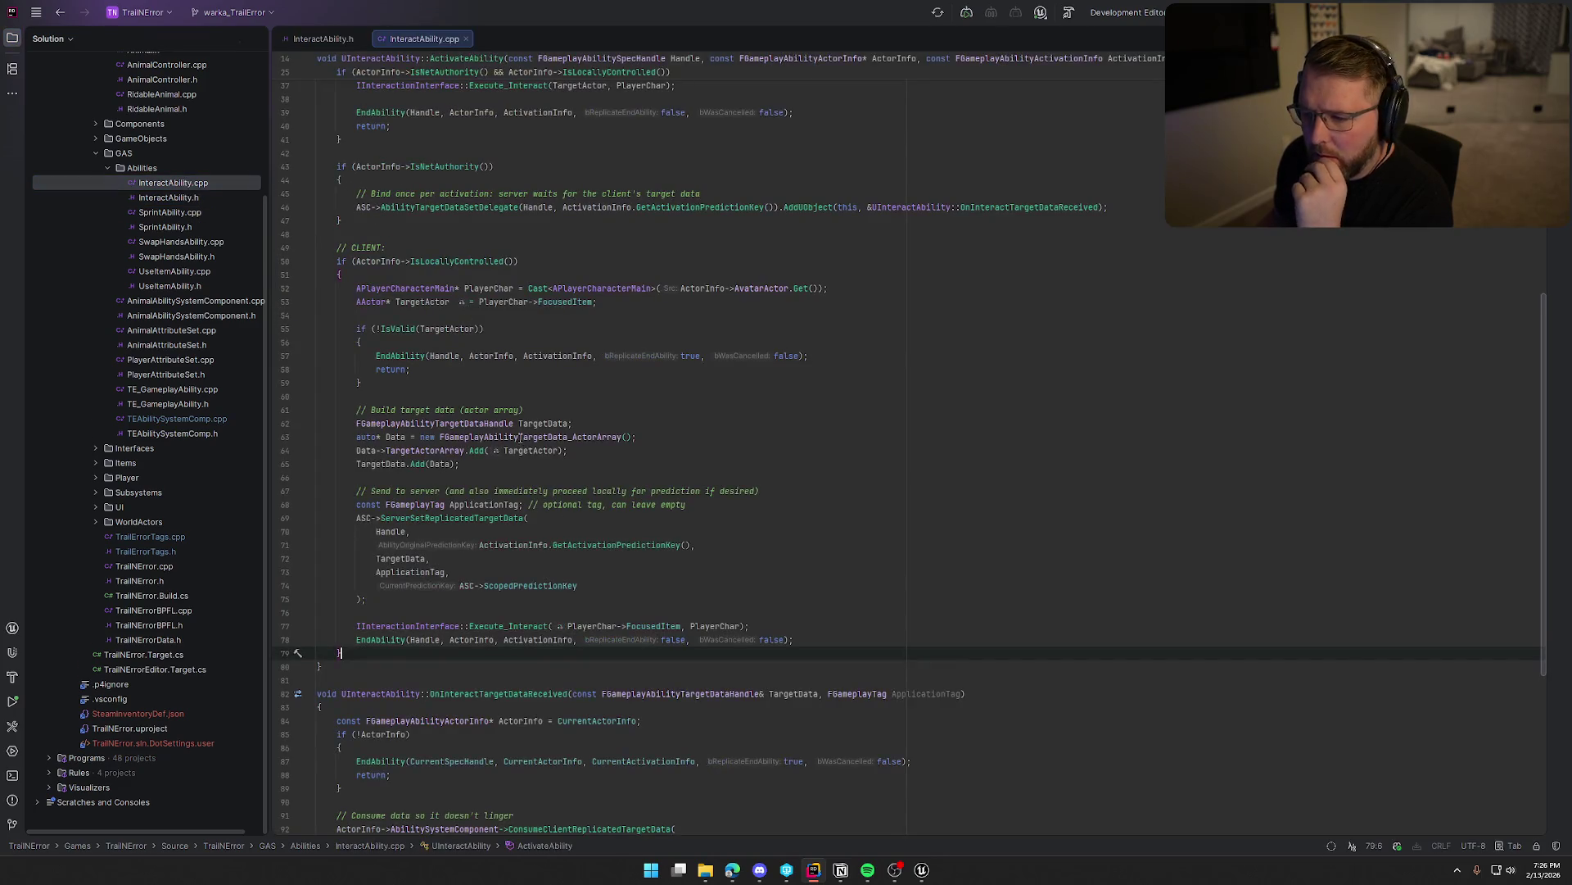
pyautogui.middleClick(424, 39)
pyautogui.middleClick(310, 42)
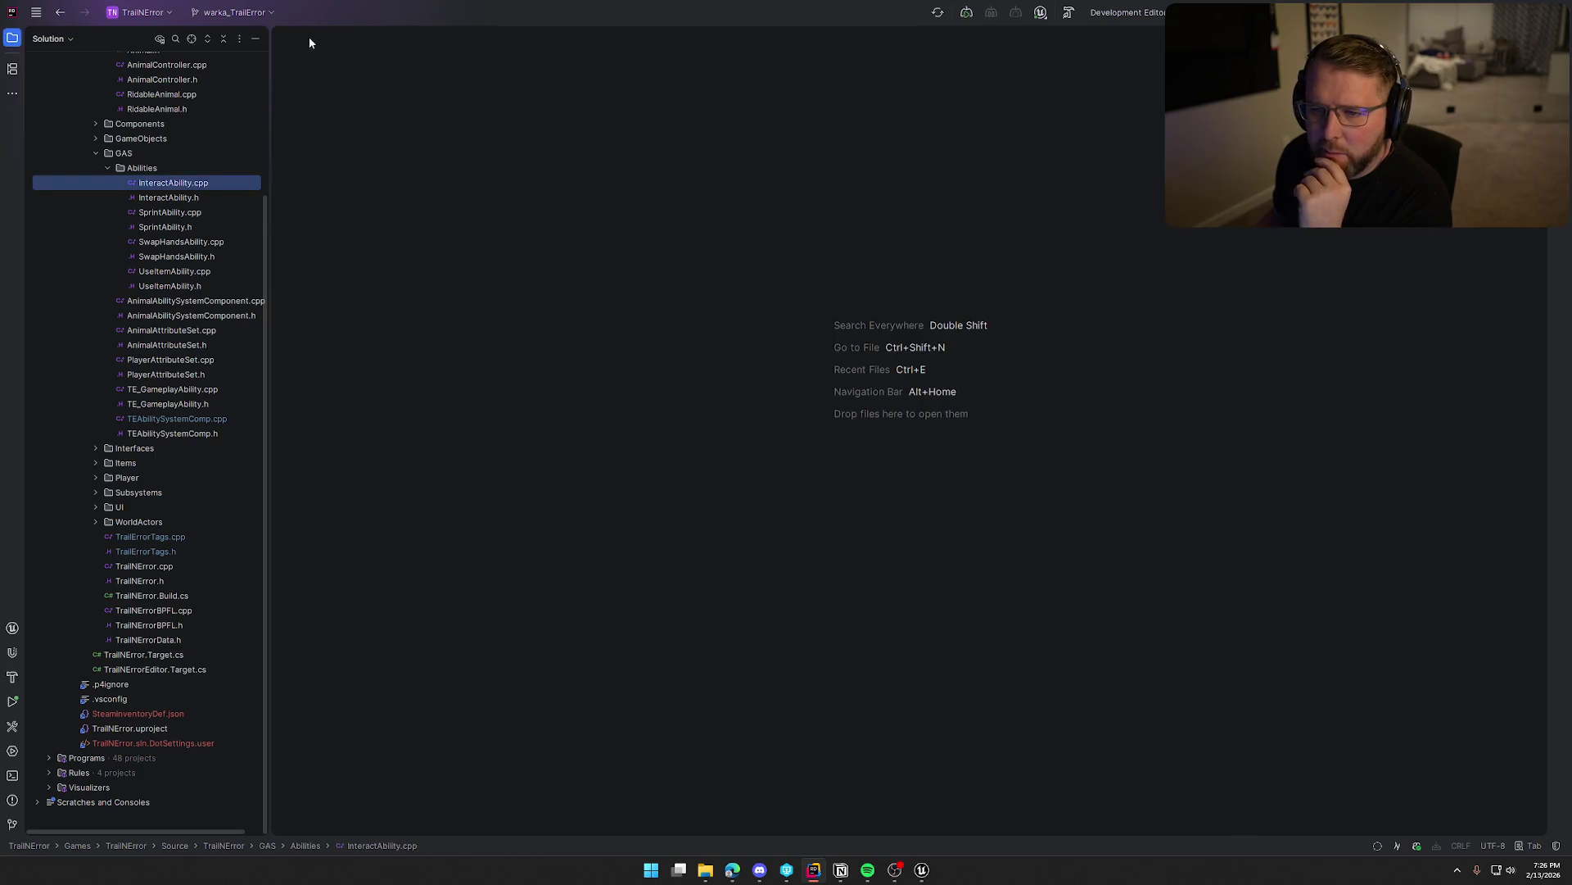
# Collapse Abilities and GAS, then open WagonRiverCrossingComponent.cpp and .h from Components with the tree hidden.
pyautogui.click(108, 168)
pyautogui.click(95, 271)
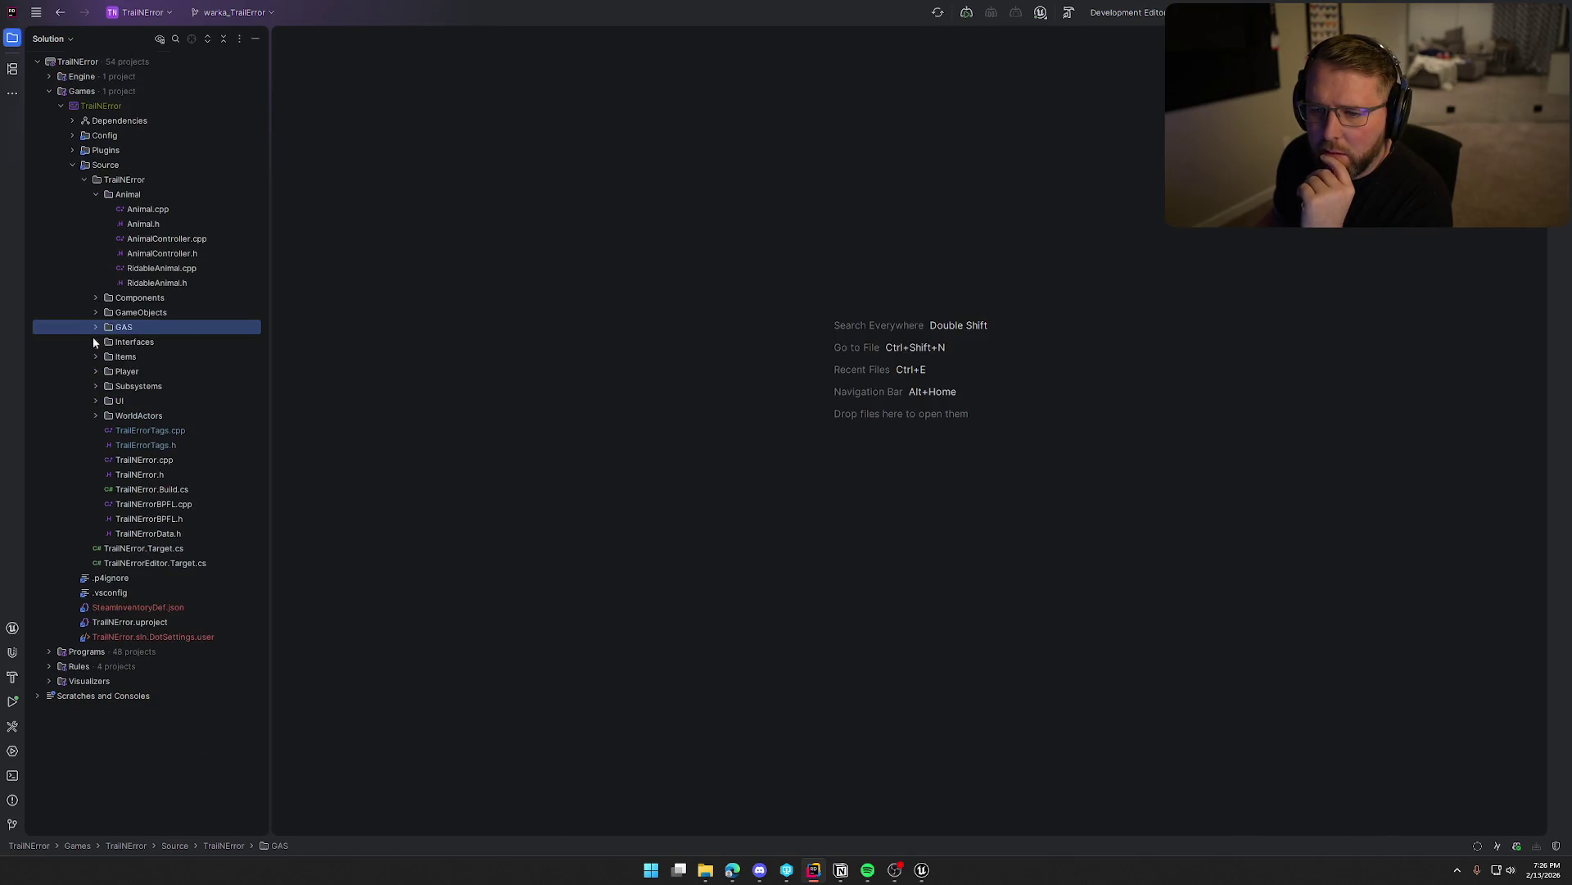
pyautogui.click(95, 312)
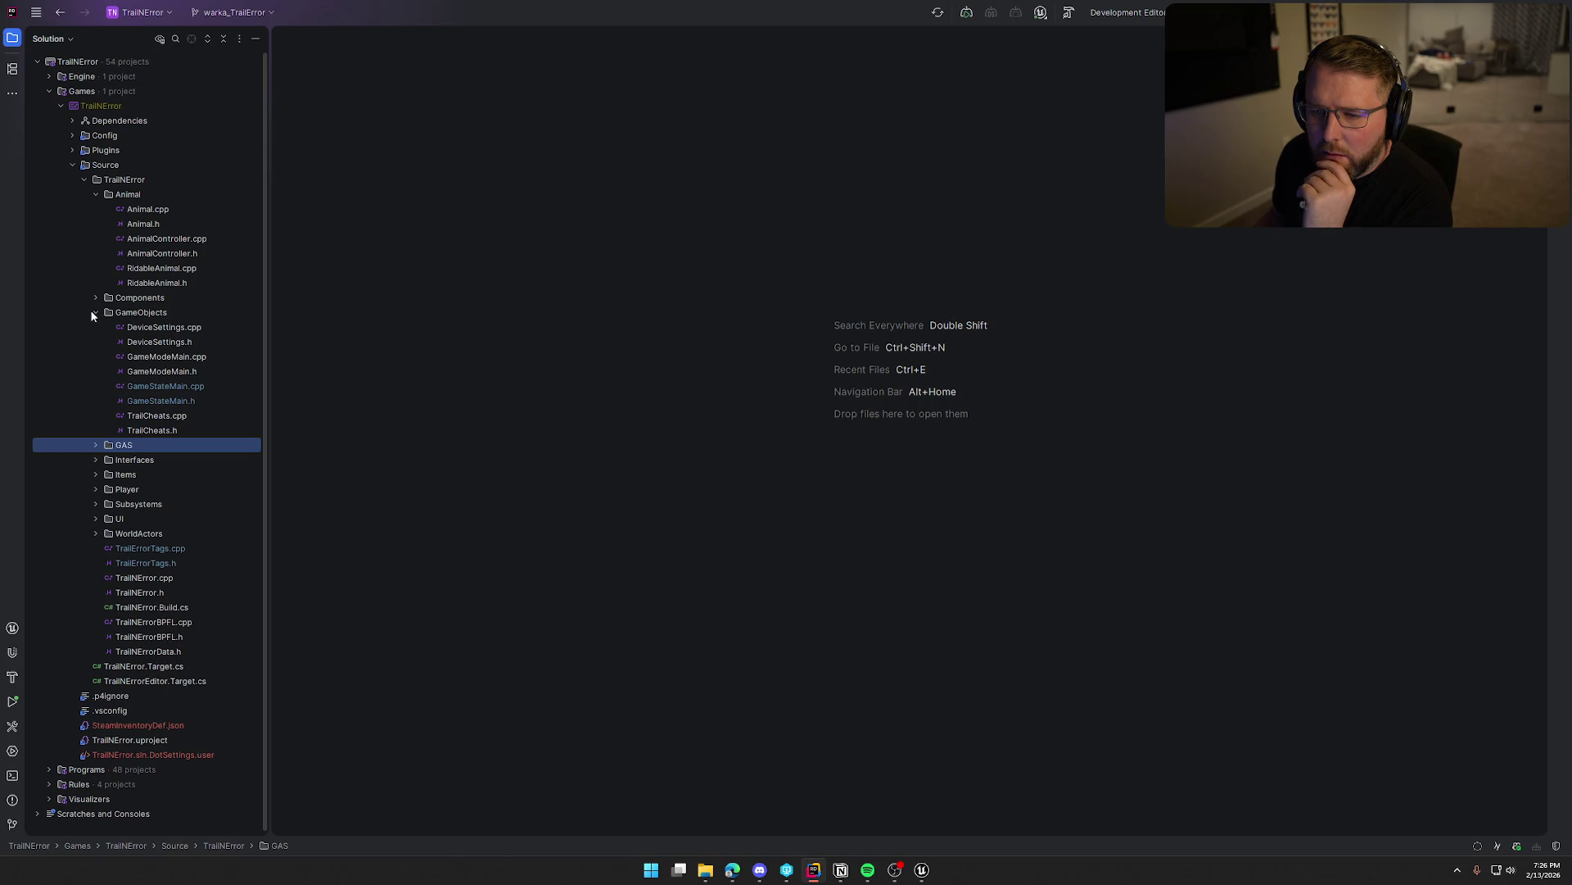
pyautogui.click(95, 312)
pyautogui.click(95, 297)
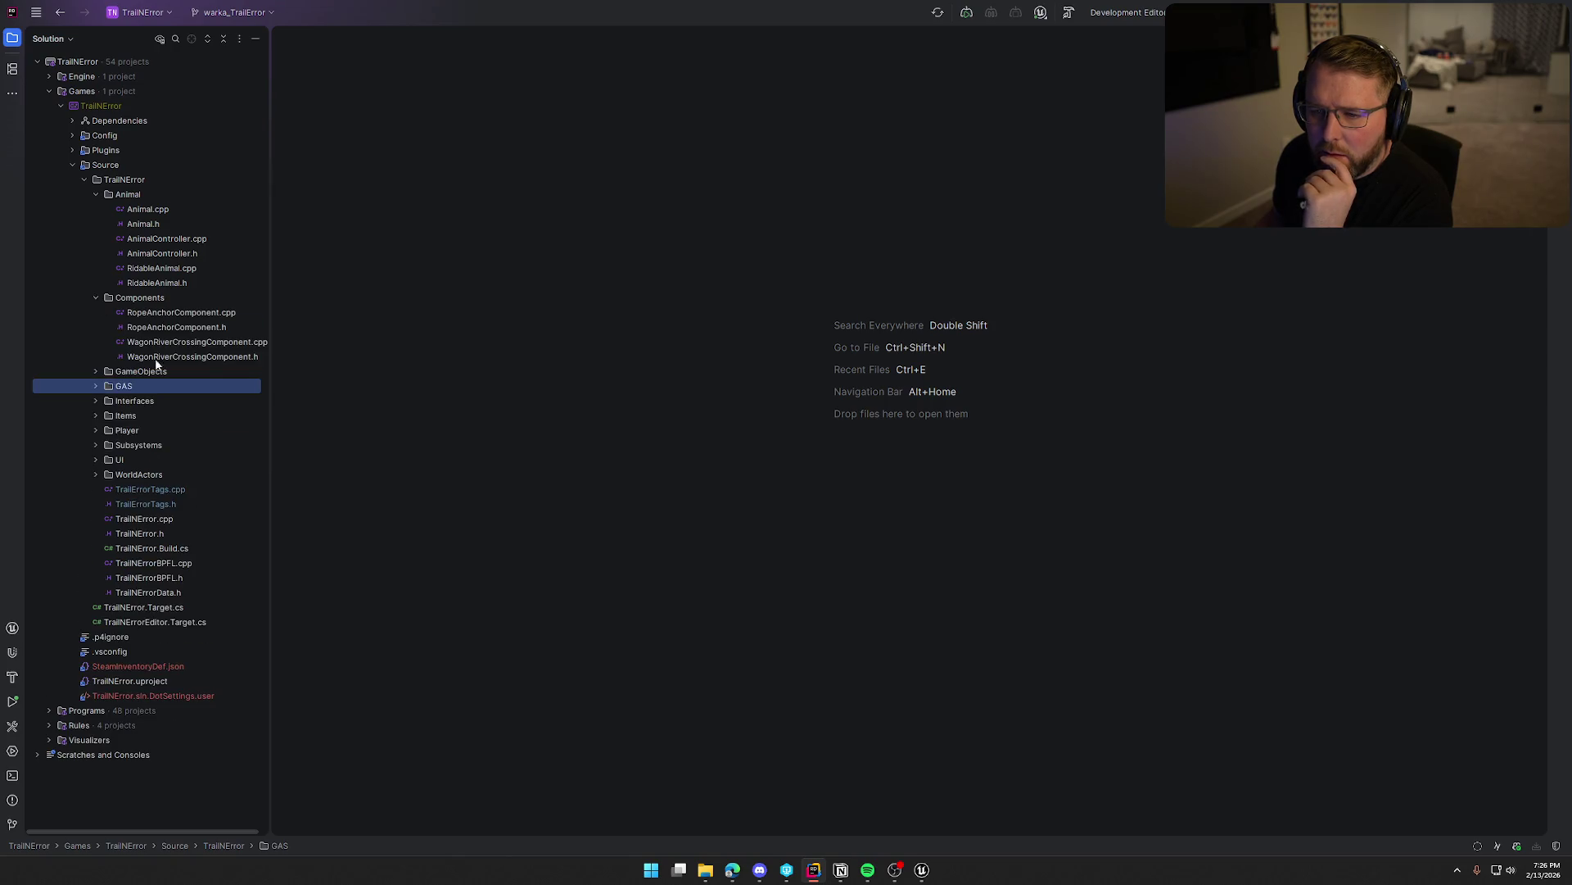
pyautogui.click(218, 357)
pyautogui.doubleClick(234, 343)
pyautogui.doubleClick(229, 357)
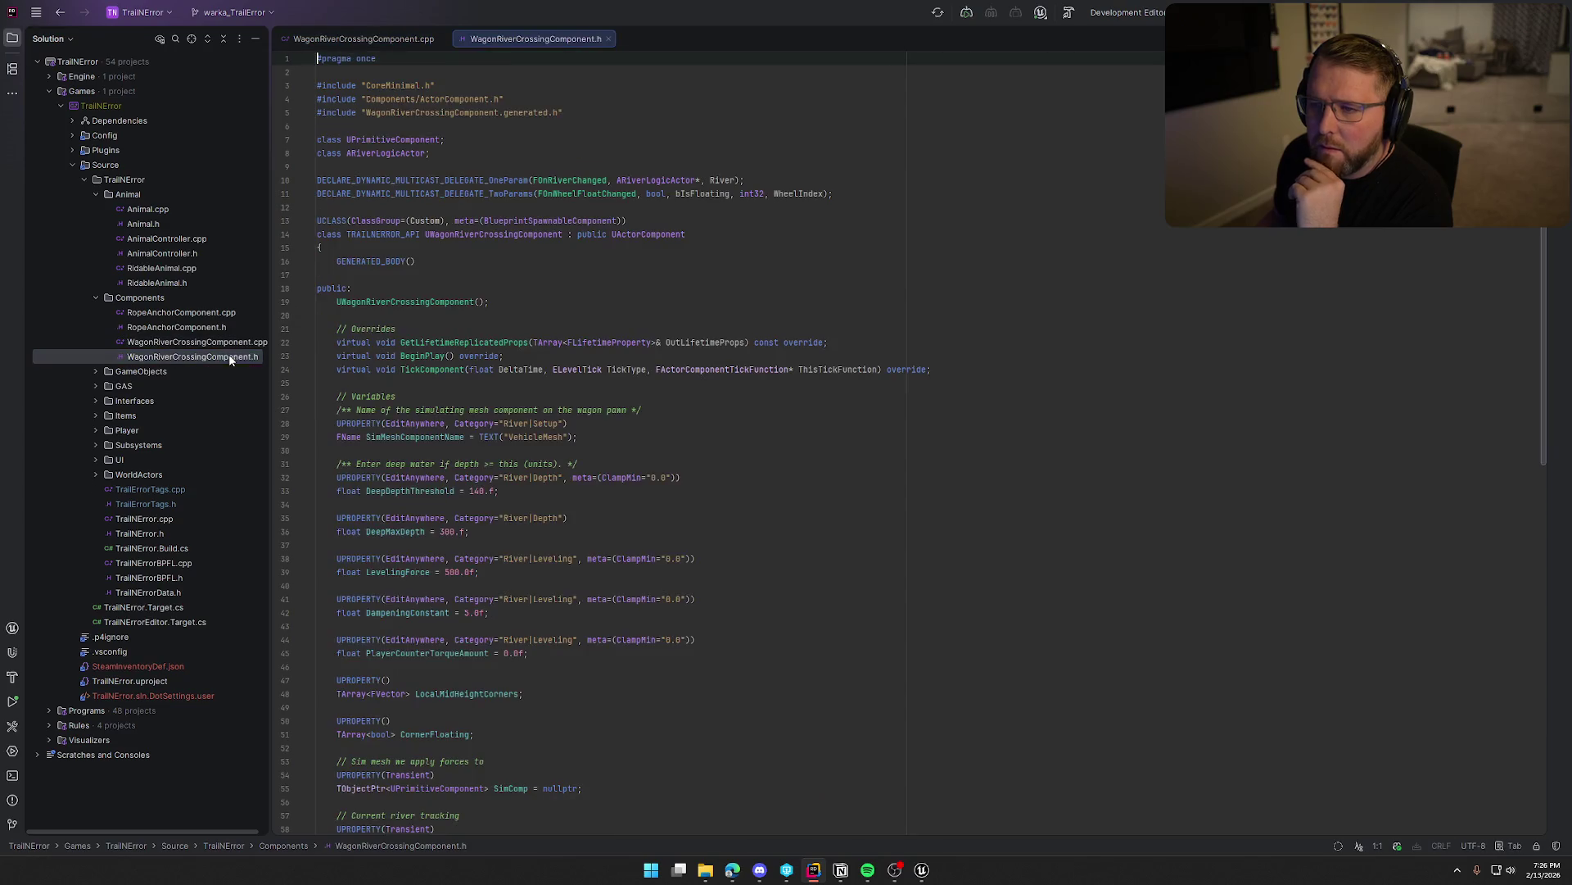
pyautogui.click(12, 38)
# Split the .cpp beside the header, search 'replicate', and jump to SetIsReplicatedByDefault.
pyautogui.moveTo(111, 39); pyautogui.dragTo(1311, 361)
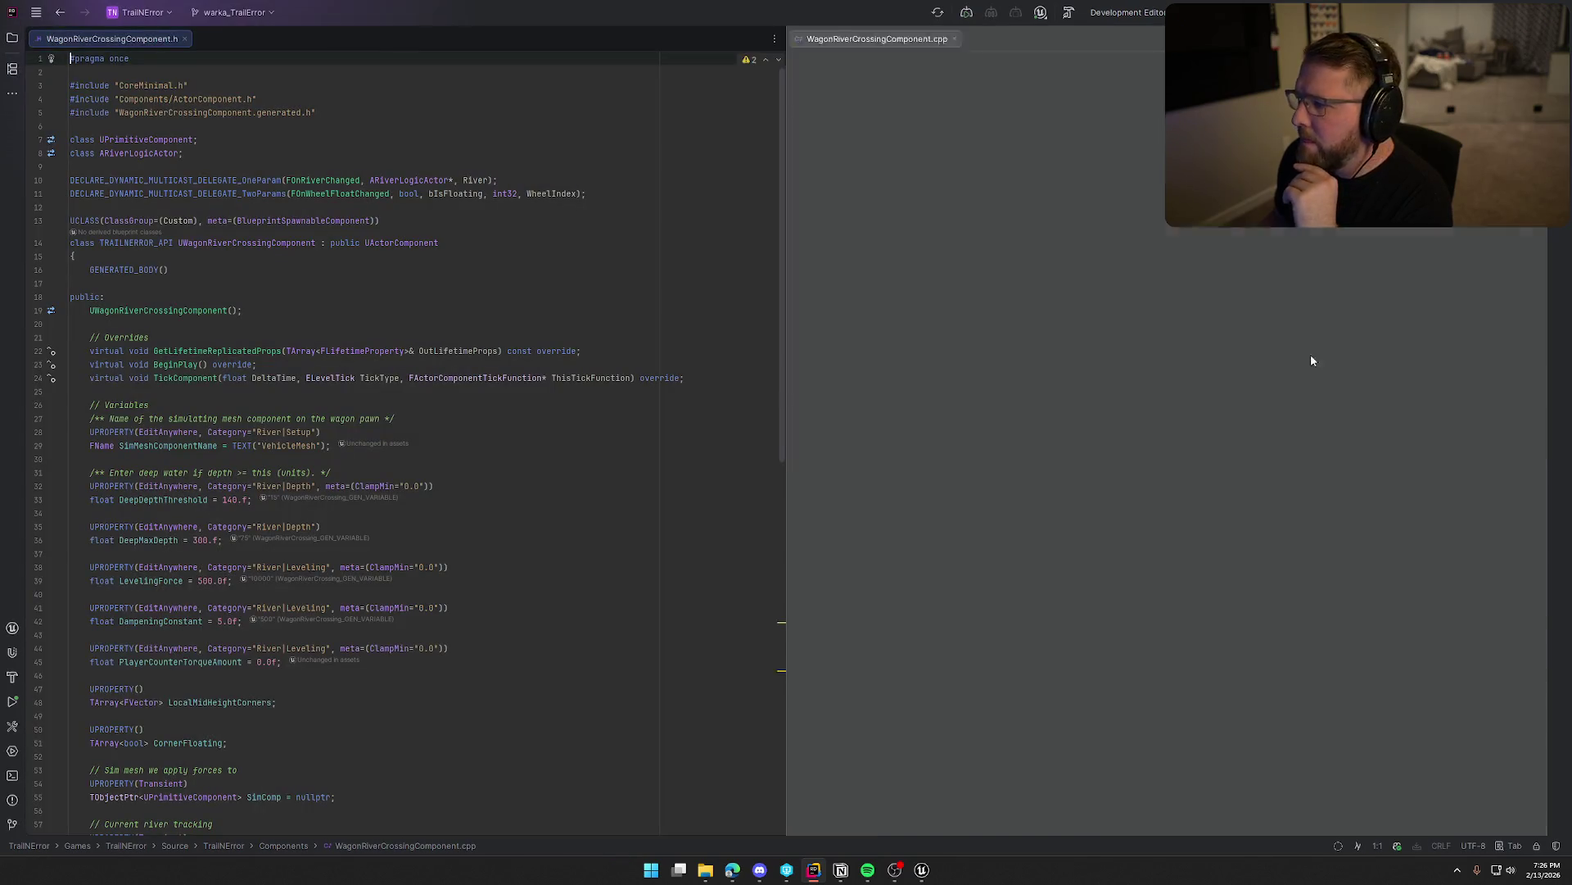
pyautogui.click(408, 290)
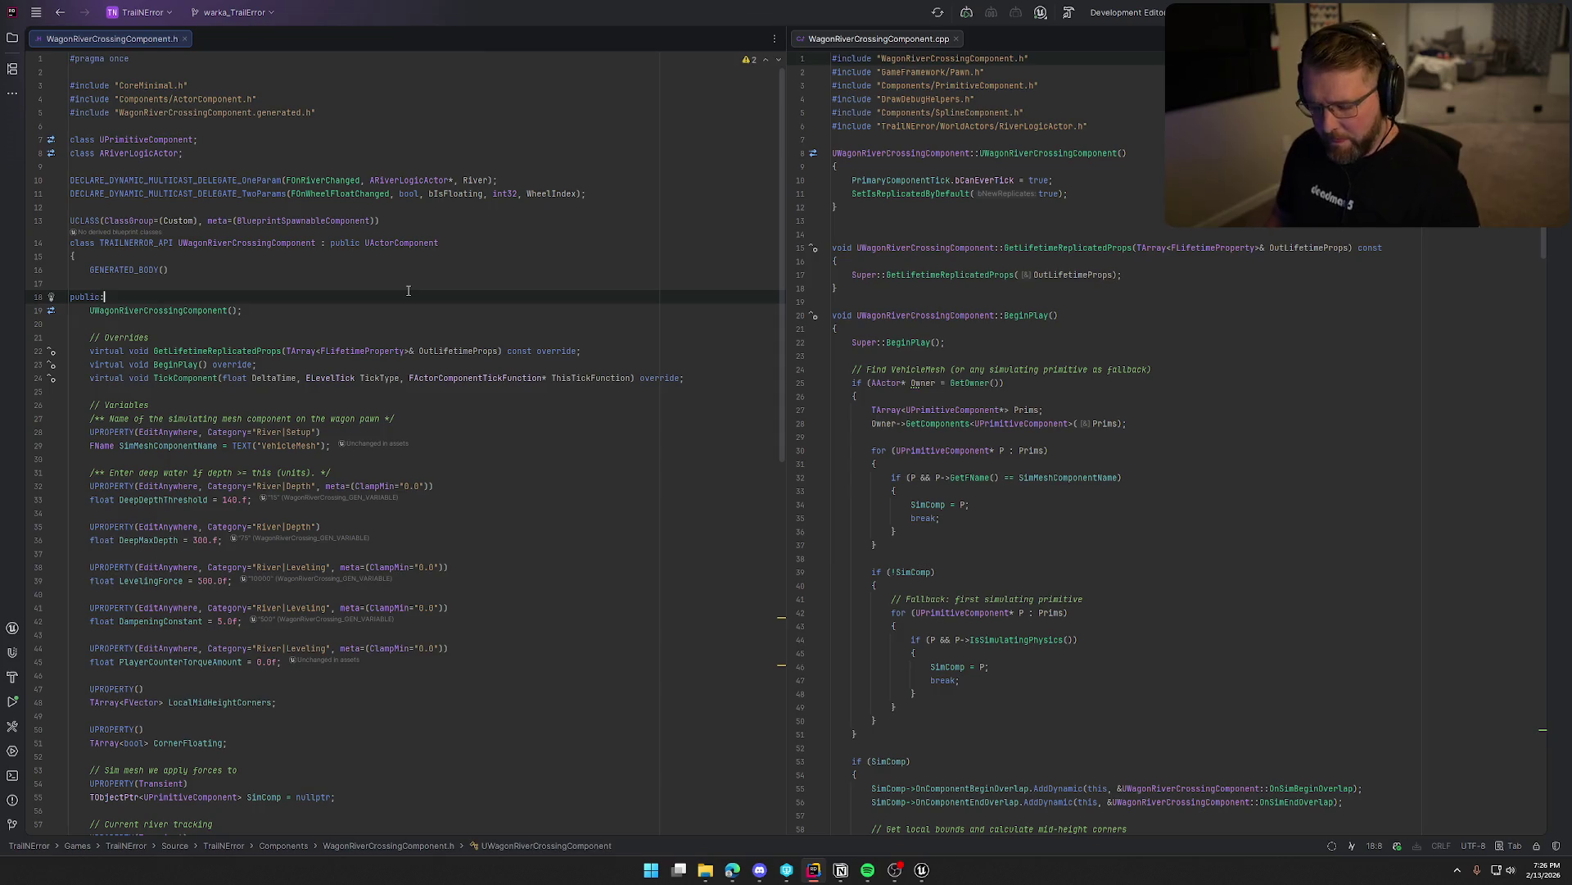
pyautogui.press('Down')
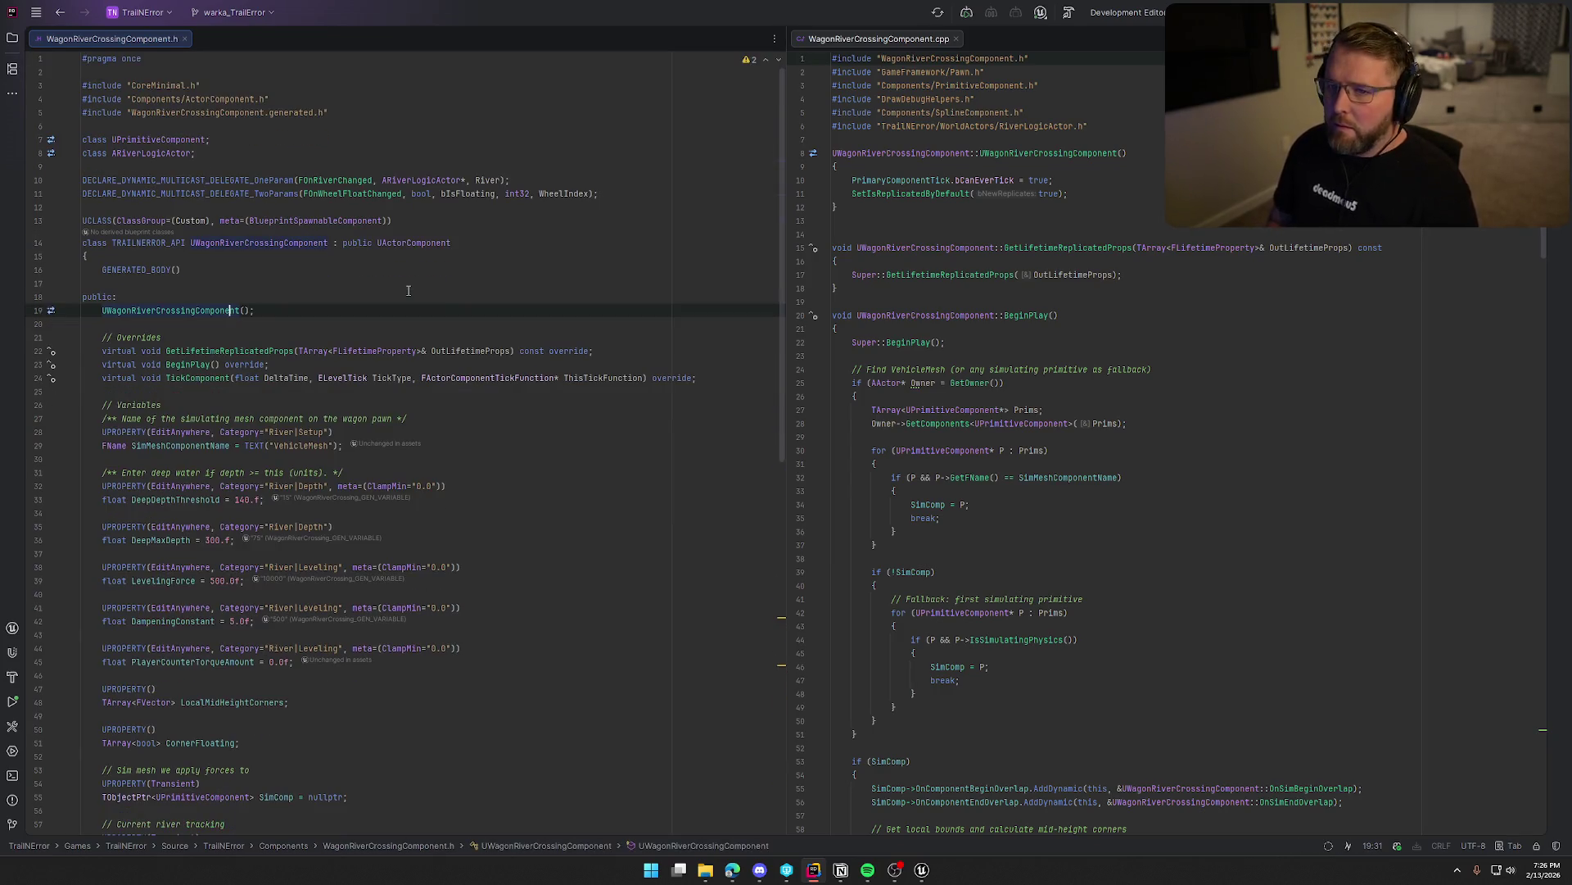
pyautogui.hotkey('ctrl', 'f')
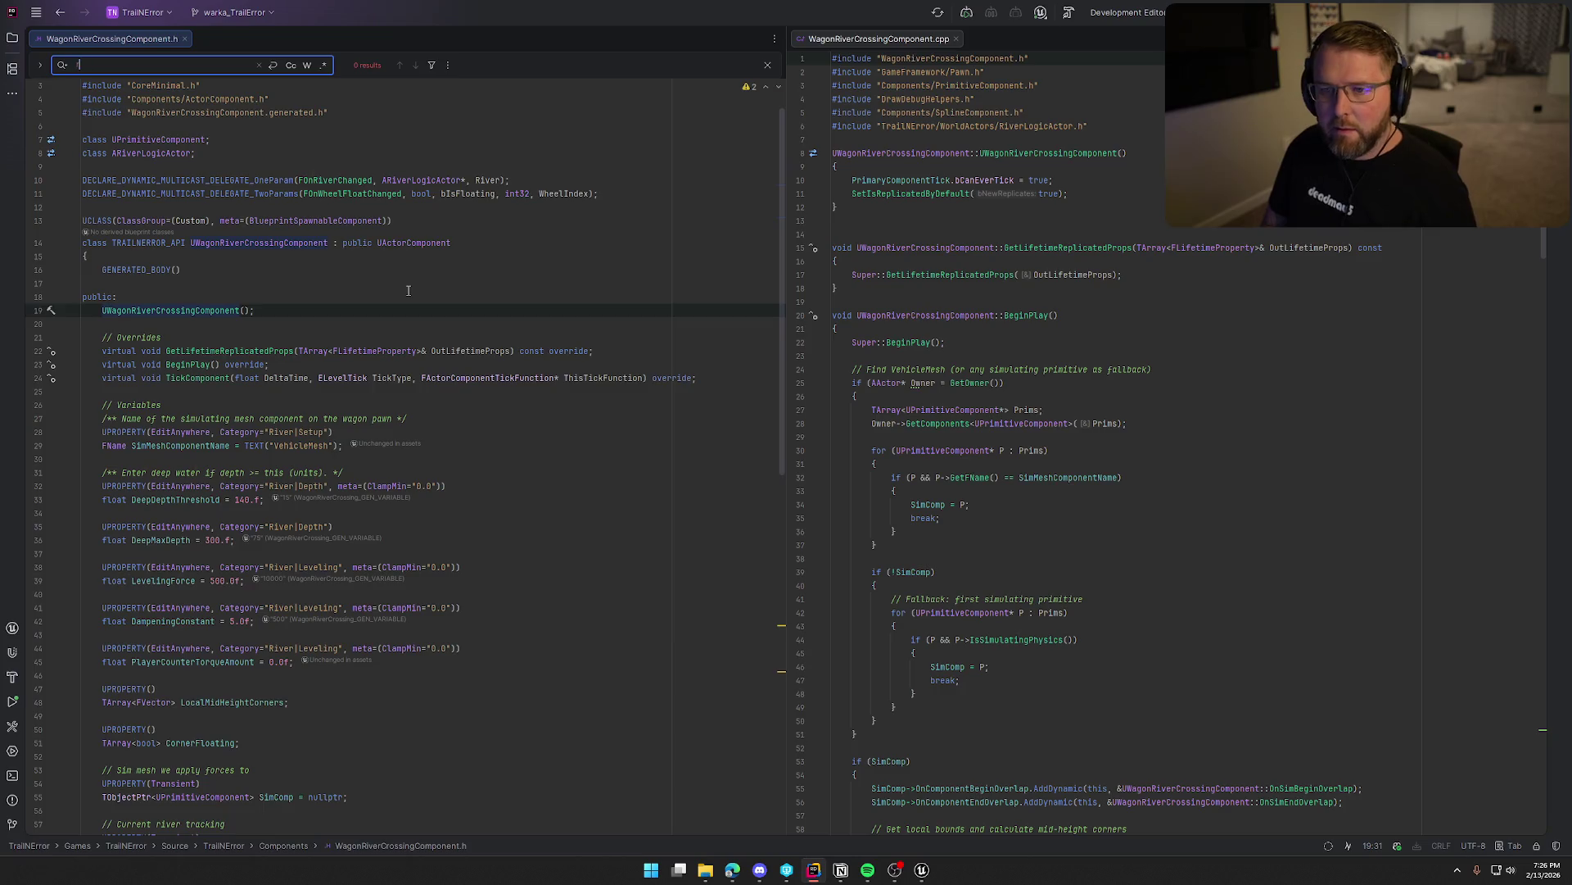
pyautogui.write('replicate')
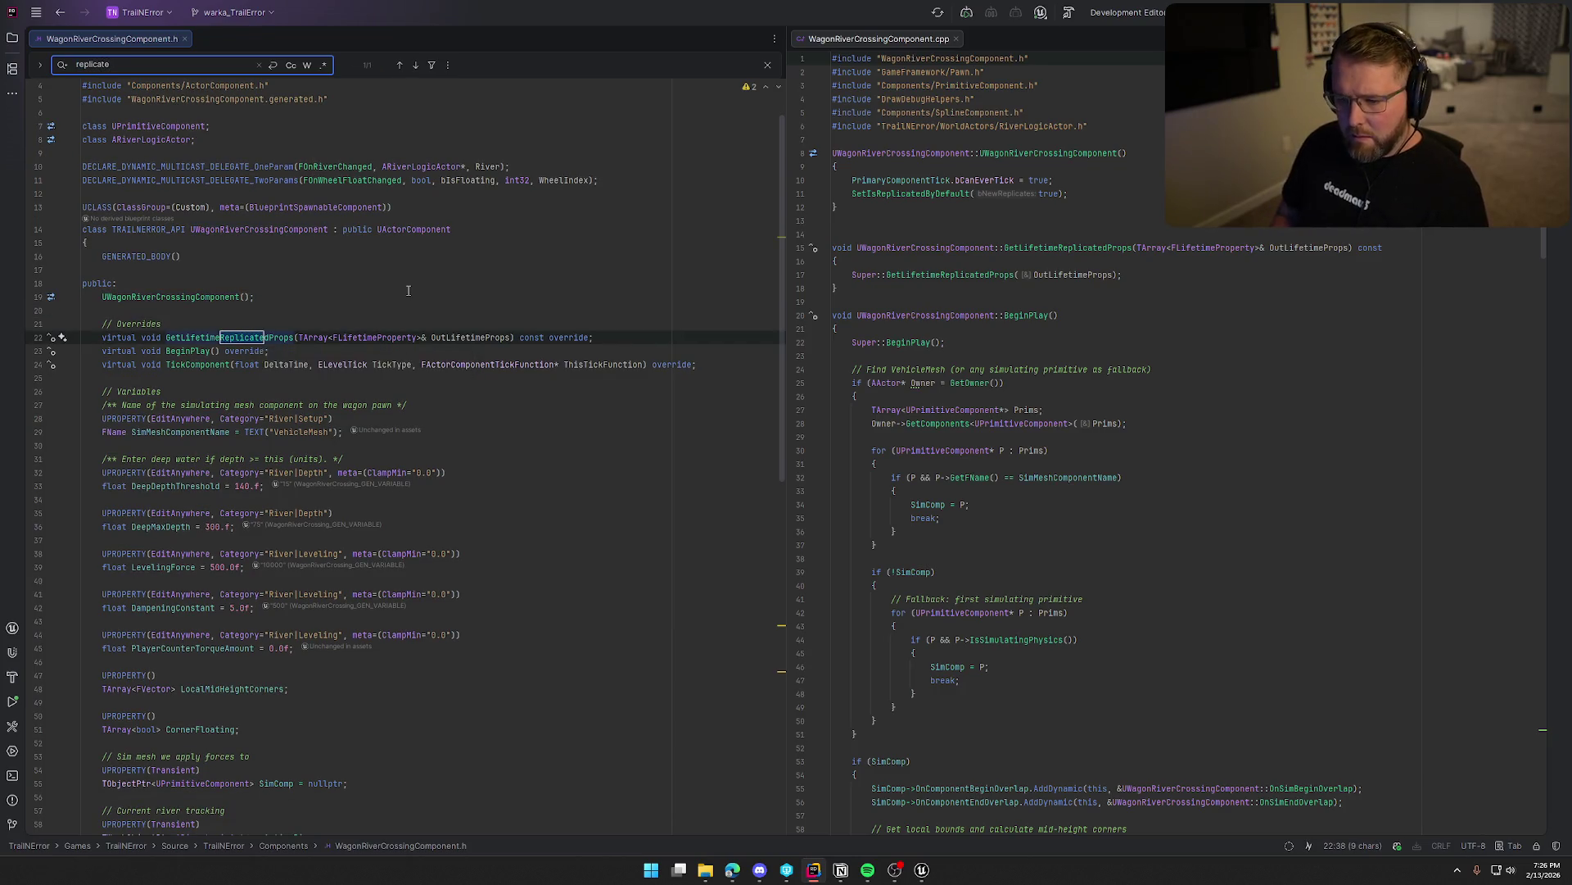
pyautogui.click(915, 280)
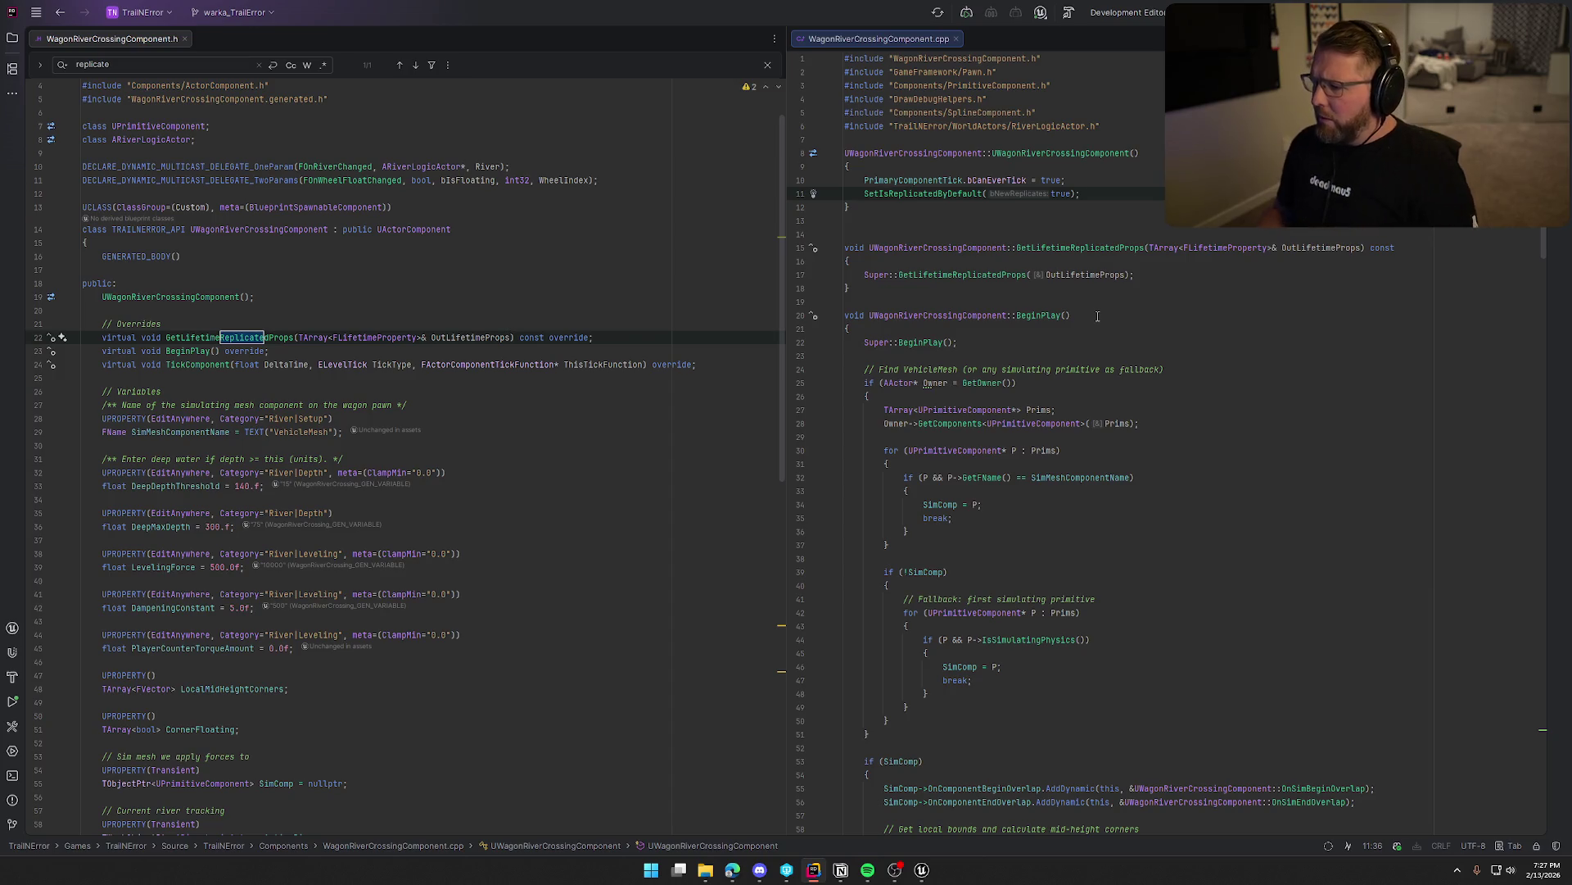
# Read through the source, close both WagonRiverCrossingComponent files, and restore the project tree.
pyautogui.scroll(-2, 1093, 401)
pyautogui.scroll(-4, 564, 481)
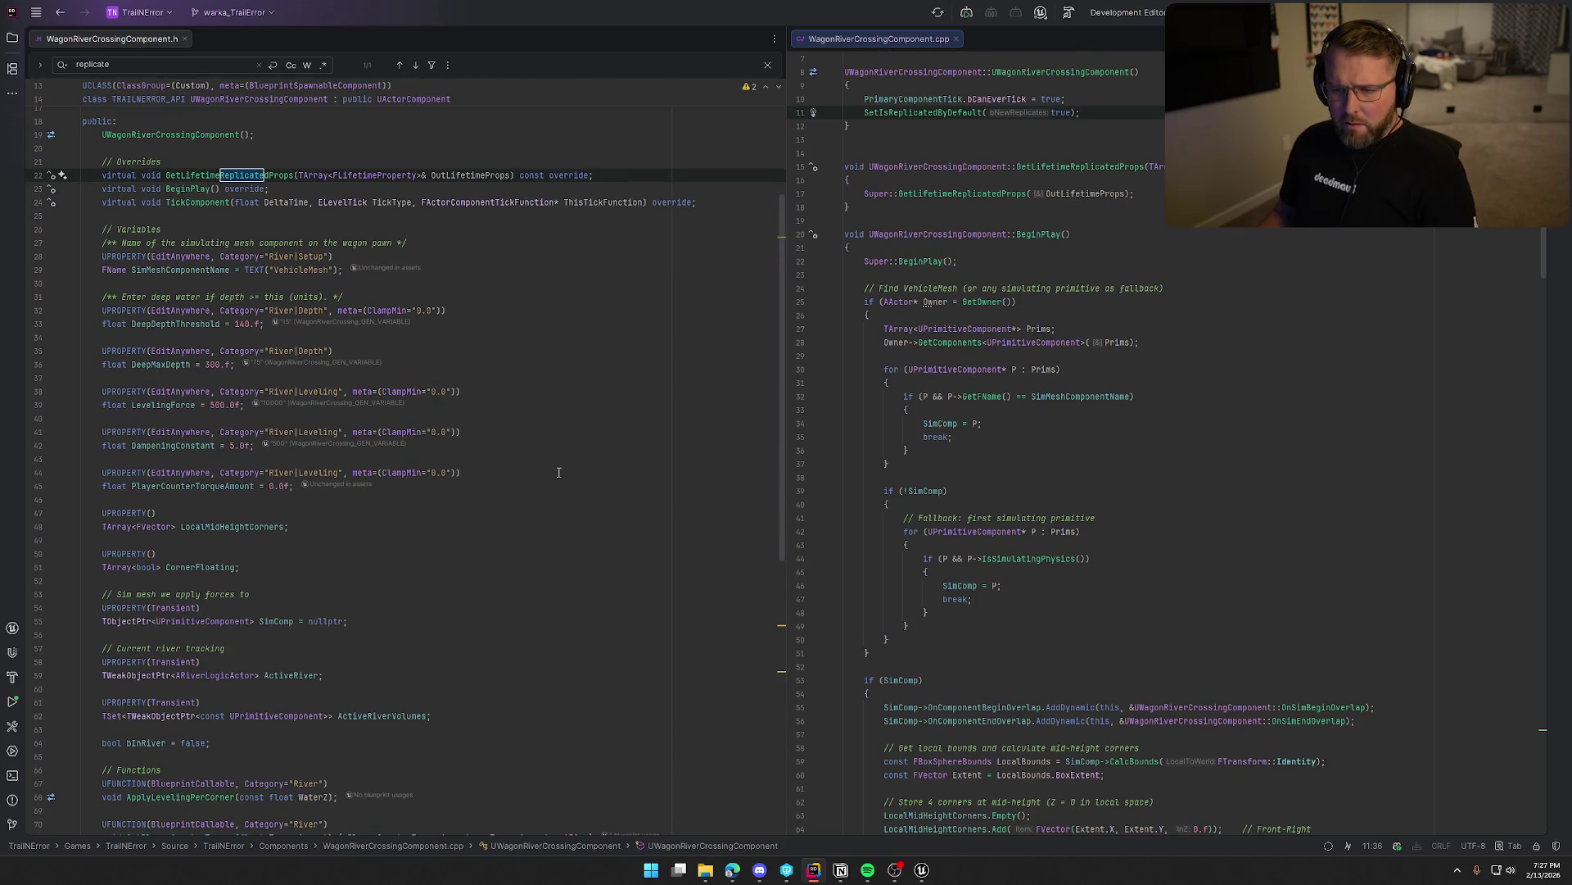
pyautogui.scroll(-4, 560, 471)
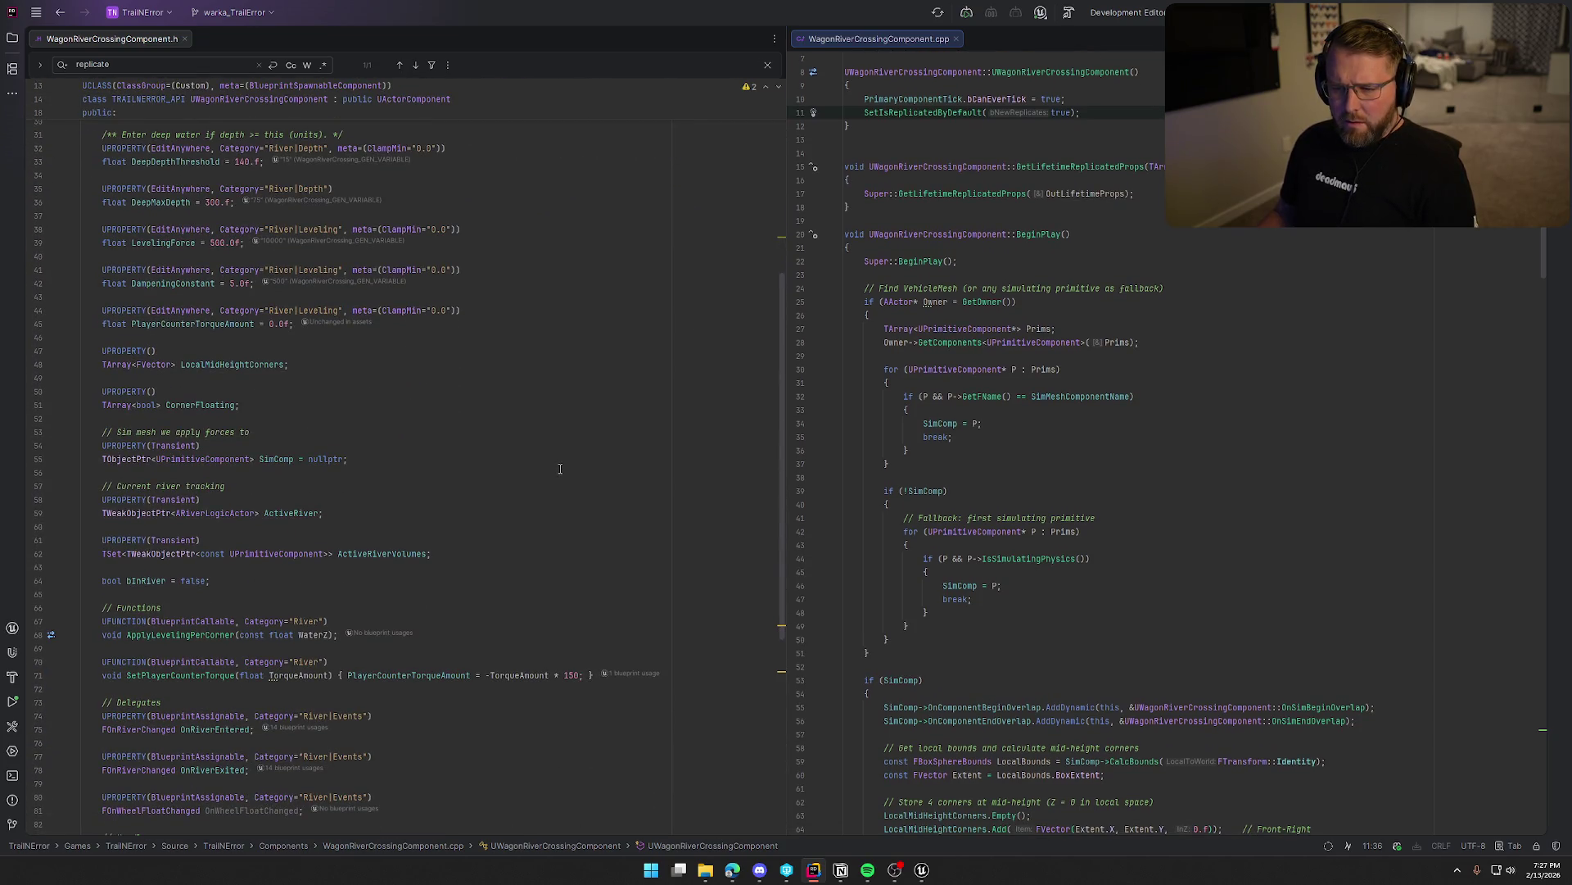
pyautogui.scroll(-6, 560, 468)
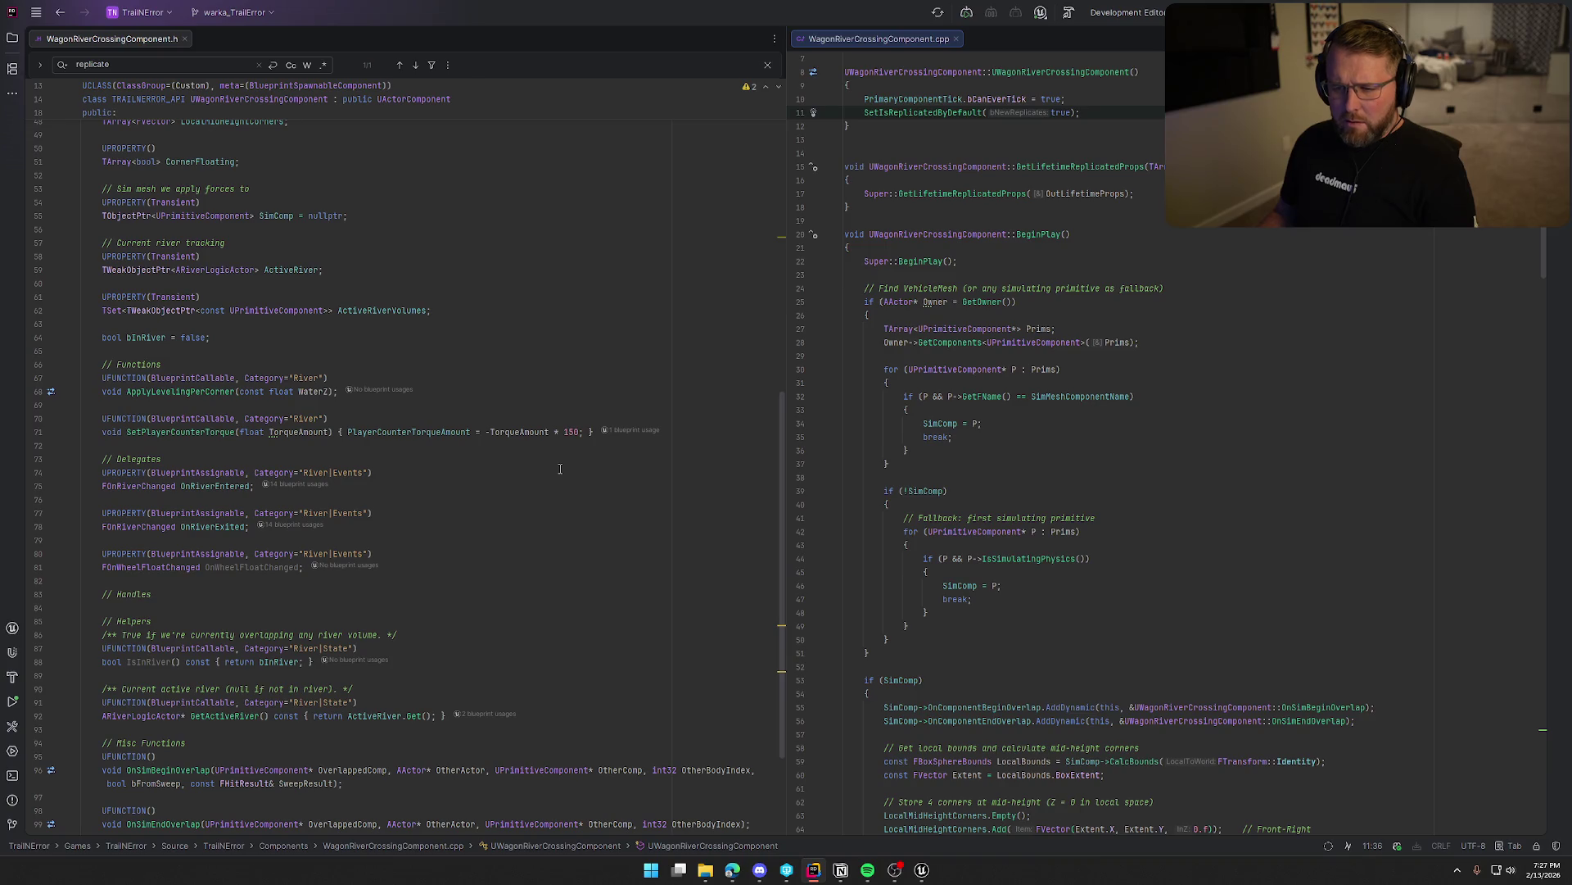
pyautogui.scroll(-4, 560, 468)
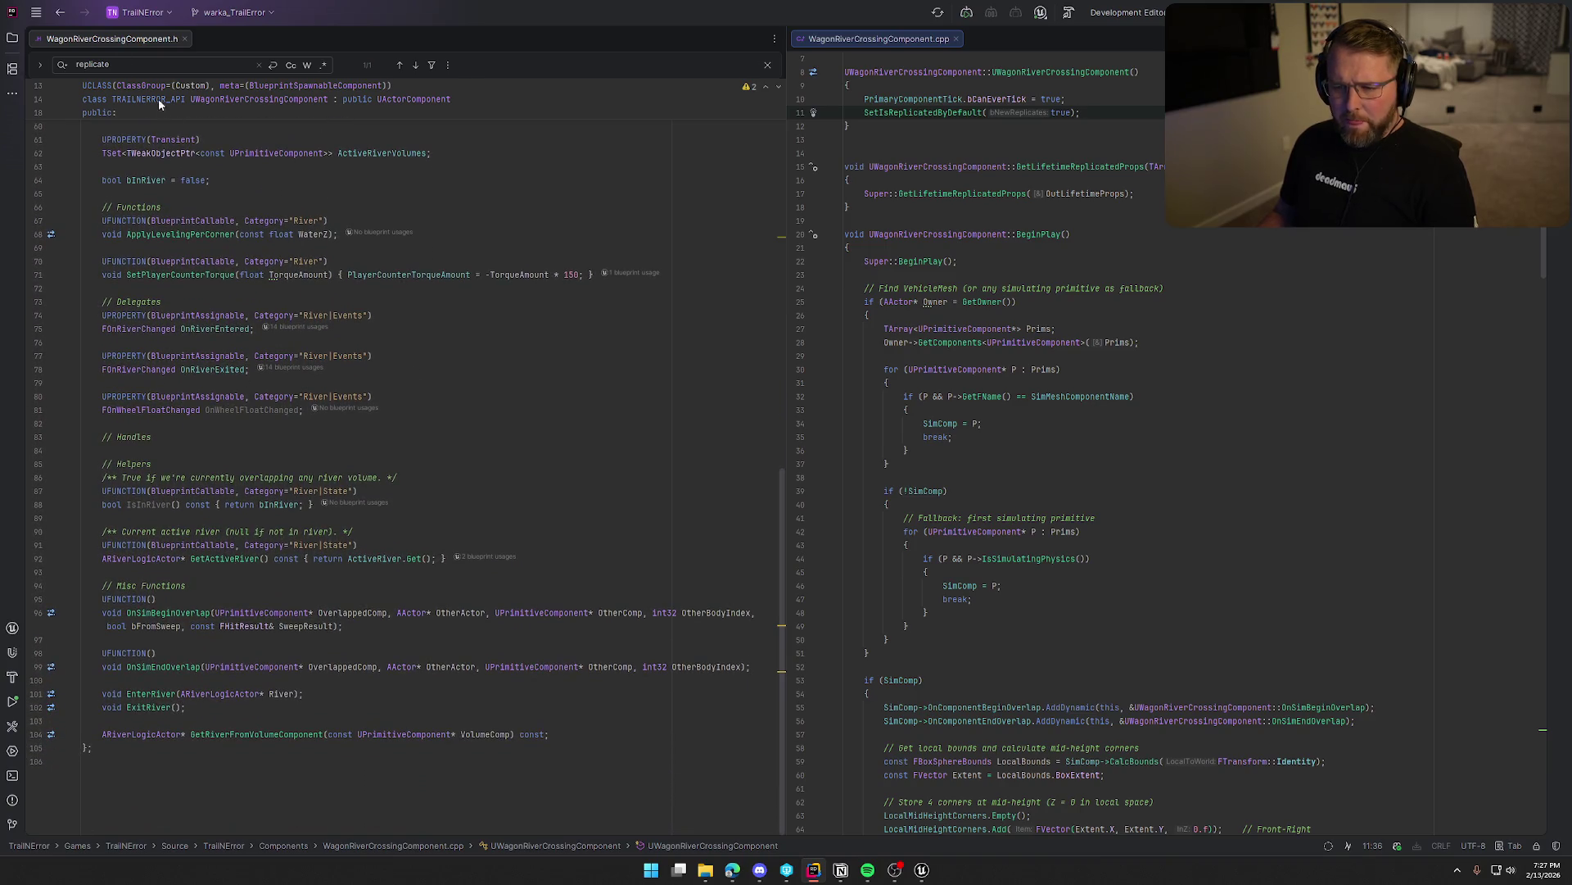
pyautogui.middleClick(96, 38)
pyautogui.middleClick(96, 38)
pyautogui.click(13, 38)
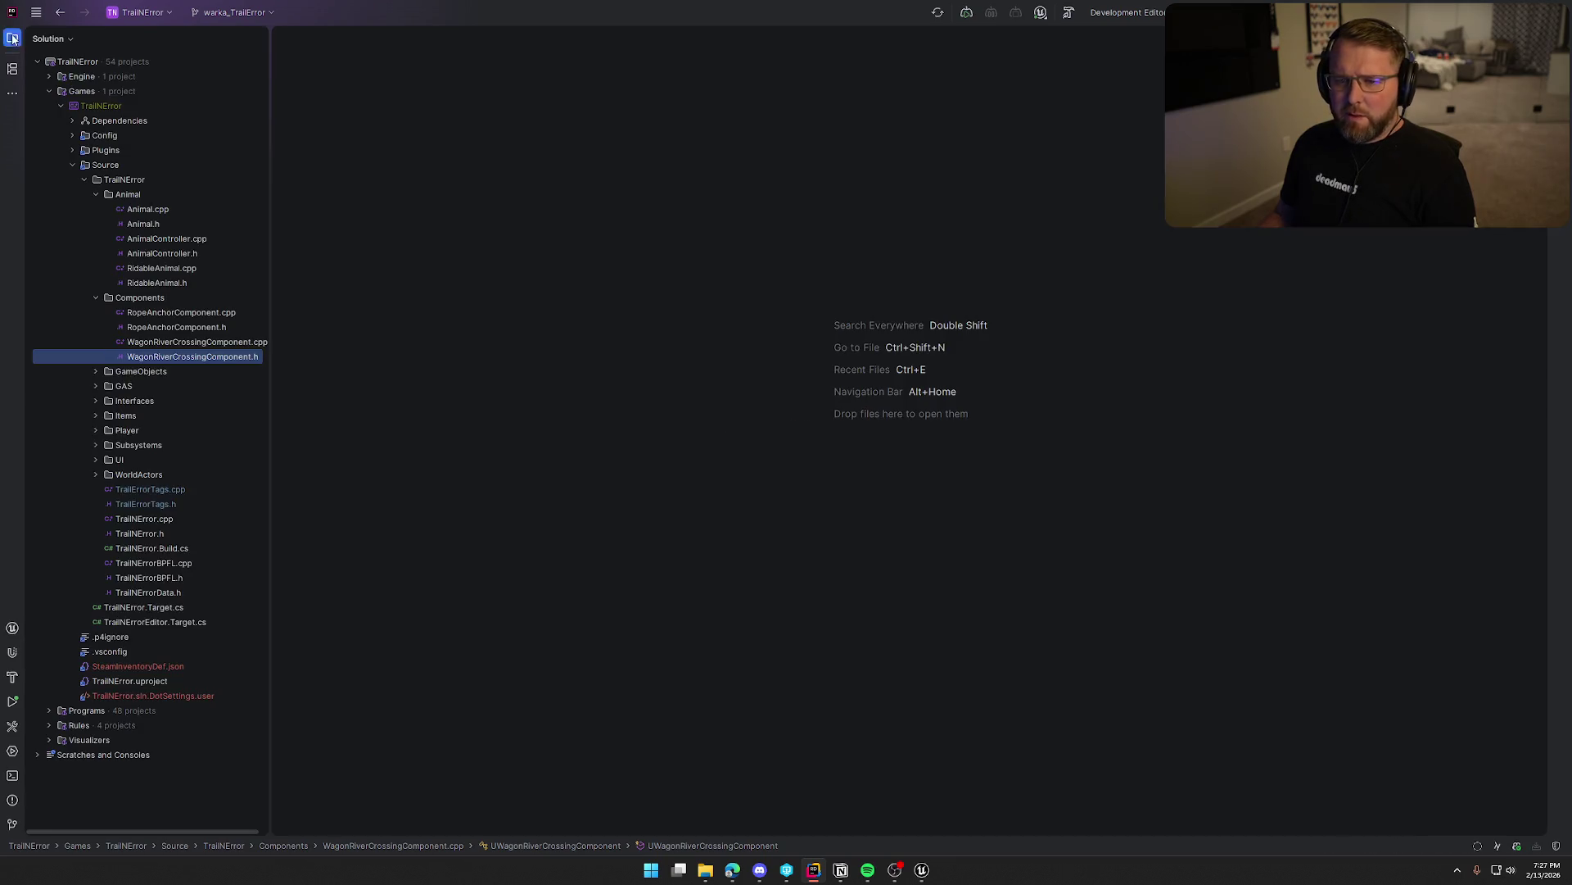
pyautogui.click(175, 326)
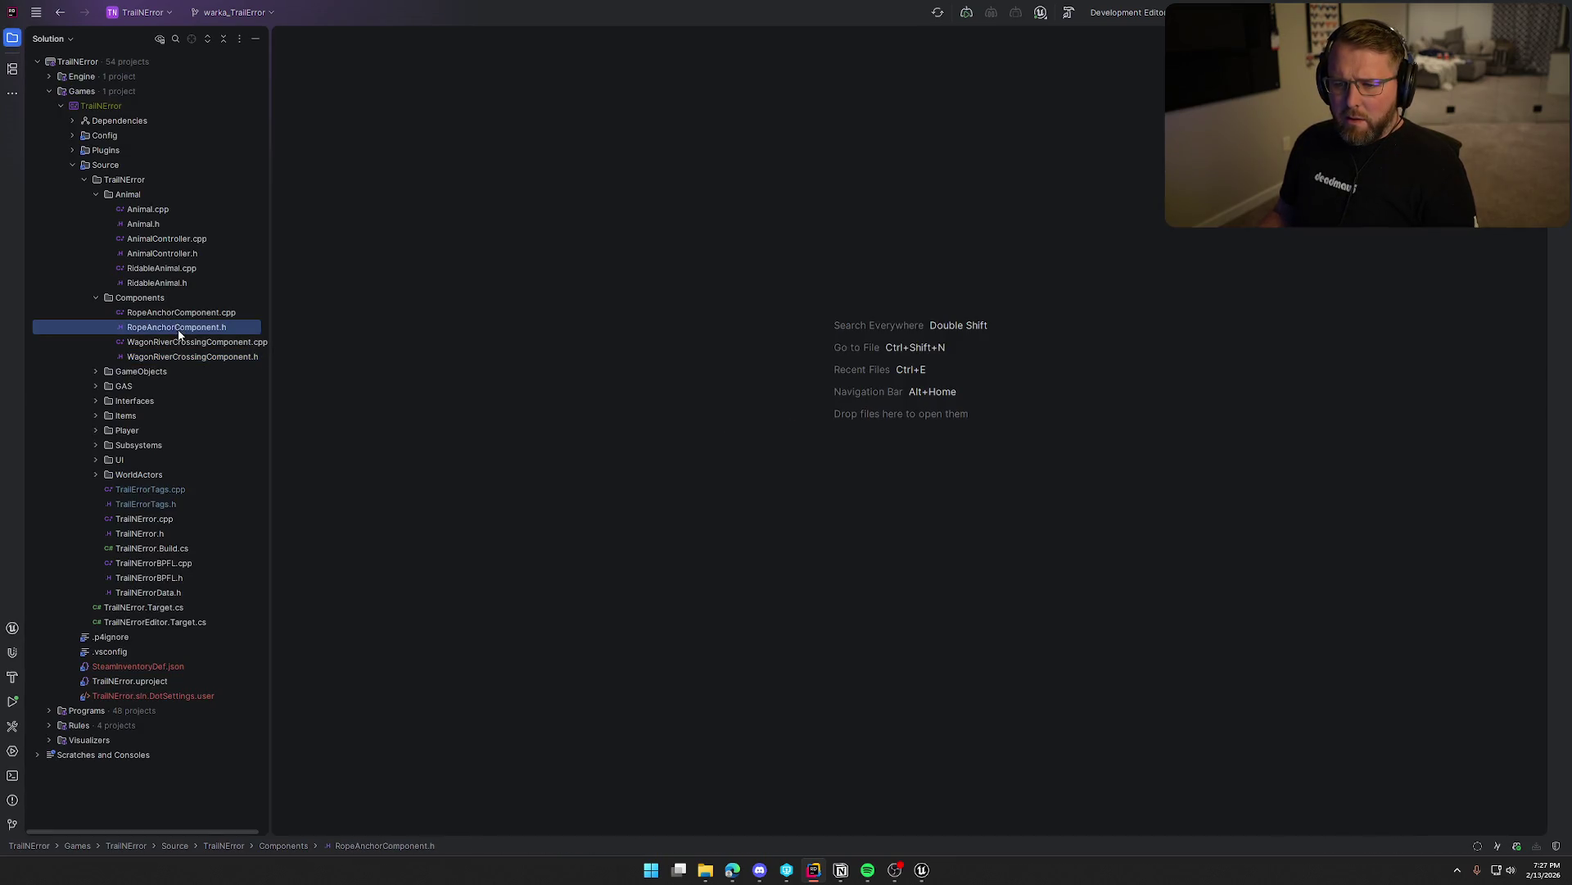
pyautogui.doubleClick(178, 329)
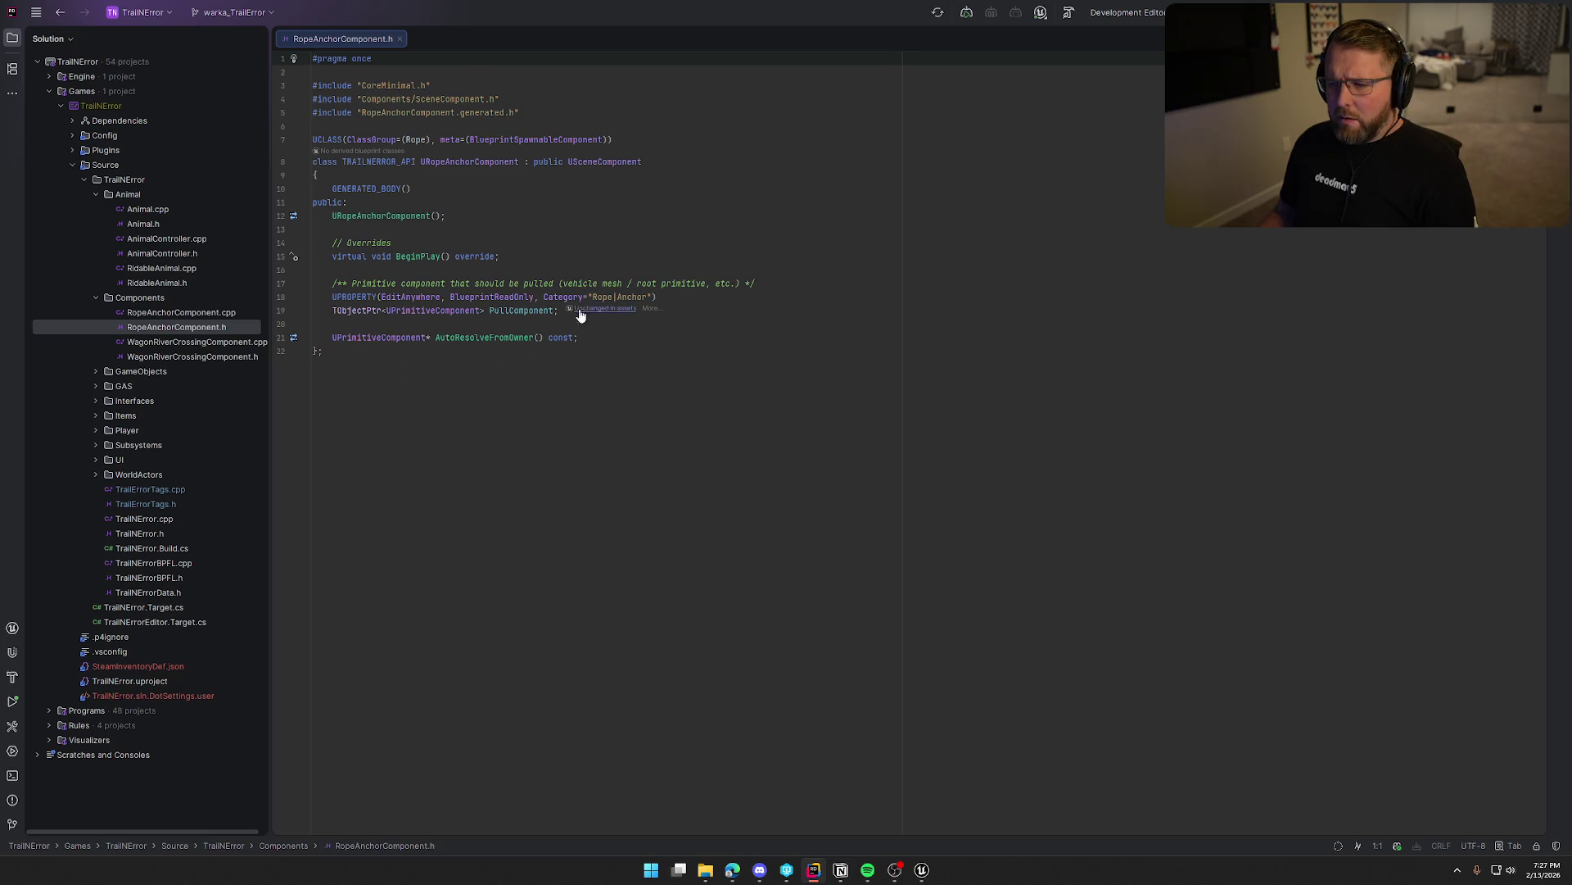
pyautogui.middleClick(332, 37)
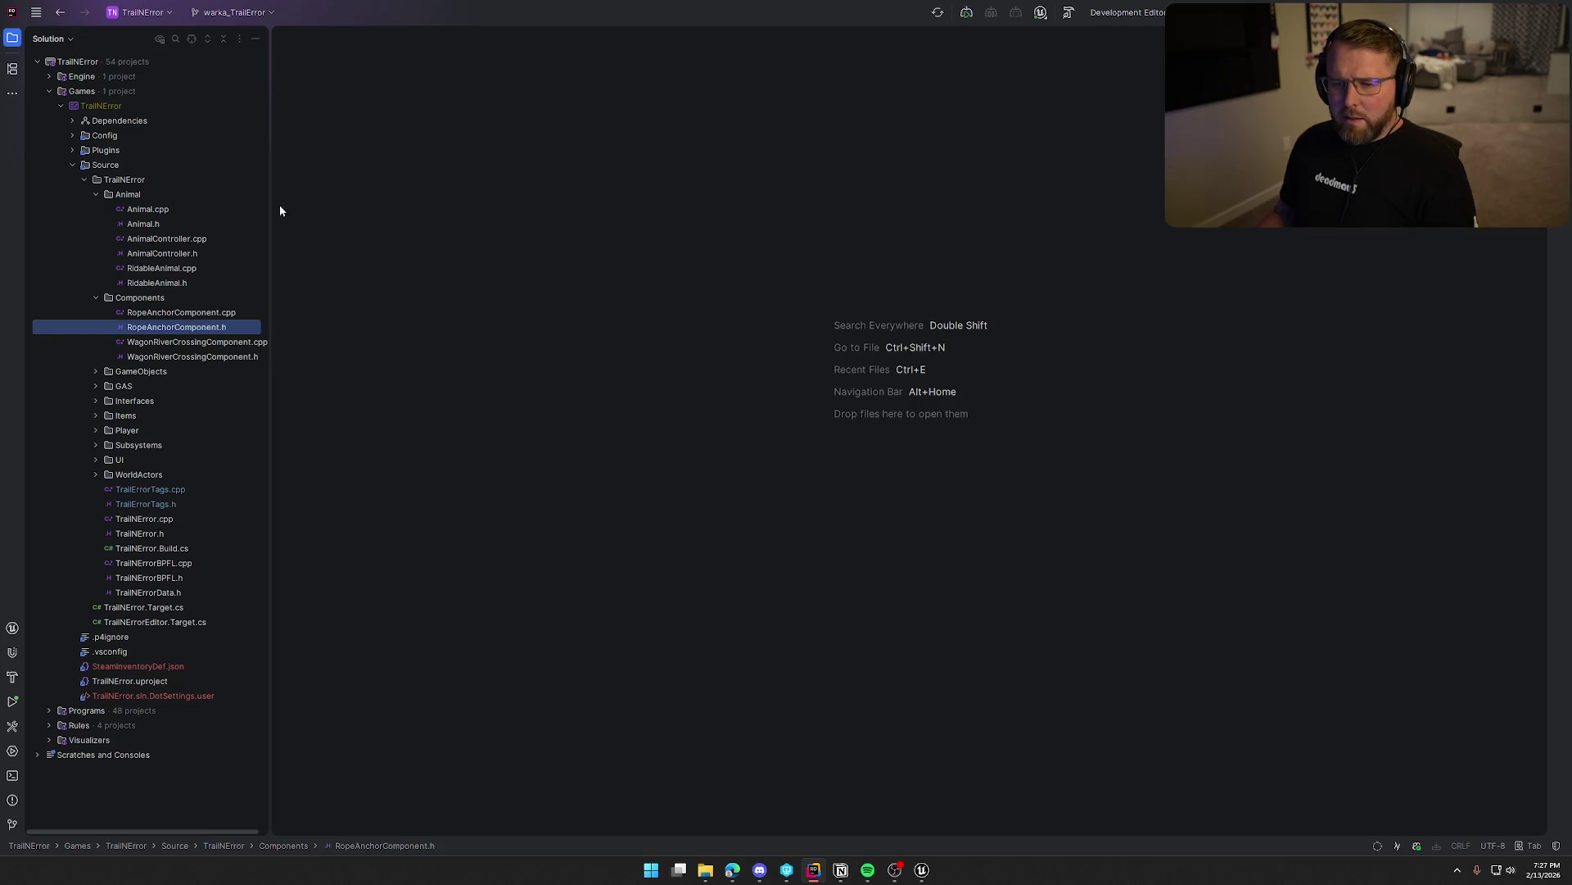
pyautogui.click(91, 296)
pyautogui.doubleClick(164, 286)
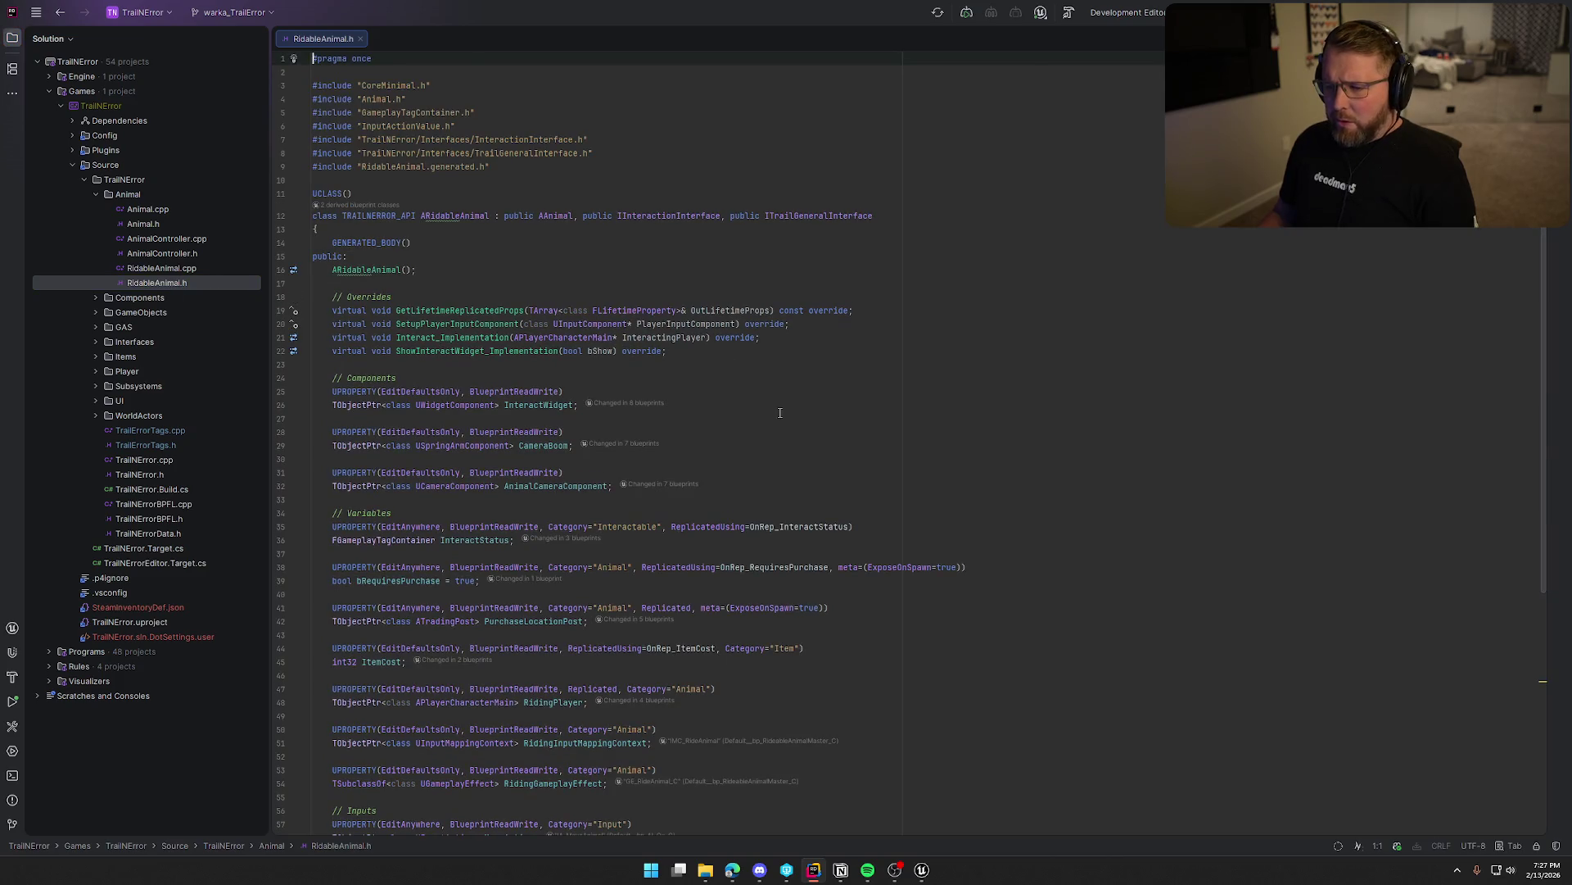
pyautogui.click(593, 239)
pyautogui.hotkey('ctrl', 'f')
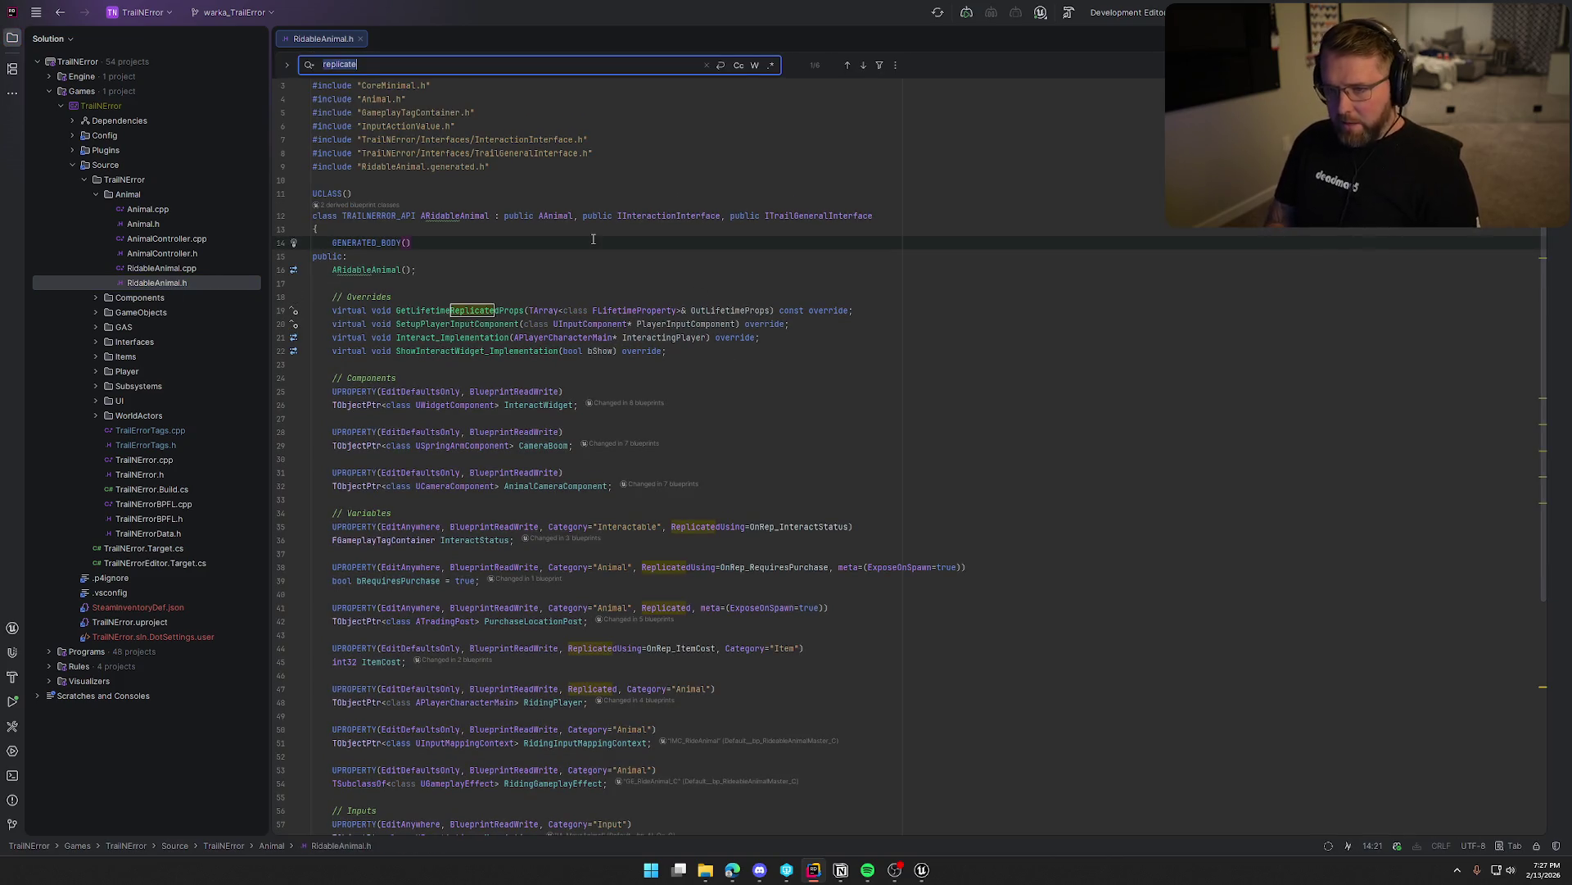
pyautogui.press('Return')
pyautogui.press('Return')
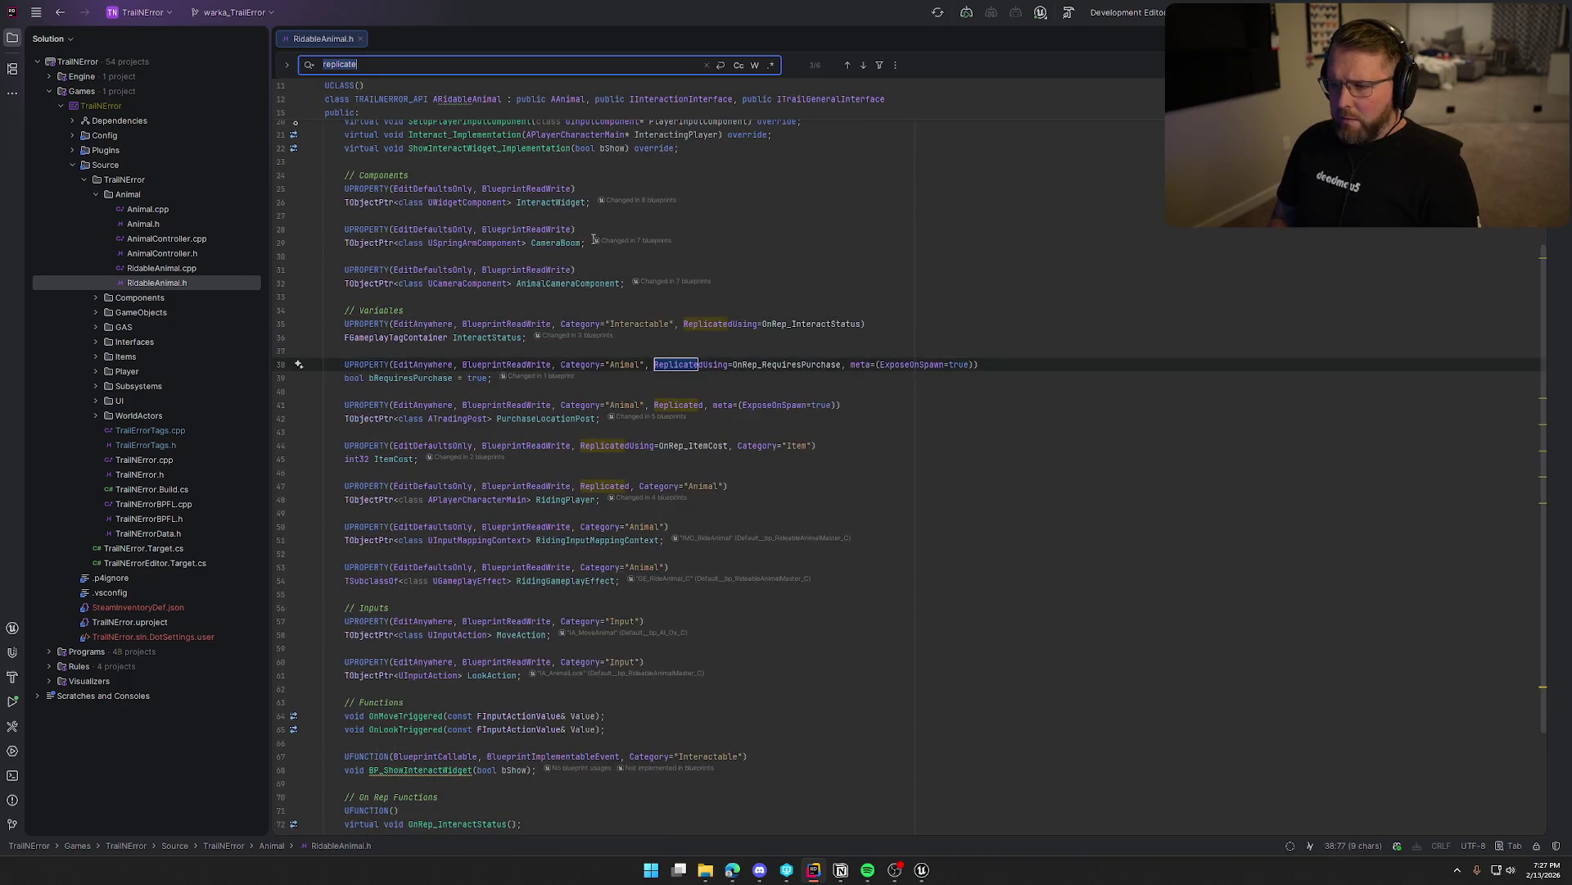
pyautogui.press('Return')
pyautogui.press('Return')
pyautogui.press('Return')
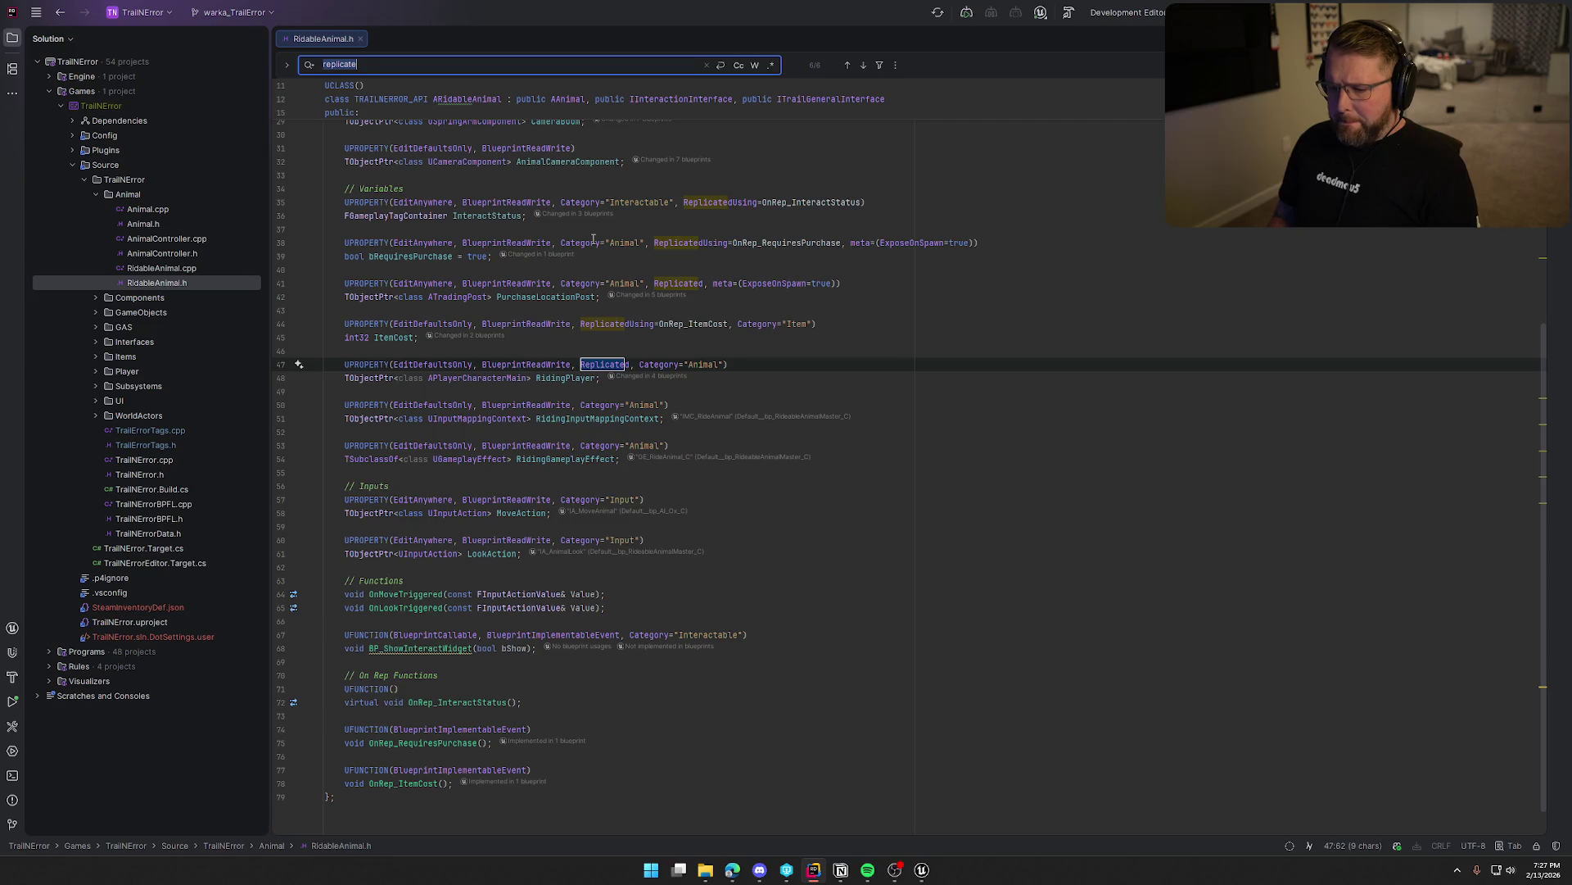
pyautogui.write('net')
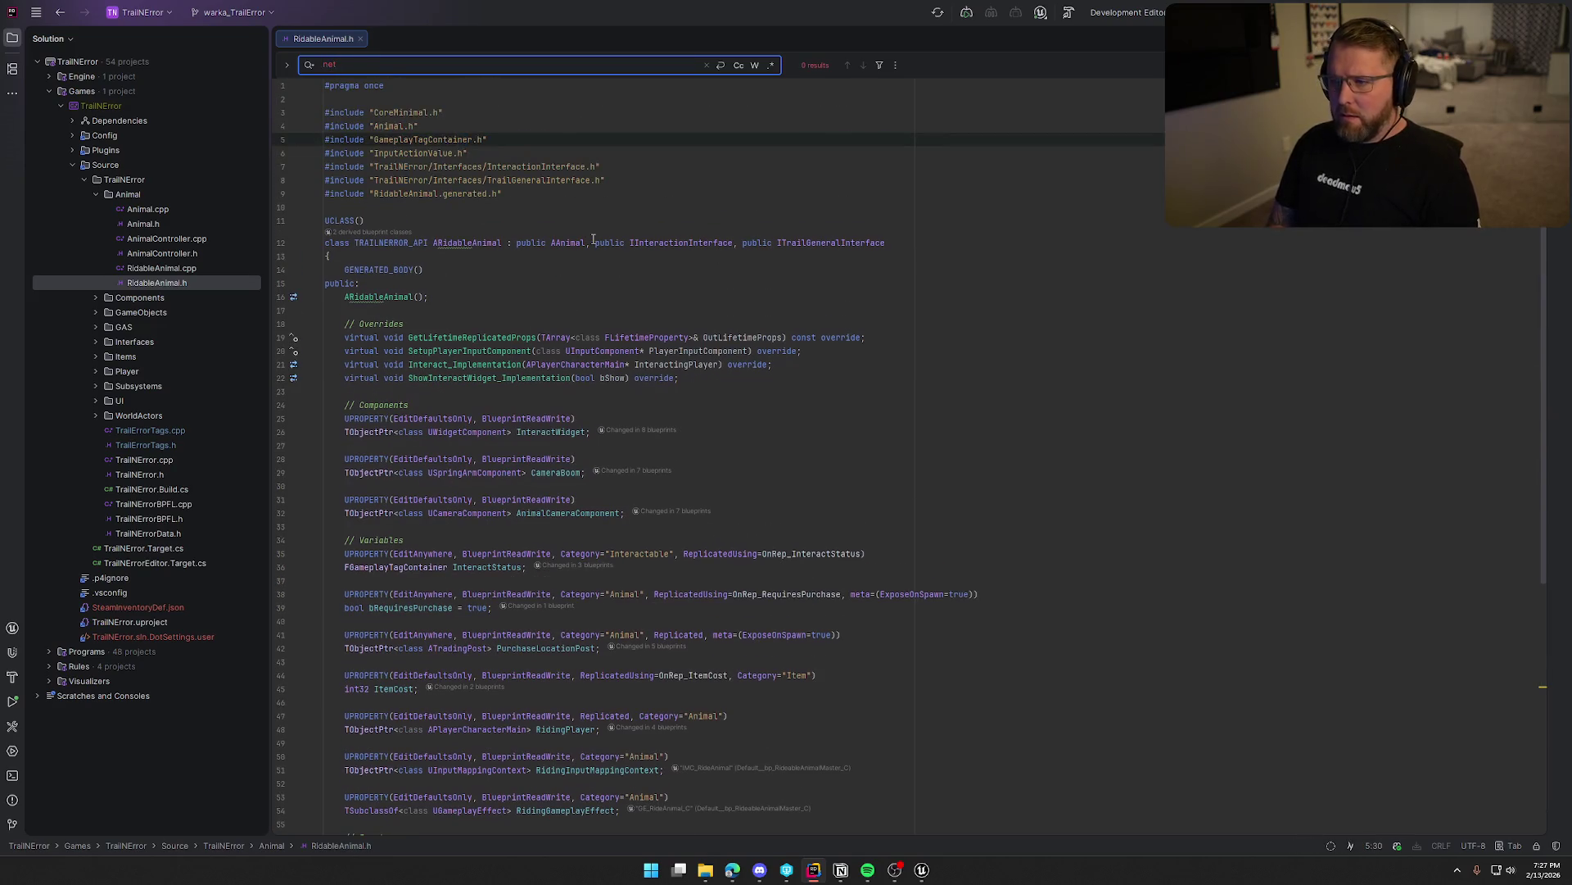
pyautogui.press('Escape')
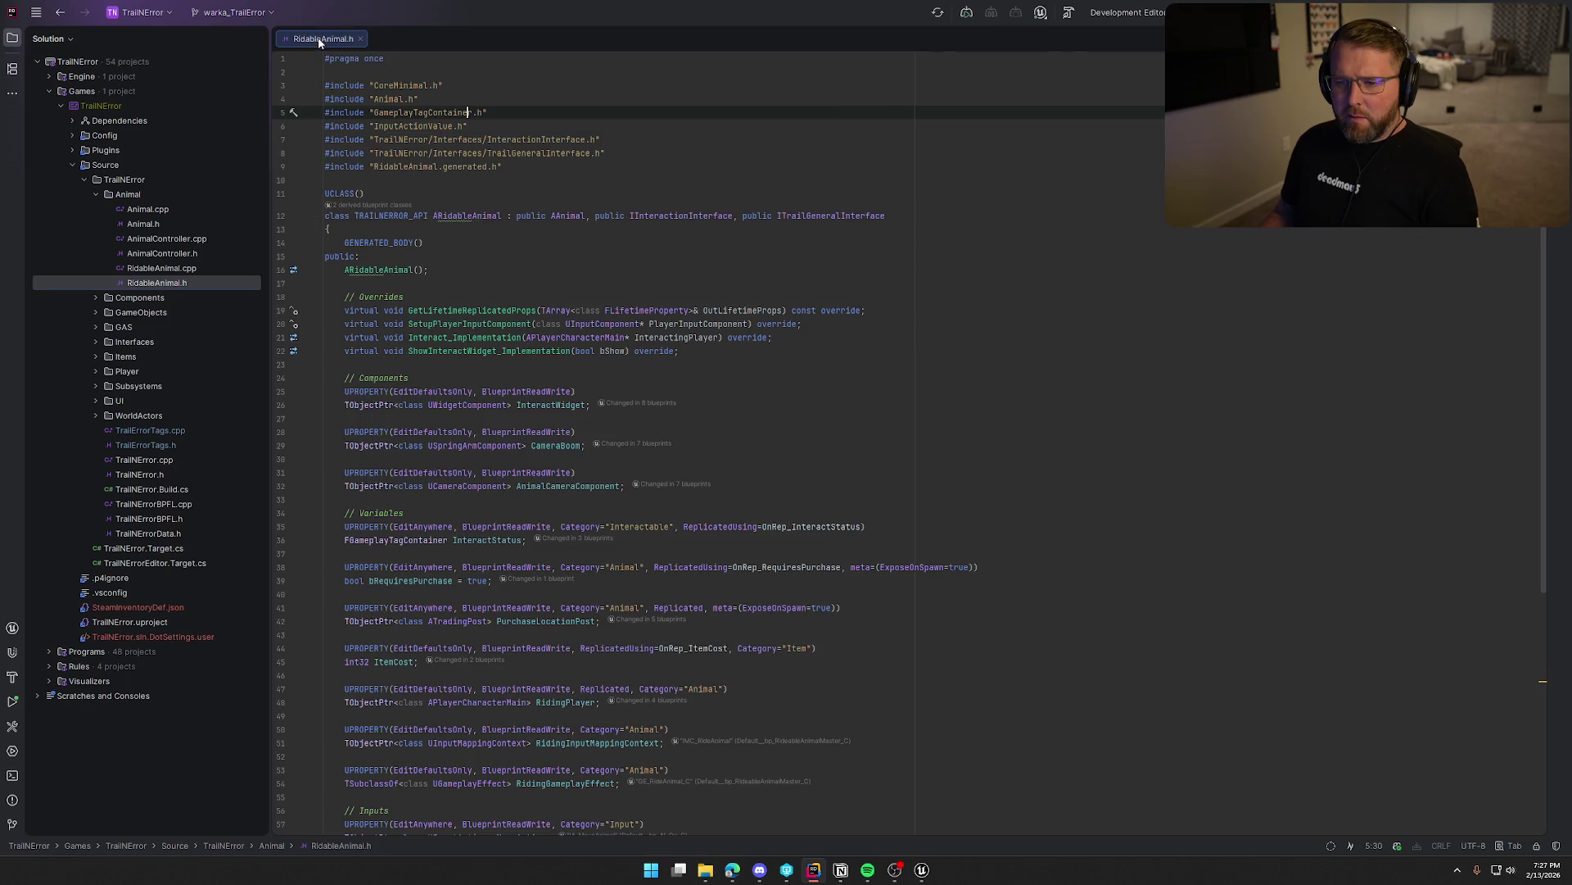
pyautogui.middleClick(320, 39)
pyautogui.doubleClick(189, 253)
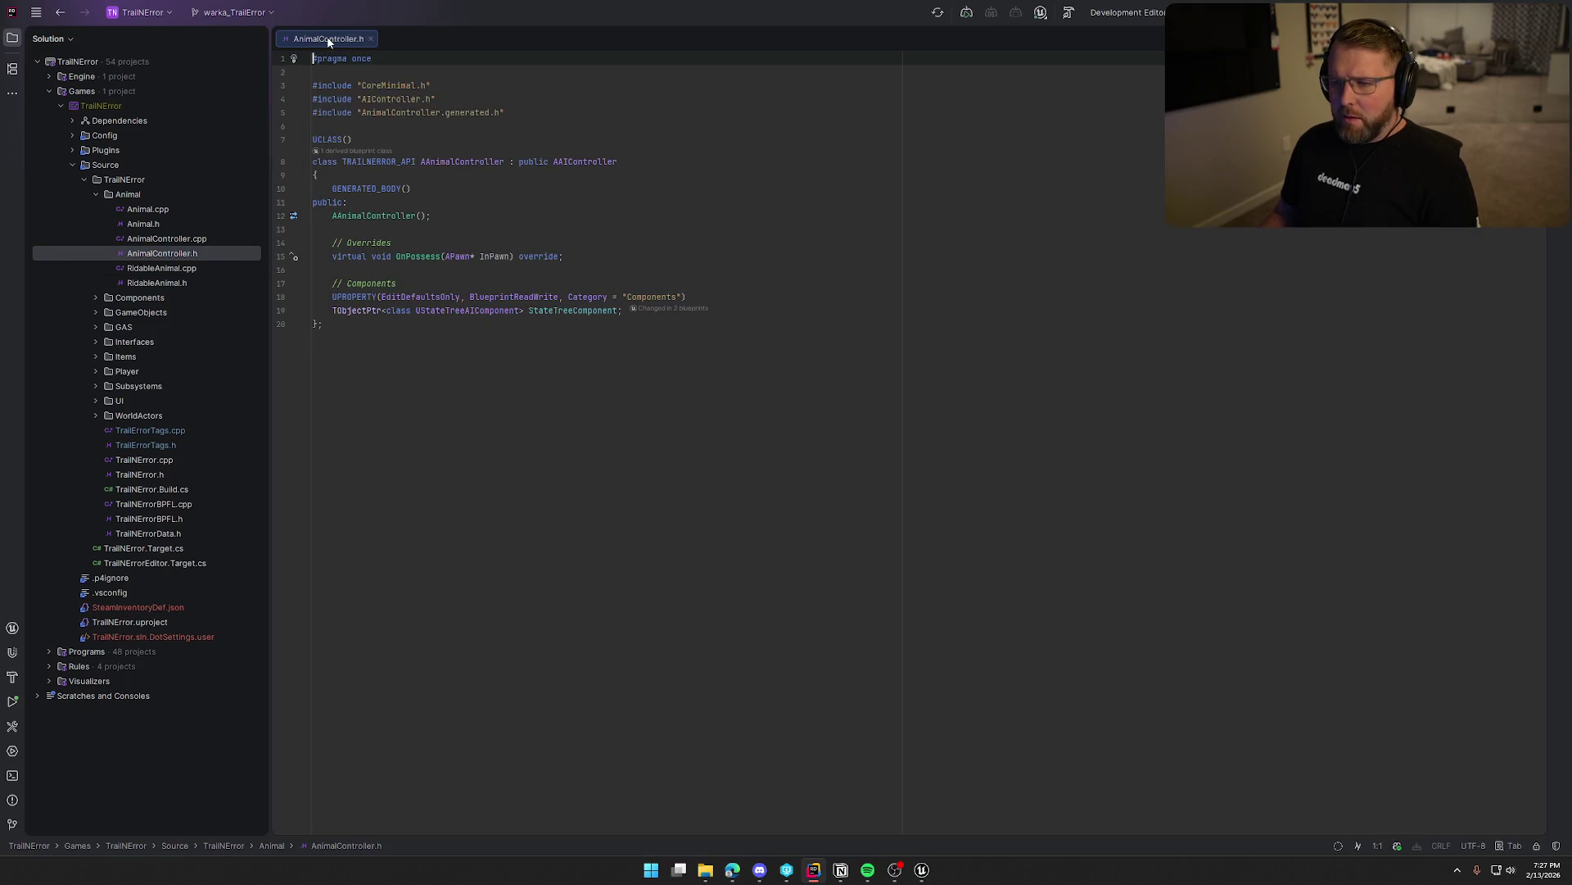
# Check Animal.h's NetMulticast declaration and MultiCastPlayMontage in Animal.cpp, then close all Animal files.
pyautogui.middleClick(328, 39)
pyautogui.click(154, 211)
pyautogui.doubleClick(152, 224)
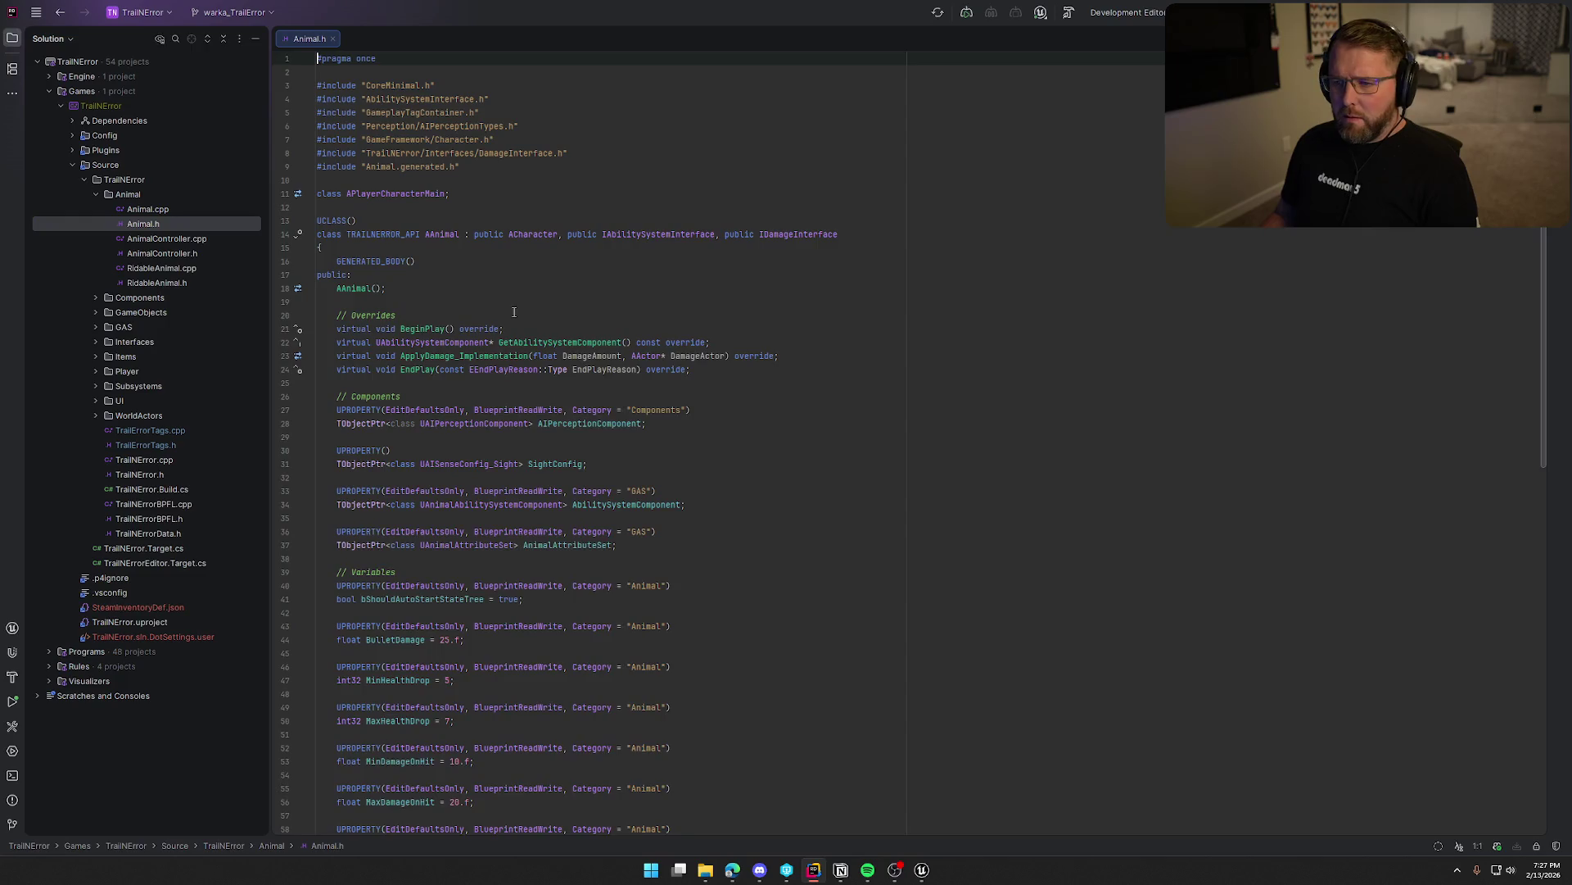
pyautogui.hotkey('ctrl', 'f')
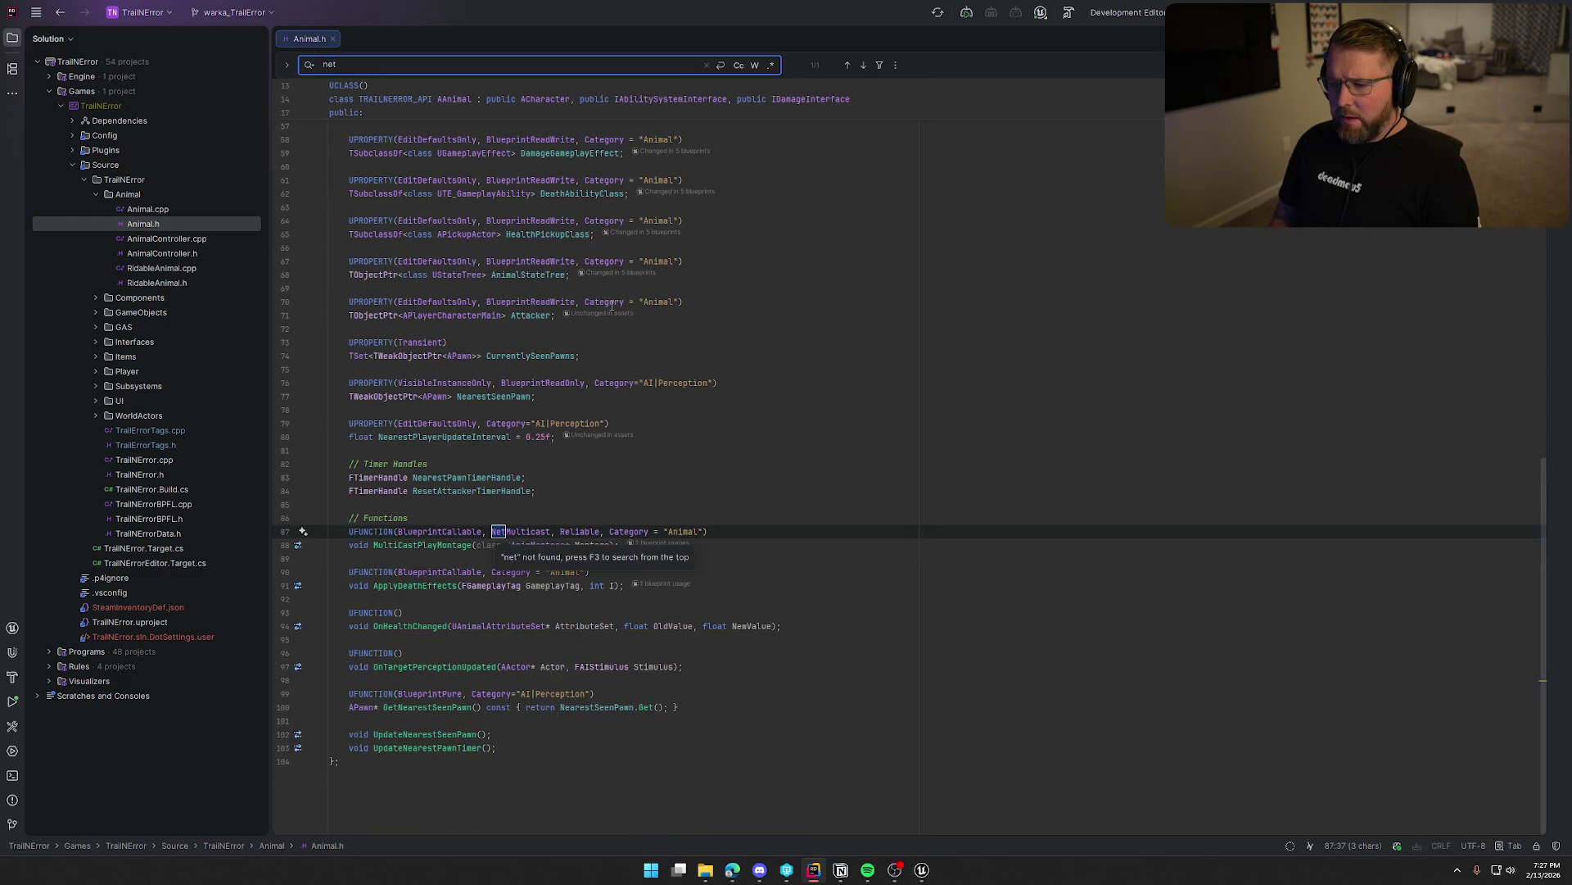
pyautogui.press('Escape')
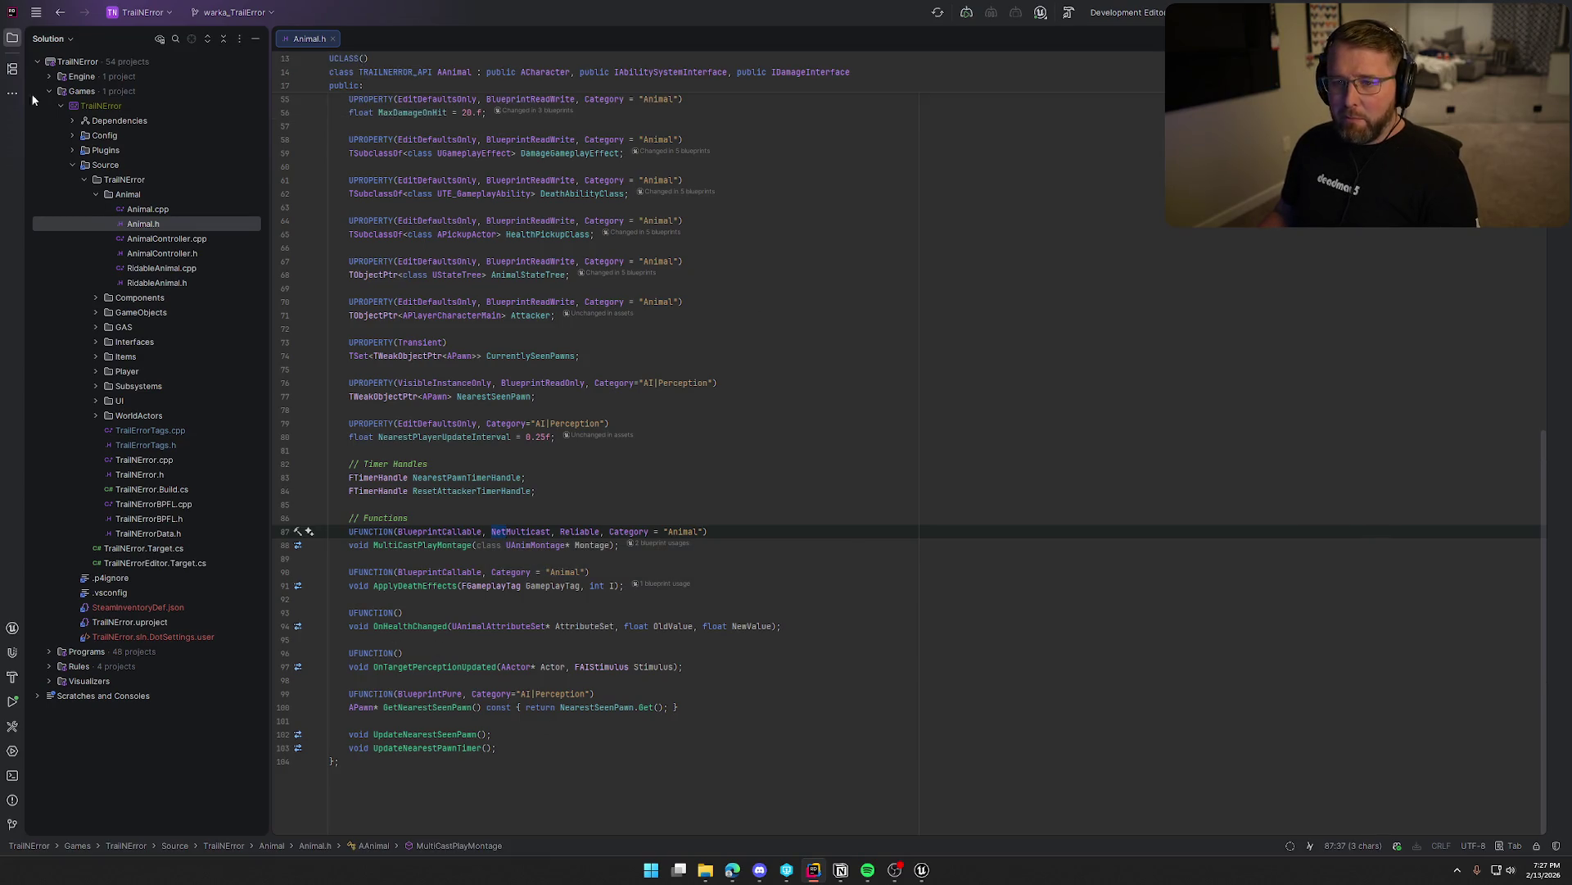
pyautogui.hotkey('alt', '1')
pyautogui.keyDown('ctrl'); pyautogui.click(186, 552); pyautogui.keyUp('ctrl')
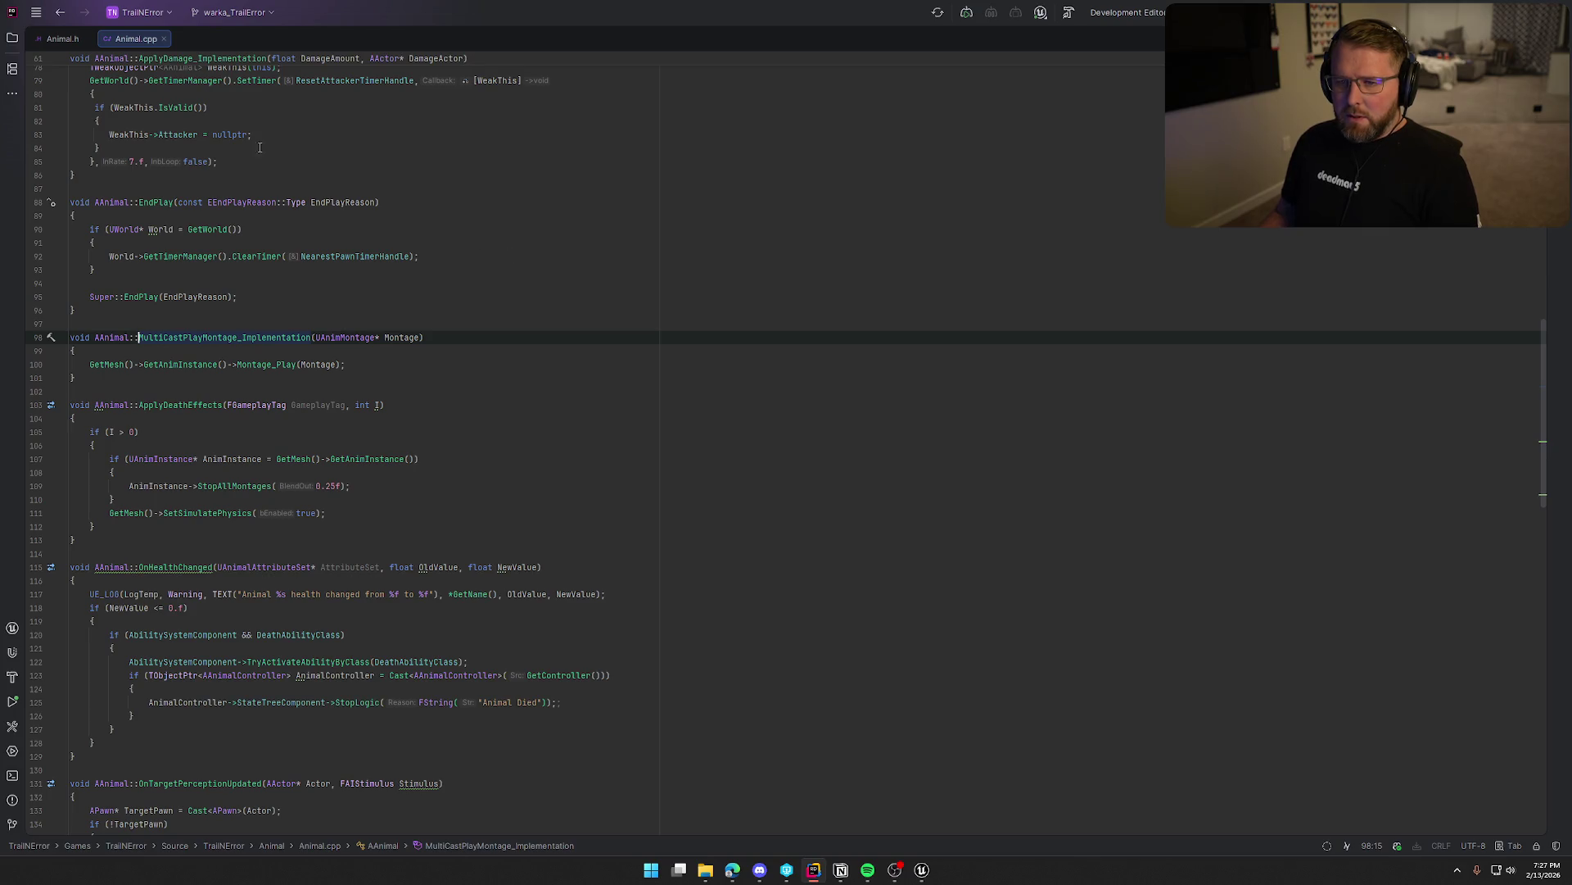
pyautogui.middleClick(71, 37)
pyautogui.middleClick(71, 37)
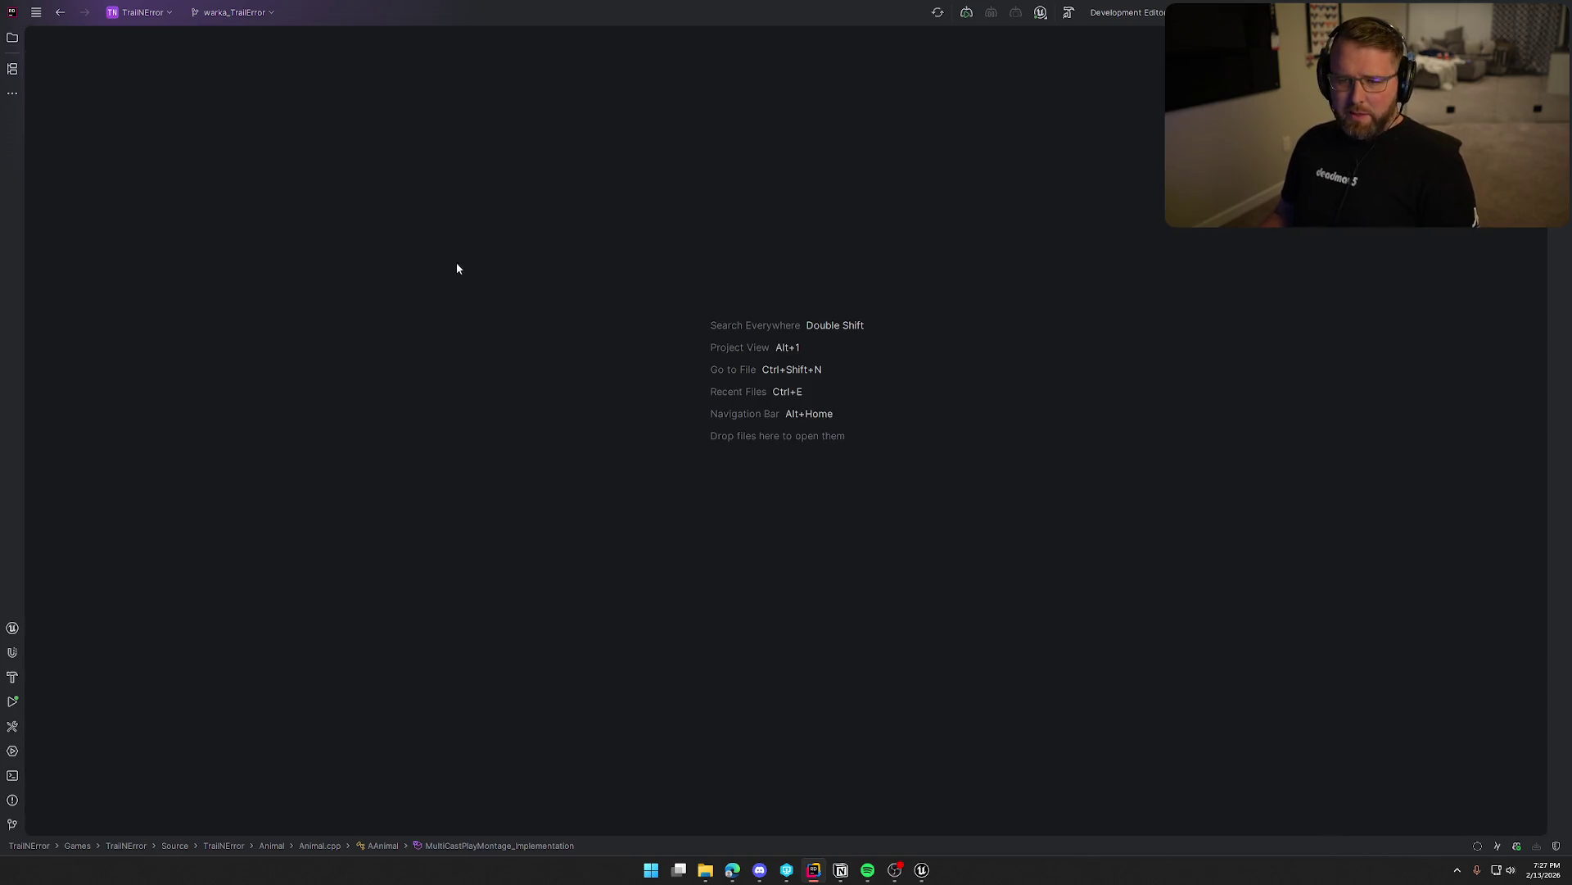
pyautogui.hotkey('alt', '1')
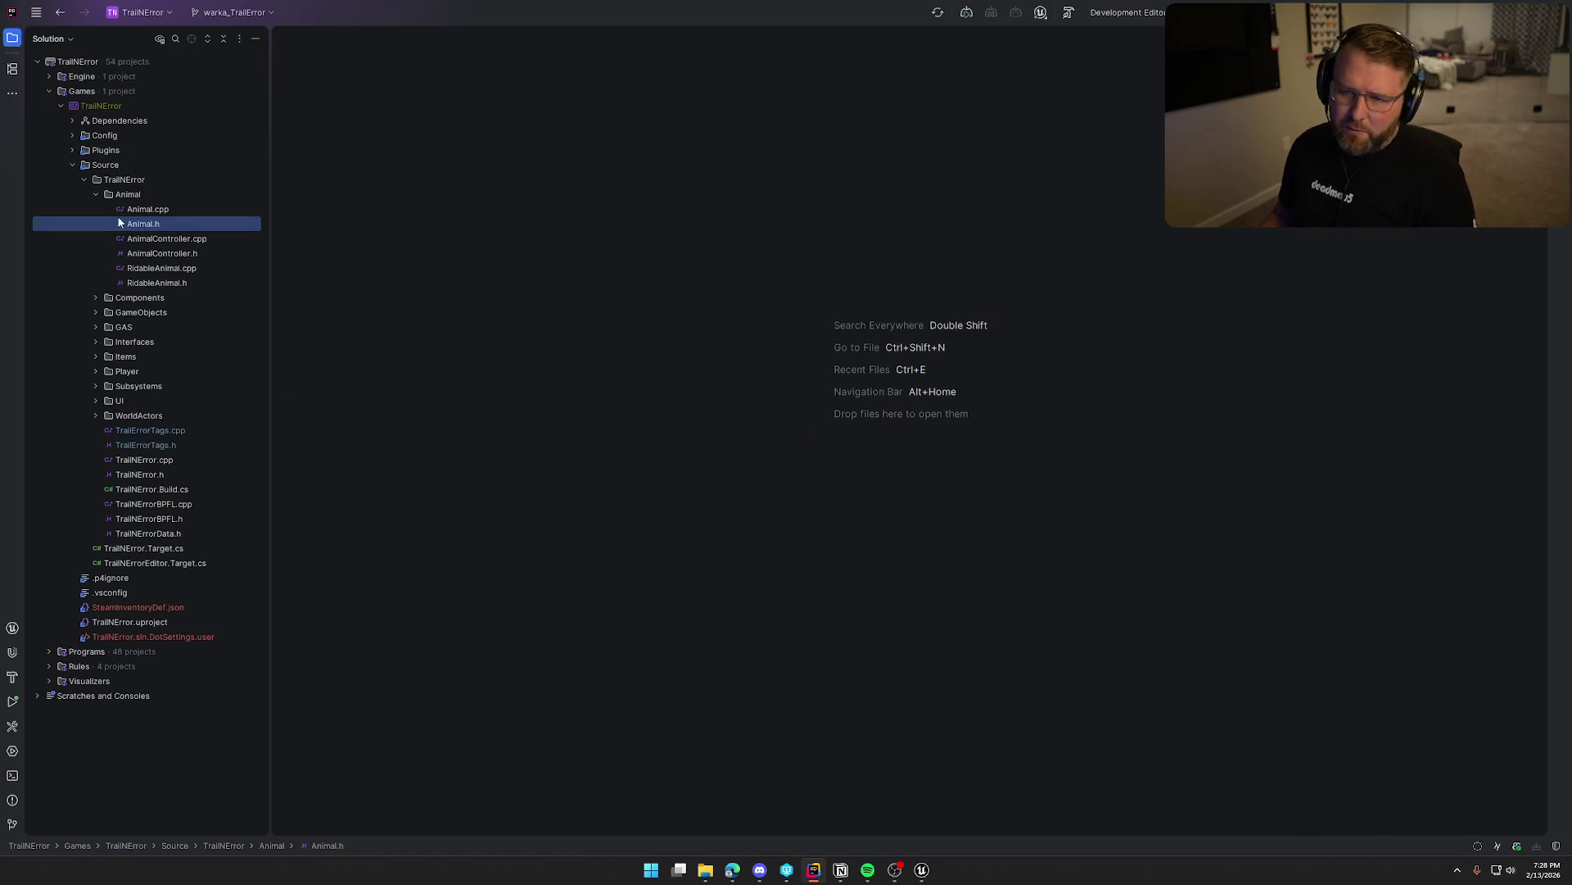
# Collapse the Animal folder, peek at Unreal Editor, and return to Rider to build the project.
pyautogui.click(95, 195)
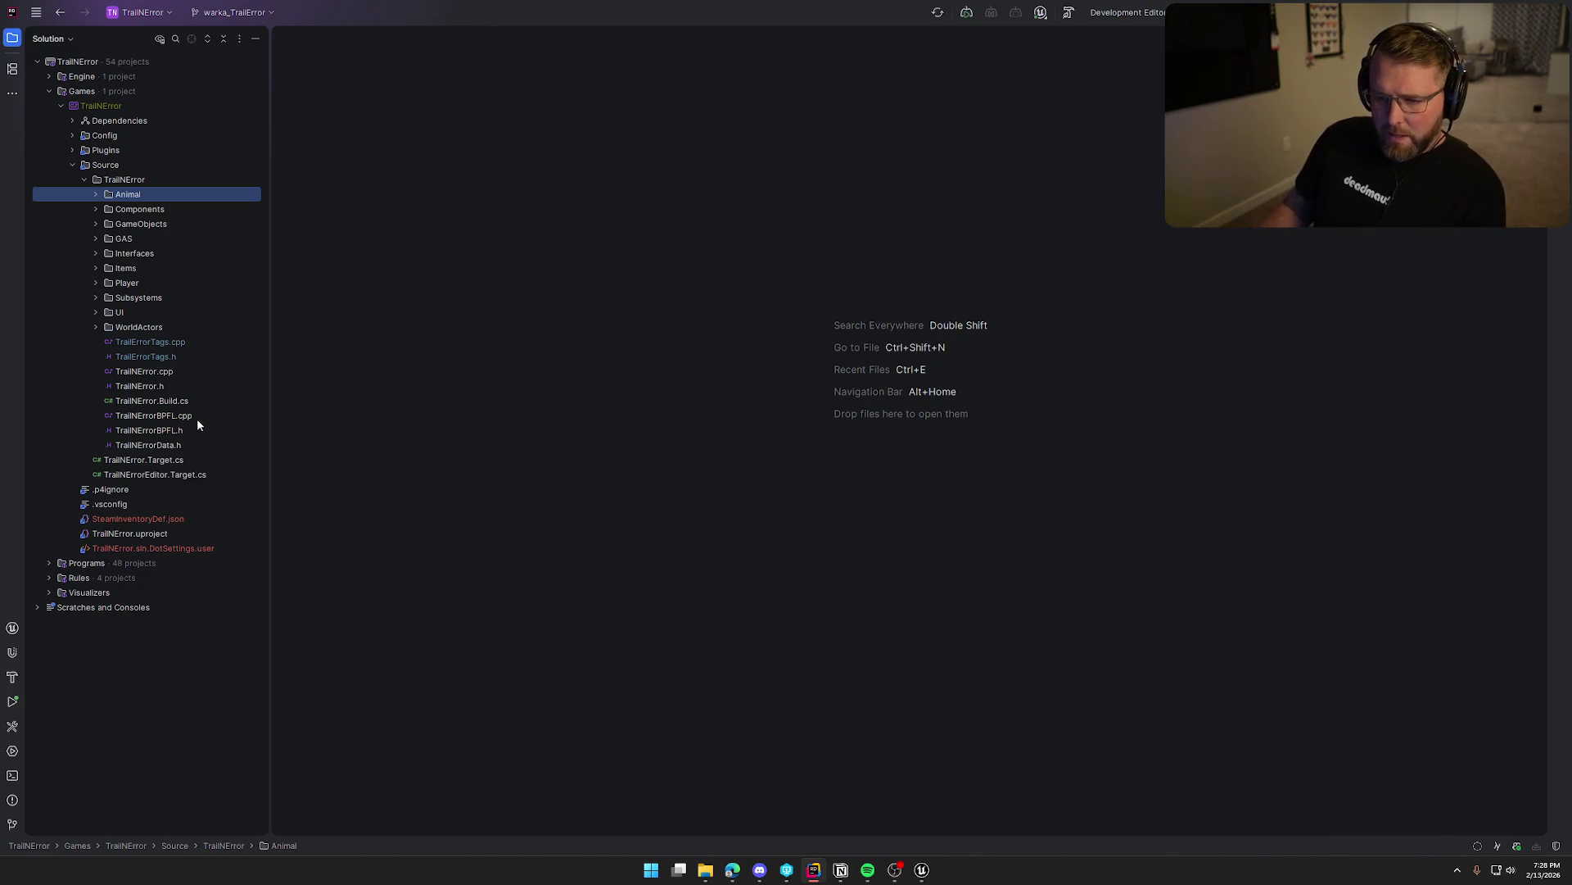
pyautogui.click(920, 870)
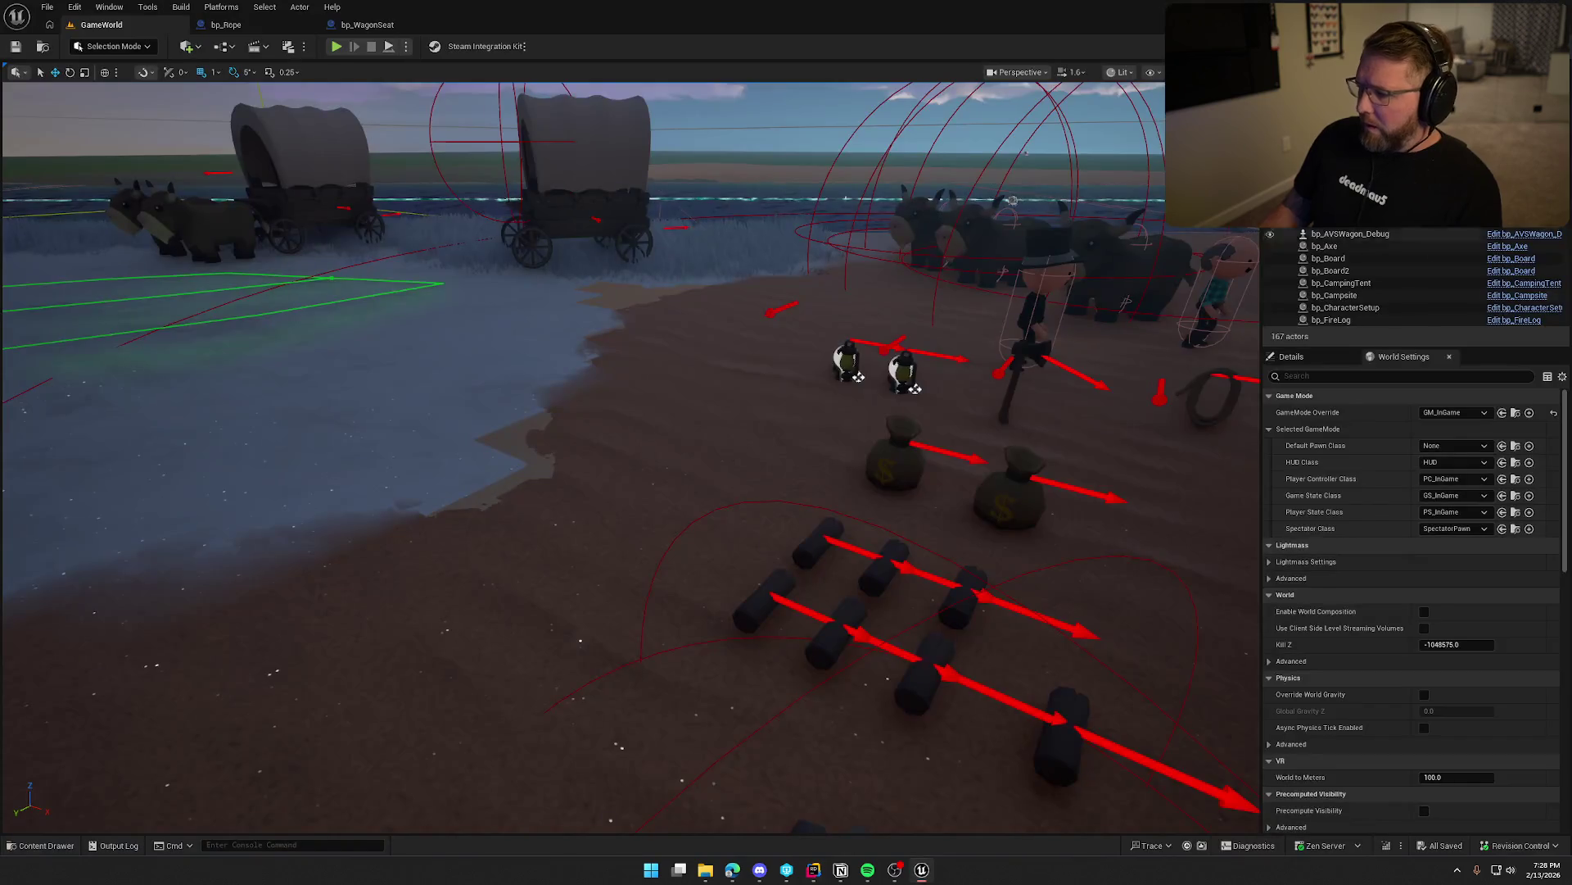
pyautogui.hotkey('alt', 'Tab')
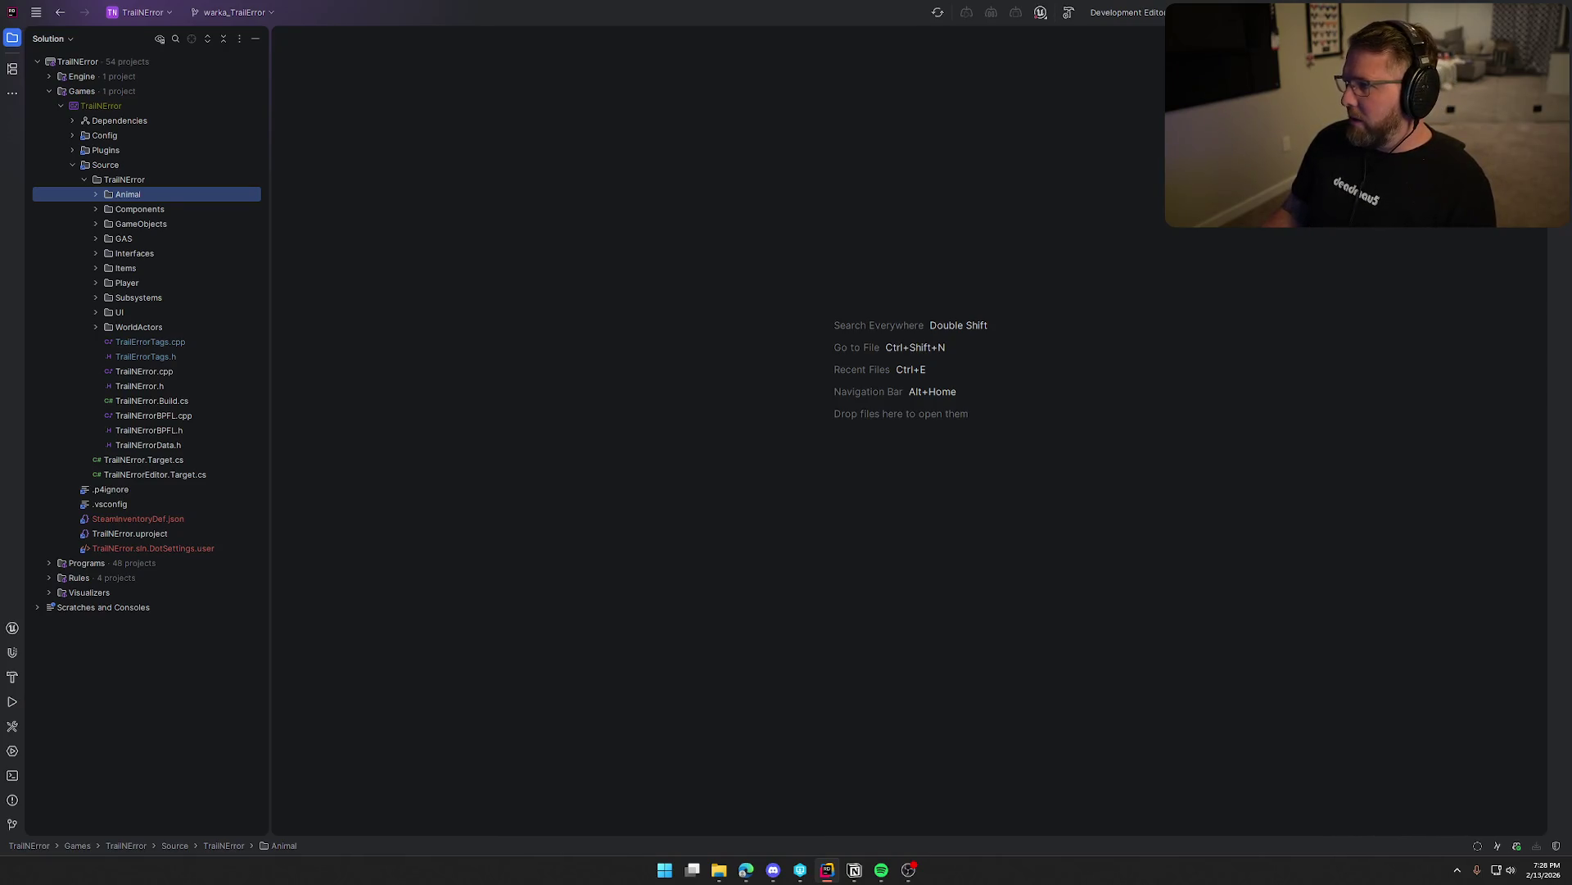
pyautogui.hotkey('ctrl', 'shift', 'b')
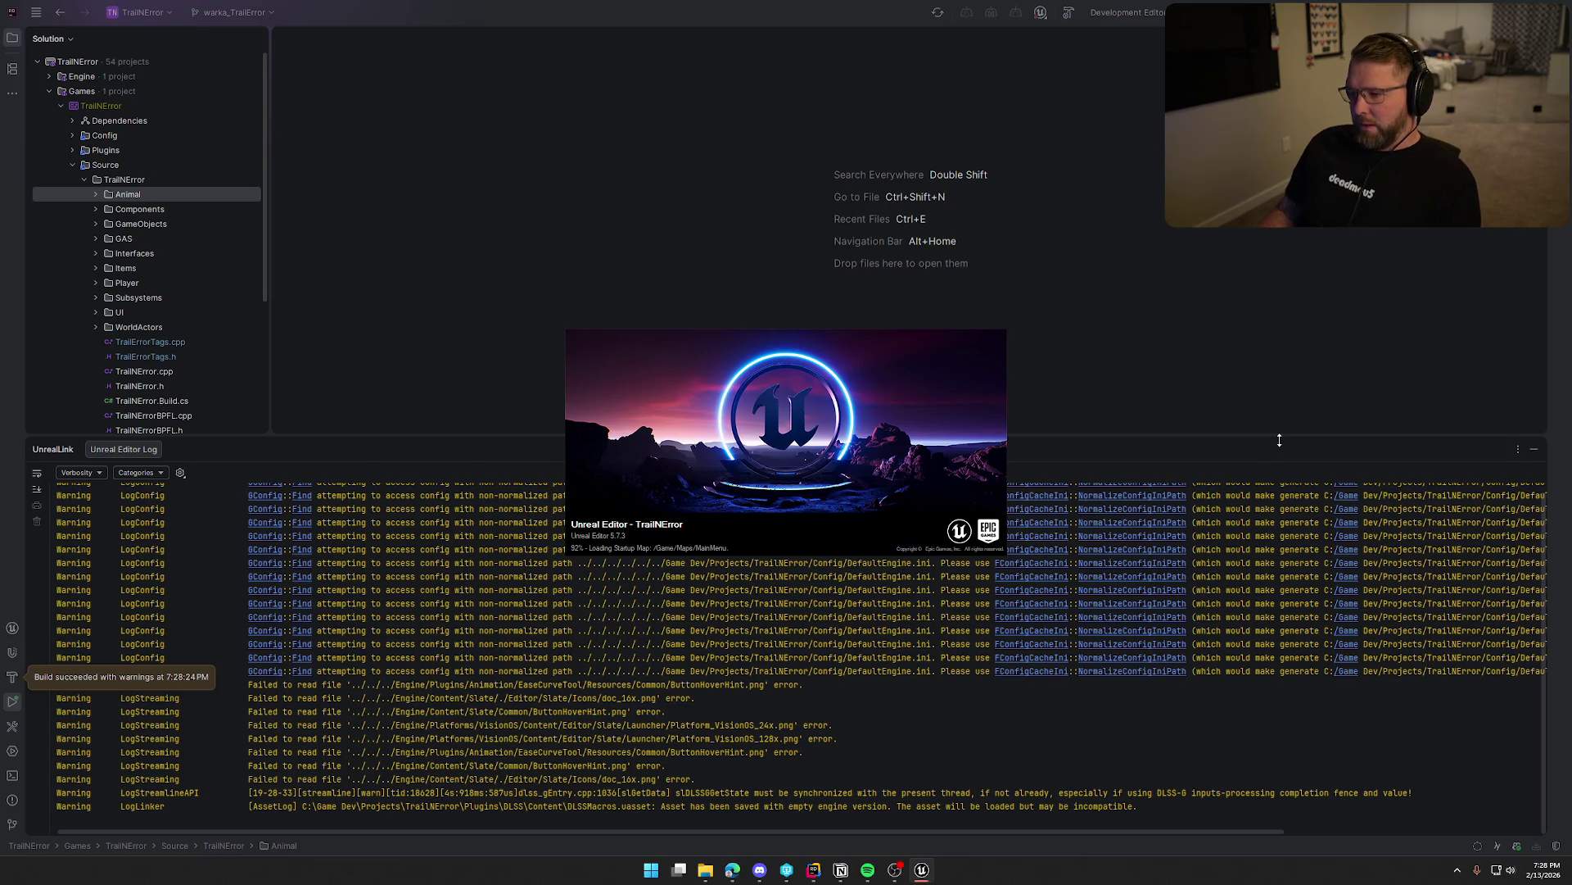
# Refocus Rider after the build, then switch to the newly launched Unreal Editor.
pyautogui.click(1320, 375)
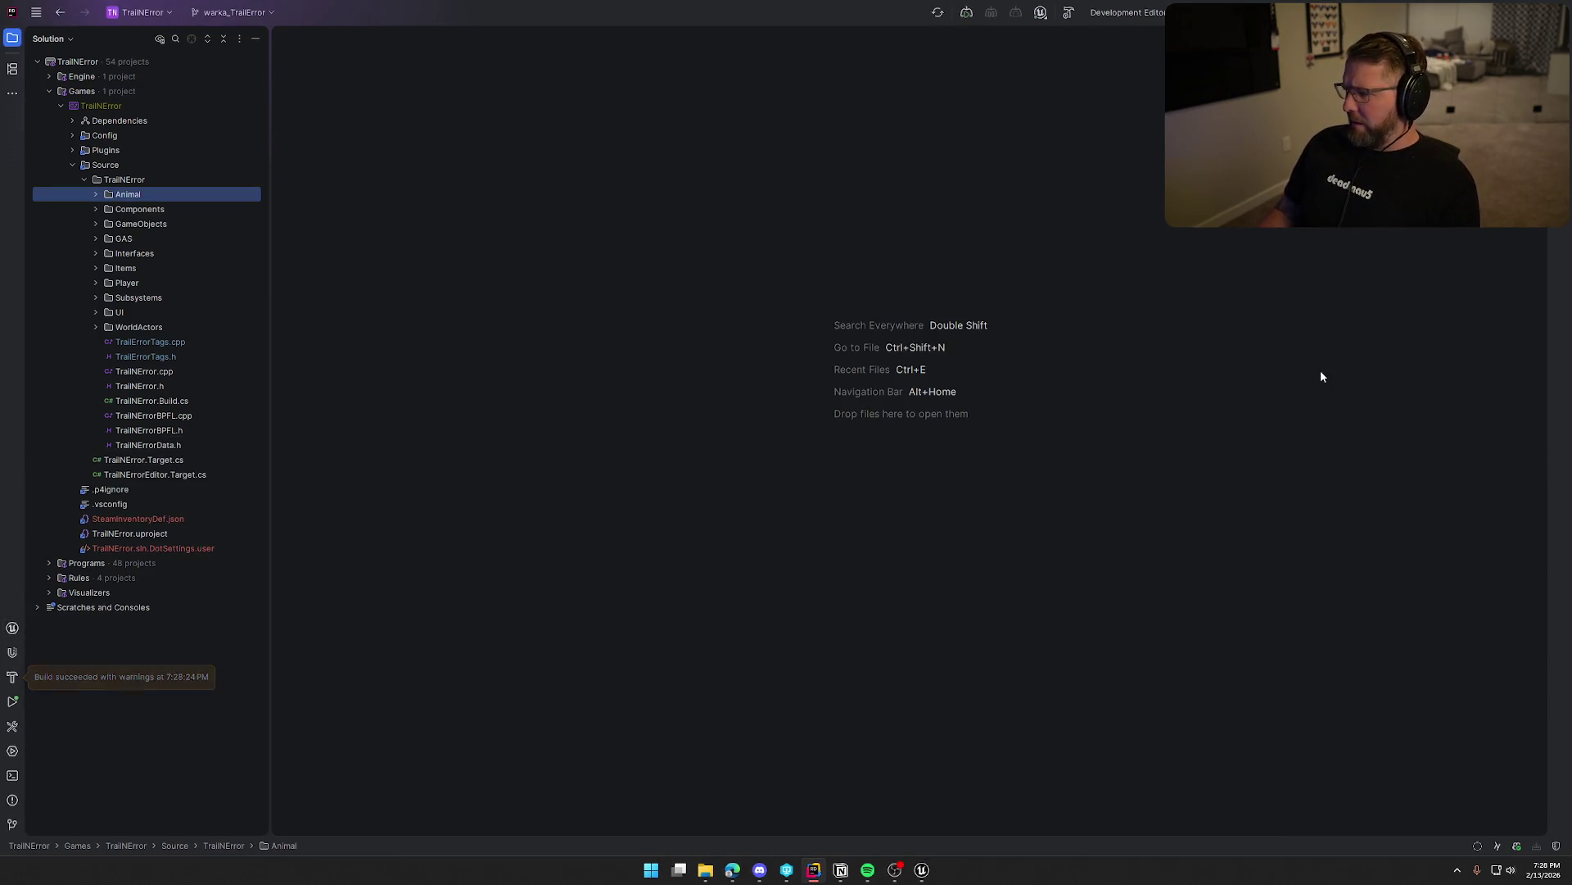
pyautogui.click(921, 870)
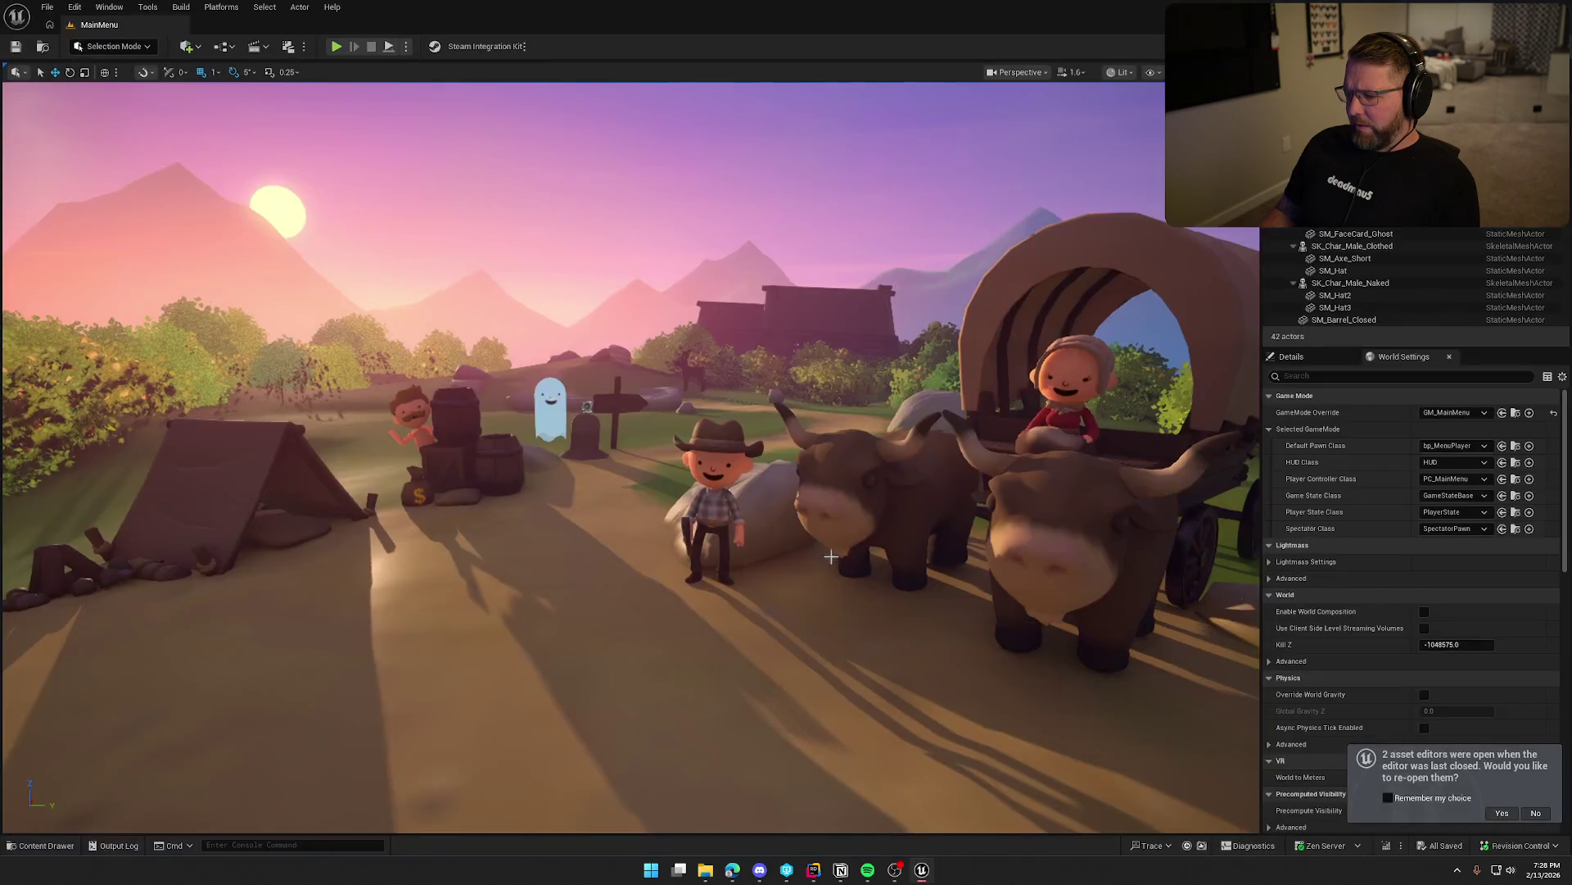
# Decline reopening previous asset editors and open the GameWorld level from the Content Drawer.
pyautogui.click(1537, 813)
pyautogui.hotkey('ctrl', 'space')
pyautogui.click(329, 653)
pyautogui.doubleClick(329, 653)
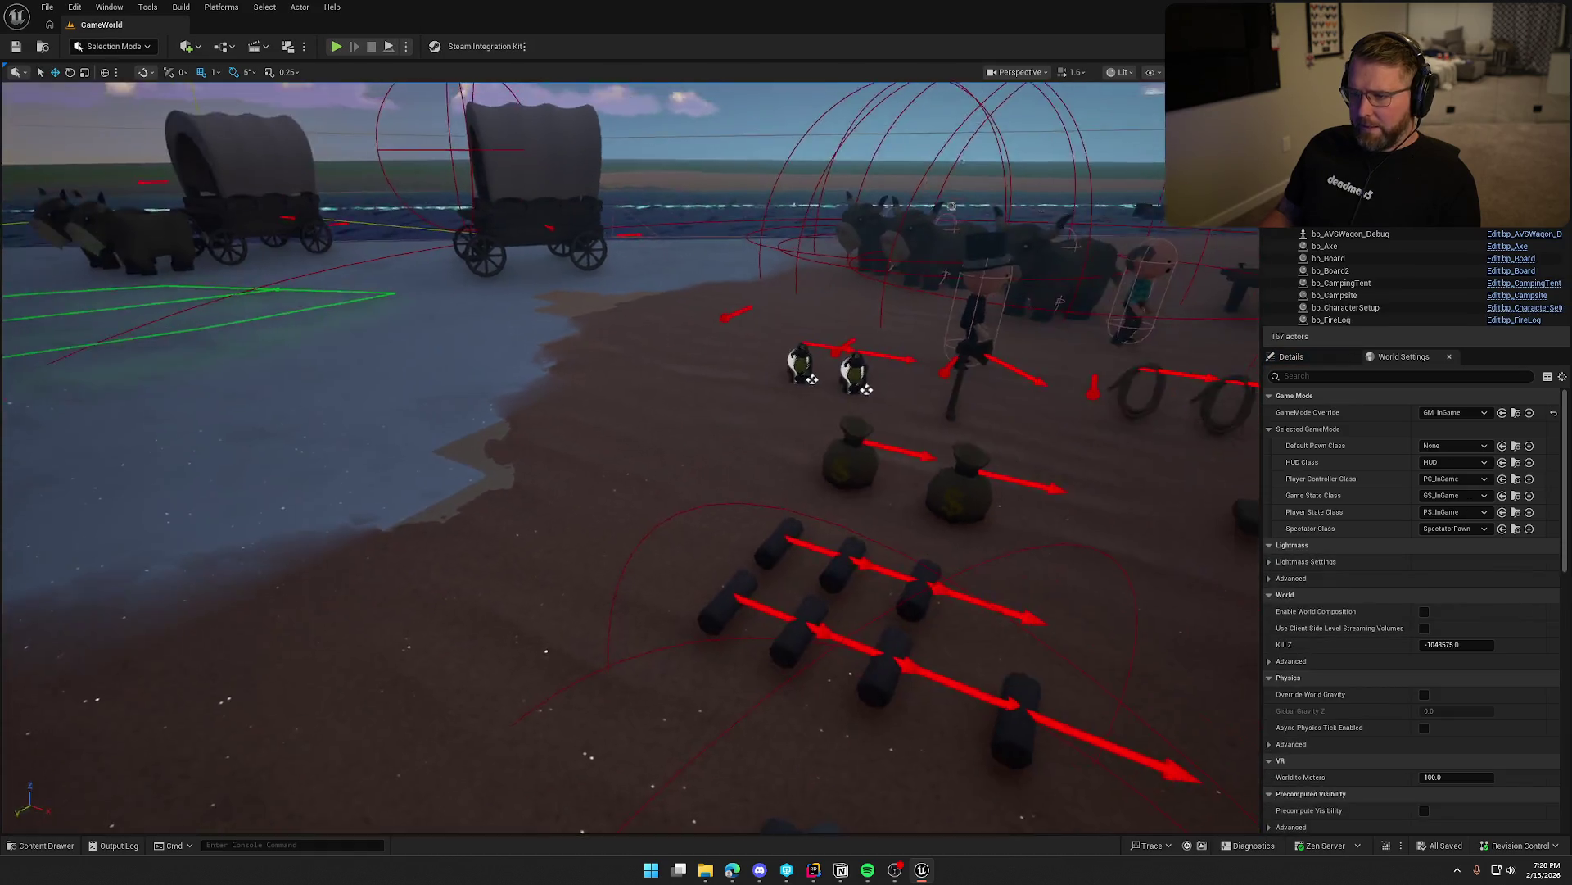
pyautogui.scroll(-5, 455, 491)
# Open the BP_BreakablePlank Blueprint from the Logic > Actors folder.
pyautogui.hotkey('ctrl', 'space')
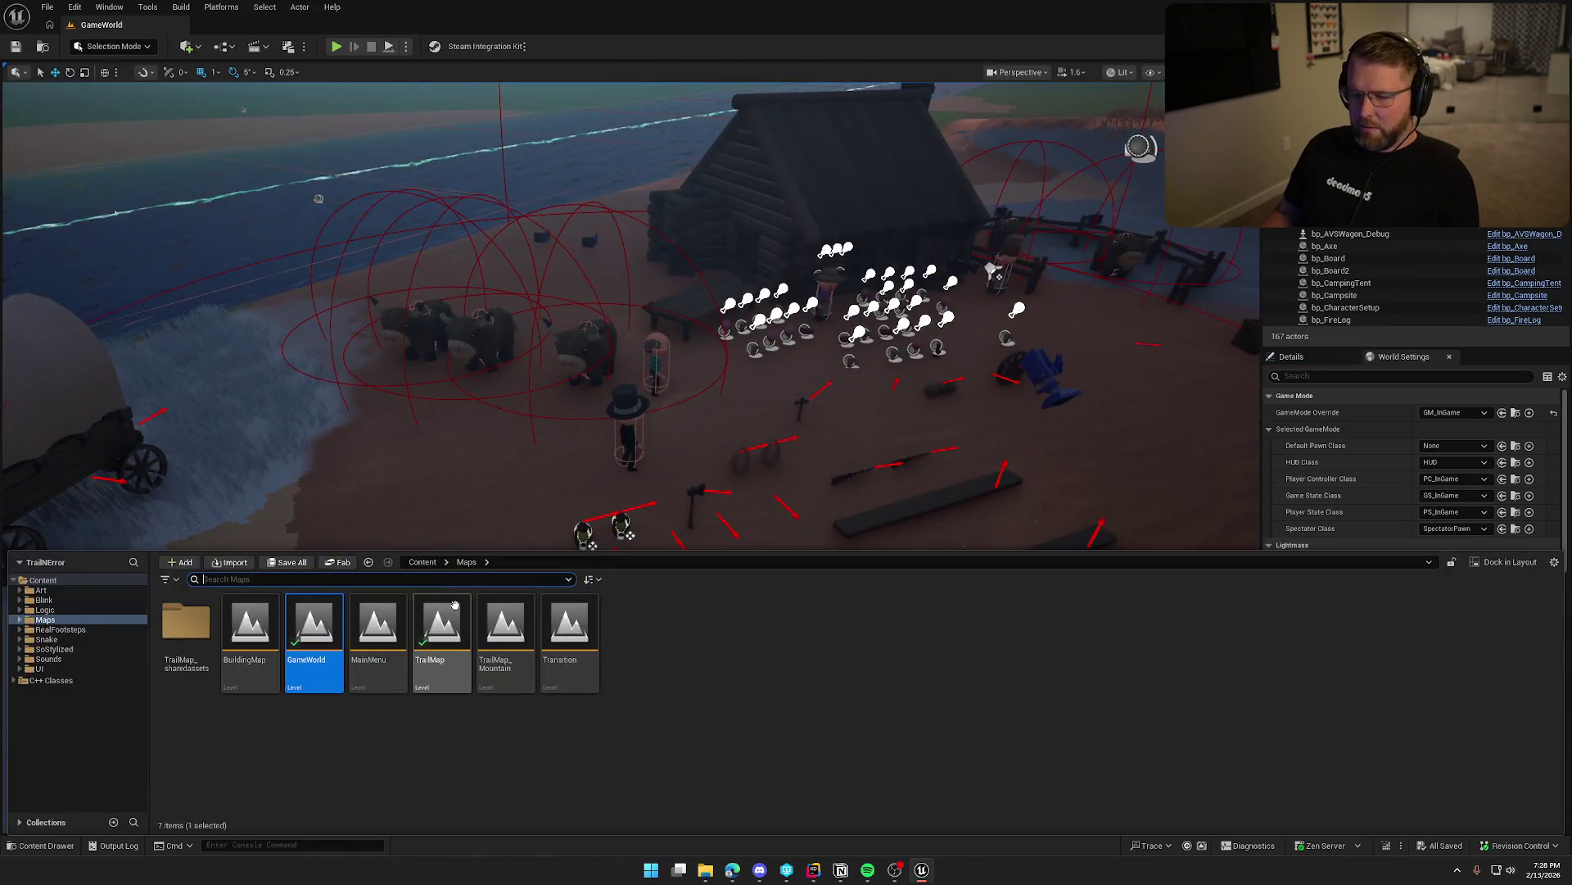
pyautogui.click(53, 611)
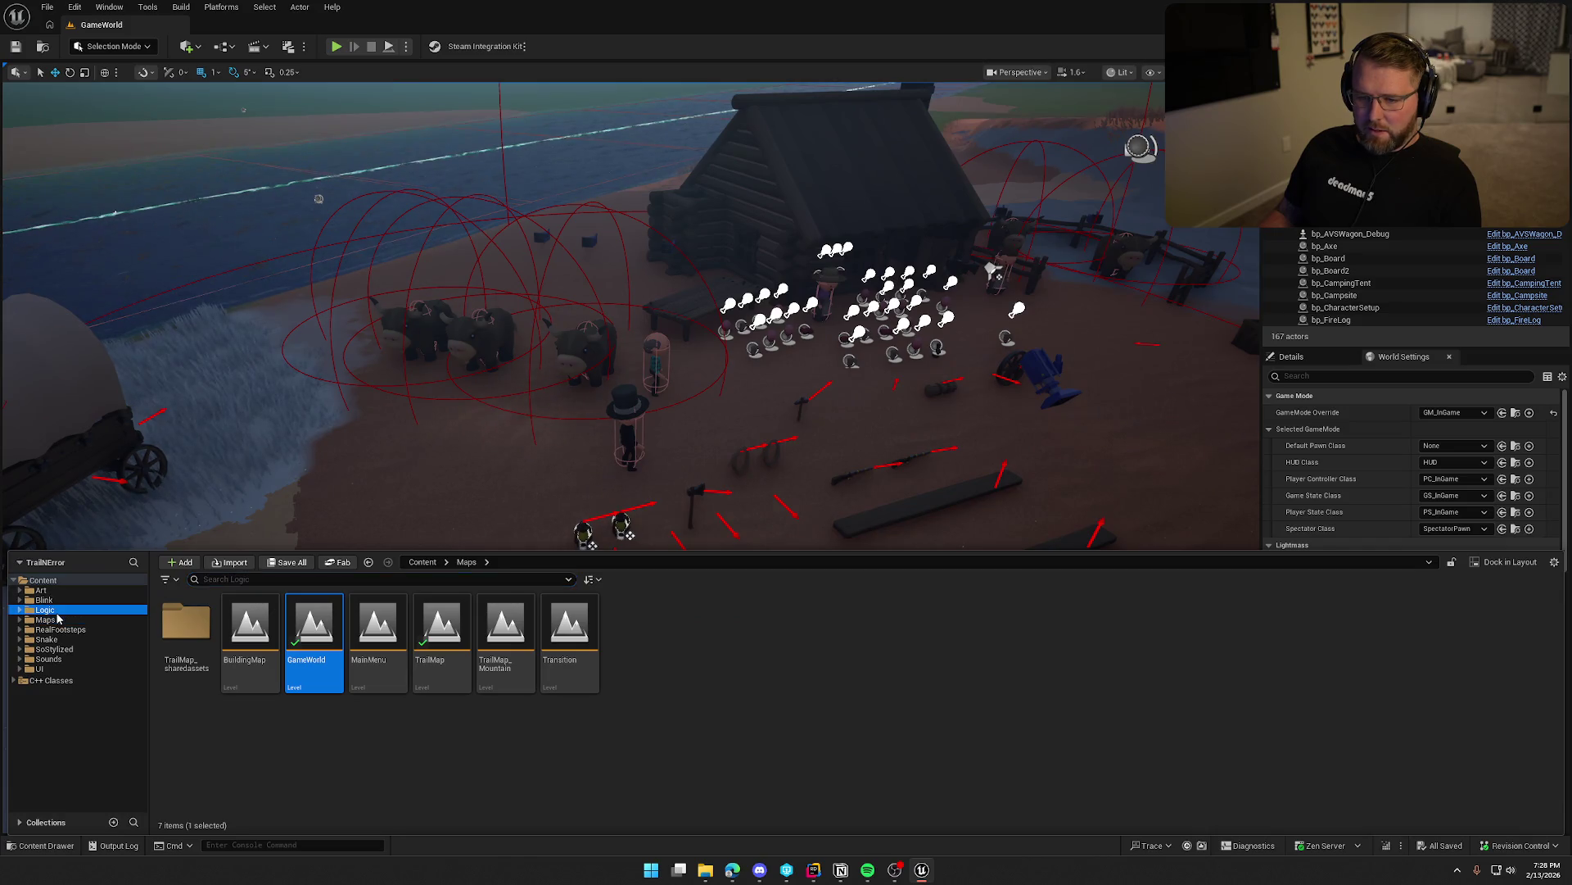
pyautogui.doubleClick(187, 643)
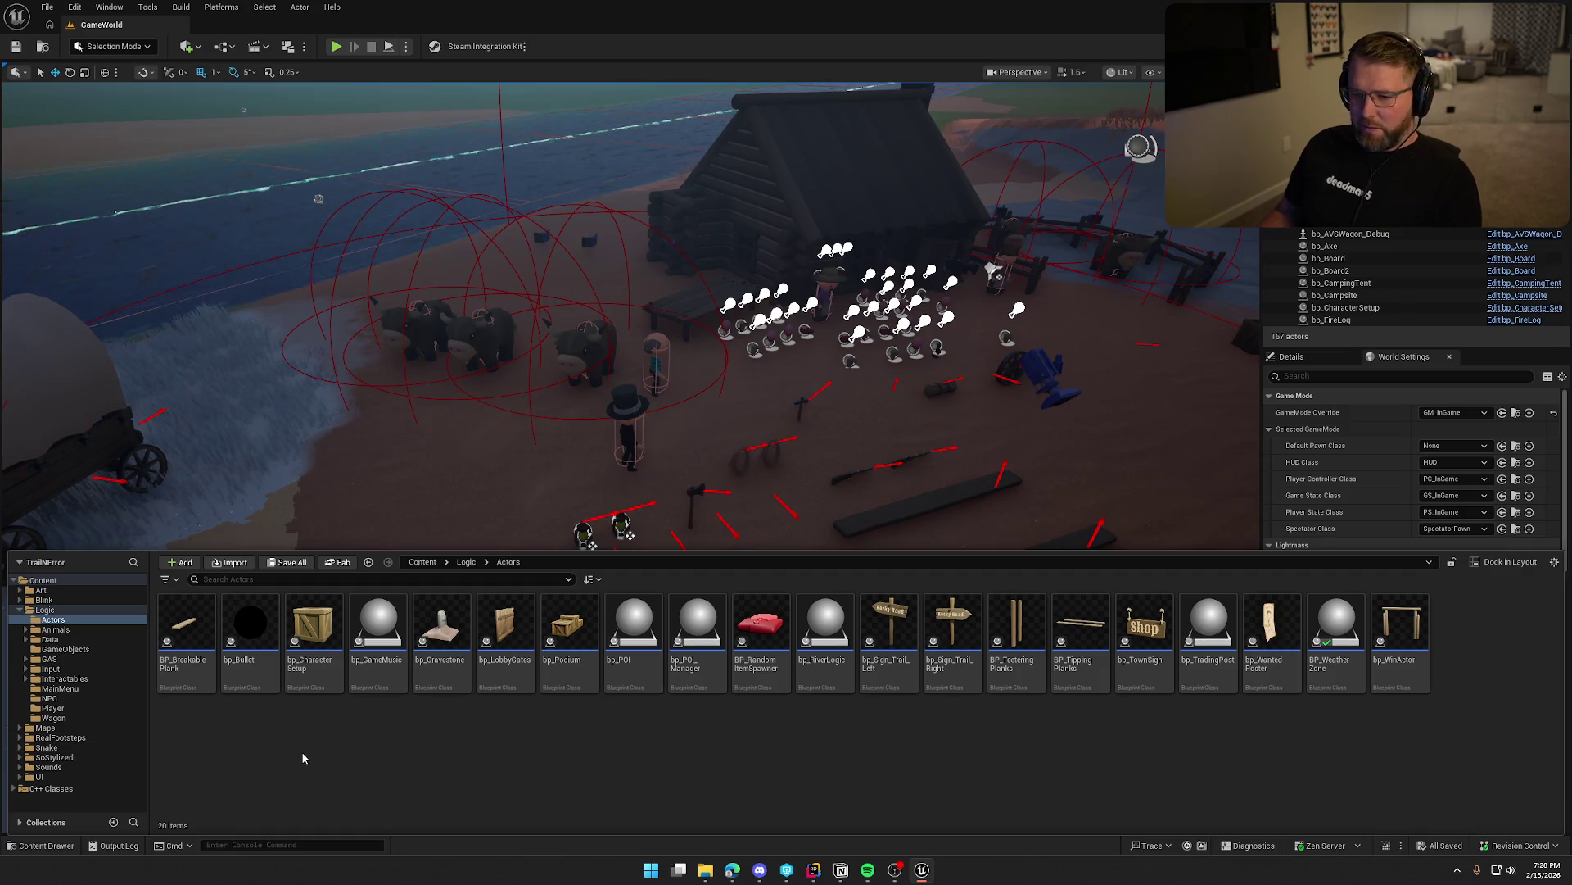
pyautogui.click(189, 629)
pyautogui.doubleClick(187, 629)
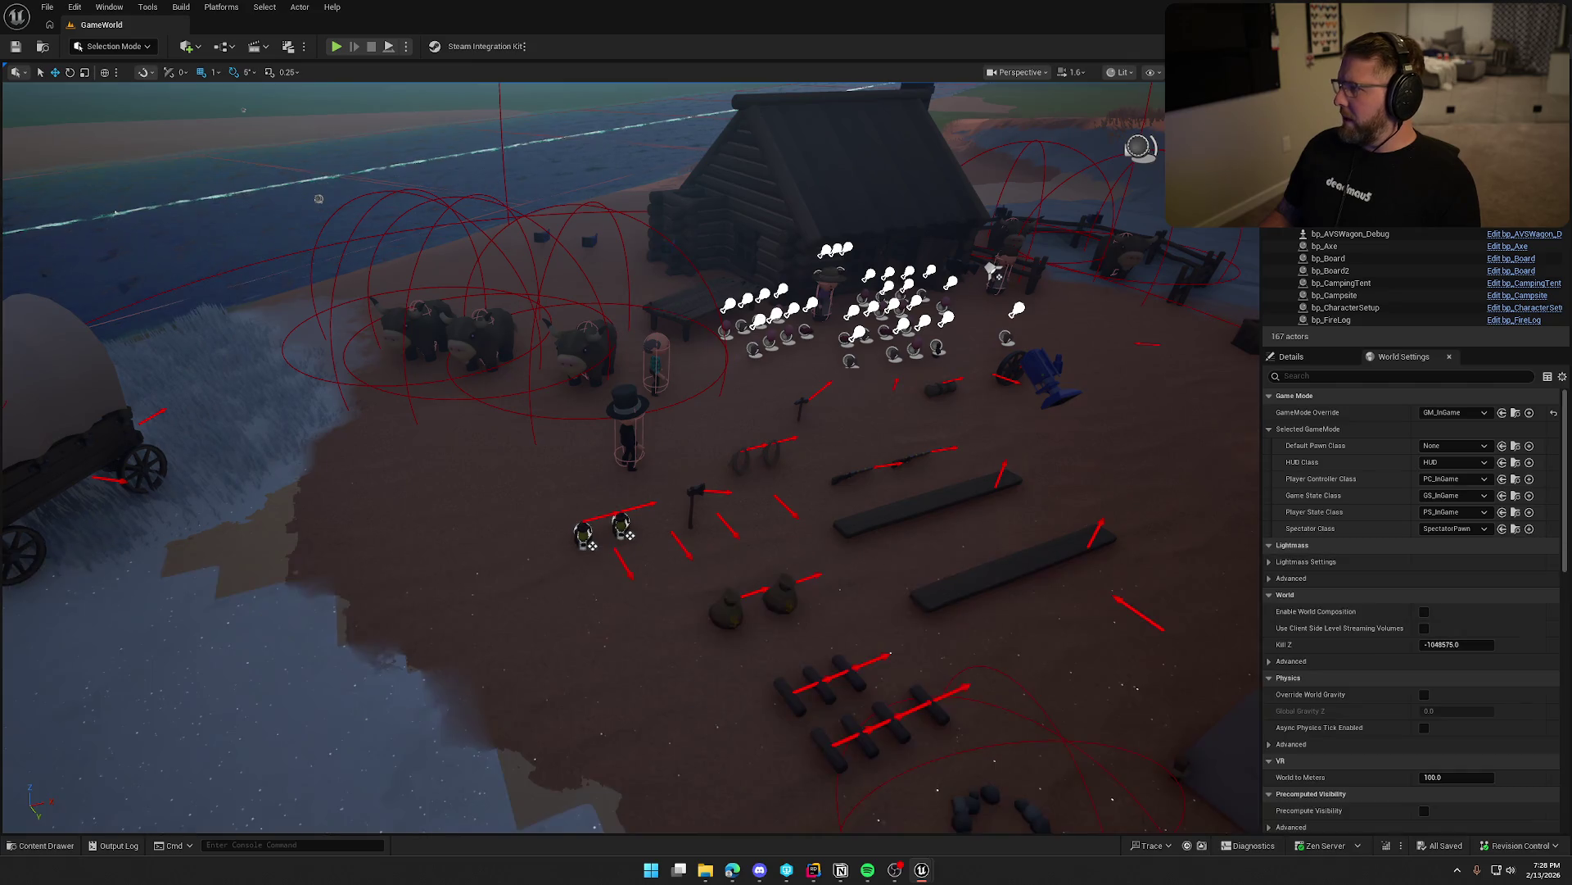
# Delete the three disabled event nodes and bring the overlap event and casts into view.
pyautogui.scroll(-5, 957, 391)
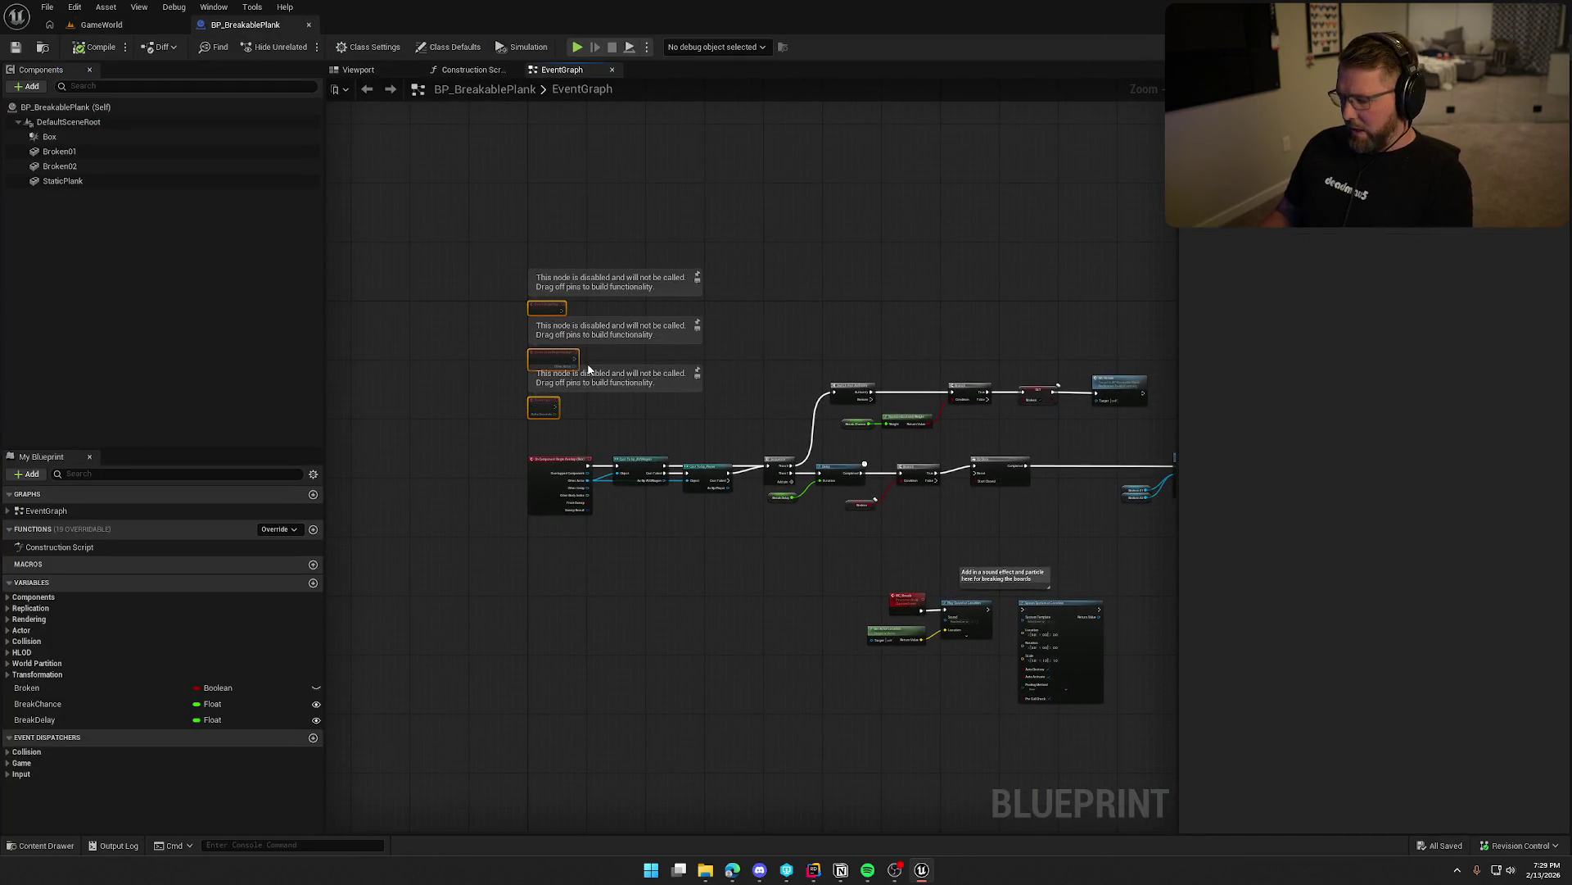
pyautogui.press('Delete')
pyautogui.scroll(-2, 596, 390)
pyautogui.moveTo(596, 390); pyautogui.dragTo(1098, 617)
pyautogui.scroll(2, 621, 429)
pyautogui.scroll(5, 621, 429)
pyautogui.moveTo(621, 429)
pyautogui.mouseDown()
pyautogui.moveTo(618, 569)
pyautogui.moveTo(637, 260)
pyautogui.moveTo(616, 215)
pyautogui.mouseUp()
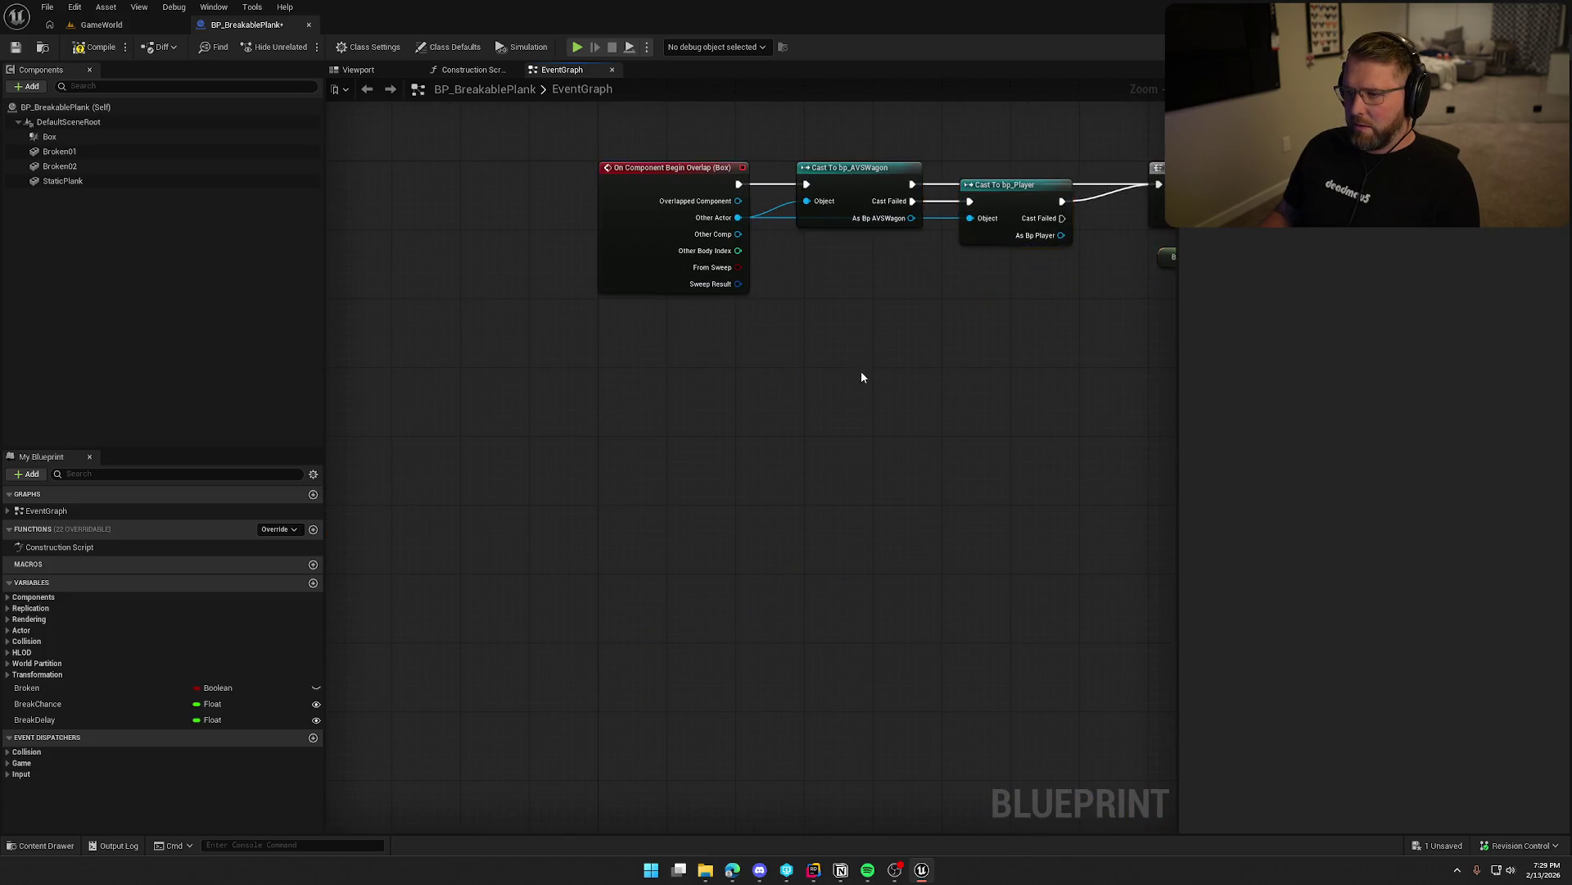
# Move the sound and particle node group under the overlap event and align Play Sound and Get Actor Location.
pyautogui.scroll(-4, 1006, 593)
pyautogui.moveTo(1005, 593); pyautogui.dragTo(703, 450)
pyautogui.moveTo(703, 381); pyautogui.dragTo(1117, 610)
pyautogui.moveTo(815, 434)
pyautogui.mouseDown()
pyautogui.moveTo(397, 372)
pyautogui.moveTo(552, 427)
pyautogui.moveTo(470, 504)
pyautogui.moveTo(434, 483)
pyautogui.mouseUp()
pyautogui.scroll(3, 552, 428)
pyautogui.click(485, 418)
pyautogui.scroll(1, 580, 385)
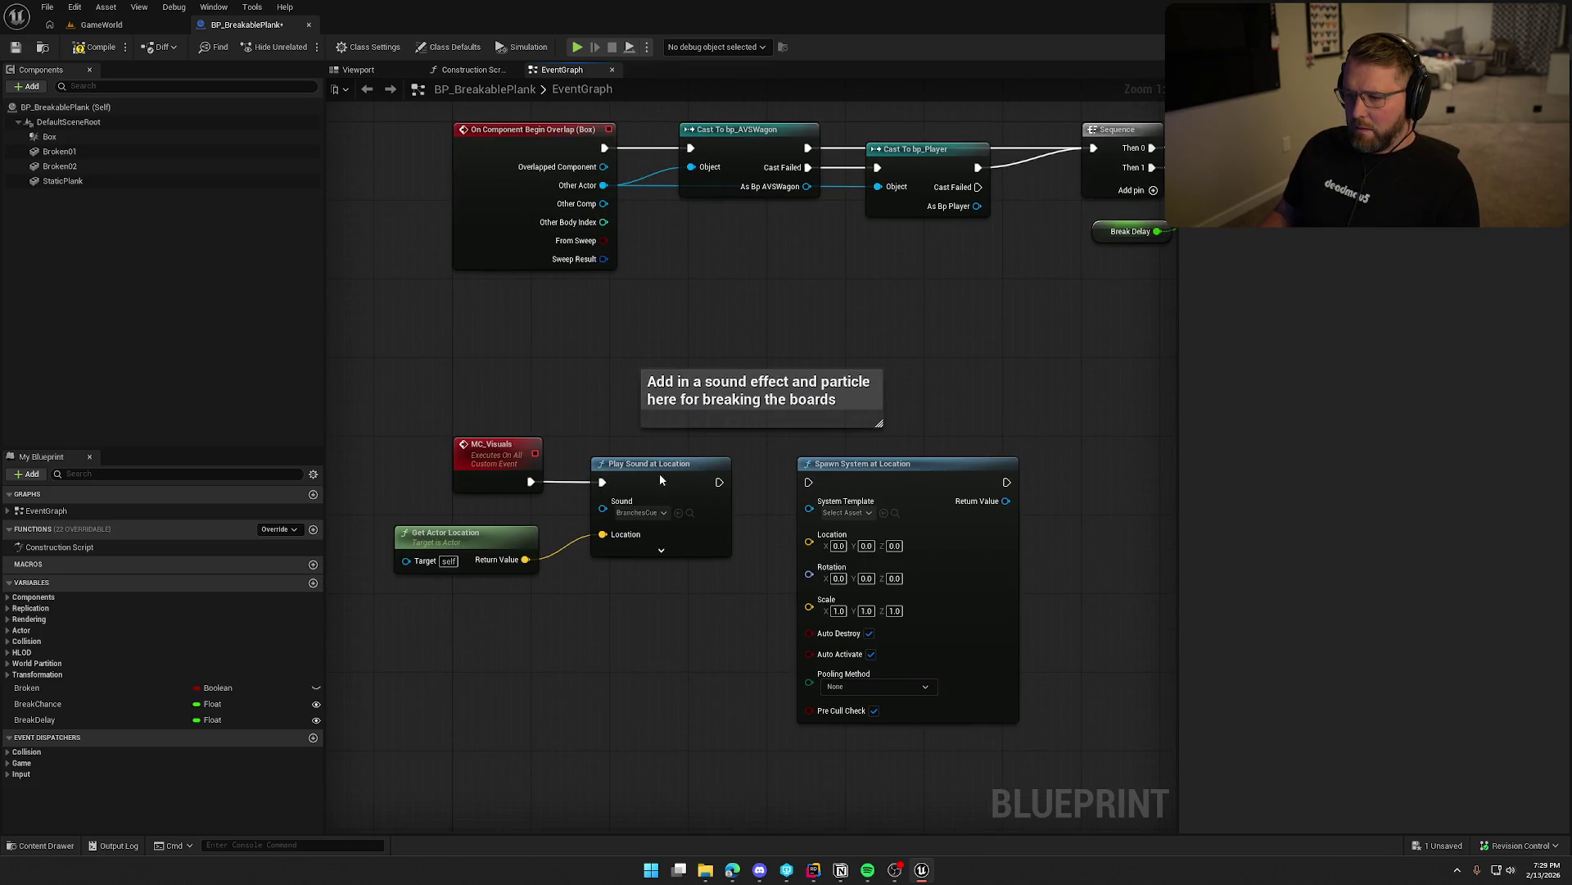
pyautogui.moveTo(662, 480); pyautogui.dragTo(681, 480)
pyautogui.click(566, 356)
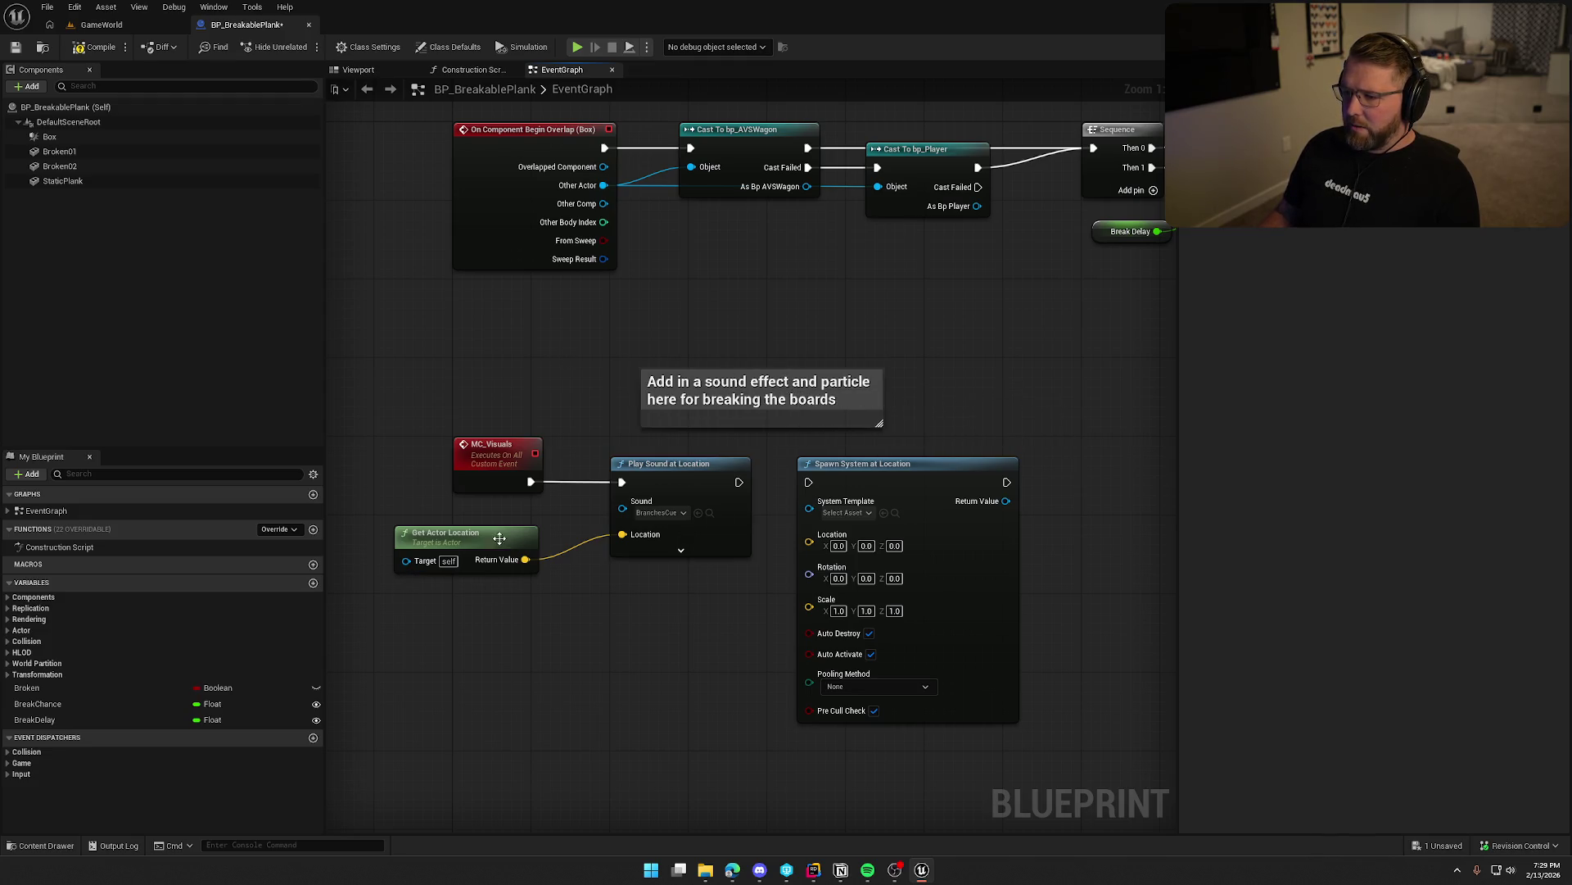
pyautogui.moveTo(500, 538); pyautogui.dragTo(558, 527)
pyautogui.click(487, 627)
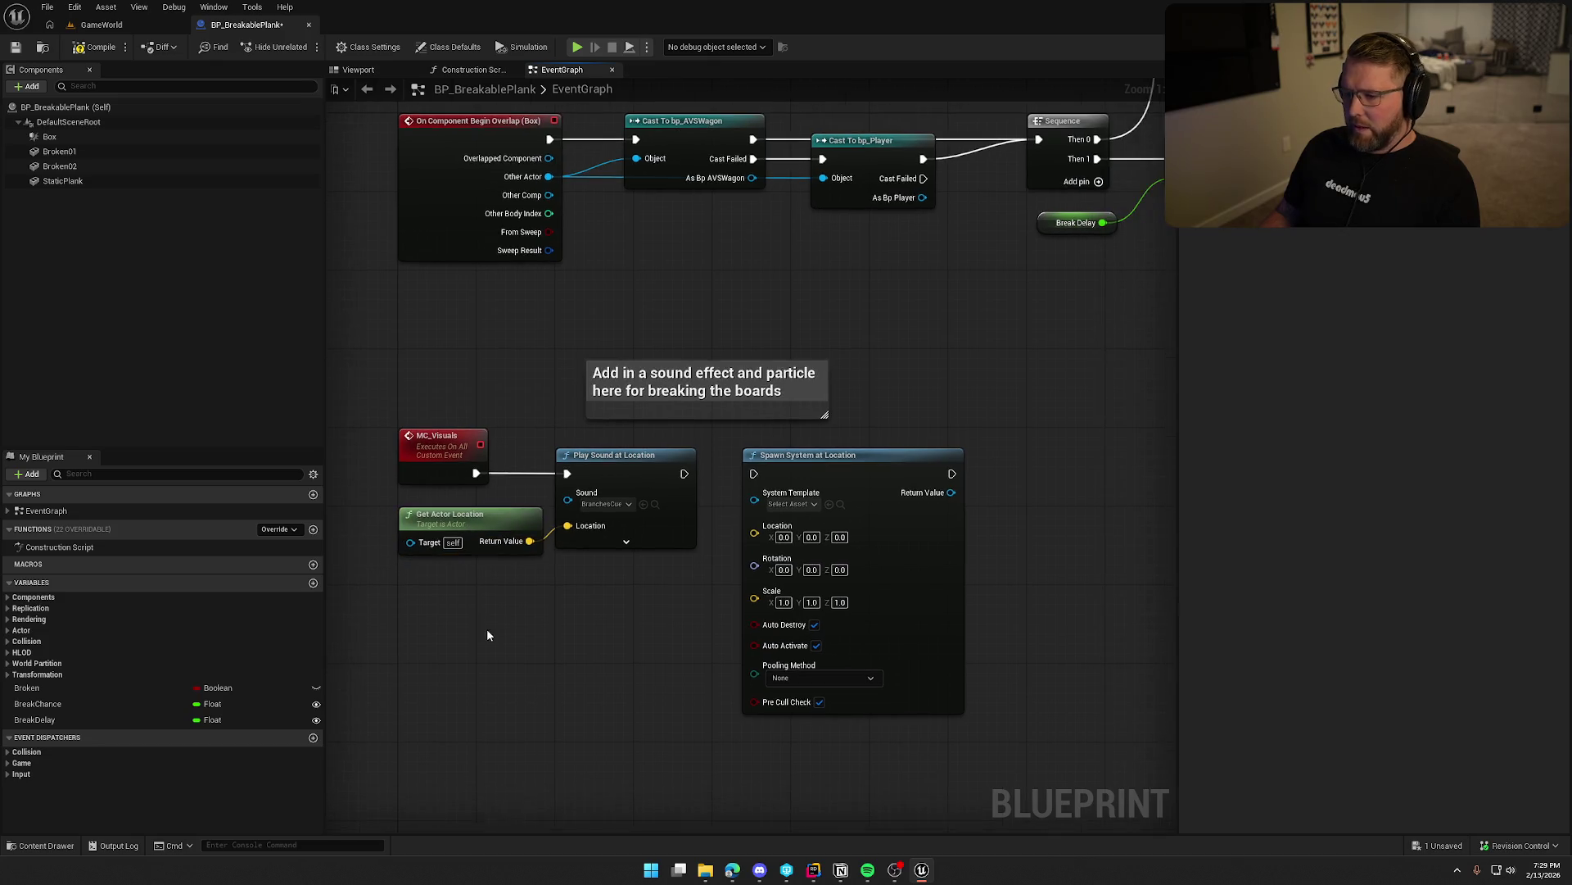
# Set Play Sound at Location's attenuation to Item_Atten and its sound to the previewed BranchesCue.
pyautogui.click(625, 541)
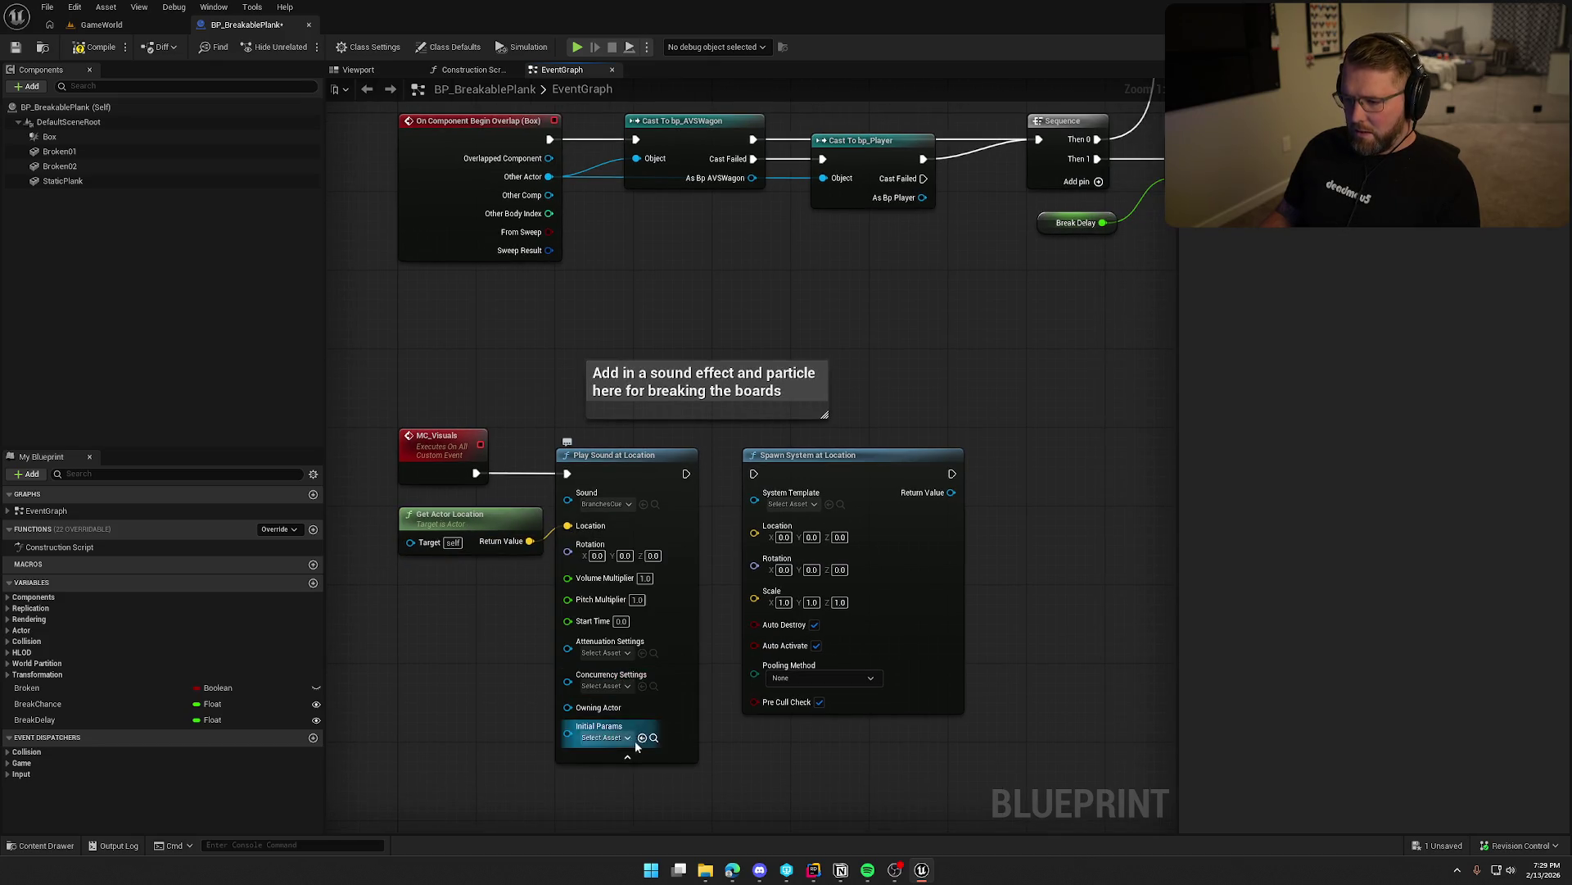
pyautogui.click(606, 653)
pyautogui.click(659, 797)
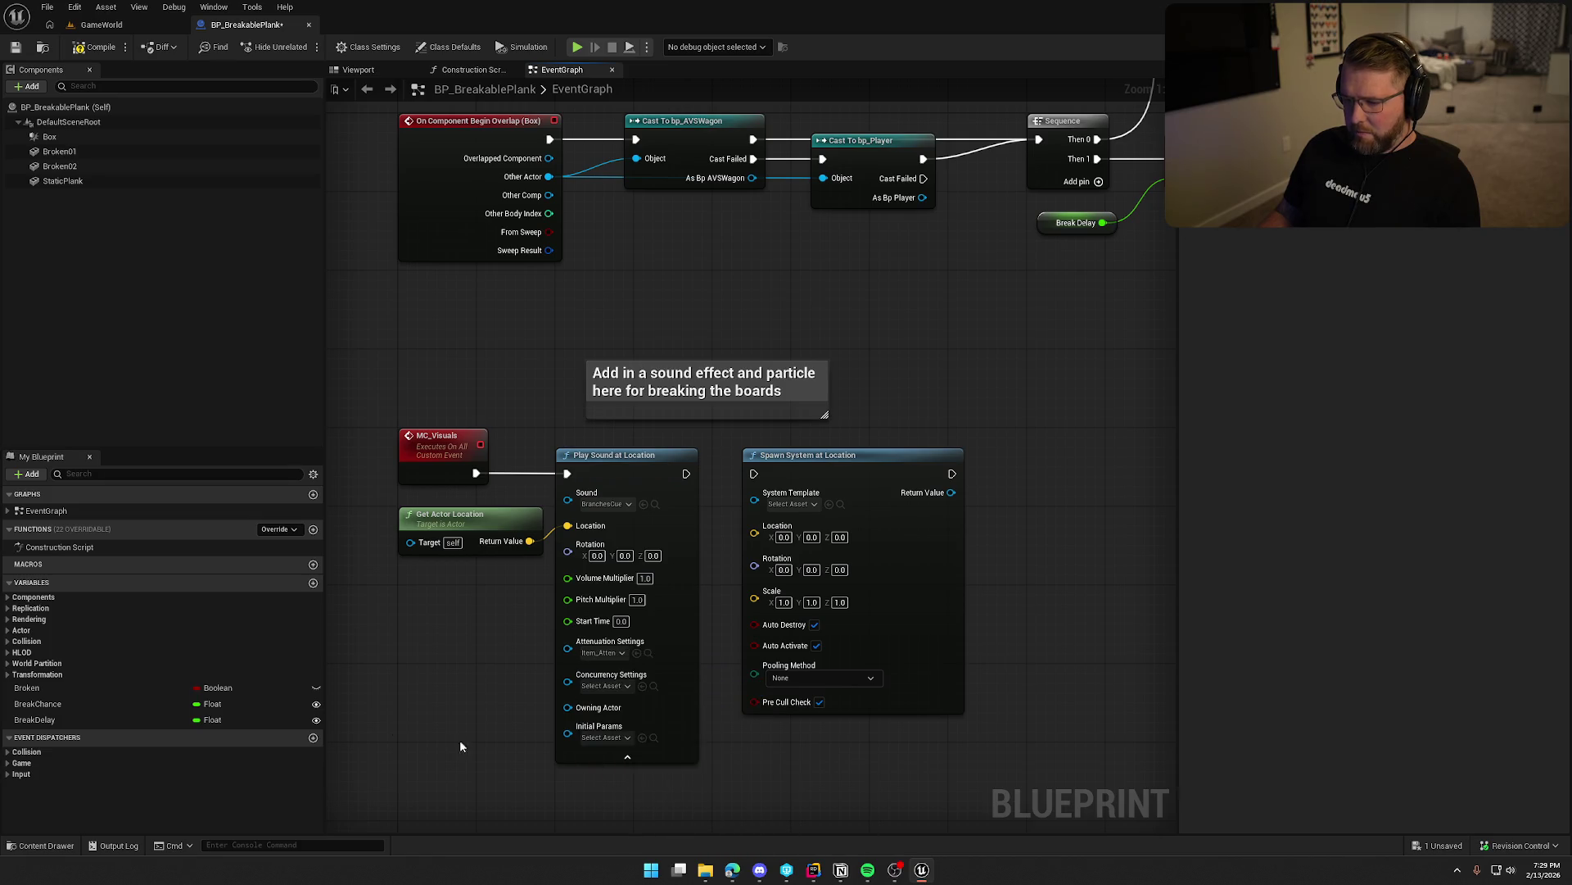
pyautogui.click(630, 758)
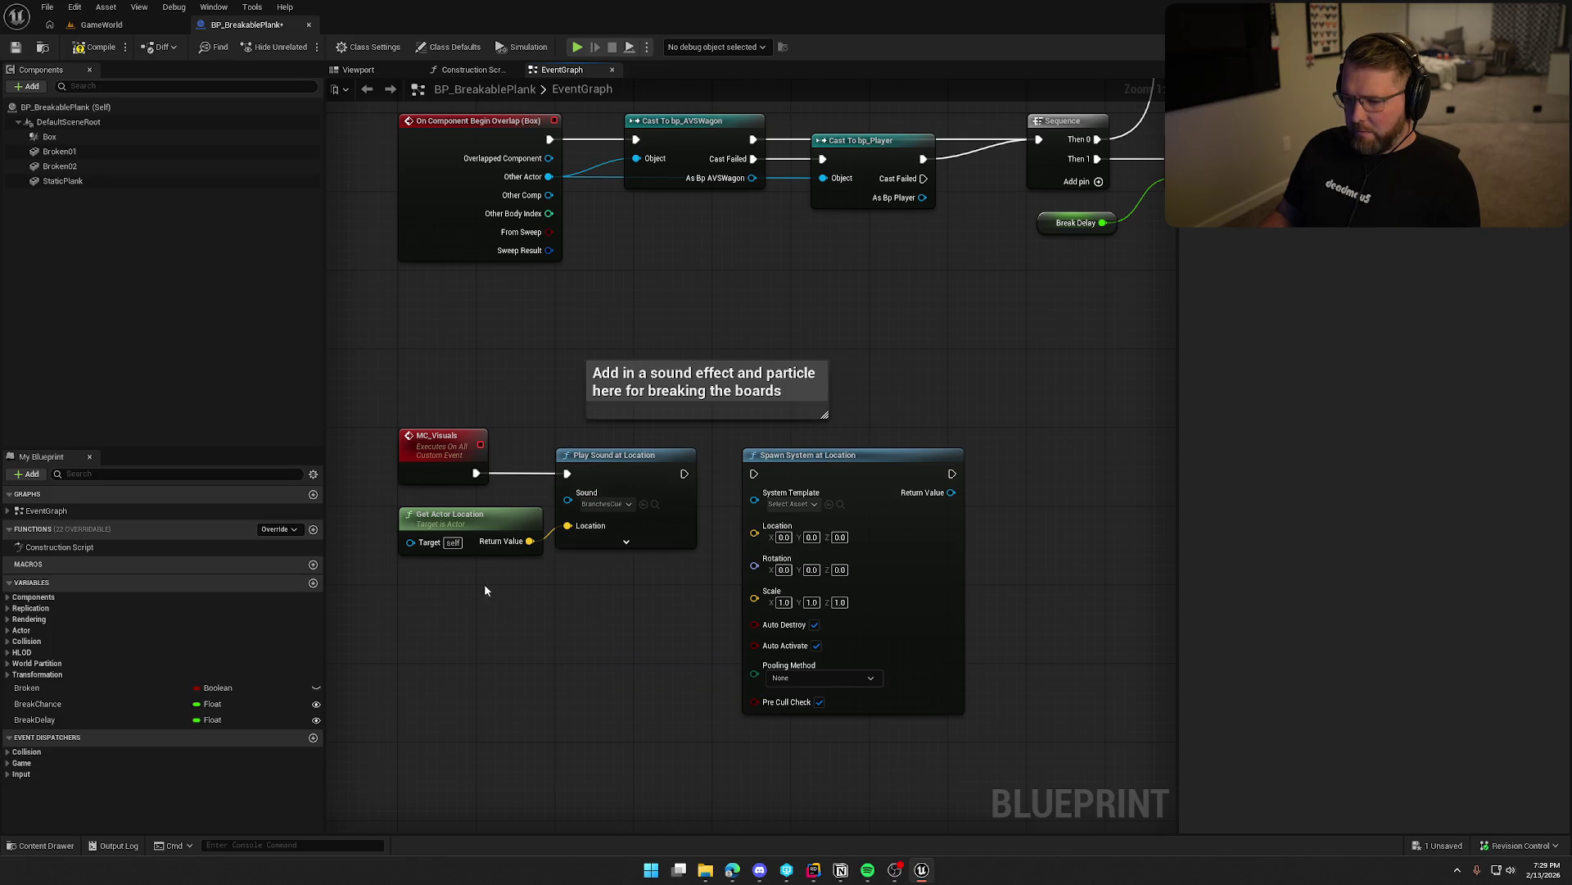
pyautogui.click(655, 504)
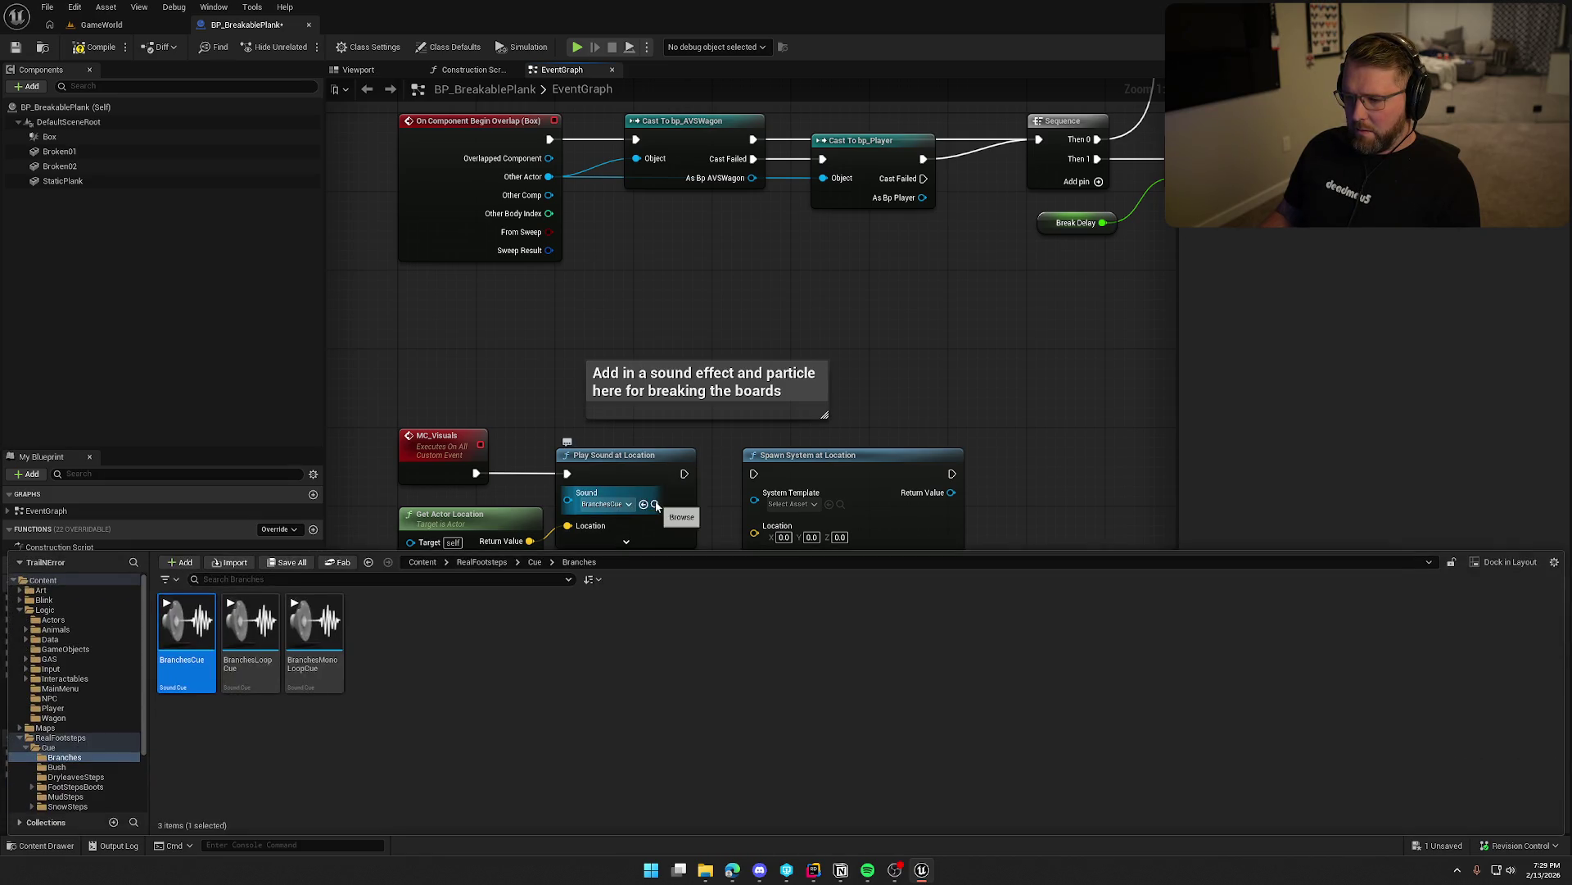
pyautogui.click(167, 603)
pyautogui.click(440, 416)
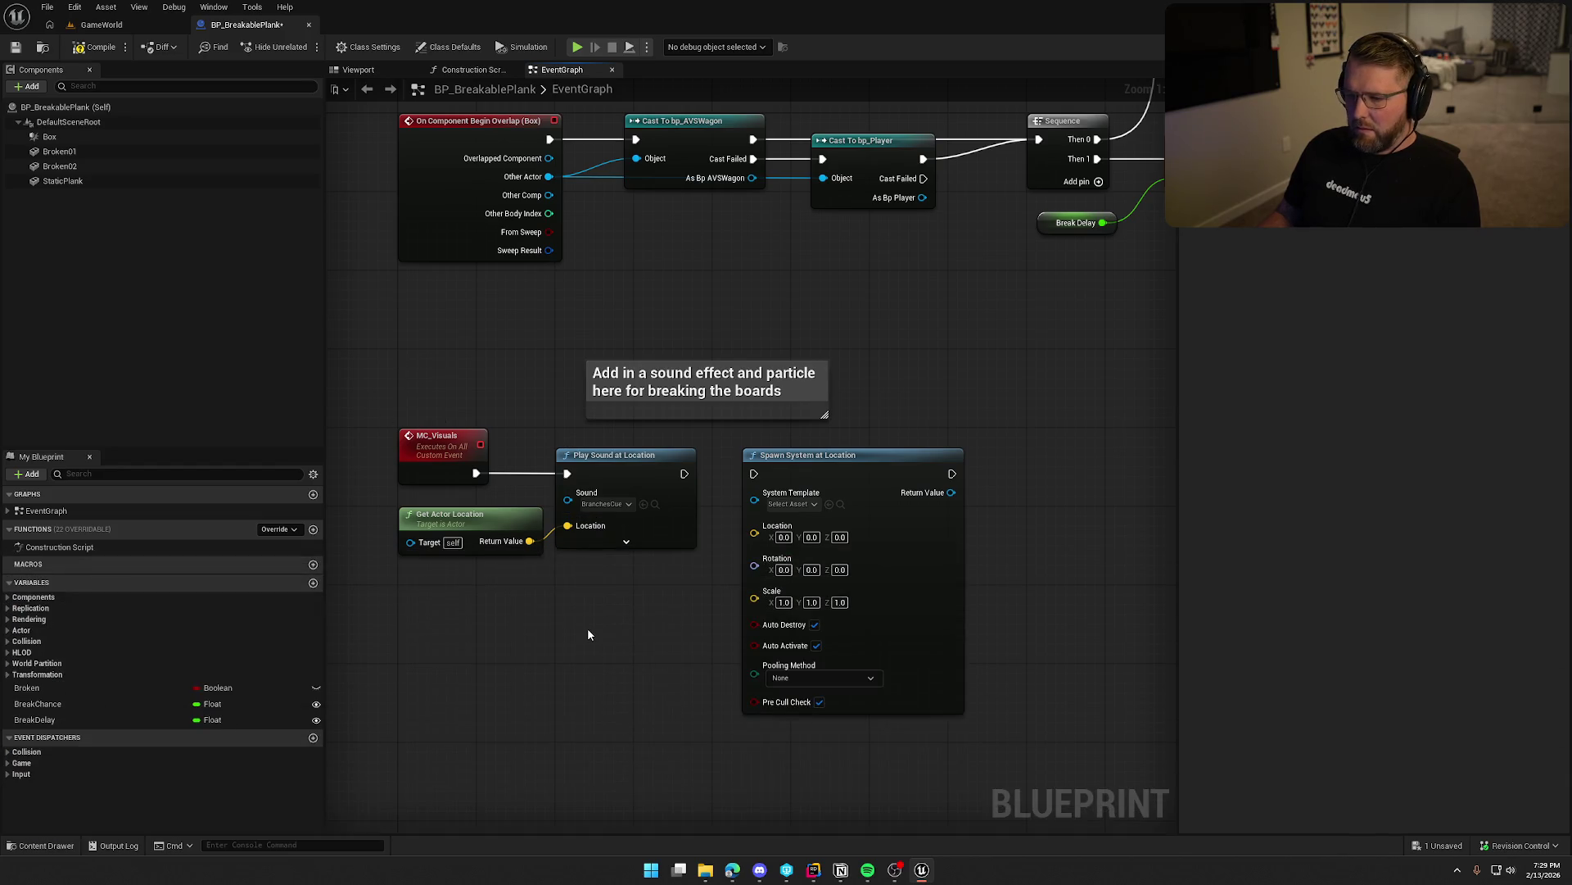
pyautogui.moveTo(880, 390); pyautogui.dragTo(822, 494)
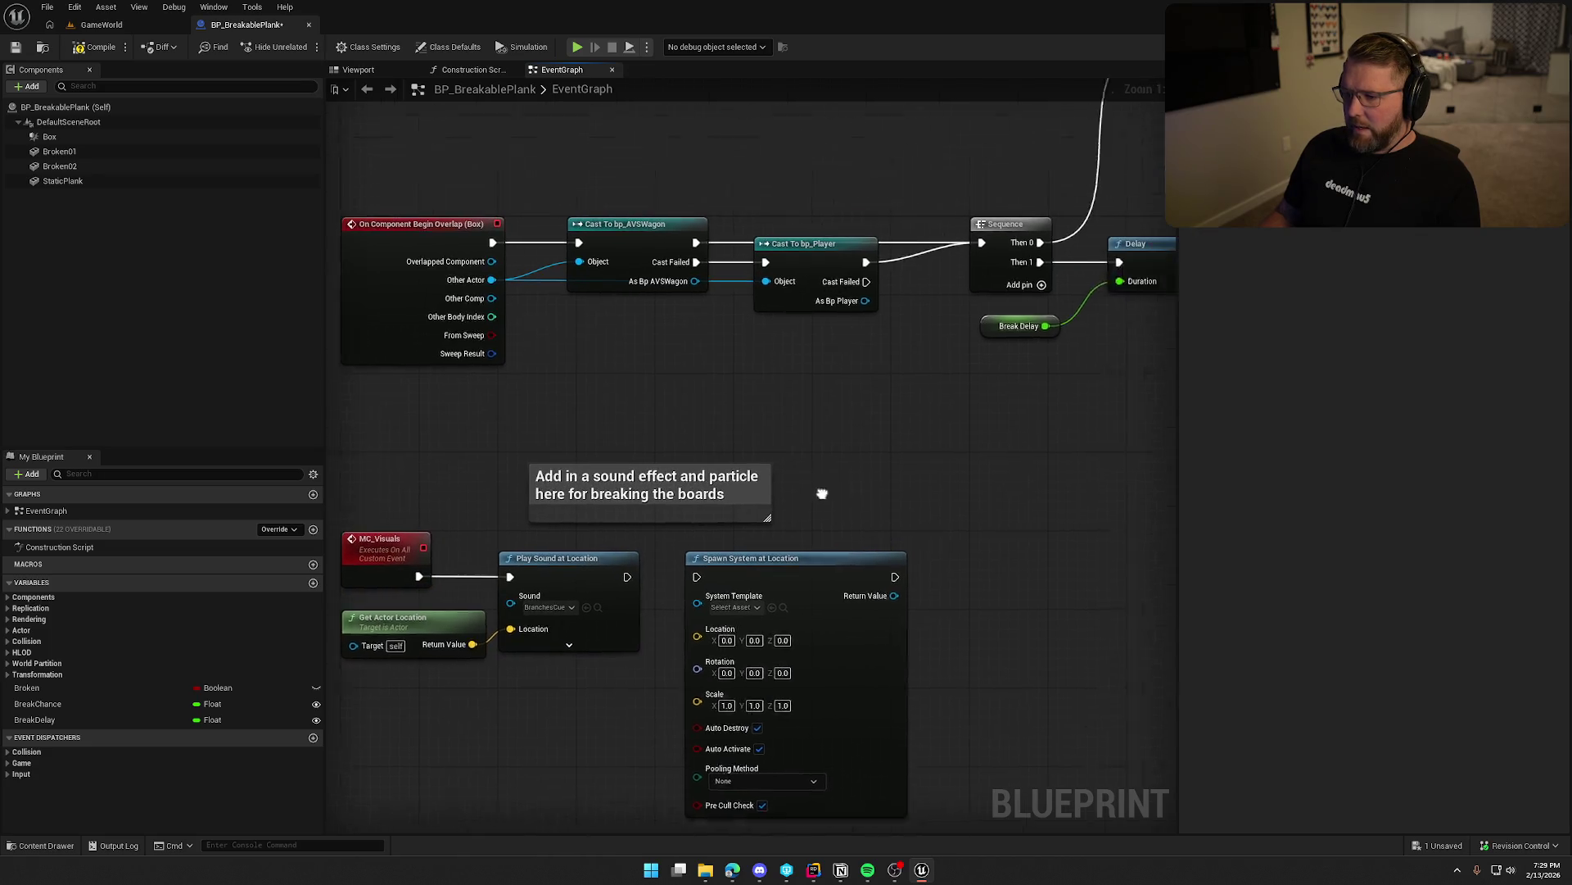
# Group Broken 01, Broken 02 and Set Visibility and move them next to Do Once.
pyautogui.scroll(-5, 822, 494)
pyautogui.scroll(6, 501, 498)
pyautogui.moveTo(742, 567)
pyautogui.mouseDown()
pyautogui.moveTo(692, 430)
pyautogui.moveTo(770, 457)
pyautogui.moveTo(888, 453)
pyautogui.mouseUp()
pyautogui.keyDown('ctrl'); pyautogui.click(957, 348); pyautogui.keyUp('ctrl')
pyautogui.moveTo(957, 348); pyautogui.dragTo(653, 348)
# Reframe the overlap chain, line up Cast To bp_Player, then switch to Rider.
pyautogui.moveTo(466, 559); pyautogui.dragTo(837, 579)
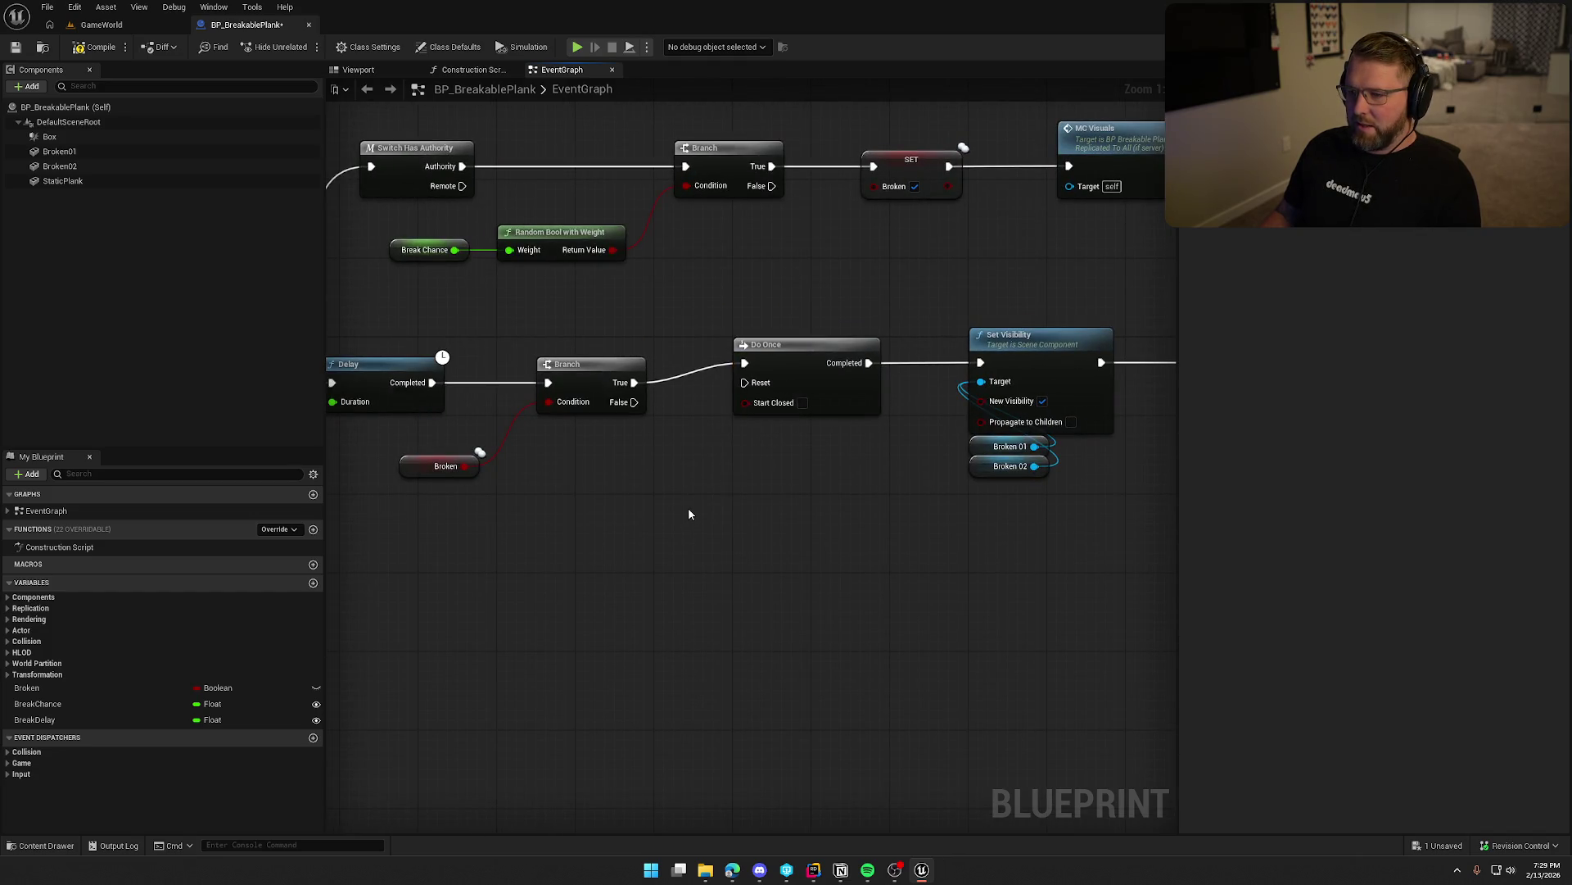
pyautogui.scroll(-4, 822, 562)
pyautogui.moveTo(977, 590)
pyautogui.mouseDown()
pyautogui.moveTo(859, 600)
pyautogui.moveTo(733, 579)
pyautogui.moveTo(853, 600)
pyautogui.mouseUp()
pyautogui.scroll(-3, 852, 601)
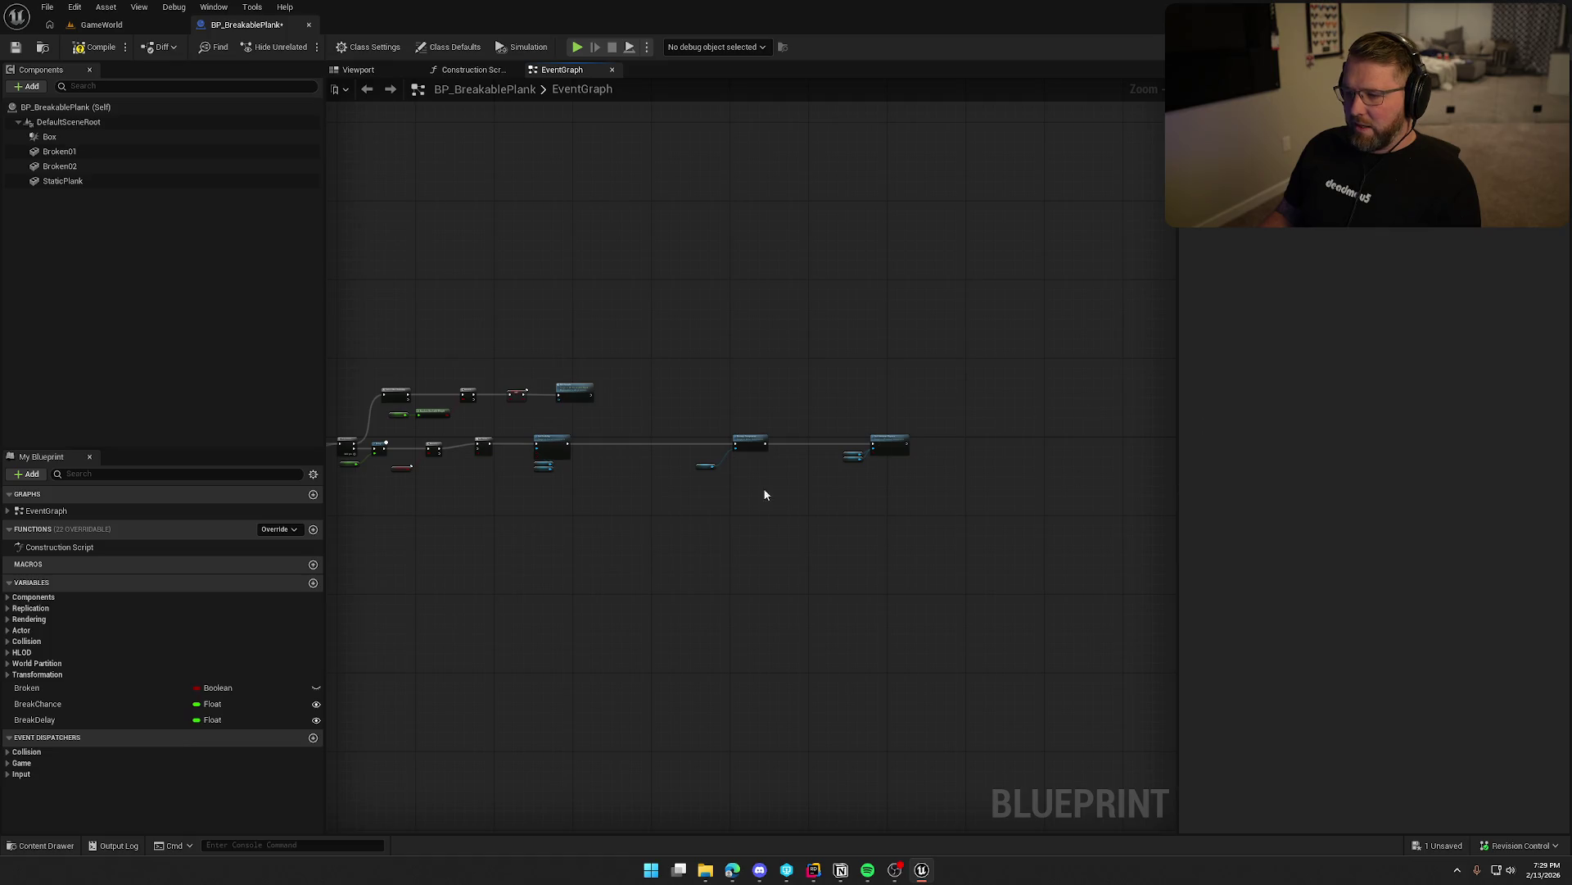
pyautogui.moveTo(585, 604); pyautogui.dragTo(798, 579)
pyautogui.scroll(5, 678, 526)
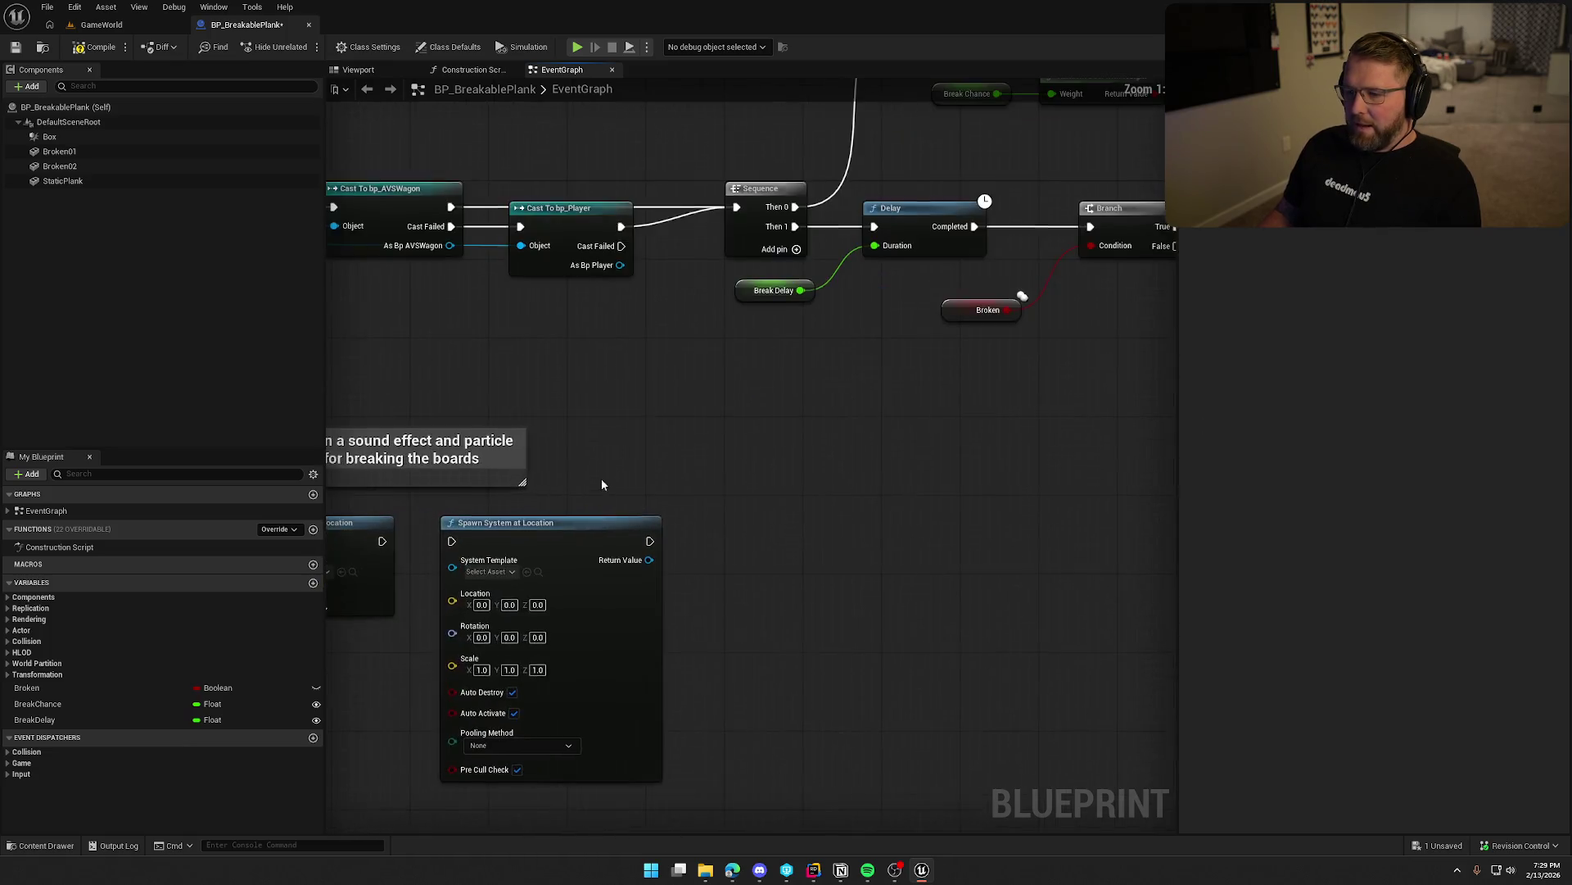
pyautogui.moveTo(604, 484); pyautogui.dragTo(749, 514)
pyautogui.moveTo(682, 466)
pyautogui.mouseDown()
pyautogui.moveTo(830, 457)
pyautogui.moveTo(727, 456)
pyautogui.mouseUp()
pyautogui.moveTo(820, 307); pyautogui.dragTo(788, 333)
pyautogui.click(719, 416)
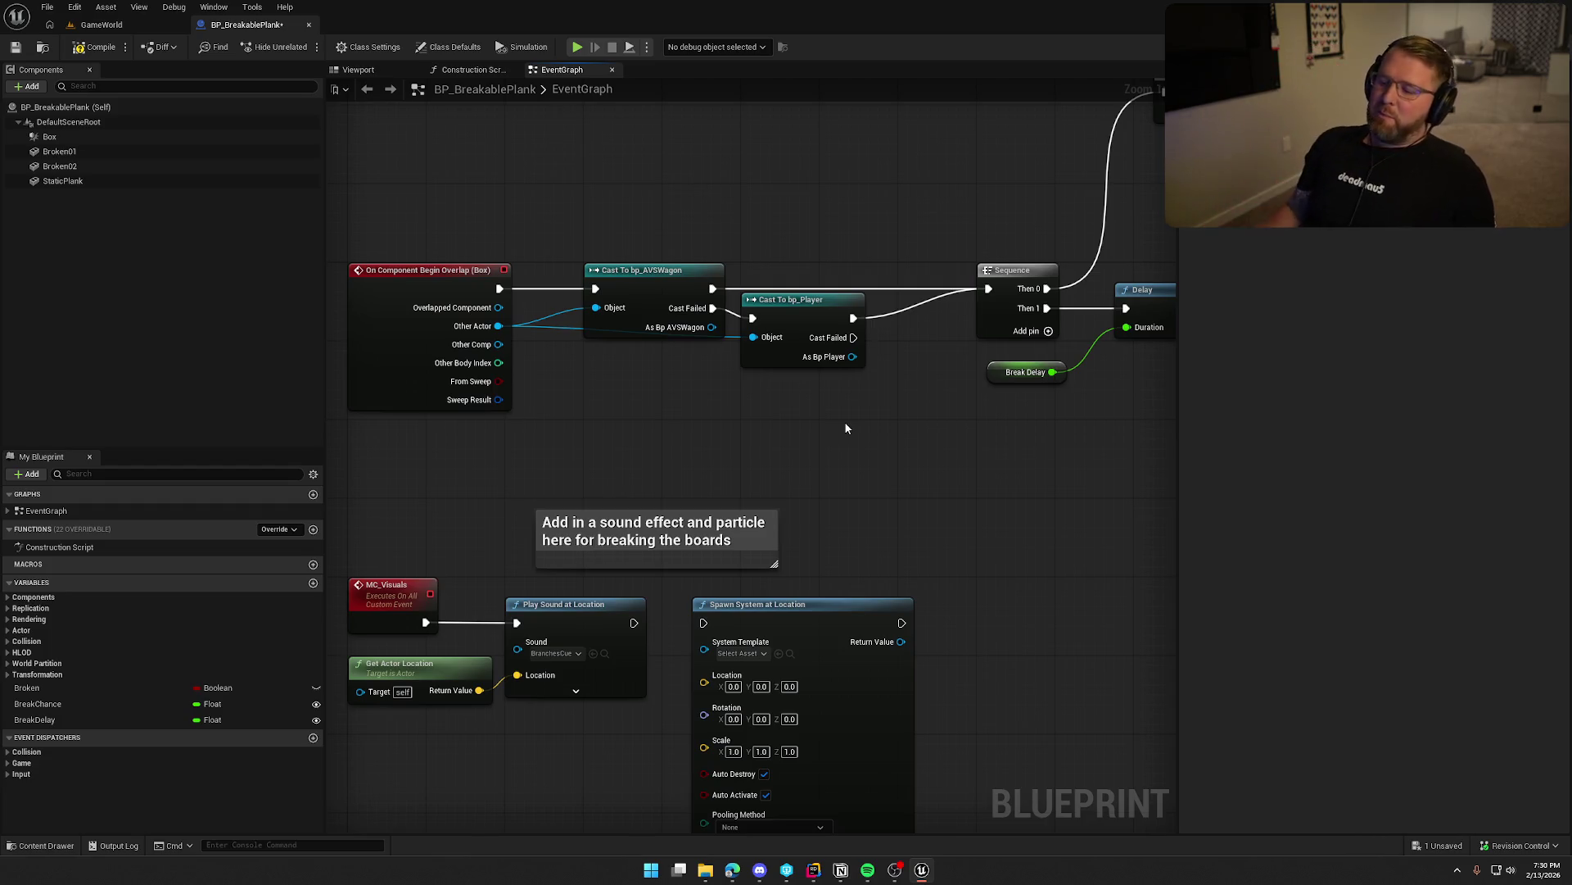
pyautogui.click(815, 866)
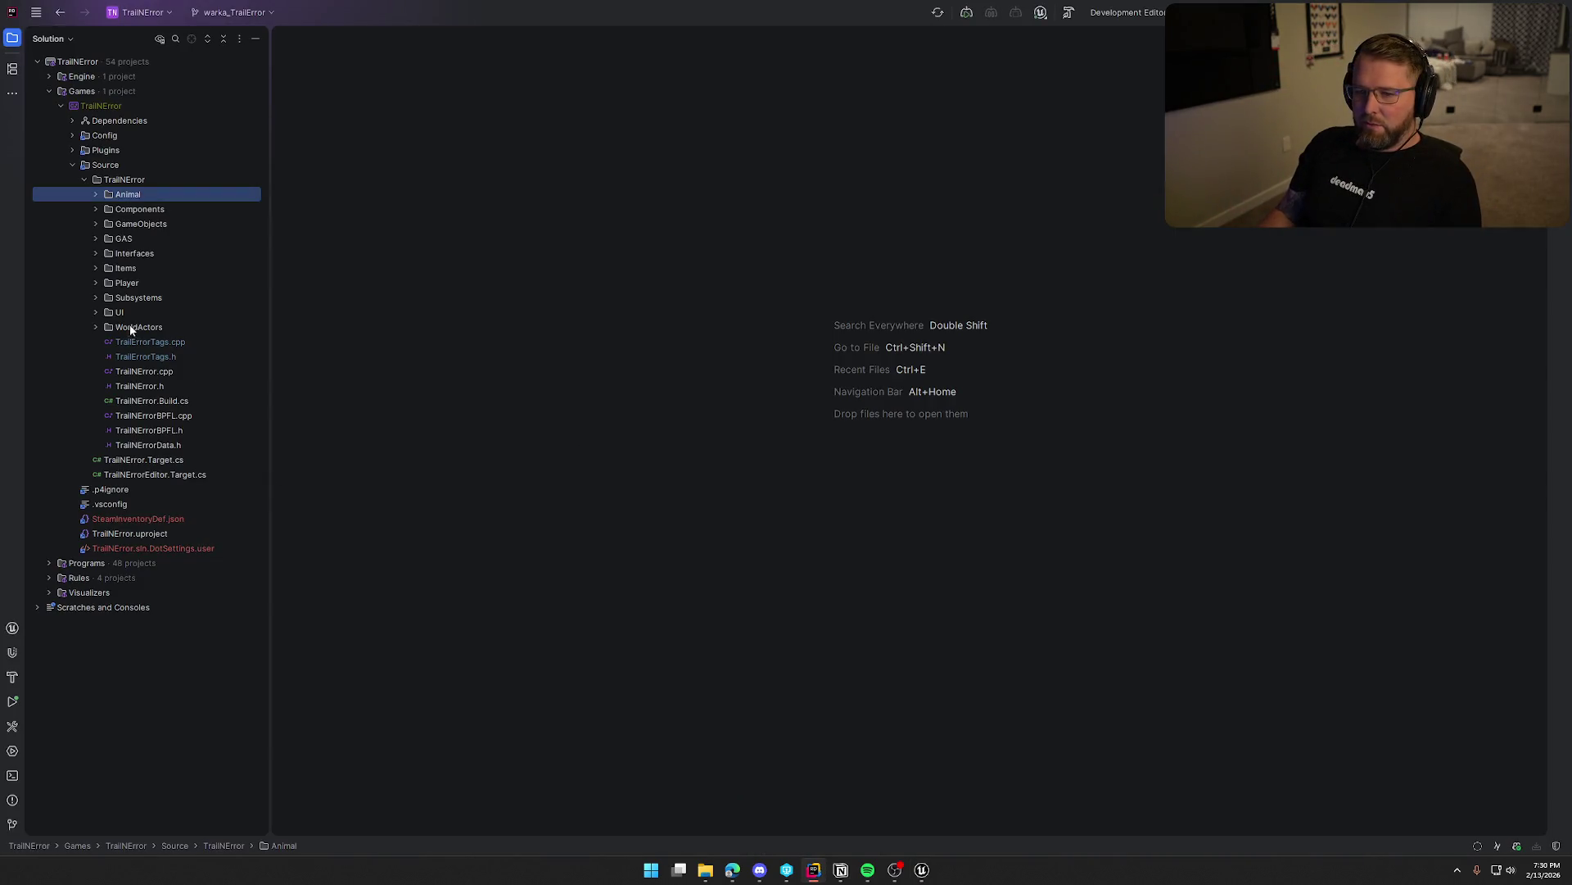
# Open RiverLogicActor.cpp from the WorldActors source folder.
pyautogui.moveTo(107, 331); pyautogui.dragTo(146, 351)
pyautogui.click(803, 449)
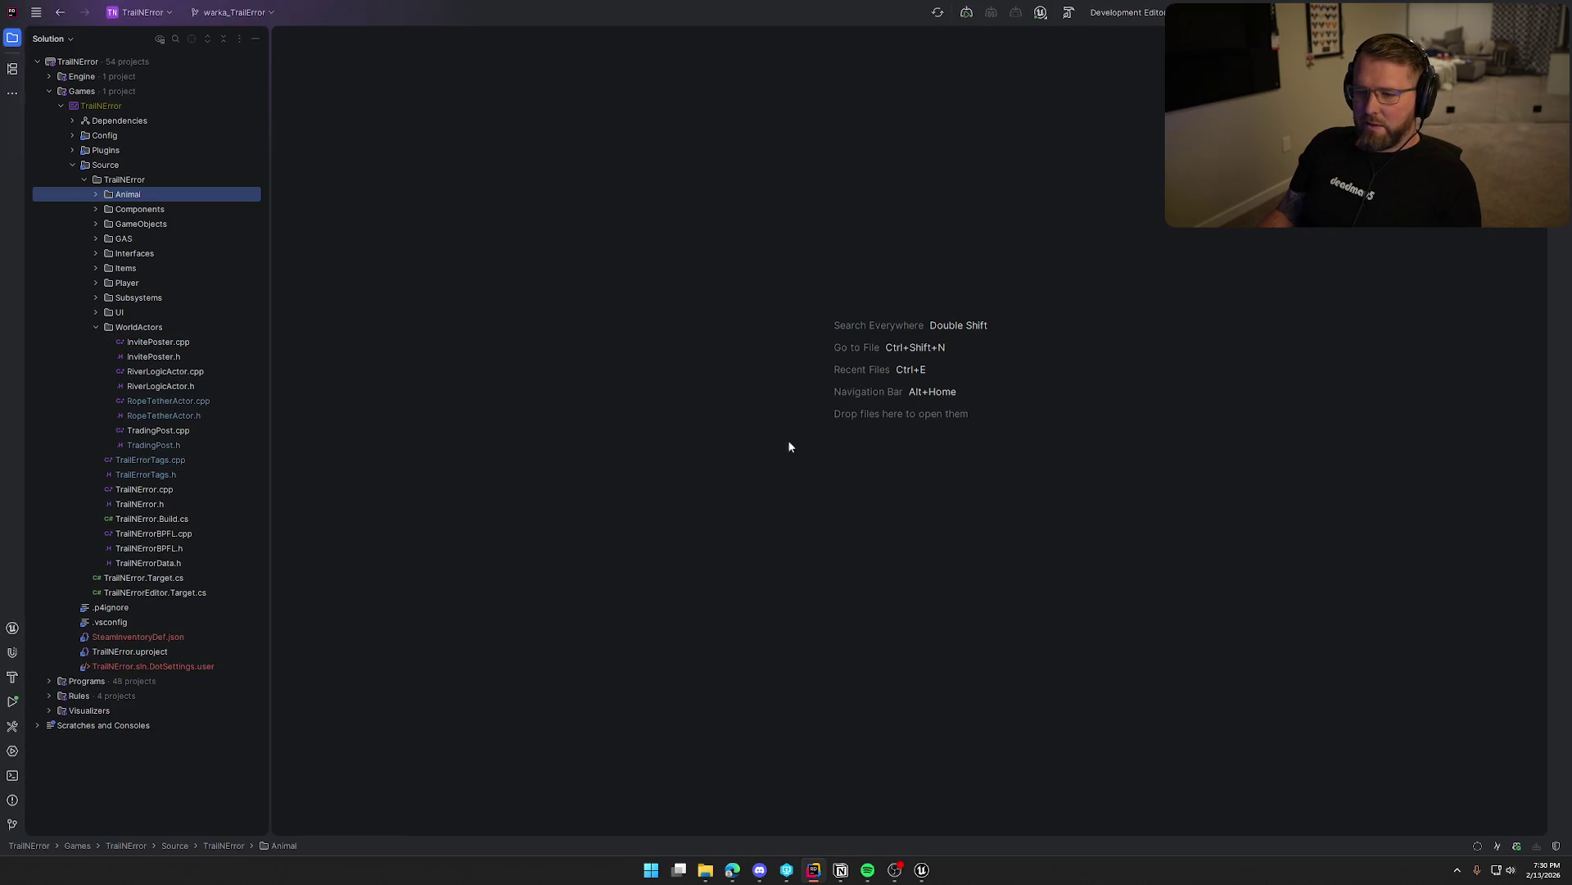
pyautogui.doubleClick(164, 371)
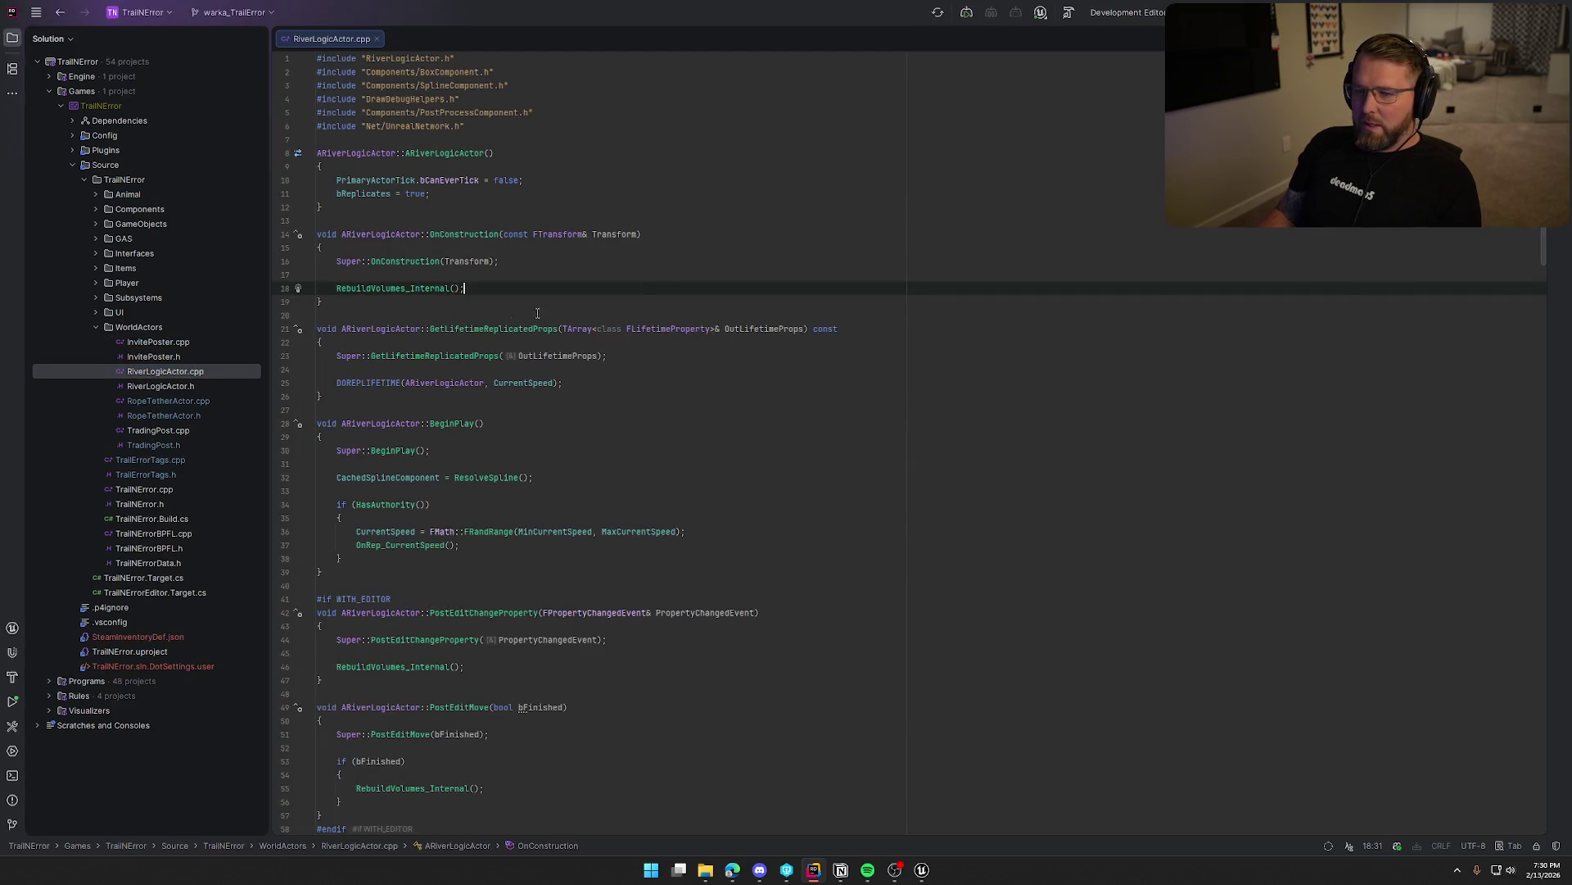
pyautogui.scroll(-20, 538, 429)
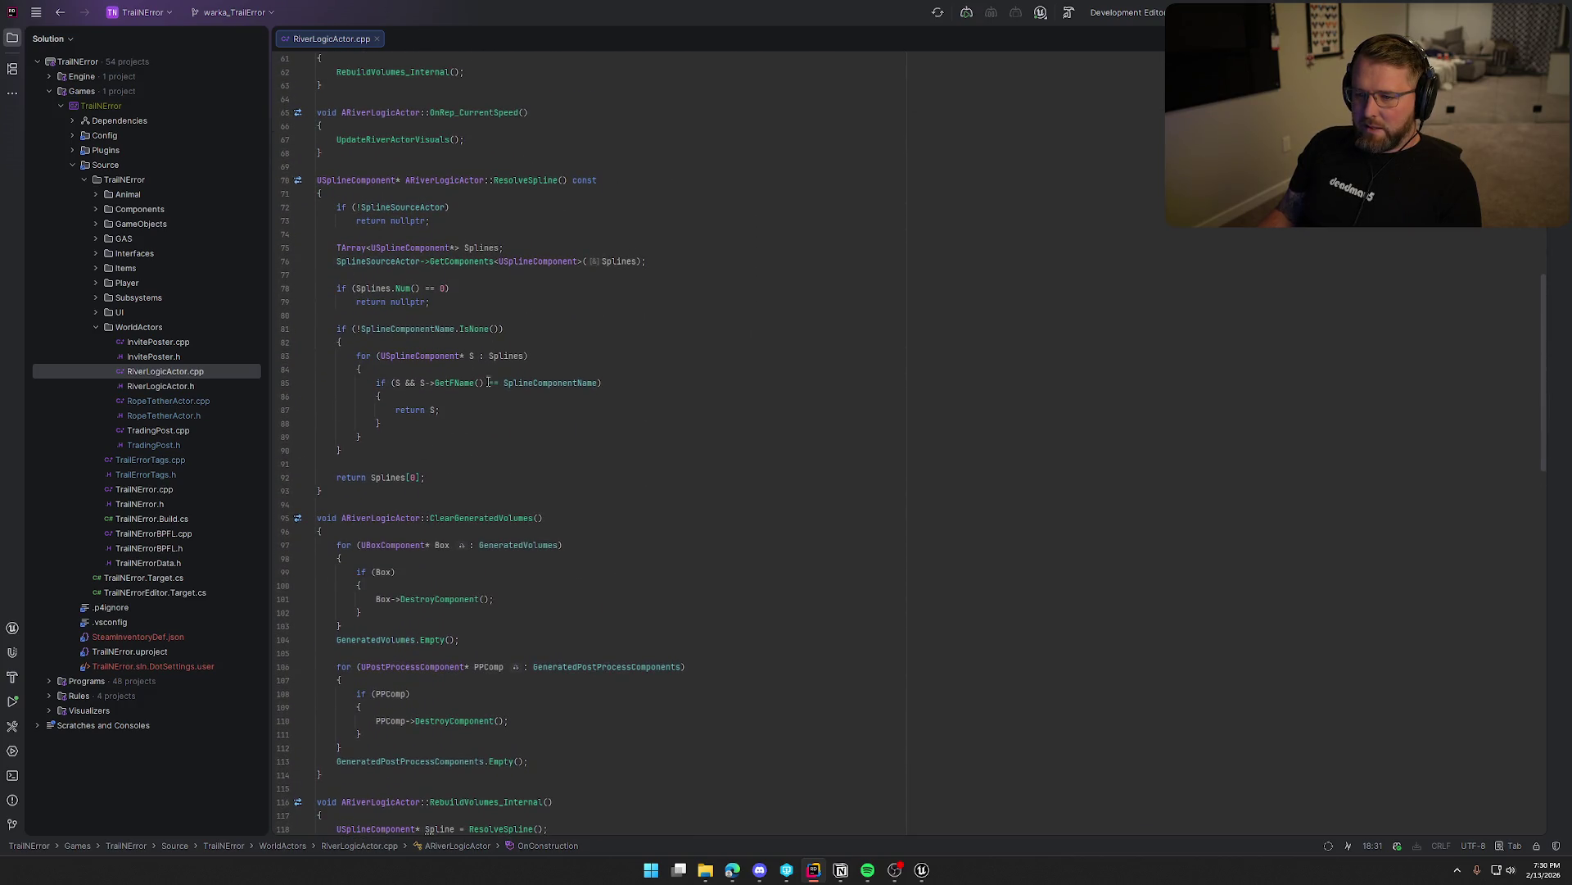
# Add blank lines in ResolveSpline after the name check, inside the for loop and above return S.
pyautogui.click(380, 344)
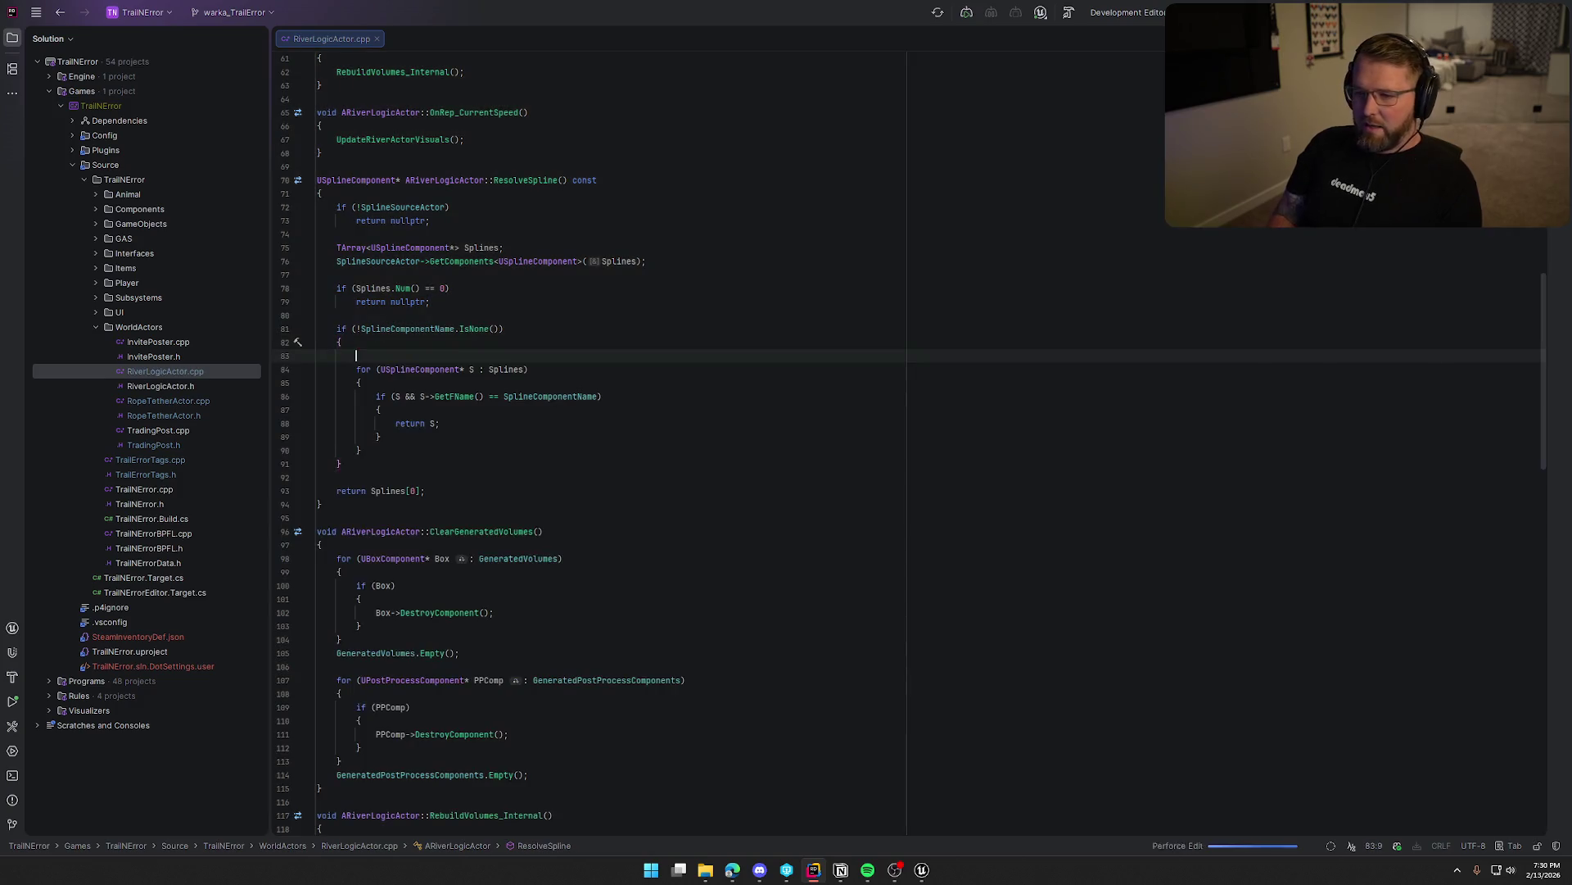
pyautogui.press('Return')
pyautogui.press('Return')
pyautogui.press('Return')
pyautogui.click(407, 504)
pyautogui.press('Return')
pyautogui.press('Return')
pyautogui.press('Return')
pyautogui.click(382, 694)
pyautogui.press('Return')
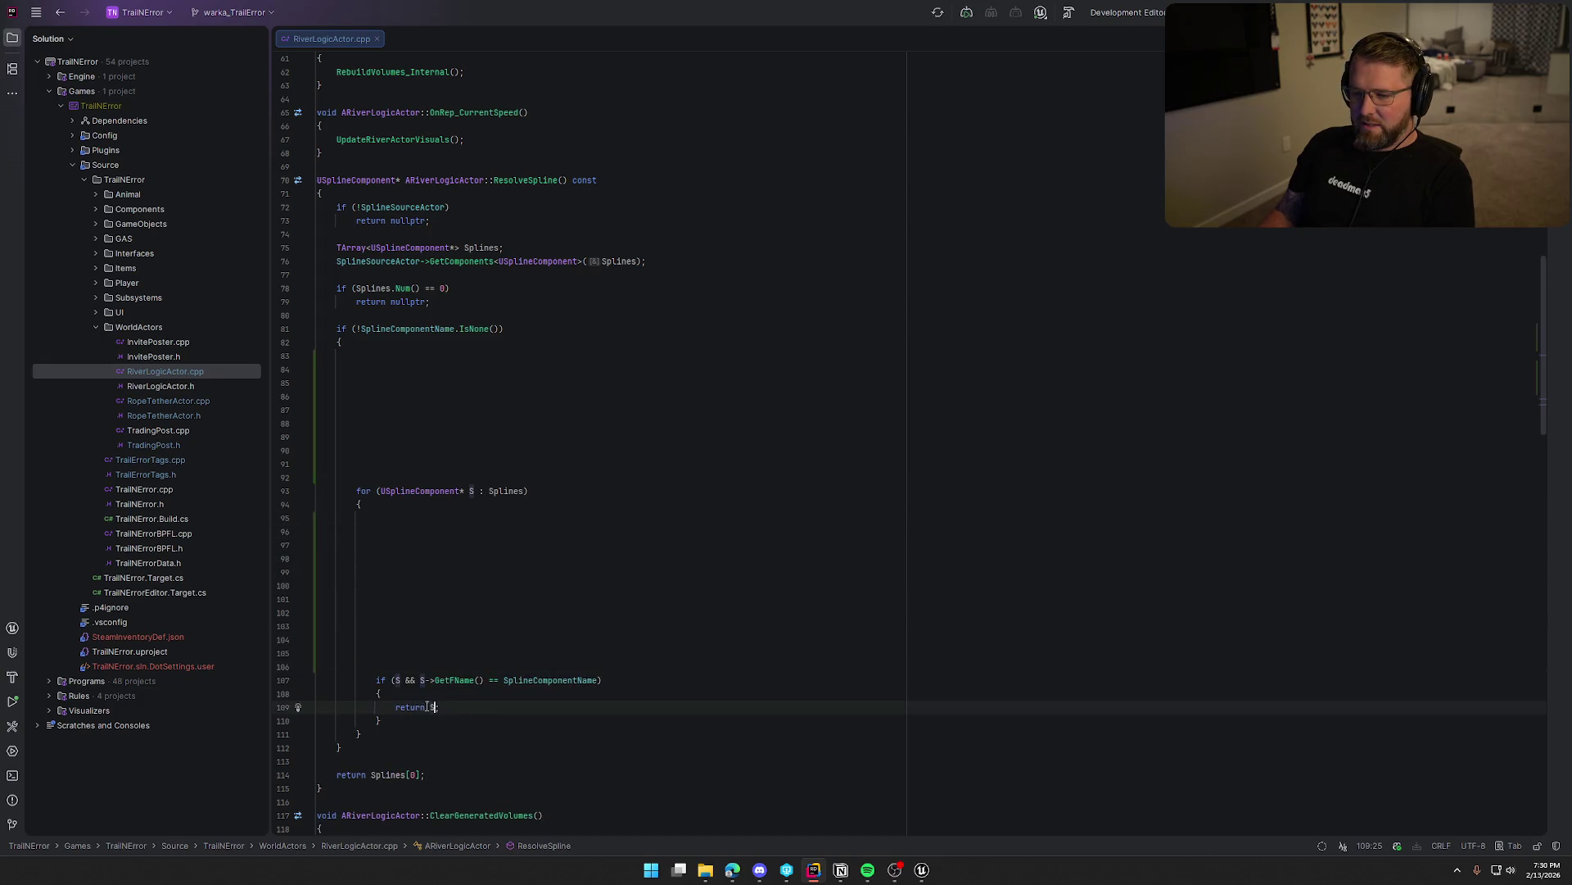
pyautogui.press('Return')
pyautogui.press('Return')
pyautogui.press('Return')
# Delete those blank lines so the ResolveSpline loop is compact again.
pyautogui.scroll(-4, 735, 610)
pyautogui.press('BackSpace')
pyautogui.press('BackSpace')
pyautogui.press('BackSpace')
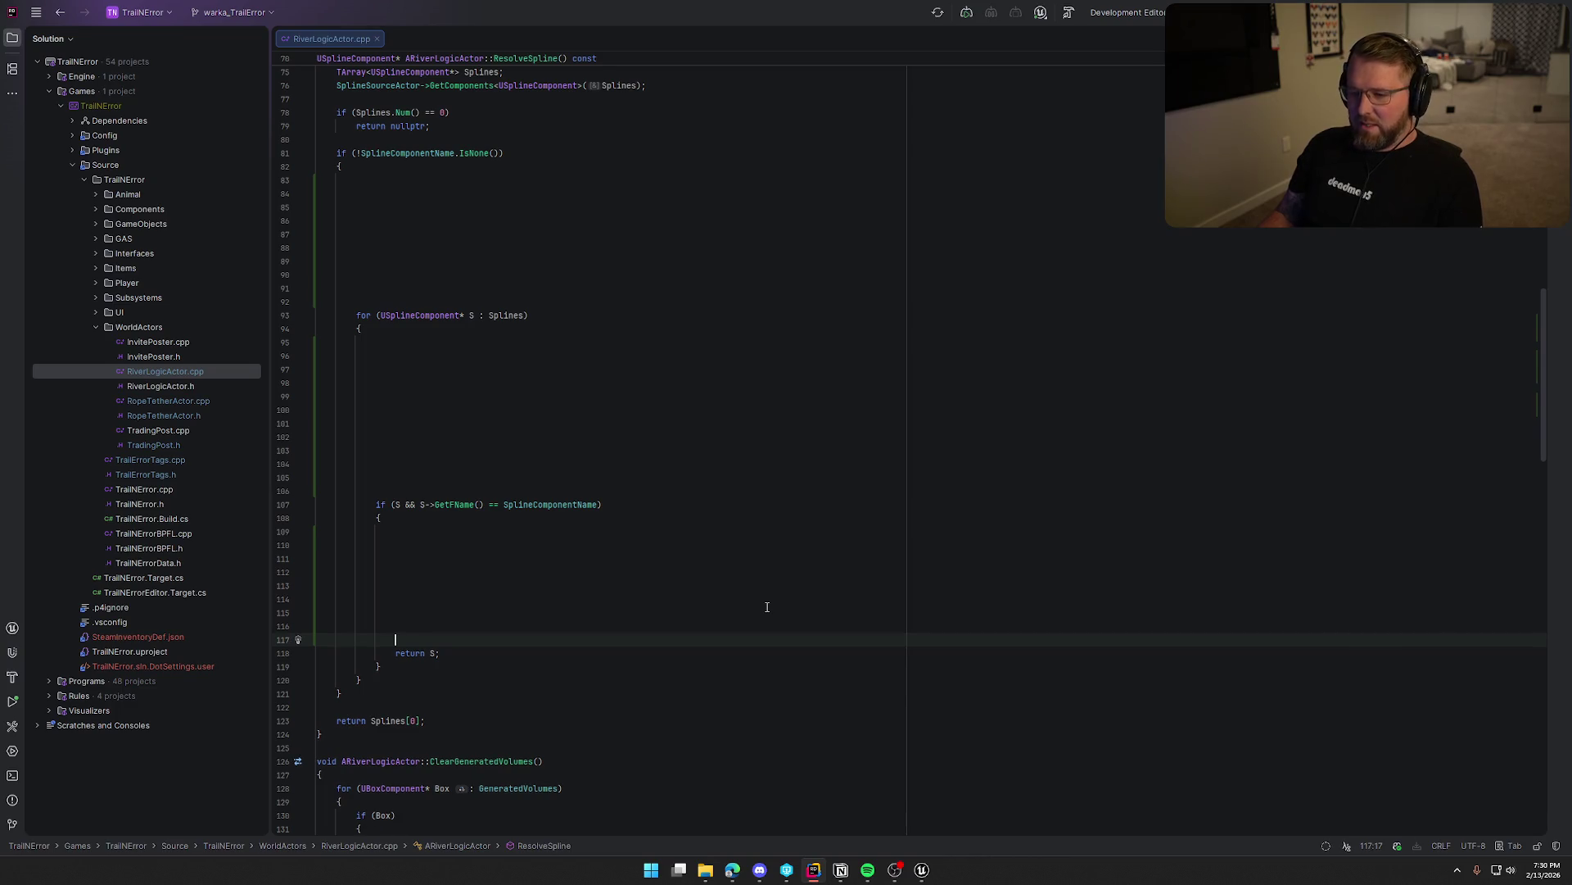
pyautogui.press('BackSpace')
pyautogui.press('BackSpace')
pyautogui.press('BackSpace')
pyautogui.press('Up')
pyautogui.press('Up')
pyautogui.press('BackSpace')
pyautogui.press('BackSpace')
pyautogui.press('BackSpace')
pyautogui.press('BackSpace')
pyautogui.press('BackSpace')
pyautogui.press('BackSpace')
pyautogui.press('Up')
pyautogui.press('Up')
pyautogui.press('BackSpace')
pyautogui.press('BackSpace')
pyautogui.press('BackSpace')
pyautogui.press('BackSpace')
pyautogui.press('BackSpace')
pyautogui.press('BackSpace')
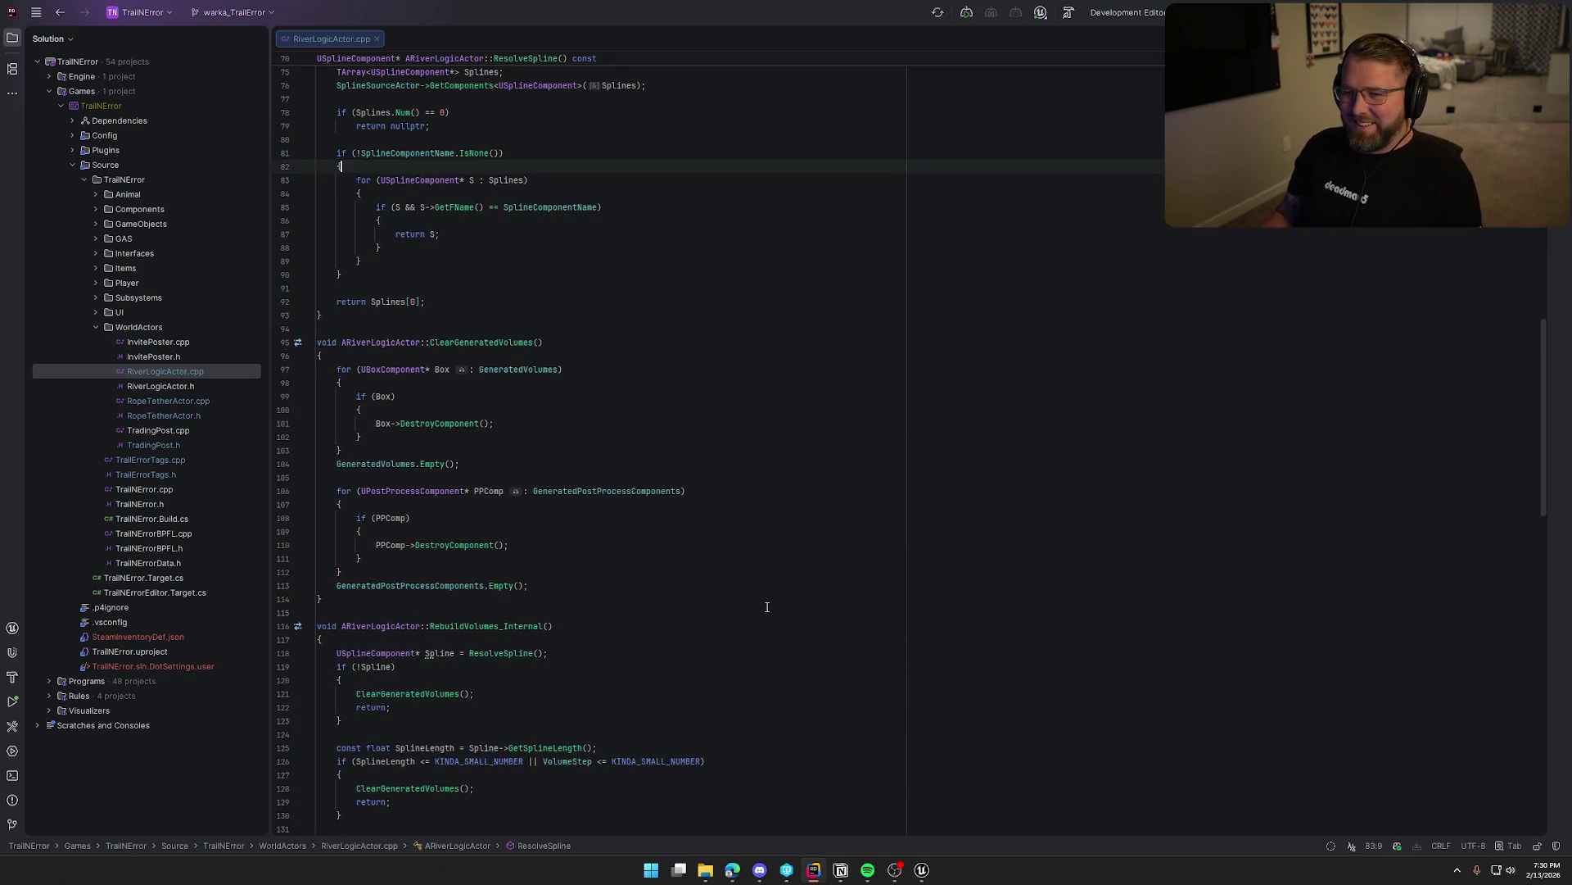
pyautogui.write('s')
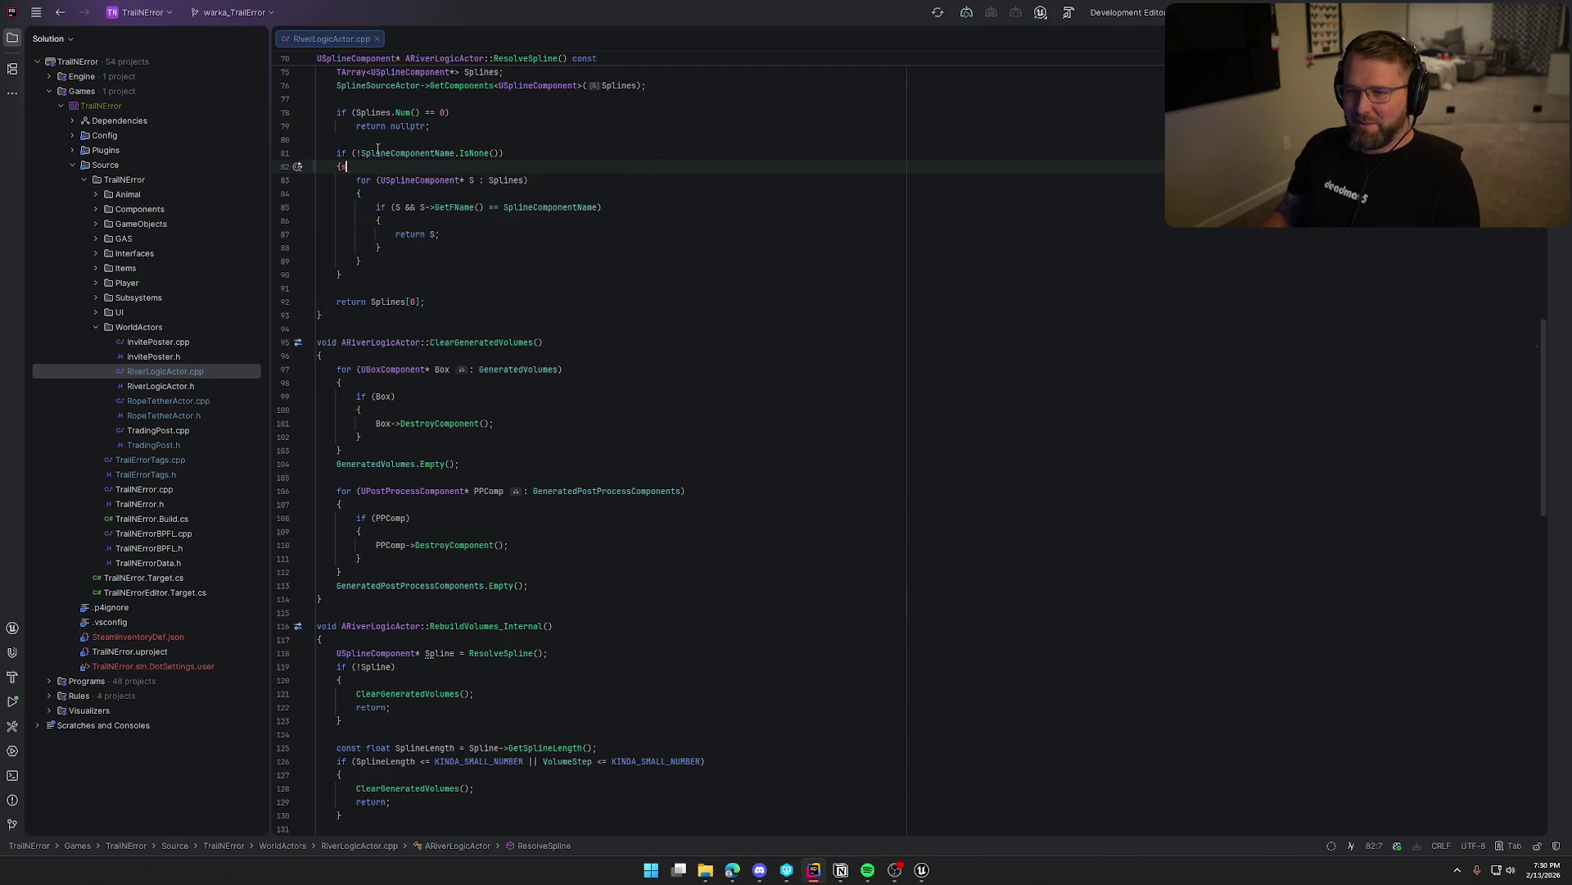
# Close the Rider file and move Static Plank and Destroy Component beside Set Visibility in Unreal.
pyautogui.middleClick(326, 36)
pyautogui.click(921, 869)
pyautogui.scroll(-5, 872, 495)
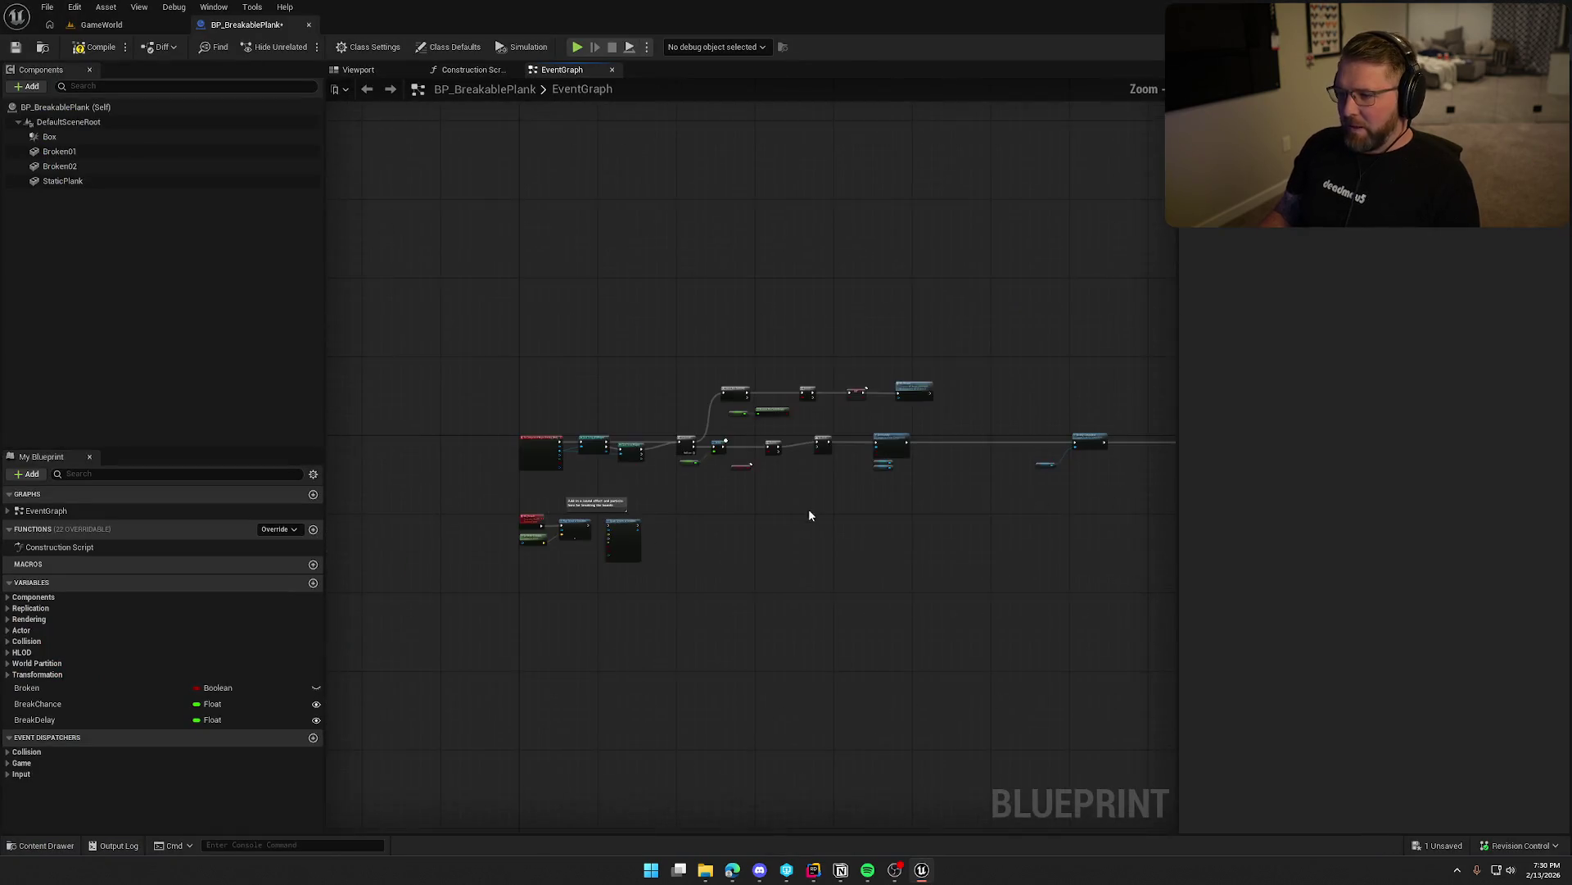
pyautogui.scroll(8, 694, 479)
pyautogui.moveTo(719, 518); pyautogui.dragTo(831, 449)
pyautogui.scroll(-3, 831, 449)
pyautogui.moveTo(1040, 330)
pyautogui.mouseDown()
pyautogui.moveTo(637, 330)
pyautogui.moveTo(658, 330)
pyautogui.mouseUp()
# Place the Broken getter under the second Branch and Break Delay under the Delay node.
pyautogui.scroll(3, 1010, 592)
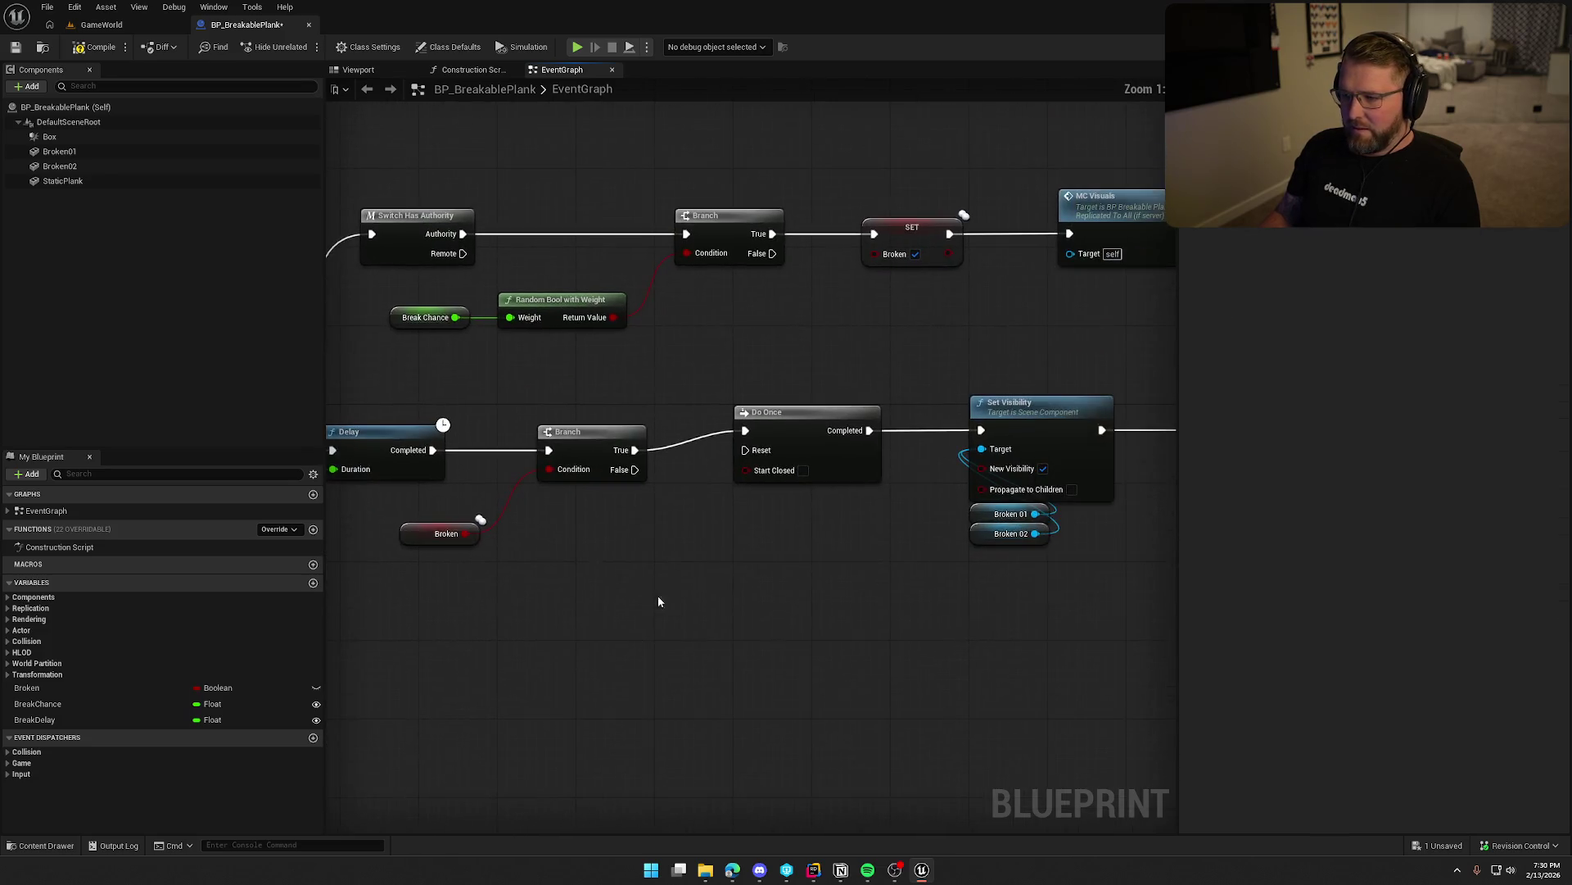
pyautogui.scroll(-2, 625, 621)
pyautogui.moveTo(659, 428)
pyautogui.mouseDown()
pyautogui.moveTo(765, 426)
pyautogui.moveTo(773, 400)
pyautogui.mouseUp()
pyautogui.click(536, 480)
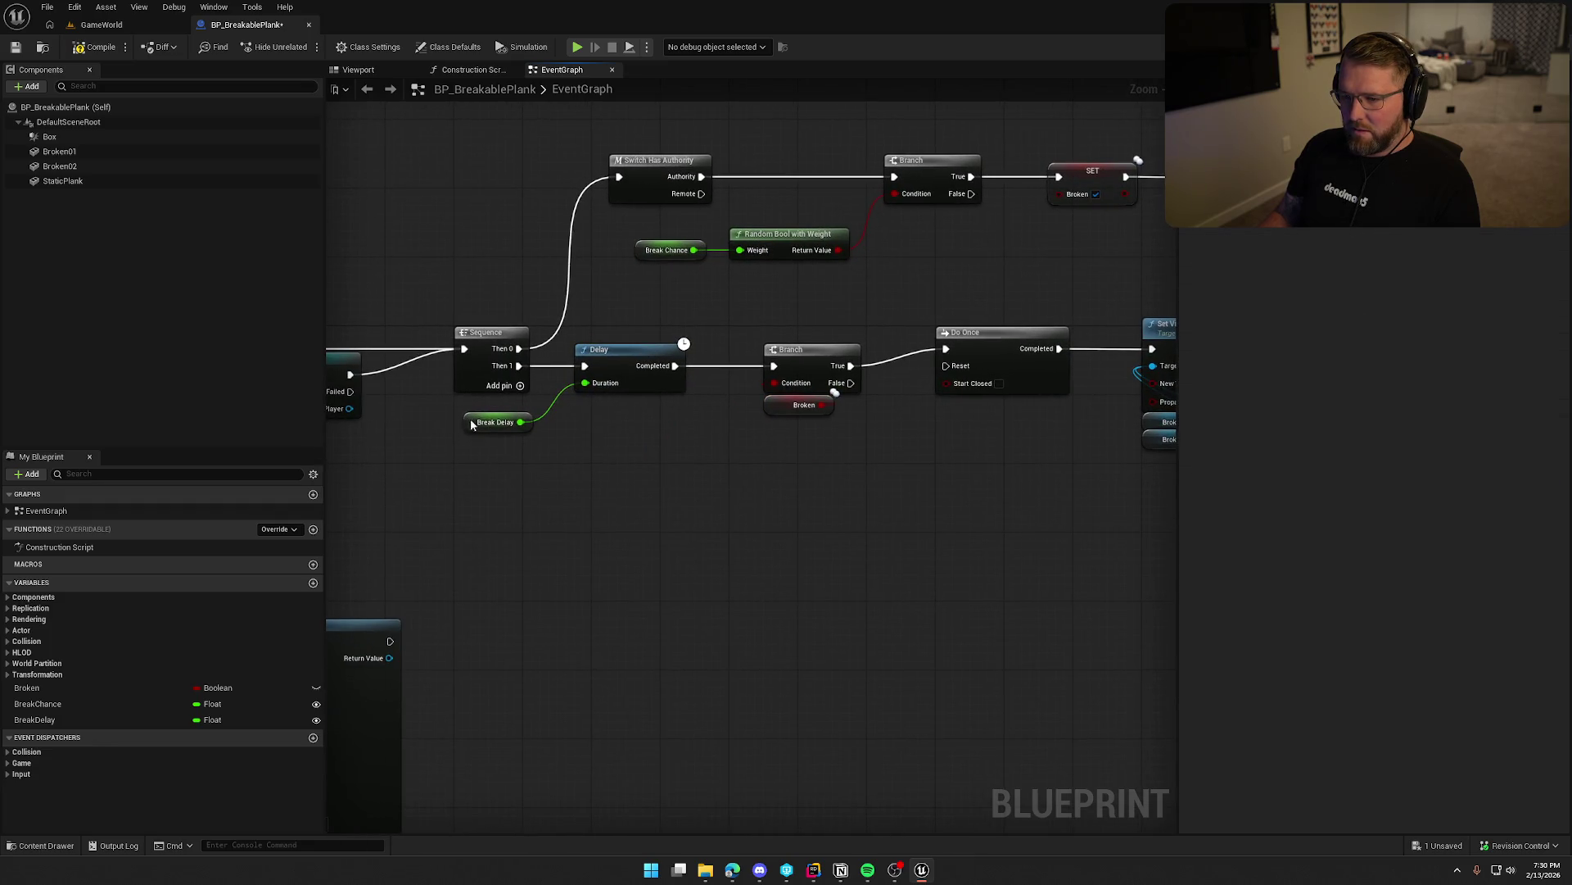
pyautogui.moveTo(470, 424); pyautogui.dragTo(582, 406)
pyautogui.click(573, 475)
# Pull Sequence toward the cast node and shift Delay and Break Delay toward Sequence.
pyautogui.moveTo(574, 475); pyautogui.dragTo(750, 469)
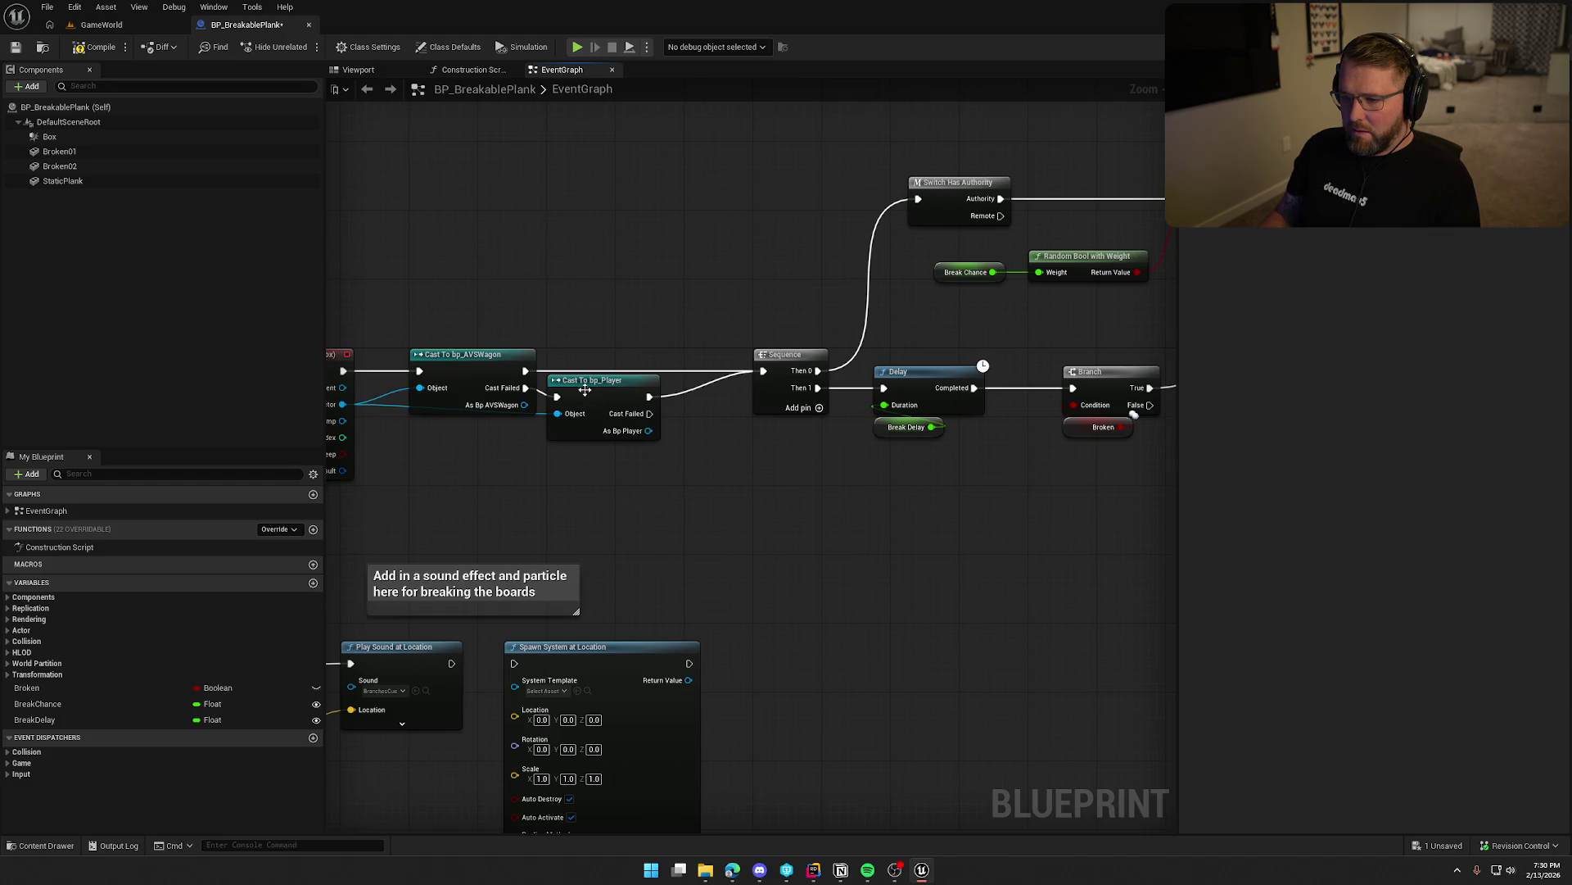
pyautogui.moveTo(792, 355); pyautogui.dragTo(722, 357)
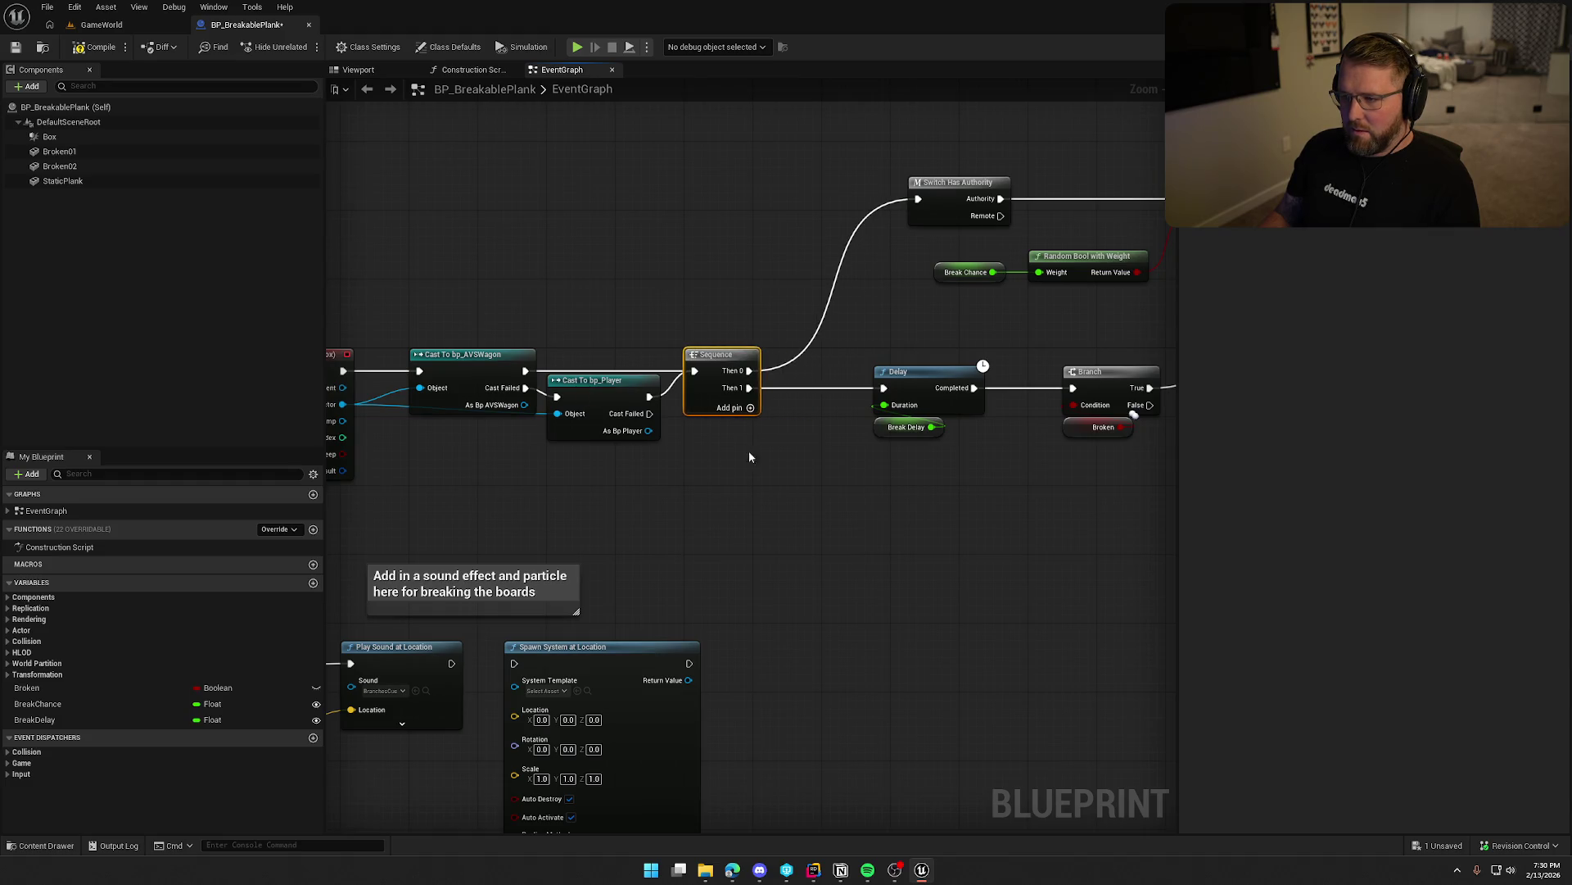
pyautogui.moveTo(749, 456); pyautogui.dragTo(520, 479)
pyautogui.moveTo(724, 326)
pyautogui.mouseDown()
pyautogui.moveTo(724, 450)
pyautogui.moveTo(649, 403)
pyautogui.mouseUp()
pyautogui.click(645, 511)
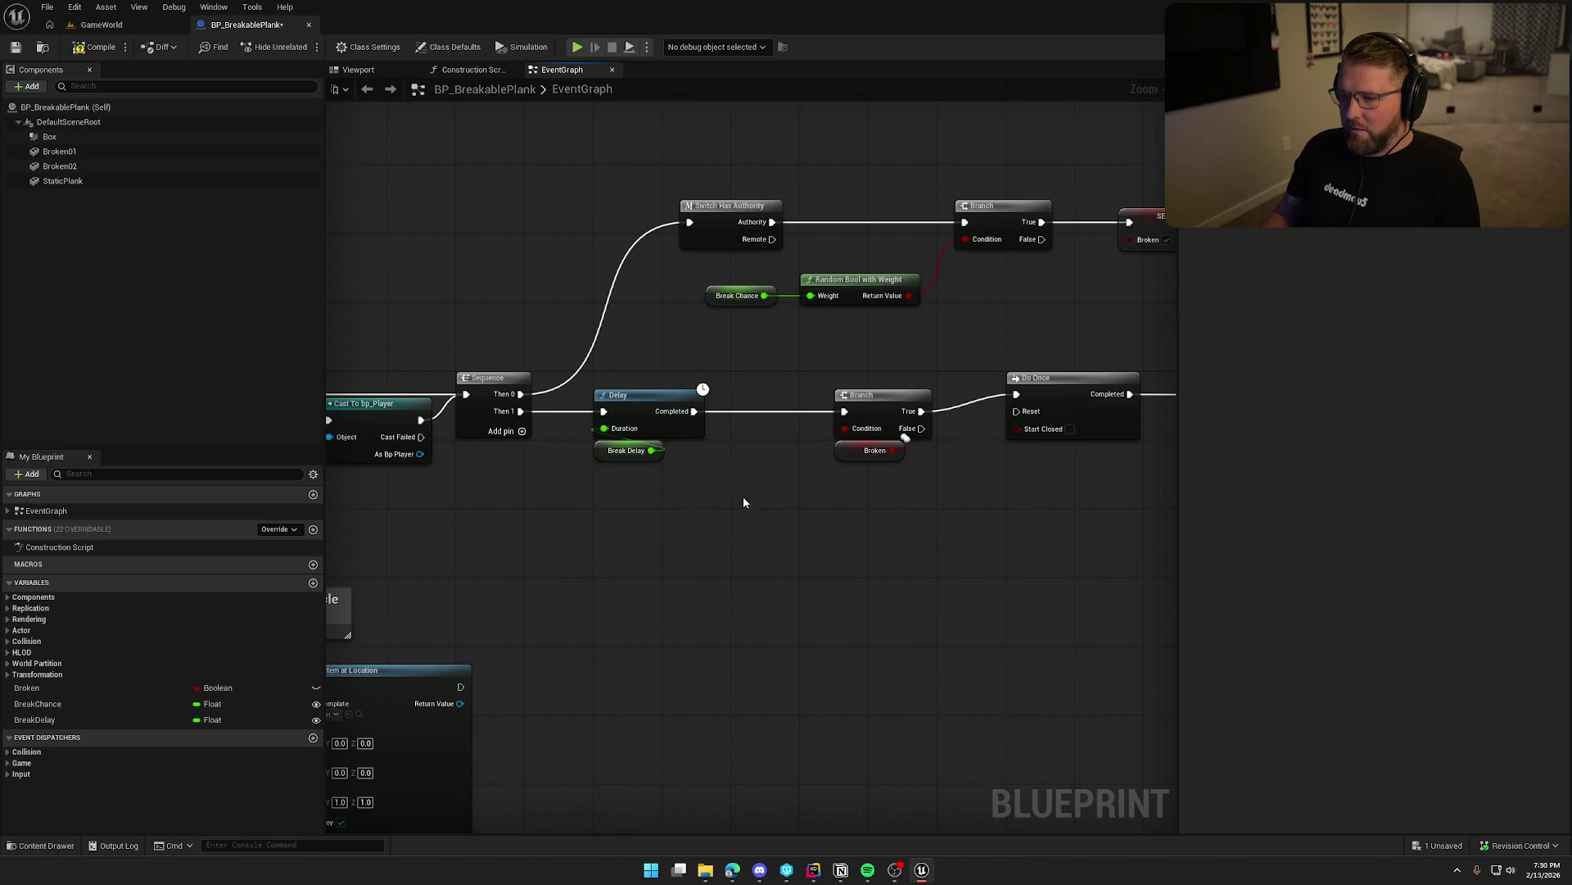
pyautogui.moveTo(643, 512); pyautogui.dragTo(679, 555)
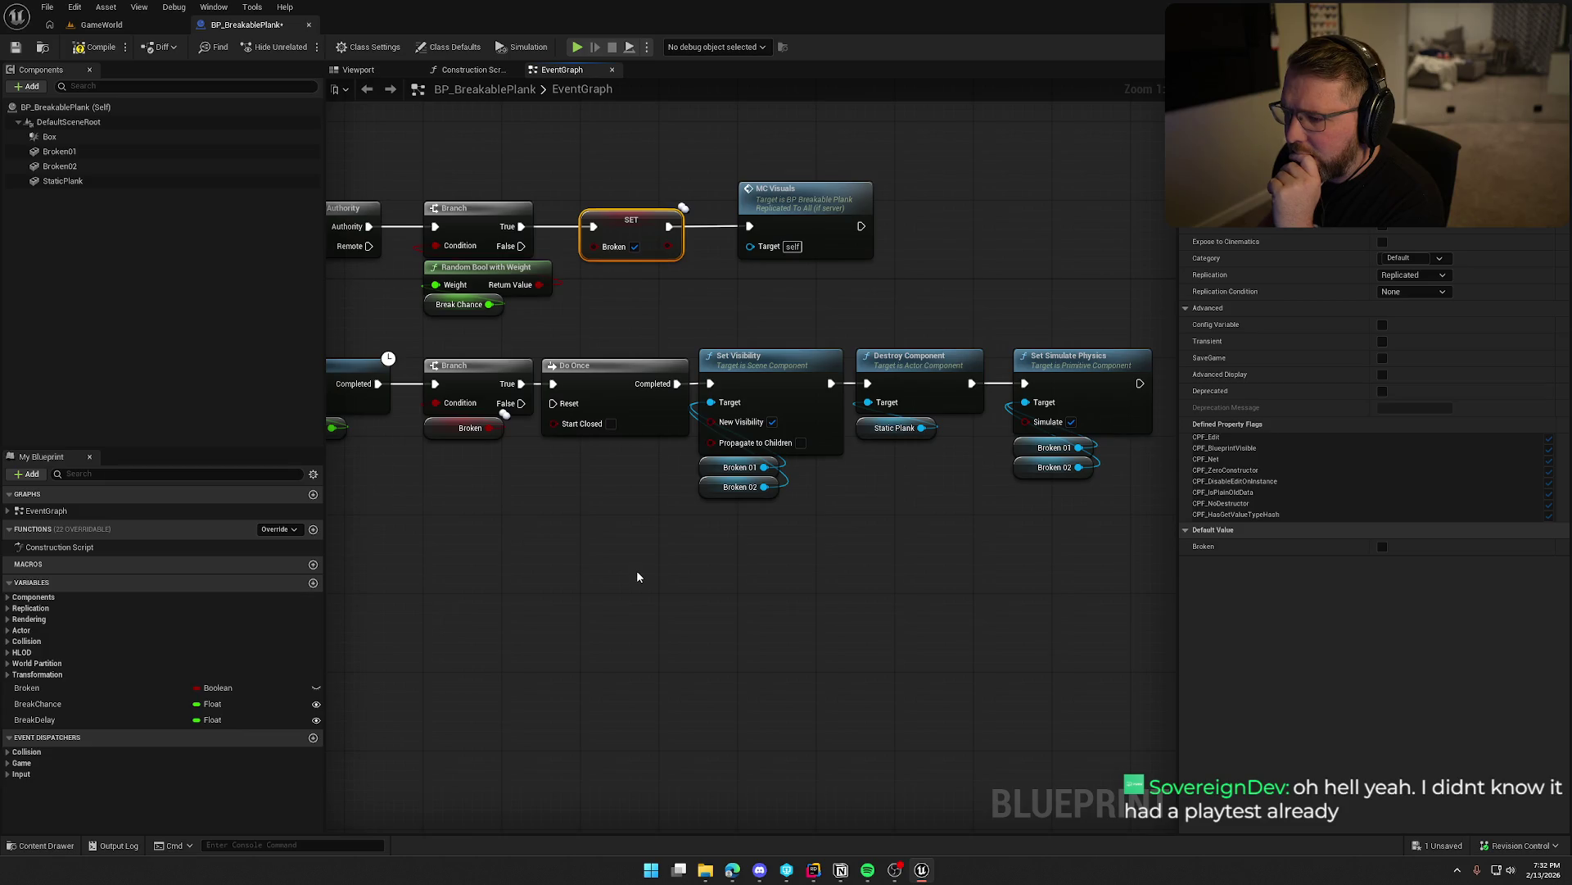
pyautogui.moveTo(546, 565); pyautogui.dragTo(1018, 531)
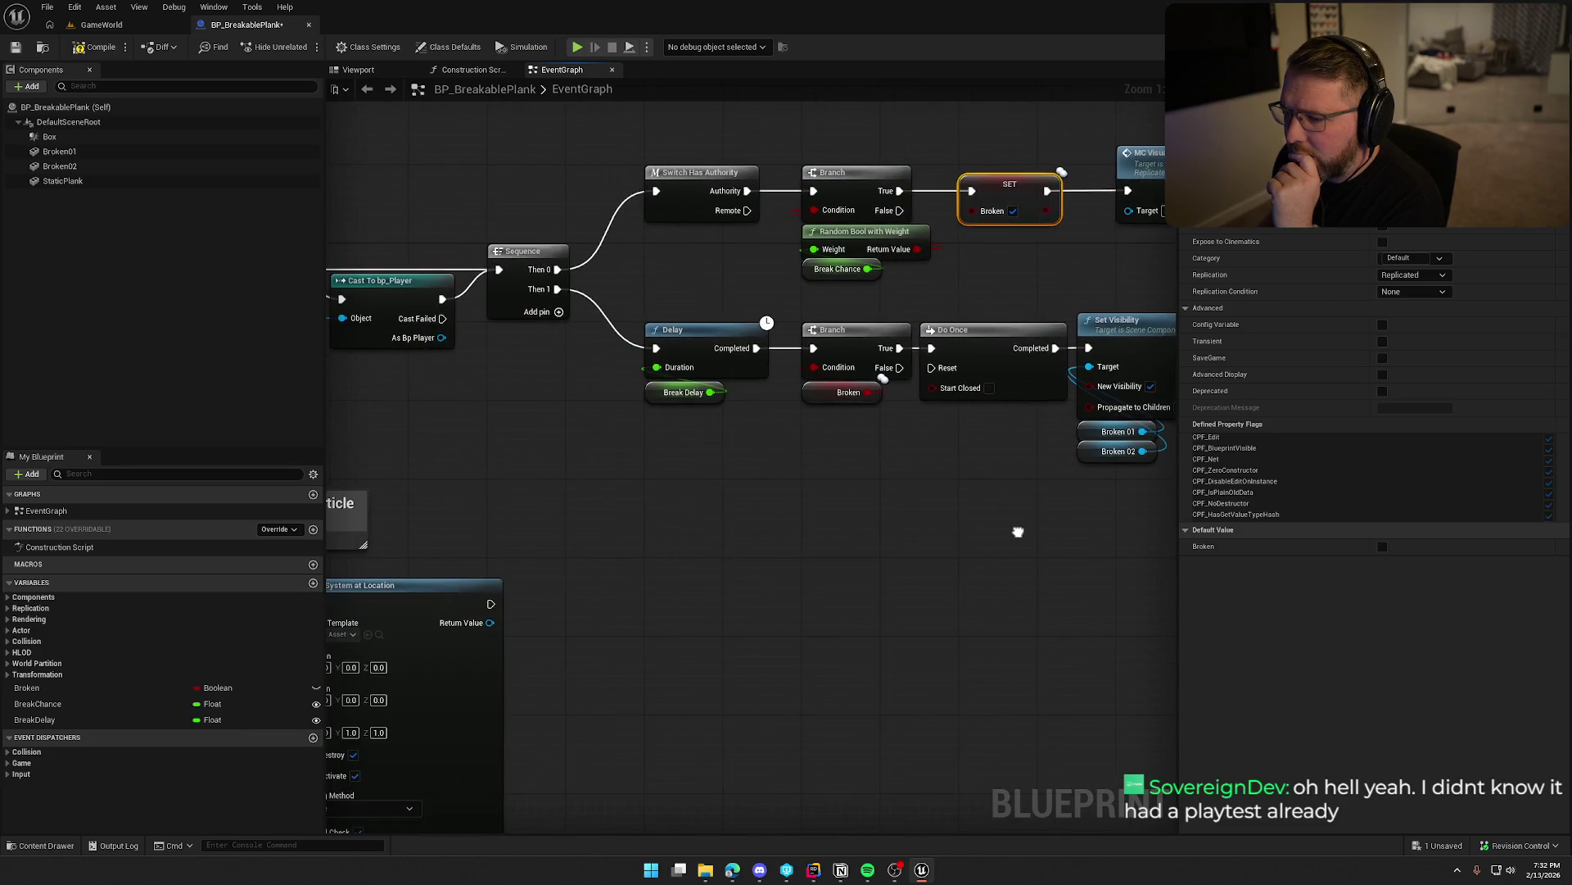
pyautogui.moveTo(814, 521); pyautogui.dragTo(923, 508)
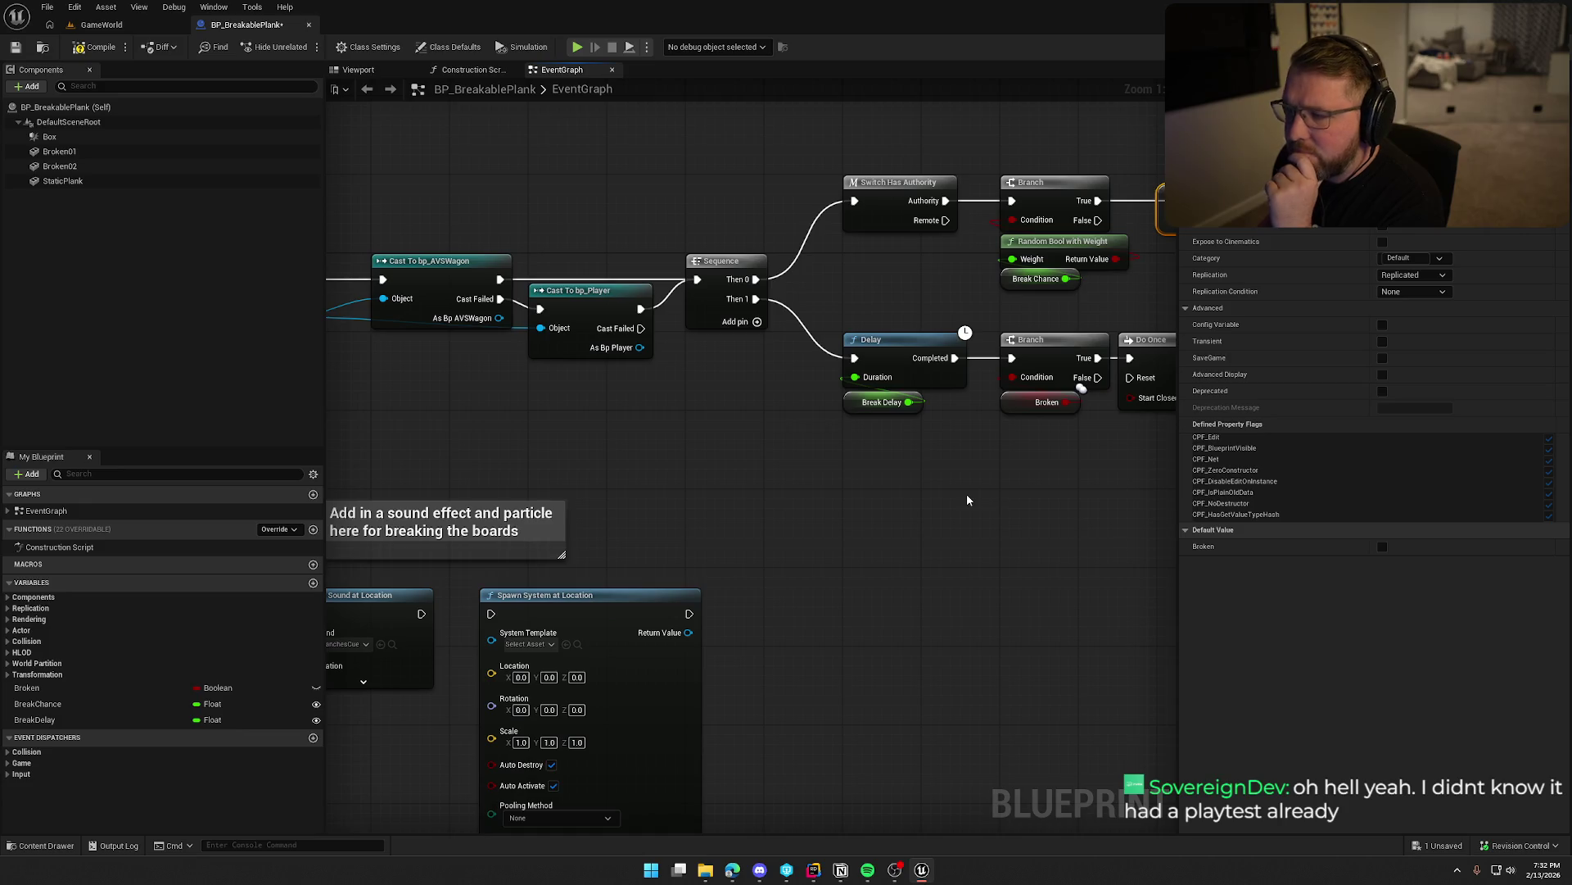
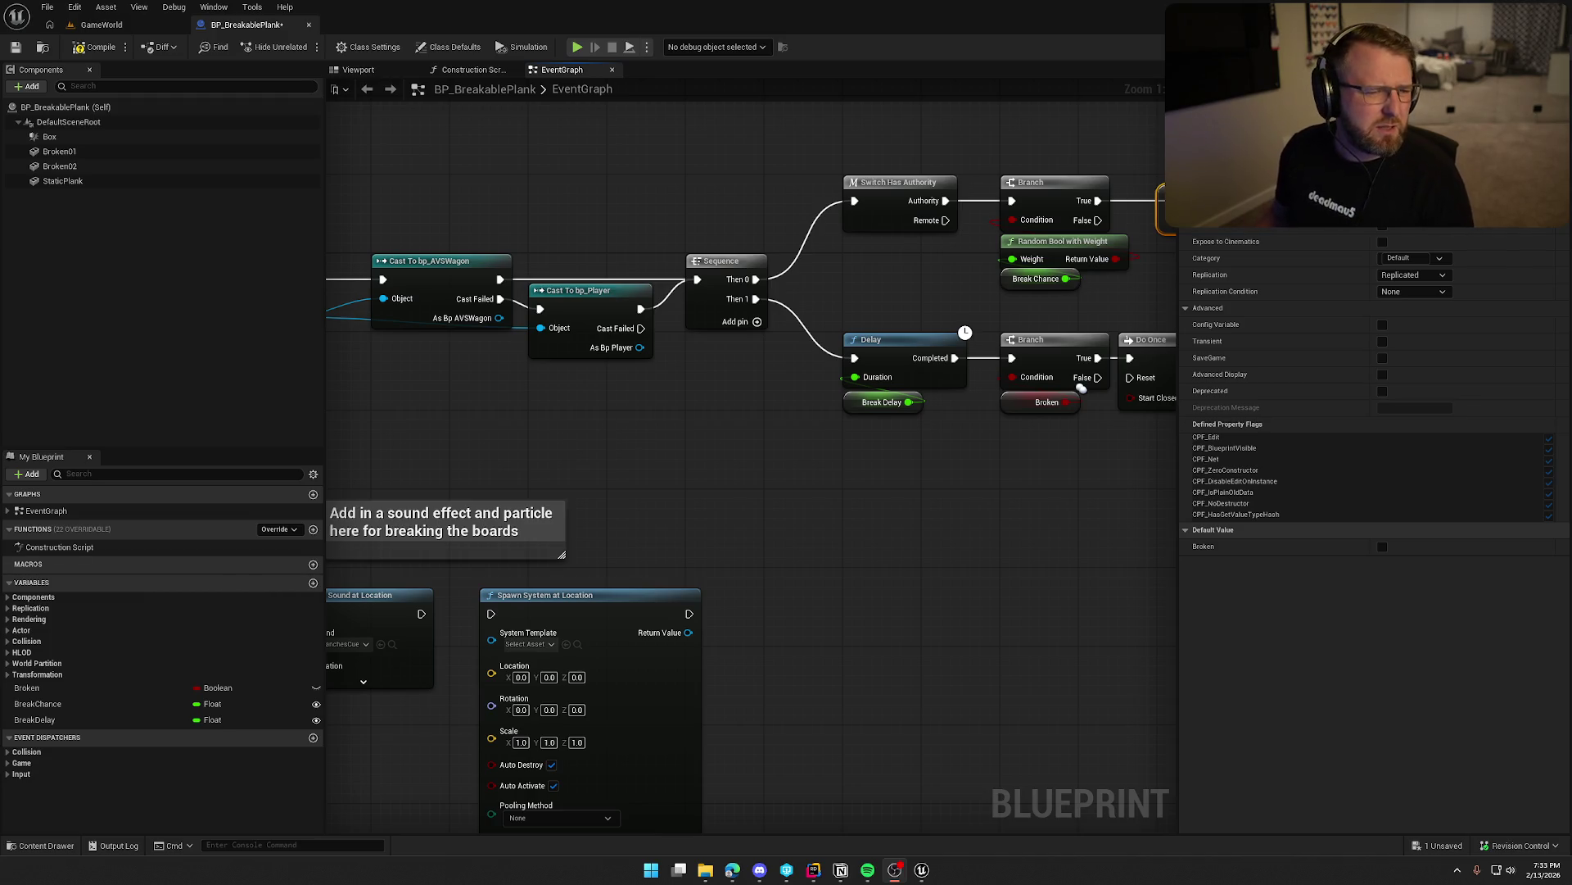
# Survey the overlap event's wagon and player casts and the Branch, SET, Do Once and delay chains.
pyautogui.moveTo(748, 467)
pyautogui.mouseDown()
pyautogui.moveTo(811, 467)
pyautogui.moveTo(758, 439)
pyautogui.moveTo(848, 381)
pyautogui.mouseUp()
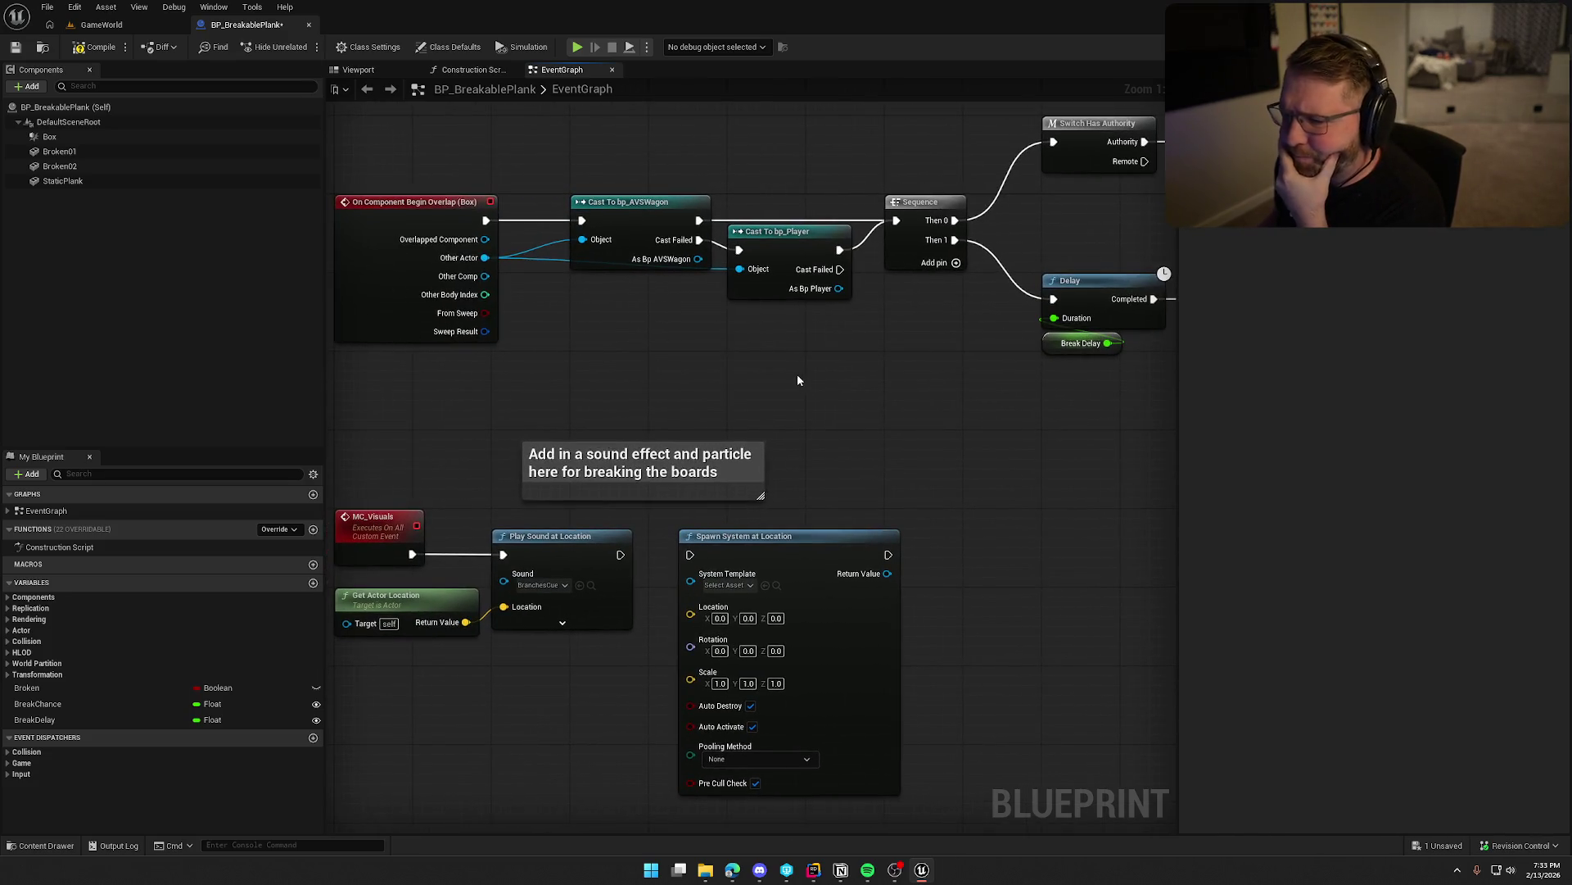
pyautogui.moveTo(622, 169); pyautogui.dragTo(816, 372)
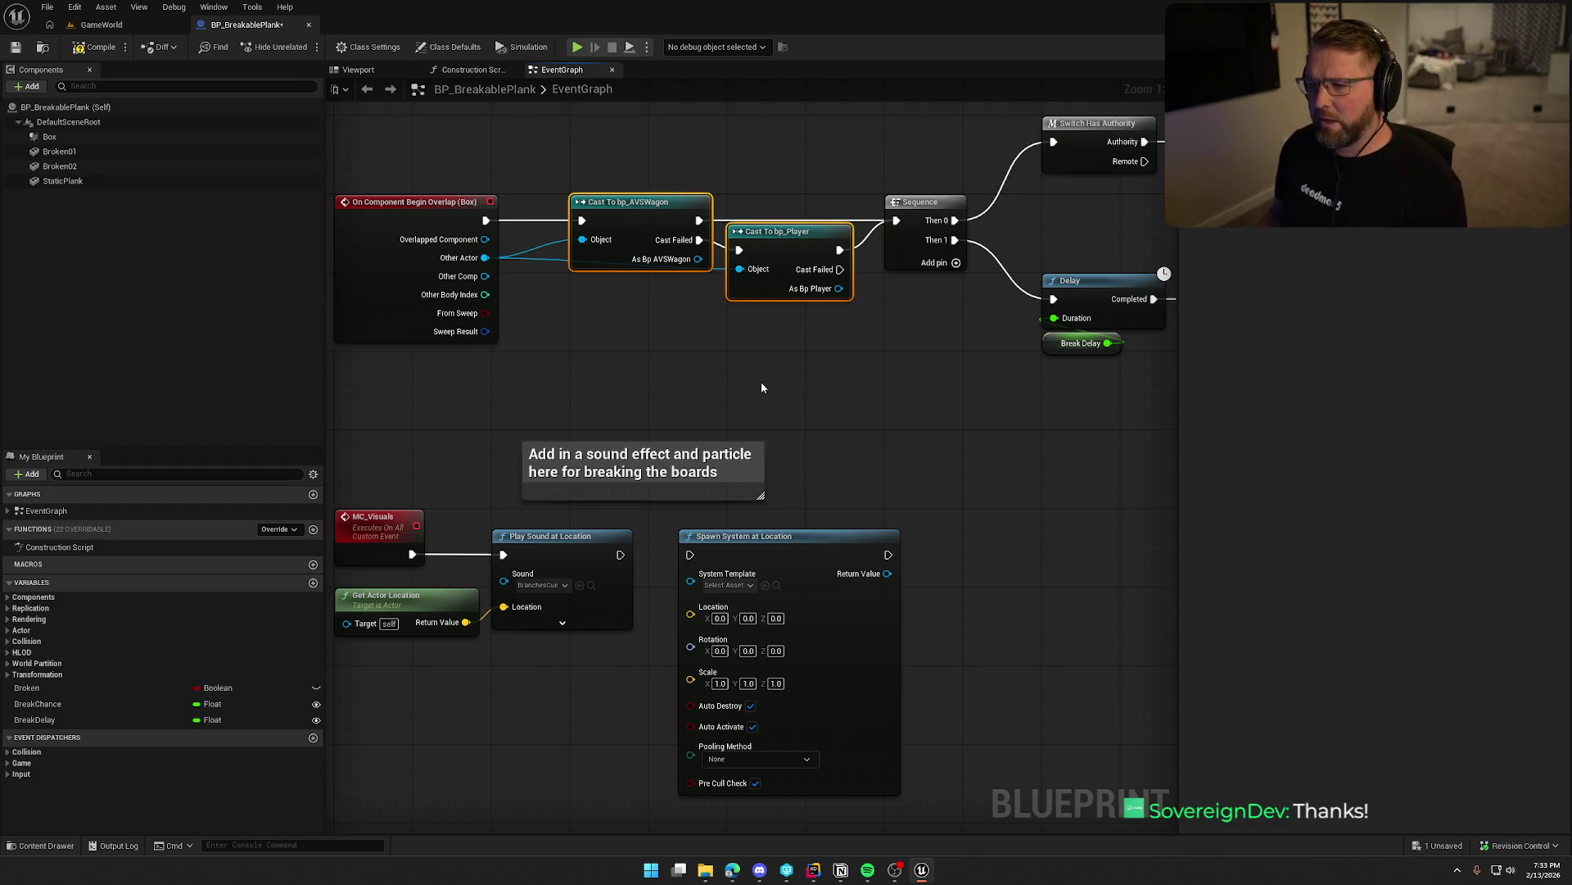
pyautogui.moveTo(700, 365)
pyautogui.mouseDown()
pyautogui.moveTo(733, 396)
pyautogui.moveTo(695, 396)
pyautogui.mouseUp()
pyautogui.click(680, 394)
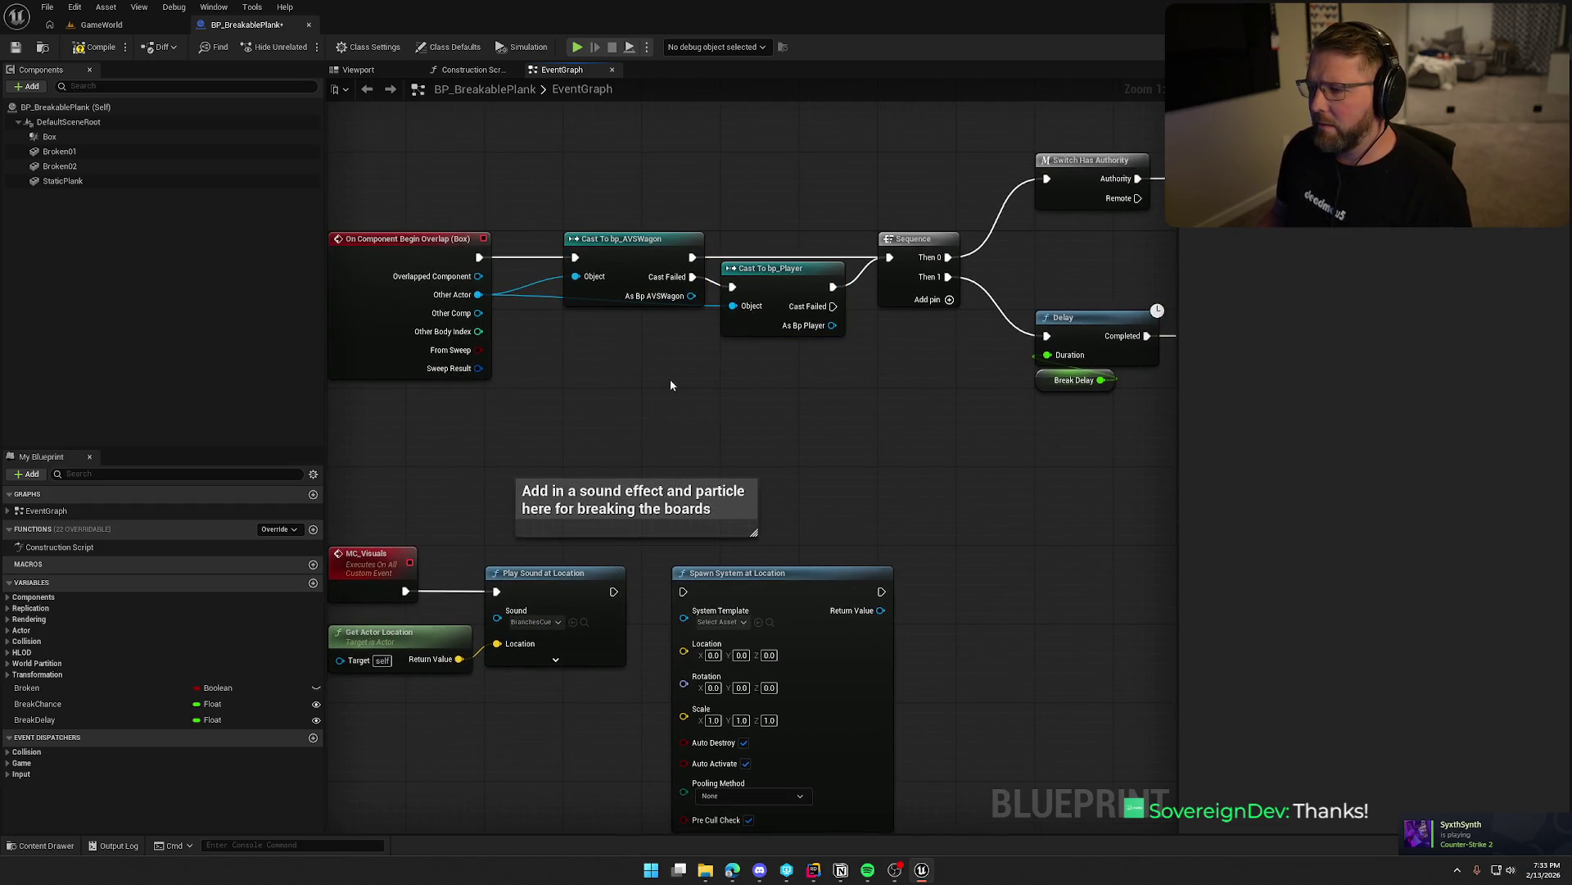
pyautogui.moveTo(911, 406); pyautogui.dragTo(268, 397)
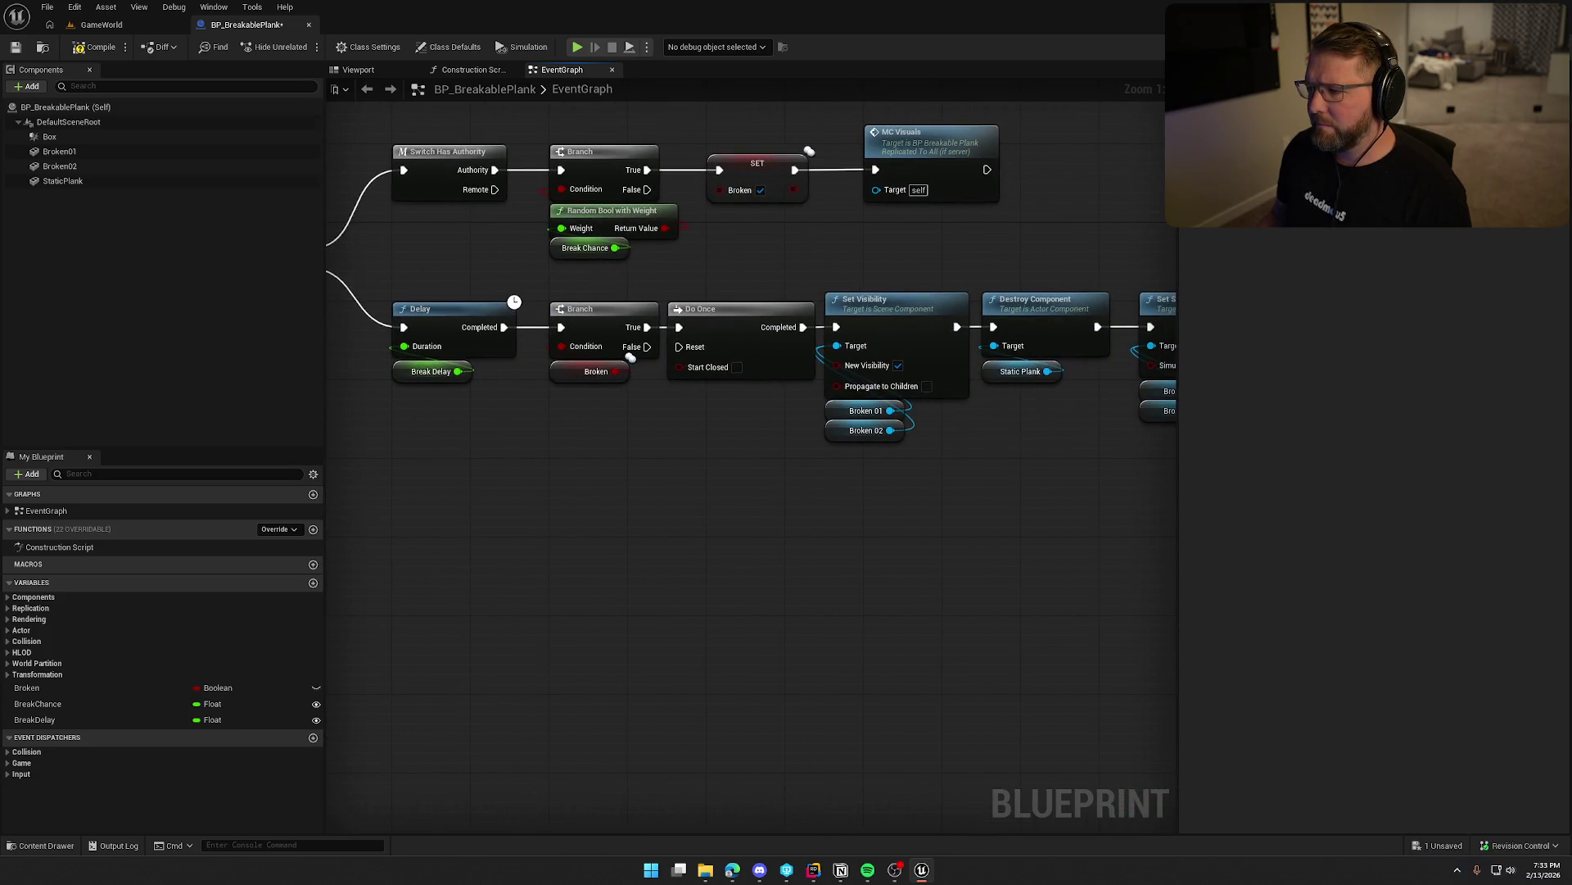
pyautogui.moveTo(631, 357); pyautogui.dragTo(256, 337)
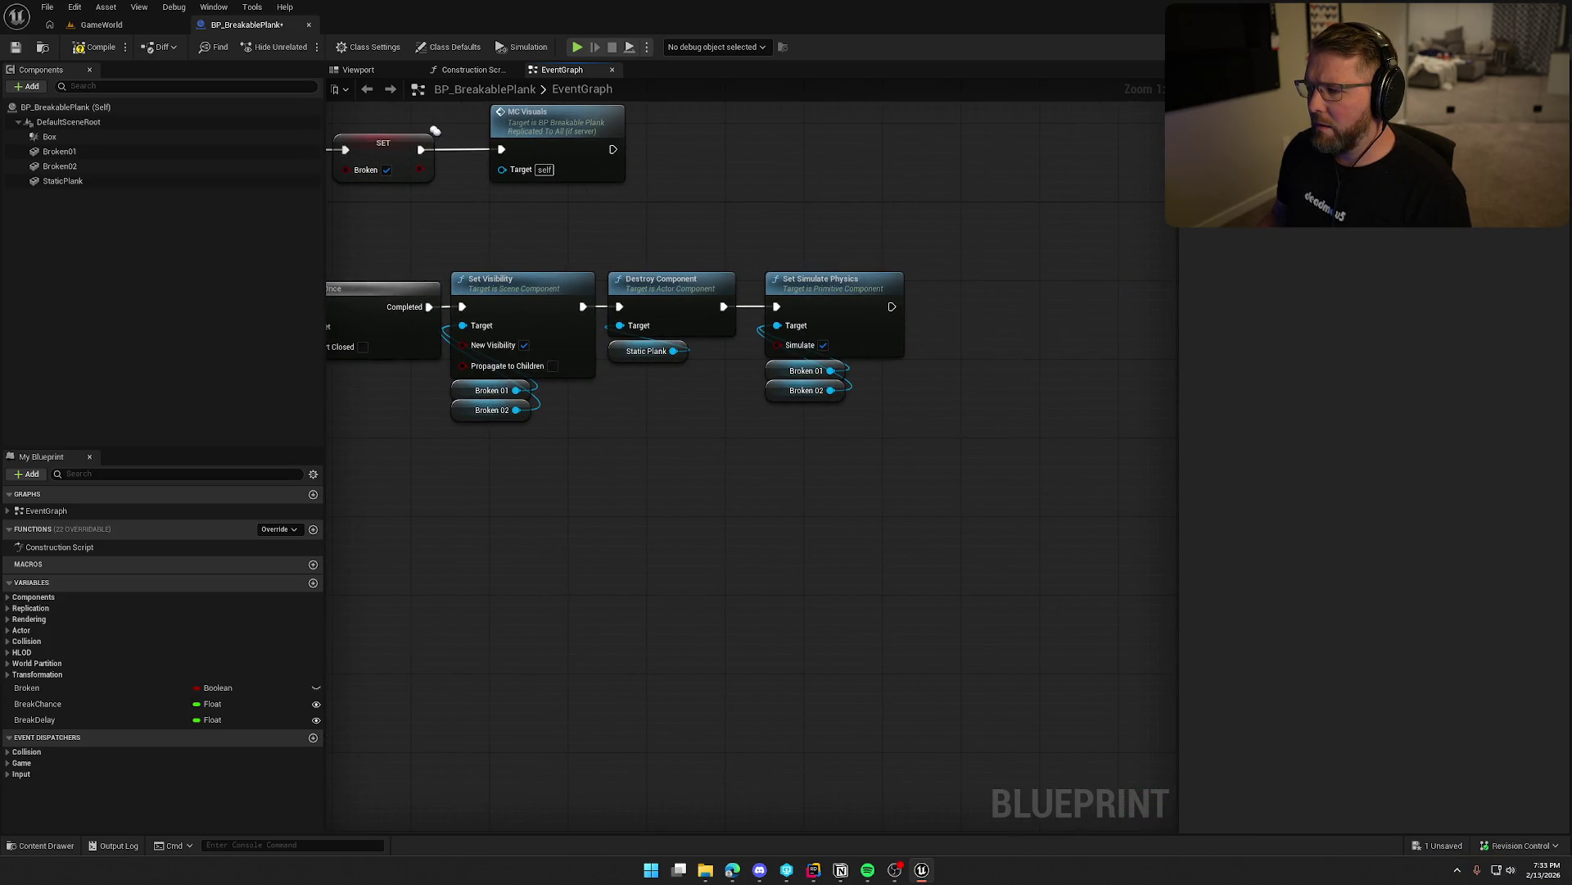
pyautogui.moveTo(506, 503); pyautogui.dragTo(706, 503)
pyautogui.scroll(-1, 706, 503)
pyautogui.scroll(-1, 708, 503)
pyautogui.scroll(2, 709, 504)
# Nudge the Do Once through Set Simulate Physics nodes slightly to the right.
pyautogui.moveTo(589, 281)
pyautogui.mouseDown()
pyautogui.moveTo(835, 415)
pyautogui.moveTo(1128, 513)
pyautogui.mouseUp()
pyautogui.moveTo(602, 332); pyautogui.dragTo(647, 331)
pyautogui.click(670, 469)
pyautogui.moveTo(670, 469)
pyautogui.mouseDown()
pyautogui.moveTo(442, 459)
pyautogui.moveTo(423, 543)
pyautogui.moveTo(716, 511)
pyautogui.moveTo(896, 551)
pyautogui.mouseUp()
pyautogui.scroll(-2, 710, 511)
pyautogui.scroll(2, 710, 511)
pyautogui.moveTo(779, 526)
pyautogui.mouseDown()
pyautogui.moveTo(788, 550)
pyautogui.moveTo(760, 508)
pyautogui.moveTo(832, 468)
pyautogui.mouseUp()
# Add a Cast To Pawn node wired to the overlap event's Other Actor output.
pyautogui.moveTo(640, 411); pyautogui.dragTo(672, 415)
pyautogui.moveTo(459, 340); pyautogui.dragTo(574, 397)
pyautogui.write('cast to pw')
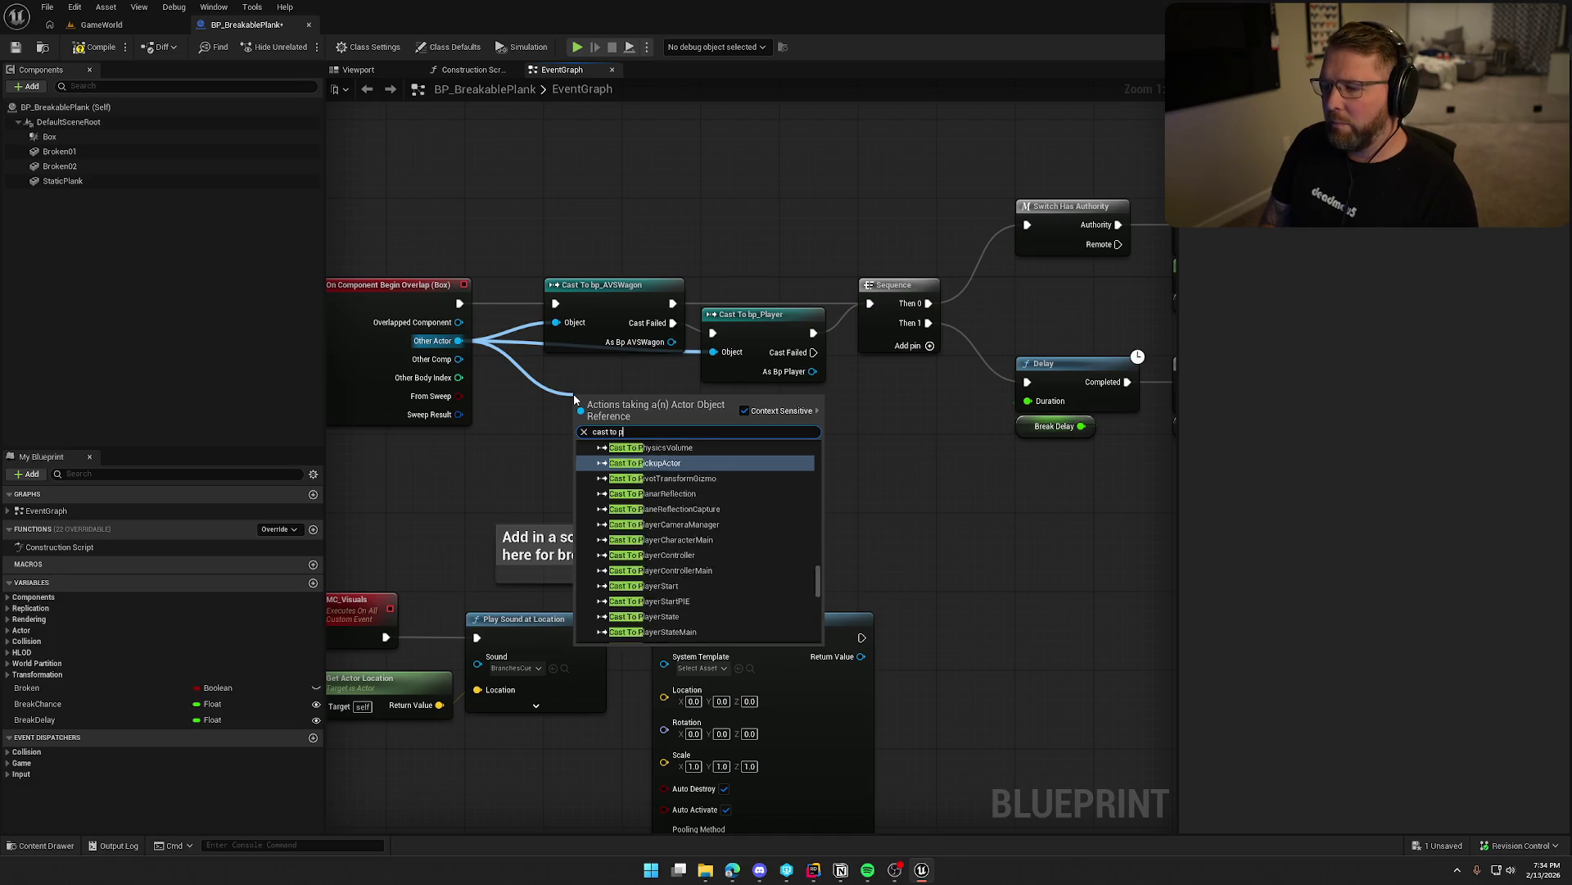
pyautogui.press('BackSpace')
pyautogui.write('awn')
pyautogui.press('Return')
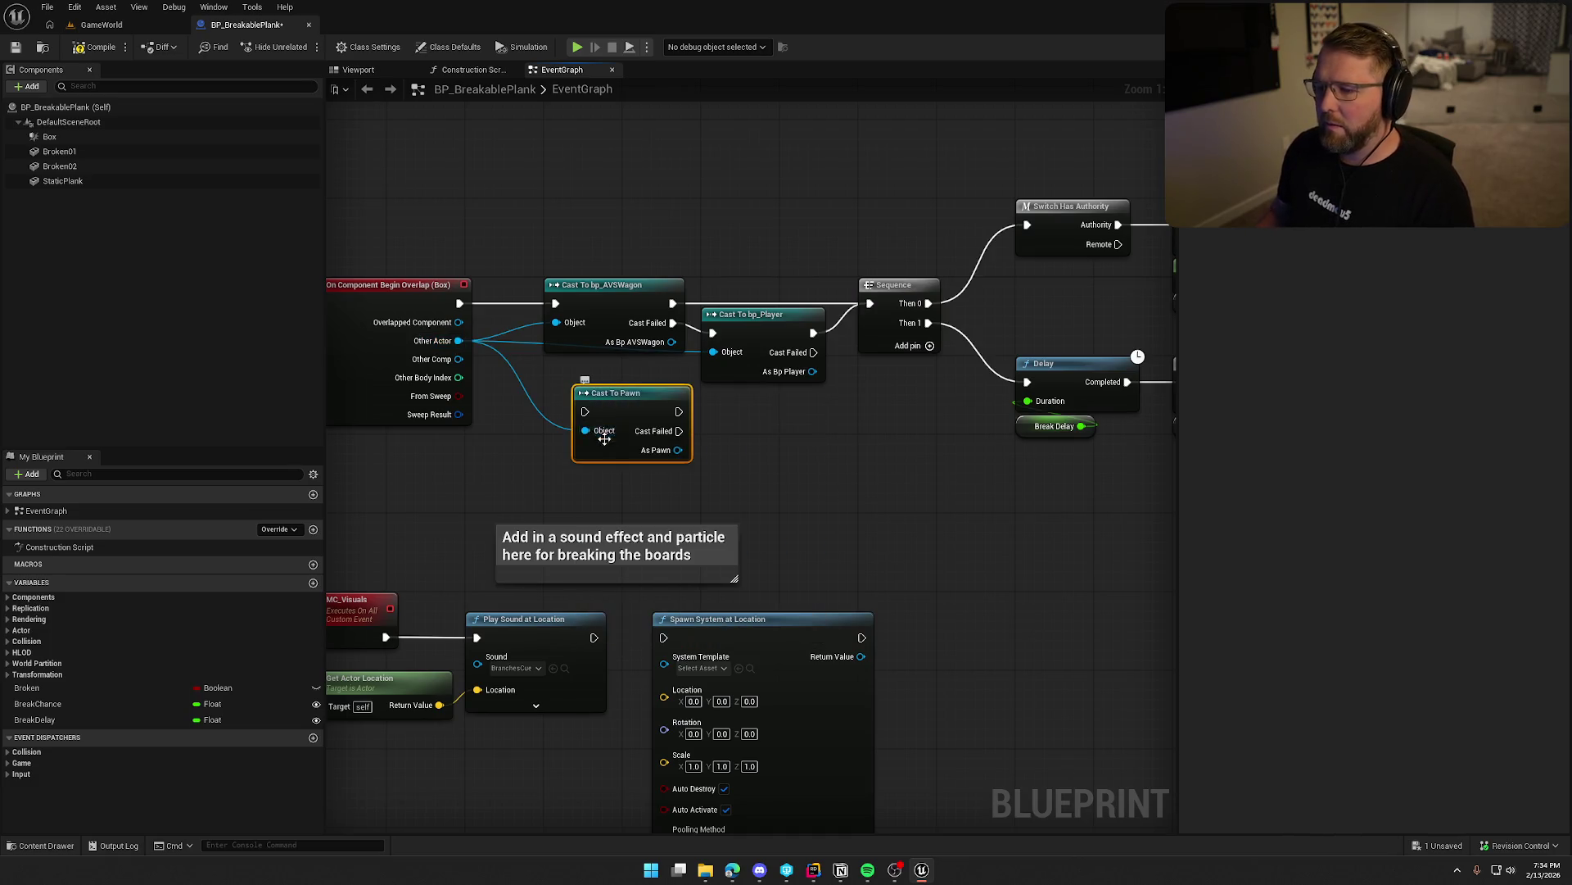
# Route execution through Cast To Pawn into the Sequence and delete the old wagon and player casts.
pyautogui.moveTo(584, 411); pyautogui.dragTo(460, 303)
pyautogui.moveTo(679, 411); pyautogui.dragTo(870, 303)
pyautogui.moveTo(591, 244)
pyautogui.mouseDown()
pyautogui.moveTo(688, 326)
pyautogui.moveTo(737, 335)
pyautogui.mouseUp()
pyautogui.press('Delete')
pyautogui.moveTo(628, 393); pyautogui.dragTo(598, 284)
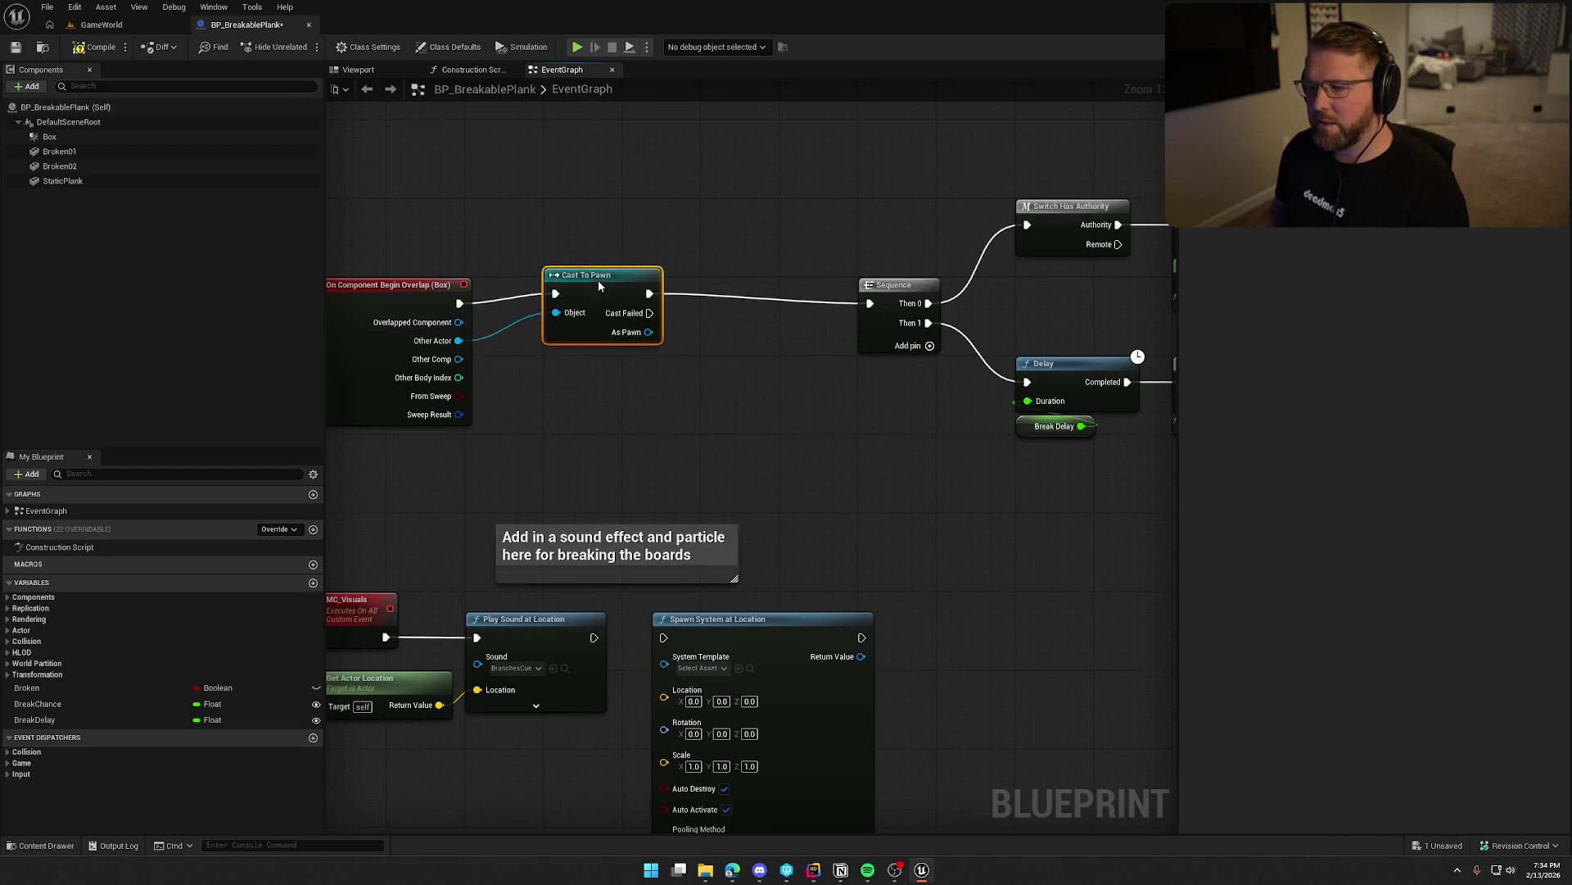
# Inspect Spawn System at Location and the SET node that marks Broken.
pyautogui.scroll(-5, 803, 465)
pyautogui.moveTo(422, 257)
pyautogui.mouseDown()
pyautogui.moveTo(926, 414)
pyautogui.moveTo(753, 409)
pyautogui.moveTo(792, 420)
pyautogui.mouseUp()
pyautogui.scroll(5, 500, 508)
pyautogui.moveTo(772, 615); pyautogui.dragTo(782, 348)
pyautogui.moveTo(721, 396)
pyautogui.mouseDown()
pyautogui.moveTo(906, 470)
pyautogui.moveTo(688, 638)
pyautogui.mouseUp()
pyautogui.click(809, 310)
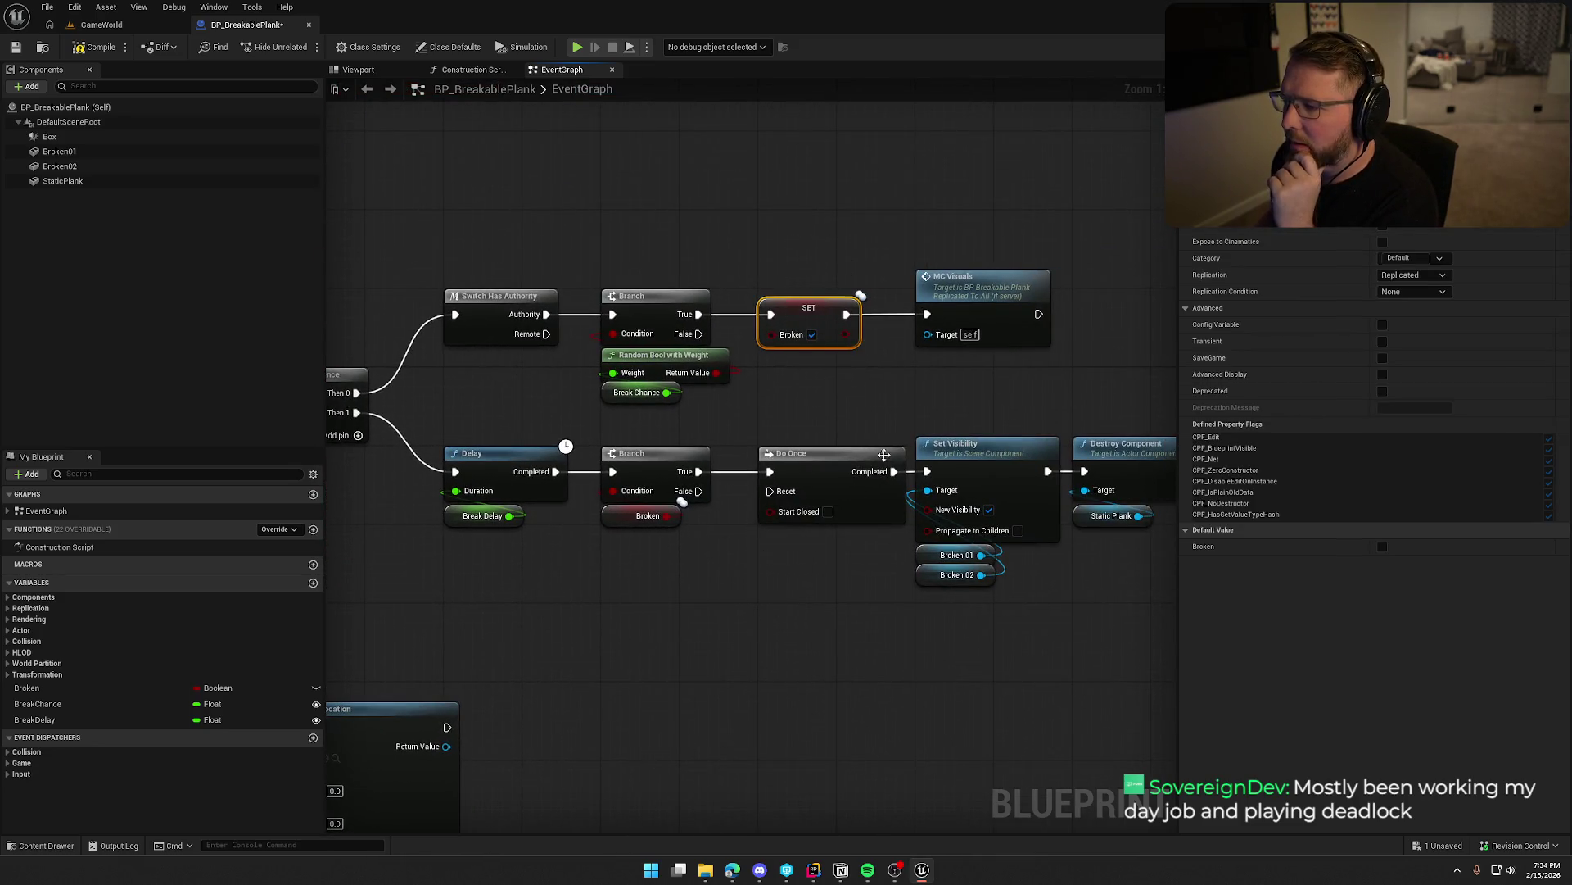
pyautogui.moveTo(795, 614)
pyautogui.mouseDown()
pyautogui.moveTo(513, 569)
pyautogui.moveTo(947, 527)
pyautogui.mouseUp()
pyautogui.moveTo(578, 297); pyautogui.dragTo(686, 488)
pyautogui.click(697, 494)
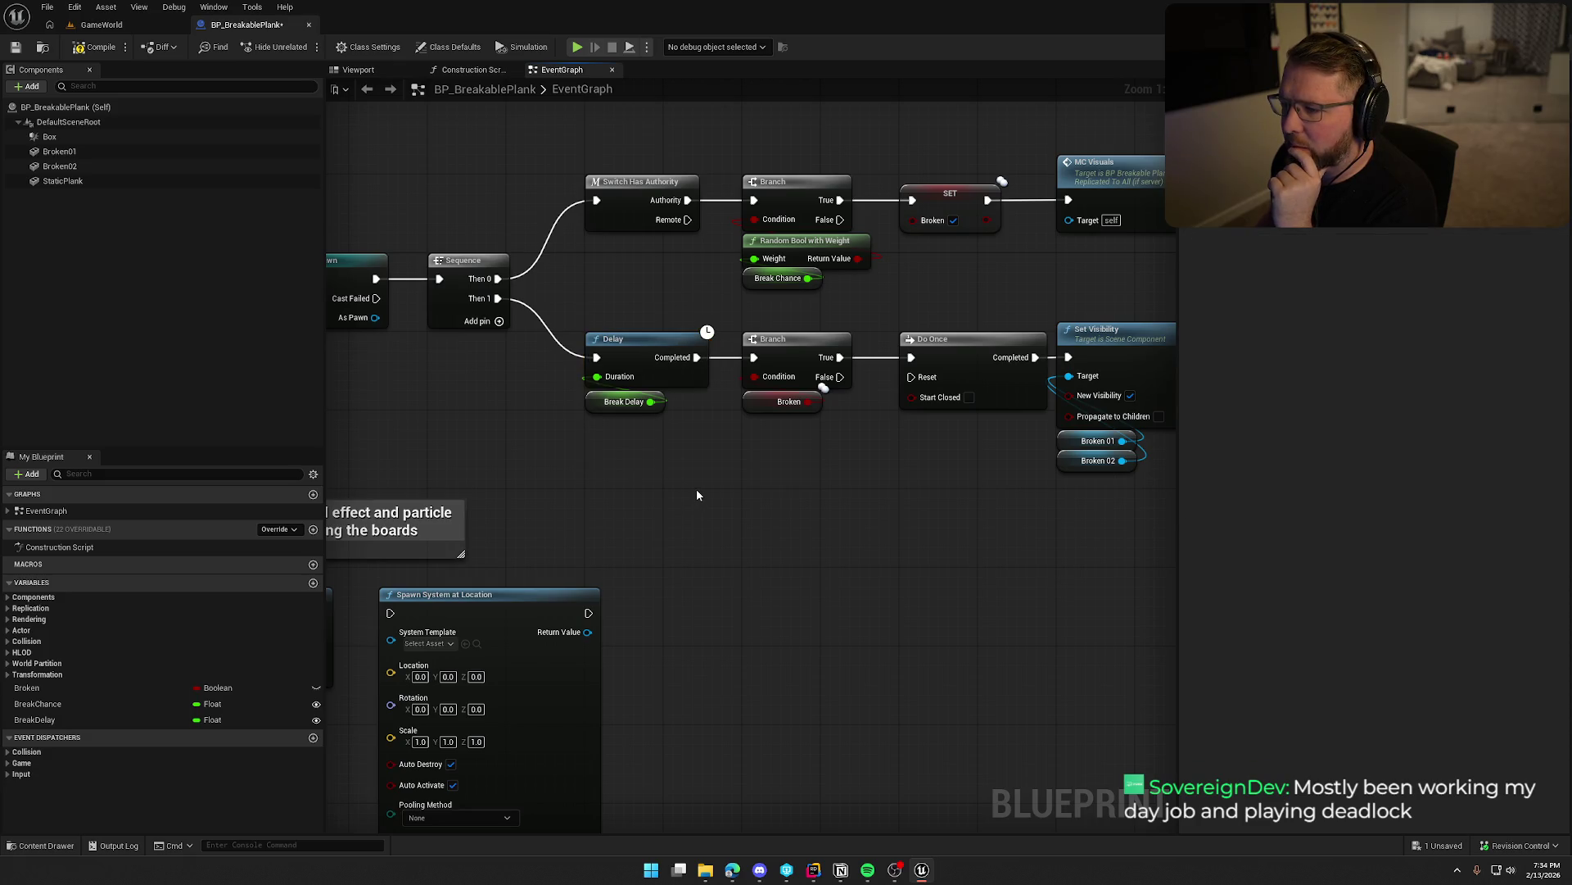
pyautogui.moveTo(757, 491); pyautogui.dragTo(1061, 502)
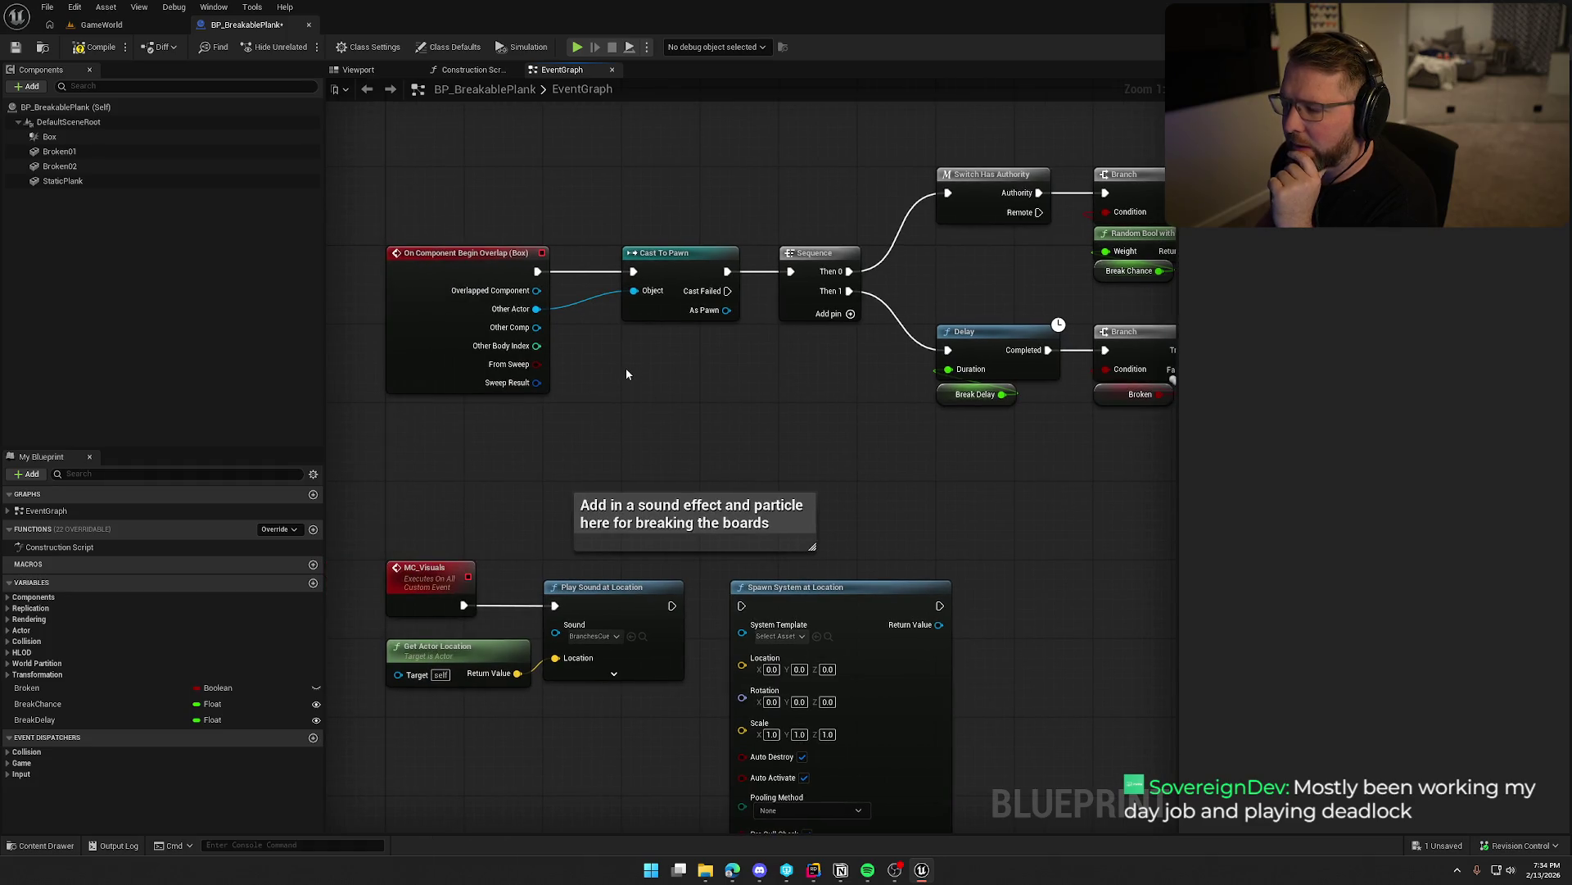
pyautogui.moveTo(823, 432); pyautogui.dragTo(583, 409)
pyautogui.click(740, 372)
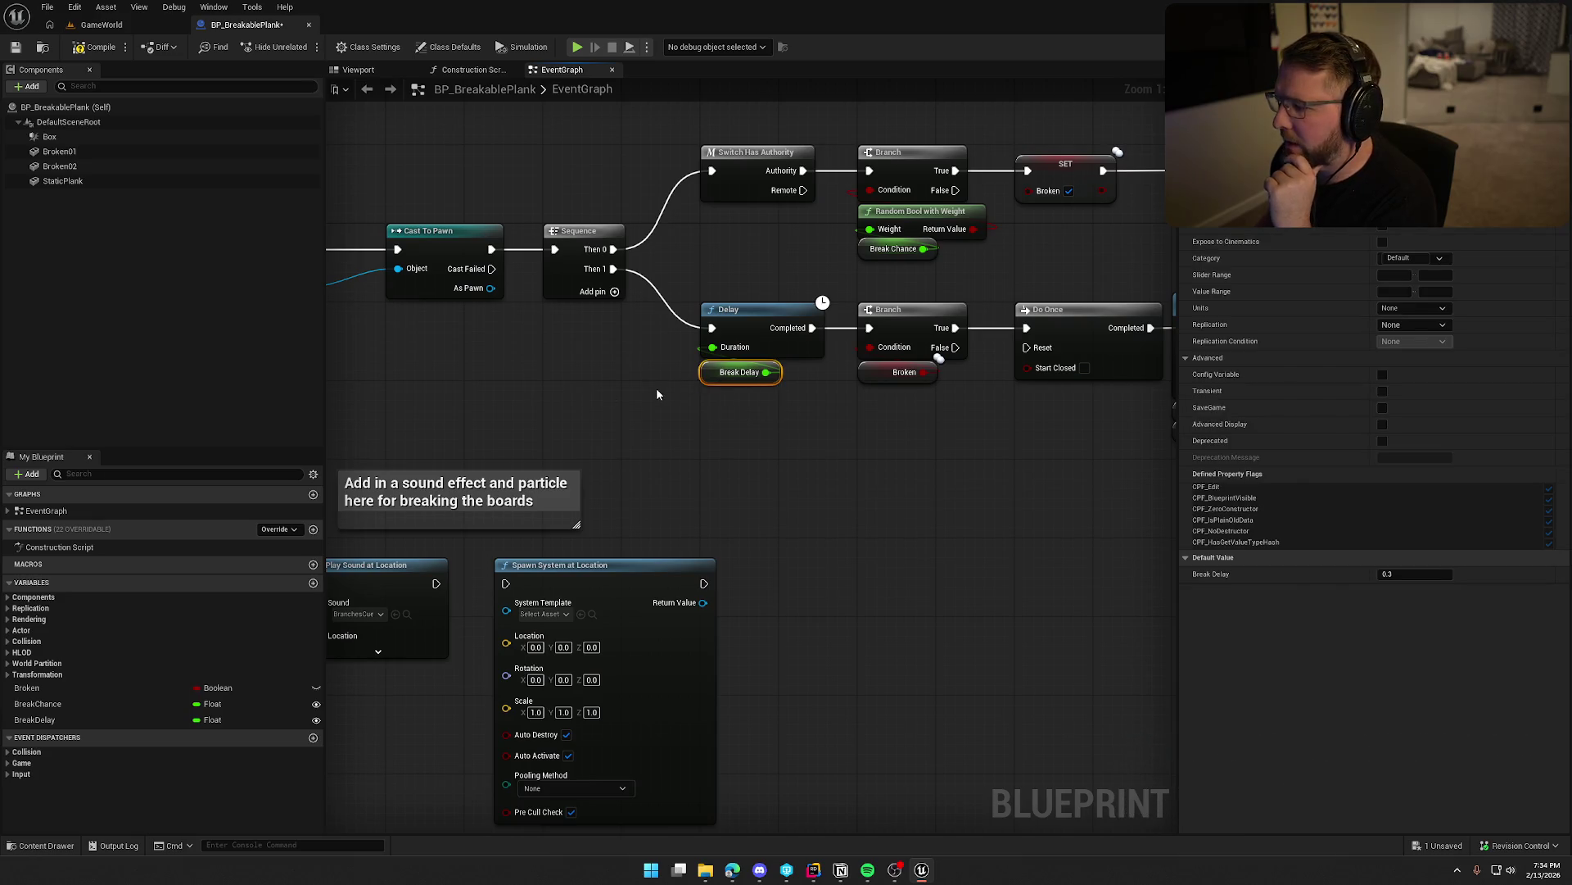
pyautogui.click(657, 394)
pyautogui.moveTo(860, 446); pyautogui.dragTo(653, 453)
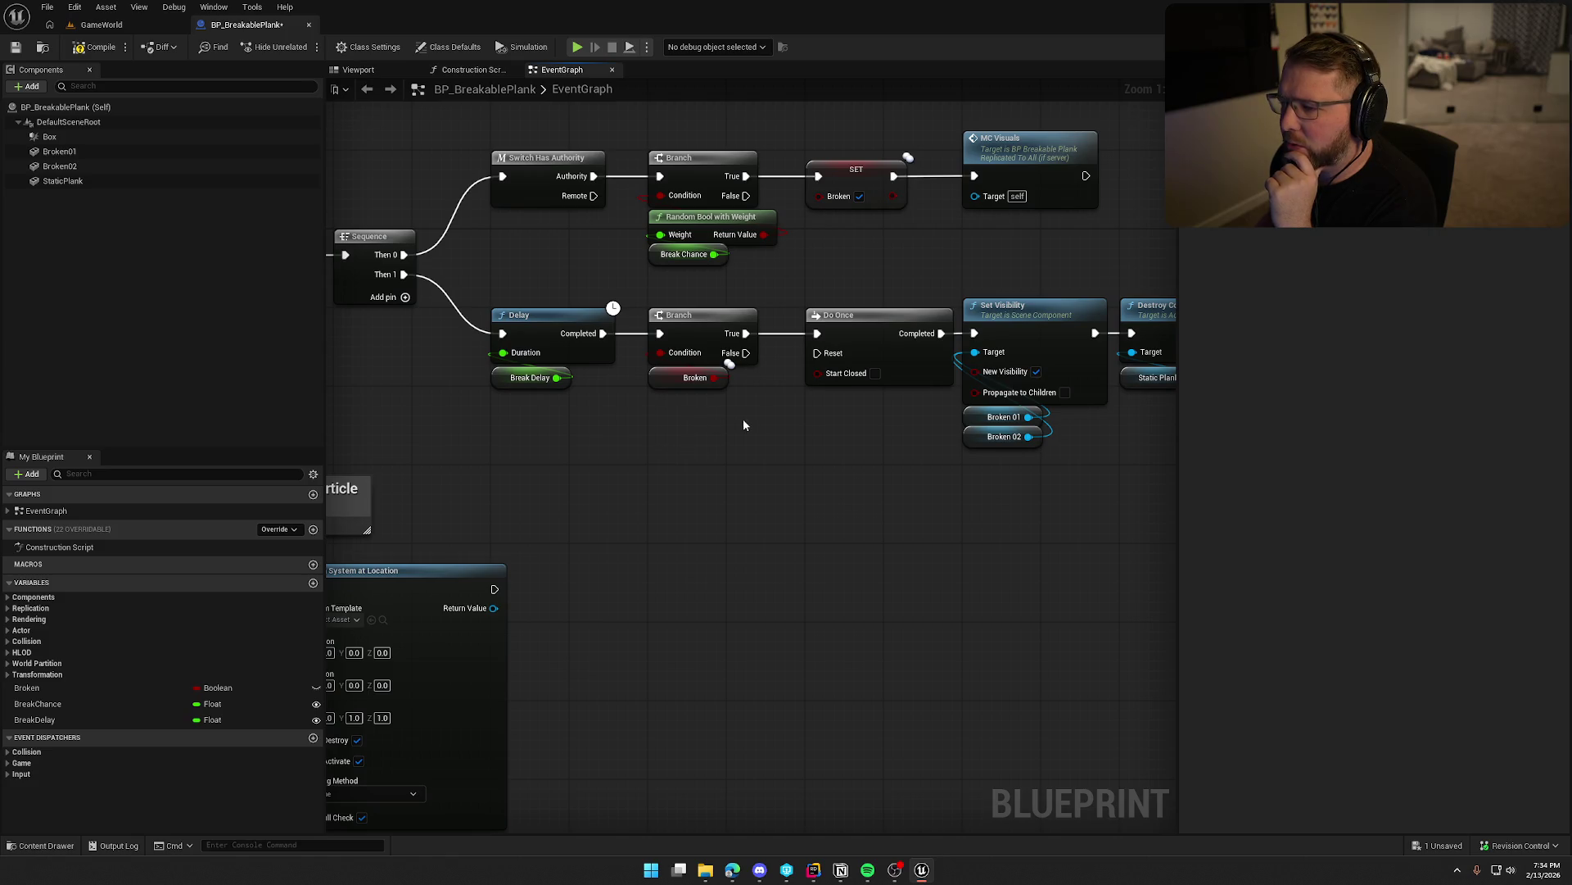
pyautogui.moveTo(861, 447); pyautogui.dragTo(542, 443)
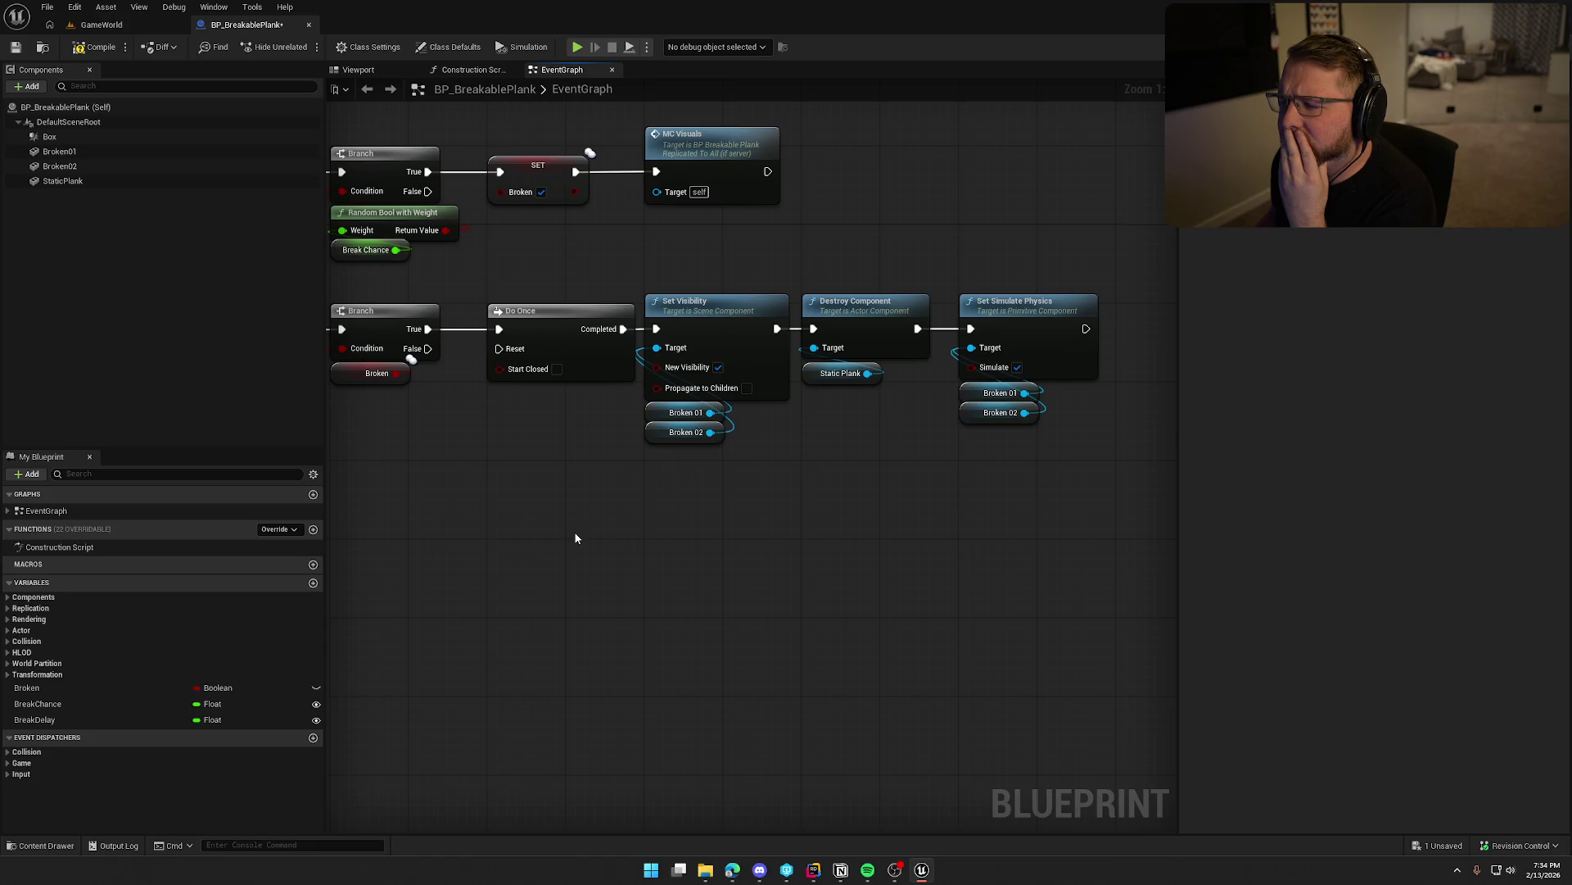
pyautogui.moveTo(524, 516)
pyautogui.mouseDown()
pyautogui.moveTo(749, 464)
pyautogui.moveTo(1110, 498)
pyautogui.moveTo(997, 484)
pyautogui.moveTo(950, 517)
pyautogui.moveTo(818, 485)
pyautogui.mouseUp()
pyautogui.scroll(-1, 818, 485)
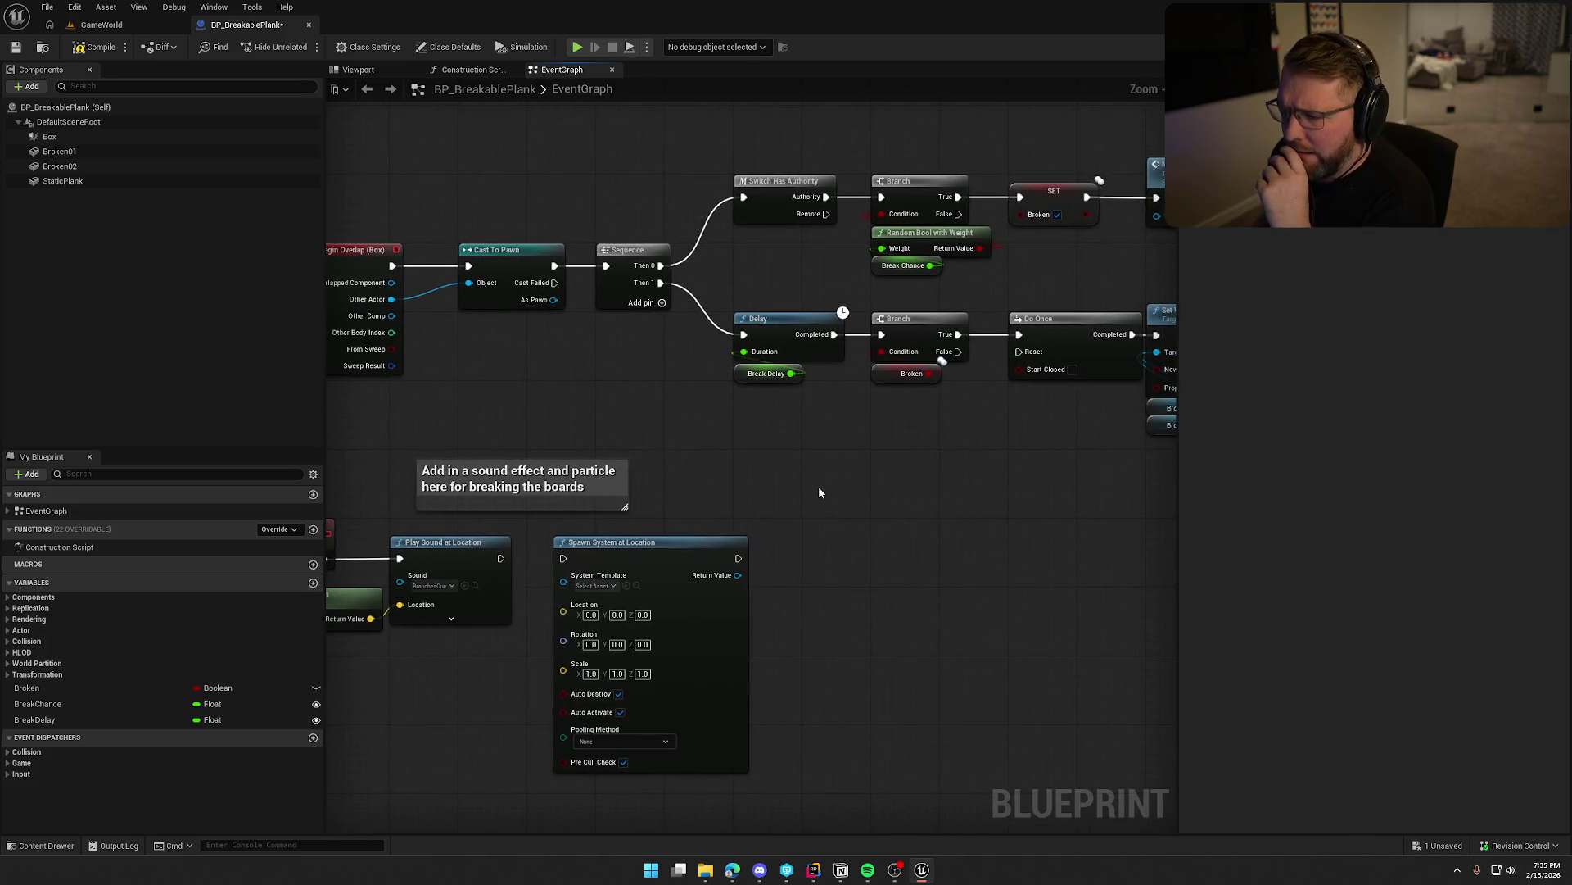
# Set the Broken variable's Replication to RepNotify.
pyautogui.click(38, 689)
pyautogui.click(1402, 278)
pyautogui.click(1403, 316)
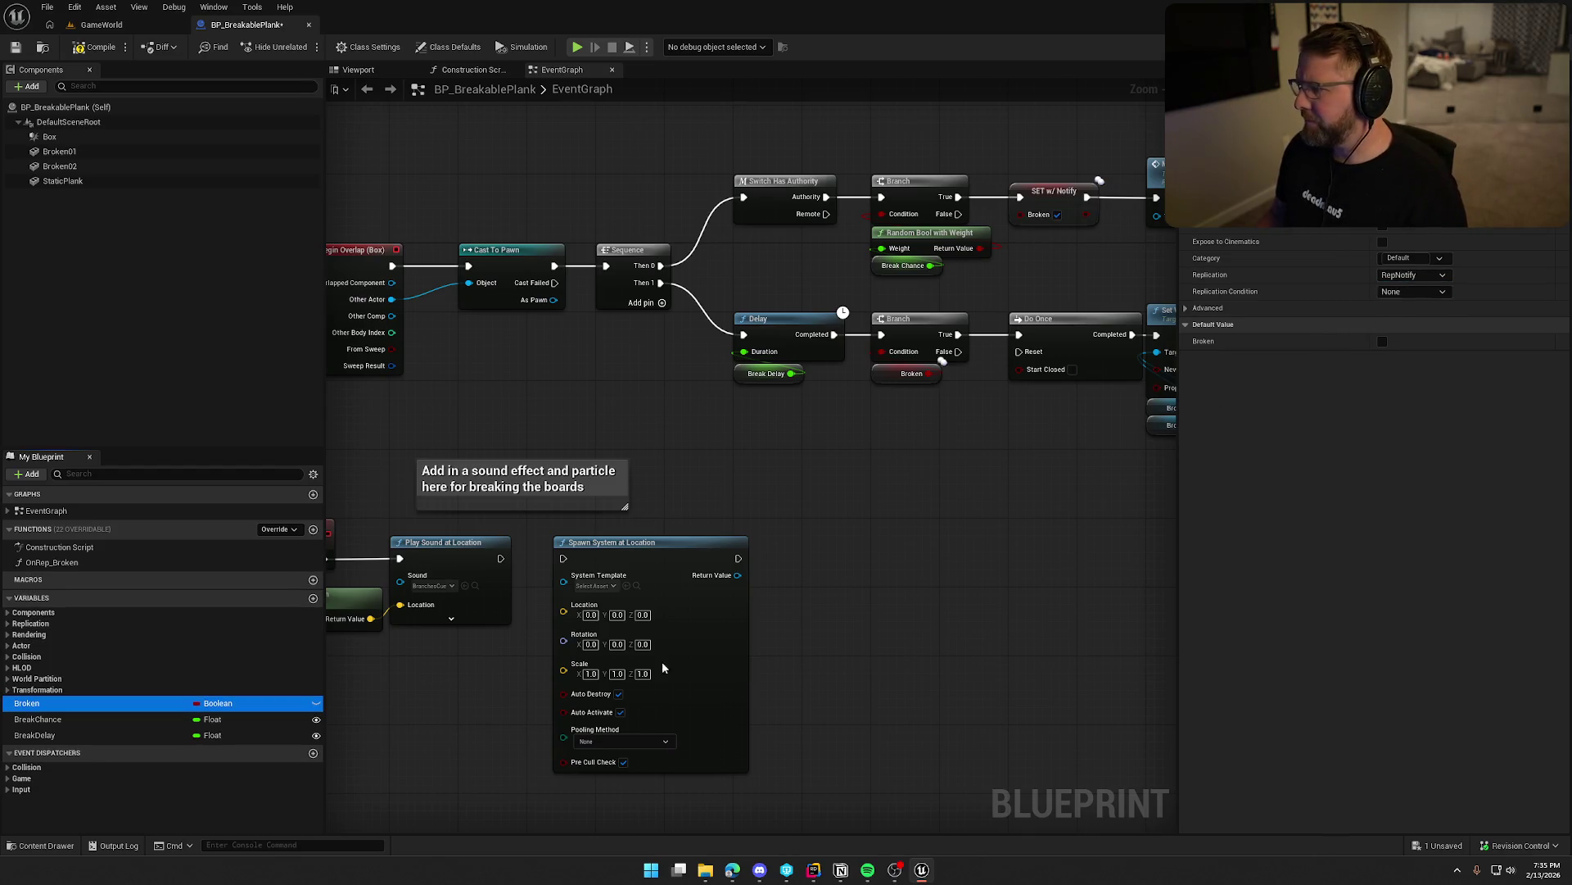
# Move the sound and particle spawn nodes into OnRep_Broken and connect them to its entry.
pyautogui.moveTo(959, 523)
pyautogui.mouseDown()
pyautogui.moveTo(902, 520)
pyautogui.moveTo(848, 442)
pyautogui.moveTo(1034, 593)
pyautogui.moveTo(942, 660)
pyautogui.moveTo(532, 459)
pyautogui.mouseUp()
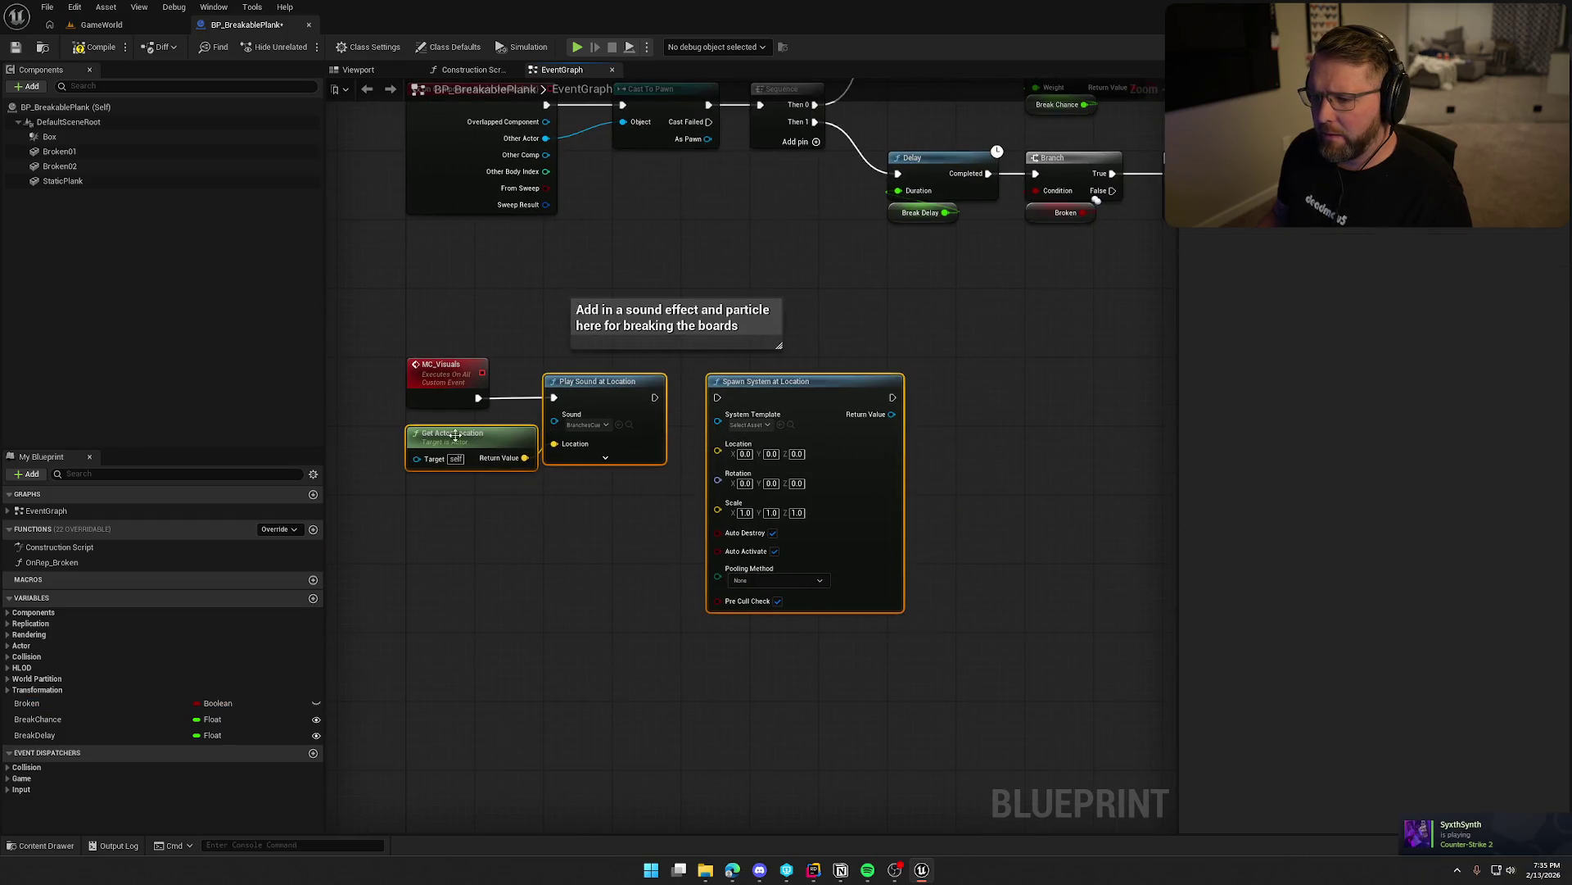
pyautogui.hotkey('ctrl', 'x')
pyautogui.doubleClick(100, 564)
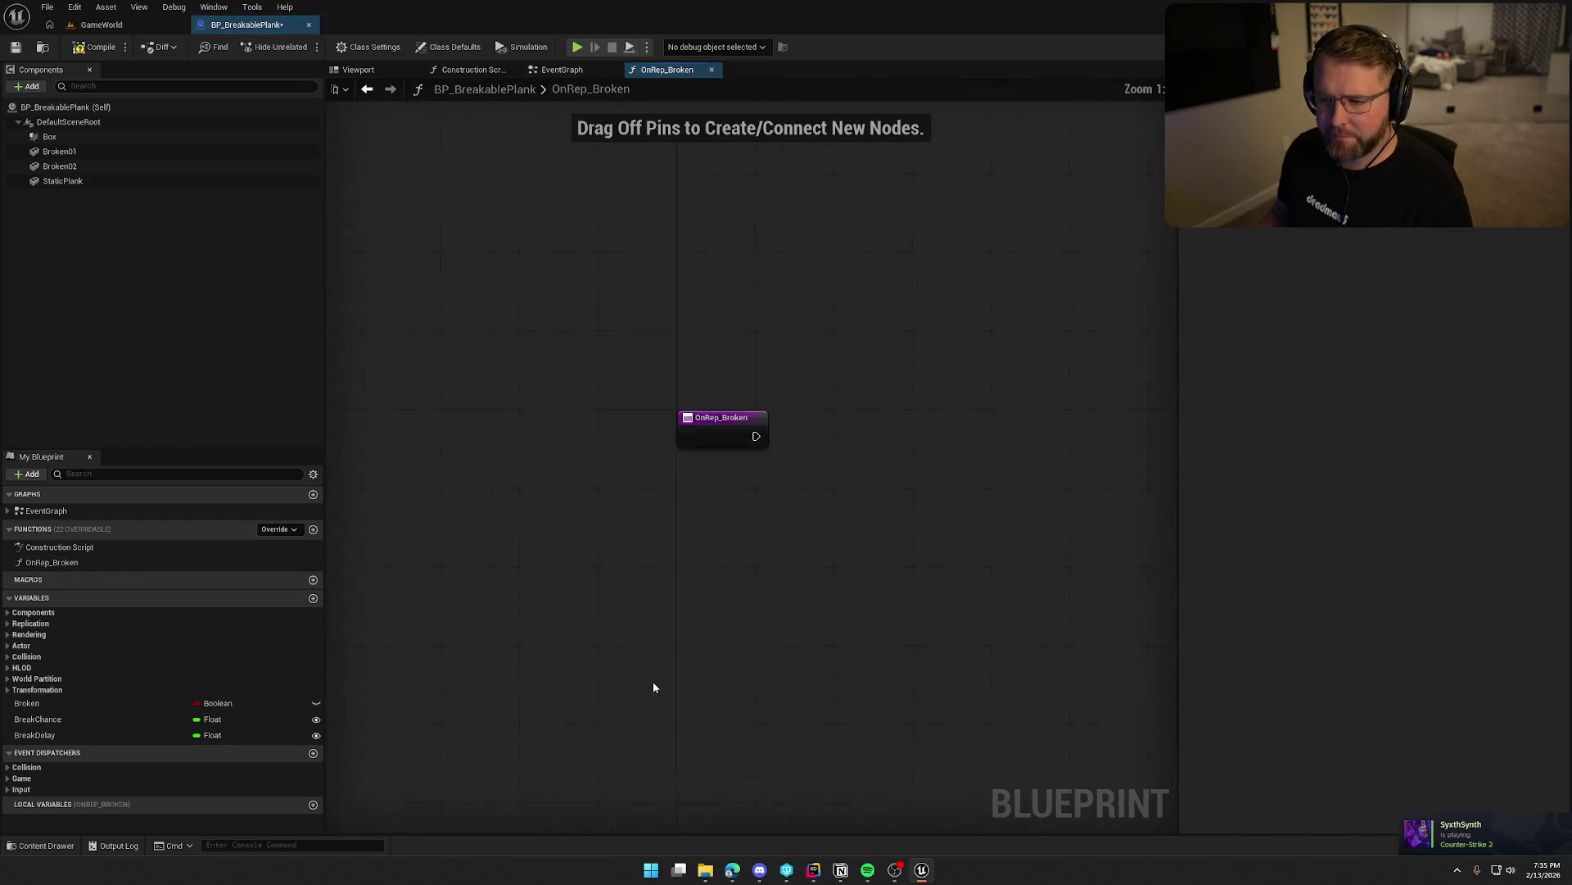
pyautogui.hotkey('ctrl', 'v')
pyautogui.moveTo(801, 459); pyautogui.dragTo(662, 419)
pyautogui.moveTo(1094, 552); pyautogui.dragTo(1232, 698)
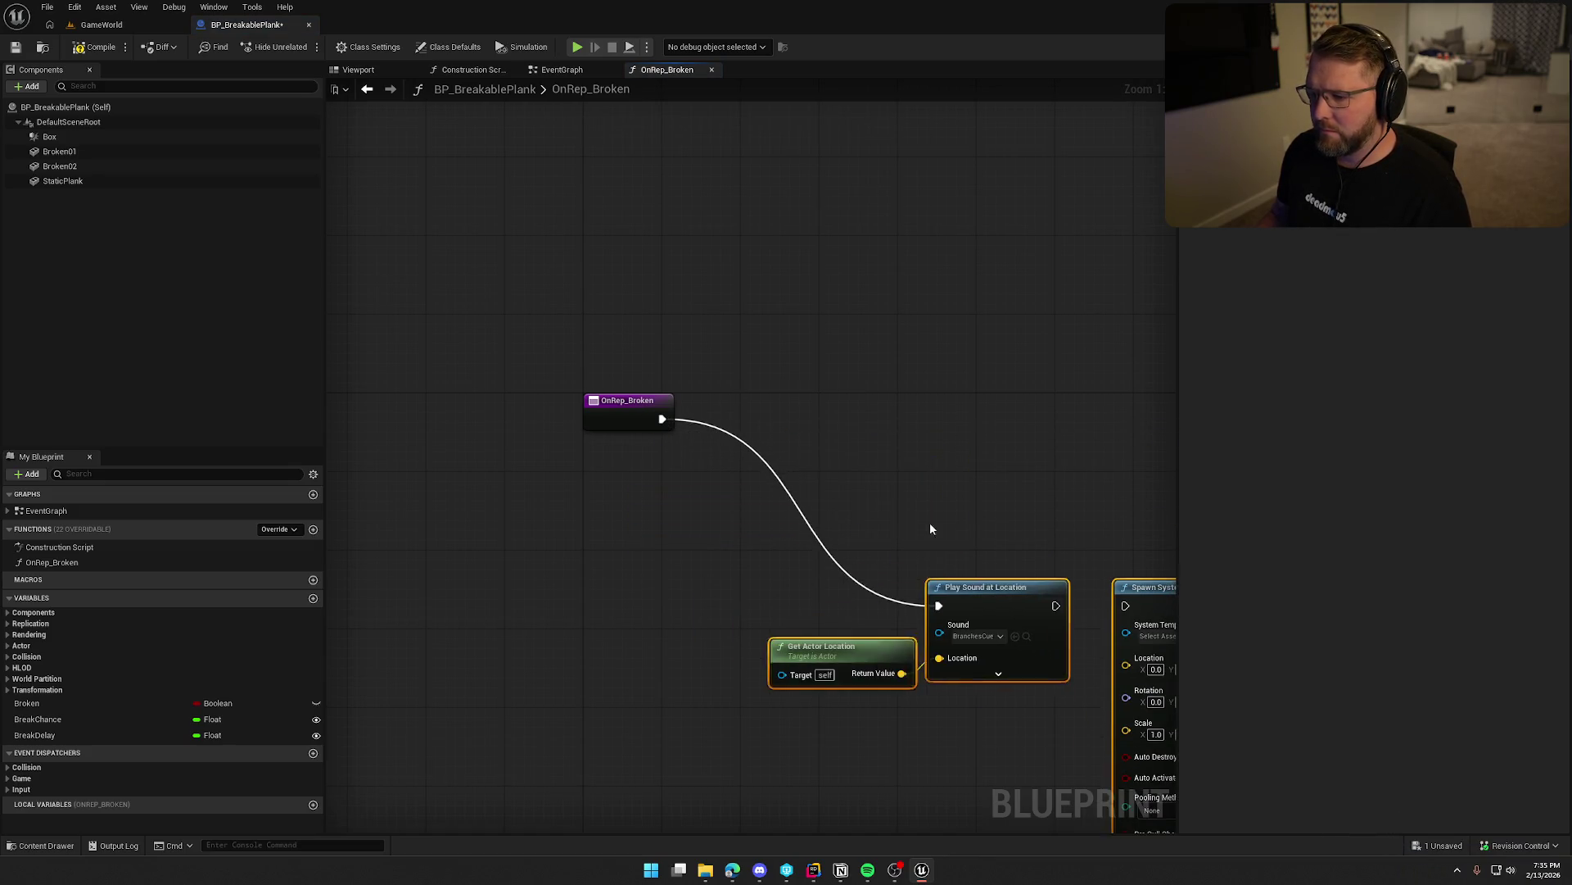
# Insert a Branch on Broken after OnRep_Broken, with True feeding Play Sound at Location.
pyautogui.moveTo(101, 705)
pyautogui.mouseDown()
pyautogui.moveTo(652, 546)
pyautogui.moveTo(630, 490)
pyautogui.mouseUp()
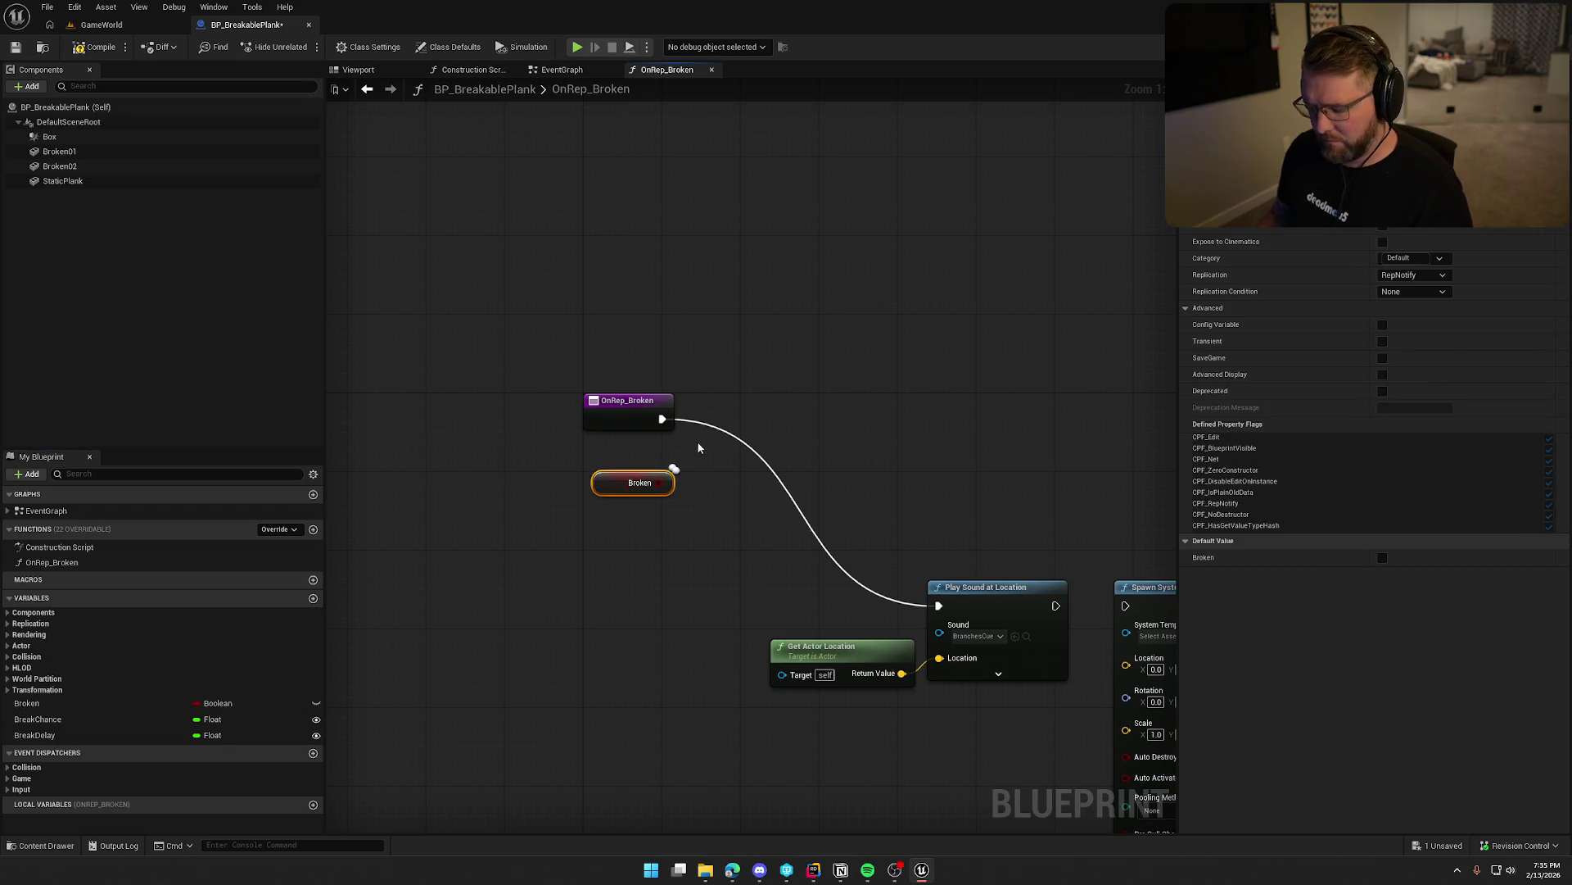
pyautogui.click(696, 410)
pyautogui.moveTo(738, 410); pyautogui.dragTo(775, 409)
pyautogui.moveTo(659, 482); pyautogui.dragTo(743, 439)
pyautogui.moveTo(592, 490); pyautogui.dragTo(747, 473)
pyautogui.click(847, 533)
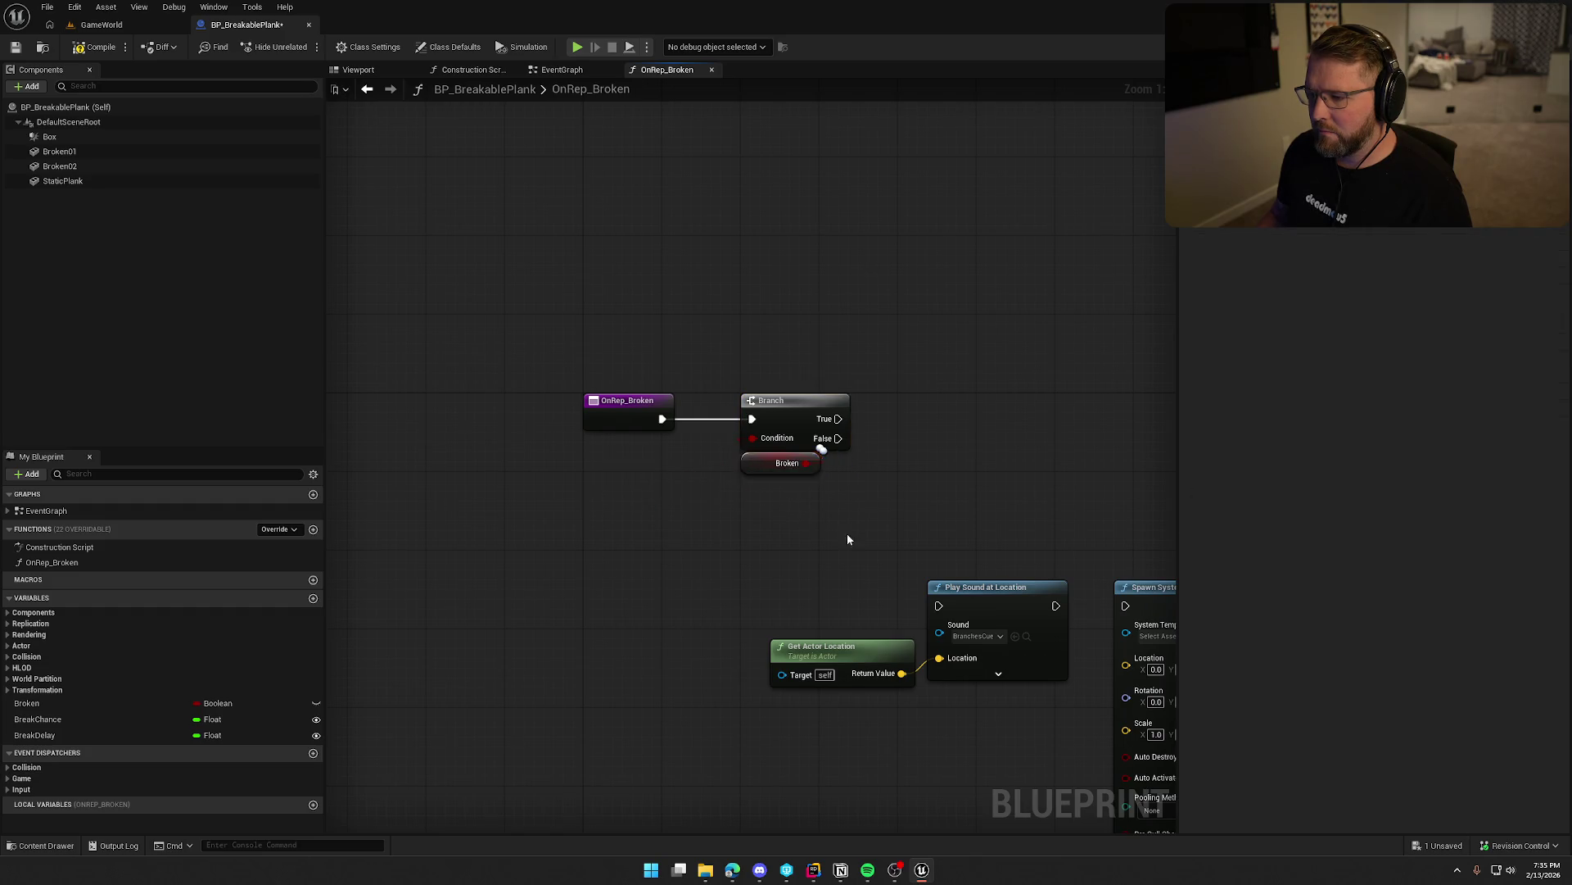
pyautogui.moveTo(846, 533); pyautogui.dragTo(614, 505)
pyautogui.moveTo(607, 391)
pyautogui.mouseDown()
pyautogui.moveTo(680, 565)
pyautogui.moveTo(706, 577)
pyautogui.mouseUp()
# Position Play Sound and Spawn System beside the Branch and set the system template to NS_Poof.
pyautogui.moveTo(629, 547); pyautogui.dragTo(737, 639)
pyautogui.moveTo(772, 589)
pyautogui.mouseDown()
pyautogui.moveTo(842, 426)
pyautogui.moveTo(891, 390)
pyautogui.moveTo(899, 400)
pyautogui.moveTo(630, 408)
pyautogui.mouseUp()
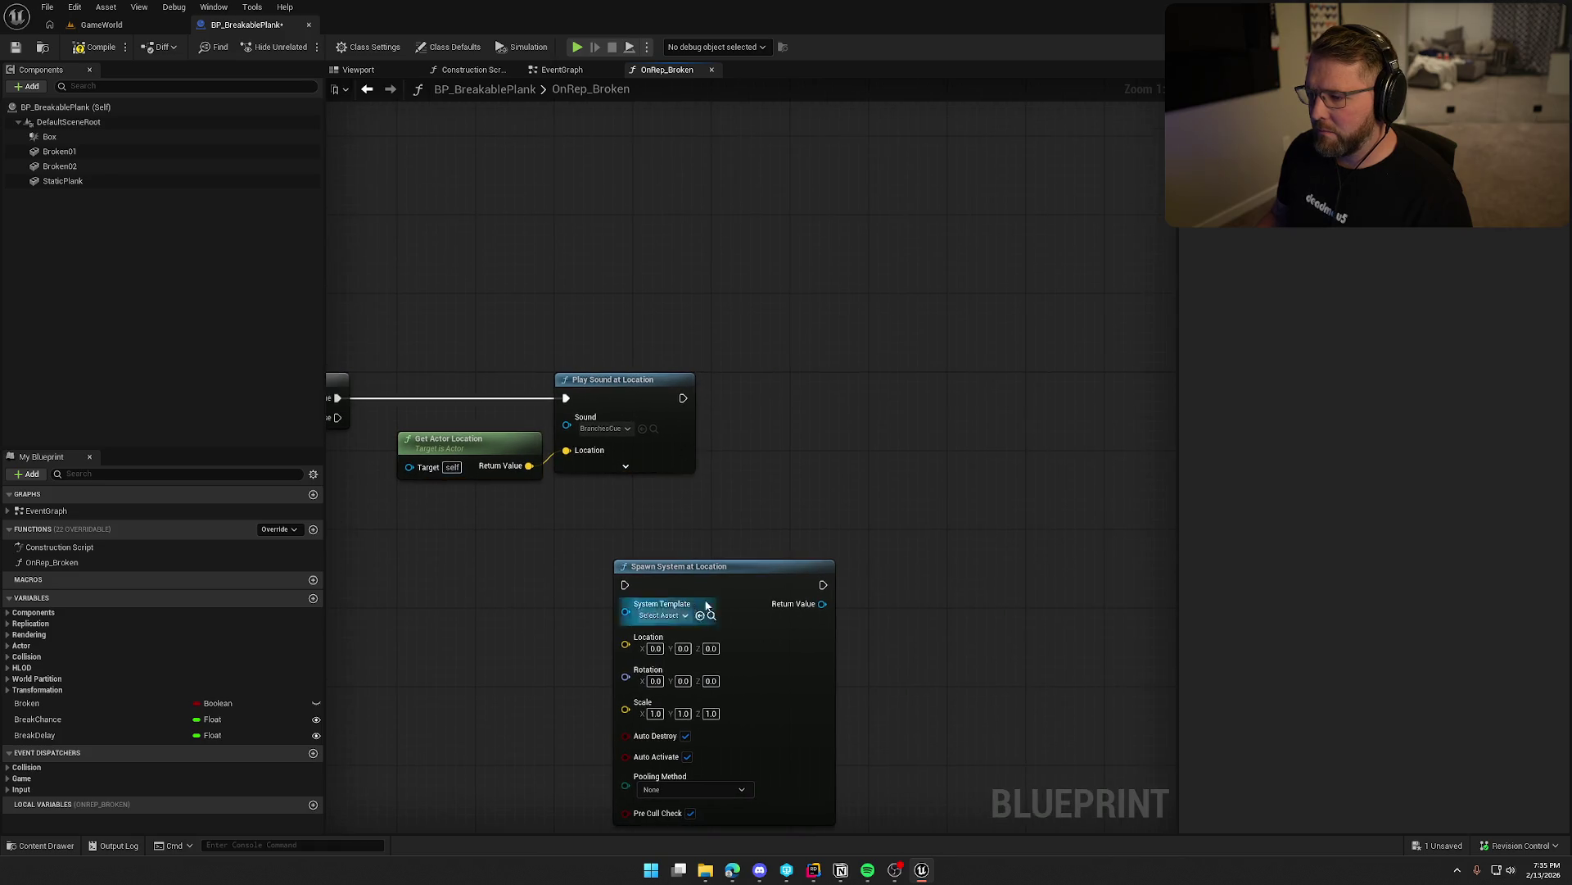
pyautogui.moveTo(694, 588); pyautogui.dragTo(870, 410)
pyautogui.click(840, 438)
pyautogui.write('poof')
pyautogui.press('Return')
# Chain Play Sound into Spawn System and feed the actor location into its Location.
pyautogui.moveTo(683, 398); pyautogui.dragTo(802, 408)
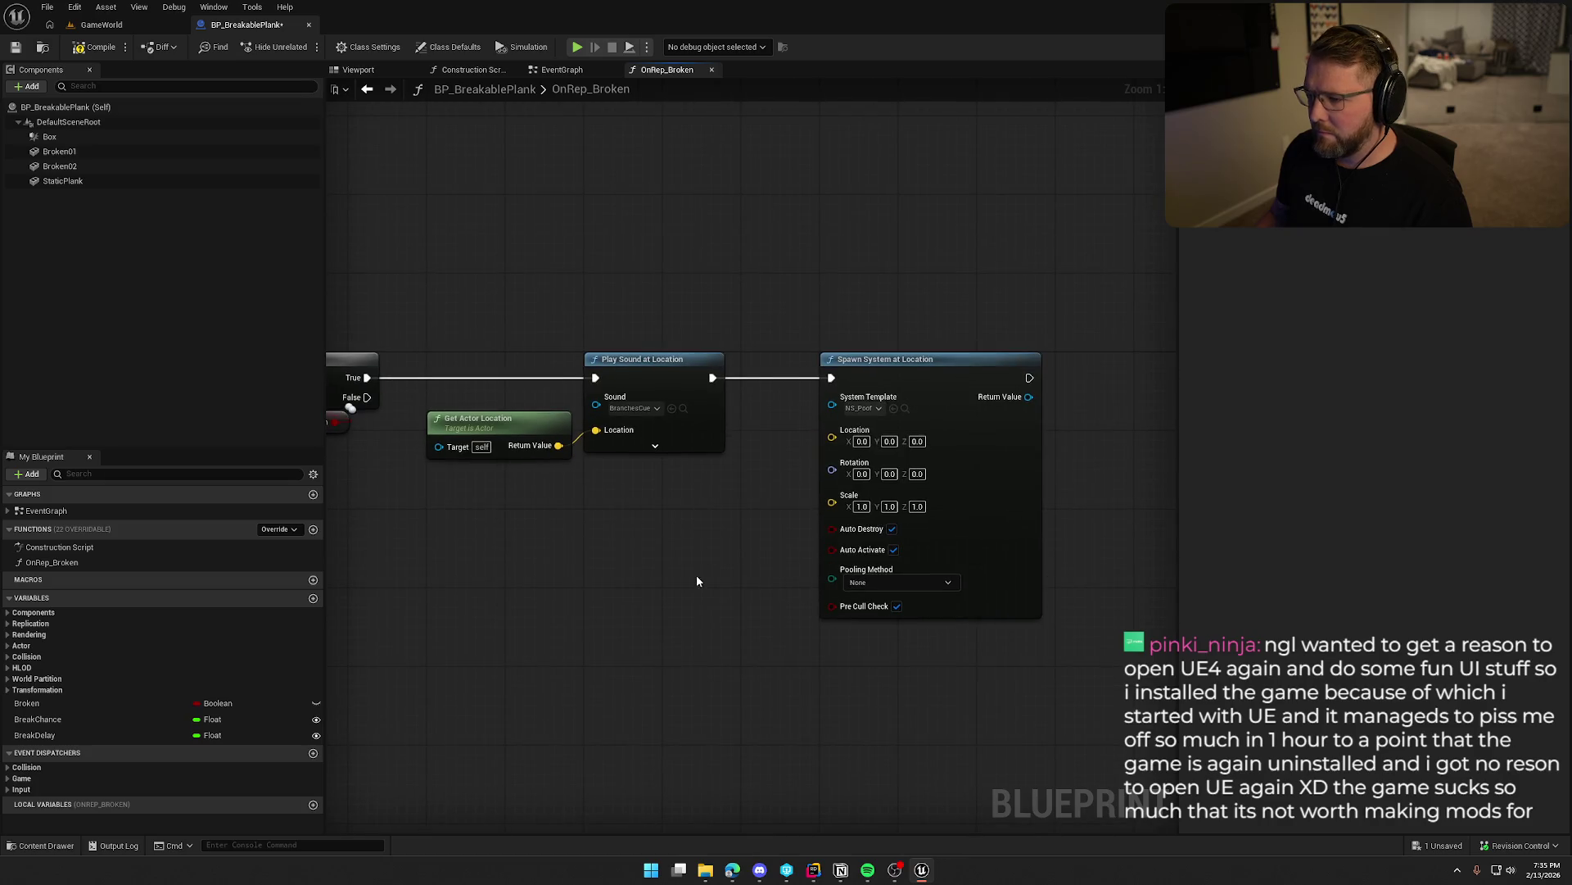
pyautogui.moveTo(559, 445); pyautogui.dragTo(832, 437)
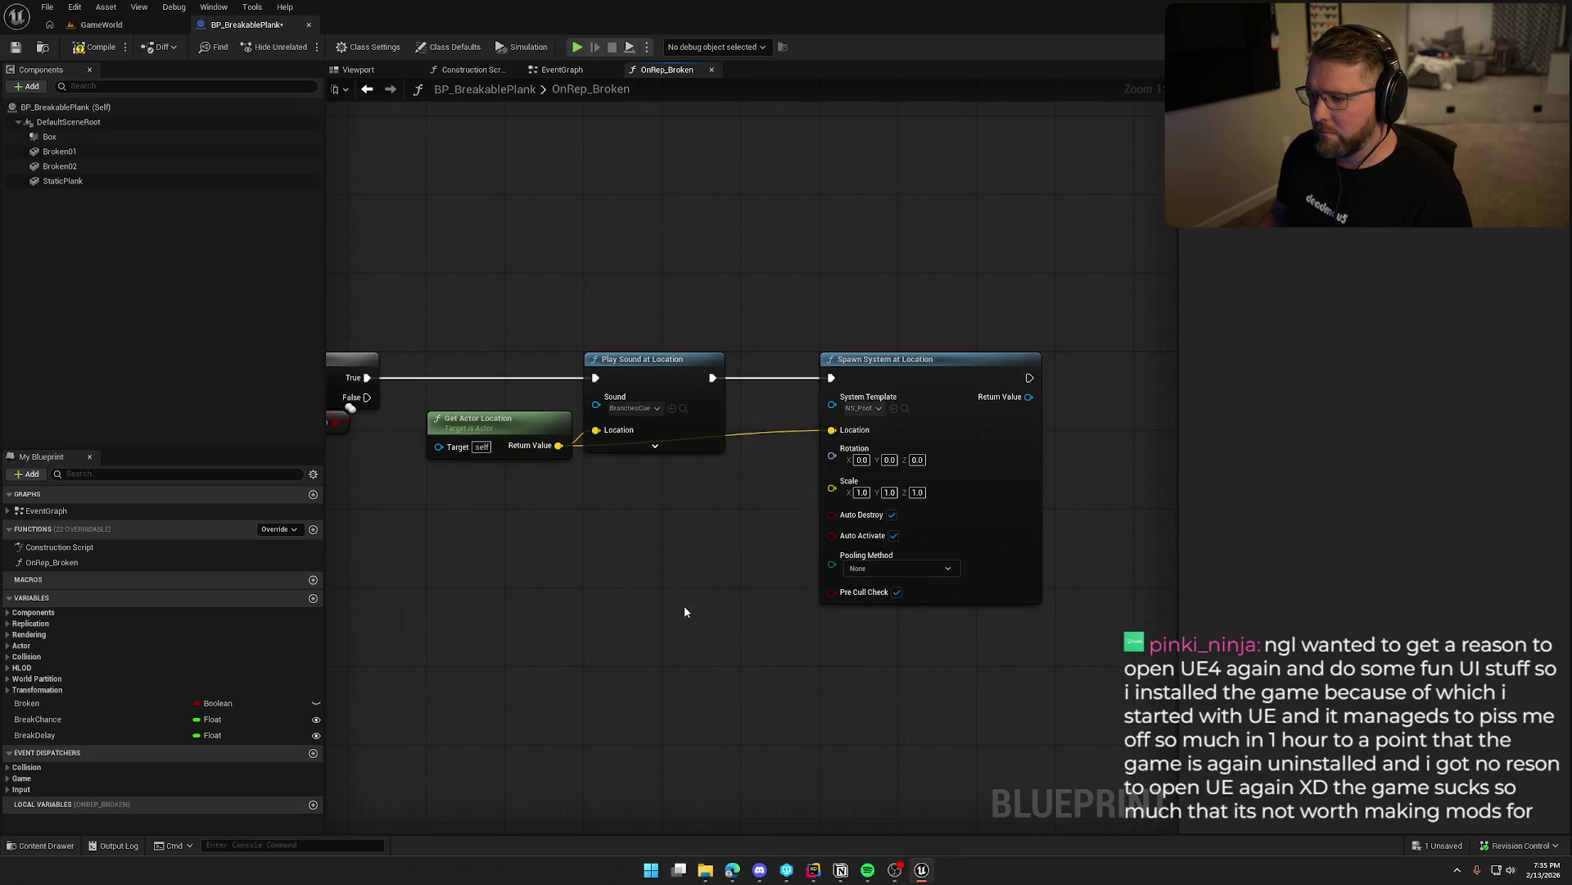
pyautogui.moveTo(673, 565); pyautogui.dragTo(750, 538)
pyautogui.moveTo(1021, 344); pyautogui.dragTo(943, 345)
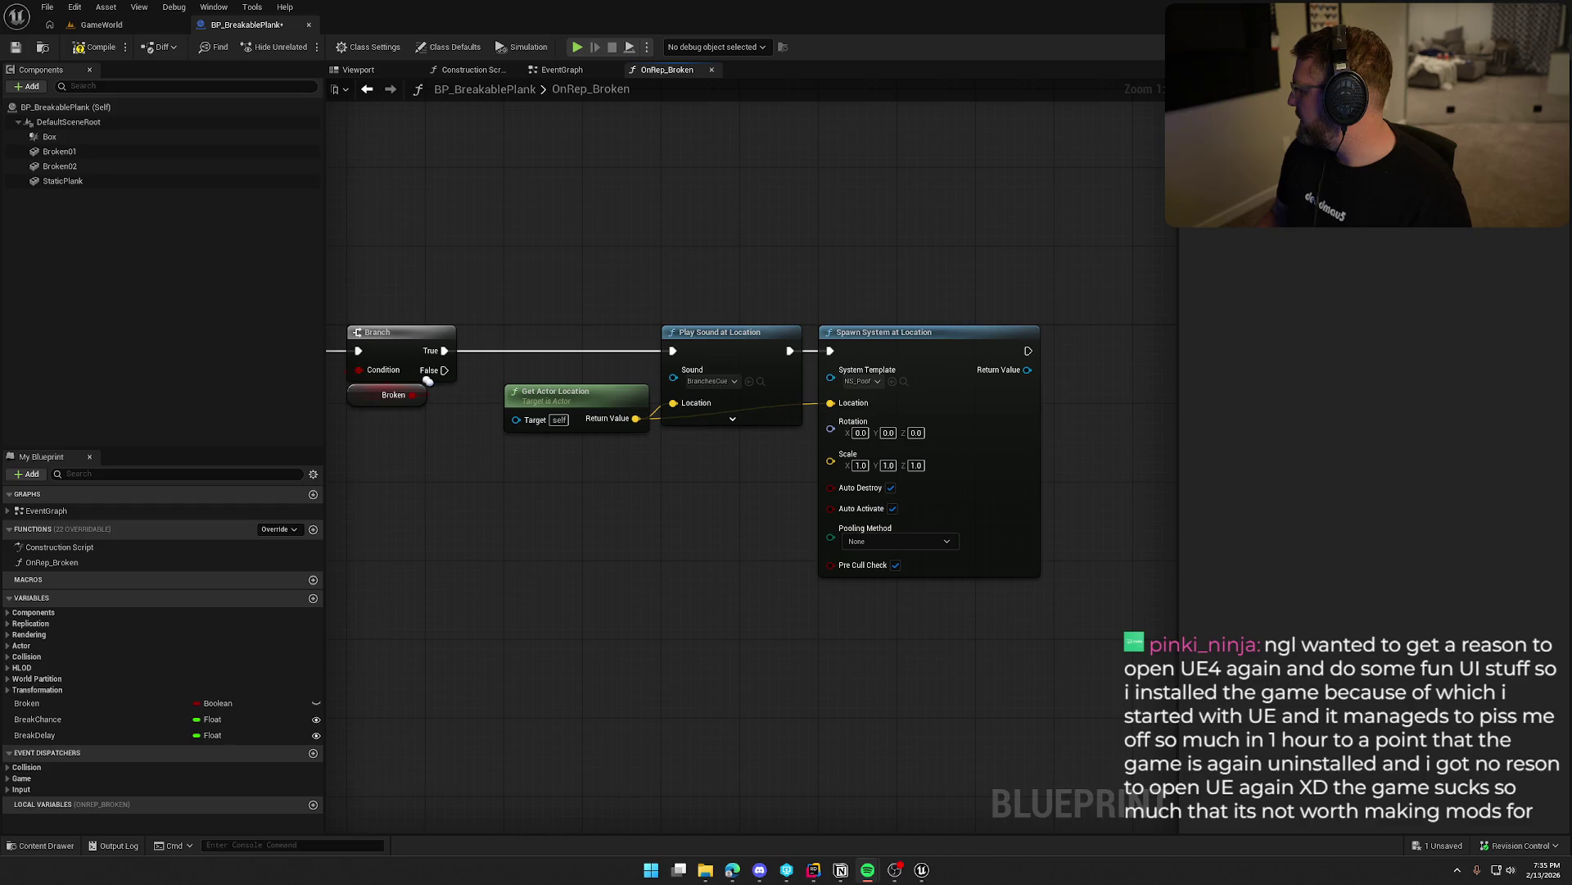
# Tidy the sound, spawn and location nodes next to the Branch.
pyautogui.moveTo(715, 290); pyautogui.dragTo(768, 273)
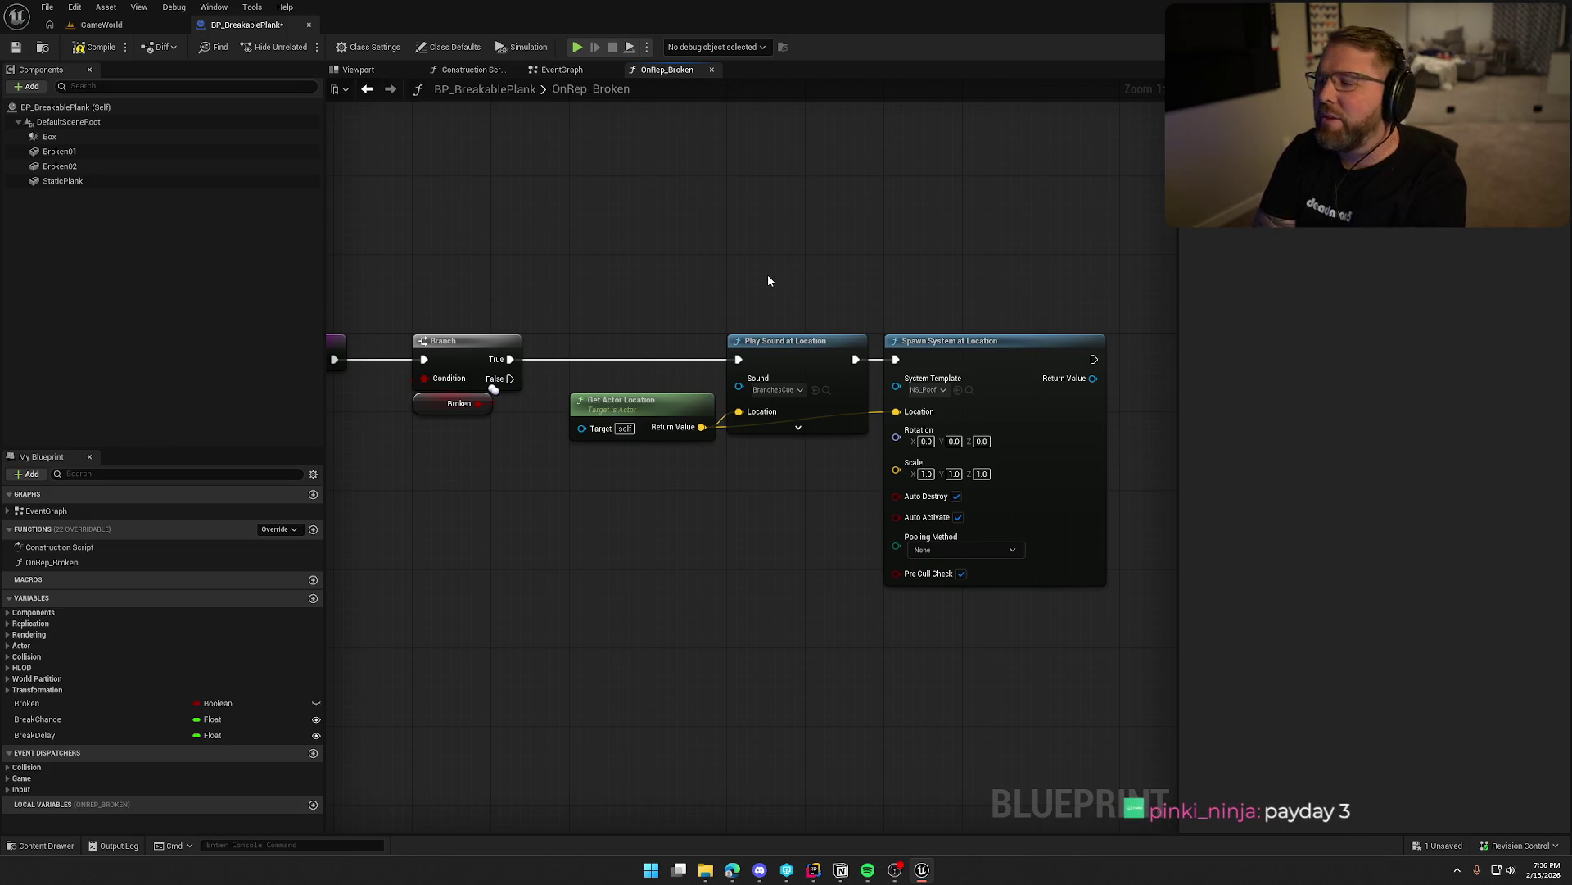
pyautogui.moveTo(614, 407); pyautogui.dragTo(770, 456)
pyautogui.moveTo(702, 271); pyautogui.dragTo(901, 459)
pyautogui.moveTo(809, 351); pyautogui.dragTo(654, 351)
pyautogui.moveTo(708, 178); pyautogui.dragTo(759, 148)
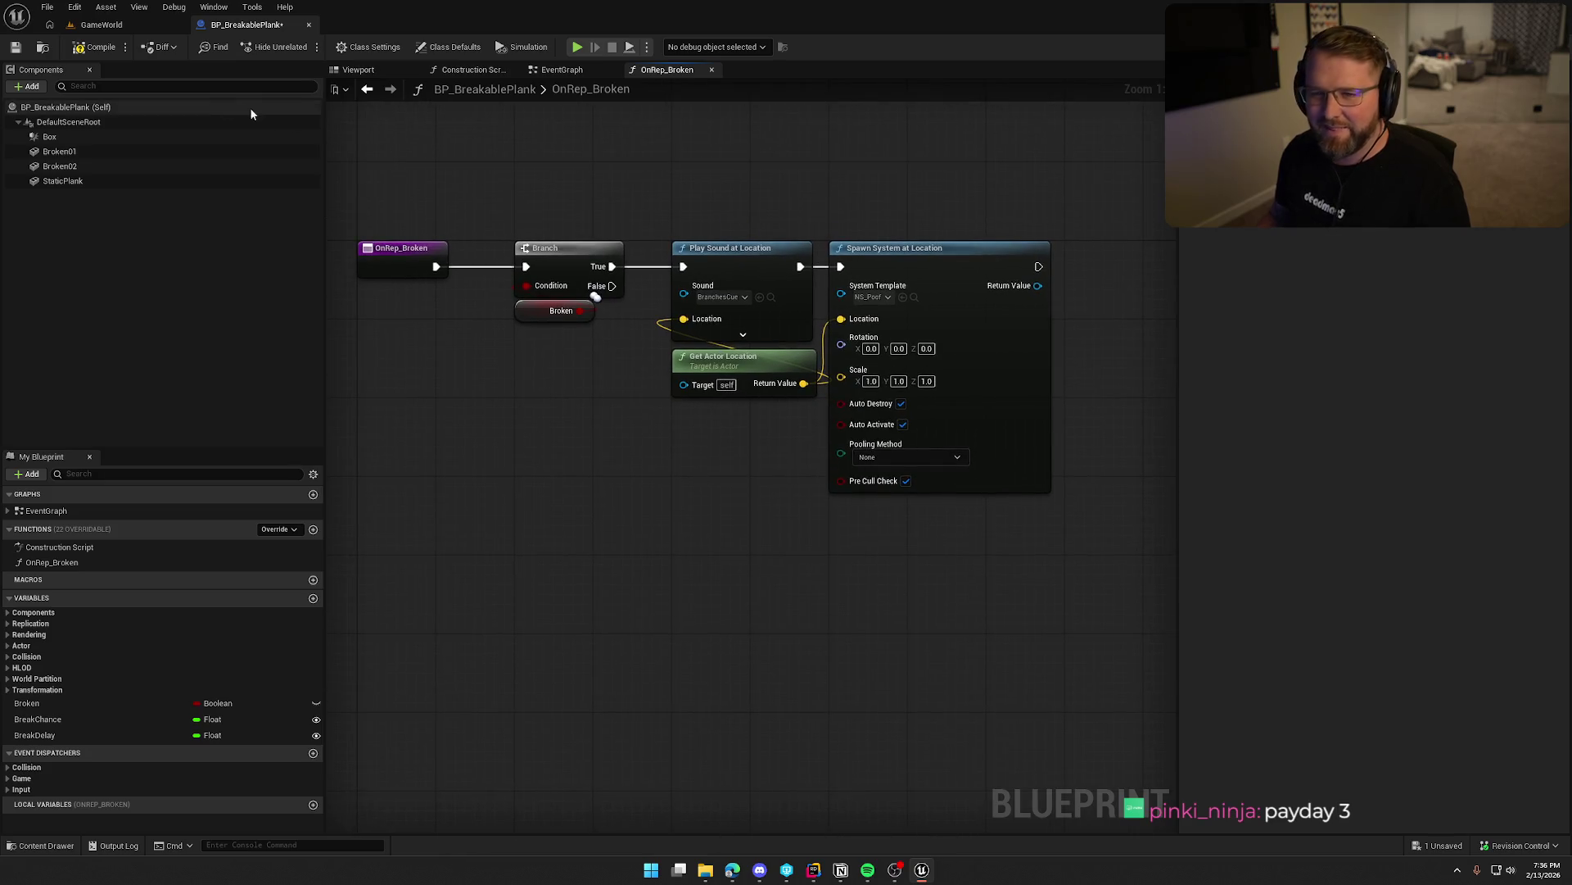
# Save BP_BreakablePlank, checking out the asset, and return to the event graph.
pyautogui.hotkey('ctrl', 's')
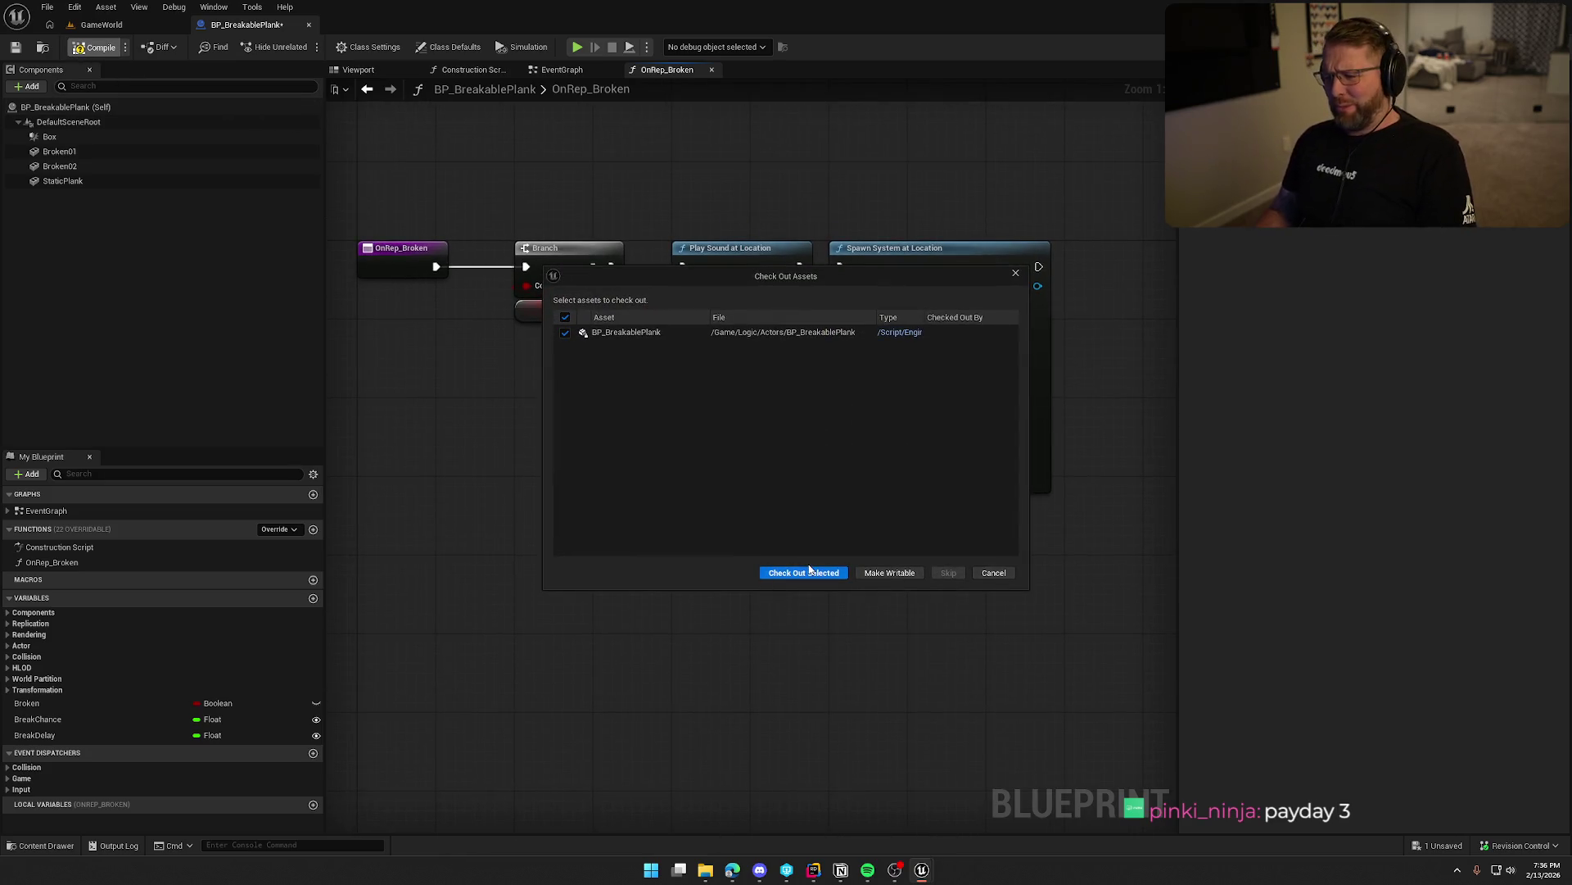
pyautogui.click(802, 566)
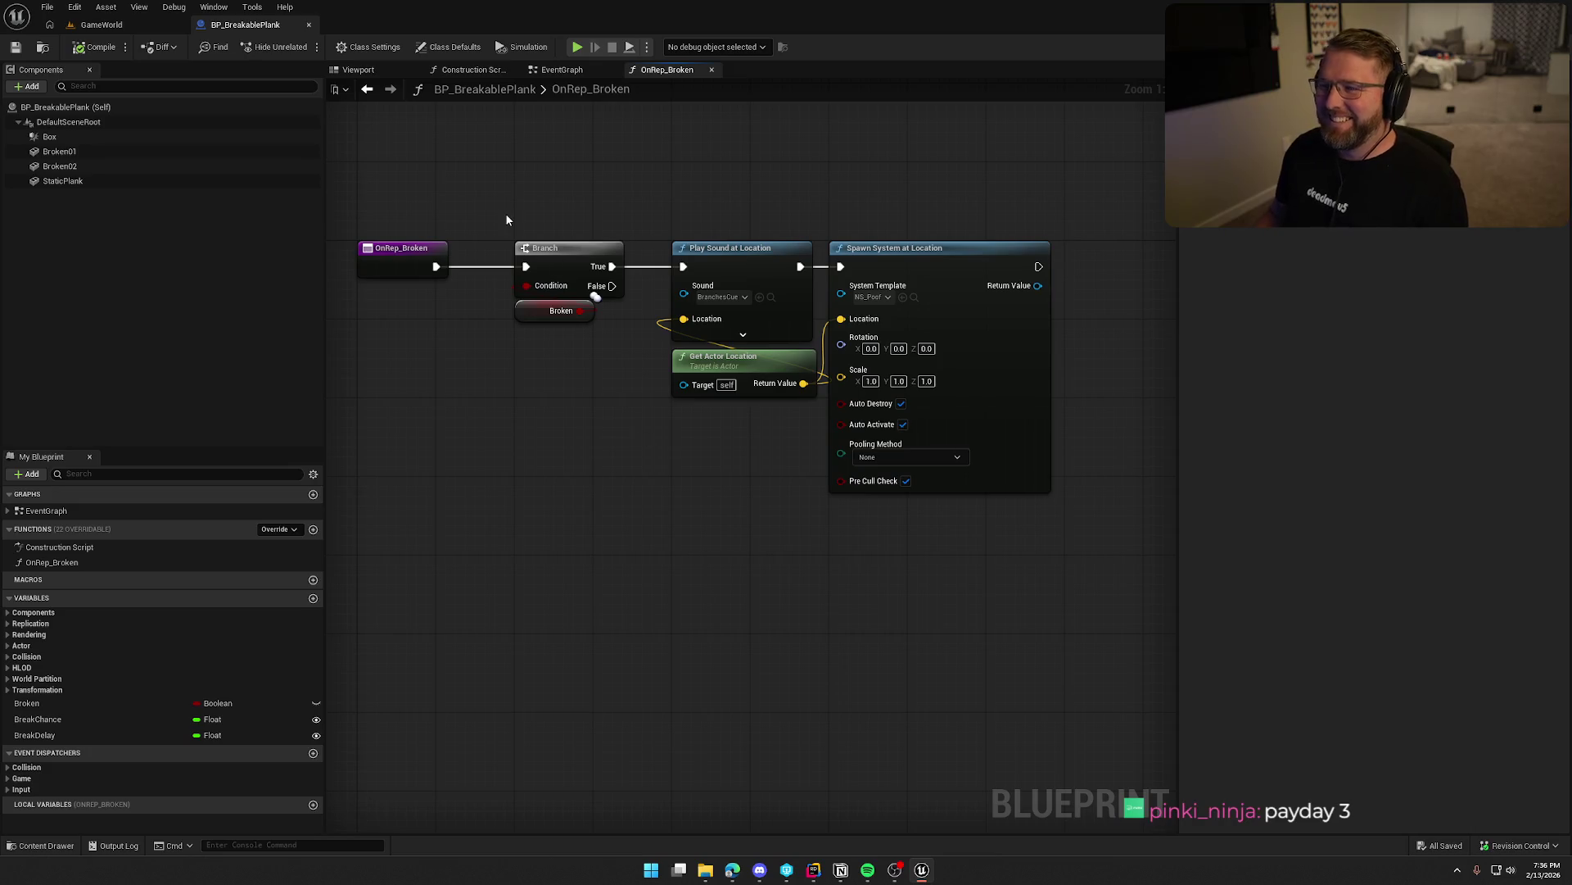
pyautogui.click(562, 70)
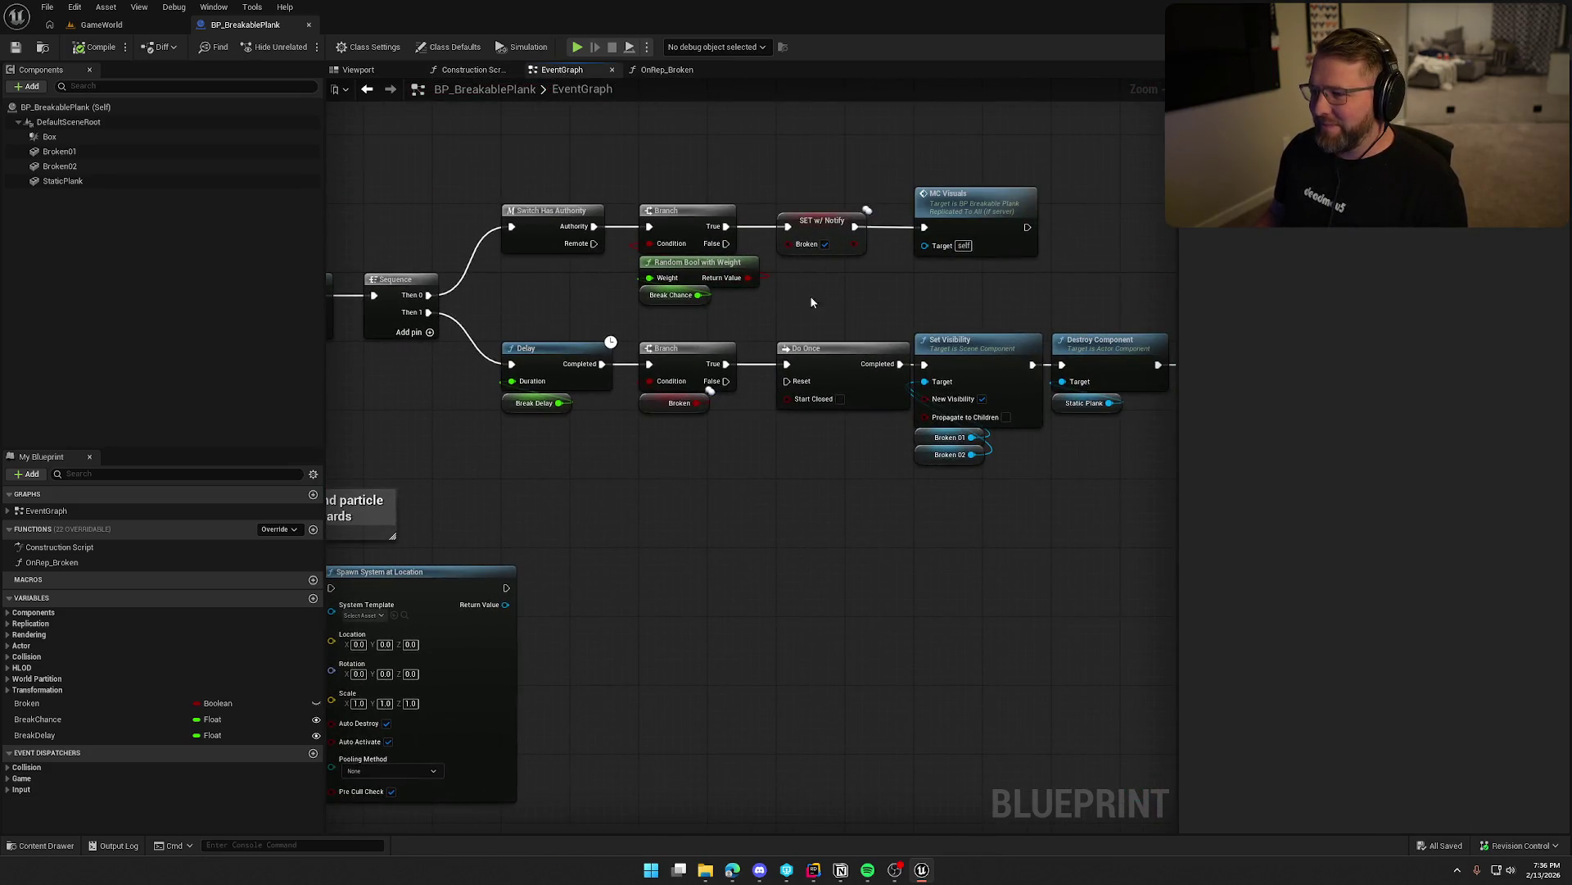
pyautogui.scroll(1, 752, 279)
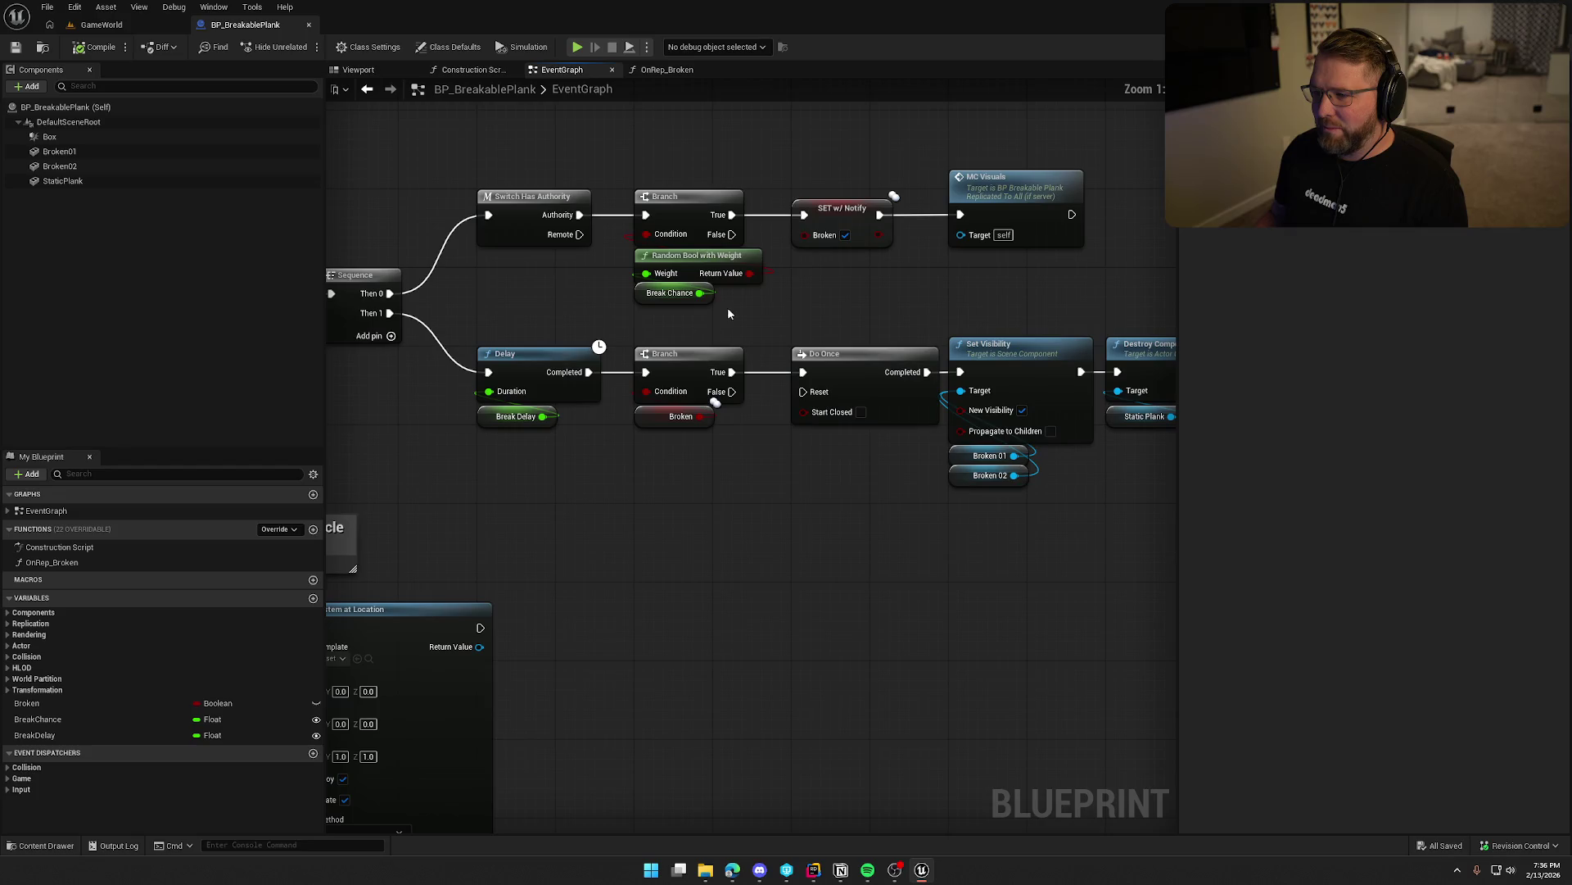
# Inspect the SET w/ Notify node, then jump from the MC Visuals call to its custom event.
pyautogui.click(827, 215)
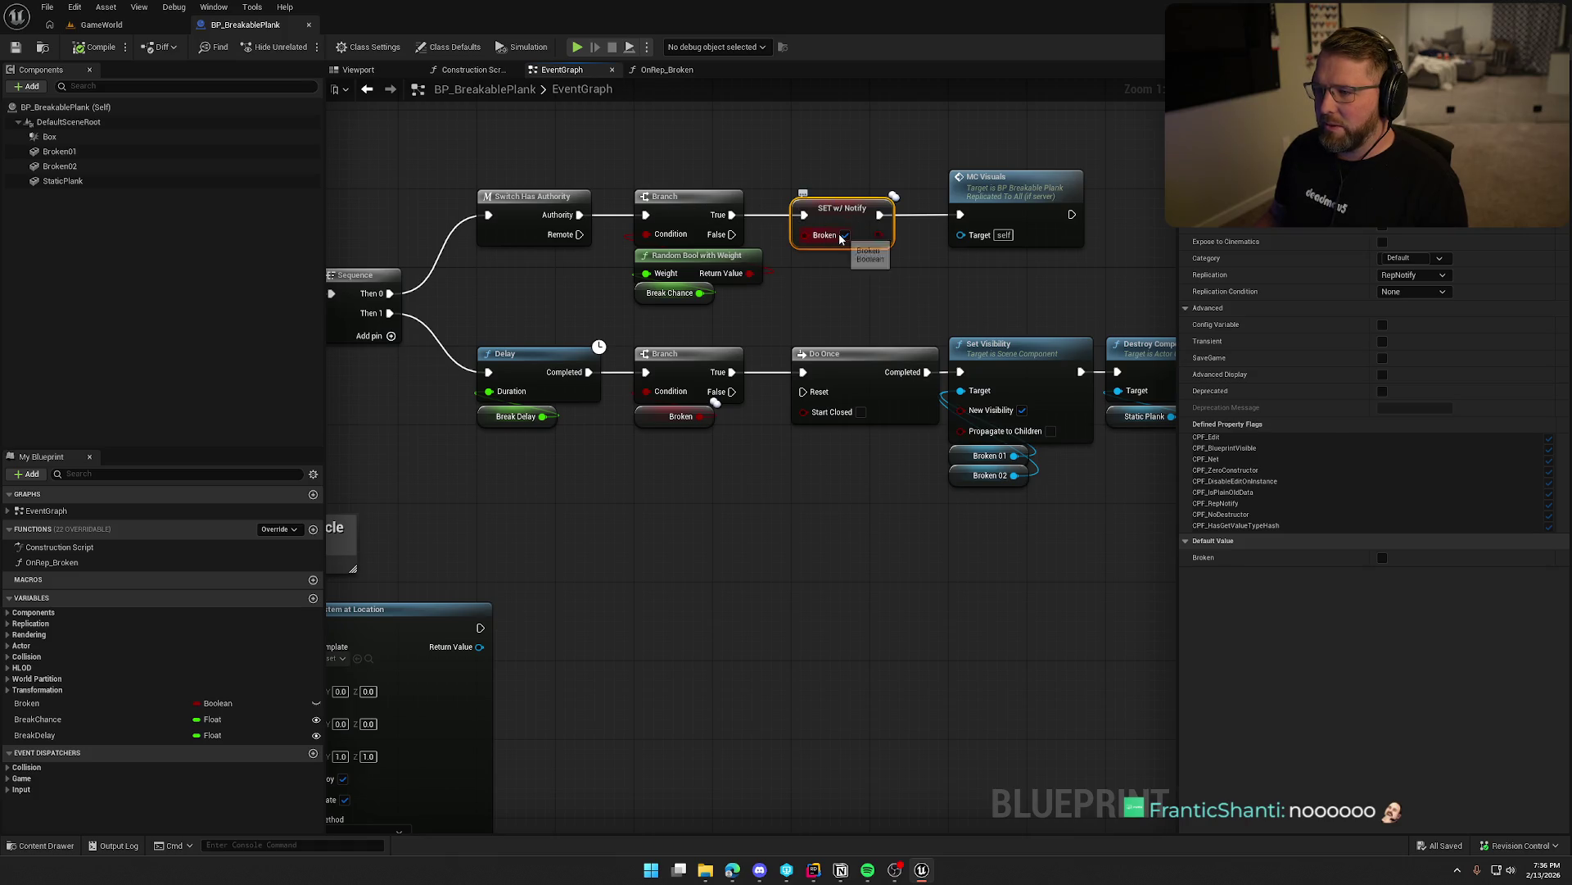
pyautogui.click(986, 196)
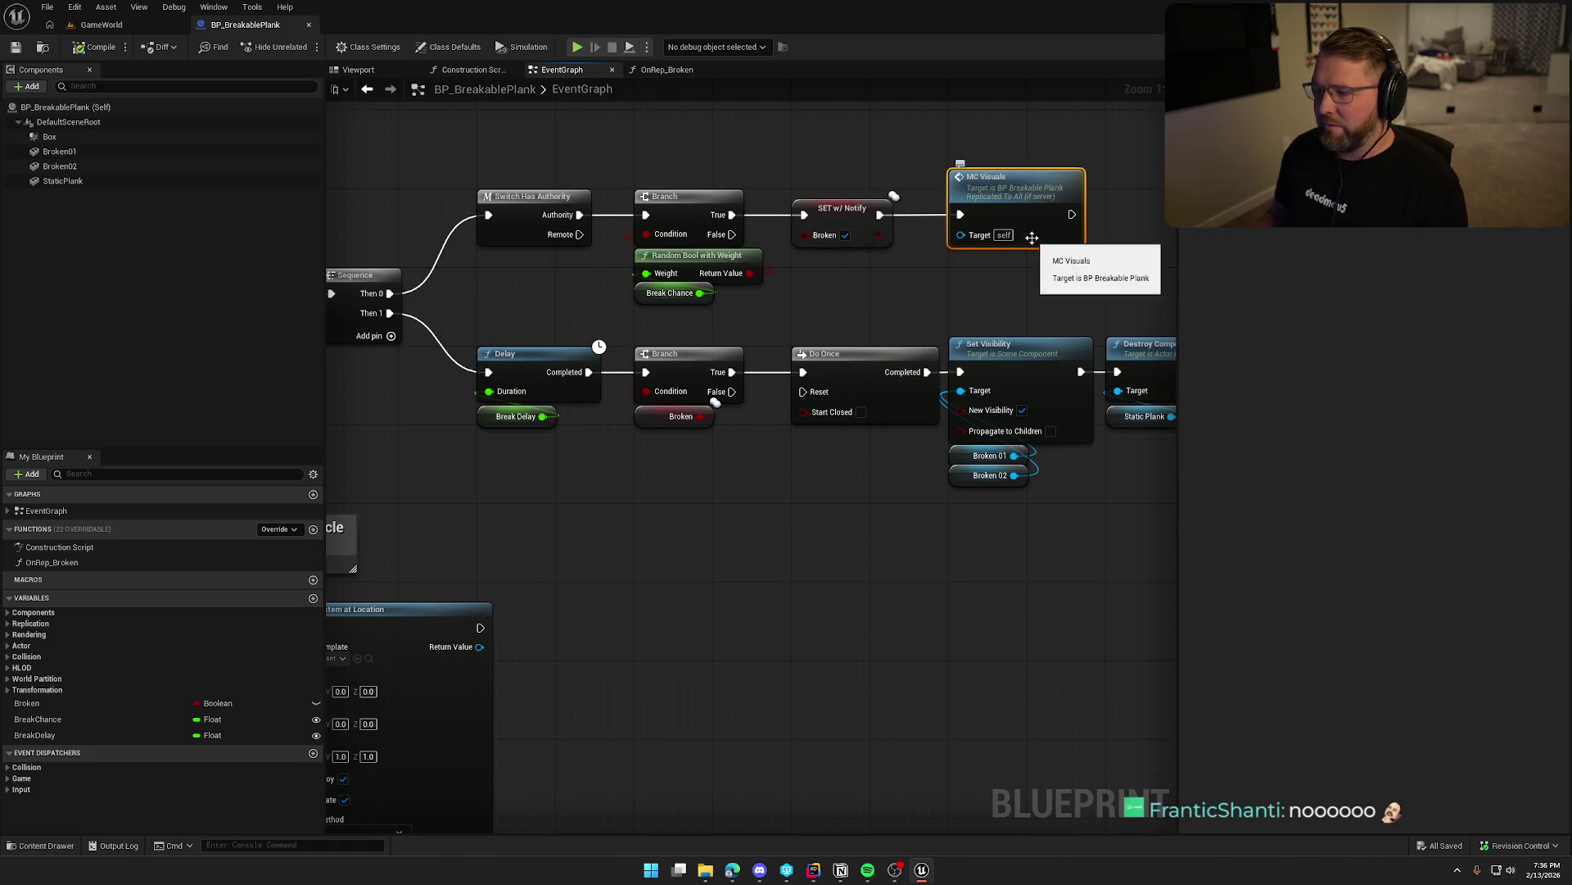
pyautogui.doubleClick(984, 221)
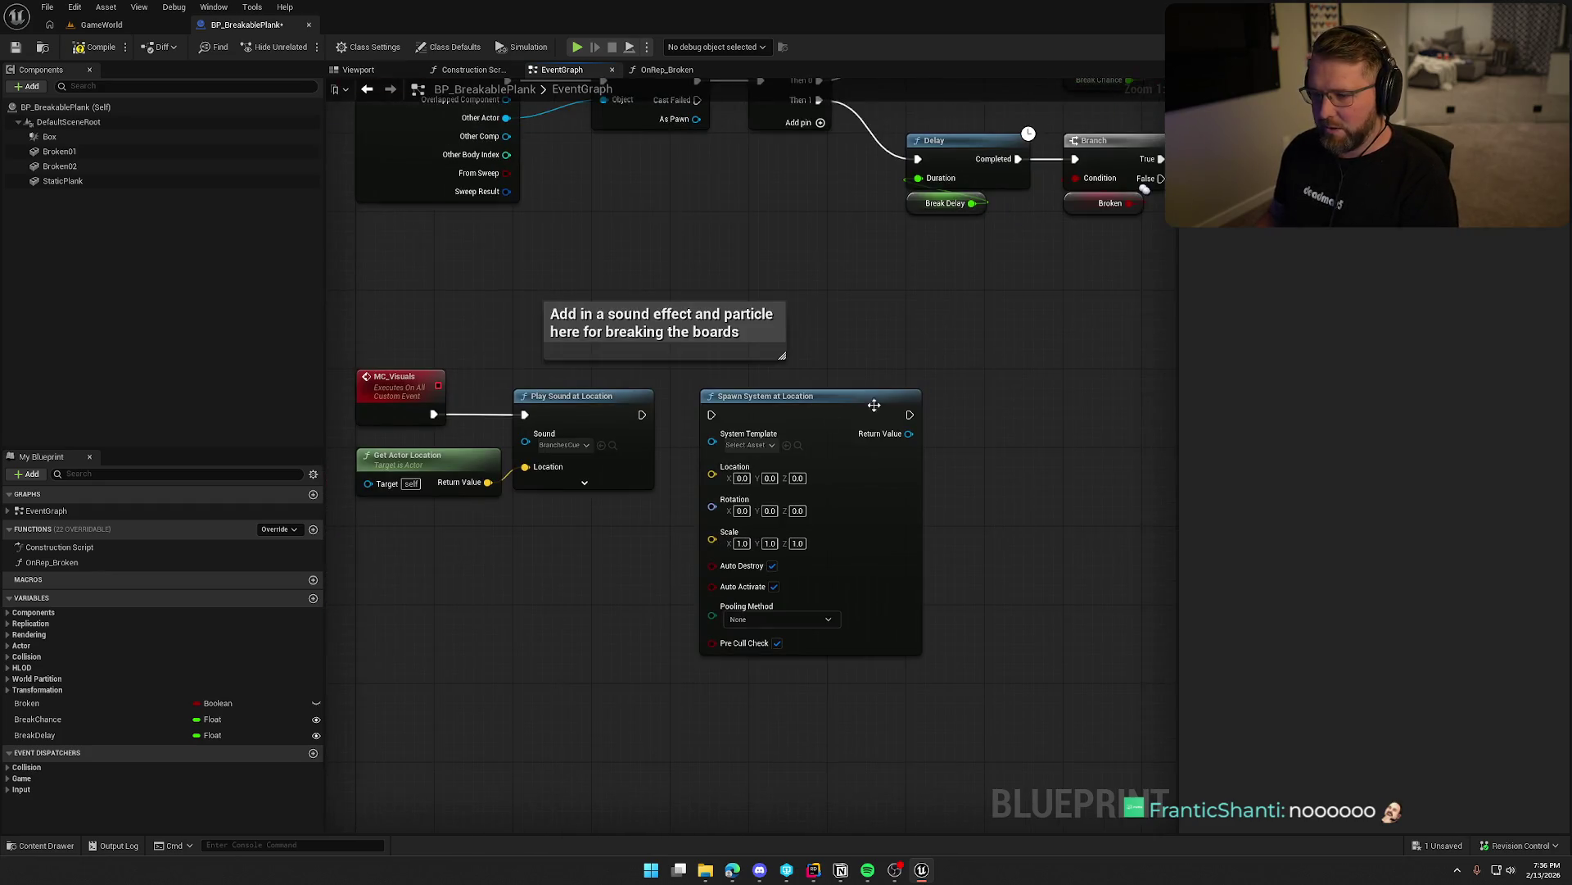
# Delete the MC_Visuals event along with its sound and particle nodes.
pyautogui.moveTo(352, 351); pyautogui.dragTo(920, 656)
pyautogui.press('Delete')
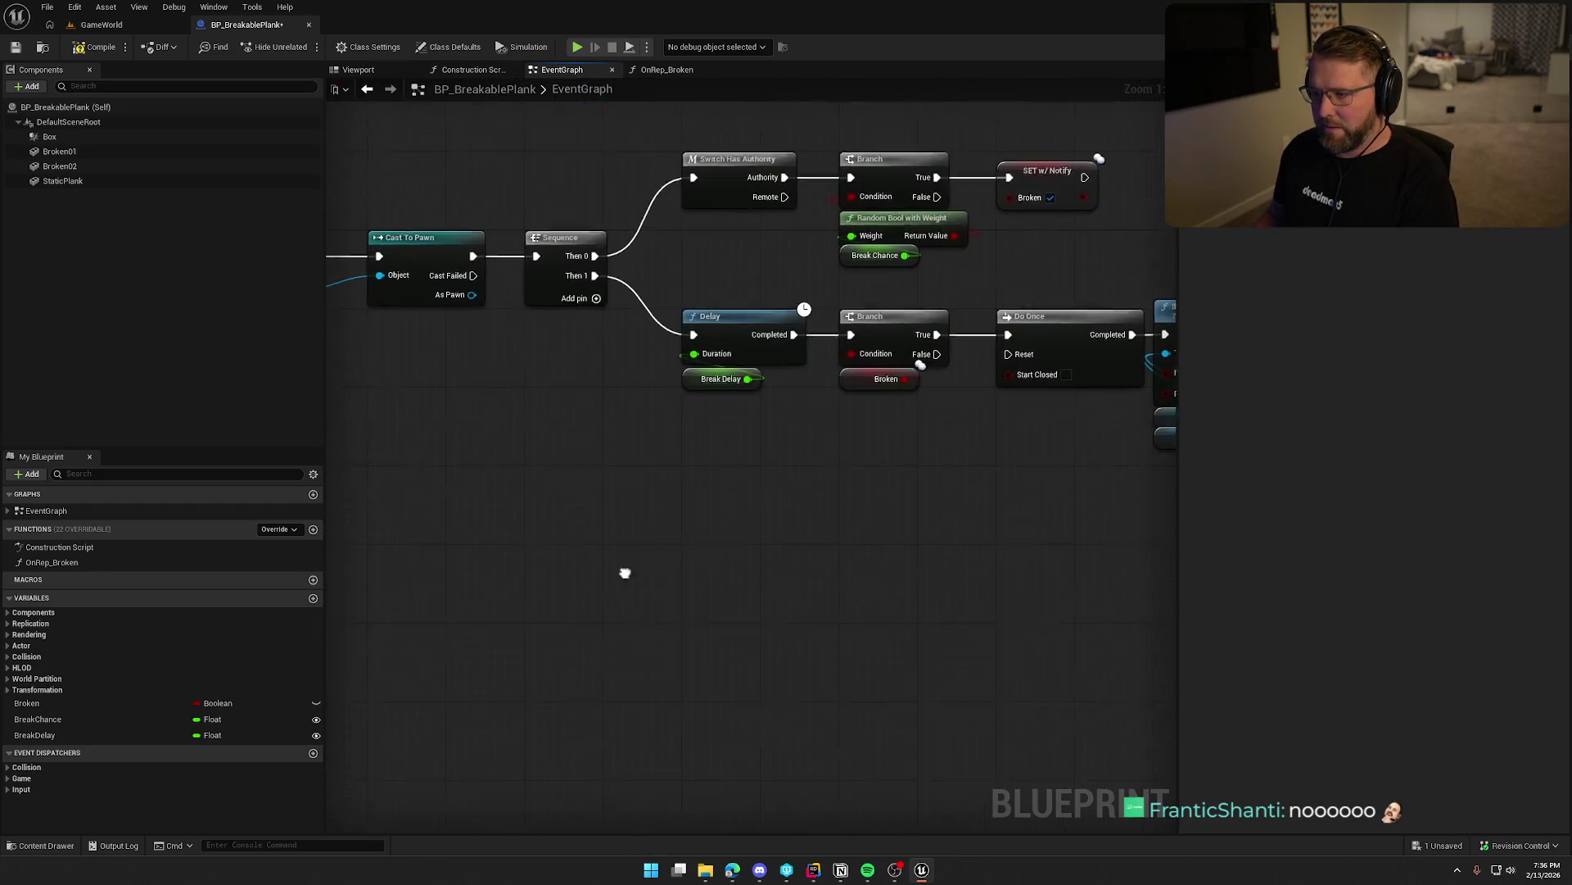
pyautogui.click(926, 195)
pyautogui.click(826, 577)
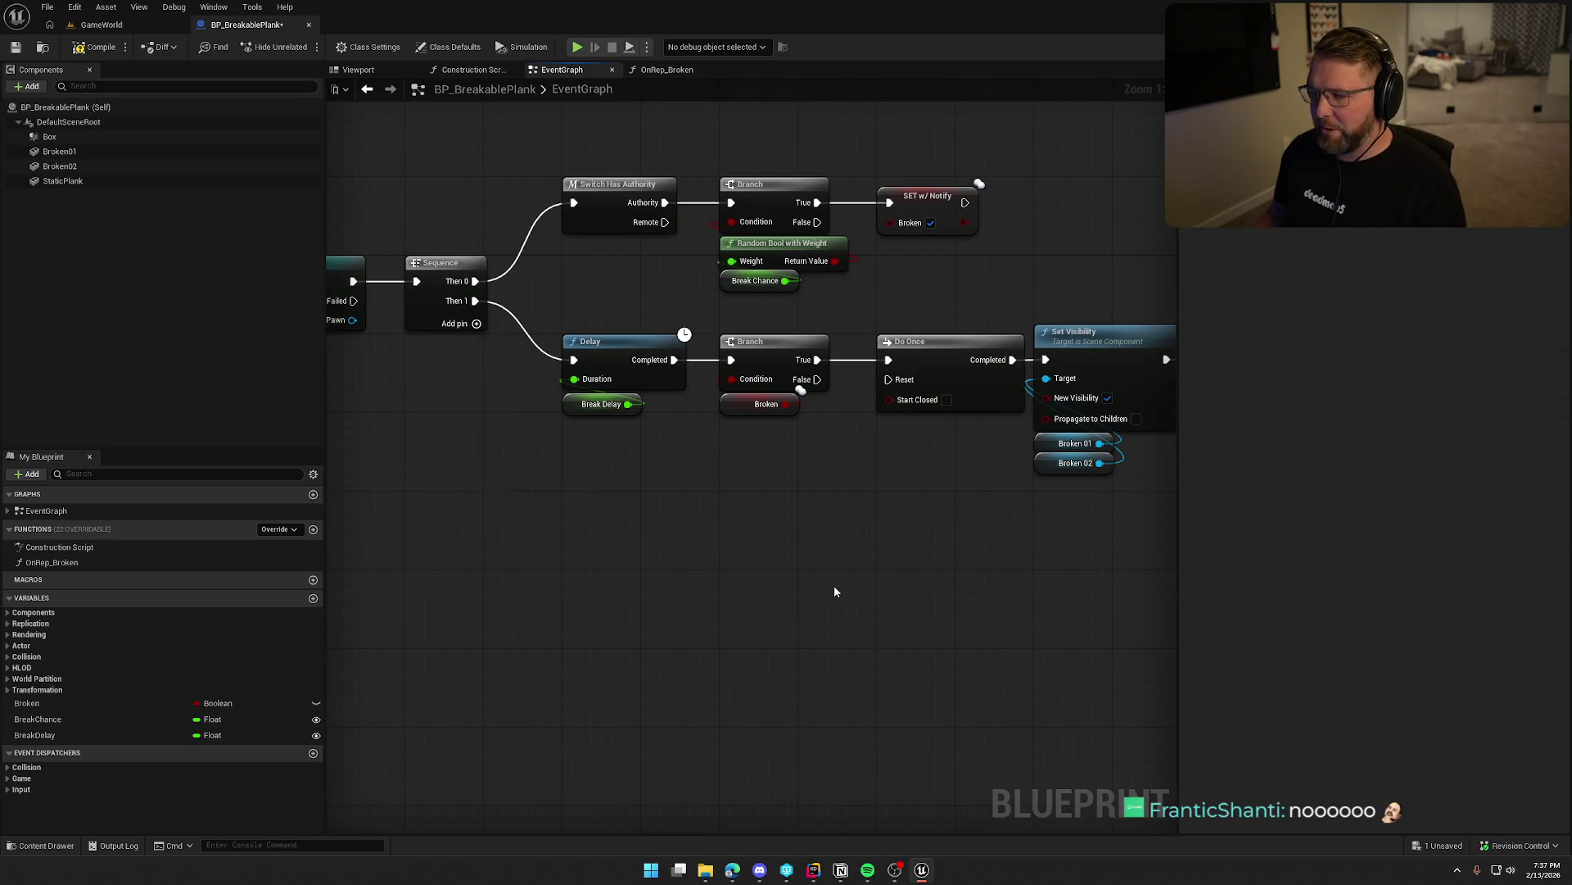
# Select the Do Once through Set Simulate Physics chain and switch to the OnRep_Broken graph.
pyautogui.moveTo(824, 567)
pyautogui.mouseDown()
pyautogui.moveTo(883, 565)
pyautogui.moveTo(811, 502)
pyautogui.moveTo(566, 544)
pyautogui.mouseUp()
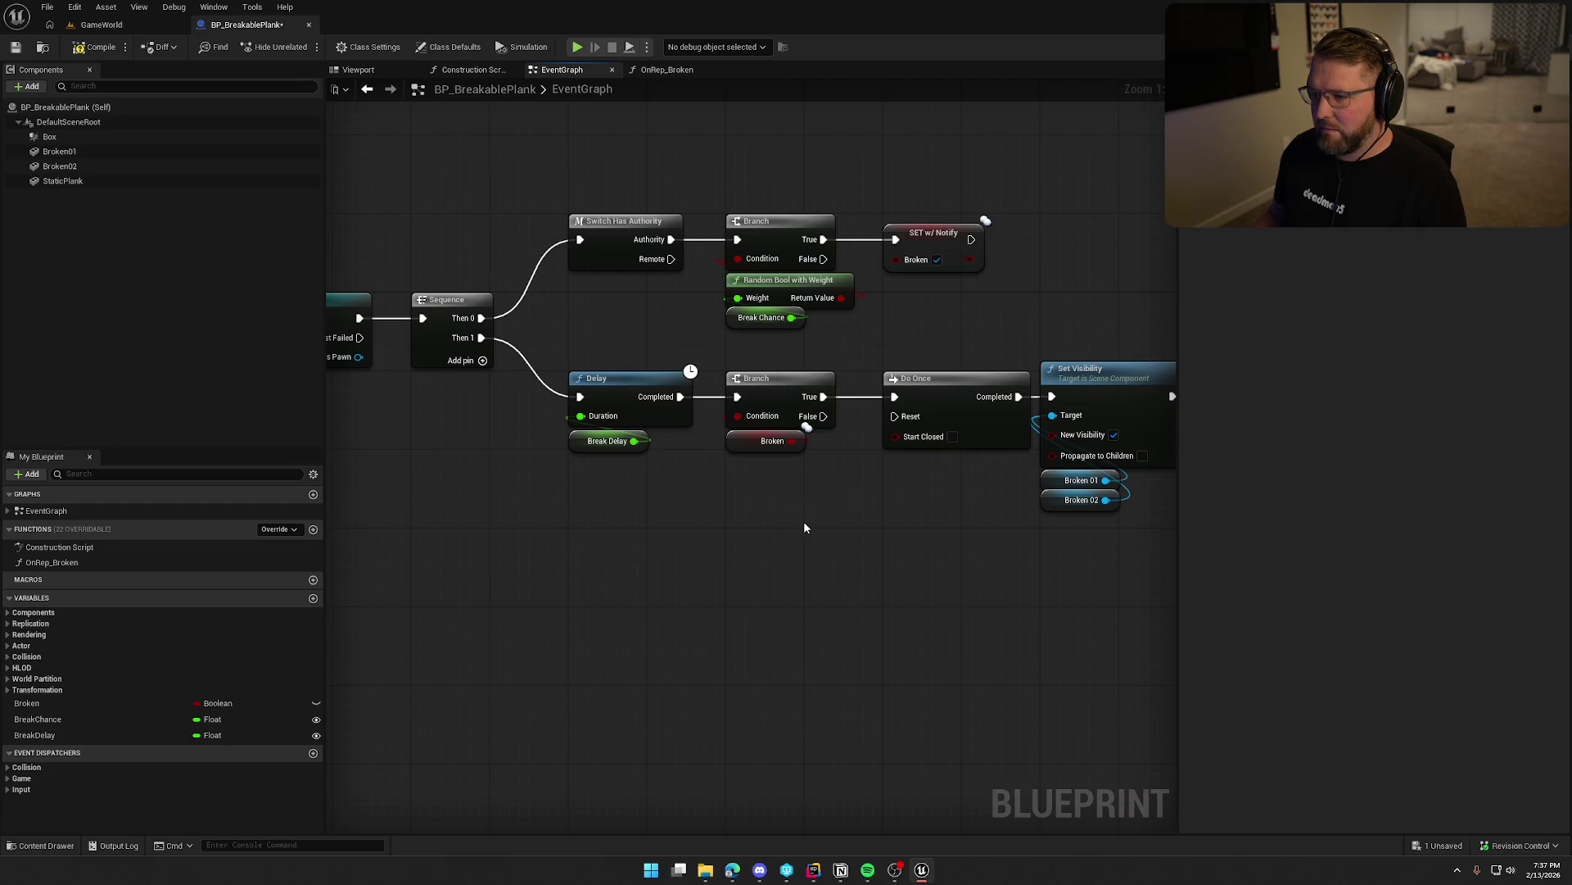
pyautogui.moveTo(805, 528)
pyautogui.mouseDown()
pyautogui.moveTo(1172, 484)
pyautogui.moveTo(1000, 509)
pyautogui.mouseUp()
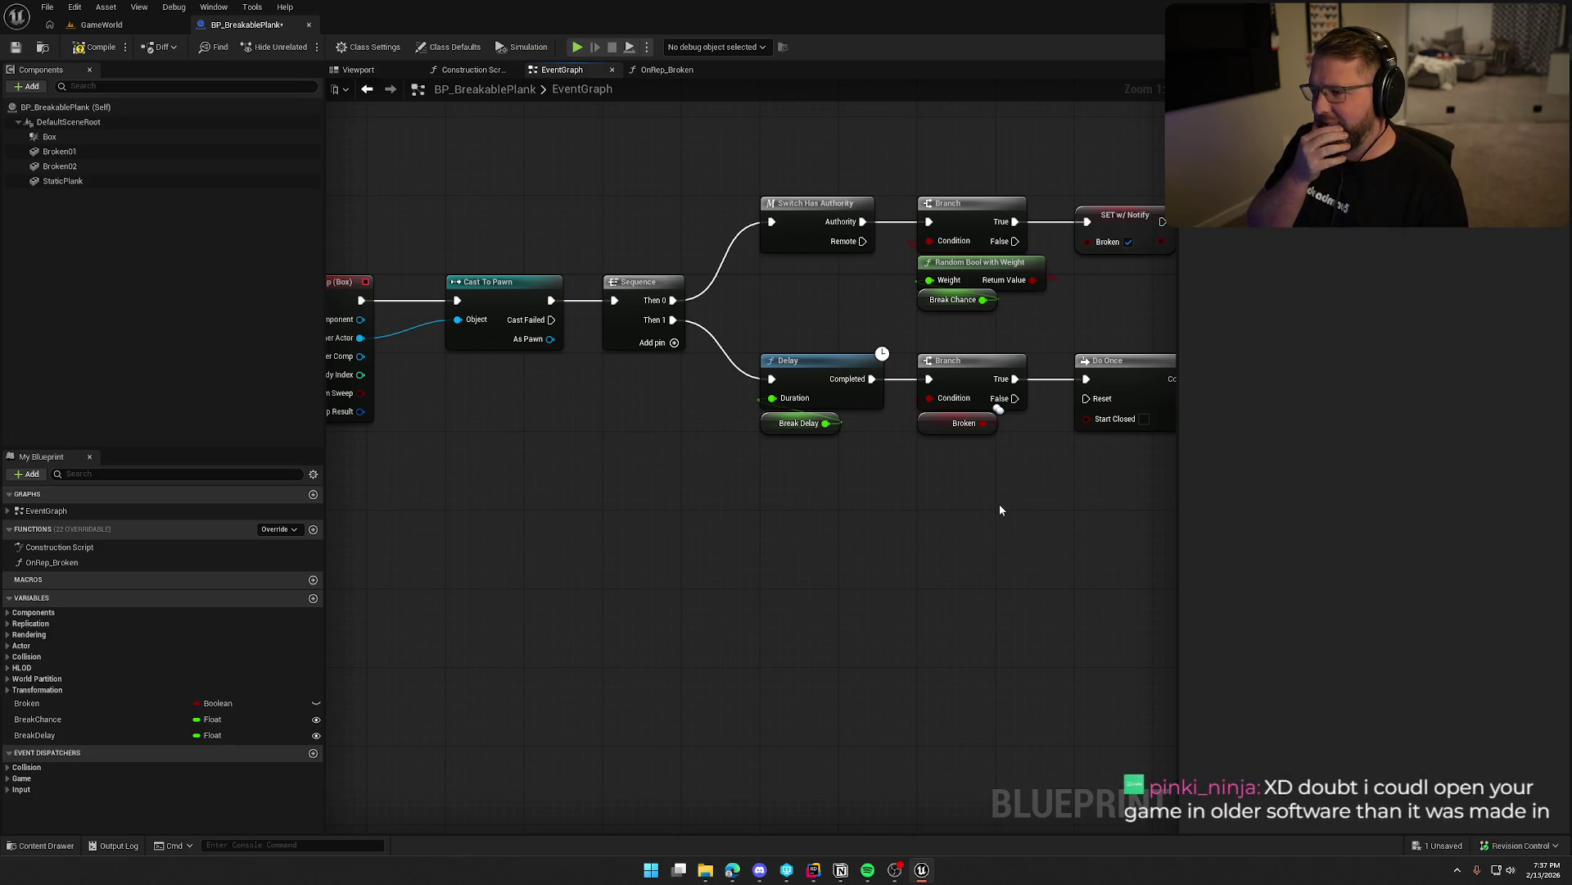
pyautogui.moveTo(999, 503)
pyautogui.mouseDown()
pyautogui.moveTo(614, 495)
pyautogui.moveTo(432, 458)
pyautogui.mouseUp()
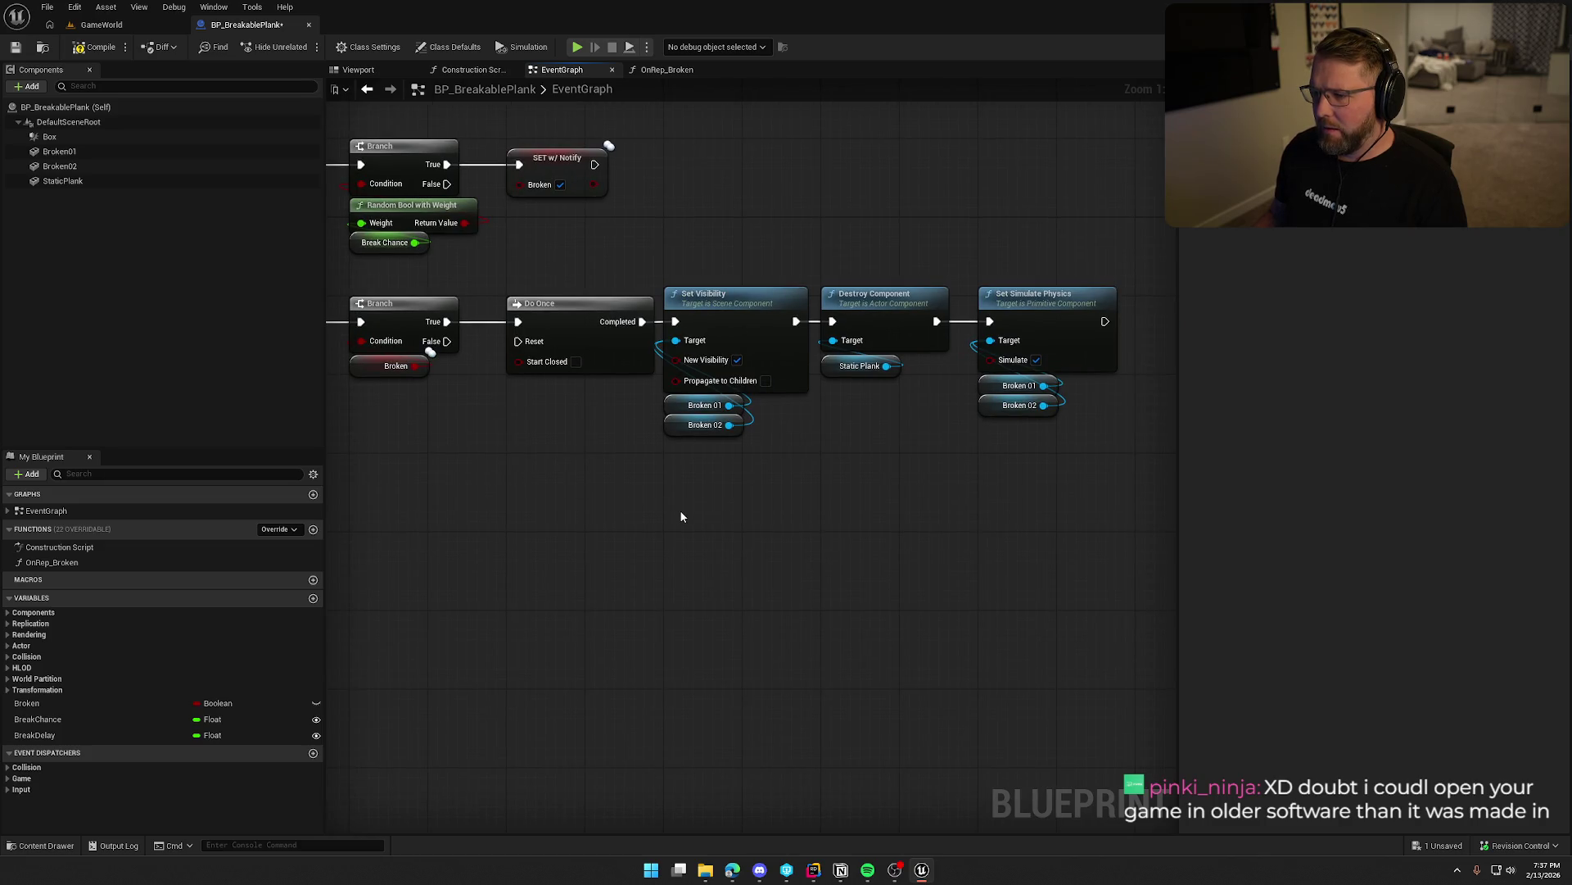
pyautogui.moveTo(680, 512); pyautogui.dragTo(755, 526)
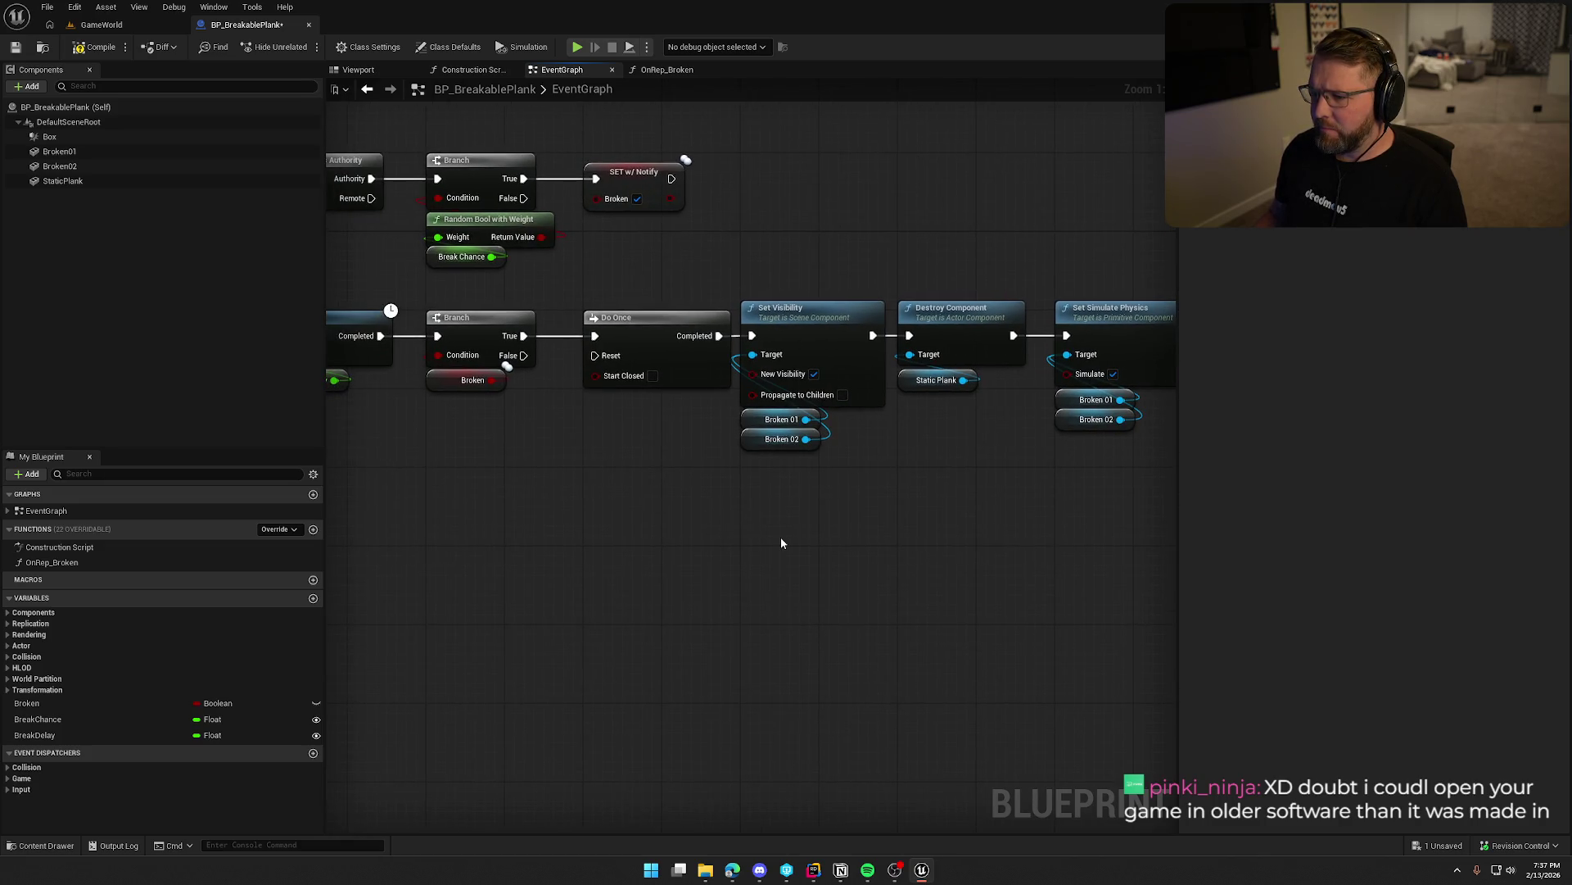
pyautogui.moveTo(843, 552); pyautogui.dragTo(753, 549)
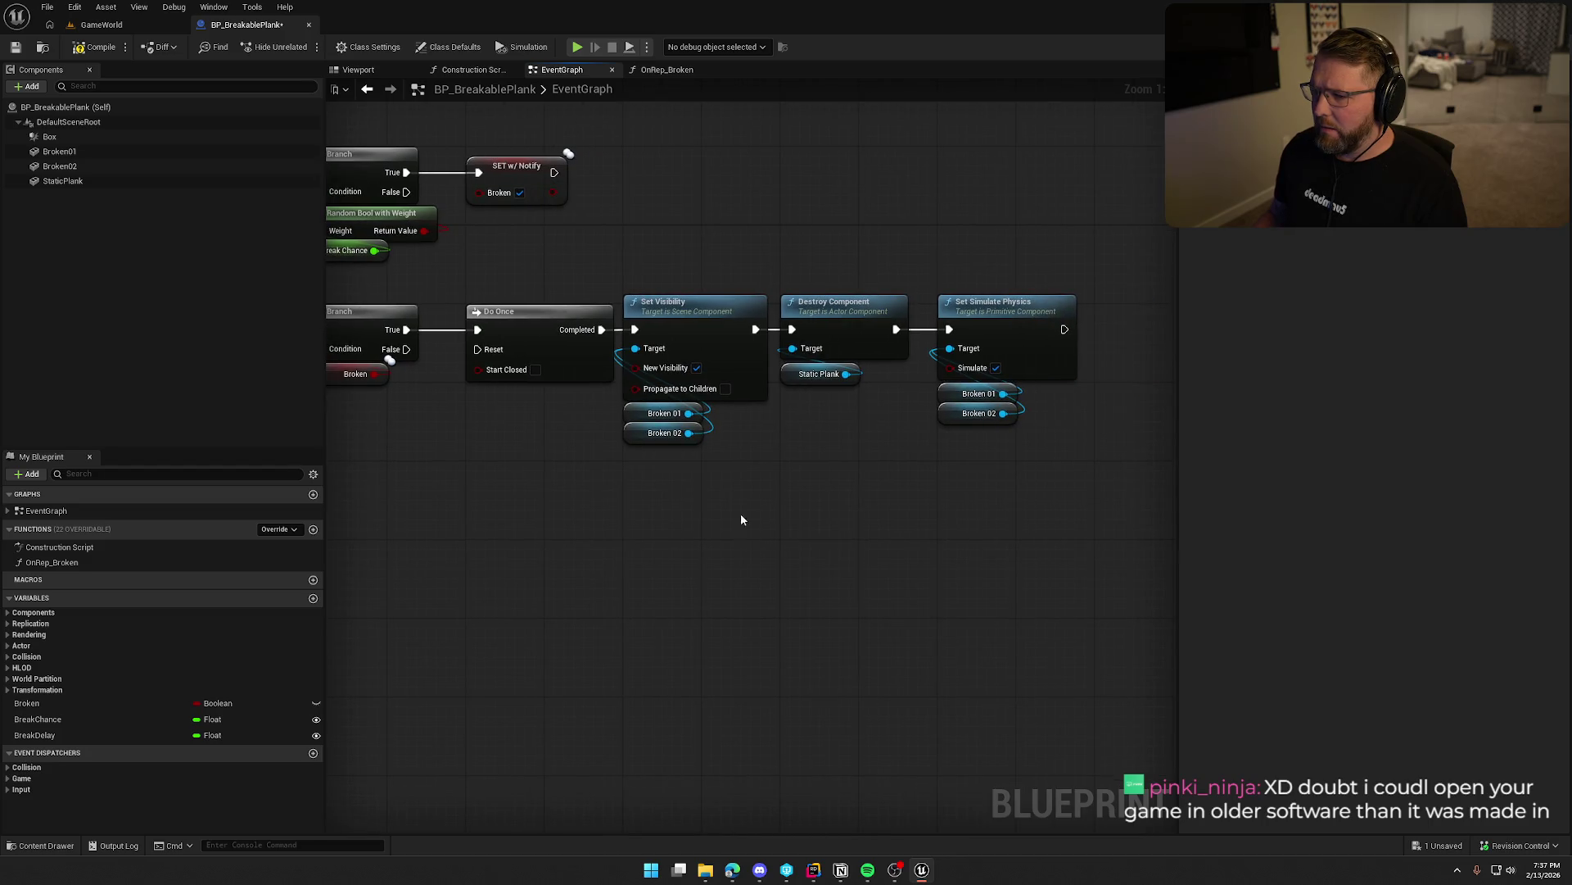
pyautogui.moveTo(649, 233); pyautogui.dragTo(1090, 498)
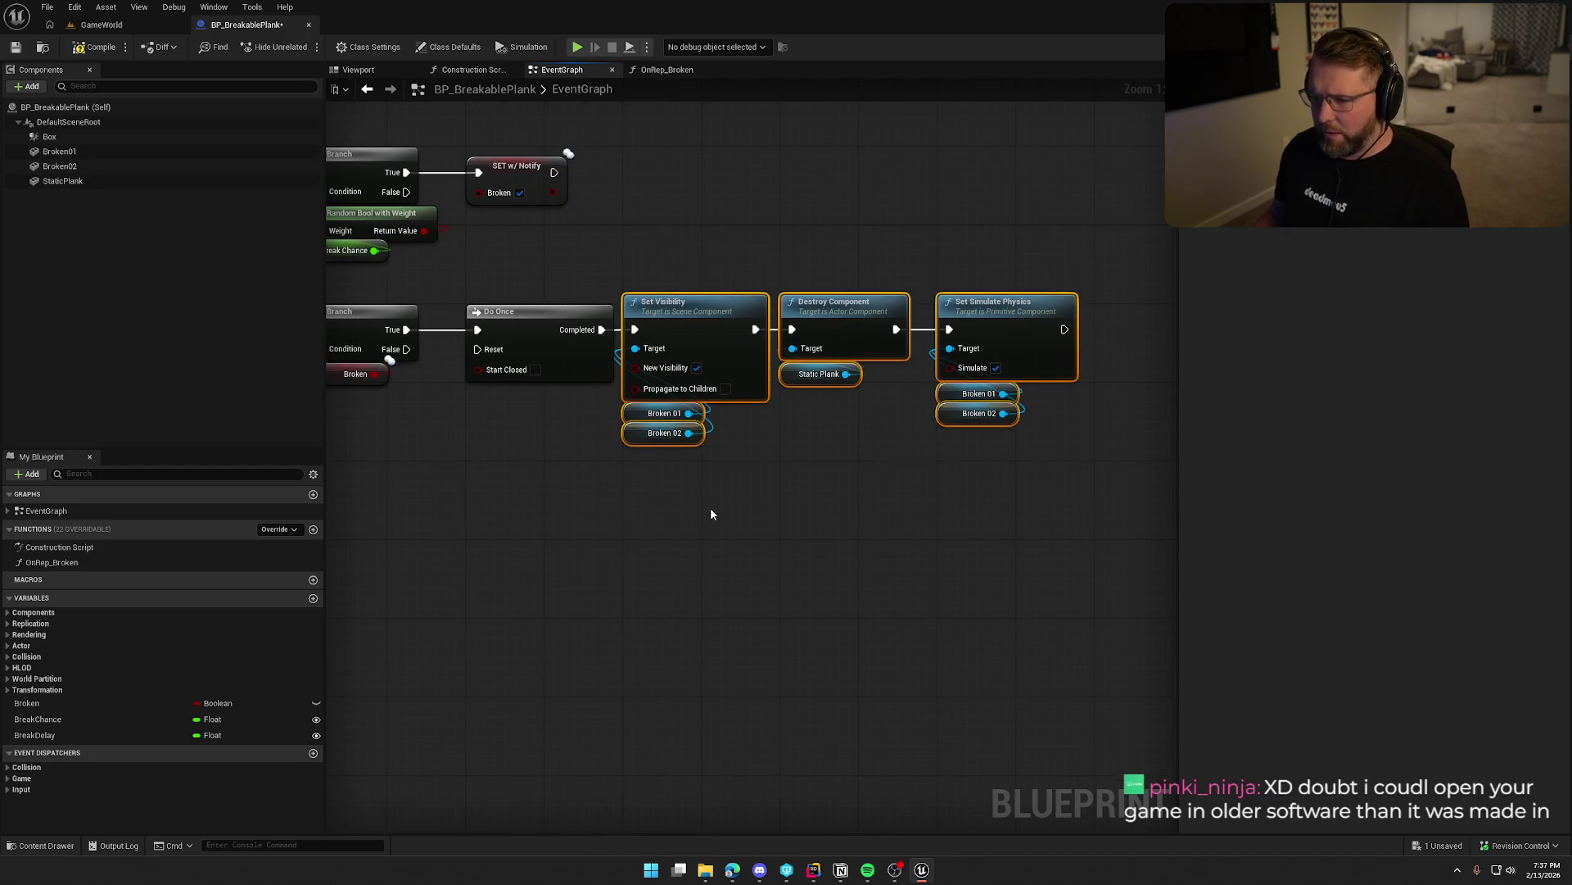
pyautogui.moveTo(582, 512); pyautogui.dragTo(735, 513)
pyautogui.moveTo(624, 275); pyautogui.dragTo(1101, 525)
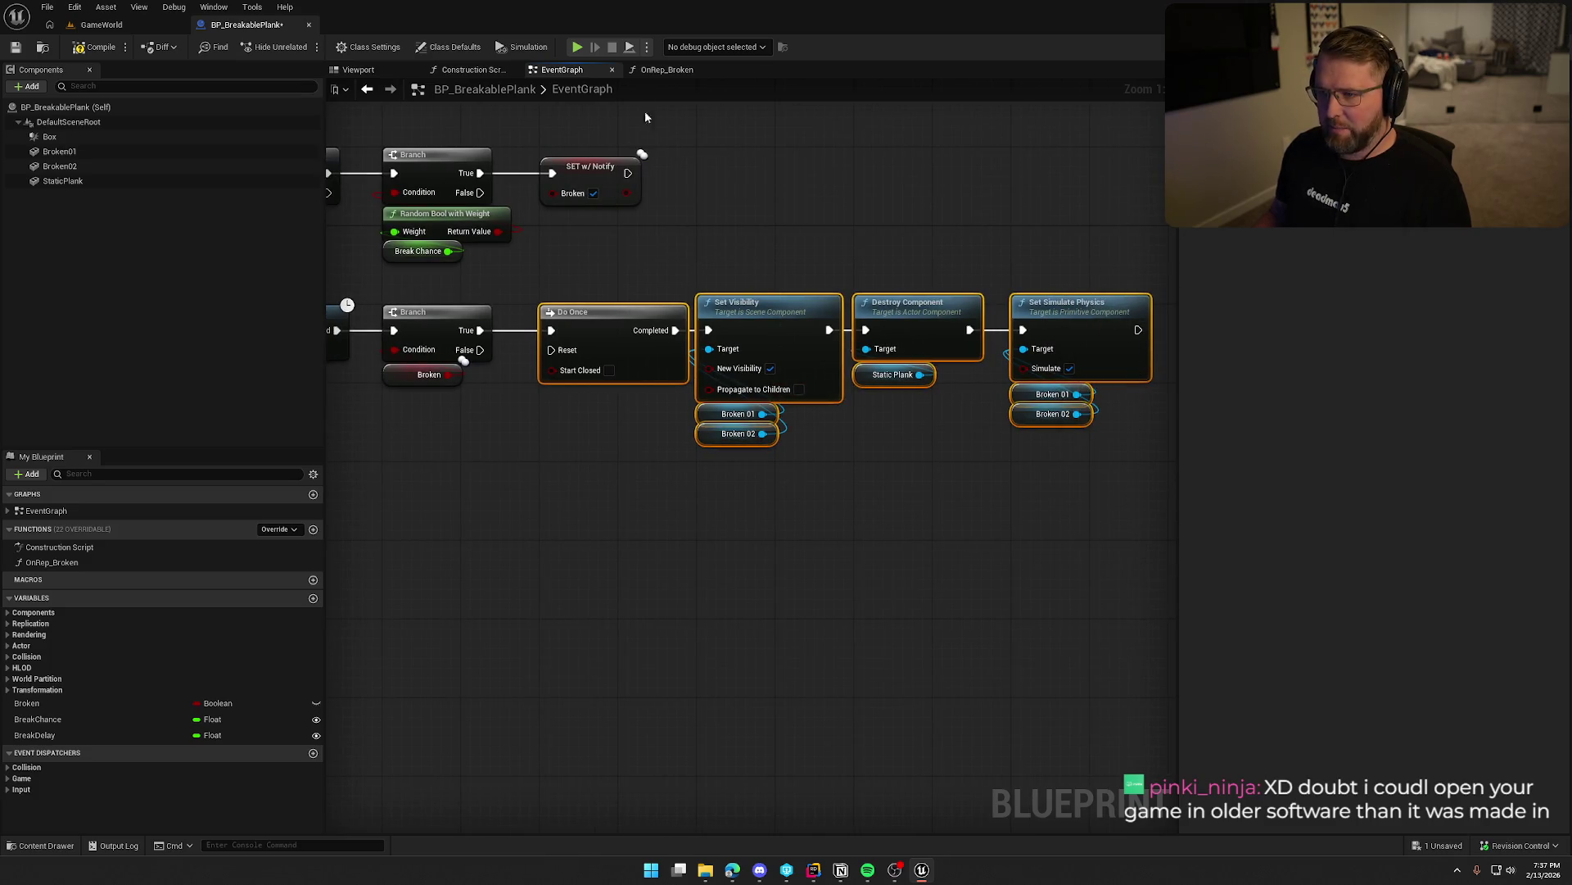
pyautogui.click(665, 70)
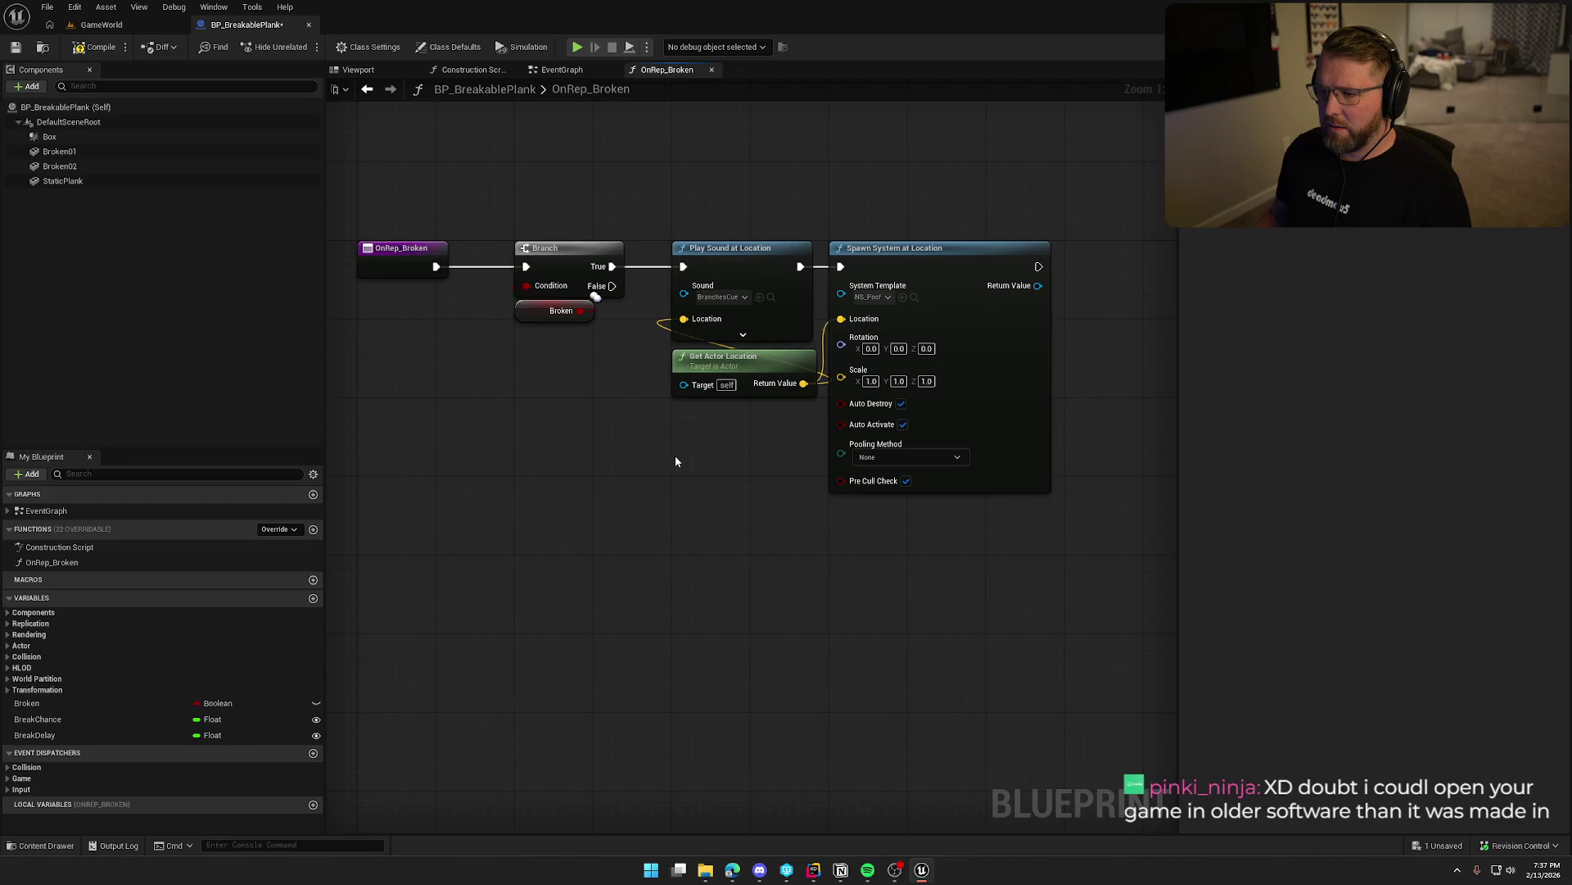
# Paste the copied break chain into OnRep_Broken beside the sound and spawn nodes, then return to the EventGraph.
pyautogui.hotkey('ctrl', 'v')
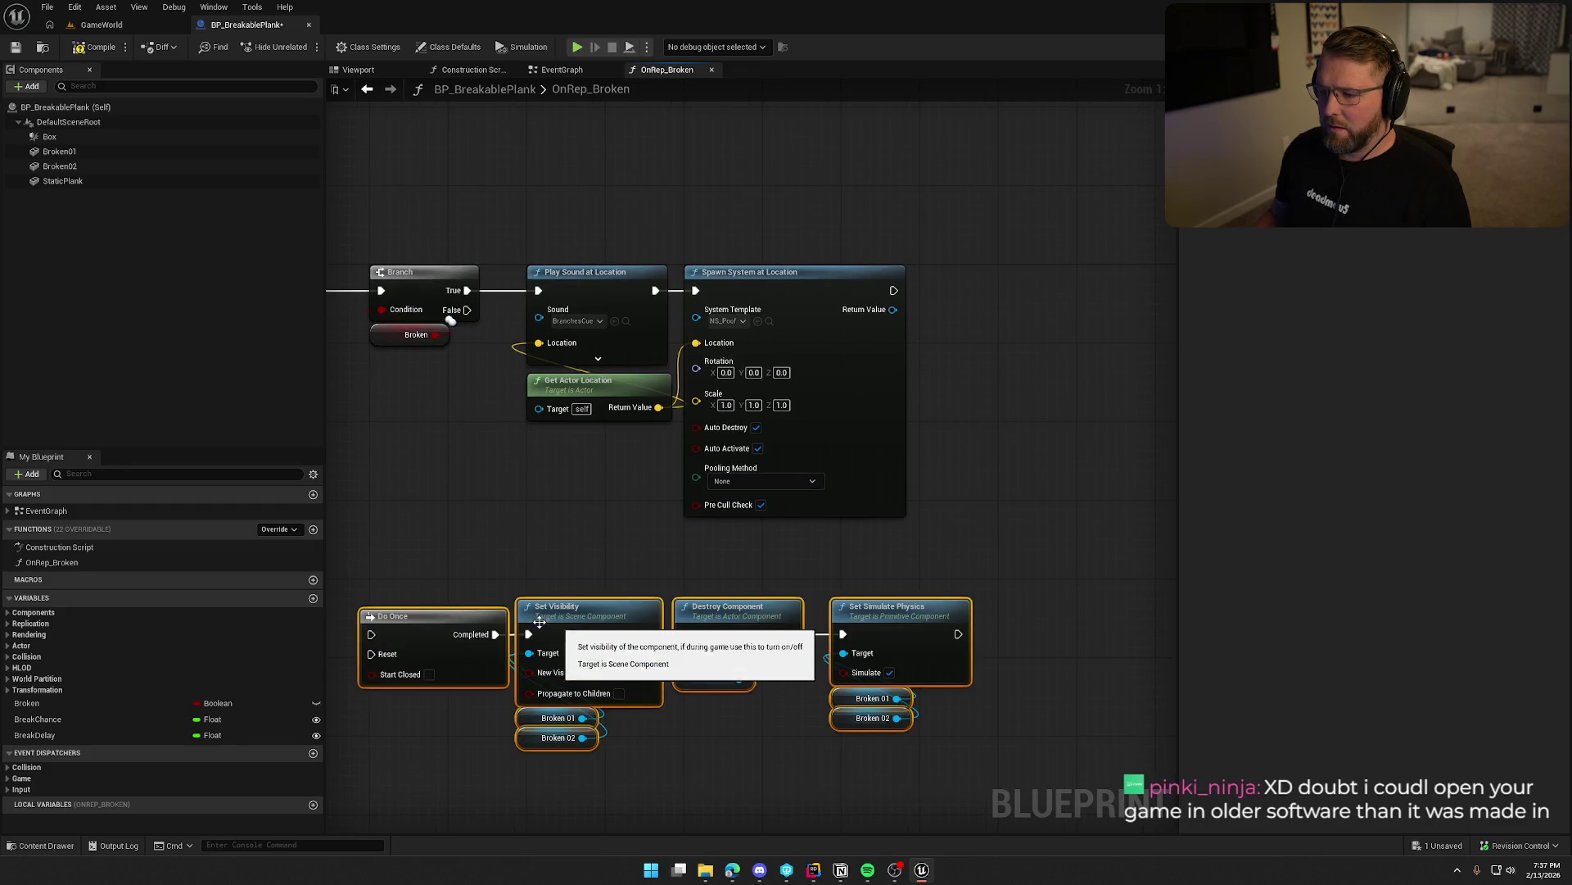
pyautogui.moveTo(753, 175); pyautogui.dragTo(893, 352)
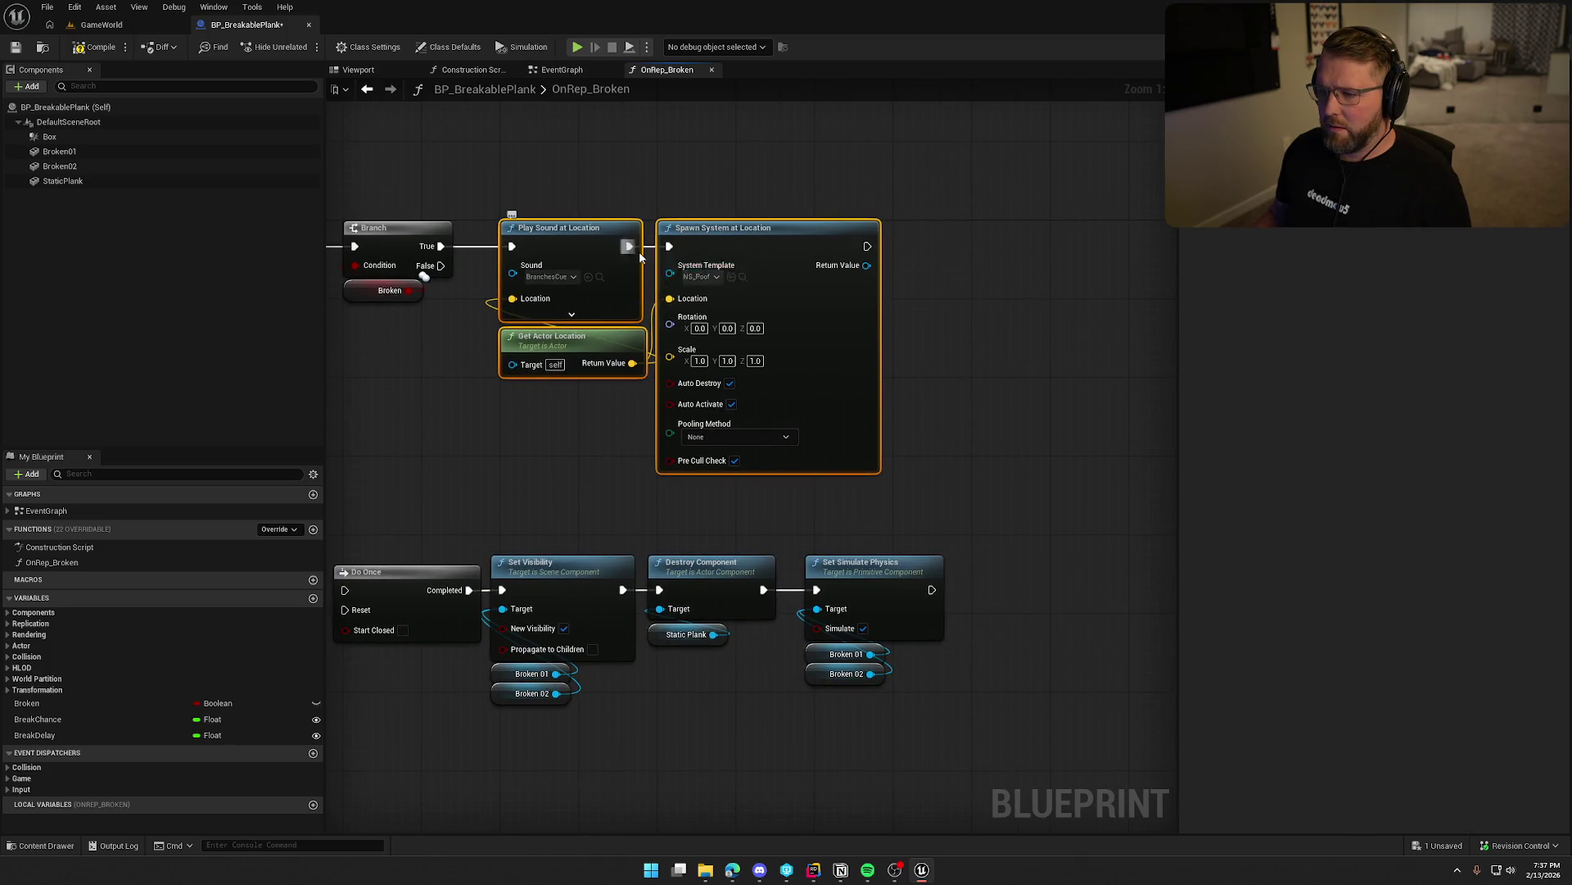
pyautogui.moveTo(642, 397); pyautogui.dragTo(671, 382)
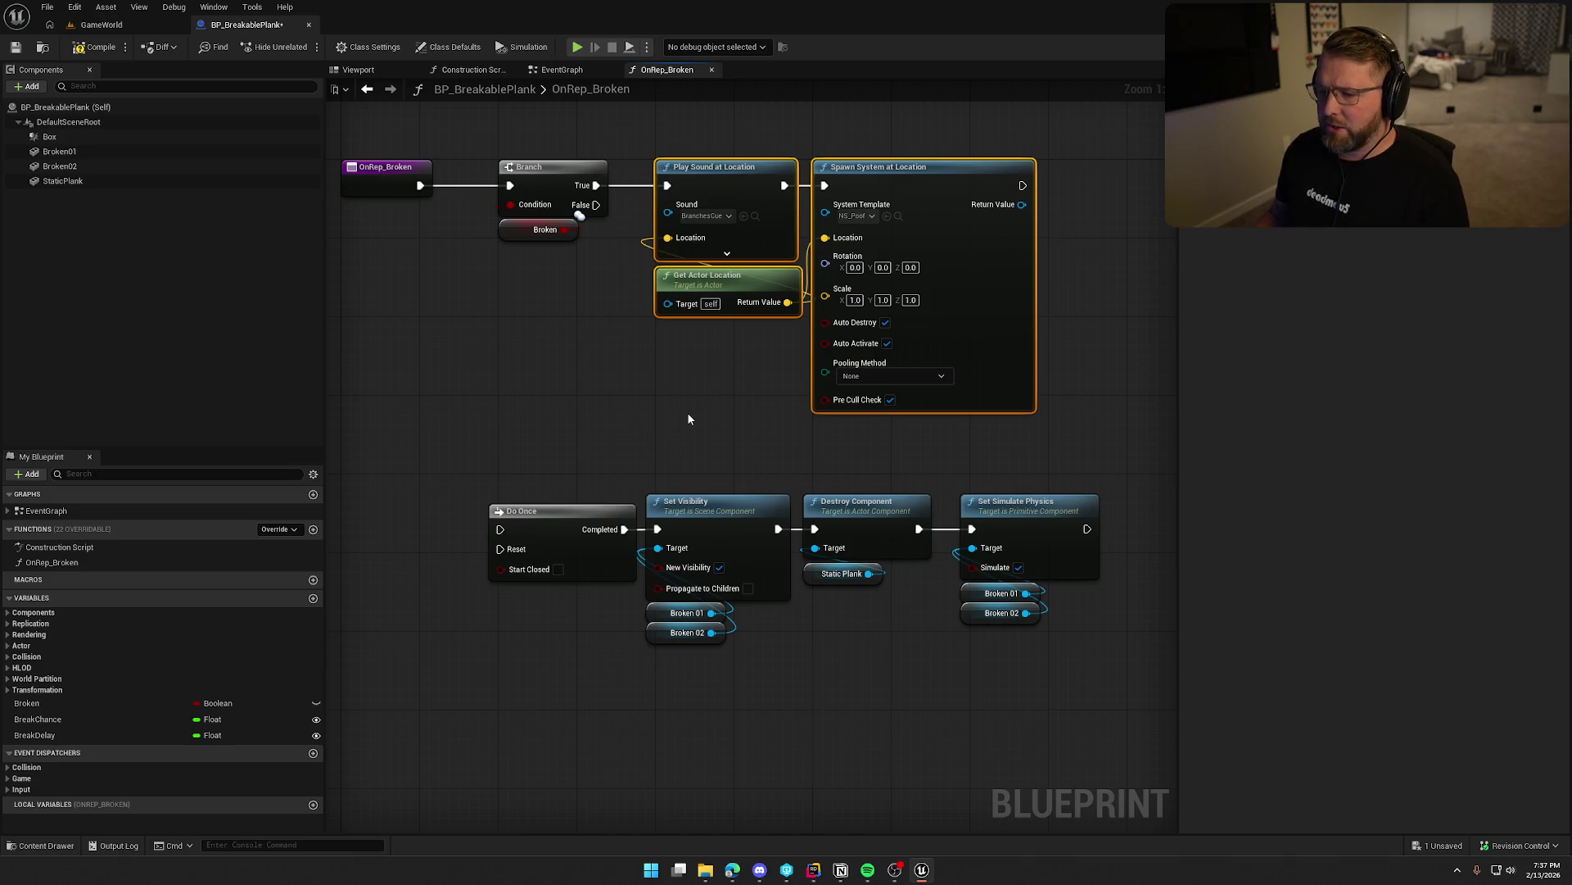
pyautogui.click(688, 416)
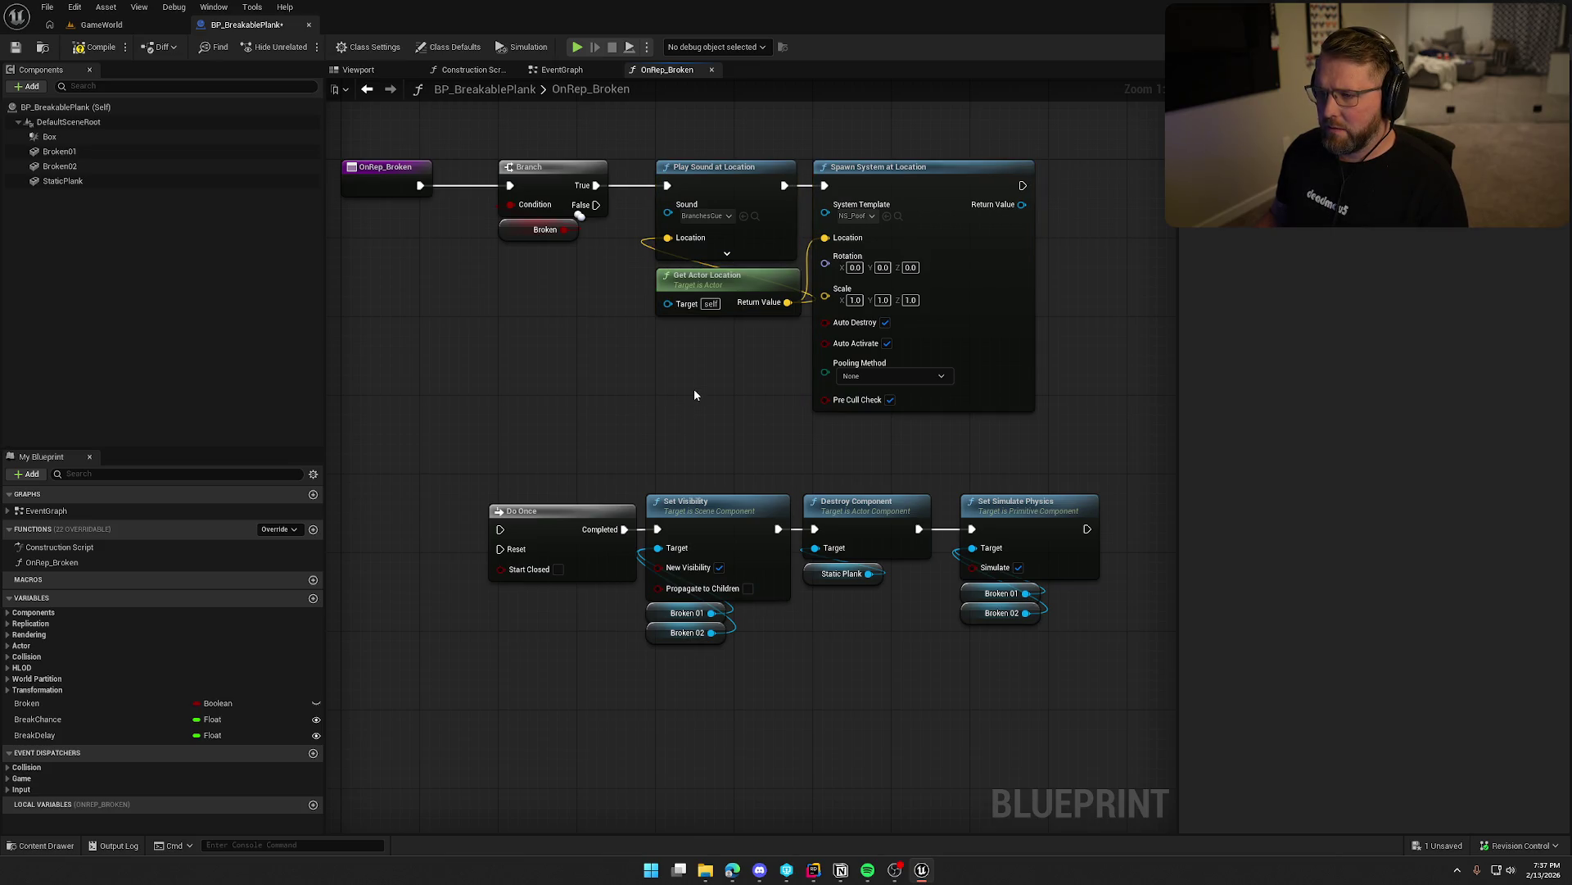
pyautogui.click(562, 70)
pyautogui.moveTo(589, 352)
pyautogui.mouseDown()
pyautogui.moveTo(841, 433)
pyautogui.moveTo(1474, 365)
pyautogui.moveTo(1118, 358)
pyautogui.mouseUp()
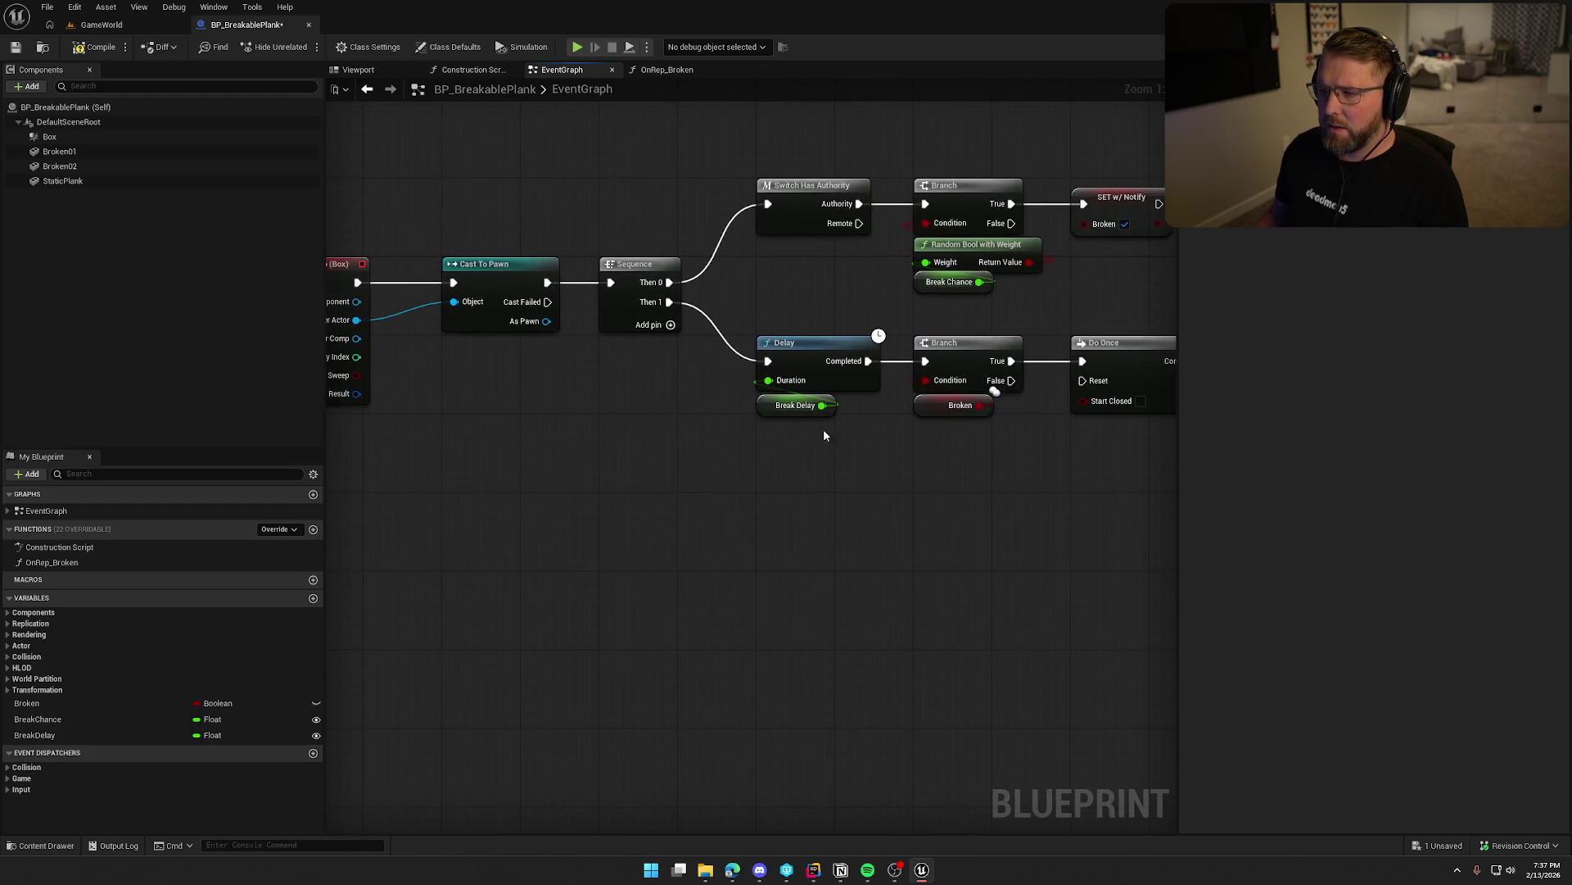
pyautogui.moveTo(826, 490); pyautogui.dragTo(610, 444)
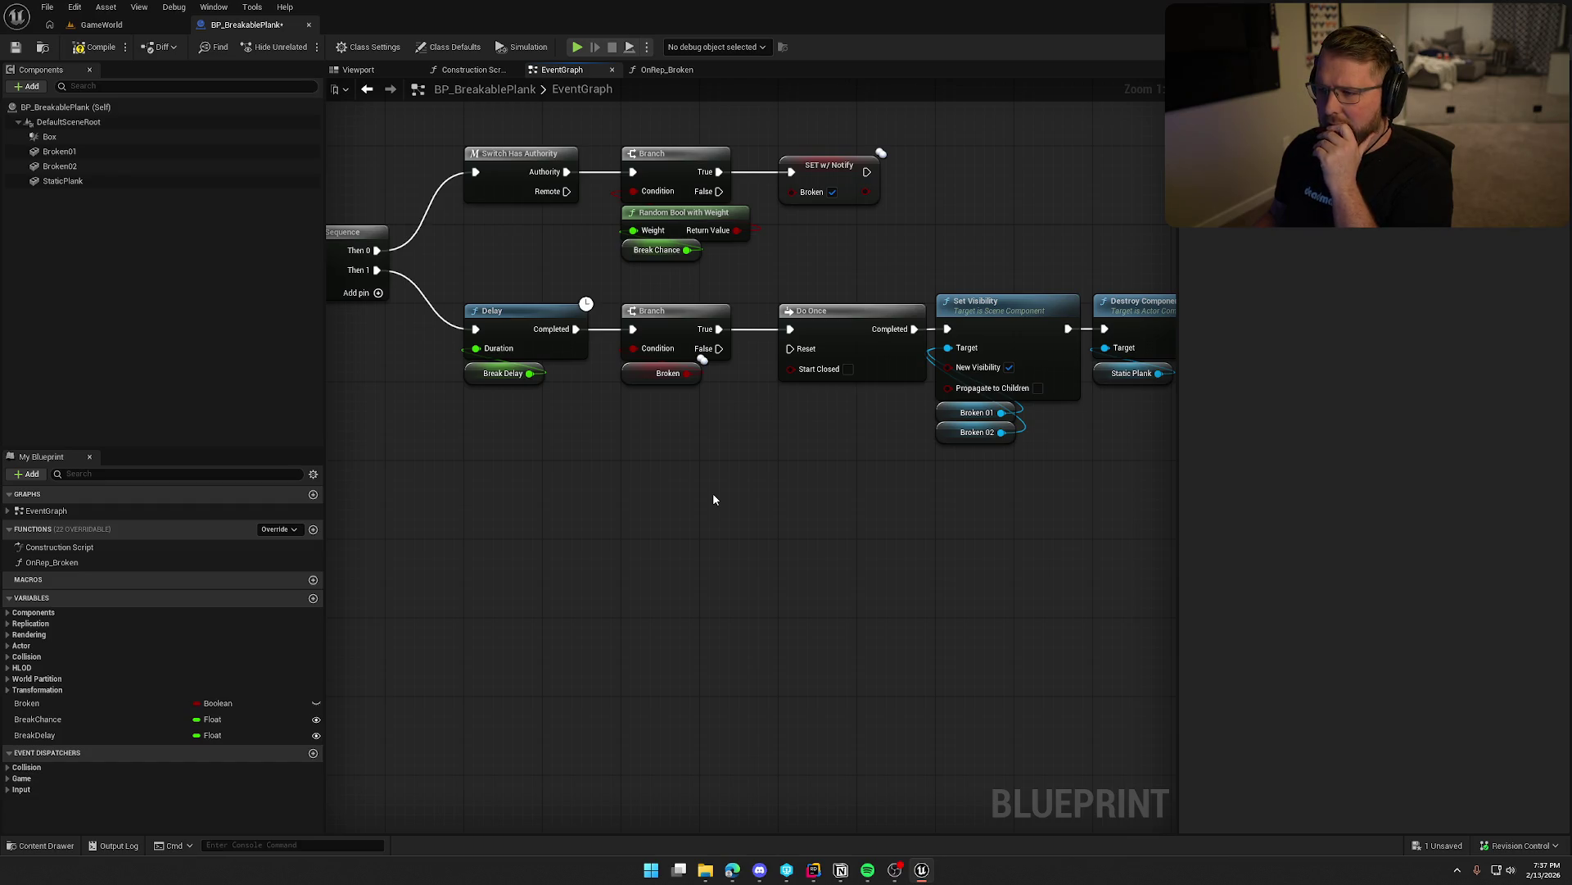
pyautogui.moveTo(713, 498)
pyautogui.mouseDown()
pyautogui.moveTo(555, 481)
pyautogui.moveTo(629, 485)
pyautogui.mouseUp()
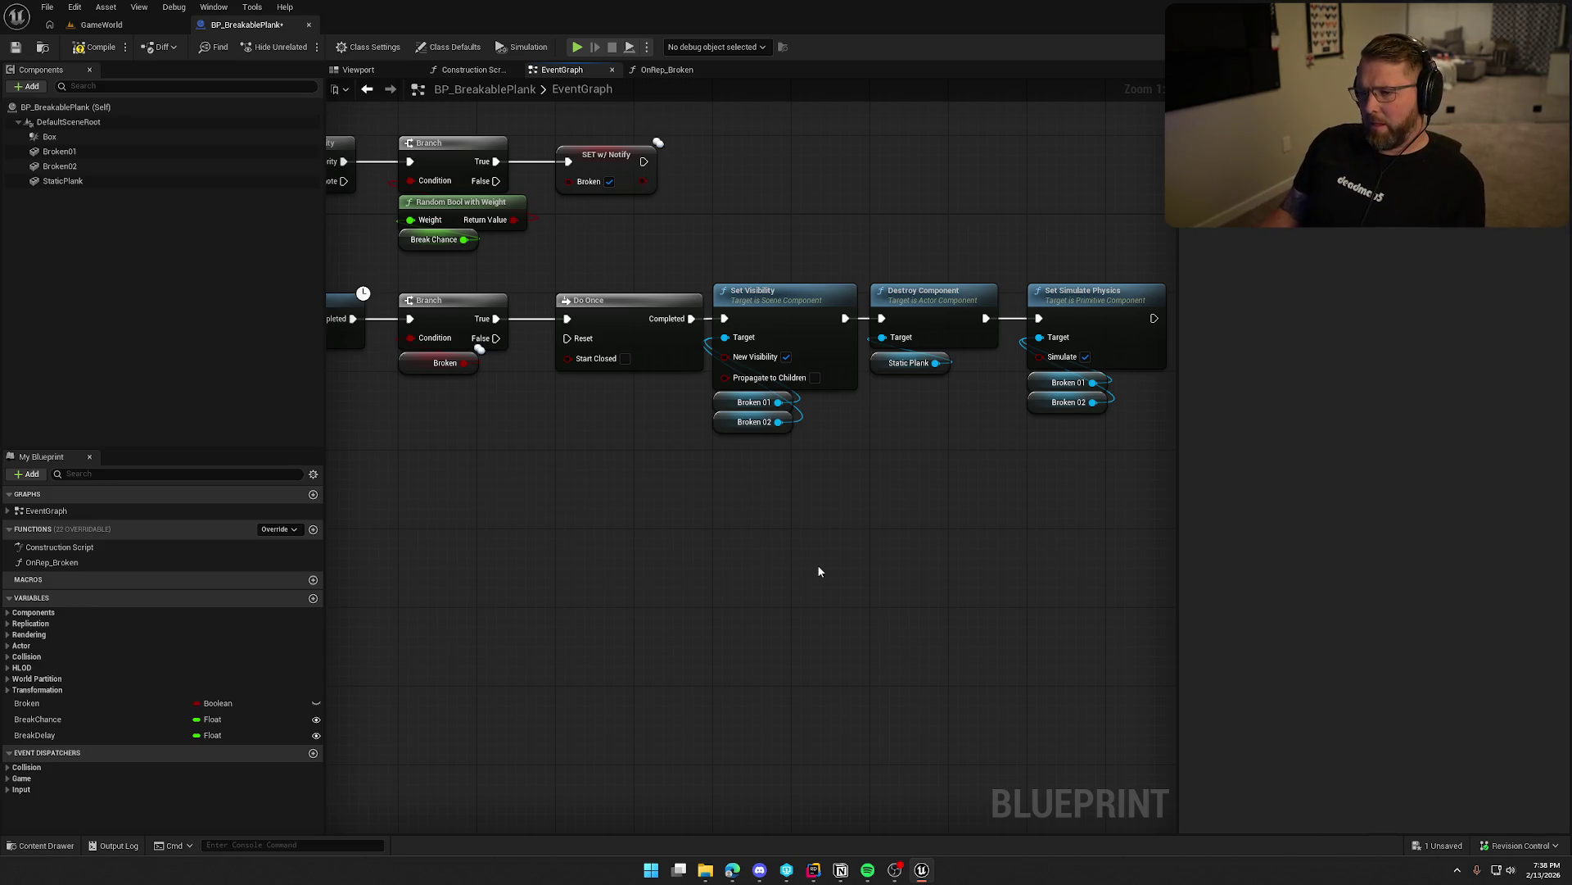
pyautogui.scroll(-1, 818, 571)
pyautogui.click(455, 324)
pyautogui.click(550, 574)
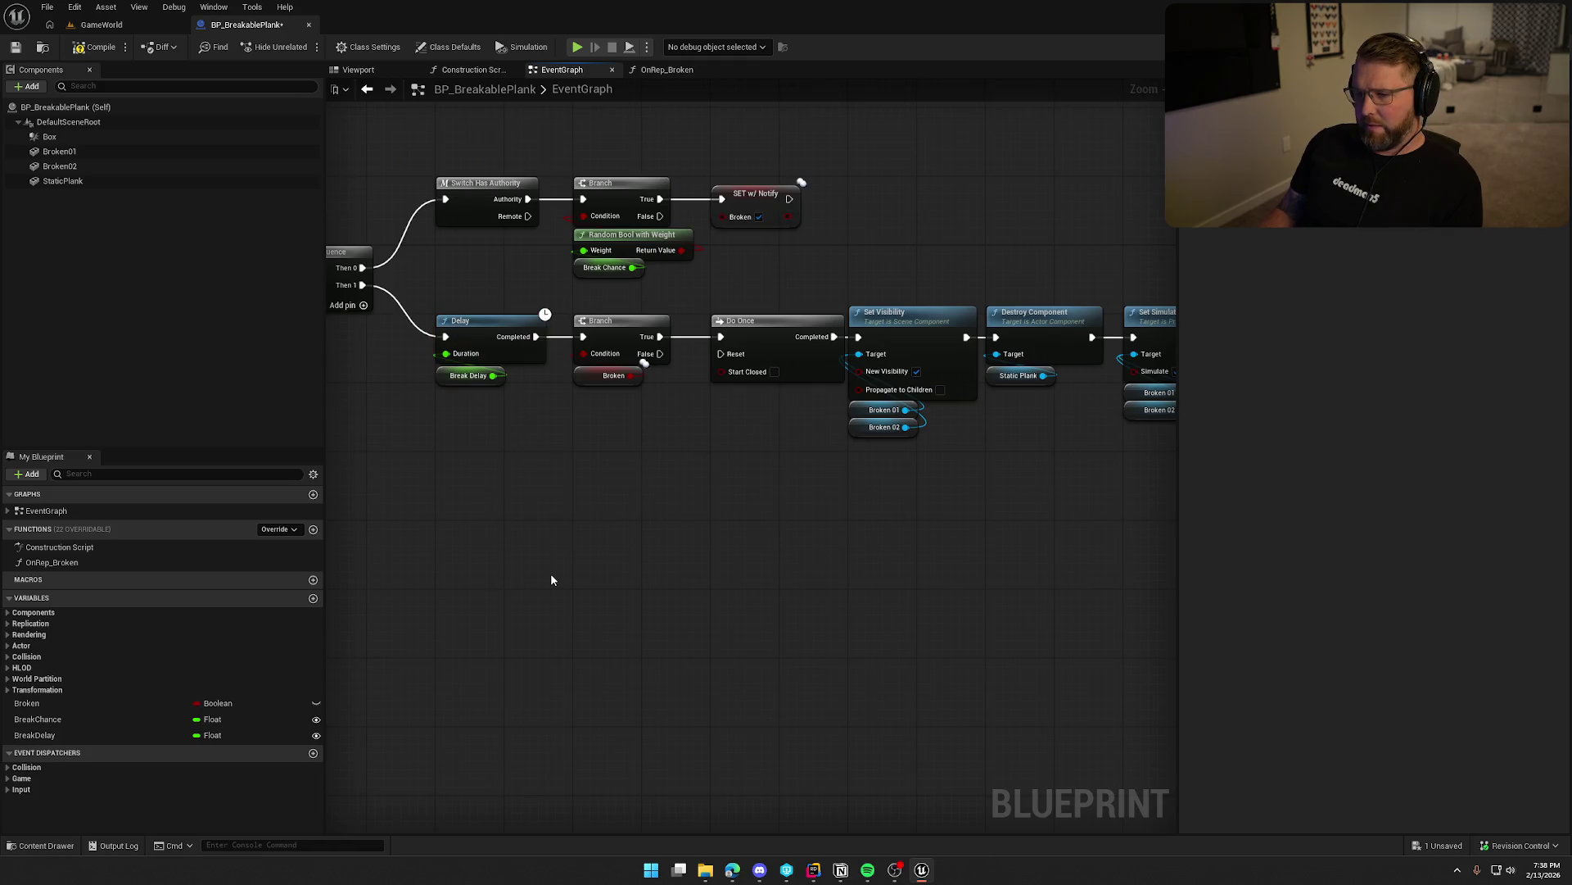
pyautogui.moveTo(553, 573); pyautogui.dragTo(509, 547)
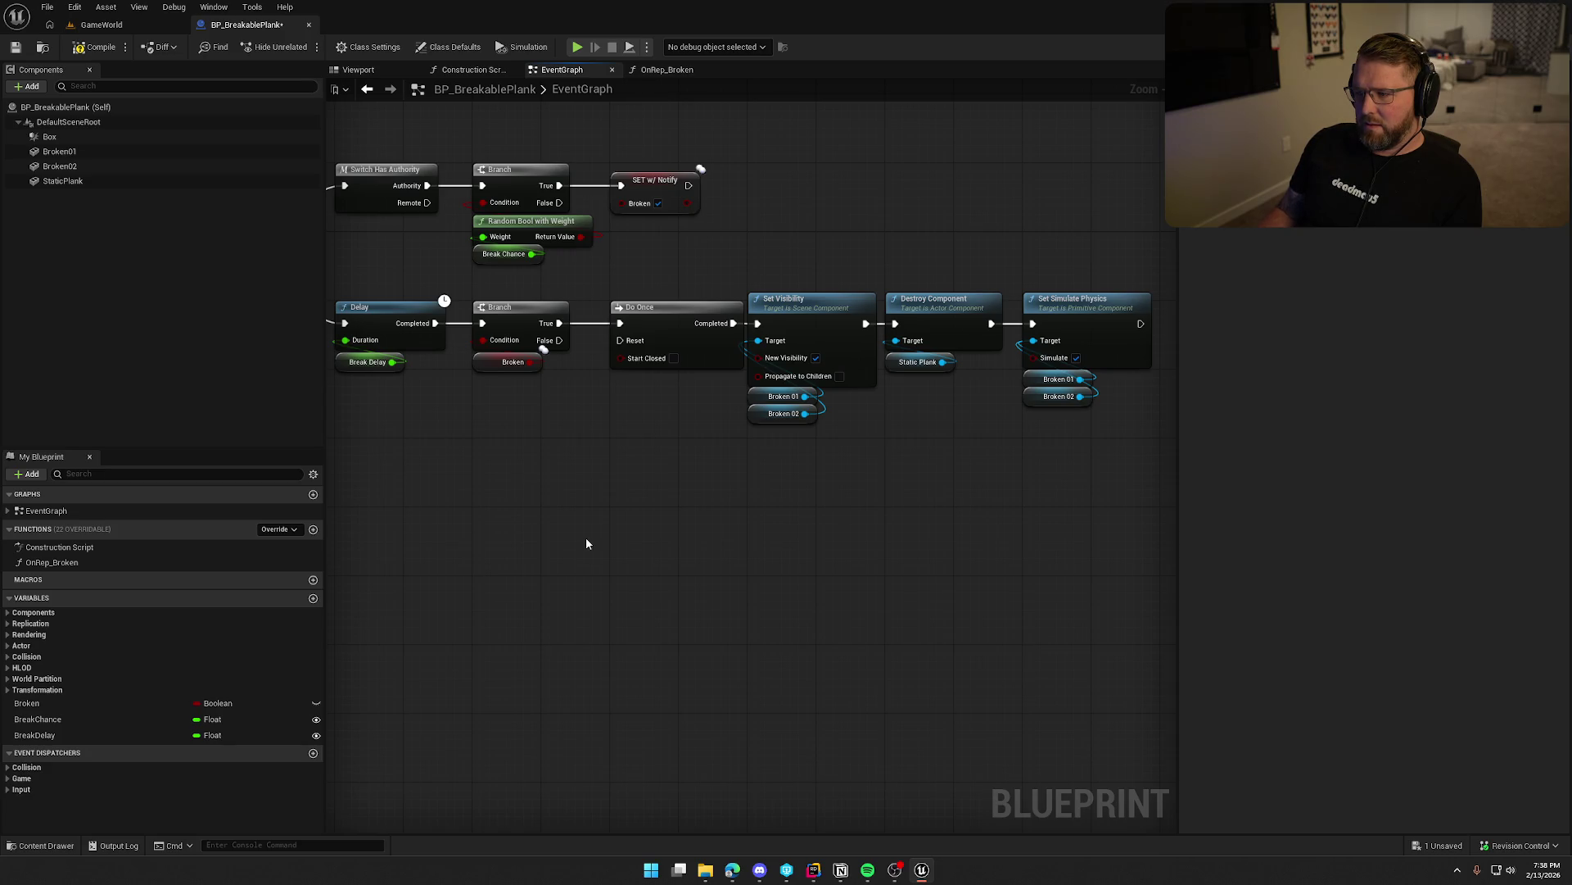
pyautogui.moveTo(587, 543); pyautogui.dragTo(689, 521)
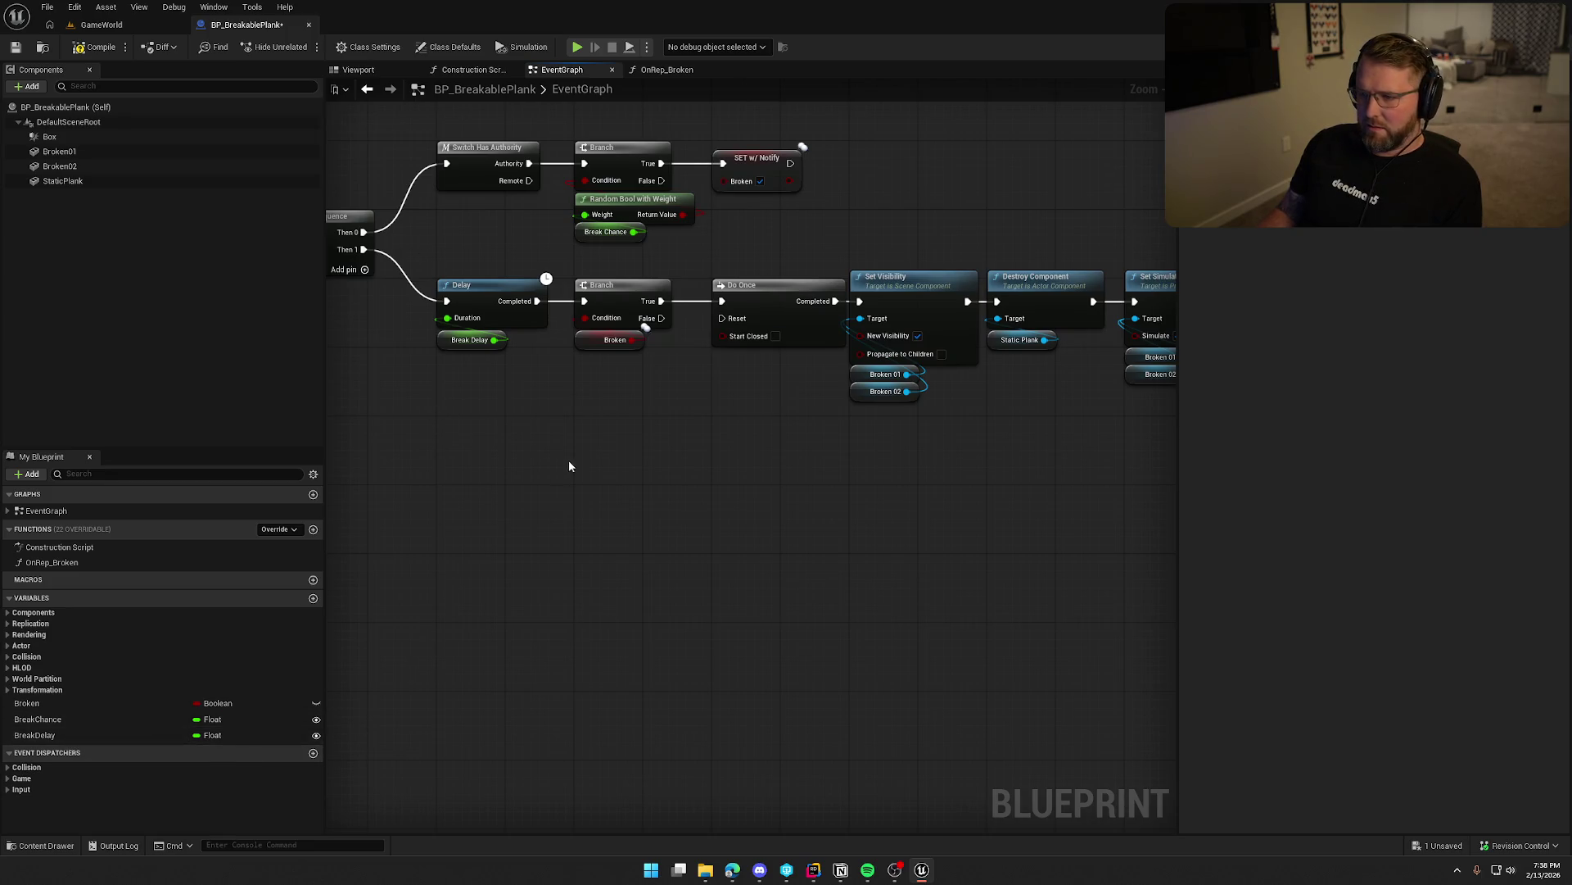
pyautogui.moveTo(452, 241); pyautogui.dragTo(1171, 471)
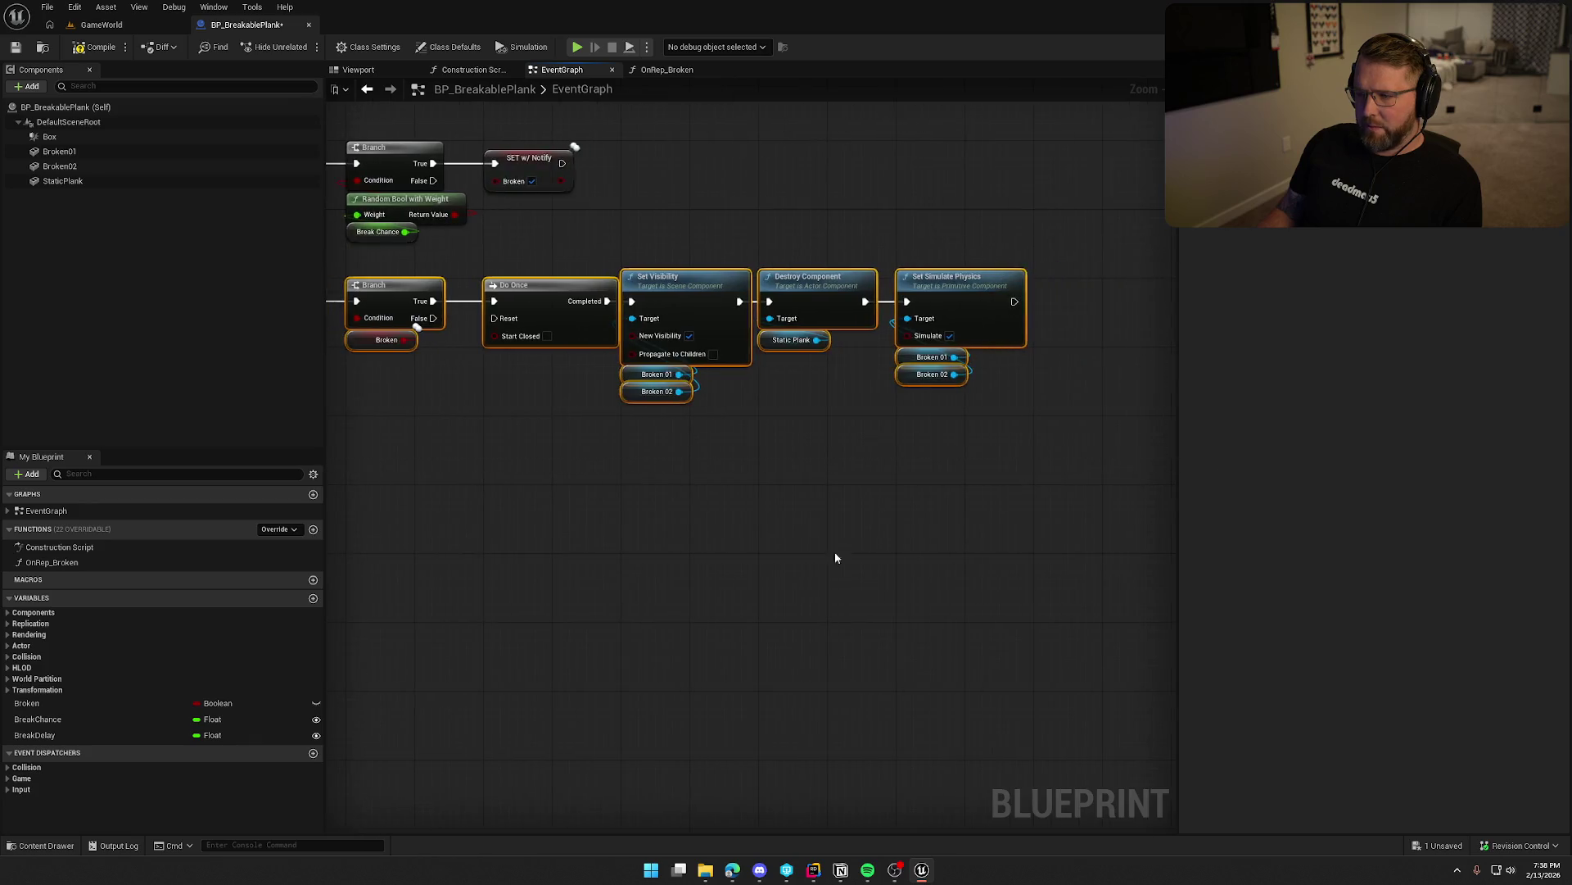
pyautogui.moveTo(483, 253); pyautogui.dragTo(540, 477)
pyautogui.moveTo(571, 289); pyautogui.dragTo(772, 466)
pyautogui.click(773, 466)
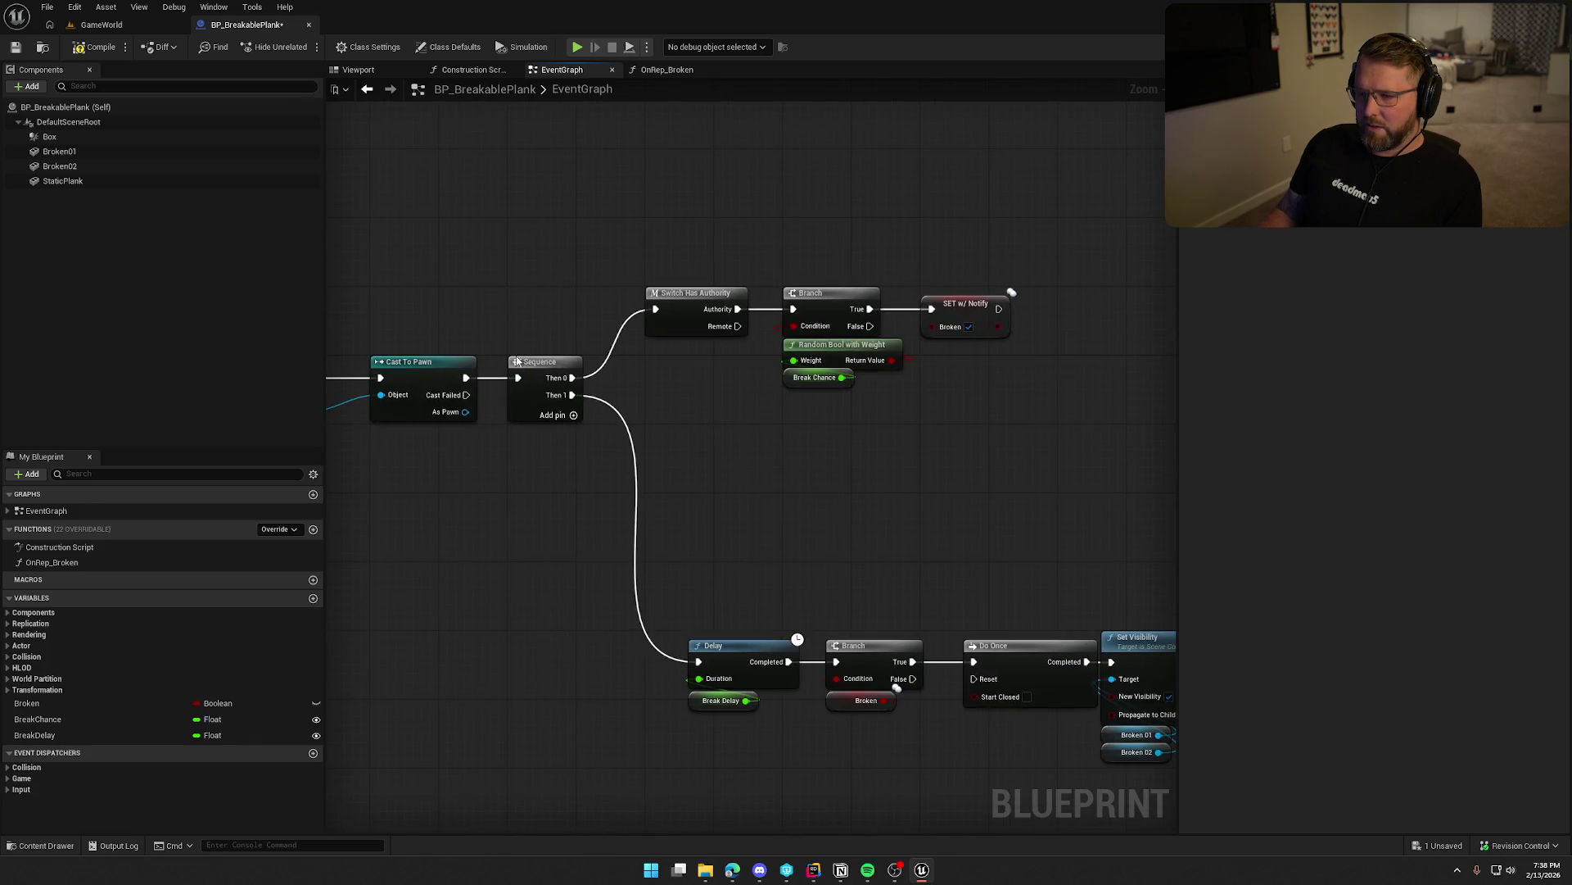
pyautogui.moveTo(532, 361); pyautogui.dragTo(561, 585)
pyautogui.moveTo(466, 377); pyautogui.dragTo(654, 311)
pyautogui.moveTo(639, 270)
pyautogui.mouseDown()
pyautogui.moveTo(900, 402)
pyautogui.moveTo(1024, 405)
pyautogui.mouseUp()
pyautogui.moveTo(696, 298)
pyautogui.mouseDown()
pyautogui.moveTo(565, 366)
pyautogui.moveTo(626, 366)
pyautogui.mouseUp()
pyautogui.click(627, 303)
pyautogui.scroll(1, 843, 469)
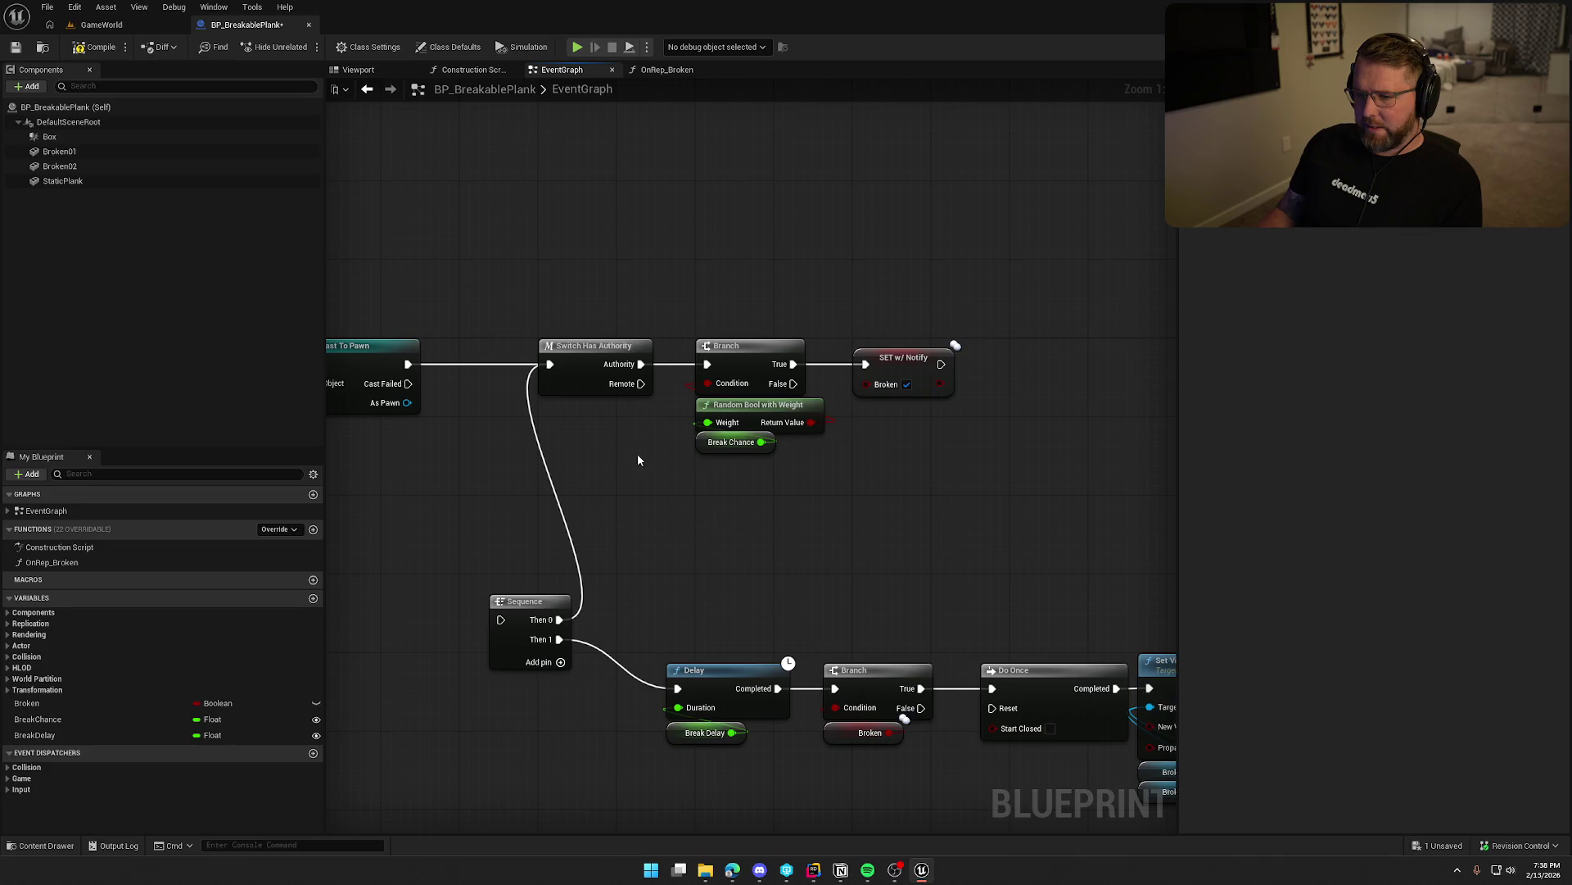
pyautogui.keyDown('alt'); pyautogui.click(560, 619); pyautogui.keyUp('alt')
pyautogui.moveTo(534, 286); pyautogui.dragTo(1046, 481)
pyautogui.moveTo(587, 352); pyautogui.dragTo(509, 353)
pyautogui.click(523, 298)
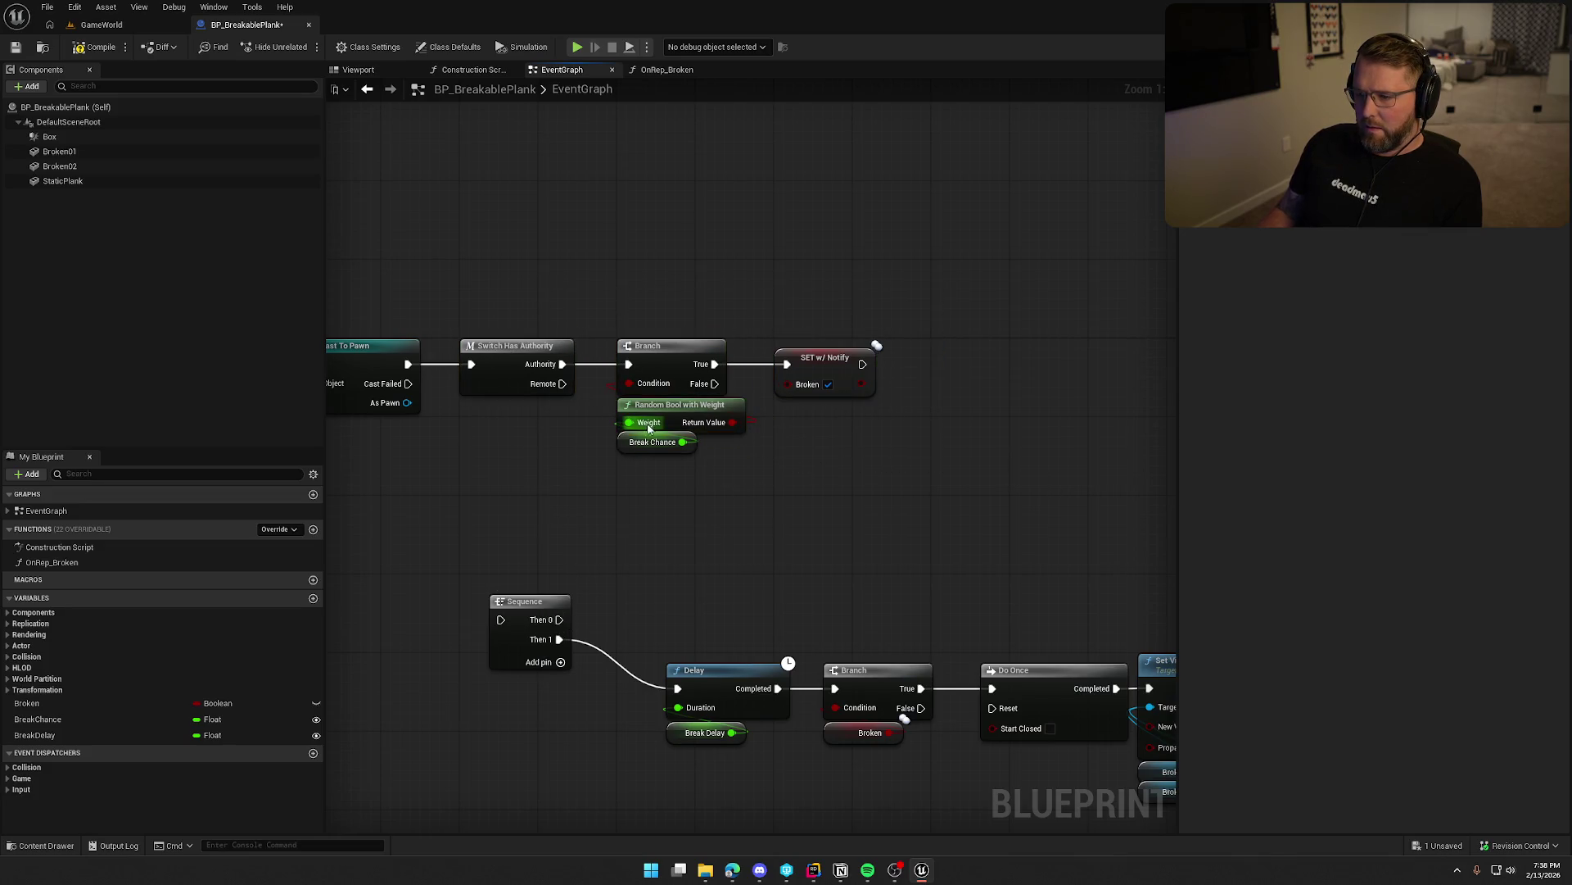
pyautogui.moveTo(731, 473)
pyautogui.mouseDown()
pyautogui.moveTo(633, 311)
pyautogui.moveTo(929, 479)
pyautogui.mouseUp()
pyautogui.moveTo(578, 387); pyautogui.dragTo(474, 524)
pyautogui.press('Delete')
pyautogui.press('super+shift+s')
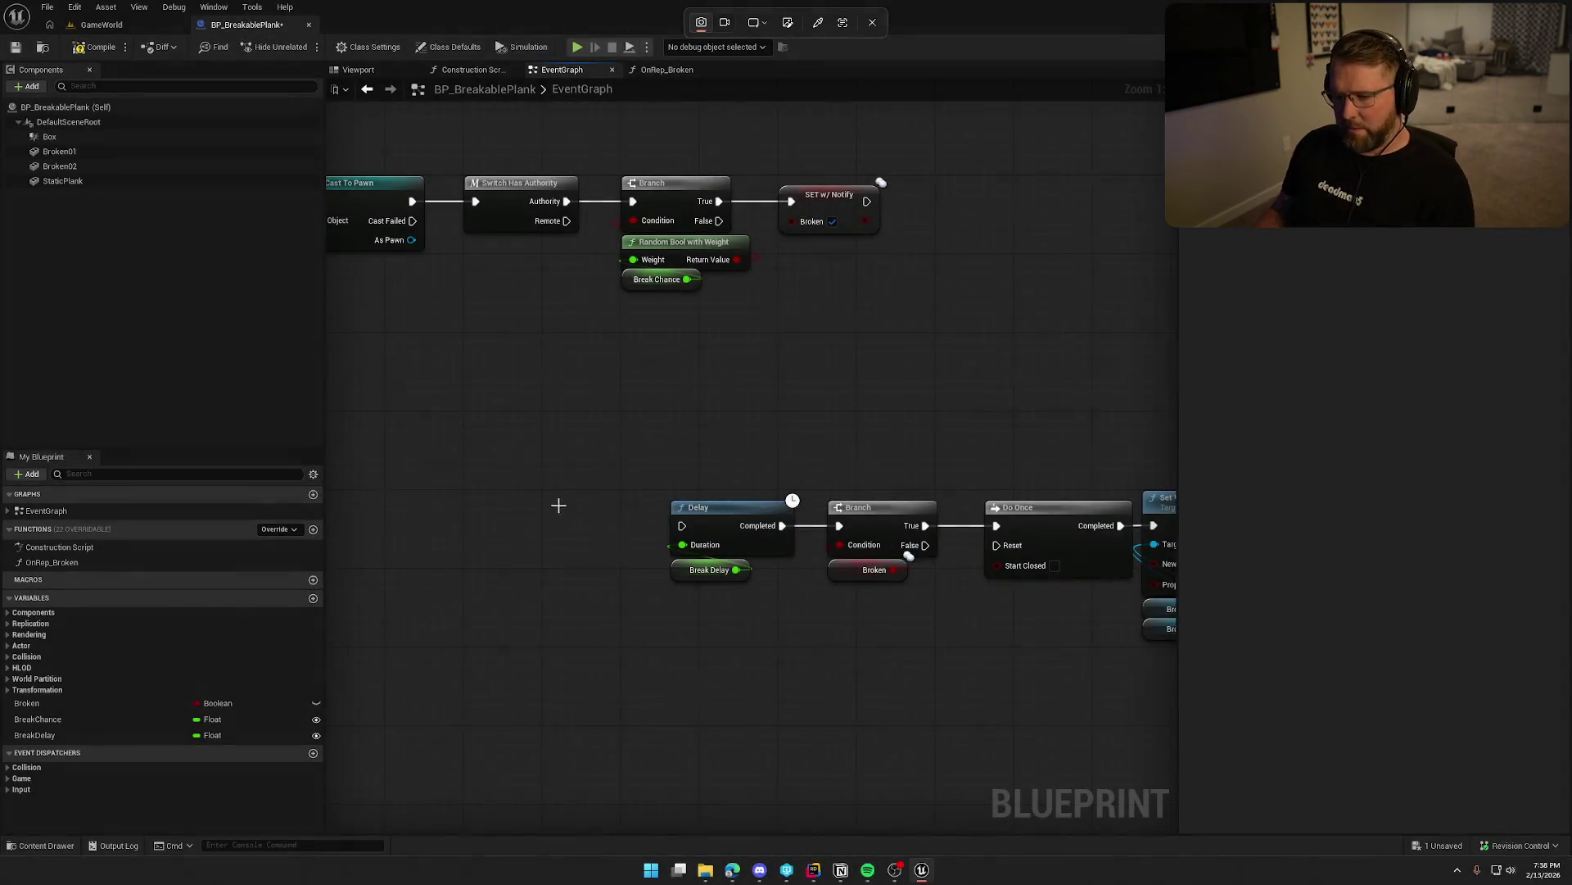
pyautogui.press('Escape')
pyautogui.moveTo(548, 364); pyautogui.dragTo(595, 484)
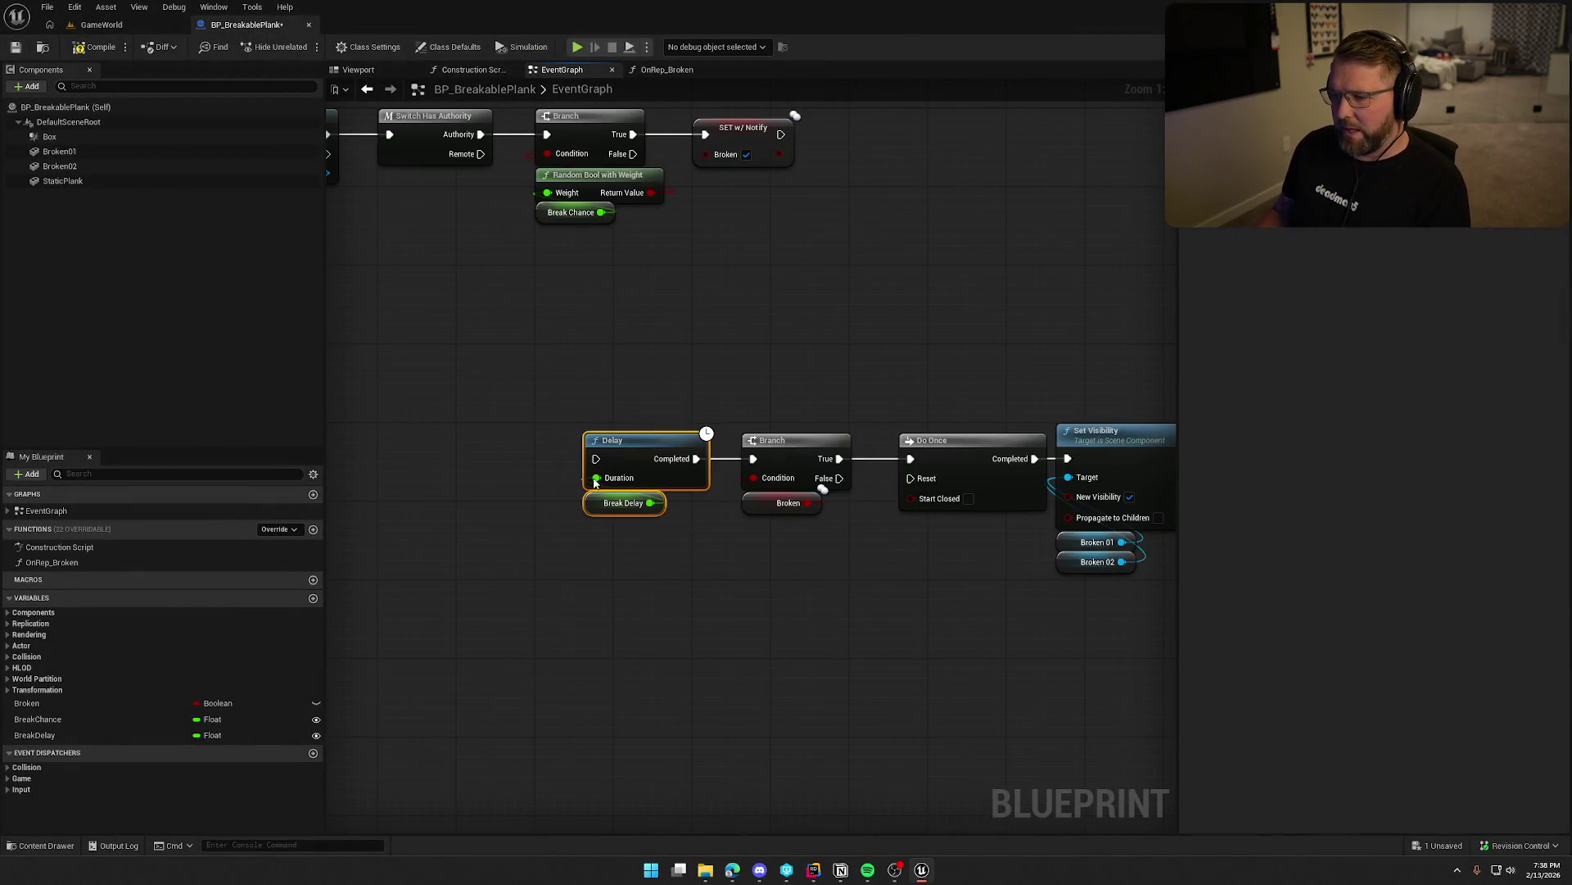
pyautogui.click(577, 613)
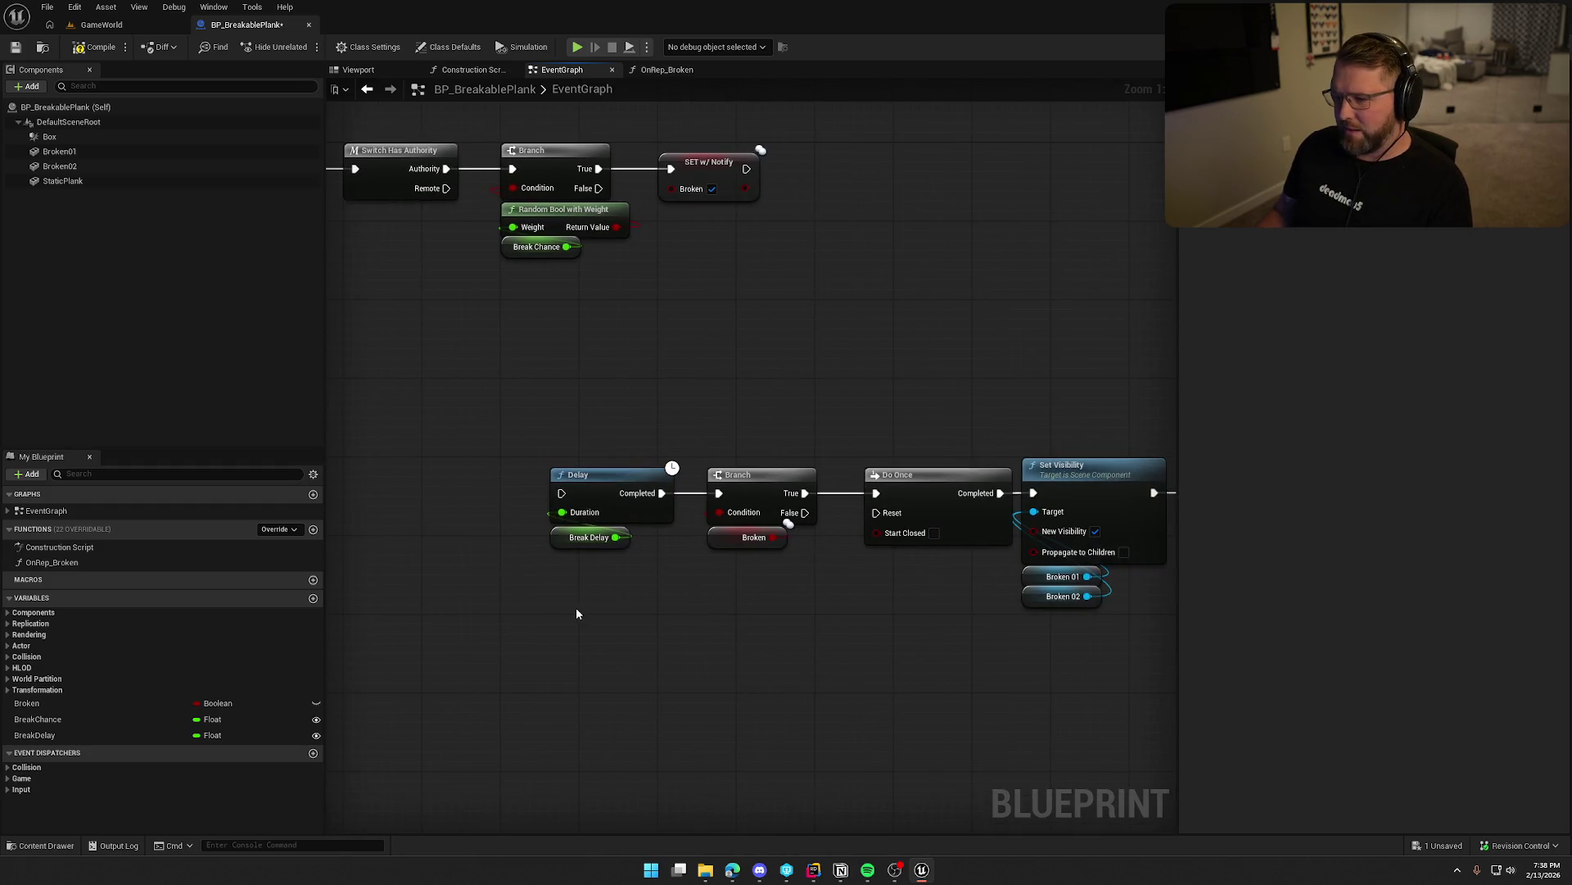
pyautogui.moveTo(576, 606); pyautogui.dragTo(734, 591)
pyautogui.moveTo(679, 586); pyautogui.dragTo(474, 580)
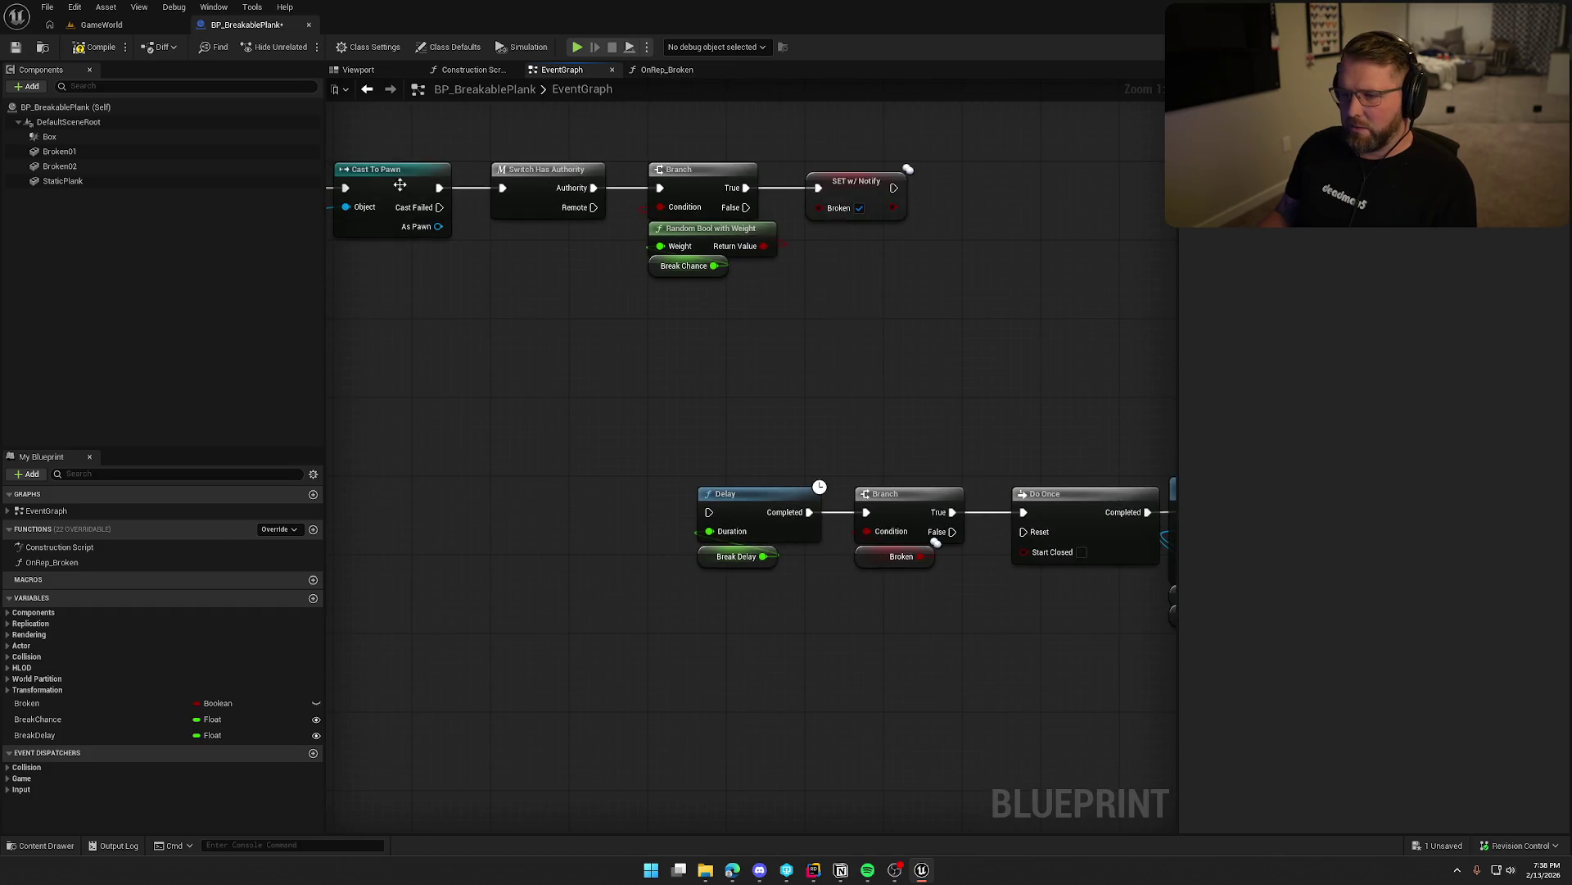
# Convert the OnRep_Broken function into a custom event placed beside its Branch.
pyautogui.rightClick(42, 563)
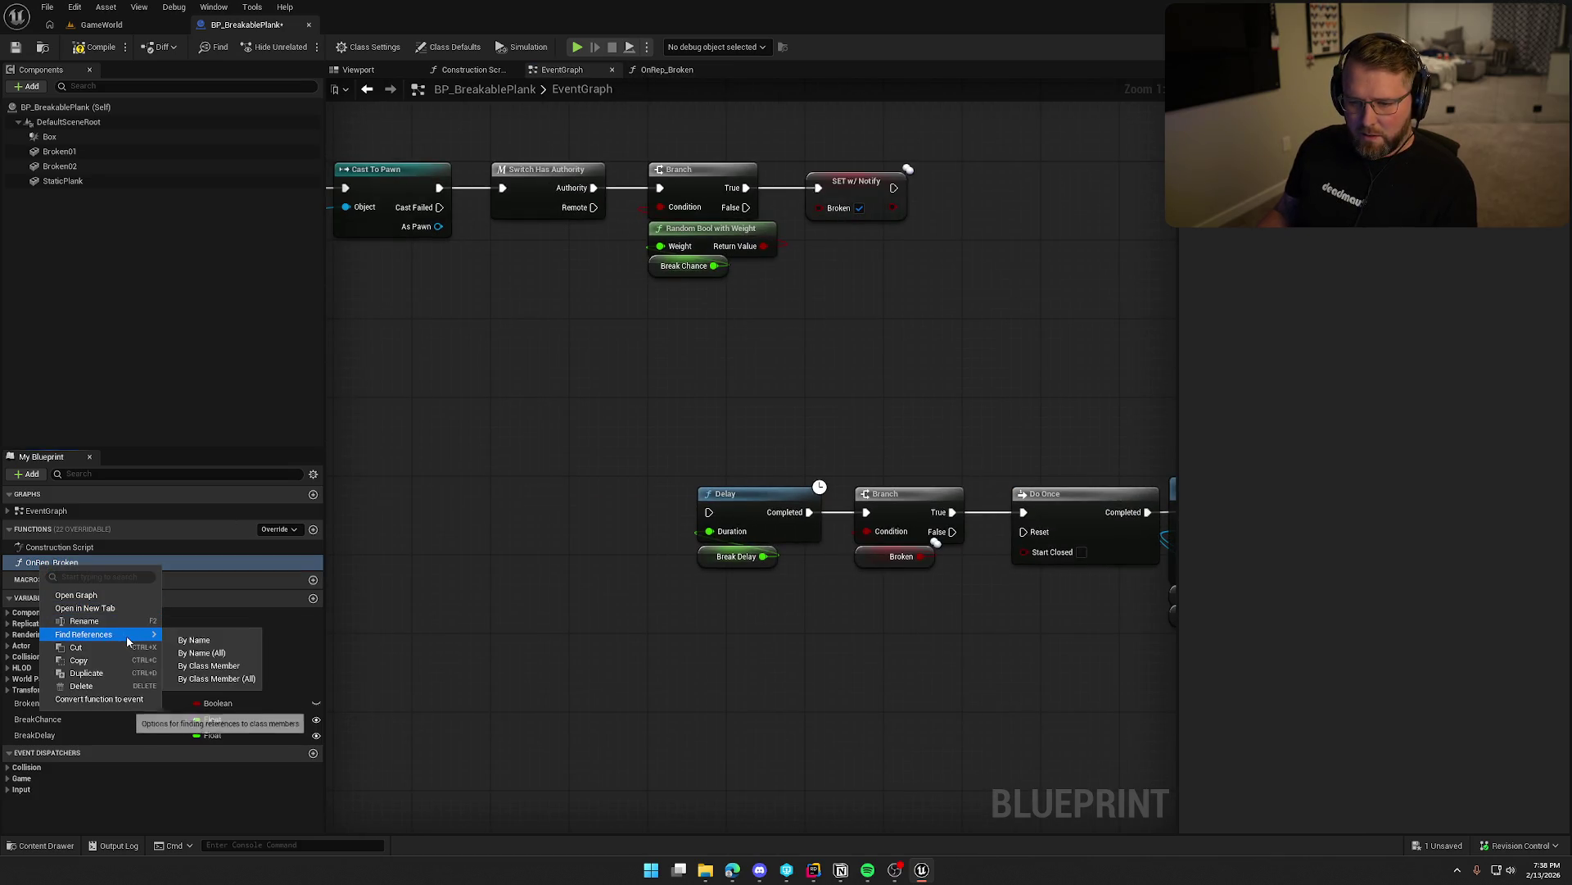
pyautogui.click(148, 698)
pyautogui.moveTo(668, 610)
pyautogui.mouseDown()
pyautogui.moveTo(351, 680)
pyautogui.moveTo(492, 687)
pyautogui.mouseUp()
pyautogui.moveTo(550, 513); pyautogui.dragTo(521, 264)
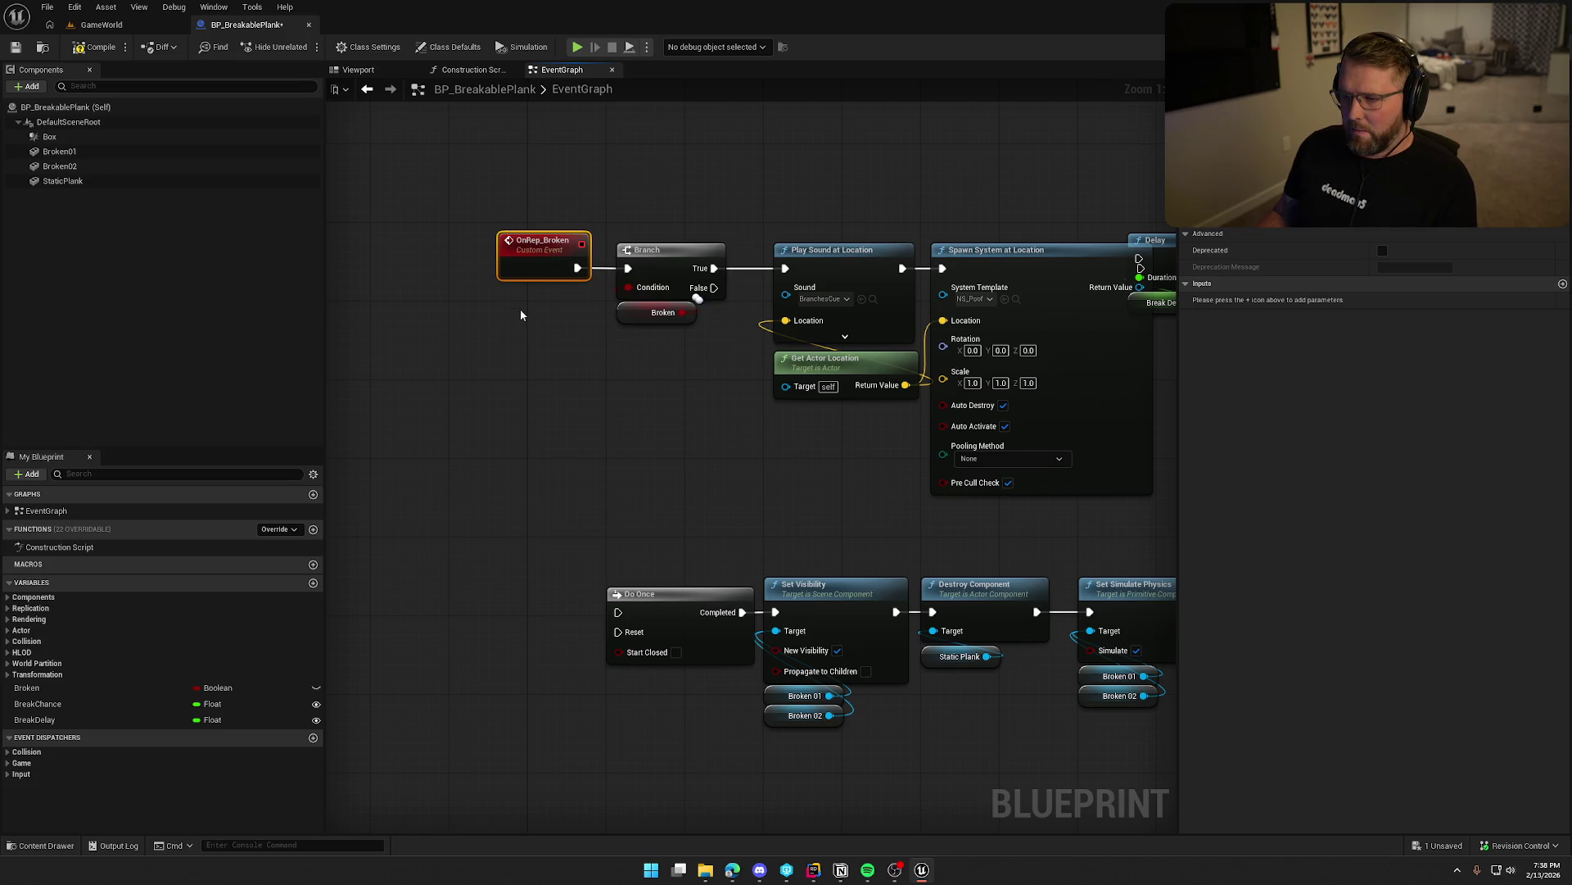
# Nudge the top row of nodes into place and review the middle row.
pyautogui.scroll(-5, 519, 311)
pyautogui.scroll(5, 522, 353)
pyautogui.moveTo(532, 166); pyautogui.dragTo(565, 167)
pyautogui.scroll(-3, 526, 643)
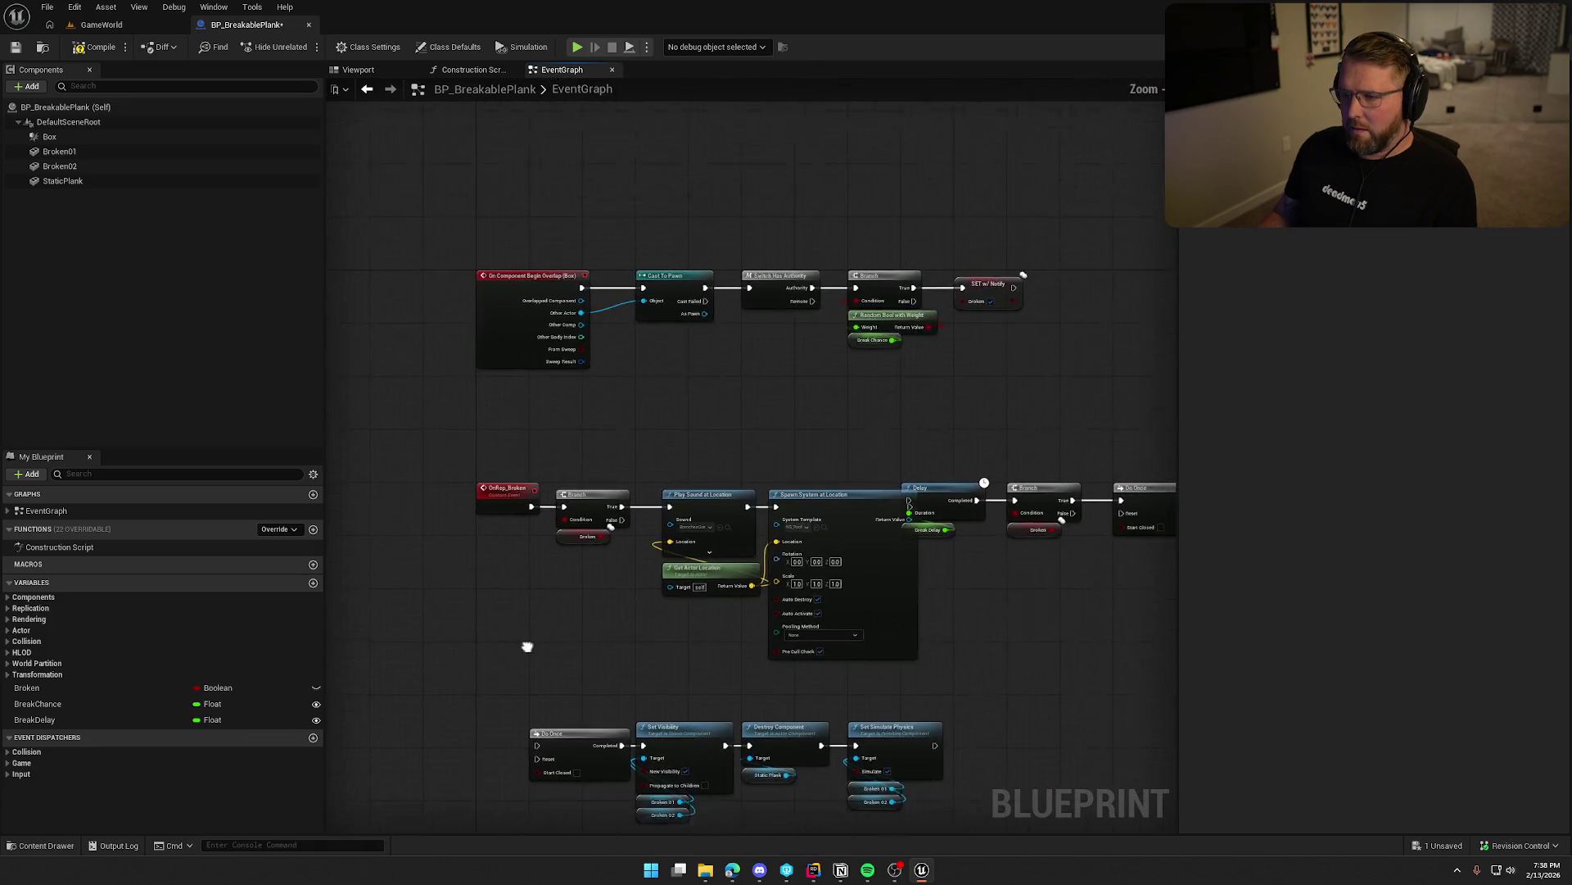
pyautogui.moveTo(340, 344); pyautogui.dragTo(1099, 495)
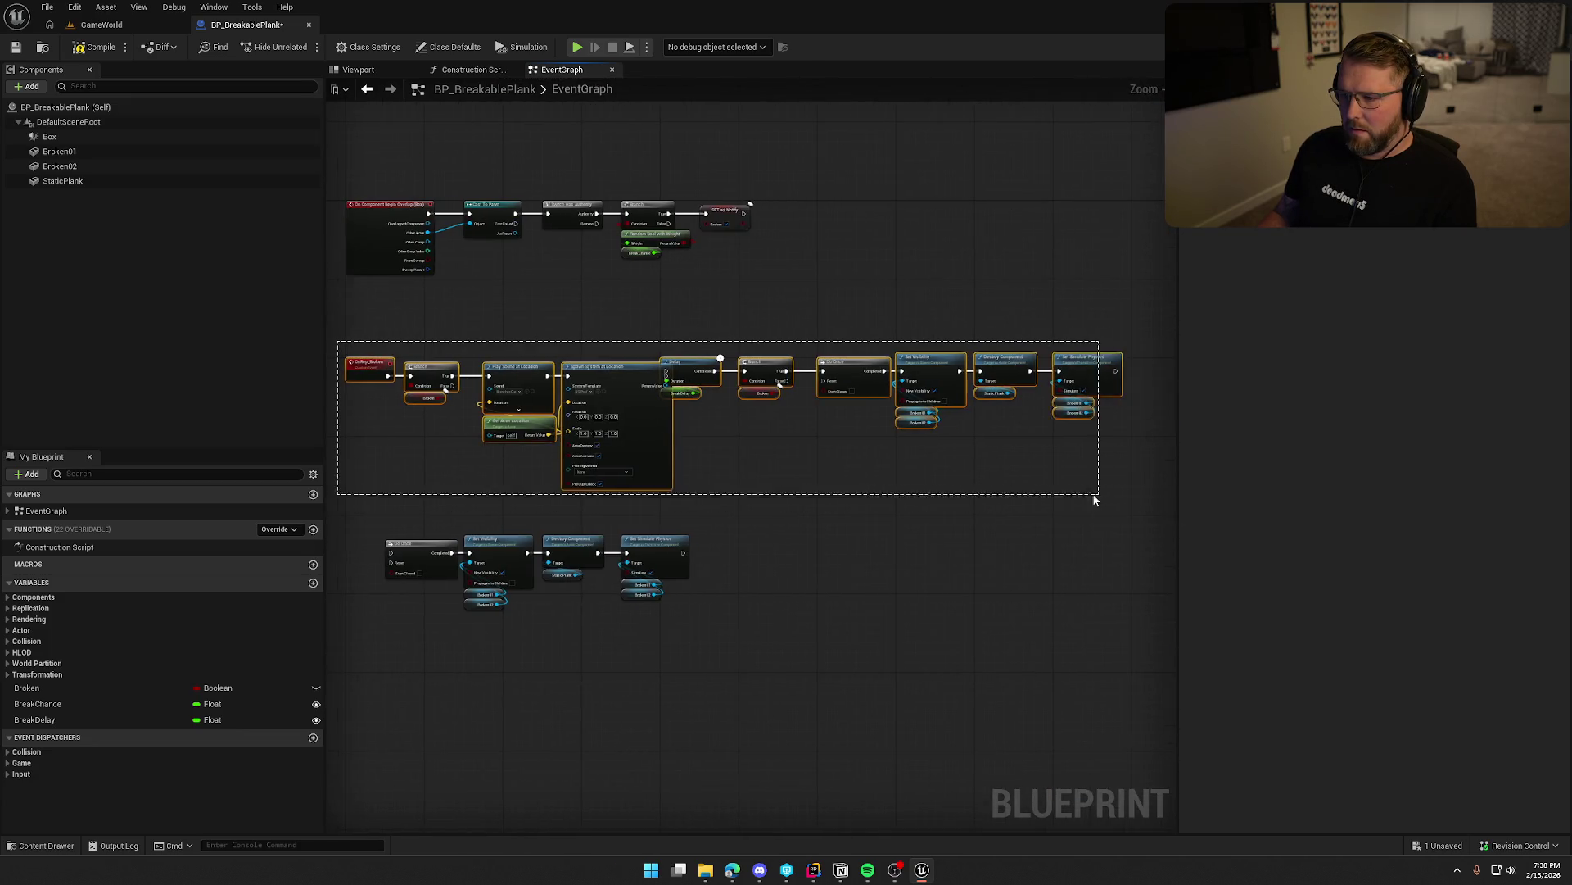
pyautogui.scroll(2, 428, 418)
pyautogui.click(427, 418)
pyautogui.scroll(2, 427, 418)
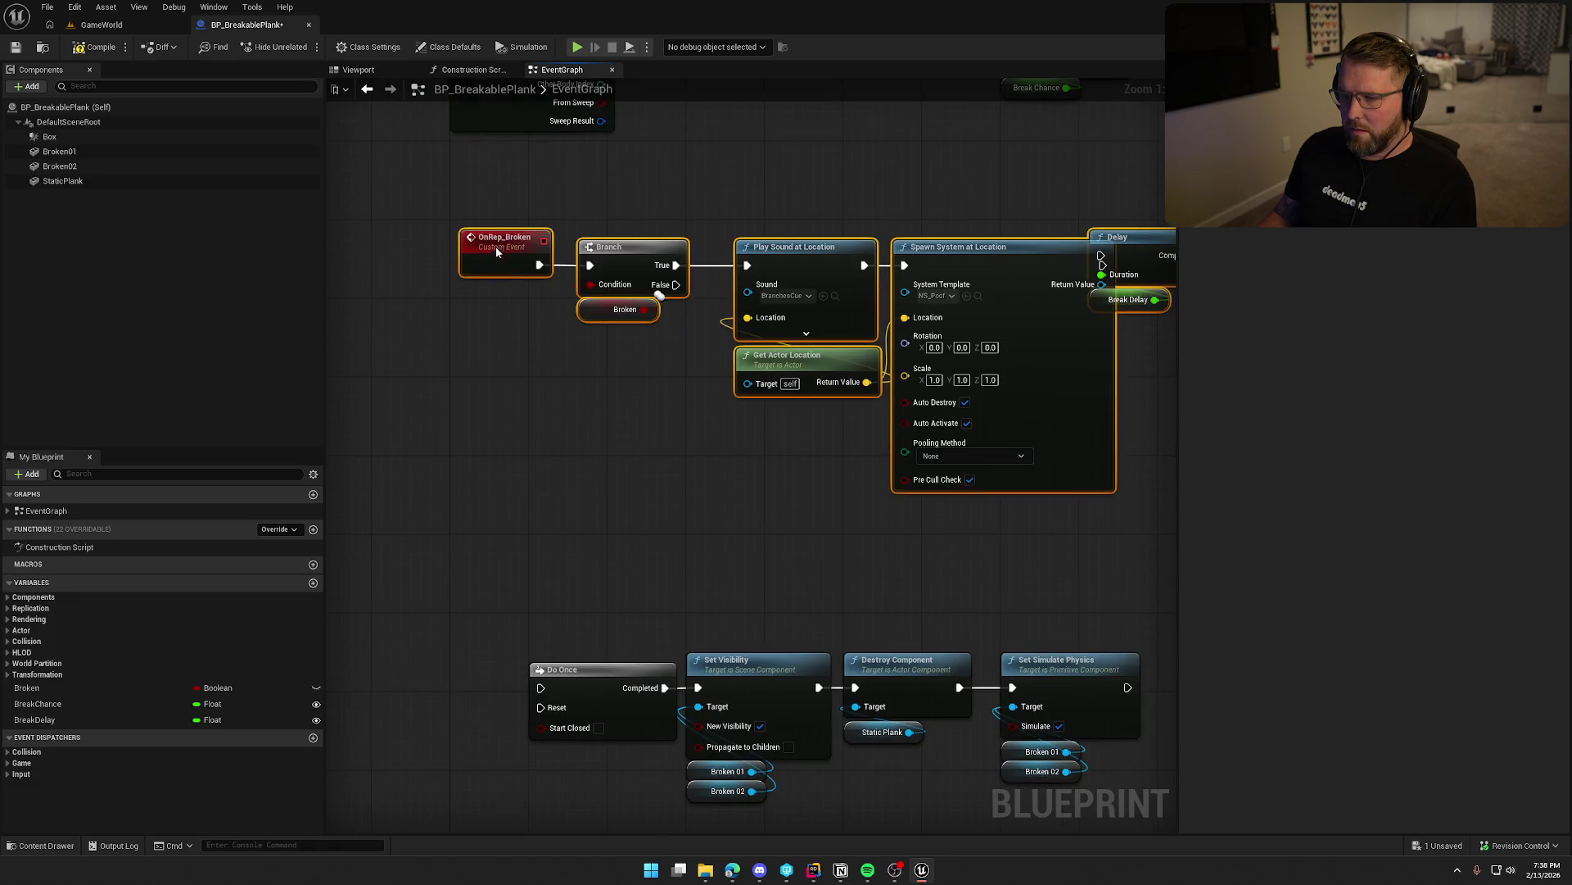
pyautogui.scroll(-2, 412, 436)
pyautogui.scroll(-1, 842, 386)
# Move the Delay group clear of Spawn System and shift the Branch and sound nodes right.
pyautogui.moveTo(719, 281); pyautogui.dragTo(1145, 434)
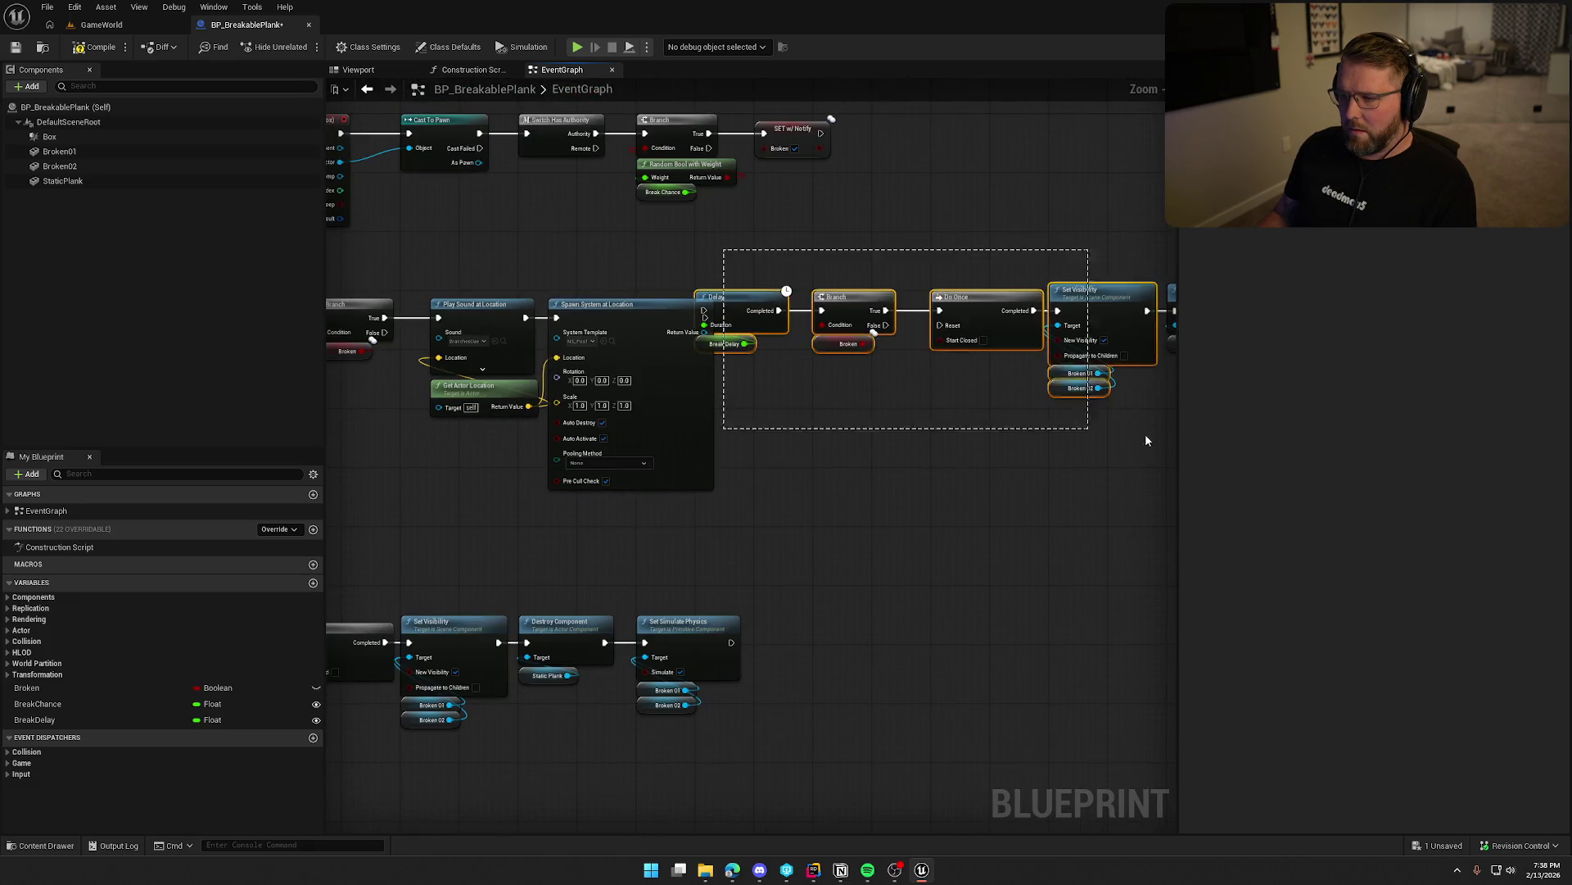
pyautogui.moveTo(607, 539); pyautogui.dragTo(696, 534)
pyautogui.scroll(2, 1019, 529)
pyautogui.moveTo(411, 311); pyautogui.dragTo(462, 446)
pyautogui.moveTo(447, 344); pyautogui.dragTo(484, 336)
pyautogui.moveTo(573, 291); pyautogui.dragTo(742, 553)
pyautogui.moveTo(622, 341); pyautogui.dragTo(660, 339)
pyautogui.click(483, 439)
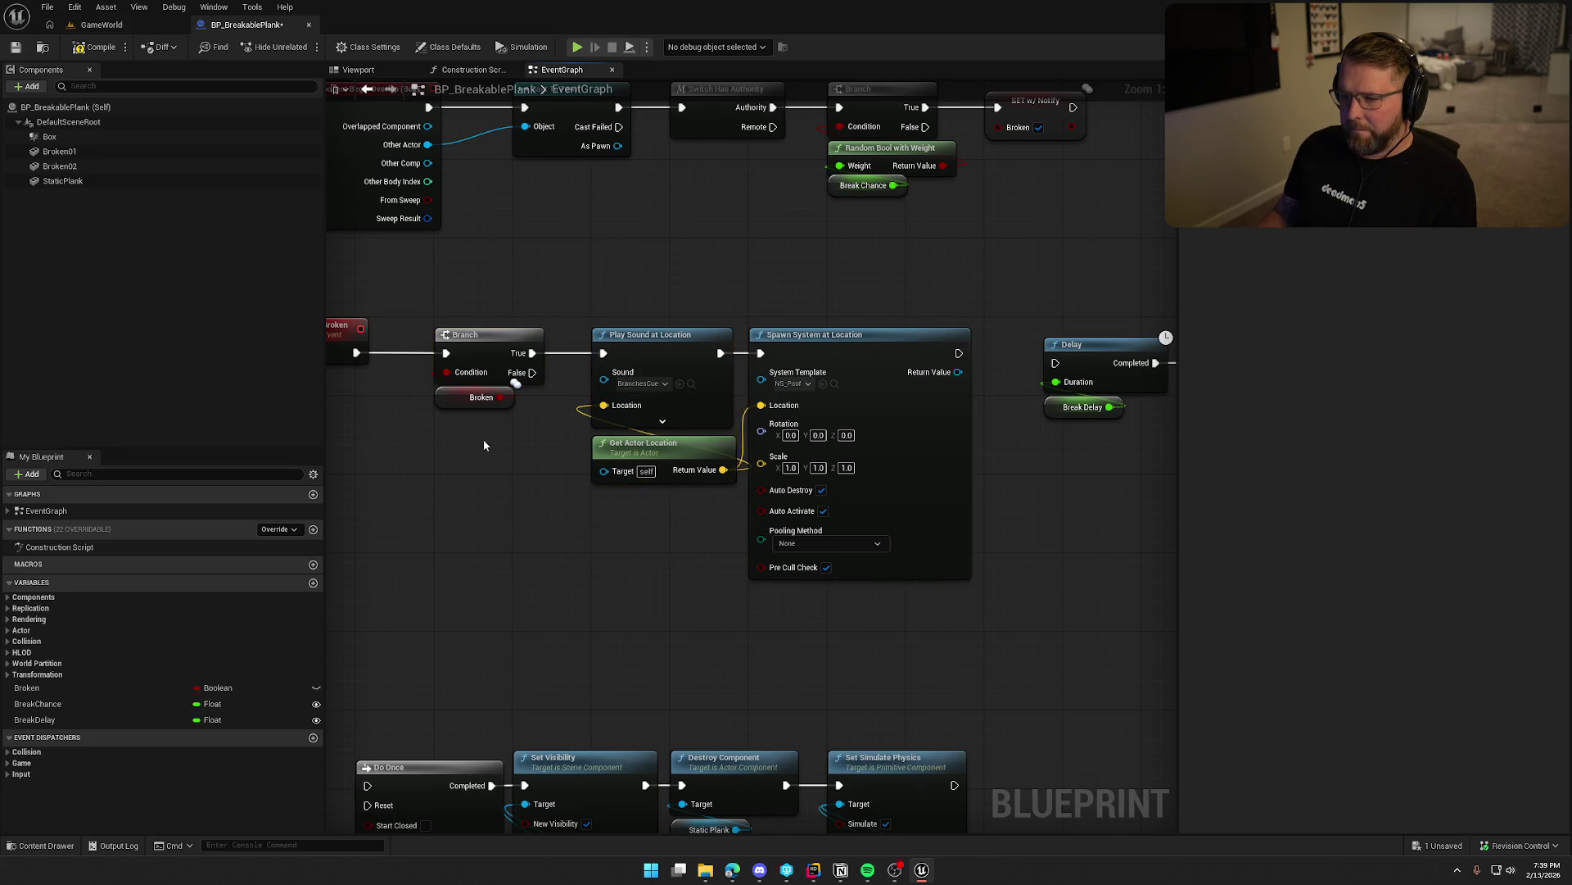
# Connect Spawn System at Location's output to the Delay node.
pyautogui.moveTo(484, 439); pyautogui.dragTo(583, 430)
pyautogui.moveTo(376, 265); pyautogui.dragTo(469, 356)
pyautogui.moveTo(528, 277); pyautogui.dragTo(647, 410)
pyautogui.moveTo(659, 541); pyautogui.dragTo(477, 536)
pyautogui.moveTo(502, 246); pyautogui.dragTo(892, 557)
pyautogui.click(925, 608)
pyautogui.moveTo(925, 608); pyautogui.dragTo(656, 559)
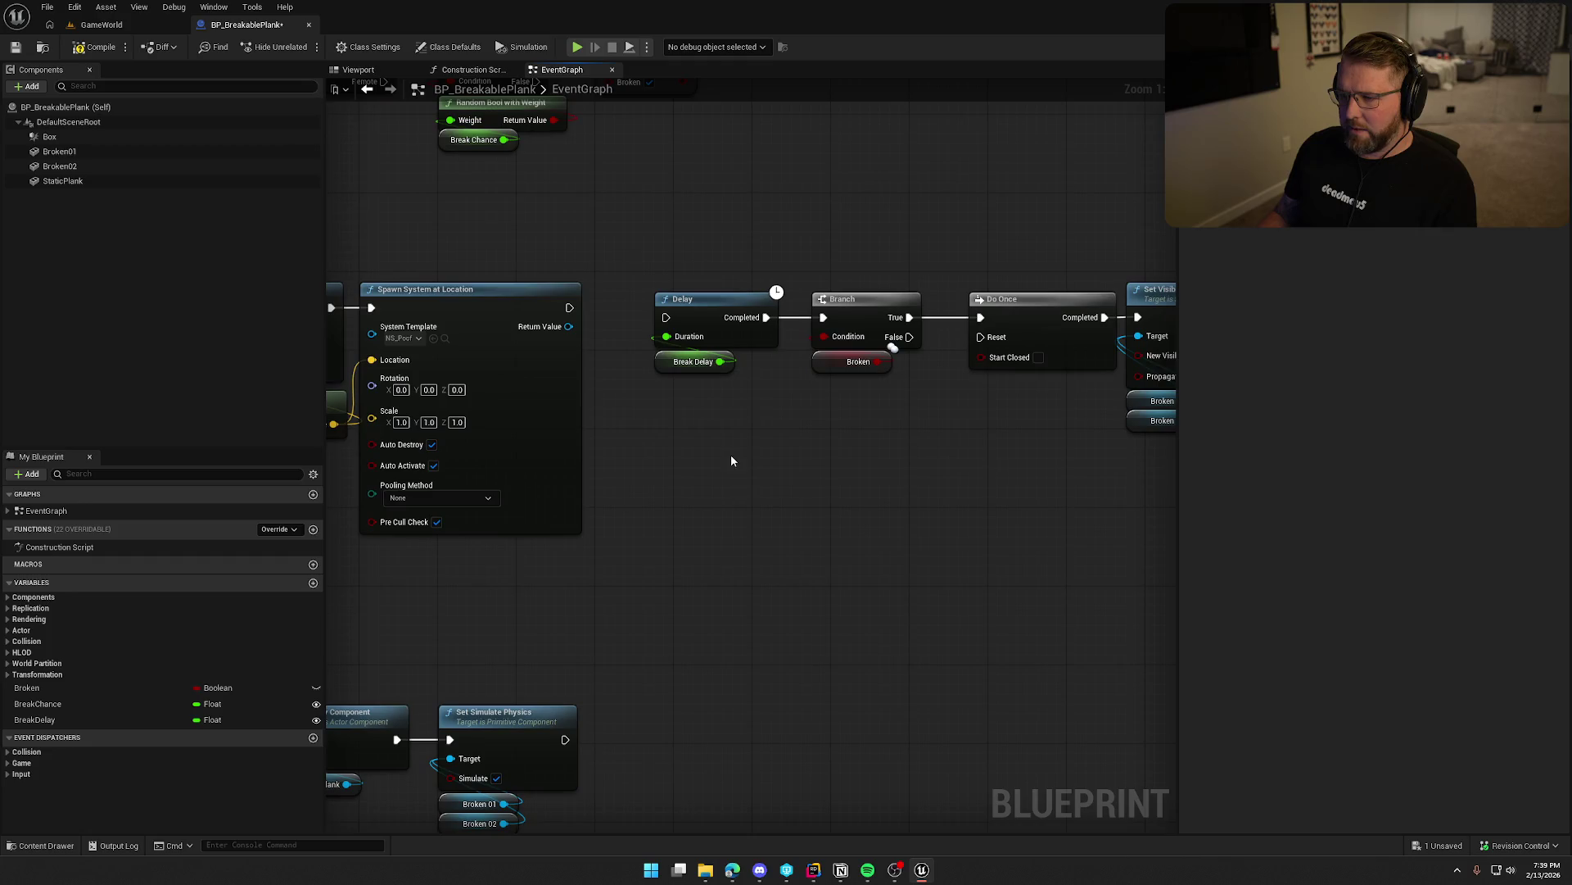
pyautogui.moveTo(666, 317); pyautogui.dragTo(570, 308)
# Delete the Branch, Broken and Do Once nodes and wire Delay's Completed to Set Visibility.
pyautogui.scroll(-2, 701, 475)
pyautogui.moveTo(663, 318); pyautogui.dragTo(1150, 464)
pyautogui.scroll(-1, 1045, 485)
pyautogui.scroll(3, 806, 488)
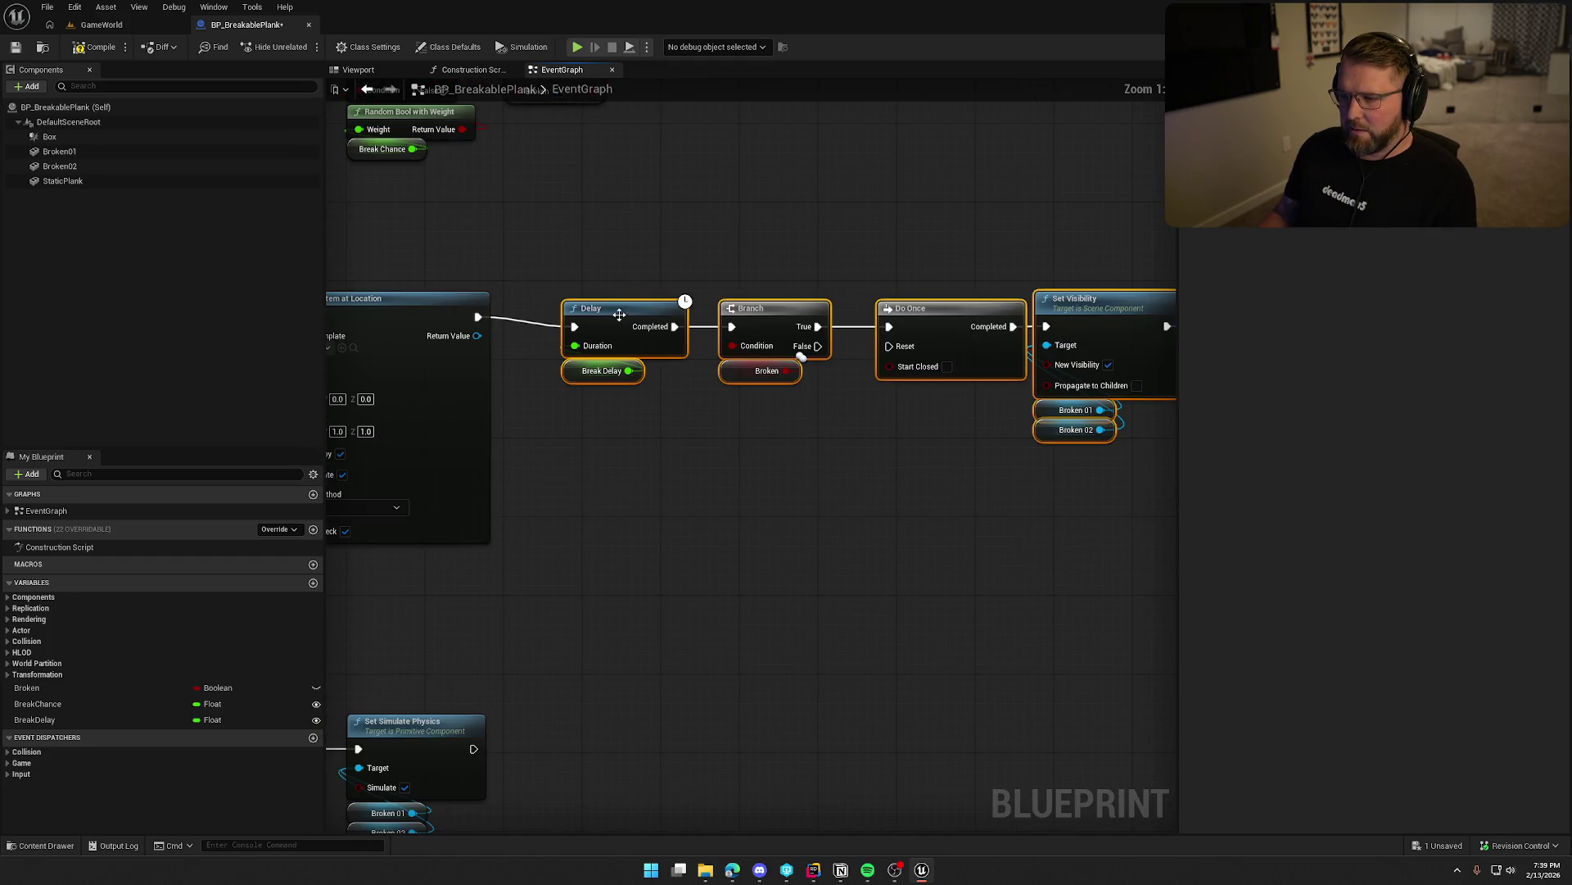
pyautogui.click(726, 539)
pyautogui.moveTo(725, 539)
pyautogui.mouseDown()
pyautogui.moveTo(652, 485)
pyautogui.moveTo(629, 503)
pyautogui.moveTo(559, 483)
pyautogui.mouseUp()
pyautogui.moveTo(508, 307); pyautogui.dragTo(763, 465)
pyautogui.moveTo(719, 544)
pyautogui.mouseDown()
pyautogui.moveTo(670, 538)
pyautogui.moveTo(830, 510)
pyautogui.mouseUp()
pyautogui.press('Delete')
pyautogui.moveTo(568, 333); pyautogui.dragTo(940, 332)
# Move the action nodes beside Delay and add Box as a Destroy Component target.
pyautogui.scroll(-2, 534, 446)
pyautogui.moveTo(586, 447)
pyautogui.mouseDown()
pyautogui.moveTo(950, 321)
pyautogui.moveTo(572, 316)
pyautogui.mouseUp()
pyautogui.scroll(2, 929, 471)
pyautogui.moveTo(671, 512)
pyautogui.mouseDown()
pyautogui.moveTo(725, 525)
pyautogui.moveTo(784, 510)
pyautogui.mouseUp()
pyautogui.moveTo(49, 136)
pyautogui.mouseDown()
pyautogui.moveTo(786, 421)
pyautogui.moveTo(779, 348)
pyautogui.mouseUp()
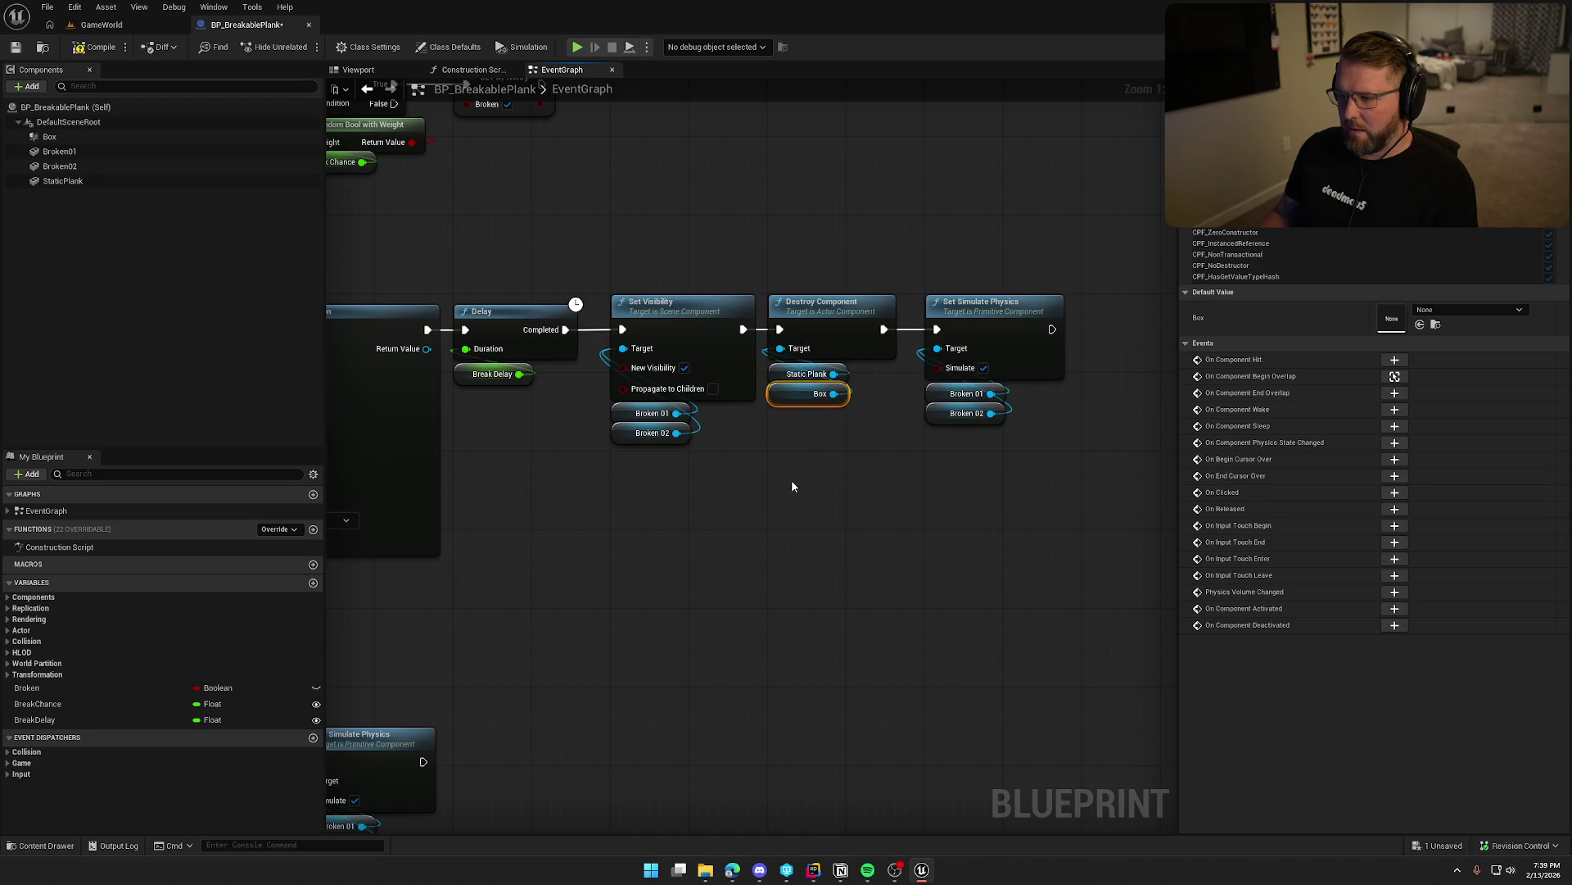
pyautogui.press('Delete')
pyautogui.moveTo(1047, 621); pyautogui.dragTo(506, 401)
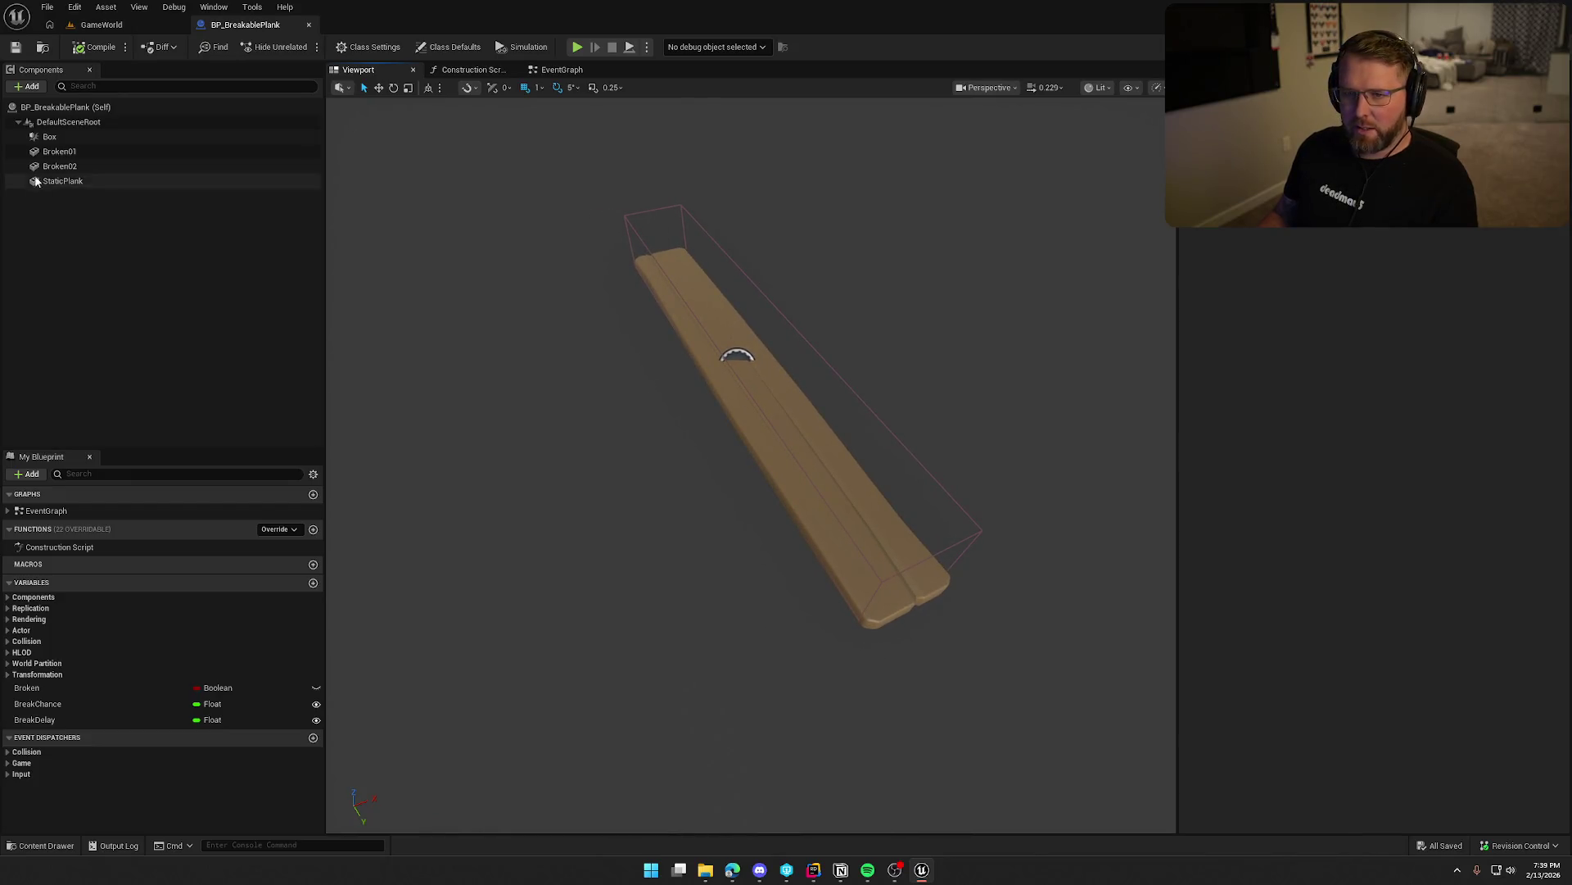
# Inspect the Box, StaticPlank, Broken02 and Broken01 components in the Components panel.
pyautogui.click(67, 137)
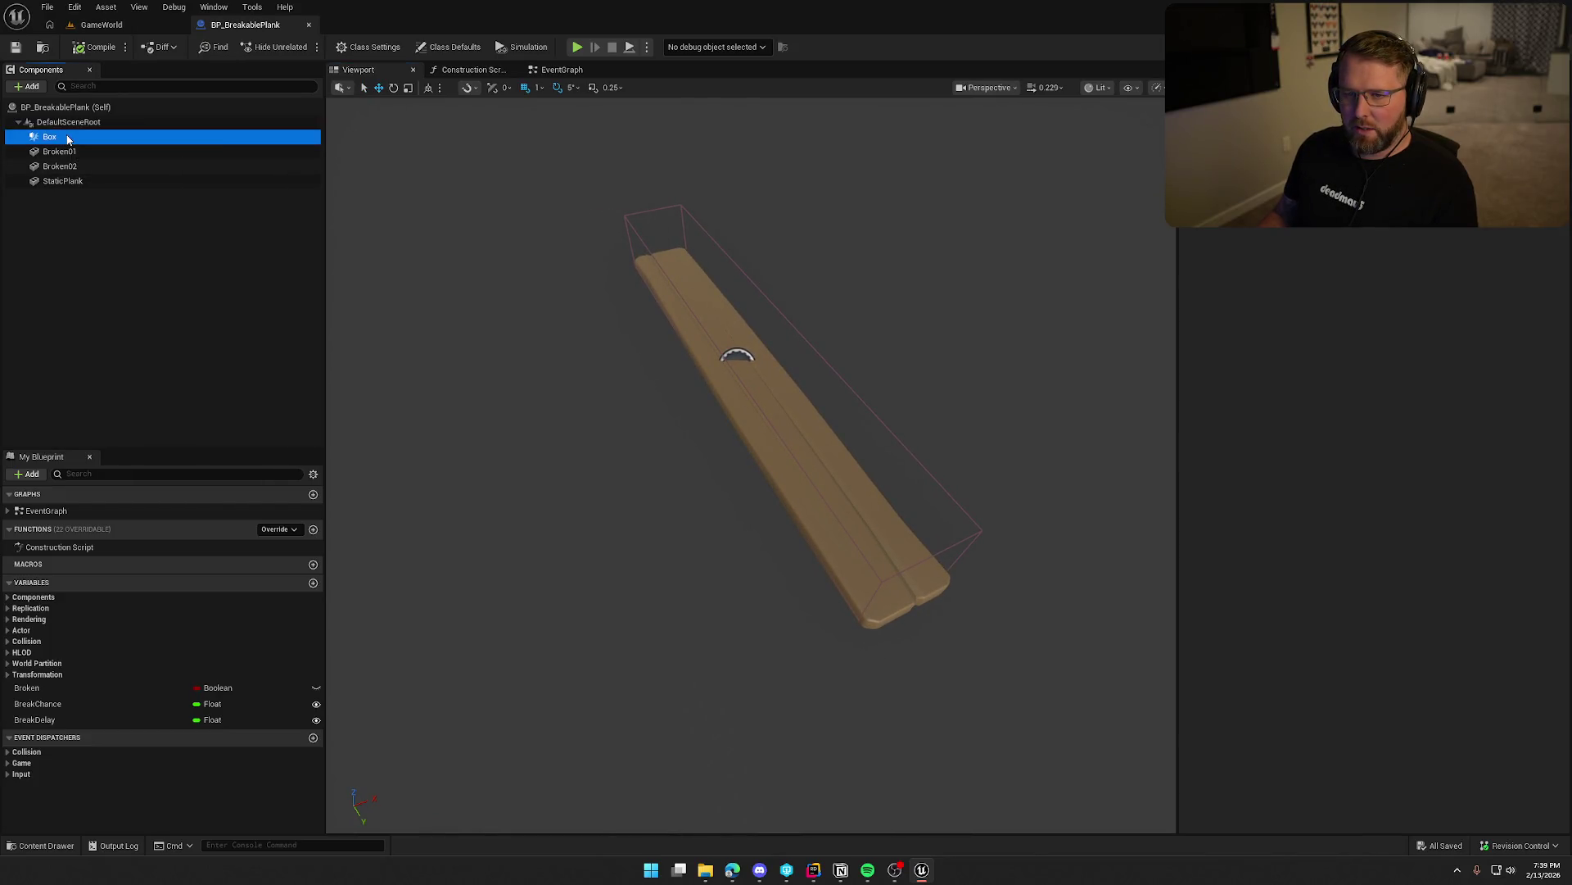
pyautogui.click(72, 180)
pyautogui.click(67, 205)
pyautogui.click(61, 167)
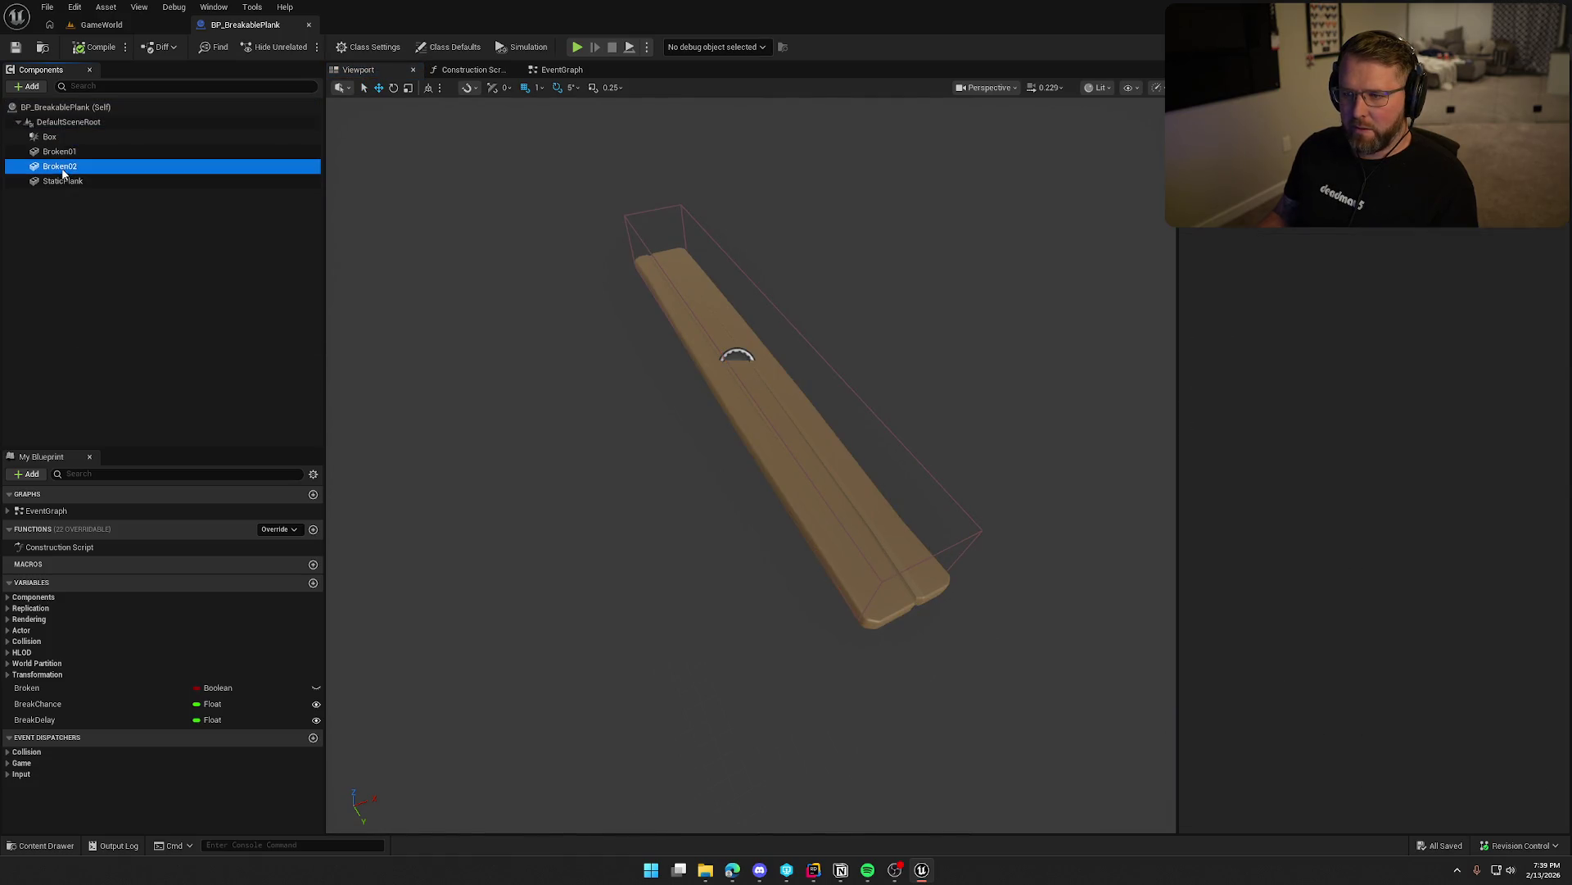
pyautogui.click(62, 152)
pyautogui.click(96, 238)
# Back in the EventGraph, review the top node row, SET w/ Notify and Switch Has Authority.
pyautogui.click(561, 69)
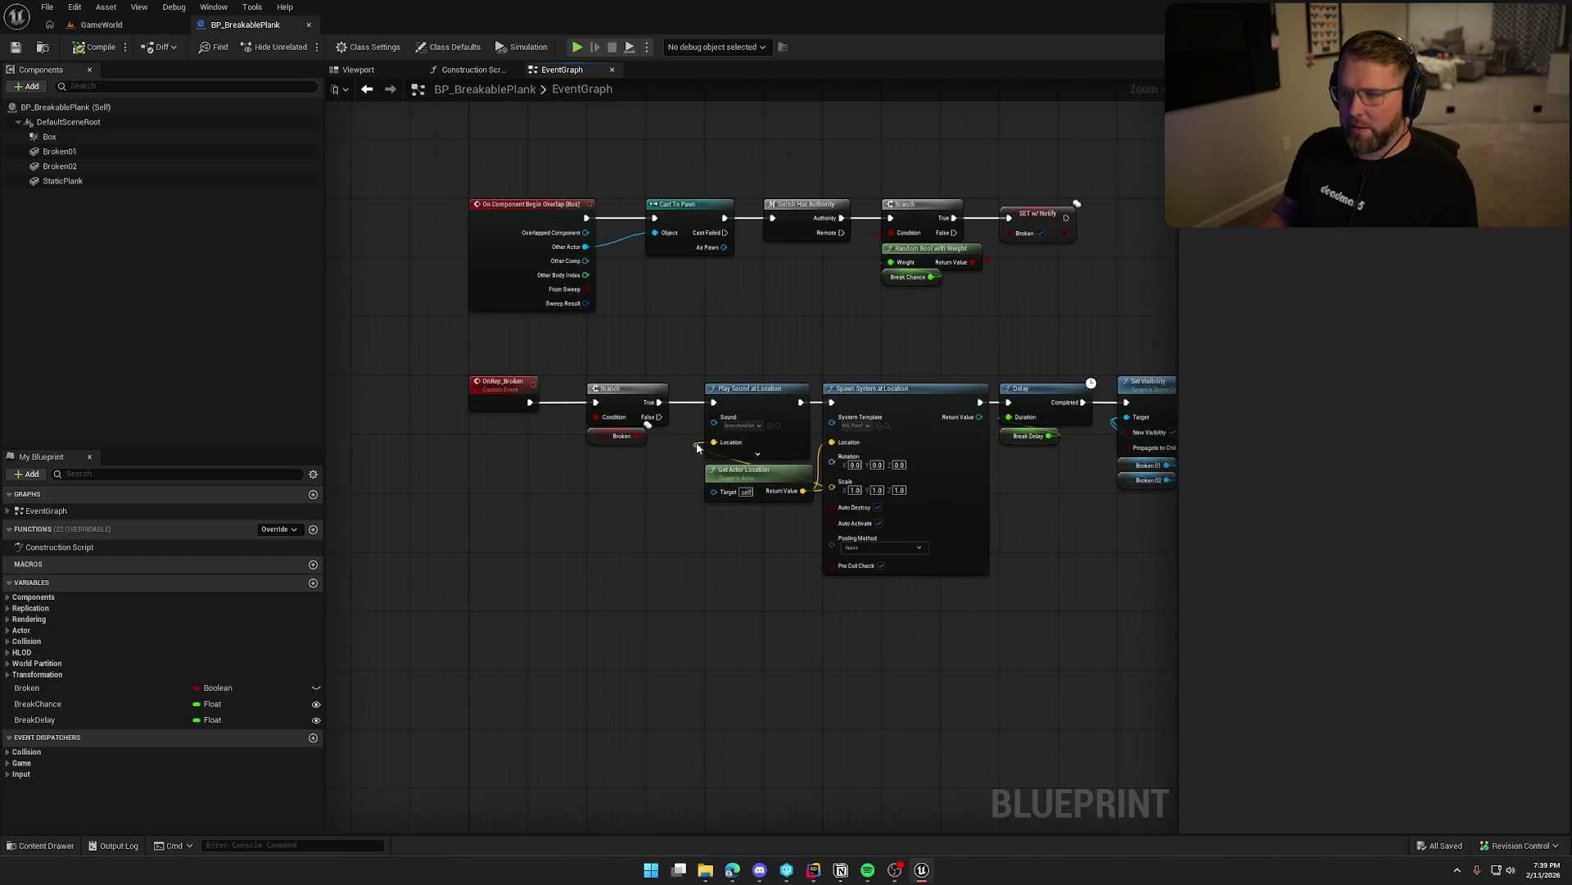
pyautogui.moveTo(473, 176)
pyautogui.mouseDown()
pyautogui.moveTo(1089, 410)
pyautogui.moveTo(1094, 352)
pyautogui.moveTo(824, 309)
pyautogui.mouseUp()
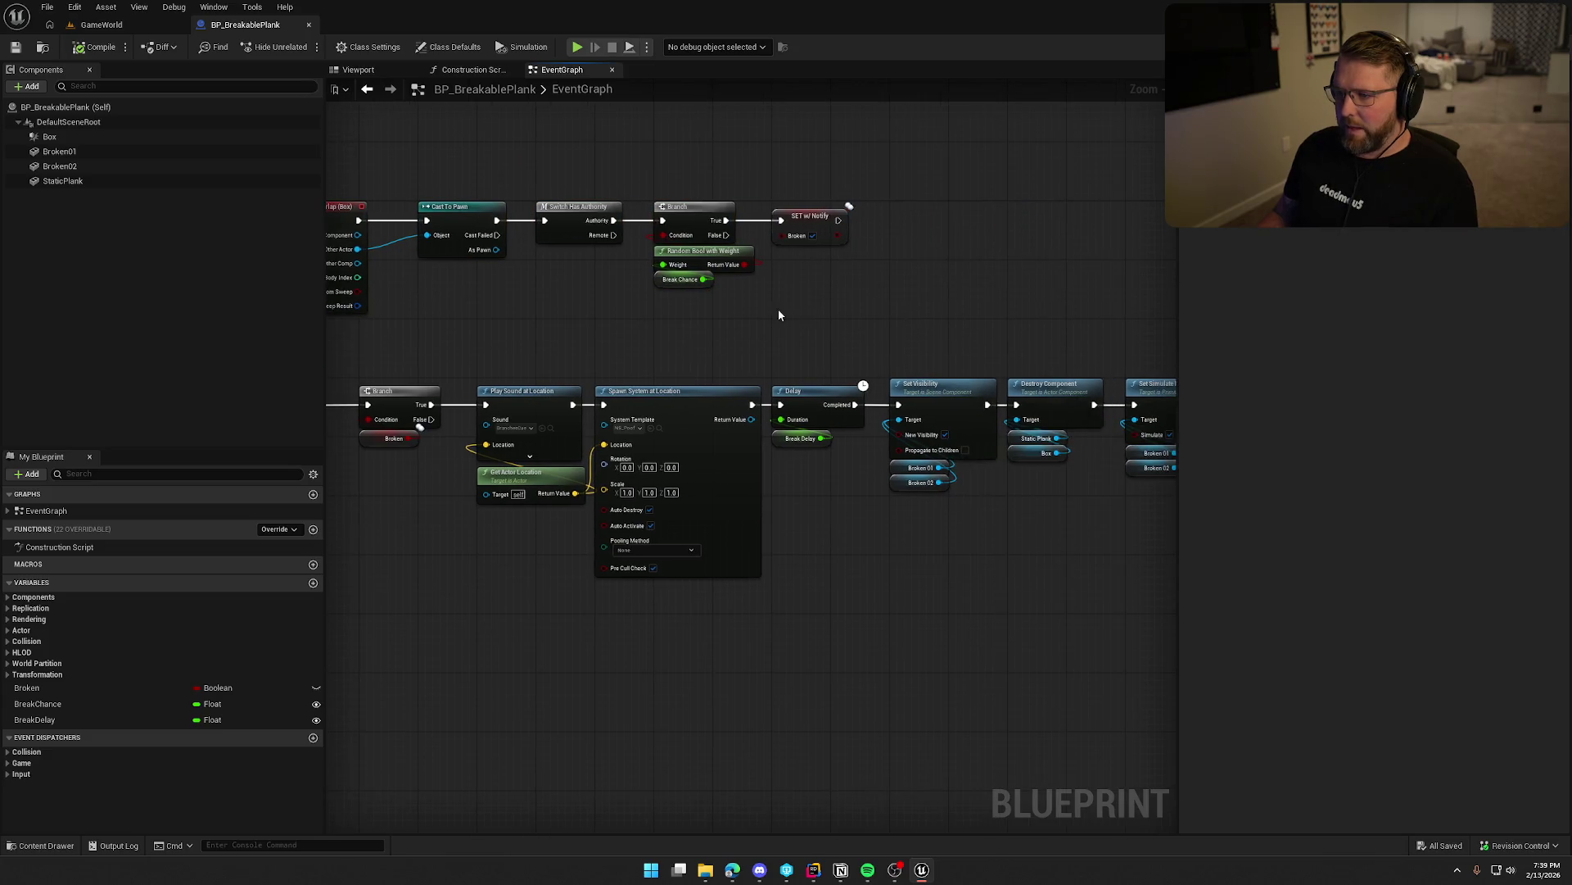
pyautogui.click(895, 281)
pyautogui.click(811, 223)
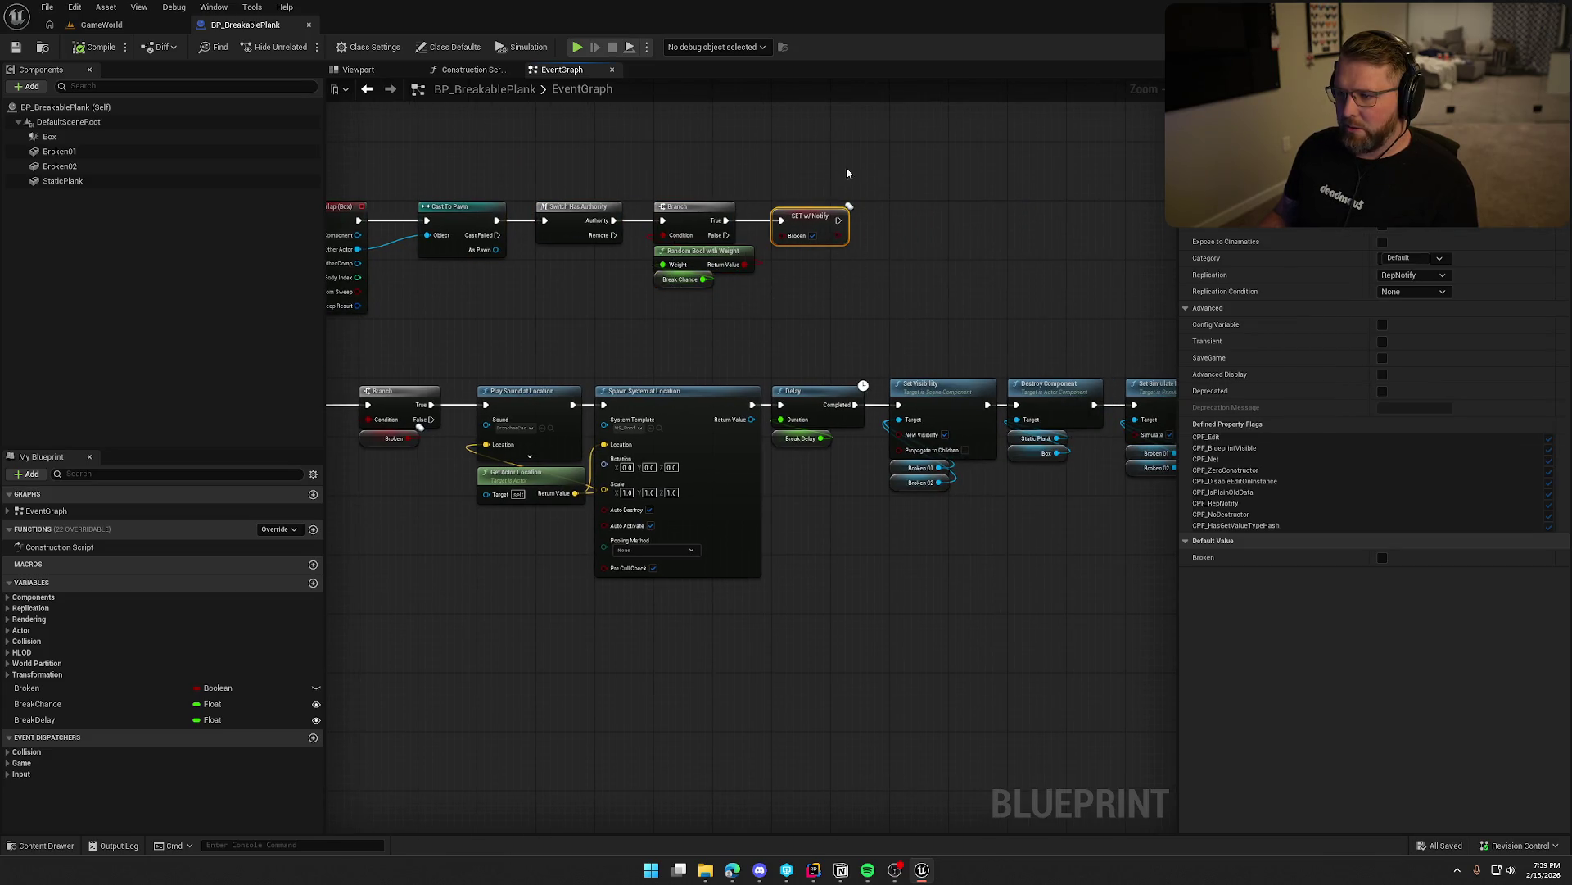
pyautogui.click(697, 197)
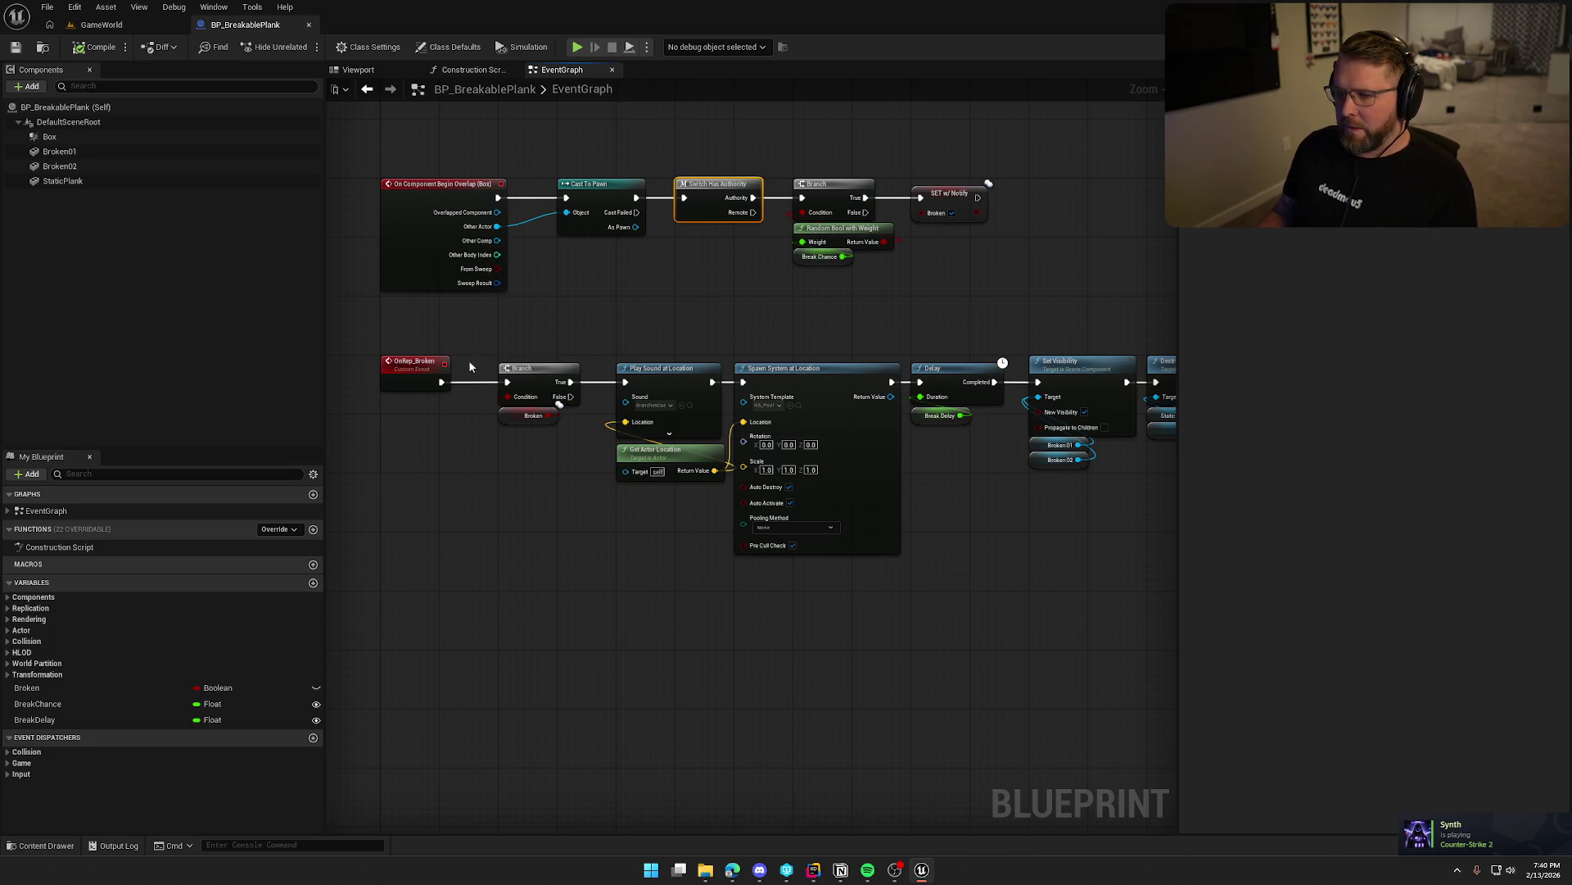
# Review the OnRep_Broken event node and the Broken variable's replication settings.
pyautogui.moveTo(383, 338)
pyautogui.mouseDown()
pyautogui.moveTo(444, 492)
pyautogui.moveTo(534, 310)
pyautogui.mouseUp()
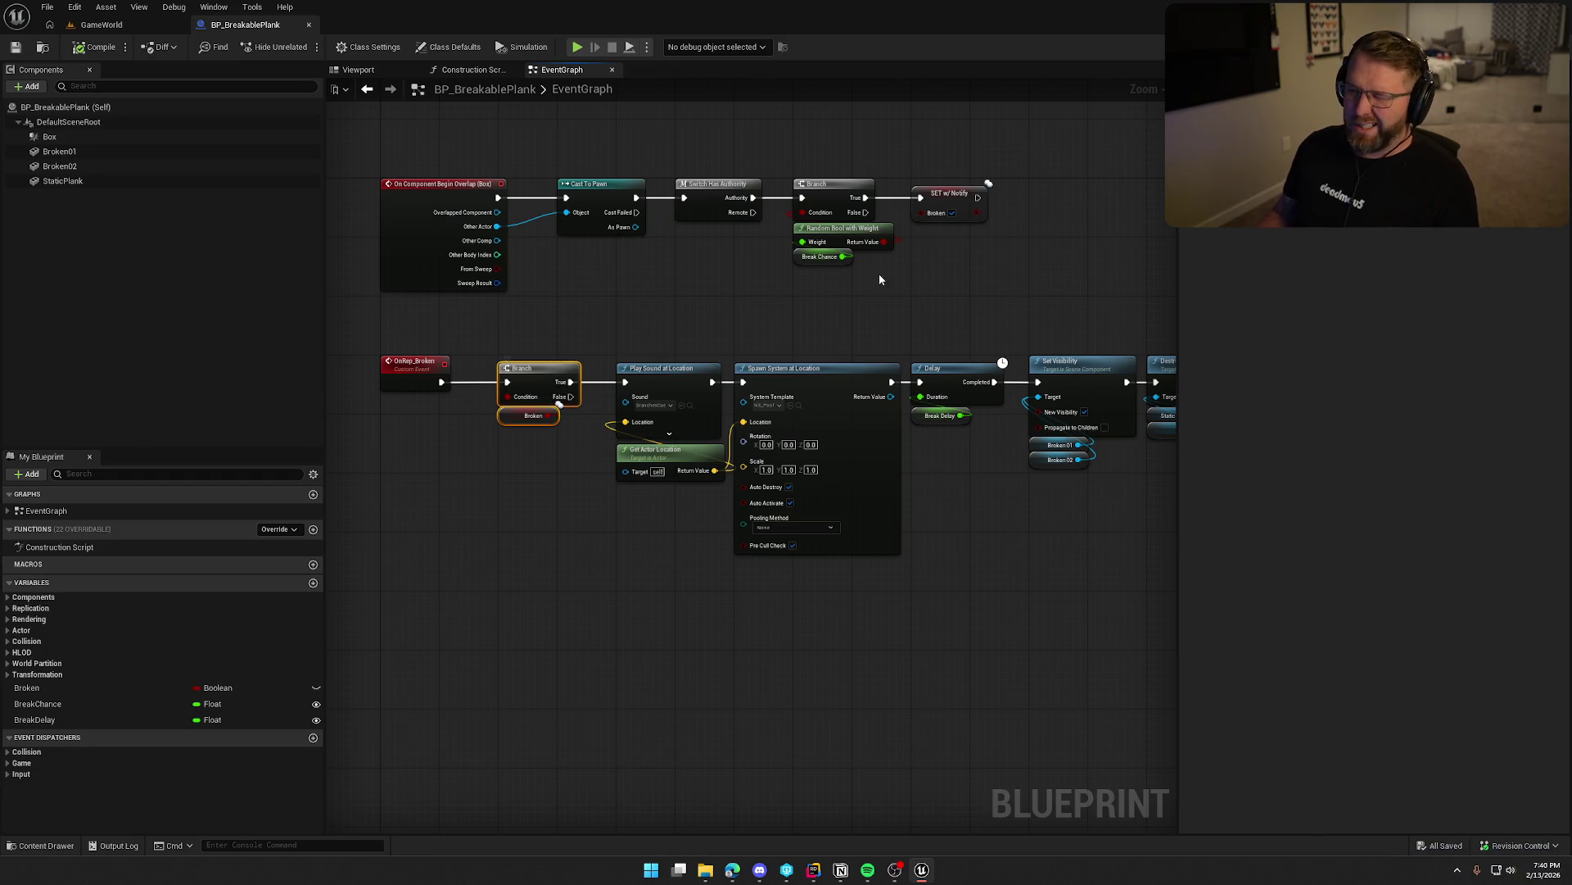
pyautogui.click(80, 688)
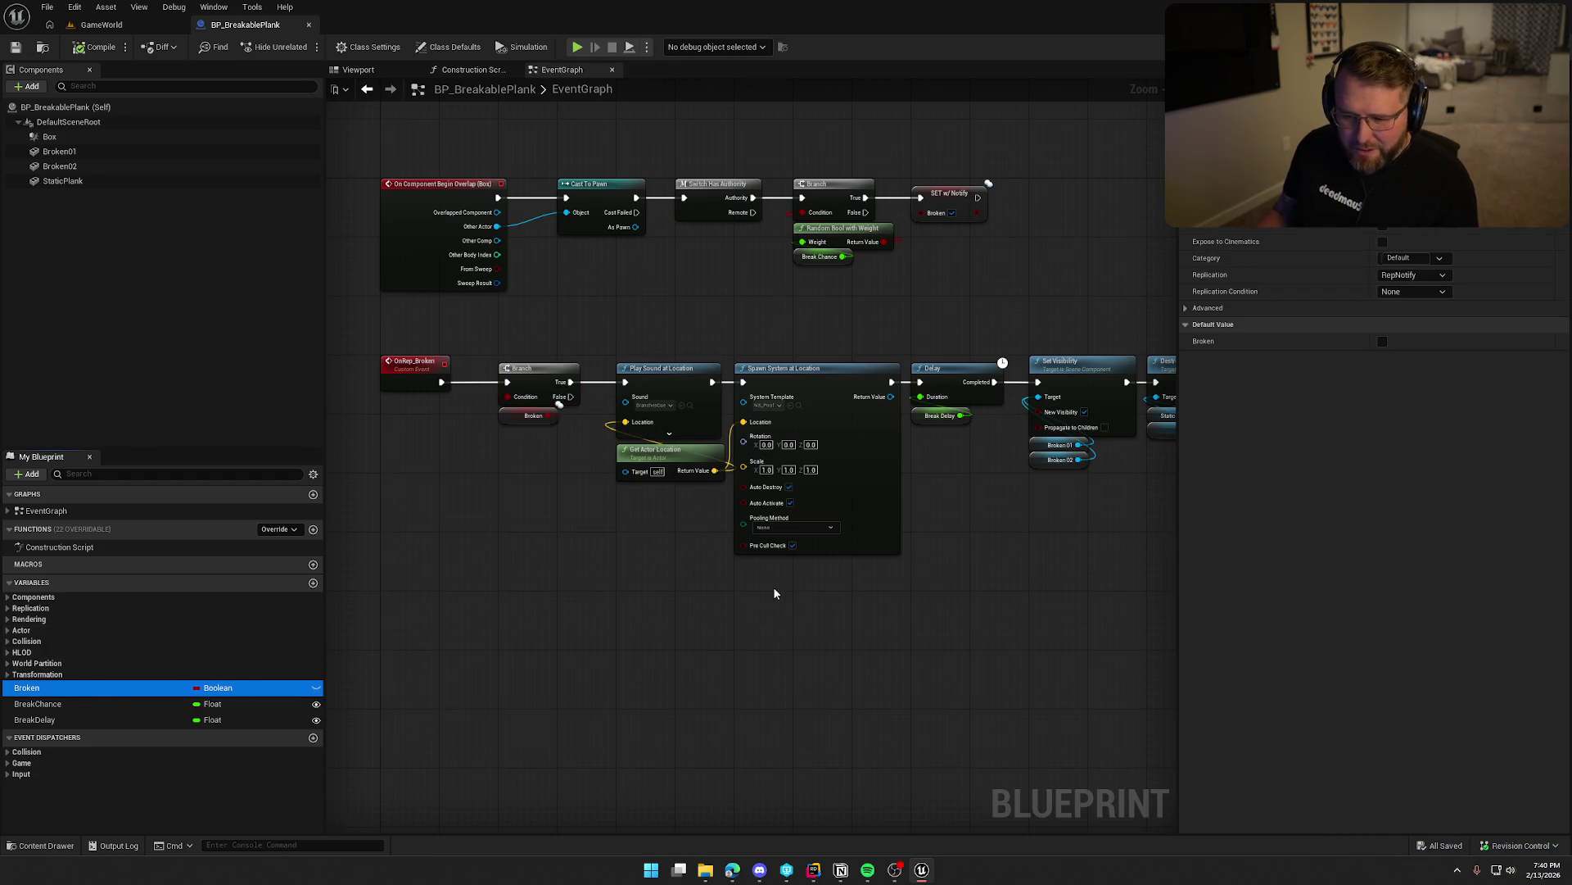
pyautogui.click(712, 589)
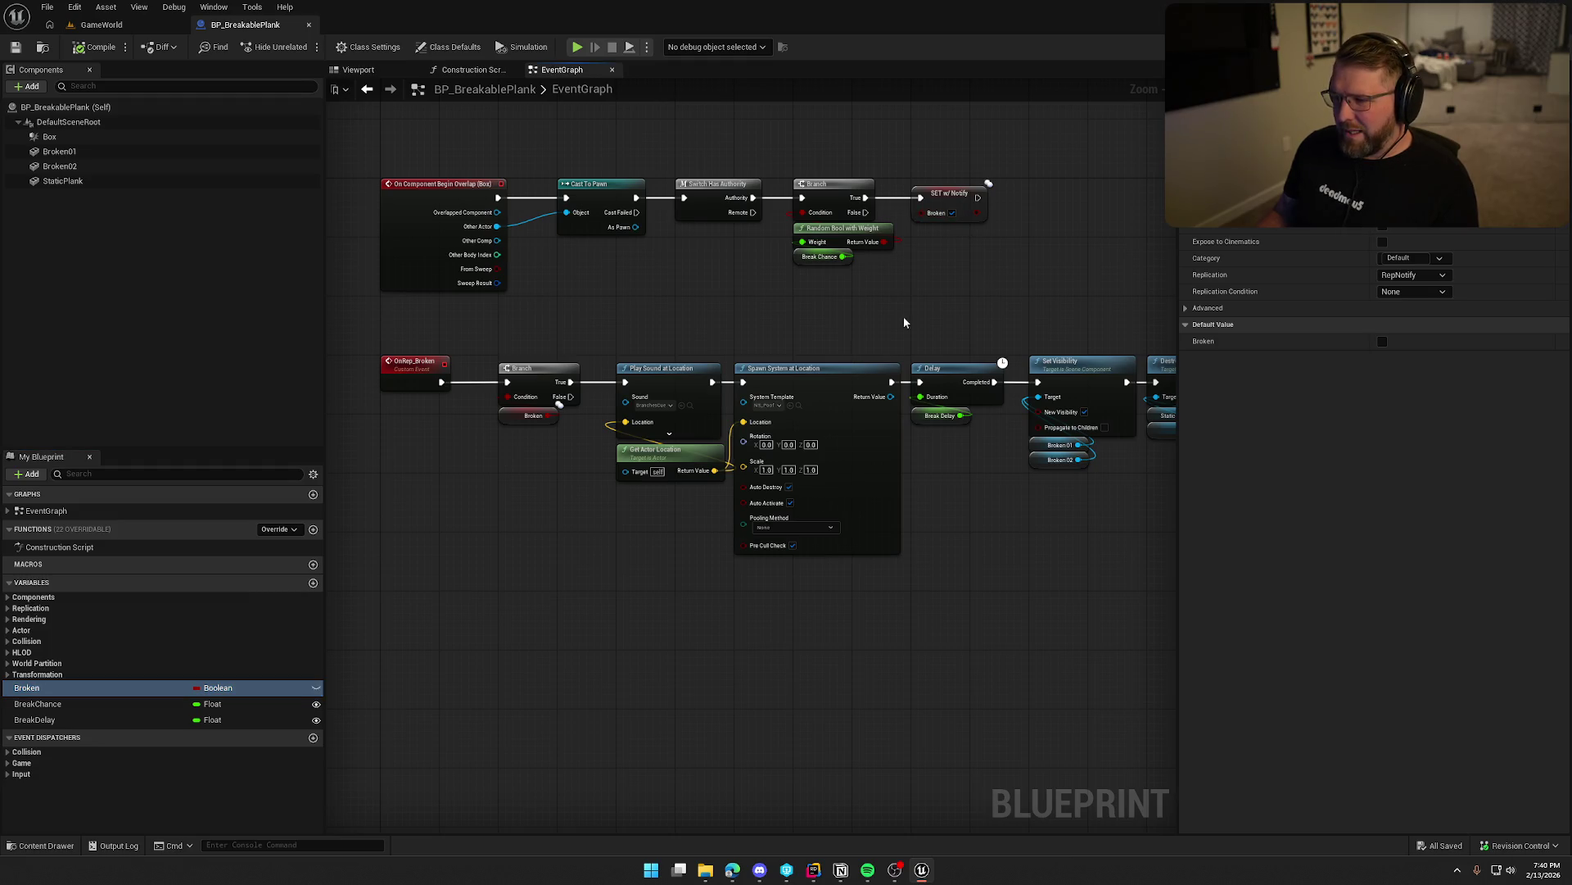
pyautogui.click(1020, 239)
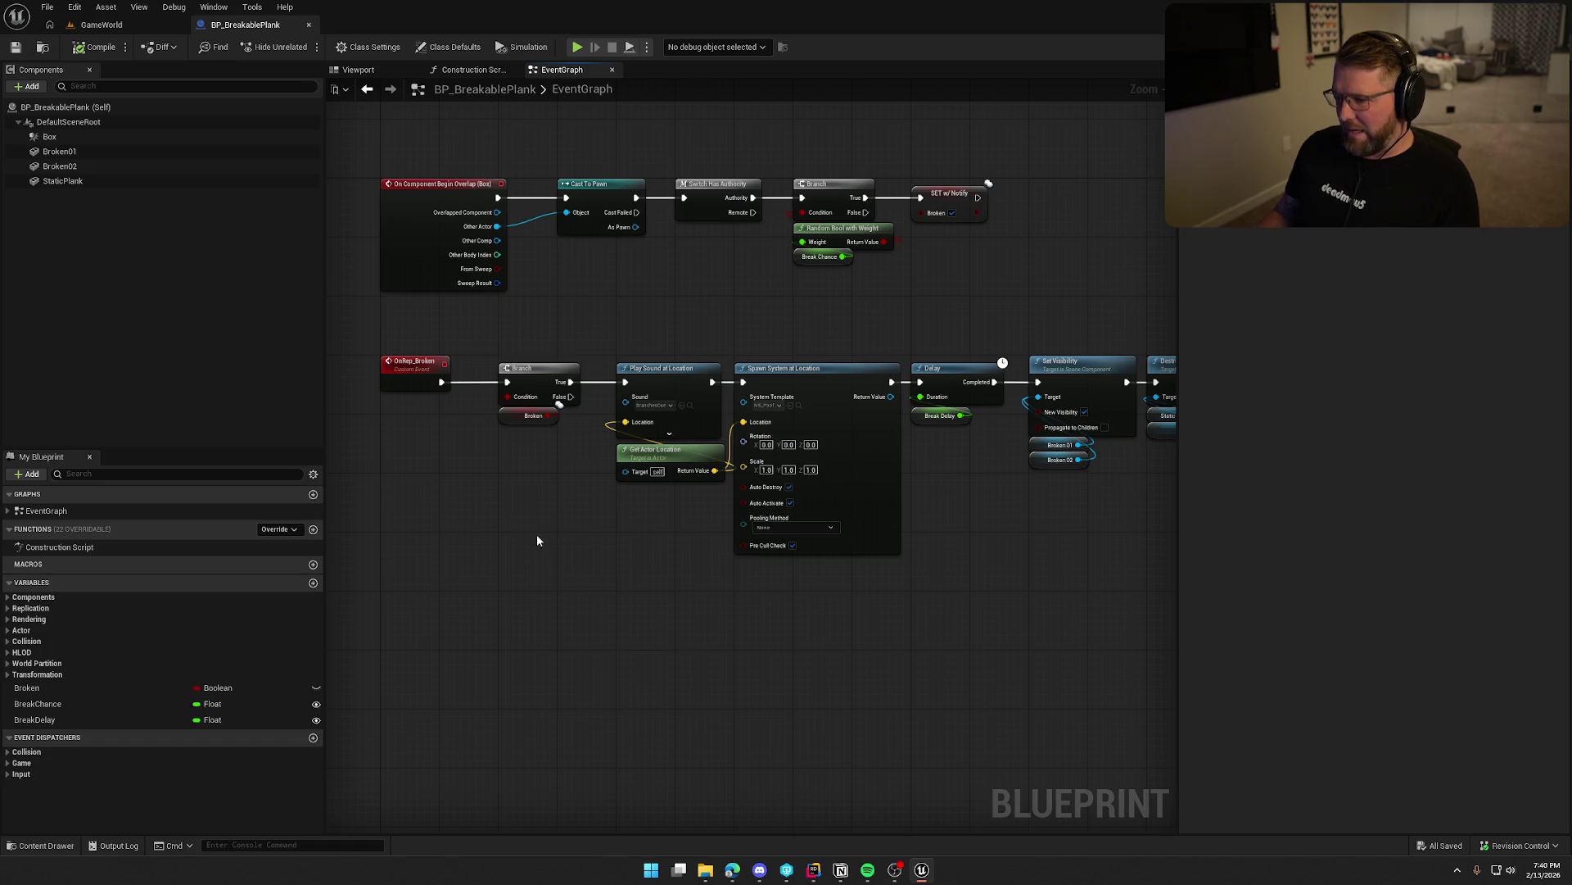
# Delete the Branch and Broken check, then move the sound and spawn nodes left.
pyautogui.moveTo(590, 509)
pyautogui.mouseDown()
pyautogui.moveTo(569, 413)
pyautogui.moveTo(691, 403)
pyautogui.mouseUp()
pyautogui.press('Delete')
pyautogui.scroll(-6, 610, 549)
pyautogui.scroll(5, 622, 488)
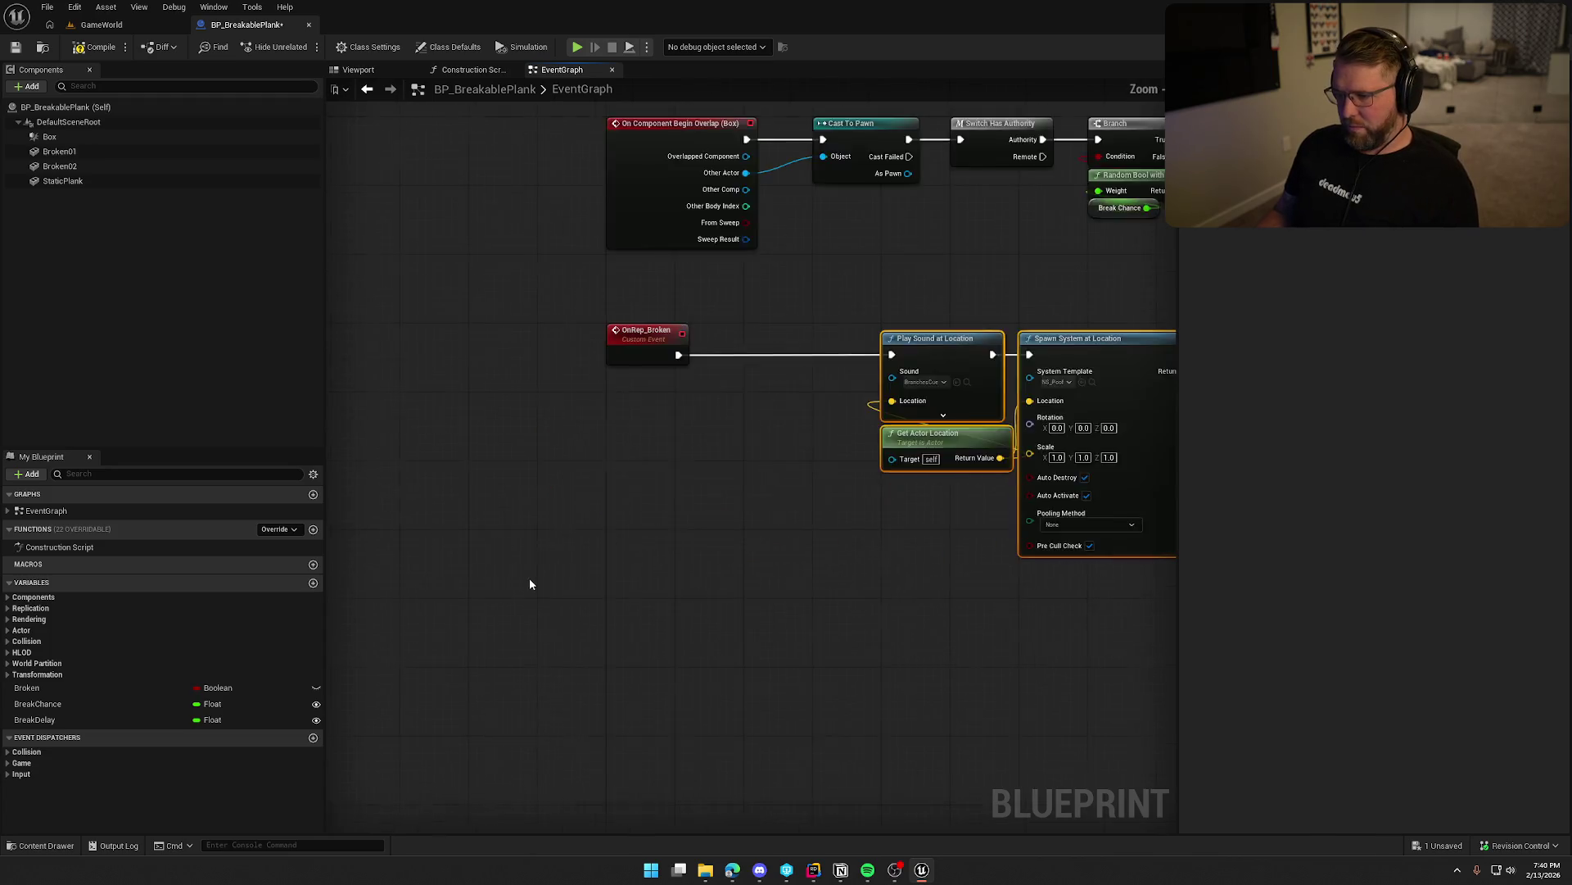
pyautogui.scroll(-1, 529, 577)
pyautogui.moveTo(943, 322); pyautogui.dragTo(823, 325)
pyautogui.moveTo(917, 424); pyautogui.dragTo(511, 424)
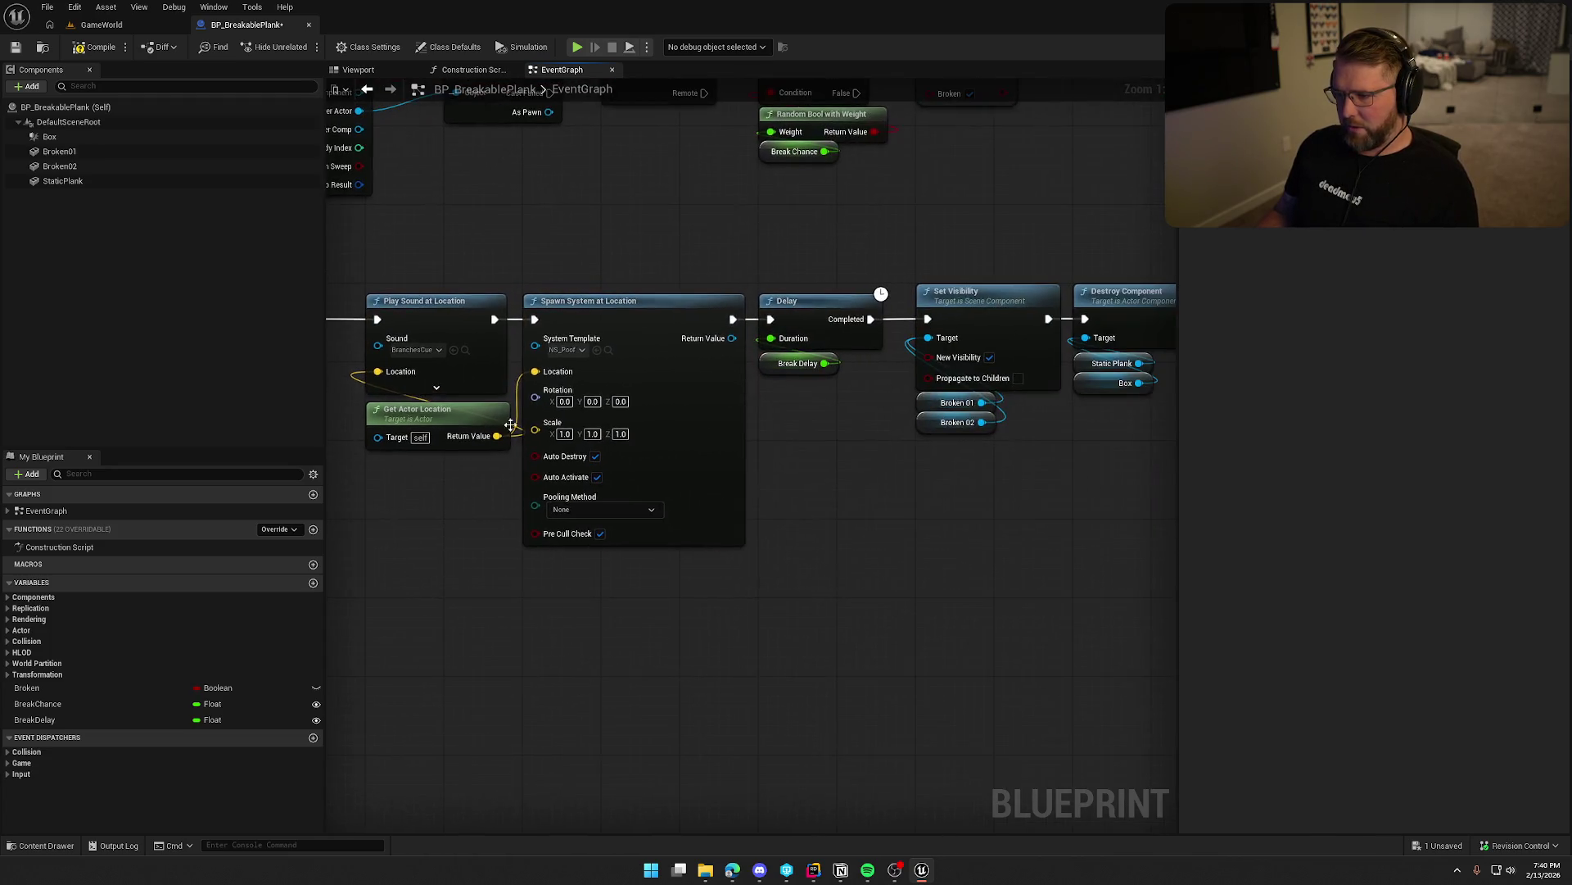
# Review the OnRep_Broken chain: Play Sound, Spawn System, Delay, Set Visibility and Destroy Component.
pyautogui.moveTo(425, 252); pyautogui.dragTo(678, 540)
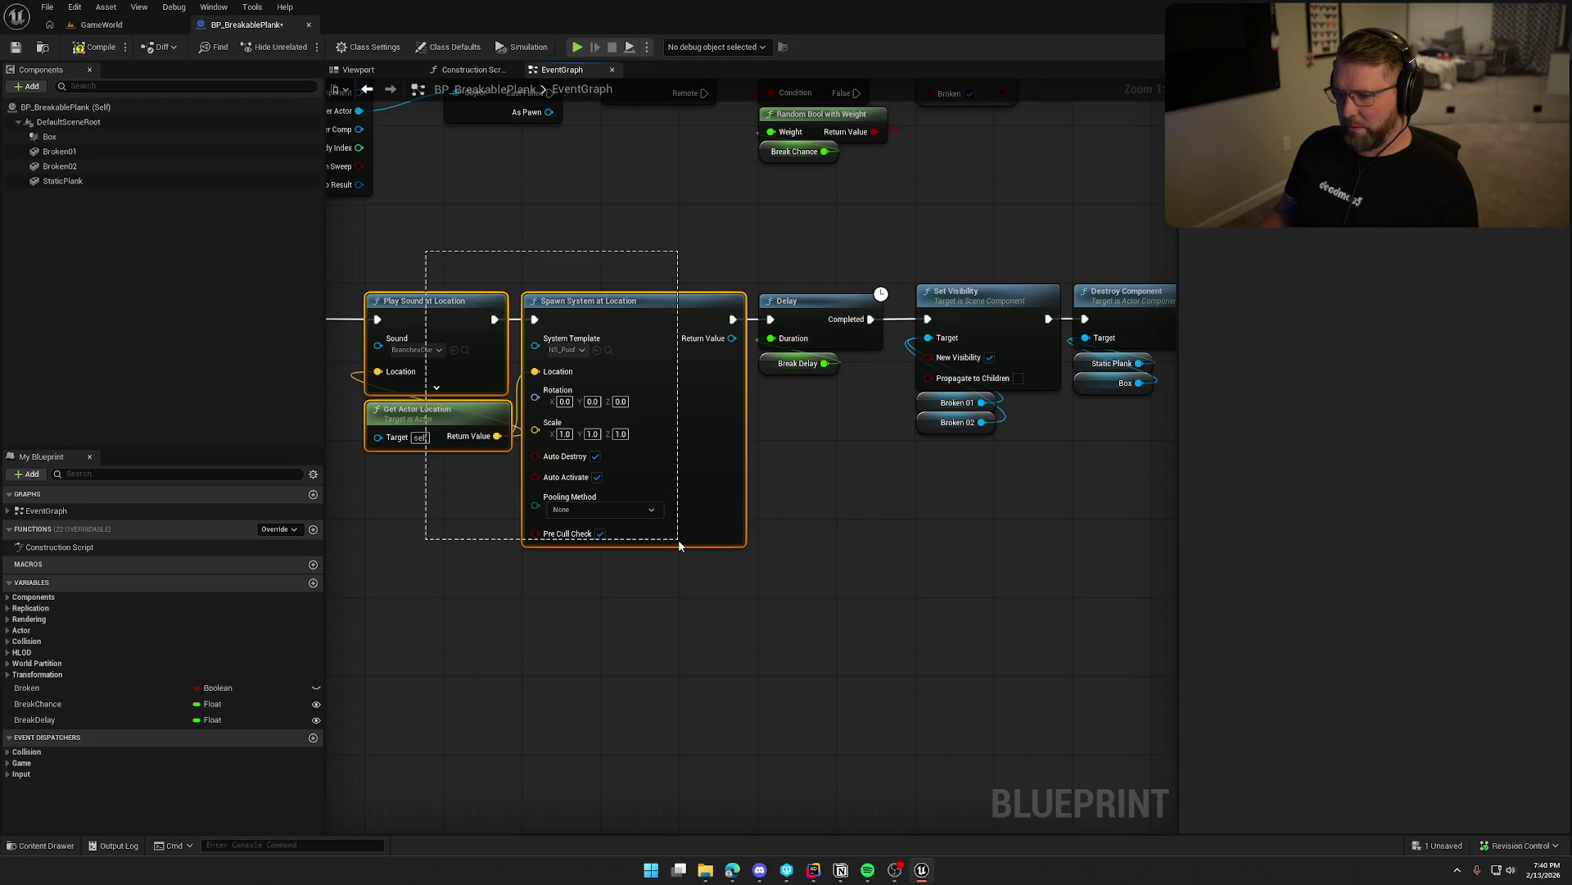
pyautogui.moveTo(678, 539); pyautogui.dragTo(556, 569)
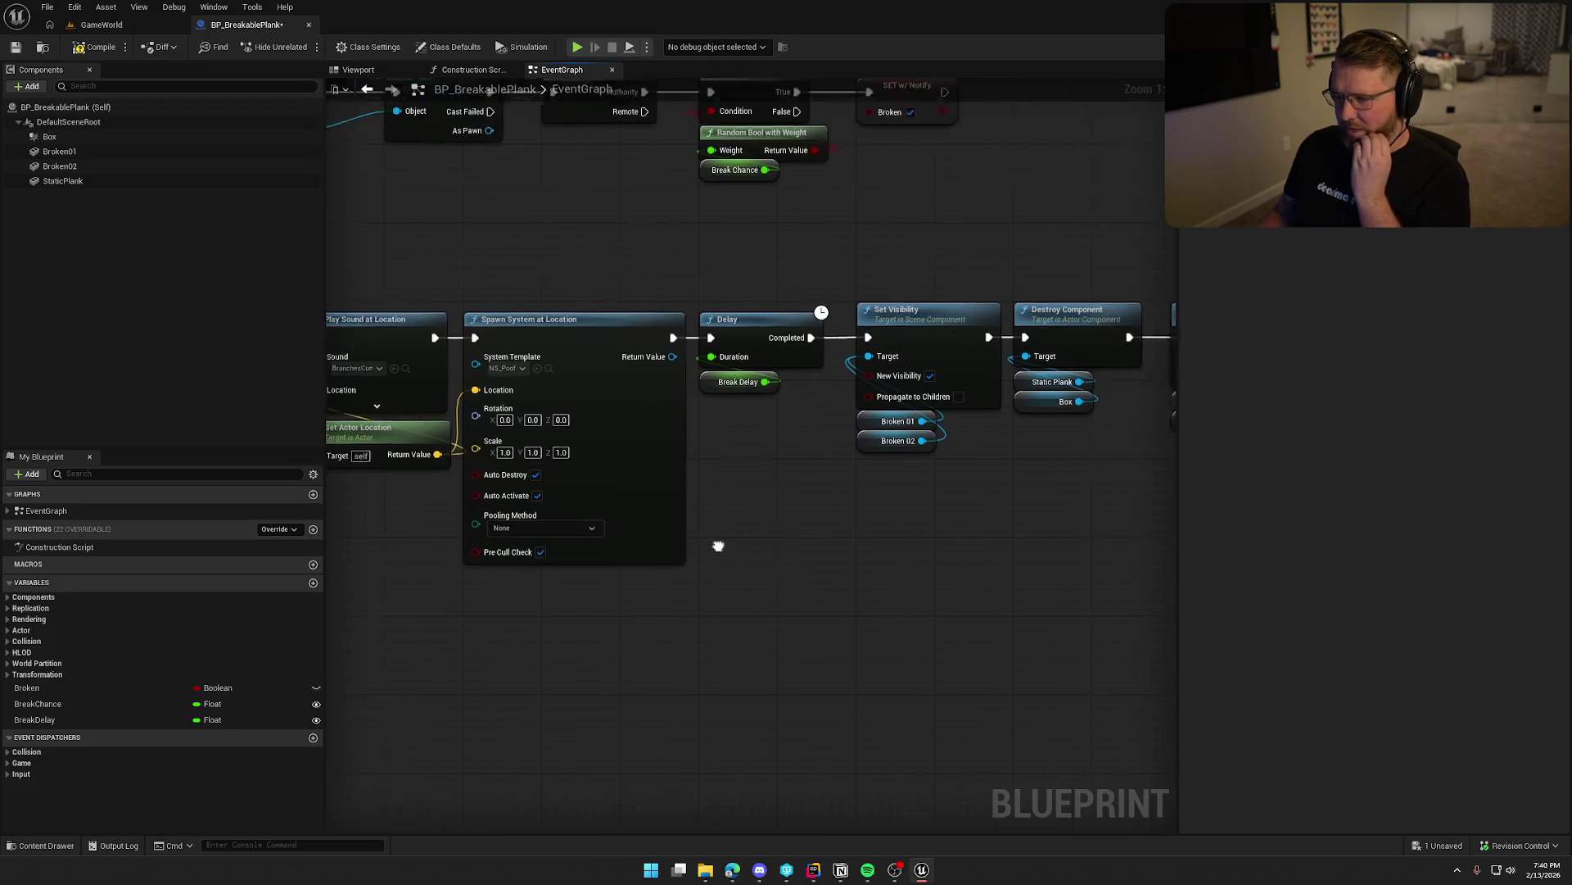
pyautogui.moveTo(720, 409); pyautogui.dragTo(659, 319)
pyautogui.moveTo(800, 544)
pyautogui.mouseDown()
pyautogui.moveTo(737, 537)
pyautogui.moveTo(656, 488)
pyautogui.mouseUp()
pyautogui.moveTo(572, 259)
pyautogui.mouseDown()
pyautogui.moveTo(891, 505)
pyautogui.moveTo(1016, 517)
pyautogui.mouseUp()
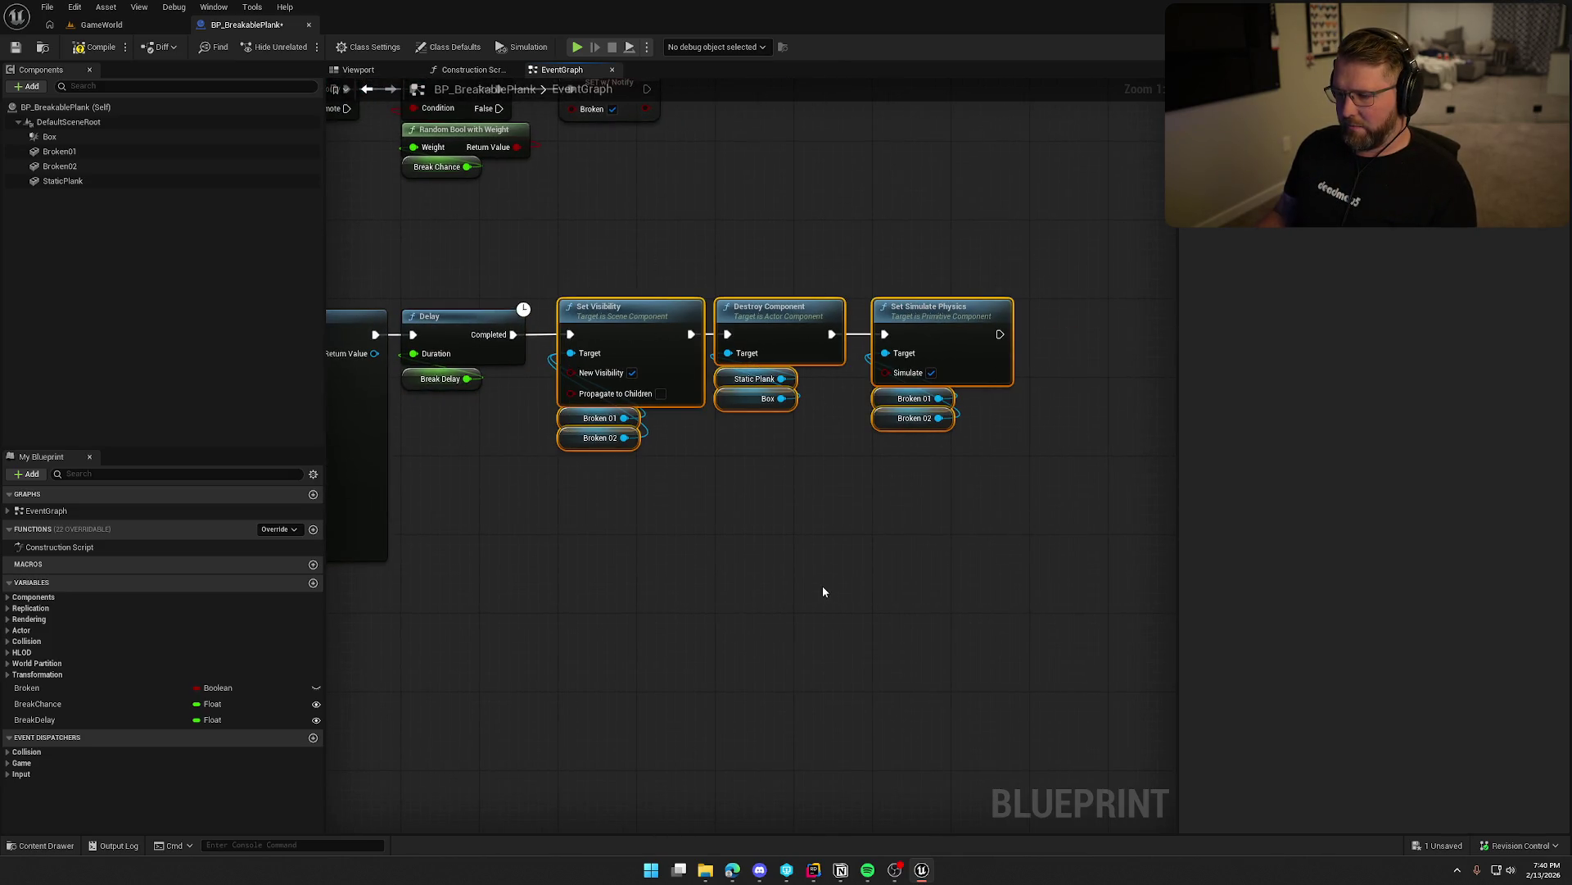
pyautogui.moveTo(789, 485); pyautogui.dragTo(741, 261)
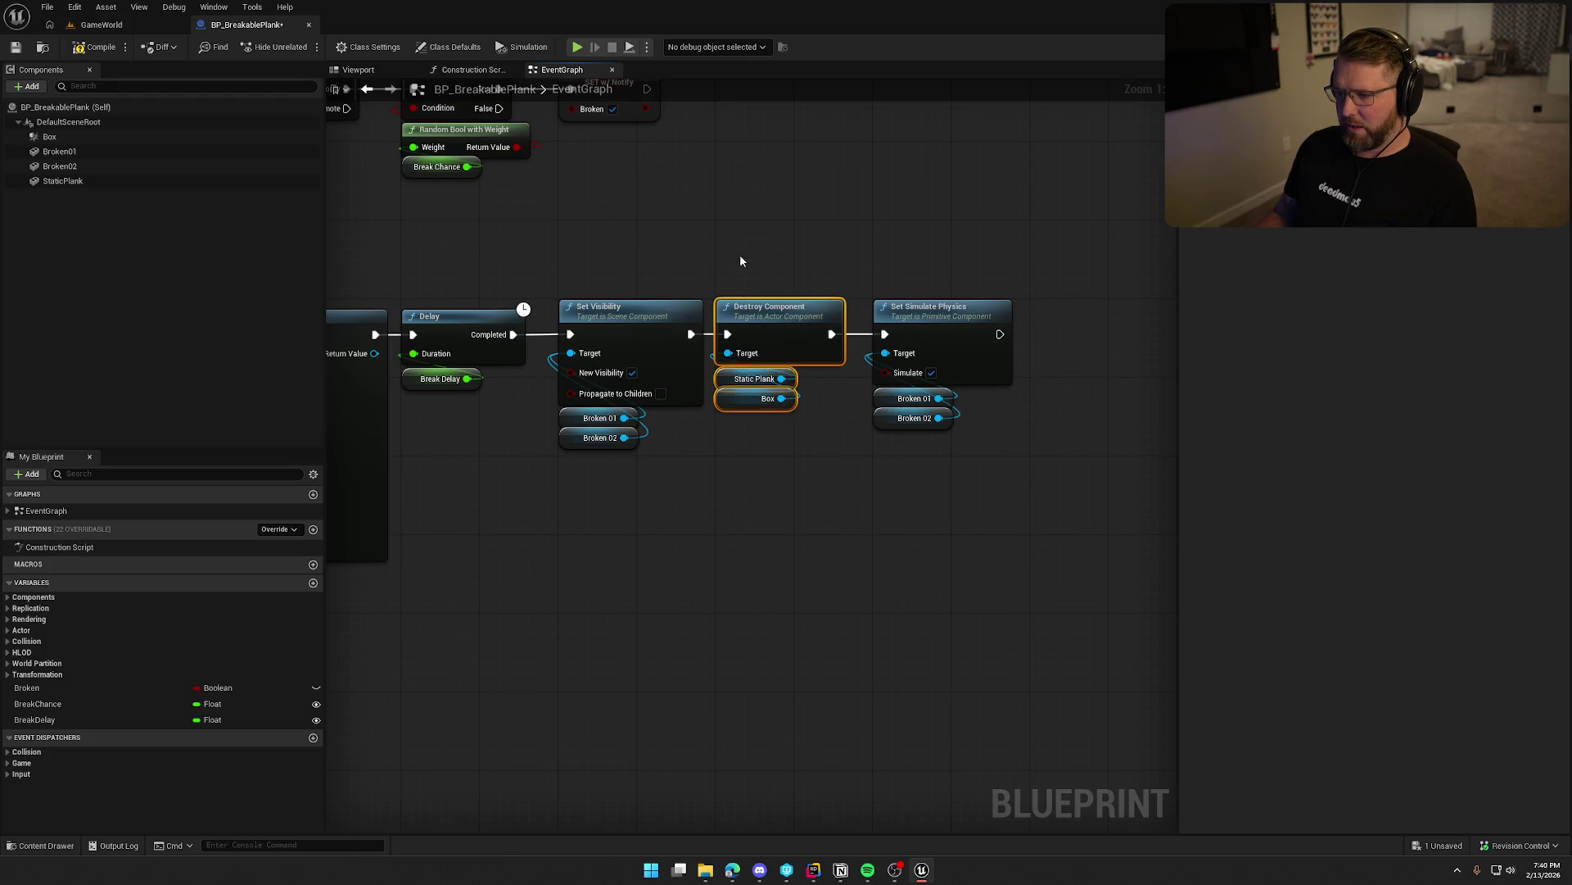
pyautogui.moveTo(766, 528)
pyautogui.mouseDown()
pyautogui.moveTo(800, 527)
pyautogui.moveTo(867, 224)
pyautogui.moveTo(691, 597)
pyautogui.mouseUp()
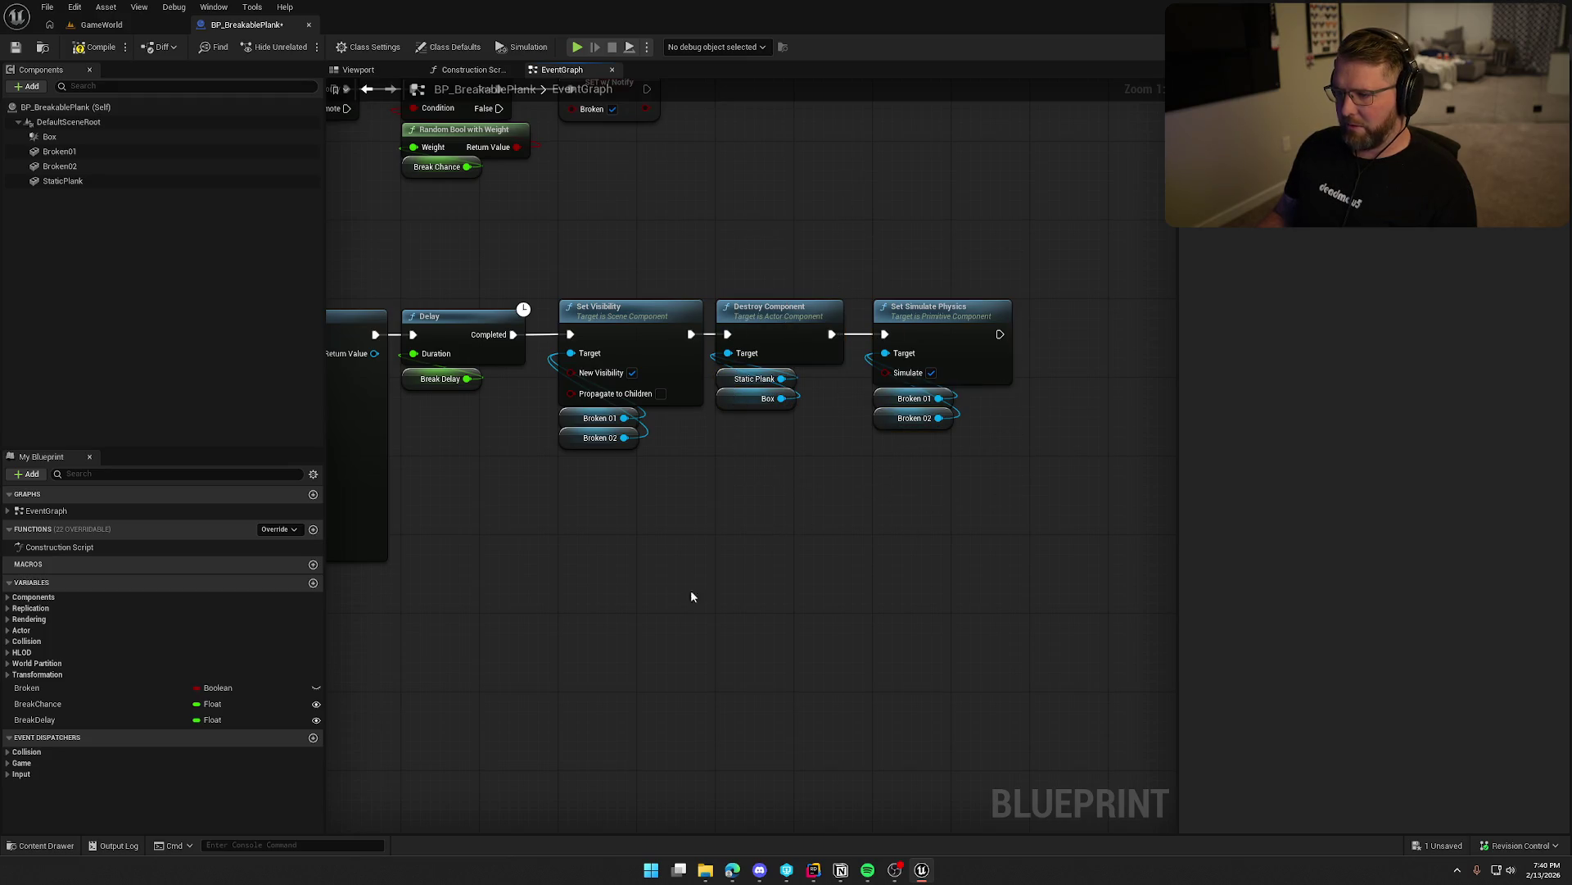
pyautogui.moveTo(599, 587); pyautogui.dragTo(838, 579)
pyautogui.scroll(-3, 837, 579)
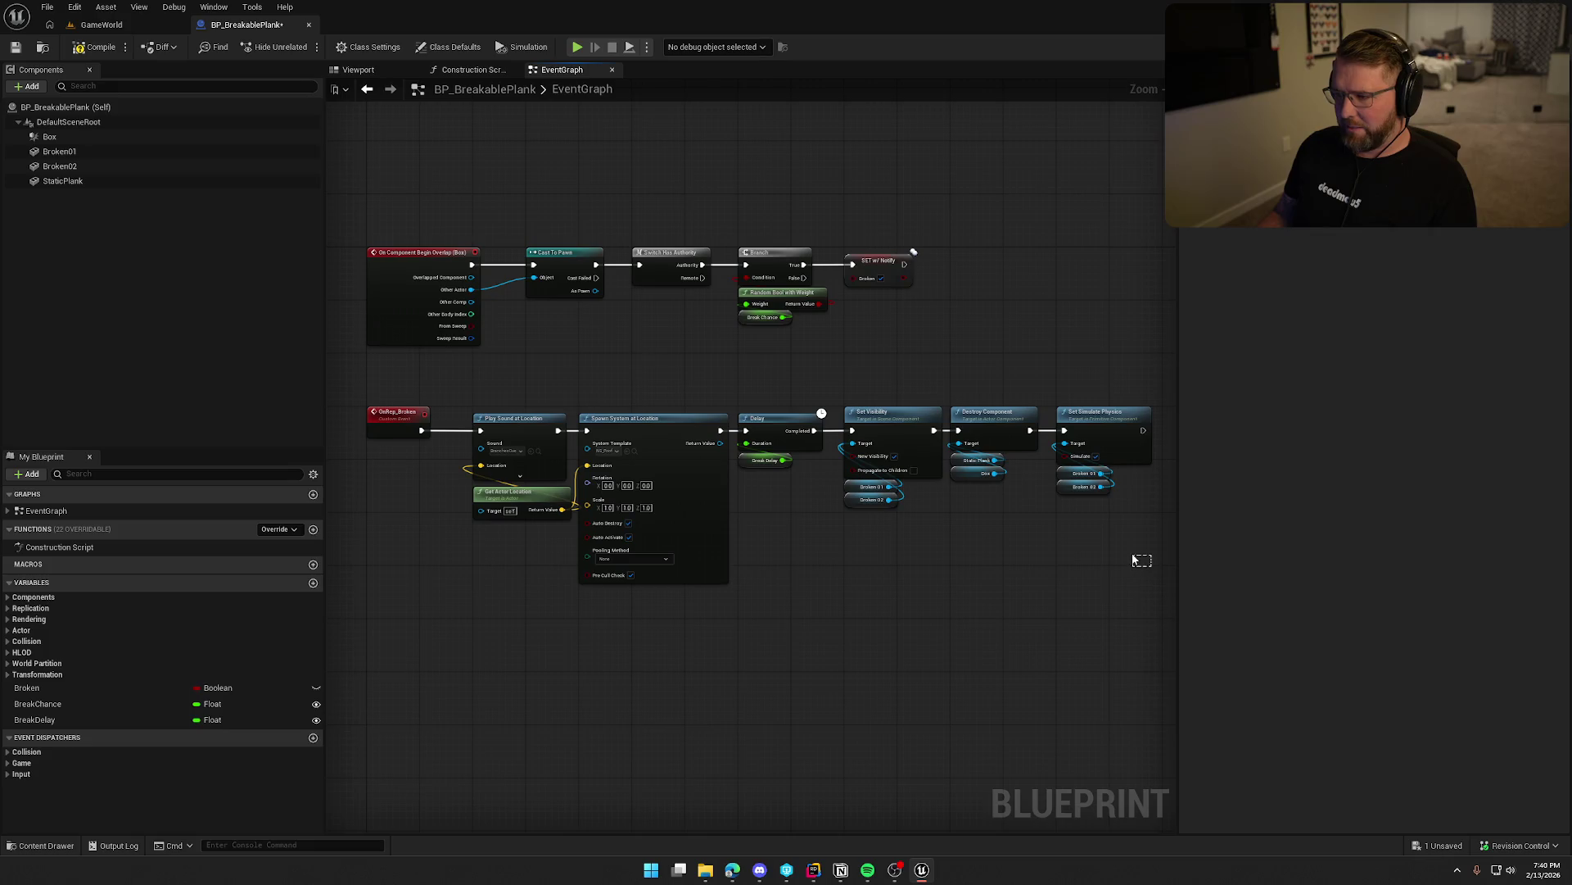
pyautogui.scroll(2, 1090, 565)
pyautogui.moveTo(727, 573); pyautogui.dragTo(640, 605)
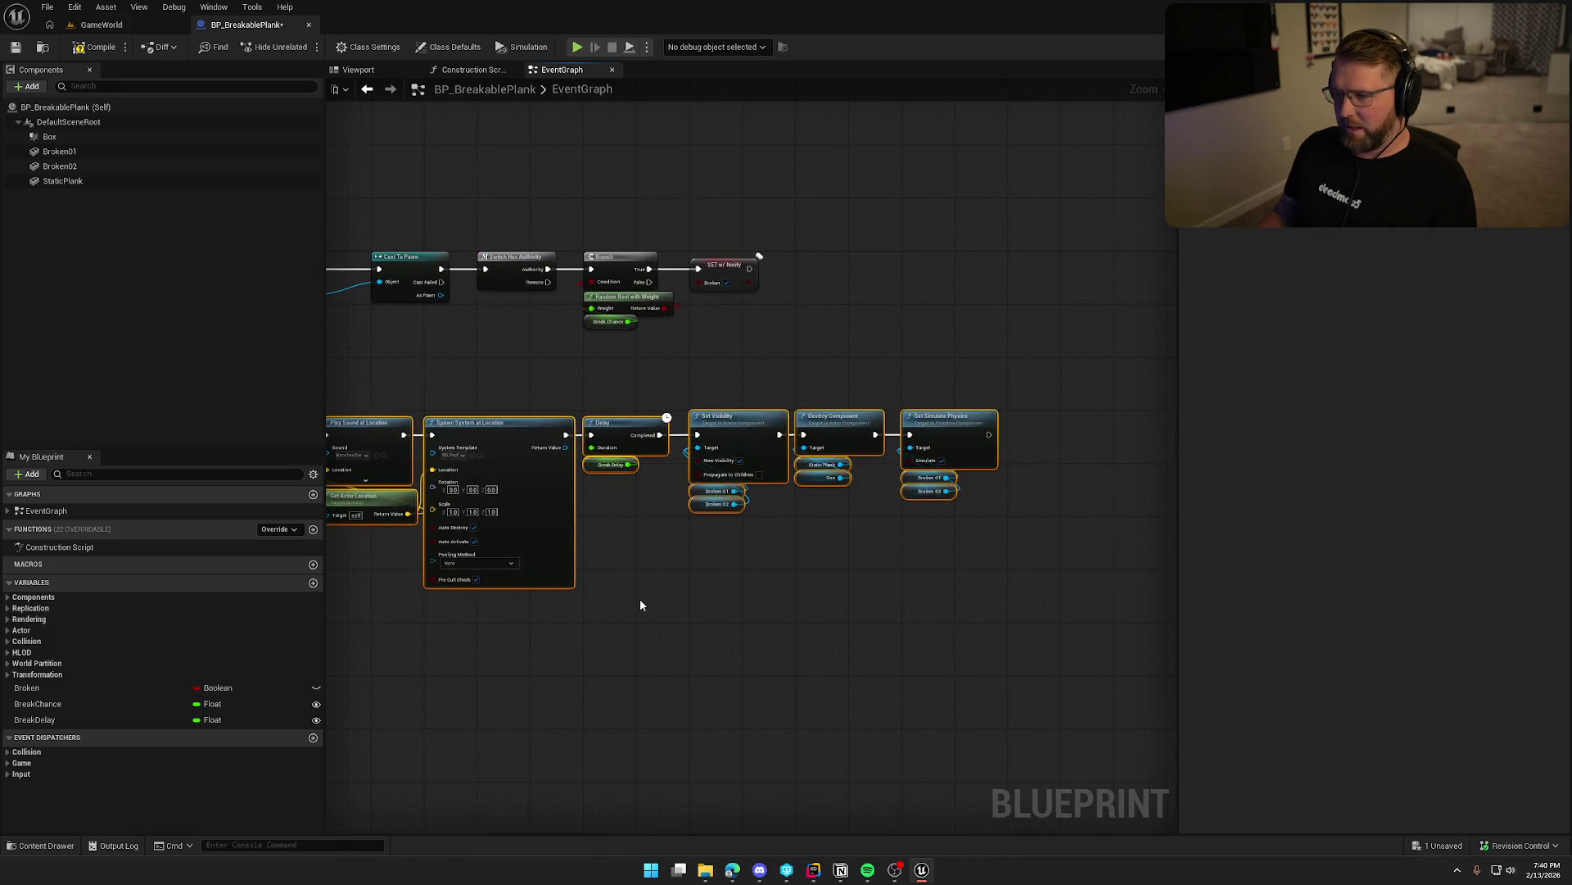
pyautogui.click(824, 597)
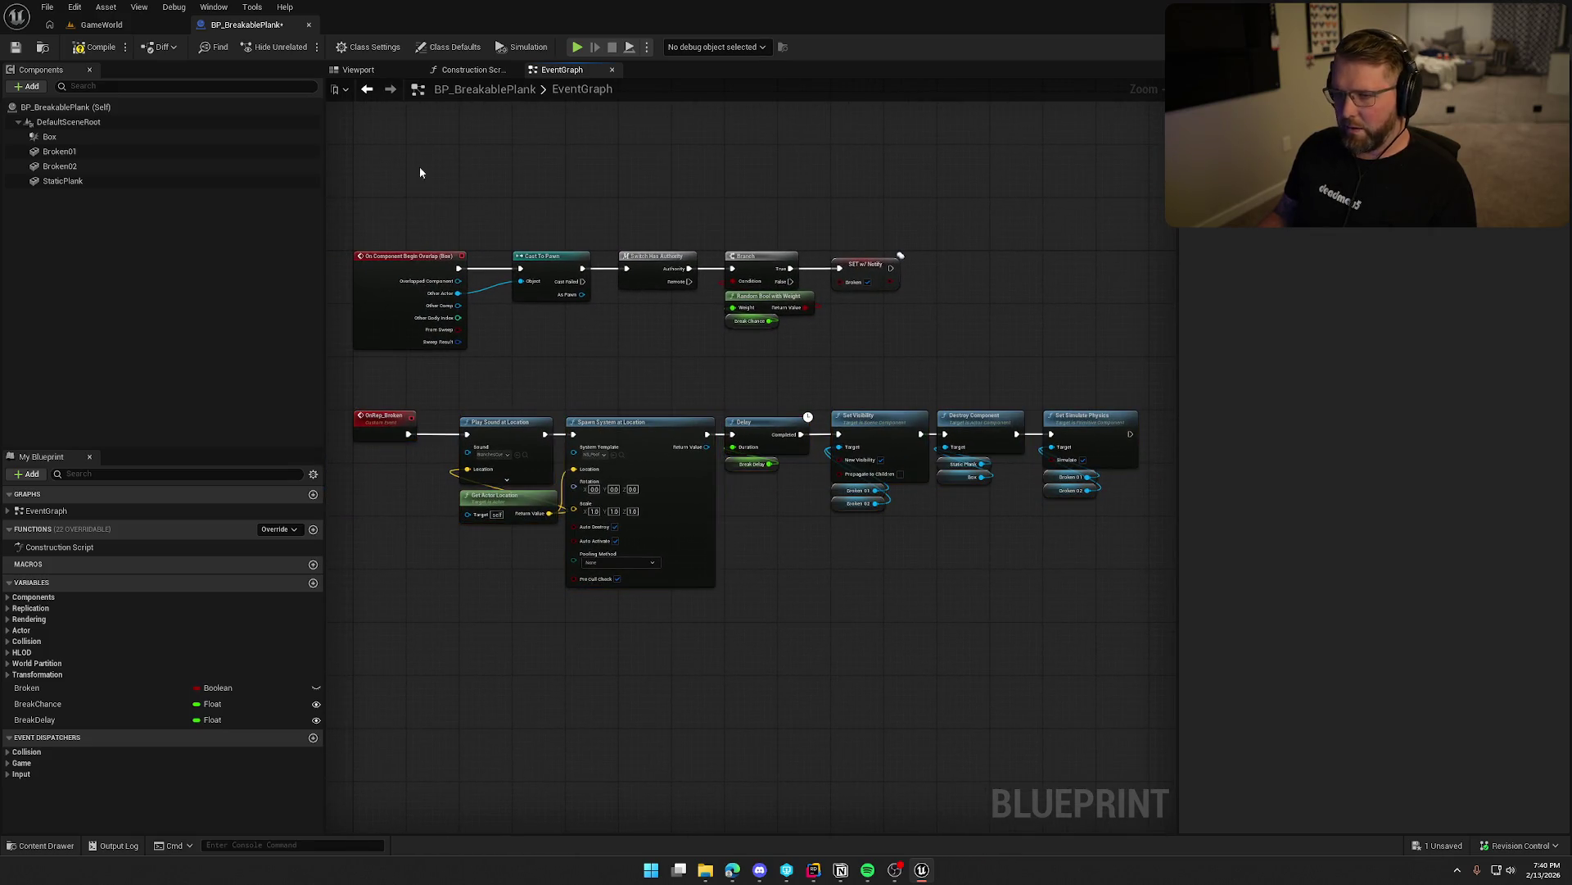
# Check Class Settings and Class Defaults with Replicates enabled, then compile and save BP_BreakablePlank.
pyautogui.click(377, 51)
pyautogui.click(451, 47)
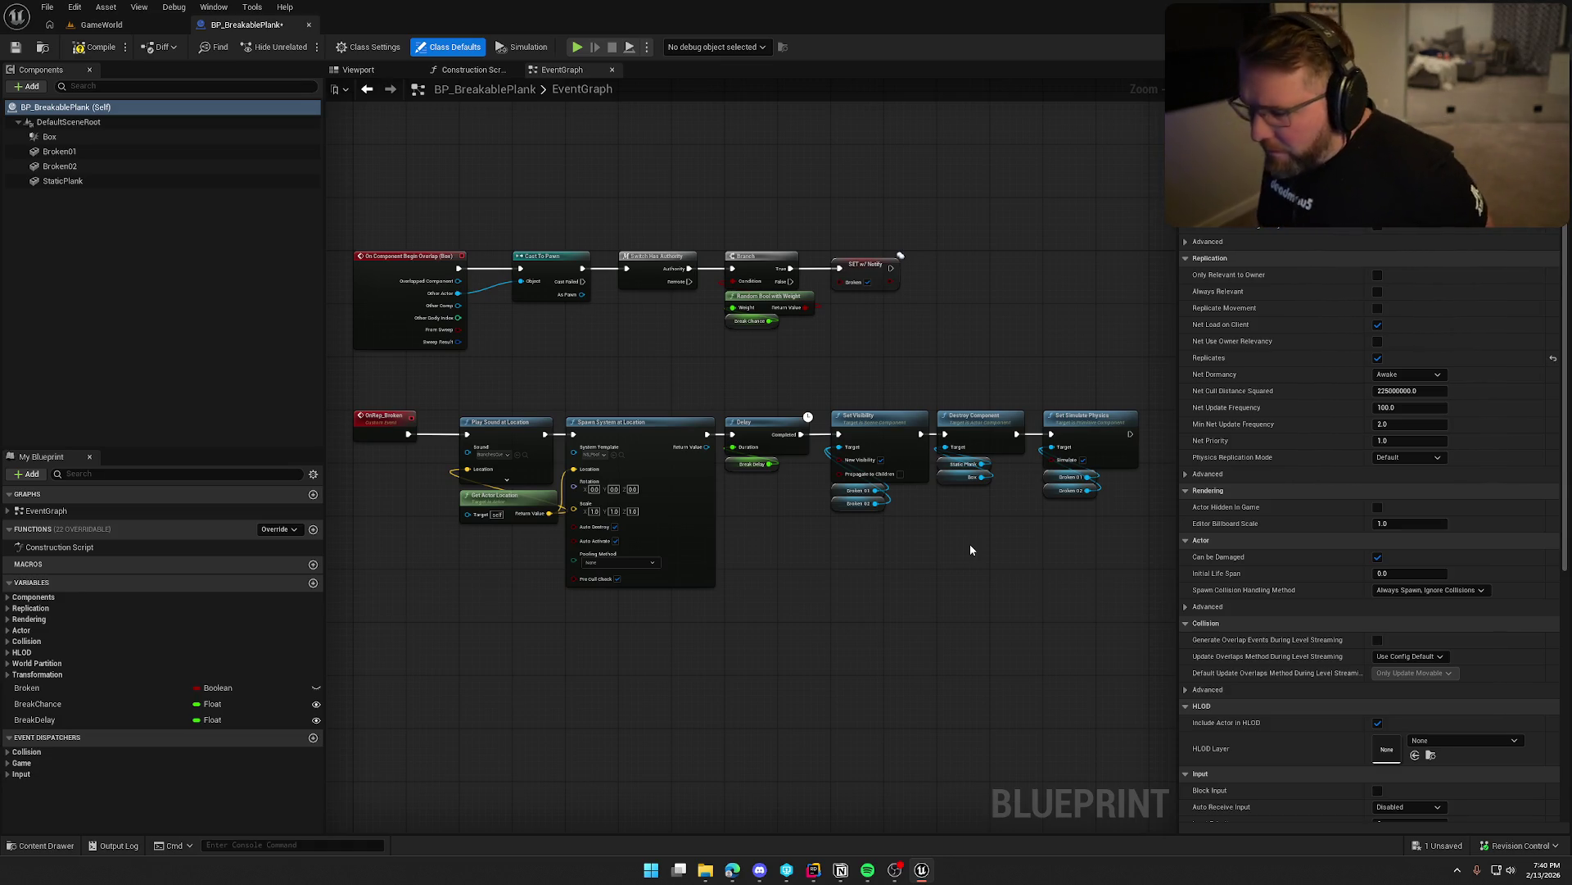
pyautogui.click(95, 47)
# Close BP_BreakablePlank and list the blueprints in the Logic/Actors folder of the Content Drawer.
pyautogui.click(309, 25)
pyautogui.hotkey('ctrl', 'space')
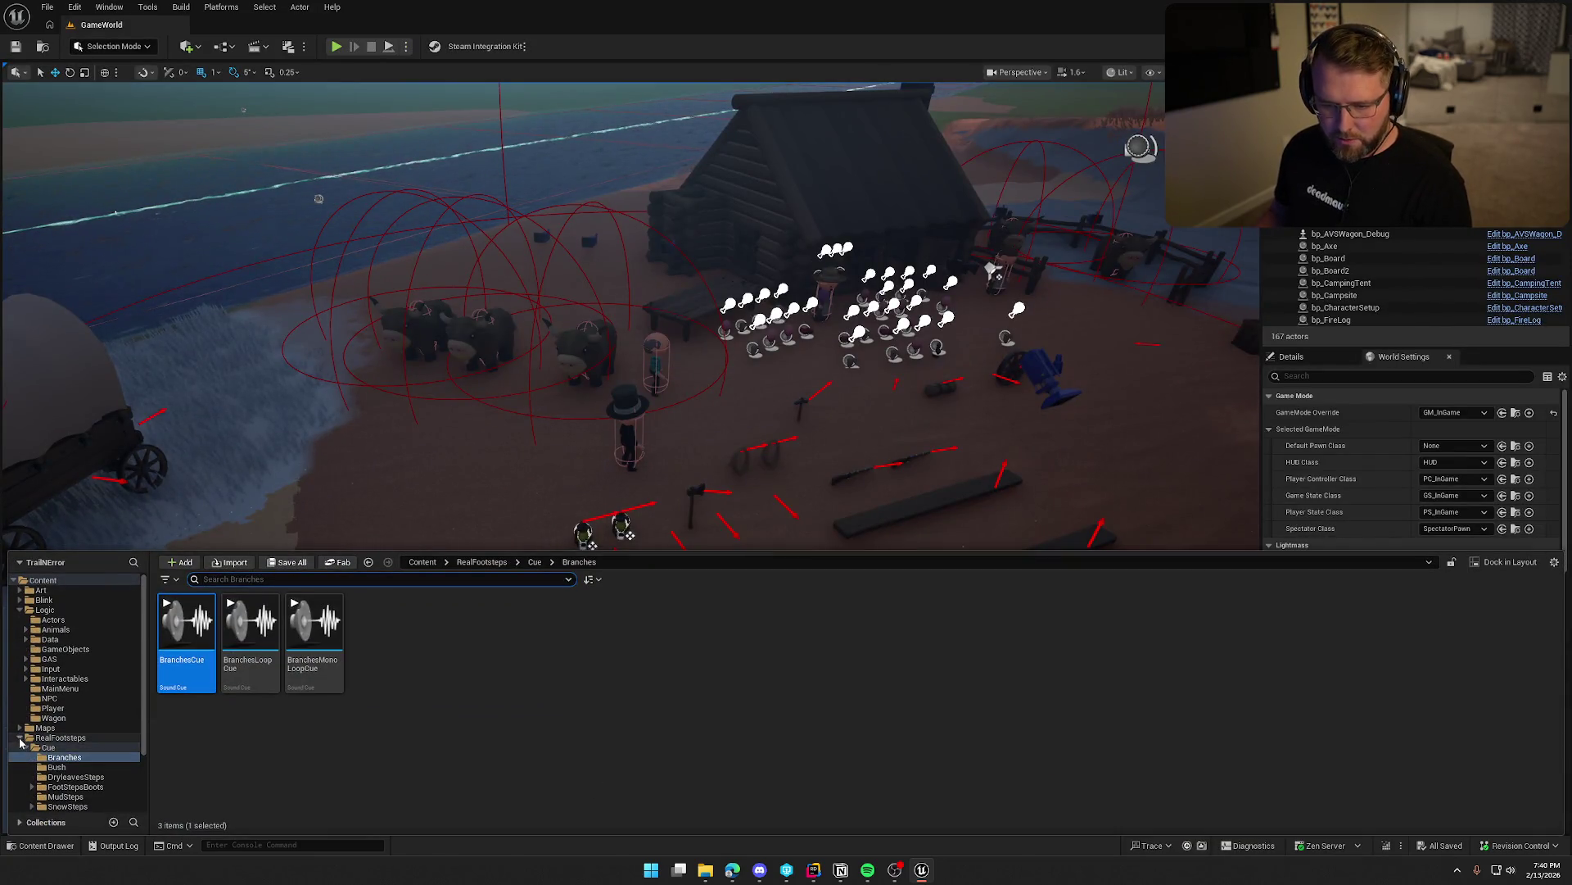
pyautogui.doubleClick(60, 737)
pyautogui.click(53, 619)
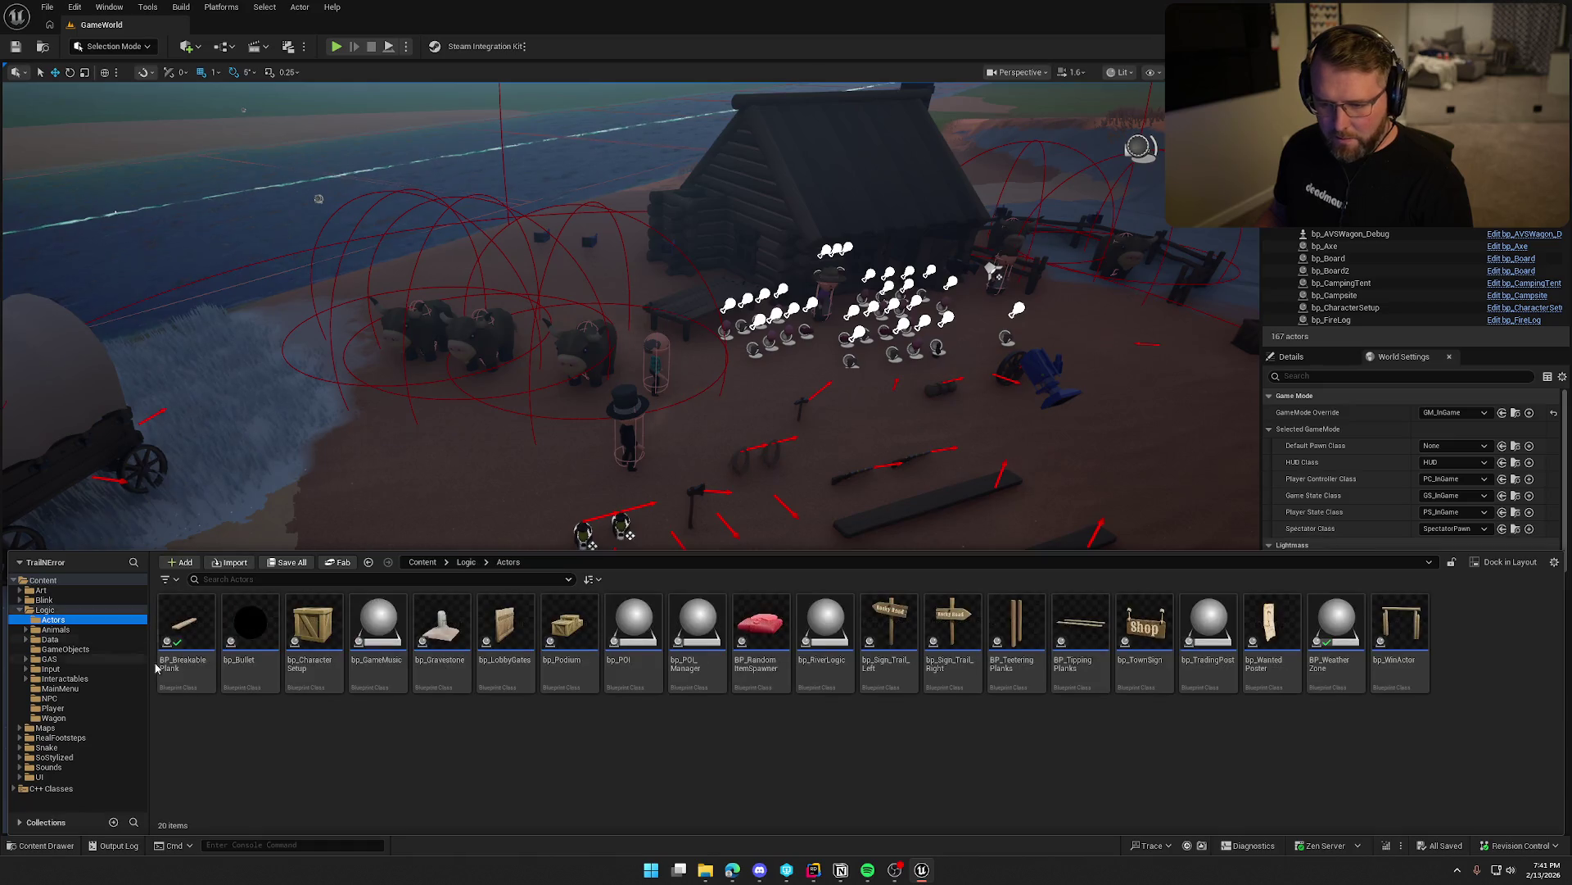
# Open bp_Bullet and inspect its Apply Damage node.
pyautogui.doubleClick(249, 619)
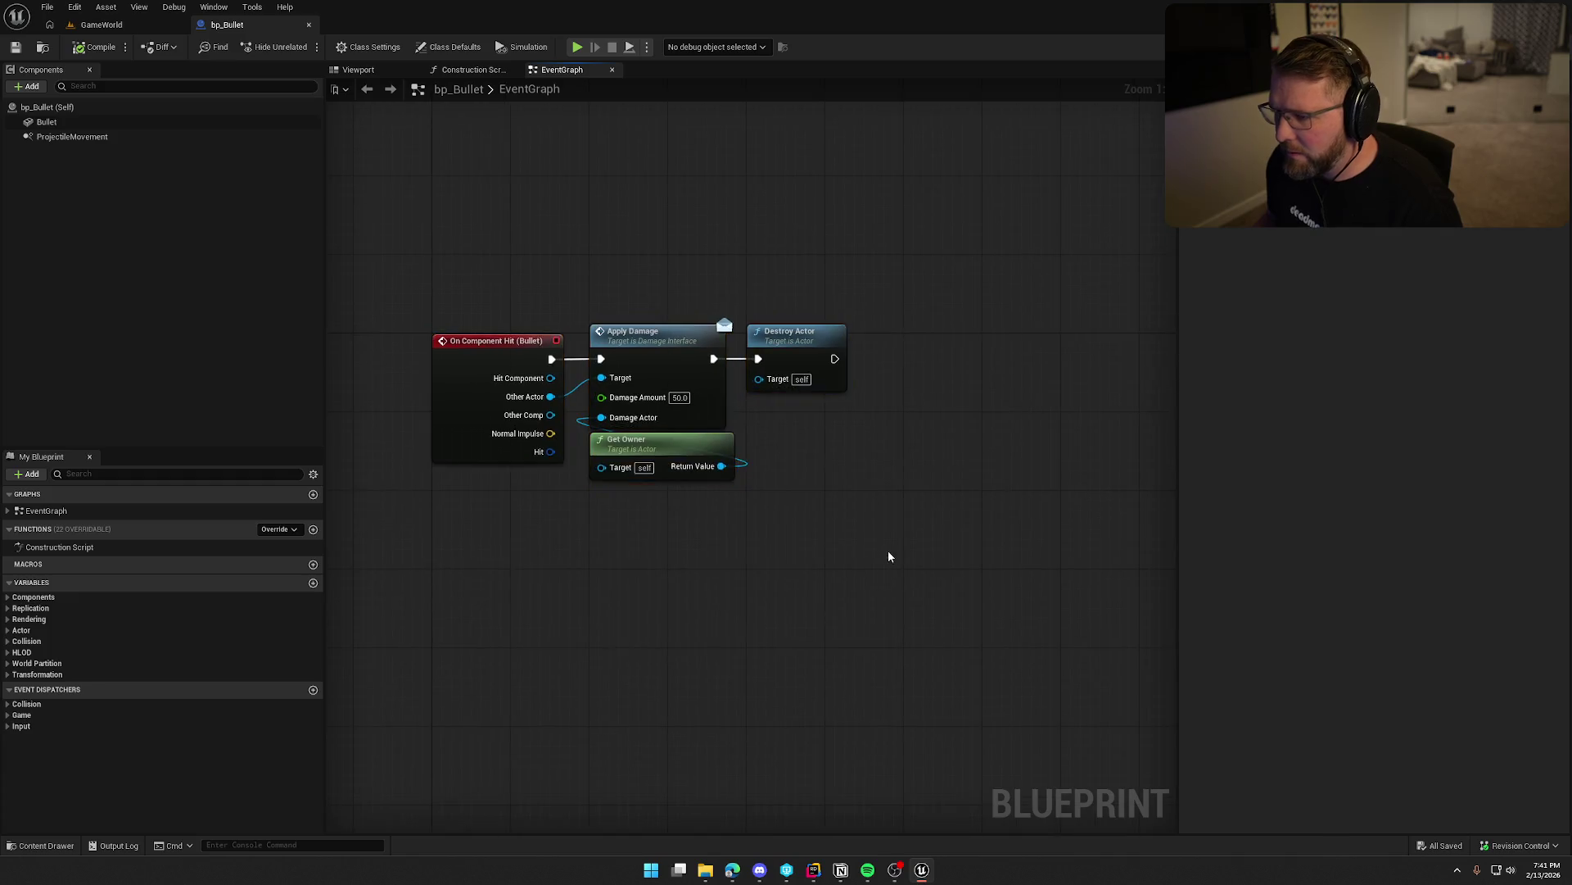
pyautogui.click(743, 308)
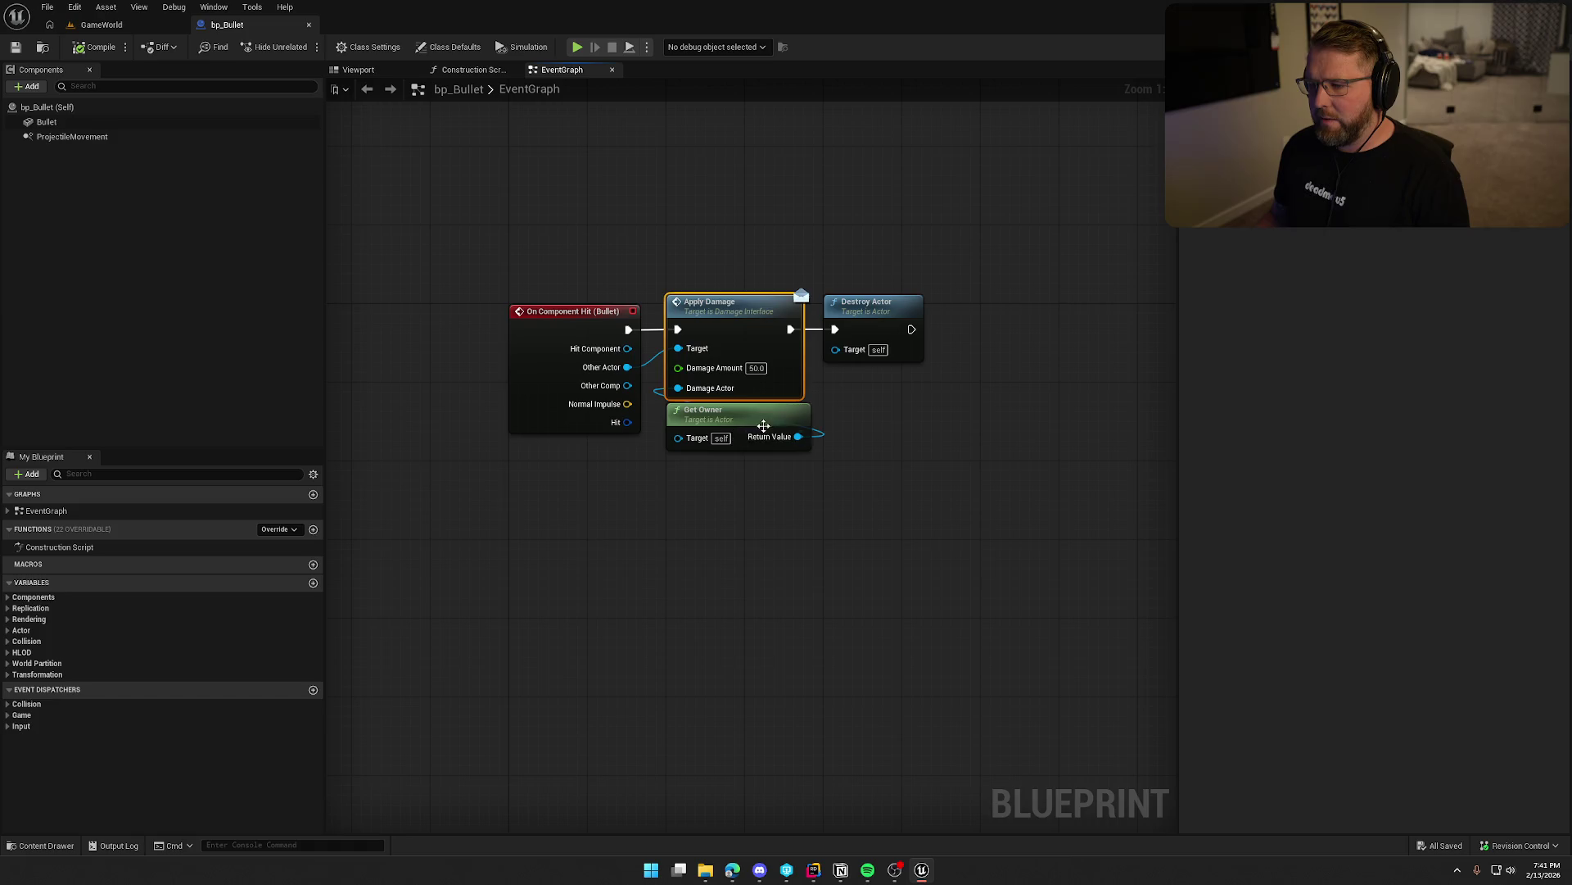
pyautogui.scroll(-1, 903, 528)
pyautogui.scroll(1, 907, 519)
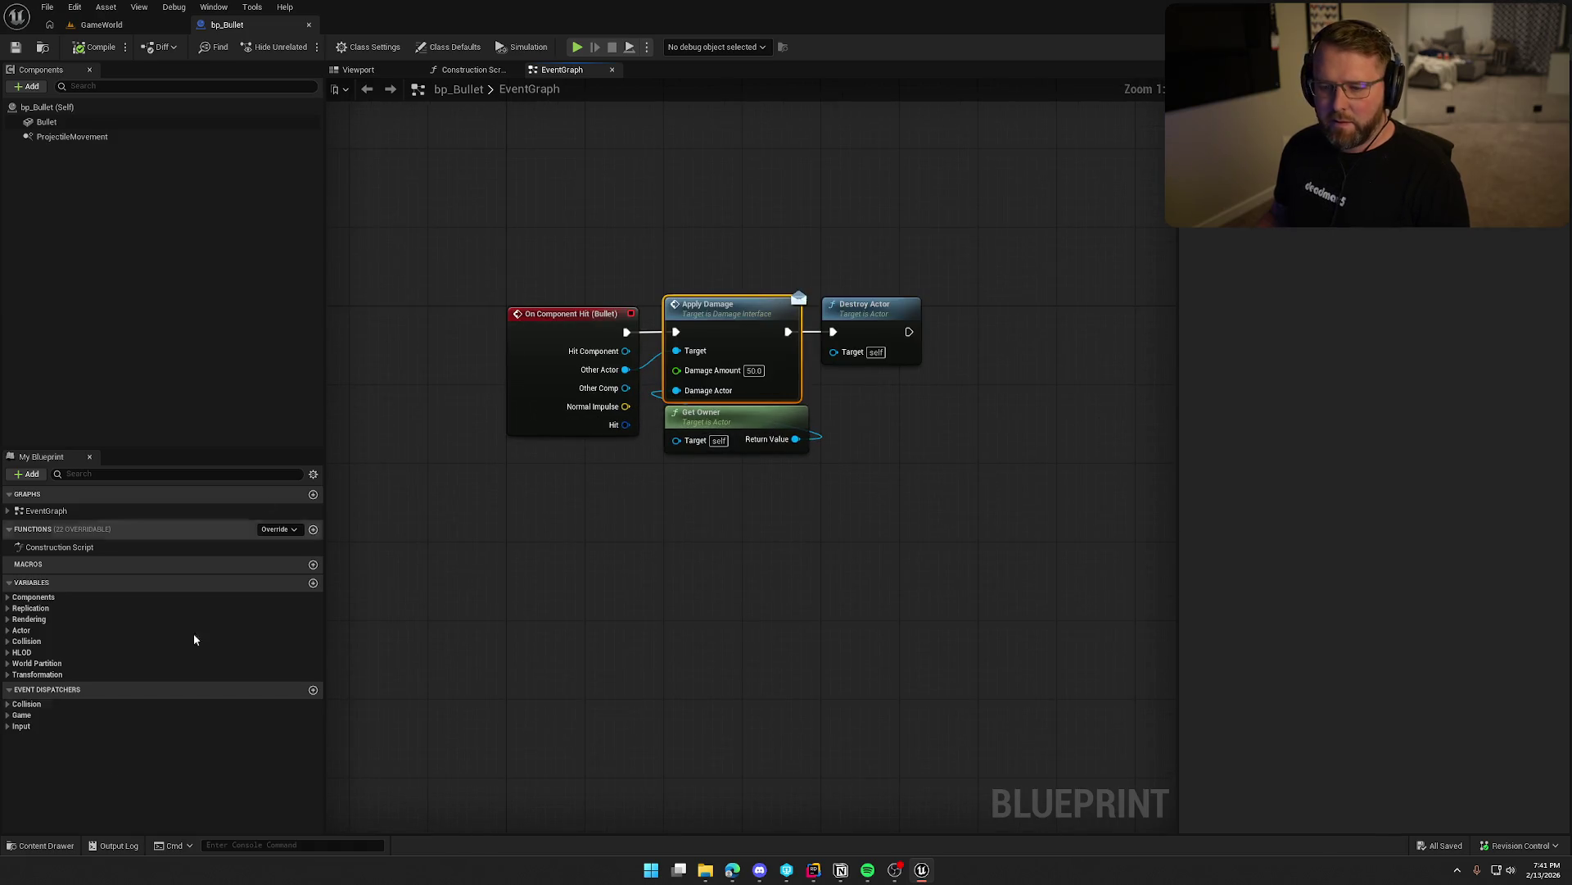
# From the GameWorld level, open and close bp_CharacterSetup, then bring the Content Drawer back.
pyautogui.click(101, 24)
pyautogui.doubleClick(315, 643)
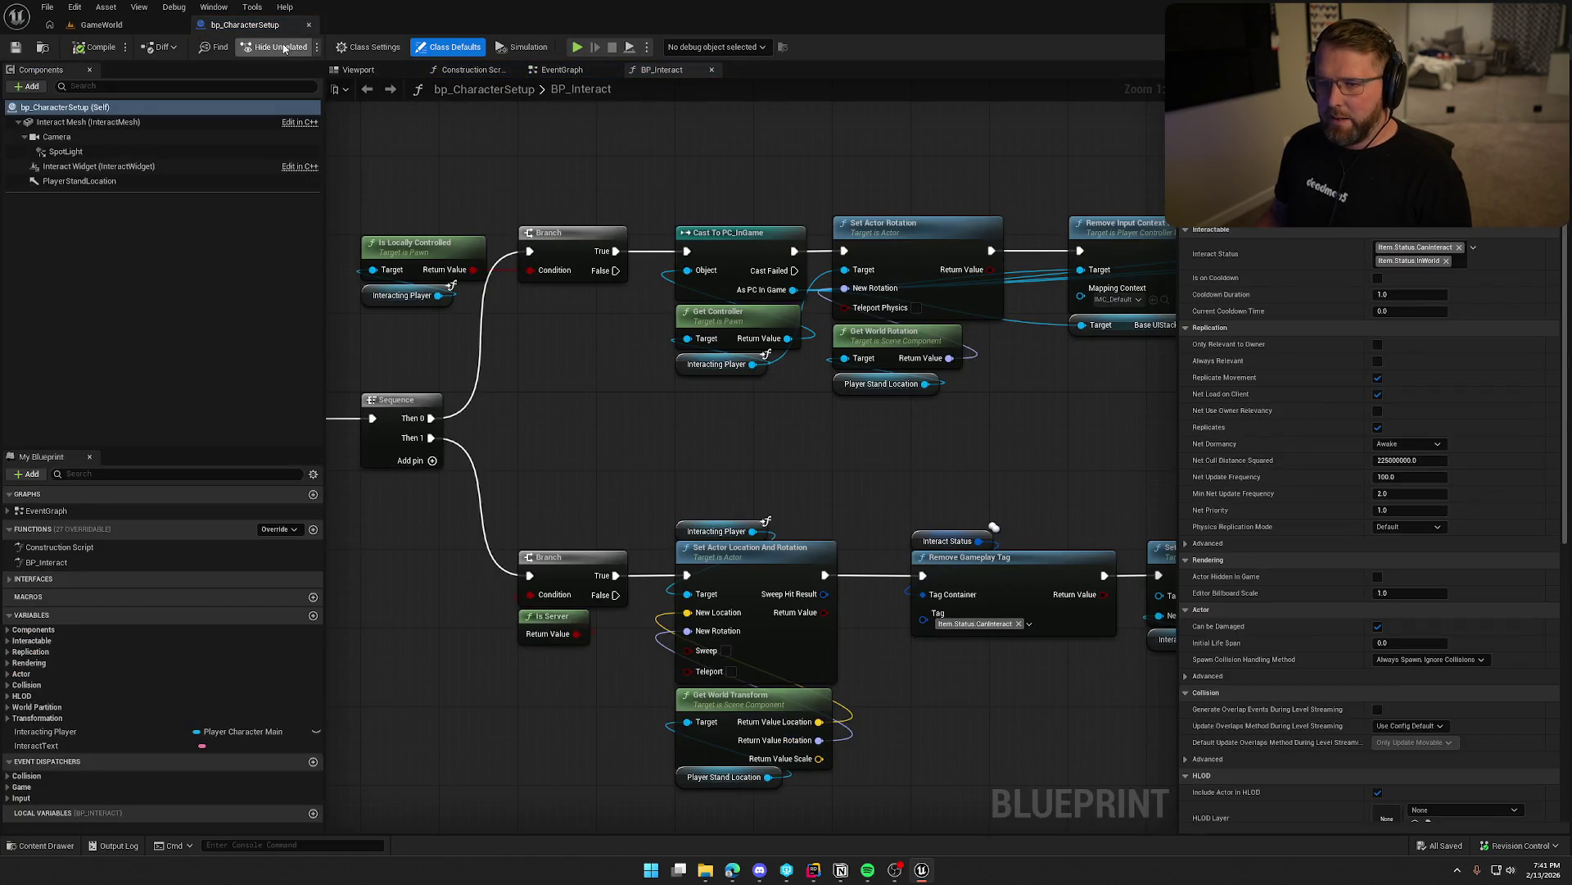
pyautogui.click(308, 24)
pyautogui.hotkey('ctrl', 'space')
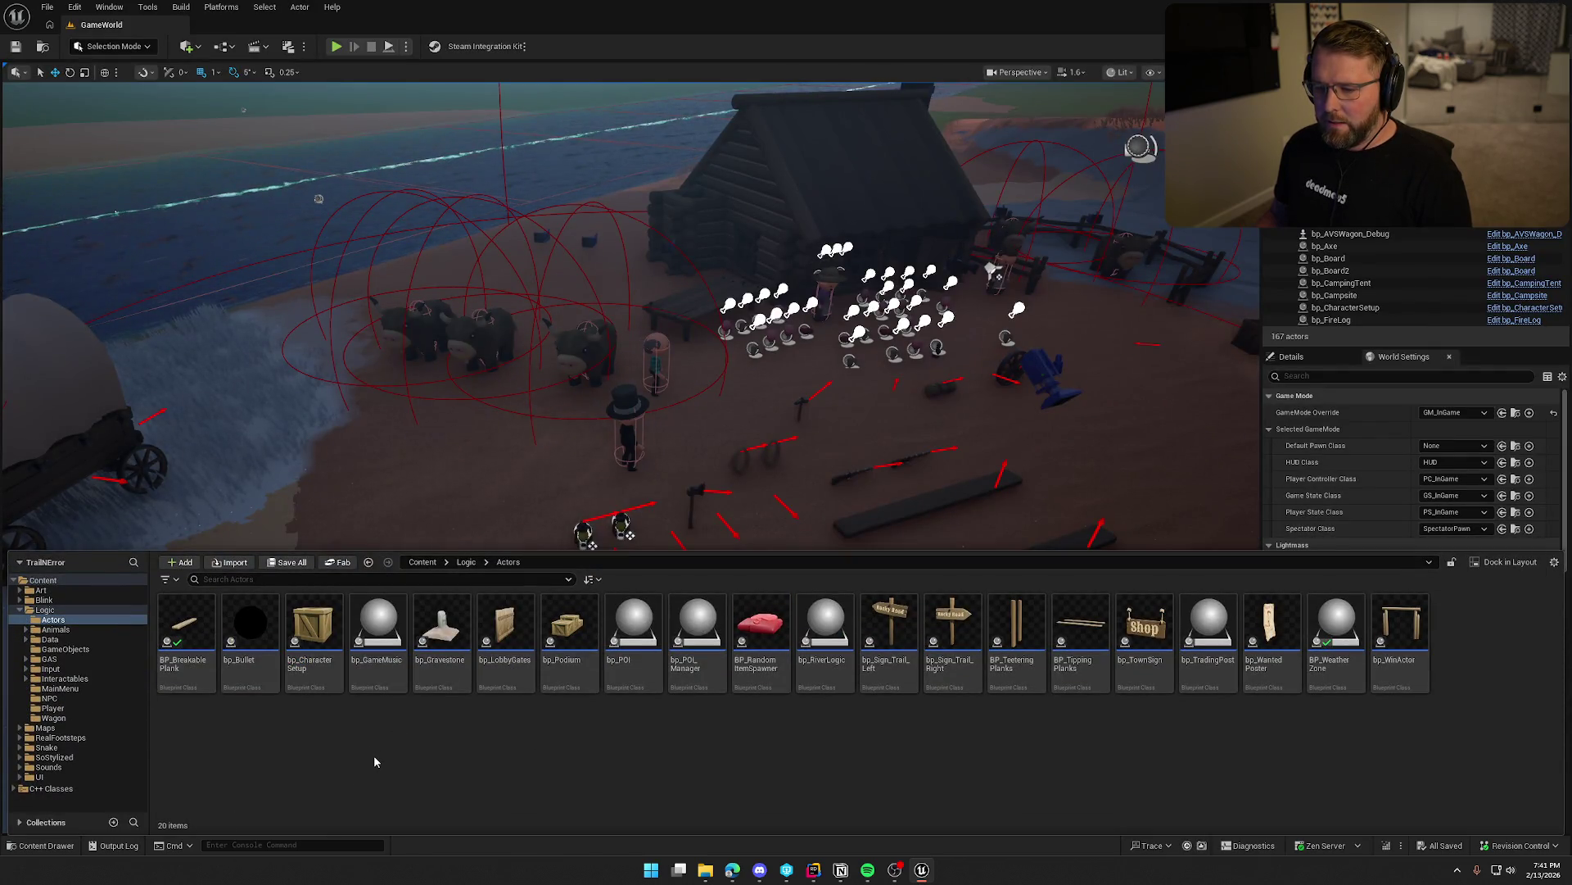
pyautogui.doubleClick(378, 624)
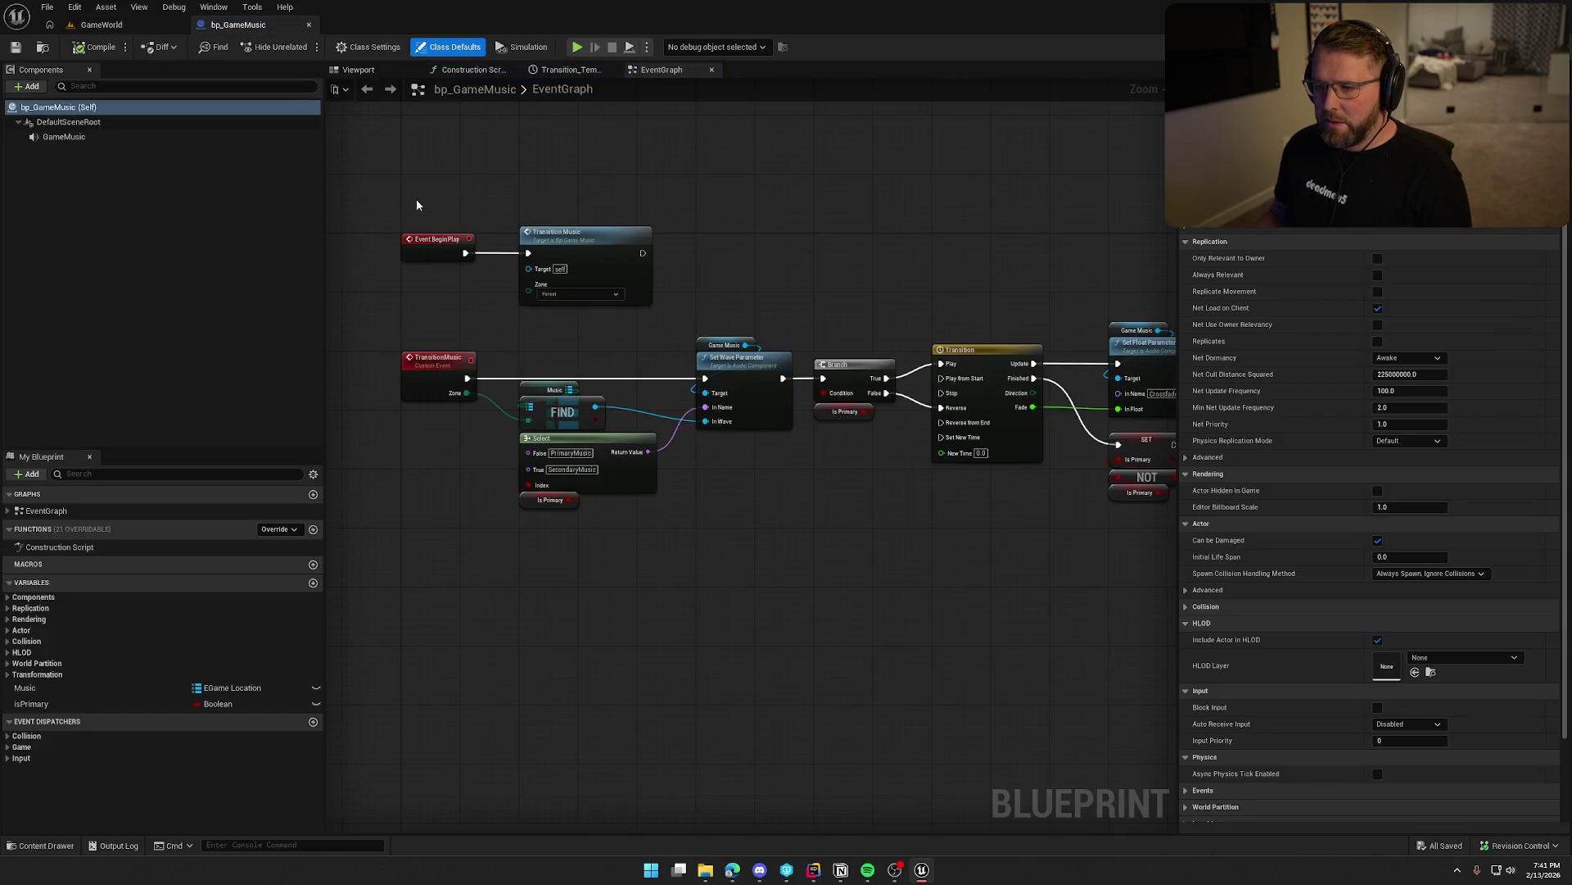
pyautogui.moveTo(416, 205); pyautogui.dragTo(607, 302)
pyautogui.scroll(2, 607, 301)
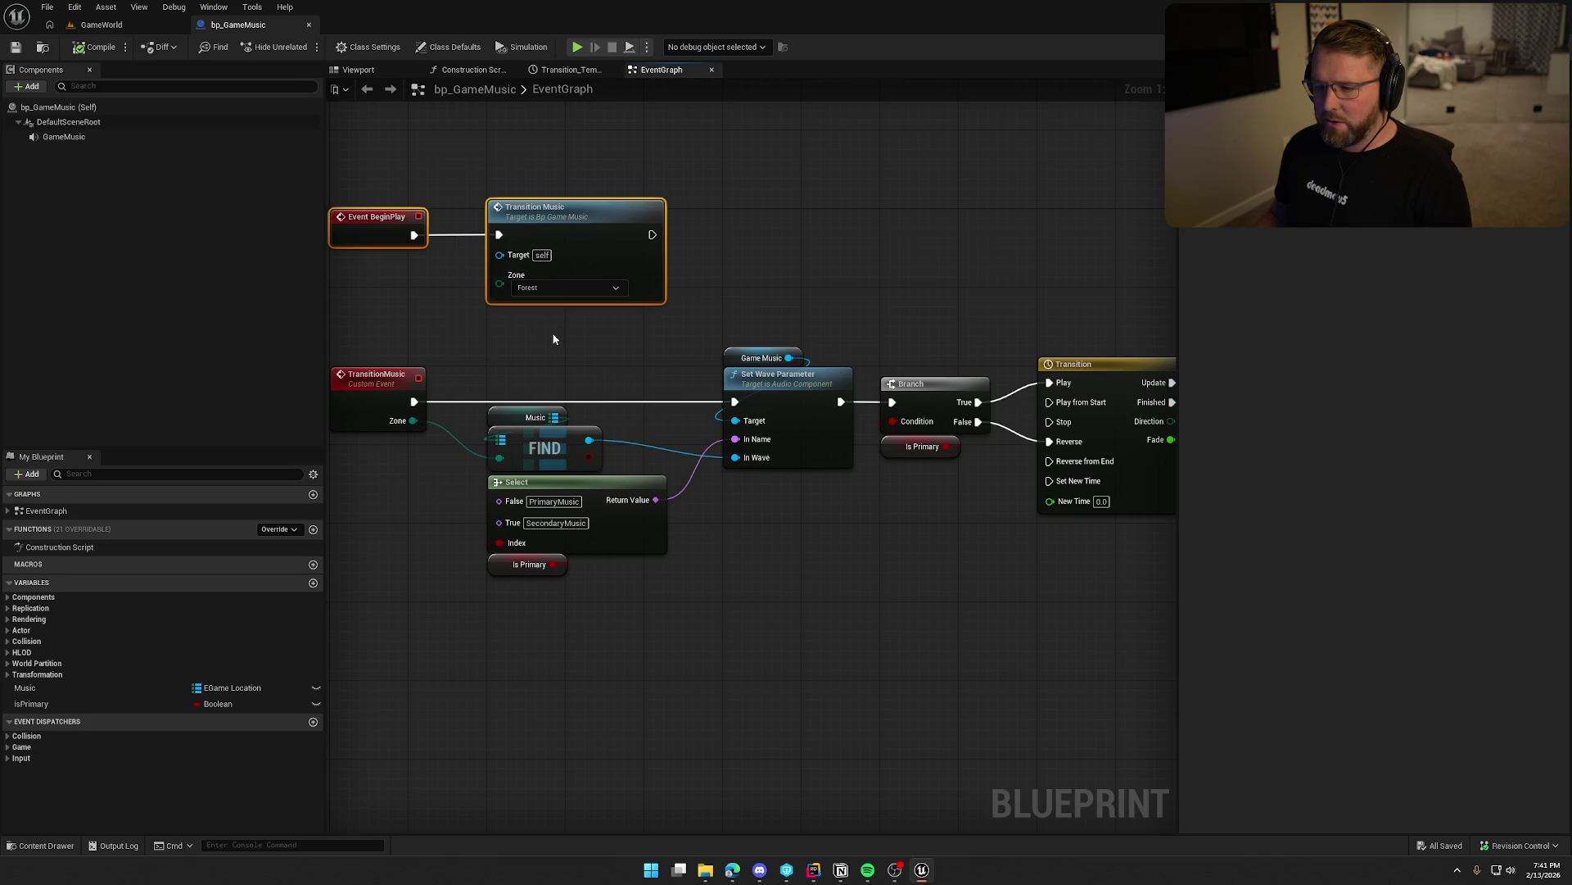
pyautogui.moveTo(665, 697); pyautogui.dragTo(759, 687)
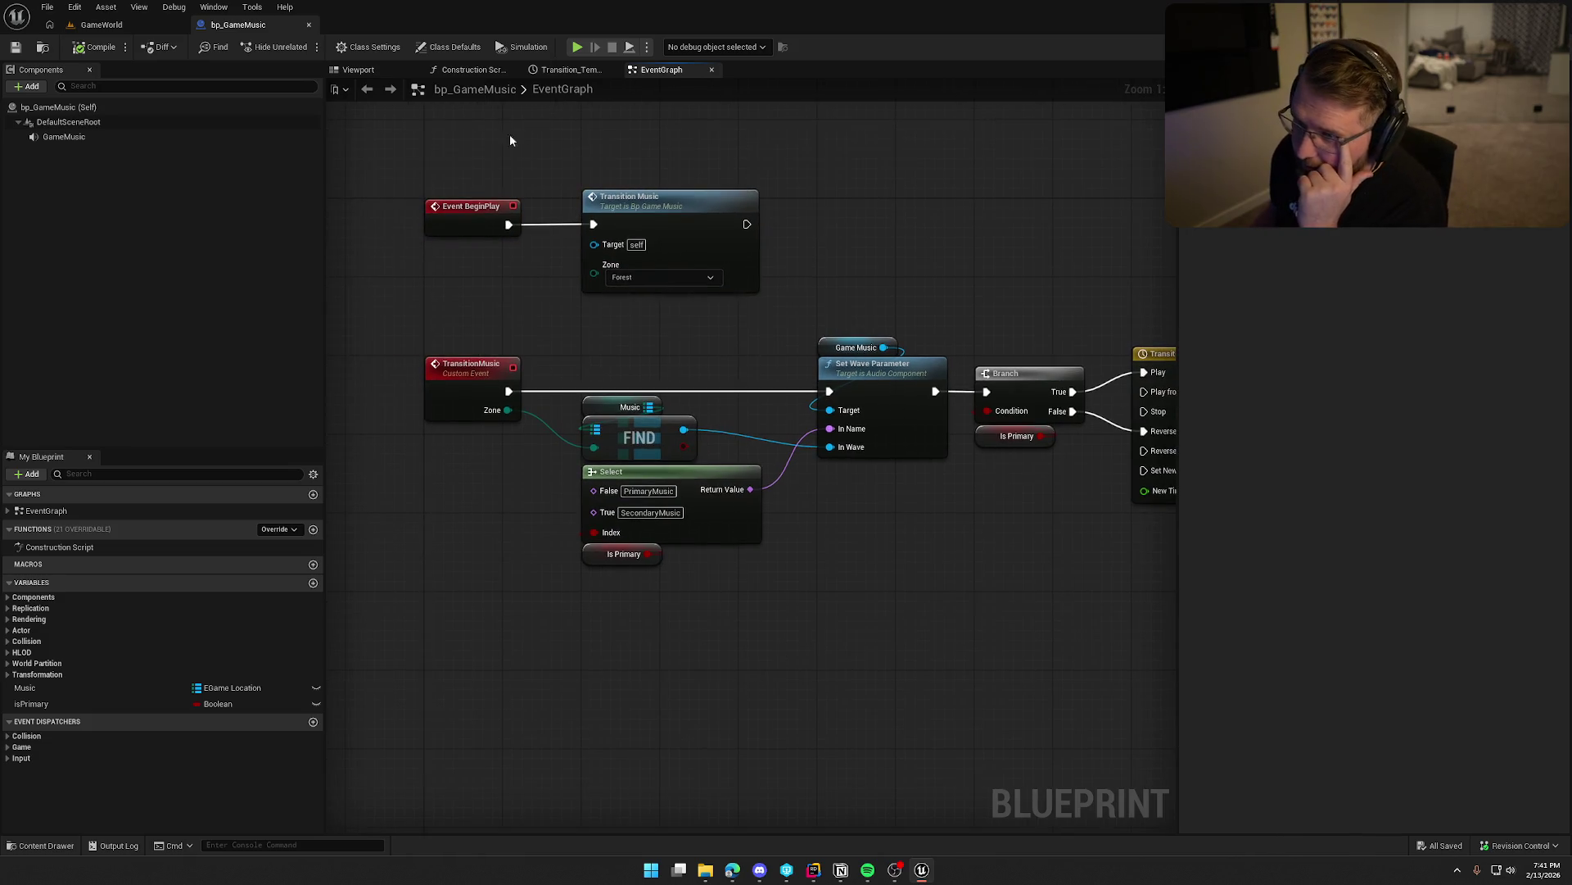
pyautogui.moveTo(467, 147); pyautogui.dragTo(646, 346)
pyautogui.click(646, 345)
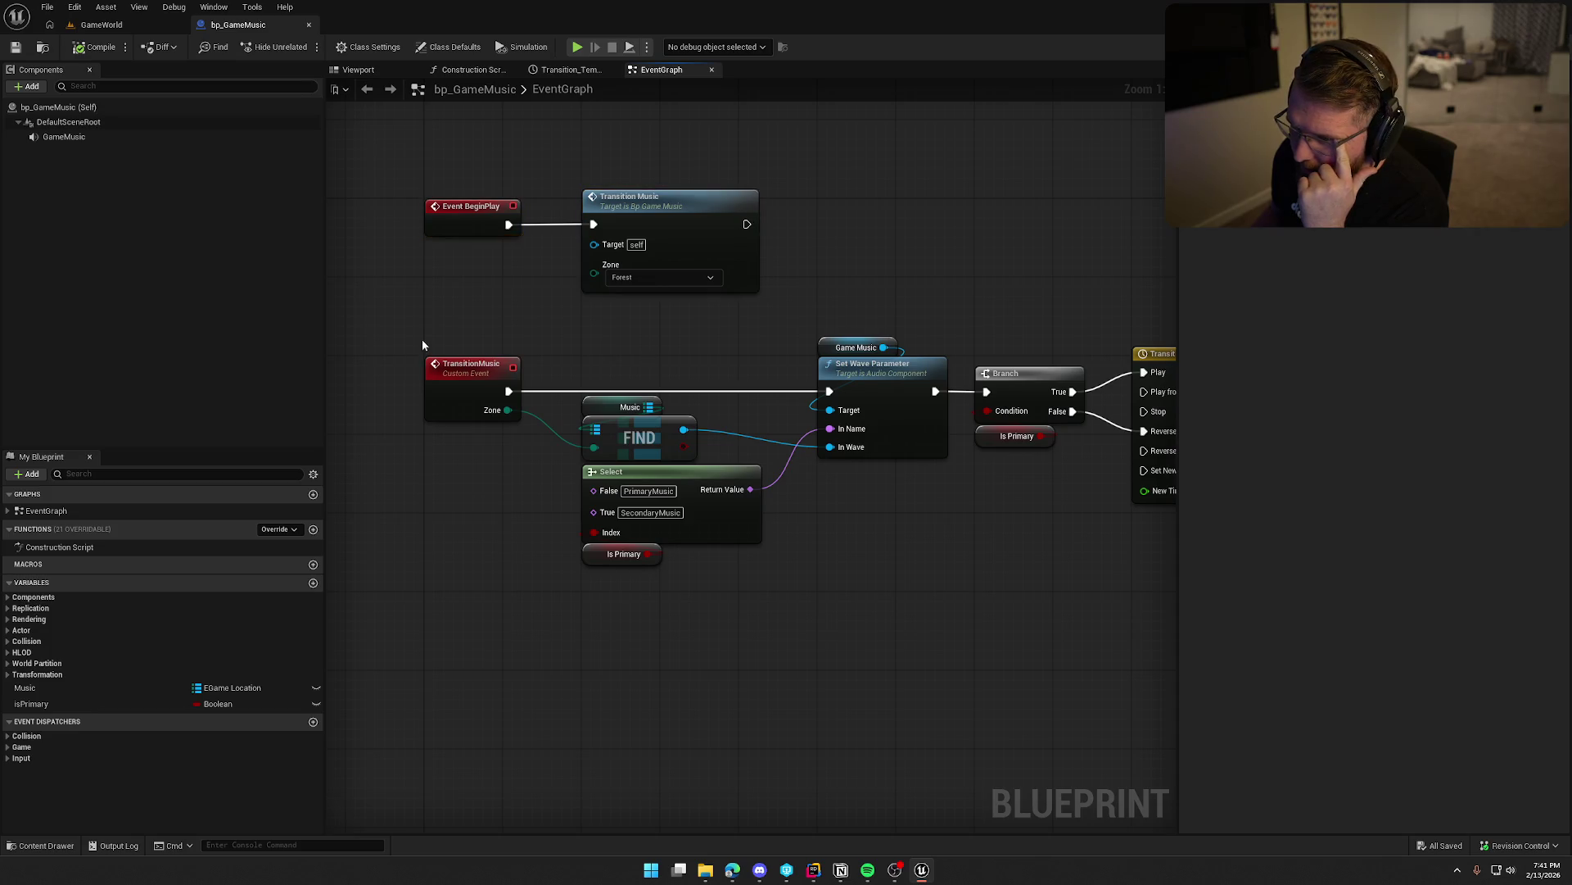
pyautogui.moveTo(421, 344); pyautogui.dragTo(475, 525)
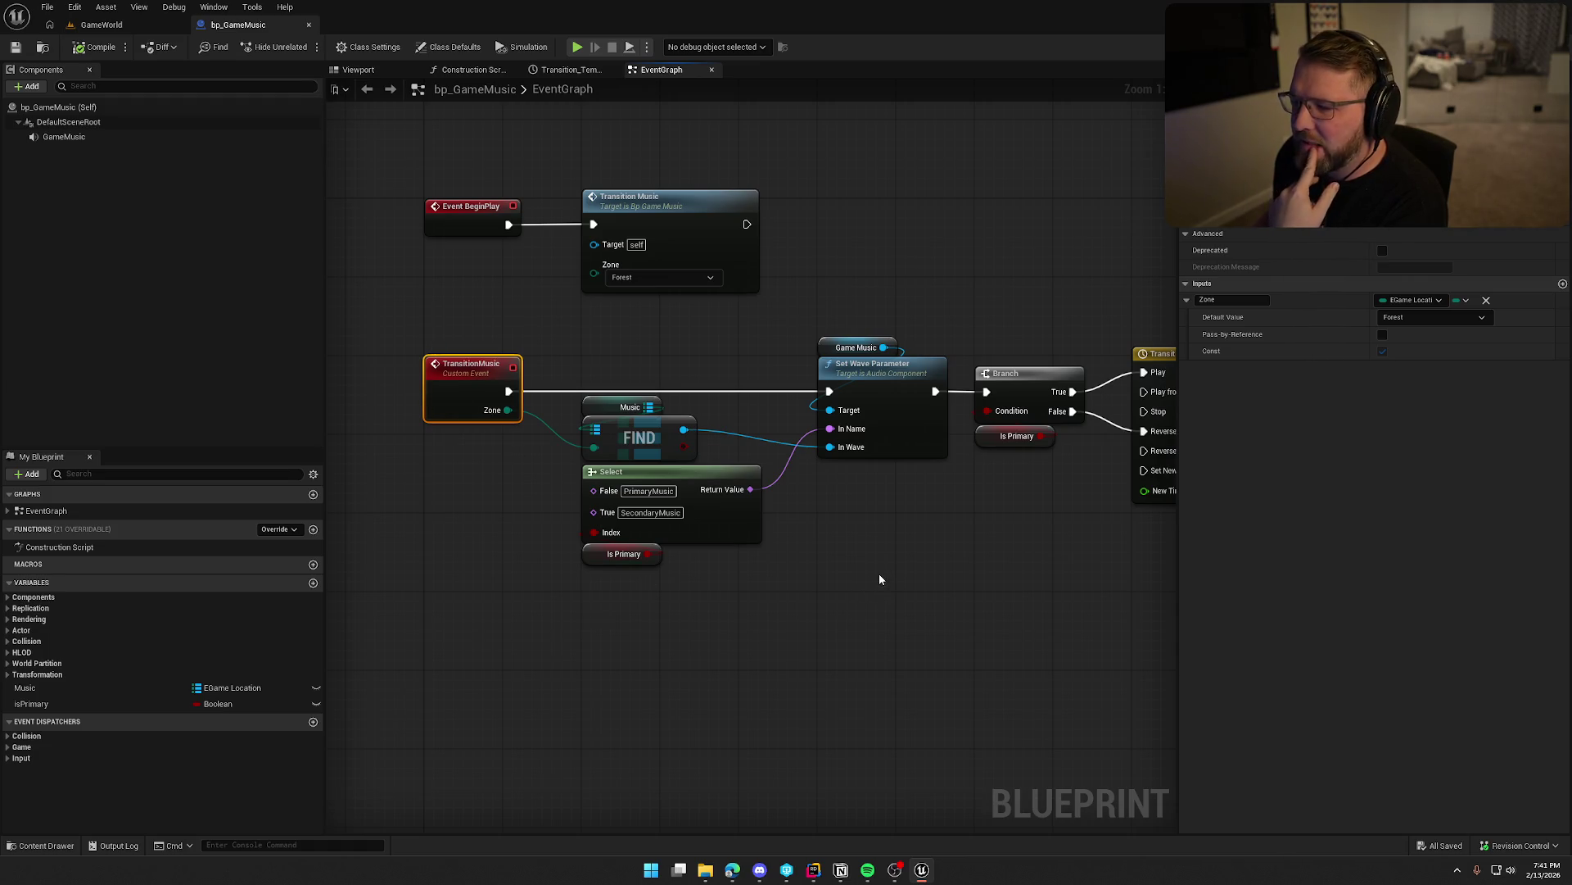
pyautogui.moveTo(880, 579)
pyautogui.mouseDown()
pyautogui.moveTo(547, 545)
pyautogui.moveTo(930, 530)
pyautogui.moveTo(882, 533)
pyautogui.mouseUp()
pyautogui.click(309, 24)
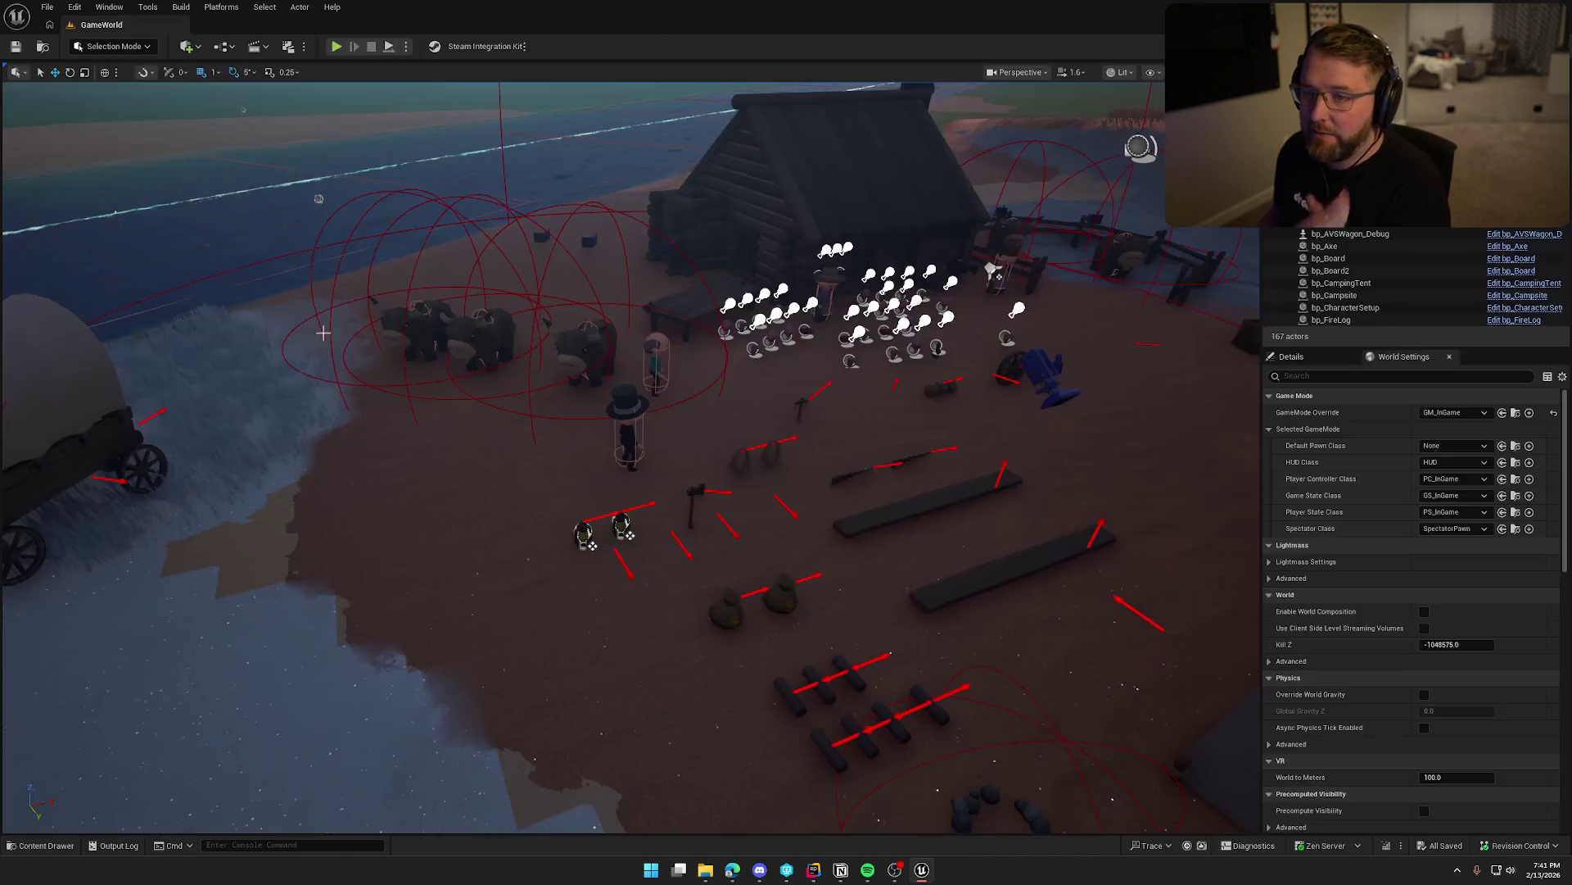
# Open bp_Gravestone, select its EventGraph nodes and inspect the PlayerName variable.
pyautogui.hotkey('ctrl', 'space')
pyautogui.doubleClick(425, 625)
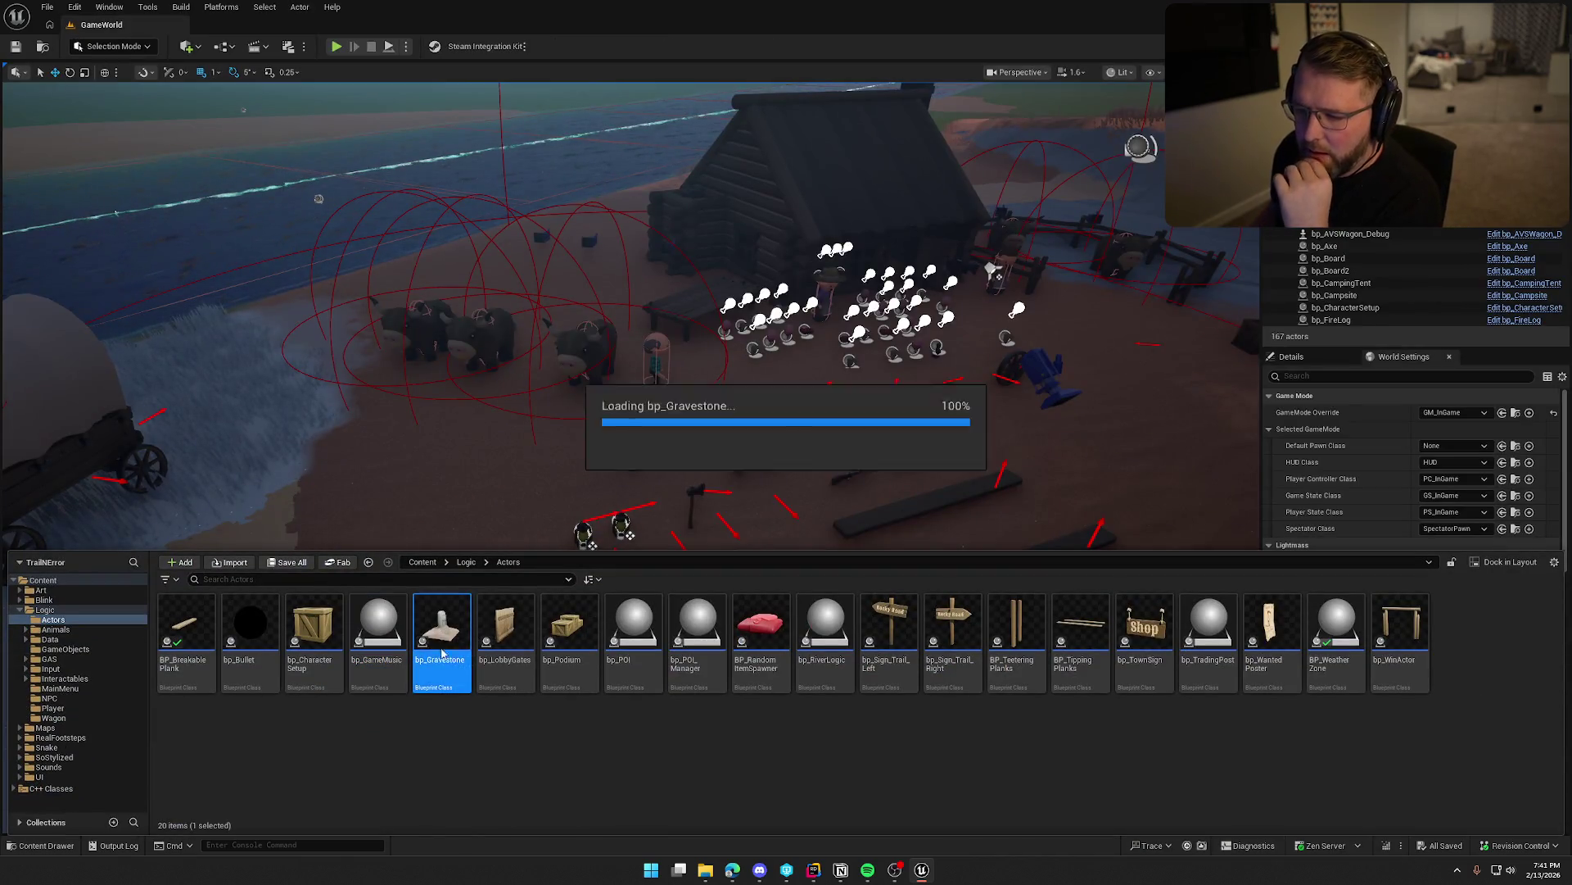
pyautogui.scroll(2, 709, 567)
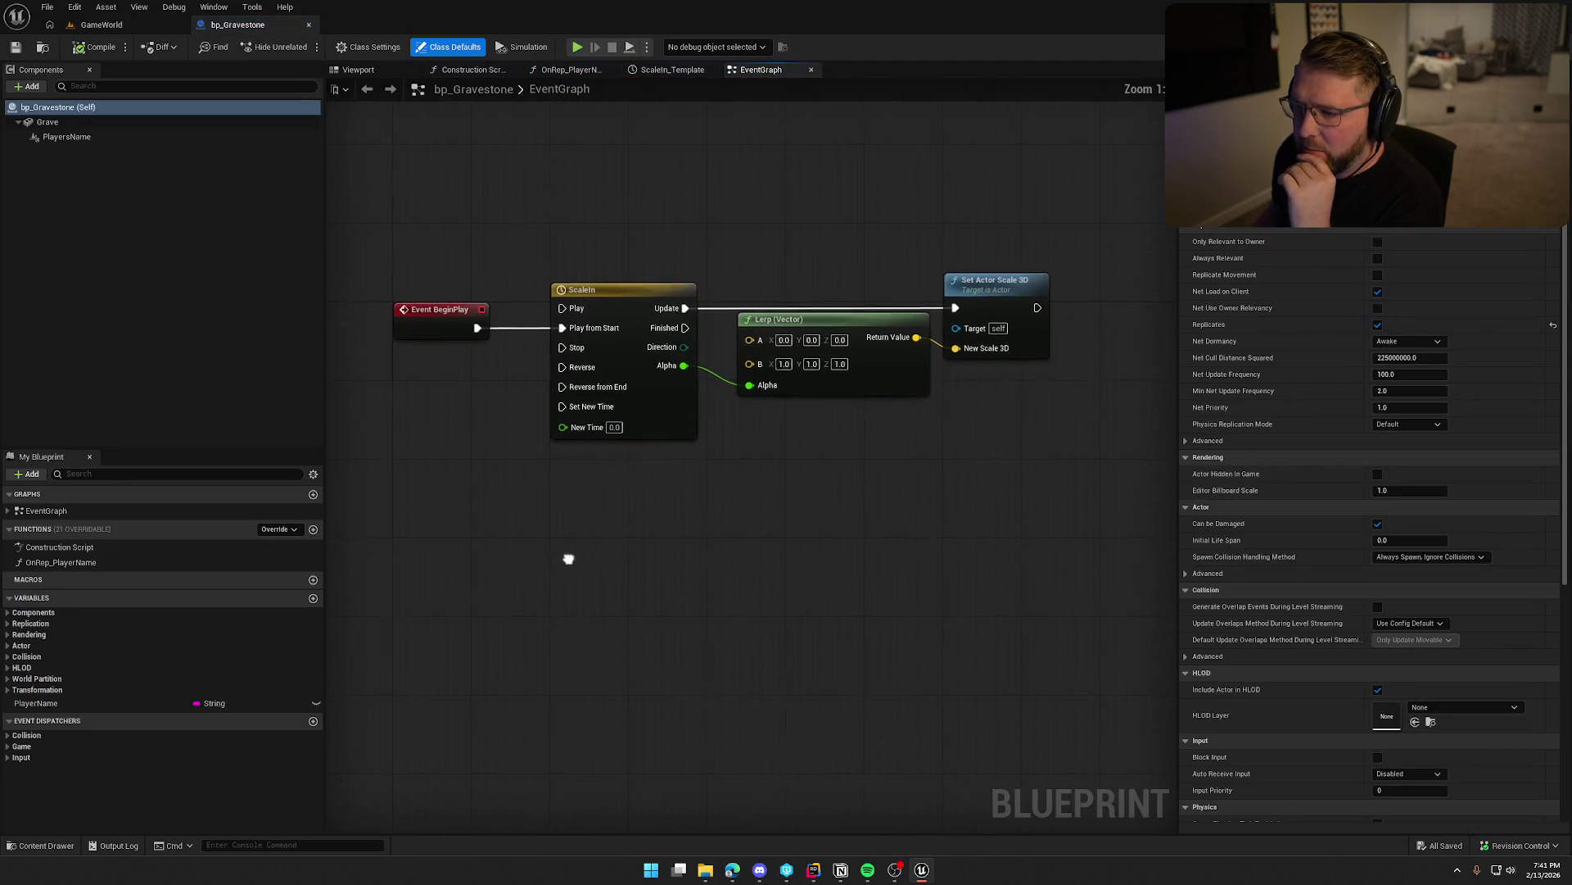
pyautogui.moveTo(422, 194); pyautogui.dragTo(987, 503)
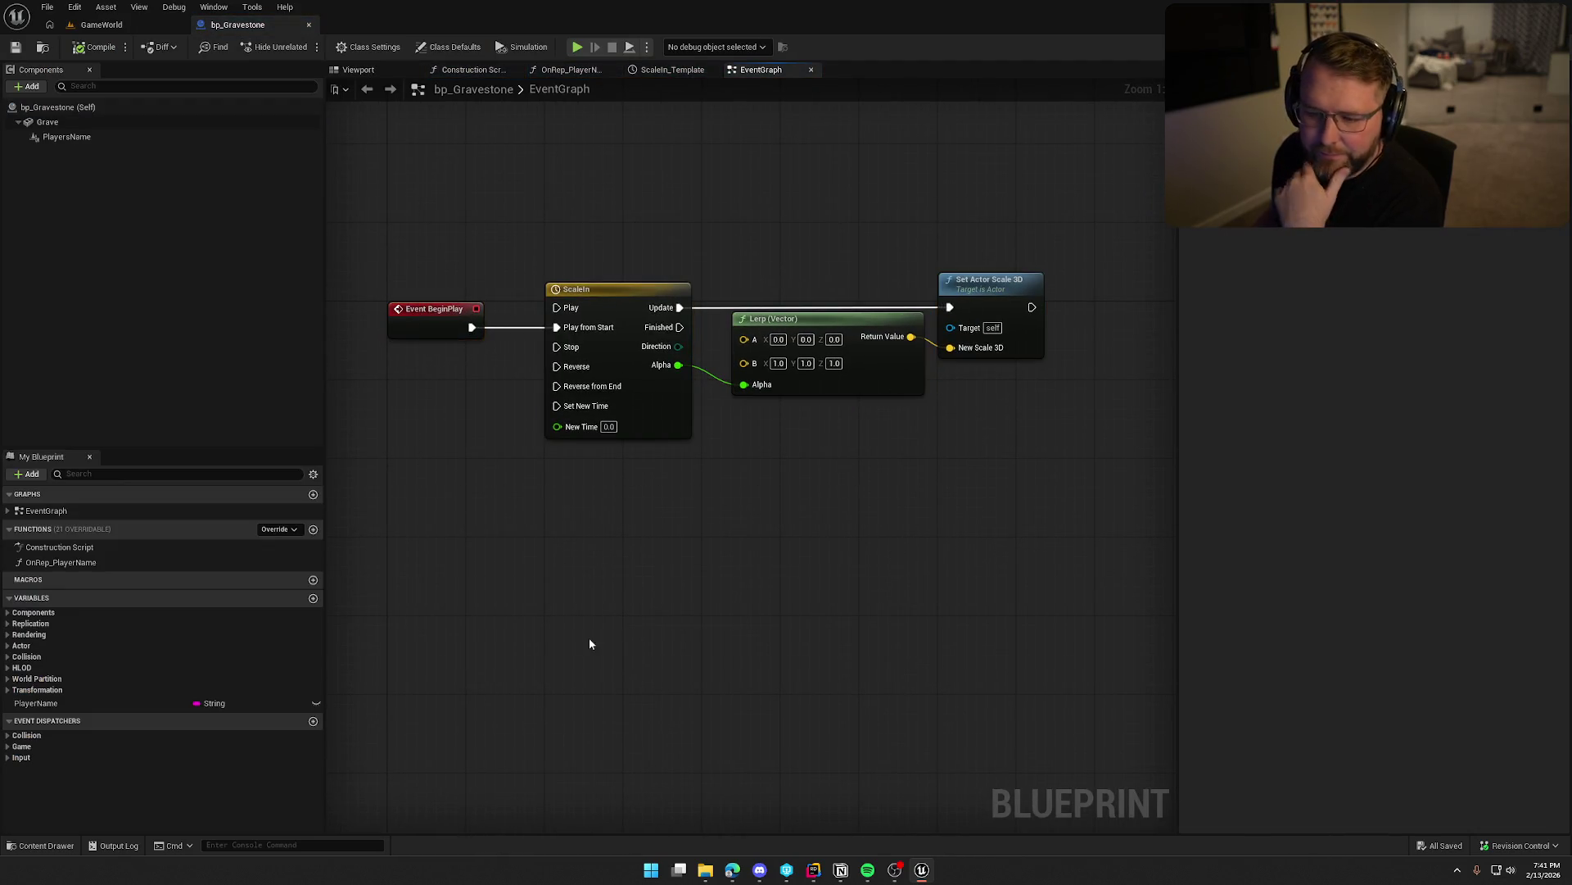
pyautogui.click(98, 704)
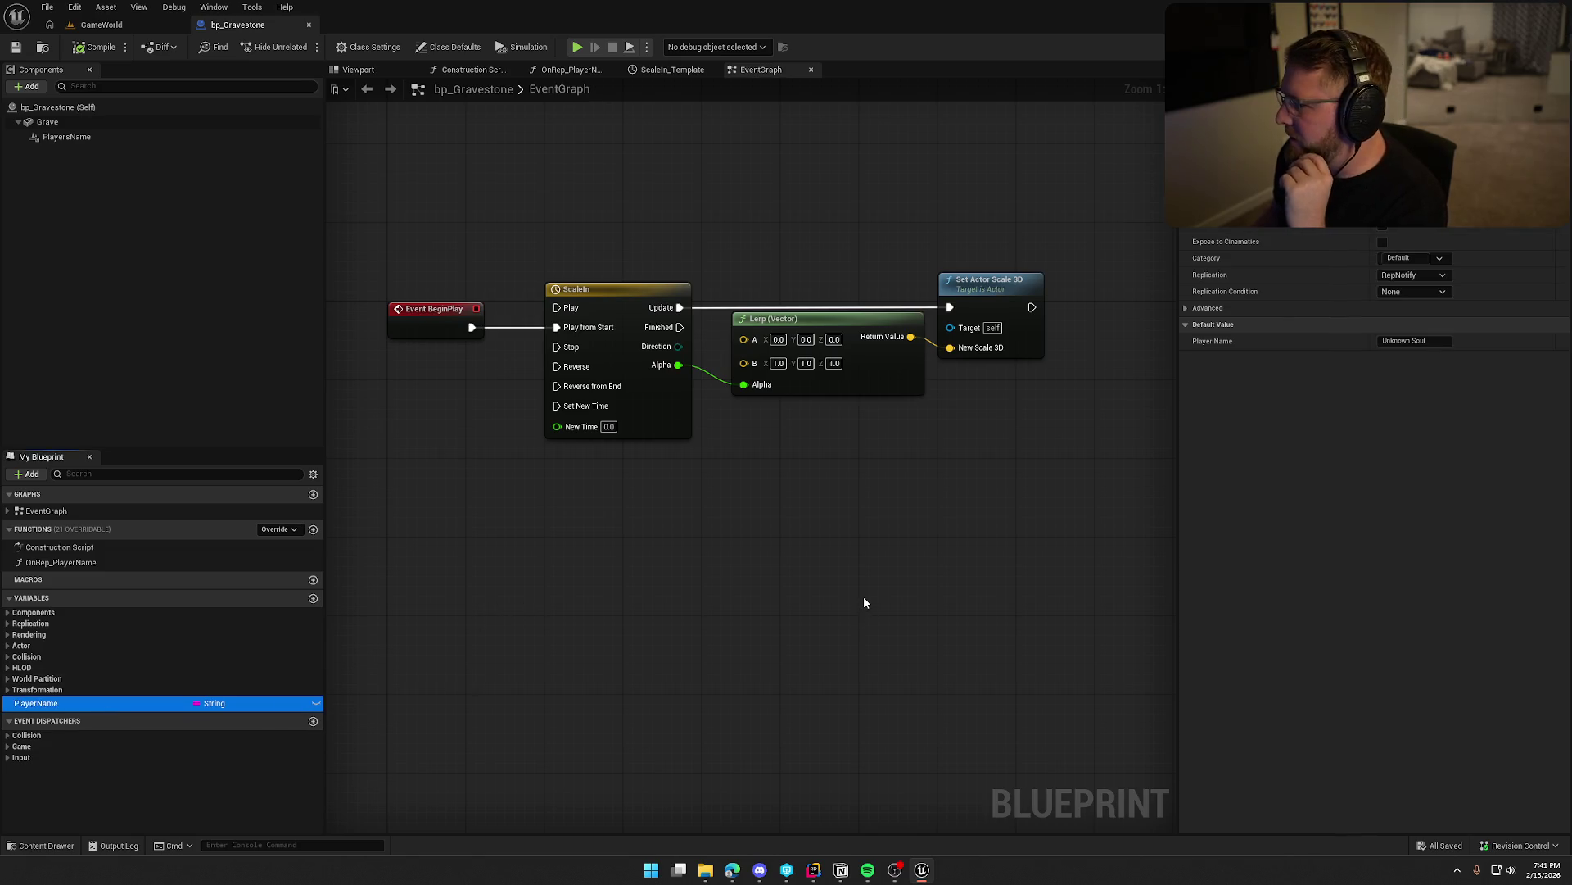
# Review the OnRep_PlayerName function graph and PlayerName's properties.
pyautogui.doubleClick(47, 563)
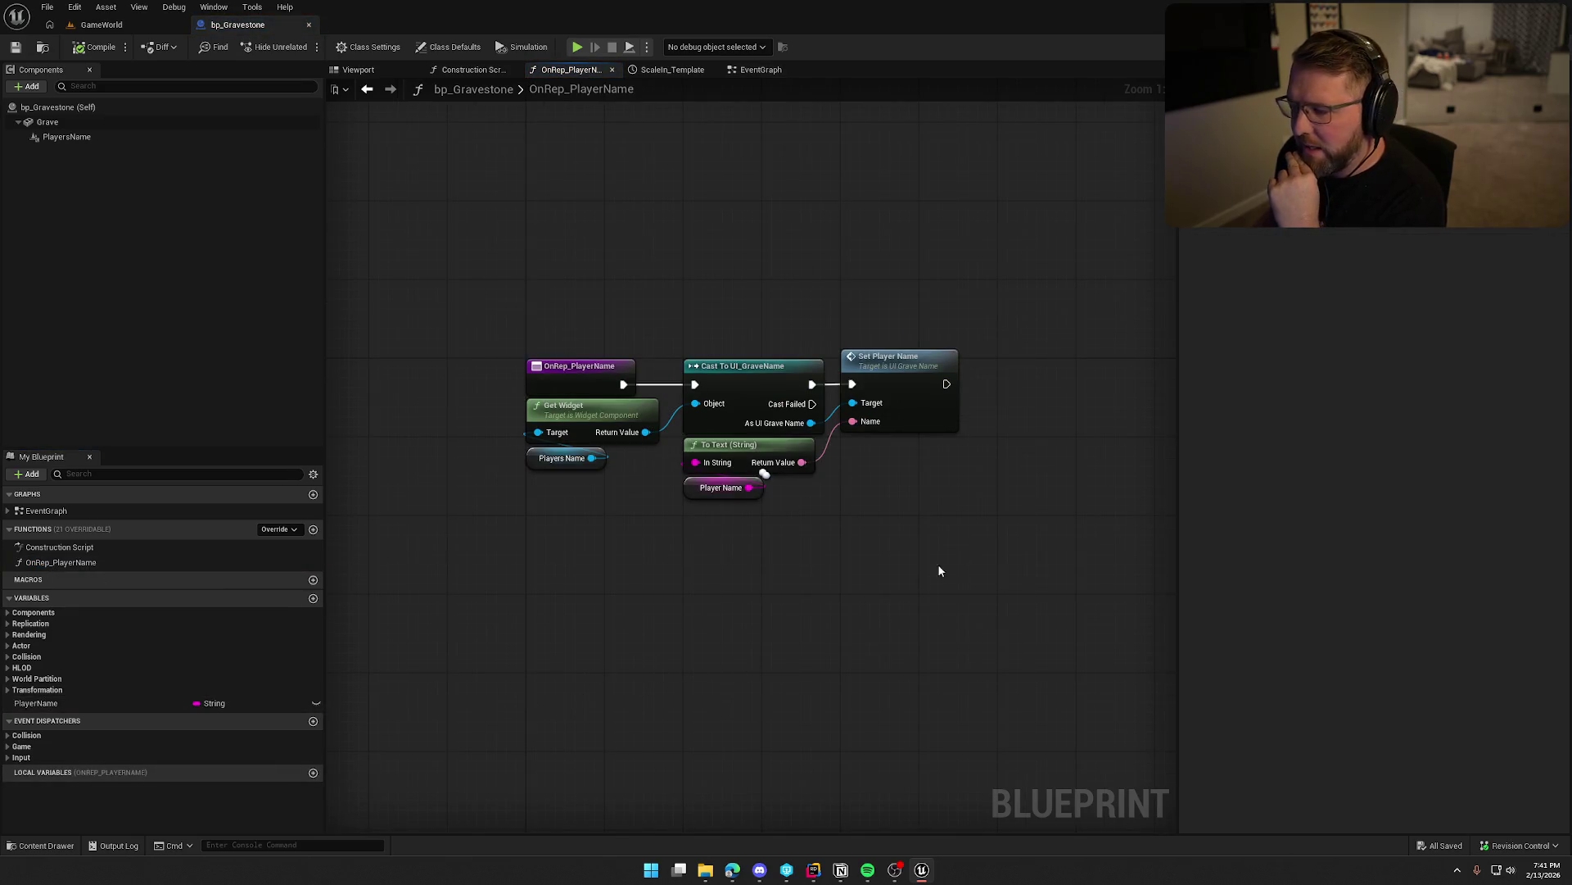
pyautogui.click(46, 702)
pyautogui.click(606, 594)
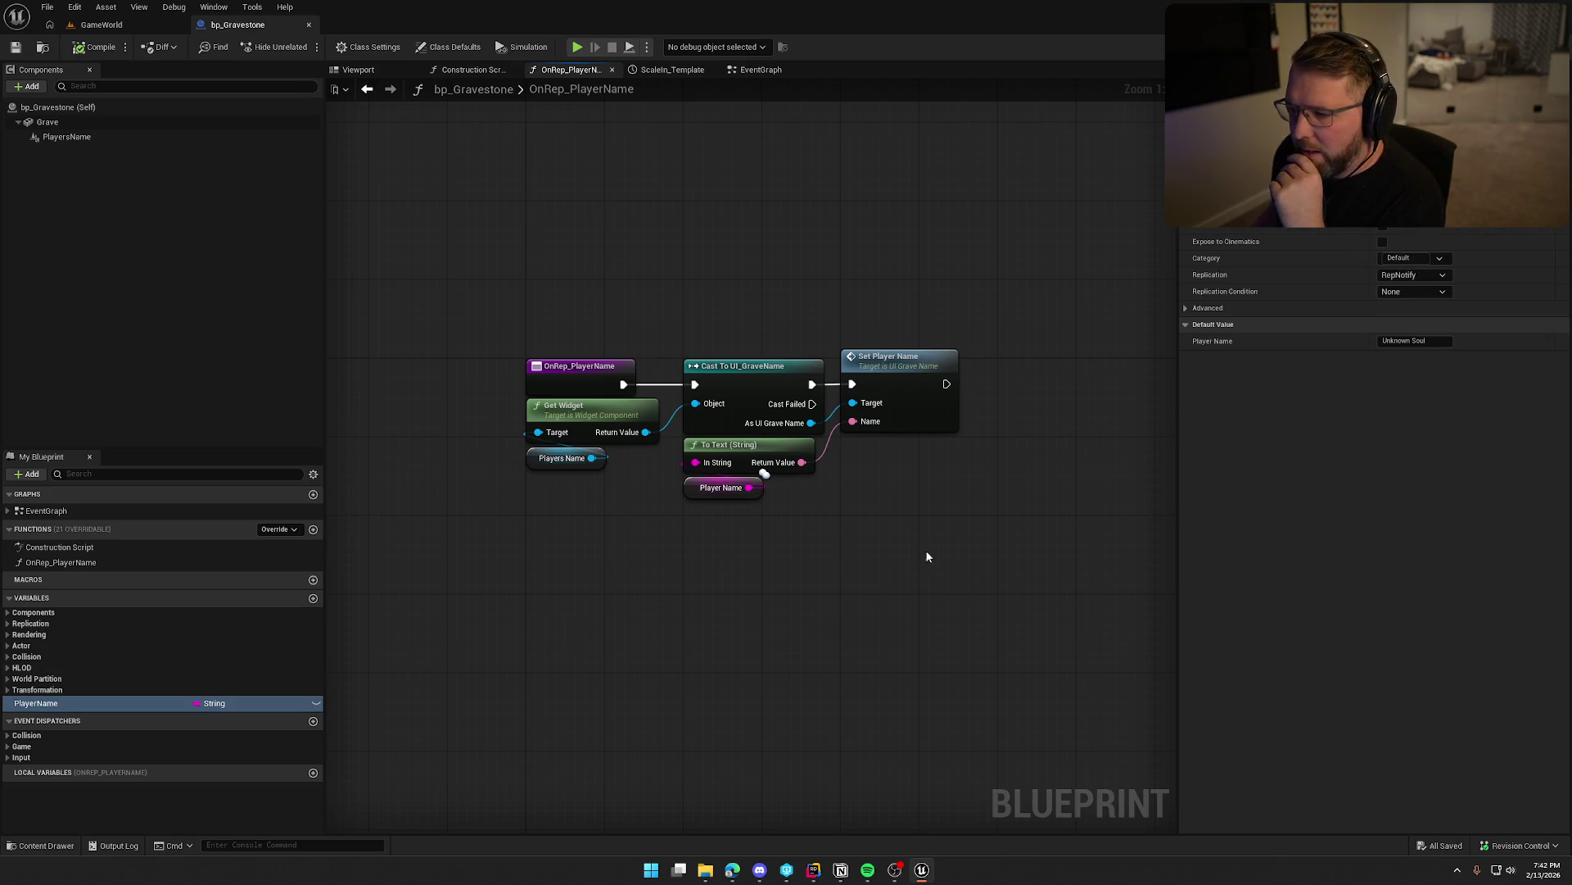
pyautogui.moveTo(925, 548); pyautogui.dragTo(523, 253)
pyautogui.click(509, 261)
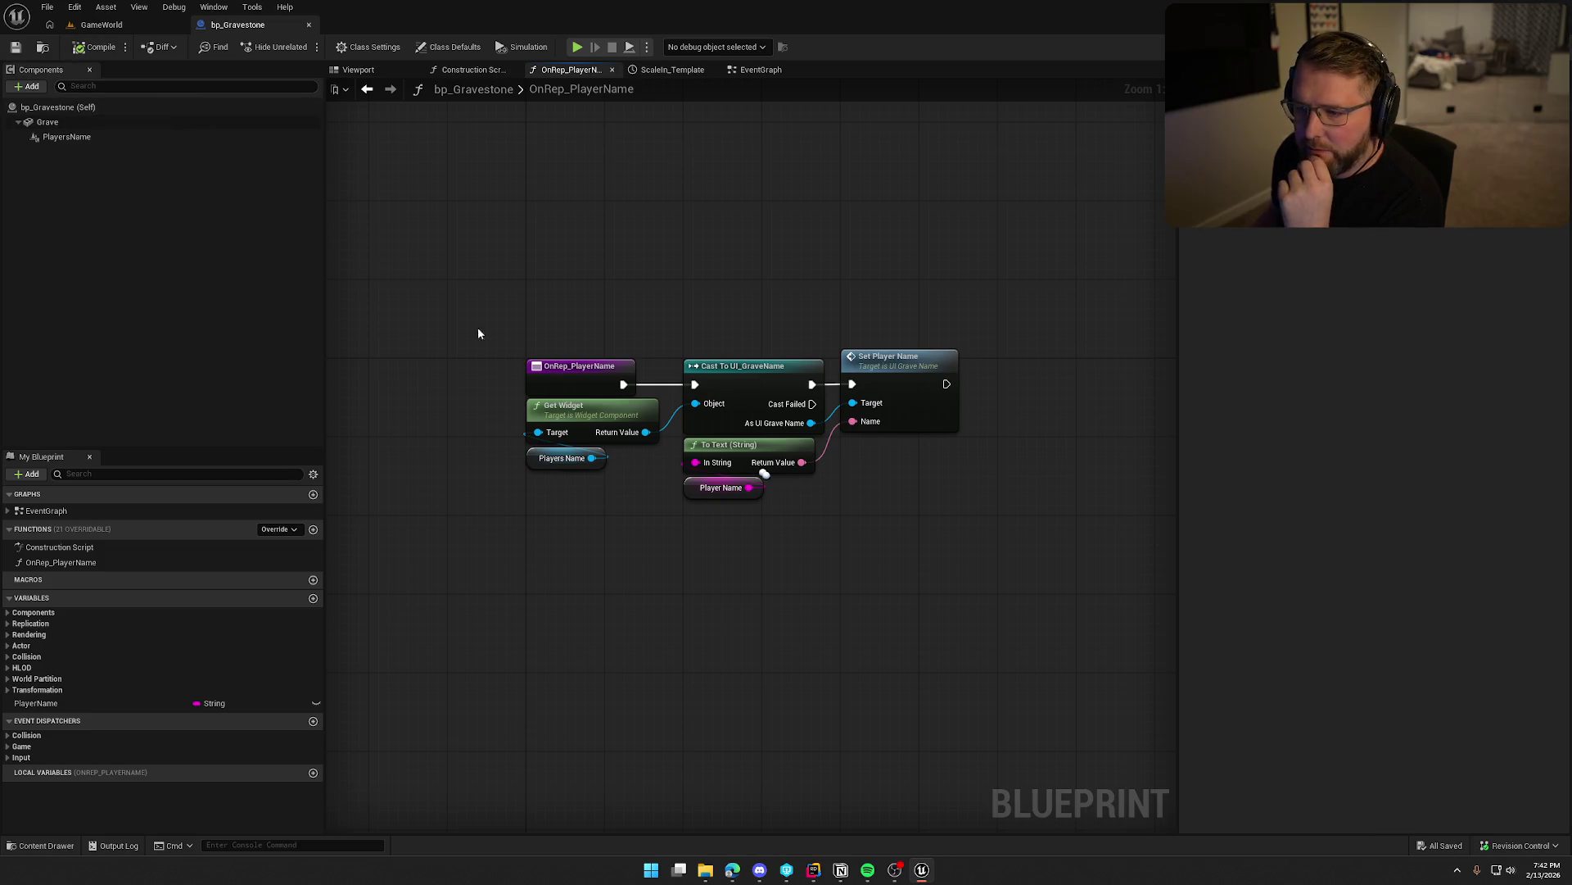
# Look over the Construction Script and ScaleIn timeline, close ScaleIn_Template, then return to GameWorld.
pyautogui.click(468, 70)
pyautogui.click(571, 71)
pyautogui.click(667, 70)
pyautogui.middleClick(667, 70)
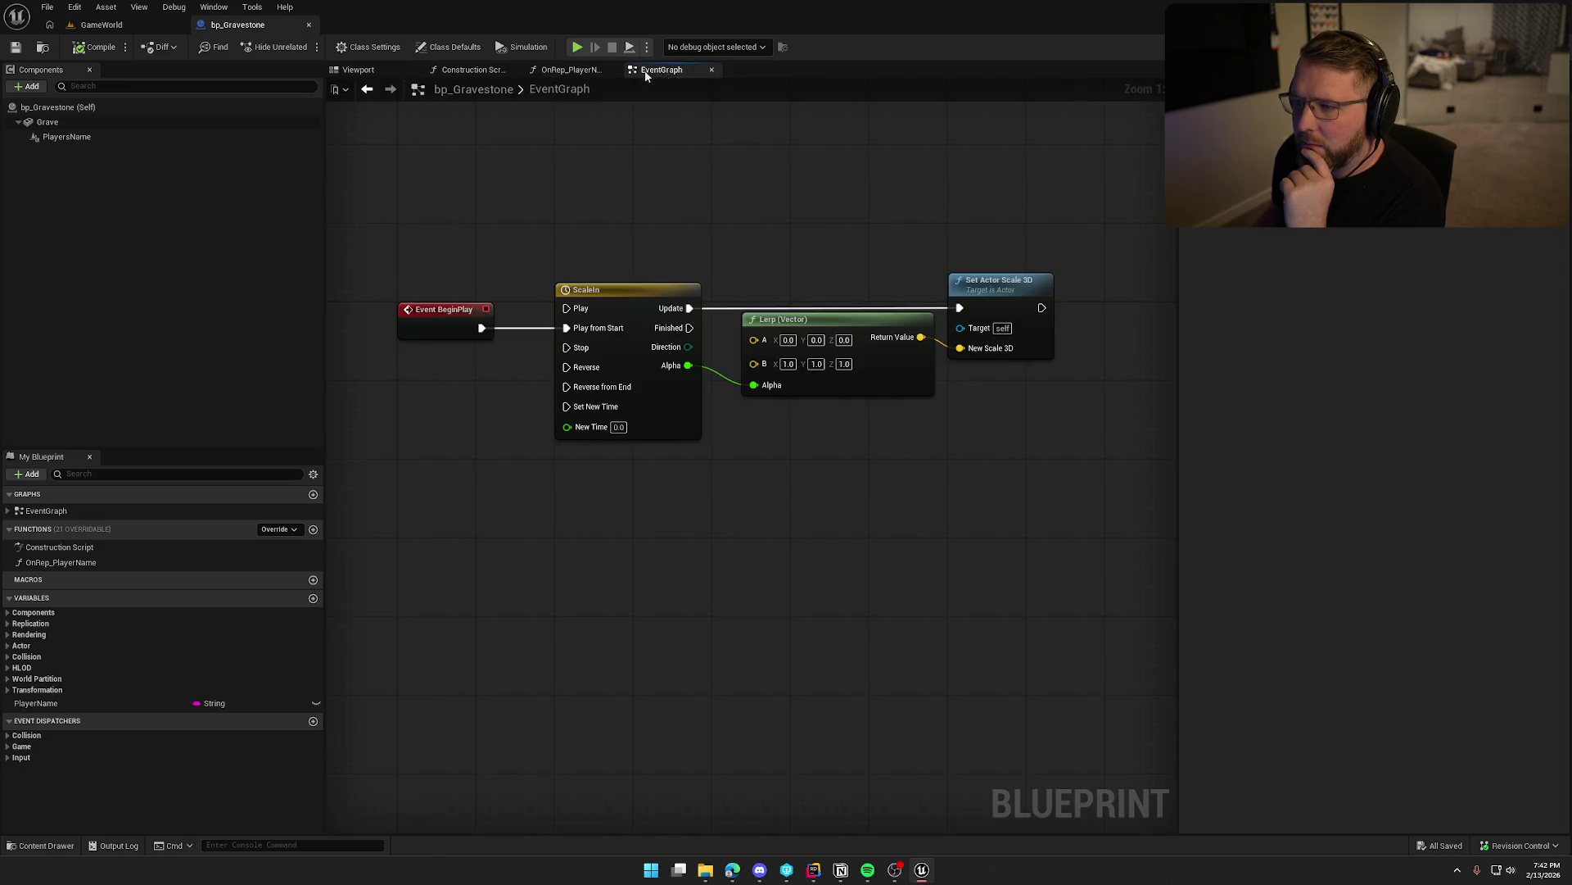
pyautogui.scroll(-1, 445, 236)
pyautogui.scroll(1, 502, 234)
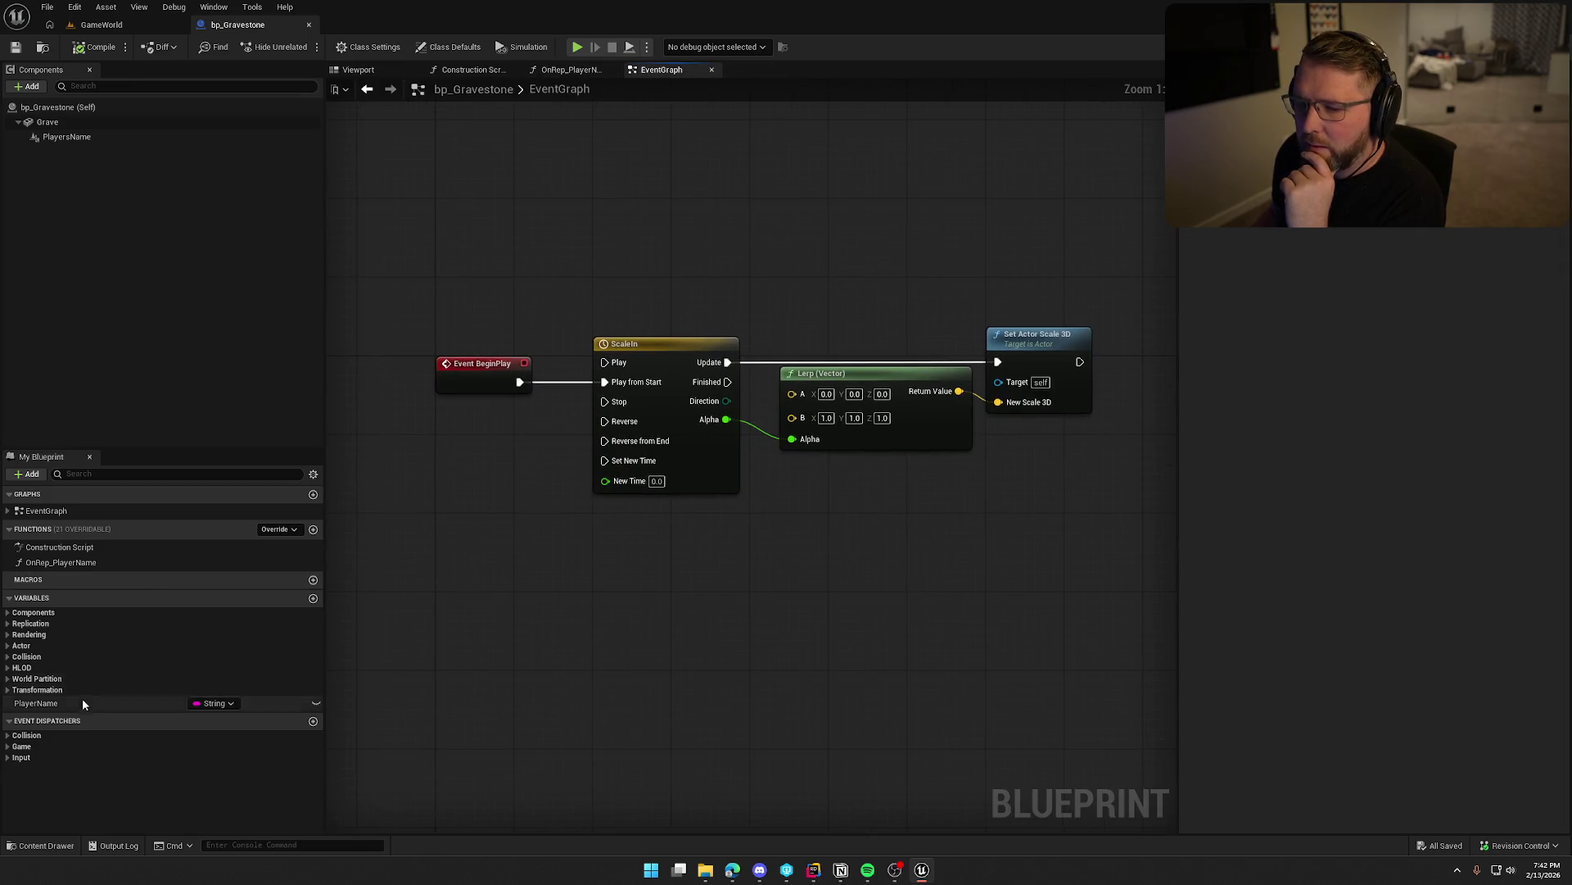
pyautogui.click(9, 510)
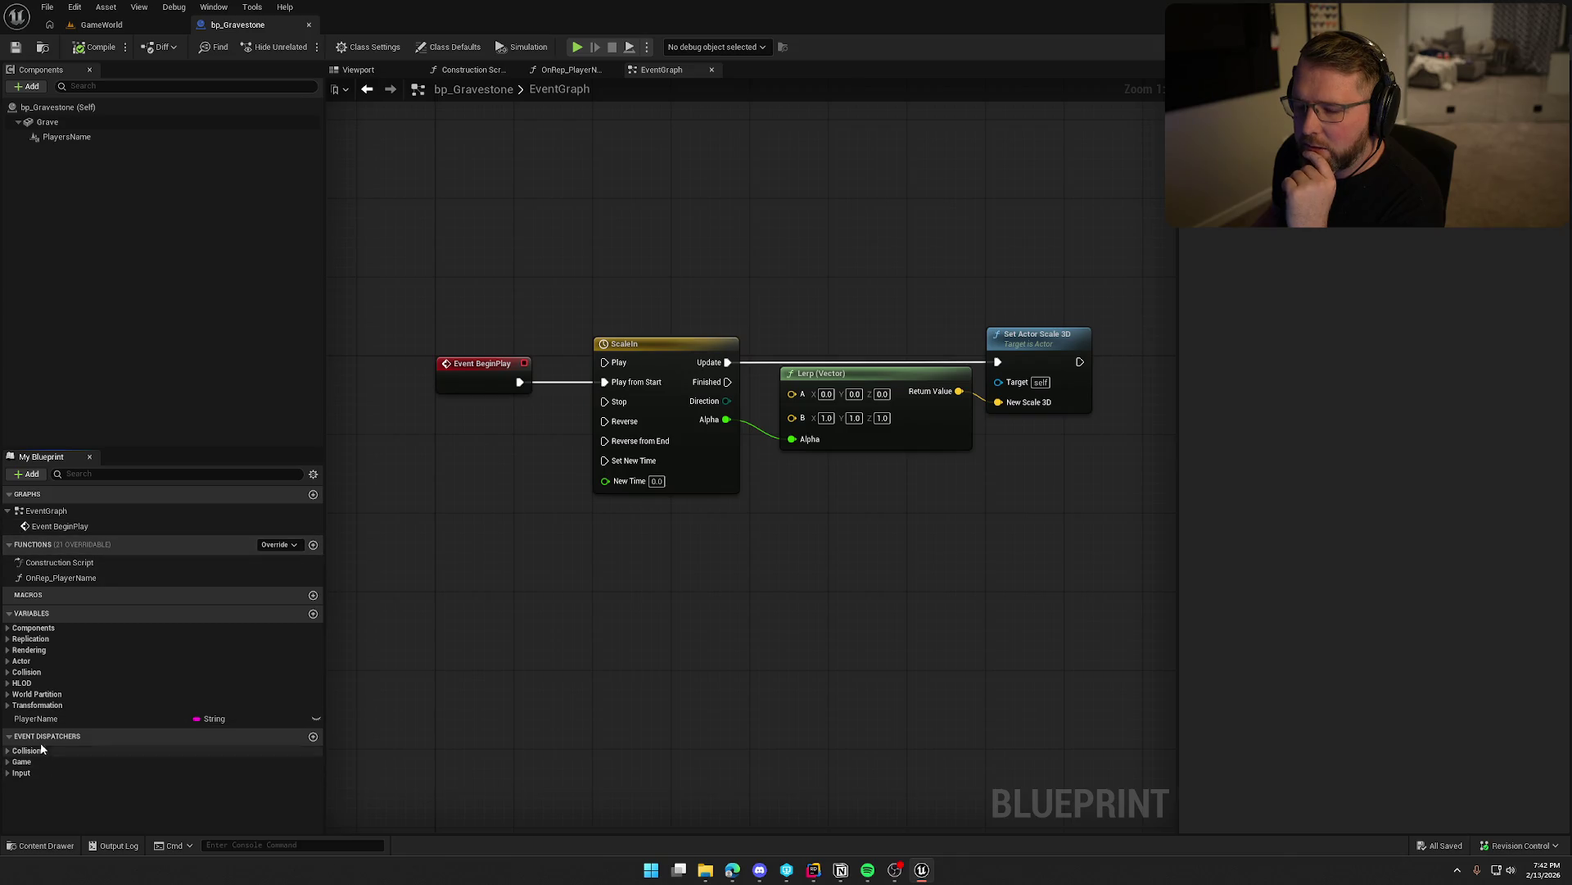
pyautogui.click(37, 719)
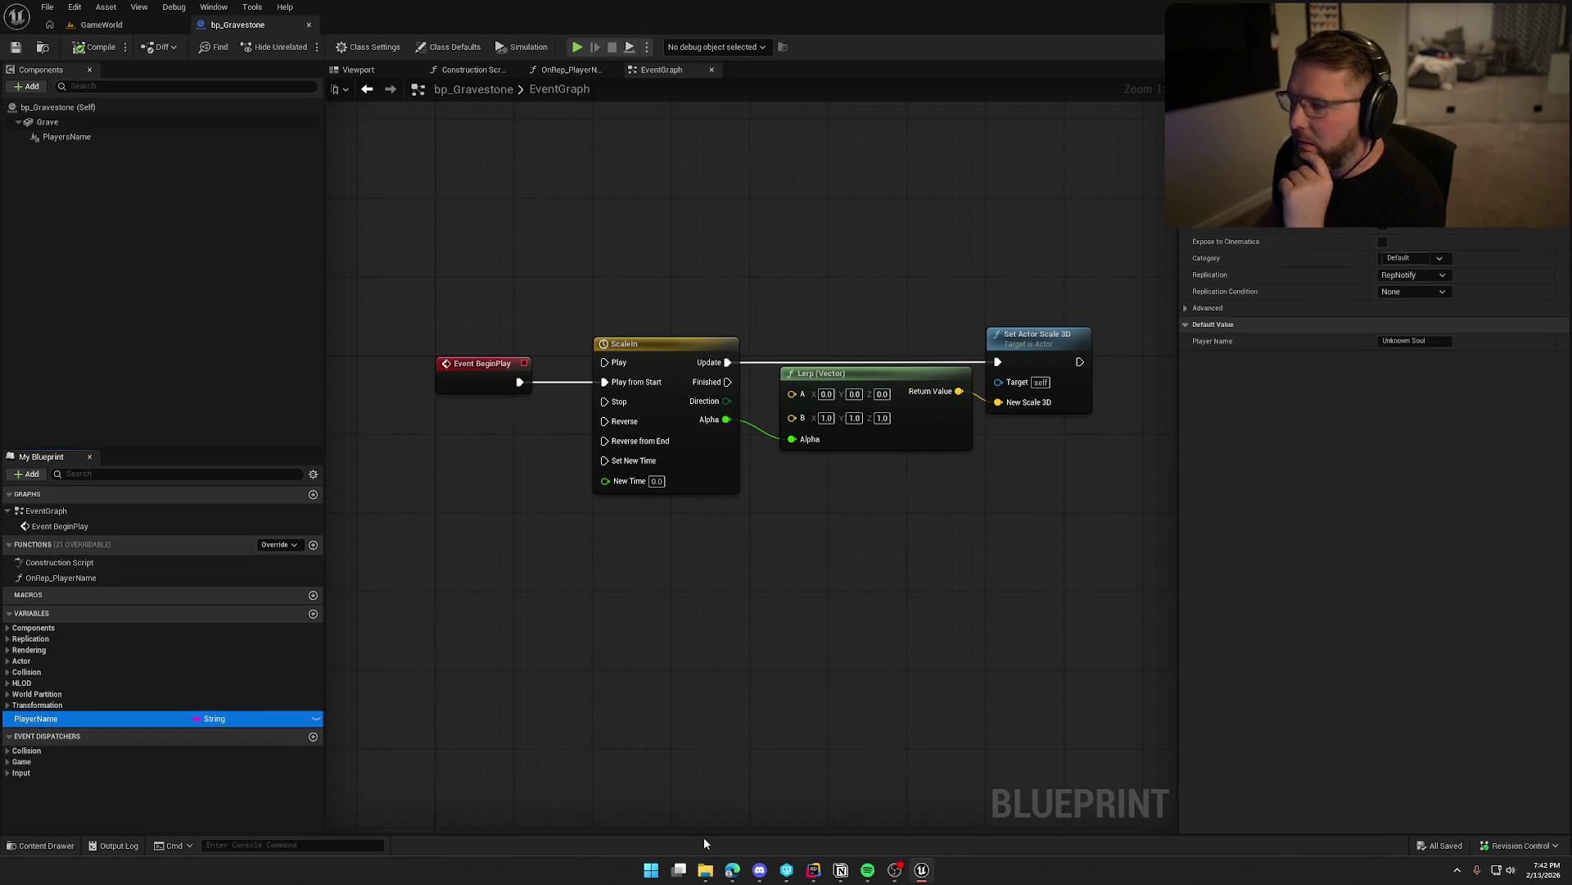
pyautogui.click(102, 24)
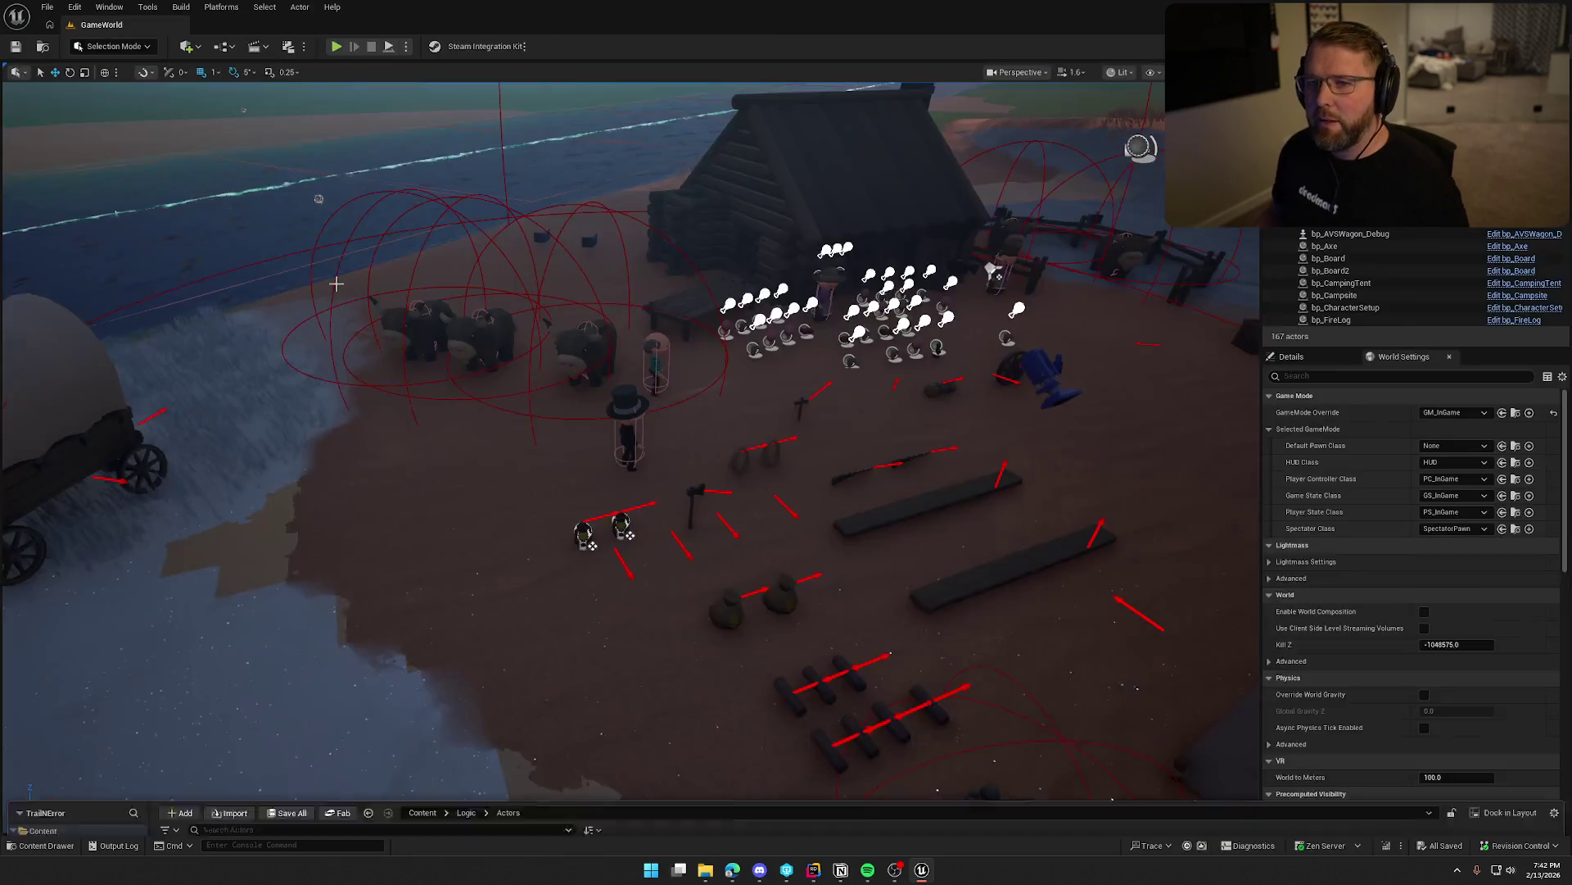
# Open bp_LobbyGates and nudge the whole OpenGates node chain up slightly.
pyautogui.hotkey('ctrl', 'space')
pyautogui.doubleClick(501, 647)
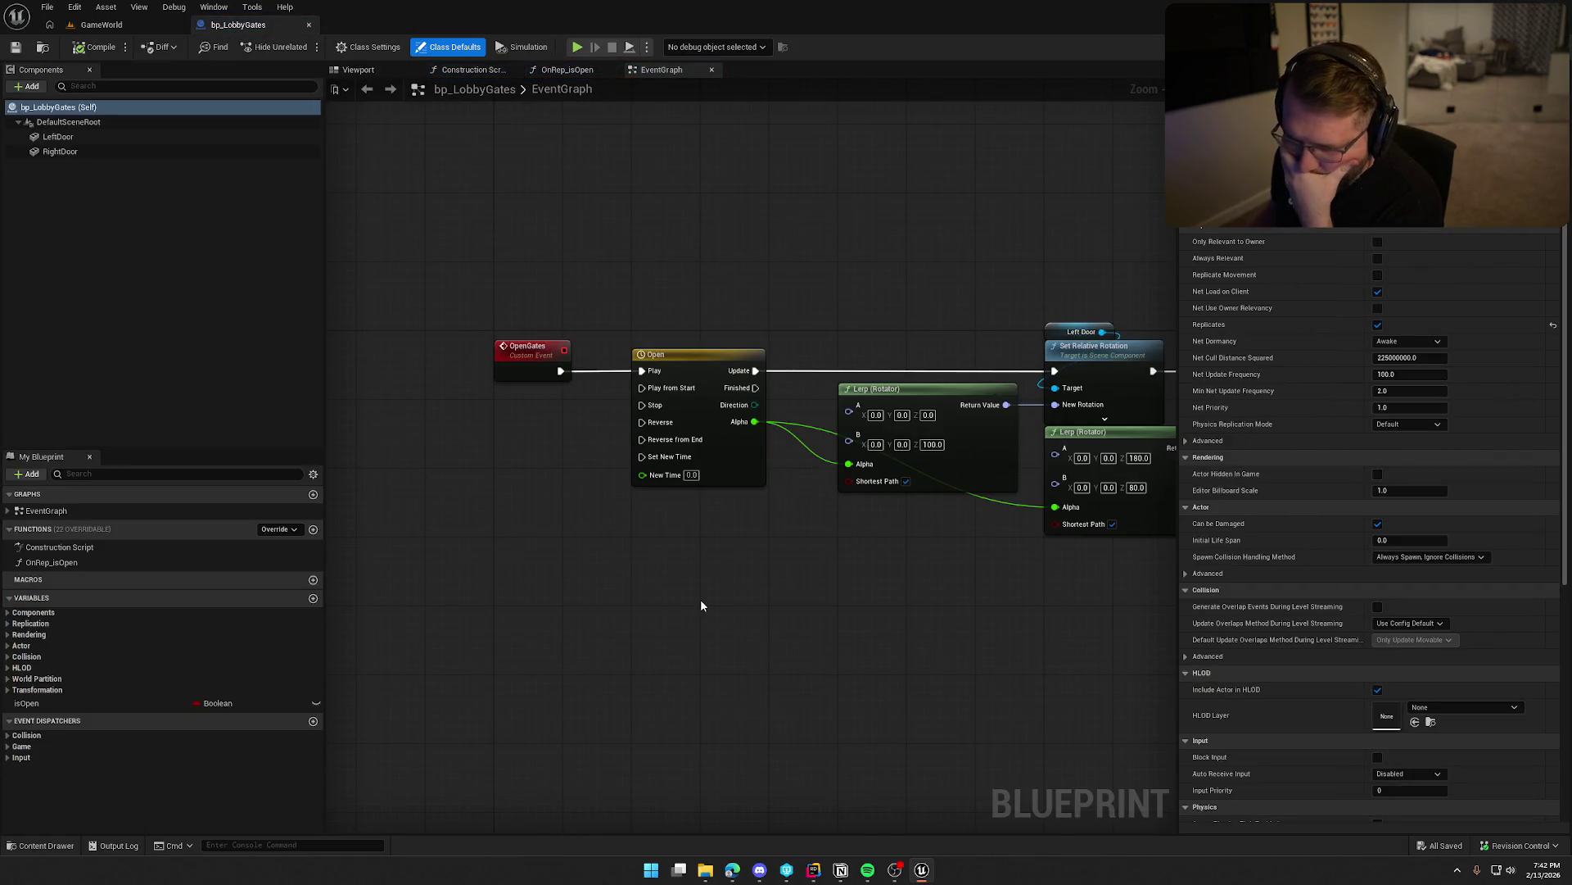
pyautogui.scroll(-2, 586, 593)
pyautogui.moveTo(396, 351); pyautogui.dragTo(1166, 655)
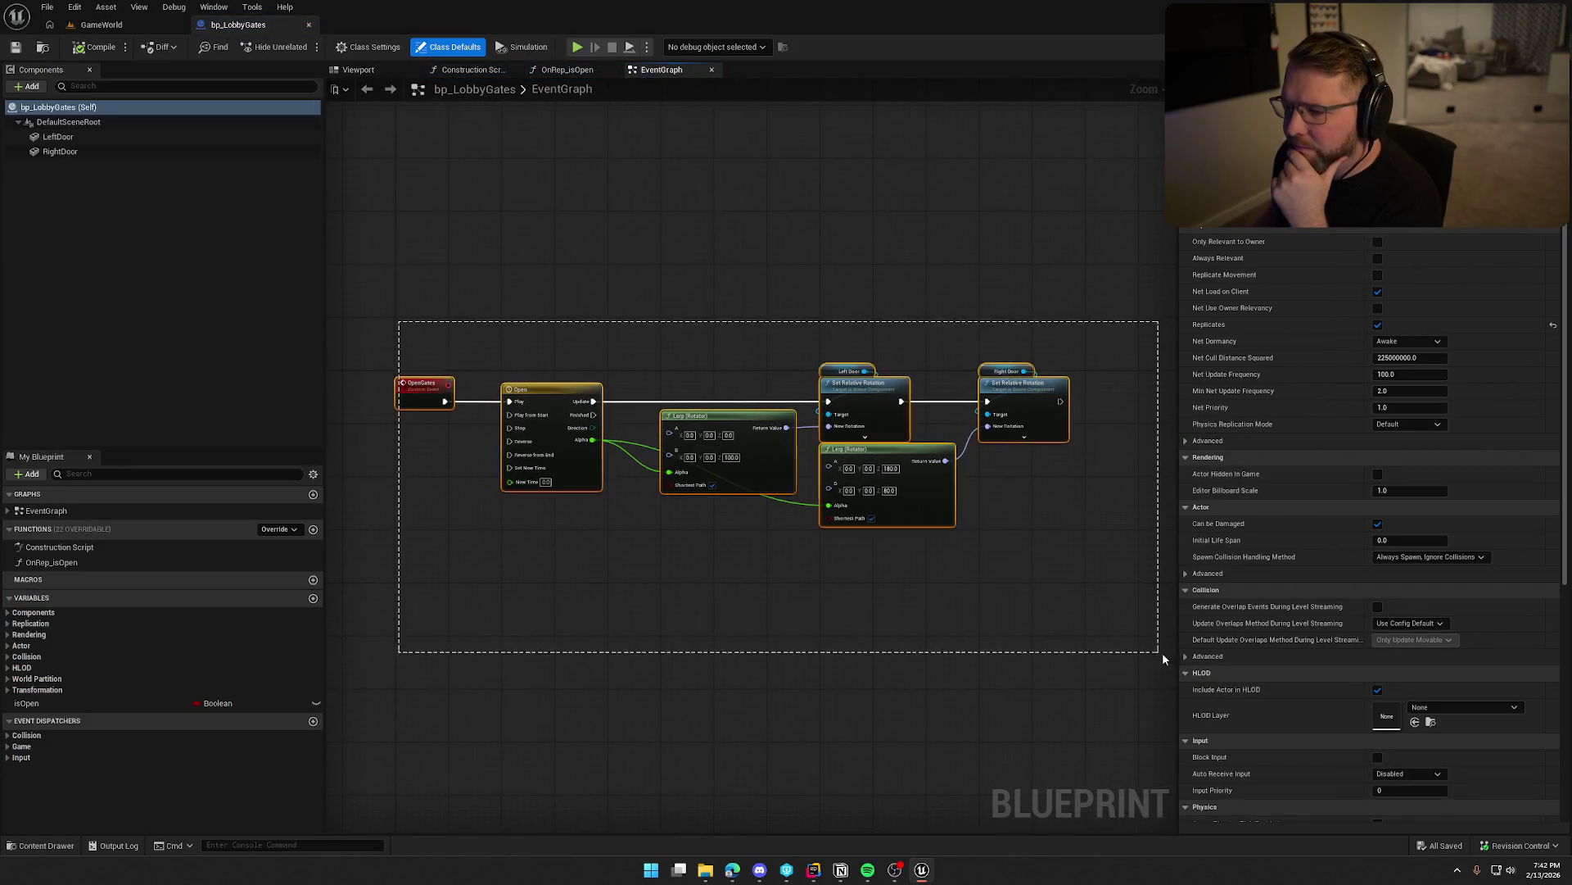
pyautogui.scroll(3, 449, 533)
pyautogui.moveTo(396, 351); pyautogui.dragTo(396, 342)
pyautogui.click(416, 266)
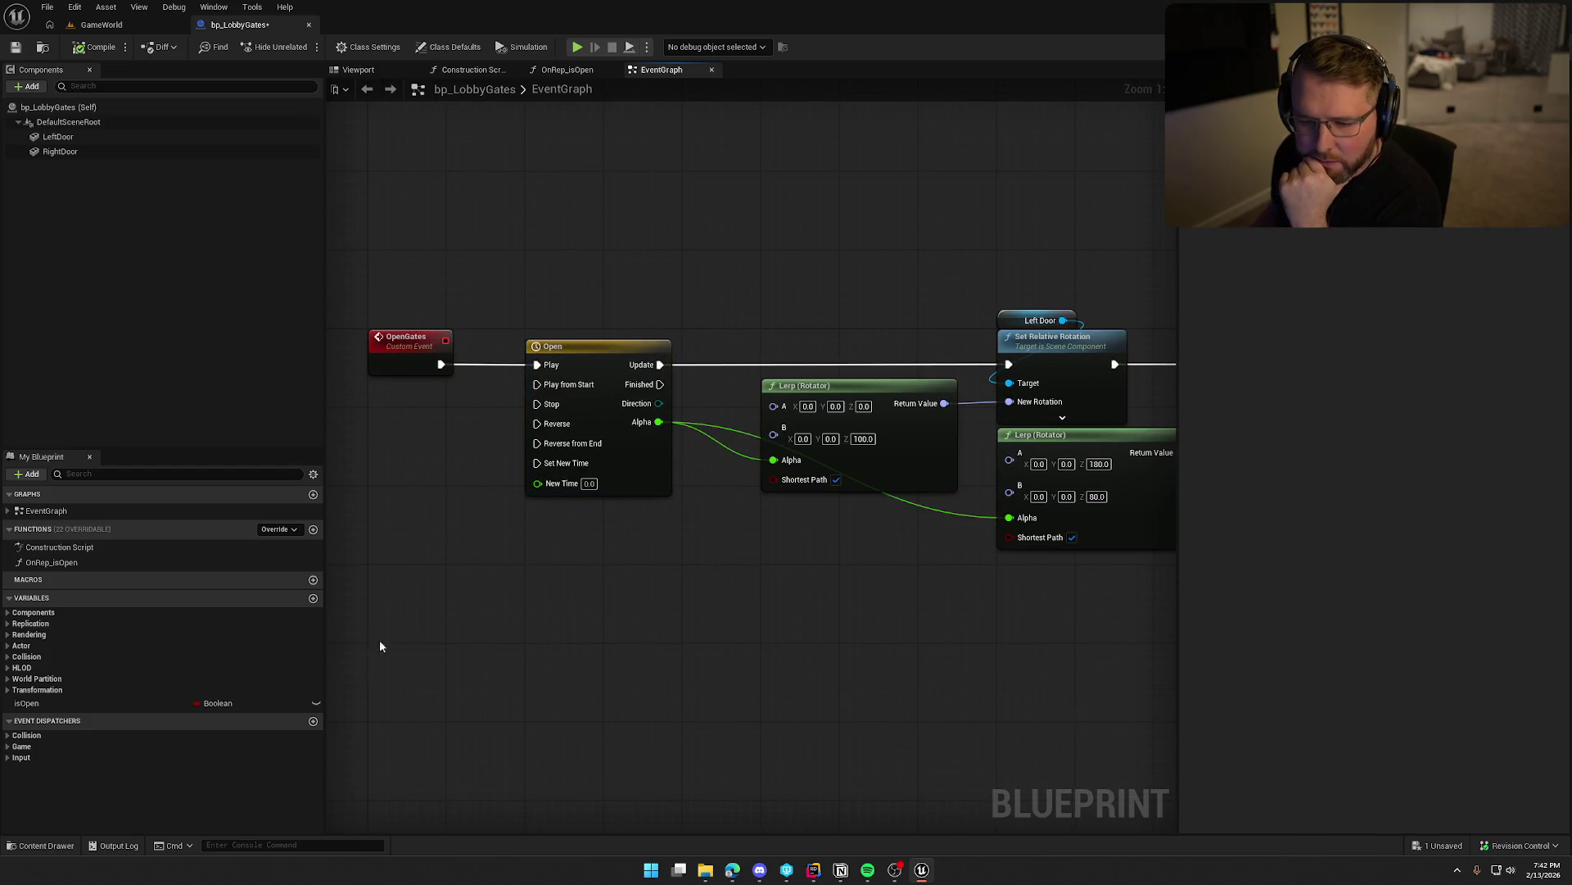
# Check isOpen's replication and OnRep_isOpen, then compile, check out and close bp_LobbyGates.
pyautogui.click(41, 704)
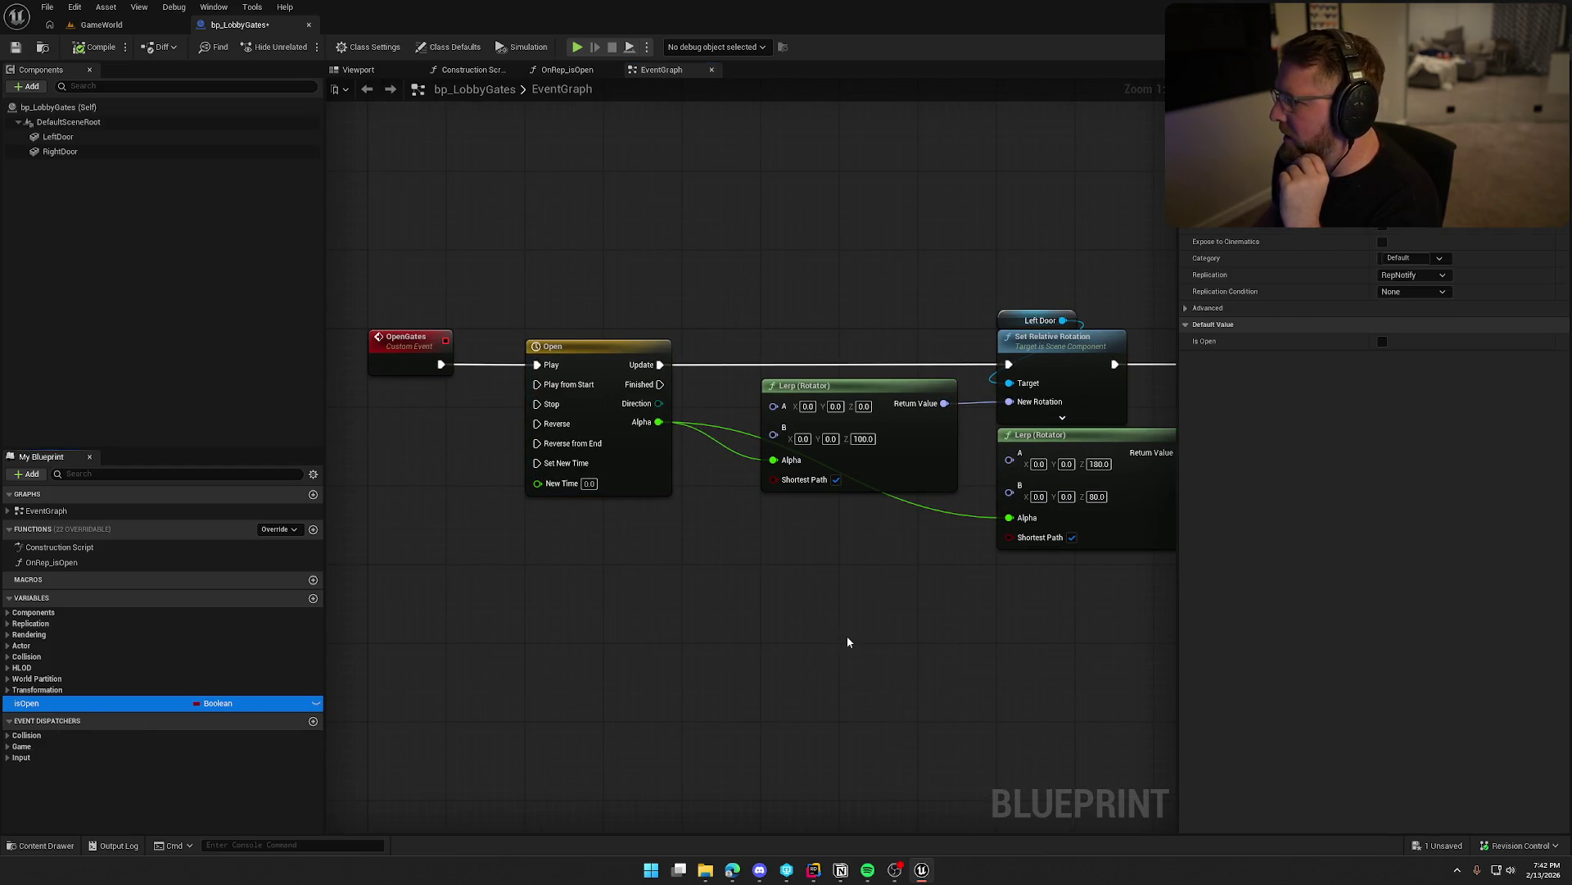
pyautogui.doubleClick(80, 564)
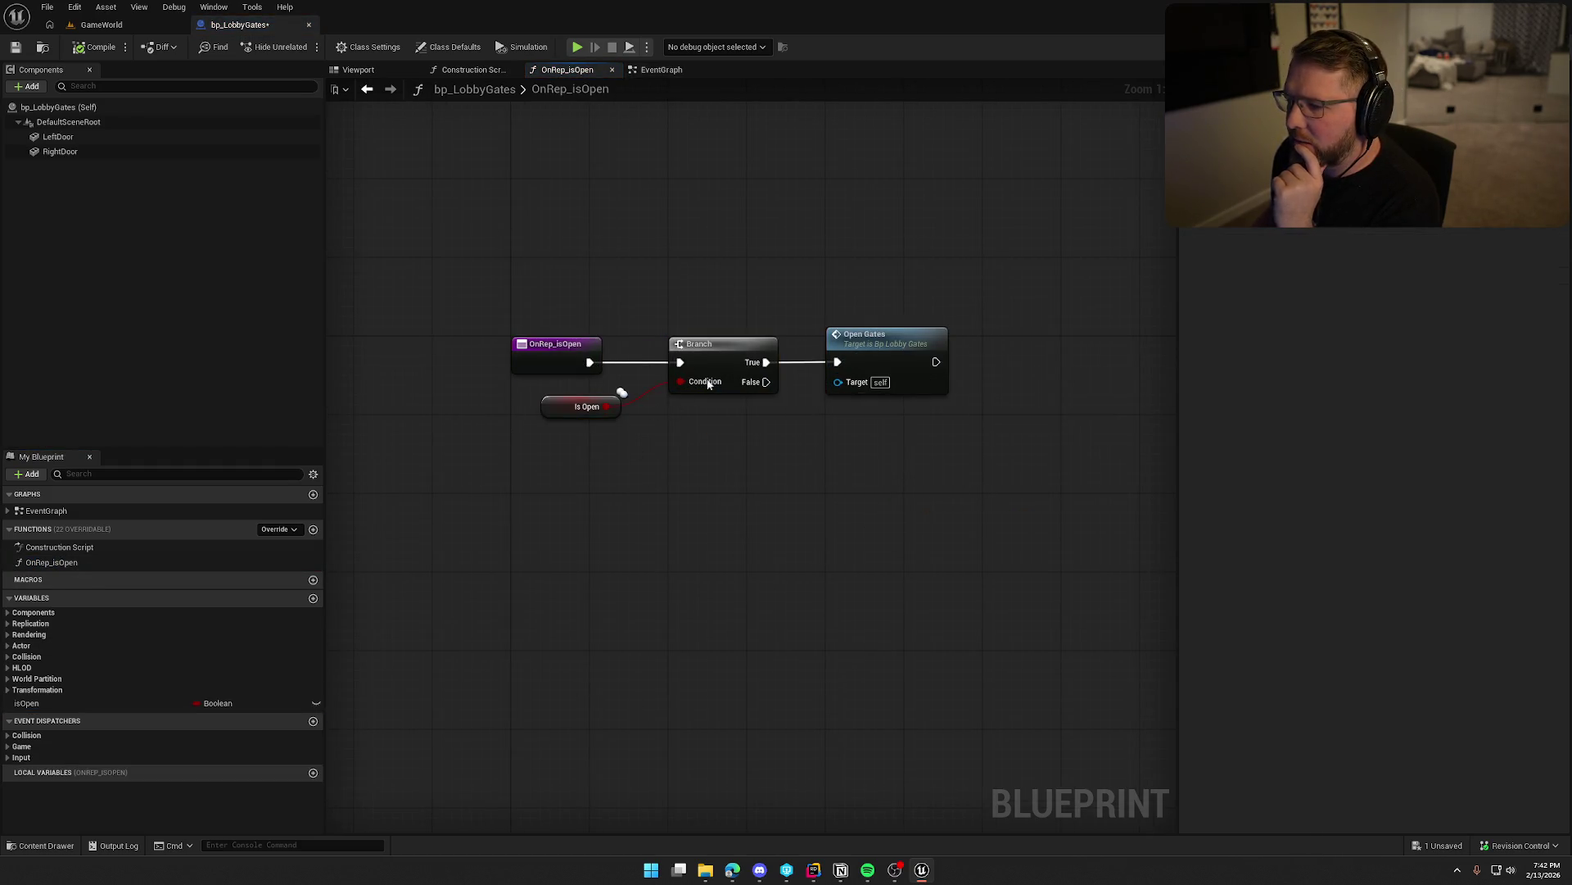
pyautogui.doubleClick(903, 338)
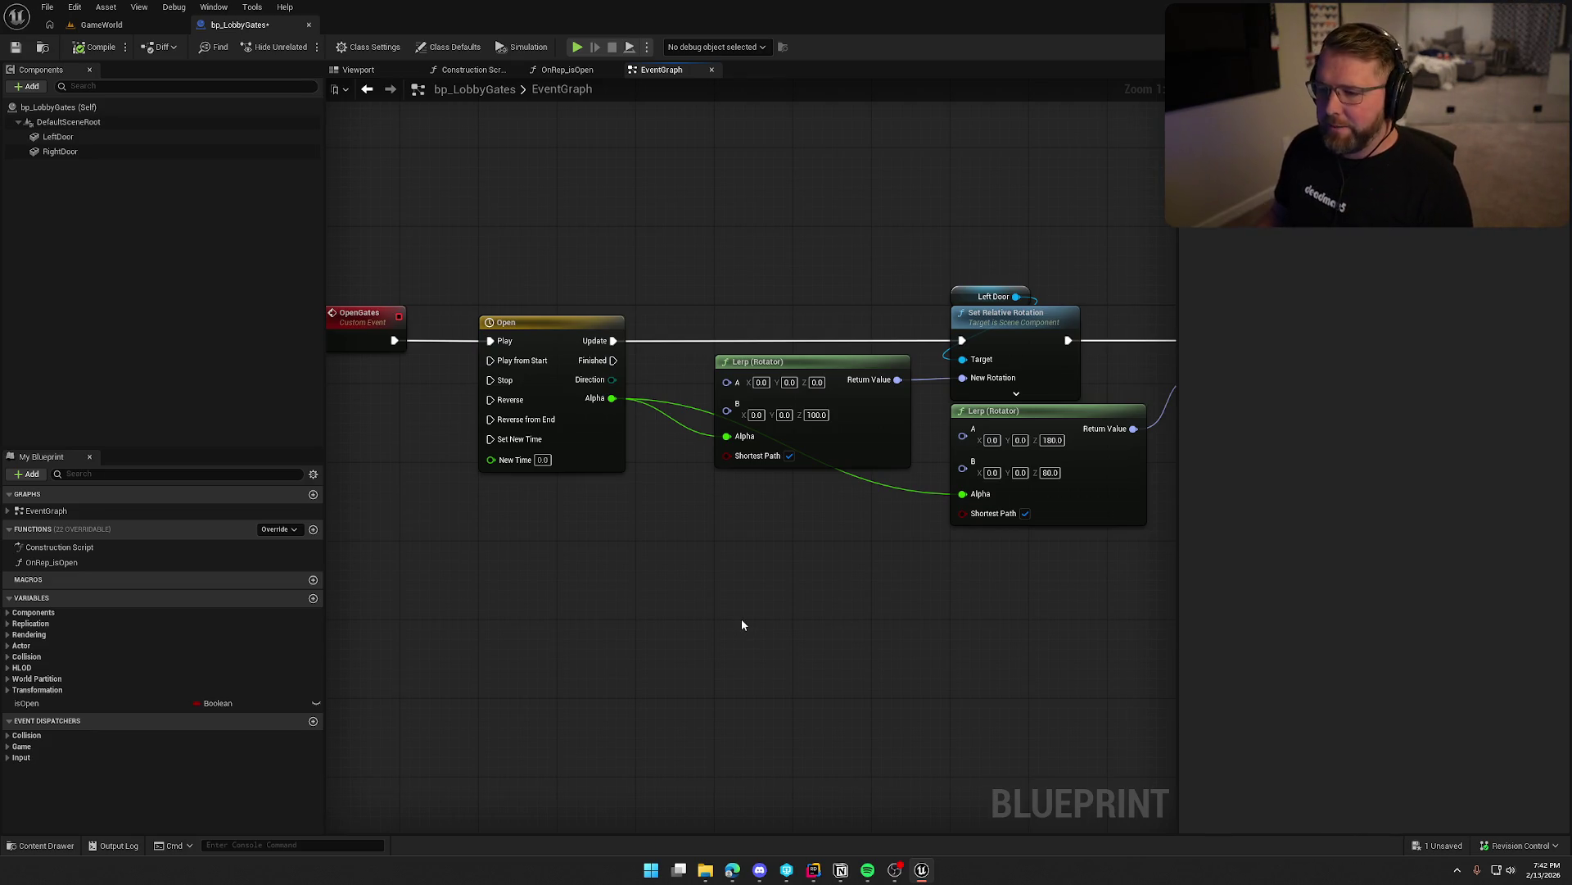
pyautogui.click(94, 47)
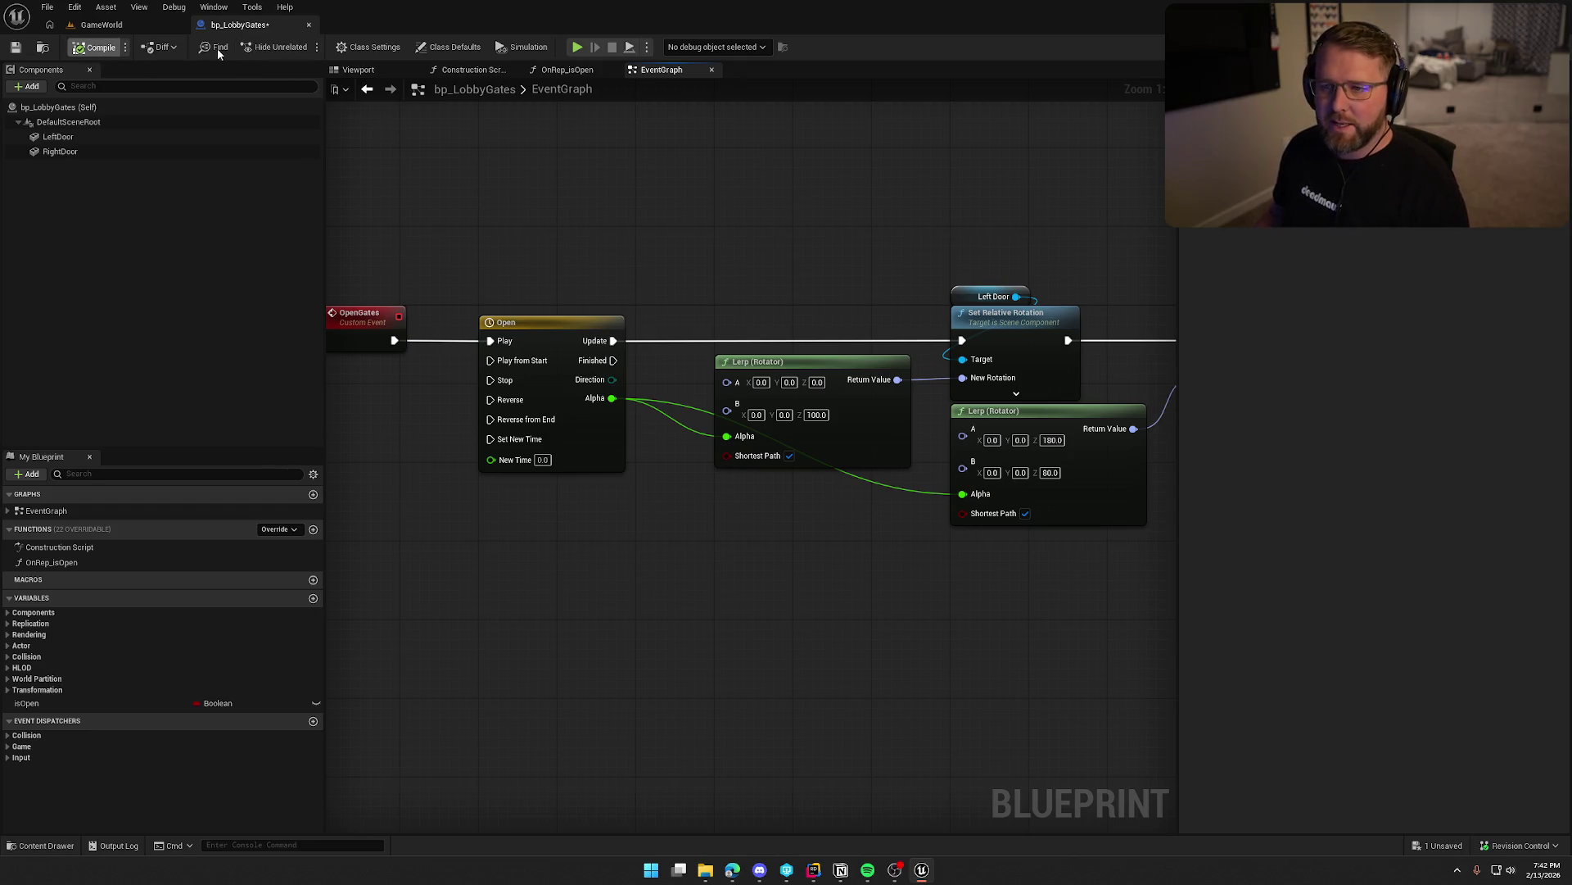
pyautogui.click(791, 575)
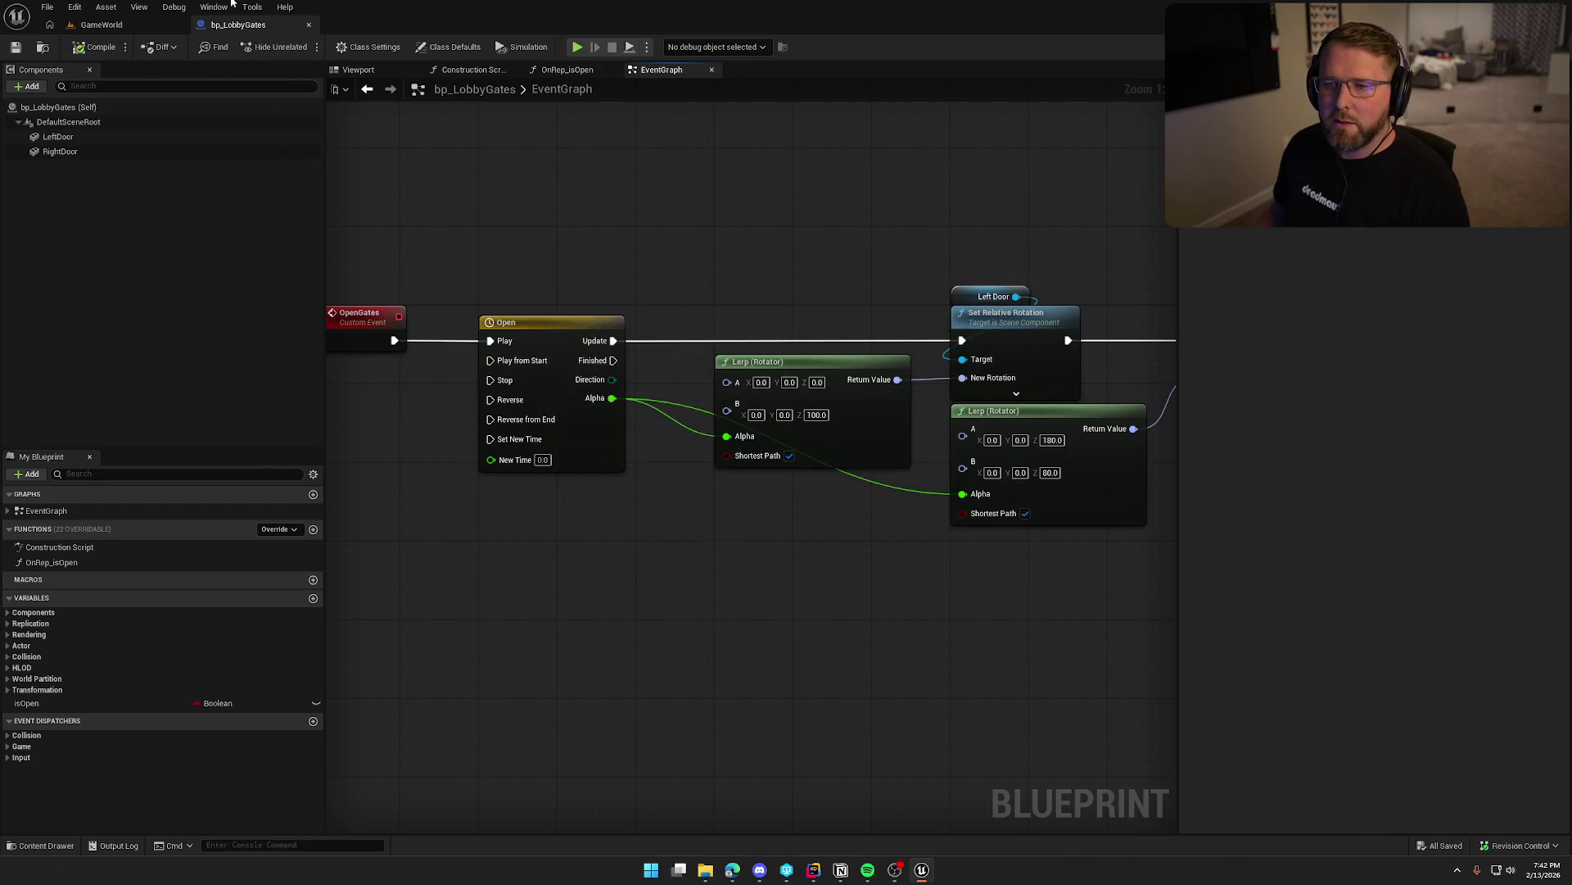
pyautogui.click(308, 25)
pyautogui.click(561, 729)
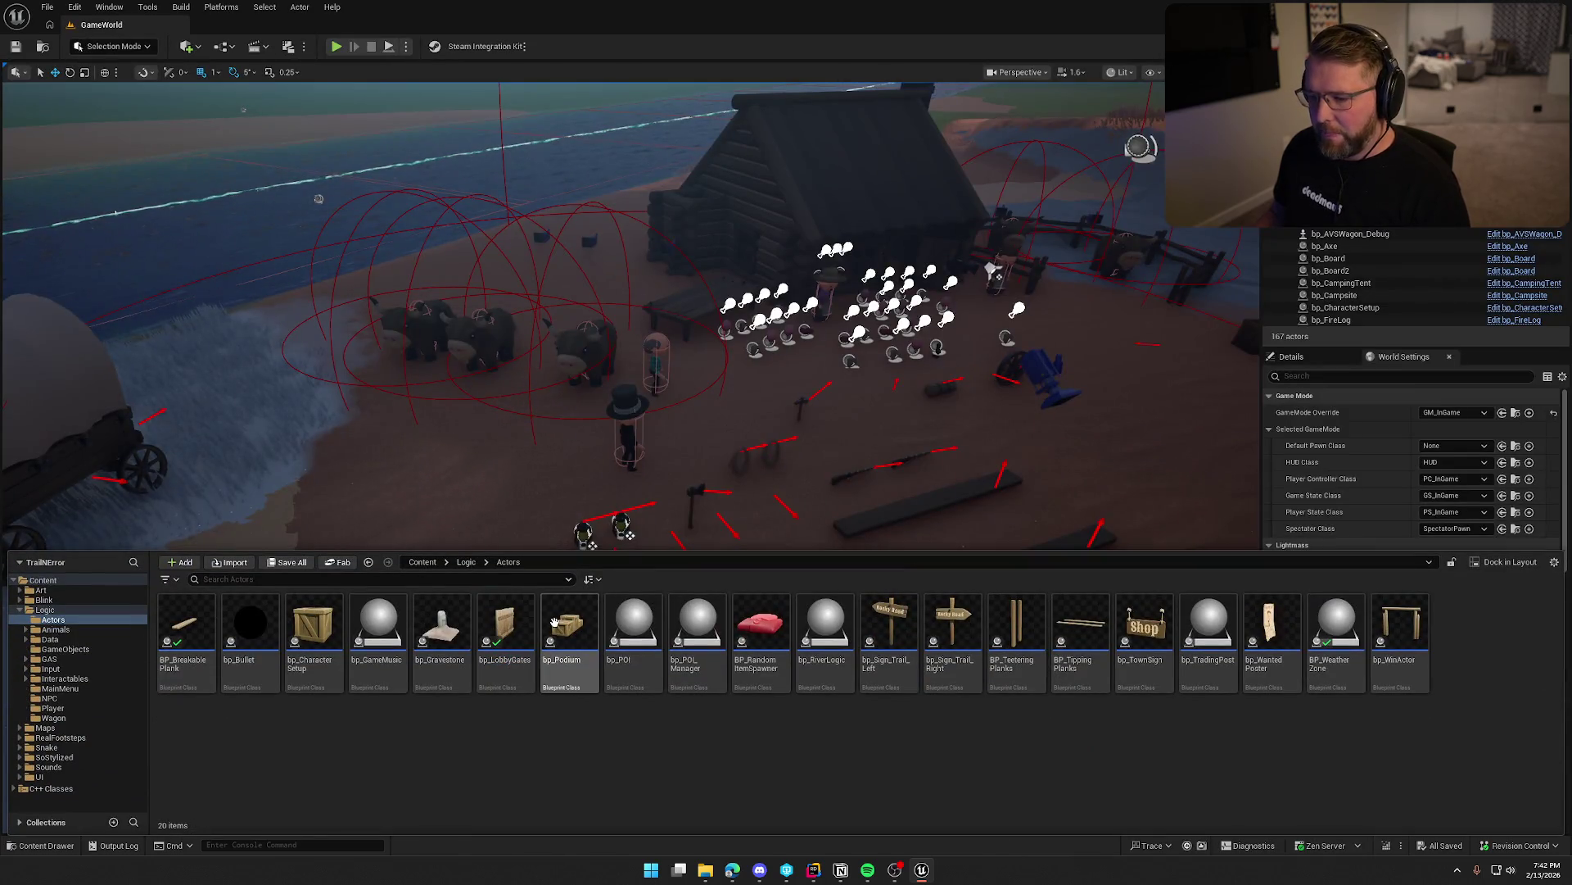
pyautogui.doubleClick(582, 625)
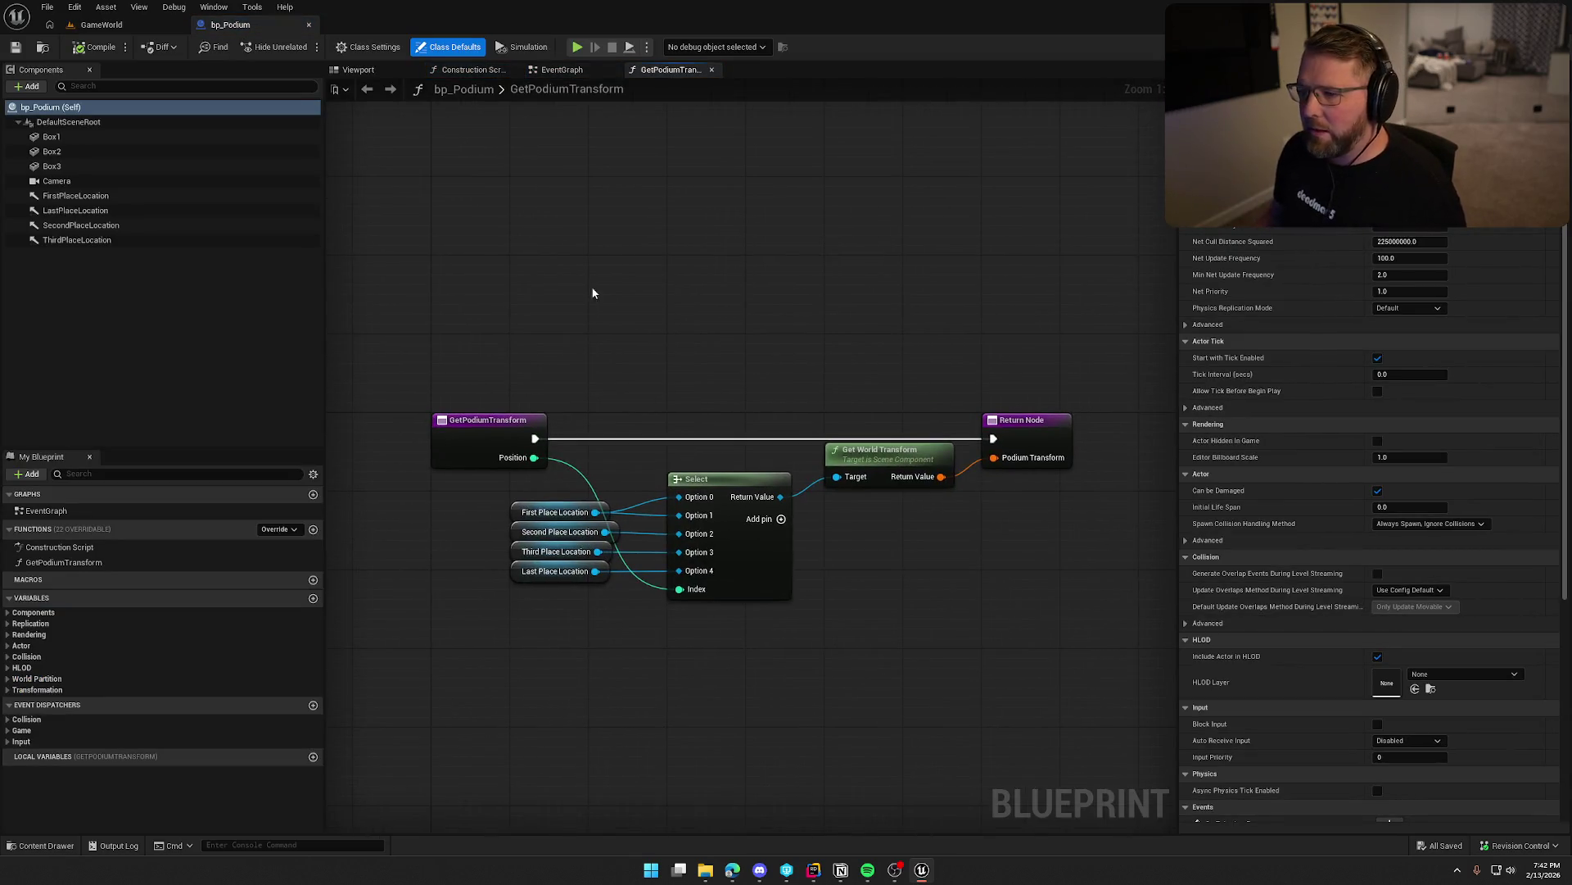
pyautogui.click(549, 74)
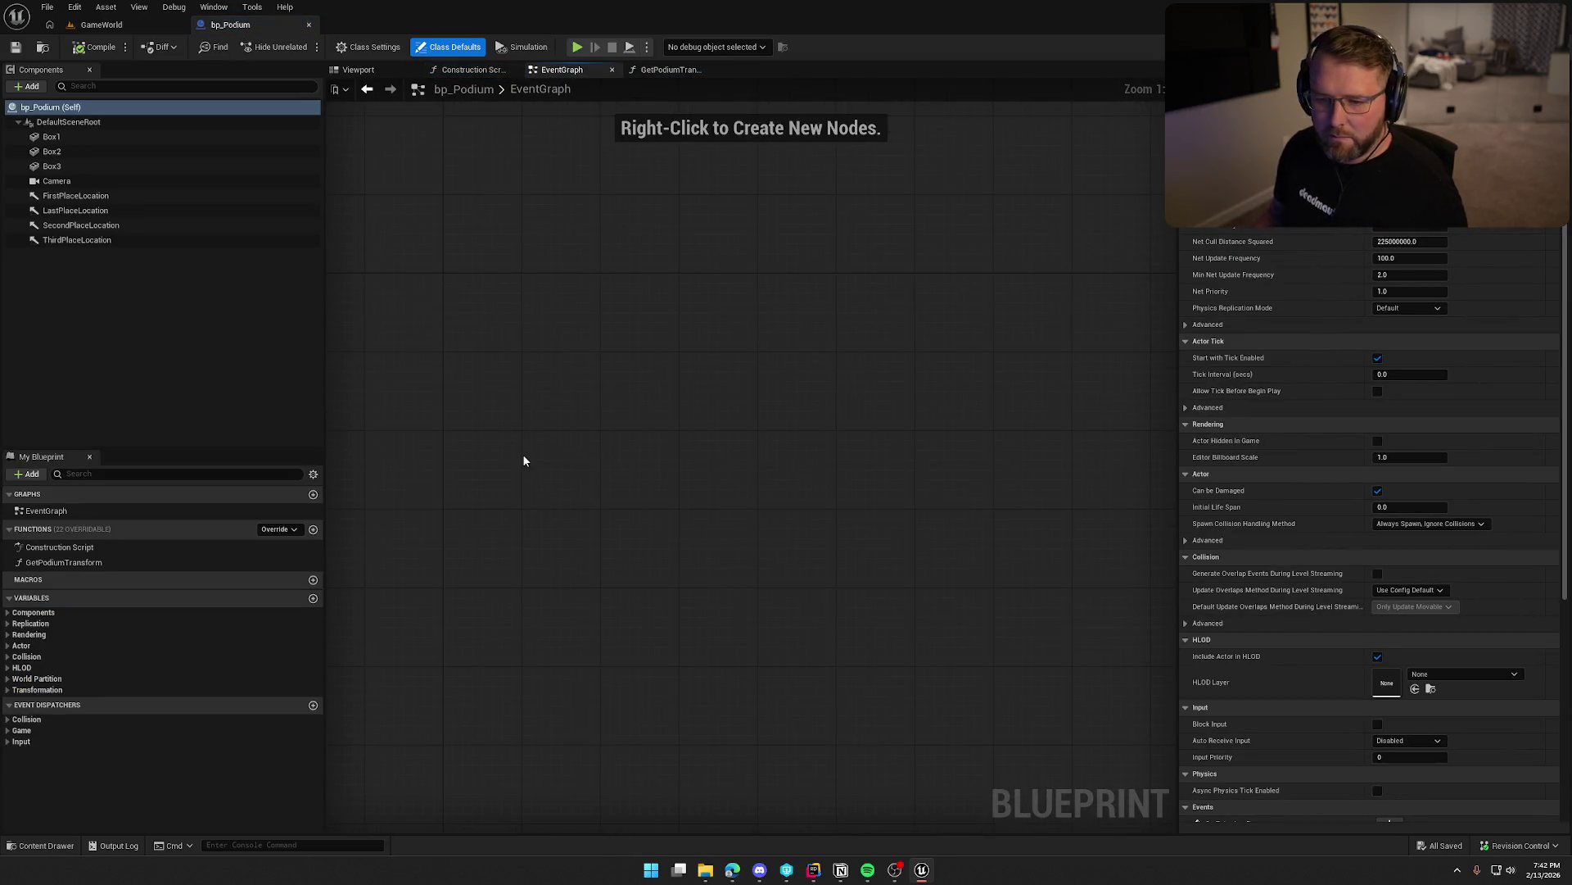
pyautogui.doubleClick(63, 562)
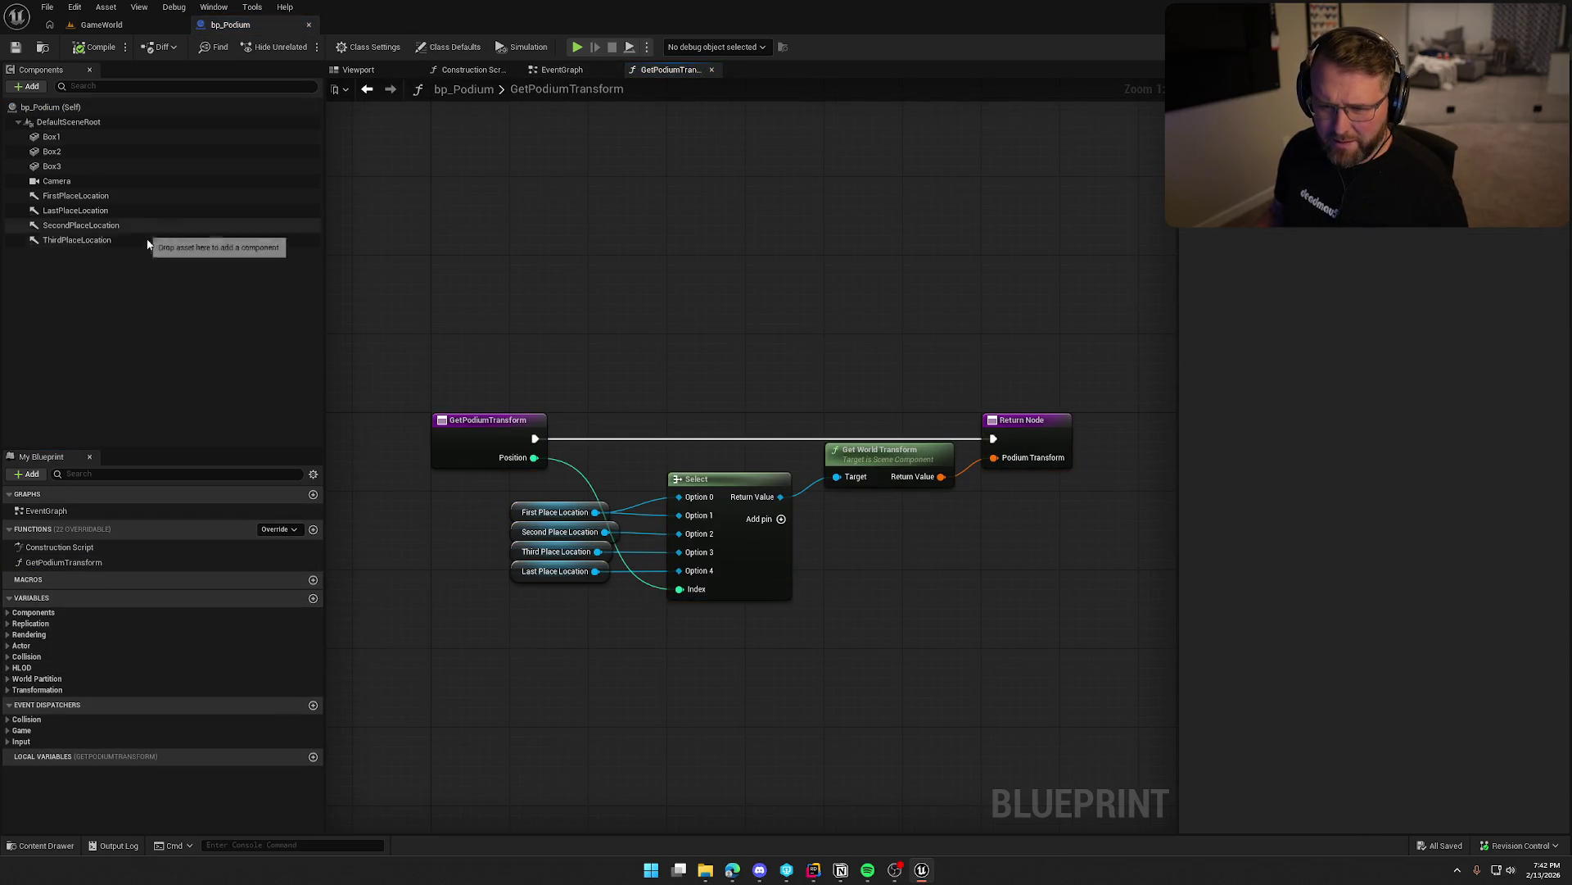
pyautogui.click(472, 69)
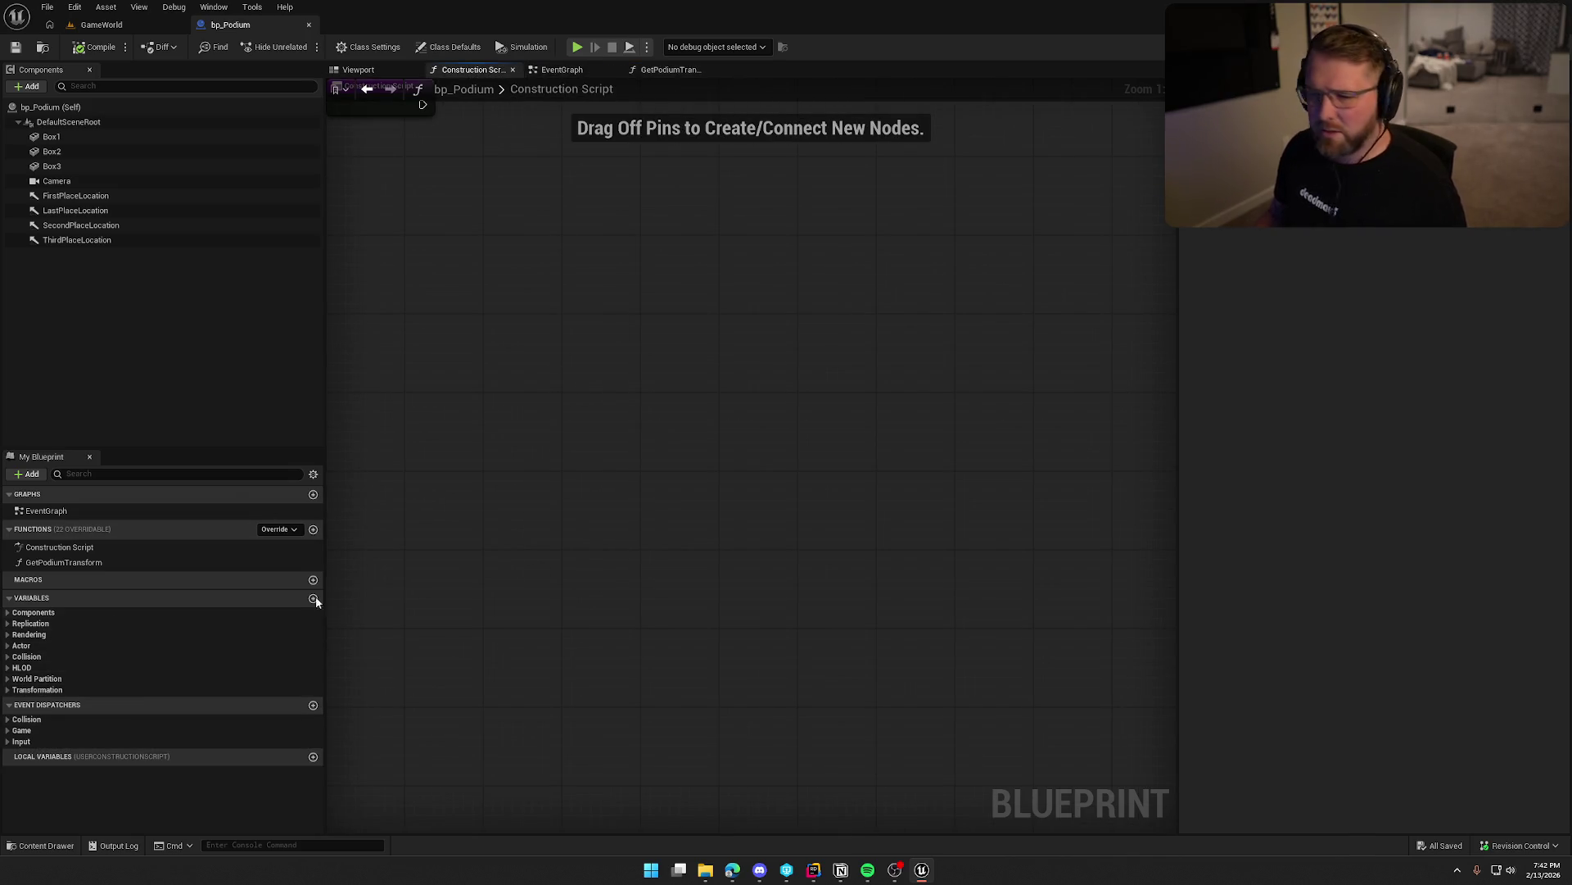
pyautogui.click(668, 69)
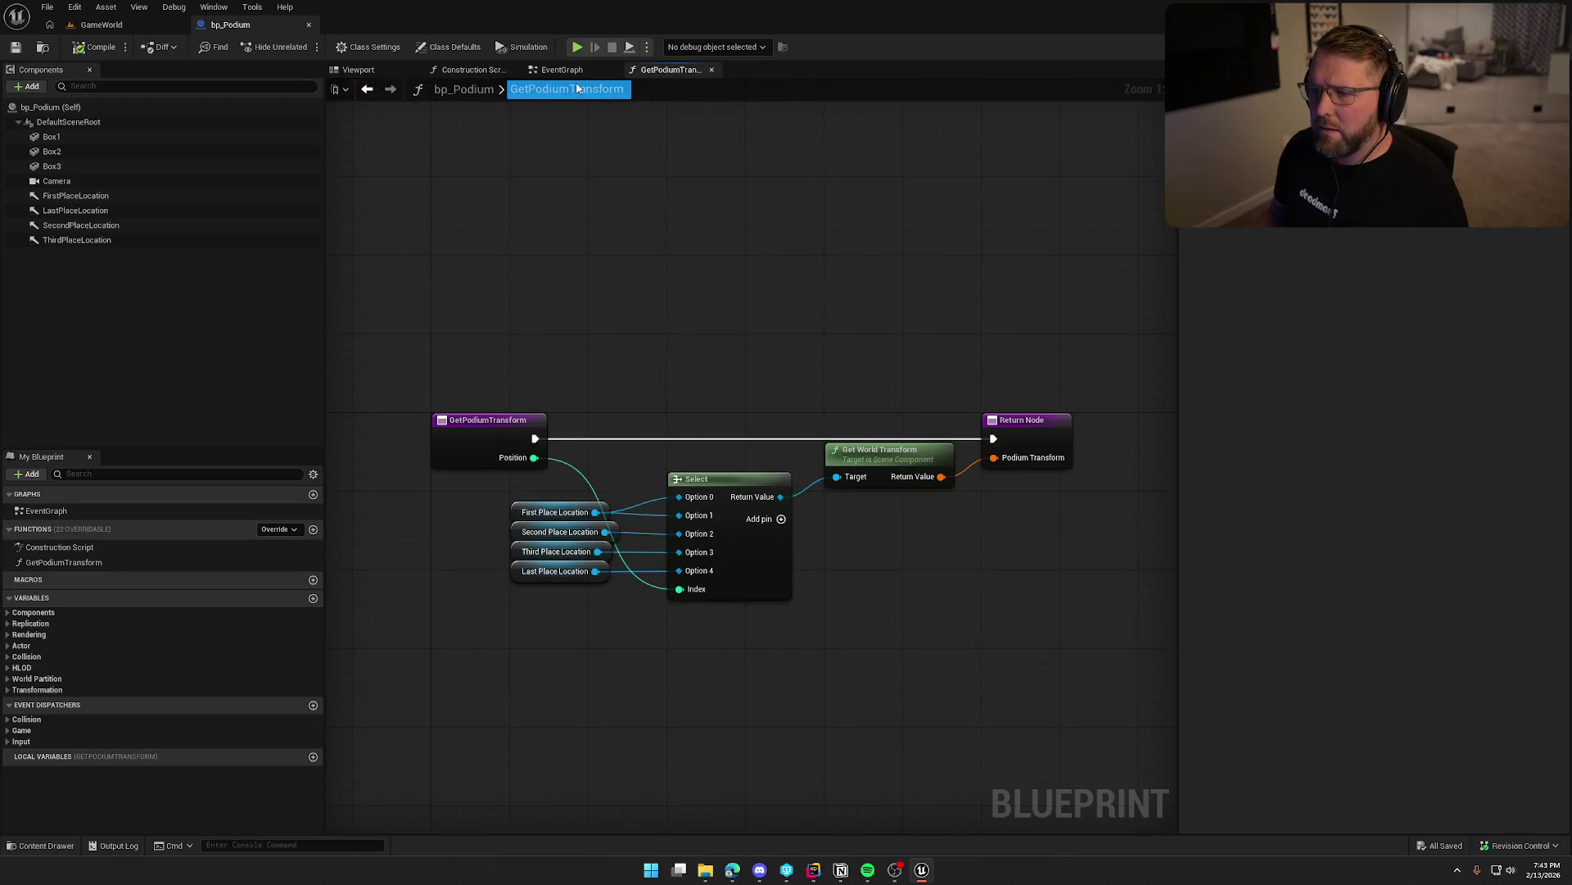
pyautogui.click(309, 25)
pyautogui.doubleClick(633, 630)
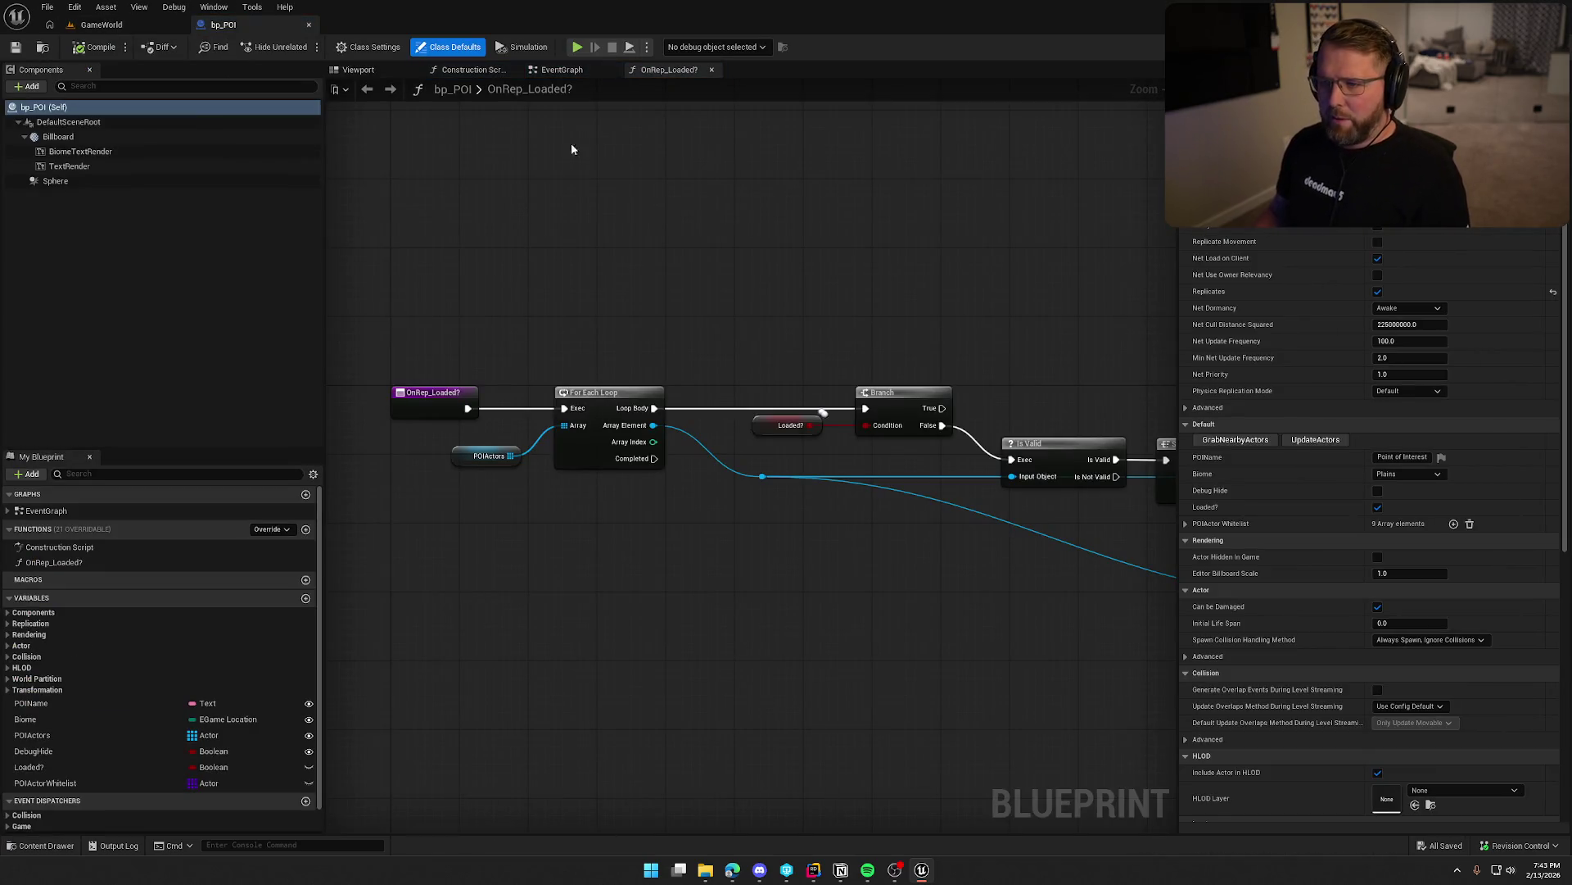
# In bp_POI's Construction Script, shift the whole node chain to the right.
pyautogui.click(565, 70)
pyautogui.click(463, 71)
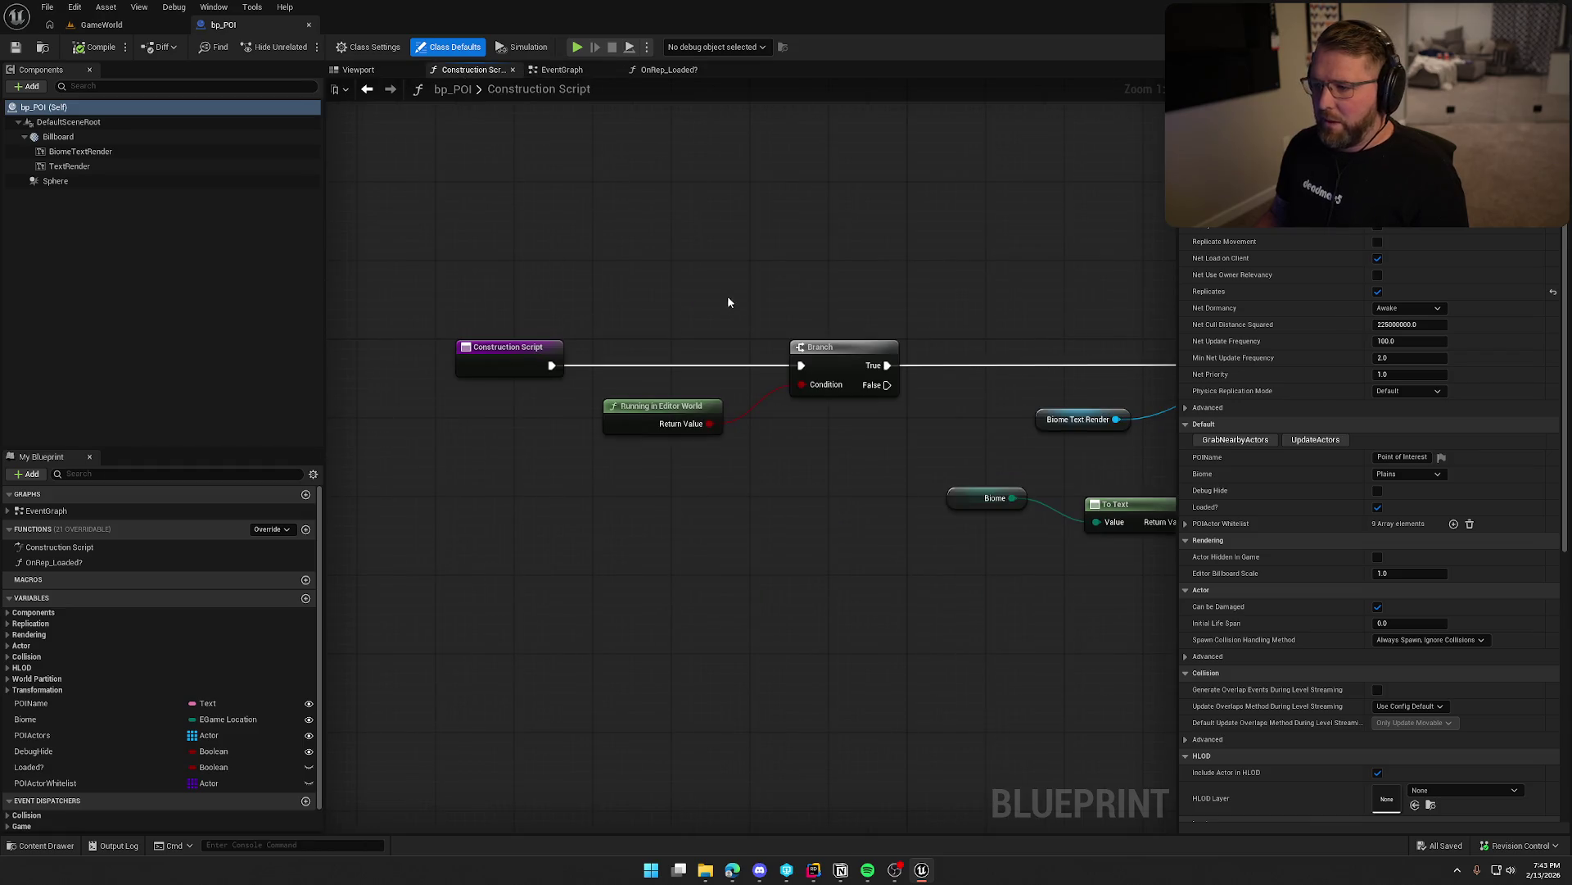
pyautogui.scroll(-8, 641, 534)
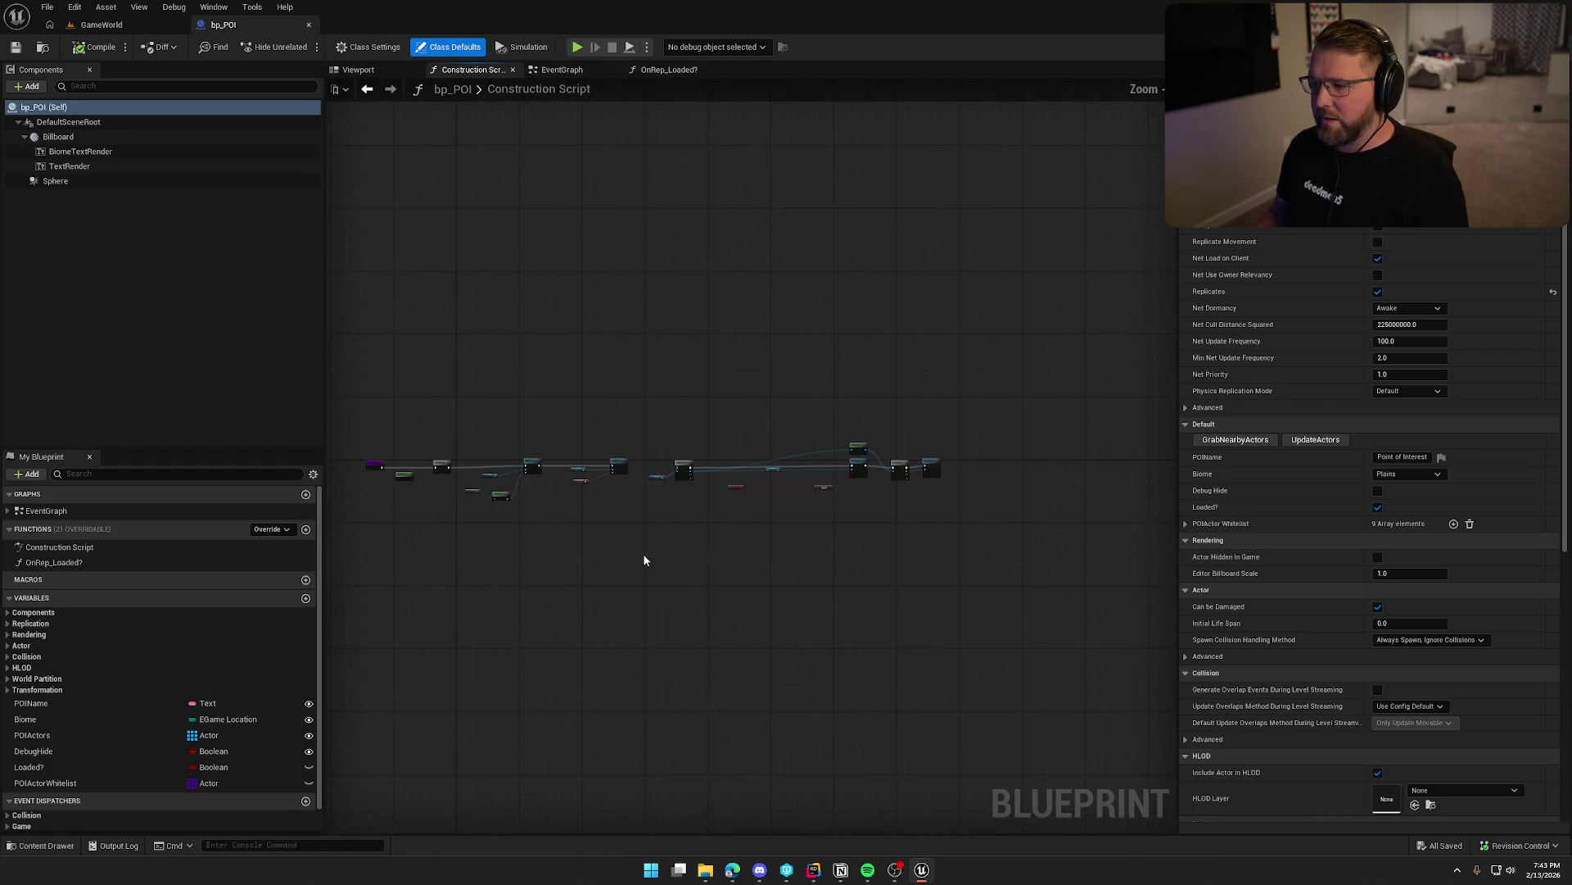
pyautogui.moveTo(404, 380); pyautogui.dragTo(1053, 587)
pyautogui.moveTo(442, 461); pyautogui.dragTo(535, 461)
pyautogui.scroll(6, 496, 442)
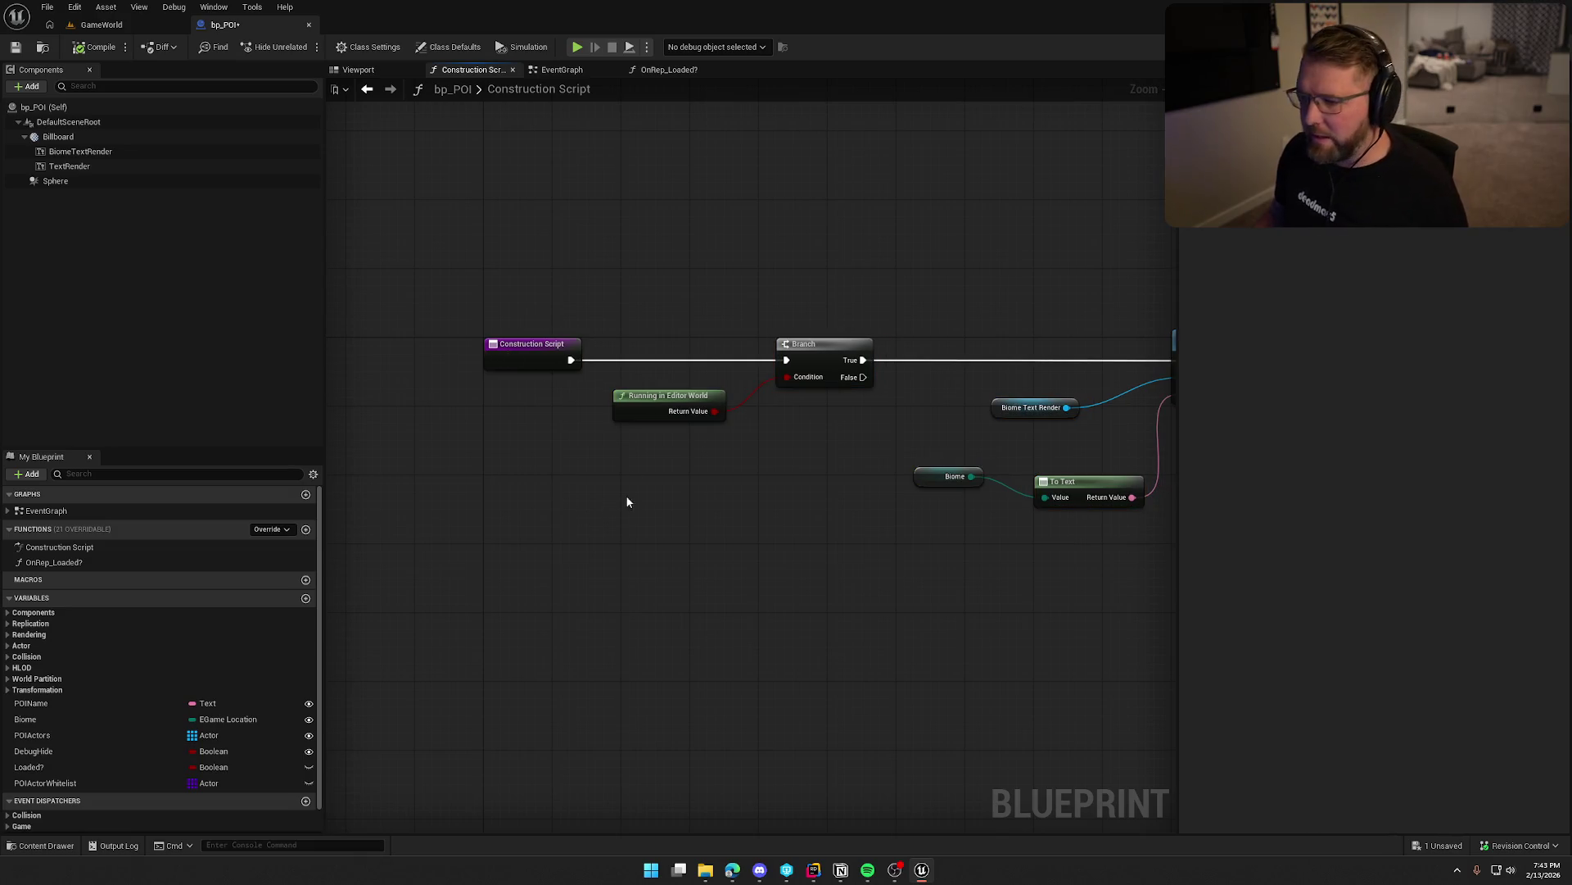
pyautogui.scroll(1, 639, 394)
# Tuck Running in Editor World under Branch and move Branch beside Construction Script.
pyautogui.moveTo(640, 374)
pyautogui.mouseDown()
pyautogui.moveTo(814, 404)
pyautogui.moveTo(823, 385)
pyautogui.mouseUp()
pyautogui.click(704, 311)
pyautogui.moveTo(844, 322); pyautogui.dragTo(671, 328)
pyautogui.click(713, 454)
# Place Biome, To Text, POIName and the Text Renders beside their Set Text nodes.
pyautogui.moveTo(803, 541); pyautogui.dragTo(493, 497)
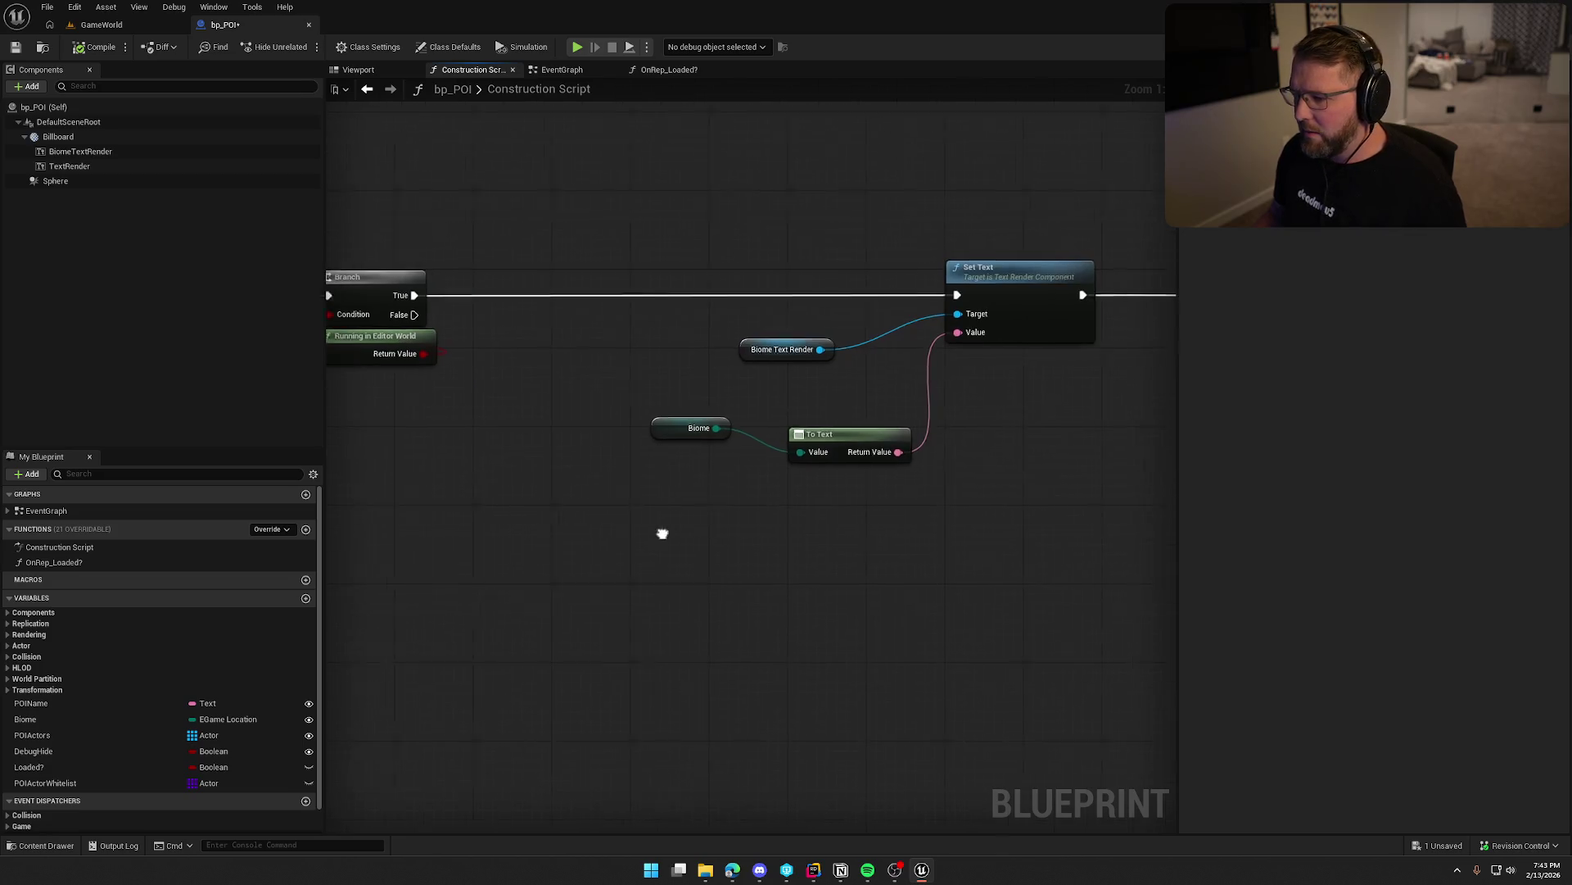
pyautogui.moveTo(664, 427)
pyautogui.mouseDown()
pyautogui.moveTo(799, 479)
pyautogui.moveTo(986, 359)
pyautogui.mouseUp()
pyautogui.keyDown('shift'); pyautogui.click(831, 438); pyautogui.keyUp('shift')
pyautogui.moveTo(763, 353)
pyautogui.mouseDown()
pyautogui.moveTo(969, 233)
pyautogui.moveTo(1093, 413)
pyautogui.mouseUp()
pyautogui.moveTo(994, 276); pyautogui.dragTo(522, 278)
pyautogui.moveTo(790, 450)
pyautogui.mouseDown()
pyautogui.moveTo(447, 193)
pyautogui.moveTo(449, 164)
pyautogui.mouseUp()
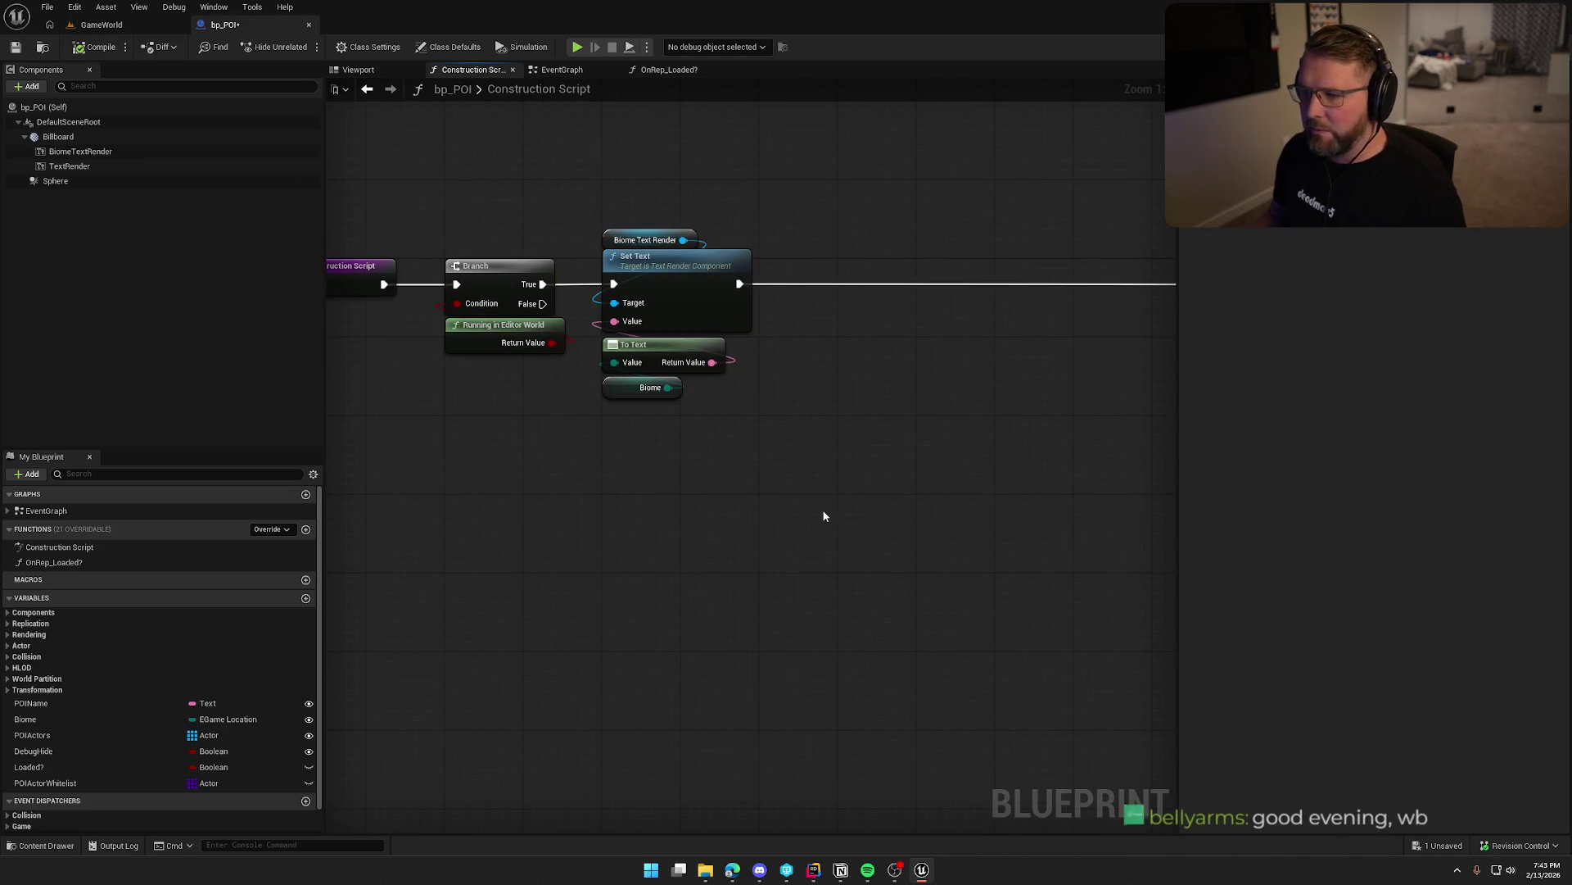
pyautogui.moveTo(911, 380)
pyautogui.mouseDown()
pyautogui.moveTo(629, 414)
pyautogui.moveTo(643, 361)
pyautogui.moveTo(853, 366)
pyautogui.moveTo(859, 331)
pyautogui.moveTo(664, 310)
pyautogui.mouseUp()
pyautogui.moveTo(681, 379)
pyautogui.mouseDown()
pyautogui.moveTo(647, 282)
pyautogui.moveTo(837, 339)
pyautogui.mouseUp()
pyautogui.scroll(-1, 836, 339)
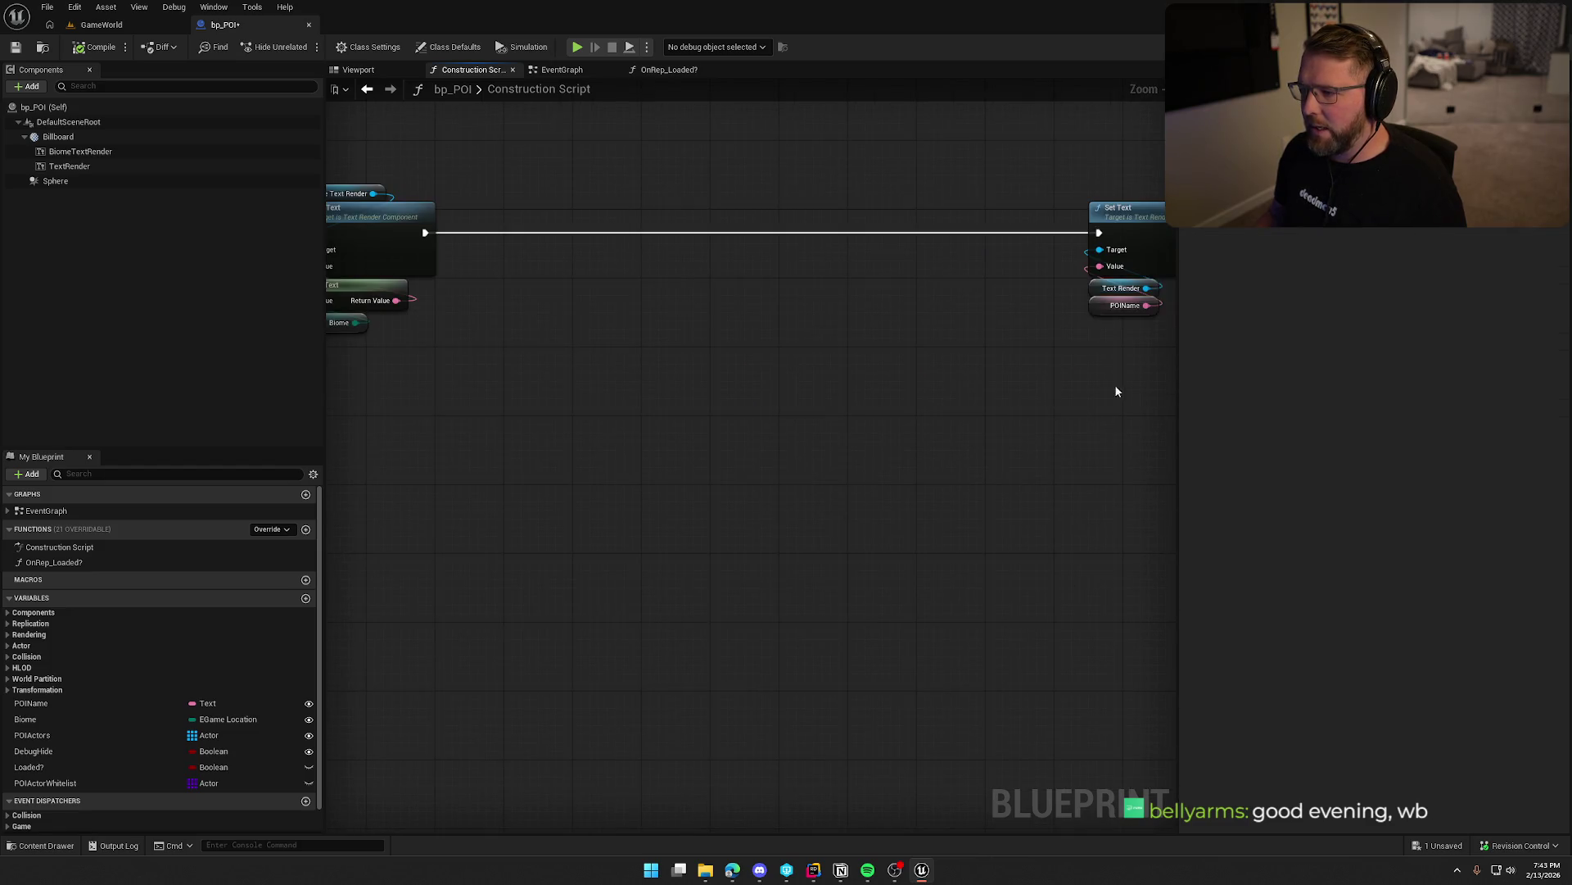
# Move the second Set Text group left and place POIActors above For Each Loop.
pyautogui.moveTo(1121, 214); pyautogui.dragTo(545, 216)
pyautogui.scroll(-2, 757, 534)
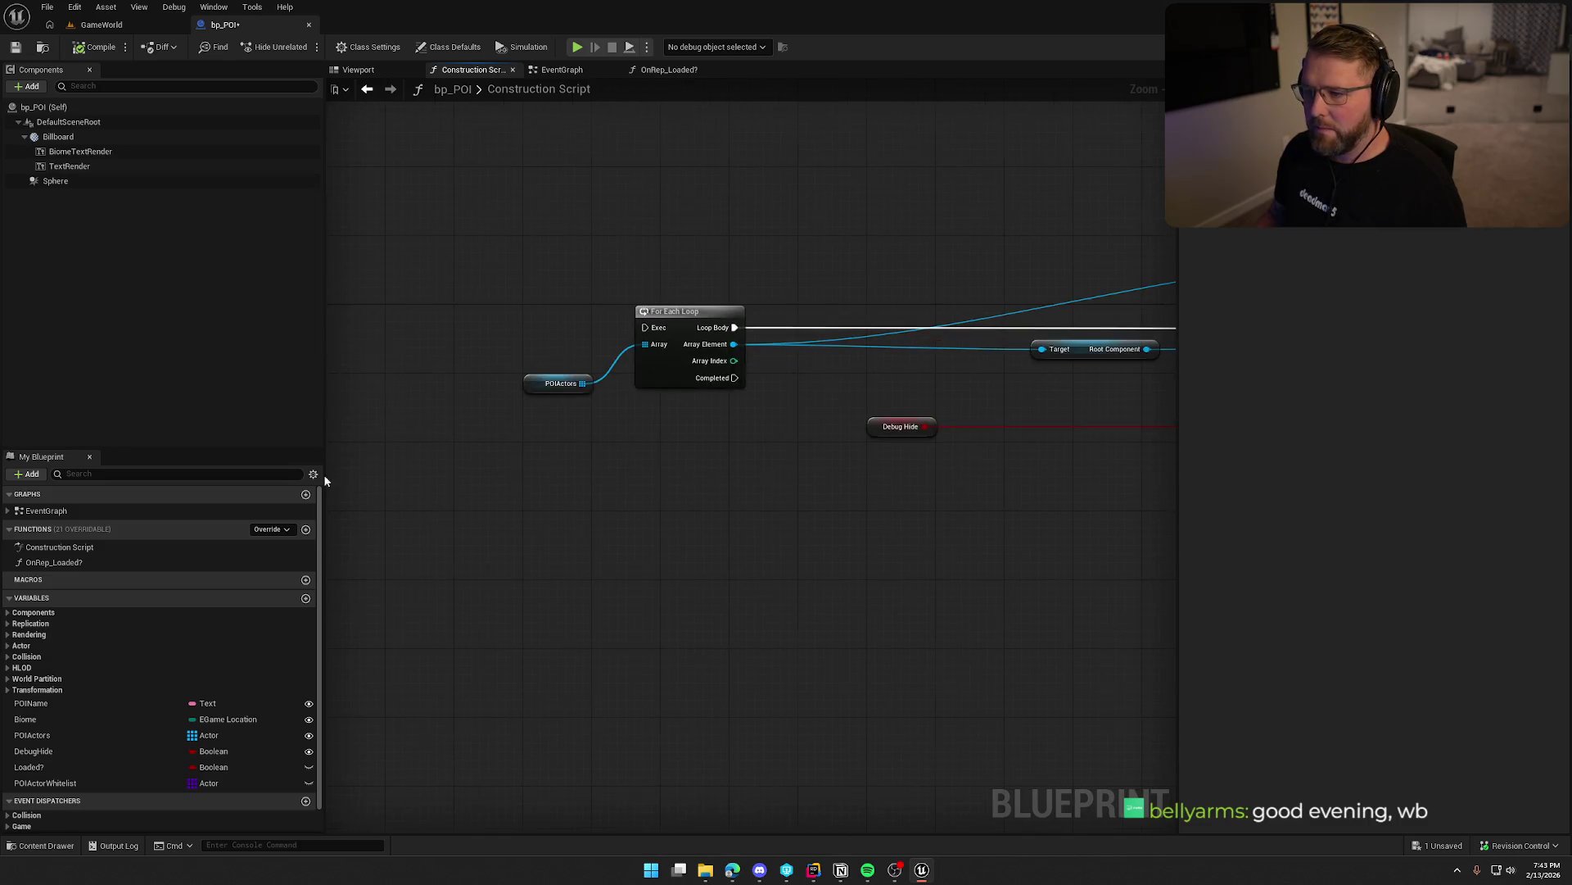
pyautogui.scroll(3, 582, 507)
pyautogui.moveTo(653, 490)
pyautogui.mouseDown()
pyautogui.moveTo(815, 470)
pyautogui.moveTo(578, 386)
pyautogui.mouseUp()
pyautogui.moveTo(490, 320)
pyautogui.mouseDown()
pyautogui.moveTo(608, 240)
pyautogui.moveTo(586, 250)
pyautogui.mouseUp()
# Place NOT and Debug Hide under Set Visibility and move Root Component left.
pyautogui.moveTo(679, 477); pyautogui.dragTo(644, 493)
pyautogui.moveTo(535, 358)
pyautogui.mouseDown()
pyautogui.moveTo(843, 396)
pyautogui.moveTo(862, 328)
pyautogui.moveTo(1031, 351)
pyautogui.moveTo(1009, 325)
pyautogui.mouseUp()
pyautogui.click(1058, 475)
pyautogui.moveTo(1058, 474); pyautogui.dragTo(724, 434)
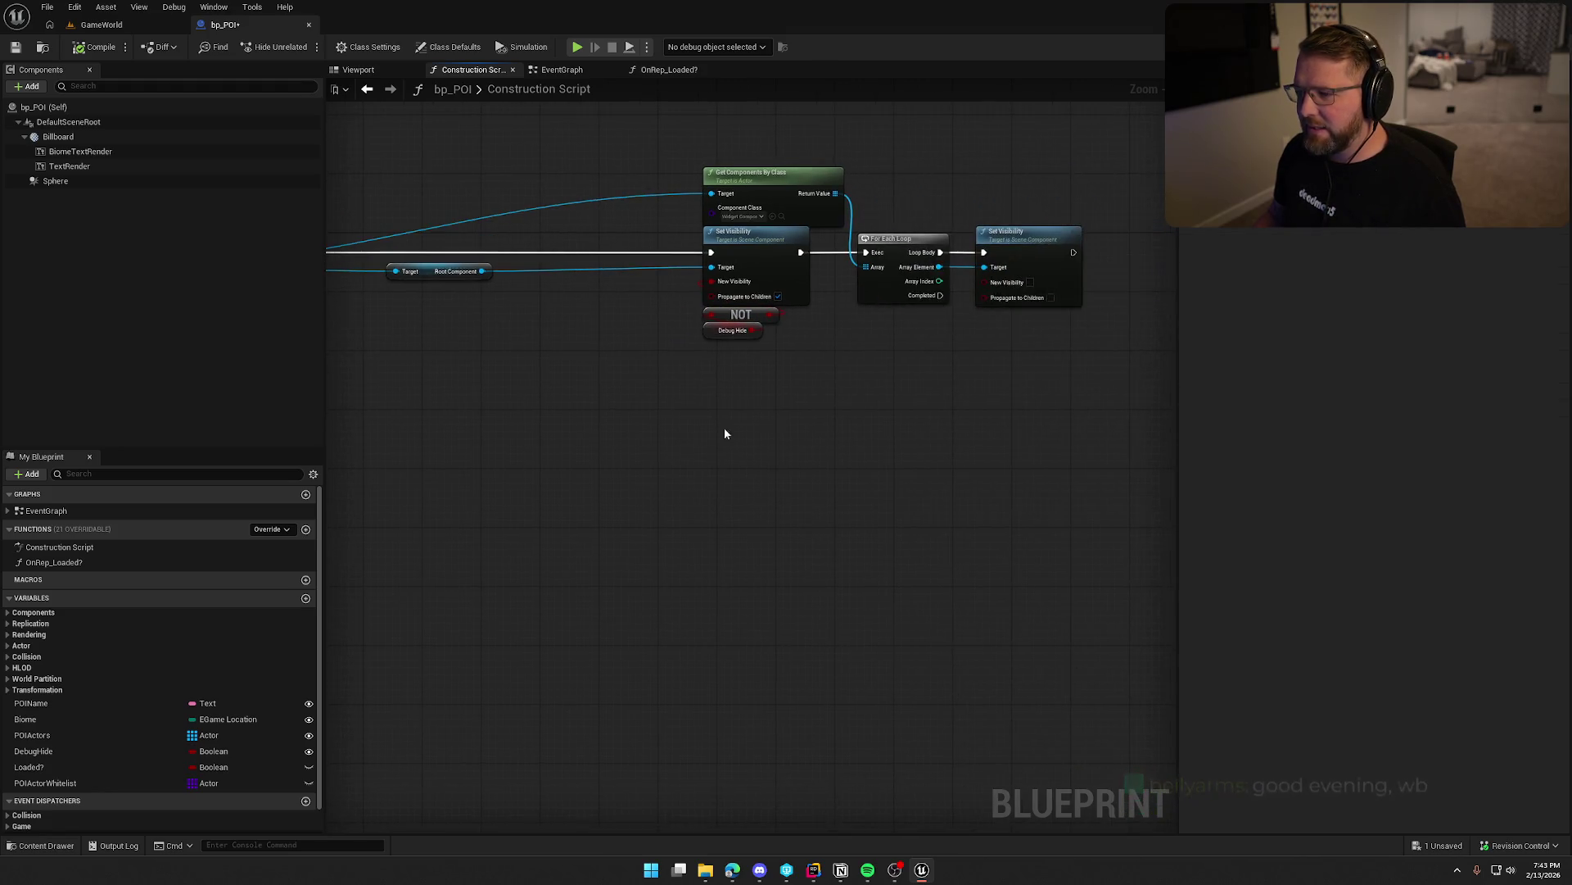
pyautogui.moveTo(709, 358); pyautogui.dragTo(1045, 379)
pyautogui.moveTo(769, 298)
pyautogui.mouseDown()
pyautogui.moveTo(534, 316)
pyautogui.moveTo(541, 298)
pyautogui.mouseUp()
pyautogui.moveTo(986, 232); pyautogui.dragTo(621, 221)
# Shift the visibility node chain left toward the For Each Loop and frame the graph.
pyautogui.moveTo(583, 161); pyautogui.dragTo(1058, 357)
pyautogui.moveTo(775, 432); pyautogui.dragTo(1037, 473)
pyautogui.moveTo(997, 293); pyautogui.dragTo(606, 287)
pyautogui.click(655, 409)
pyautogui.press('Home')
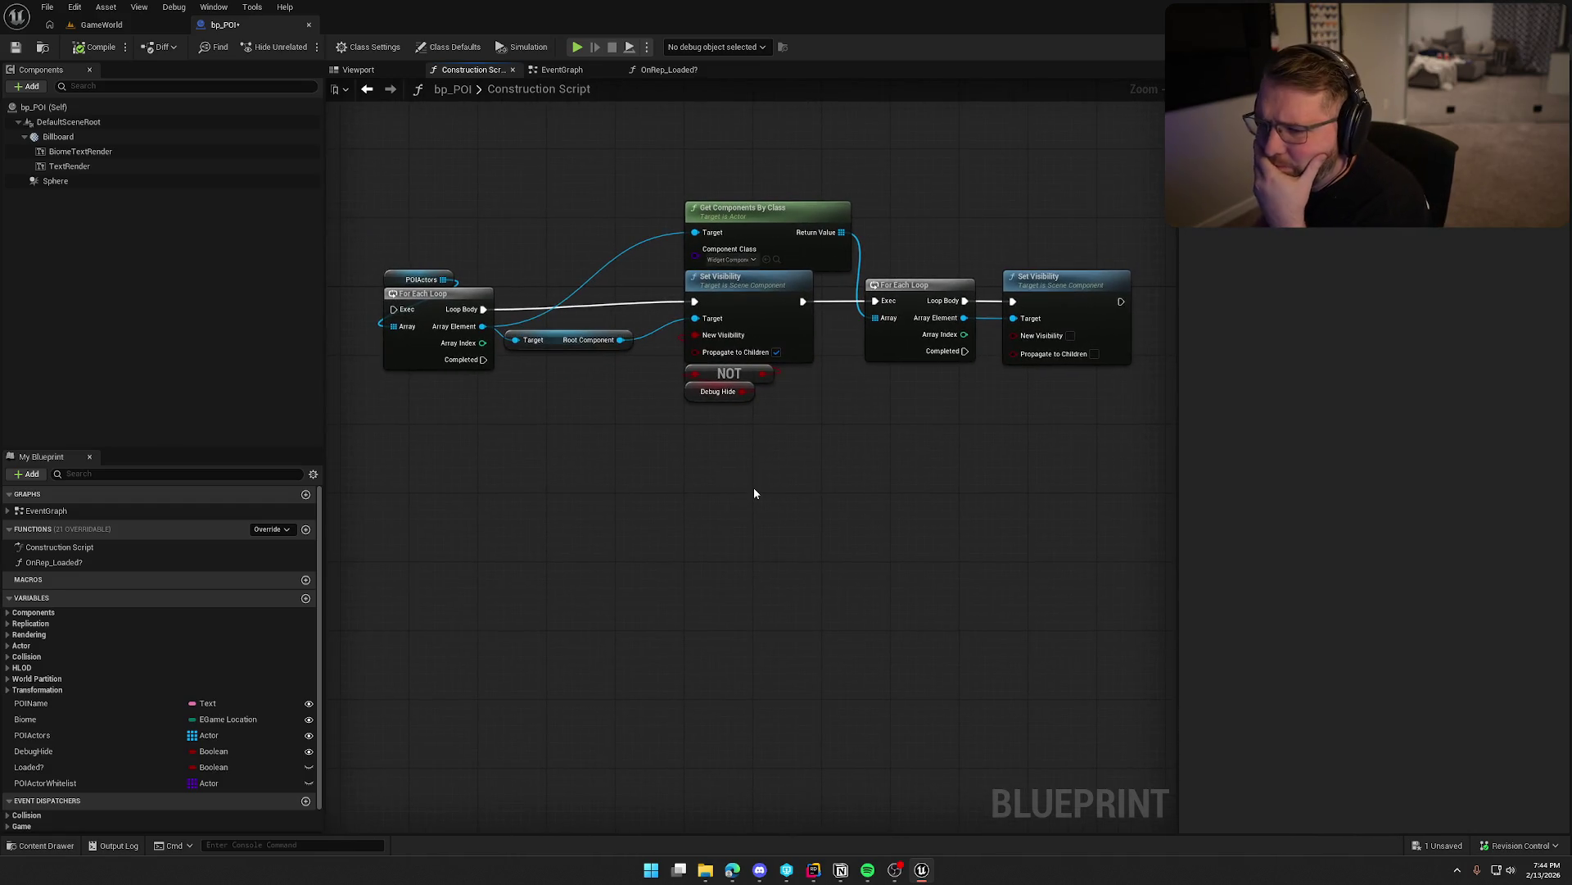
pyautogui.moveTo(411, 195); pyautogui.dragTo(1090, 475)
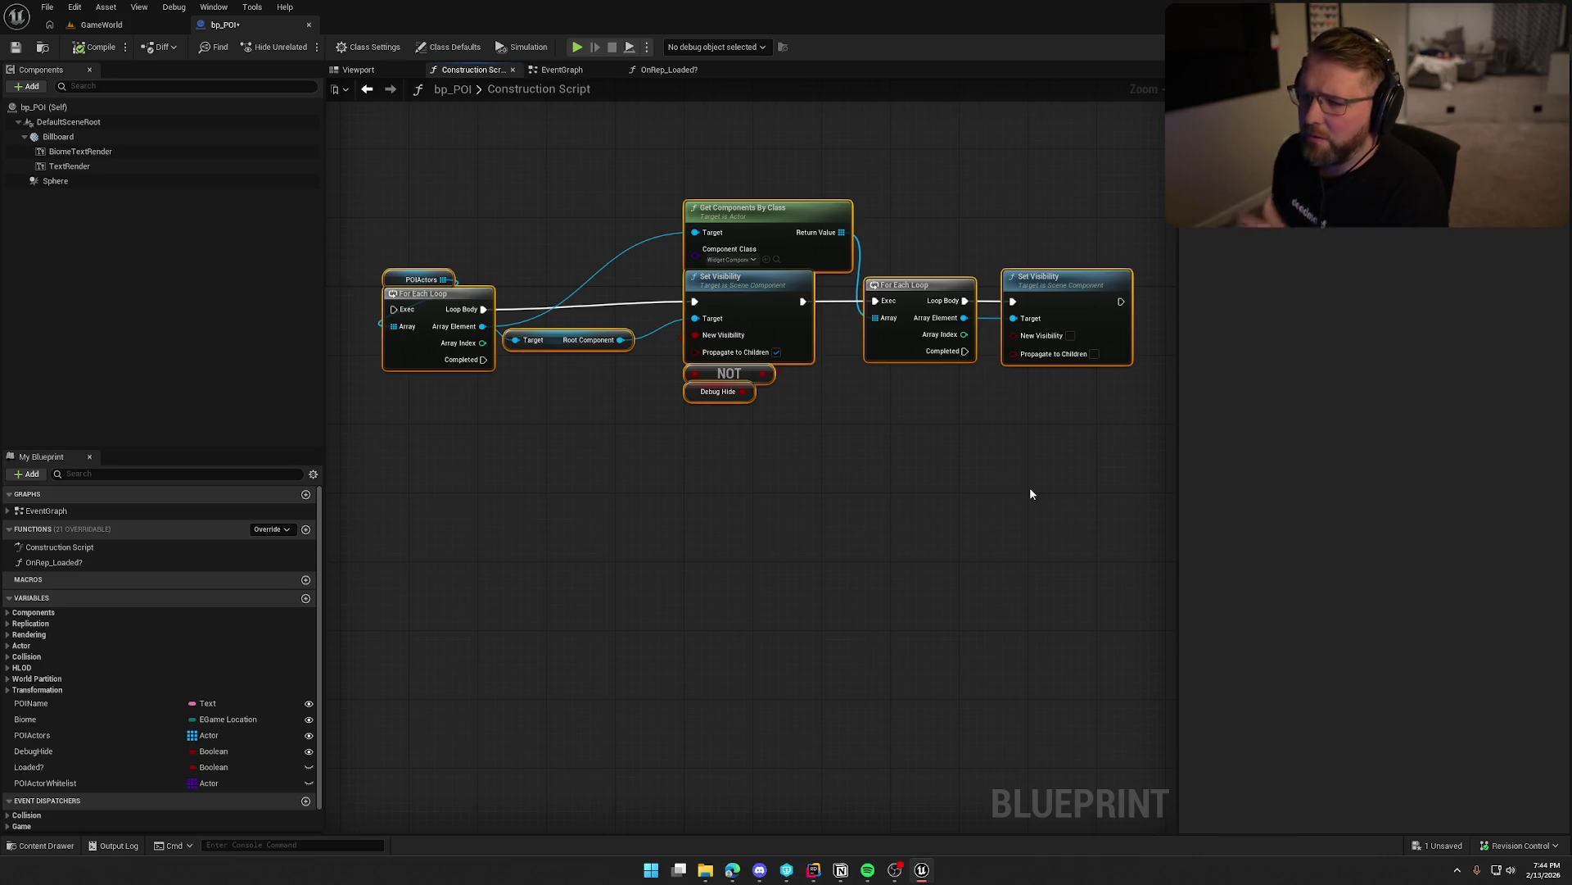
pyautogui.scroll(-1, 926, 485)
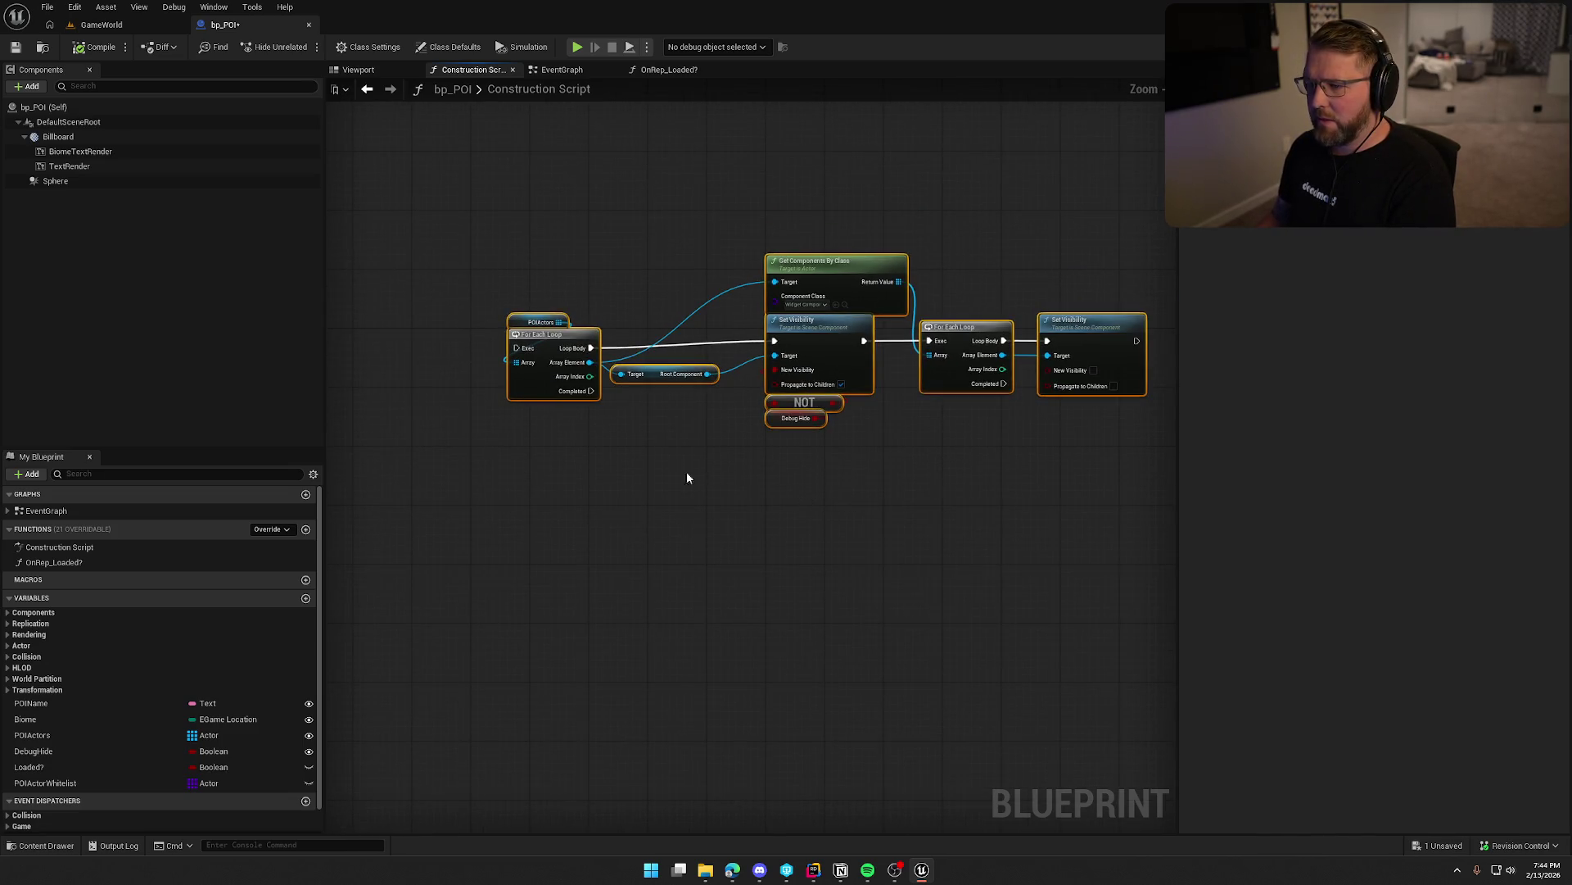
pyautogui.scroll(-1, 849, 562)
pyautogui.moveTo(849, 562)
pyautogui.mouseDown()
pyautogui.moveTo(1007, 562)
pyautogui.moveTo(547, 336)
pyautogui.mouseUp()
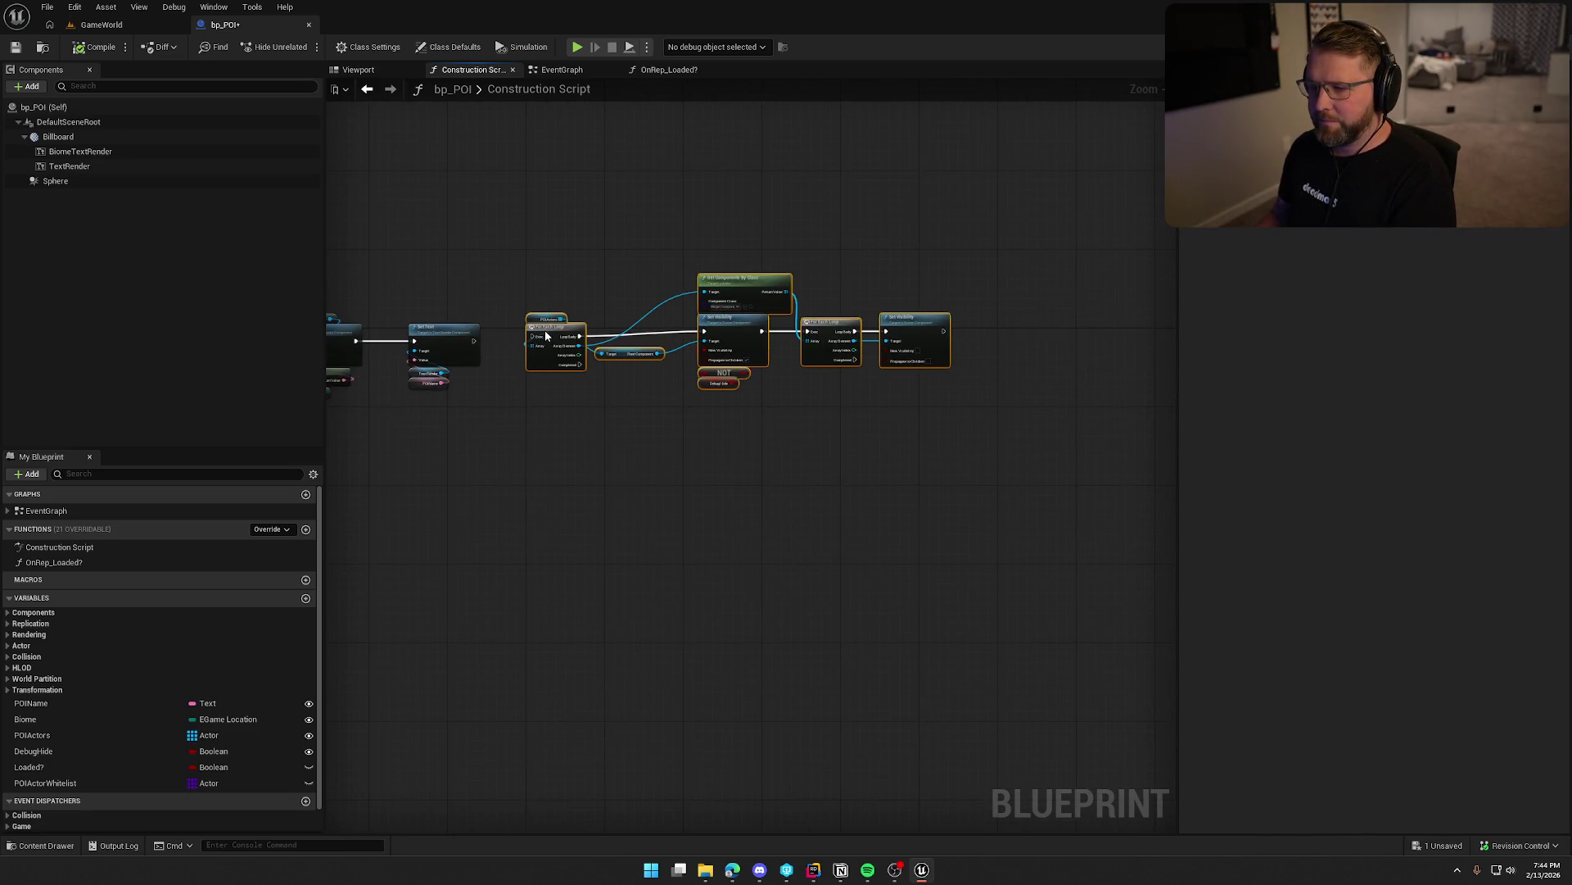
pyautogui.moveTo(499, 509)
pyautogui.mouseDown()
pyautogui.moveTo(656, 499)
pyautogui.moveTo(632, 509)
pyautogui.moveTo(651, 511)
pyautogui.mouseUp()
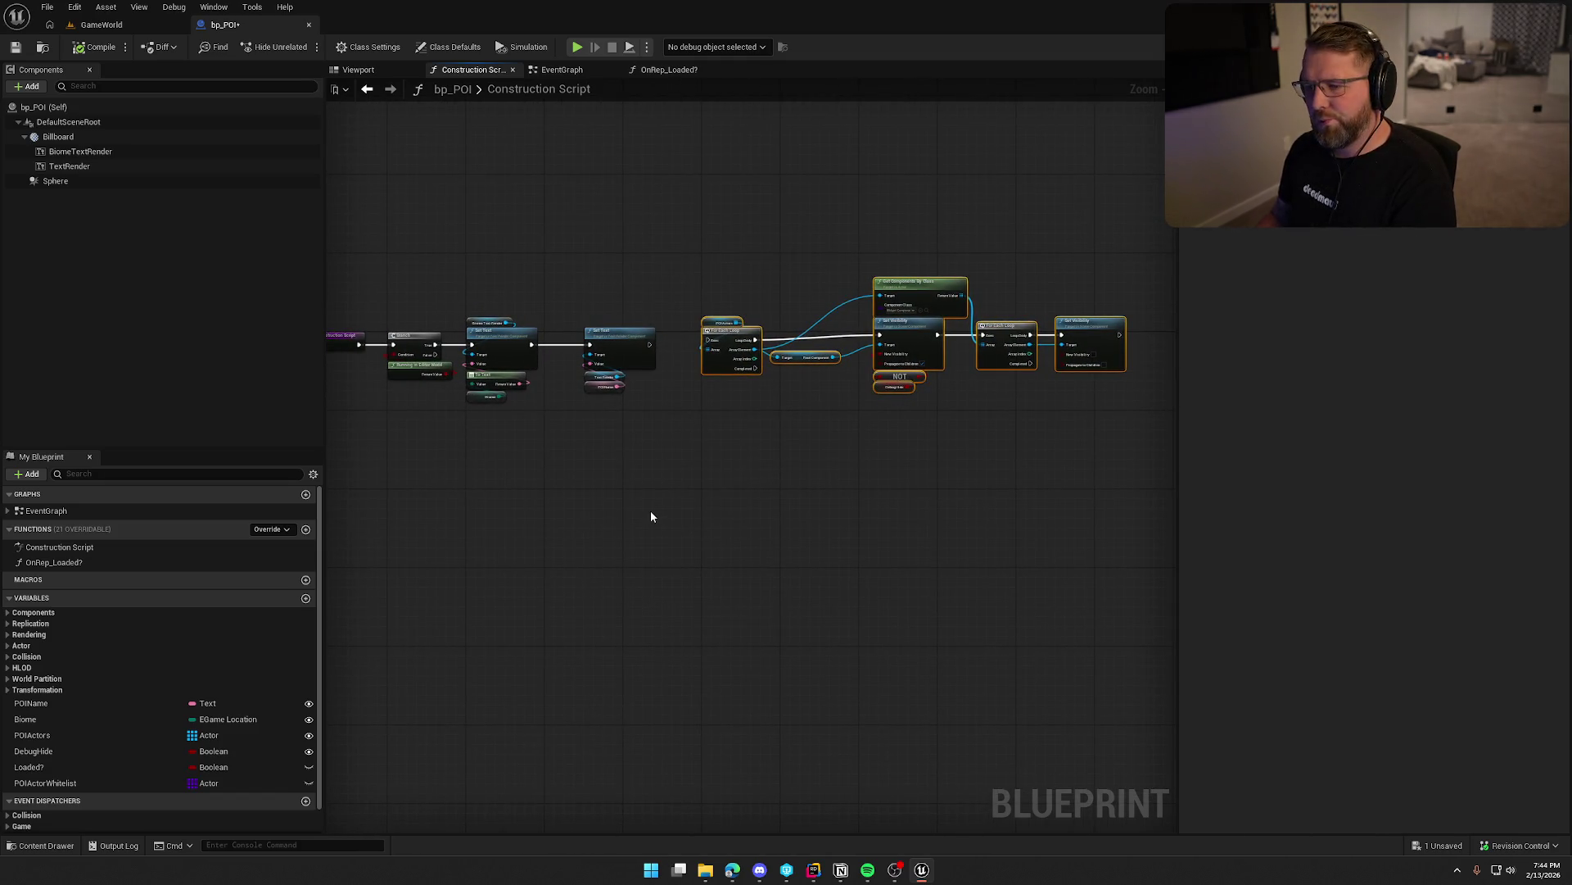
pyautogui.scroll(4, 660, 502)
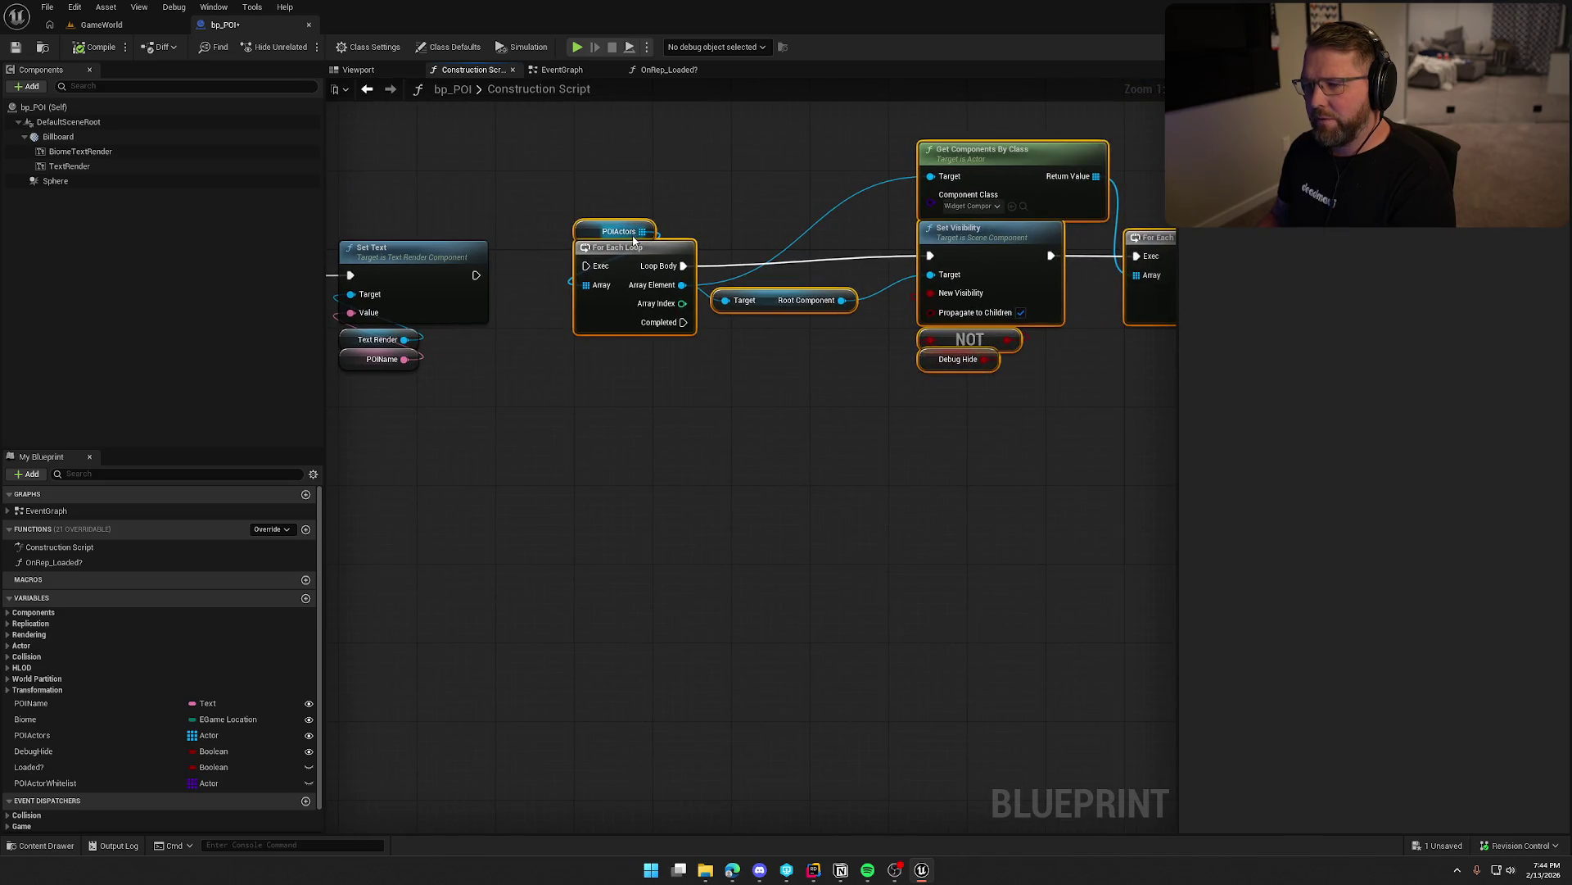
pyautogui.moveTo(505, 517); pyautogui.dragTo(644, 529)
# Compile bp_POI and check out its package so the save completes.
pyautogui.click(96, 46)
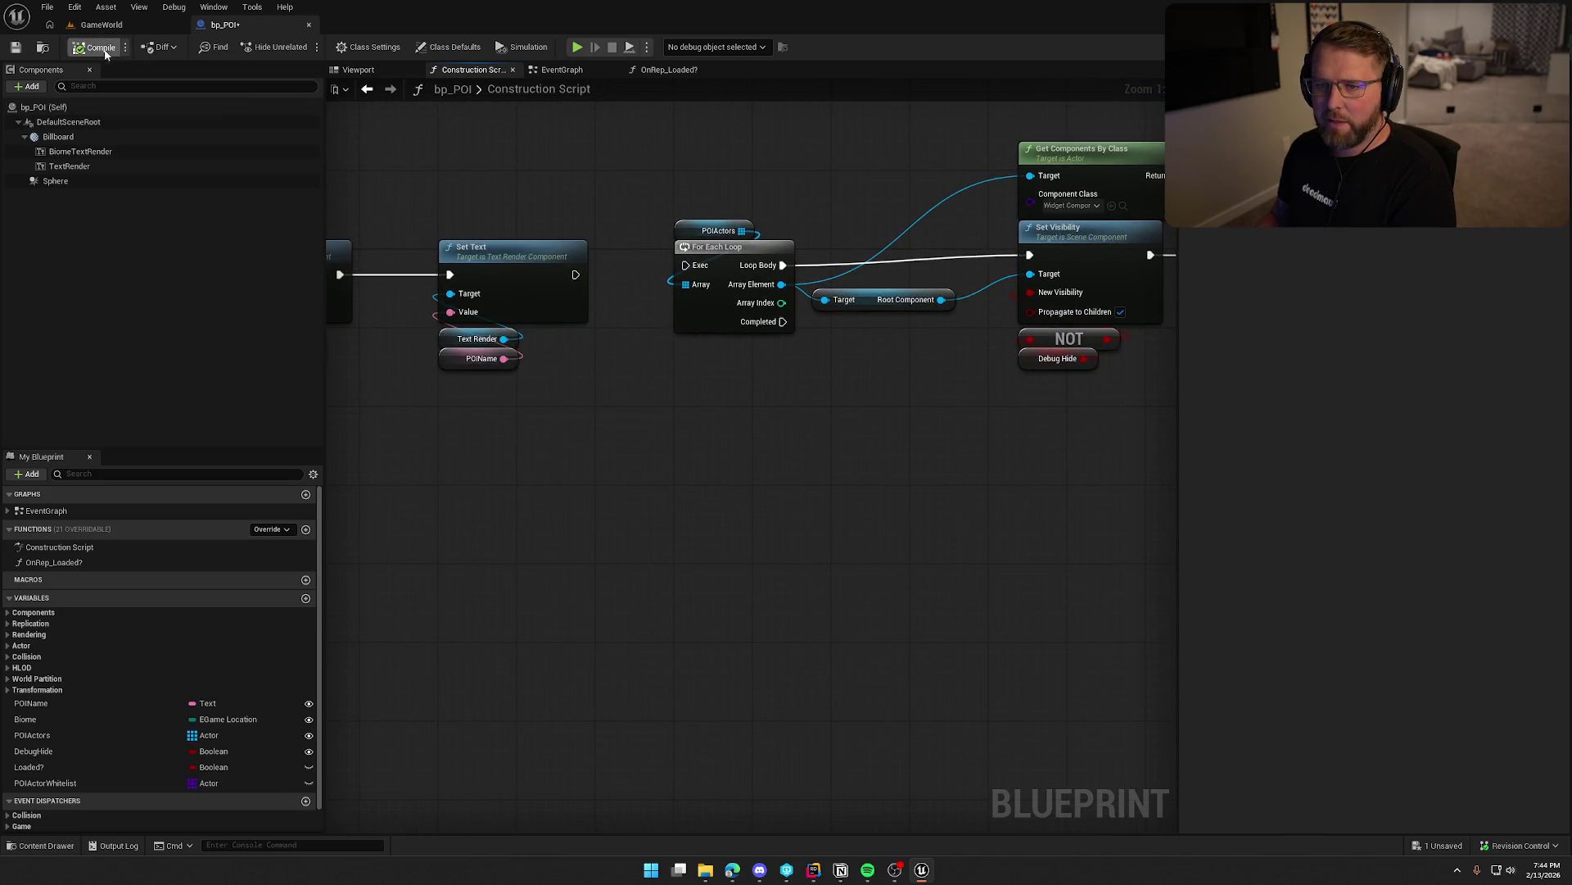
pyautogui.click(803, 567)
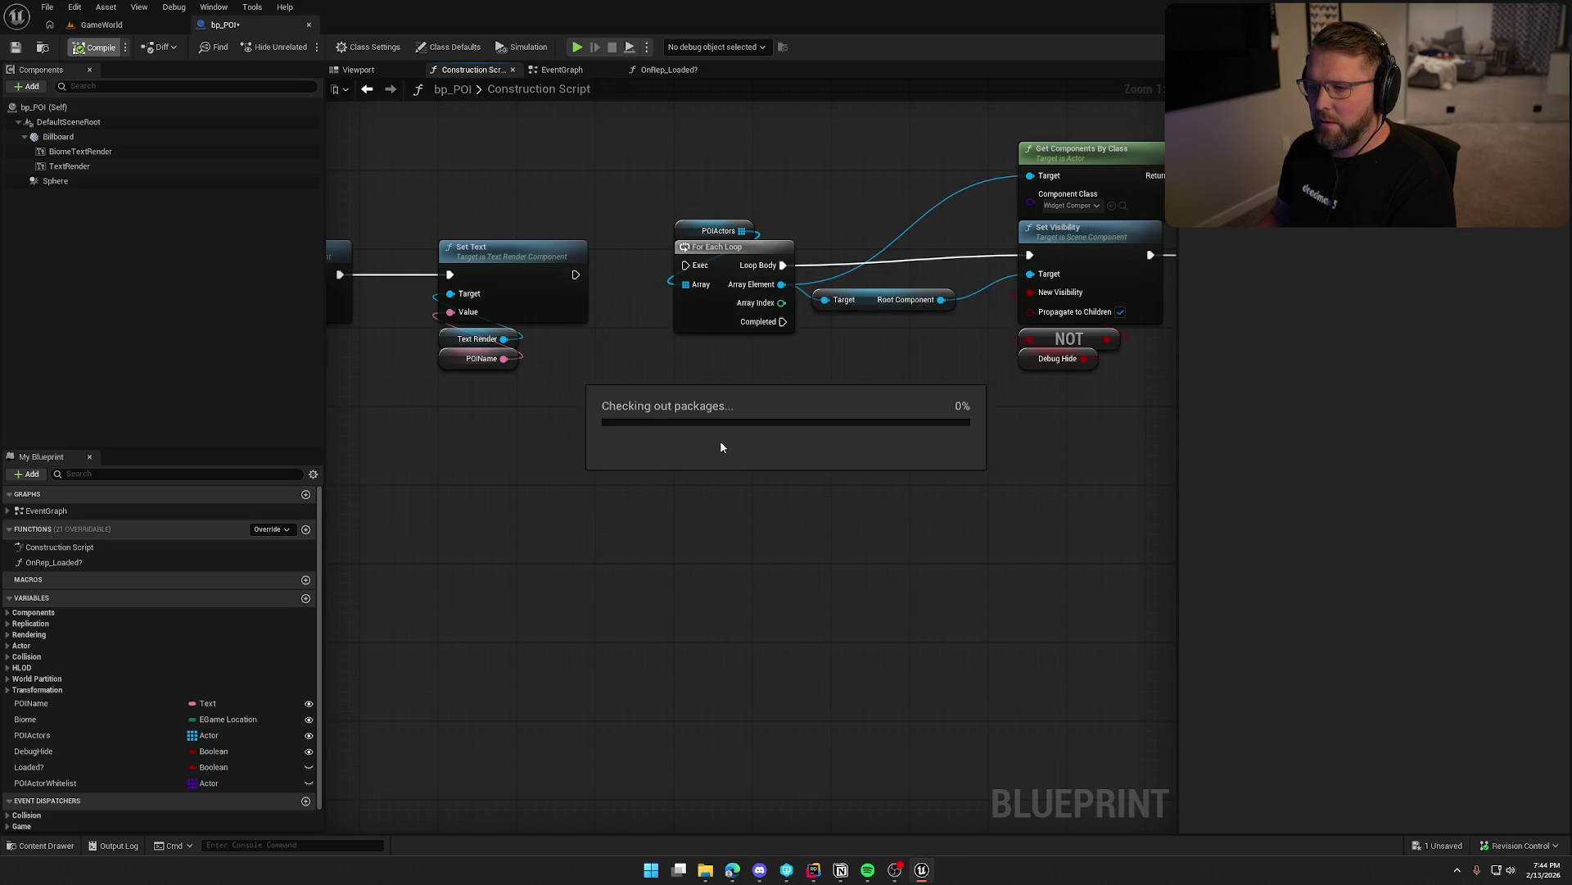
pyautogui.click(553, 72)
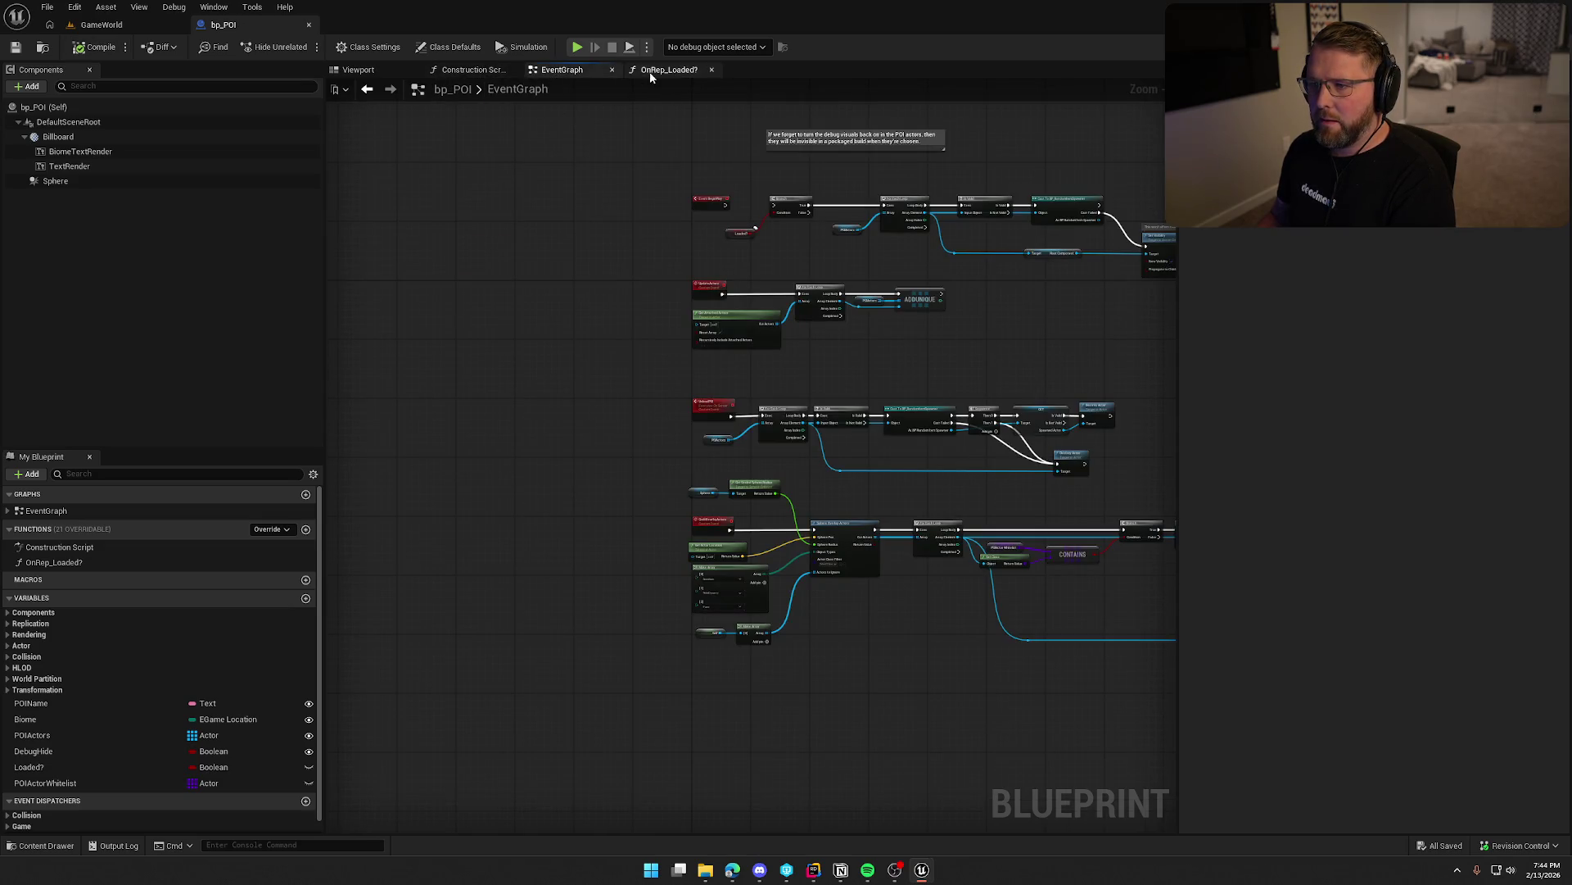
# Check the OnRep_Loaded? graph, then tuck the Loaded? getter just below the Branch node.
pyautogui.click(667, 70)
pyautogui.click(593, 71)
pyautogui.scroll(5, 615, 360)
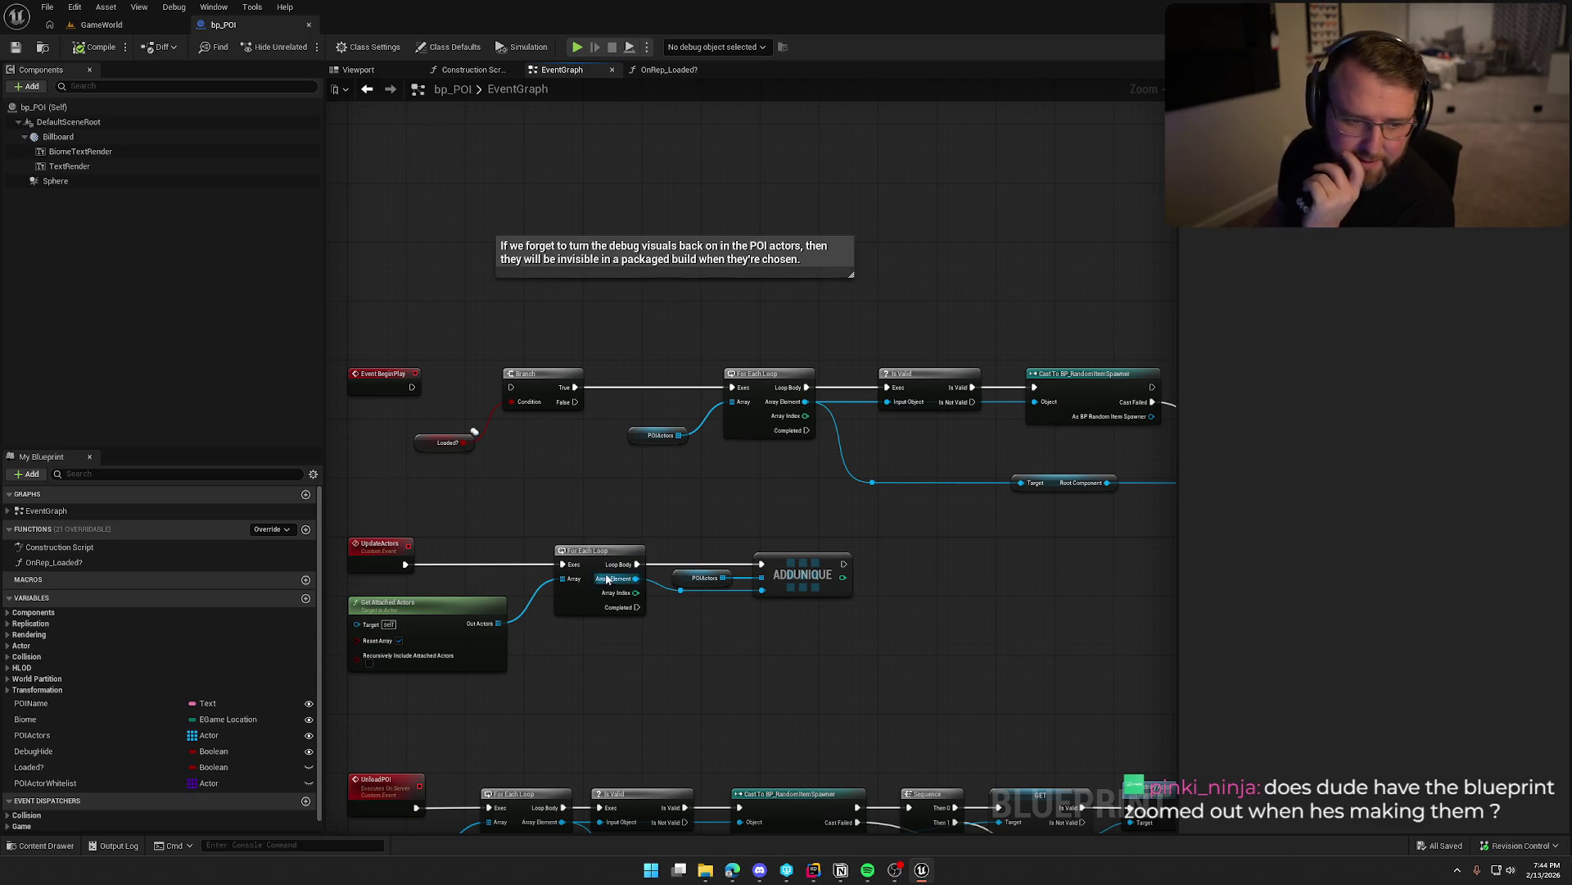
pyautogui.scroll(2, 499, 503)
pyautogui.moveTo(585, 473); pyautogui.dragTo(568, 423)
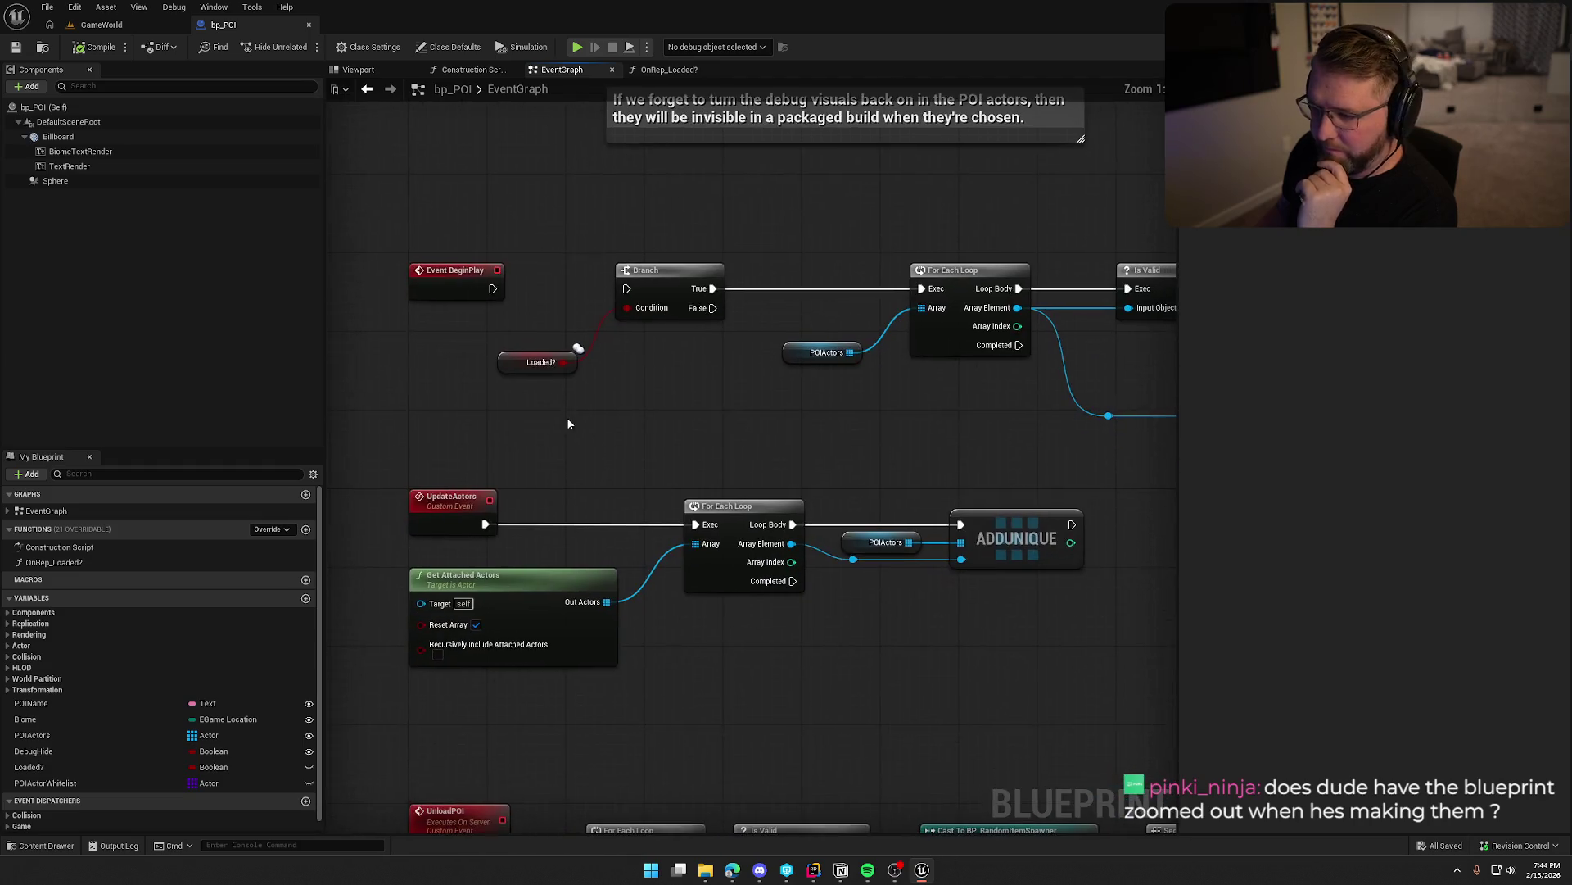
pyautogui.moveTo(518, 362); pyautogui.dragTo(636, 333)
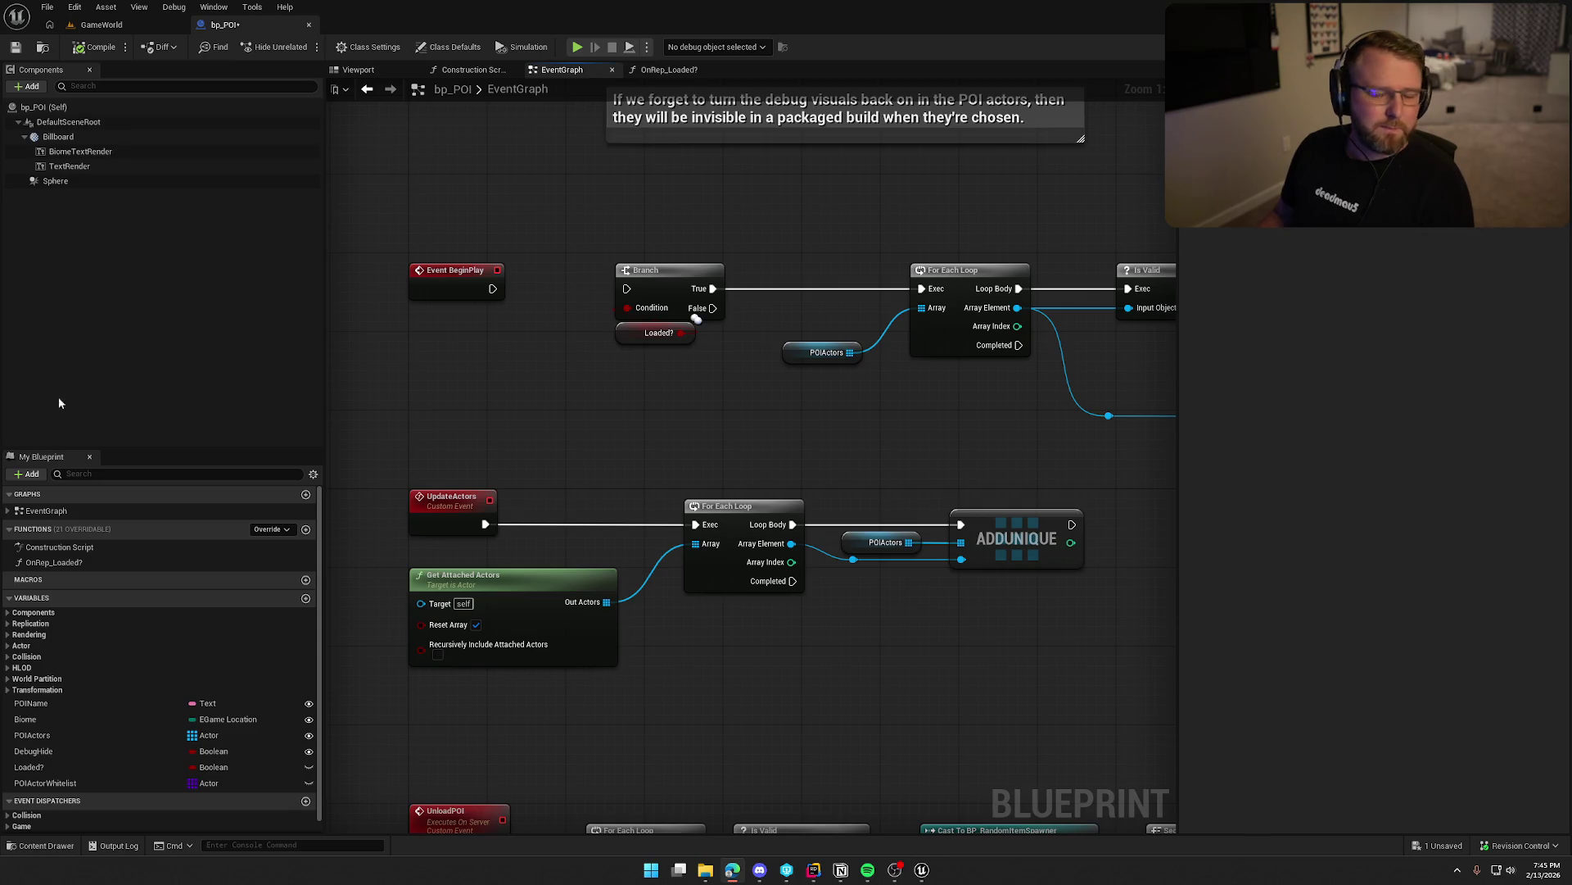
# Raise Set Visibility and its comment up beside the Cast To BP_RandomItemSpawner node.
pyautogui.moveTo(805, 440)
pyautogui.mouseDown()
pyautogui.moveTo(450, 393)
pyautogui.moveTo(577, 391)
pyautogui.mouseUp()
pyautogui.scroll(-2, 735, 388)
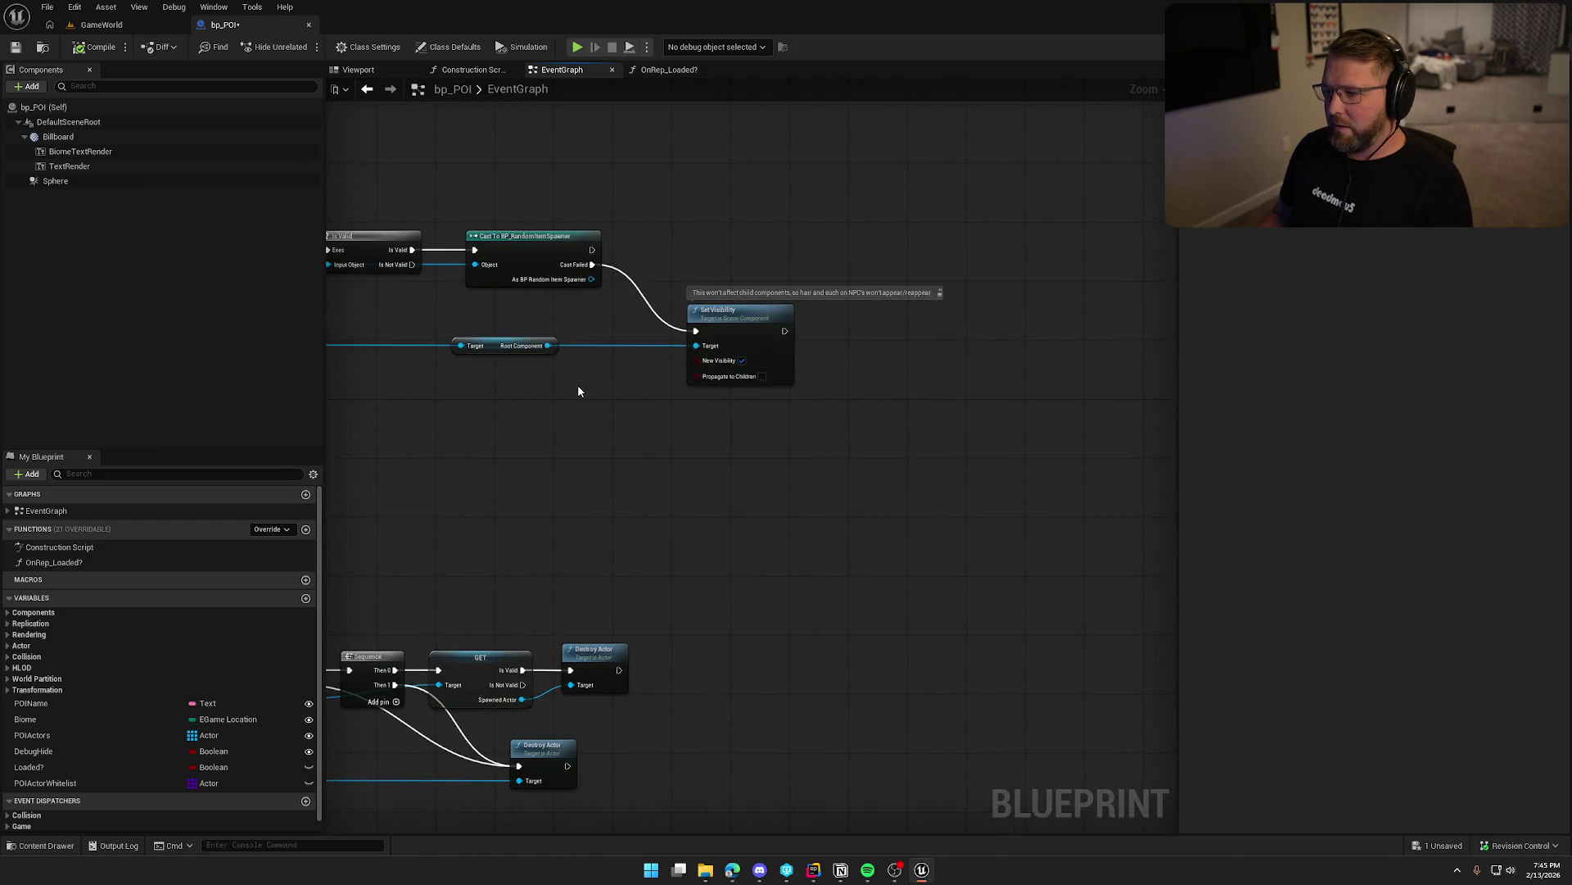
pyautogui.scroll(2, 804, 383)
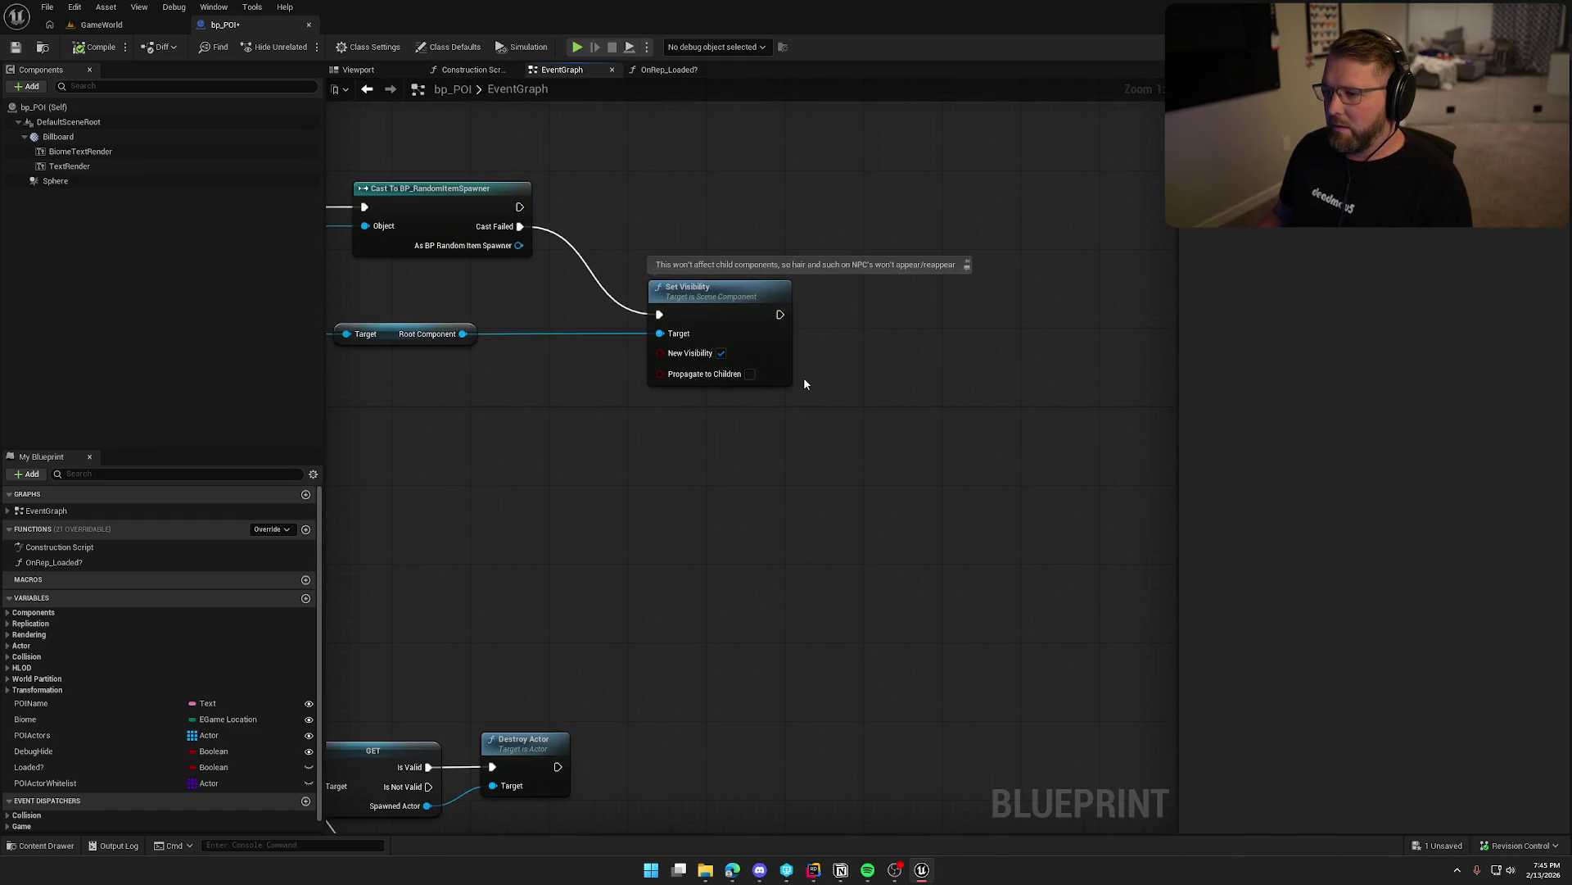
pyautogui.moveTo(722, 300)
pyautogui.mouseDown()
pyautogui.moveTo(636, 210)
pyautogui.moveTo(647, 215)
pyautogui.mouseUp()
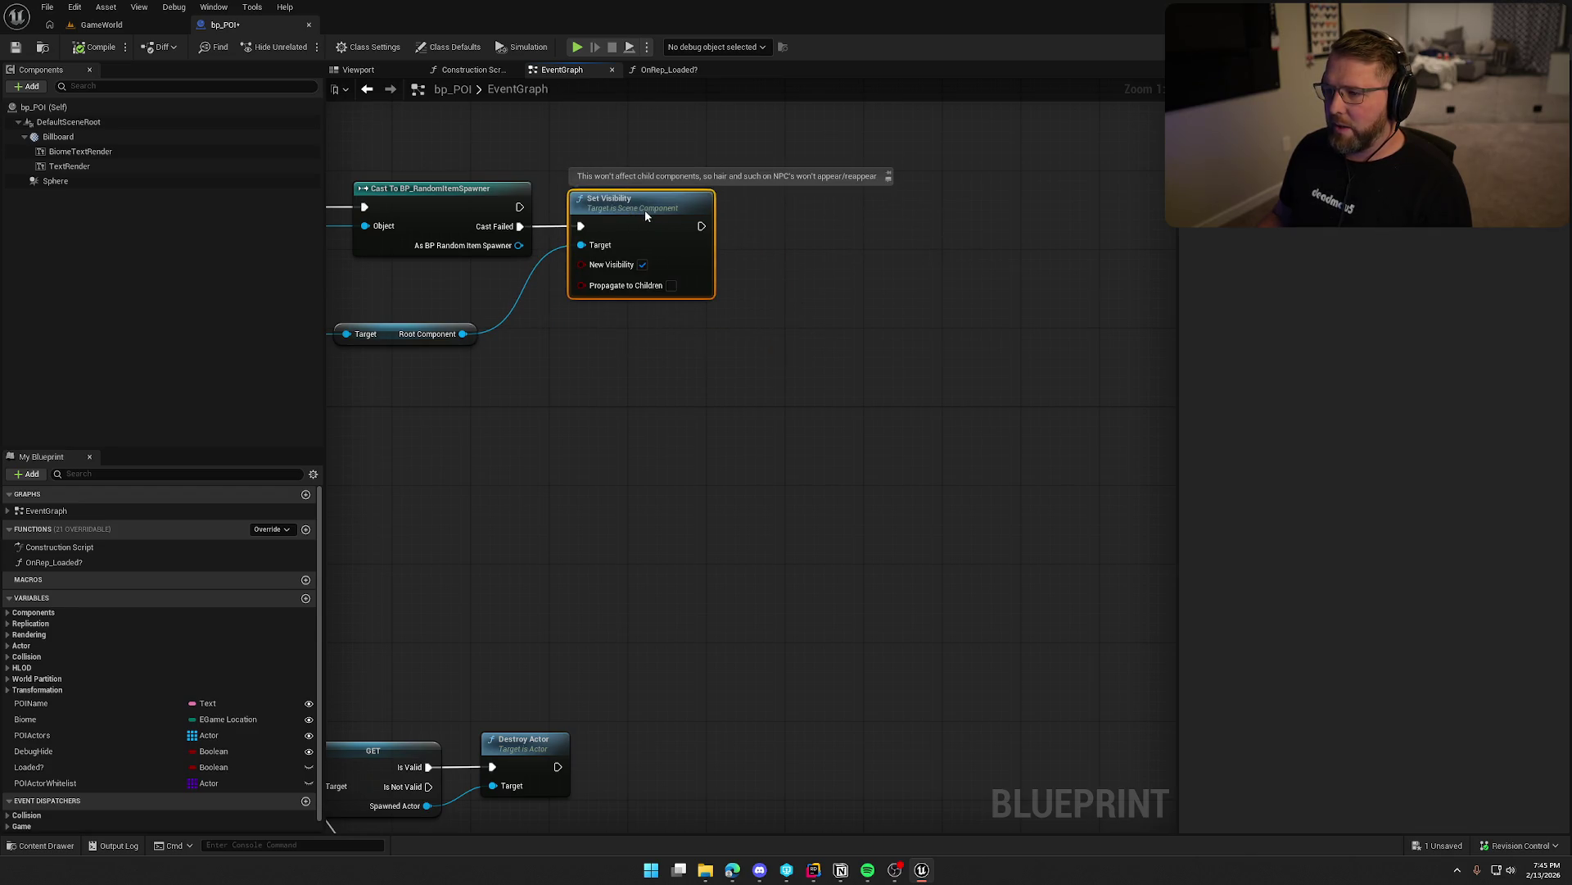
pyautogui.moveTo(645, 210); pyautogui.dragTo(700, 213)
pyautogui.click(506, 415)
# Look over the For Each Loop, Is Valid and POIActors nodes of the BeginPlay chain.
pyautogui.moveTo(506, 415); pyautogui.dragTo(950, 459)
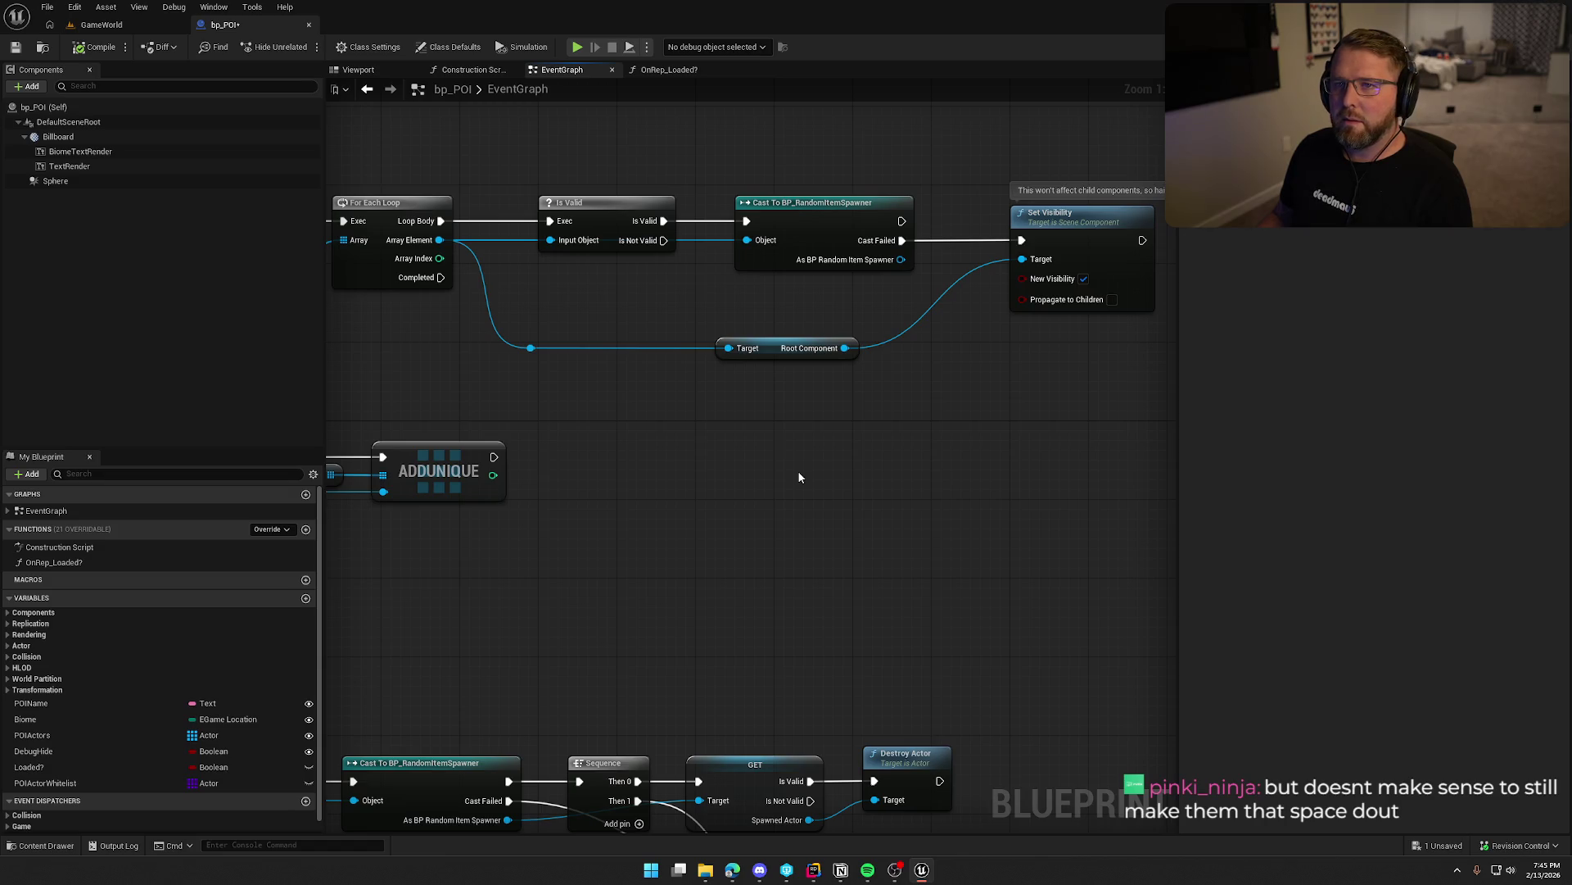
pyautogui.moveTo(690, 483)
pyautogui.mouseDown()
pyautogui.moveTo(875, 516)
pyautogui.moveTo(774, 405)
pyautogui.moveTo(684, 391)
pyautogui.mouseUp()
pyautogui.moveTo(667, 320)
pyautogui.mouseDown()
pyautogui.moveTo(706, 243)
pyautogui.moveTo(775, 227)
pyautogui.mouseUp()
pyautogui.click(600, 421)
pyautogui.moveTo(599, 421)
pyautogui.mouseDown()
pyautogui.moveTo(414, 436)
pyautogui.moveTo(386, 411)
pyautogui.moveTo(883, 471)
pyautogui.moveTo(1098, 456)
pyautogui.moveTo(737, 459)
pyautogui.moveTo(764, 433)
pyautogui.mouseUp()
pyautogui.scroll(-3, 770, 436)
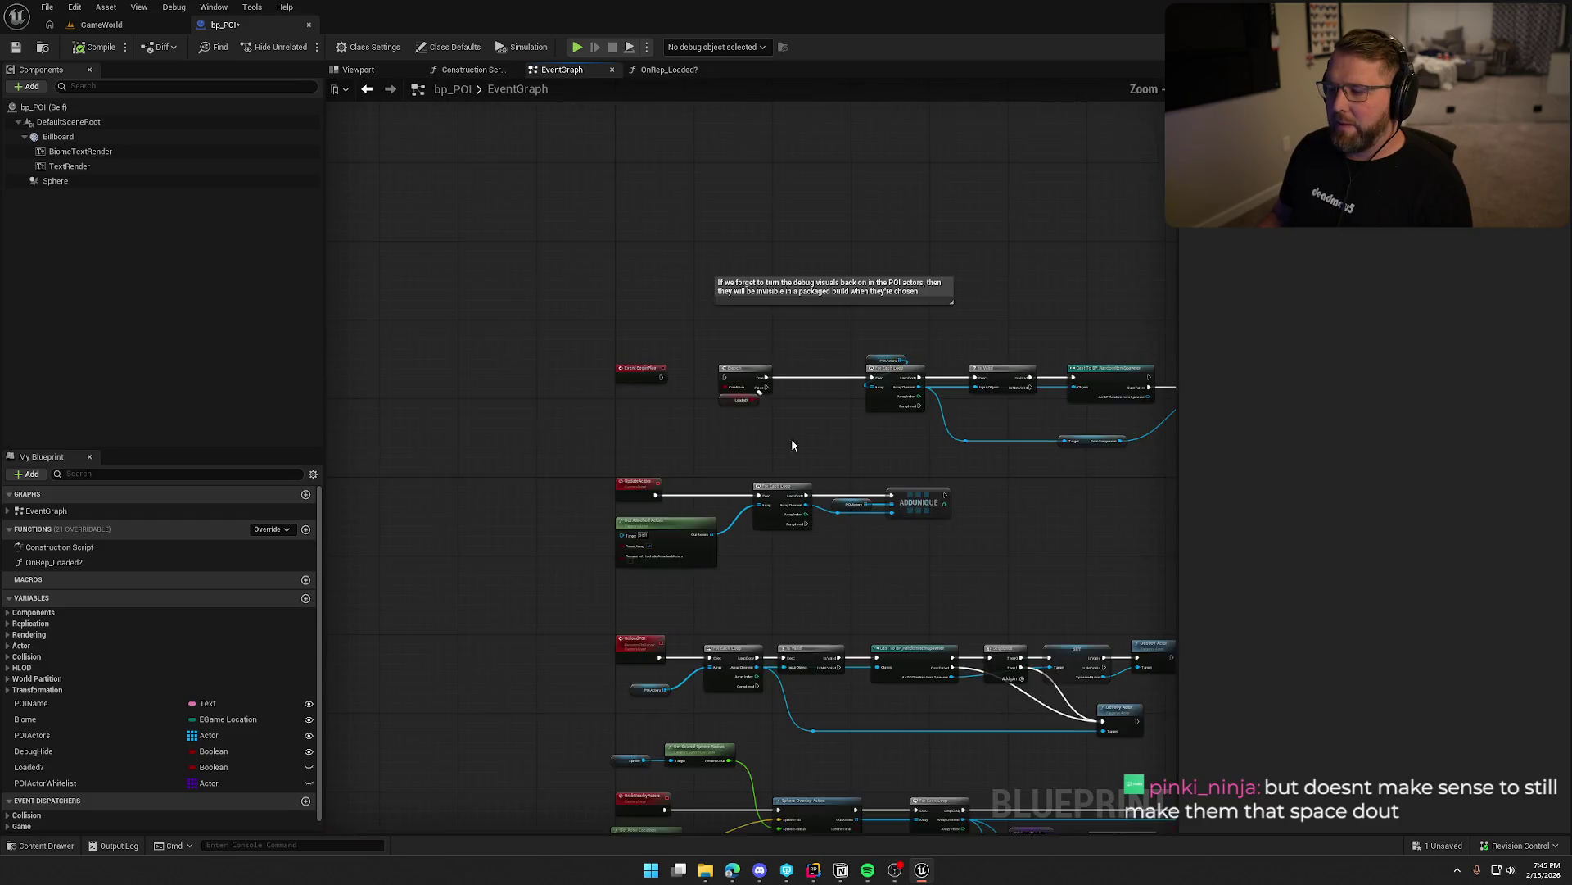
# Shift the Branch, Loaded?, loop, POIActors and Is Valid nodes left, and lower the debug comment.
pyautogui.scroll(3, 863, 463)
pyautogui.moveTo(693, 393)
pyautogui.mouseDown()
pyautogui.moveTo(610, 270)
pyautogui.moveTo(580, 283)
pyautogui.moveTo(1165, 421)
pyautogui.mouseUp()
pyautogui.scroll(-2, 801, 415)
pyautogui.scroll(-1, 801, 415)
pyautogui.scroll(2, 510, 381)
pyautogui.scroll(1, 906, 261)
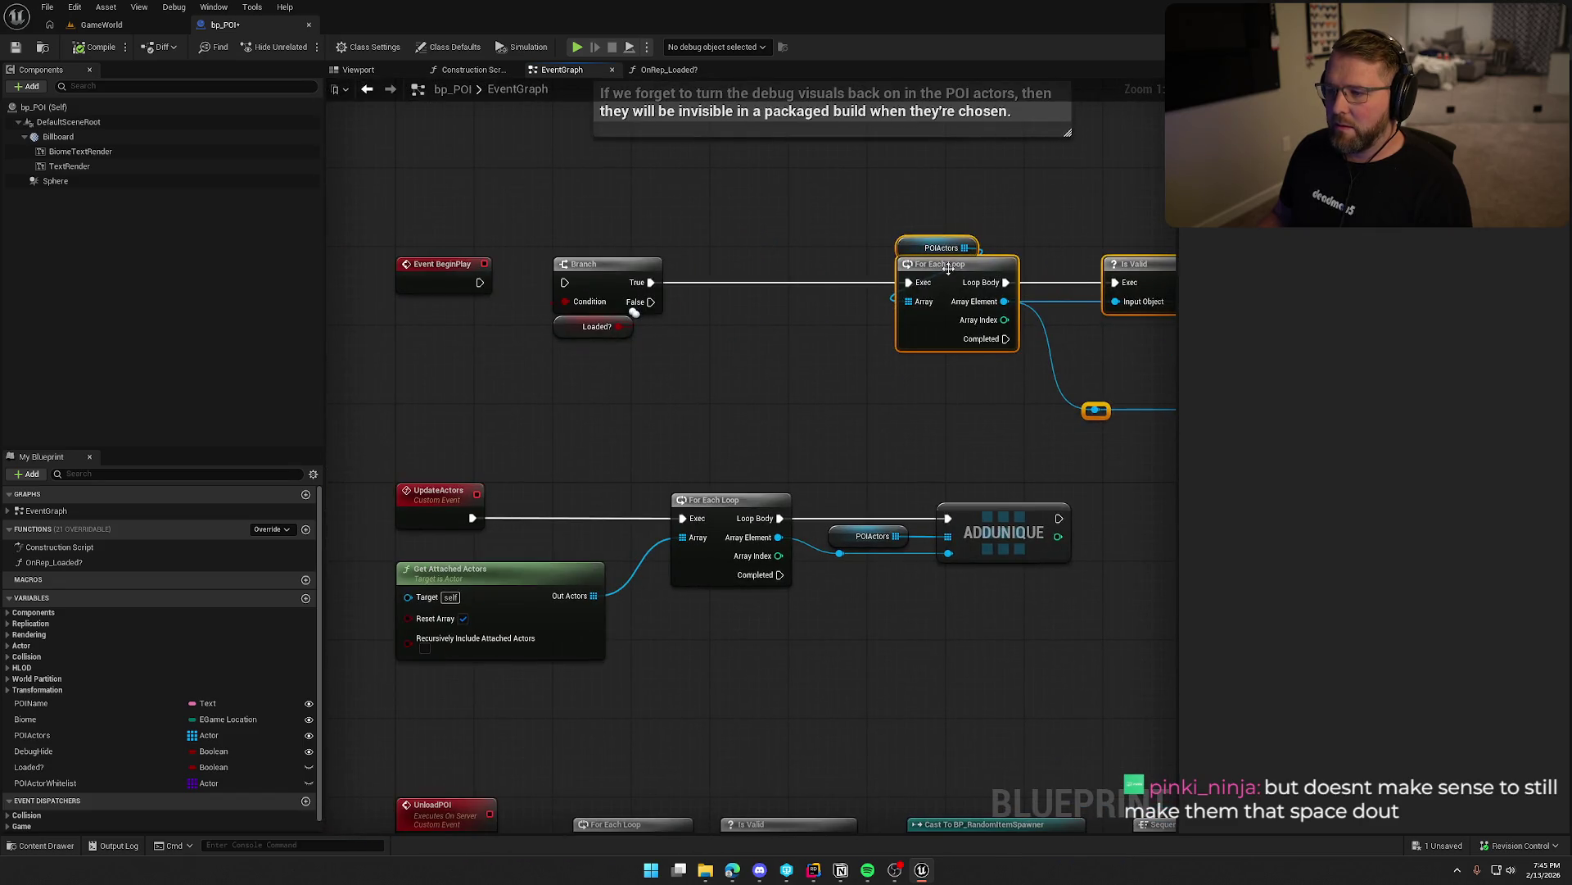
pyautogui.moveTo(949, 269); pyautogui.dragTo(760, 268)
pyautogui.moveTo(637, 118); pyautogui.dragTo(498, 282)
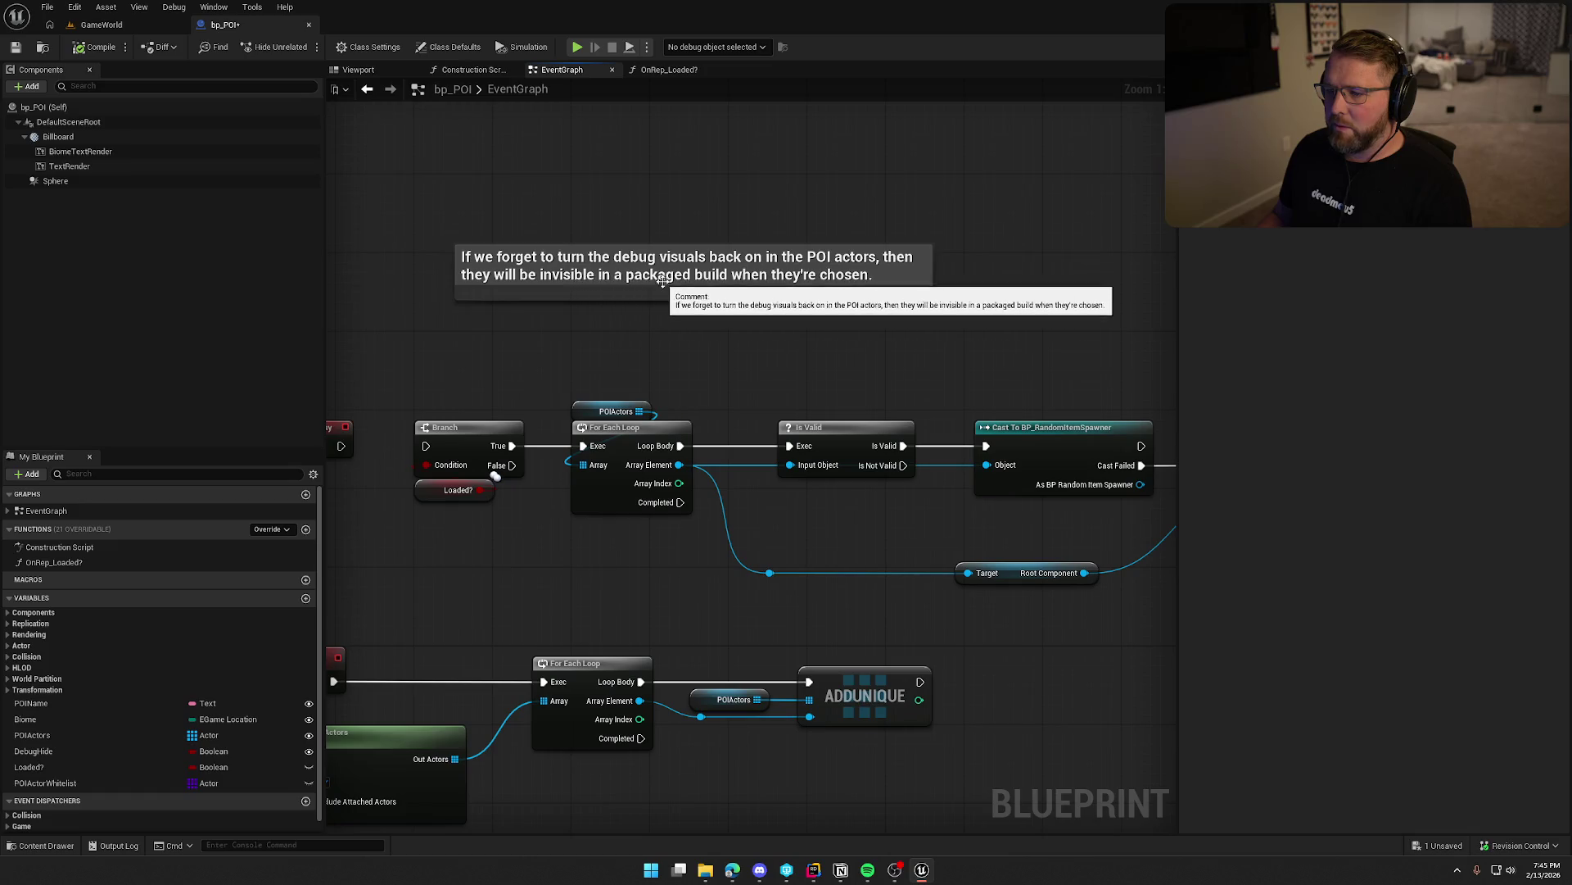
pyautogui.moveTo(727, 267); pyautogui.dragTo(657, 344)
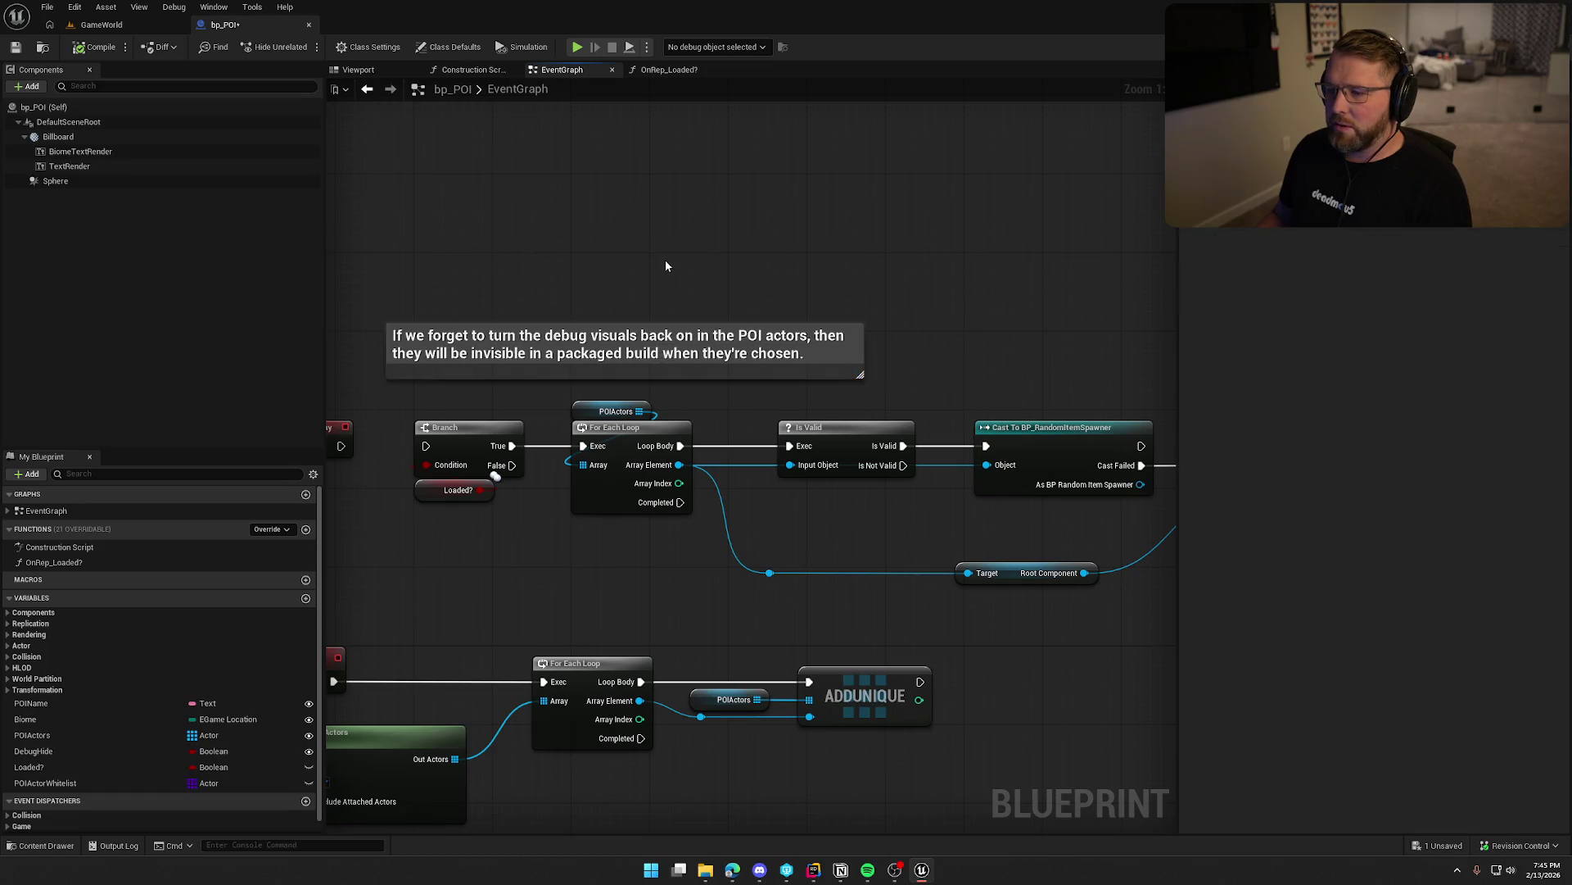
# Review the UnloadPOI and GrabNearbyActors sections, then compile bp_POI.
pyautogui.moveTo(604, 612)
pyautogui.mouseDown()
pyautogui.moveTo(678, 354)
pyautogui.moveTo(757, 202)
pyautogui.mouseUp()
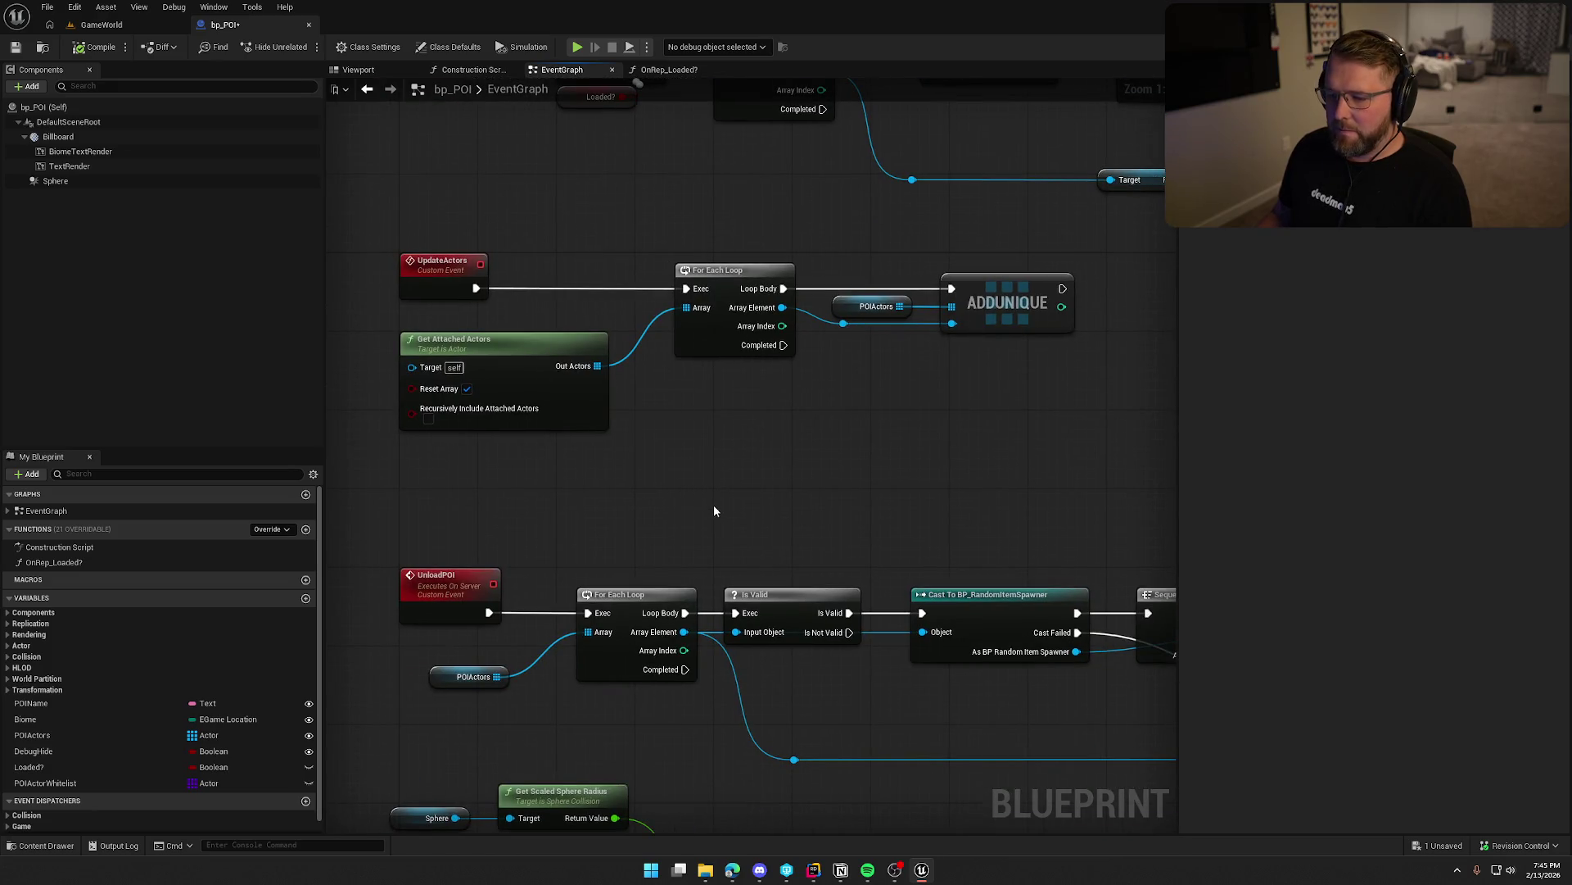
pyautogui.moveTo(714, 511); pyautogui.dragTo(713, 330)
pyautogui.moveTo(741, 573); pyautogui.dragTo(724, 186)
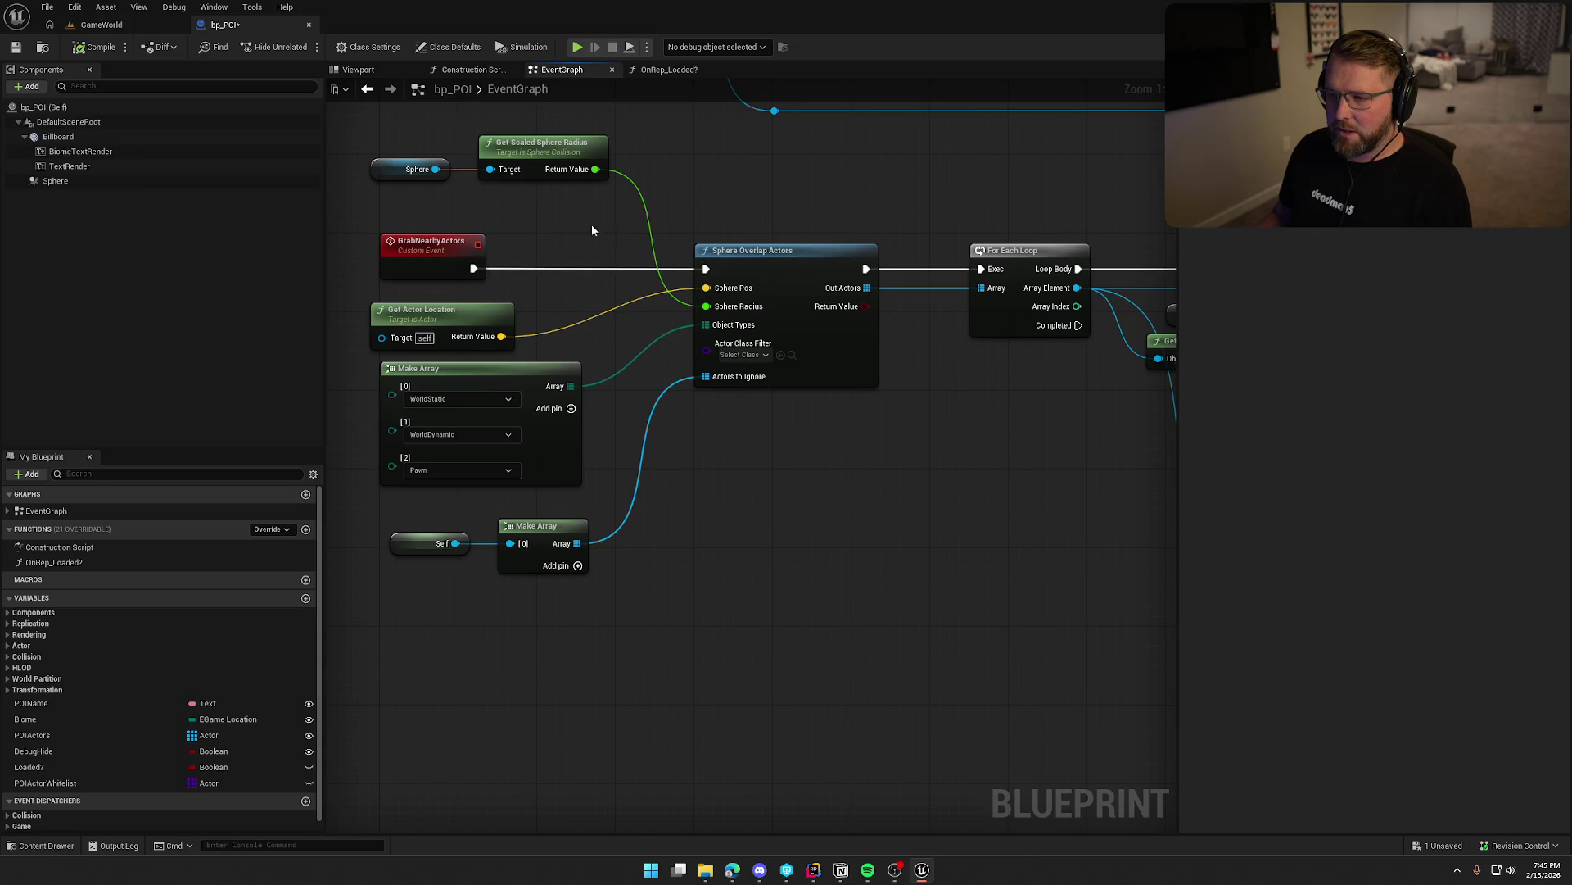
pyautogui.moveTo(898, 482)
pyautogui.mouseDown()
pyautogui.moveTo(678, 484)
pyautogui.moveTo(704, 414)
pyautogui.mouseUp()
pyautogui.scroll(-6, 843, 545)
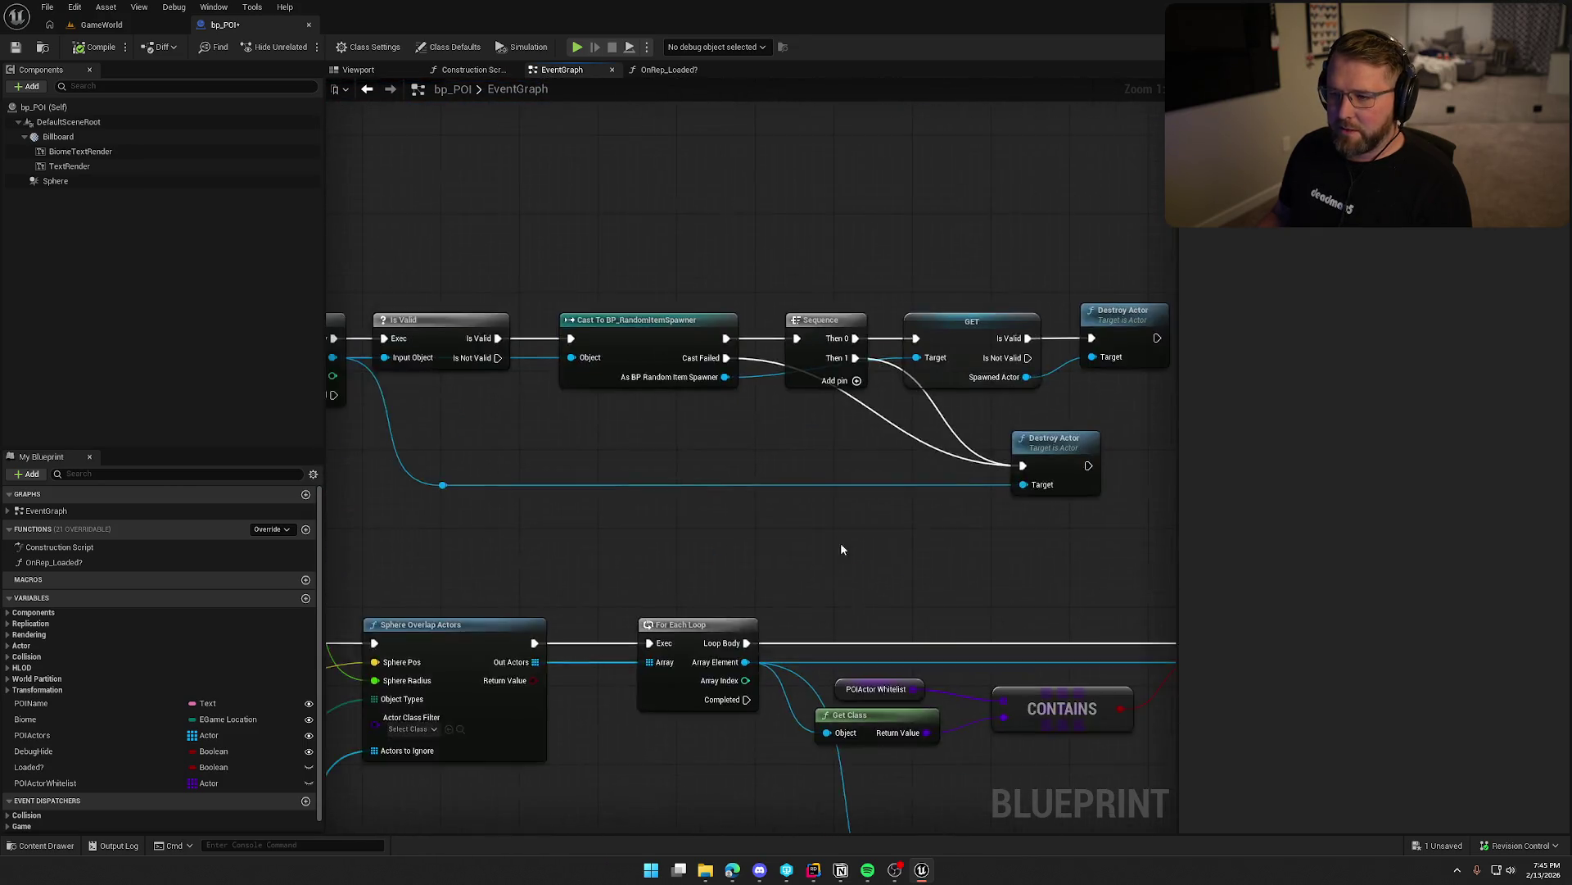
pyautogui.moveTo(787, 461); pyautogui.dragTo(819, 557)
pyautogui.click(90, 49)
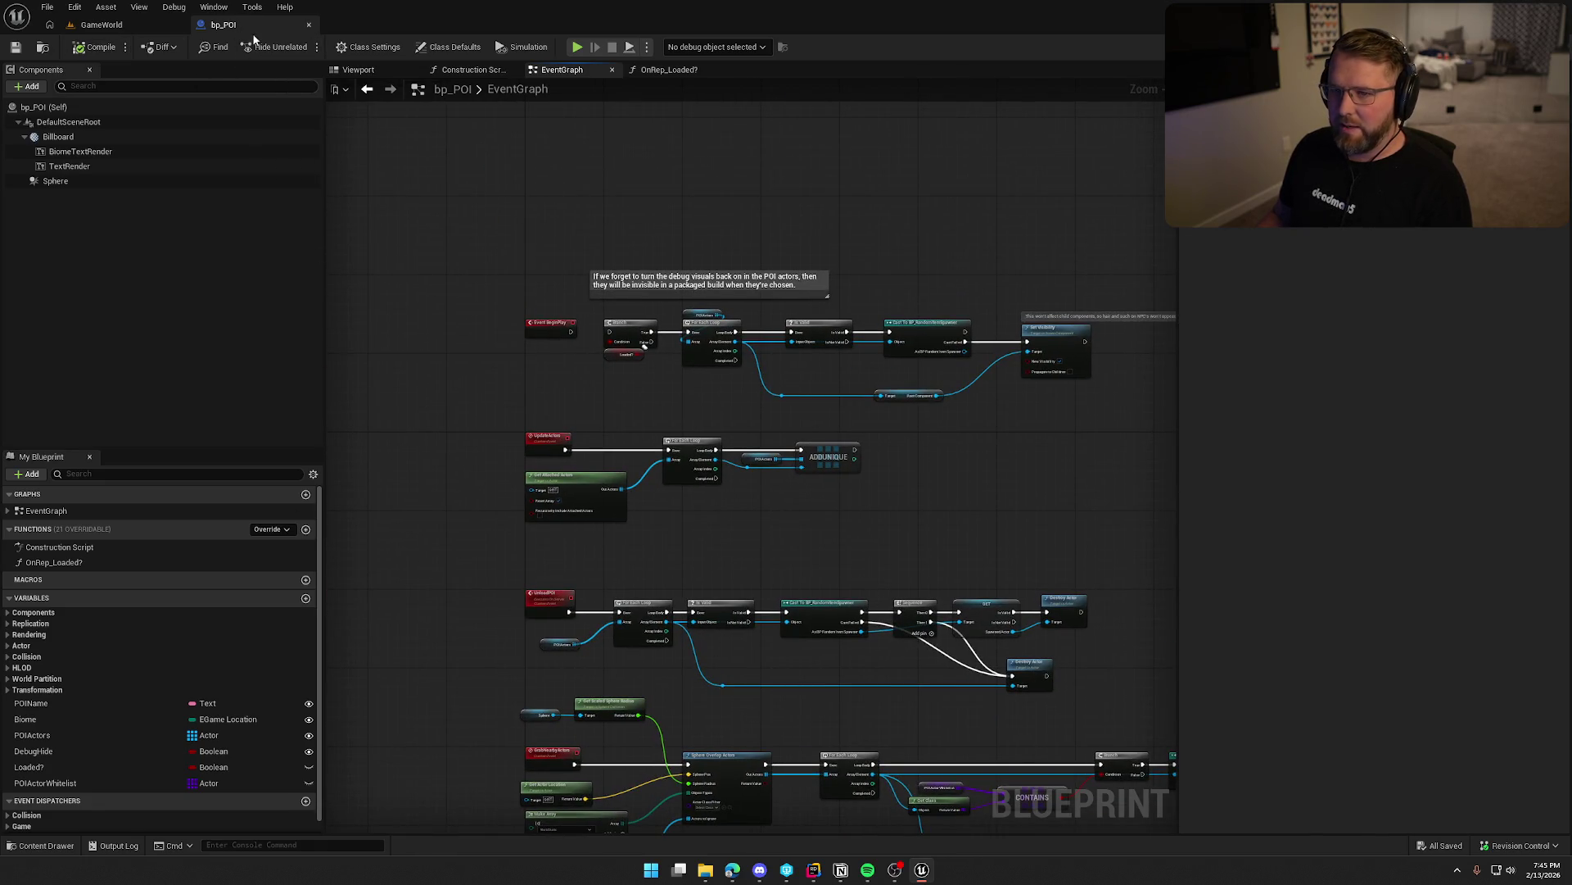
pyautogui.hotkey('ctrl', 'b')
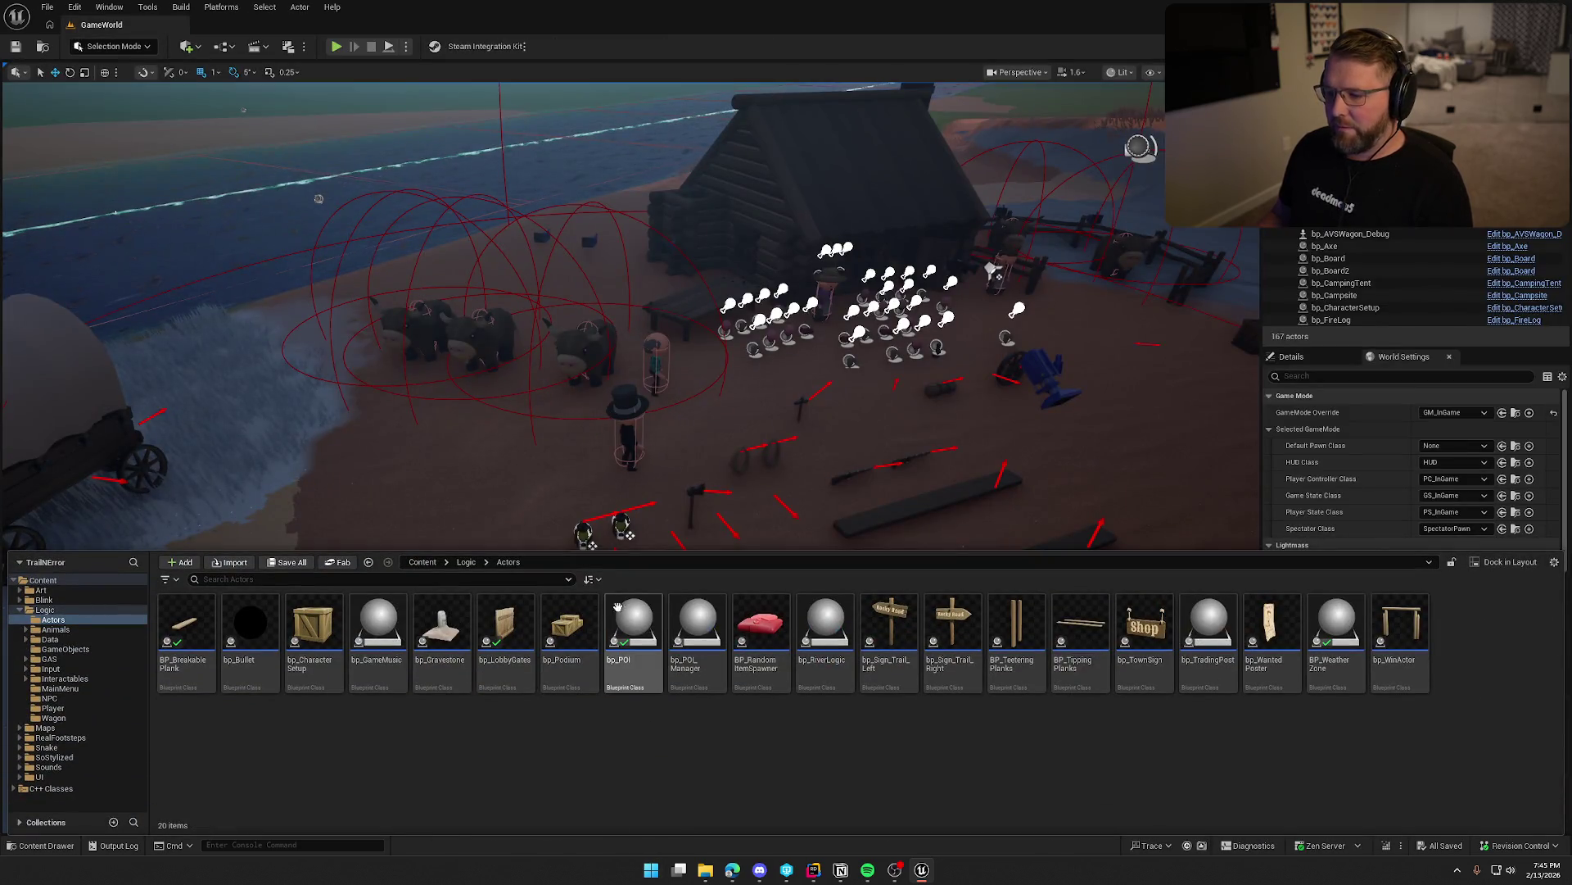
# Open bp_POI_Manager and delete the two disabled event nodes from its EventGraph.
pyautogui.doubleClick(697, 635)
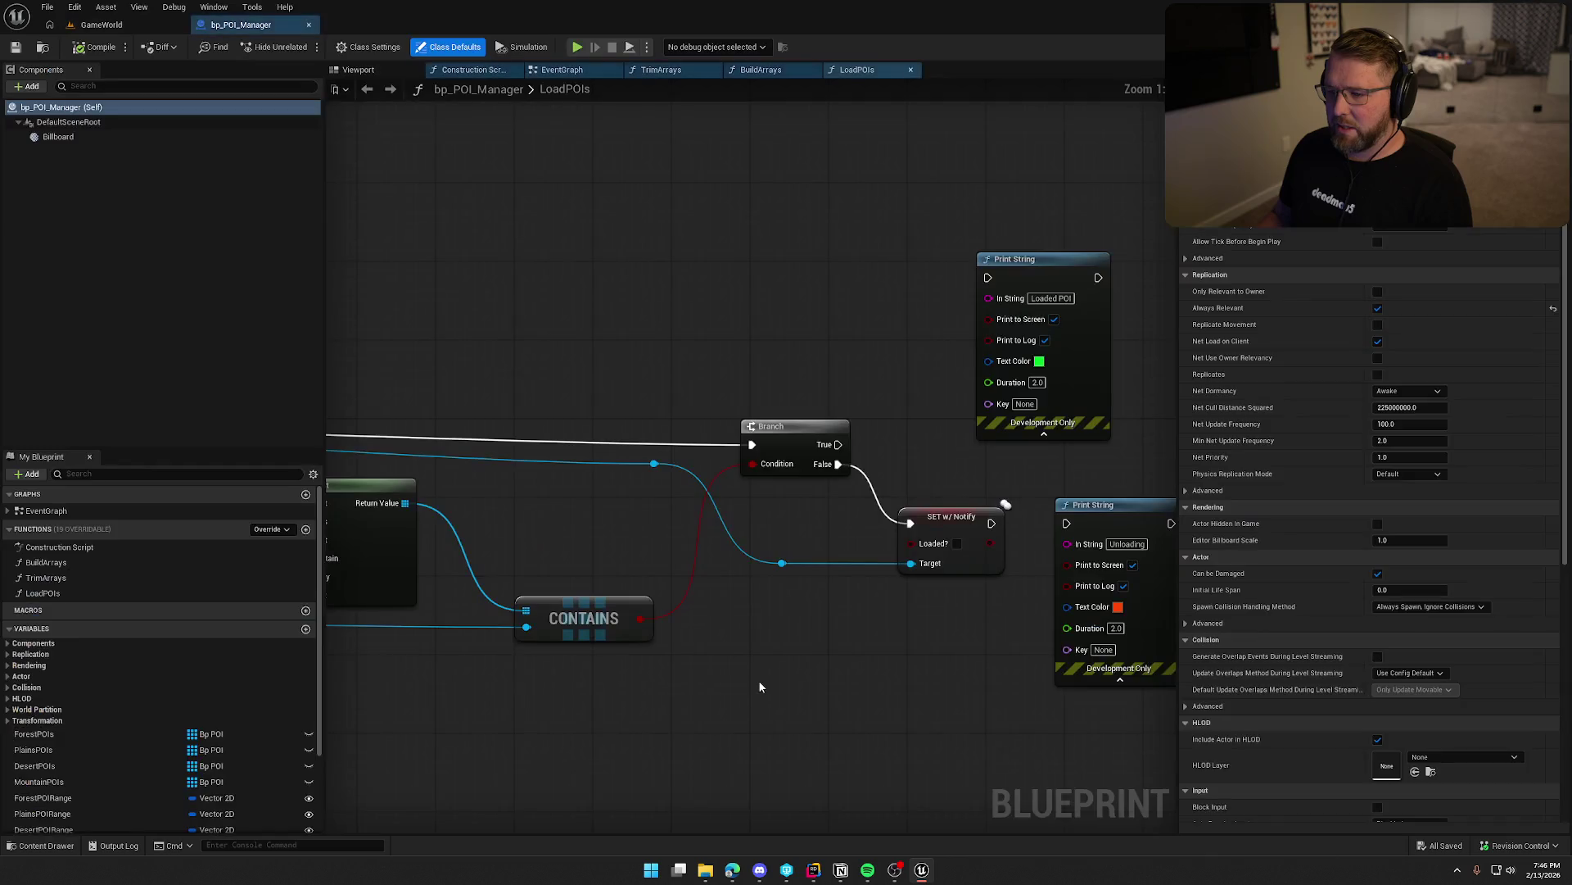
pyautogui.moveTo(679, 334); pyautogui.dragTo(446, 292)
pyautogui.moveTo(594, 194); pyautogui.dragTo(866, 435)
pyautogui.moveTo(445, 292); pyautogui.dragTo(1063, 276)
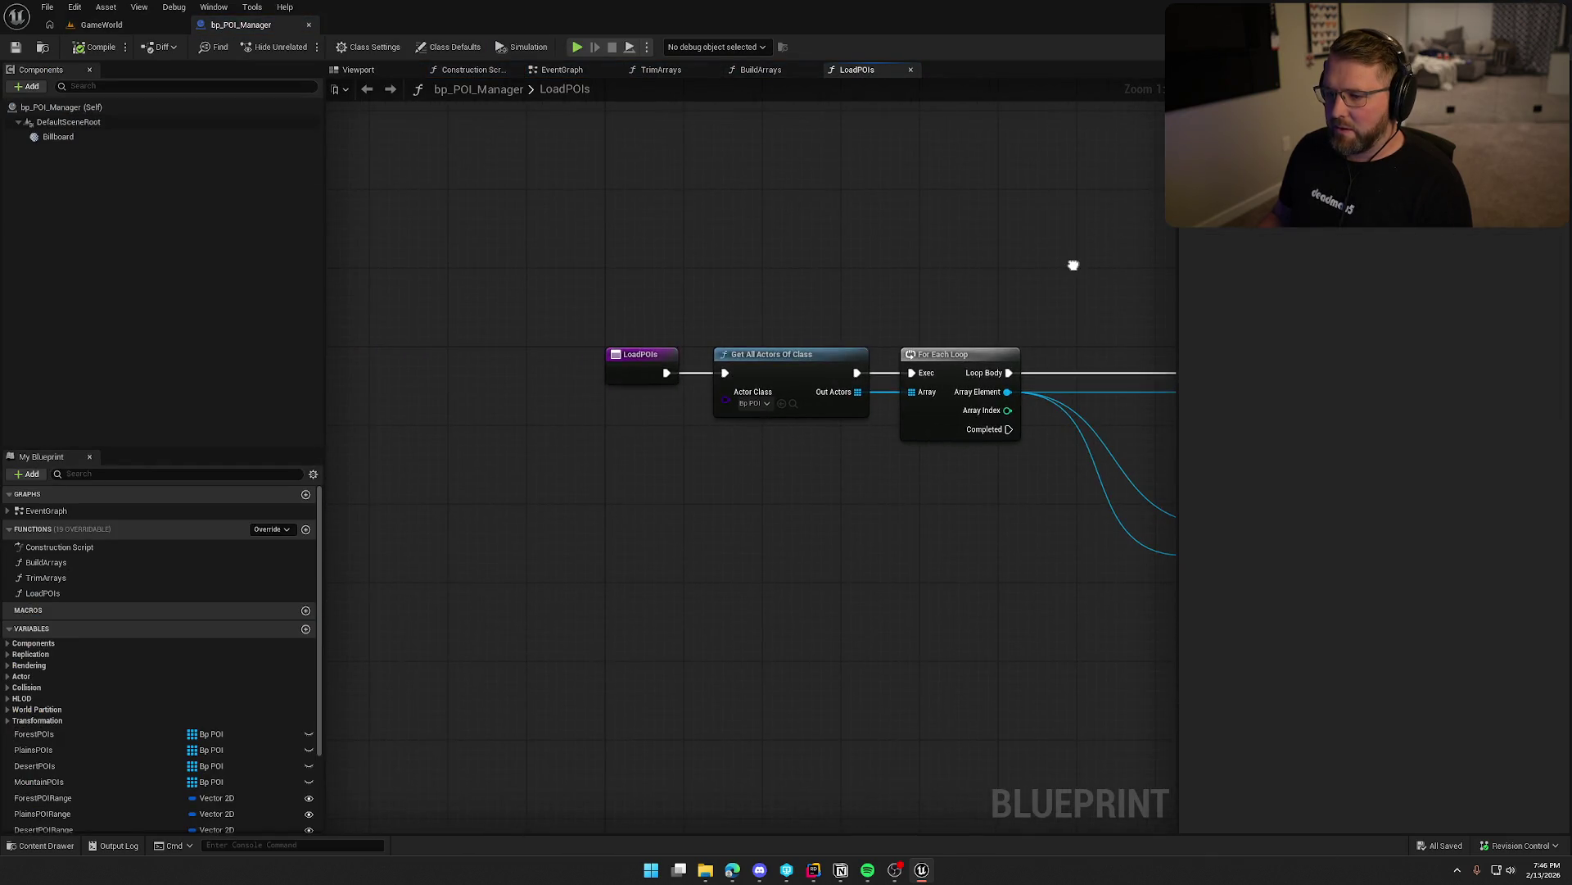
pyautogui.click(563, 72)
pyautogui.moveTo(527, 568)
pyautogui.mouseDown()
pyautogui.moveTo(857, 608)
pyautogui.moveTo(617, 582)
pyautogui.moveTo(657, 509)
pyautogui.mouseUp()
pyautogui.moveTo(479, 525); pyautogui.dragTo(348, 344)
pyautogui.press('Delete')
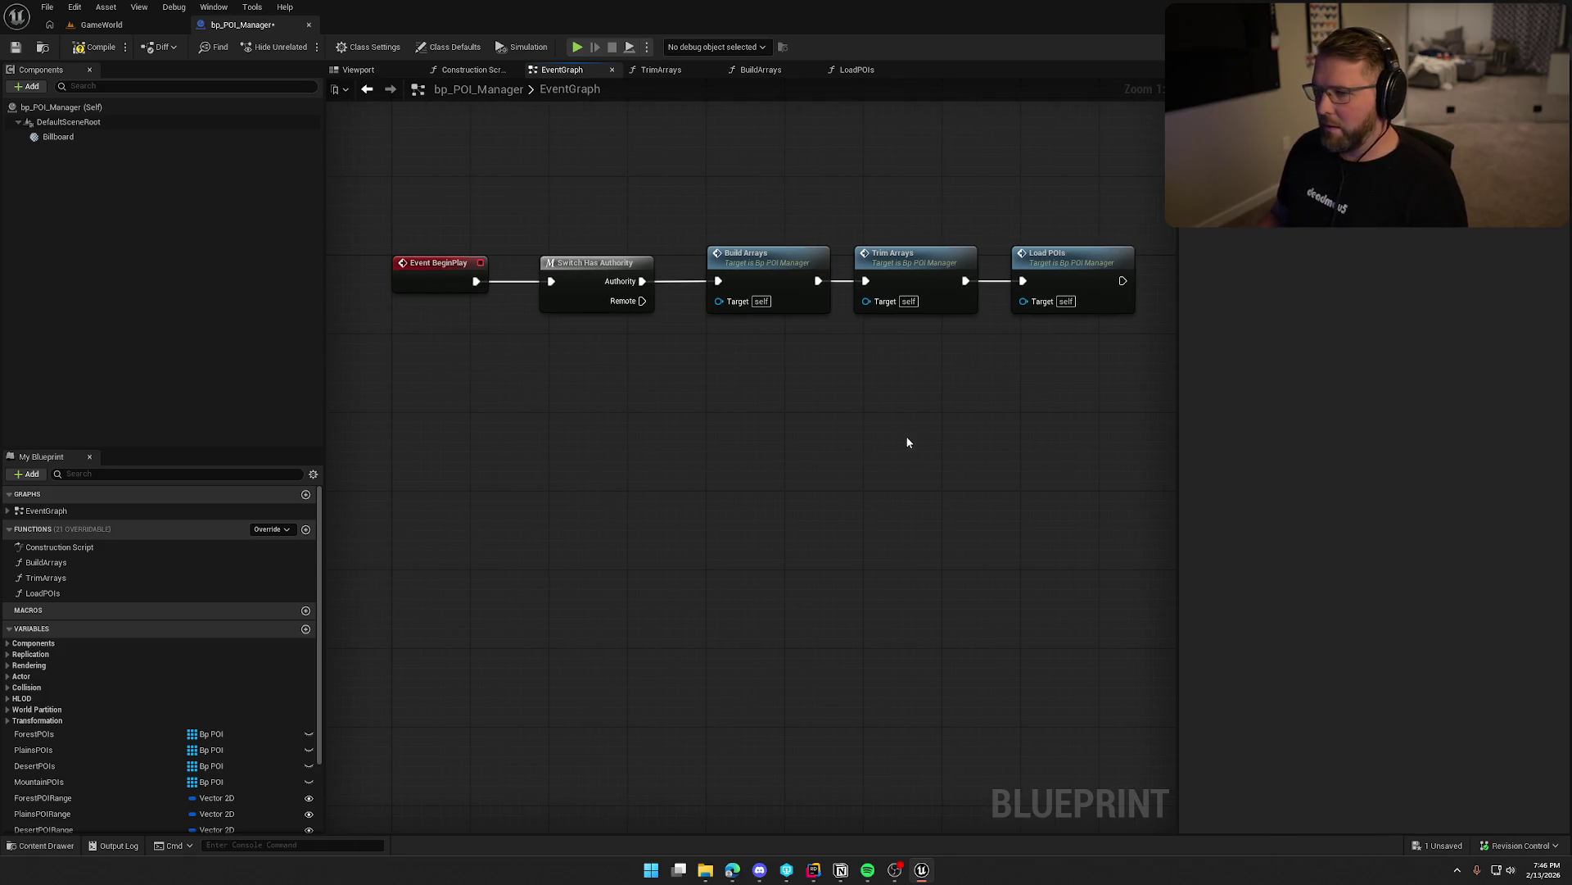
# Even out the BeginPlay chain by nudging Switch Has Authority, Trim Arrays and Load POIs right.
pyautogui.moveTo(588, 267); pyautogui.dragTo(597, 268)
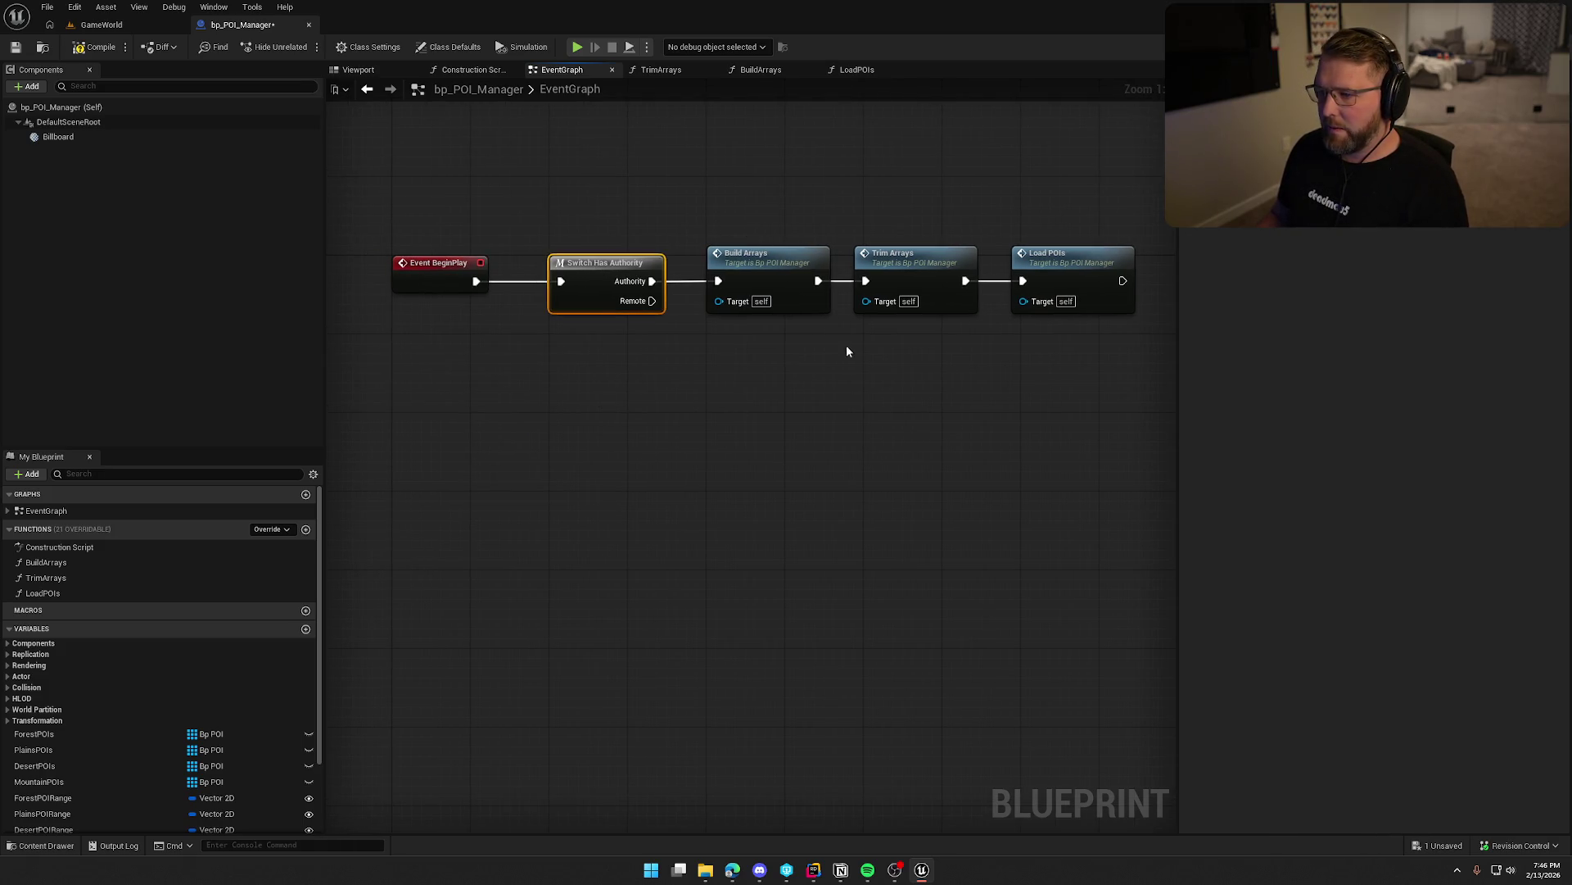
pyautogui.moveTo(847, 350); pyautogui.dragTo(758, 359)
pyautogui.click(810, 260)
pyautogui.keyDown('ctrl'); pyautogui.click(967, 260); pyautogui.keyUp('ctrl')
pyautogui.moveTo(967, 261); pyautogui.dragTo(975, 260)
pyautogui.click(769, 471)
pyautogui.moveTo(770, 471)
pyautogui.mouseDown()
pyautogui.moveTo(951, 489)
pyautogui.moveTo(674, 465)
pyautogui.mouseUp()
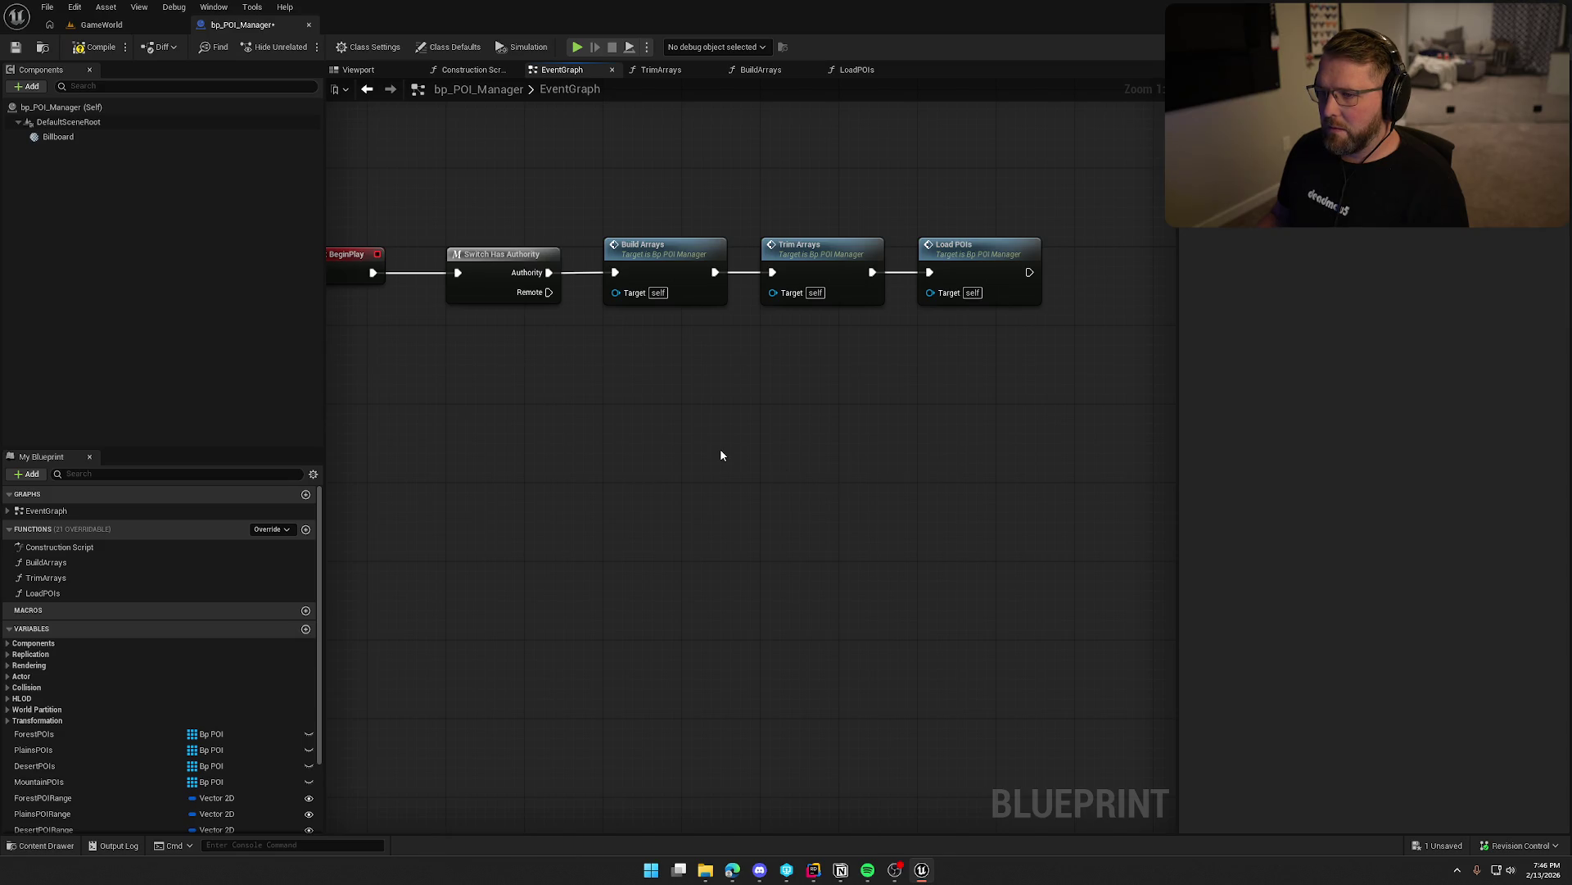
# Close the Construction Script graph and review TrimArrays up to its red reminder note.
pyautogui.click(467, 70)
pyautogui.middleClick(471, 71)
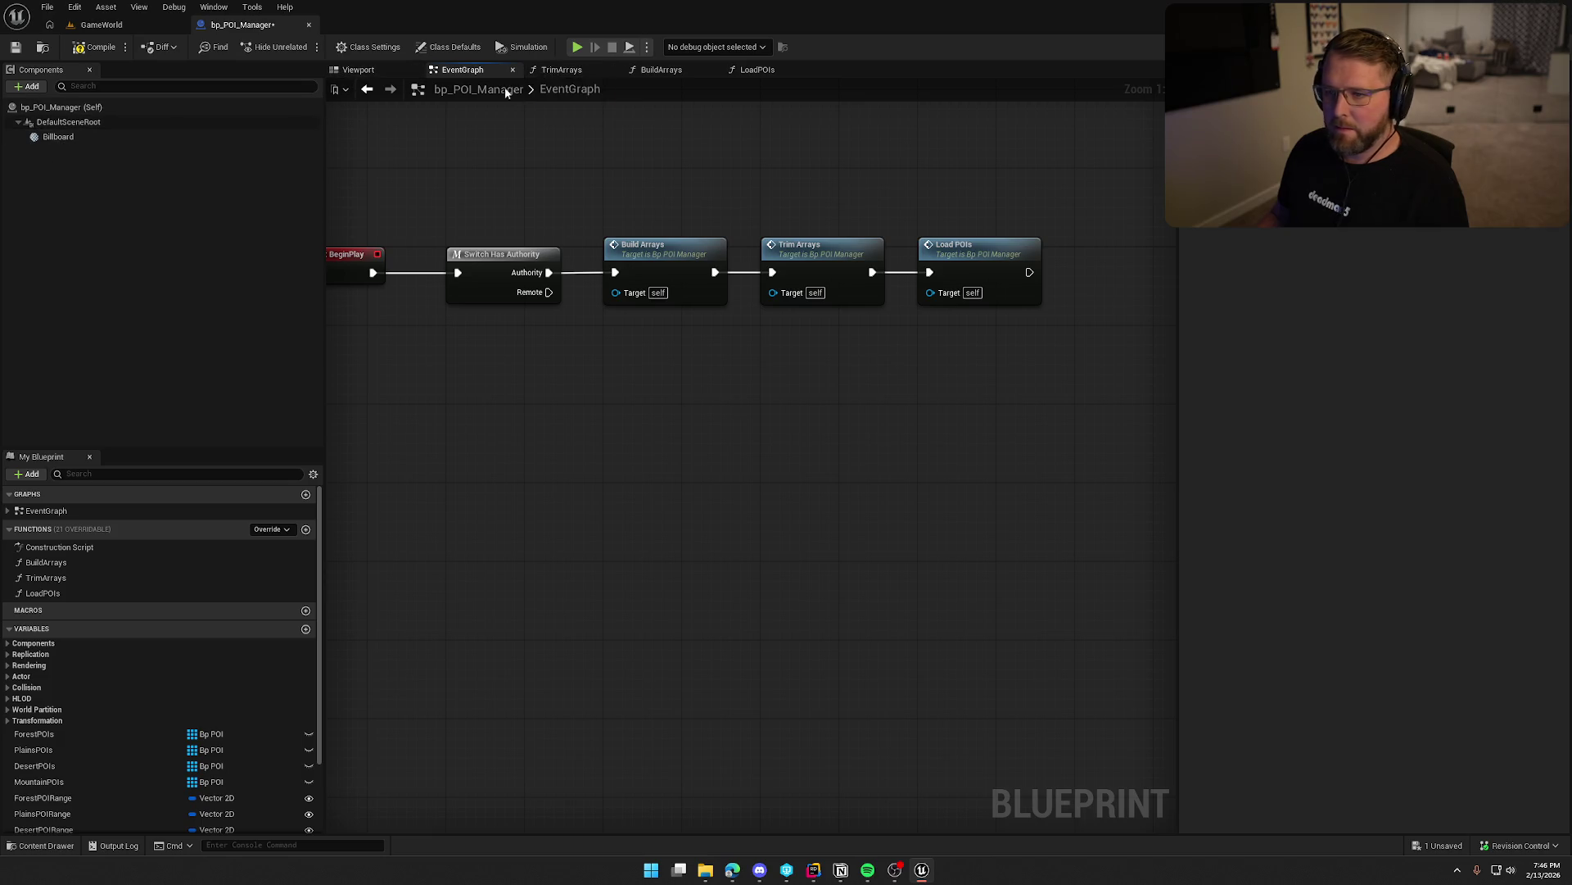
pyautogui.click(569, 71)
pyautogui.moveTo(825, 270); pyautogui.dragTo(699, 267)
pyautogui.click(573, 333)
pyautogui.moveTo(577, 305); pyautogui.dragTo(522, 243)
pyautogui.moveTo(548, 306)
pyautogui.mouseDown()
pyautogui.moveTo(676, 180)
pyautogui.moveTo(643, 304)
pyautogui.mouseUp()
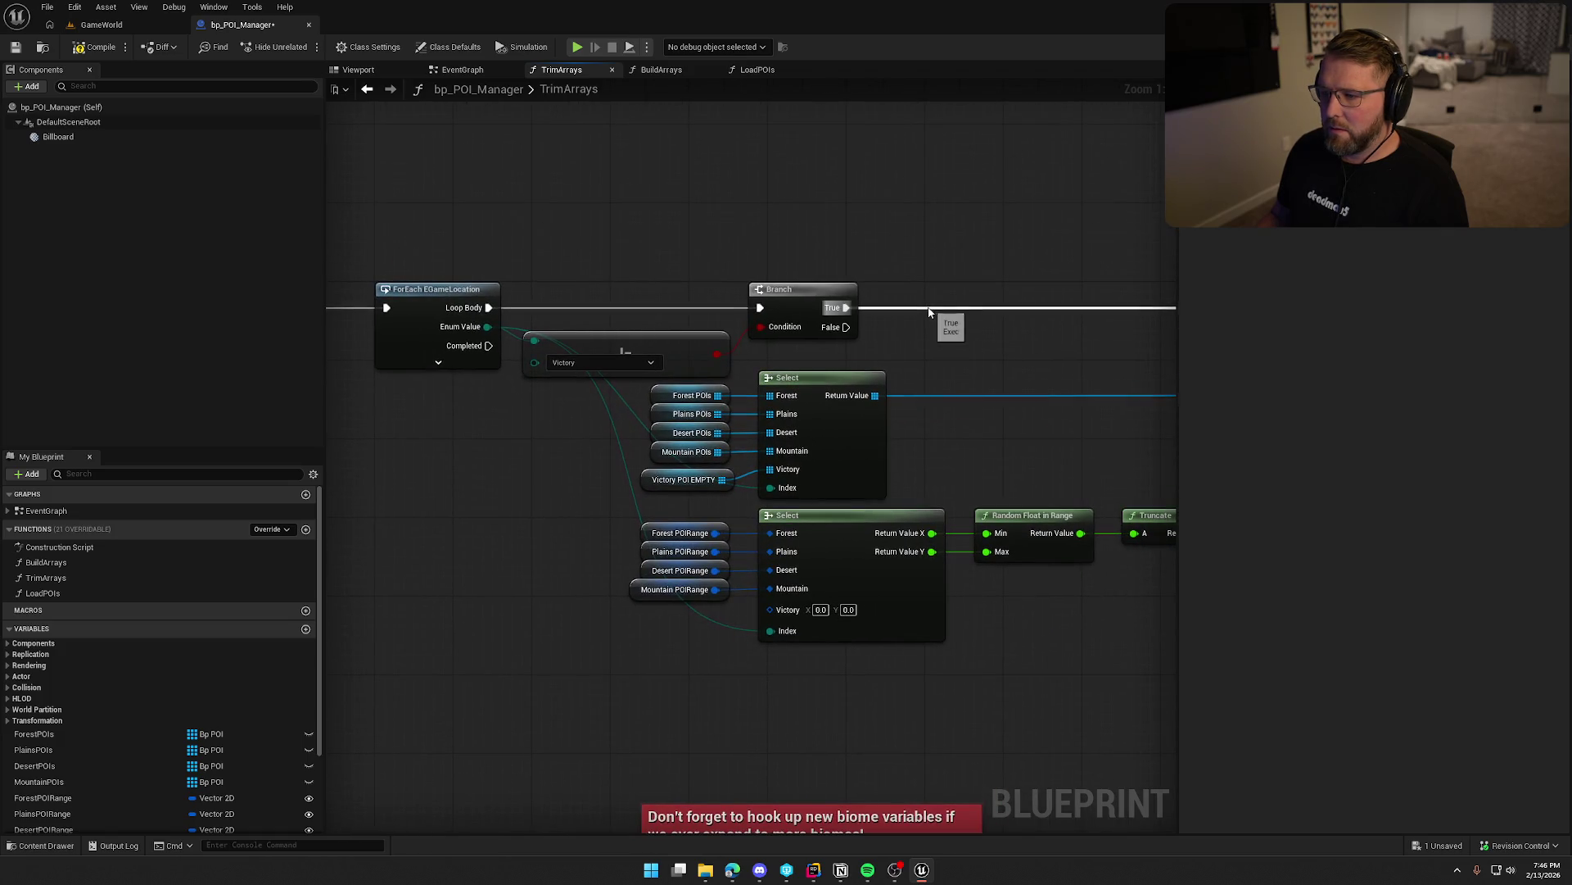
pyautogui.moveTo(1023, 371)
pyautogui.mouseDown()
pyautogui.moveTo(821, 281)
pyautogui.moveTo(502, 337)
pyautogui.moveTo(1124, 113)
pyautogui.moveTo(1092, 381)
pyautogui.mouseUp()
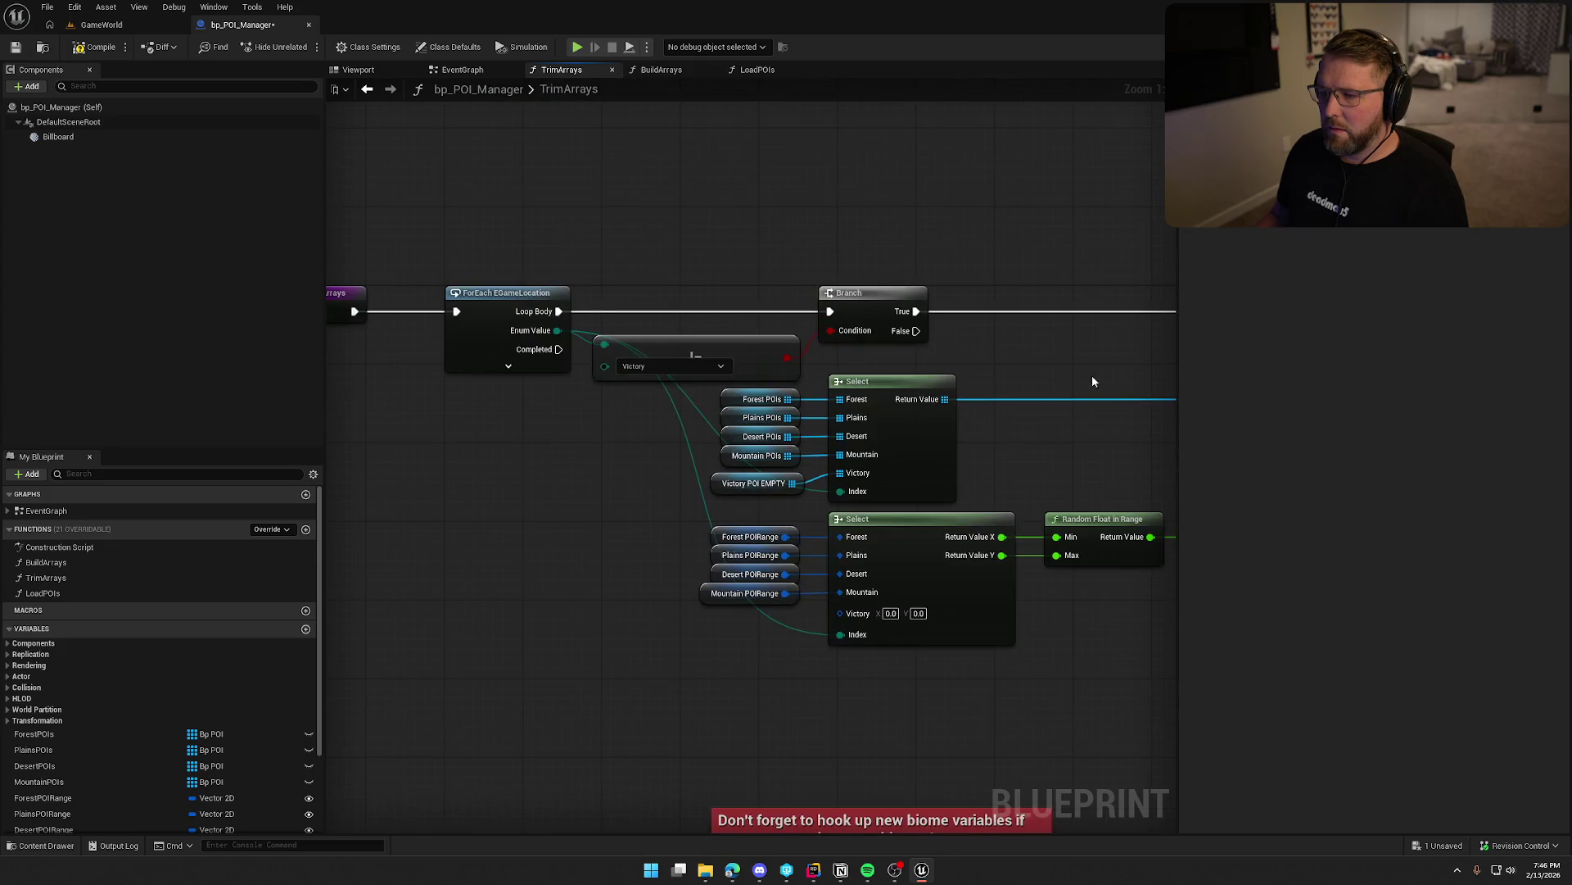
# In BuildArrays, nudge Get All Actors Of Class right and select SET and SHUFFLE.
pyautogui.click(655, 70)
pyautogui.moveTo(655, 360)
pyautogui.mouseDown()
pyautogui.moveTo(694, 365)
pyautogui.moveTo(629, 320)
pyautogui.mouseUp()
pyautogui.moveTo(831, 336); pyautogui.dragTo(612, 437)
# Move the SET and SHUFFLE nodes further right in the BuildArrays graph.
pyautogui.moveTo(624, 366)
pyautogui.mouseDown()
pyautogui.moveTo(720, 365)
pyautogui.moveTo(703, 365)
pyautogui.mouseUp()
pyautogui.click(637, 514)
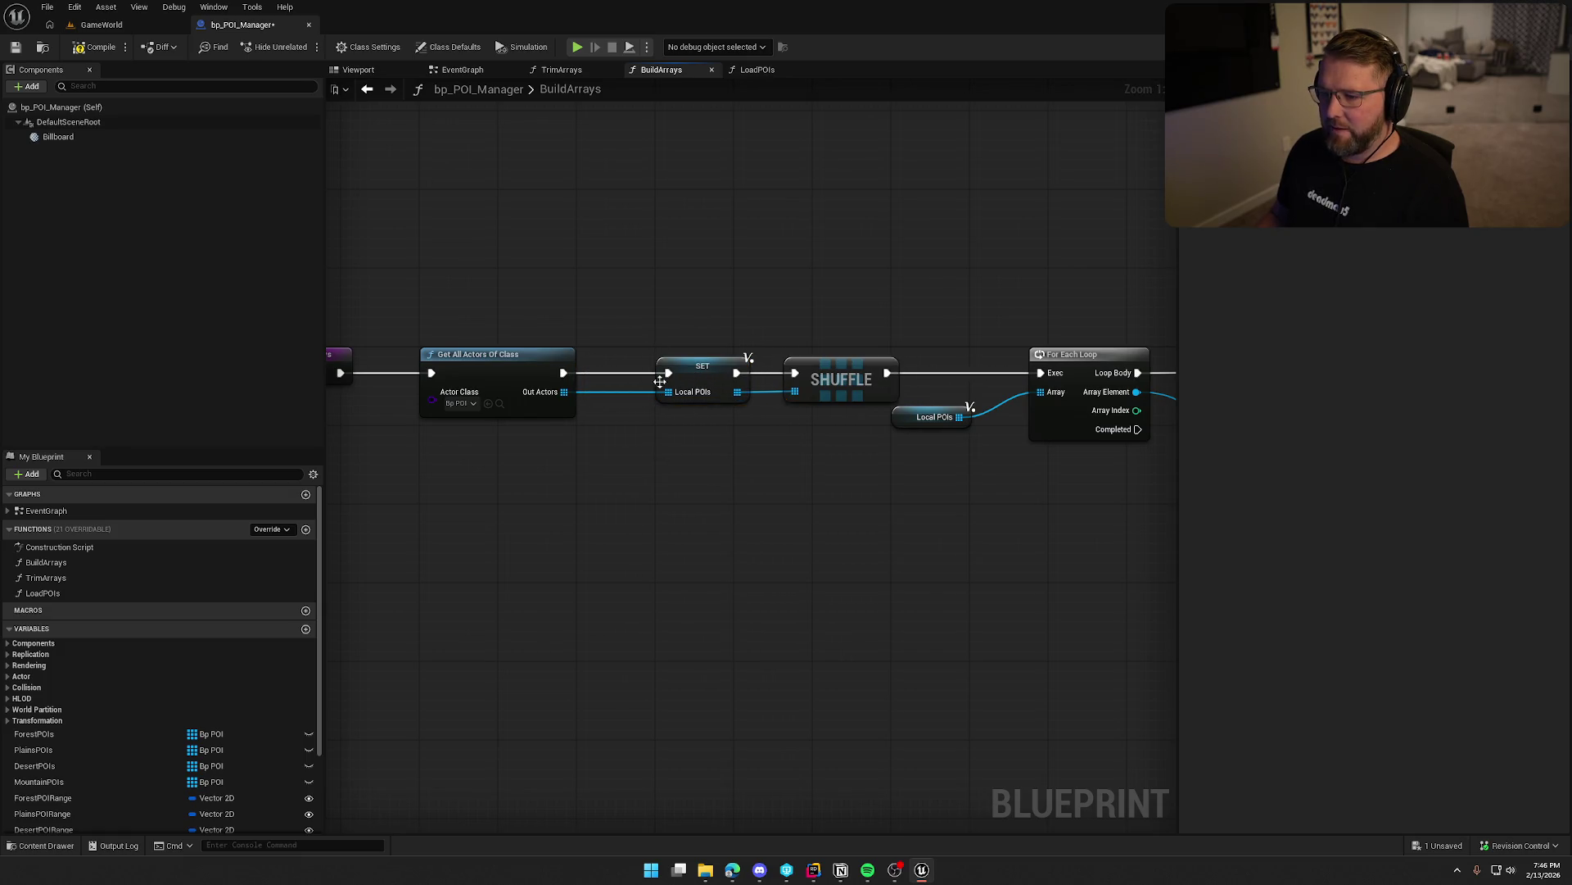
pyautogui.moveTo(615, 476); pyautogui.dragTo(770, 473)
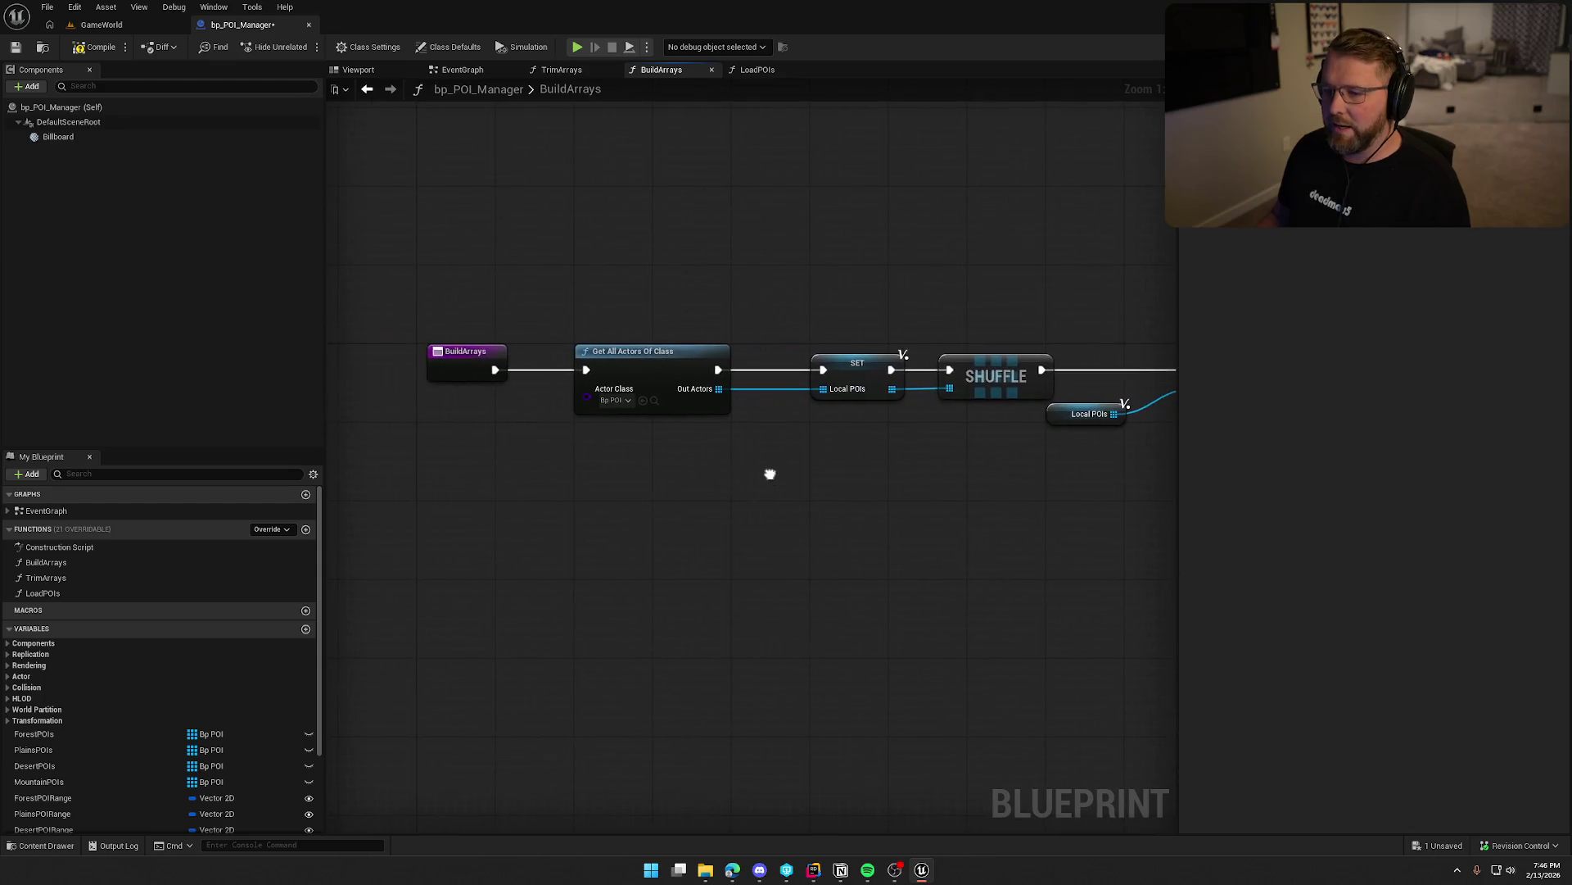
pyautogui.moveTo(395, 304)
pyautogui.mouseDown()
pyautogui.moveTo(1238, 552)
pyautogui.moveTo(1034, 567)
pyautogui.moveTo(1276, 616)
pyautogui.moveTo(639, 643)
pyautogui.mouseUp()
pyautogui.press('Home')
pyautogui.moveTo(797, 551); pyautogui.dragTo(415, 489)
# Shift the For Each Loop and Local POIs nodes left.
pyautogui.moveTo(442, 273); pyautogui.dragTo(819, 393)
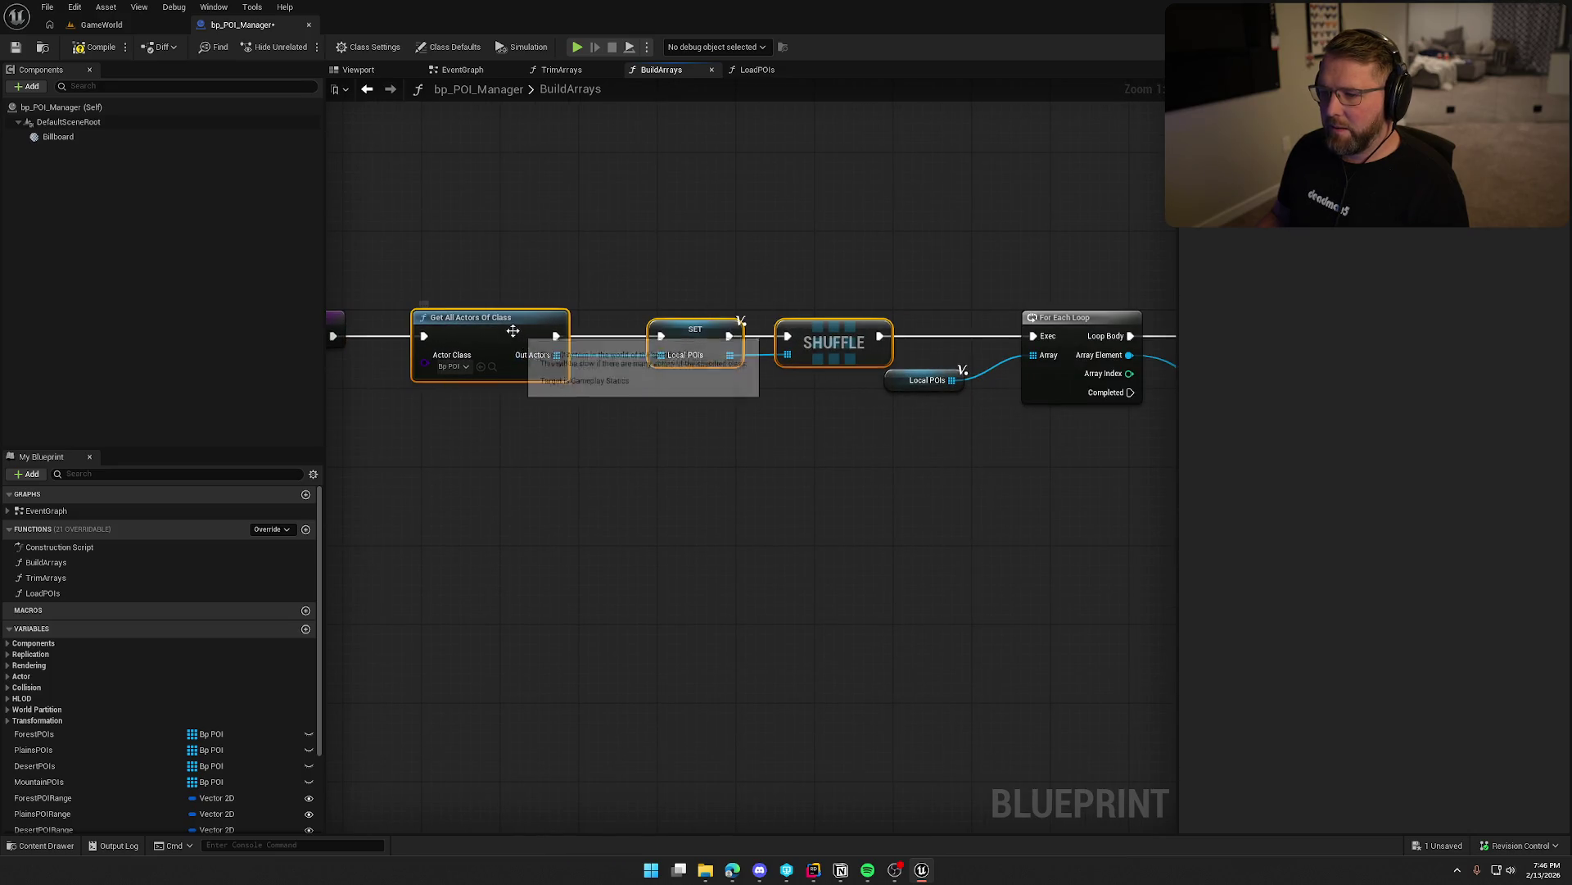
pyautogui.moveTo(670, 524)
pyautogui.mouseDown()
pyautogui.moveTo(616, 501)
pyautogui.moveTo(340, 493)
pyautogui.mouseUp()
pyautogui.moveTo(731, 460)
pyautogui.mouseDown()
pyautogui.moveTo(659, 245)
pyautogui.moveTo(663, 287)
pyautogui.mouseUp()
pyautogui.moveTo(755, 505); pyautogui.dragTo(559, 505)
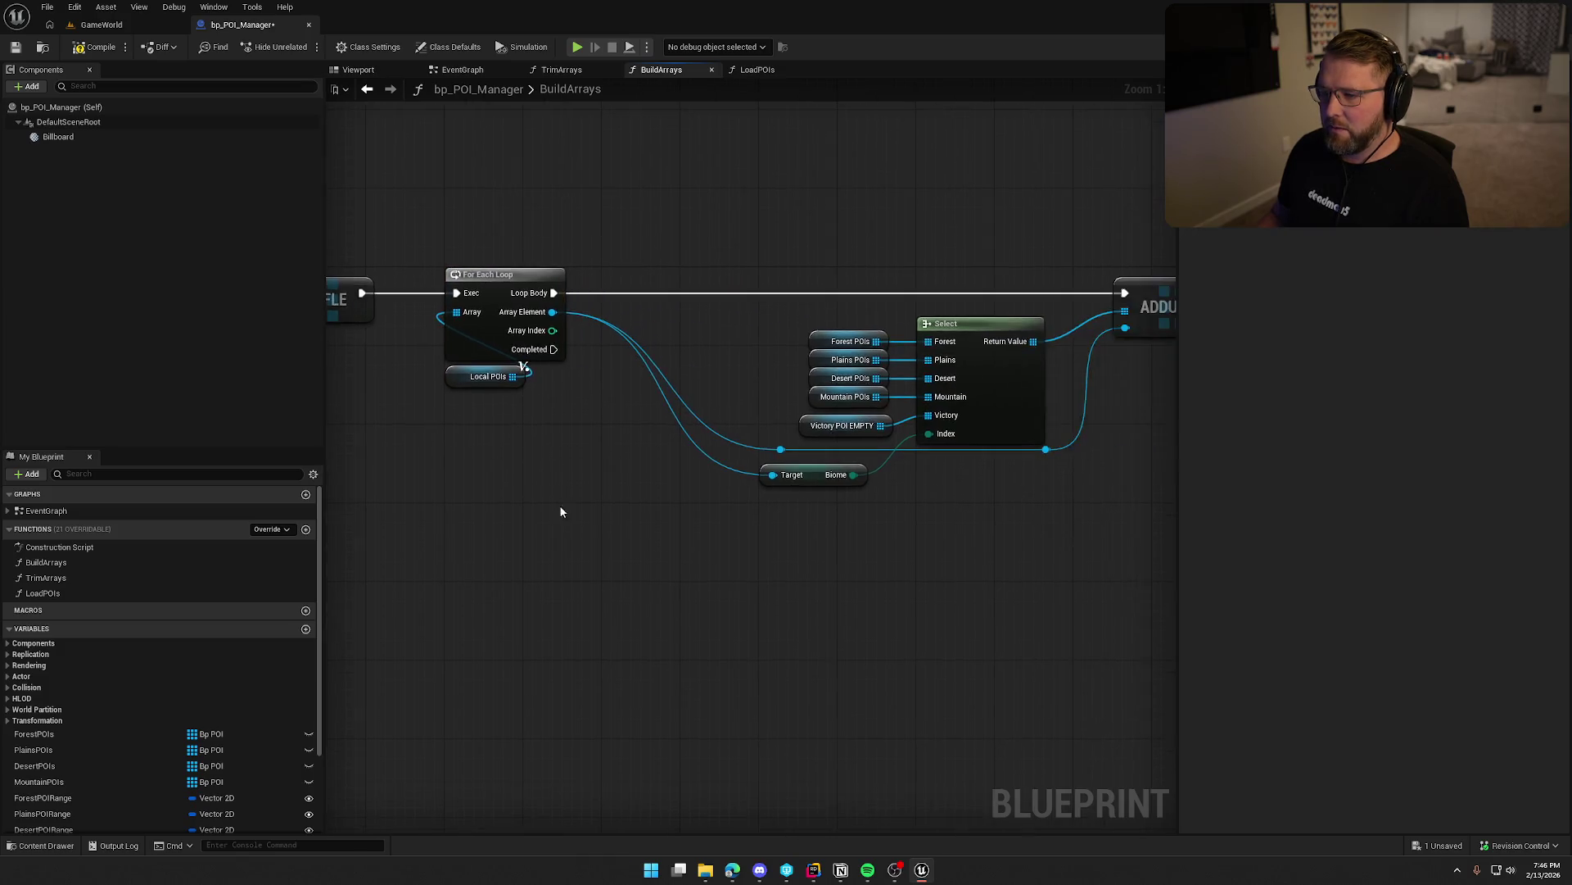
pyautogui.scroll(-2, 483, 243)
pyautogui.moveTo(483, 248); pyautogui.dragTo(869, 491)
pyautogui.scroll(2, 511, 561)
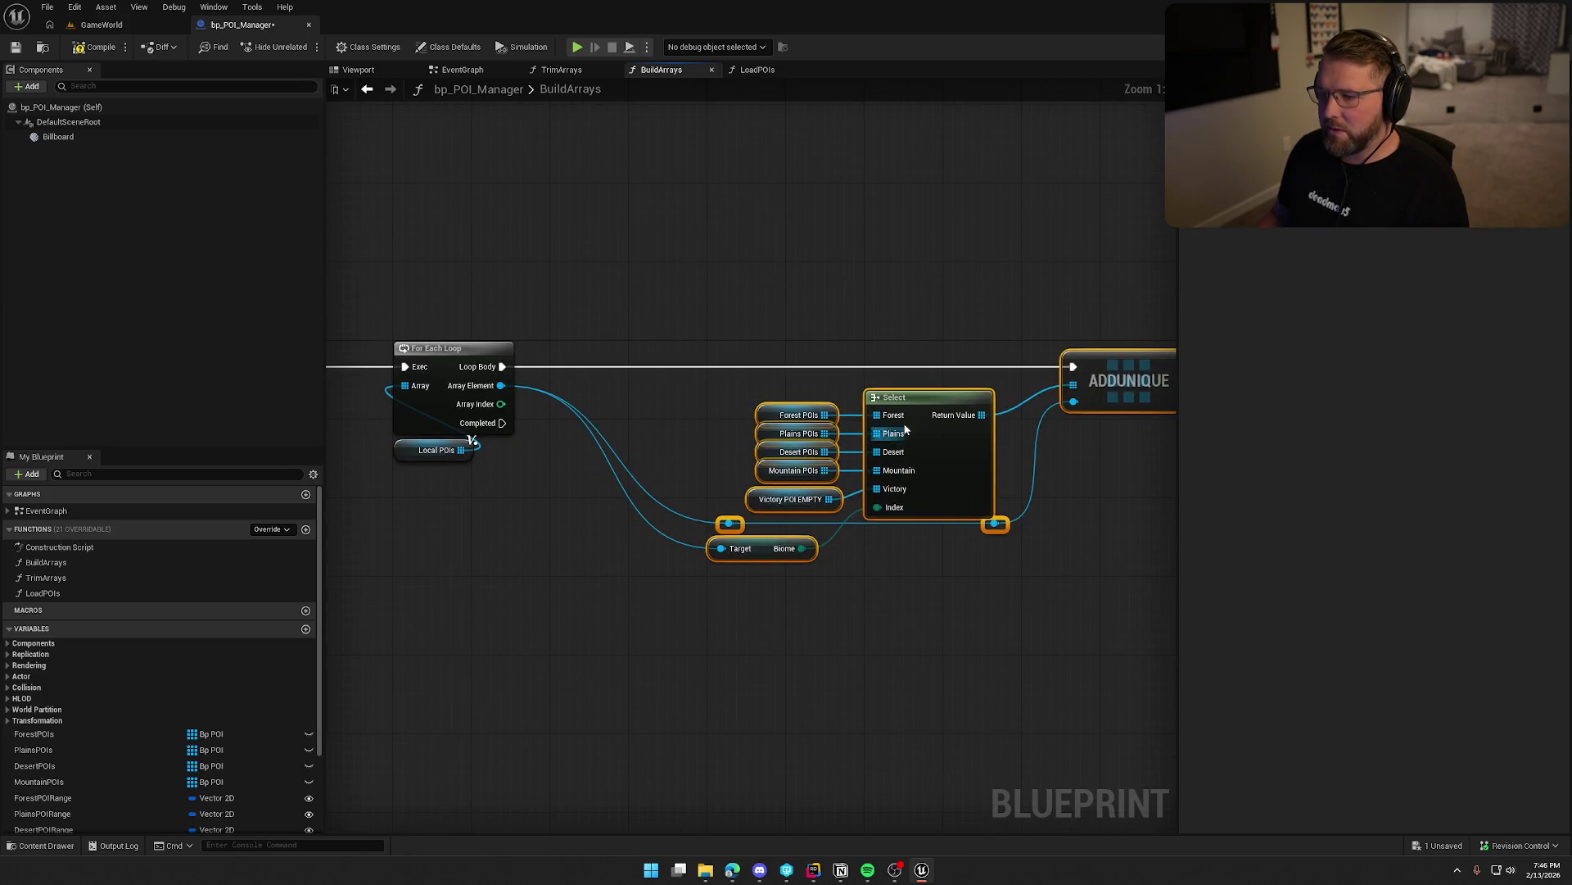
# Pull the Select group and ADDUNIQUE closer to the loop and raise Local POIs above For Each Loop.
pyautogui.moveTo(915, 397); pyautogui.dragTo(756, 398)
pyautogui.click(764, 353)
pyautogui.moveTo(960, 373); pyautogui.dragTo(919, 359)
pyautogui.click(899, 350)
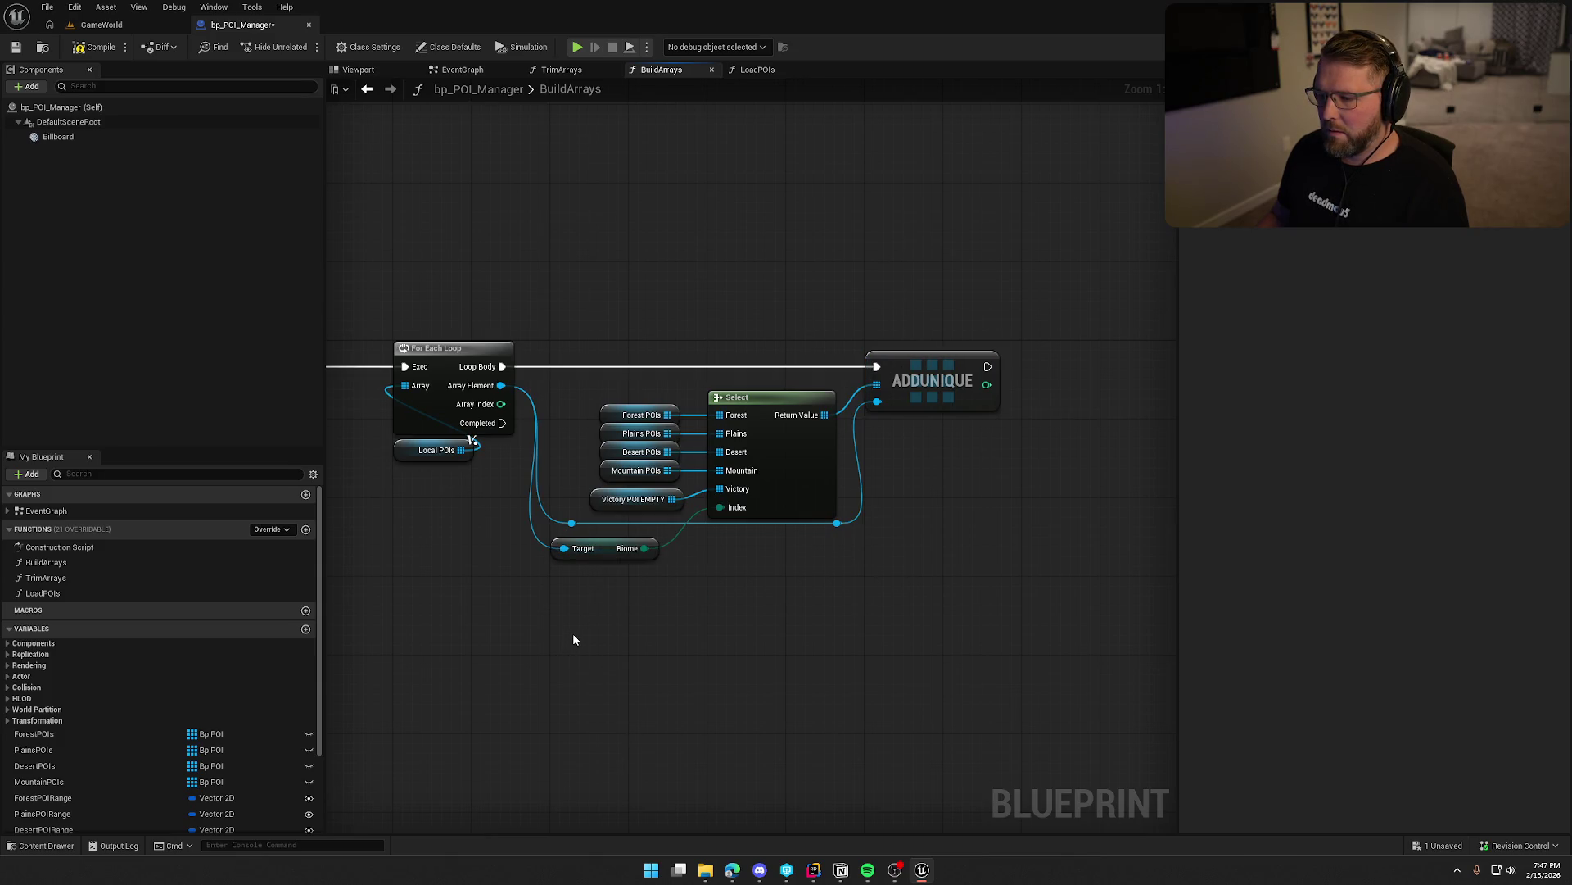
pyautogui.moveTo(476, 611); pyautogui.dragTo(643, 492)
pyautogui.moveTo(670, 422); pyautogui.dragTo(660, 295)
pyautogui.click(562, 494)
pyautogui.moveTo(562, 495)
pyautogui.mouseDown()
pyautogui.moveTo(798, 577)
pyautogui.moveTo(932, 554)
pyautogui.moveTo(218, 532)
pyautogui.moveTo(757, 593)
pyautogui.mouseUp()
# Compile bp_POI_Manager, check out the asset so it saves, then view the LoadPOIs graph.
pyautogui.click(96, 47)
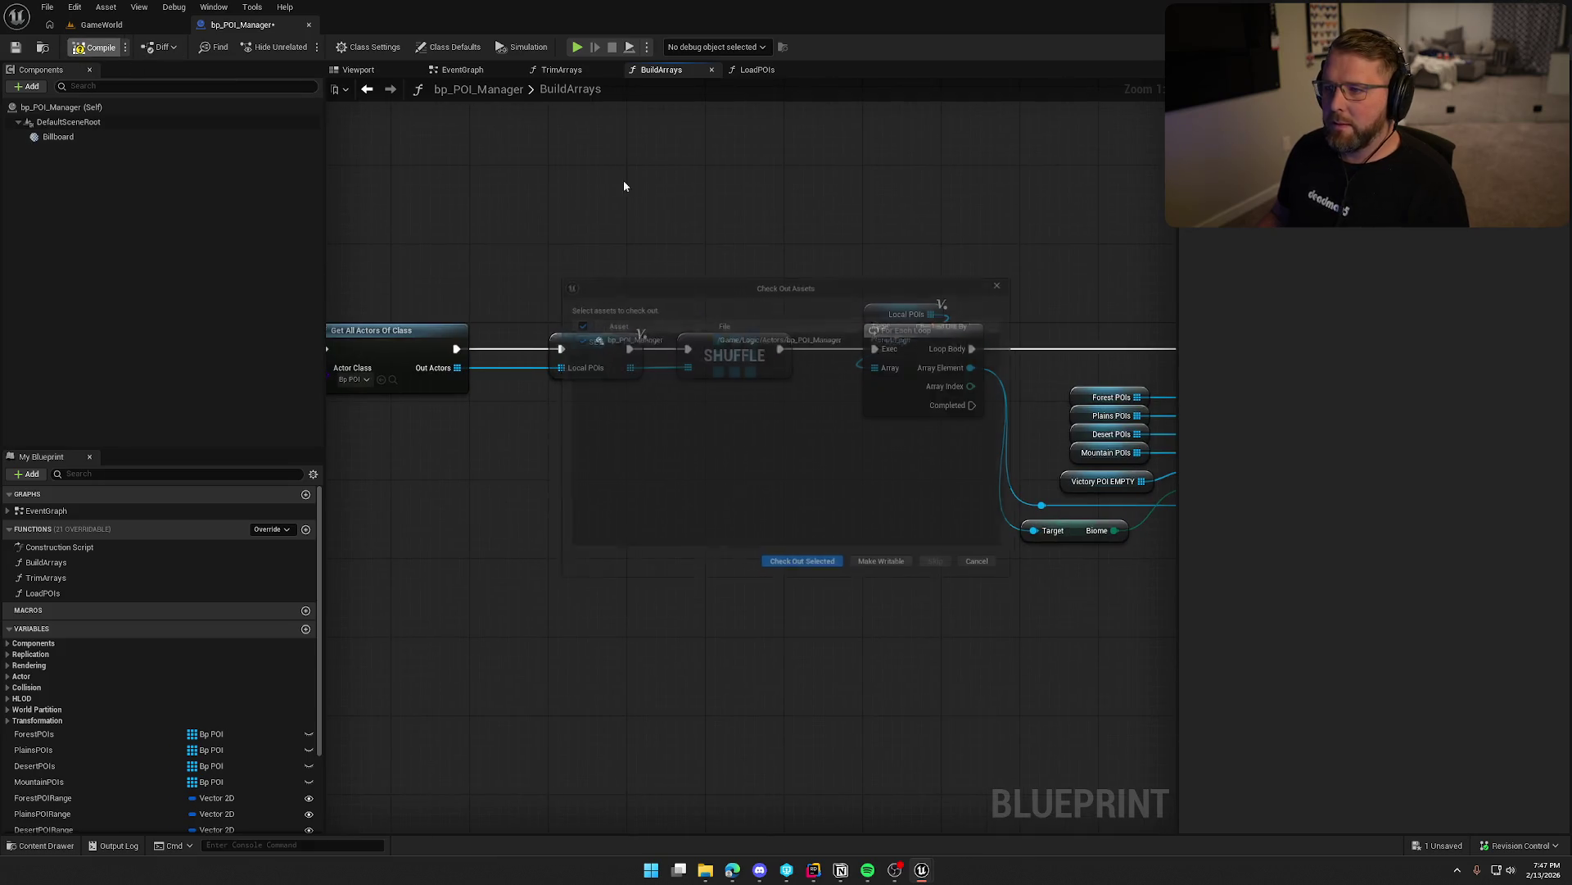
pyautogui.click(819, 564)
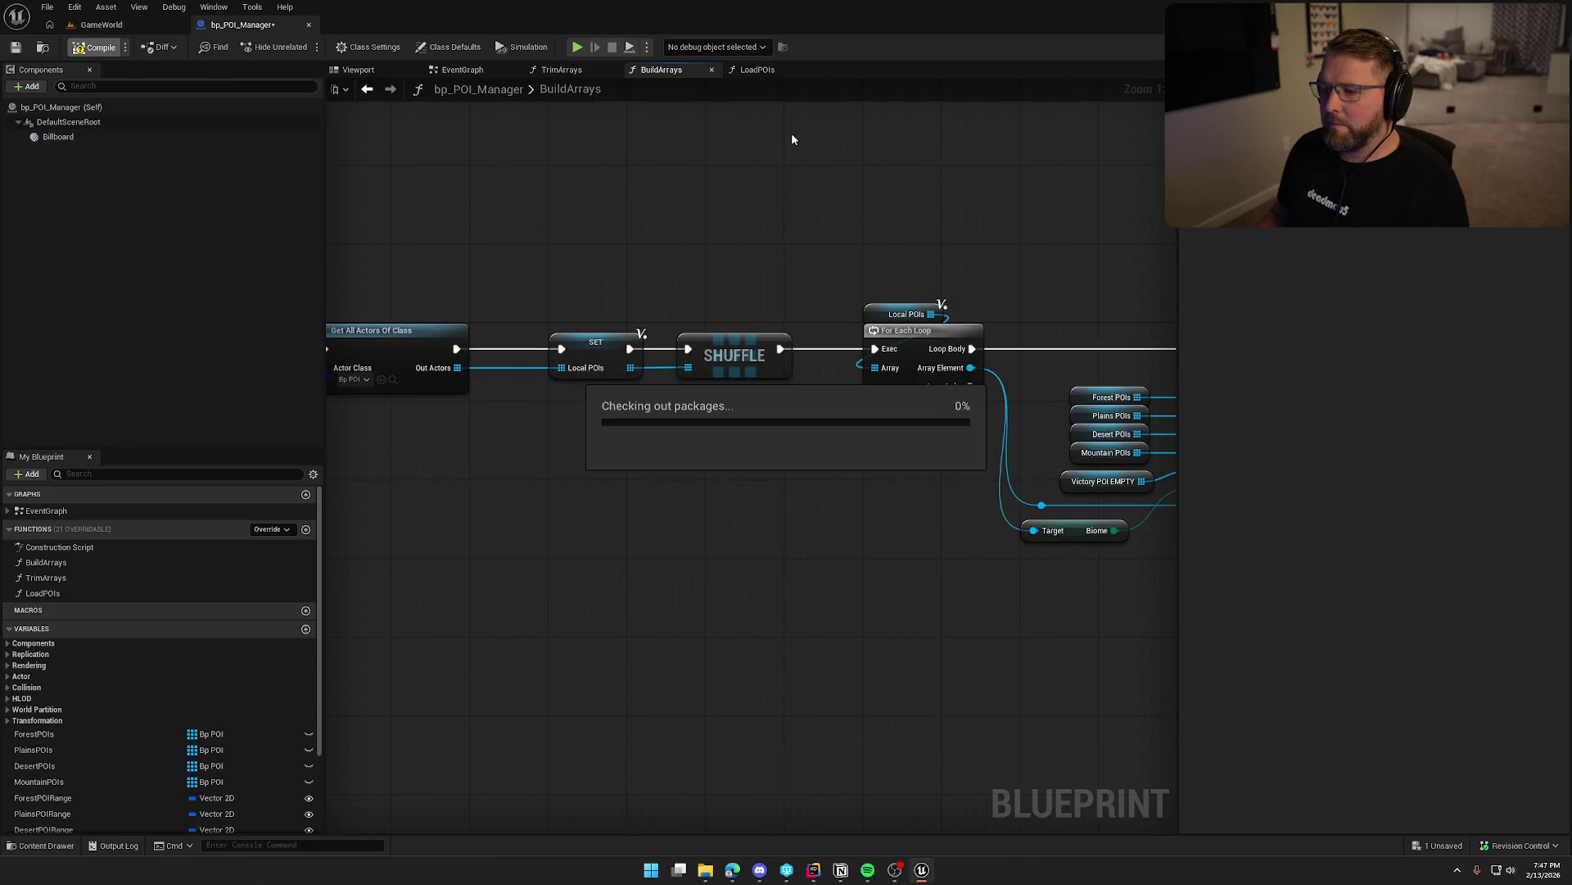
pyautogui.click(757, 70)
pyautogui.moveTo(930, 237)
pyautogui.mouseDown()
pyautogui.moveTo(649, 271)
pyautogui.moveTo(328, 246)
pyautogui.moveTo(737, 352)
pyautogui.moveTo(586, 360)
pyautogui.mouseUp()
# Open BP_RandomItemSpawner from the Content Drawer in the GameWorld level editor.
pyautogui.click(101, 25)
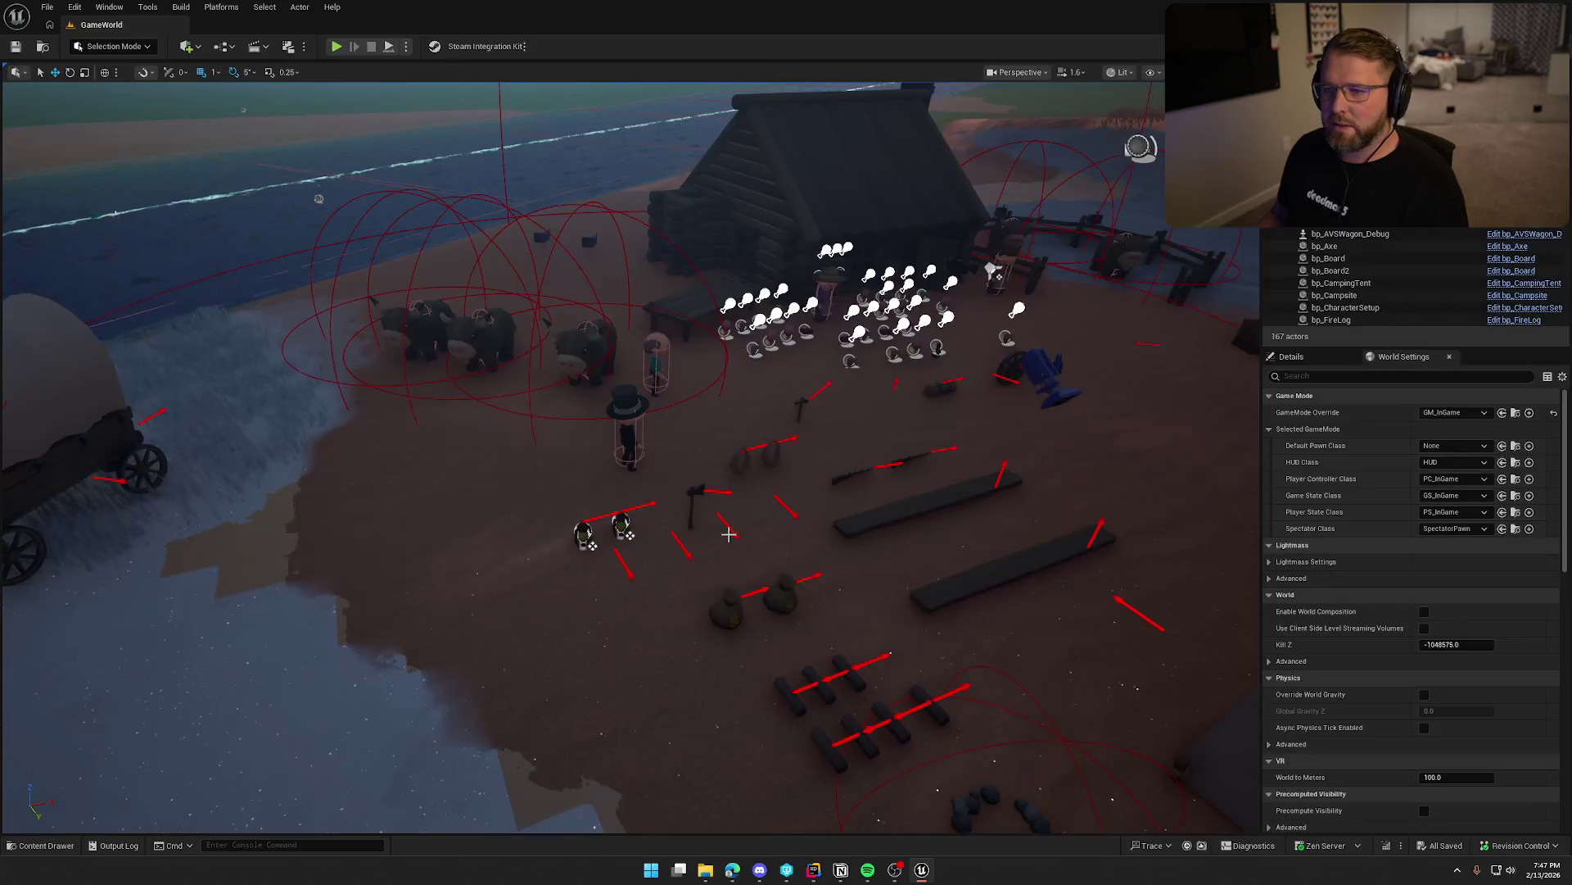
pyautogui.hotkey('ctrl', 'space')
pyautogui.click(764, 627)
pyautogui.doubleClick(763, 628)
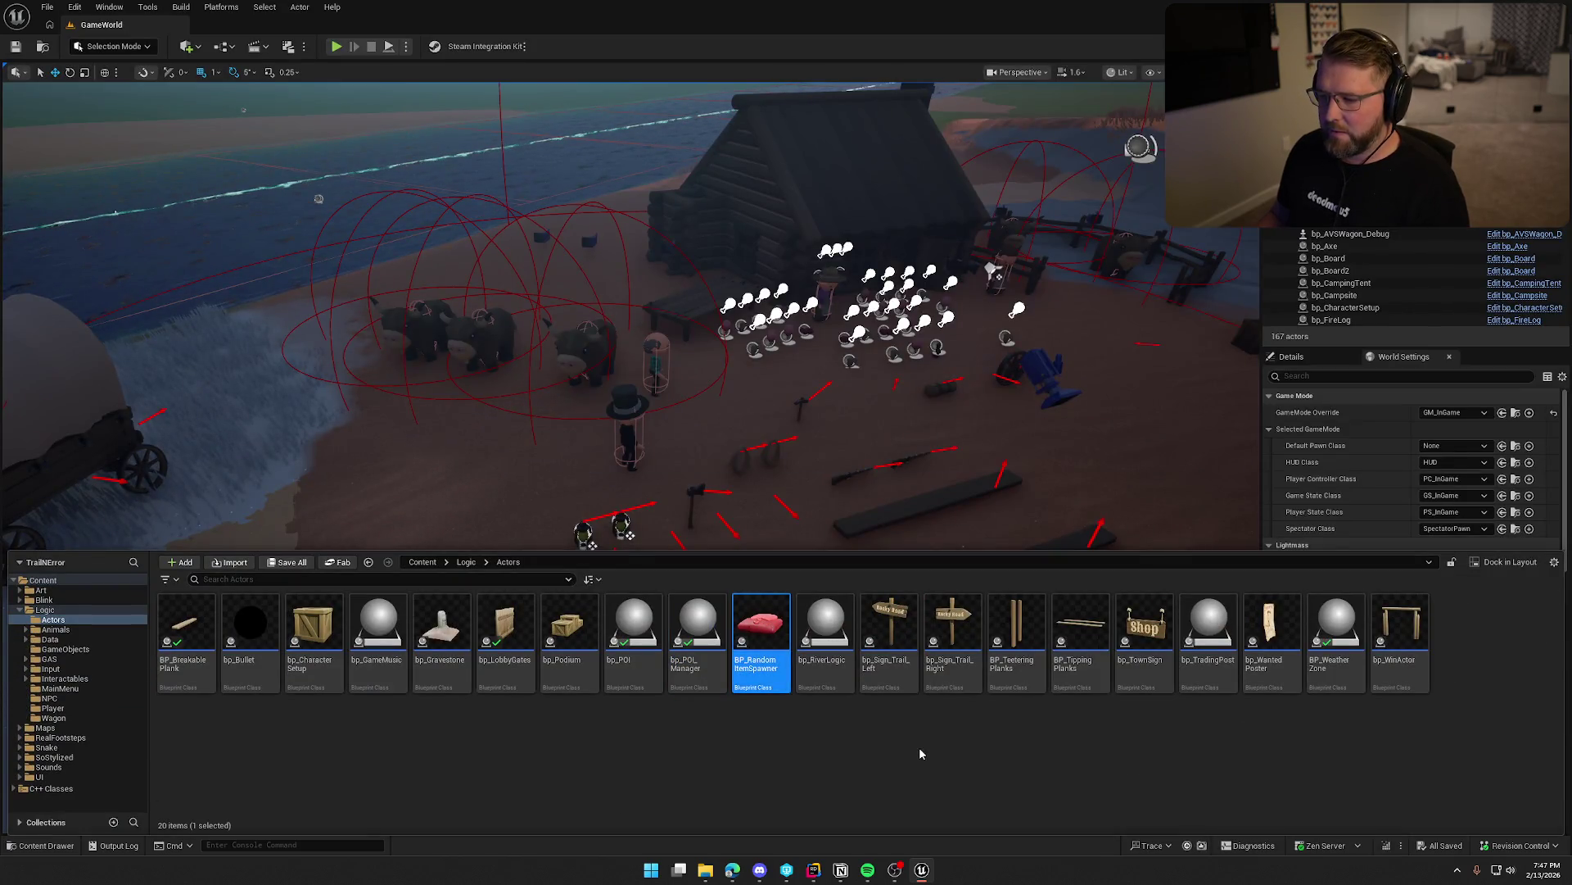
# Move the whole EventGraph node chain to the right.
pyautogui.scroll(-5, 453, 484)
pyautogui.moveTo(456, 386); pyautogui.dragTo(1116, 647)
pyautogui.scroll(2, 419, 456)
pyautogui.scroll(-2, 419, 457)
pyautogui.moveTo(377, 443)
pyautogui.mouseDown()
pyautogui.moveTo(727, 432)
pyautogui.moveTo(678, 427)
pyautogui.mouseUp()
pyautogui.click(691, 450)
# Drop Destroy Component nearer Event BeginPlay, then switch to the Construction Script graph.
pyautogui.scroll(5, 715, 521)
pyautogui.click(713, 426)
pyautogui.click(669, 577)
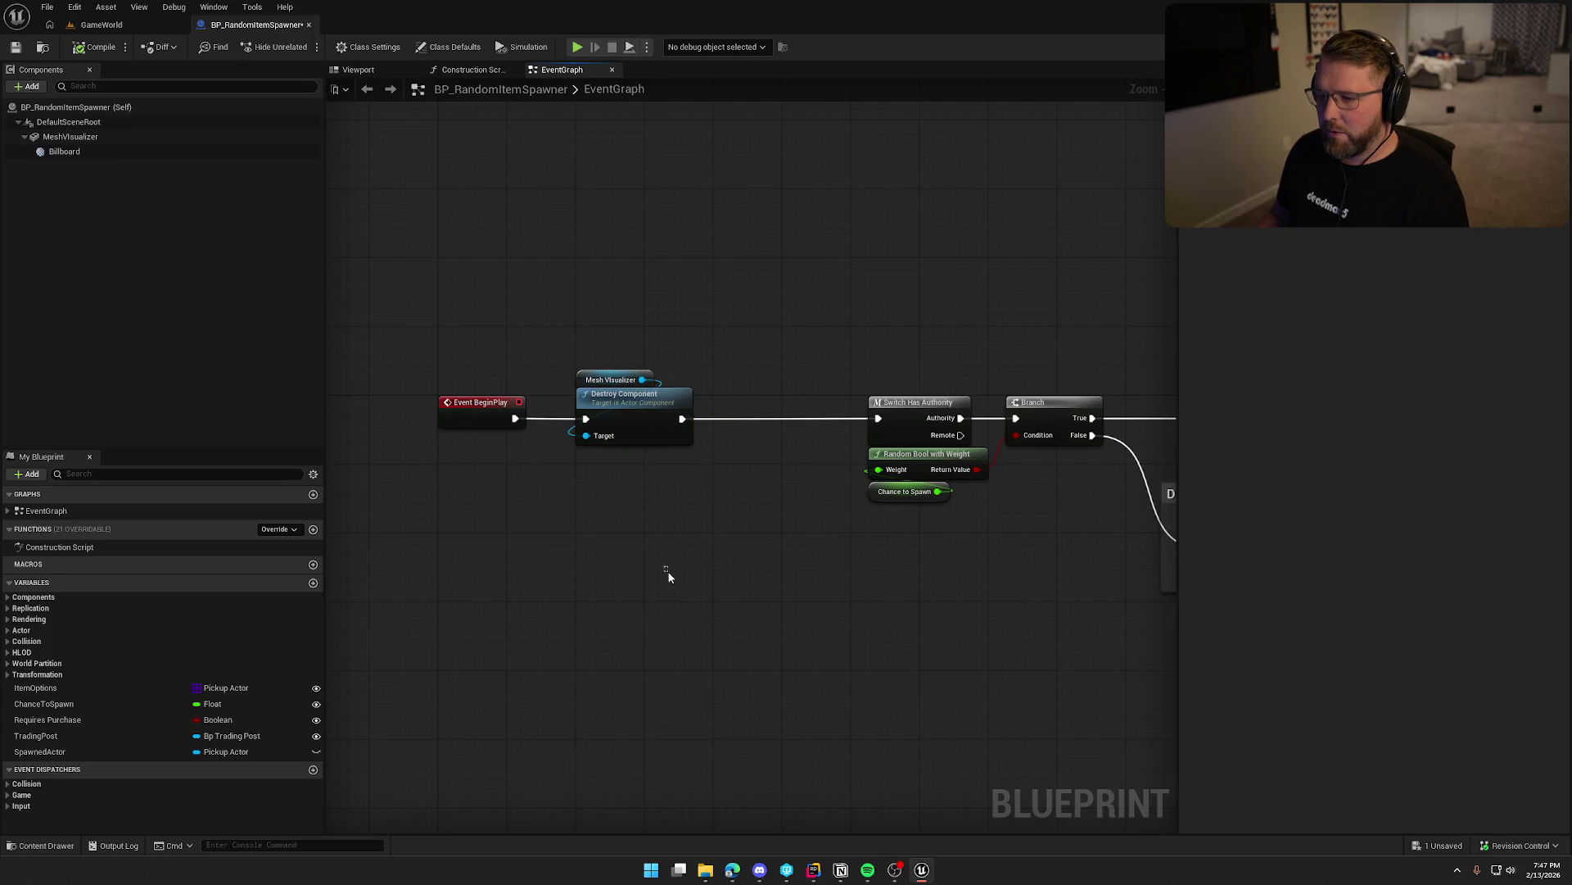
pyautogui.scroll(-2, 575, 578)
pyautogui.scroll(2, 762, 537)
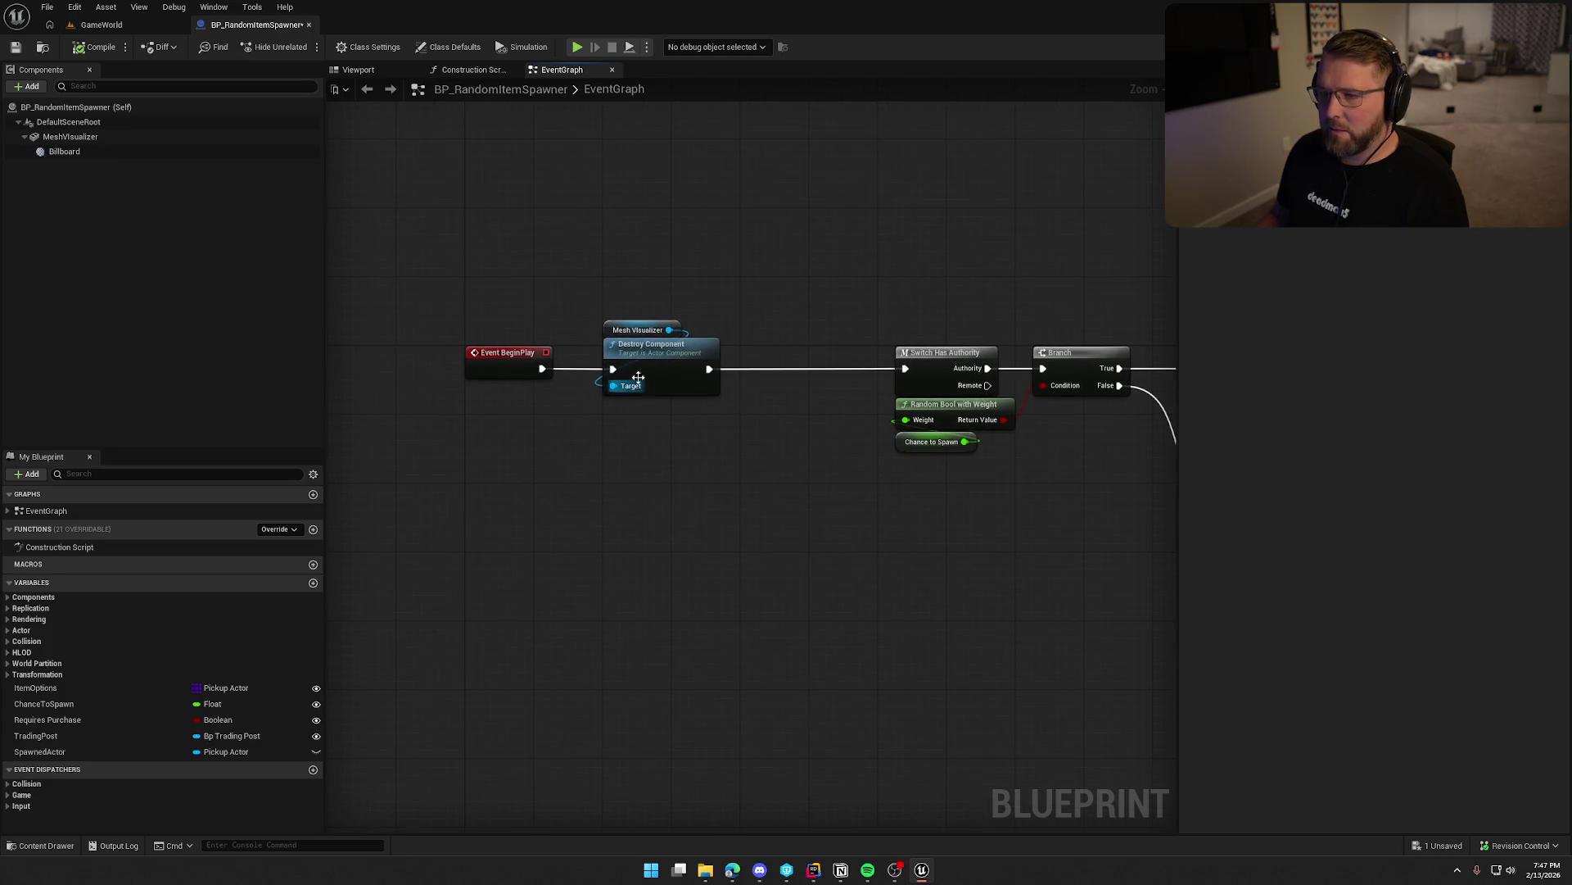
pyautogui.click(471, 70)
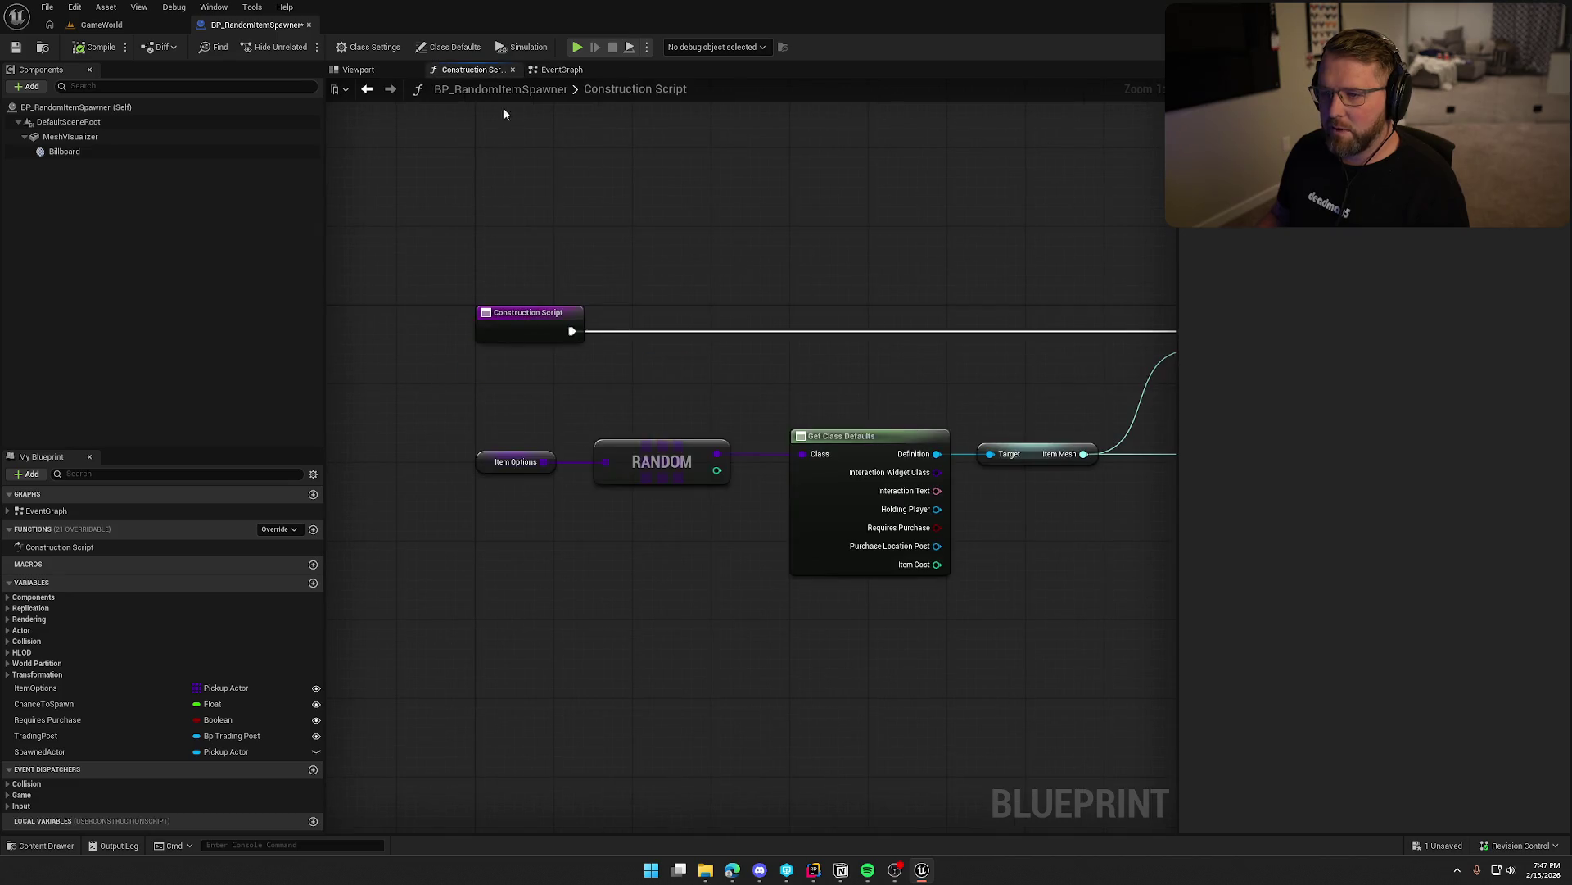
# Place Item Options above RANDOM and shift them with Get Class Defaults to the left.
pyautogui.scroll(-4, 729, 331)
pyautogui.scroll(4, 750, 322)
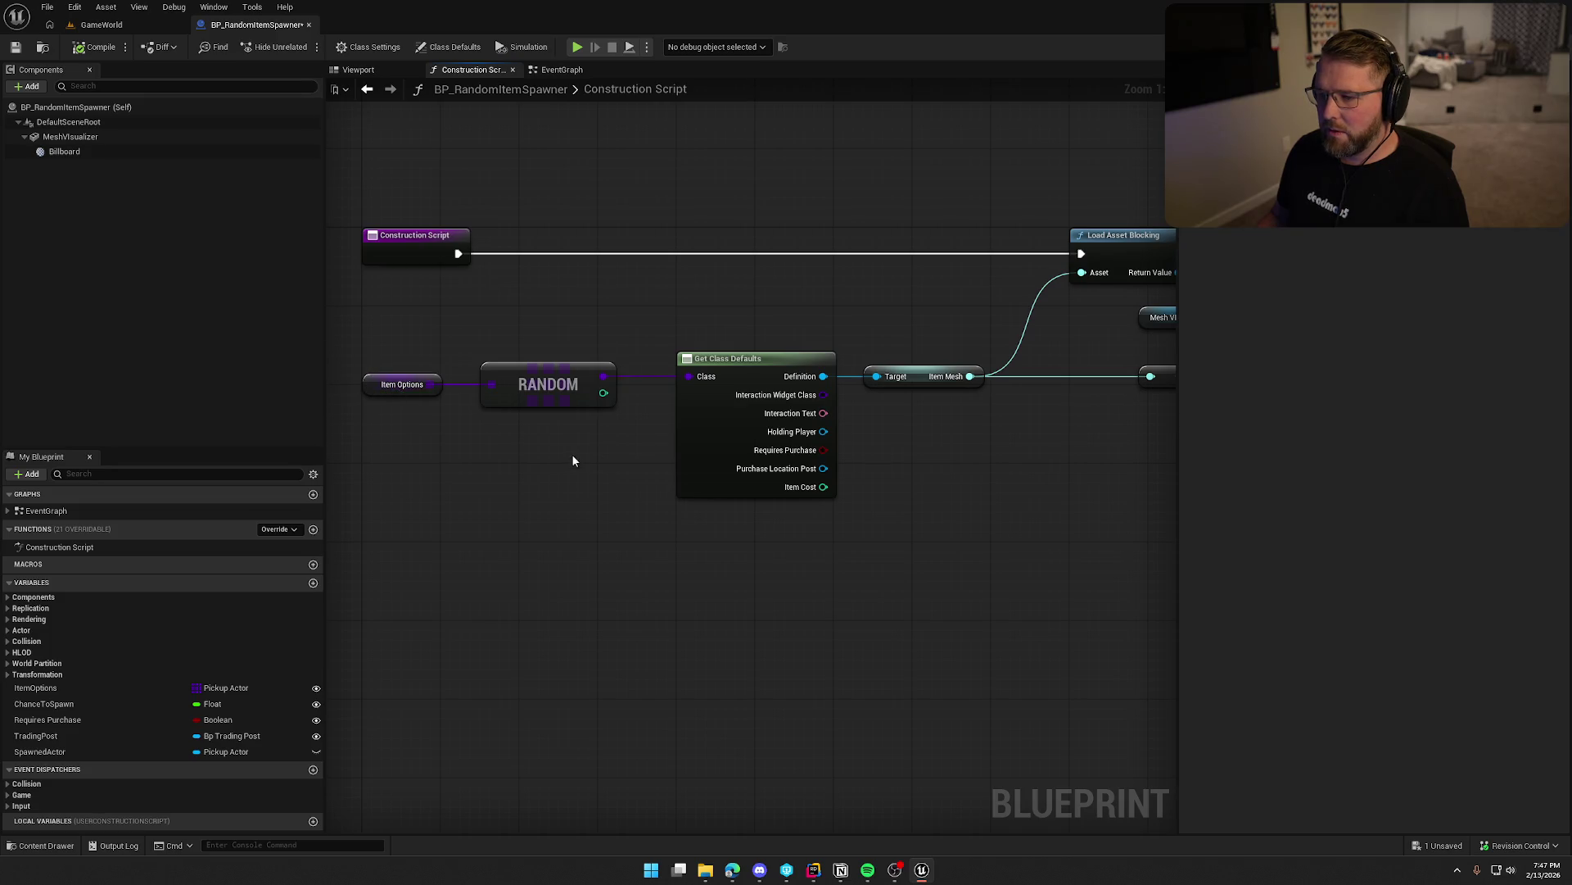
pyautogui.moveTo(386, 386)
pyautogui.mouseDown()
pyautogui.moveTo(503, 350)
pyautogui.moveTo(623, 409)
pyautogui.moveTo(745, 329)
pyautogui.mouseUp()
pyautogui.click(676, 269)
pyautogui.moveTo(677, 269); pyautogui.dragTo(838, 500)
pyautogui.moveTo(744, 361); pyautogui.dragTo(429, 356)
pyautogui.click(641, 419)
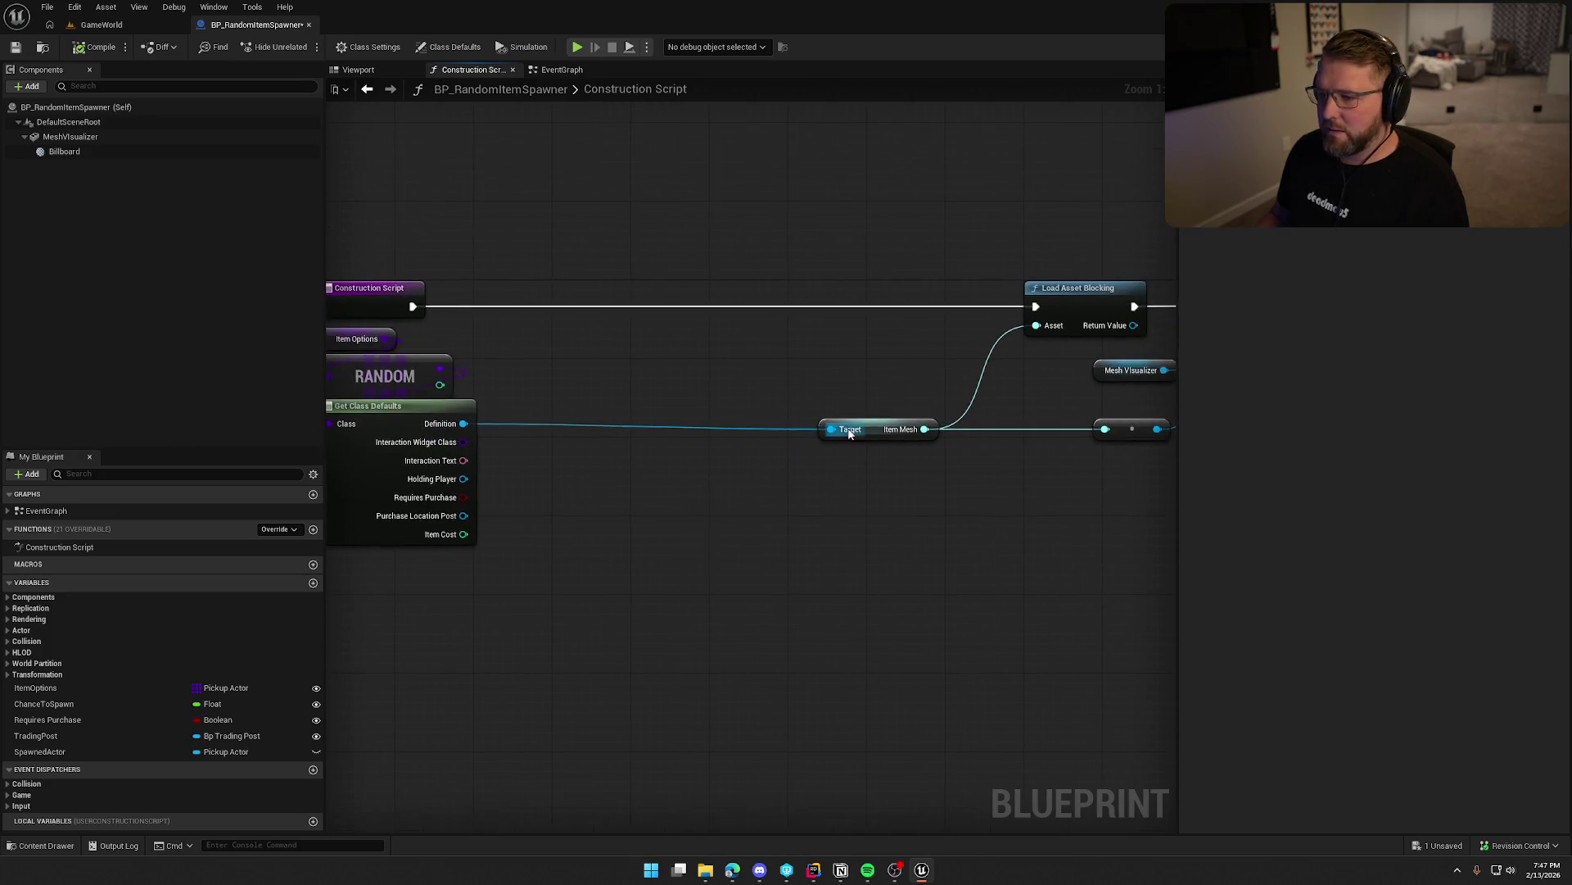
# Hide Get Class Defaults' unconnected pins and tuck Item Mesh underneath it.
pyautogui.moveTo(881, 429); pyautogui.dragTo(554, 416)
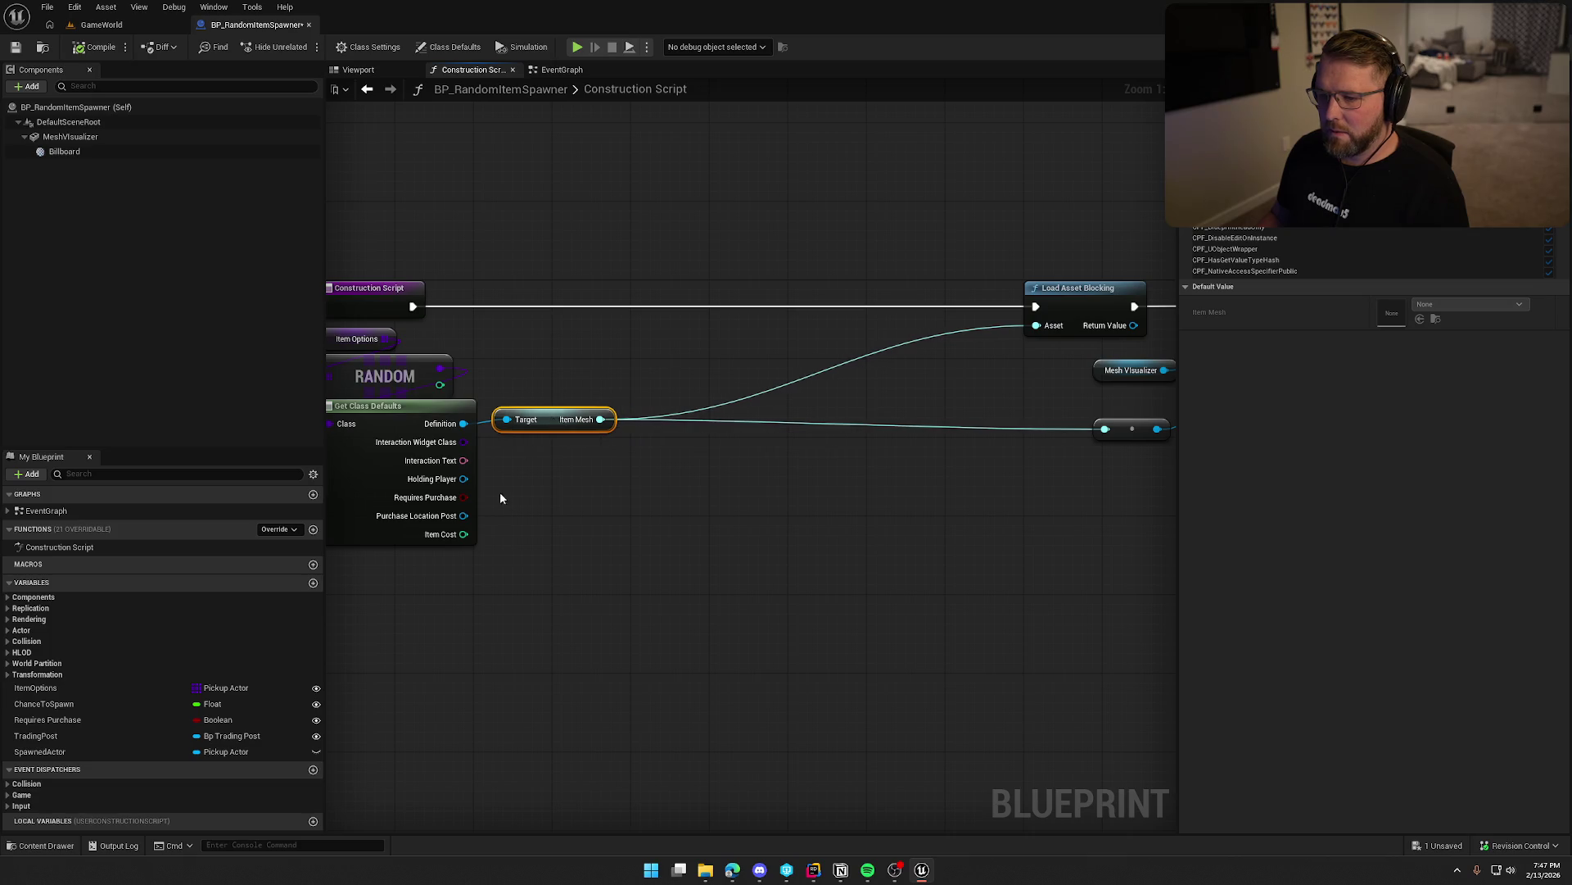
pyautogui.click(531, 423)
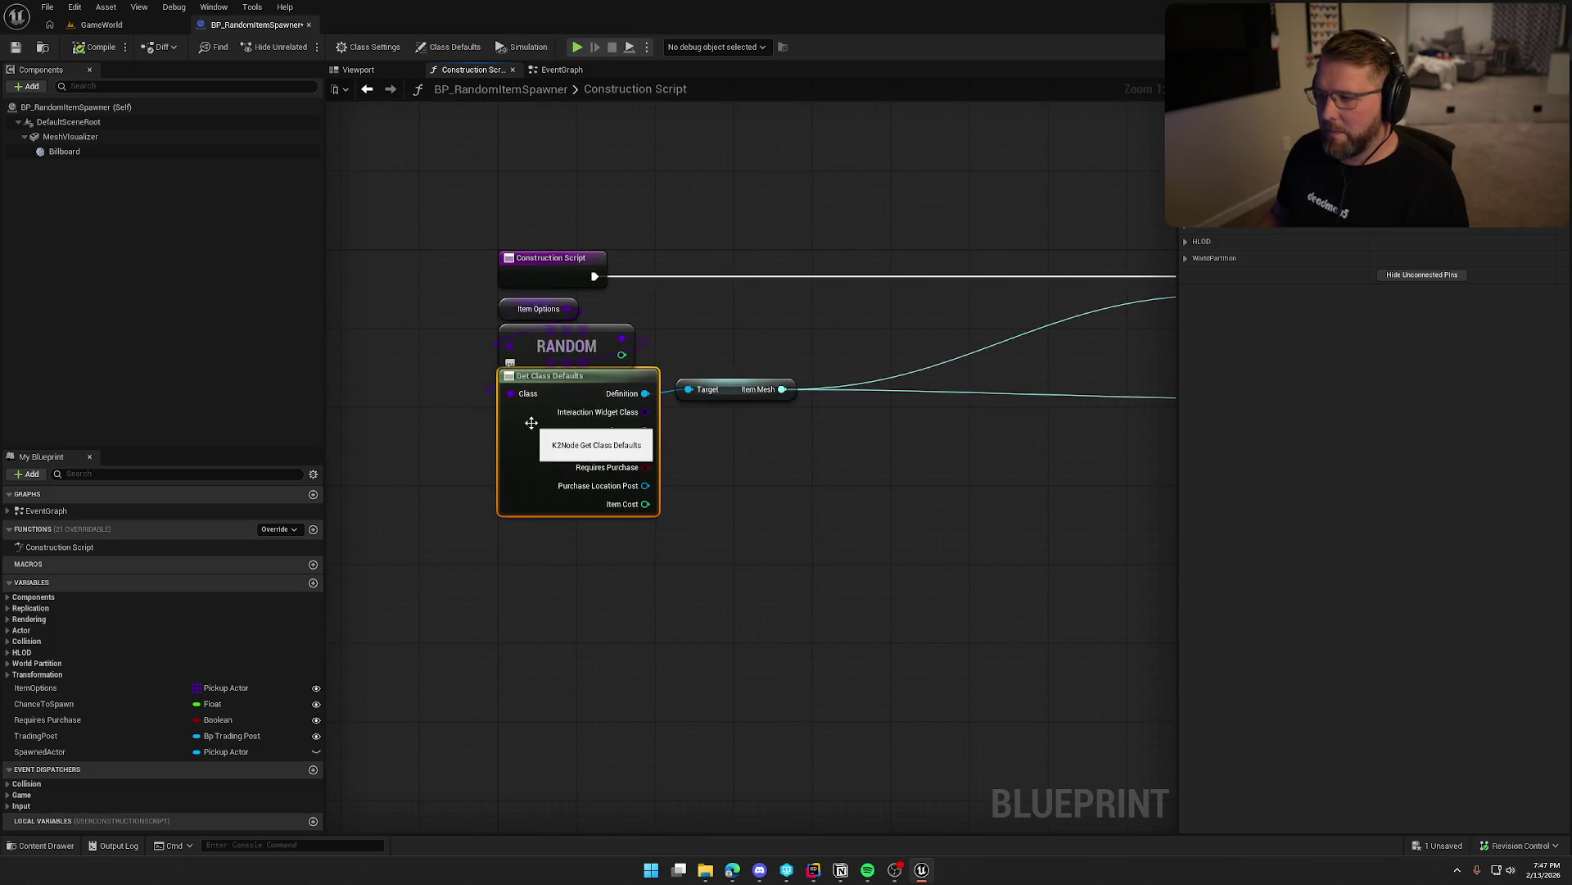
pyautogui.click(1393, 275)
pyautogui.moveTo(750, 530); pyautogui.dragTo(720, 533)
pyautogui.moveTo(641, 409)
pyautogui.mouseDown()
pyautogui.moveTo(450, 460)
pyautogui.moveTo(465, 440)
pyautogui.mouseUp()
# Bring Load Asset Blocking, the reroute and Mesh Visualizer closer, with Mesh Visualizer above Set Static Mesh.
pyautogui.scroll(-2, 655, 518)
pyautogui.moveTo(787, 298); pyautogui.dragTo(930, 434)
pyautogui.scroll(2, 624, 533)
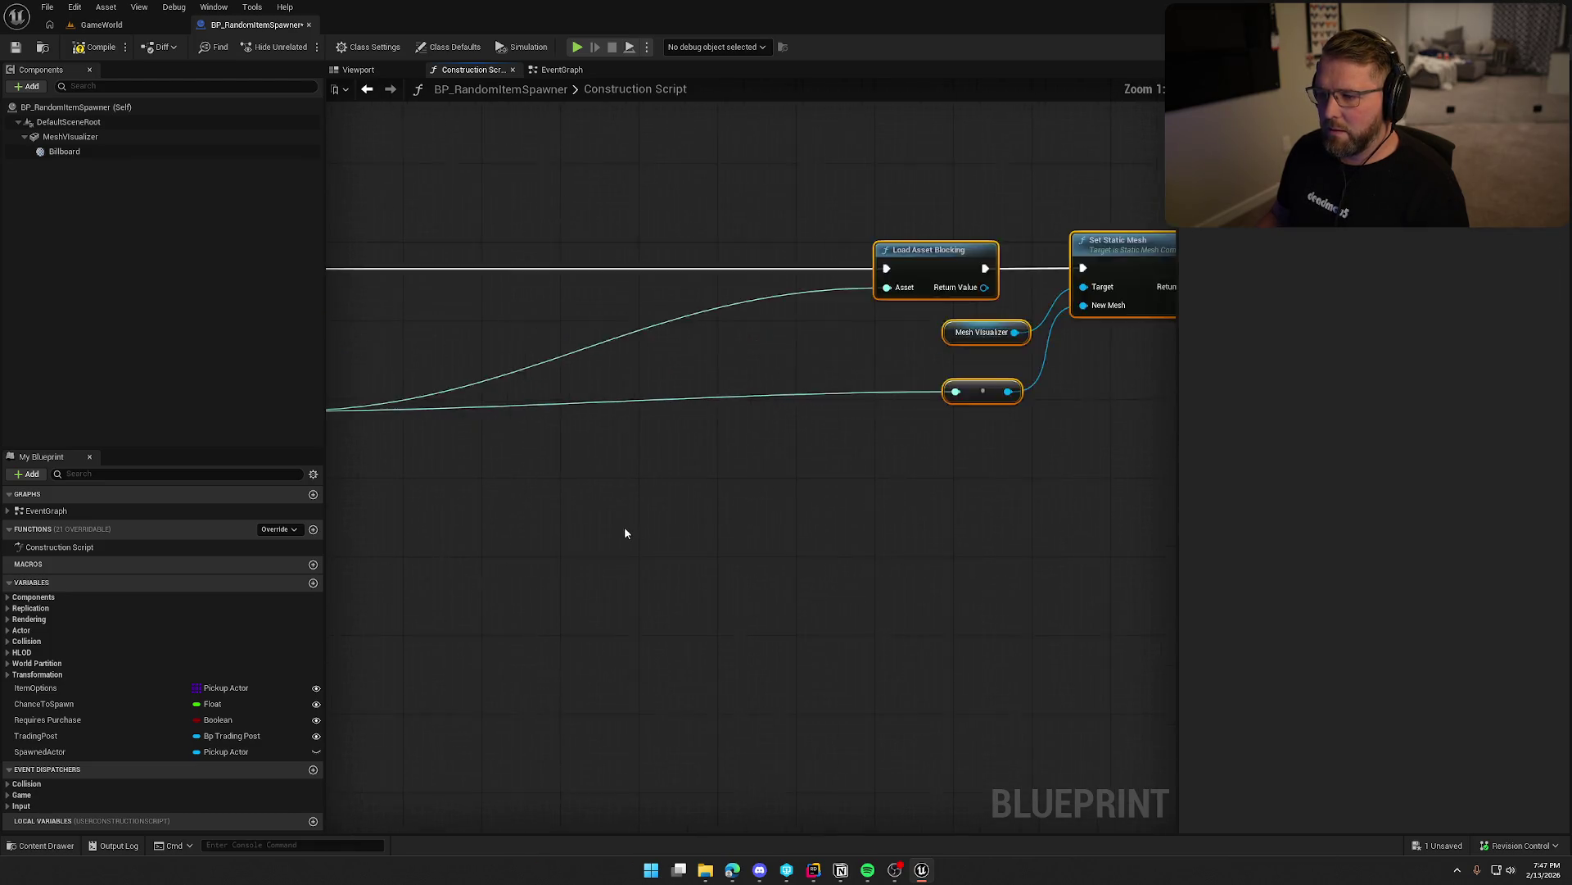
pyautogui.moveTo(1076, 281); pyautogui.dragTo(608, 272)
pyautogui.click(580, 425)
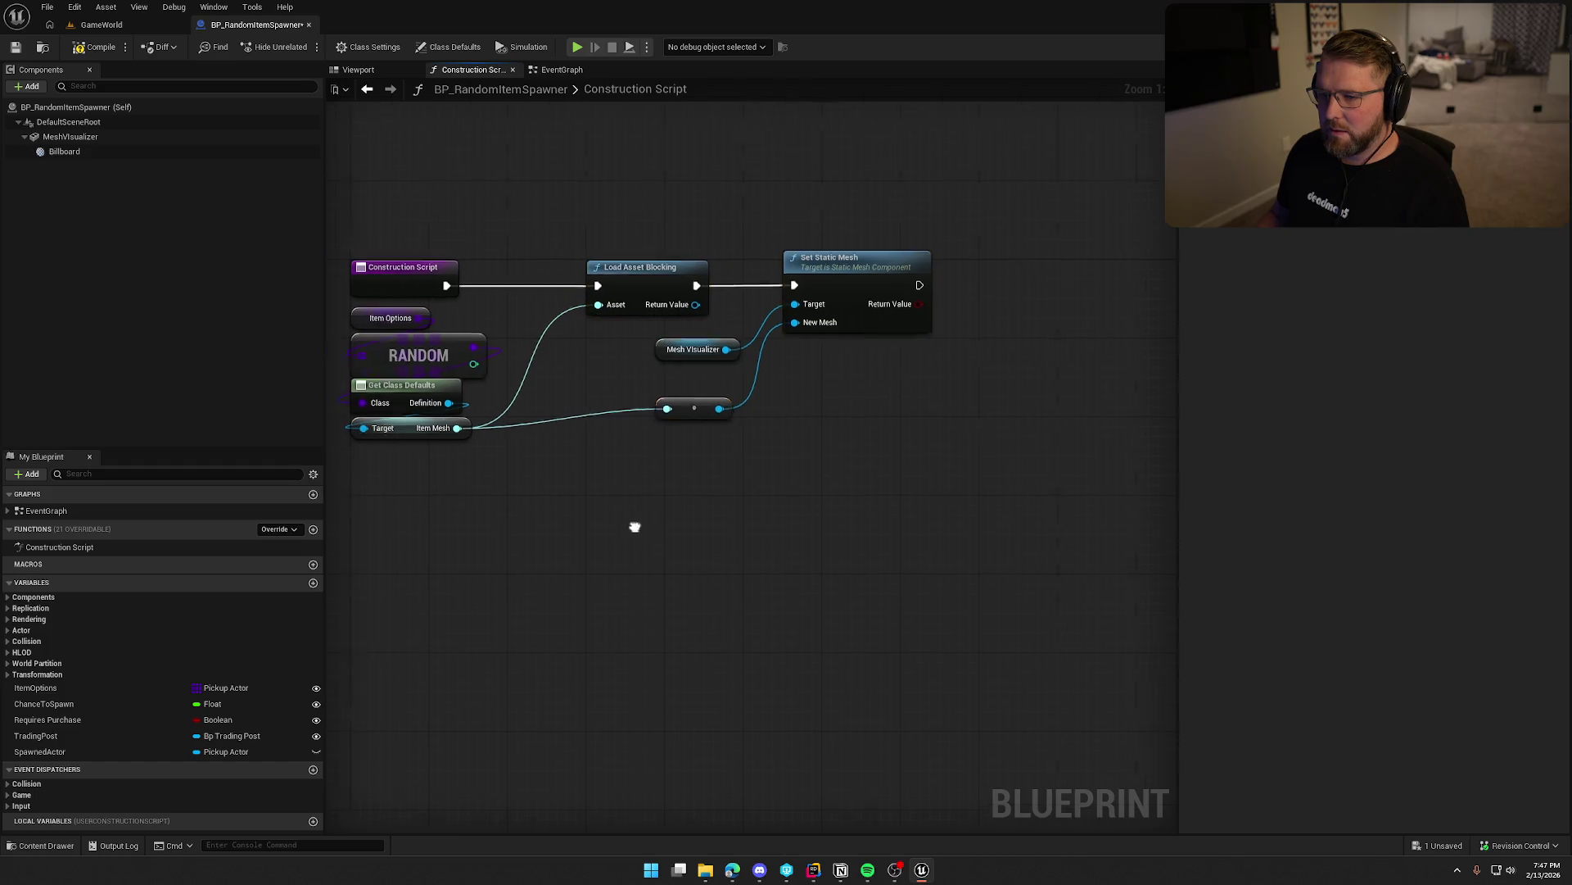
pyautogui.moveTo(740, 389); pyautogui.dragTo(599, 409)
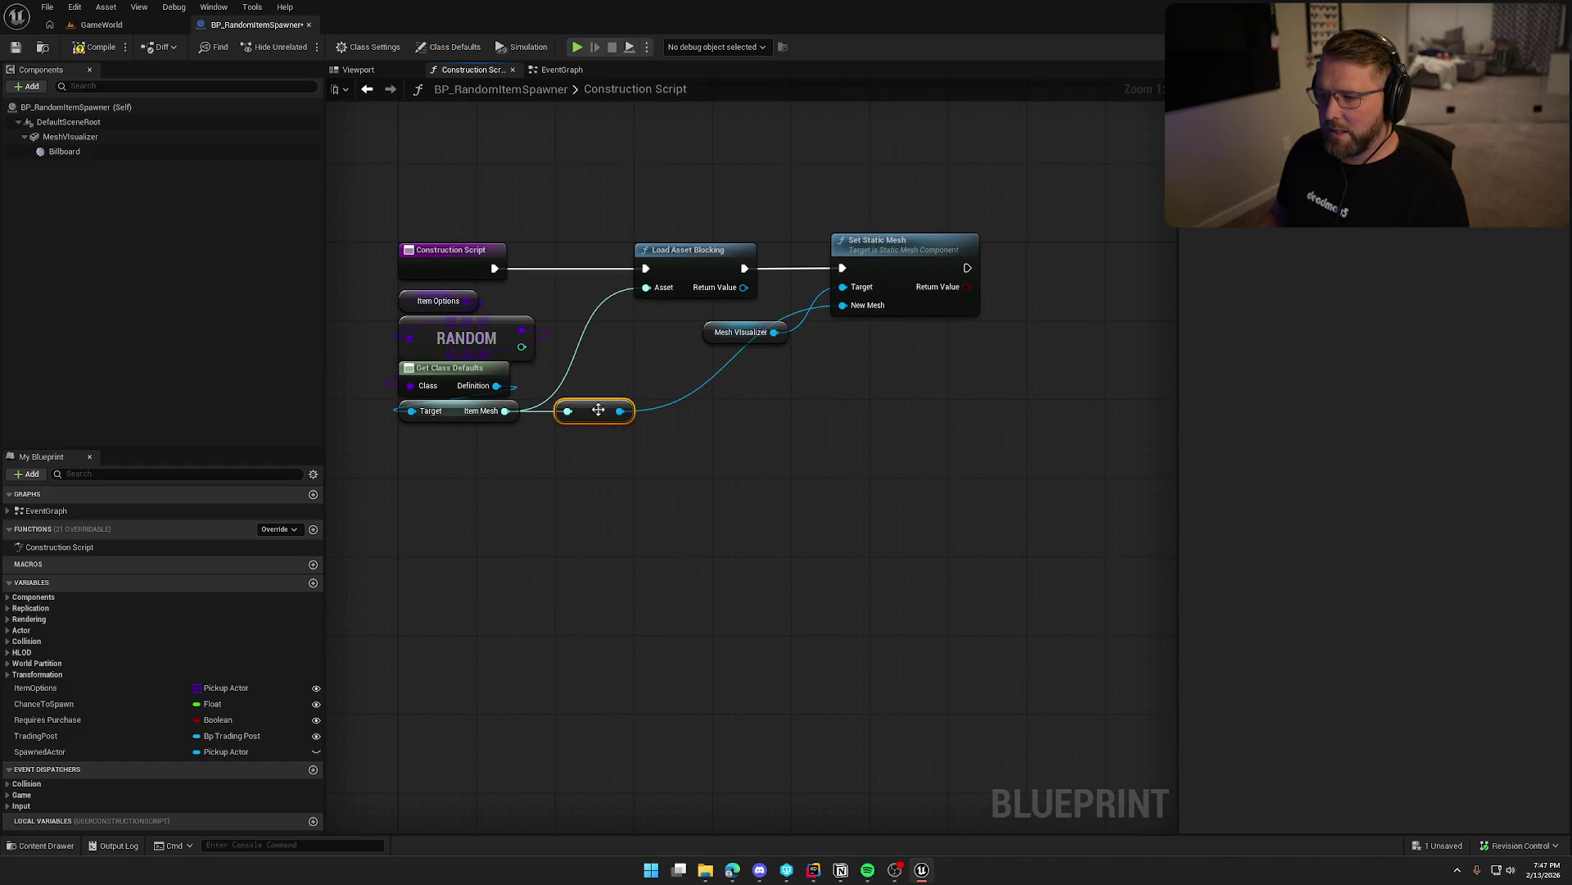
pyautogui.moveTo(736, 342)
pyautogui.mouseDown()
pyautogui.moveTo(857, 182)
pyautogui.moveTo(854, 224)
pyautogui.moveTo(886, 254)
pyautogui.moveTo(858, 253)
pyautogui.mouseUp()
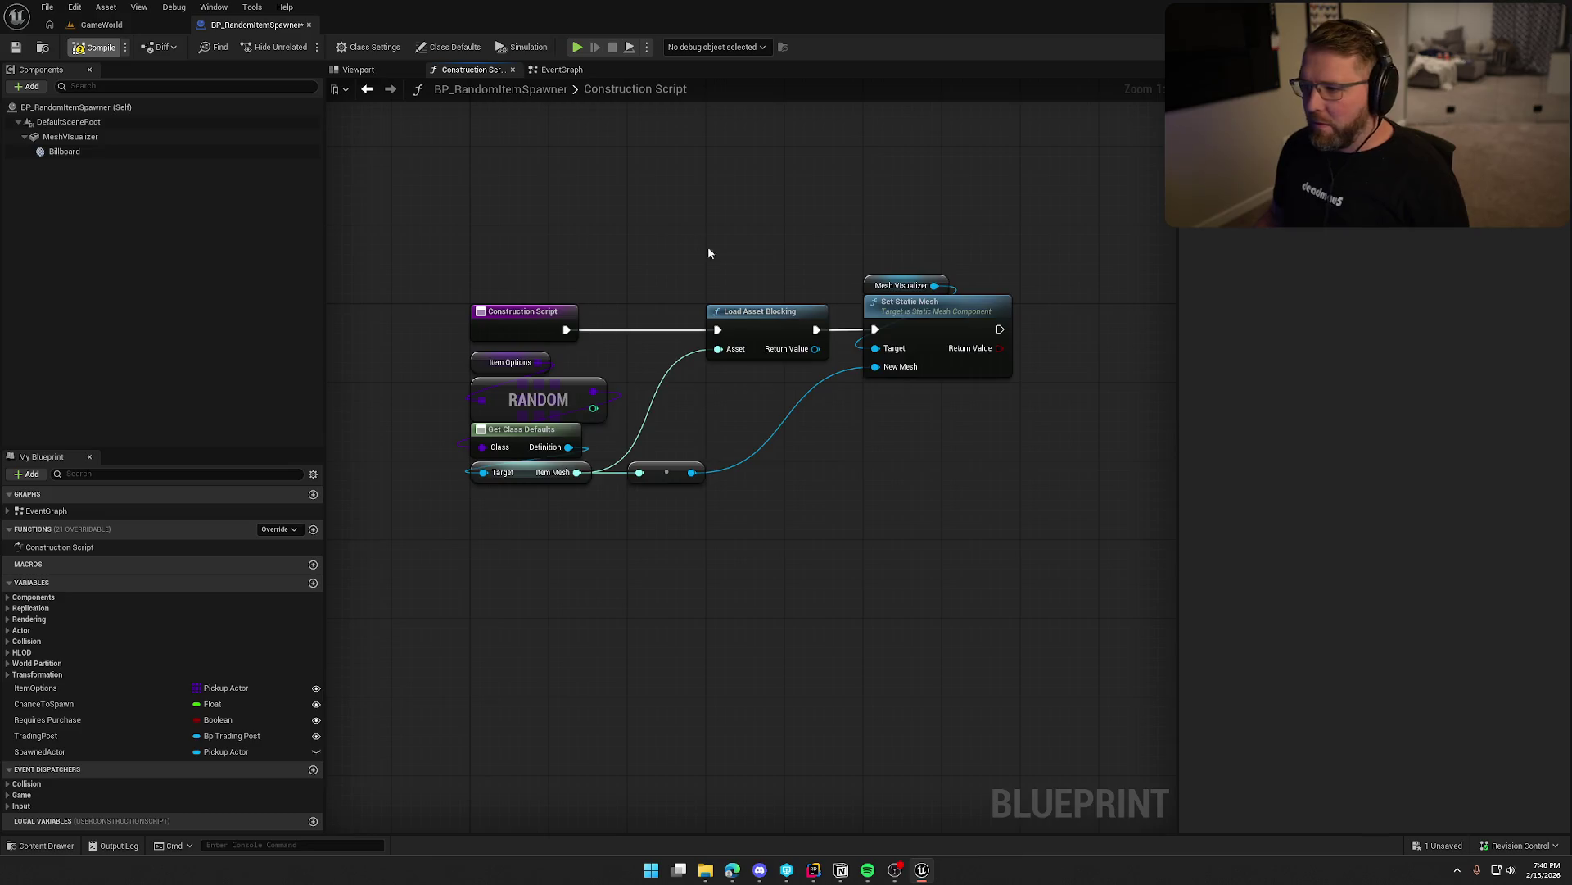
# Compile and save BP_RandomItemSpawner by checking out the asset, then return to its EventGraph.
pyautogui.hotkey('ctrl', 's')
pyautogui.click(803, 572)
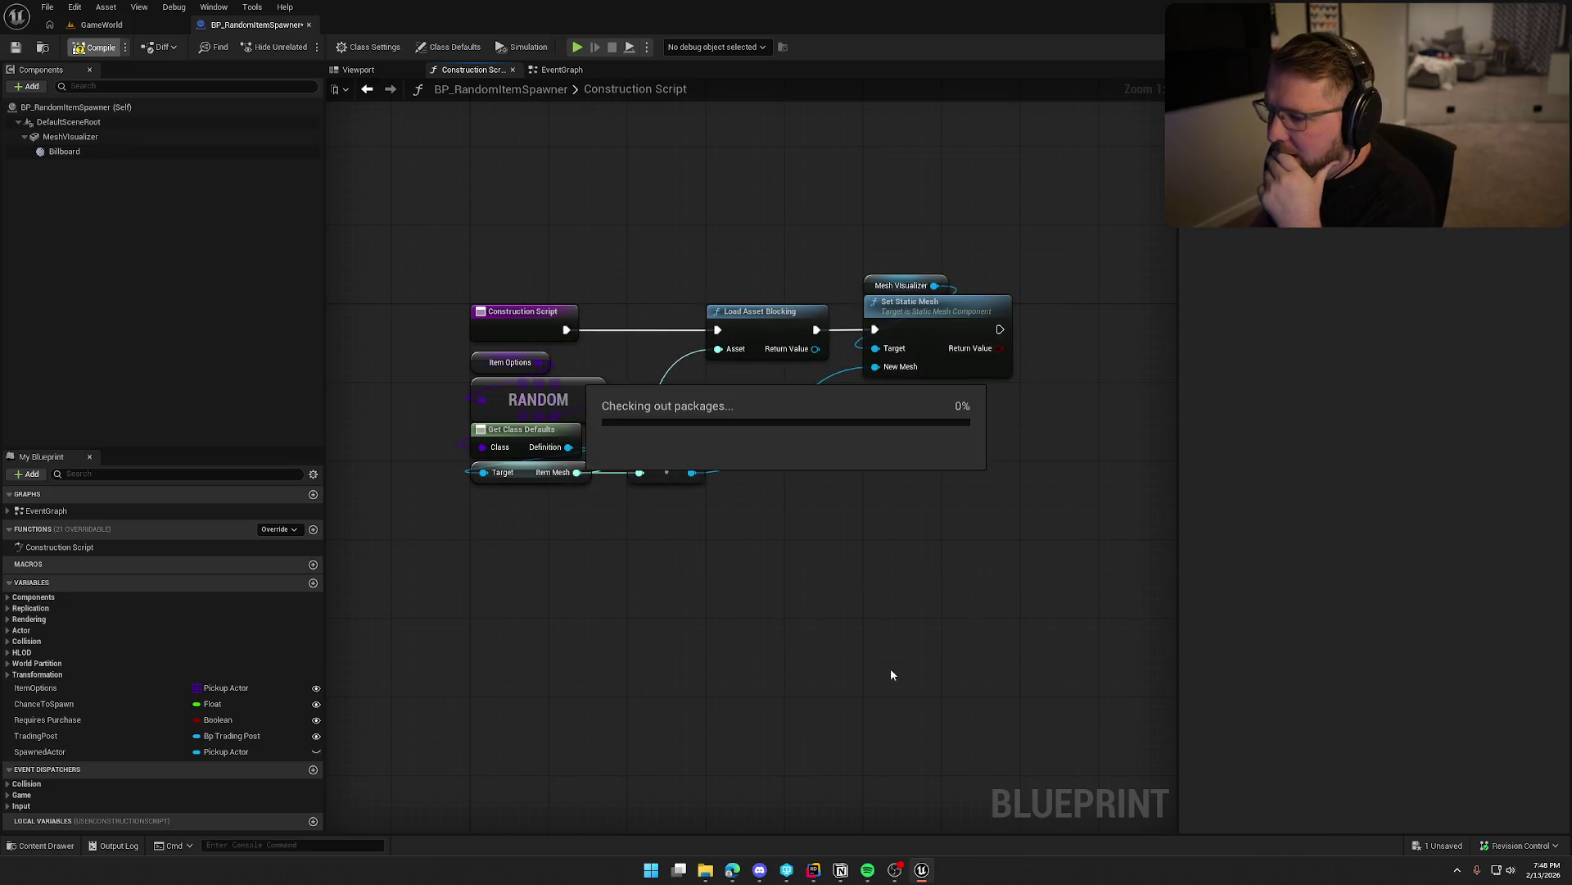
pyautogui.click(562, 72)
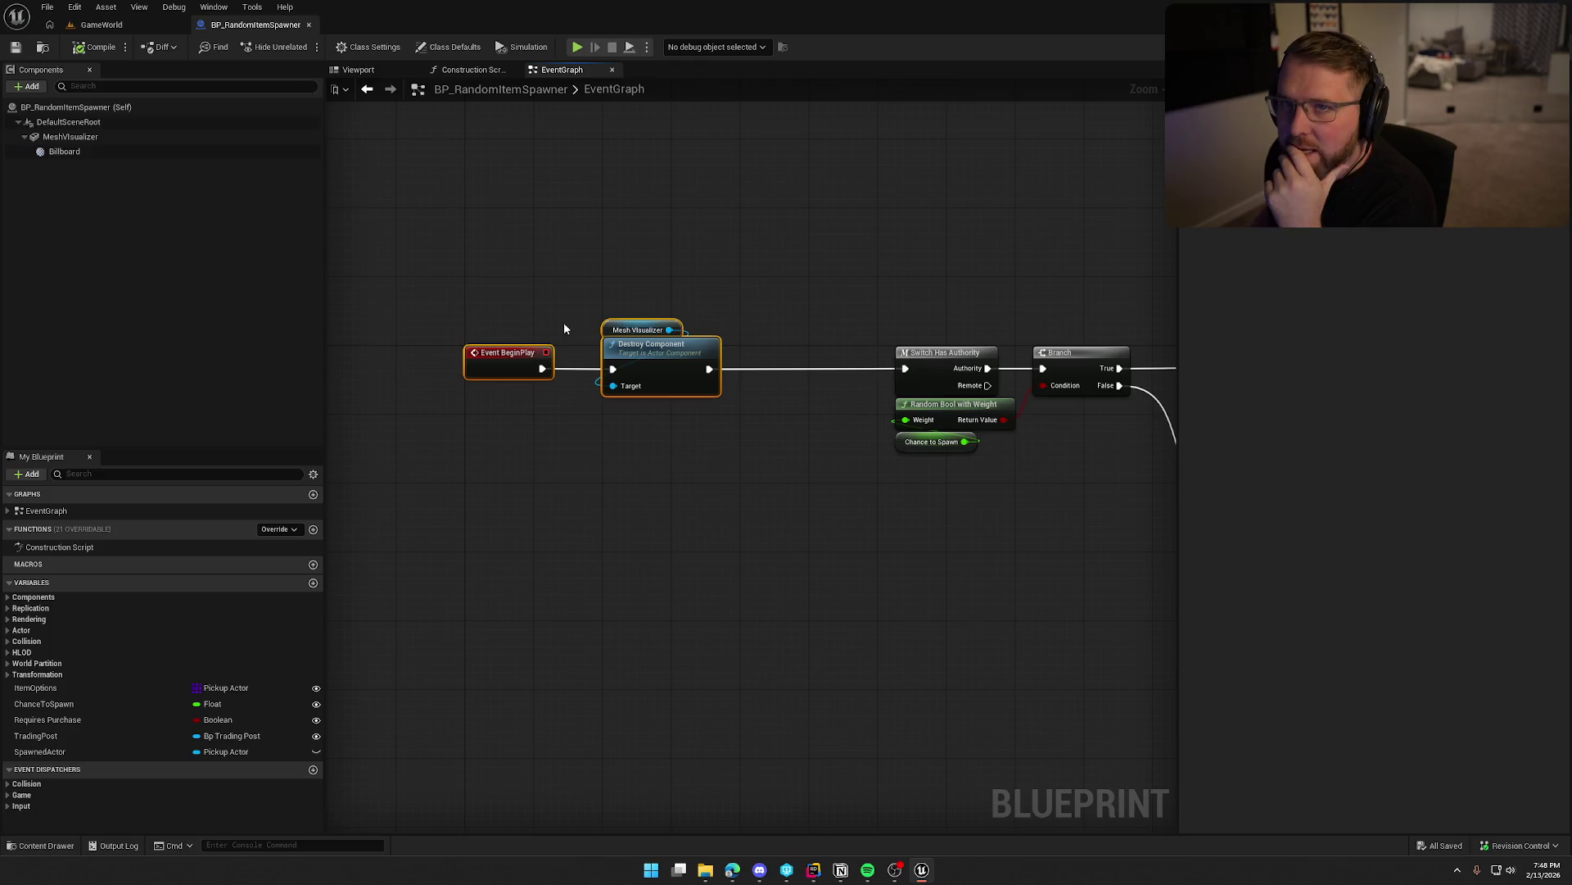
# Move Switch Has Authority, Branch and Random Bool left toward Destroy Component.
pyautogui.moveTo(662, 527); pyautogui.dragTo(515, 543)
pyautogui.moveTo(555, 225); pyautogui.dragTo(884, 446)
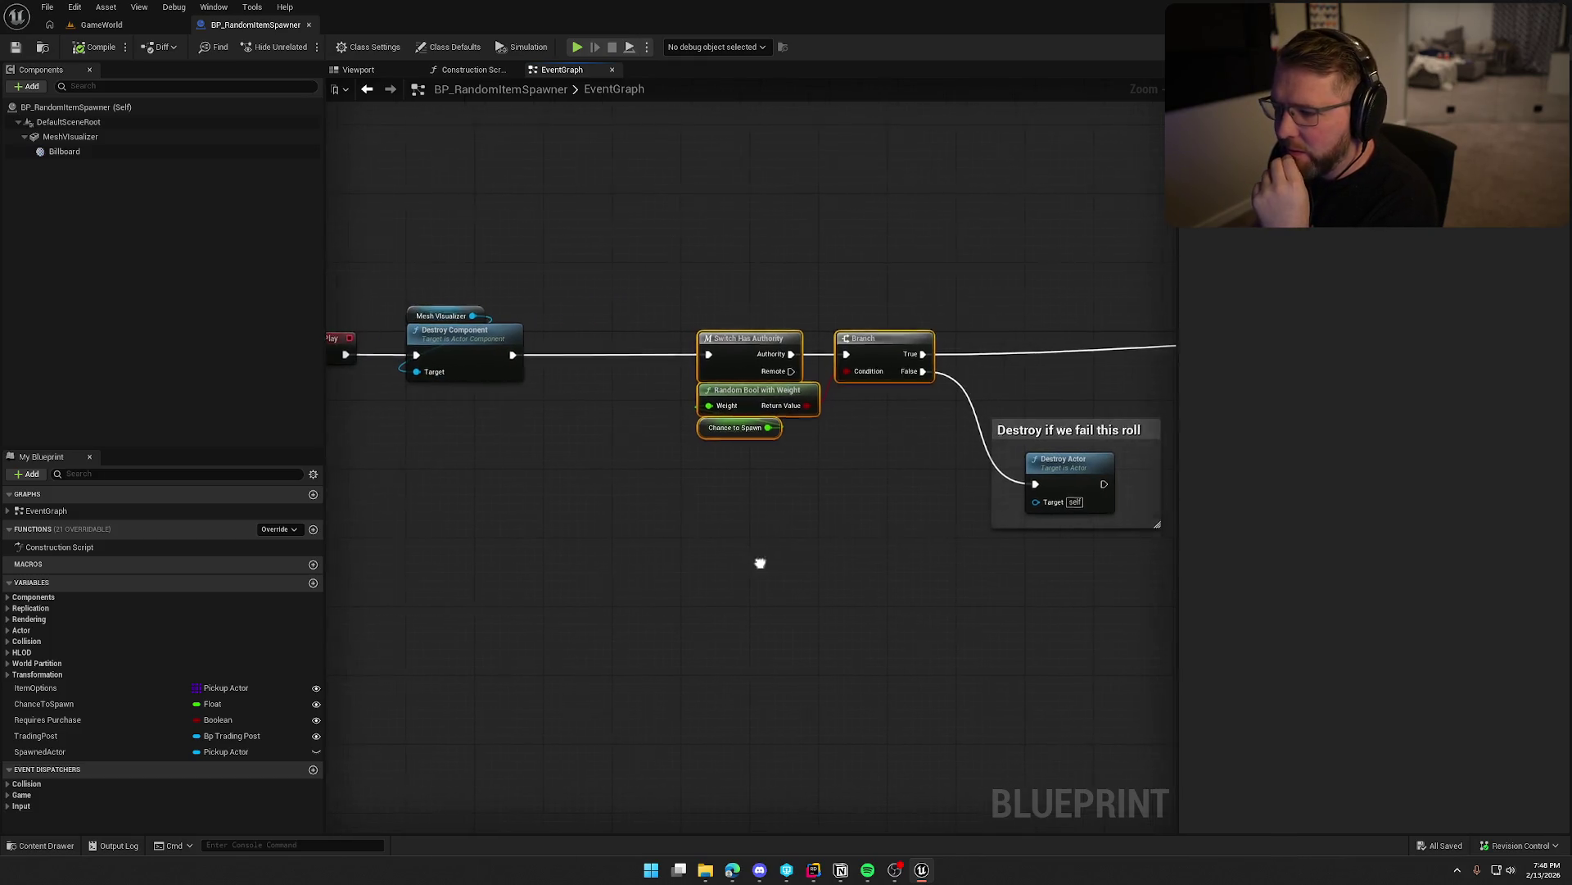
pyautogui.moveTo(778, 338); pyautogui.dragTo(624, 323)
# Shift the 'Destroy if we fail this roll' comment and its Destroy Actor node left.
pyautogui.moveTo(664, 523); pyautogui.dragTo(743, 460)
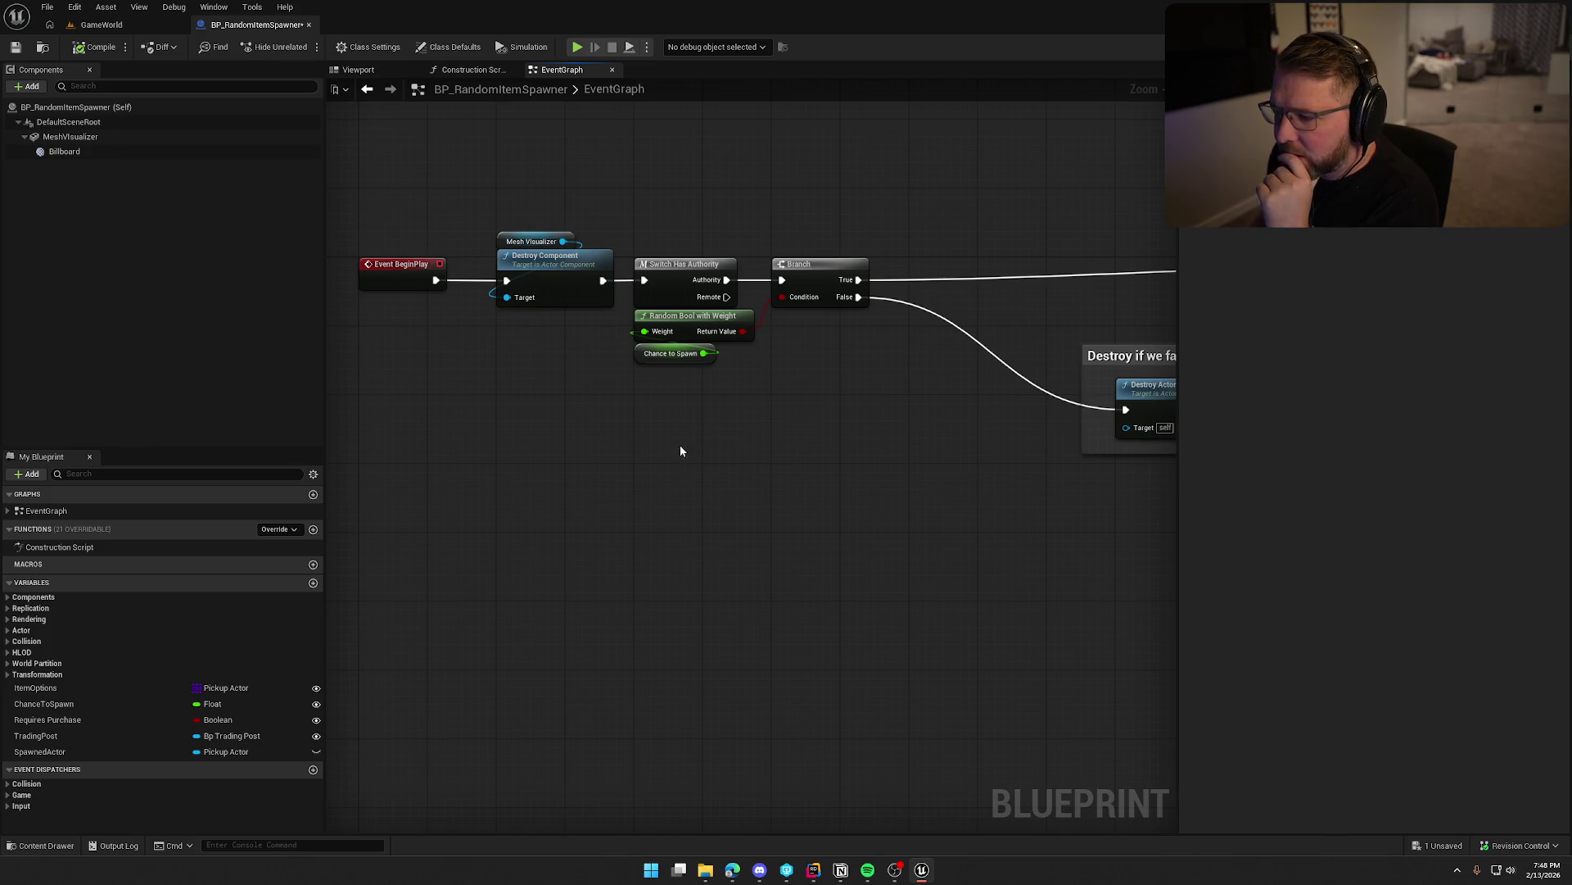
pyautogui.moveTo(824, 464); pyautogui.dragTo(745, 460)
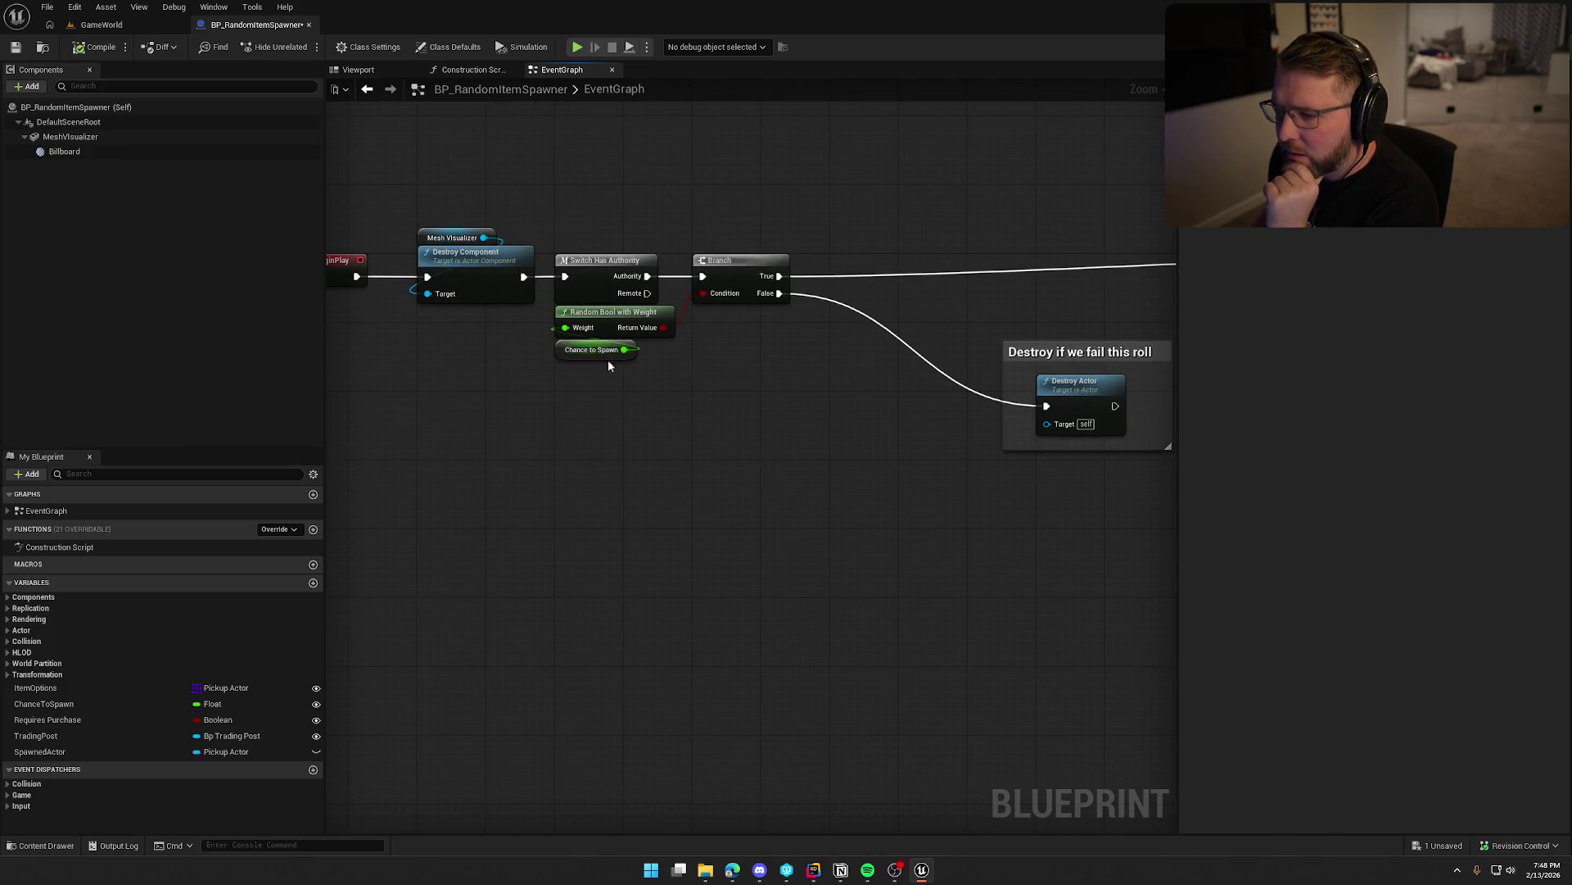
pyautogui.moveTo(641, 380)
pyautogui.mouseDown()
pyautogui.moveTo(730, 415)
pyautogui.moveTo(802, 366)
pyautogui.moveTo(906, 452)
pyautogui.mouseUp()
pyautogui.moveTo(872, 376)
pyautogui.mouseDown()
pyautogui.moveTo(633, 375)
pyautogui.moveTo(628, 360)
pyautogui.mouseUp()
pyautogui.click(710, 504)
# Move the item spawning node group left to close the gap.
pyautogui.scroll(-4, 793, 552)
pyautogui.scroll(-1, 454, 523)
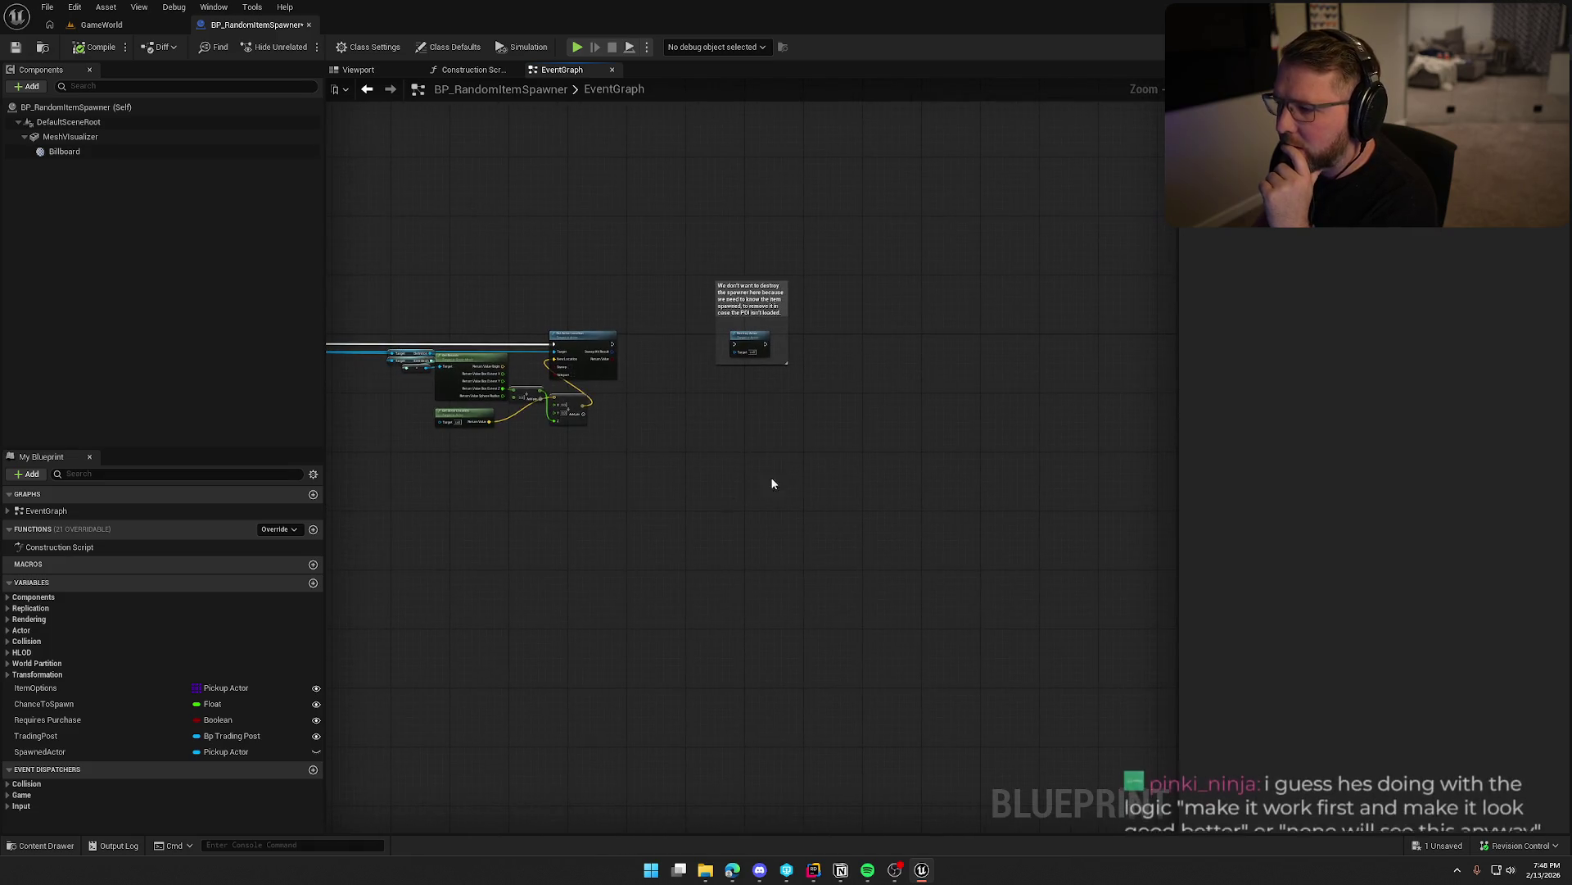
pyautogui.scroll(3, 656, 544)
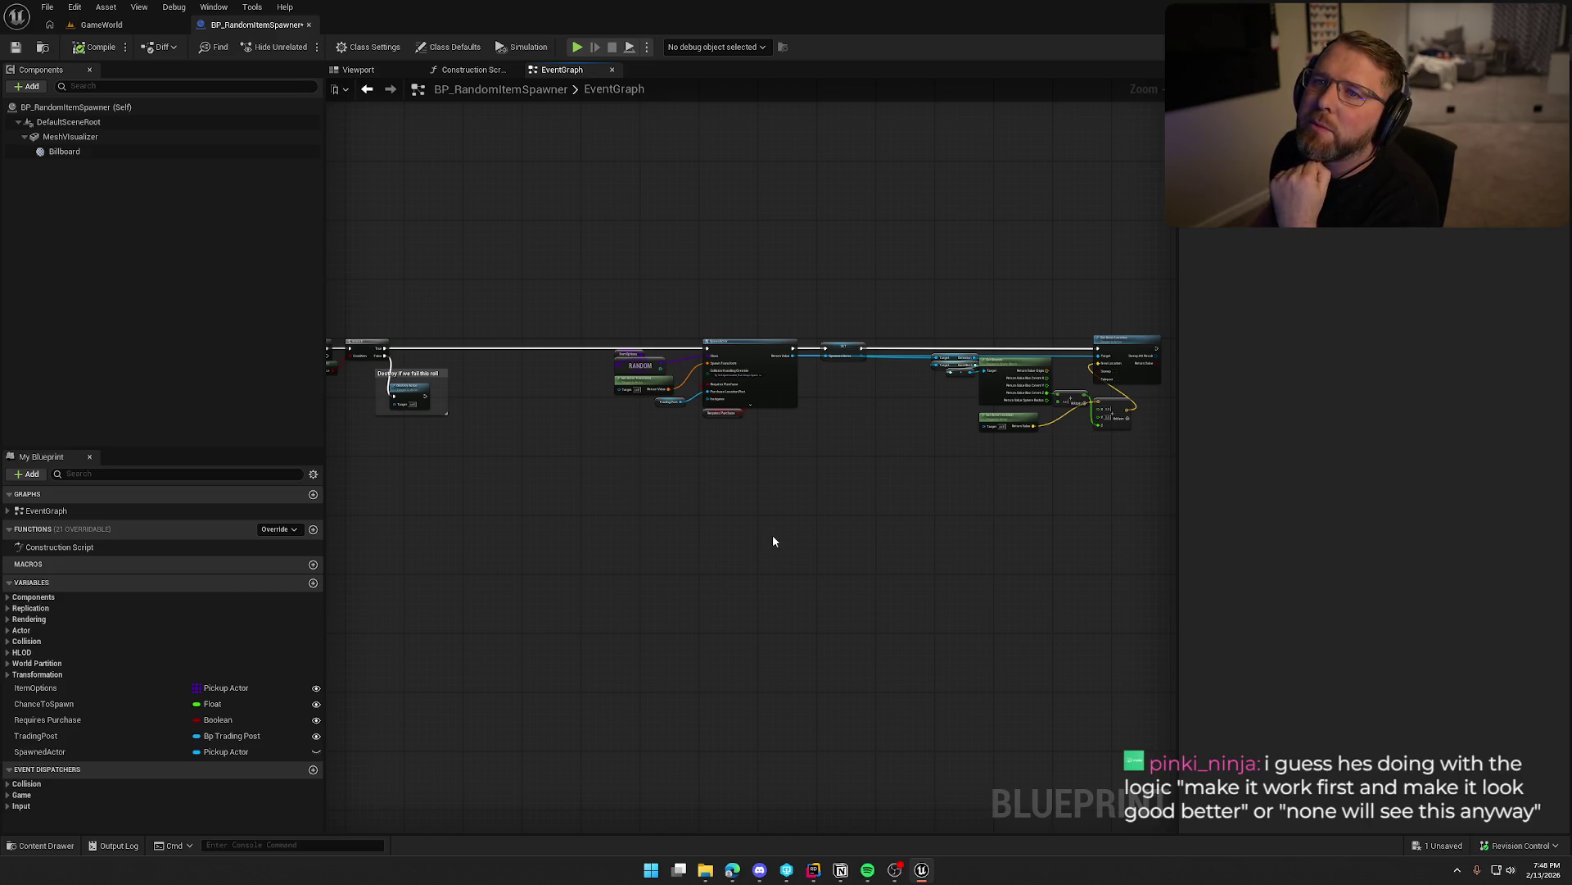
pyautogui.scroll(5, 783, 531)
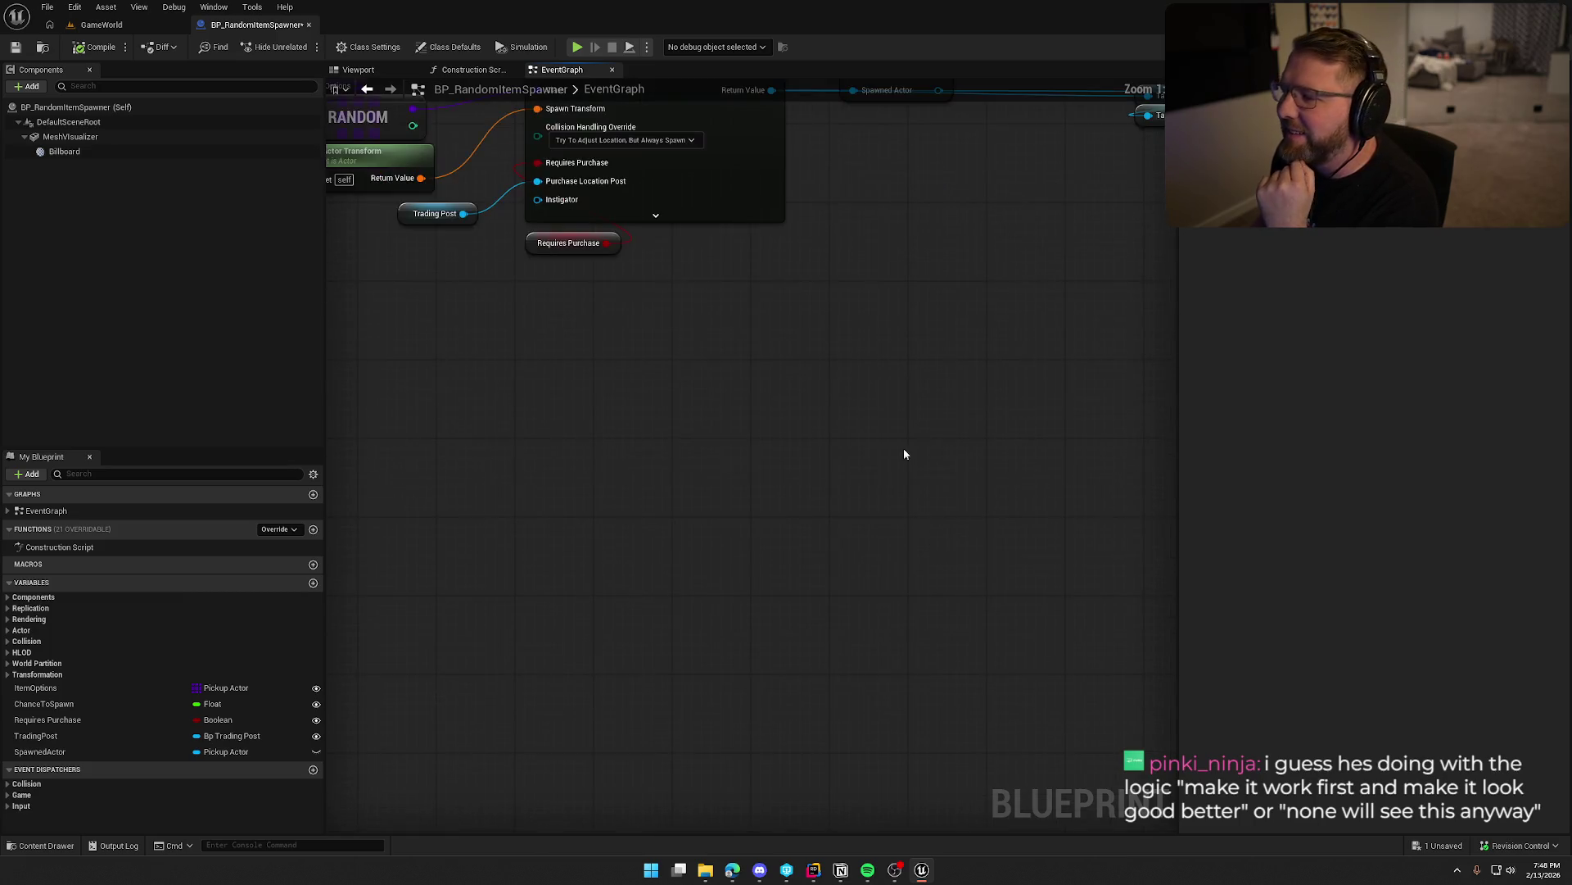
pyautogui.scroll(-3, 544, 471)
pyautogui.moveTo(685, 194)
pyautogui.mouseDown()
pyautogui.moveTo(915, 386)
pyautogui.moveTo(974, 395)
pyautogui.mouseUp()
pyautogui.moveTo(986, 260); pyautogui.dragTo(714, 268)
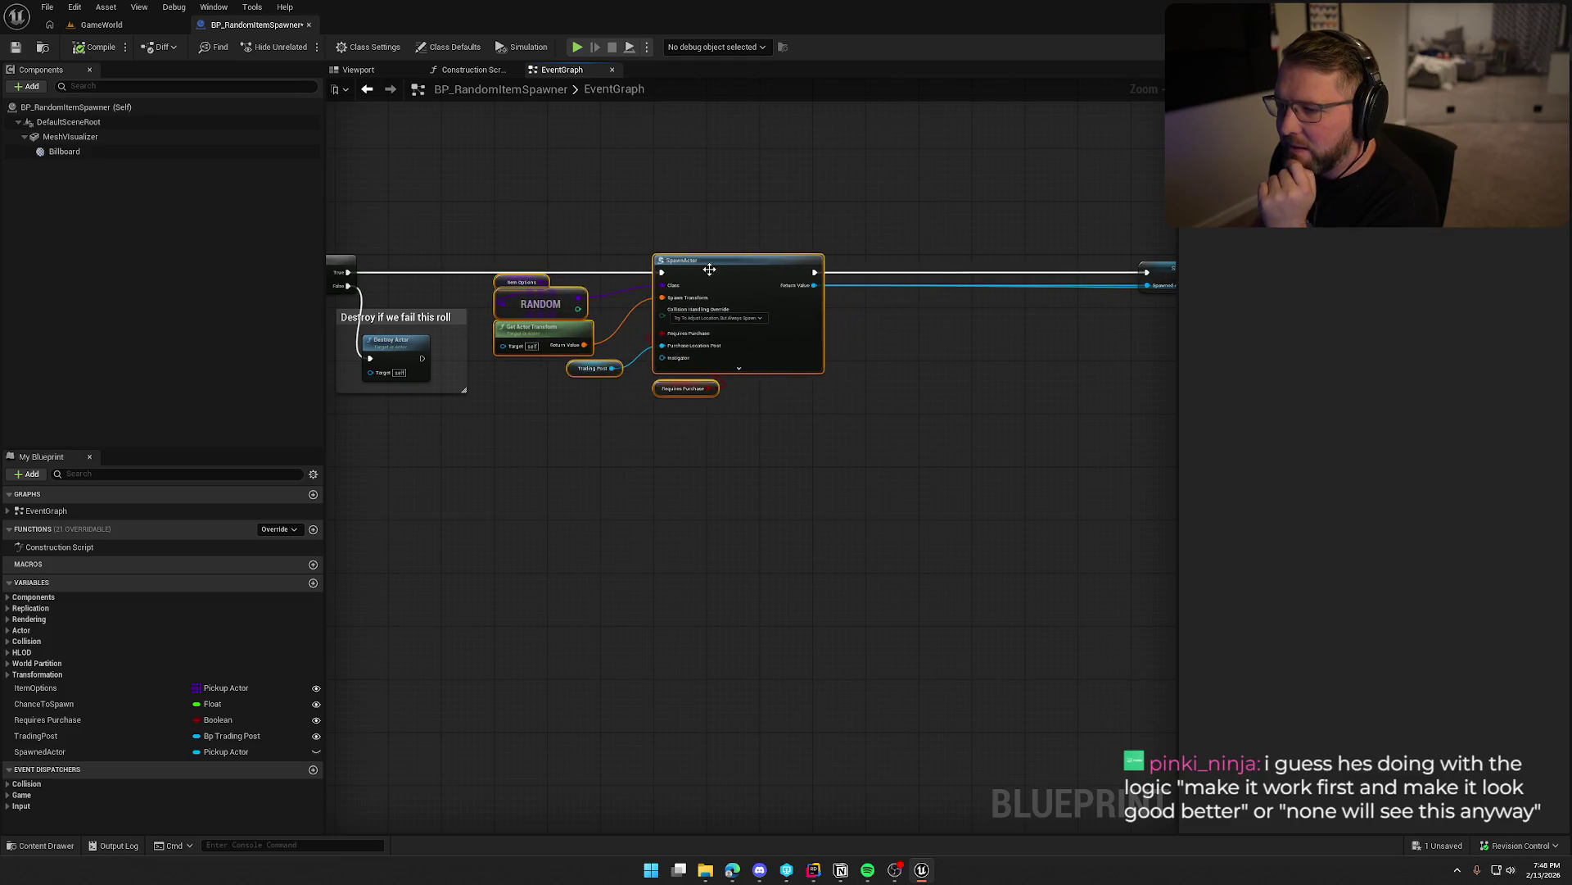
pyautogui.click(611, 479)
# Place Trading Post below Requires Purchase and move SpawnActor left toward its inputs.
pyautogui.scroll(2, 611, 479)
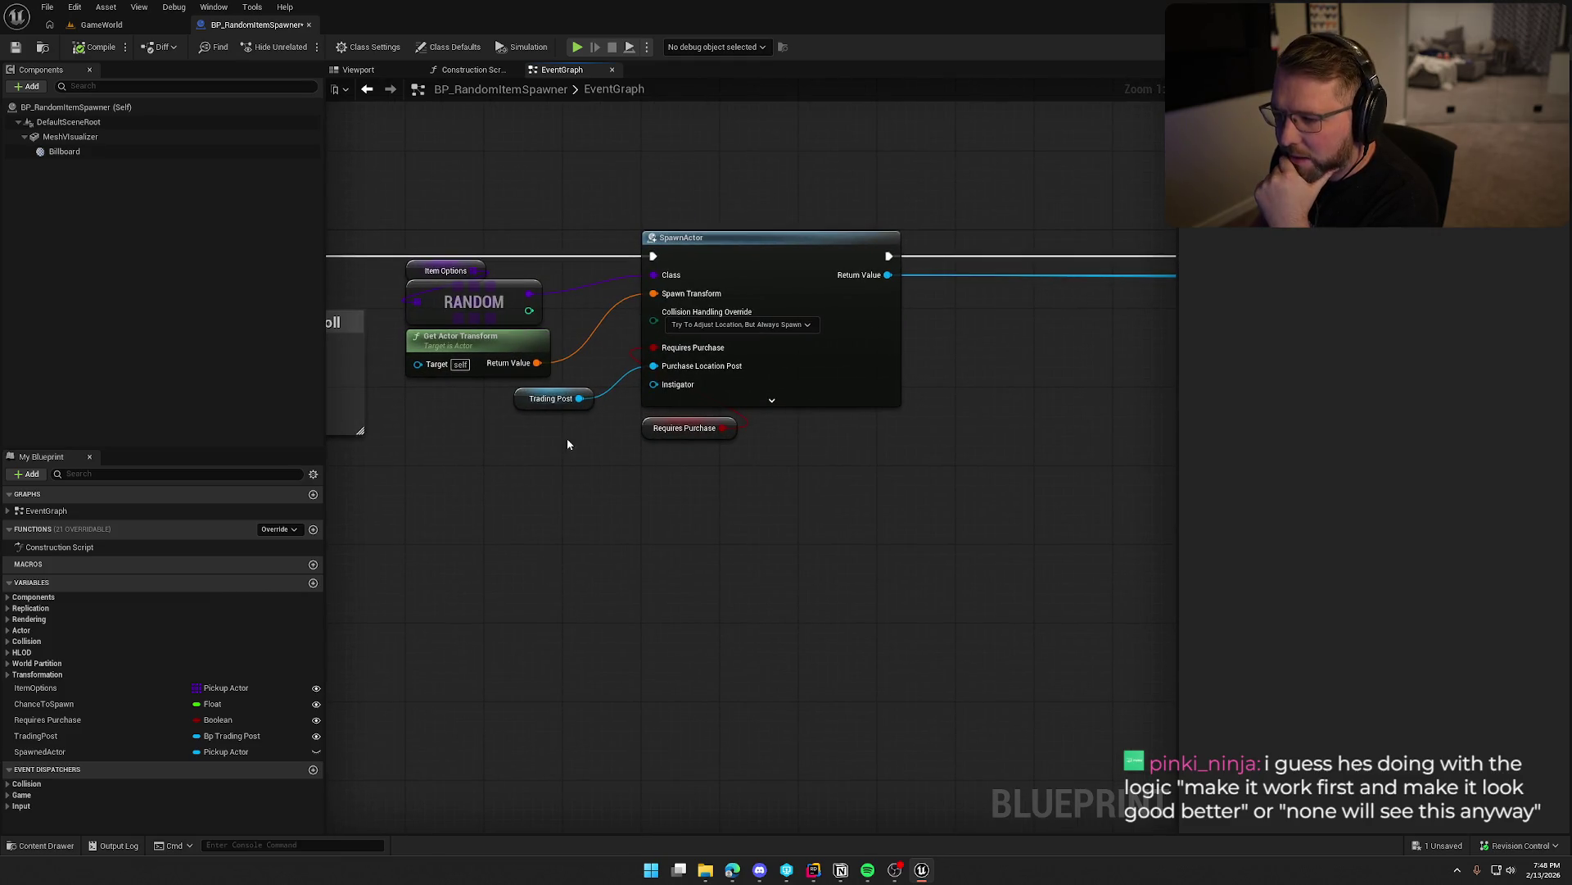
pyautogui.moveTo(533, 407)
pyautogui.mouseDown()
pyautogui.moveTo(660, 503)
pyautogui.moveTo(661, 456)
pyautogui.mouseUp()
pyautogui.moveTo(677, 511)
pyautogui.mouseDown()
pyautogui.moveTo(641, 418)
pyautogui.moveTo(564, 436)
pyautogui.mouseUp()
pyautogui.click(523, 470)
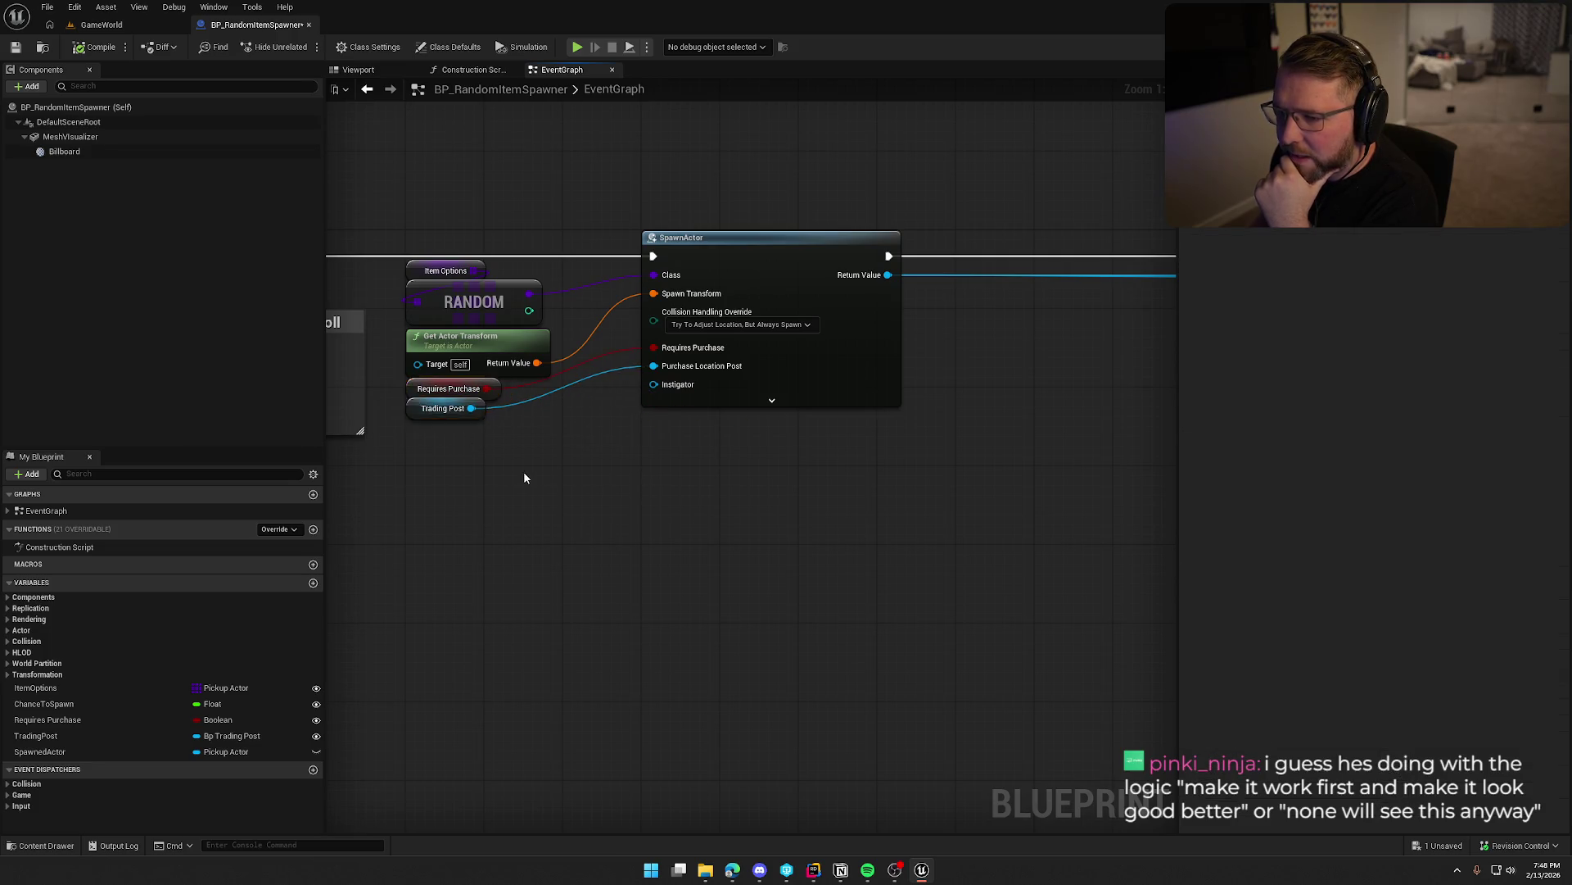
pyautogui.moveTo(524, 470); pyautogui.dragTo(604, 514)
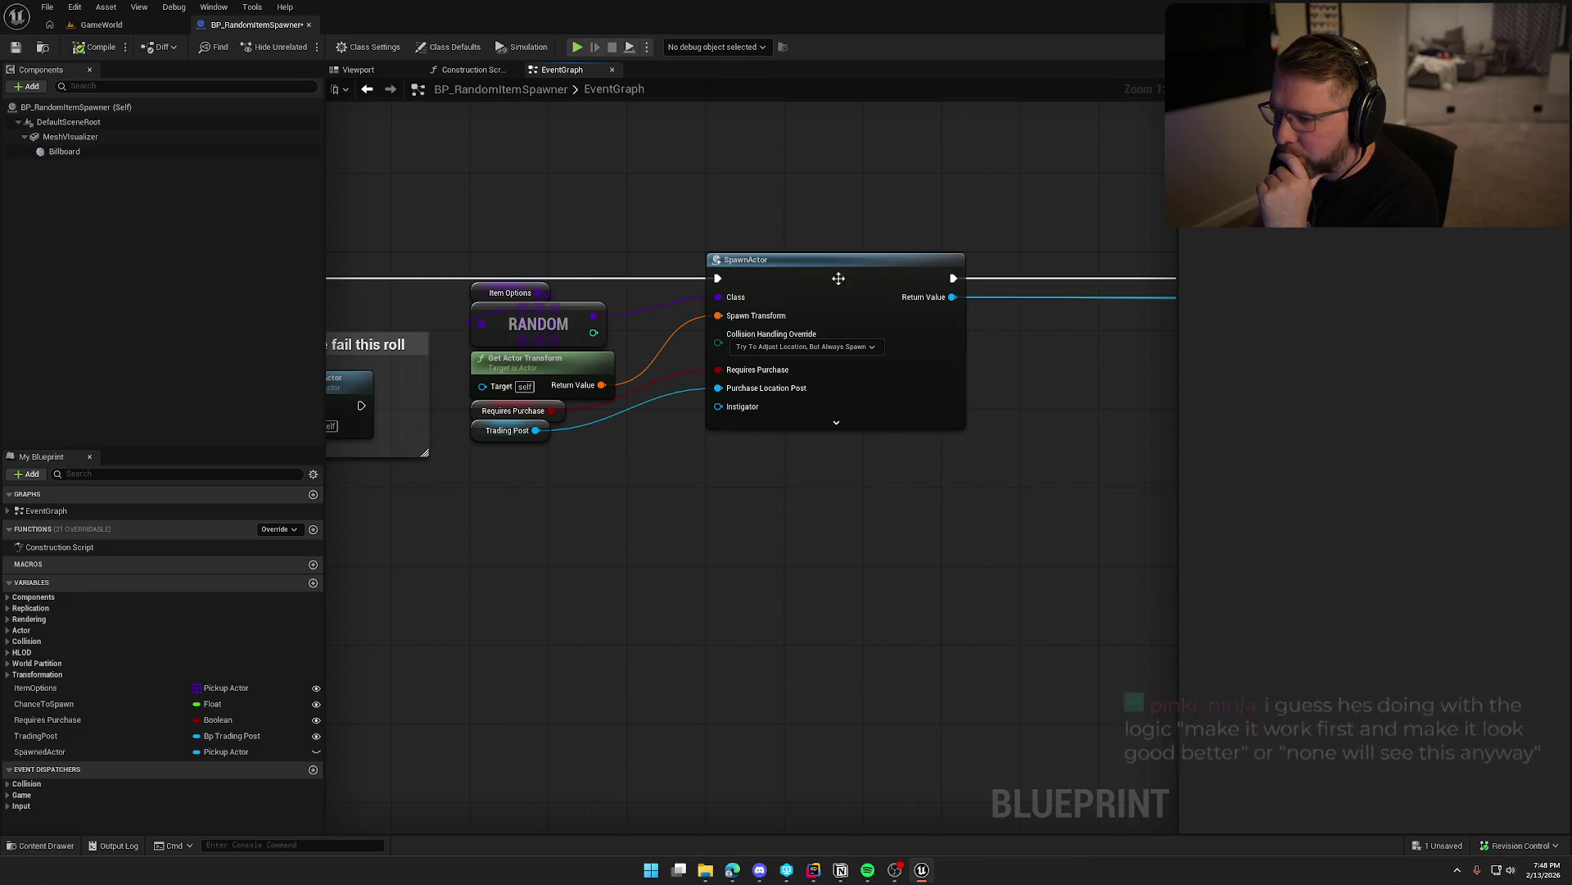
pyautogui.moveTo(811, 260); pyautogui.dragTo(733, 259)
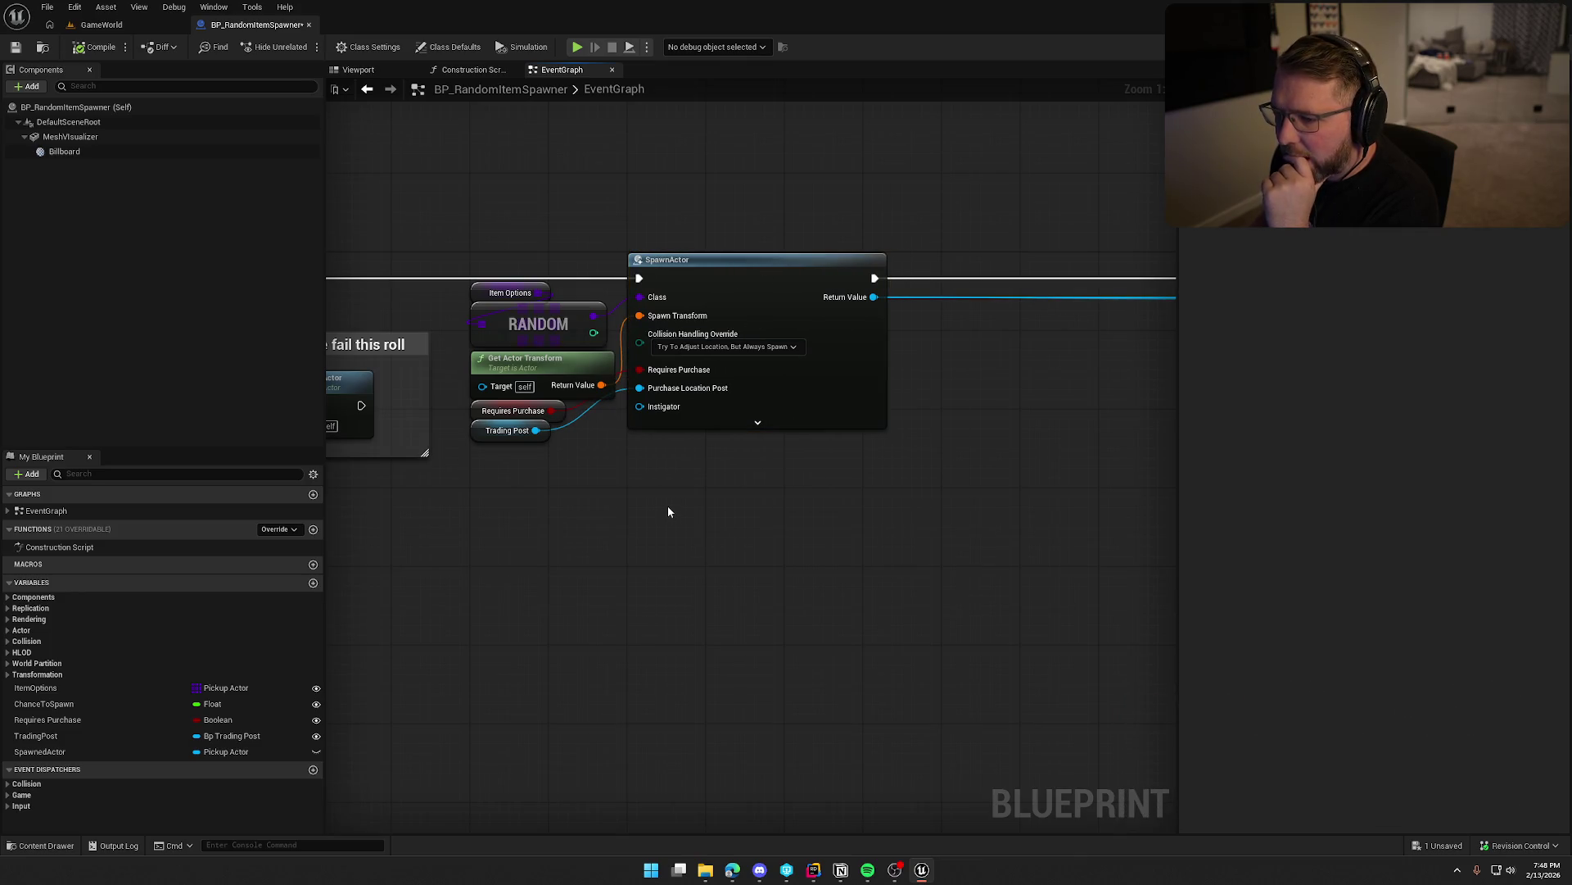
pyautogui.scroll(-4, 772, 517)
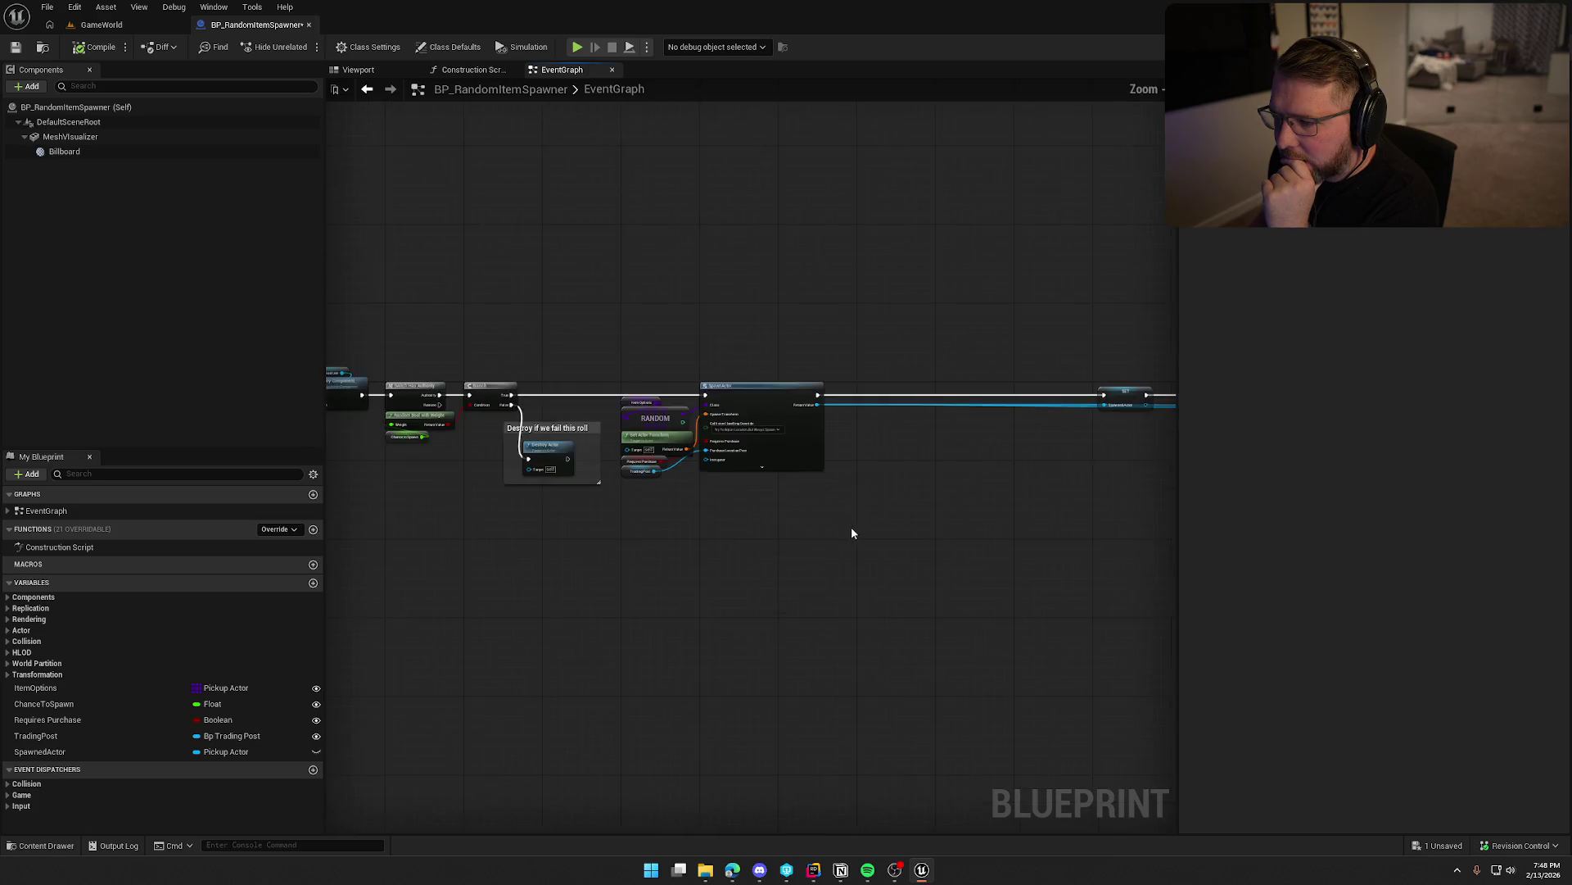
# Move the SET node beside Return Value and reroute Return Value's links onto the SET output.
pyautogui.moveTo(852, 527); pyautogui.dragTo(617, 514)
pyautogui.scroll(4, 754, 402)
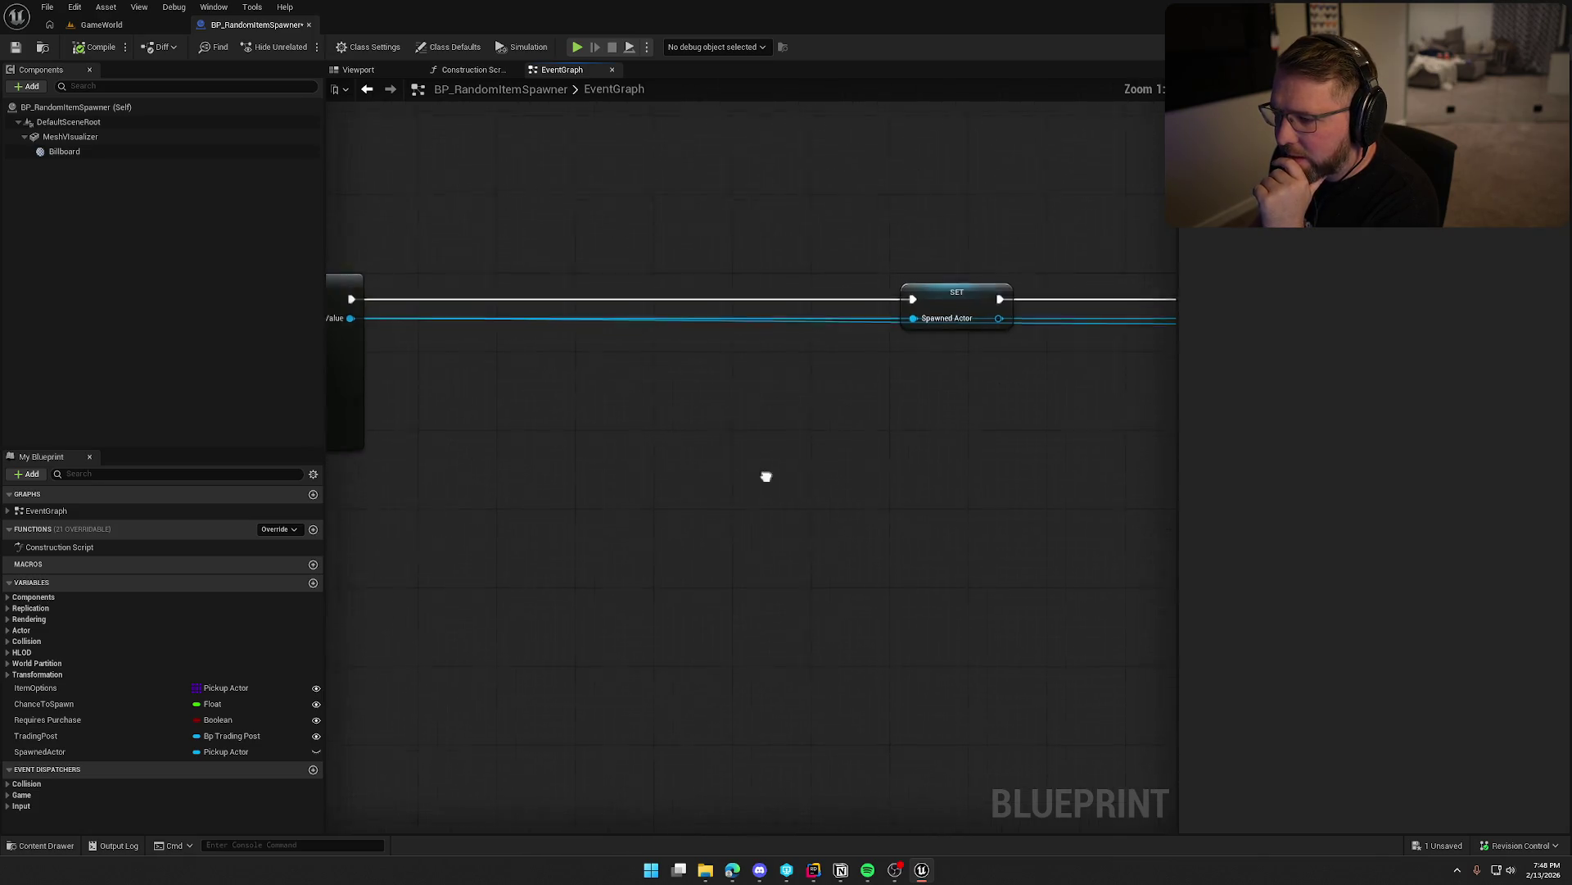
pyautogui.moveTo(1003, 309)
pyautogui.mouseDown()
pyautogui.moveTo(524, 315)
pyautogui.moveTo(512, 276)
pyautogui.mouseUp()
pyautogui.click(737, 516)
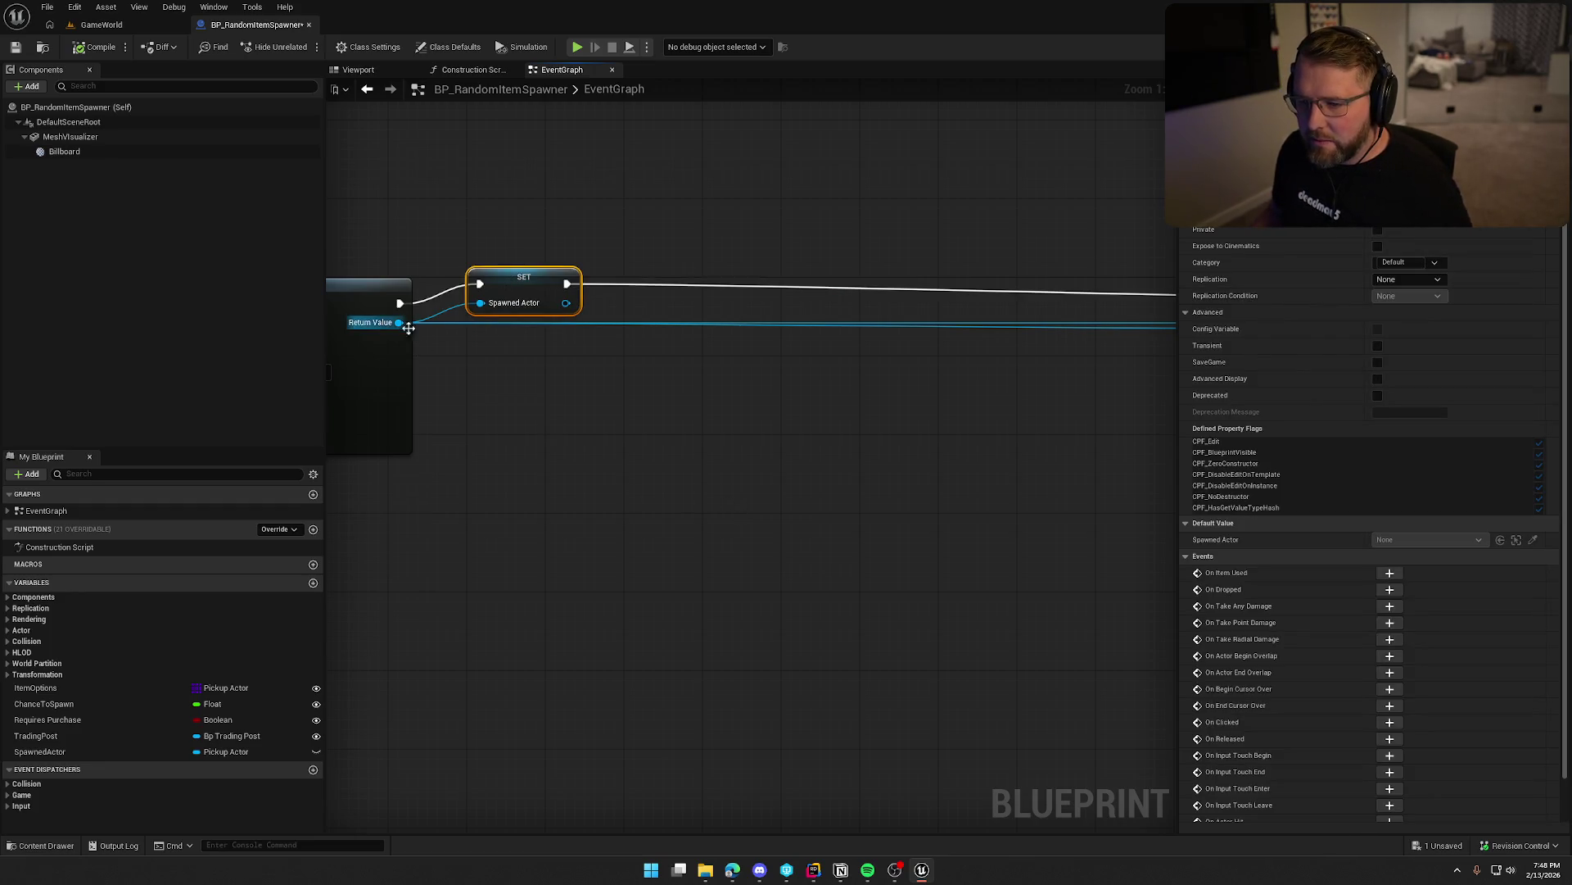
pyautogui.moveTo(399, 322)
pyautogui.mouseDown()
pyautogui.moveTo(565, 303)
pyautogui.moveTo(469, 308)
pyautogui.mouseUp()
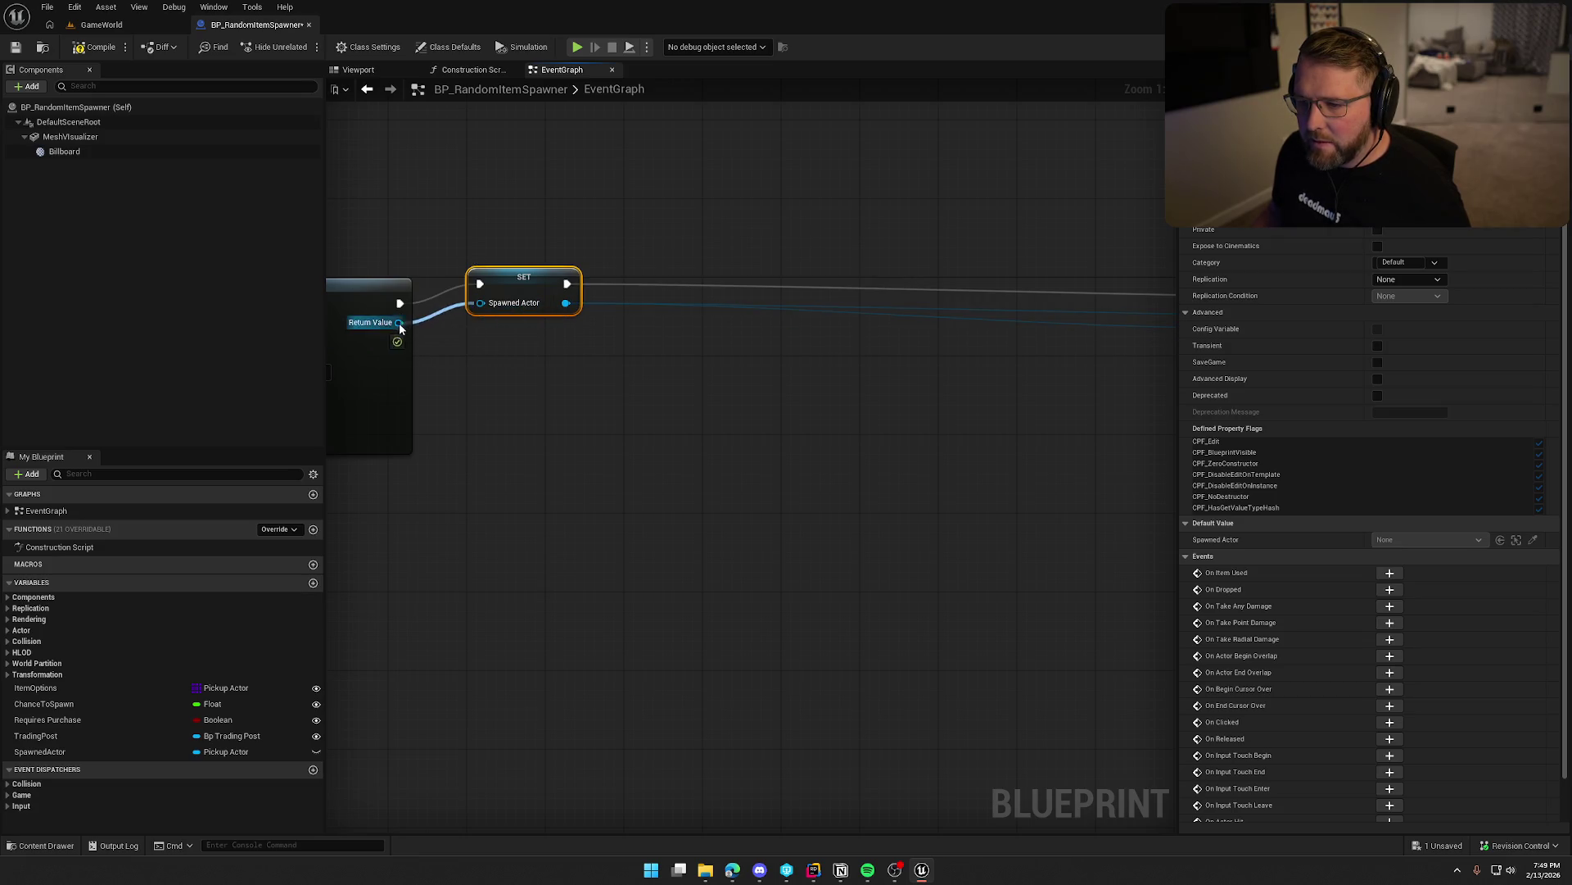
pyautogui.click(811, 567)
# Move Get Bounds next to the SET node with Get Actor Location beneath it.
pyautogui.scroll(-4, 811, 567)
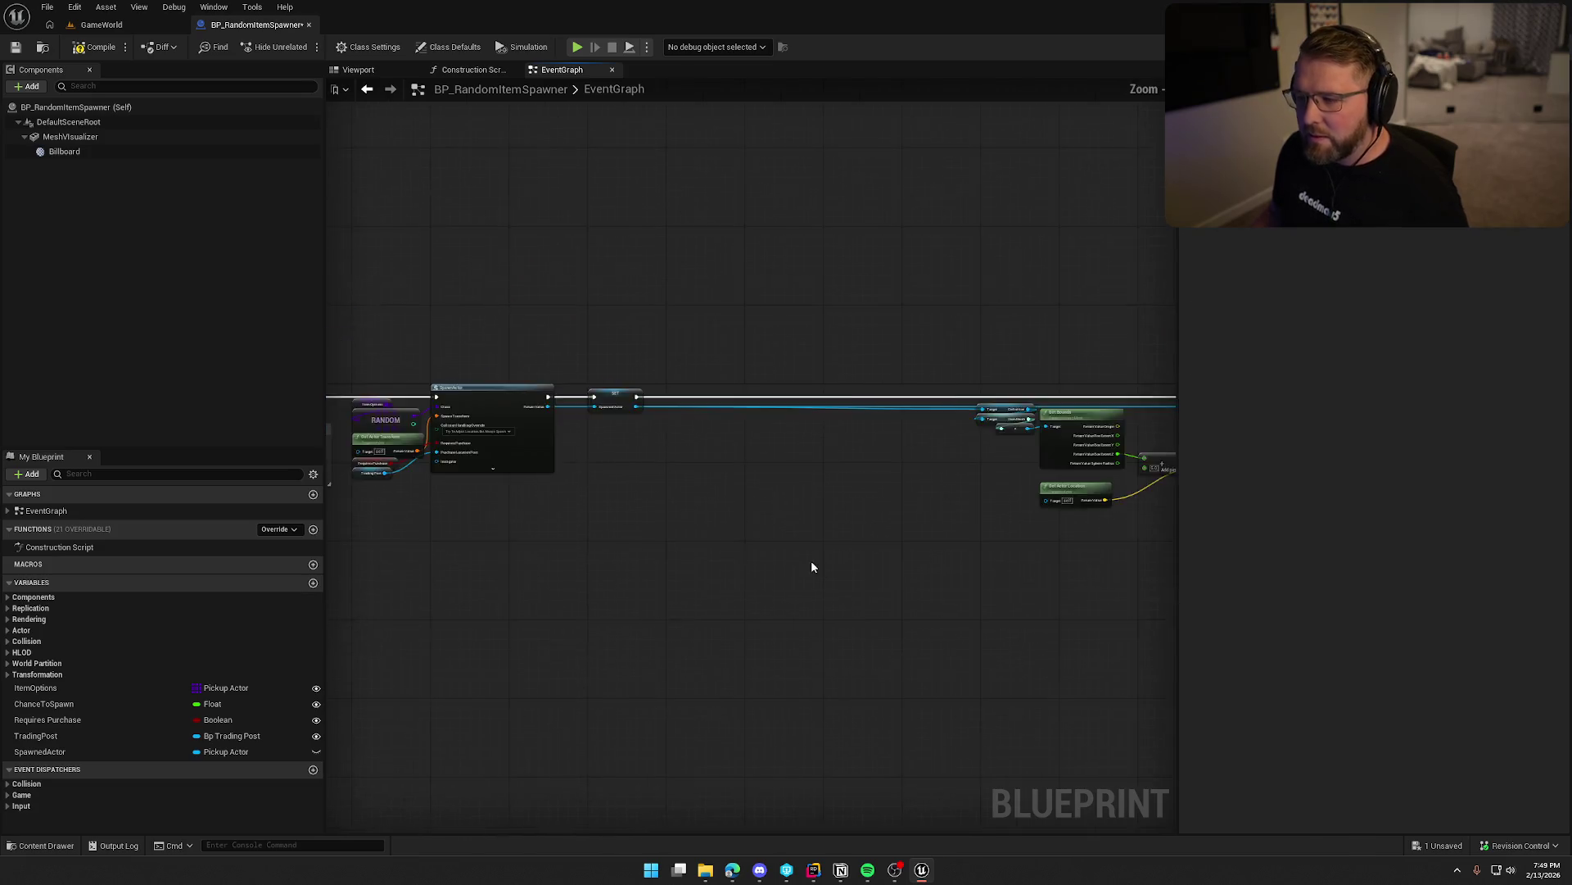
pyautogui.moveTo(604, 457); pyautogui.dragTo(818, 563)
pyautogui.scroll(4, 636, 479)
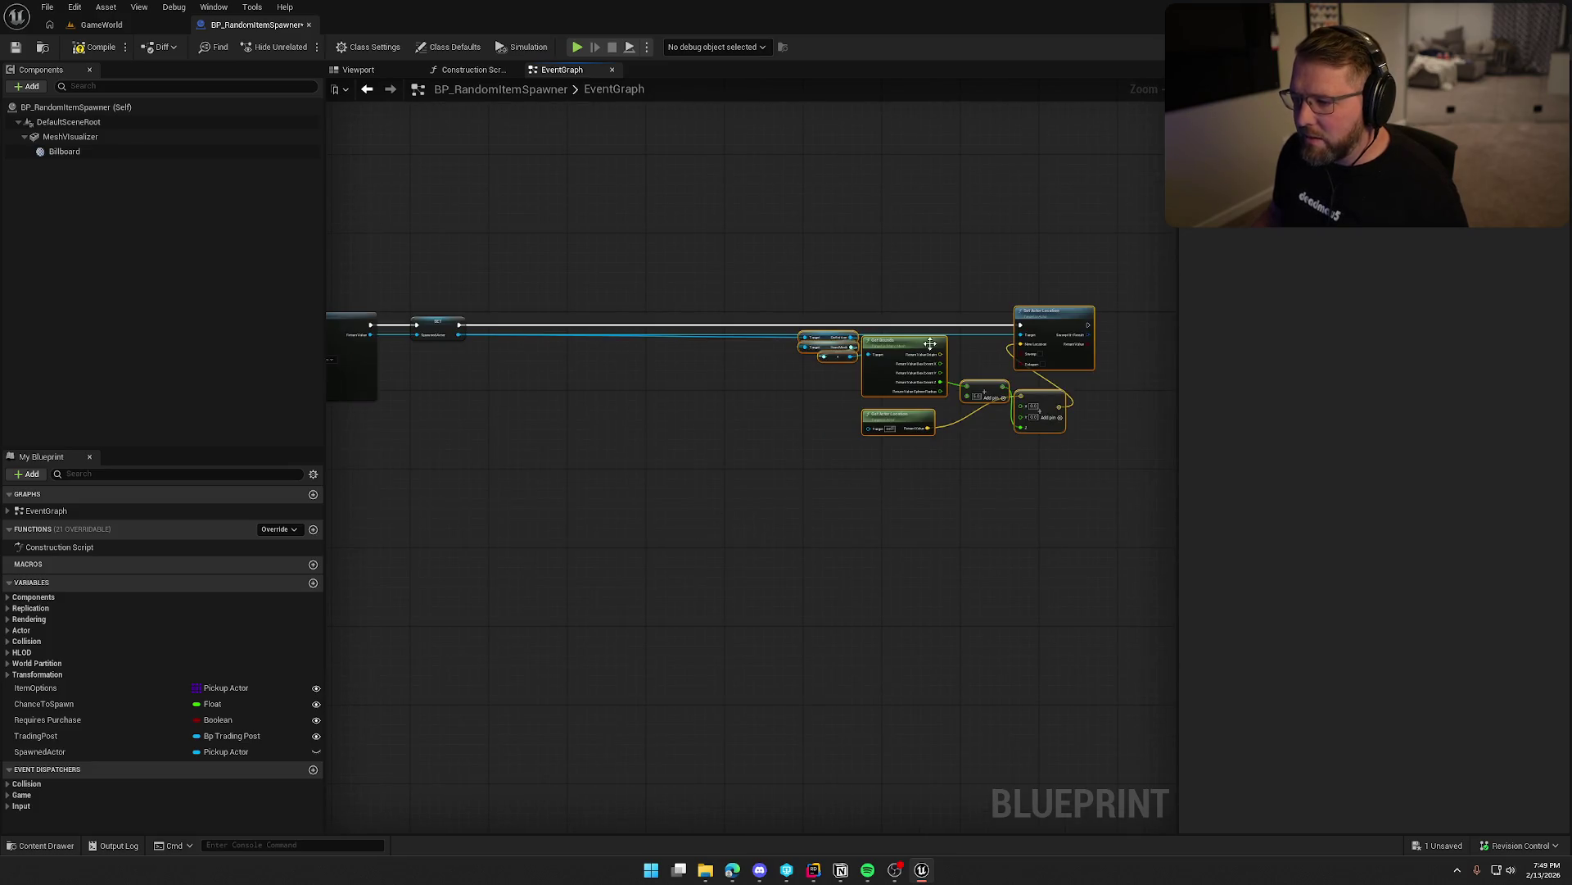
pyautogui.moveTo(491, 481); pyautogui.dragTo(518, 563)
pyautogui.click(517, 563)
pyautogui.moveTo(614, 425)
pyautogui.mouseDown()
pyautogui.moveTo(771, 425)
pyautogui.moveTo(683, 348)
pyautogui.moveTo(560, 391)
pyautogui.mouseUp()
pyautogui.click(680, 532)
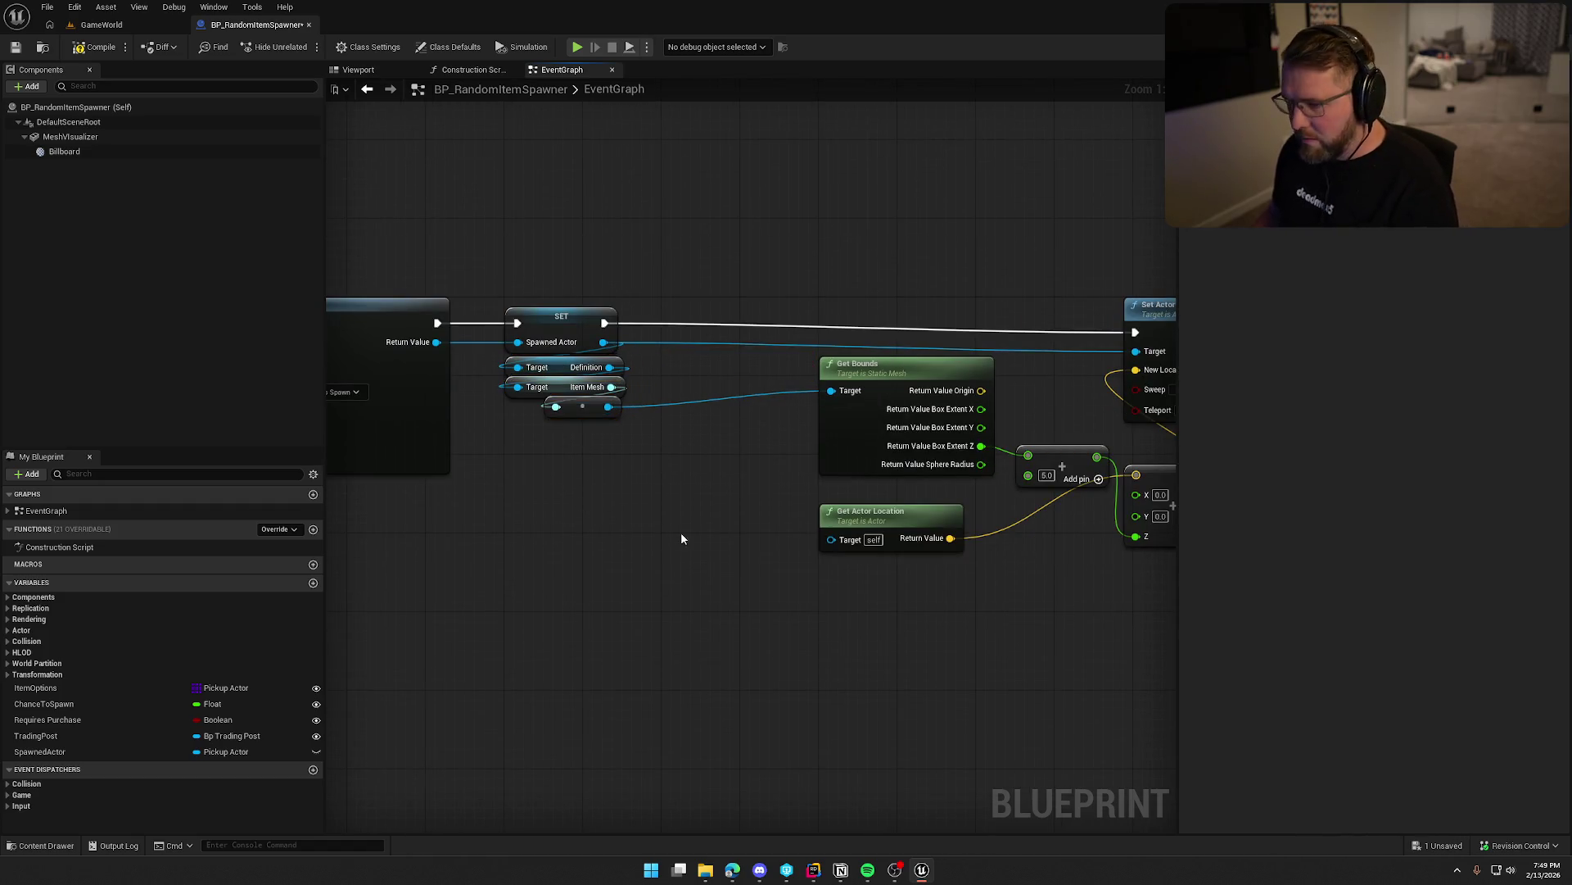
pyautogui.moveTo(681, 533); pyautogui.dragTo(580, 548)
pyautogui.moveTo(790, 400); pyautogui.dragTo(632, 419)
pyautogui.click(770, 488)
pyautogui.moveTo(786, 532); pyautogui.dragTo(629, 532)
pyautogui.click(873, 608)
# Pull the multiply, Make Vector and Set Actor Location nodes left into a compact chain.
pyautogui.moveTo(969, 482); pyautogui.dragTo(812, 491)
pyautogui.moveTo(1083, 502)
pyautogui.mouseDown()
pyautogui.moveTo(946, 504)
pyautogui.moveTo(935, 543)
pyautogui.moveTo(864, 556)
pyautogui.moveTo(951, 518)
pyautogui.moveTo(941, 568)
pyautogui.moveTo(938, 552)
pyautogui.mouseUp()
pyautogui.moveTo(1093, 326); pyautogui.dragTo(906, 340)
pyautogui.scroll(-3, 884, 695)
pyautogui.moveTo(1132, 612); pyautogui.dragTo(686, 630)
# Save and close BP_RandomItemSpawner, then open bp_RiverLogic.
pyautogui.hotkey('ctrl', 's')
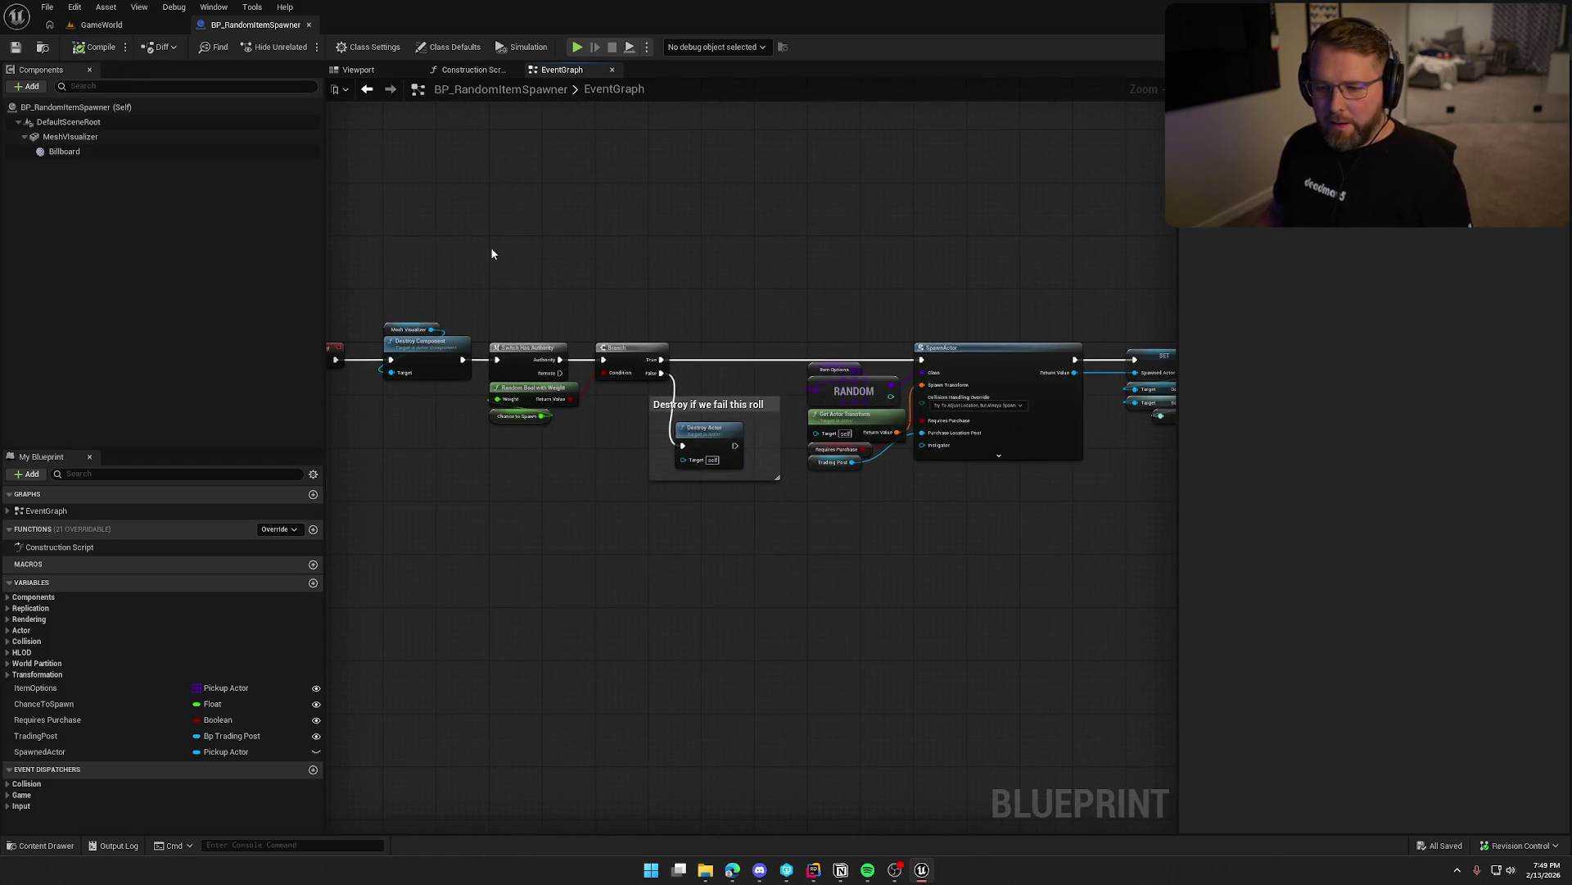
pyautogui.click(309, 24)
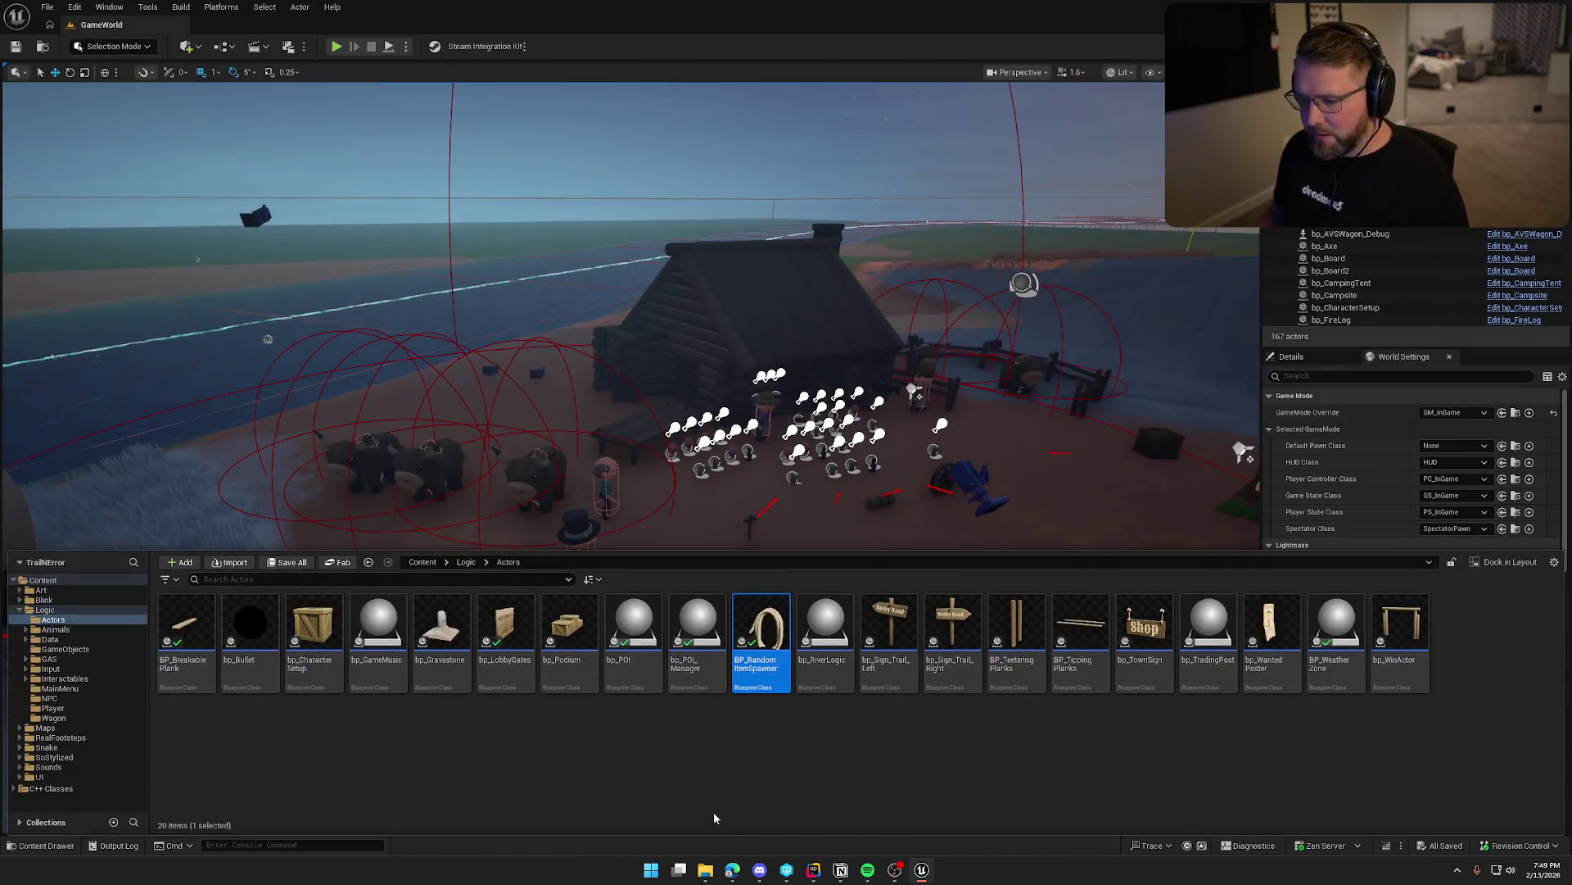
pyautogui.doubleClick(825, 627)
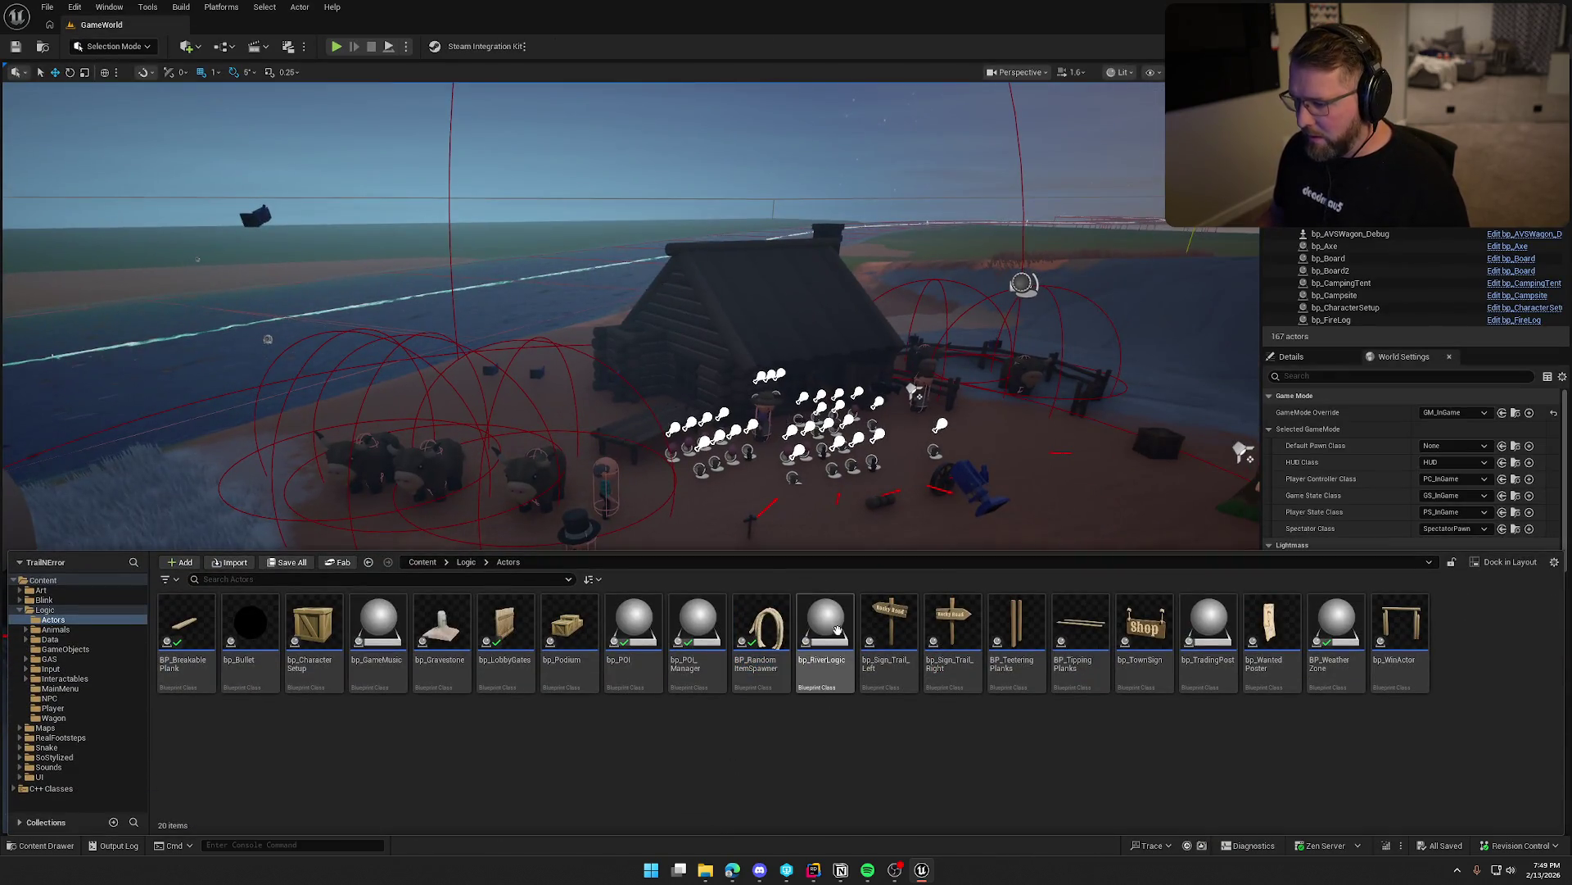
pyautogui.scroll(-5, 782, 571)
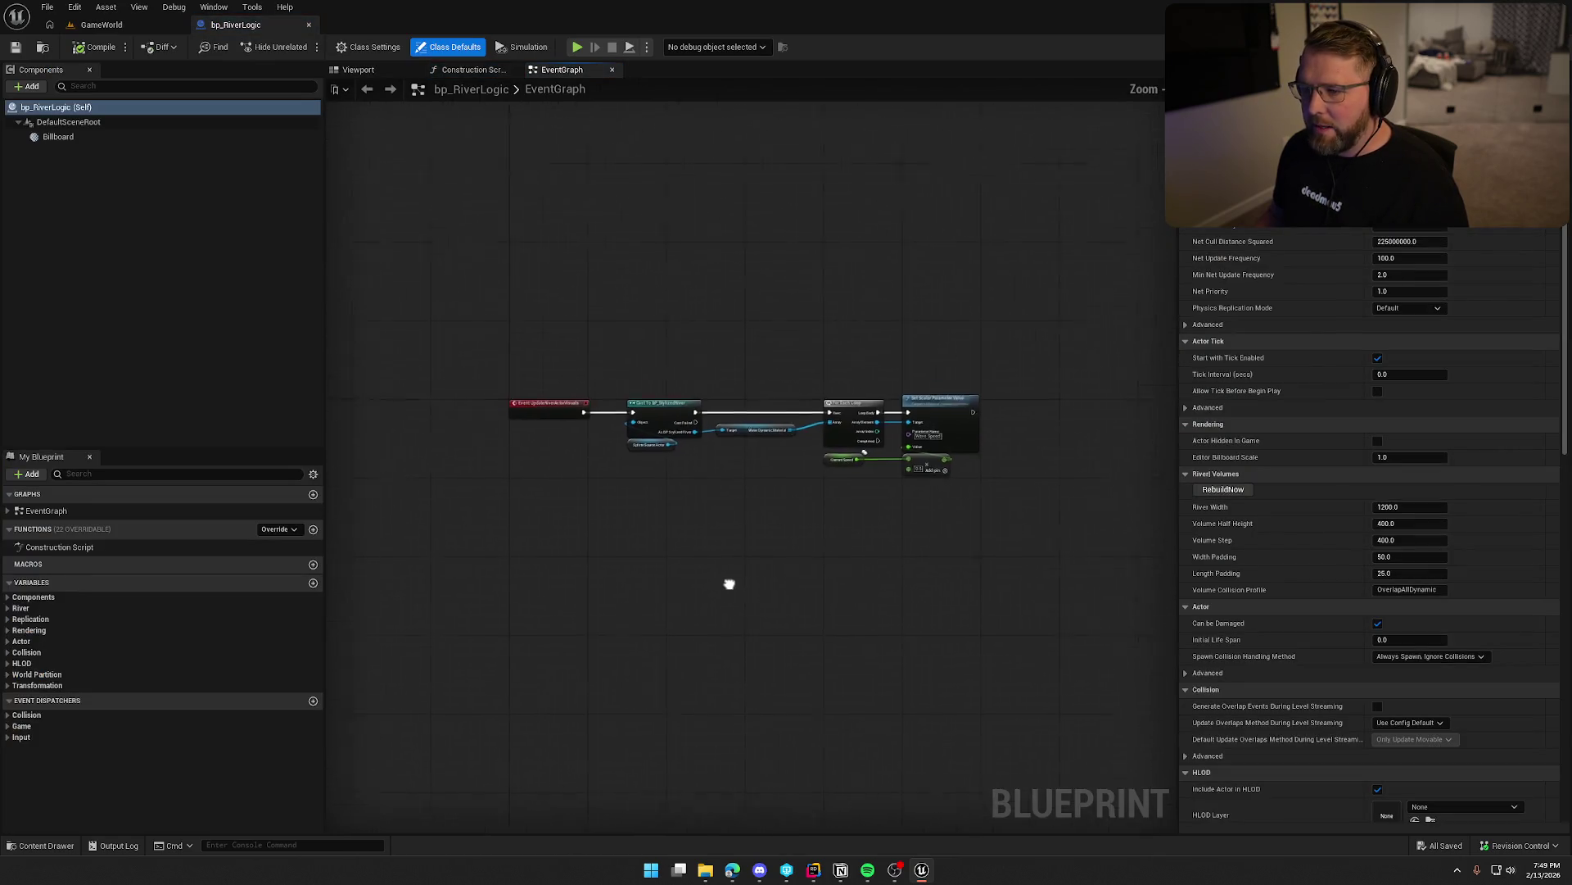
# Pan across the bp_RiverLogic event graph to review it, then close its editor.
pyautogui.scroll(5, 732, 583)
pyautogui.moveTo(744, 455)
pyautogui.mouseDown()
pyautogui.moveTo(655, 469)
pyautogui.moveTo(690, 473)
pyautogui.mouseUp()
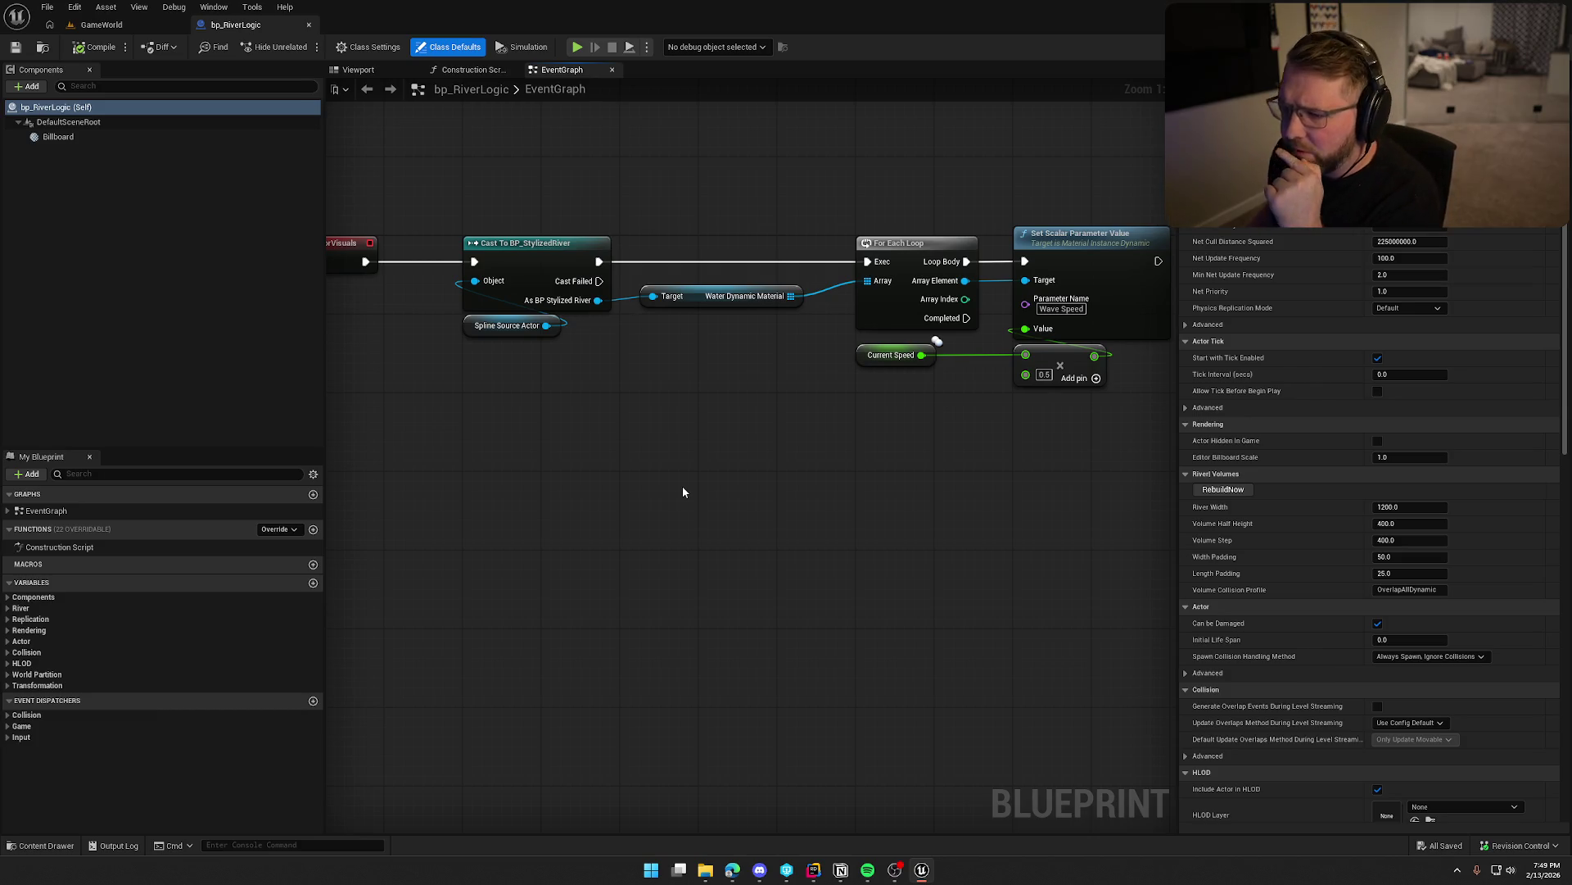
pyautogui.moveTo(717, 466)
pyautogui.mouseDown()
pyautogui.moveTo(684, 469)
pyautogui.moveTo(981, 473)
pyautogui.mouseUp()
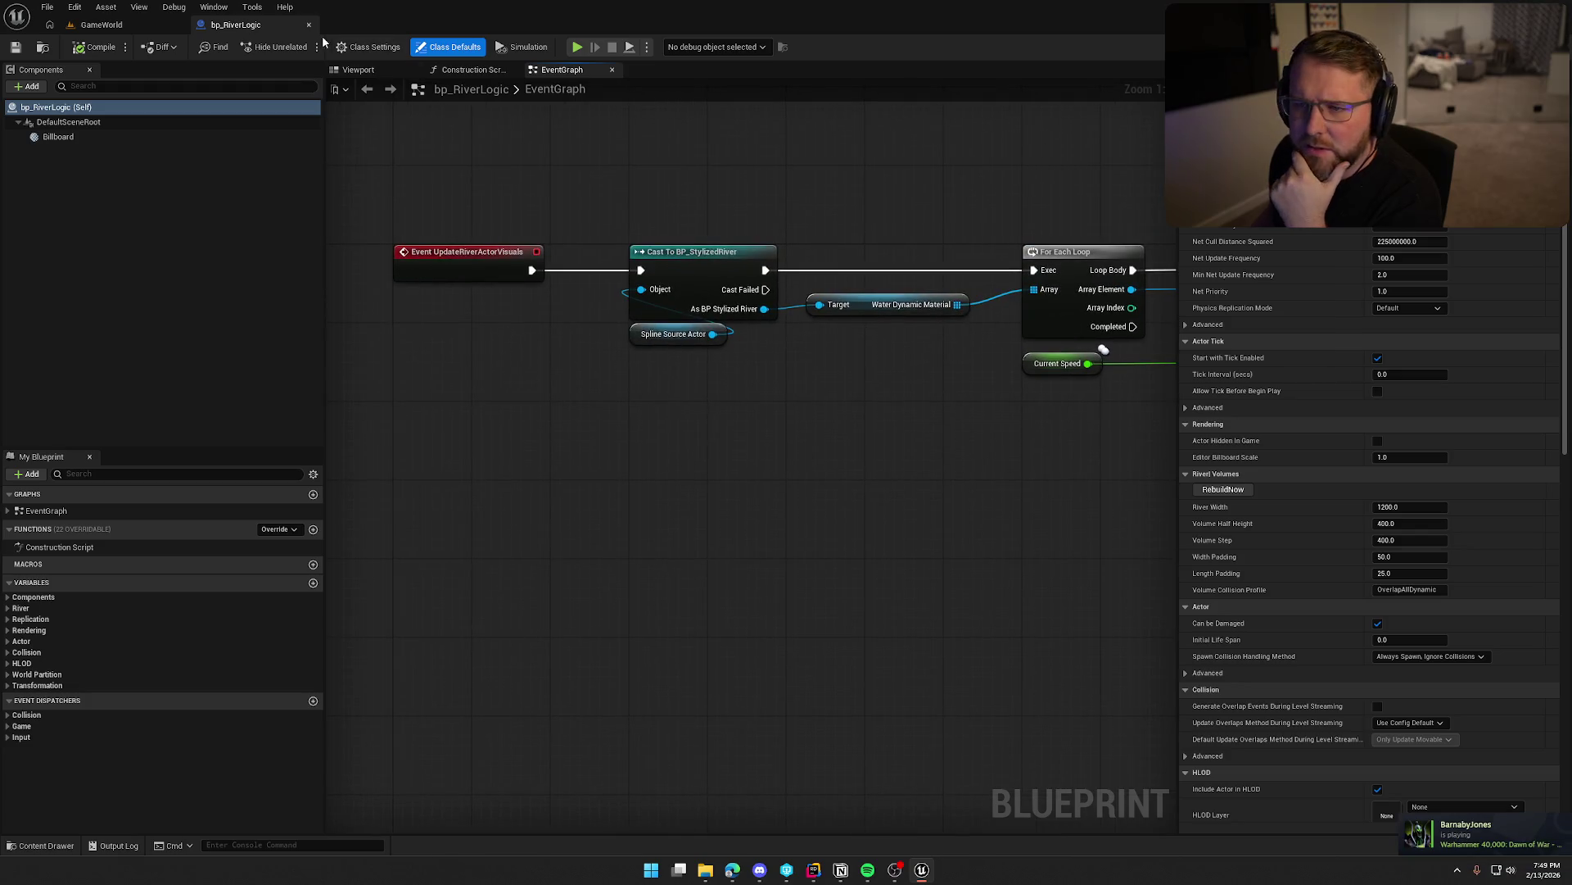
pyautogui.click(309, 24)
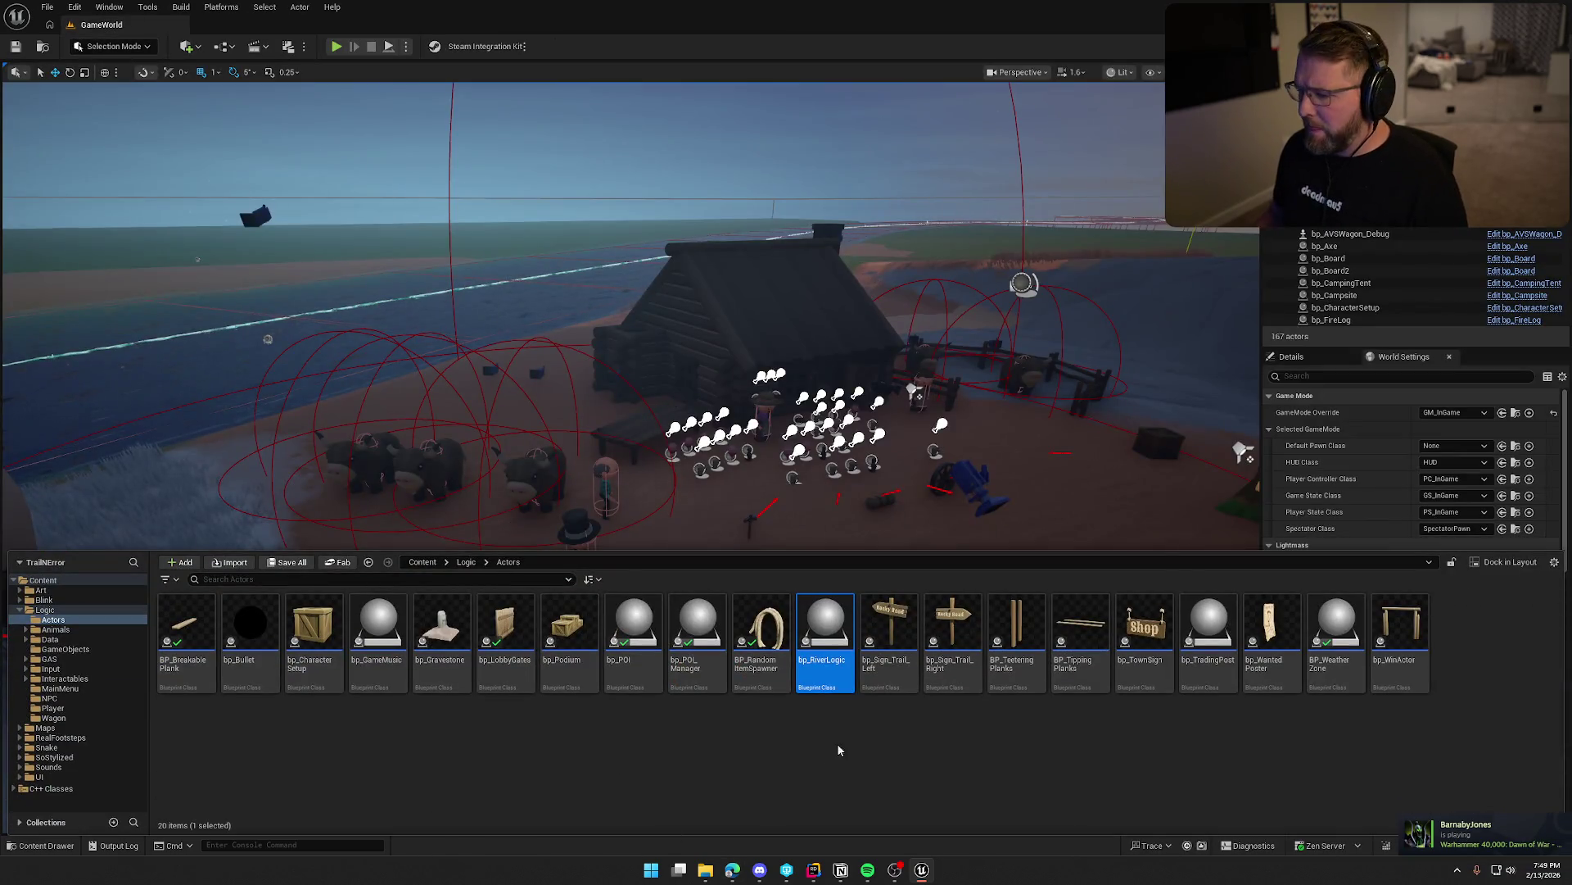
# Open bp_Sign_Trail_Left and check the SignText and TextSize variable defaults.
pyautogui.press('Right')
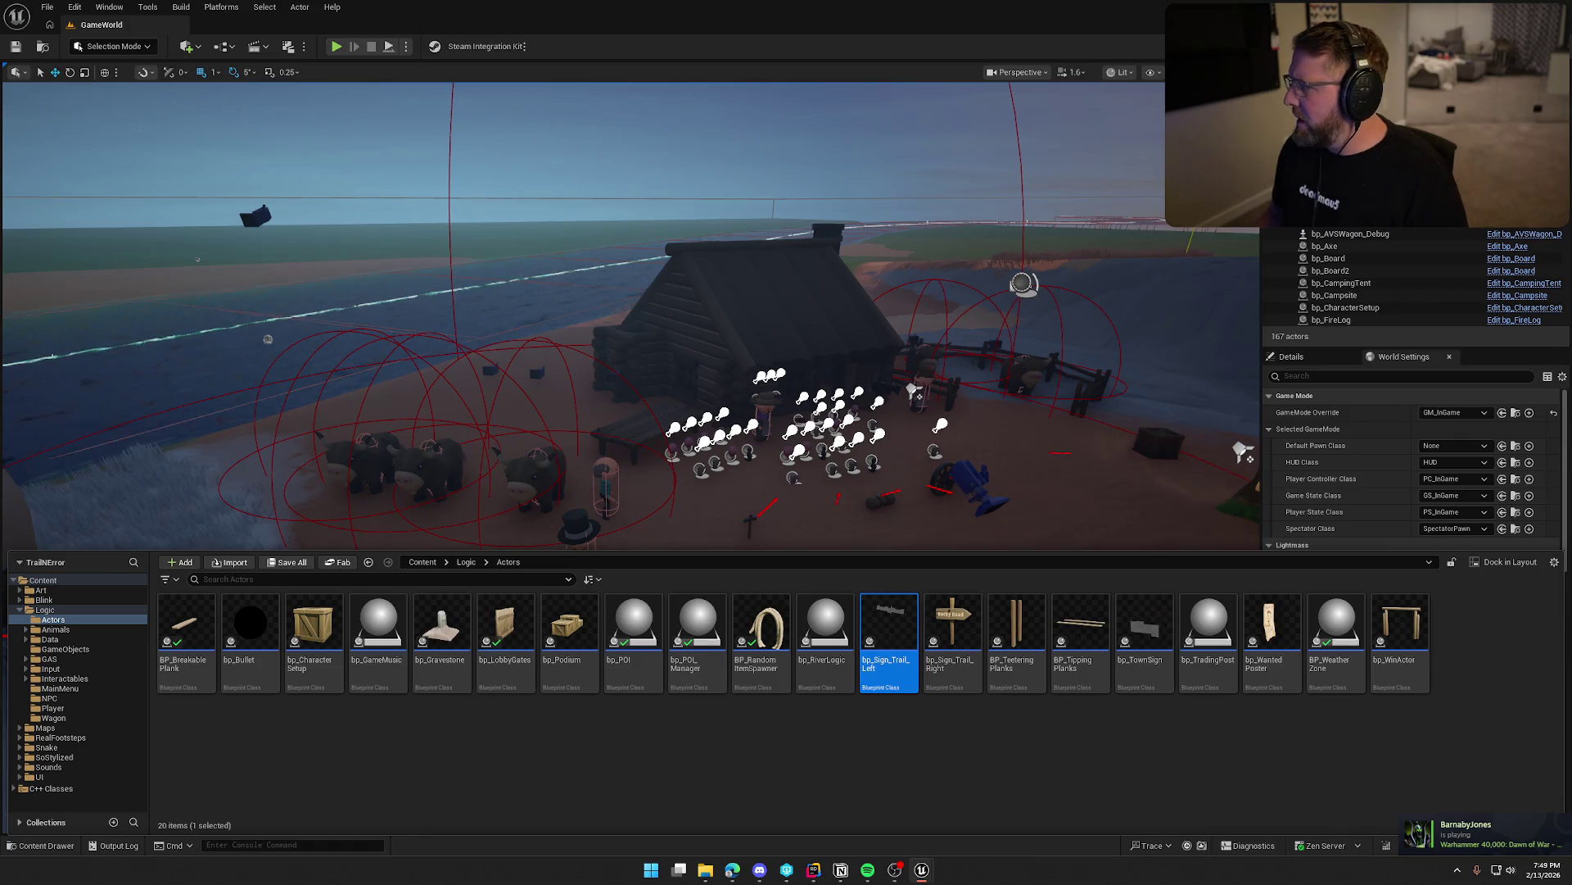
pyautogui.press('Return')
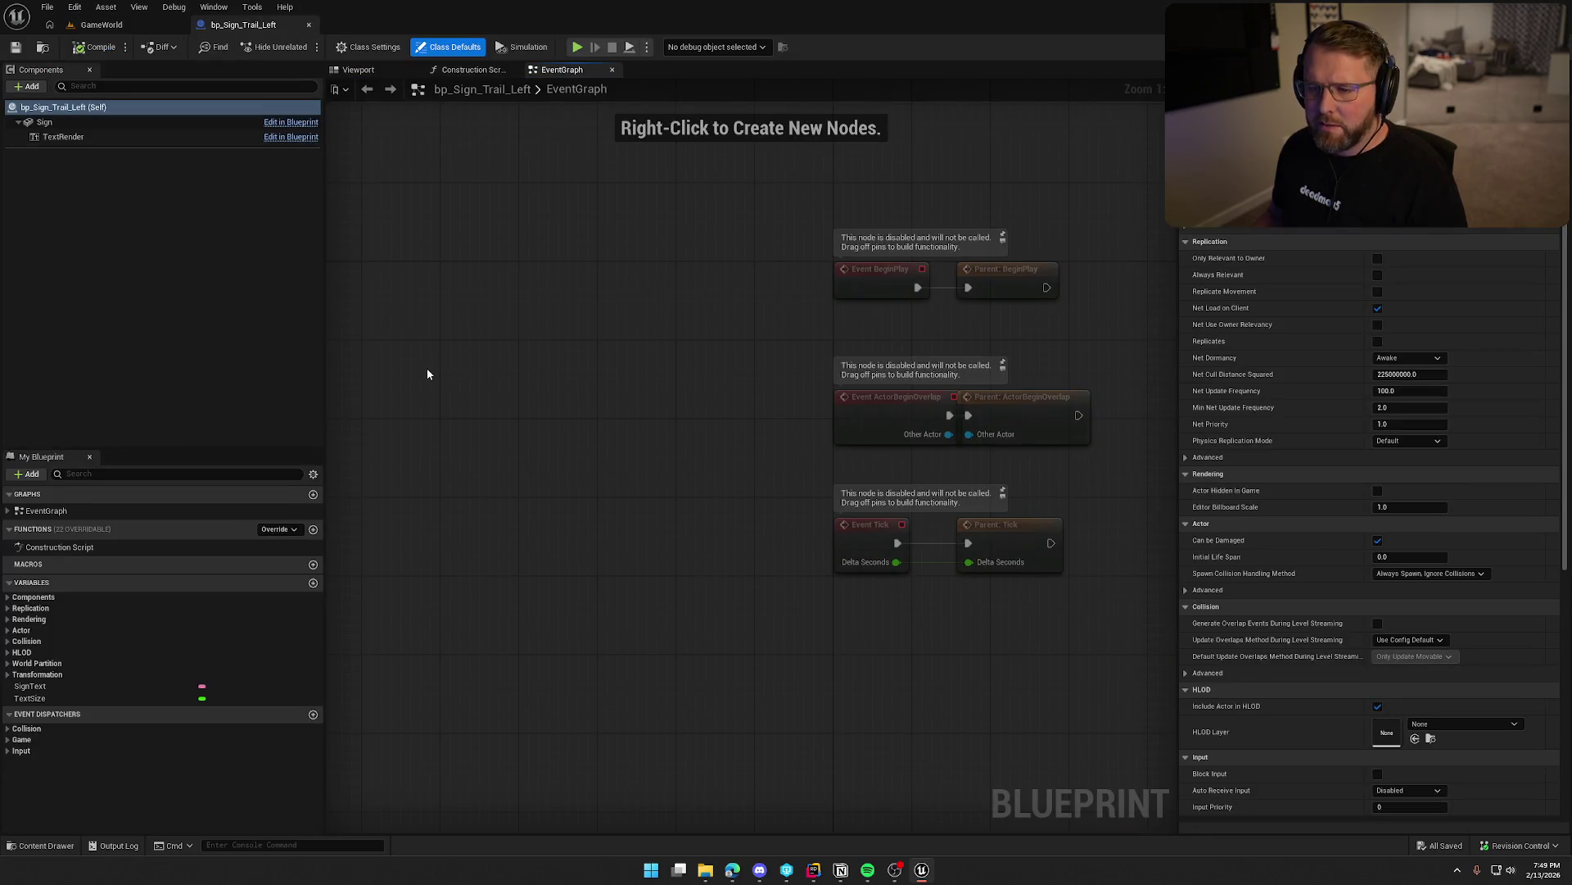
pyautogui.click(33, 686)
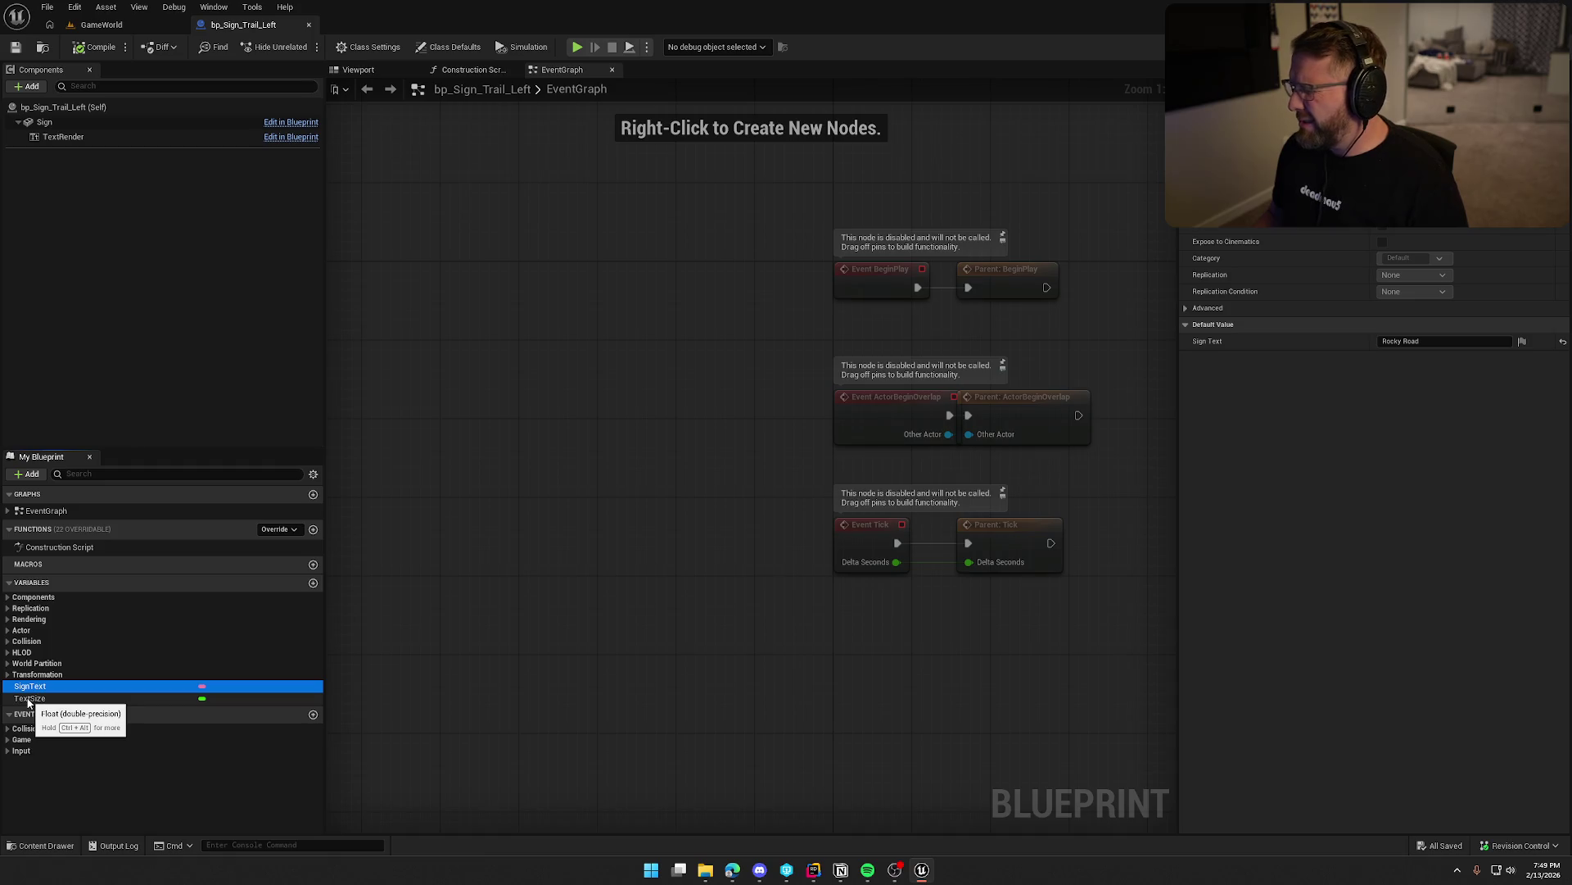
pyautogui.click(28, 699)
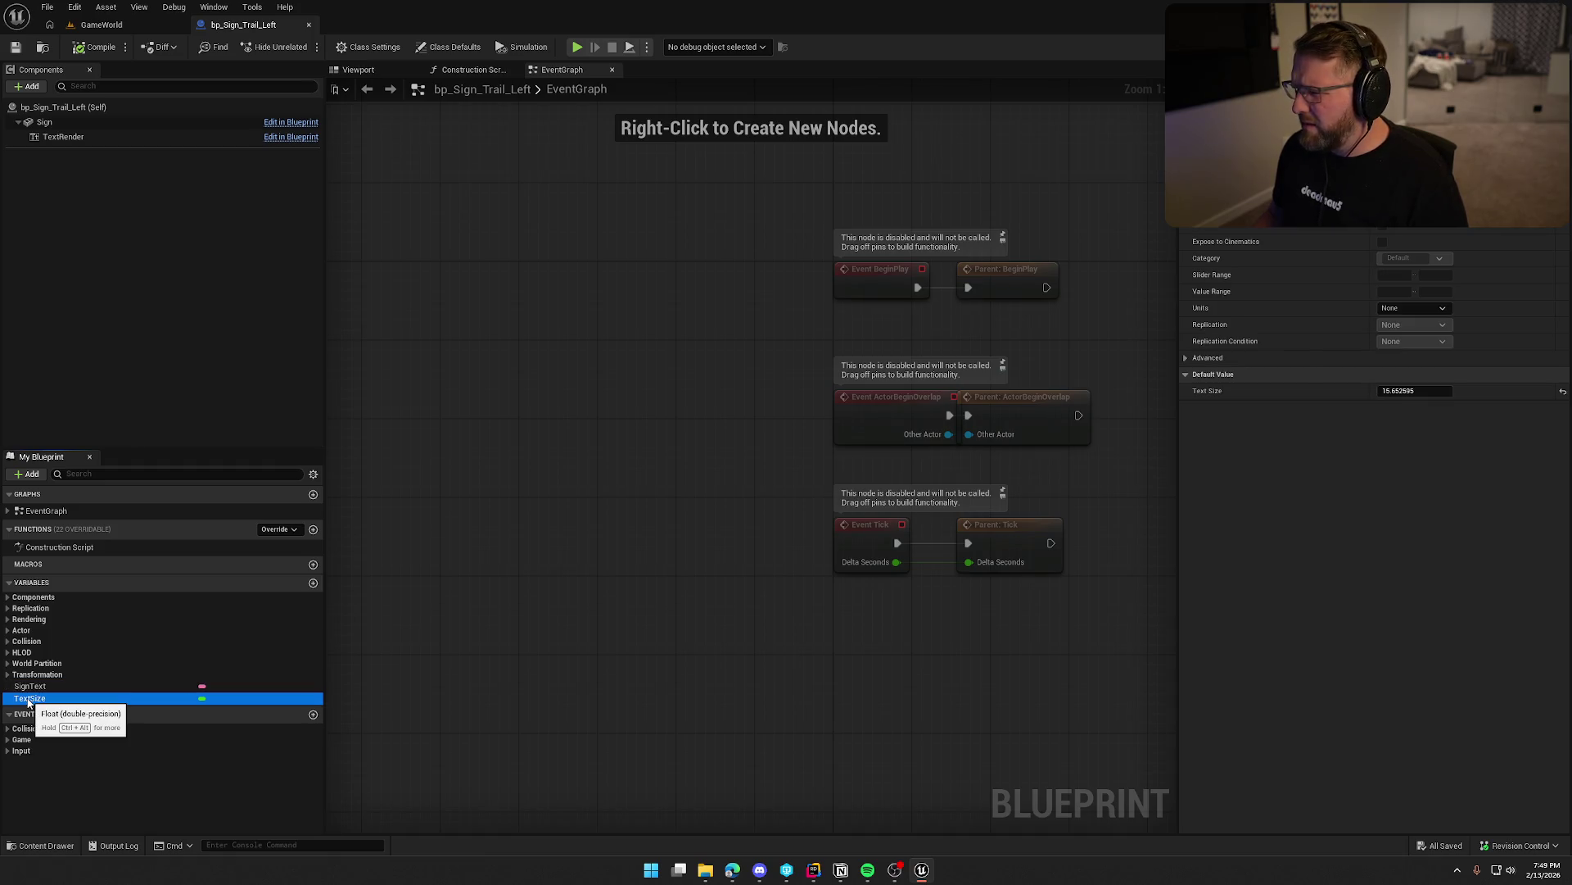
pyautogui.click(657, 562)
# Delete the six disabled event nodes, compile and check out to save, then preview the sign in 3D.
pyautogui.press('Home')
pyautogui.moveTo(570, 308); pyautogui.dragTo(964, 647)
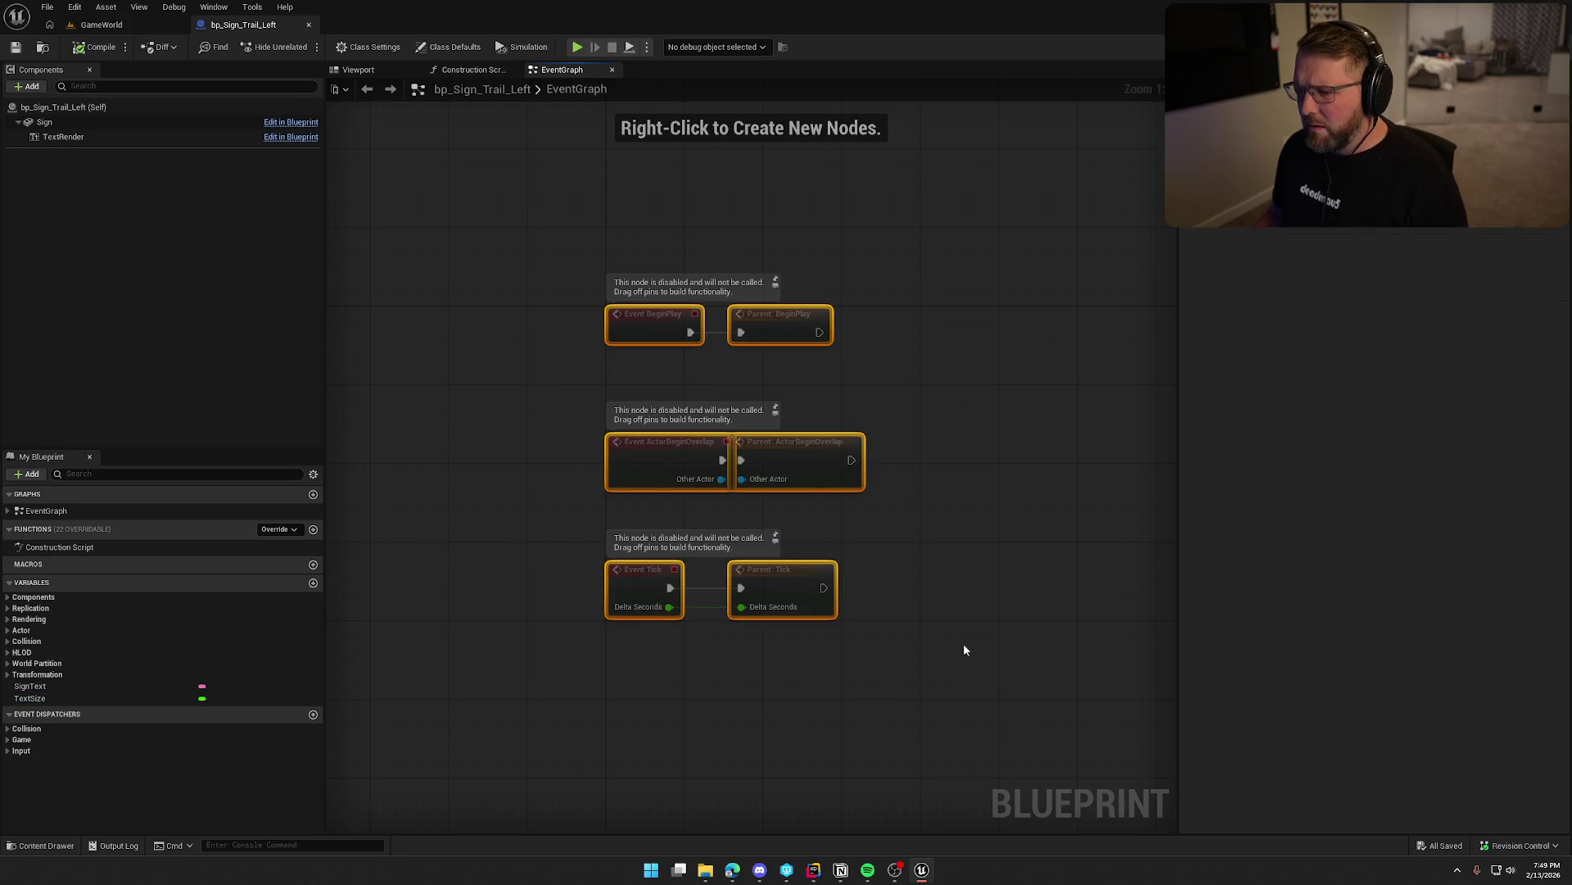
pyautogui.press('Delete')
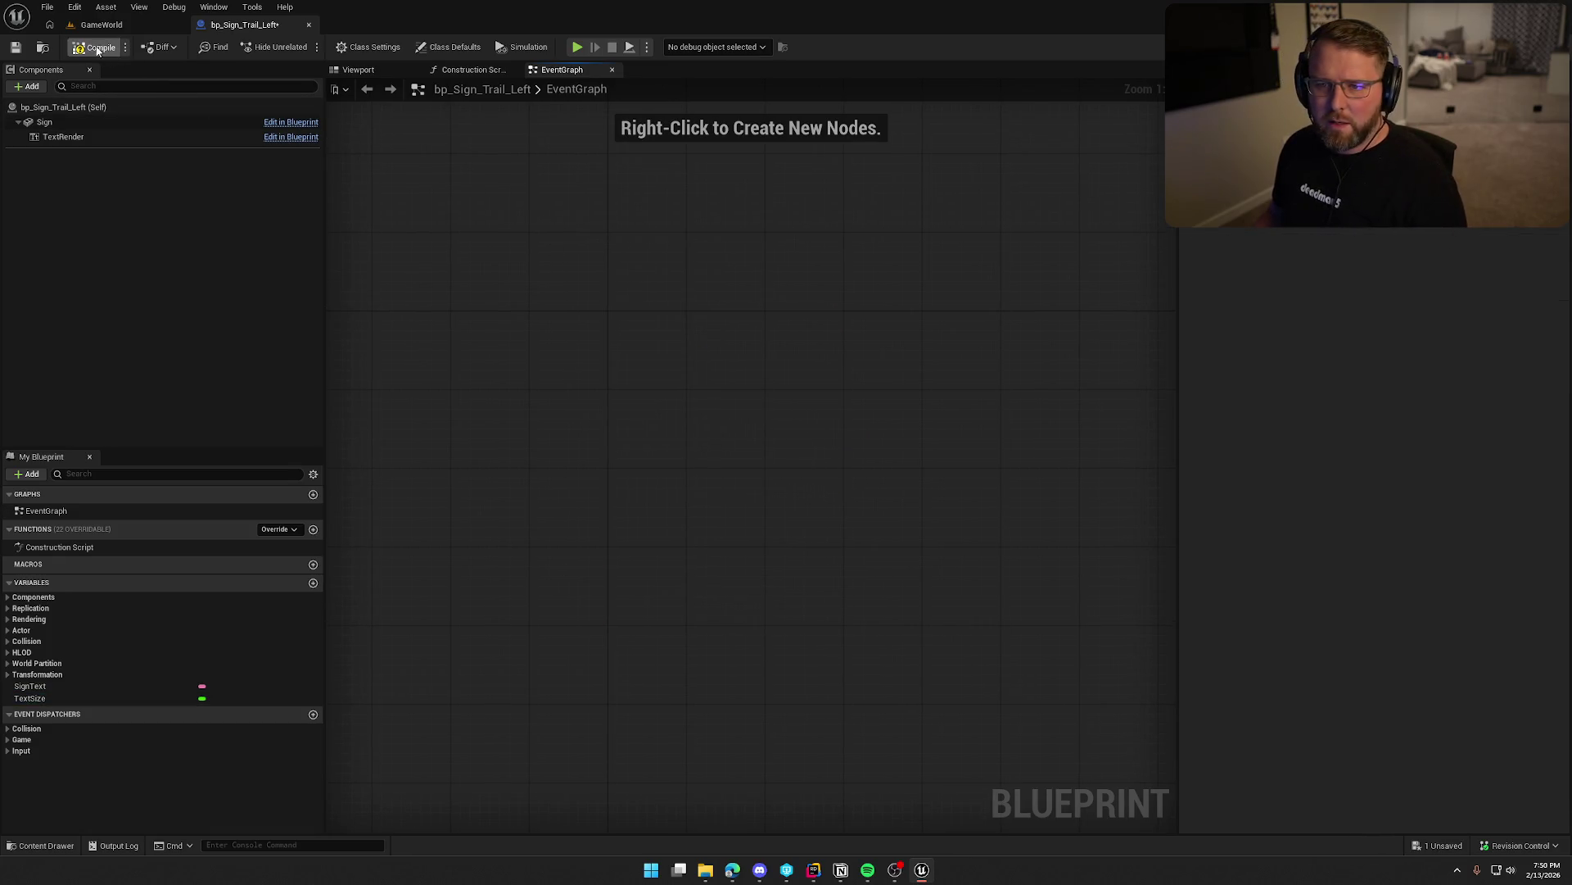
pyautogui.hotkey('ctrl', 's')
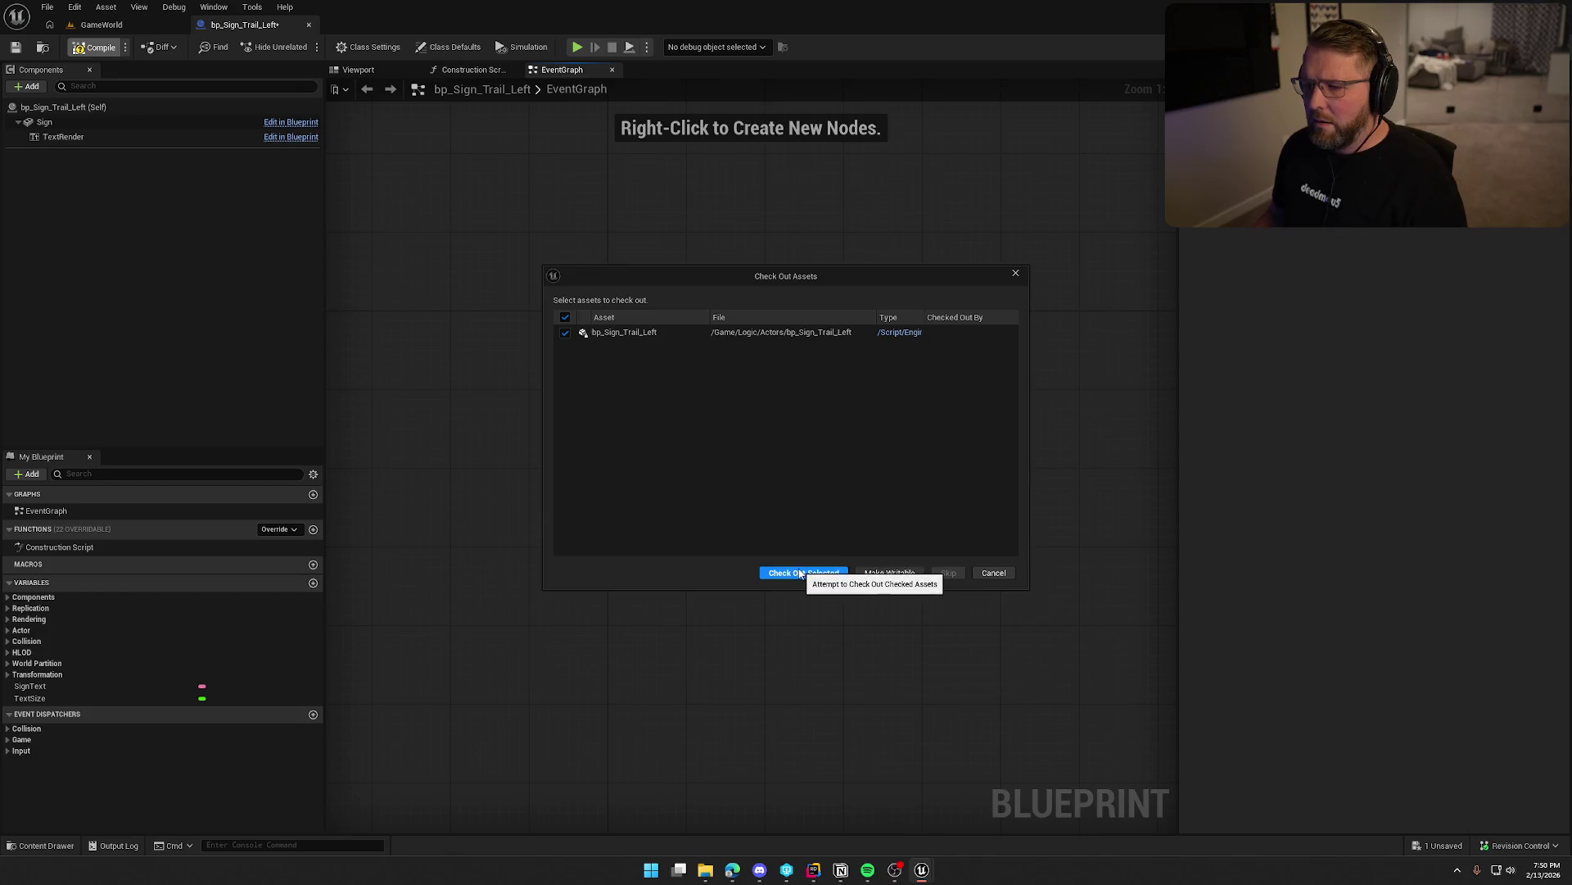
pyautogui.click(799, 572)
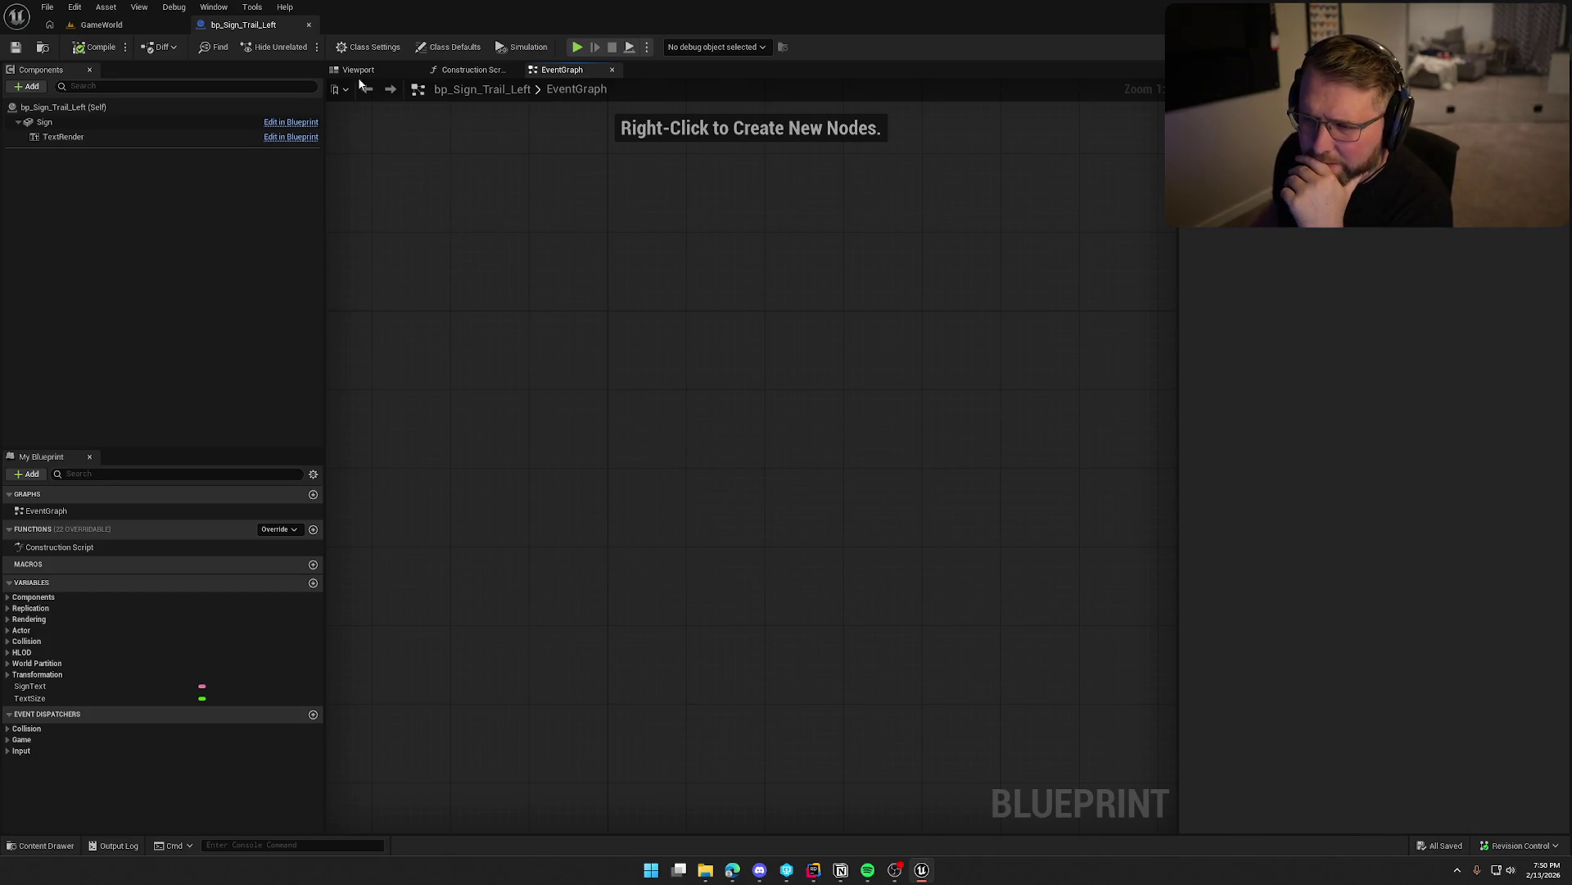
pyautogui.click(359, 73)
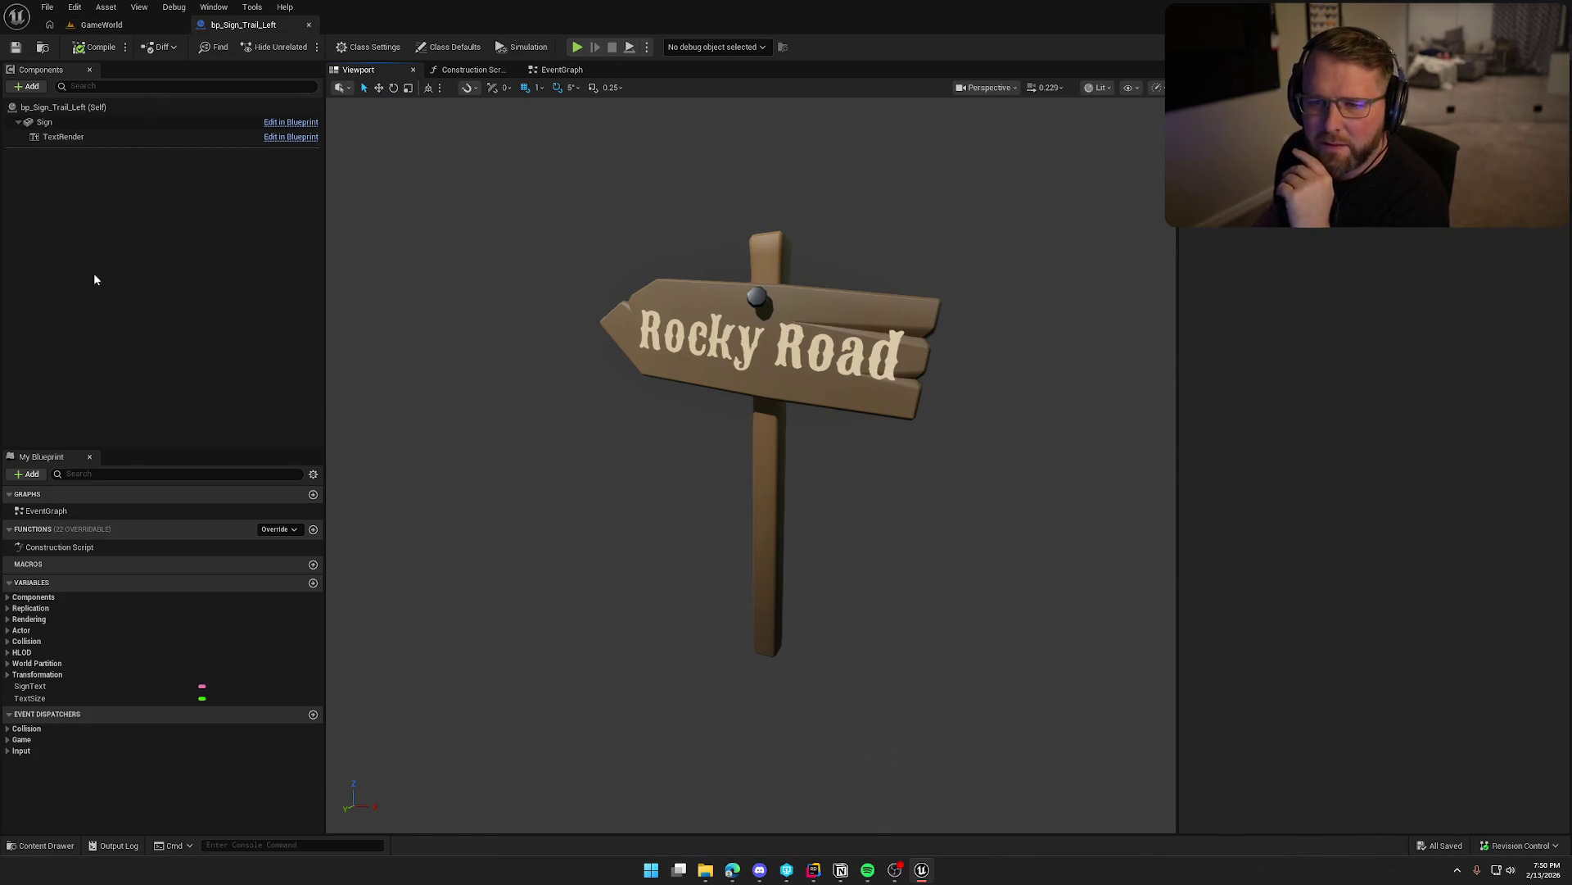
pyautogui.hotkey('ctrl', 'space')
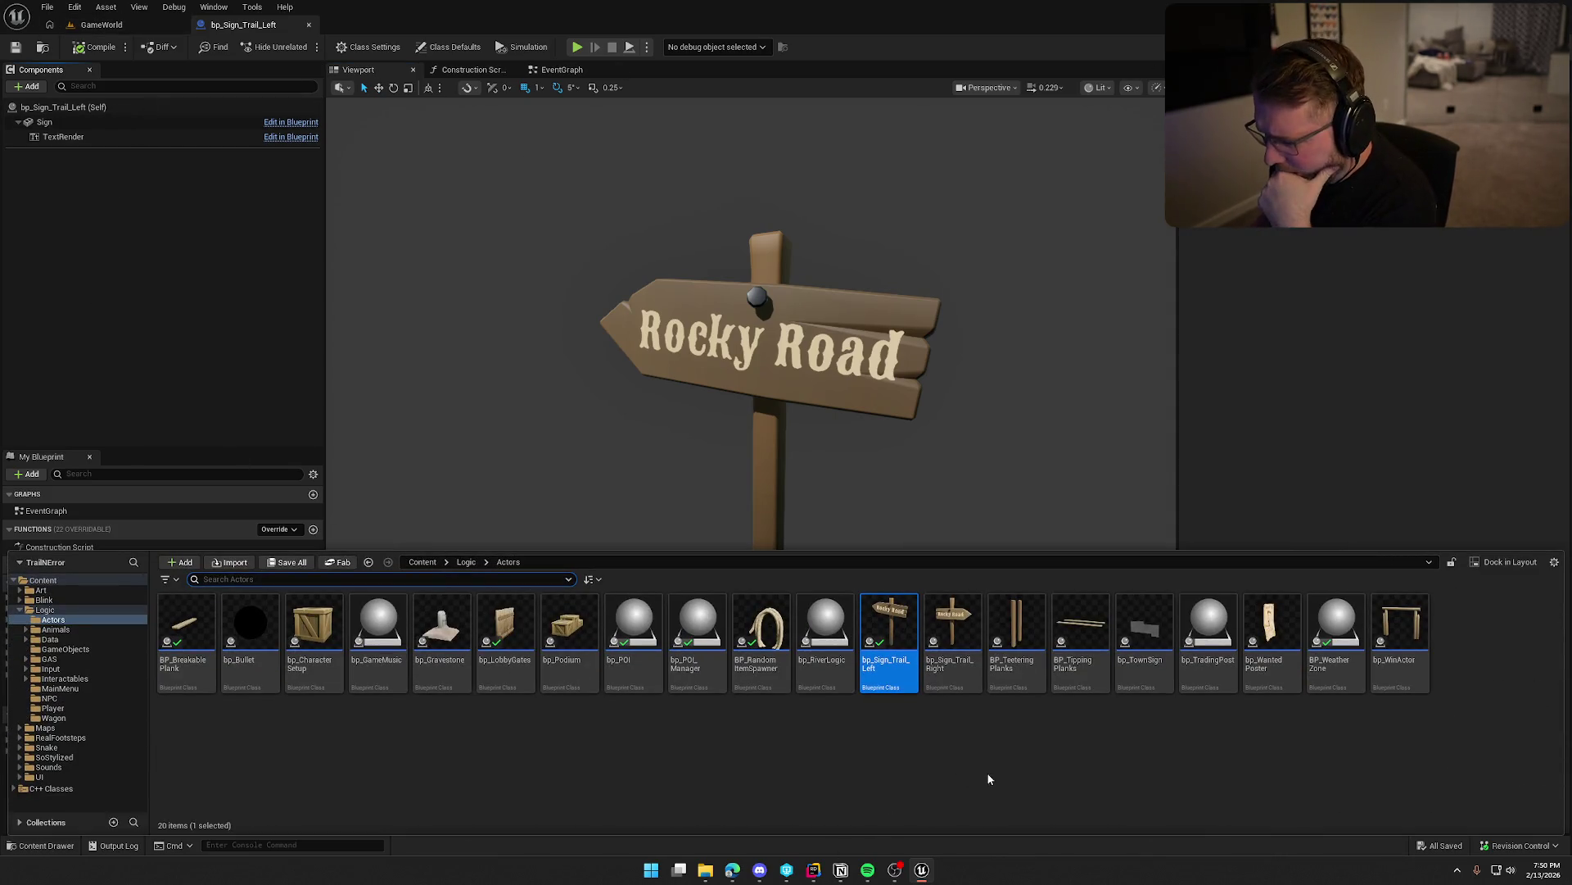
# Open bp_Sign_Trail_Right and delete the Set Relative Rotation/Location nodes and their Select nodes.
pyautogui.doubleClick(953, 627)
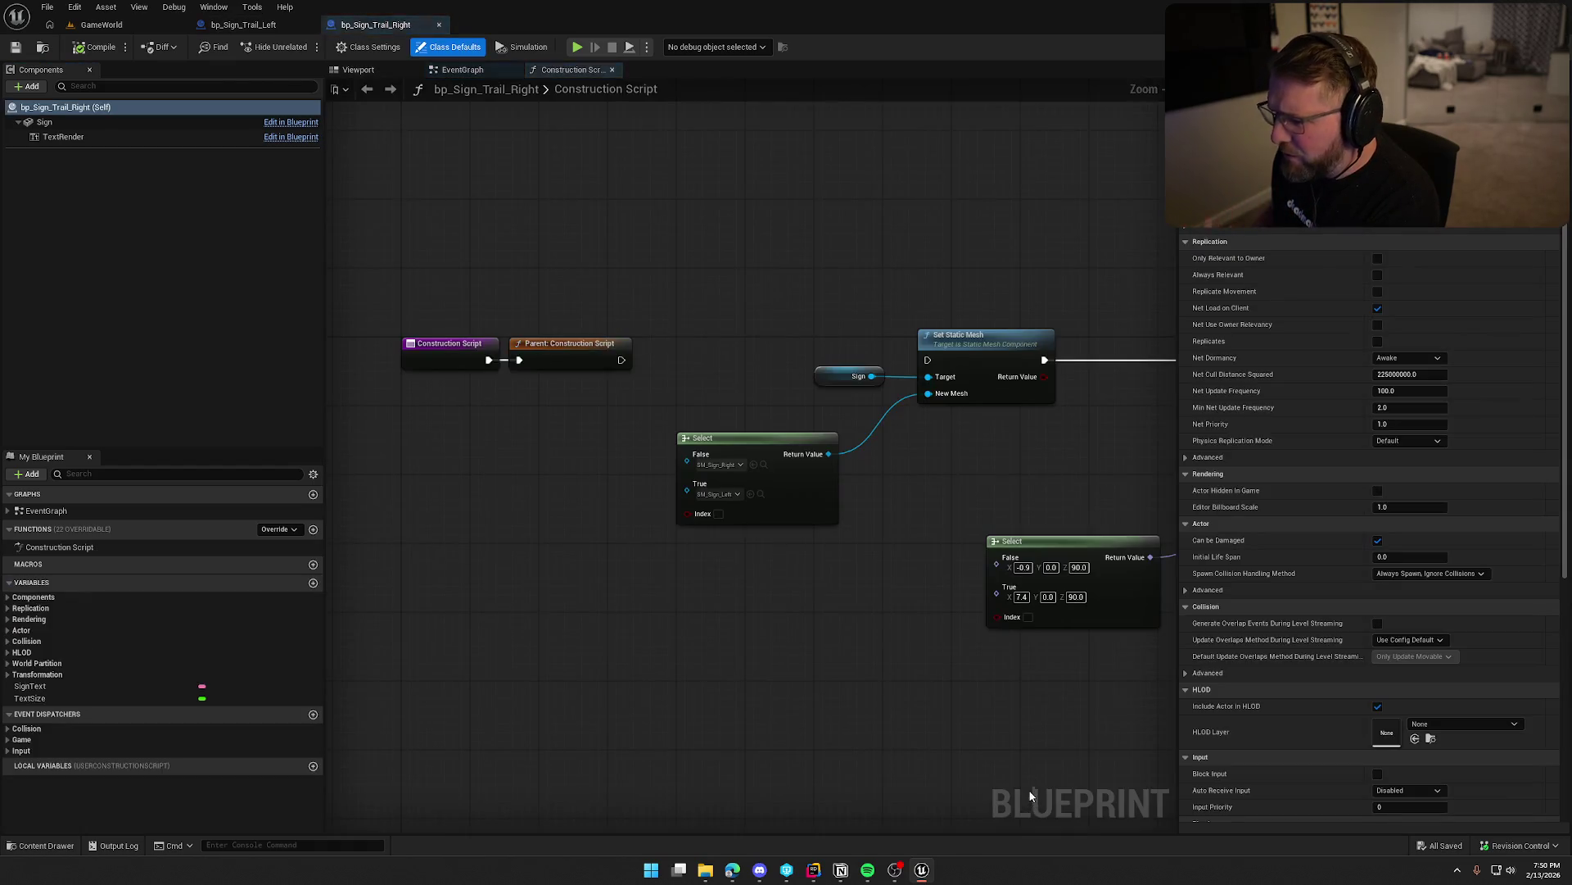
pyautogui.moveTo(858, 578); pyautogui.dragTo(334, 533)
pyautogui.scroll(-3, 389, 519)
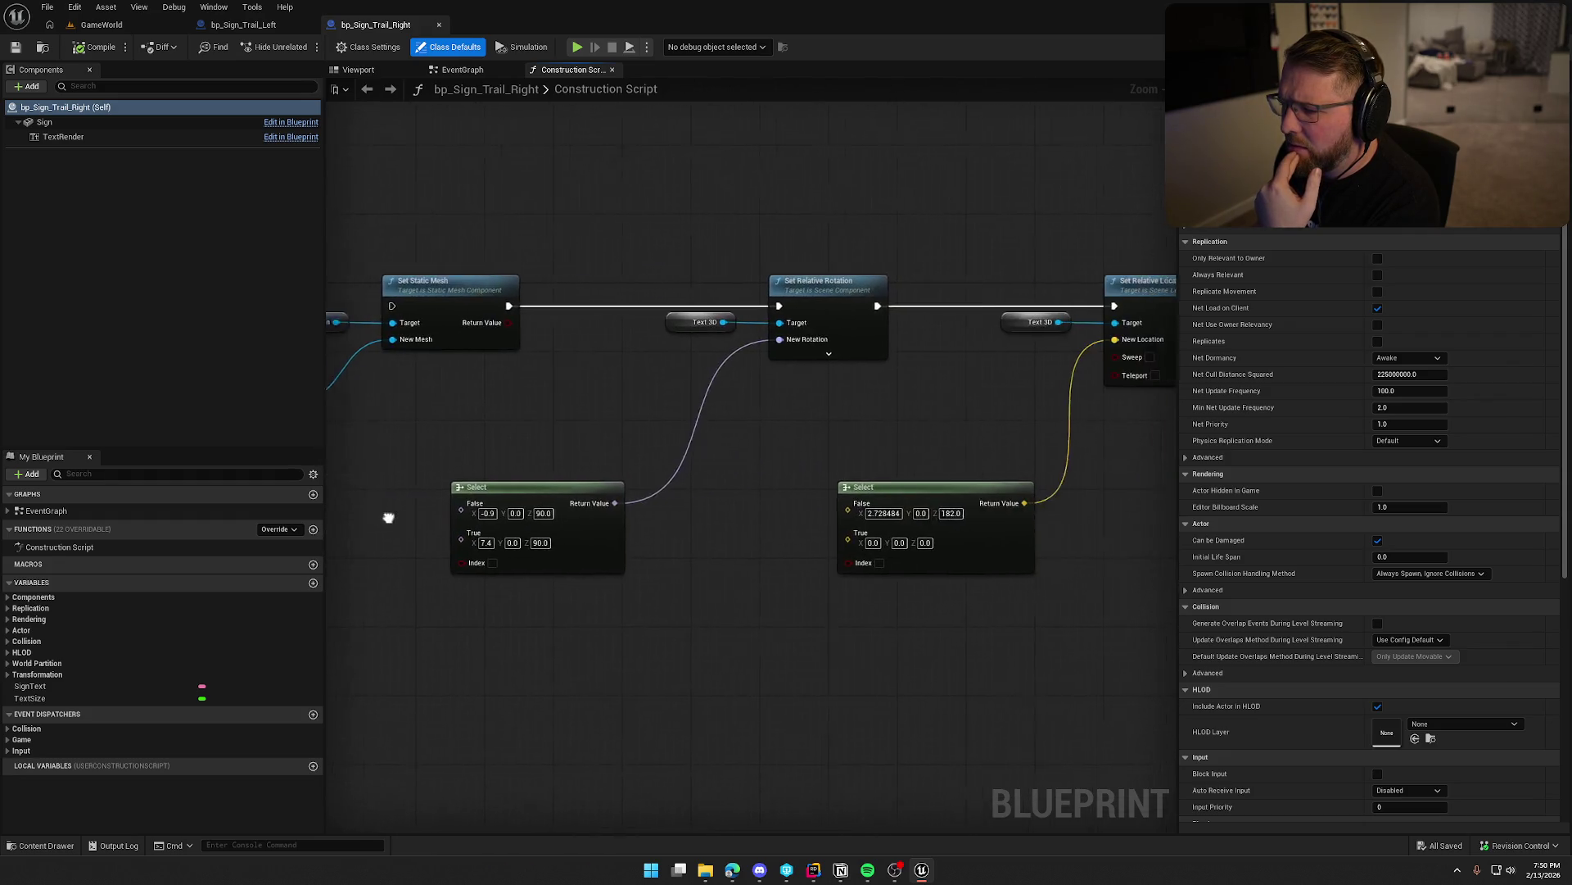
pyautogui.moveTo(541, 225); pyautogui.dragTo(1088, 608)
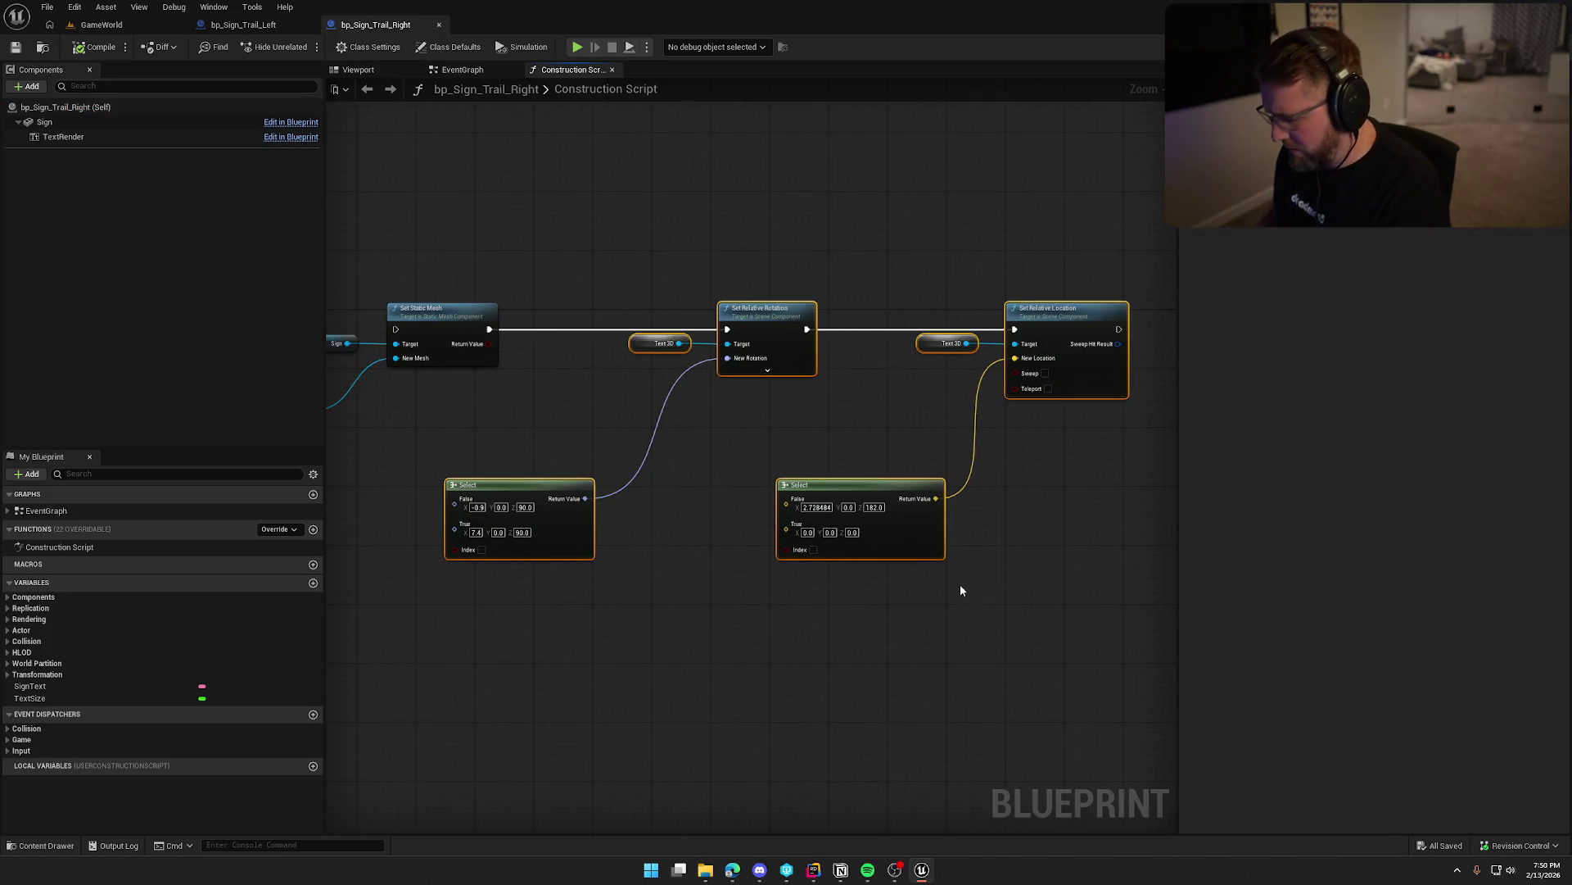
pyautogui.press('Delete')
pyautogui.moveTo(760, 495); pyautogui.dragTo(831, 490)
pyautogui.scroll(2, 819, 483)
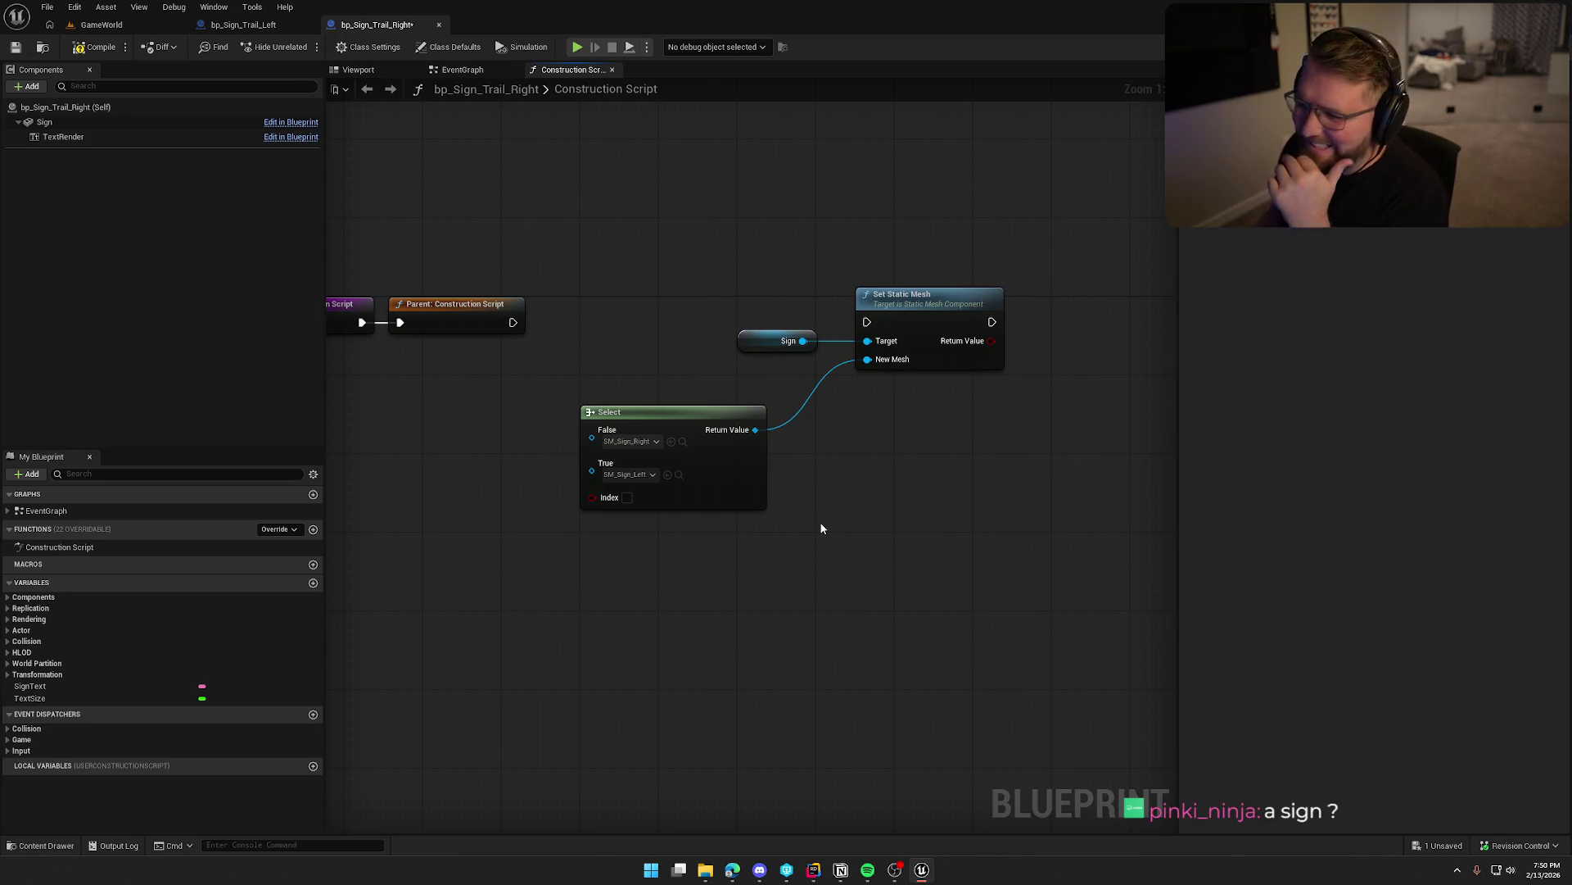
pyautogui.click(280, 31)
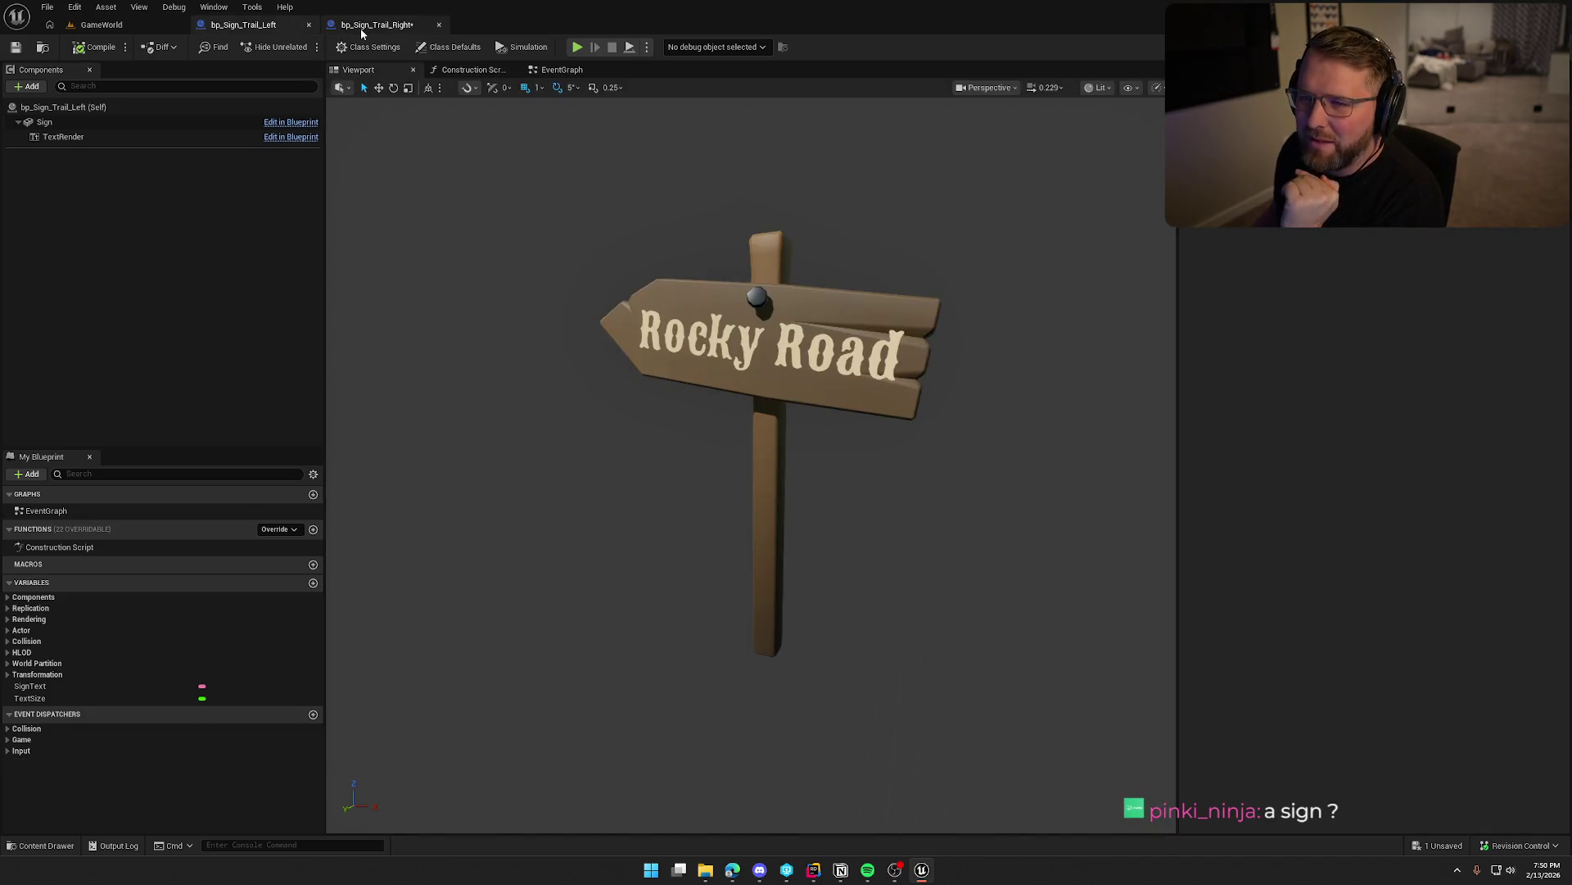
pyautogui.click(361, 28)
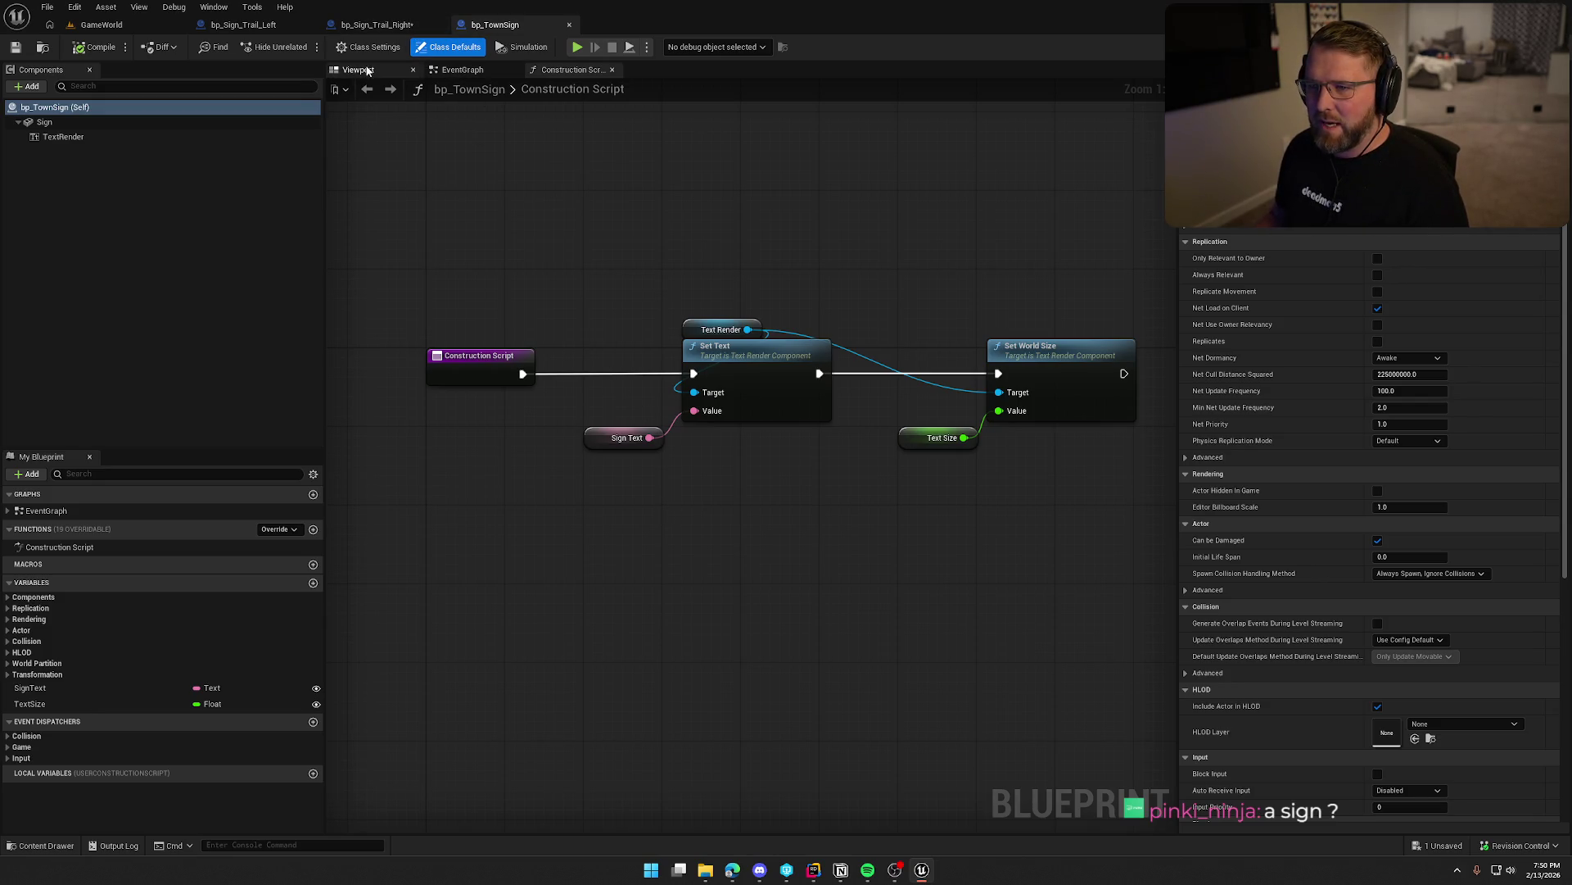
# Delete the disabled event nodes in bp_Sign_Trail_Right's EventGraph, then compile and check it out.
pyautogui.click(360, 25)
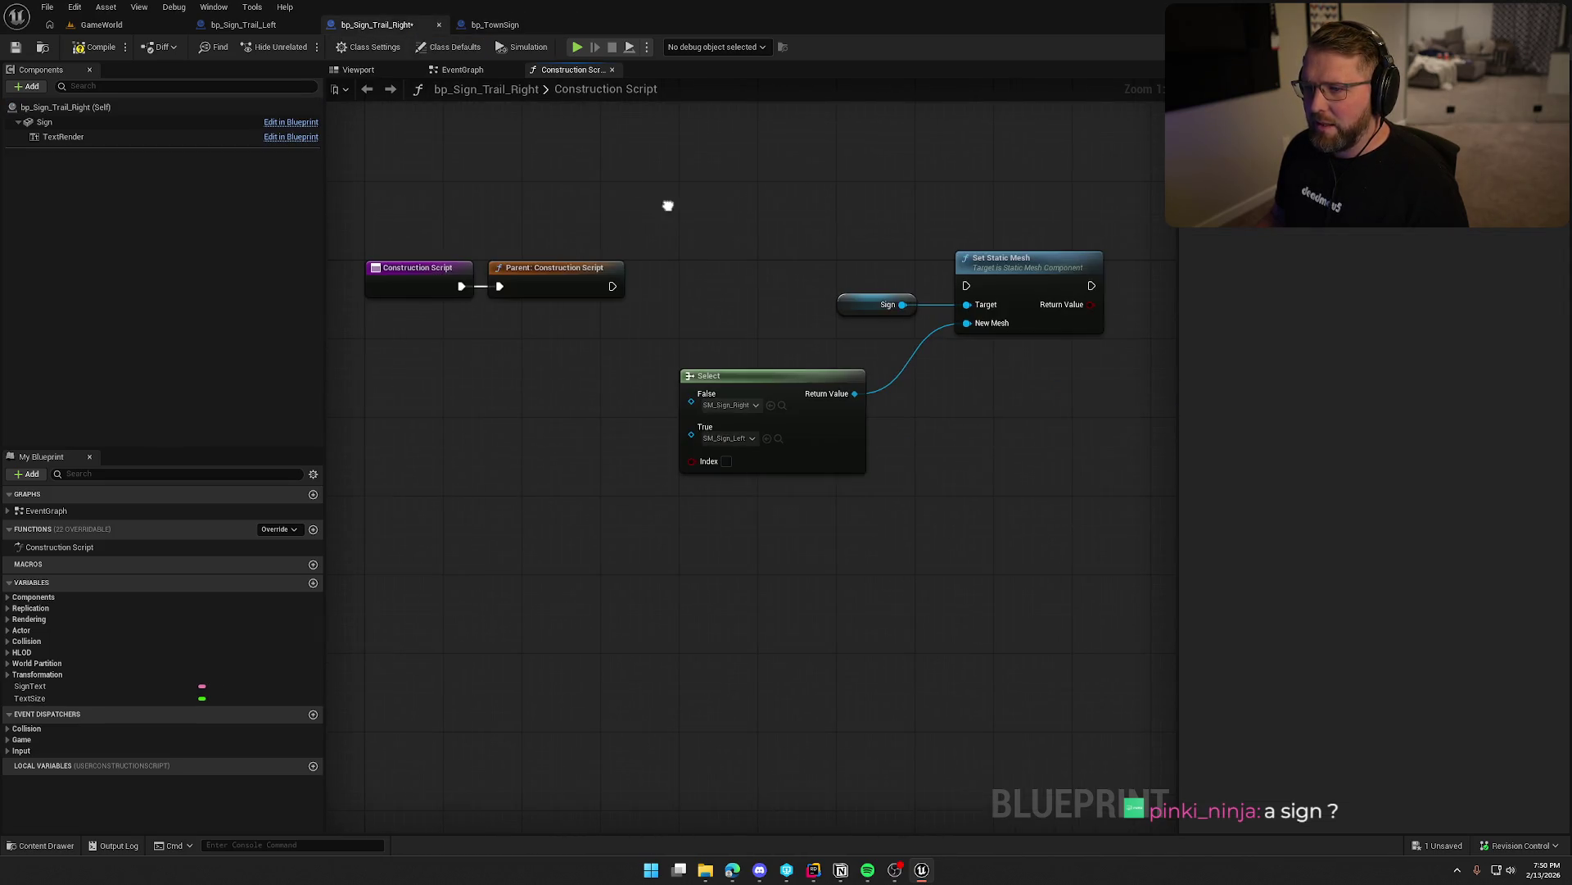
pyautogui.click(464, 71)
pyautogui.moveTo(610, 183); pyautogui.dragTo(1037, 624)
pyautogui.press('Delete')
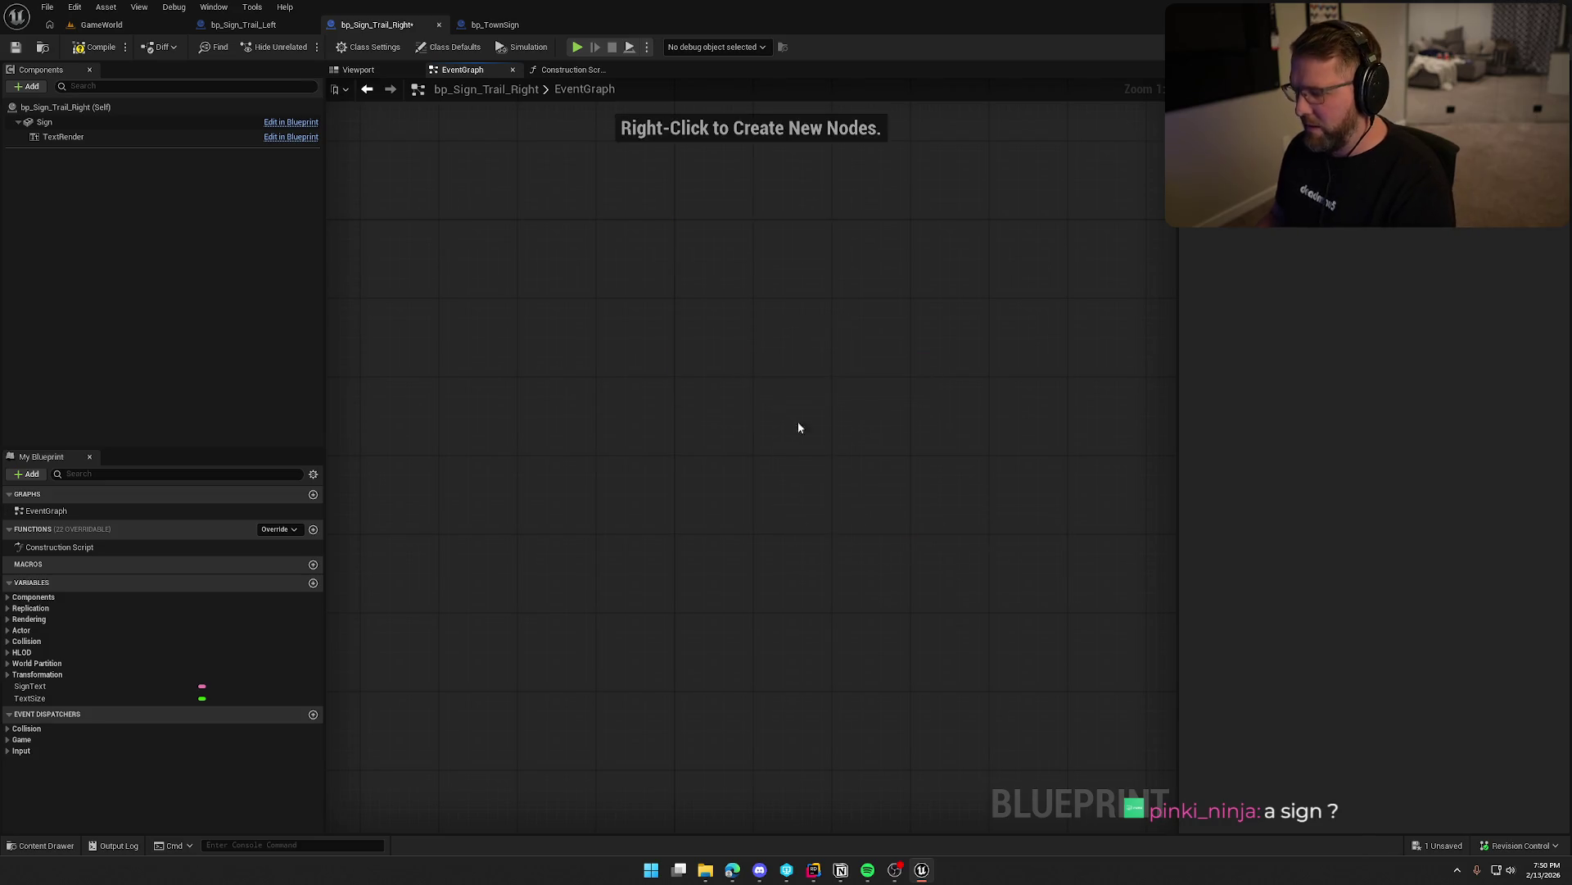
pyautogui.click(94, 46)
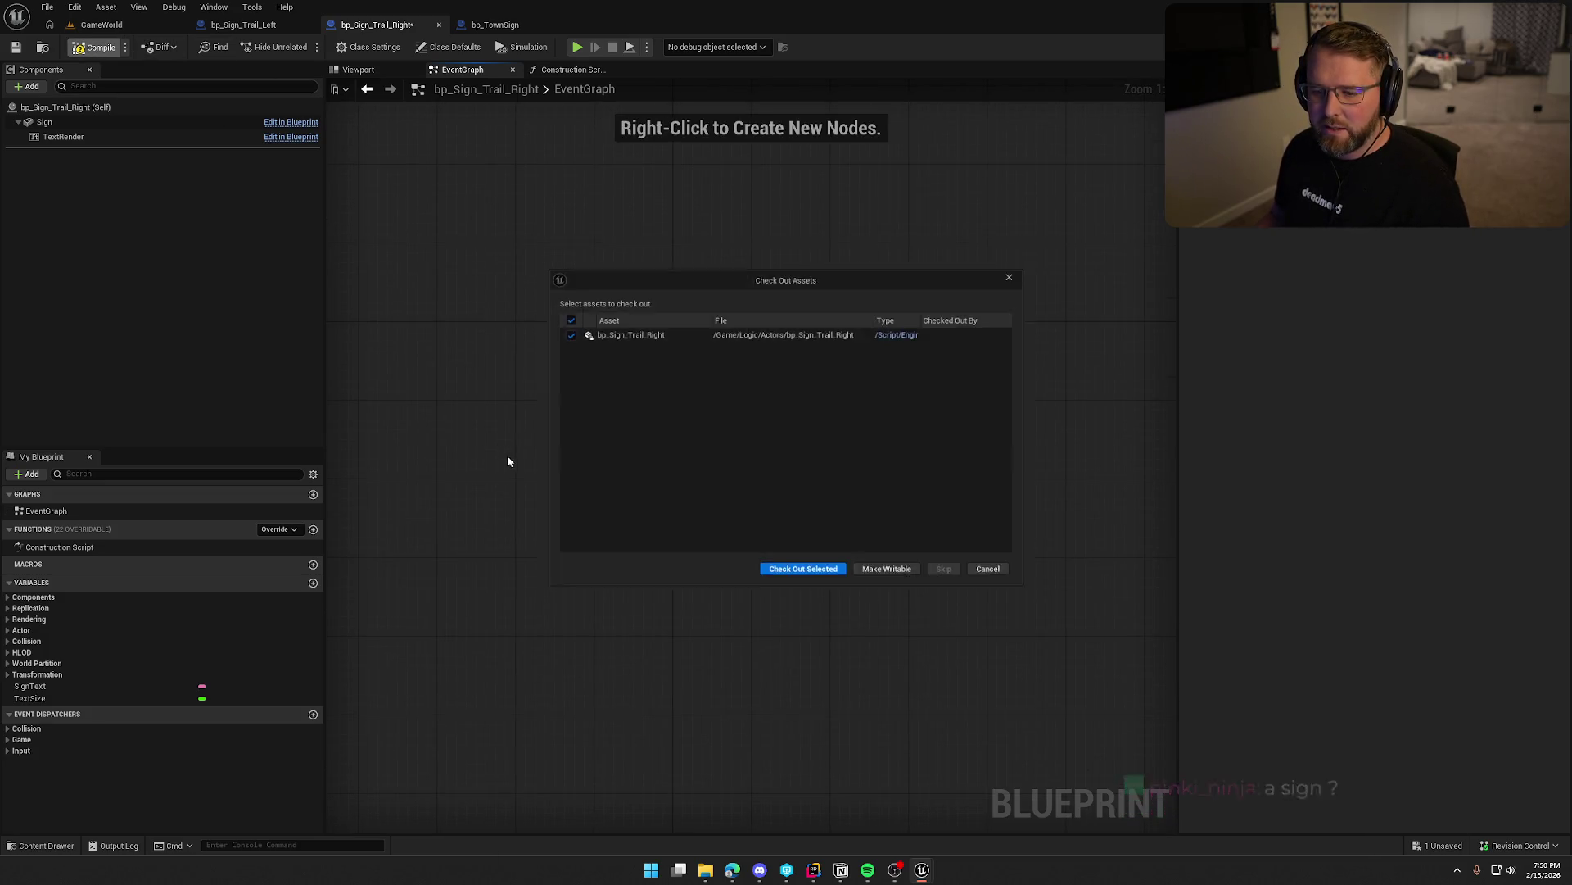
pyautogui.click(763, 573)
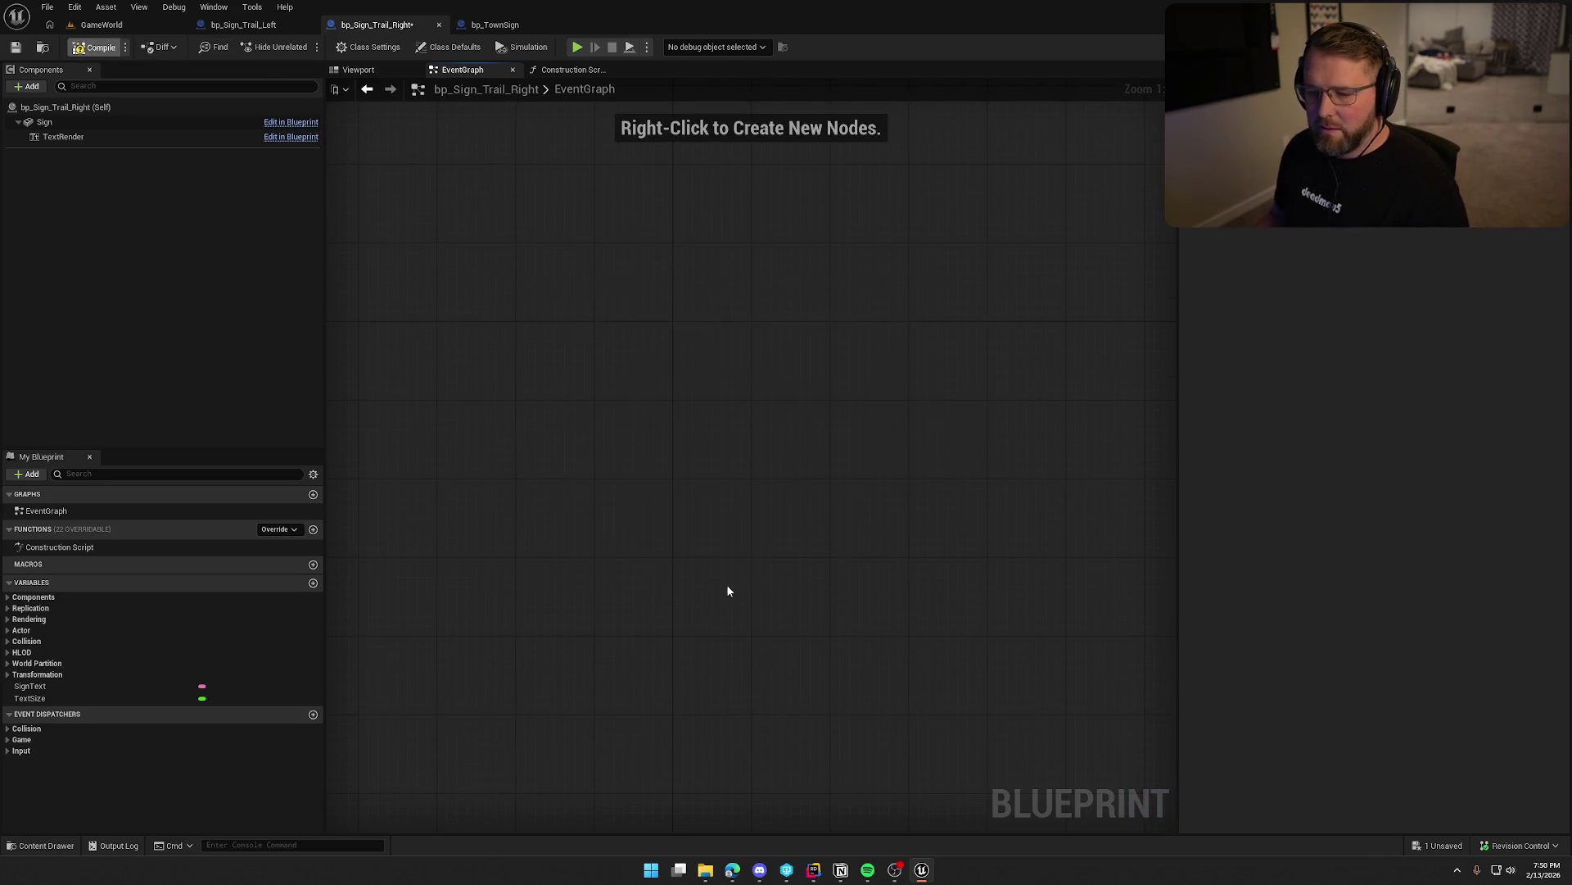
# Review the Construction Script graphs of bp_Sign_Trail_Right and bp_Sign_Trail_Left.
pyautogui.click(569, 69)
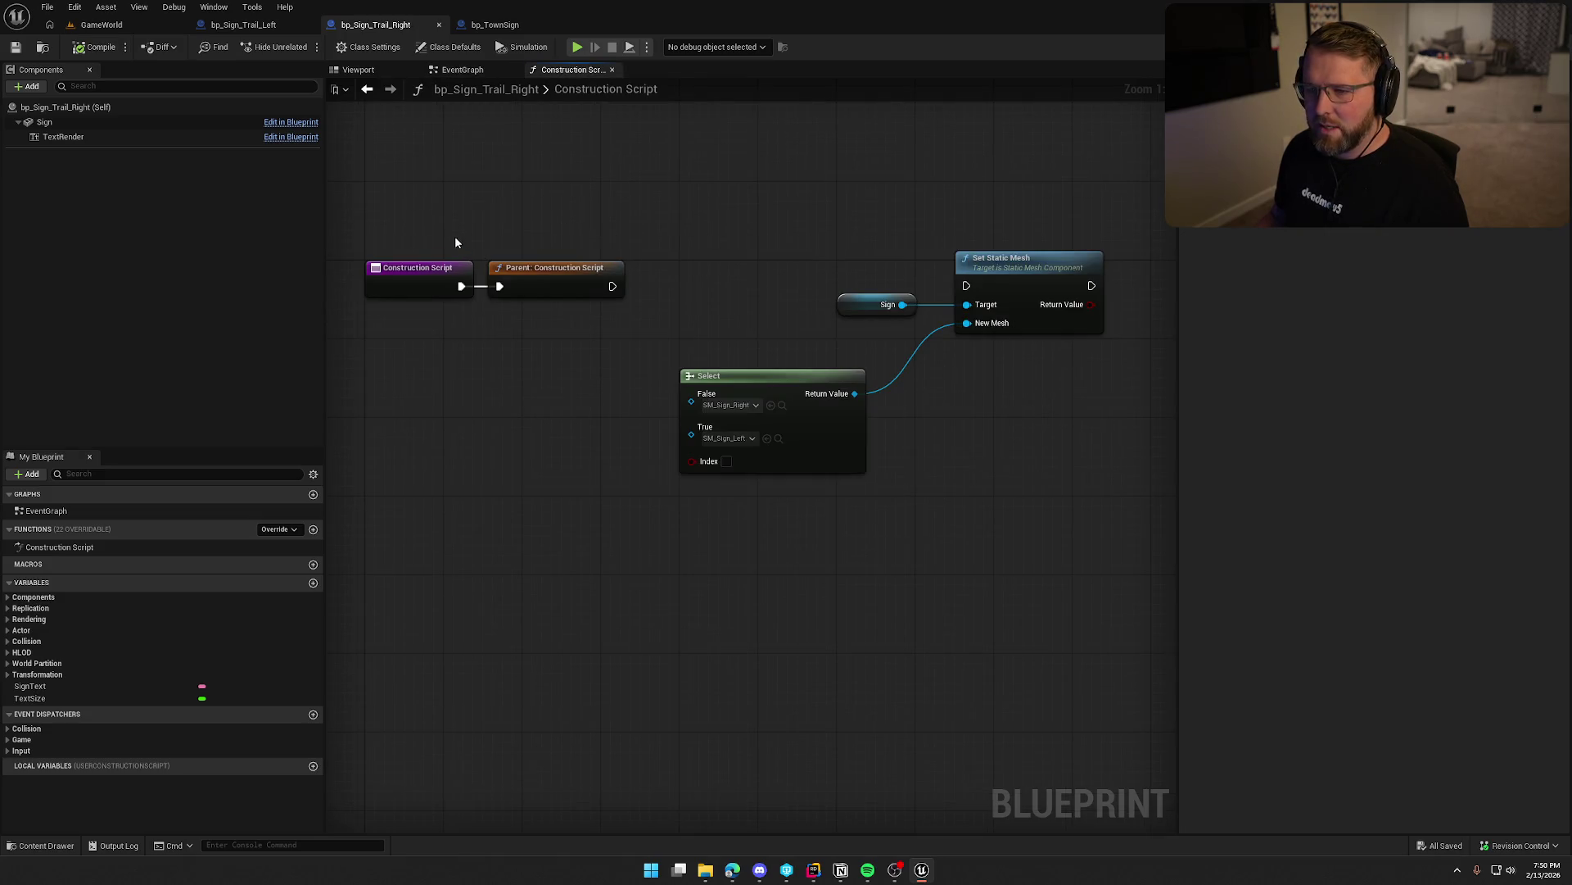
pyautogui.click(244, 24)
pyautogui.click(474, 69)
pyautogui.moveTo(606, 246); pyautogui.dragTo(804, 240)
pyautogui.click(563, 72)
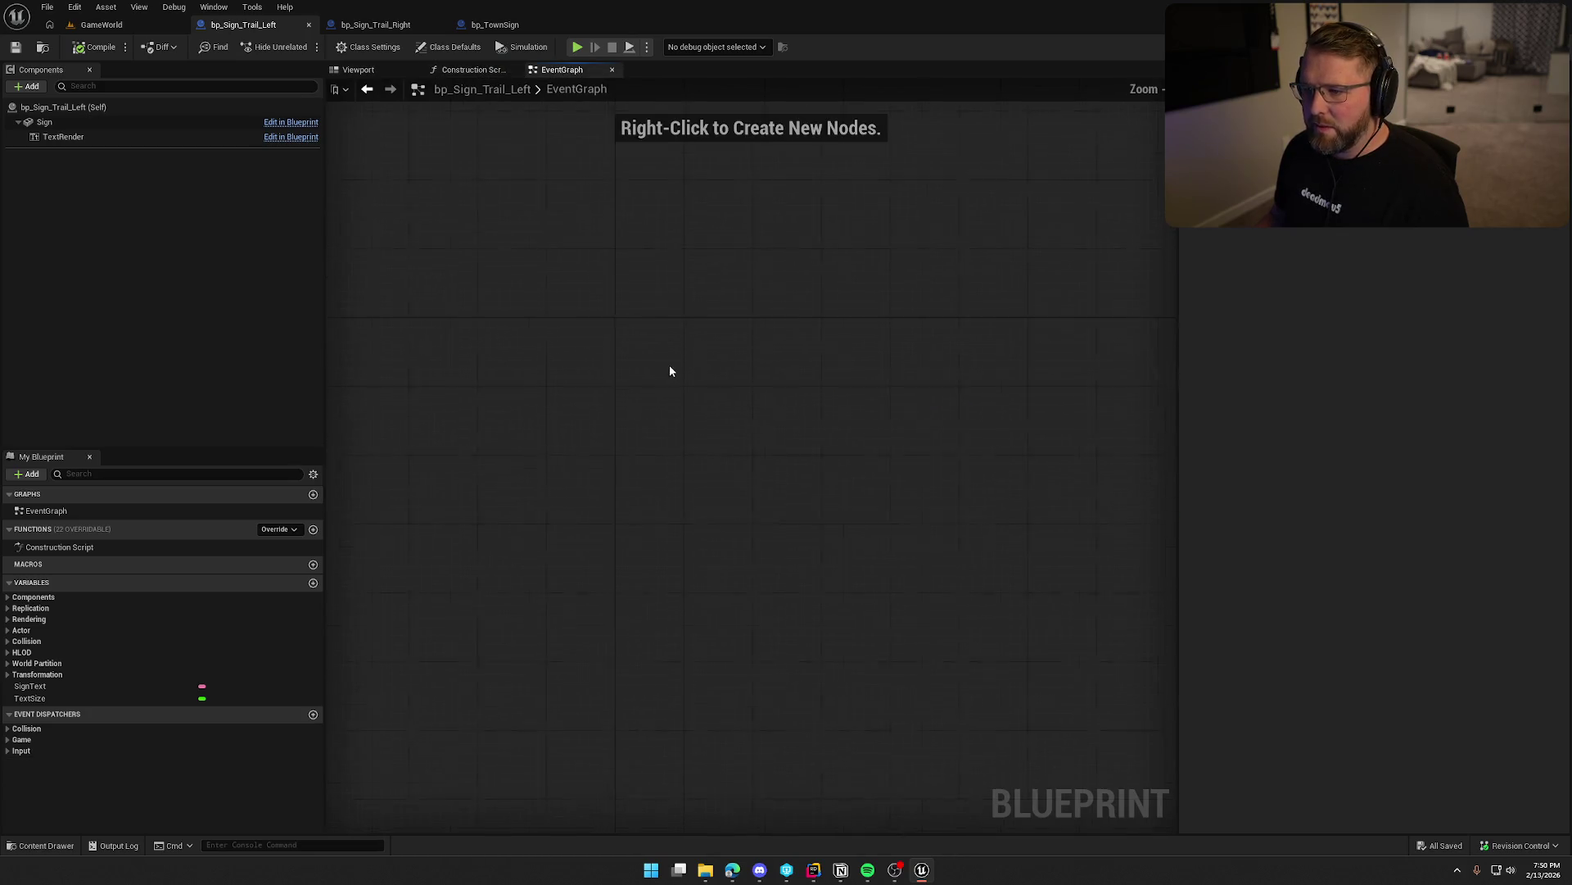
# Inspect bp_Sign_Trail_Left's Sign and TextRender components in the 3D preview, then switch to bp_TownSign.
pyautogui.click(358, 70)
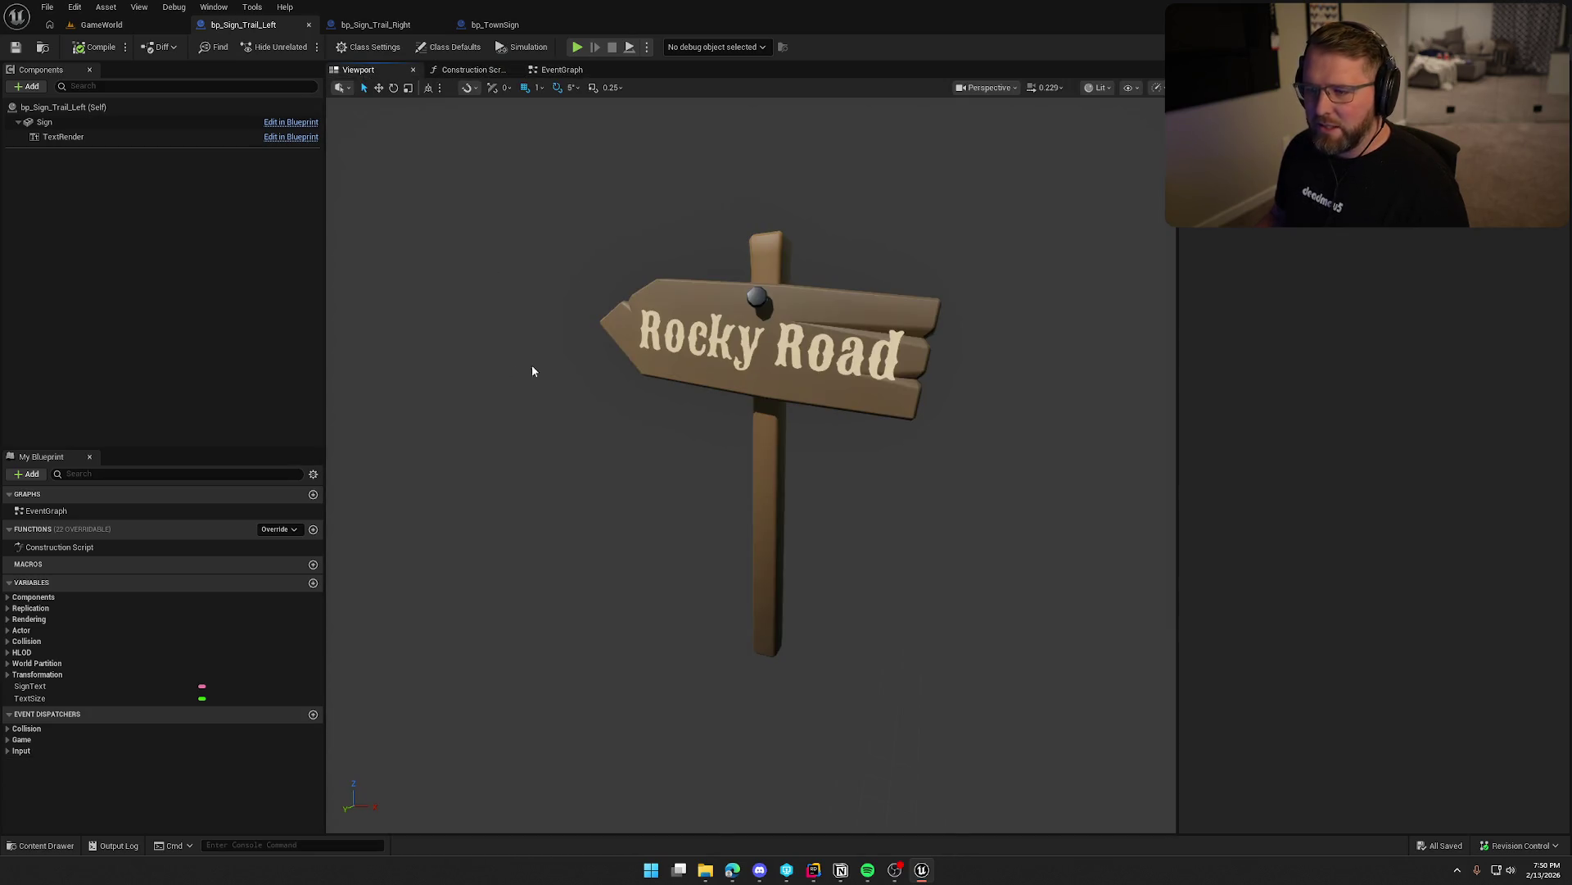
pyautogui.click(49, 122)
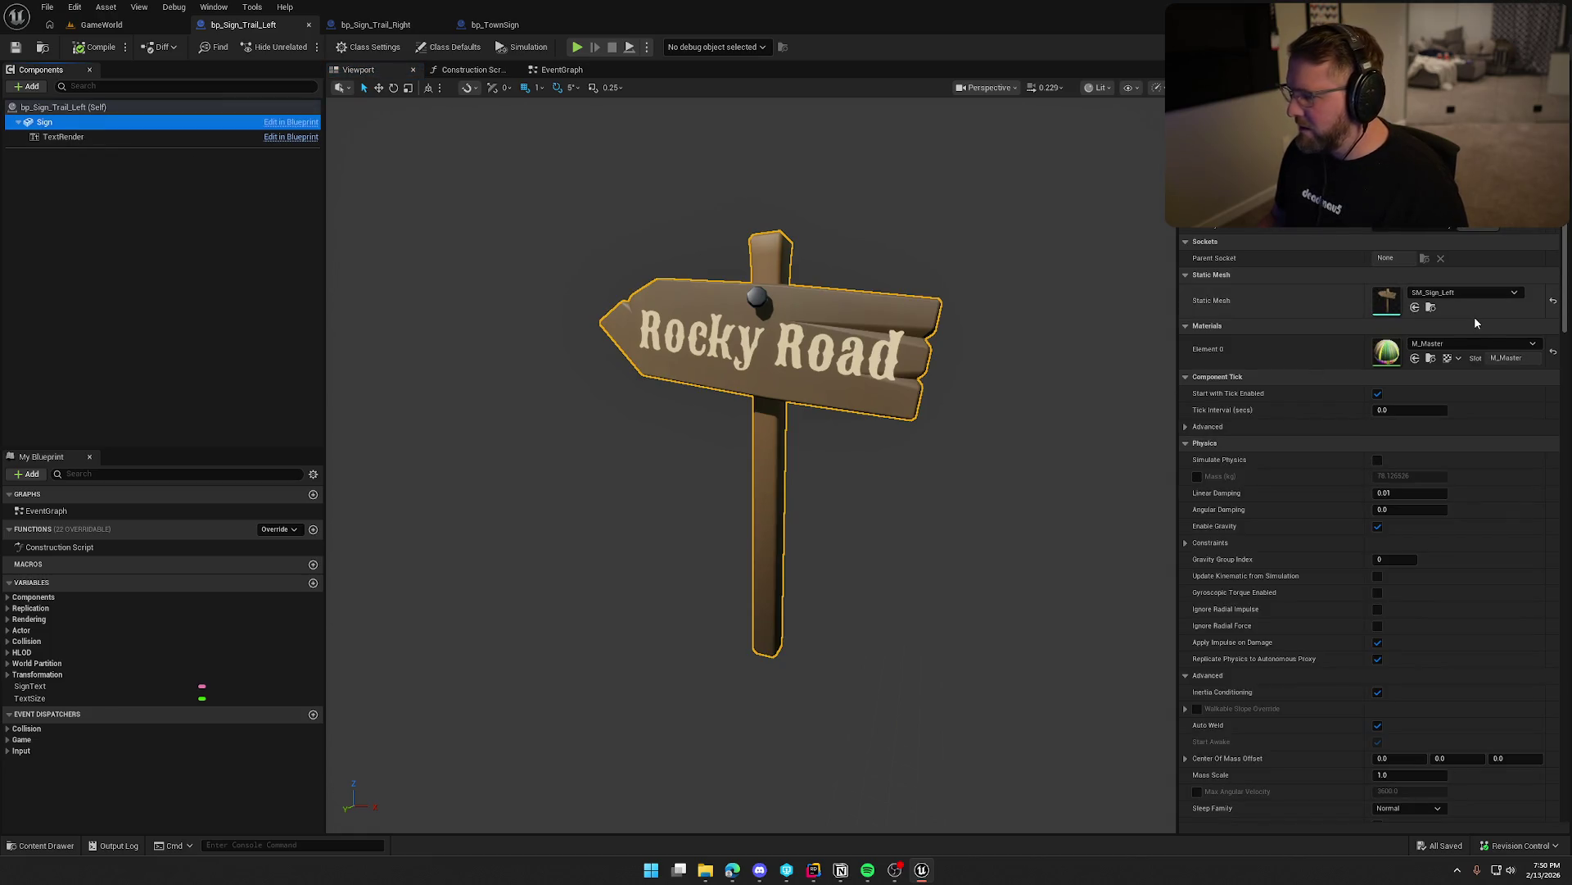
pyautogui.click(184, 219)
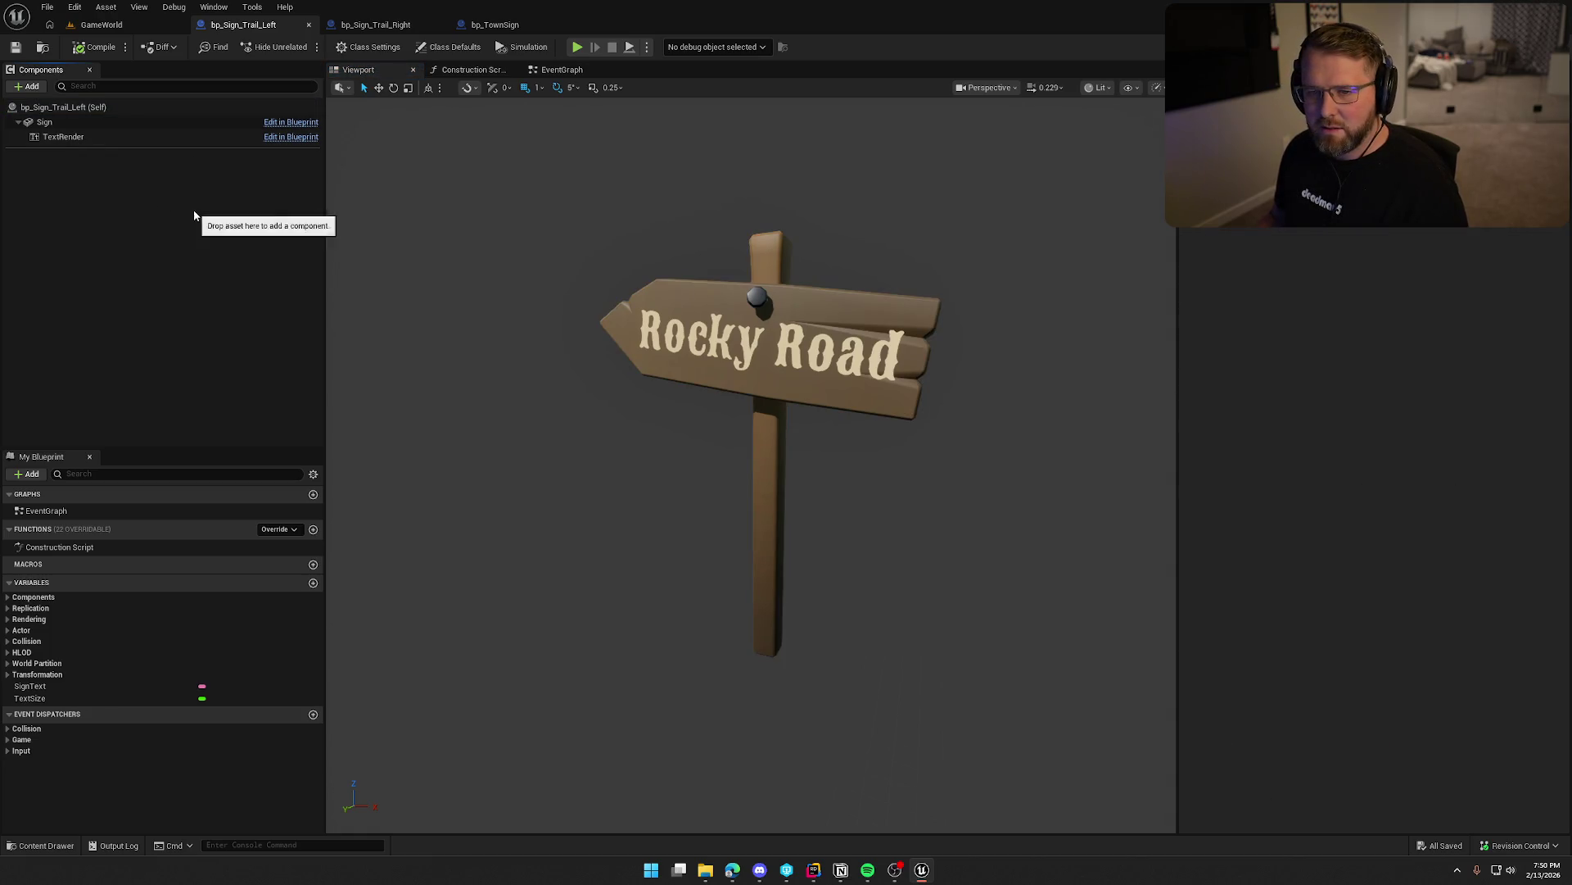
pyautogui.click(45, 138)
pyautogui.click(125, 249)
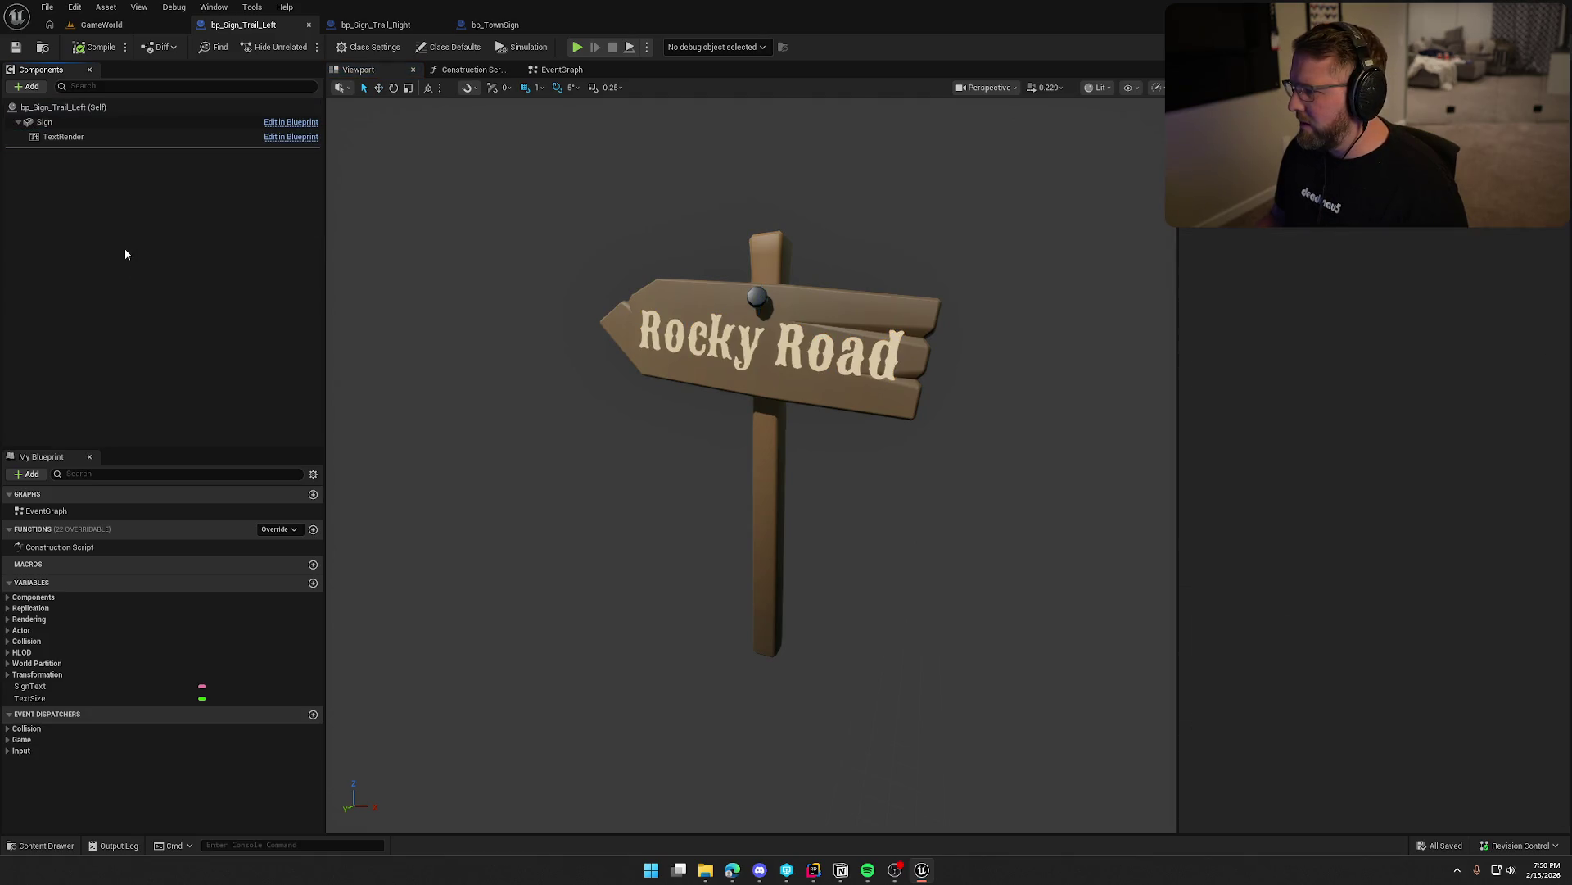
pyautogui.click(513, 26)
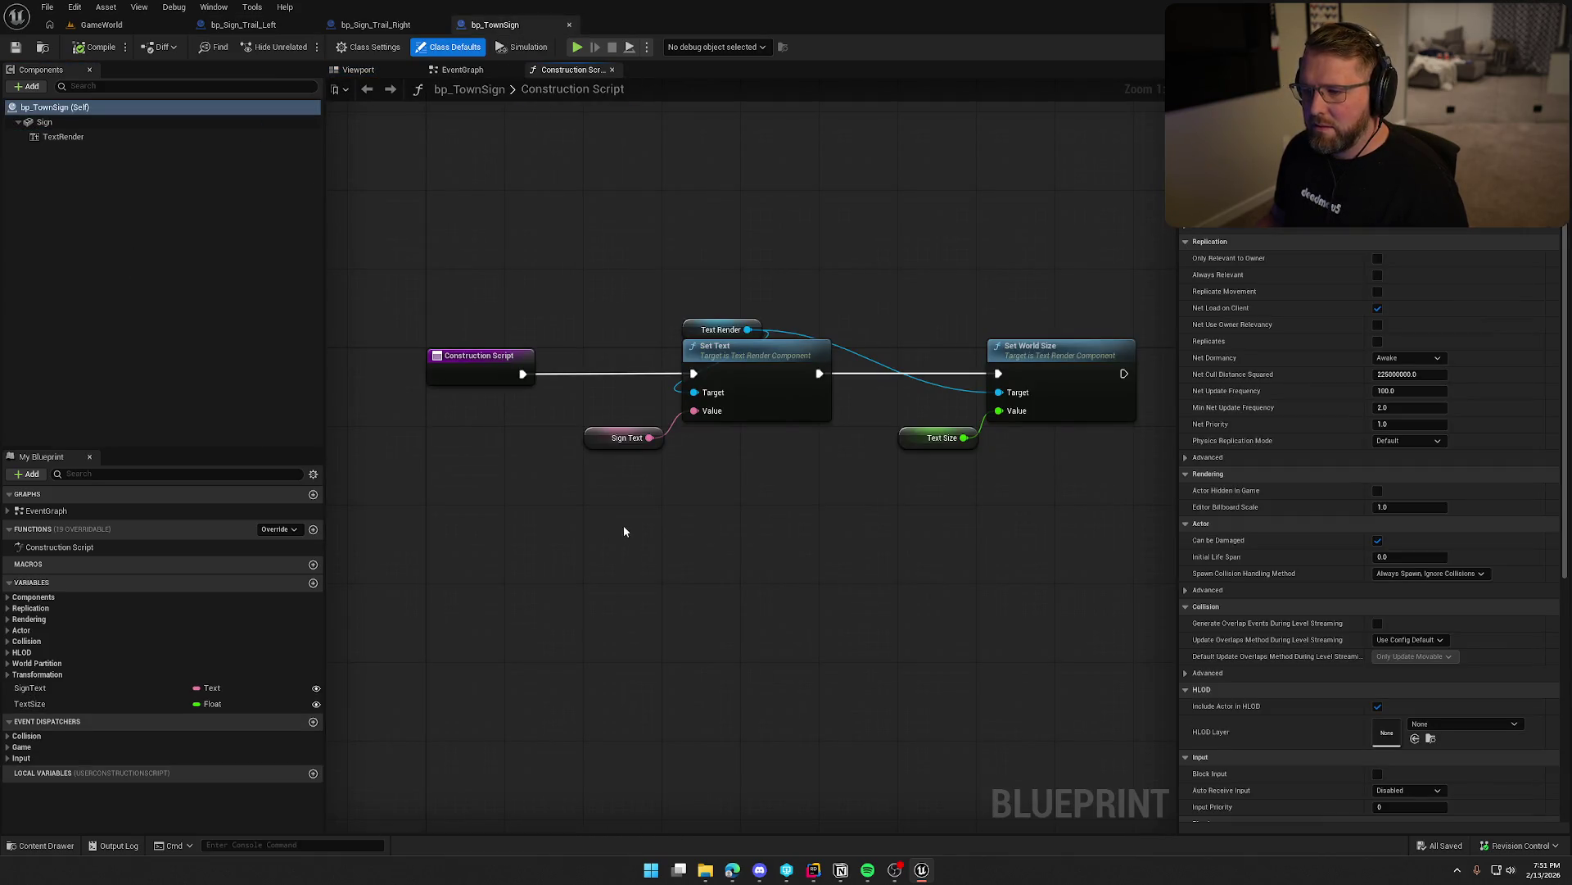
# Arrange Set Text, Sign Text, Set World Size and Text Size into a compact row.
pyautogui.moveTo(606, 439); pyautogui.dragTo(702, 439)
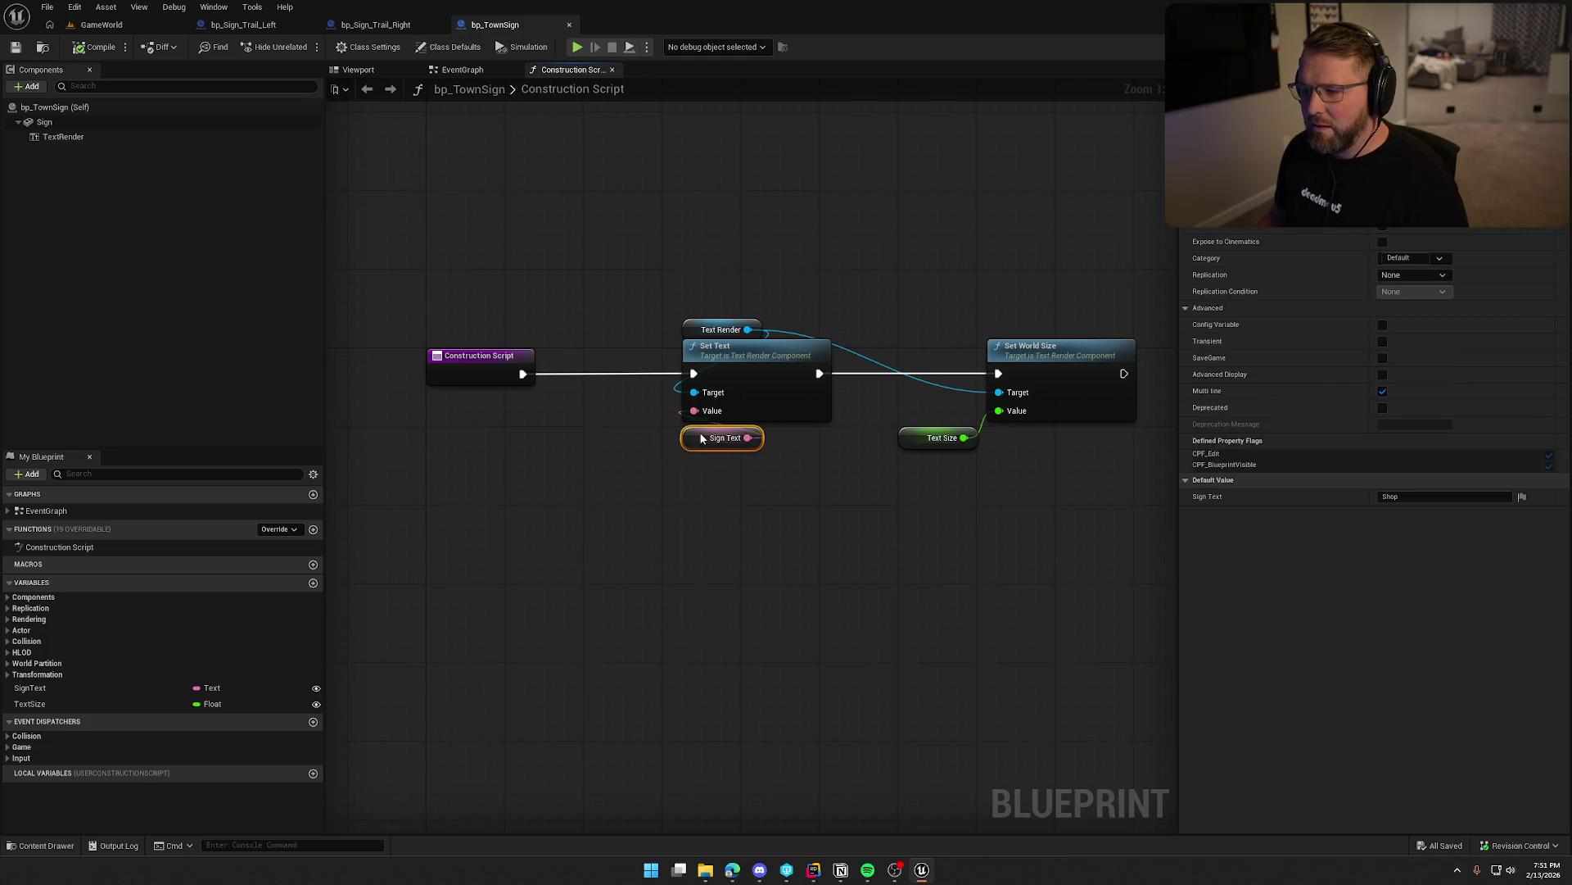
pyautogui.moveTo(660, 310); pyautogui.dragTo(1100, 532)
pyautogui.moveTo(780, 363)
pyautogui.mouseDown()
pyautogui.moveTo(673, 361)
pyautogui.moveTo(689, 361)
pyautogui.mouseUp()
pyautogui.click(831, 441)
pyautogui.moveTo(831, 442); pyautogui.dragTo(928, 440)
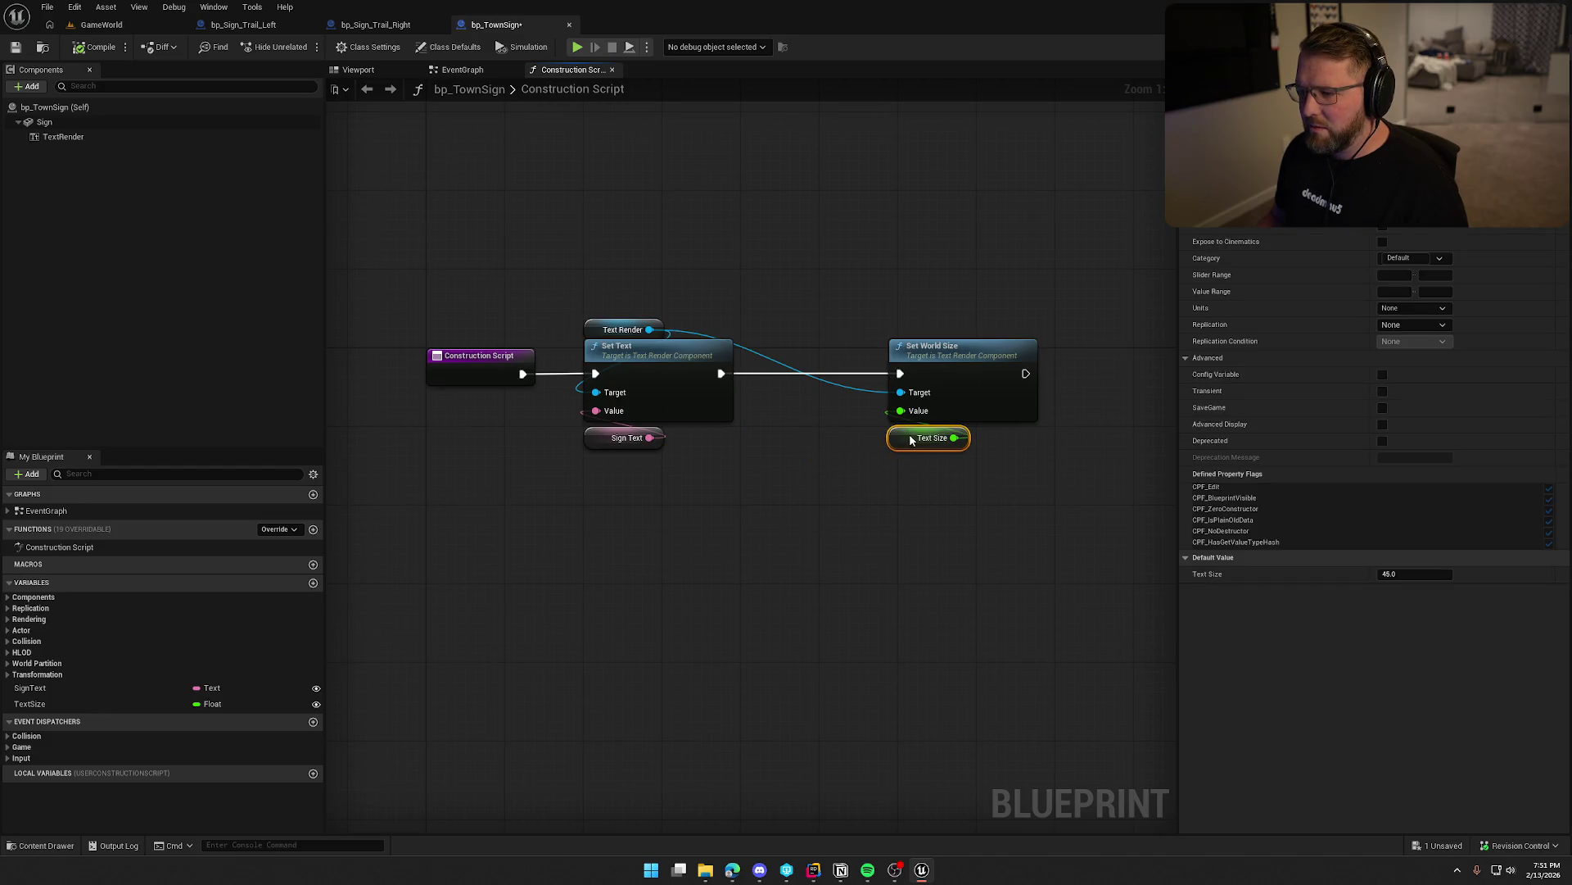
pyautogui.keyDown('ctrl'); pyautogui.click(967, 348); pyautogui.keyUp('ctrl')
pyautogui.moveTo(968, 352); pyautogui.dragTo(809, 352)
pyautogui.click(793, 300)
pyautogui.moveTo(758, 444)
pyautogui.mouseDown()
pyautogui.moveTo(757, 318)
pyautogui.moveTo(758, 444)
pyautogui.mouseUp()
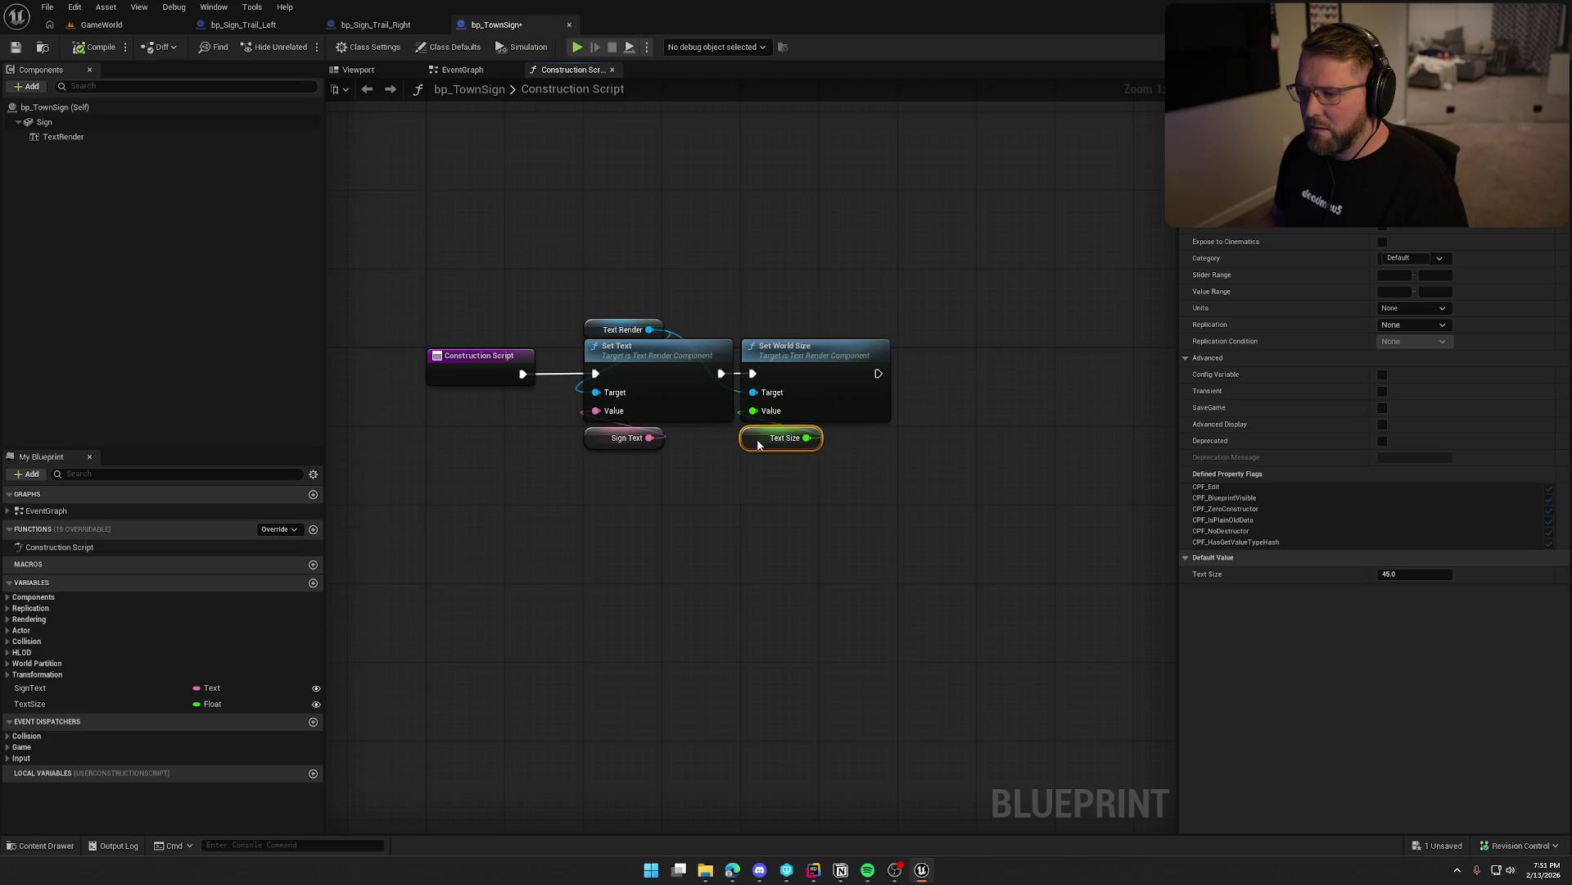
pyautogui.click(816, 563)
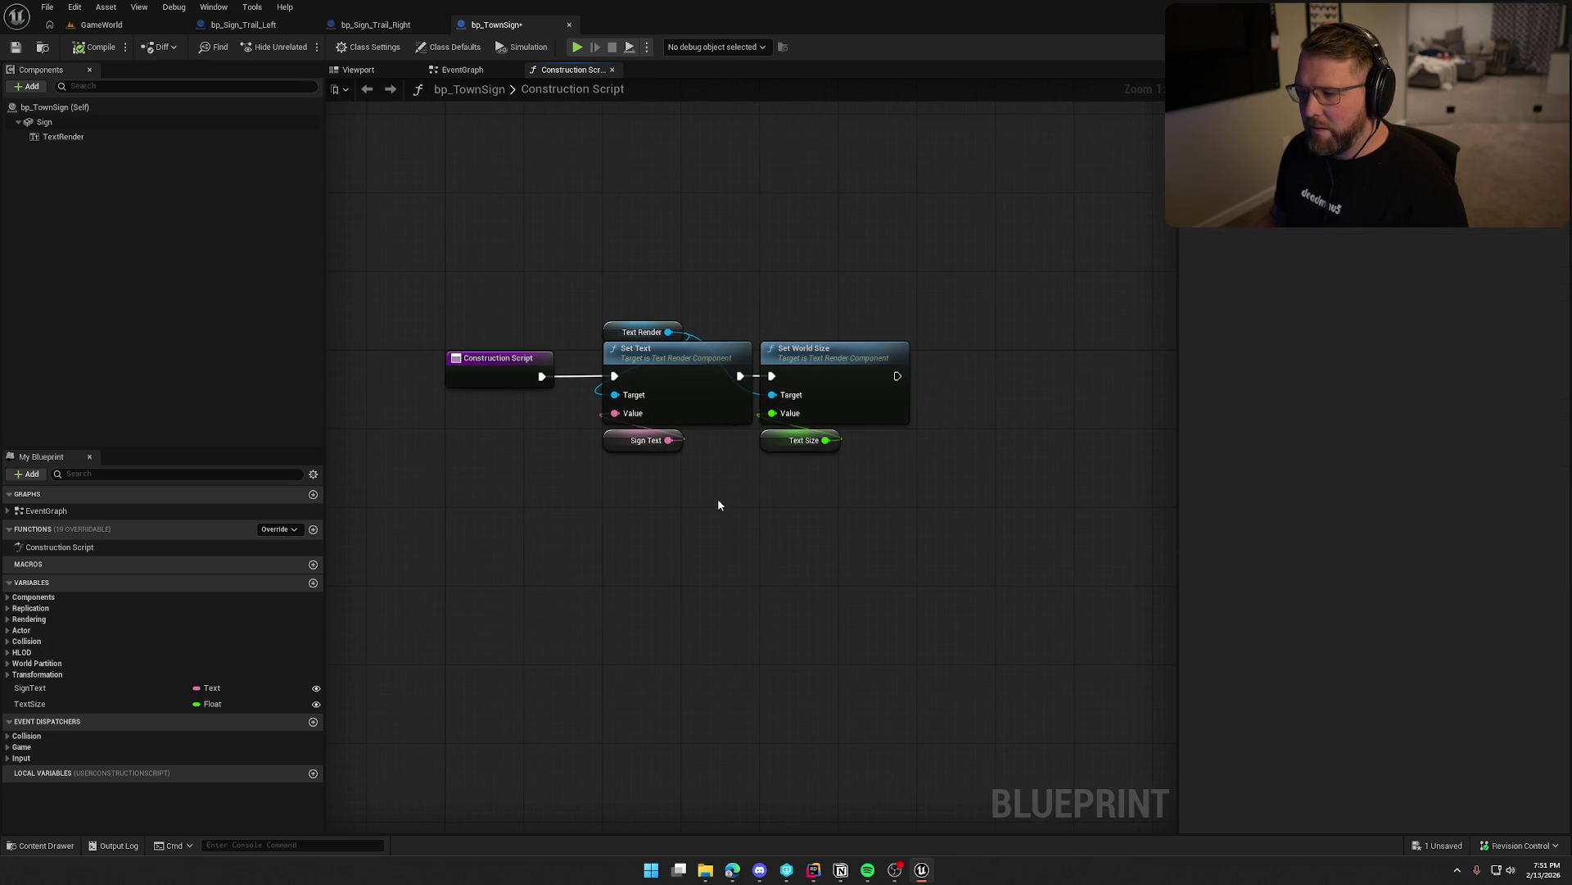
# Compile and check out bp_TownSign, then delete the disabled event nodes from its EventGraph.
pyautogui.click(94, 47)
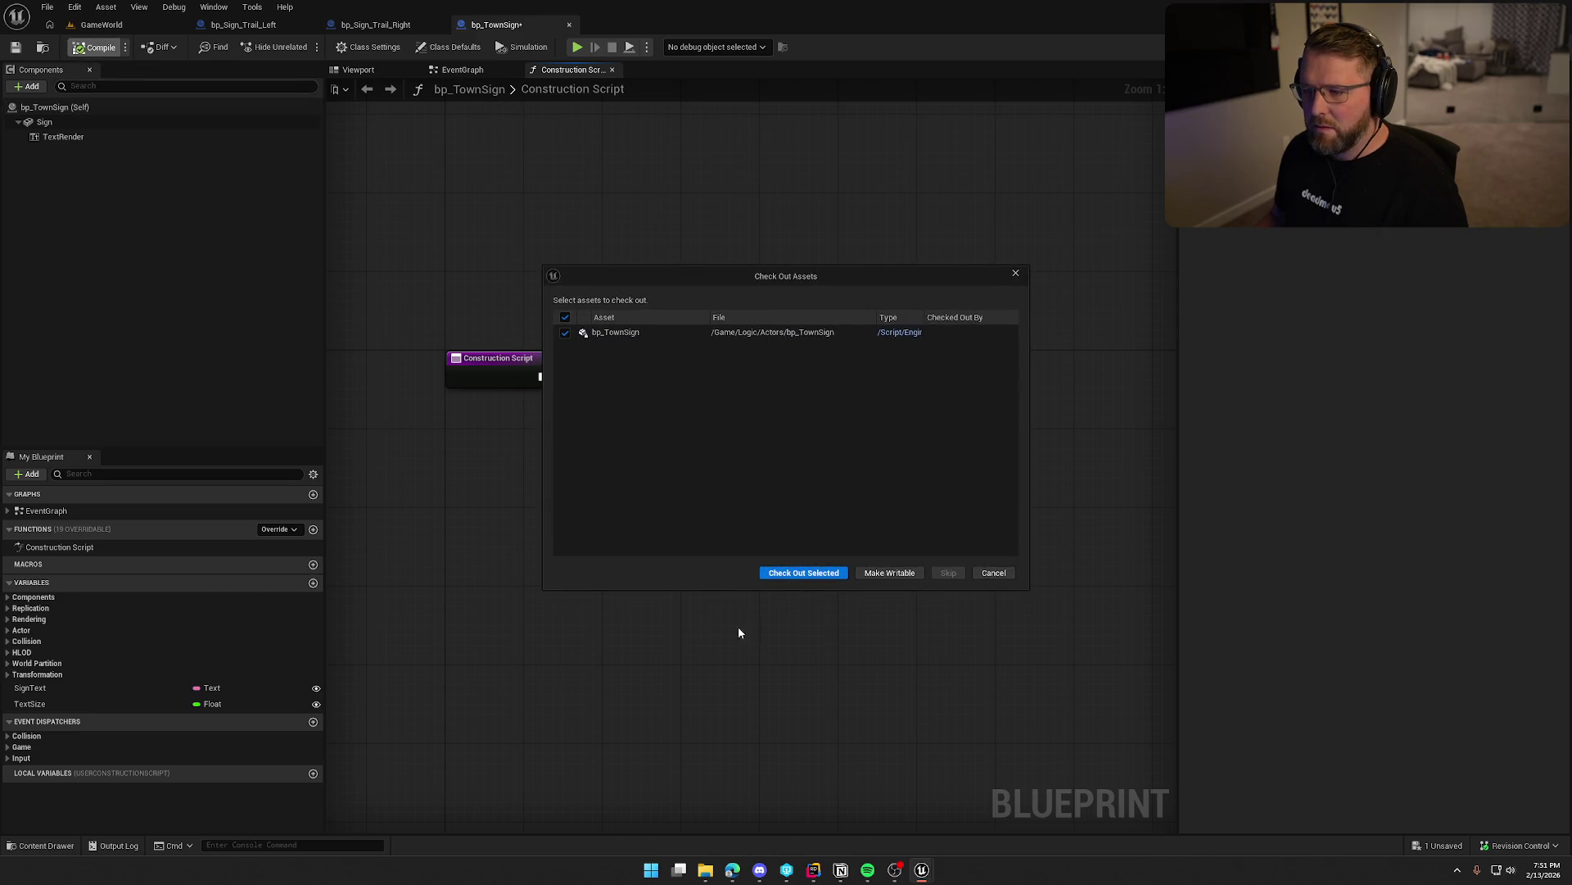
pyautogui.click(796, 569)
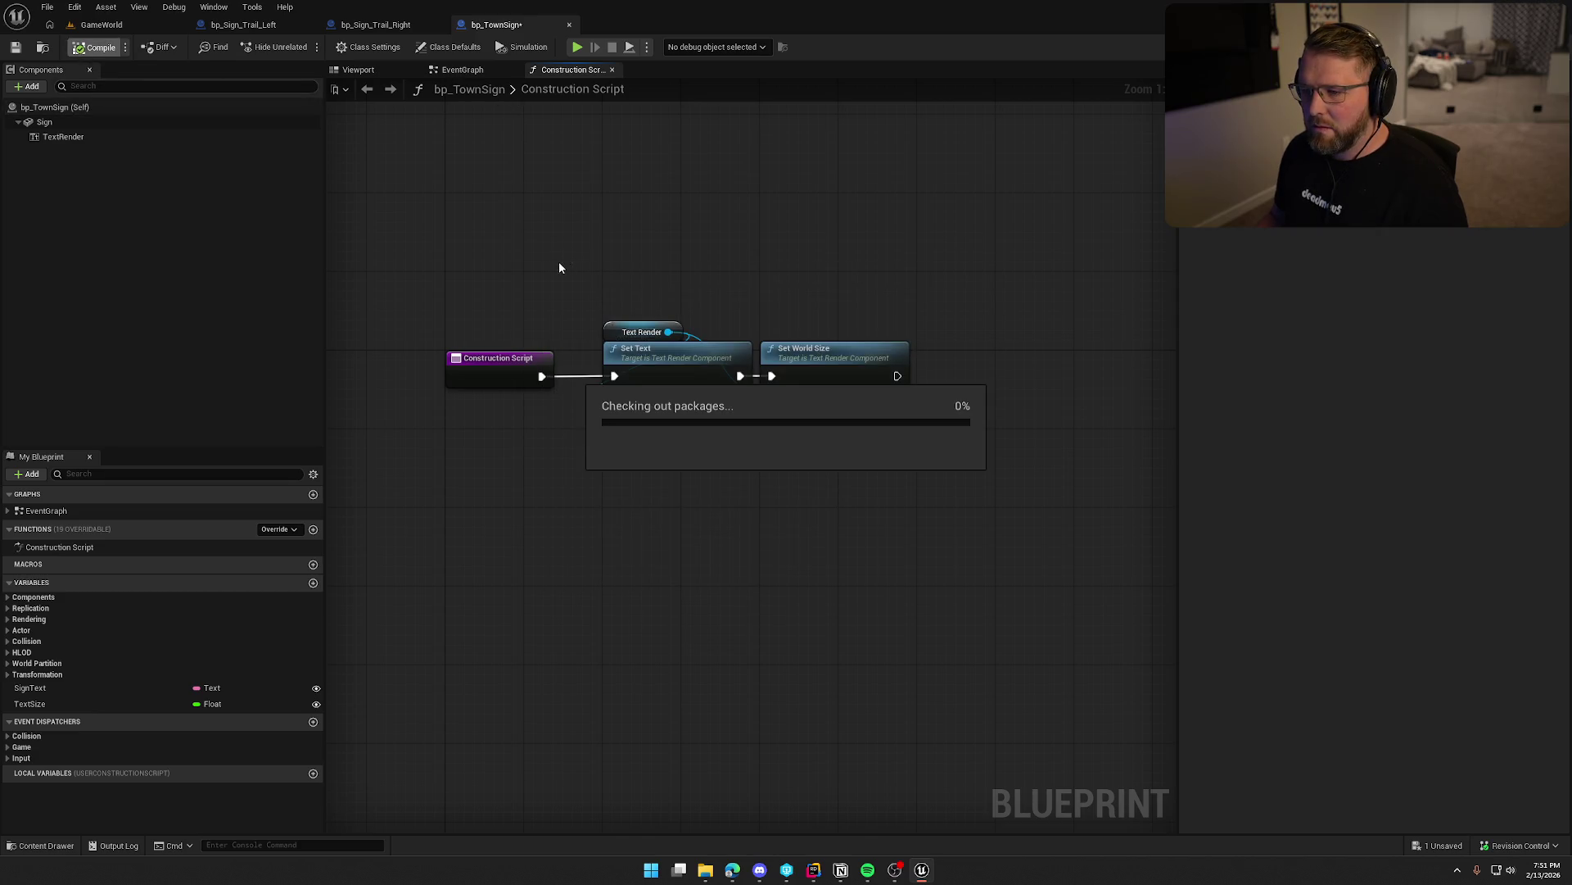
pyautogui.click(435, 69)
pyautogui.moveTo(563, 233); pyautogui.dragTo(829, 547)
pyautogui.press('Delete')
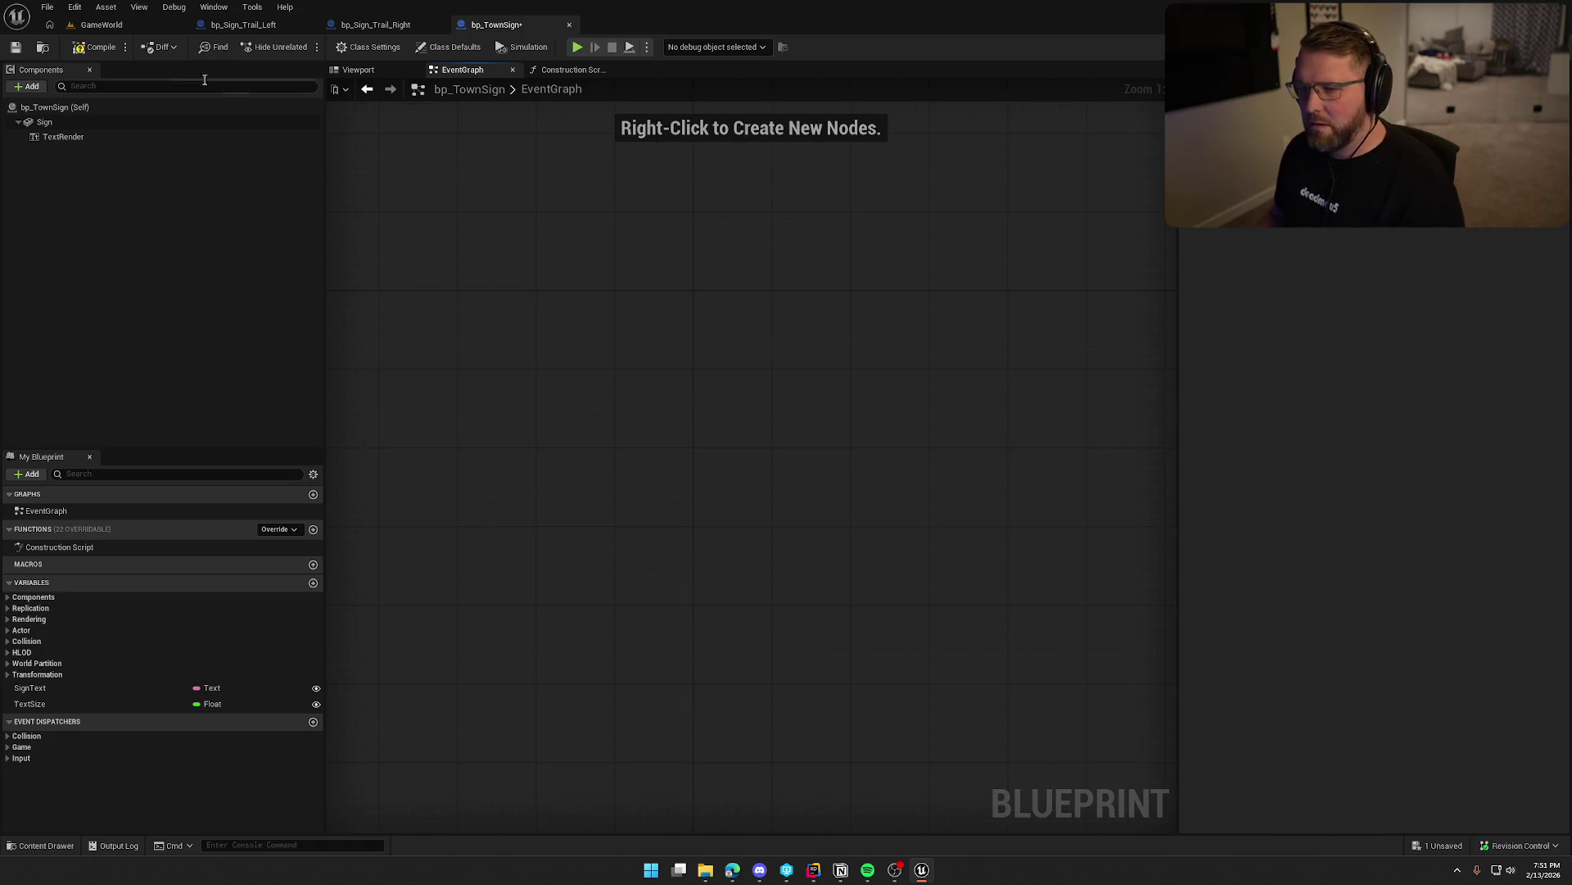
# Recompile and save bp_TownSign, then preview the bp_Sign_Trail_Right and TownSign Shop signs.
pyautogui.click(75, 51)
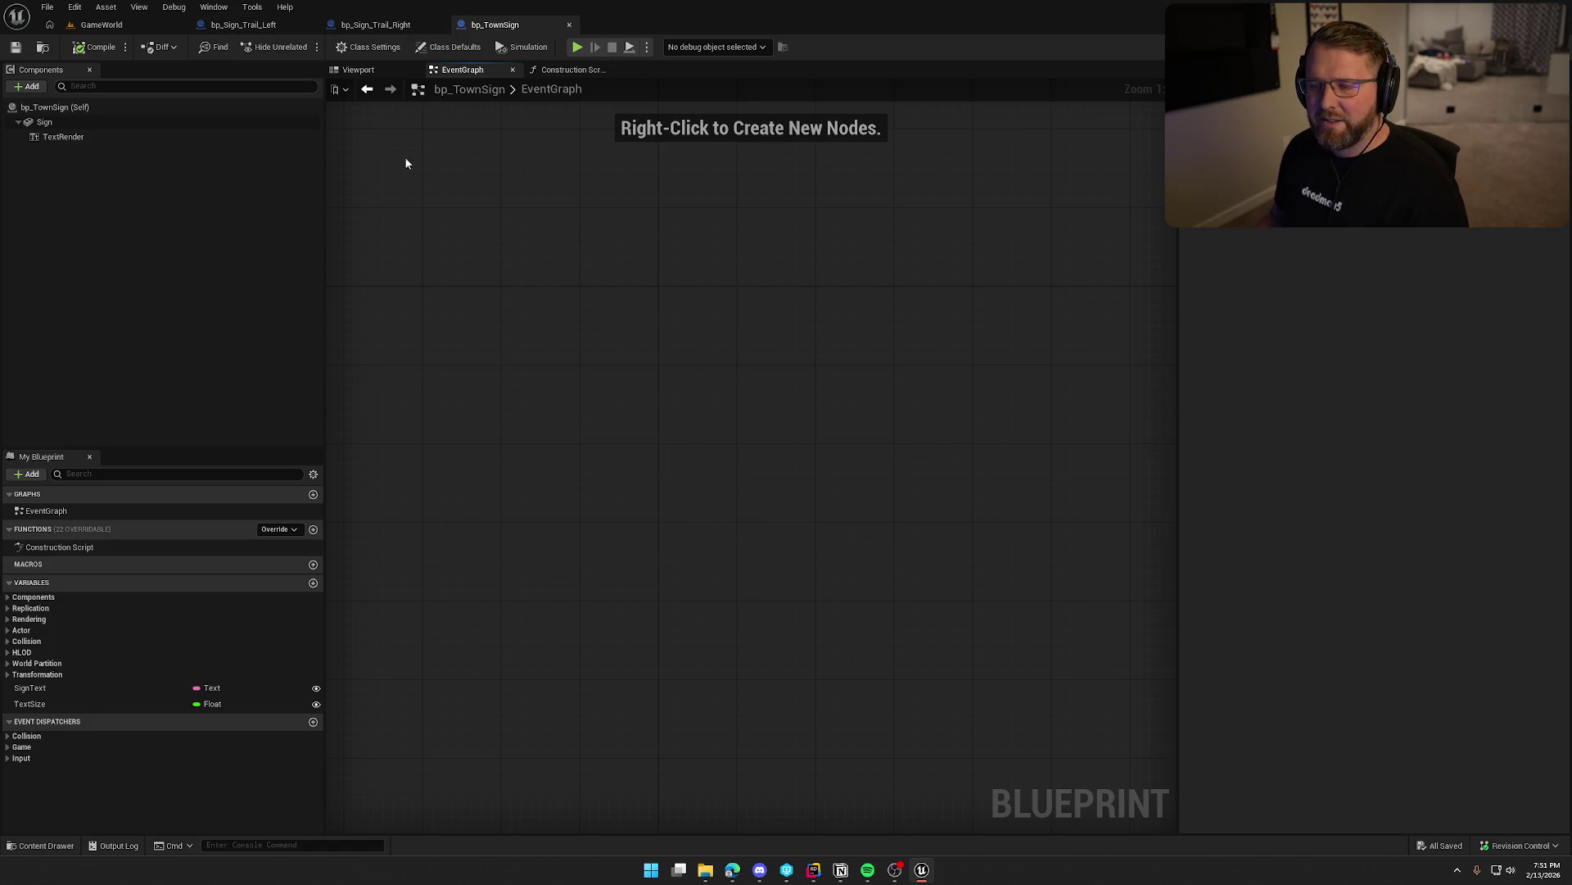
pyautogui.click(243, 24)
pyautogui.click(377, 25)
pyautogui.click(395, 72)
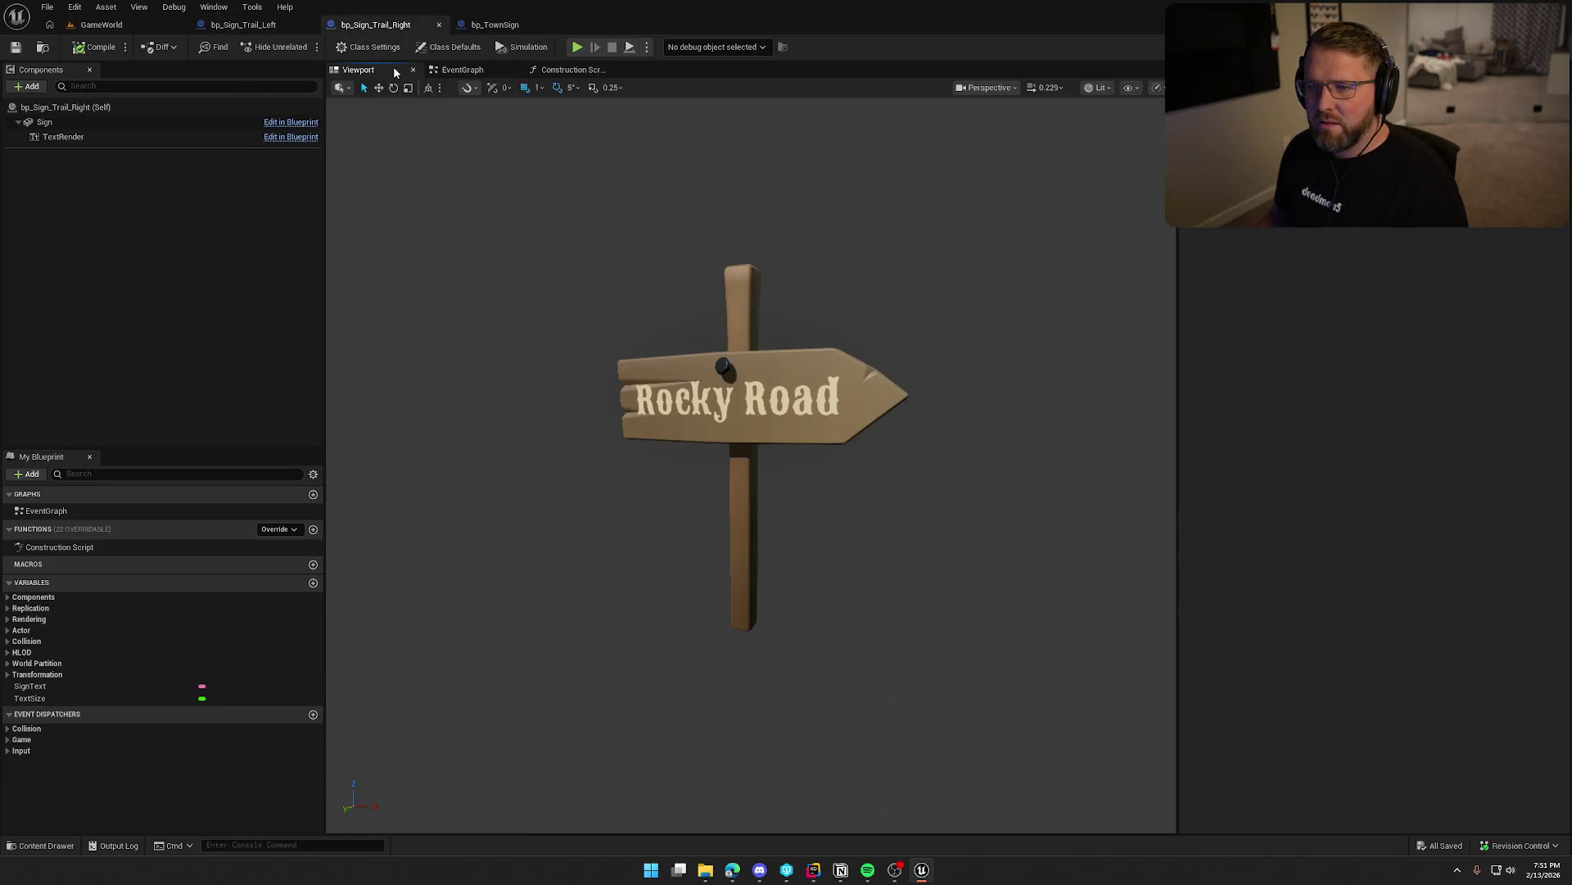
pyautogui.click(244, 24)
pyautogui.click(376, 25)
pyautogui.click(477, 27)
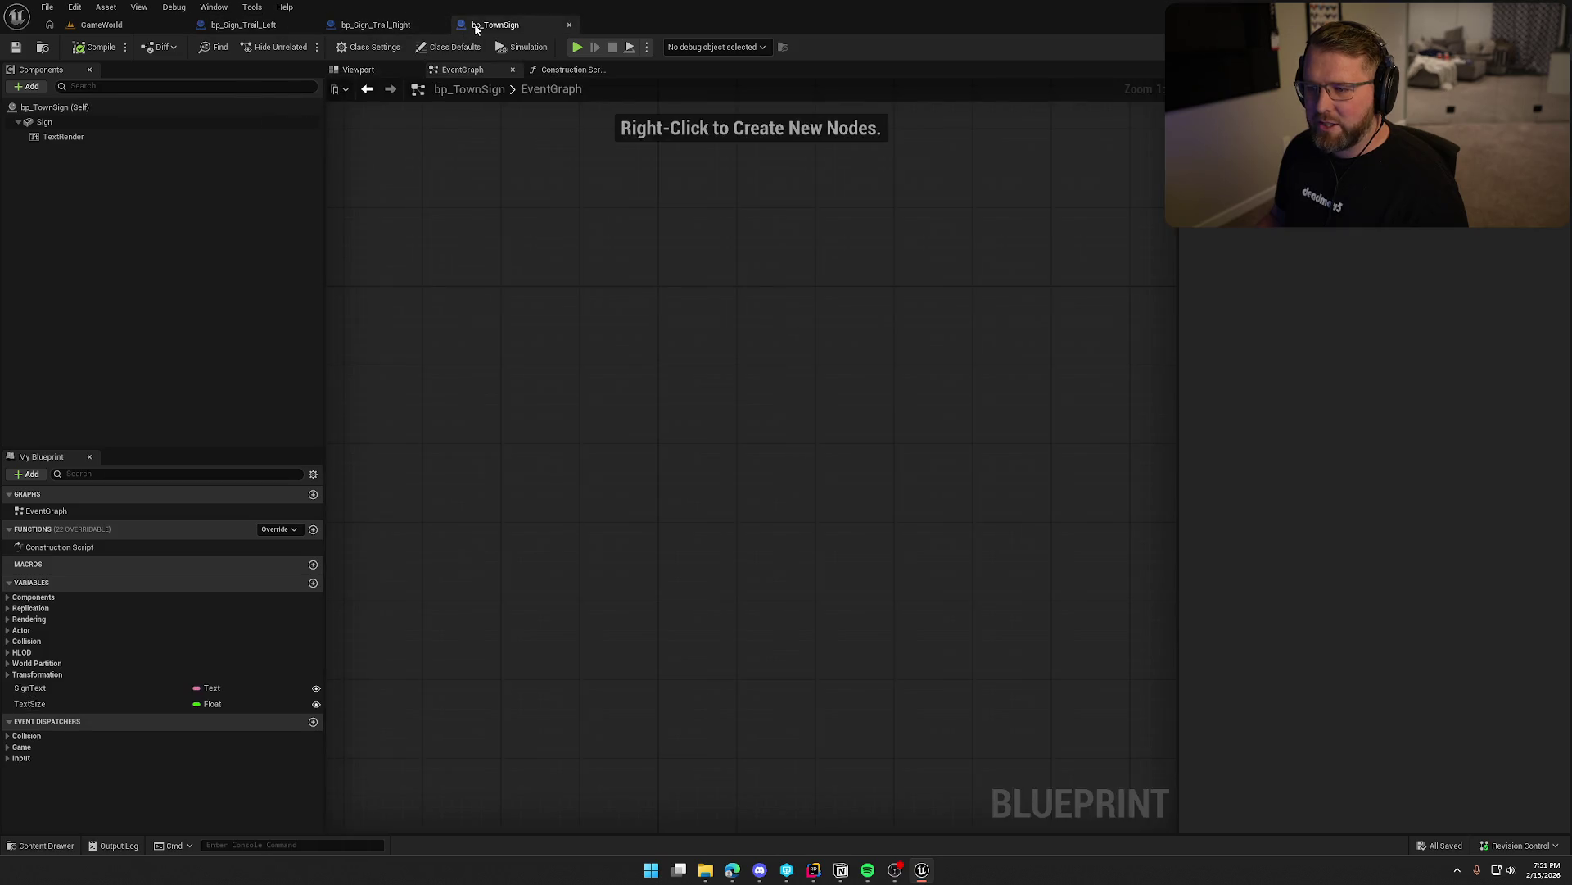
pyautogui.click(370, 69)
# Compare the three sign previews, ending on bp_Sign_Trail_Left's Rocky Road sign.
pyautogui.click(375, 24)
pyautogui.click(243, 24)
pyautogui.click(376, 24)
pyautogui.click(495, 24)
pyautogui.click(376, 25)
pyautogui.click(243, 25)
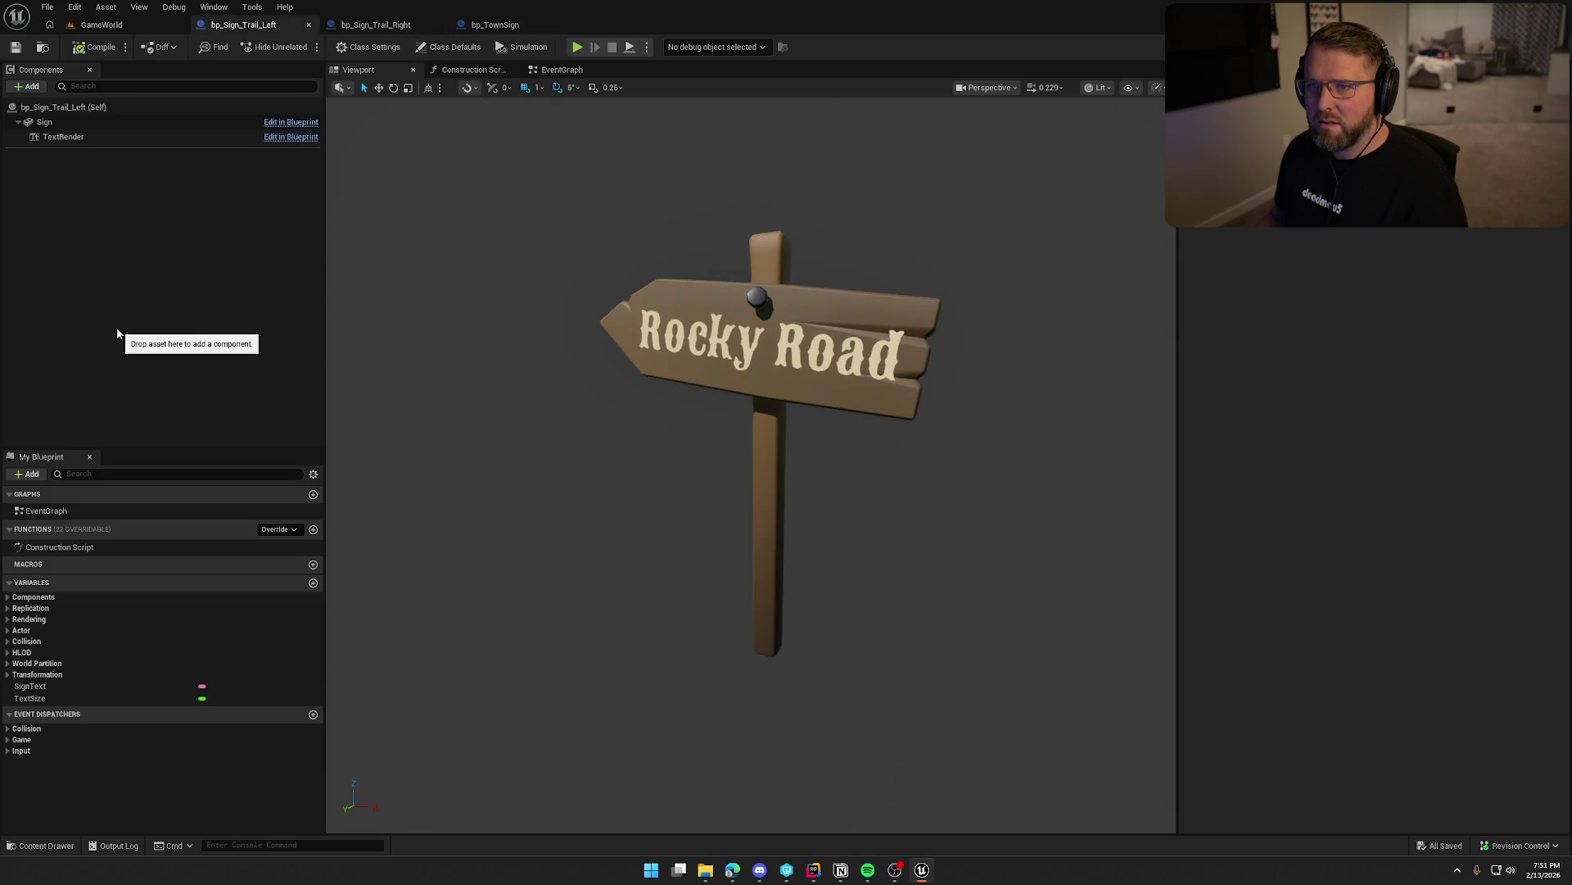
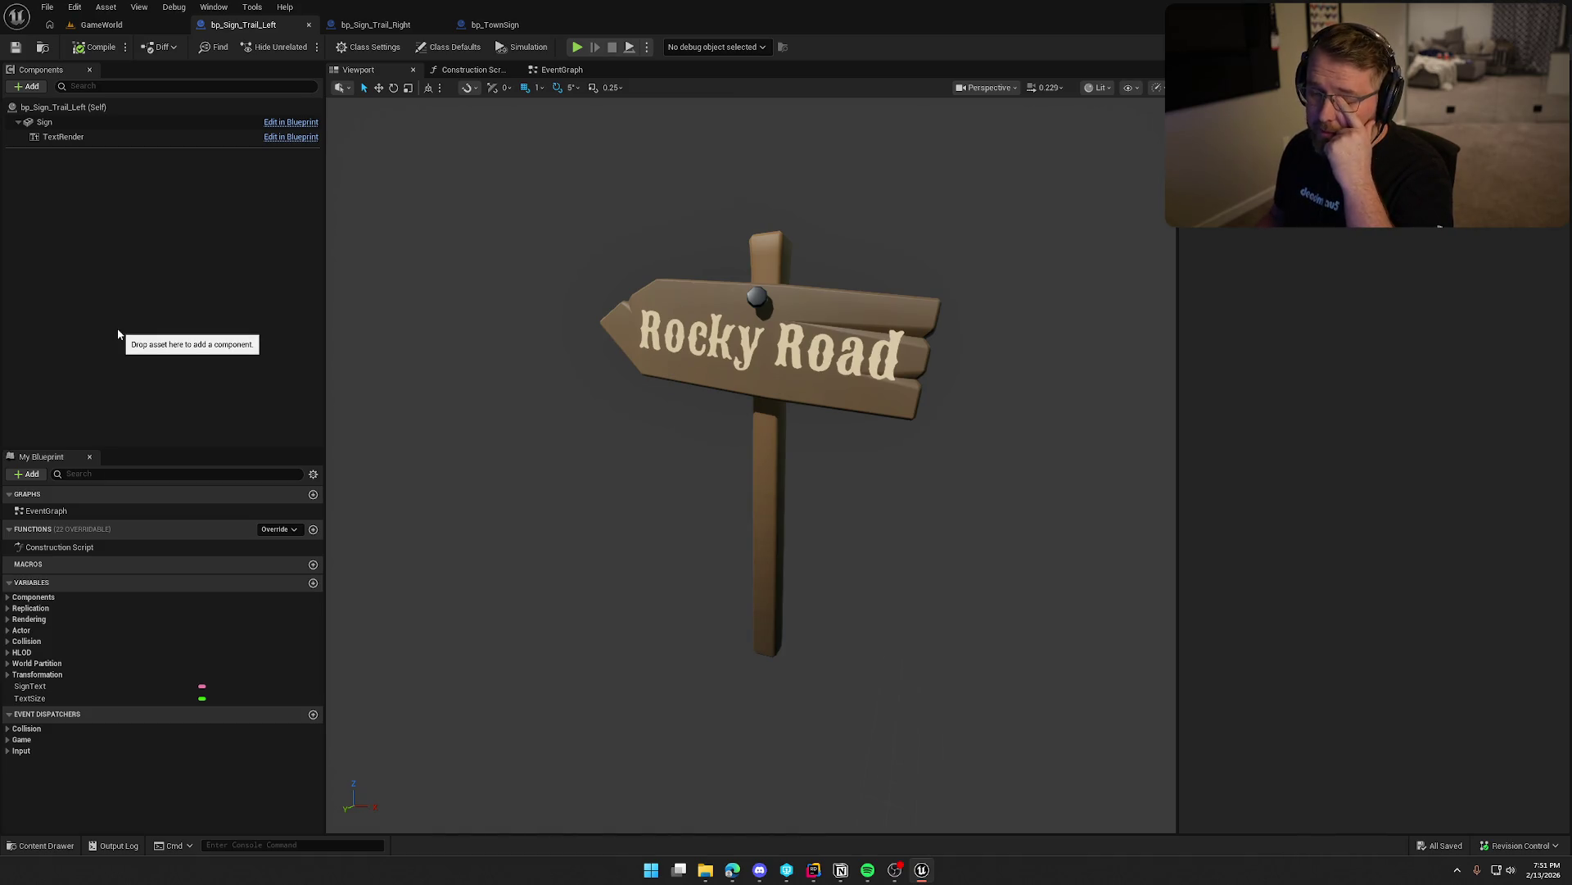
# Inspect the bp_Sign_Trail_Right and bp_TownSign blueprints, then go back to the GameWorld level.
pyautogui.click(372, 25)
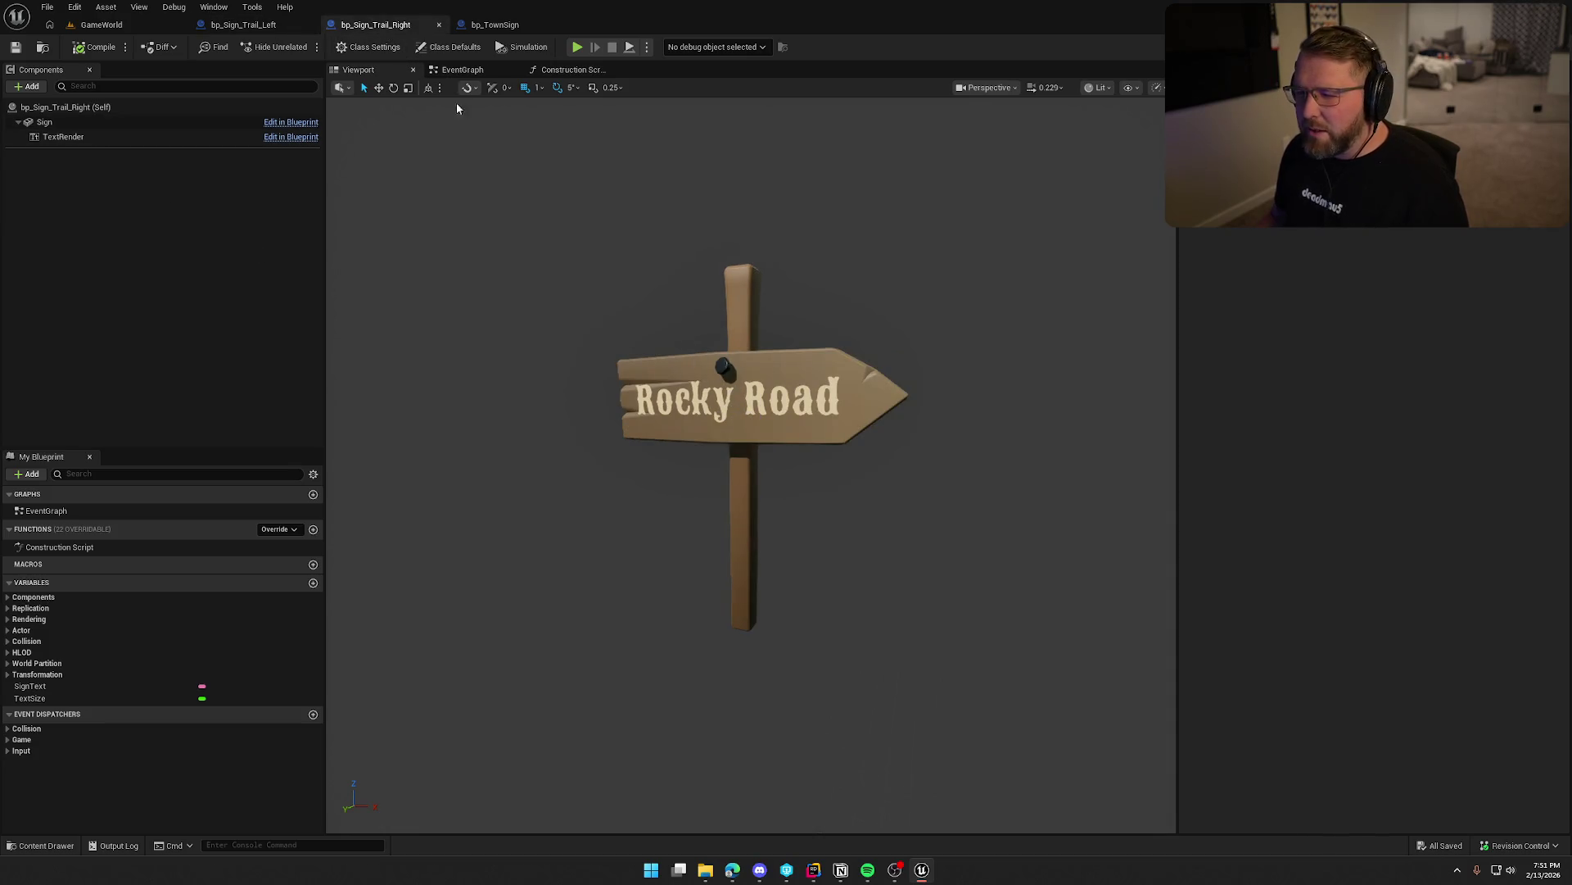
pyautogui.click(495, 24)
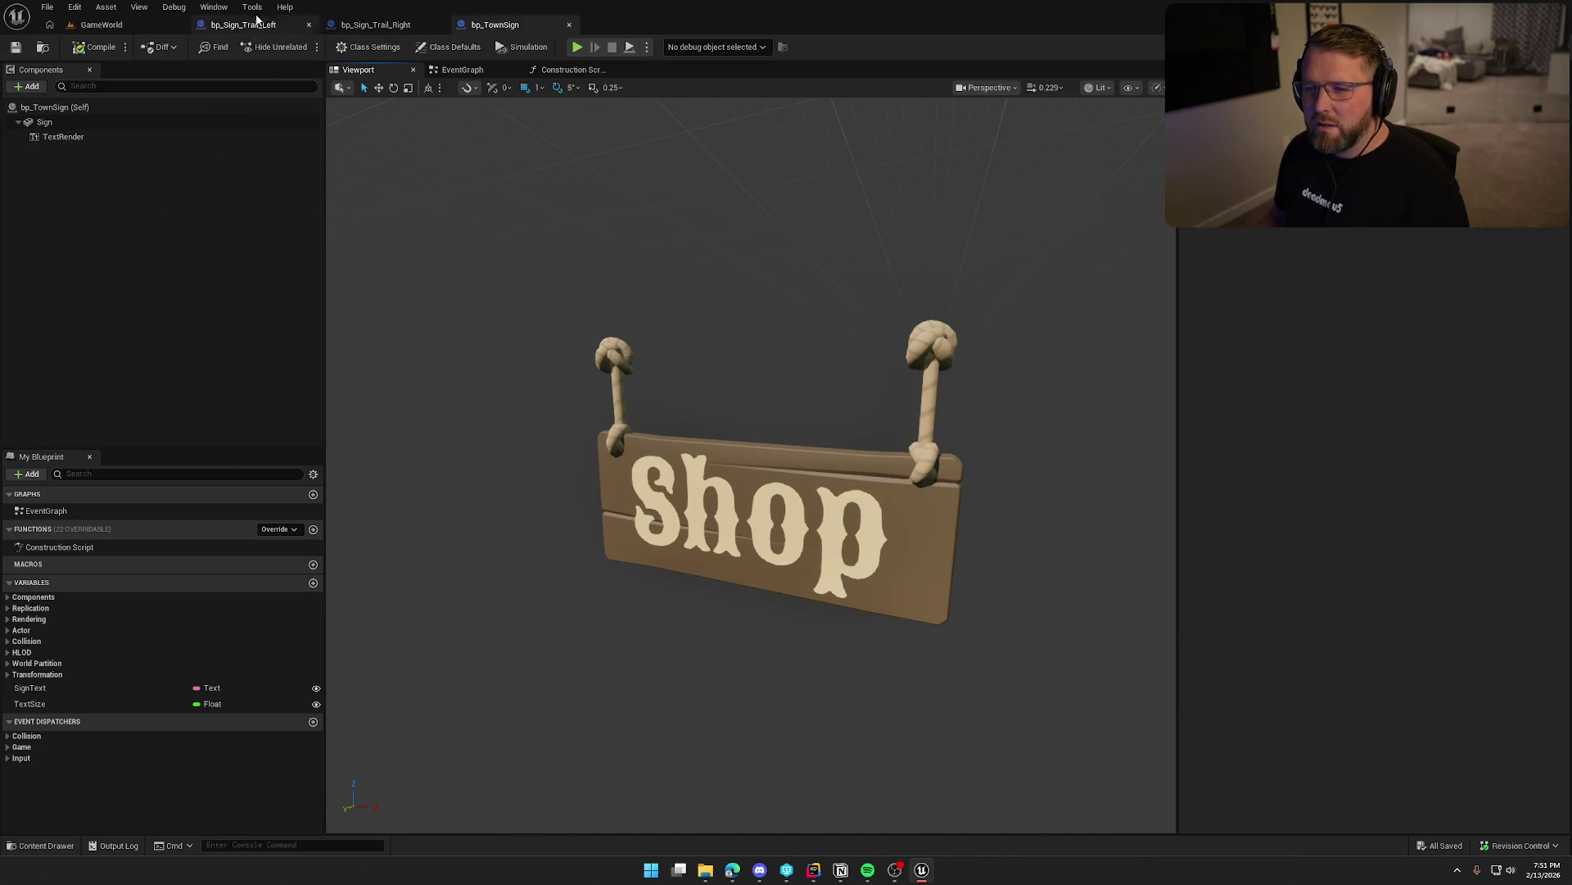
pyautogui.click(101, 25)
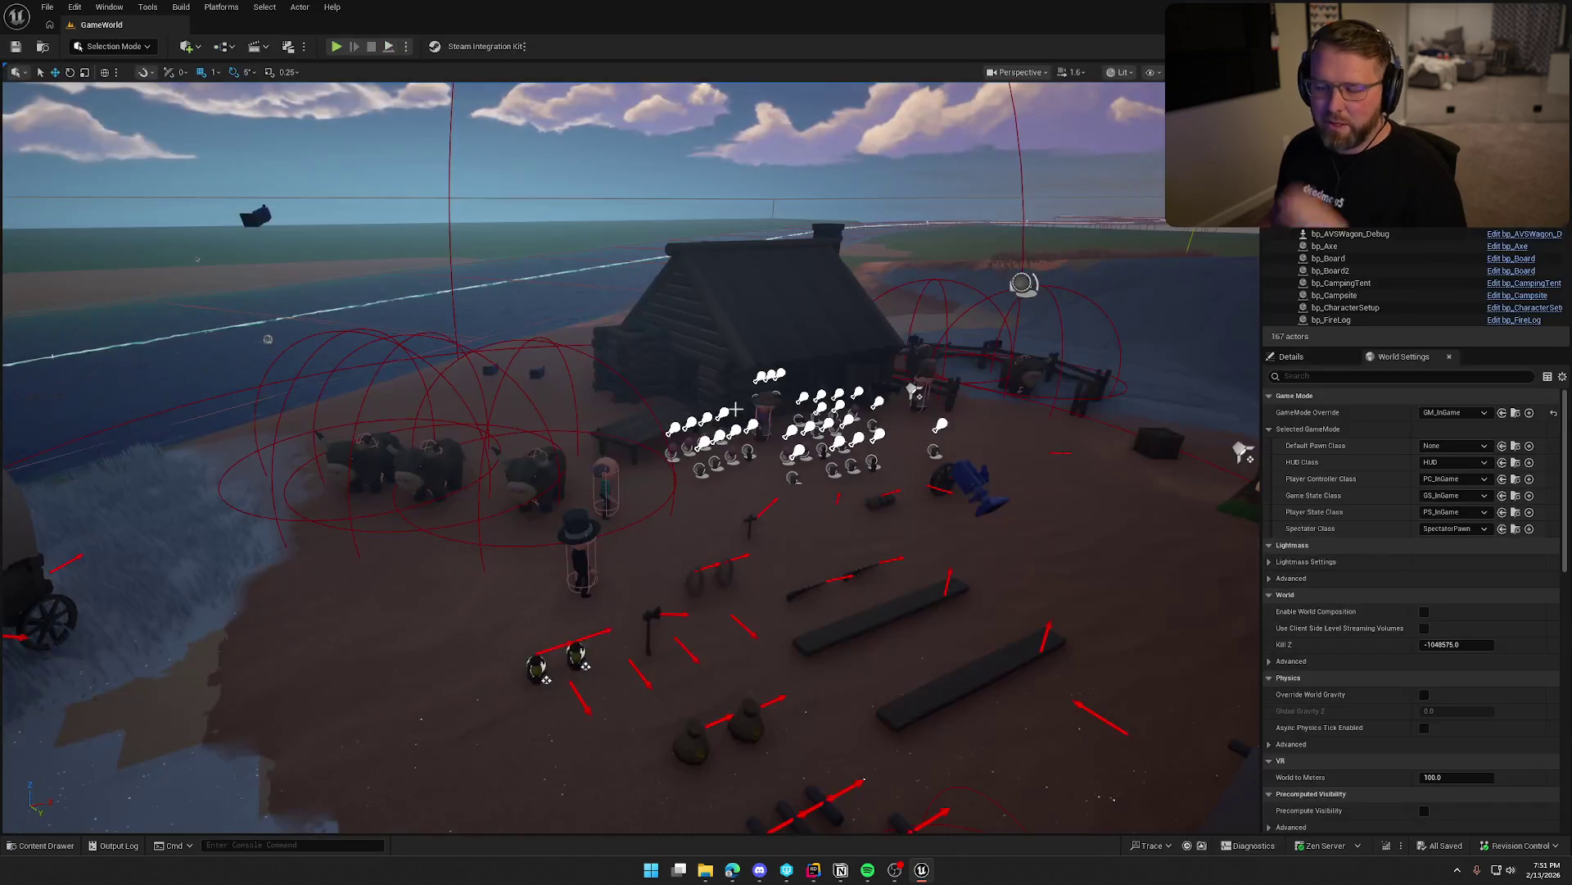
# Delete the three unused default event nodes from BP_TeeteringPlanks, then save and close it.
pyautogui.hotkey('ctrl', 'space')
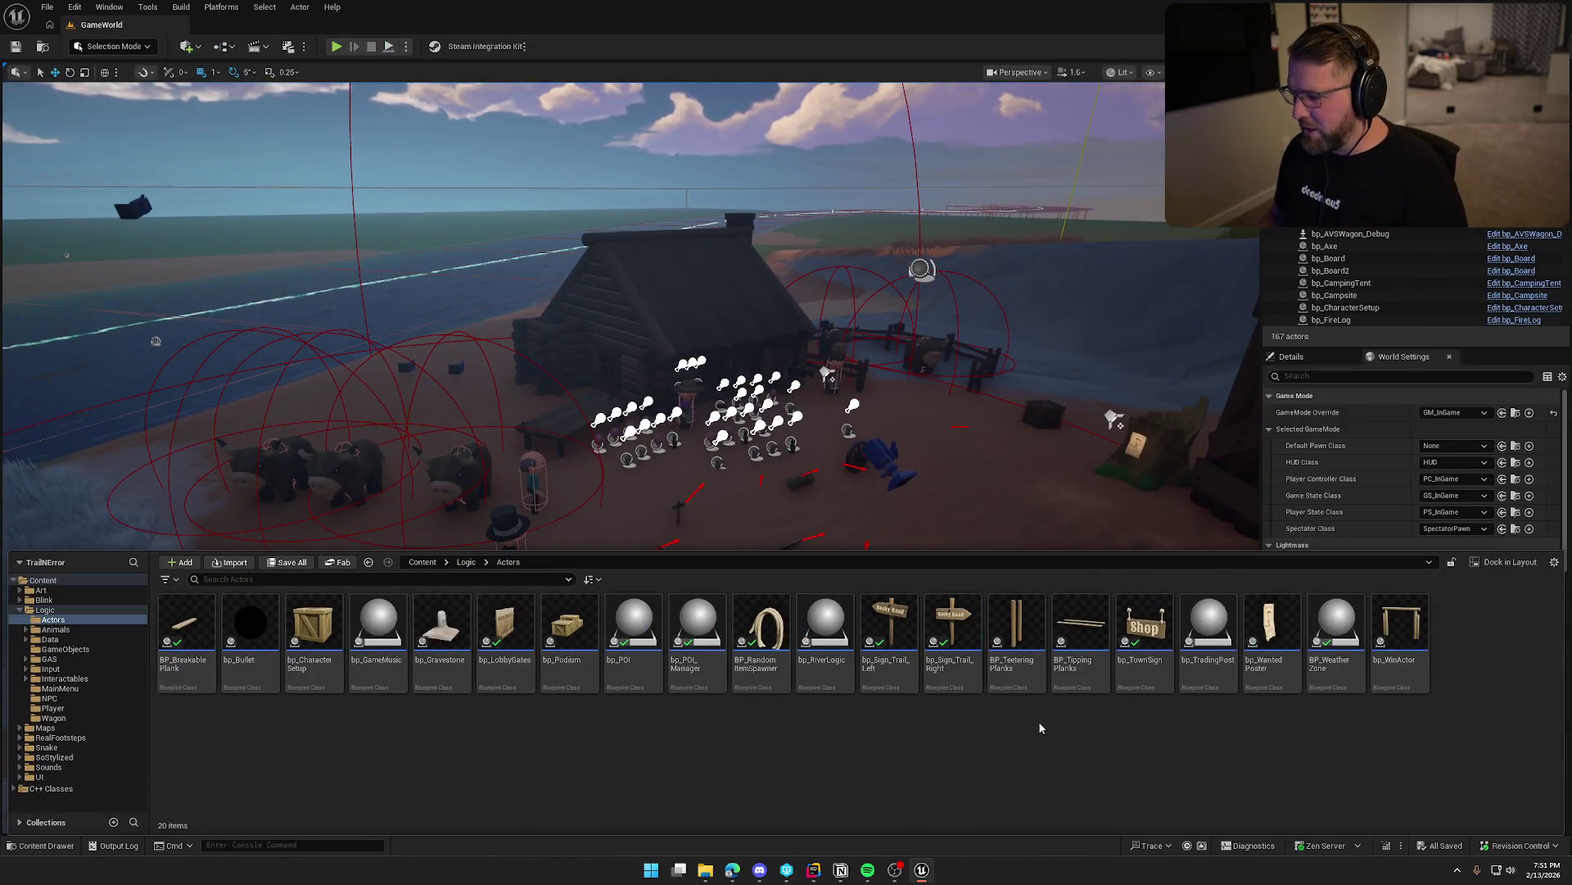
pyautogui.click(1025, 623)
pyautogui.hotkey('ctrl', 'space')
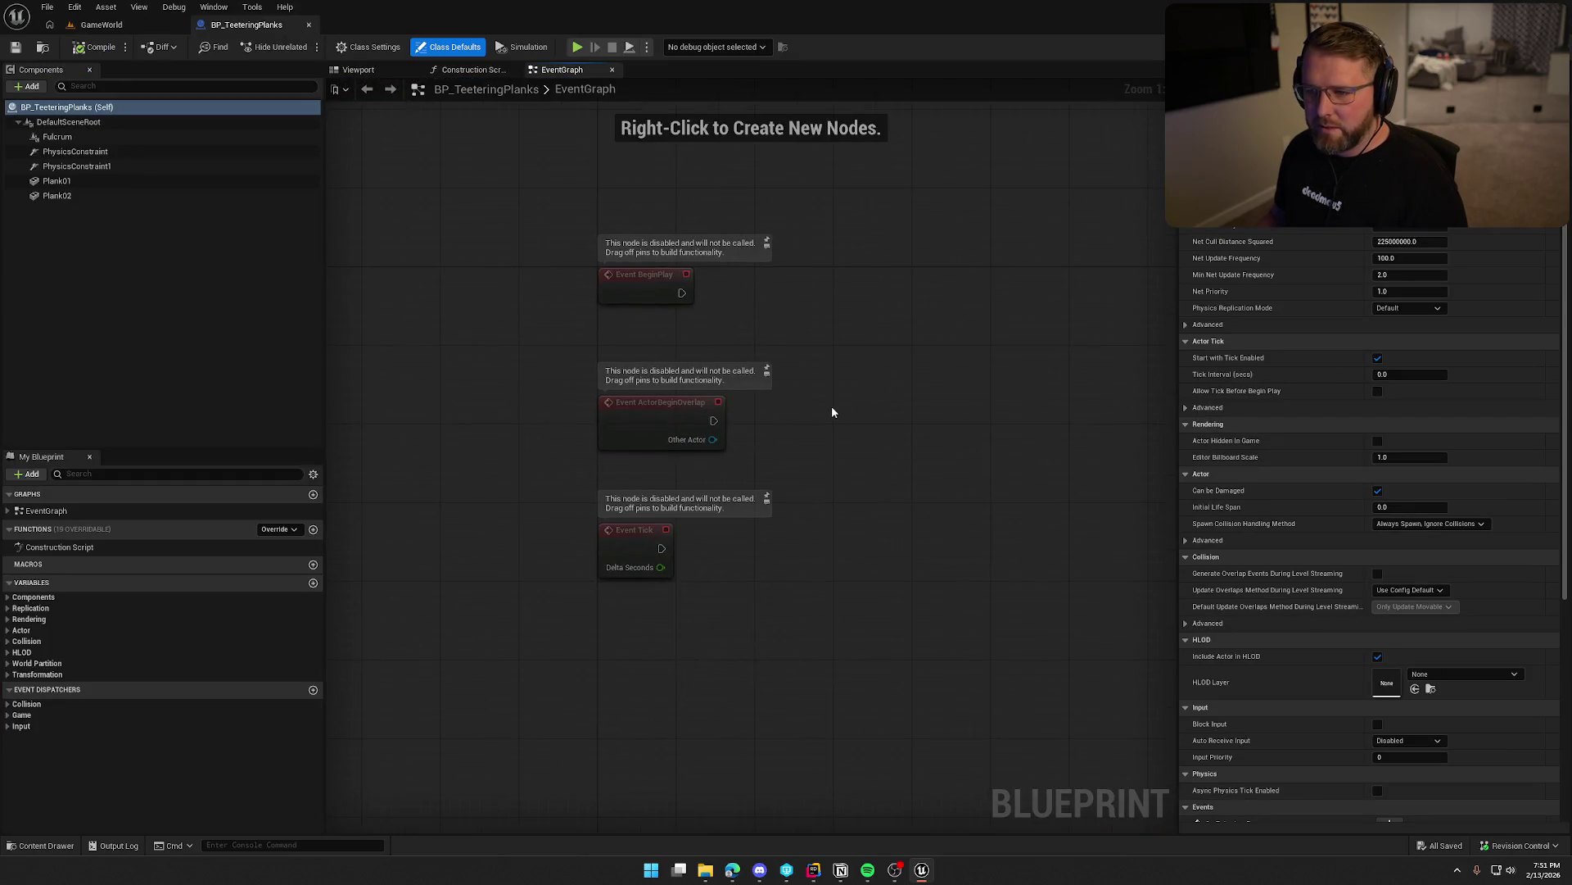
pyautogui.moveTo(509, 201); pyautogui.dragTo(716, 562)
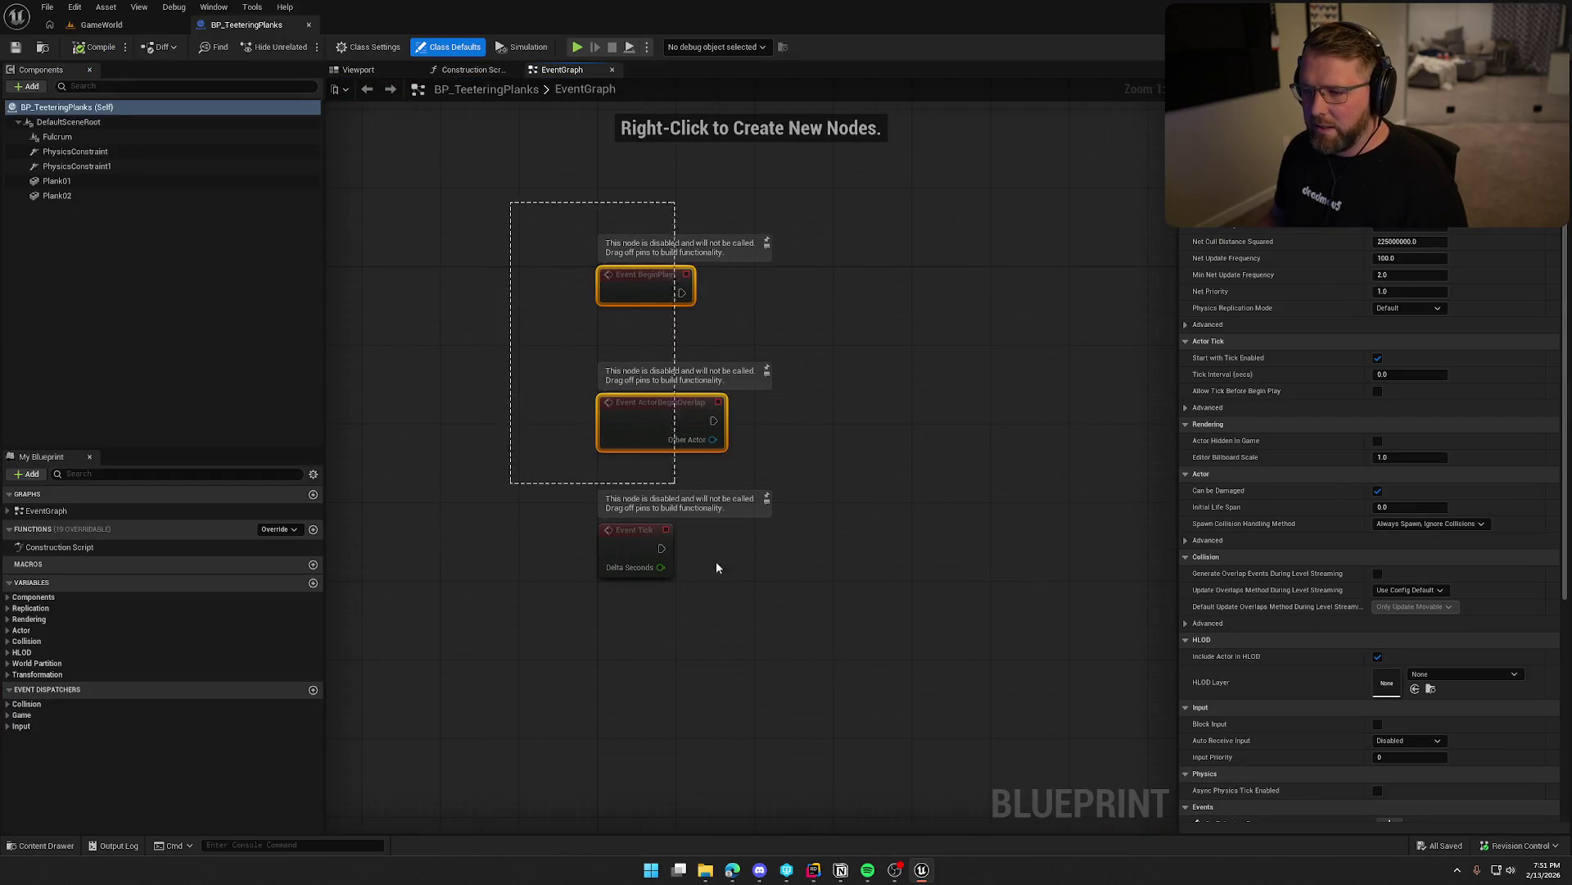
pyautogui.press('Delete')
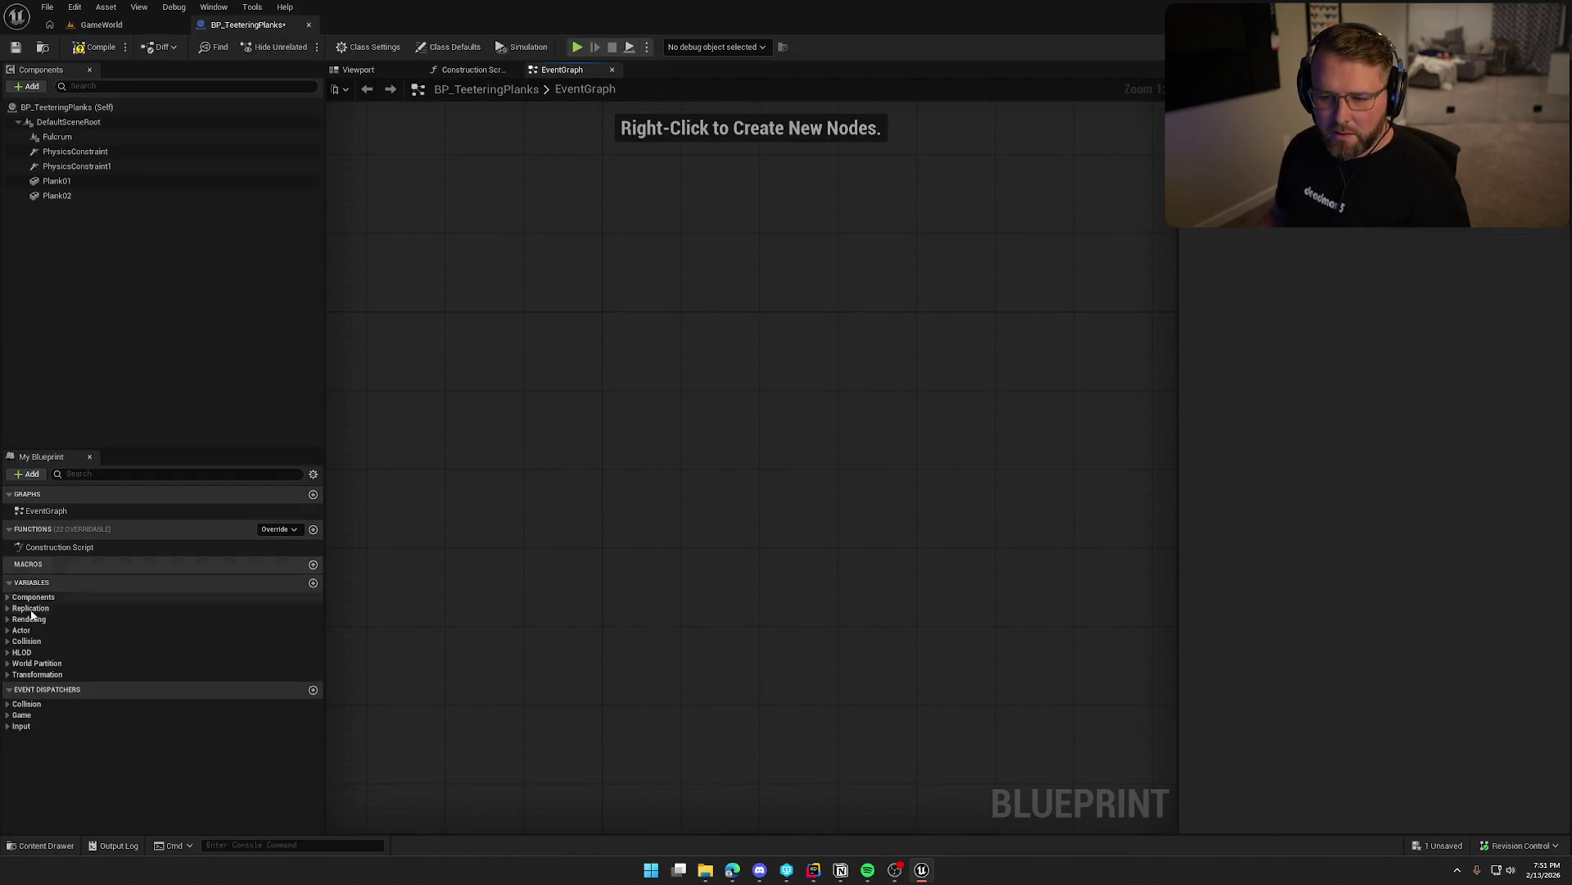
pyautogui.click(361, 69)
pyautogui.moveTo(559, 285); pyautogui.dragTo(713, 301)
pyautogui.hotkey('ctrl', 's')
pyautogui.press('Return')
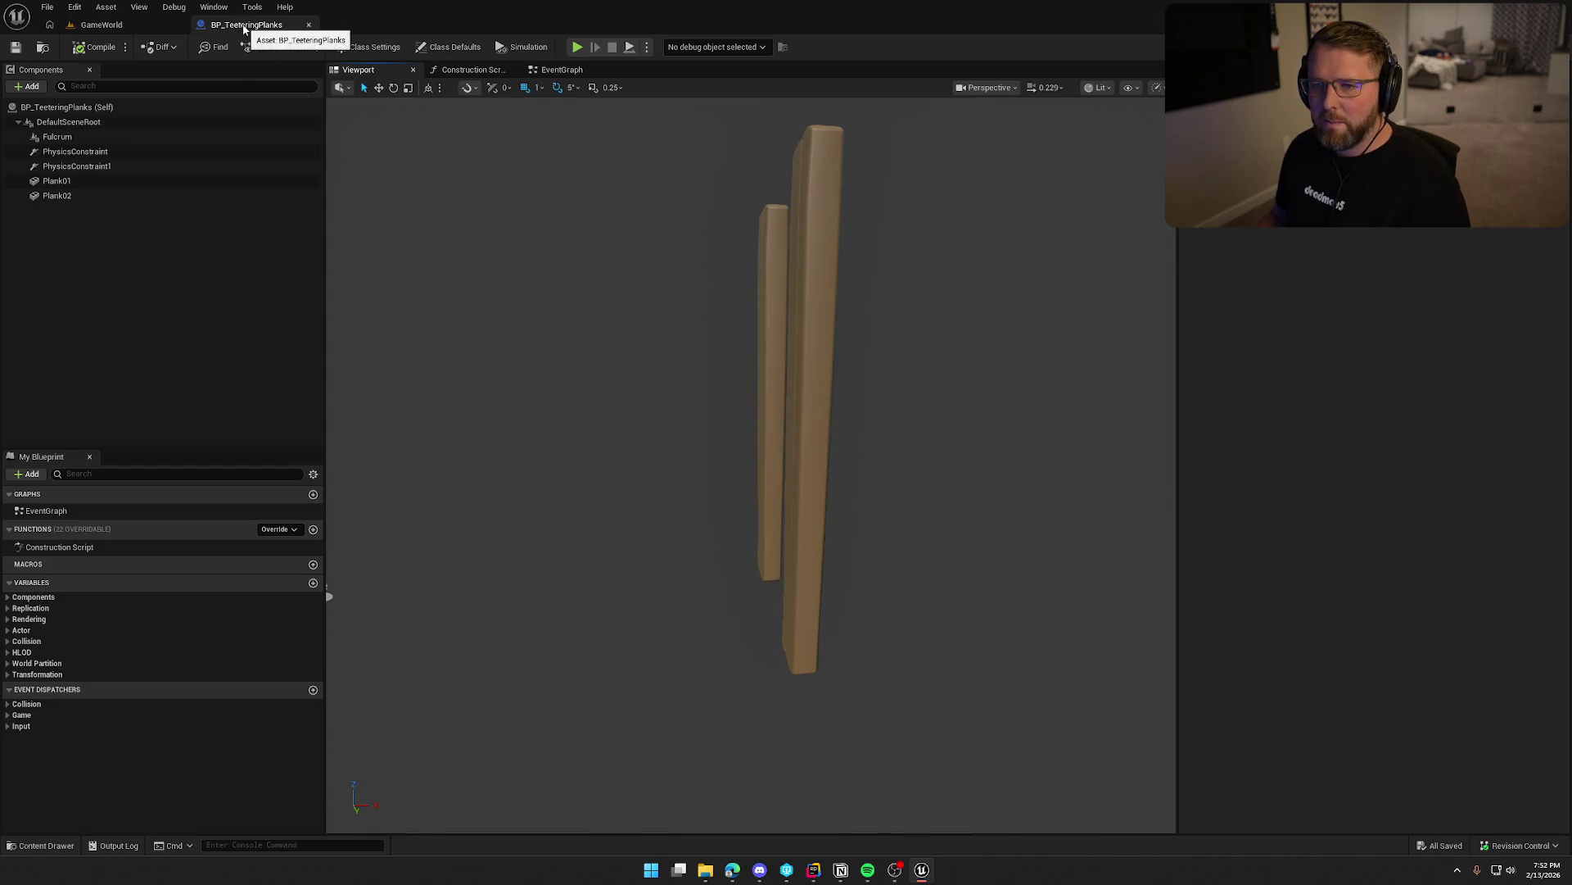
pyautogui.click(309, 24)
# Remove BP_TippingPlanks' default event nodes, then compile, check out and close it.
pyautogui.hotkey('ctrl', 'space')
pyautogui.click(1081, 631)
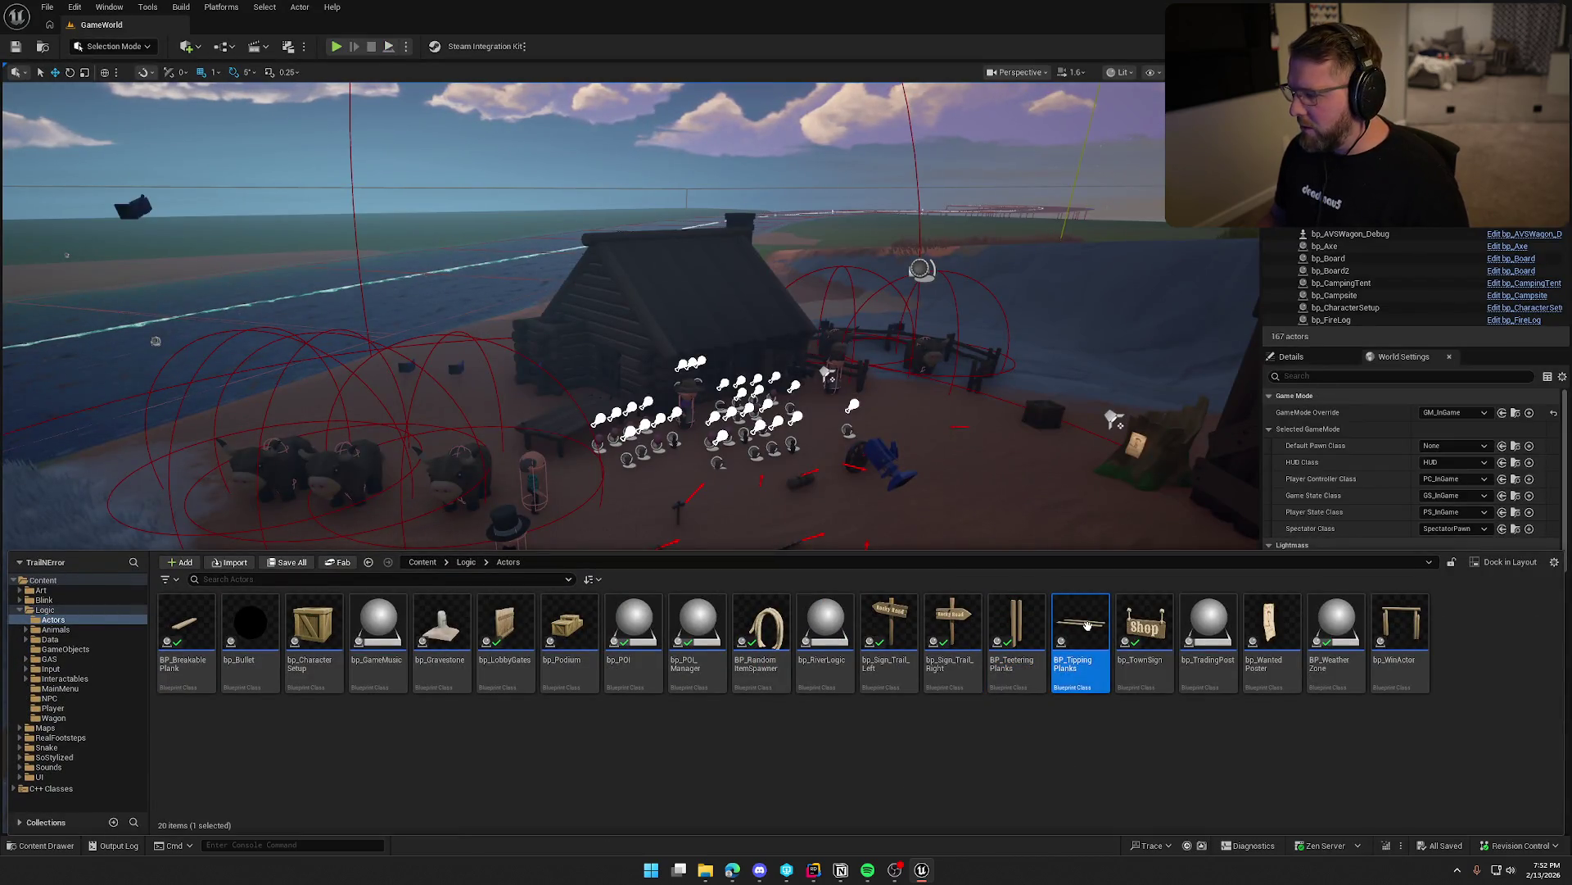
pyautogui.doubleClick(1081, 631)
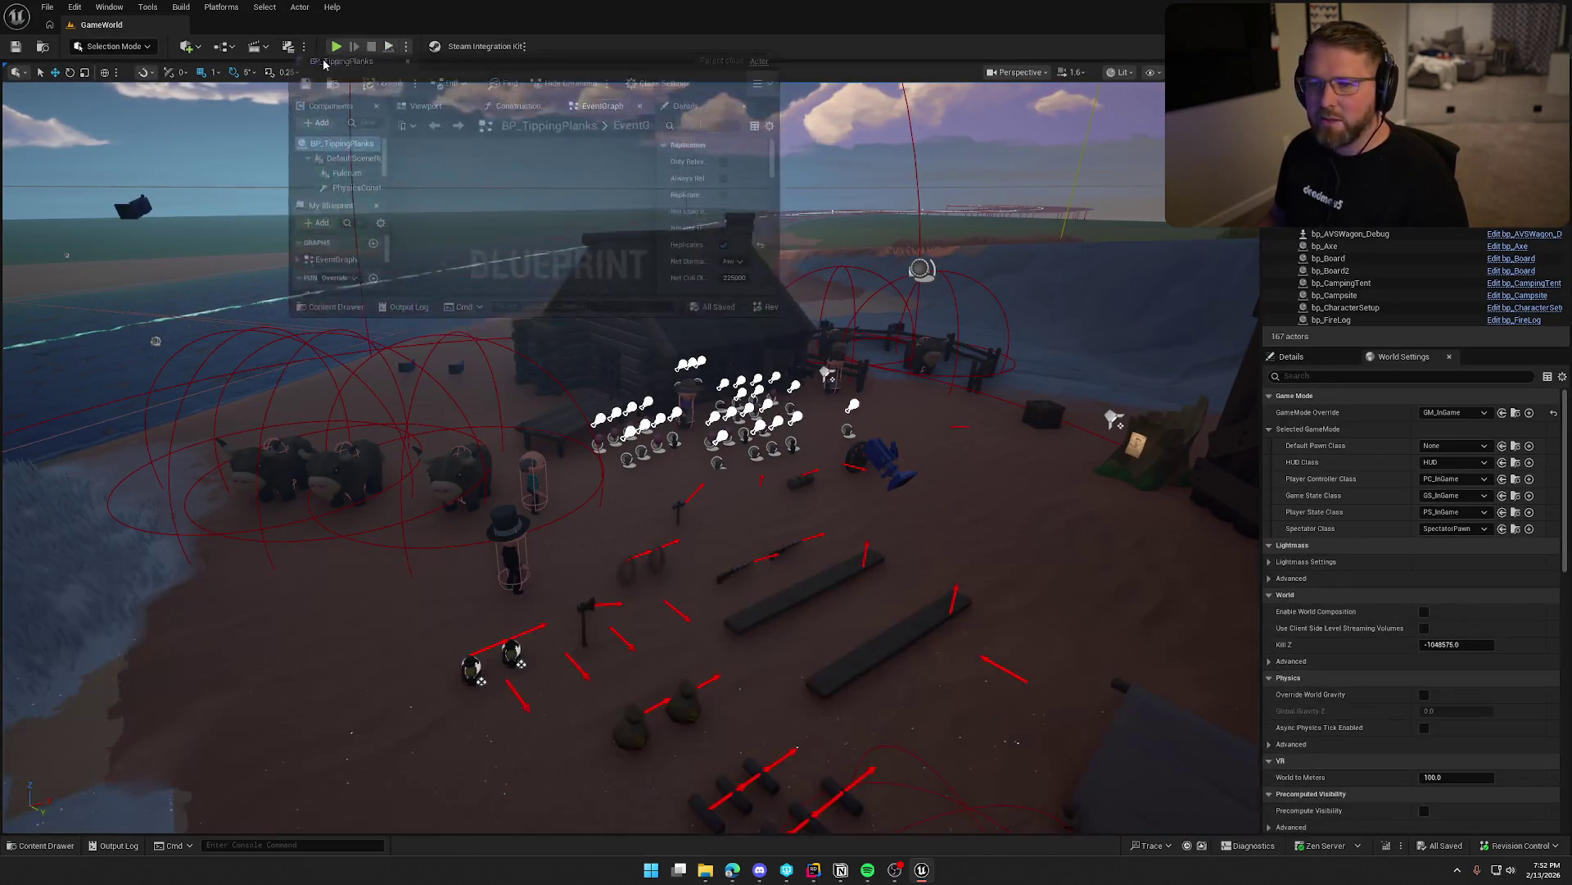
pyautogui.hotkey('ctrl', 'a')
pyautogui.press('Delete')
pyautogui.click(95, 47)
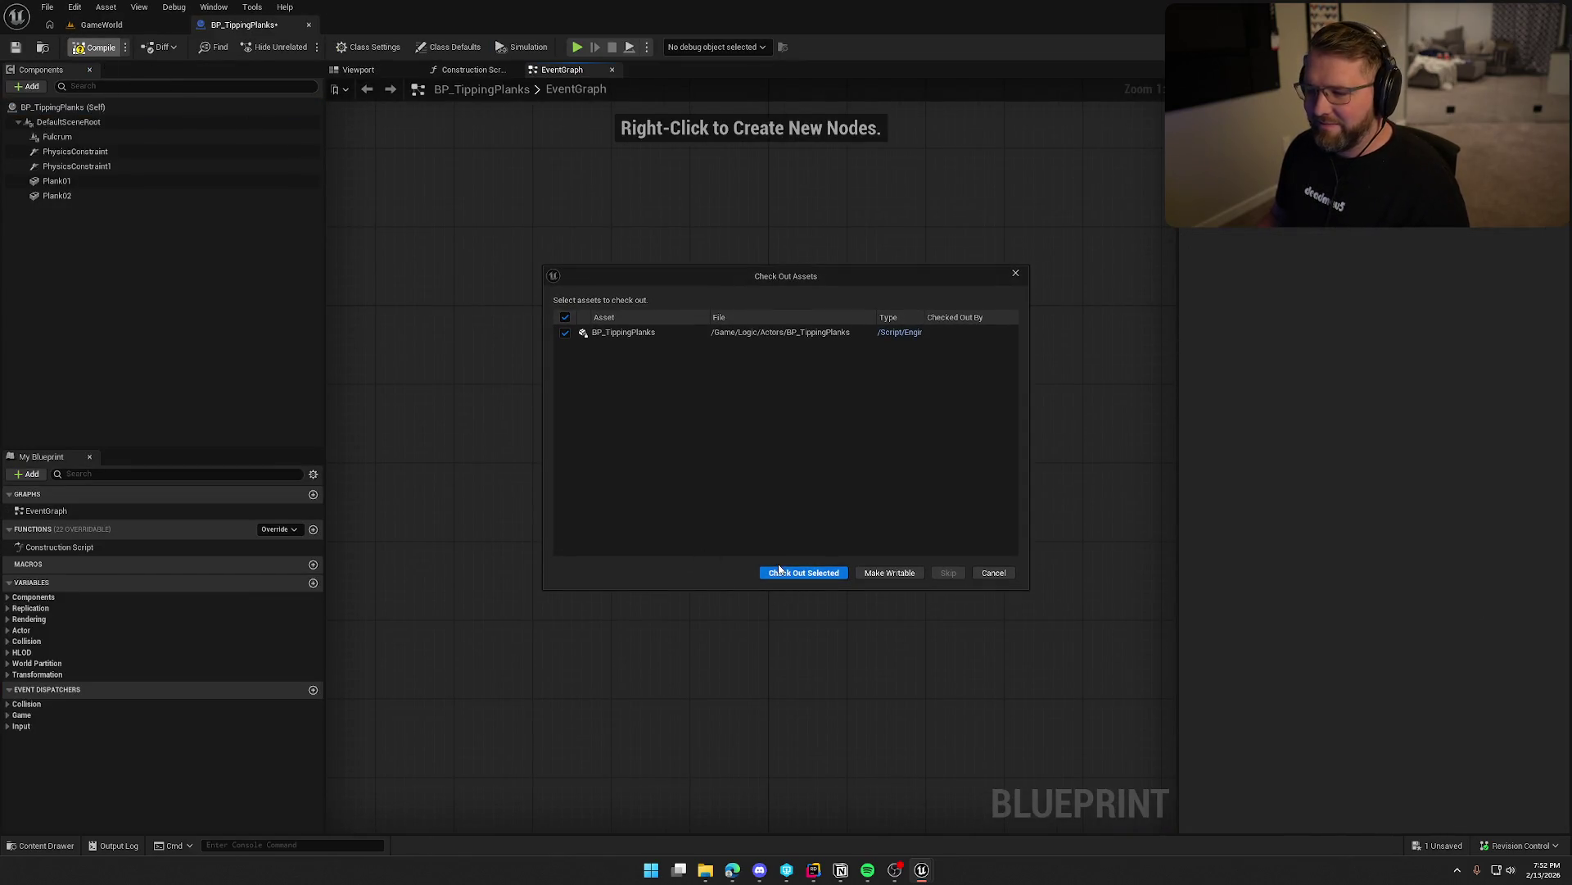
pyautogui.click(780, 572)
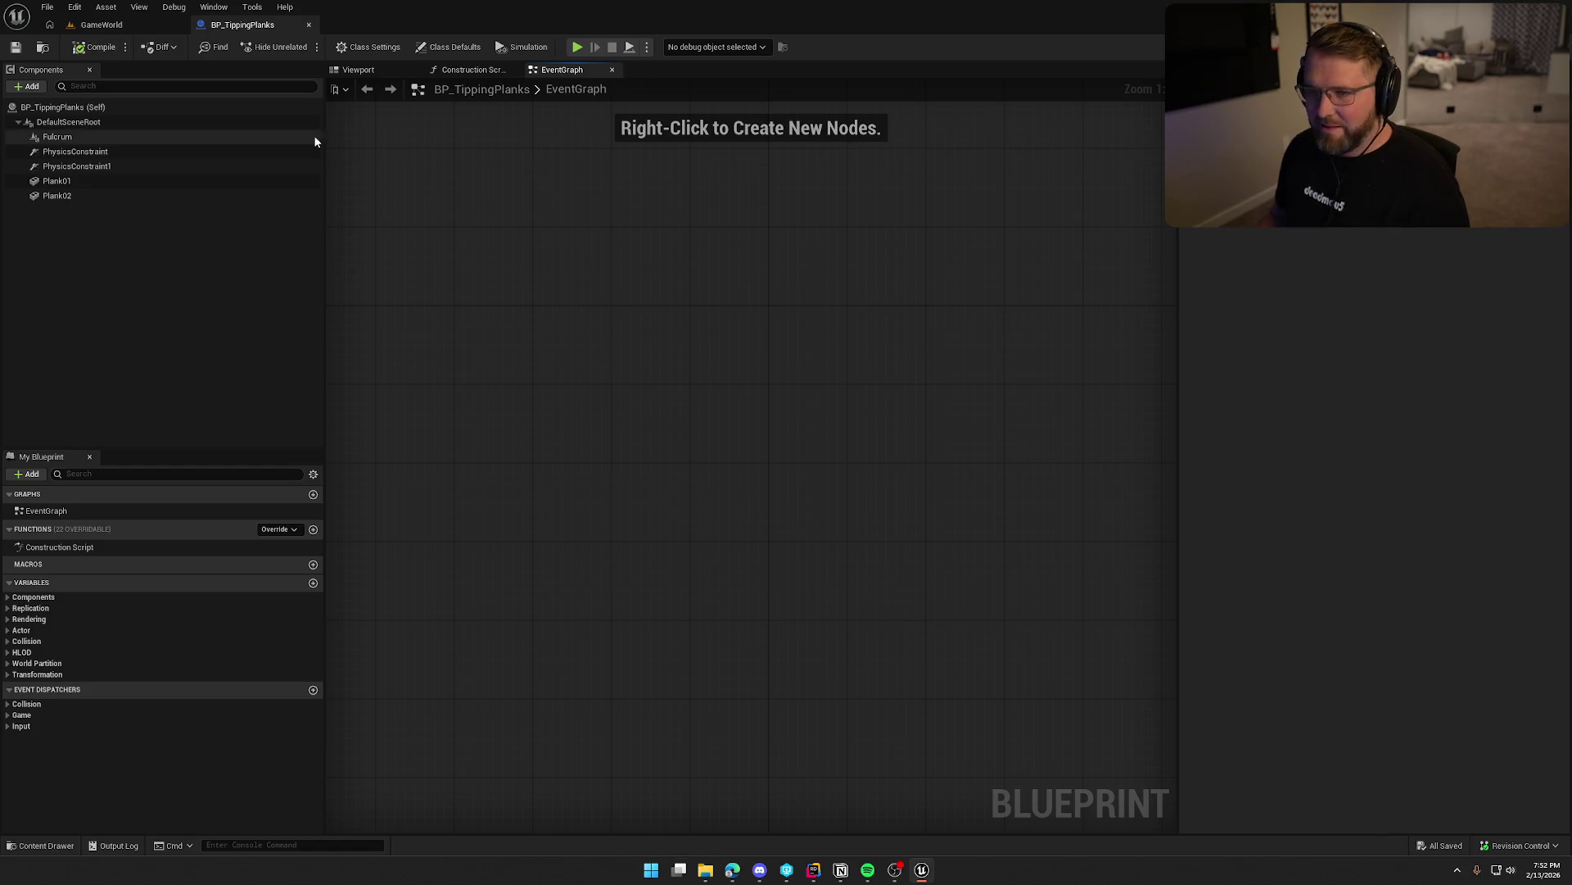
pyautogui.click(309, 25)
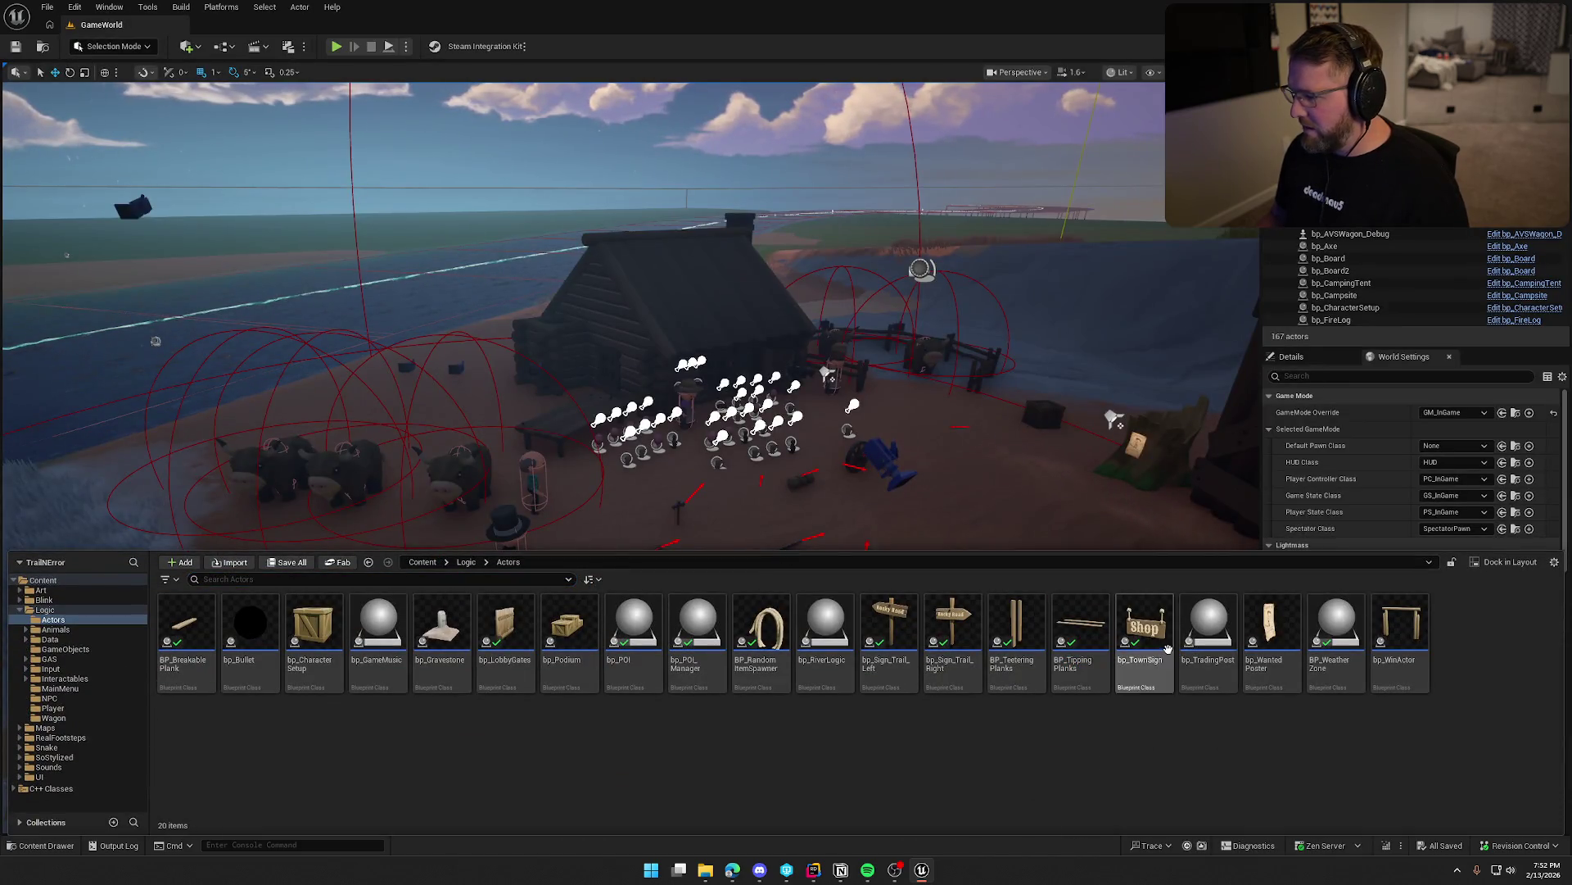
pyautogui.doubleClick(1209, 639)
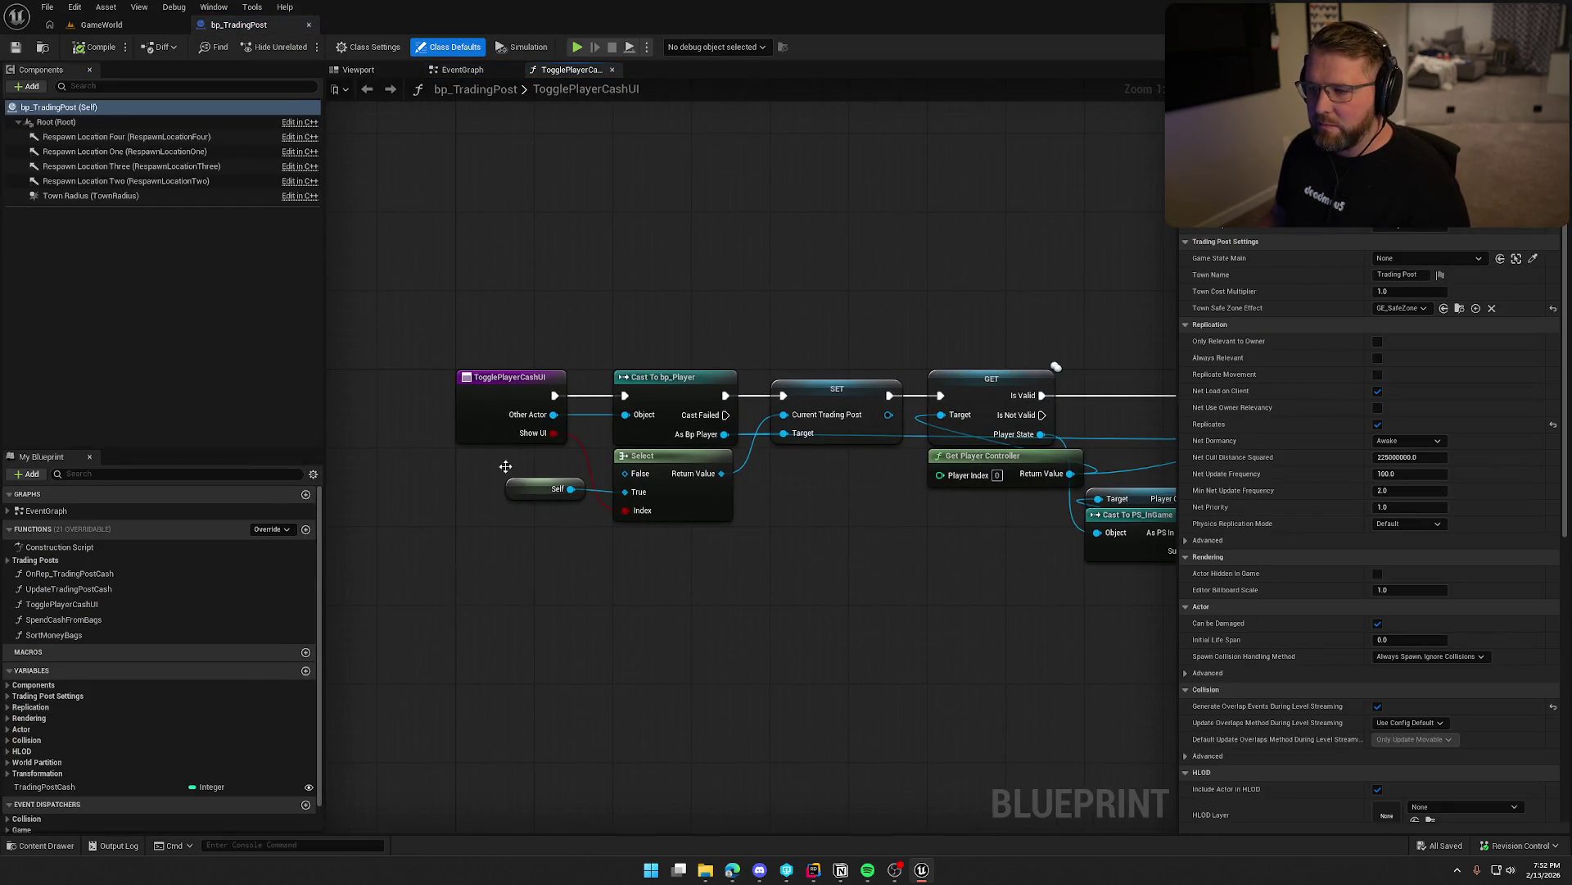
pyautogui.click(471, 72)
pyautogui.moveTo(747, 295); pyautogui.dragTo(821, 493)
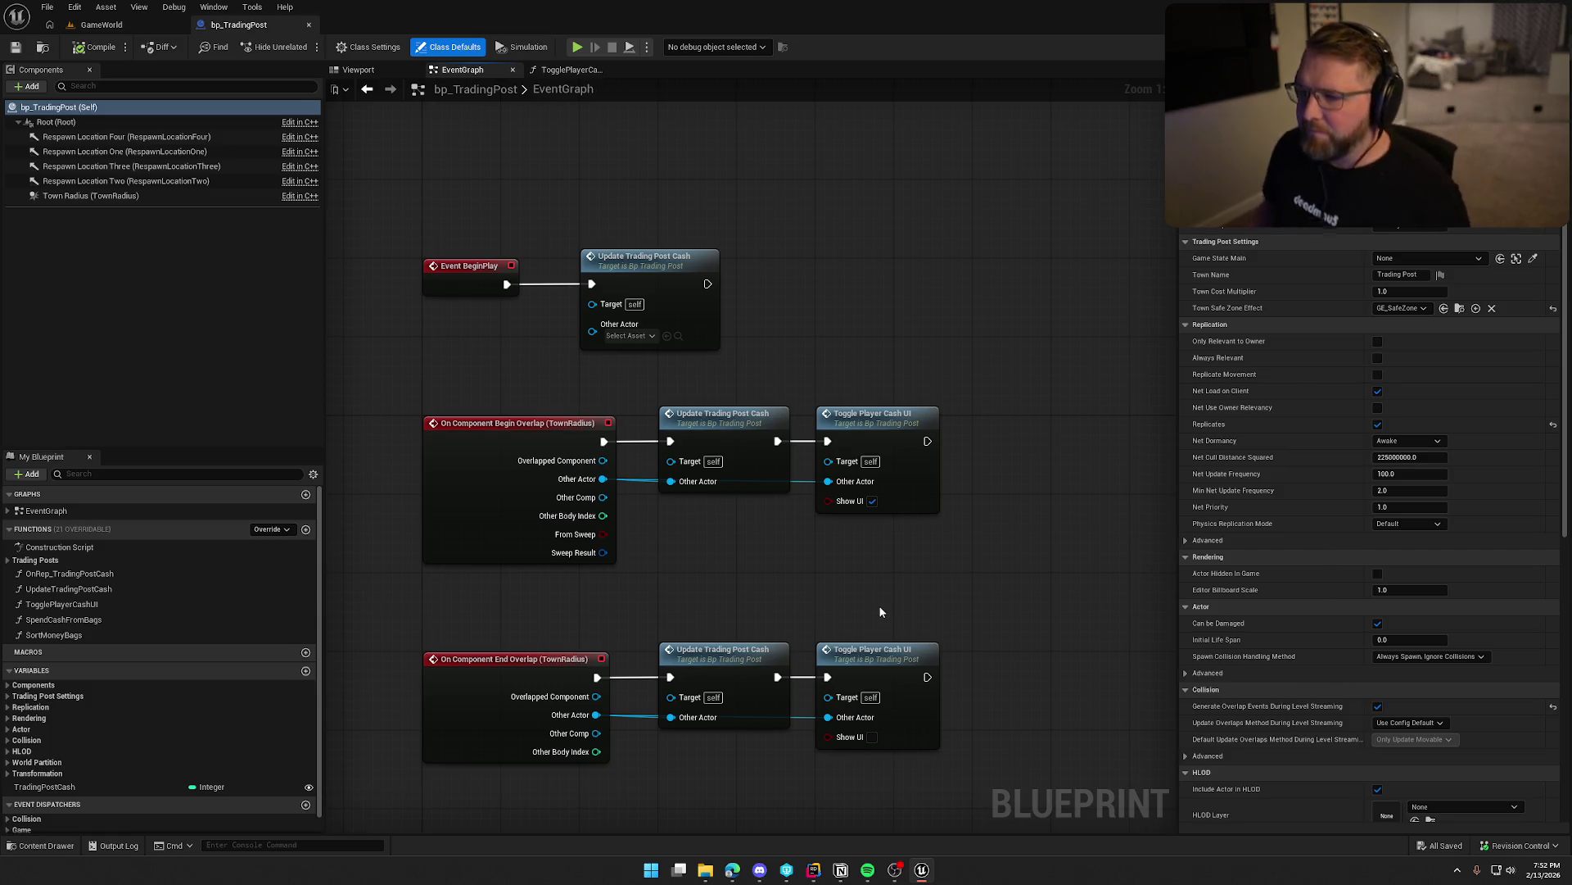
pyautogui.click(648, 263)
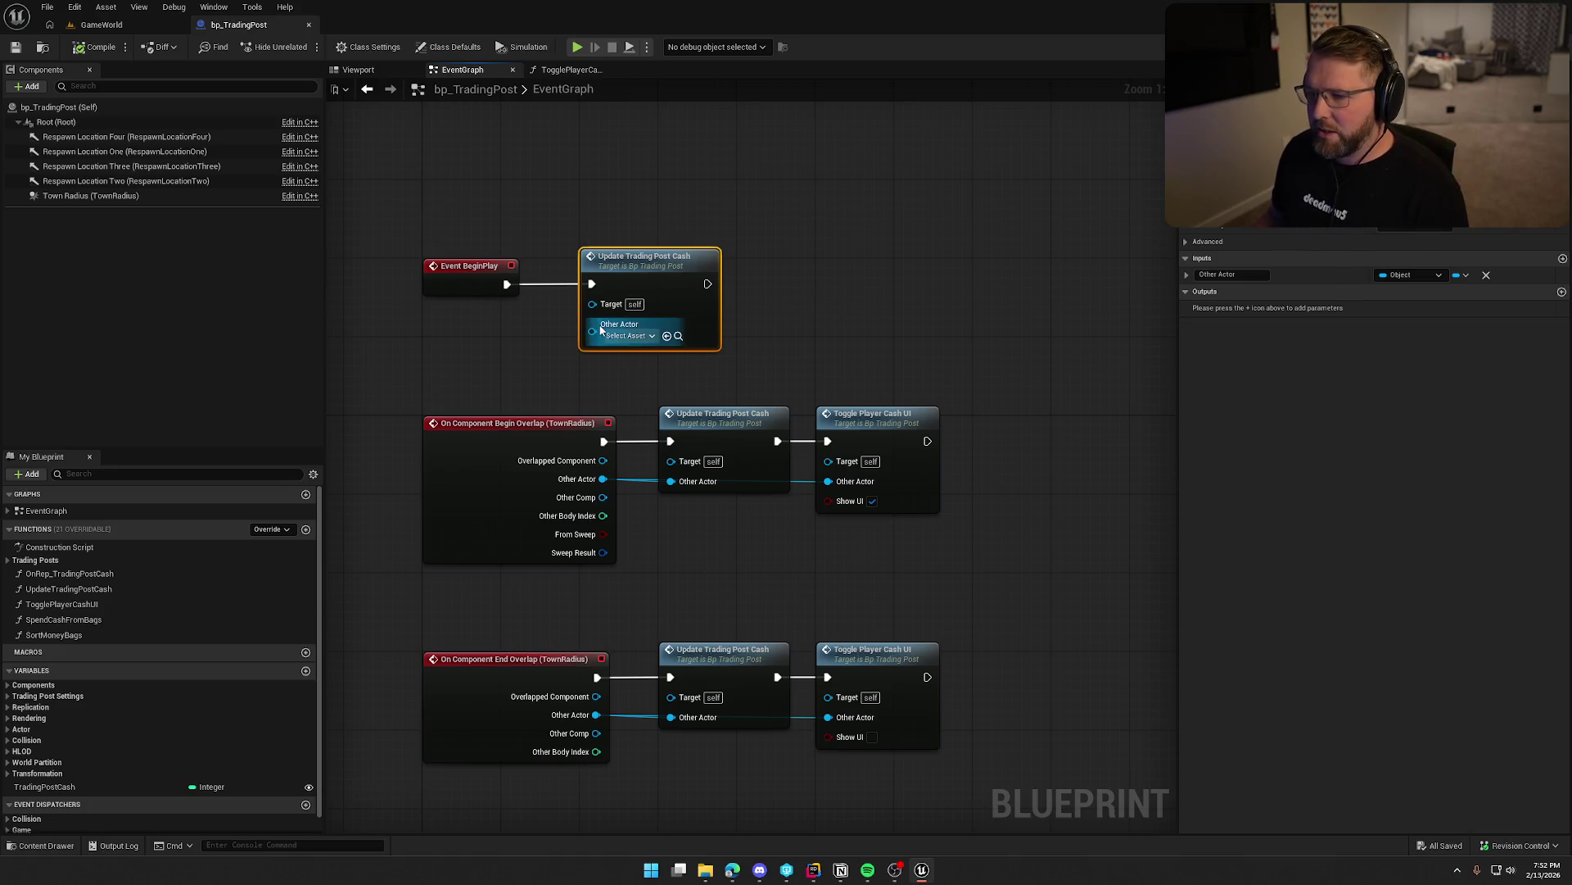
pyautogui.doubleClick(674, 268)
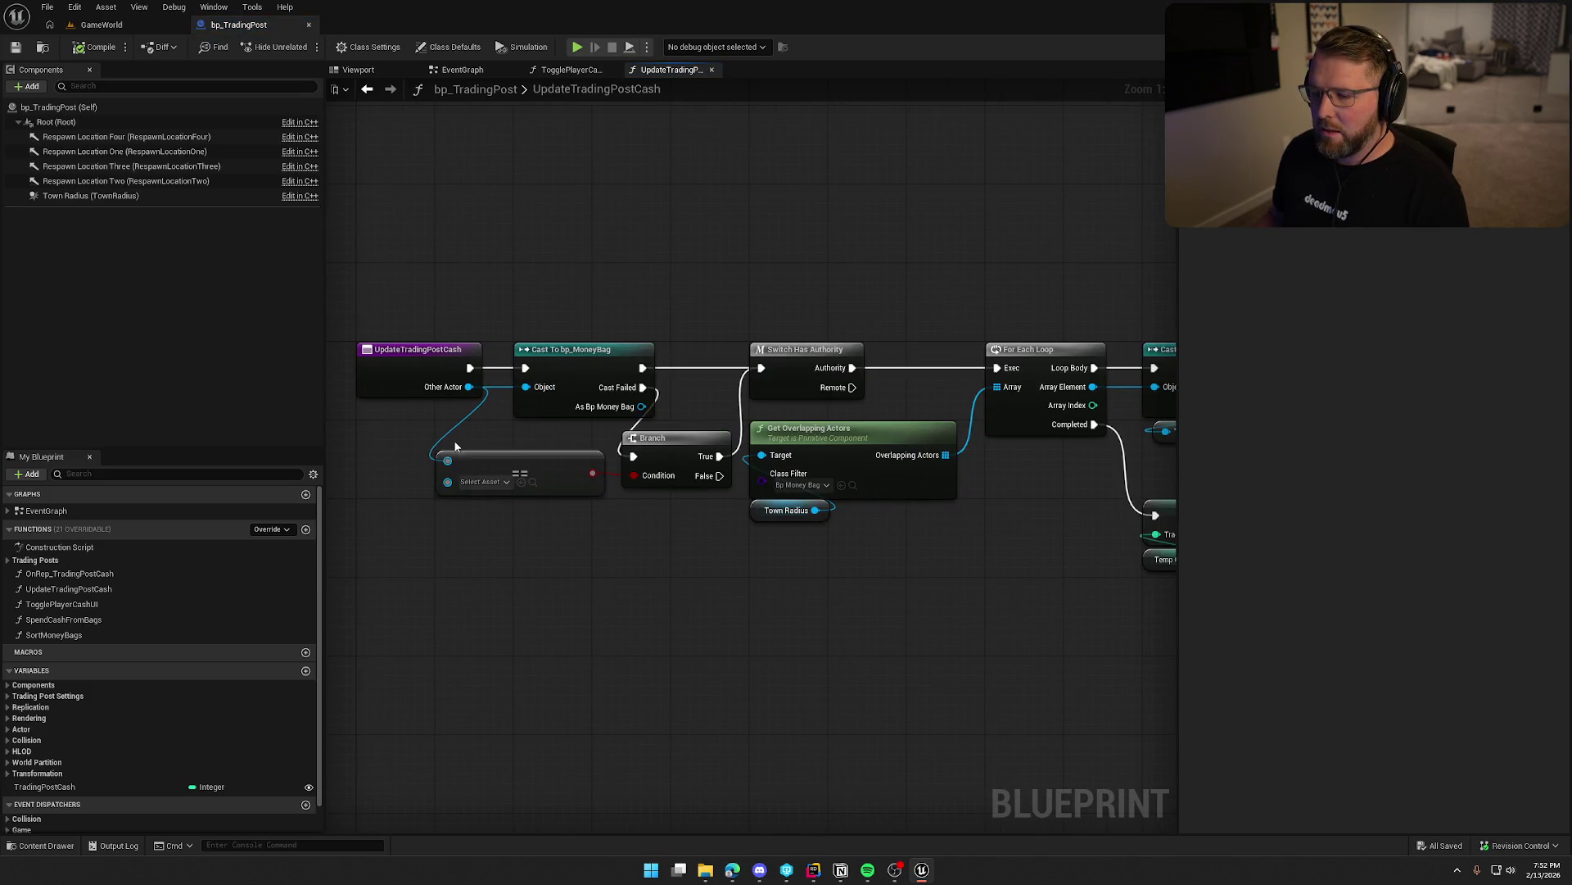
pyautogui.moveTo(649, 560); pyautogui.dragTo(598, 566)
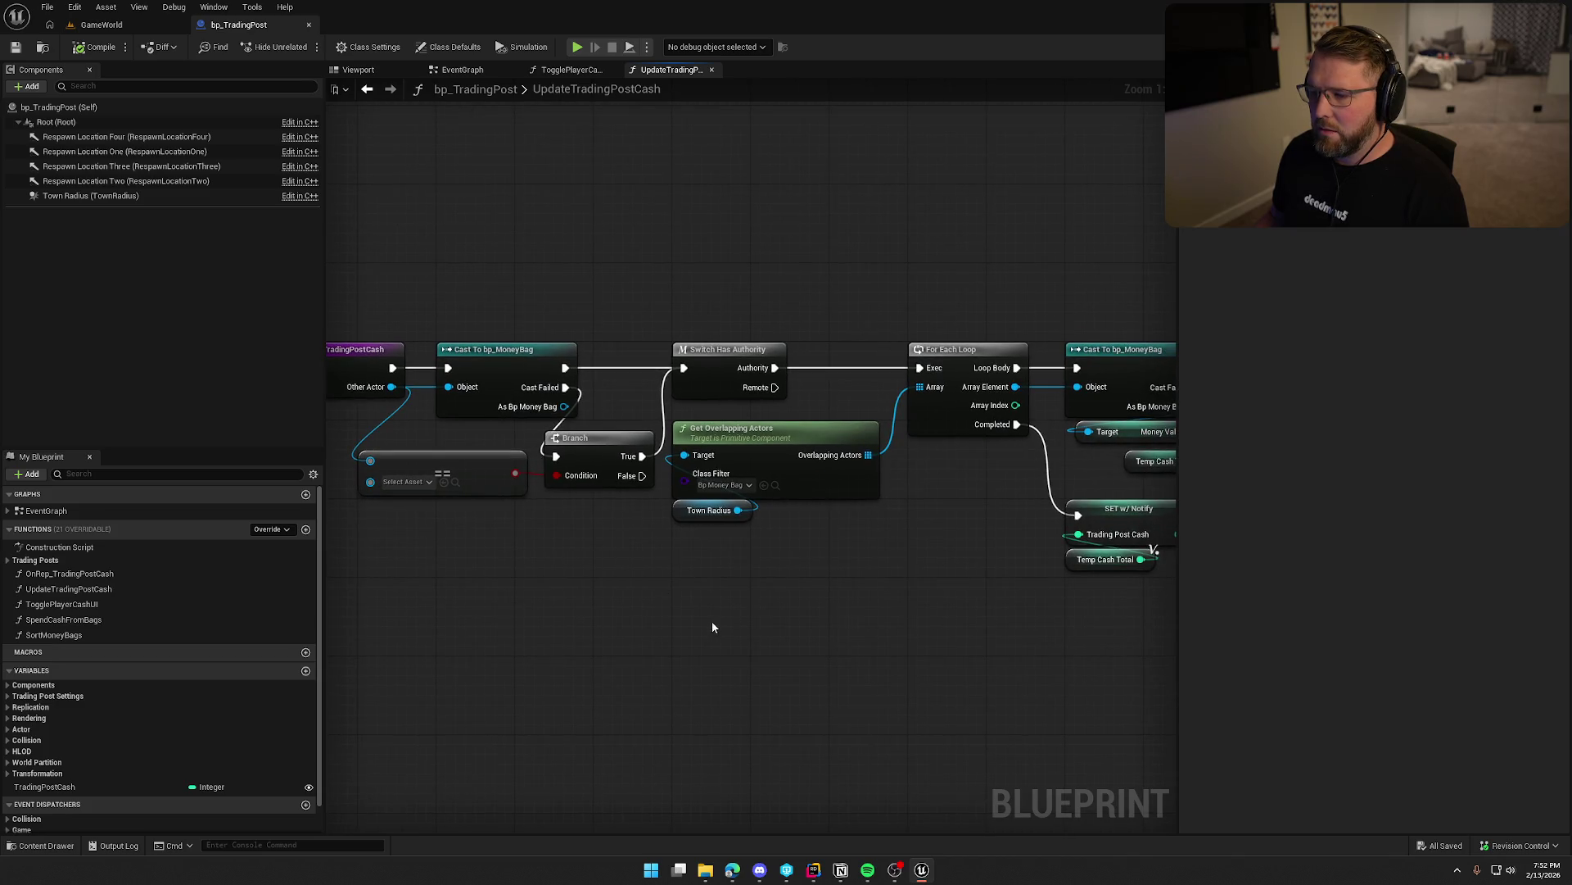
pyautogui.moveTo(818, 617); pyautogui.dragTo(657, 553)
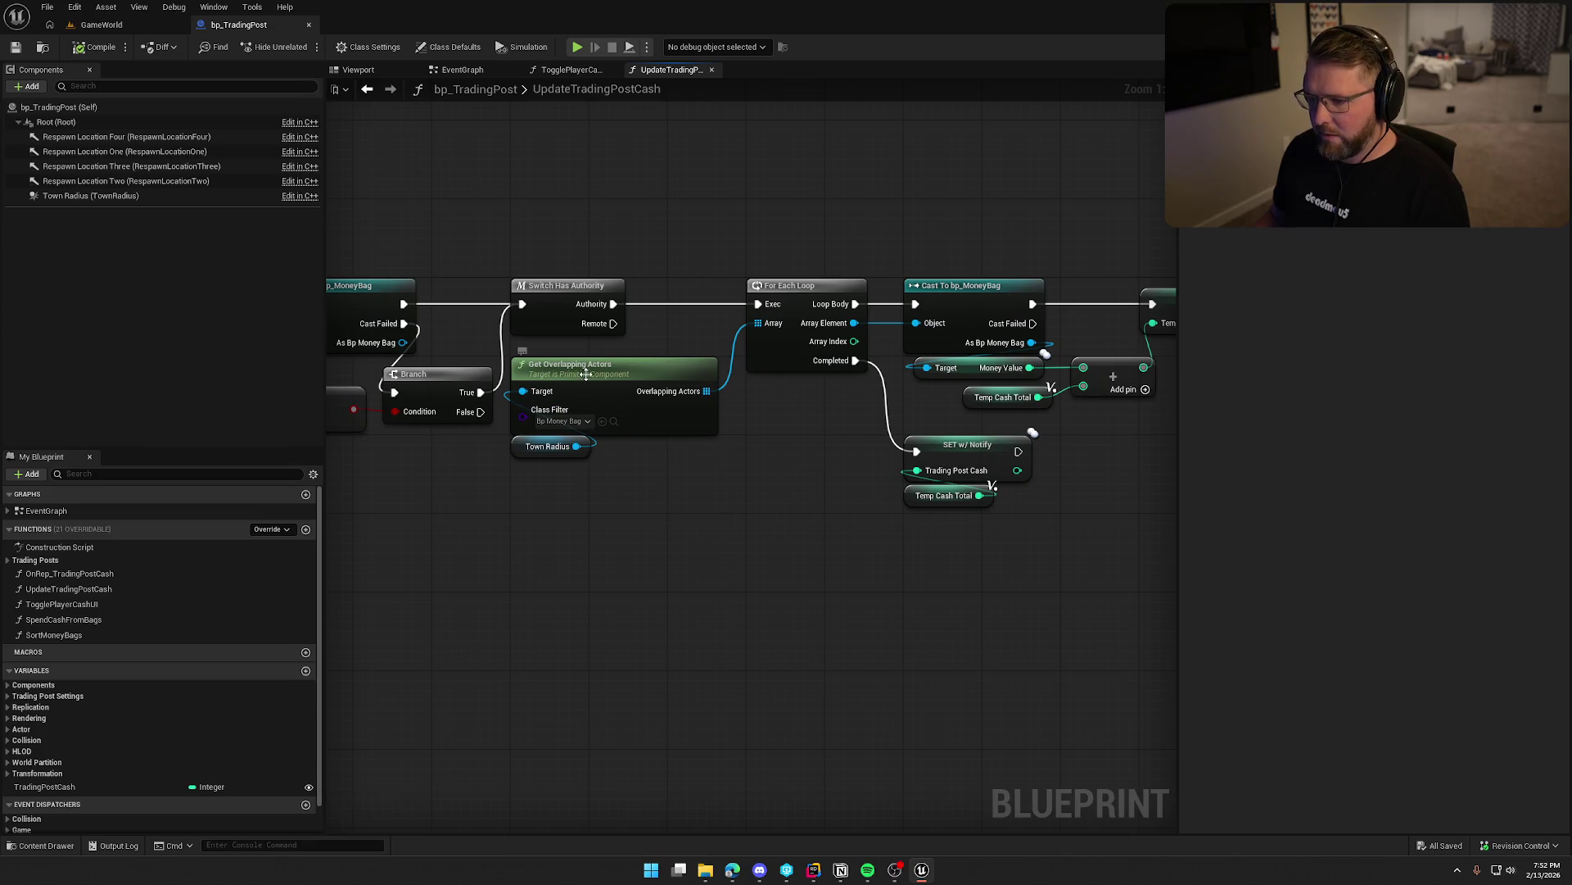
pyautogui.moveTo(625, 441); pyautogui.dragTo(515, 549)
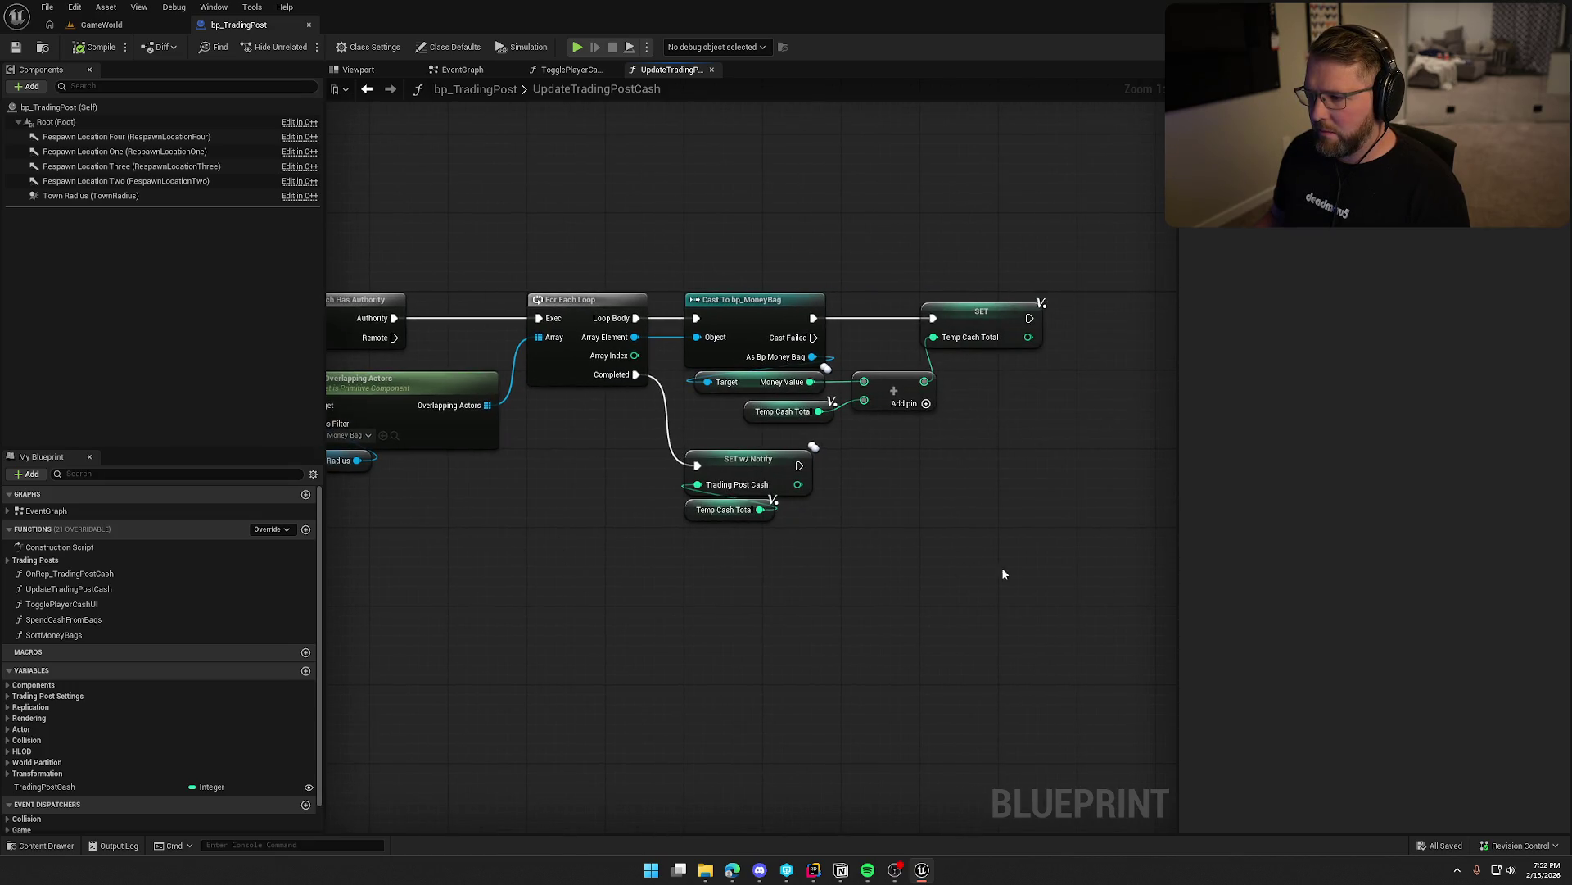
pyautogui.moveTo(658, 636); pyautogui.dragTo(655, 628)
pyautogui.moveTo(847, 553); pyautogui.dragTo(655, 442)
pyautogui.click(893, 541)
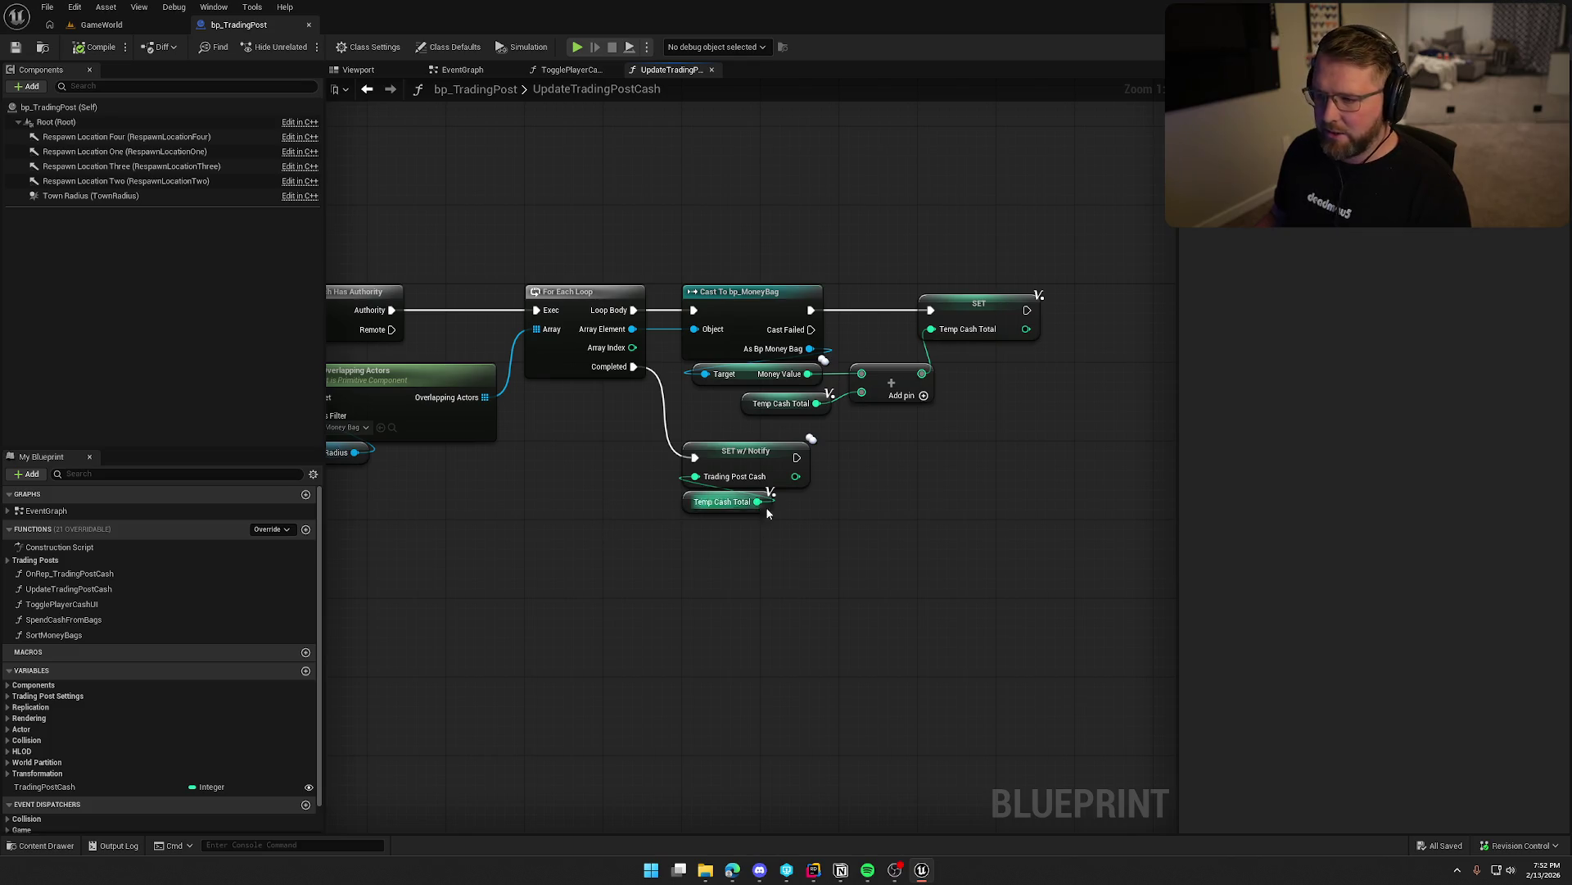
pyautogui.moveTo(488, 634); pyautogui.dragTo(654, 638)
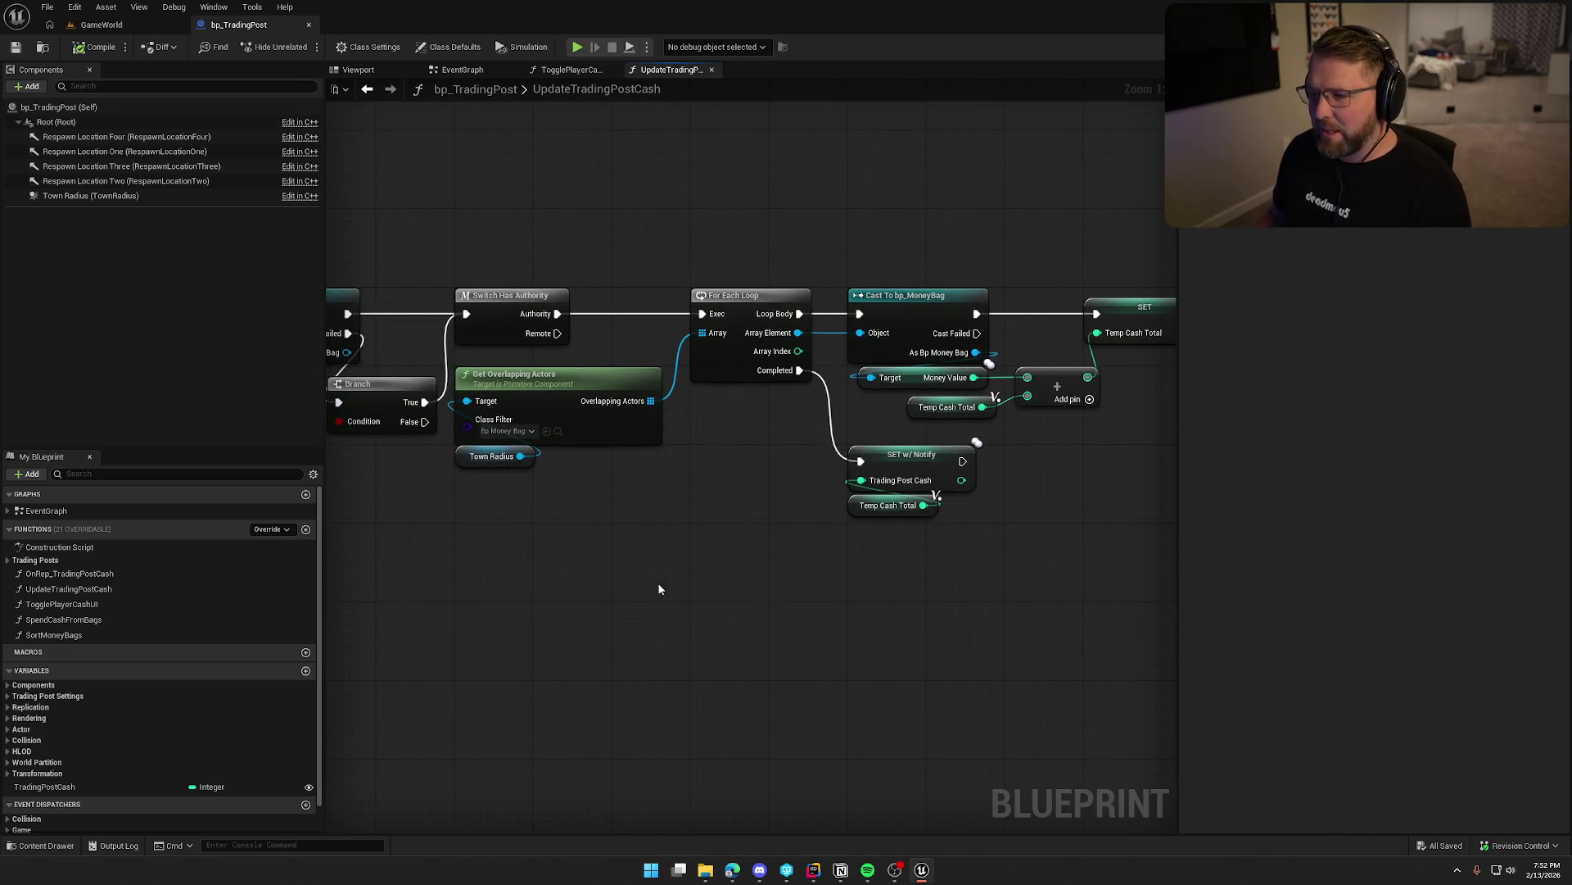
pyautogui.moveTo(1057, 385); pyautogui.dragTo(1048, 385)
pyautogui.click(763, 621)
pyautogui.moveTo(763, 620); pyautogui.dragTo(744, 471)
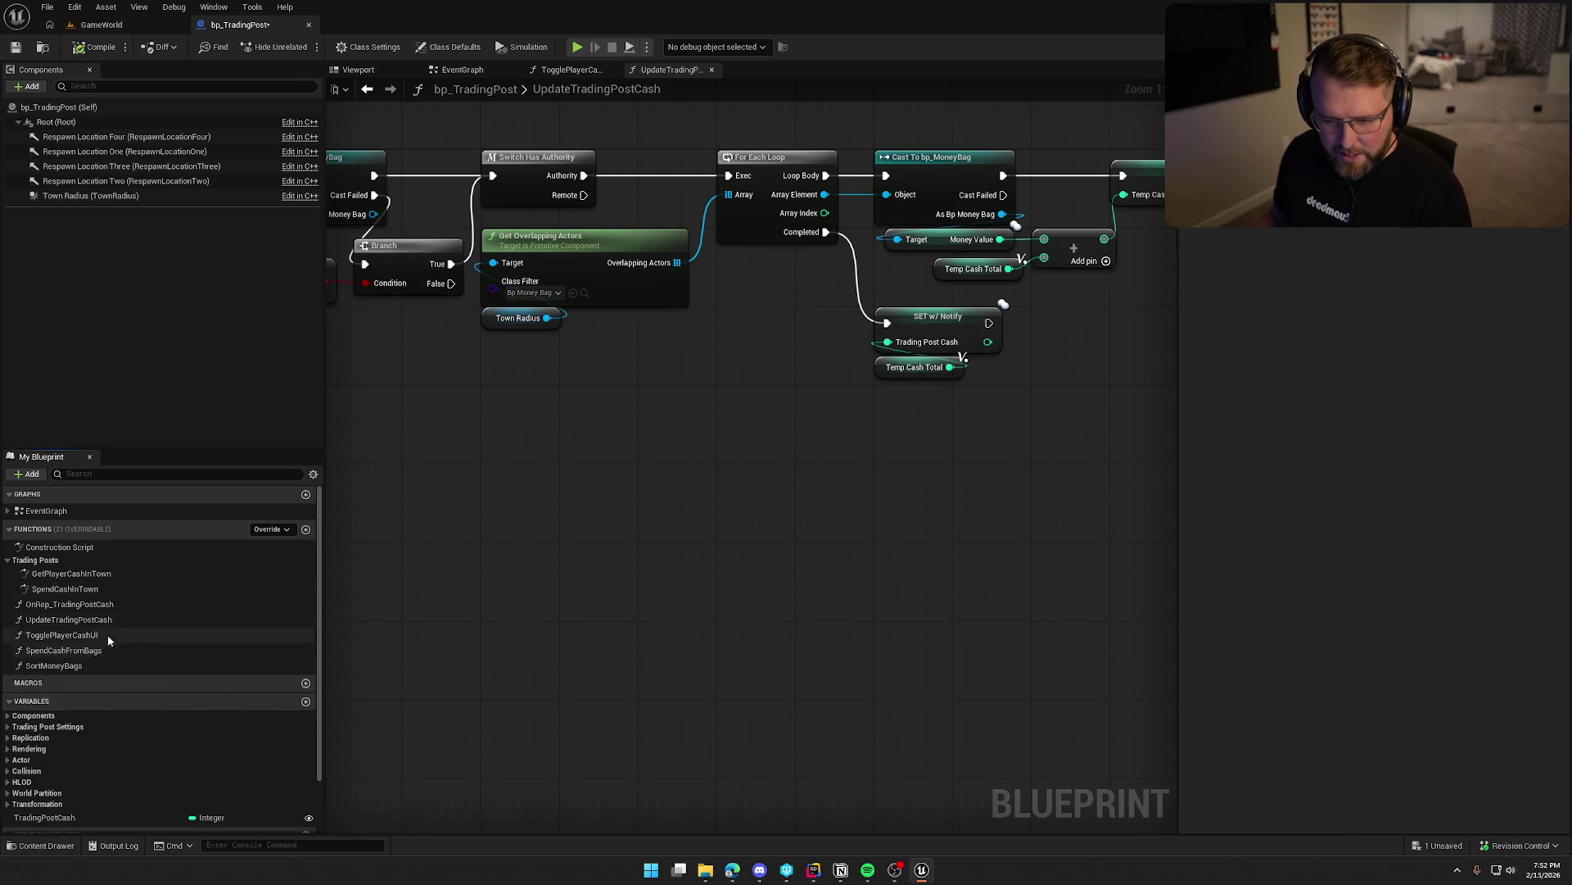
pyautogui.doubleClick(98, 604)
pyautogui.scroll(3, 560, 553)
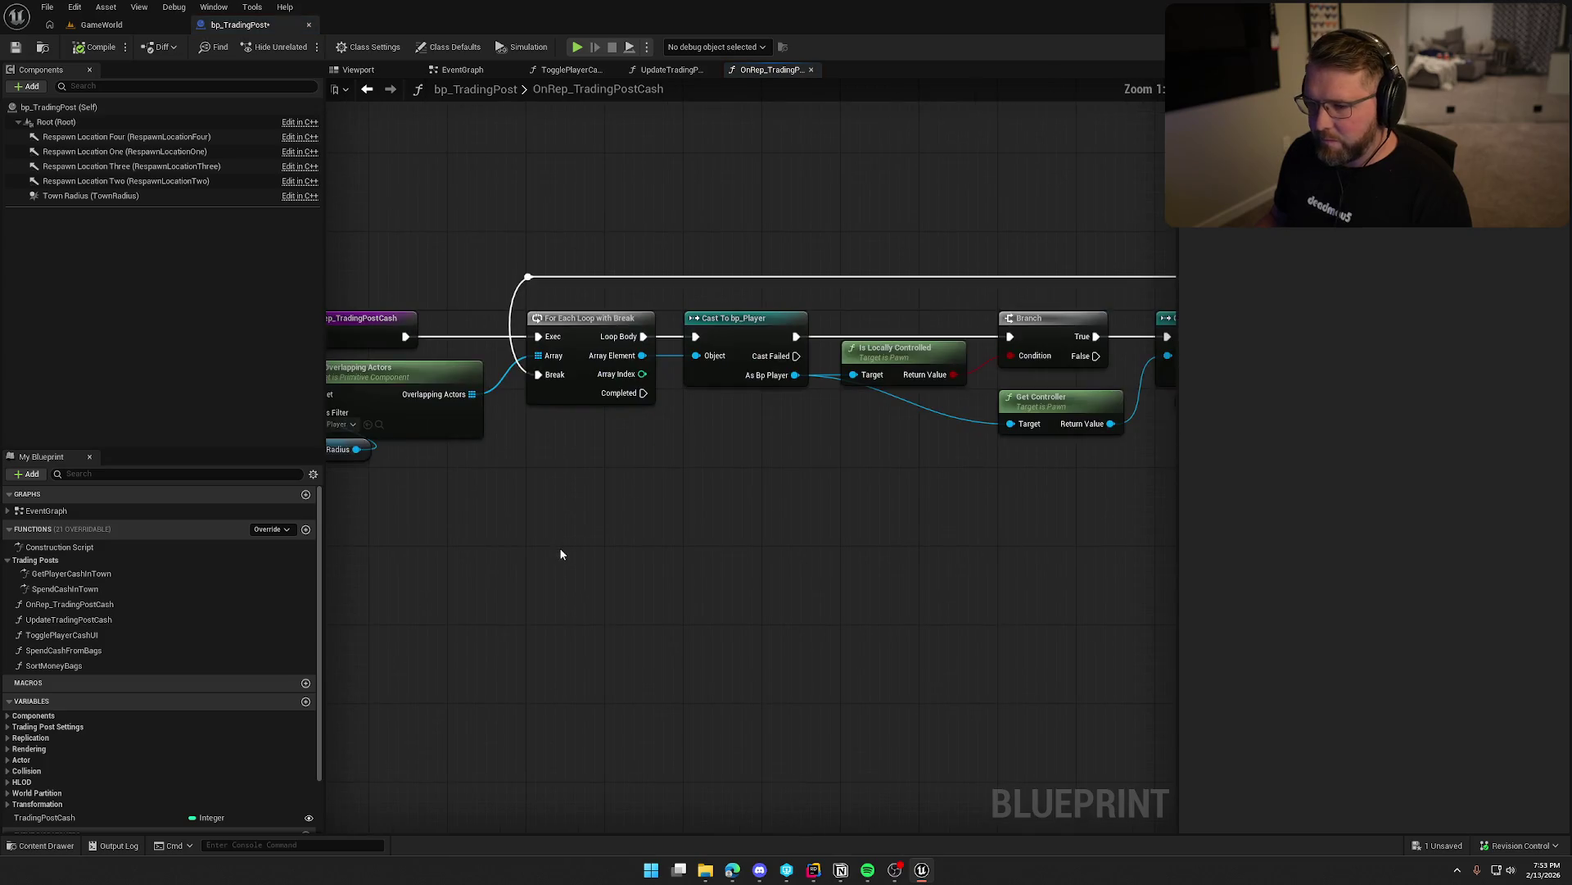
pyautogui.moveTo(924, 522); pyautogui.dragTo(1148, 527)
pyautogui.moveTo(520, 408)
pyautogui.mouseDown()
pyautogui.moveTo(860, 611)
pyautogui.moveTo(765, 586)
pyautogui.moveTo(1119, 561)
pyautogui.moveTo(721, 548)
pyautogui.mouseUp()
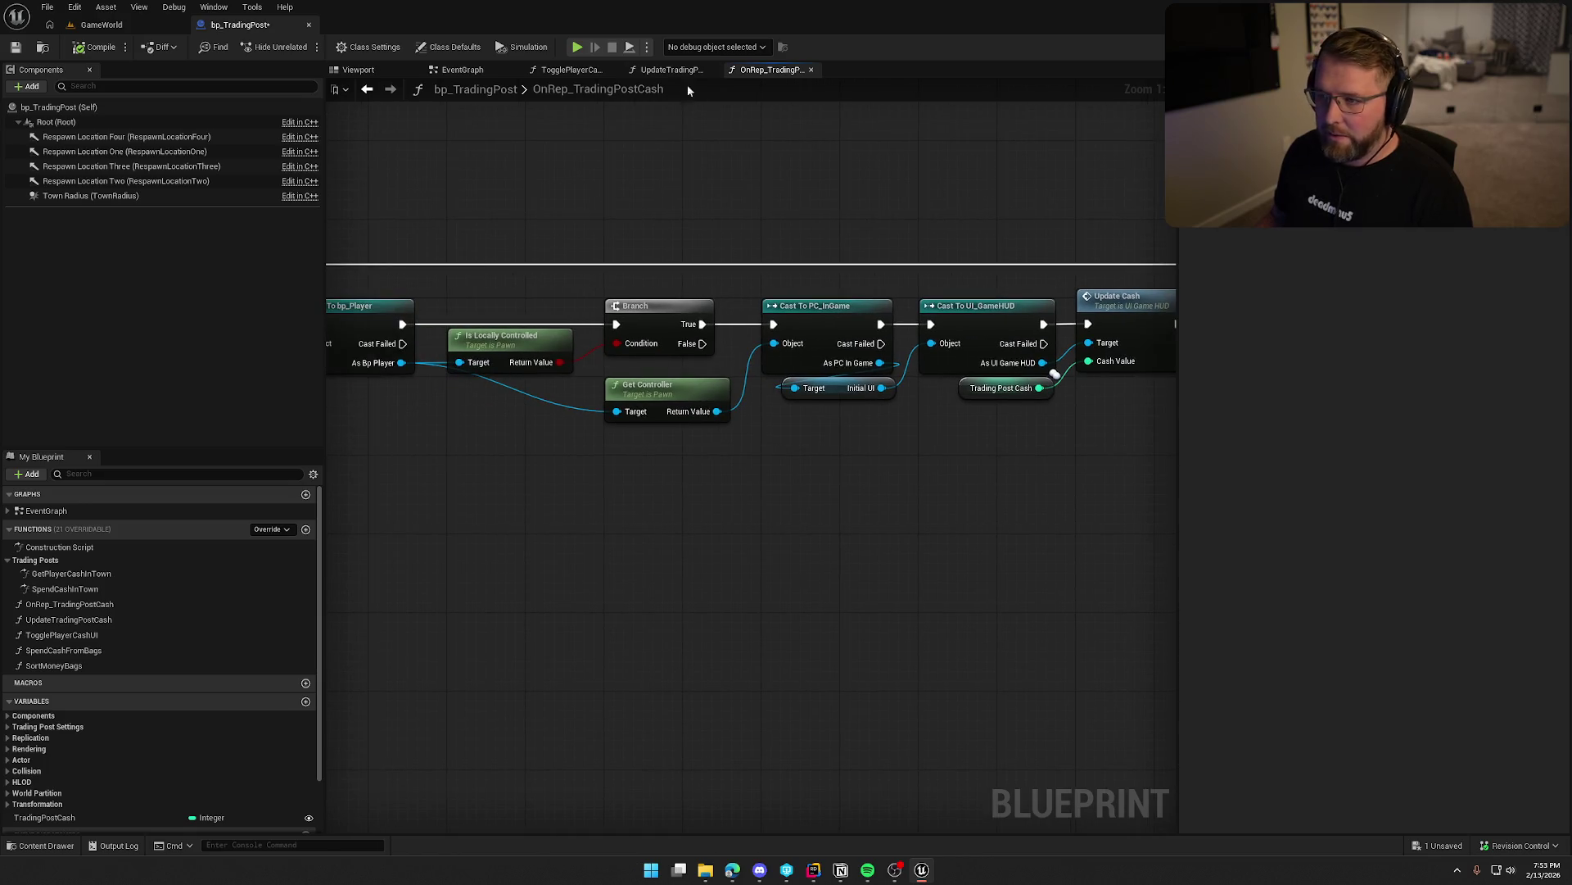
pyautogui.click(630, 74)
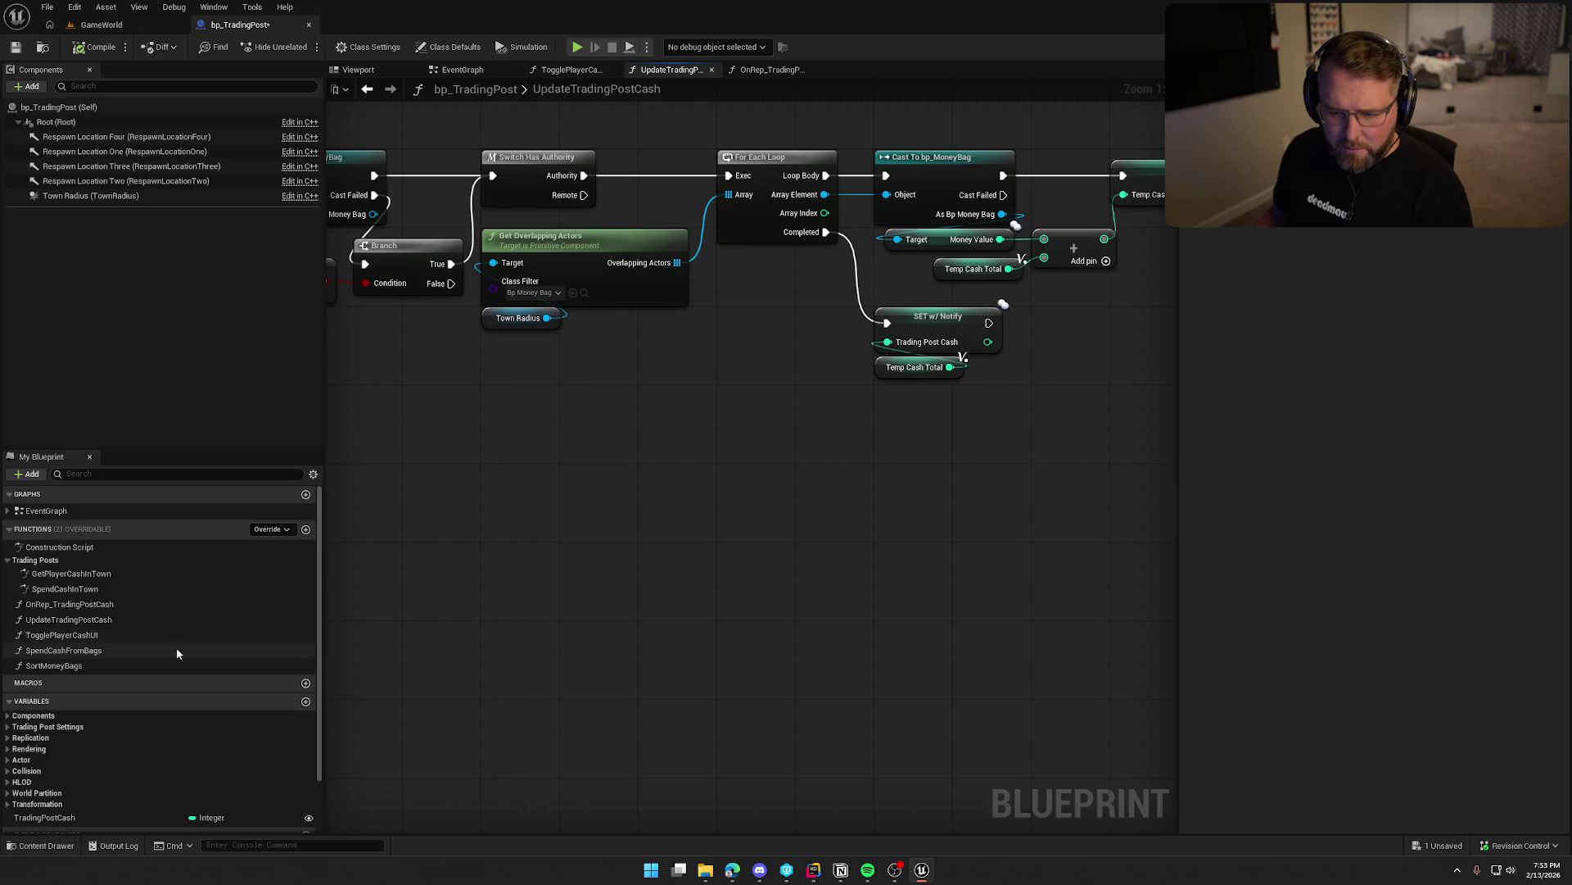
pyautogui.click(463, 71)
pyautogui.moveTo(686, 588)
pyautogui.mouseDown()
pyautogui.moveTo(695, 253)
pyautogui.moveTo(729, 745)
pyautogui.moveTo(680, 551)
pyautogui.moveTo(673, 564)
pyautogui.mouseUp()
pyautogui.moveTo(615, 285)
pyautogui.mouseDown()
pyautogui.moveTo(891, 481)
pyautogui.moveTo(552, 614)
pyautogui.mouseUp()
pyautogui.doubleClick(829, 332)
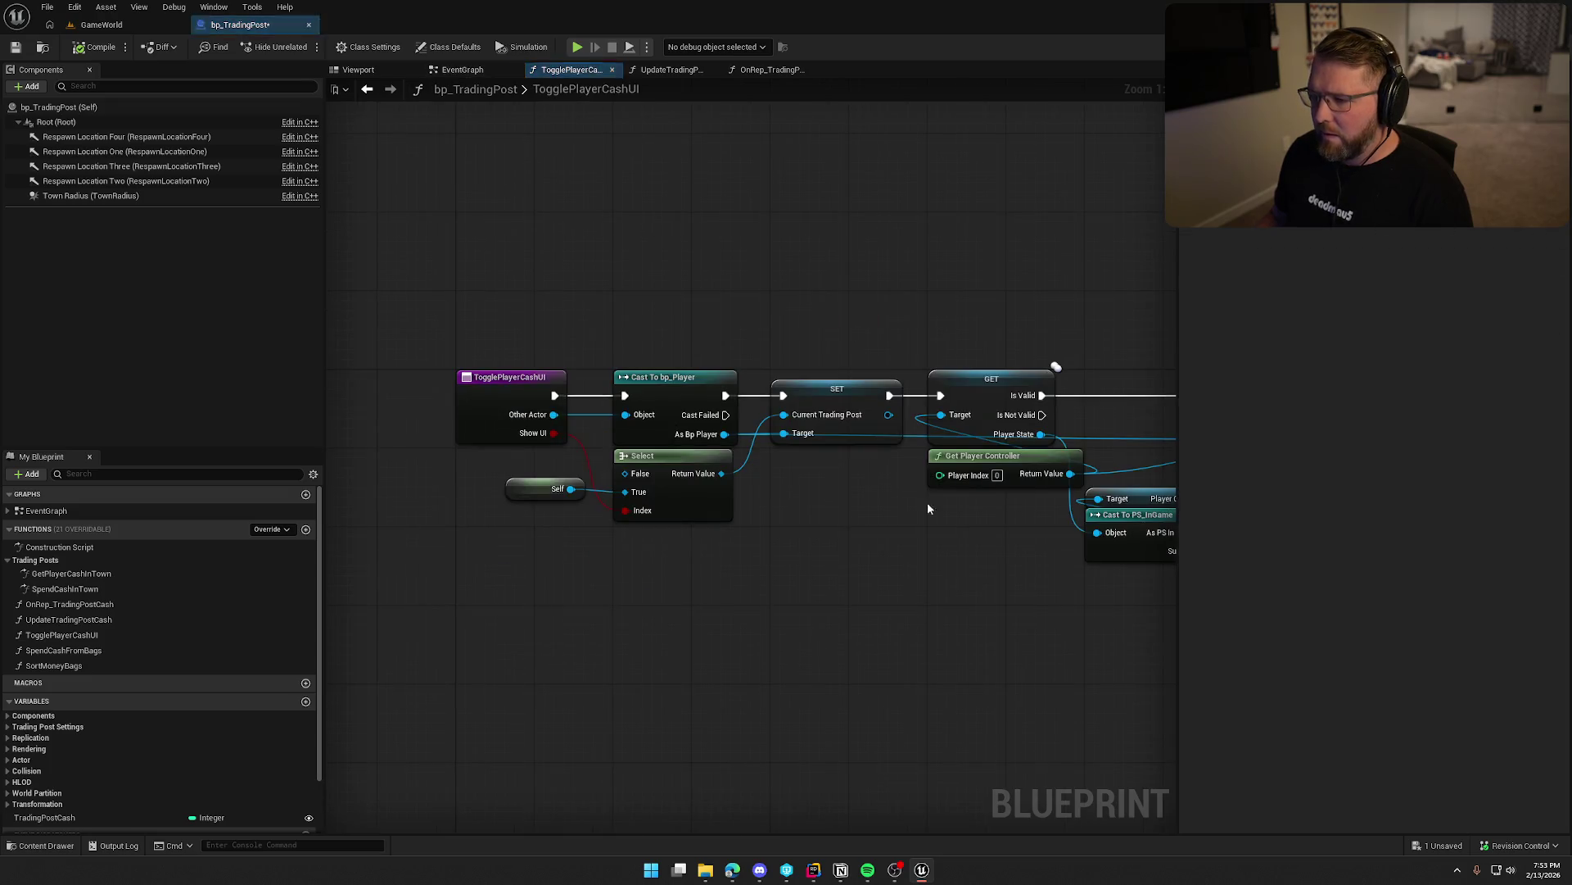
pyautogui.moveTo(688, 542)
pyautogui.mouseDown()
pyautogui.moveTo(394, 533)
pyautogui.moveTo(415, 551)
pyautogui.mouseUp()
pyautogui.moveTo(524, 557)
pyautogui.mouseDown()
pyautogui.moveTo(912, 584)
pyautogui.moveTo(678, 600)
pyautogui.moveTo(407, 590)
pyautogui.moveTo(962, 621)
pyautogui.moveTo(614, 573)
pyautogui.moveTo(796, 562)
pyautogui.mouseUp()
pyautogui.click(308, 25)
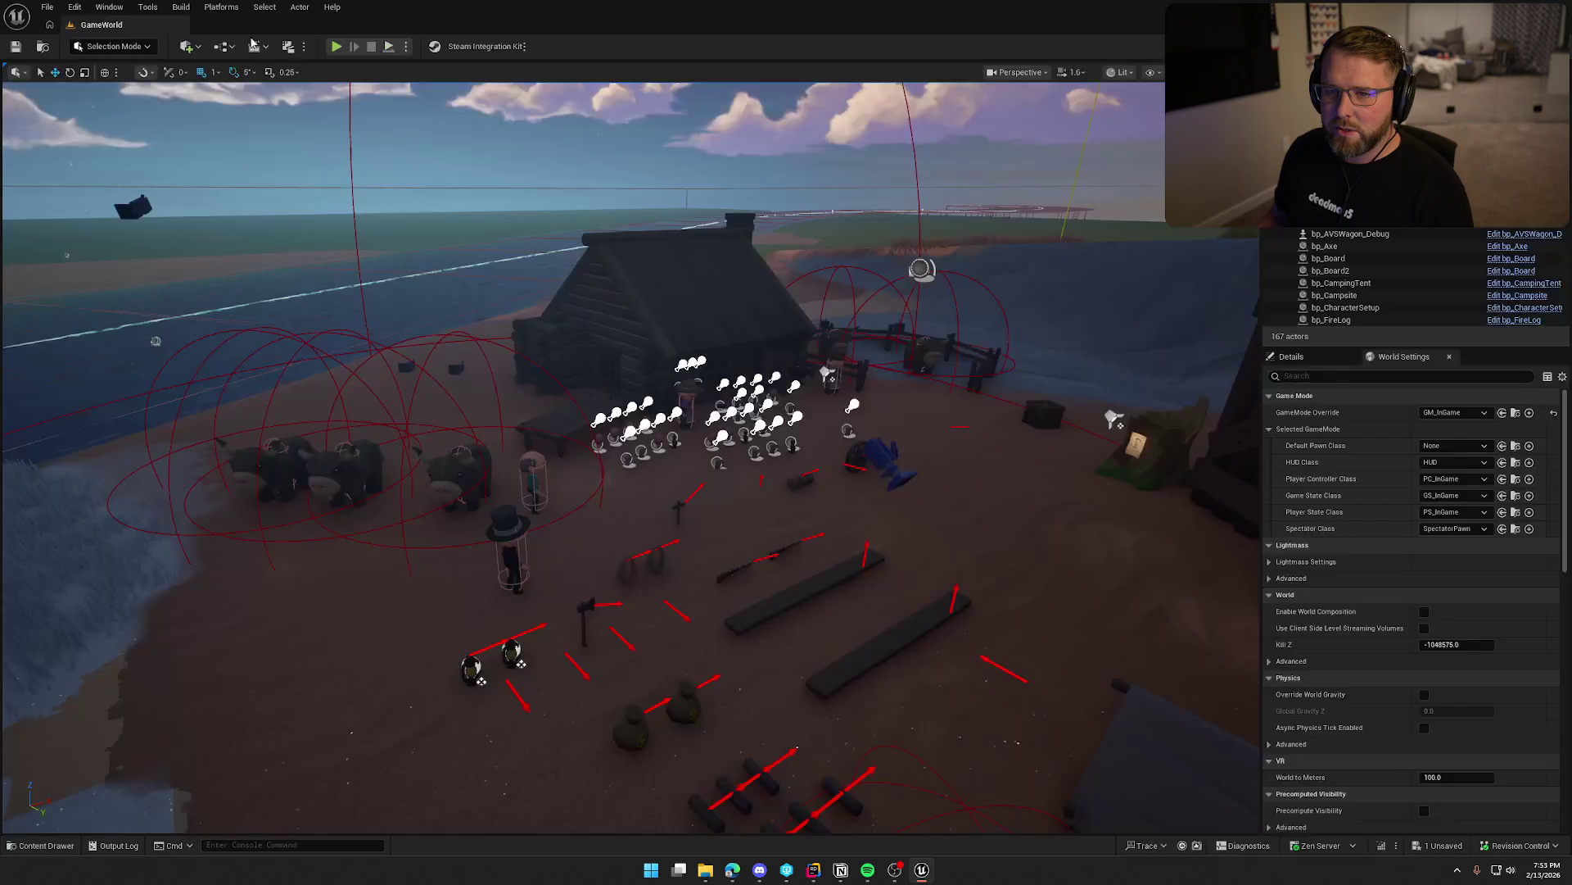
# Save and check out bp_TradingPost, then briefly open and close bp_WantedPoster.
pyautogui.hotkey('ctrl', 'shift', 's')
pyautogui.click(804, 573)
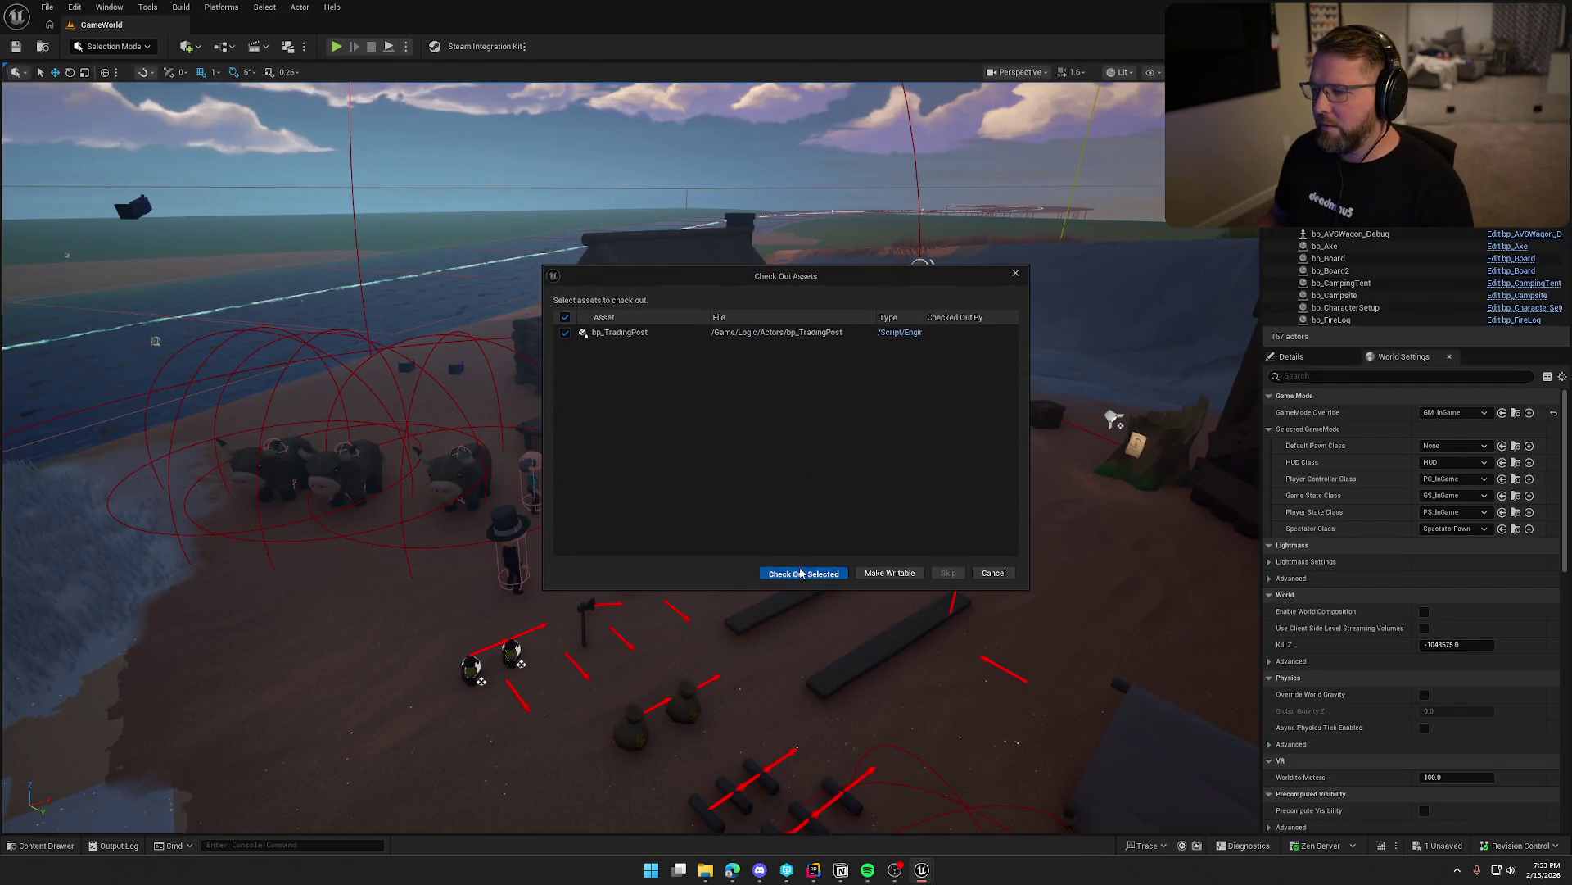
pyautogui.hotkey('ctrl', 'space')
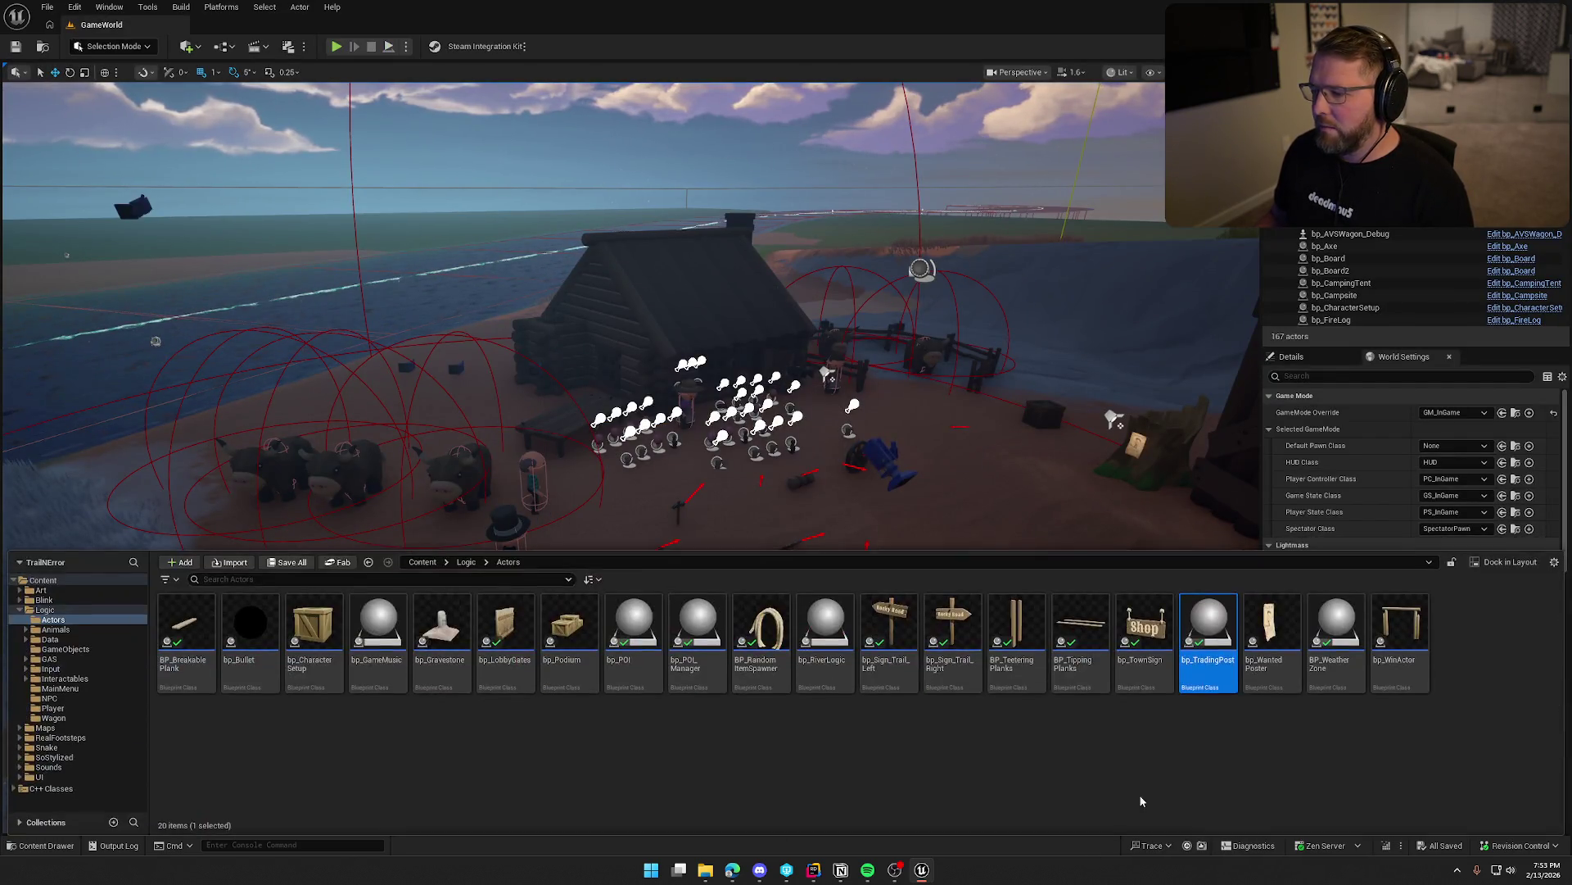
pyautogui.doubleClick(1262, 630)
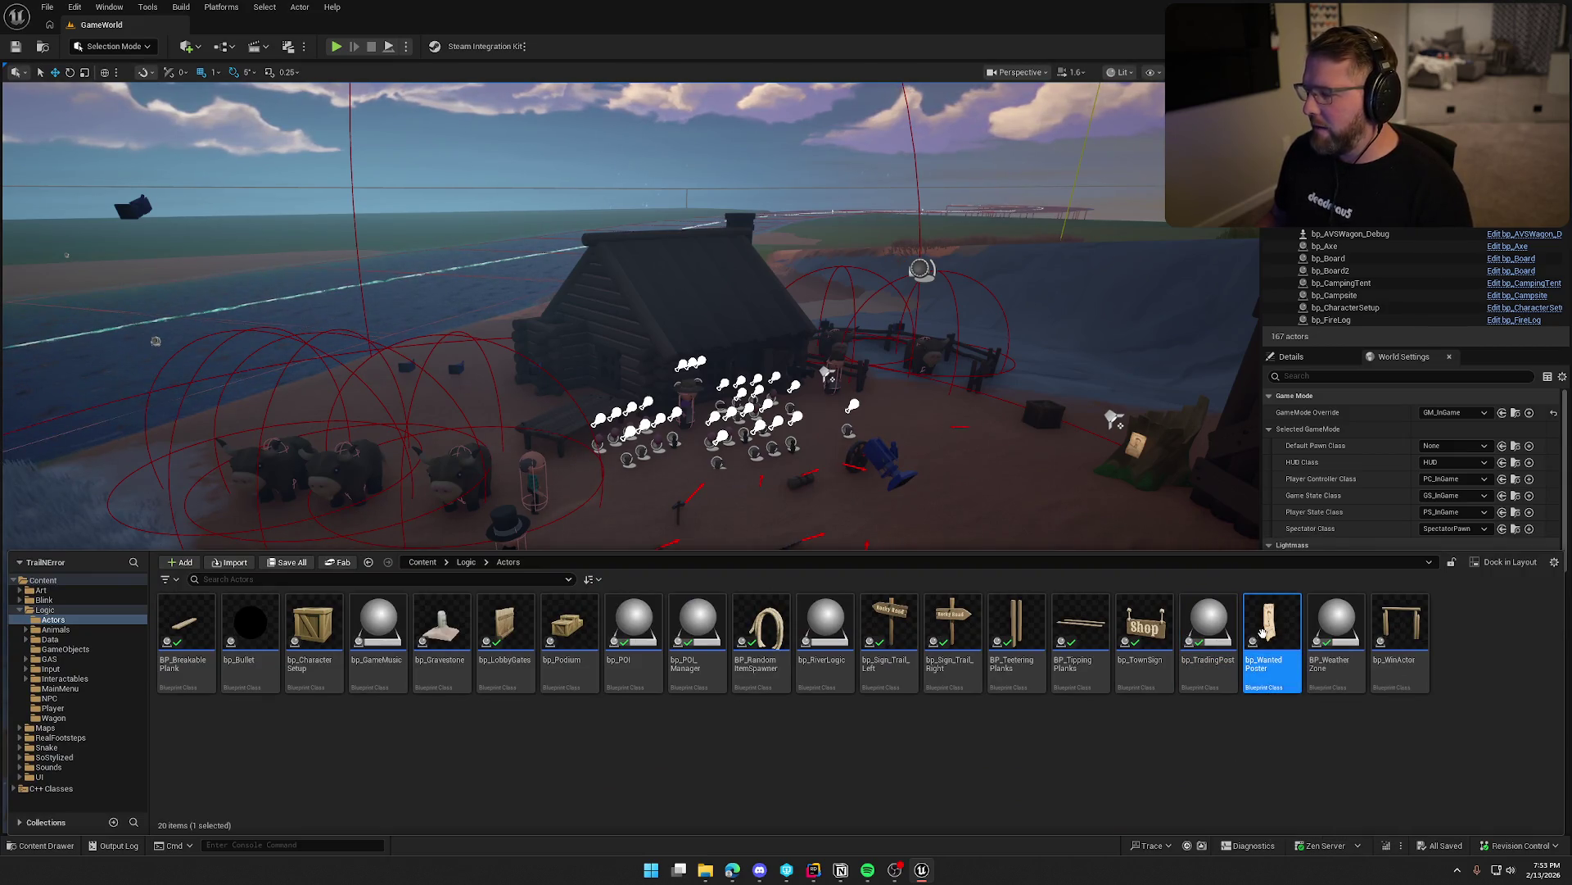
pyautogui.click(309, 24)
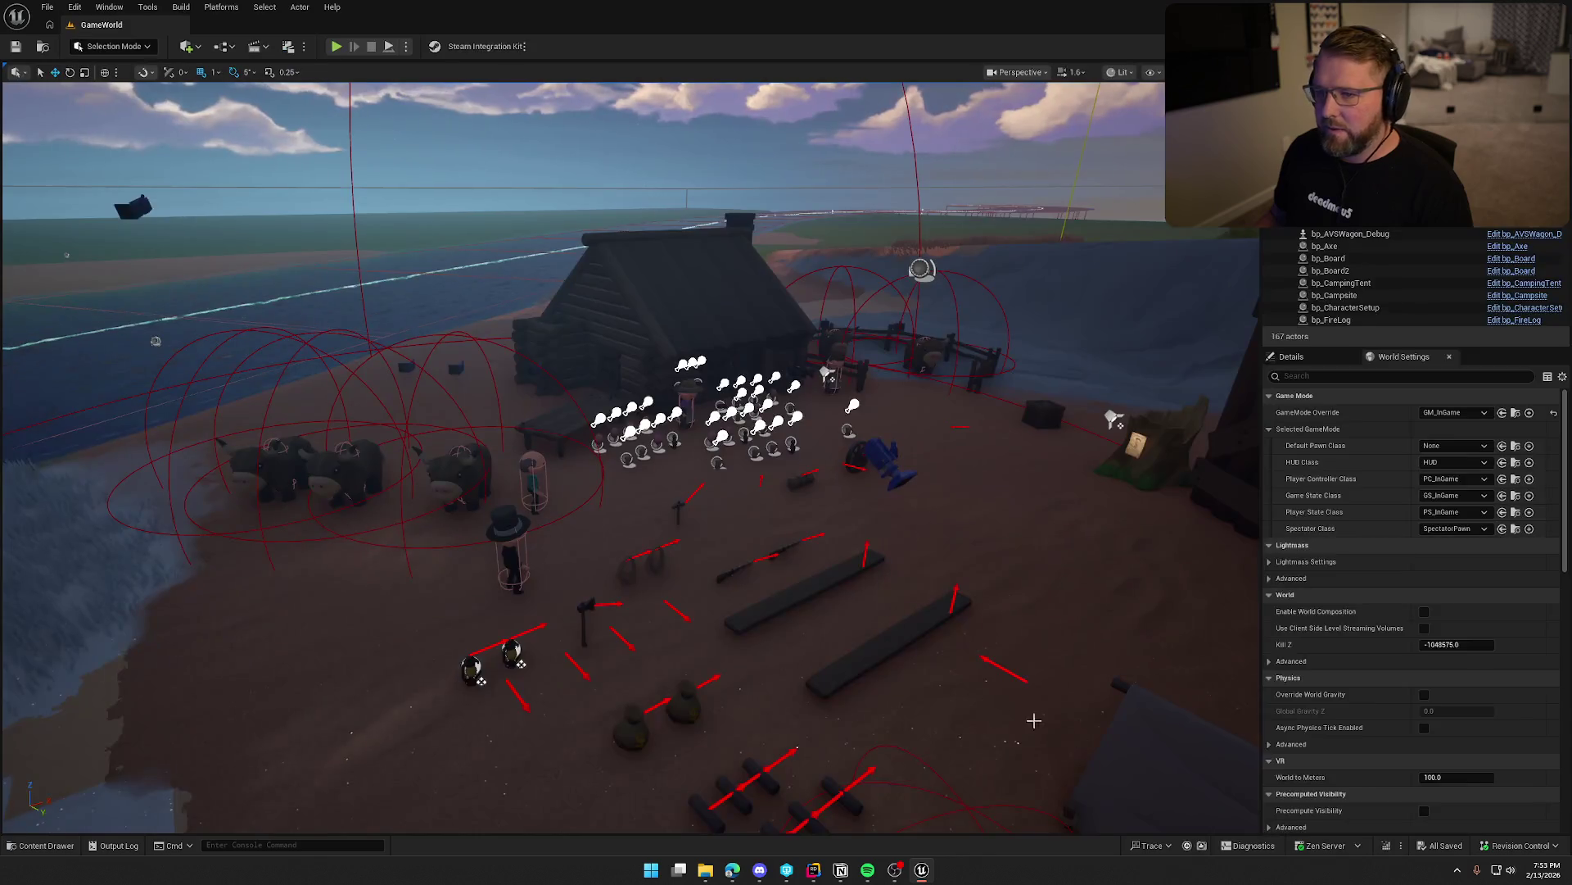
# Review bp_WinActor's Crossed Finish Line overlap and cast nodes and its Podium variable, then open BP_WeatherZone.
pyautogui.hotkey('ctrl', 'space')
pyautogui.doubleClick(1401, 631)
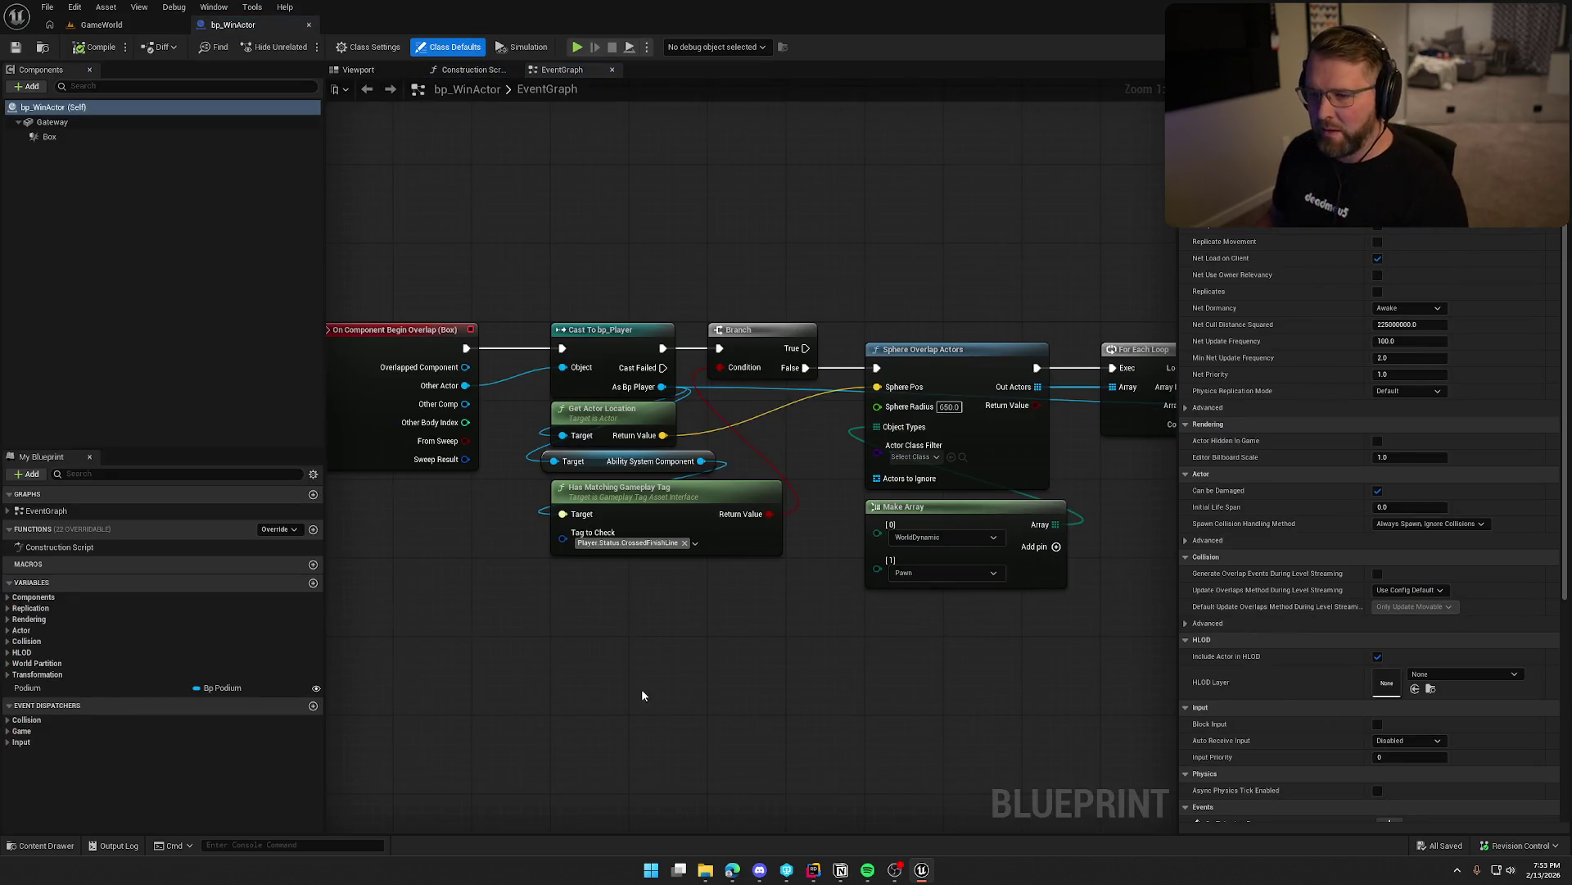
pyautogui.scroll(-2, 642, 695)
pyautogui.scroll(2, 741, 586)
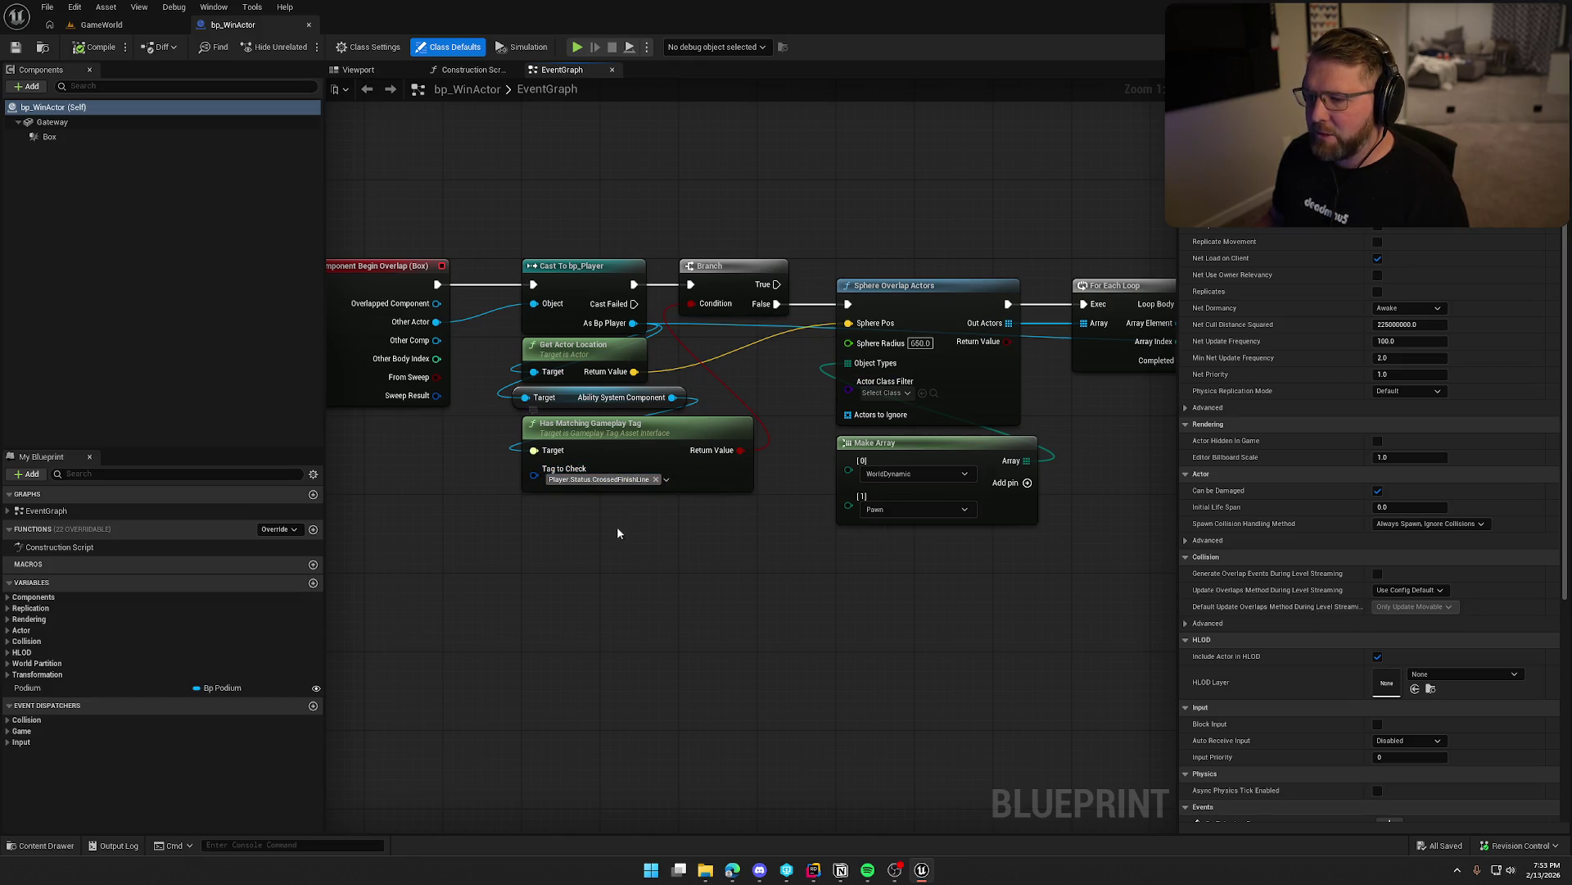
pyautogui.moveTo(609, 543); pyautogui.dragTo(350, 558)
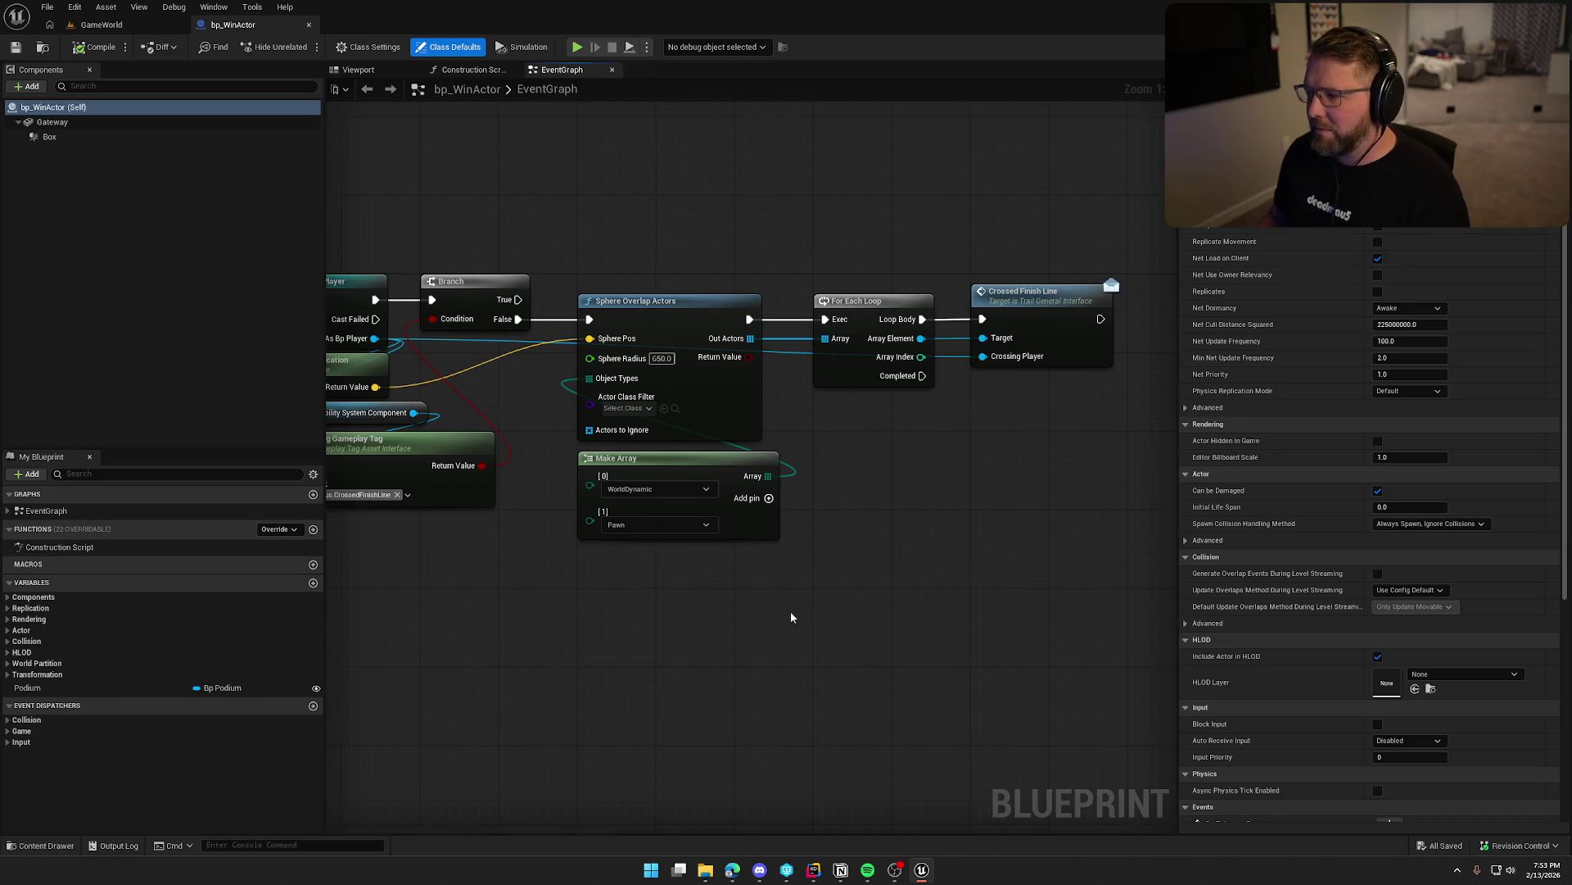
pyautogui.moveTo(791, 616); pyautogui.dragTo(720, 598)
pyautogui.moveTo(462, 631)
pyautogui.mouseDown()
pyautogui.moveTo(994, 614)
pyautogui.moveTo(846, 635)
pyautogui.moveTo(829, 656)
pyautogui.mouseUp()
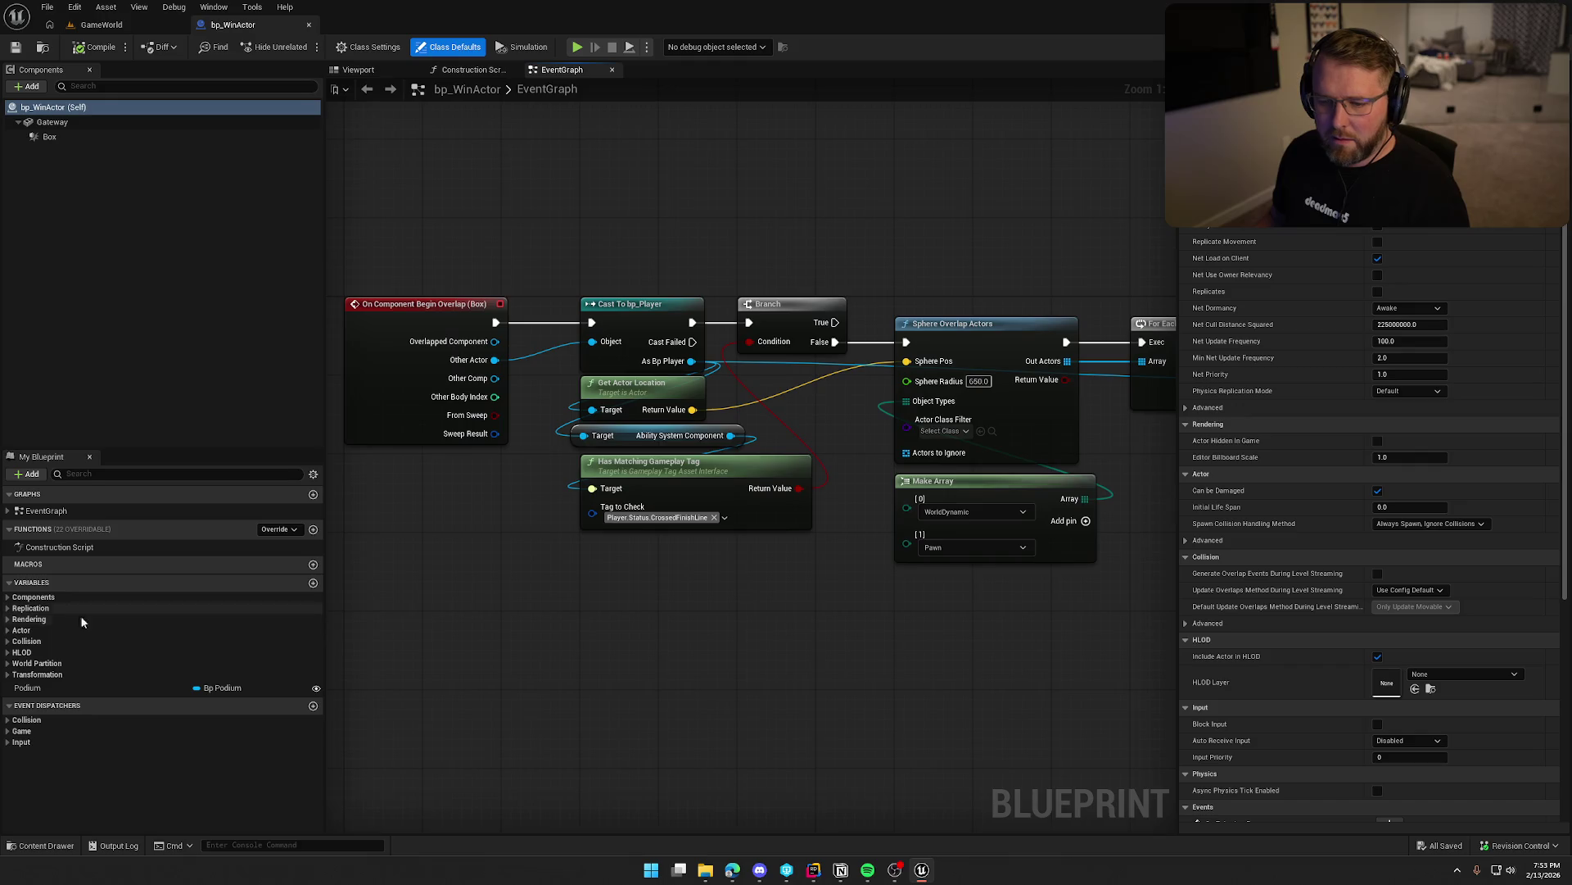
pyautogui.click(57, 688)
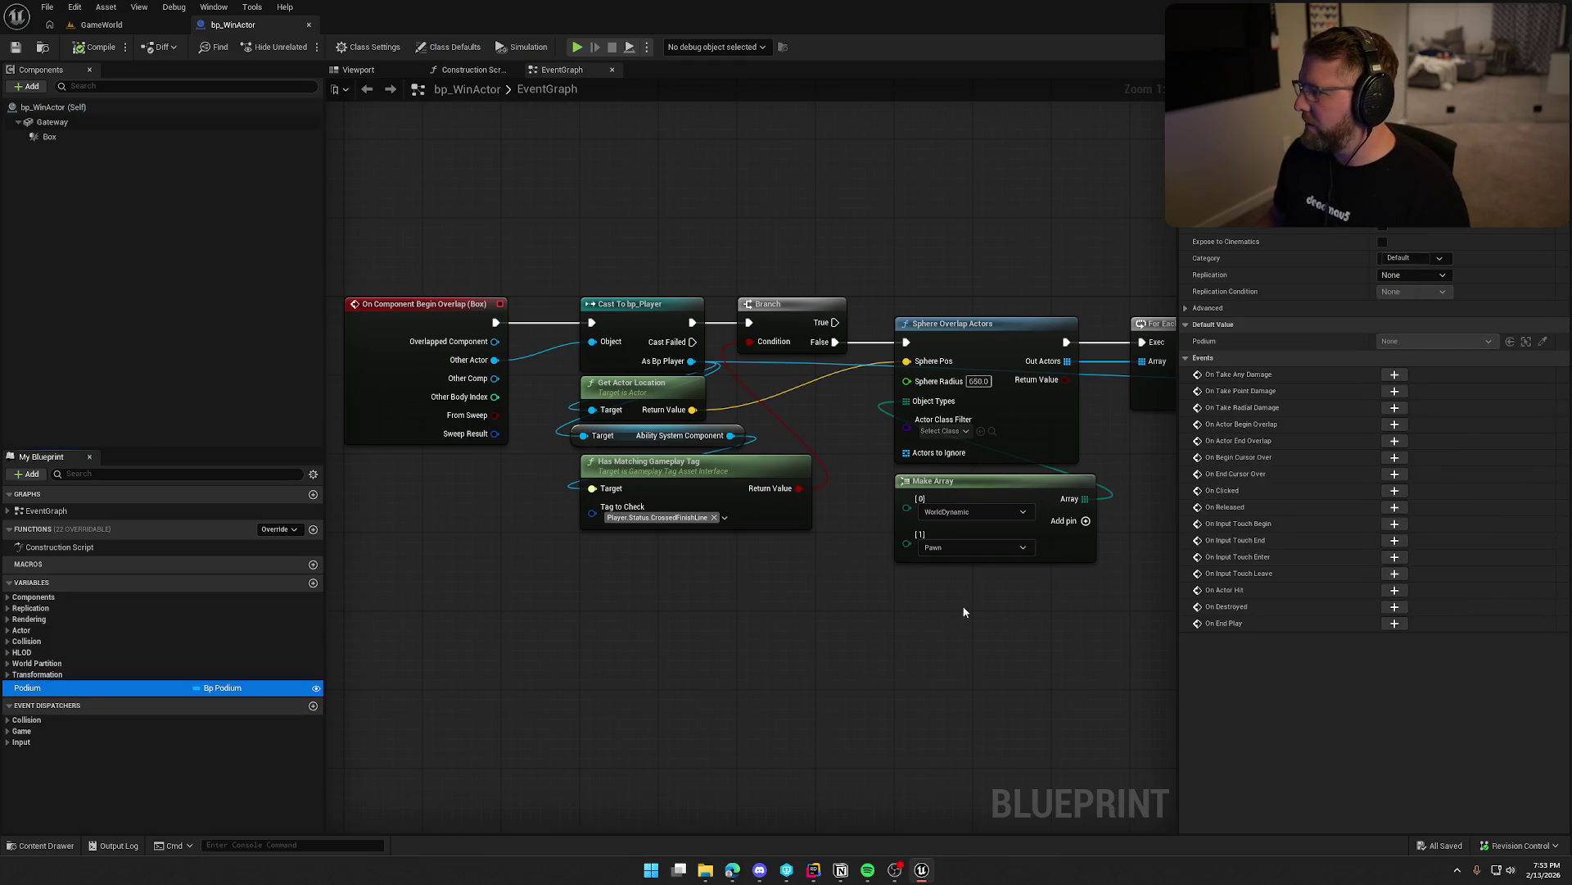
pyautogui.hotkey('ctrl', 'b')
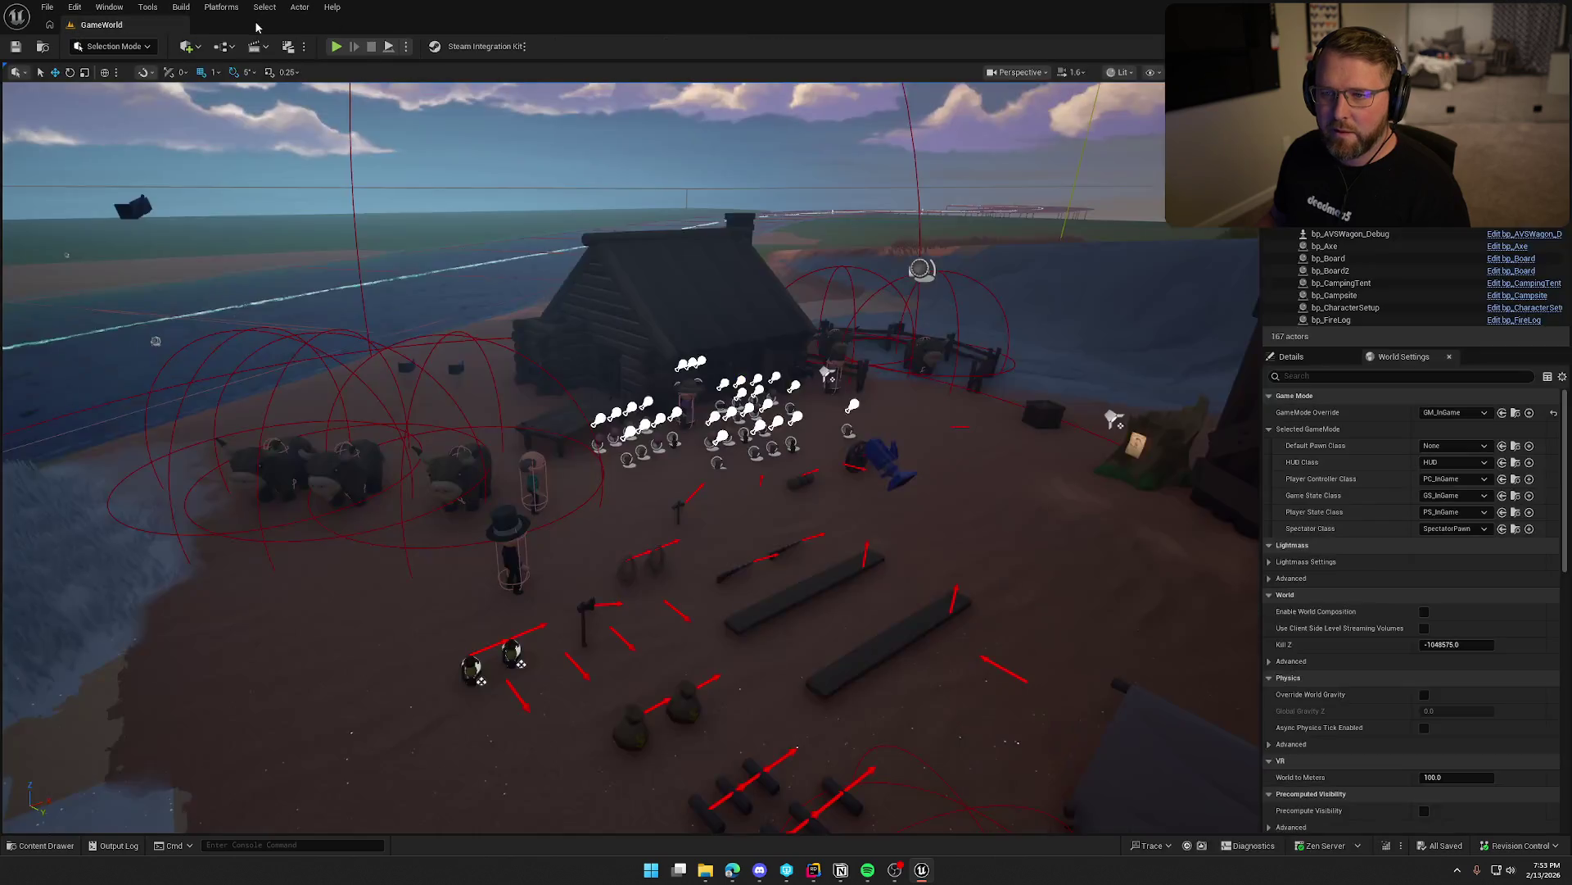
pyautogui.doubleClick(1337, 631)
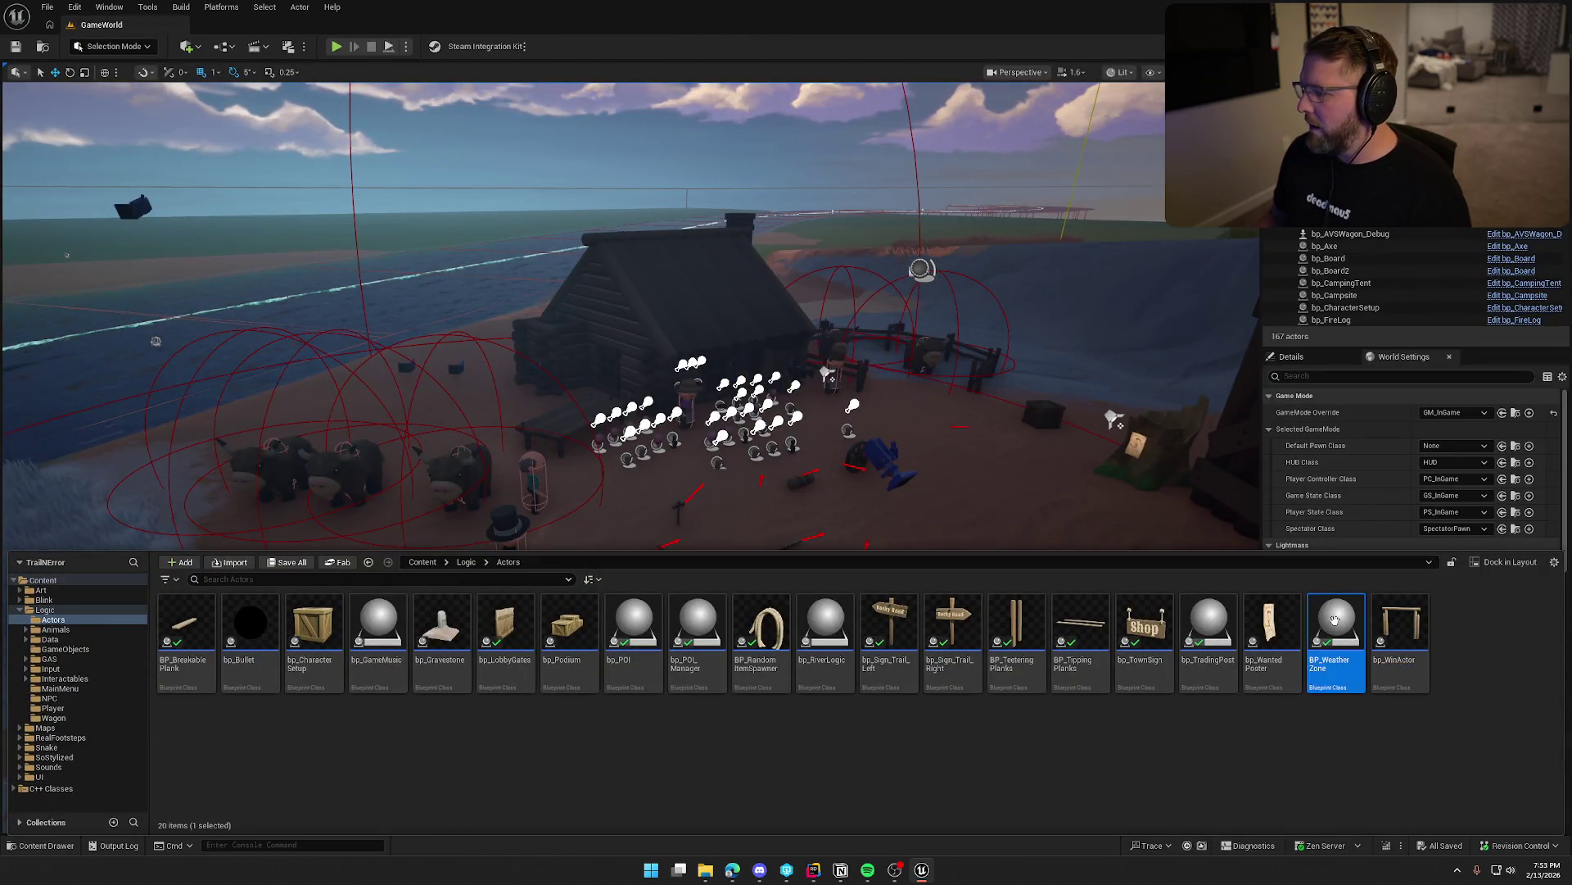
# Move Trigger Boxes above For Each Loop and shift the Bind Event to On Actor Begin Overlap node left.
pyautogui.press('Home')
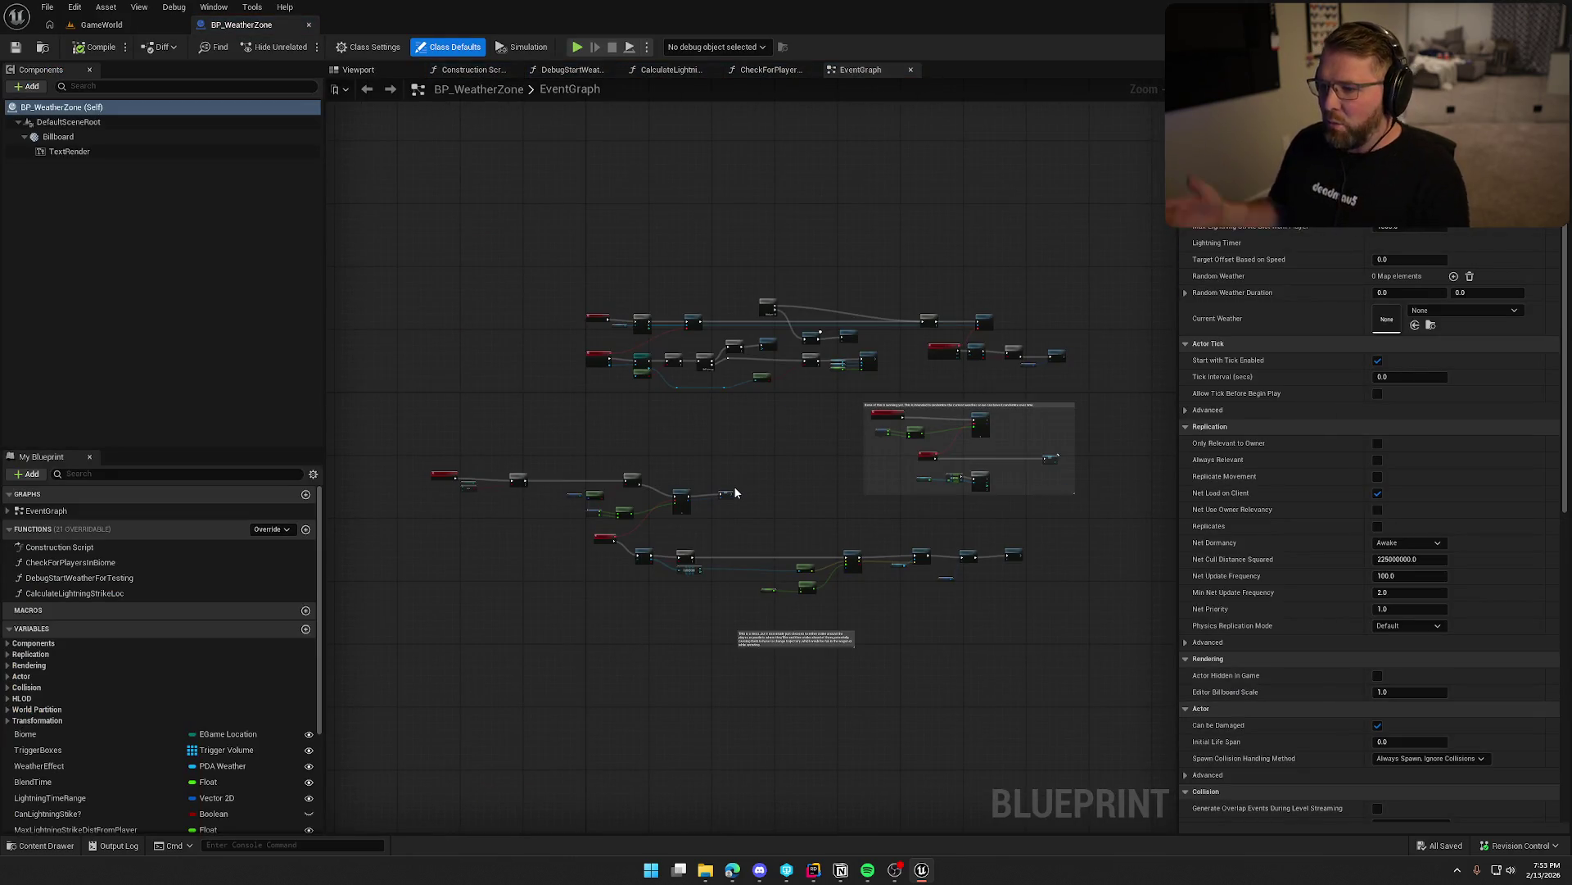
pyautogui.moveTo(396, 228); pyautogui.dragTo(1000, 650)
pyautogui.scroll(4, 622, 444)
pyautogui.scroll(4, 624, 450)
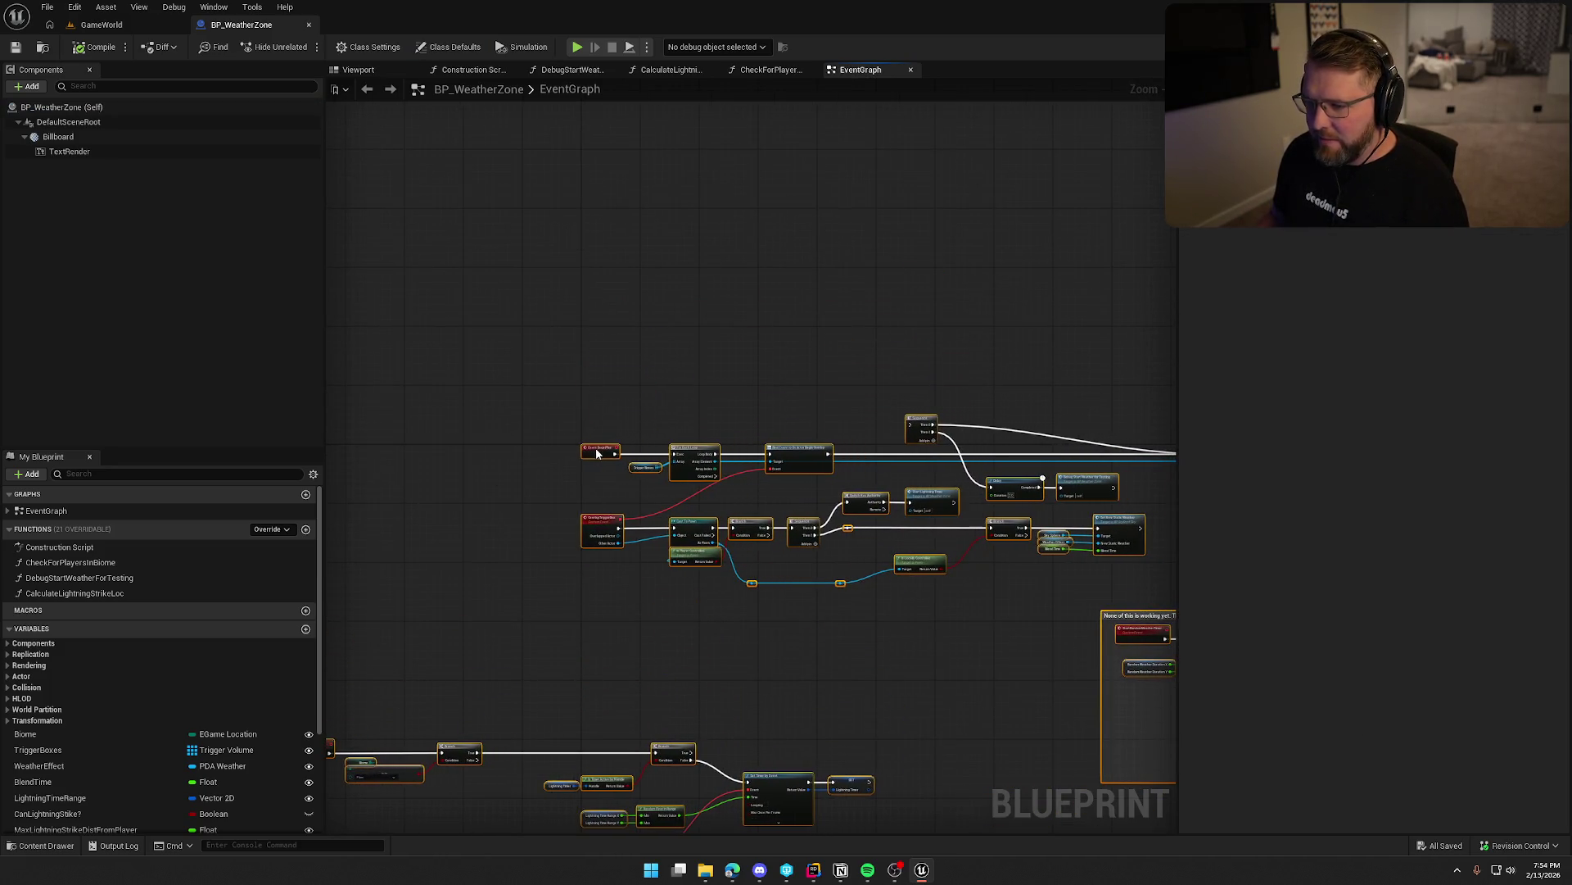
pyautogui.moveTo(604, 451)
pyautogui.mouseDown()
pyautogui.moveTo(712, 381)
pyautogui.moveTo(744, 411)
pyautogui.moveTo(683, 410)
pyautogui.mouseUp()
pyautogui.keyDown('shift'); pyautogui.click(761, 410); pyautogui.keyUp('shift')
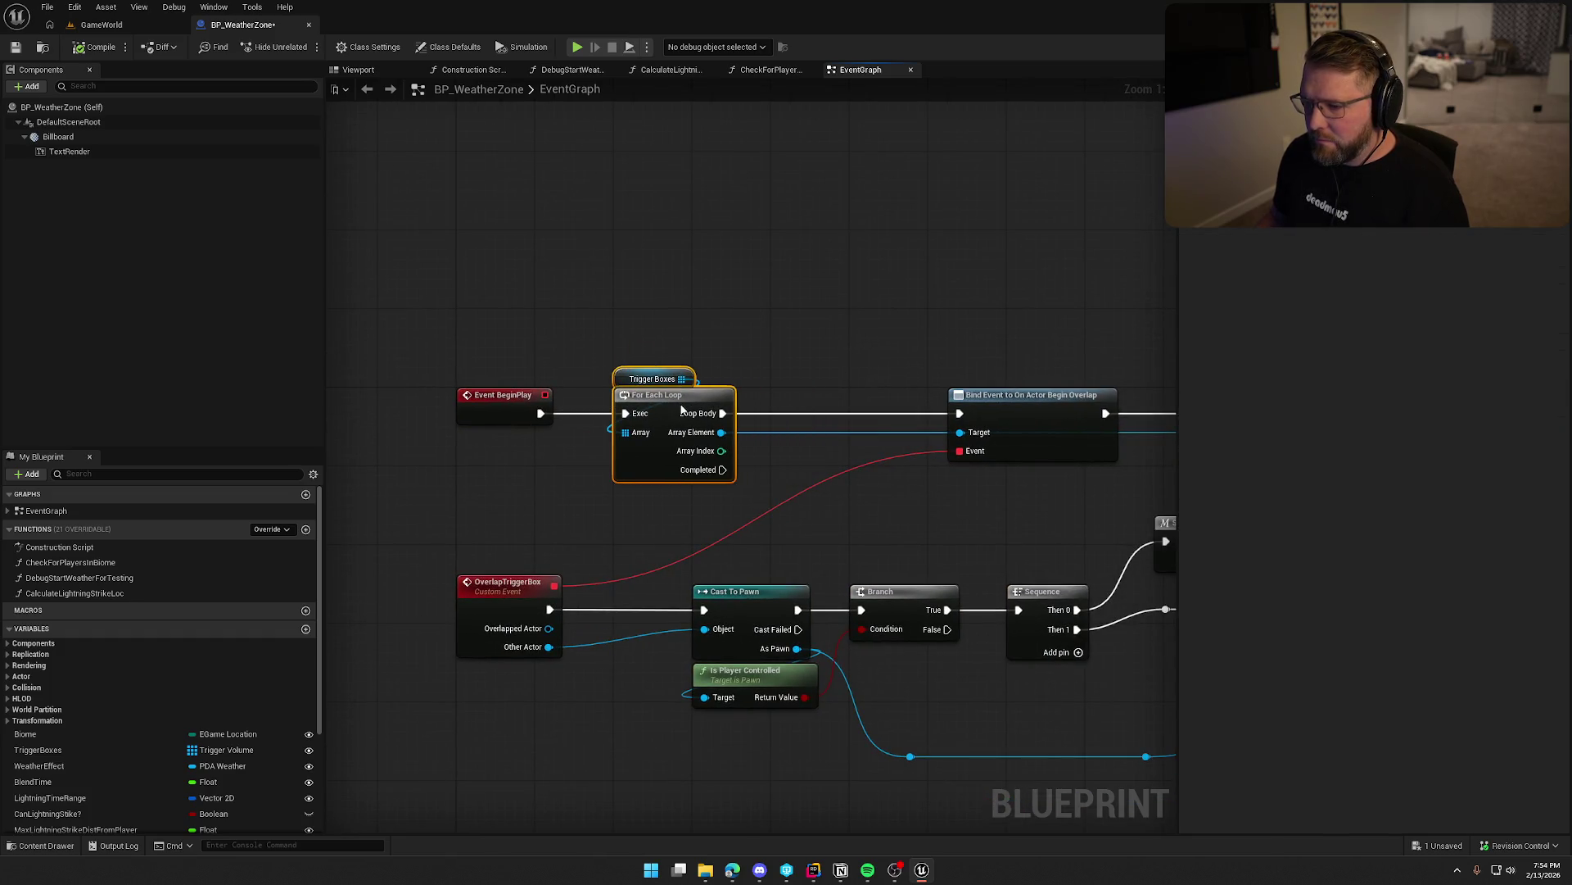
pyautogui.click(738, 314)
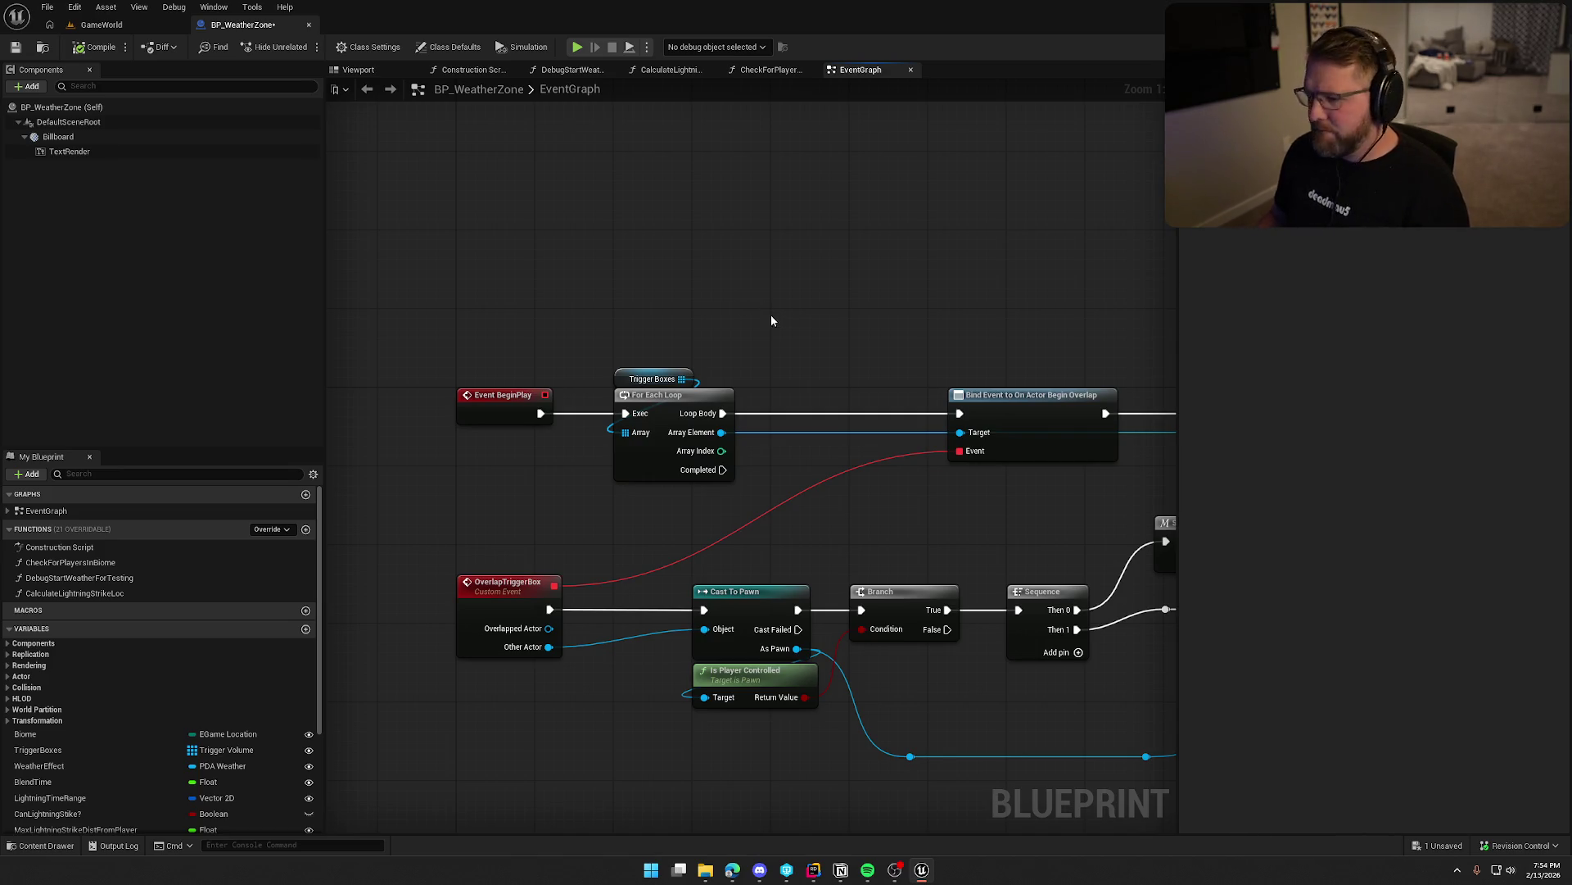
pyautogui.moveTo(770, 315); pyautogui.dragTo(721, 309)
pyautogui.moveTo(998, 397)
pyautogui.mouseDown()
pyautogui.moveTo(817, 397)
pyautogui.moveTo(825, 414)
pyautogui.moveTo(810, 414)
pyautogui.mouseUp()
pyautogui.click(837, 308)
# Place Delay and Debug Start Weather above Sequence, then survey the BeginPlay, end-overlap and Switch Has Authority nodes.
pyautogui.moveTo(819, 316)
pyautogui.mouseDown()
pyautogui.moveTo(772, 280)
pyautogui.moveTo(328, 267)
pyautogui.moveTo(426, 203)
pyautogui.moveTo(427, 291)
pyautogui.mouseUp()
pyautogui.moveTo(778, 374)
pyautogui.mouseDown()
pyautogui.moveTo(878, 415)
pyautogui.moveTo(895, 166)
pyautogui.mouseUp()
pyautogui.keyDown('ctrl'); pyautogui.click(942, 401); pyautogui.keyUp('ctrl')
pyautogui.moveTo(988, 369)
pyautogui.mouseDown()
pyautogui.moveTo(866, 344)
pyautogui.moveTo(454, 329)
pyautogui.moveTo(568, 358)
pyautogui.moveTo(483, 354)
pyautogui.mouseUp()
pyautogui.moveTo(997, 327)
pyautogui.mouseDown()
pyautogui.moveTo(1120, 450)
pyautogui.moveTo(1342, 450)
pyautogui.mouseUp()
pyautogui.moveTo(621, 405)
pyautogui.mouseDown()
pyautogui.moveTo(754, 372)
pyautogui.moveTo(695, 344)
pyautogui.mouseUp()
pyautogui.moveTo(821, 340)
pyautogui.mouseDown()
pyautogui.moveTo(892, 322)
pyautogui.moveTo(449, 316)
pyautogui.moveTo(886, 322)
pyautogui.mouseUp()
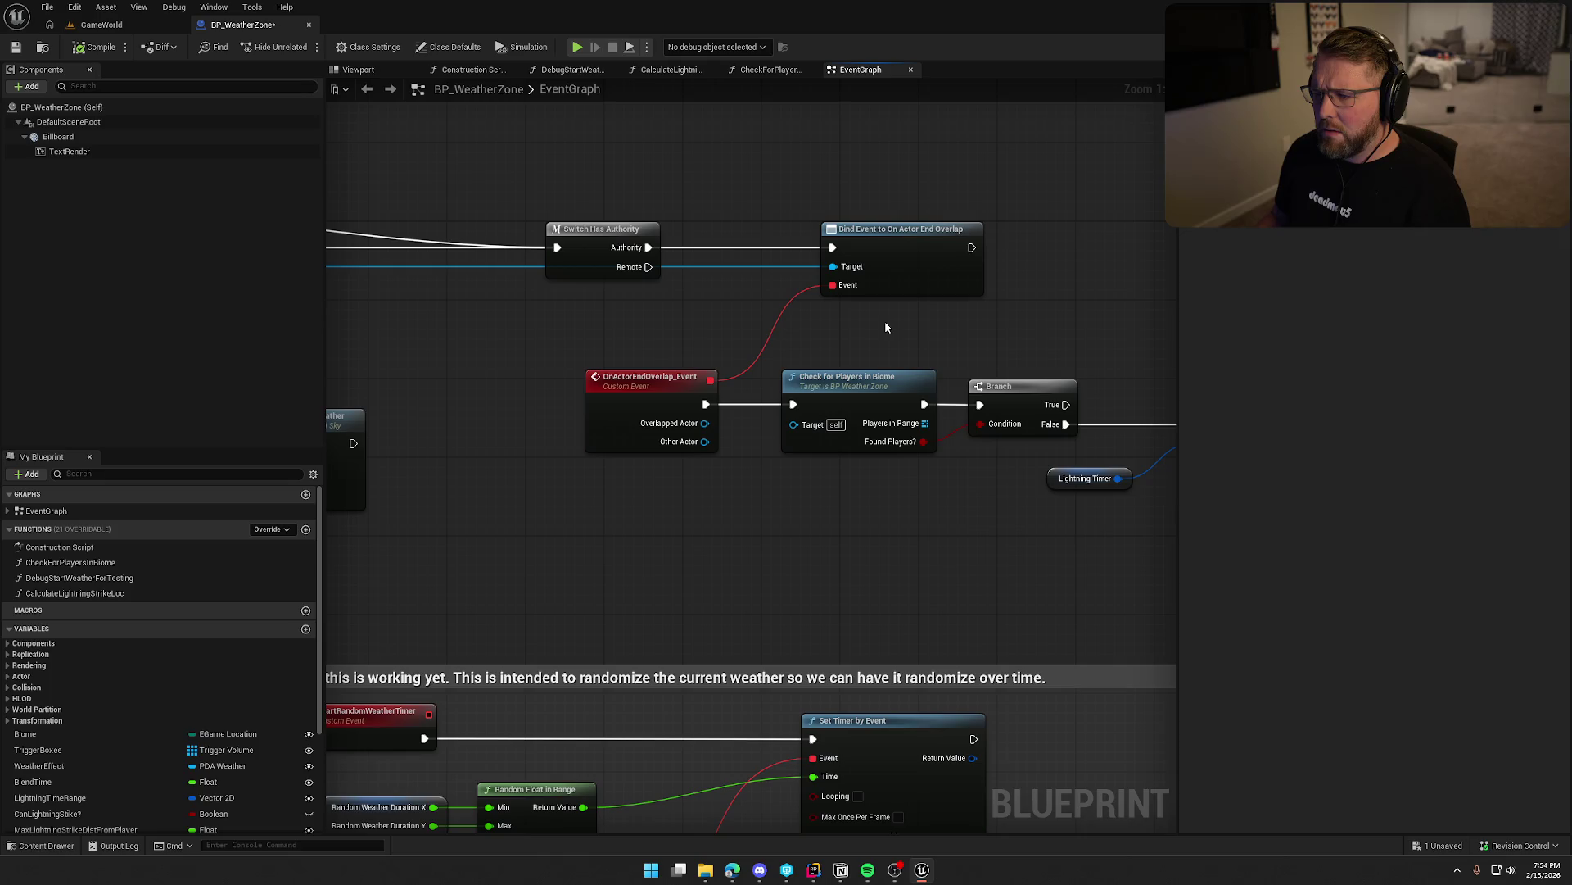
pyautogui.moveTo(519, 307)
pyautogui.mouseDown()
pyautogui.moveTo(538, 337)
pyautogui.moveTo(1032, 295)
pyautogui.moveTo(743, 296)
pyautogui.moveTo(1009, 301)
pyautogui.mouseUp()
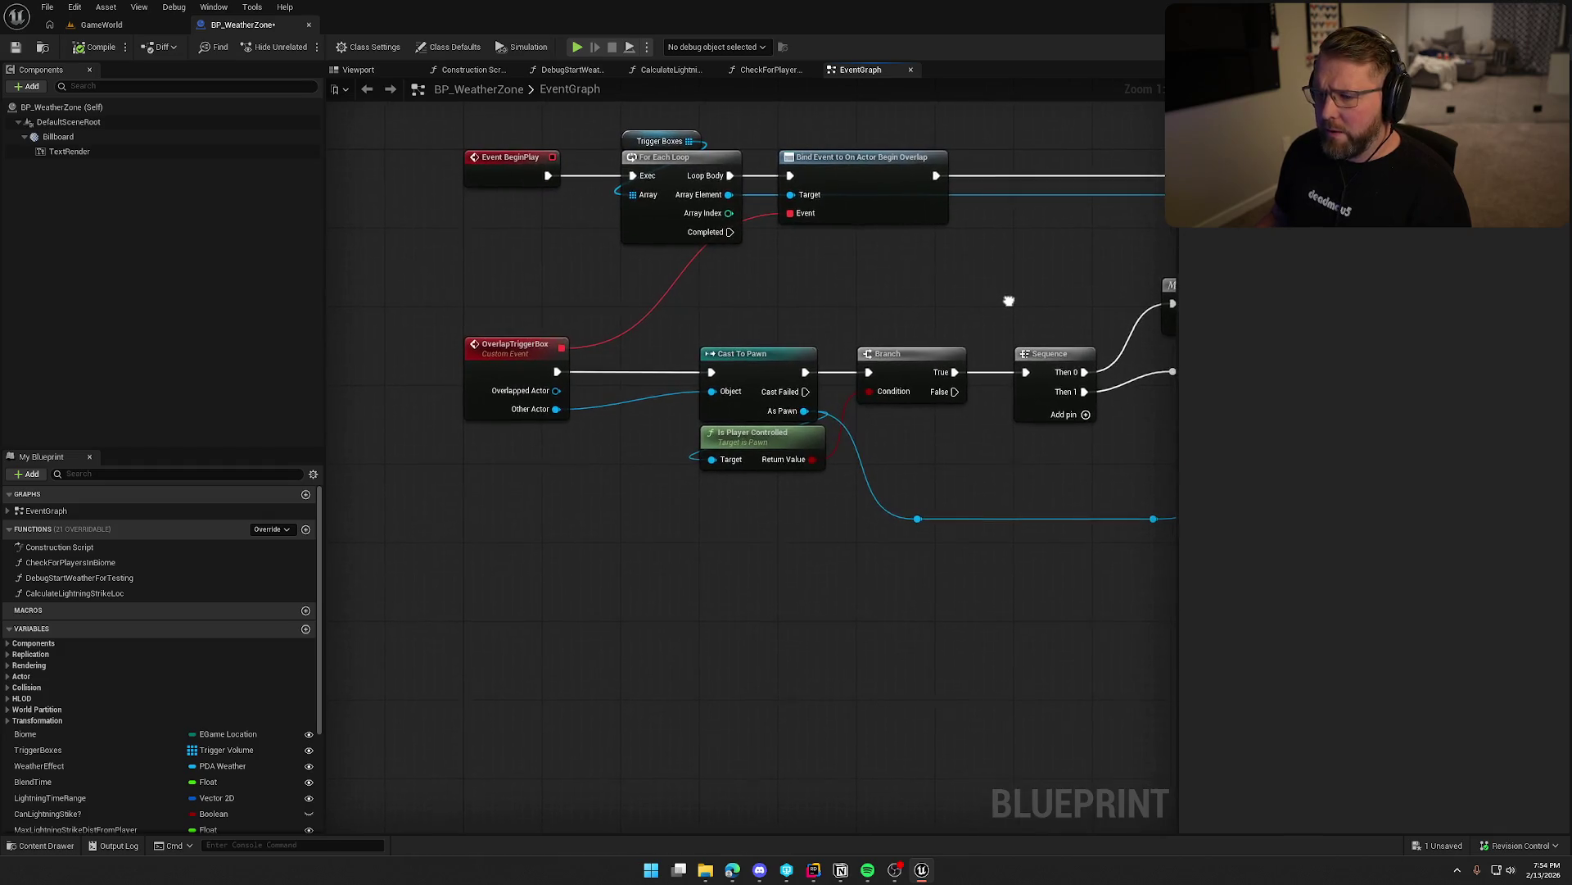
pyautogui.scroll(-3, 810, 502)
pyautogui.scroll(4, 677, 449)
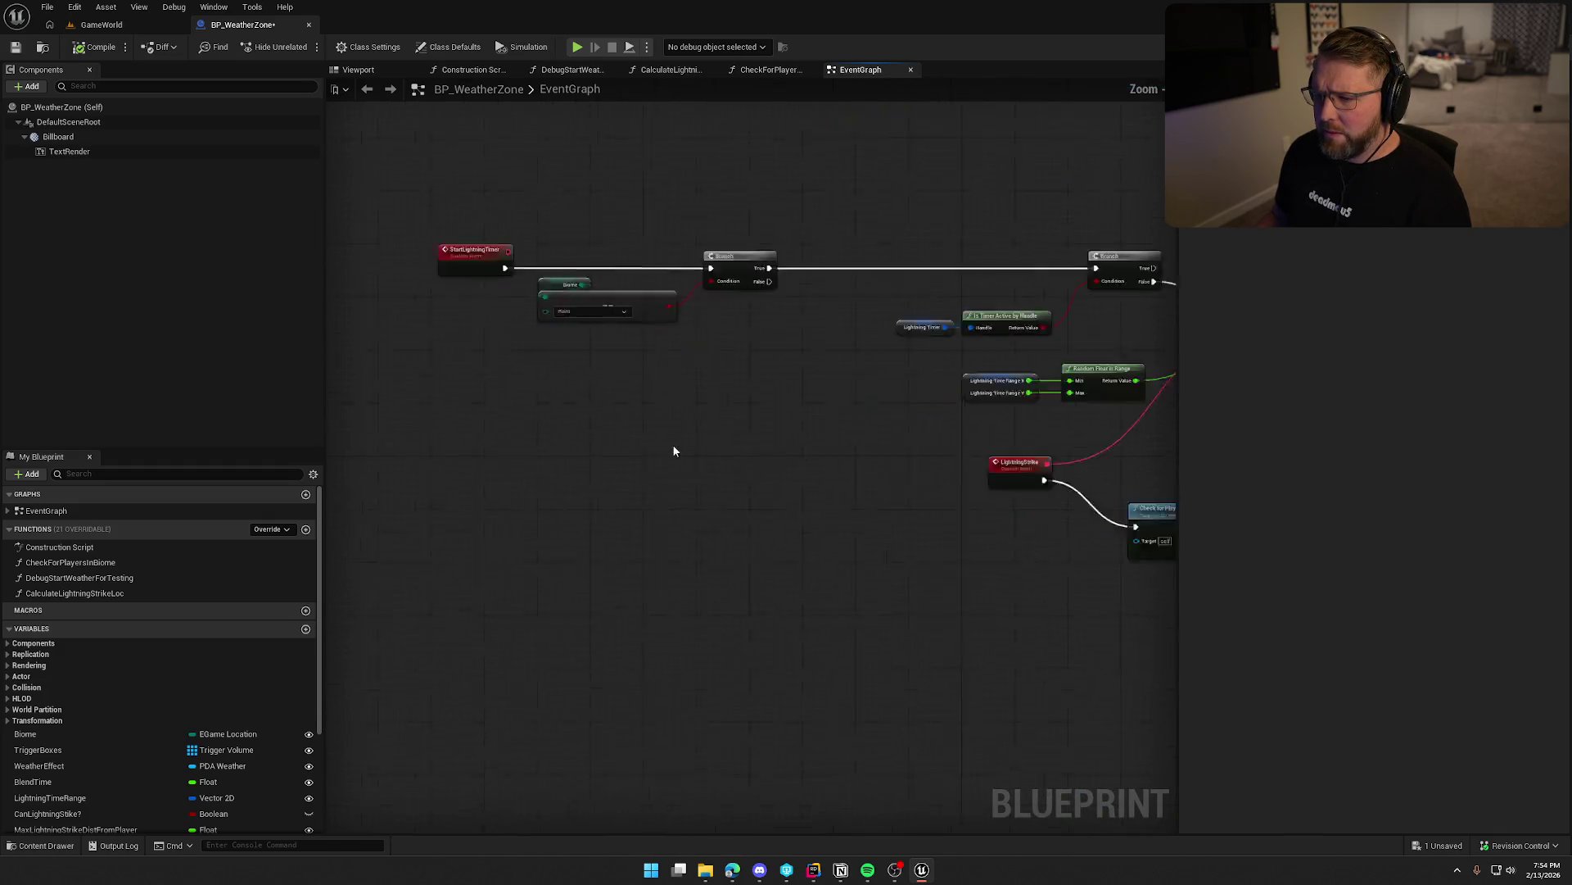
# Move StartLightningTimer right and lift the Biome variable and Plains comparison into place.
pyautogui.moveTo(495, 306)
pyautogui.mouseDown()
pyautogui.moveTo(658, 306)
pyautogui.moveTo(642, 305)
pyautogui.mouseUp()
pyautogui.moveTo(804, 539); pyautogui.dragTo(685, 514)
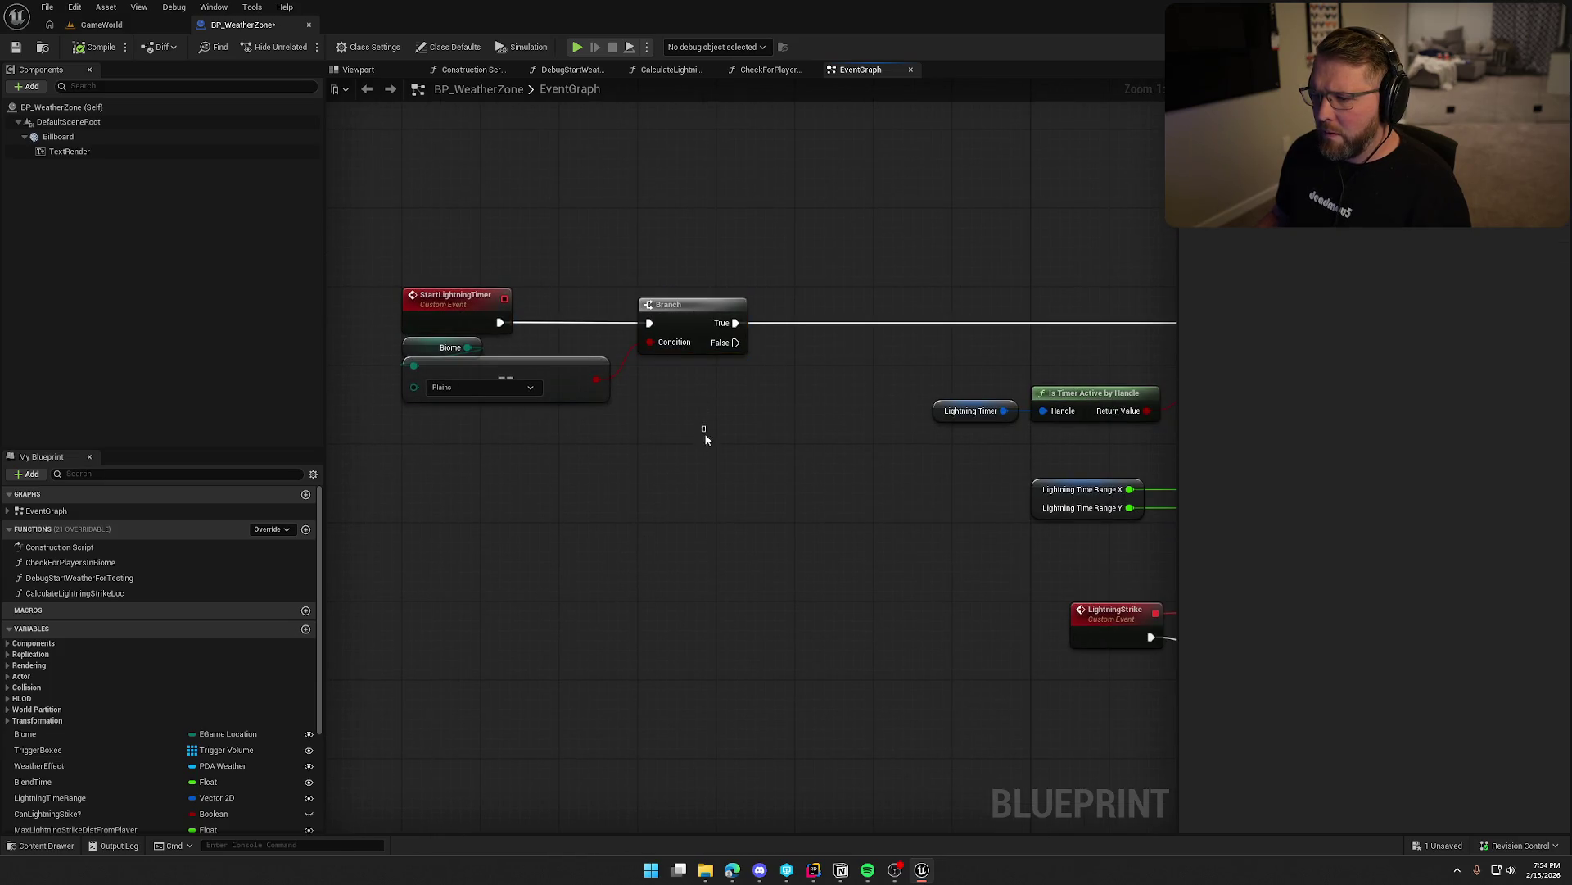
pyautogui.moveTo(706, 440); pyautogui.dragTo(635, 490)
pyautogui.moveTo(371, 362); pyautogui.dragTo(381, 443)
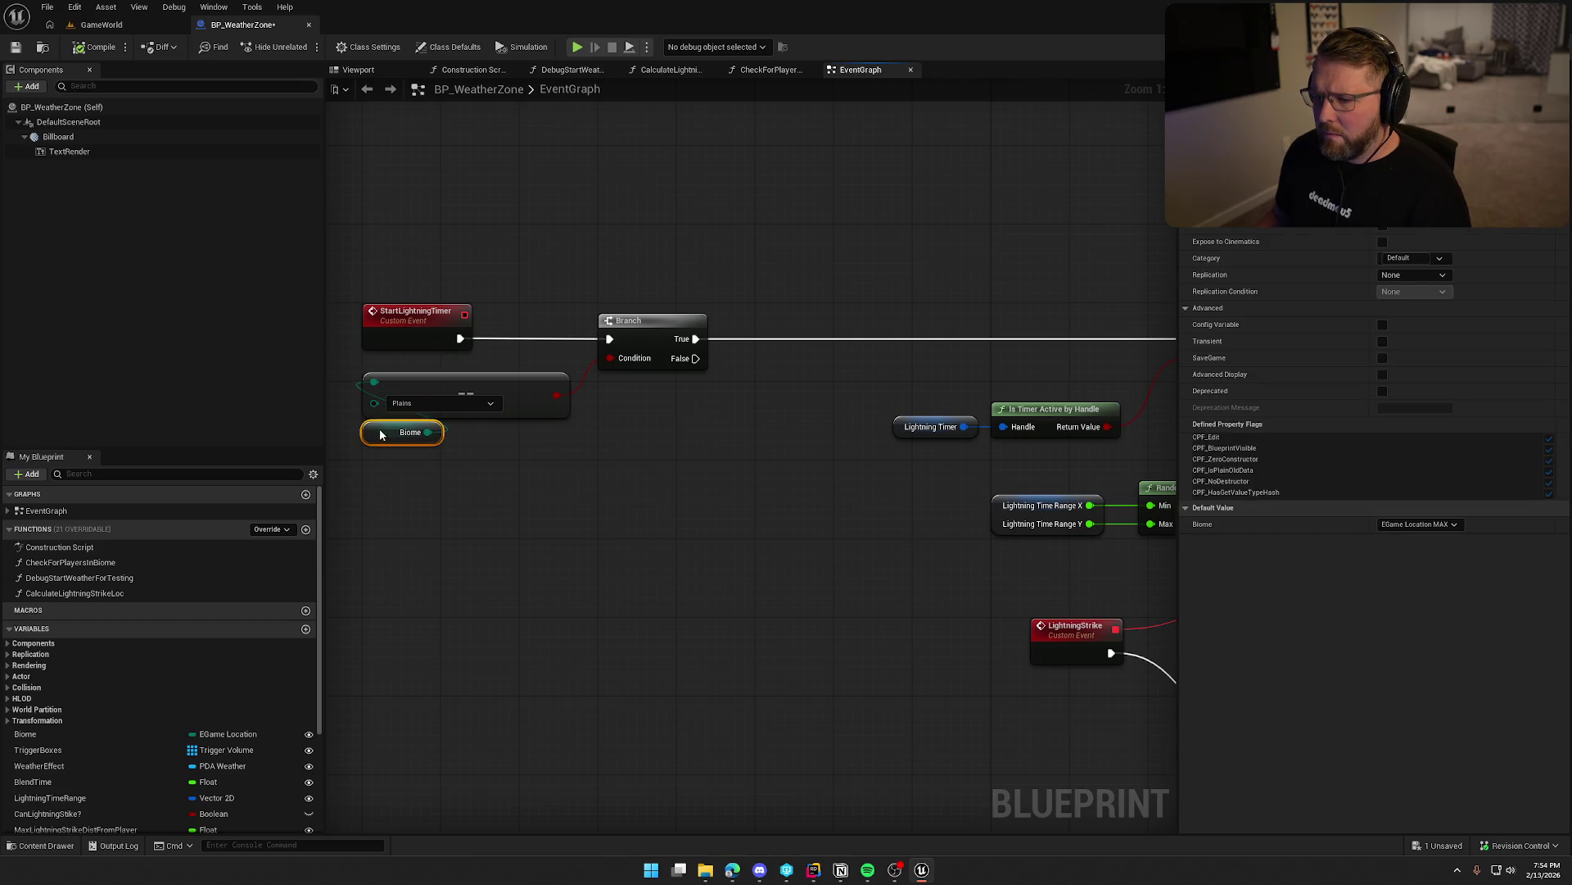
pyautogui.keyDown('ctrl'); pyautogui.click(519, 385); pyautogui.keyUp('ctrl')
pyautogui.moveTo(519, 385); pyautogui.dragTo(519, 362)
pyautogui.moveTo(619, 453)
pyautogui.mouseDown()
pyautogui.moveTo(541, 434)
pyautogui.moveTo(471, 454)
pyautogui.mouseUp()
pyautogui.moveTo(723, 422)
pyautogui.mouseDown()
pyautogui.moveTo(680, 421)
pyautogui.moveTo(821, 417)
pyautogui.mouseUp()
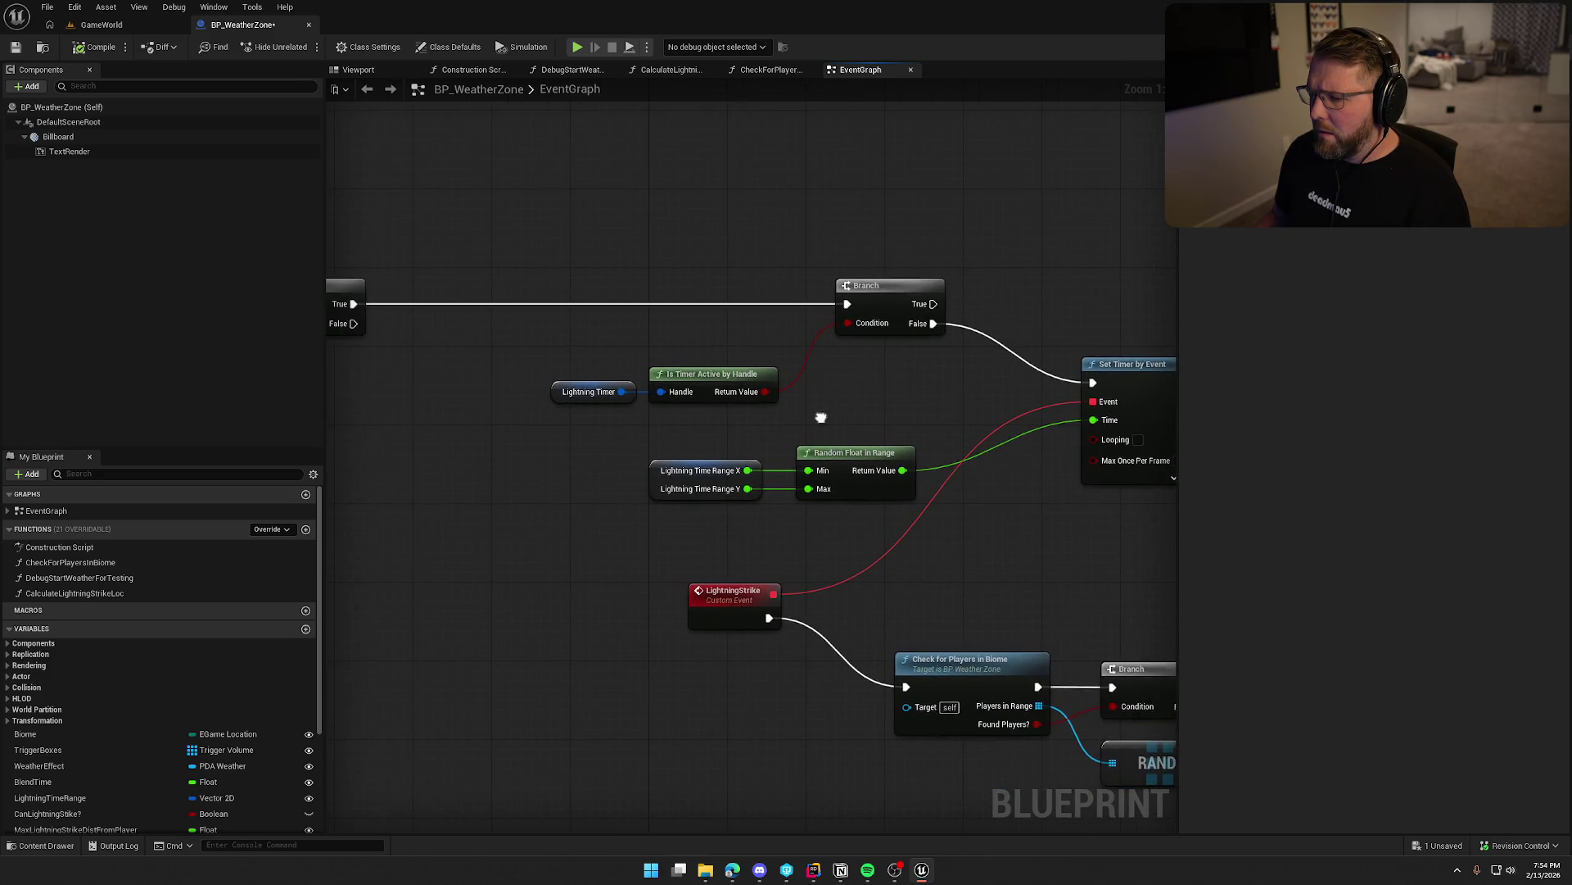
# Arrange Lightning Timer below Is Timer Active beside the Branch node.
pyautogui.moveTo(649, 398); pyautogui.dragTo(565, 384)
pyautogui.moveTo(712, 373); pyautogui.dragTo(899, 344)
pyautogui.click(906, 422)
pyautogui.moveTo(906, 423)
pyautogui.mouseDown()
pyautogui.moveTo(814, 315)
pyautogui.moveTo(449, 292)
pyautogui.mouseUp()
pyautogui.moveTo(458, 427); pyautogui.dragTo(799, 453)
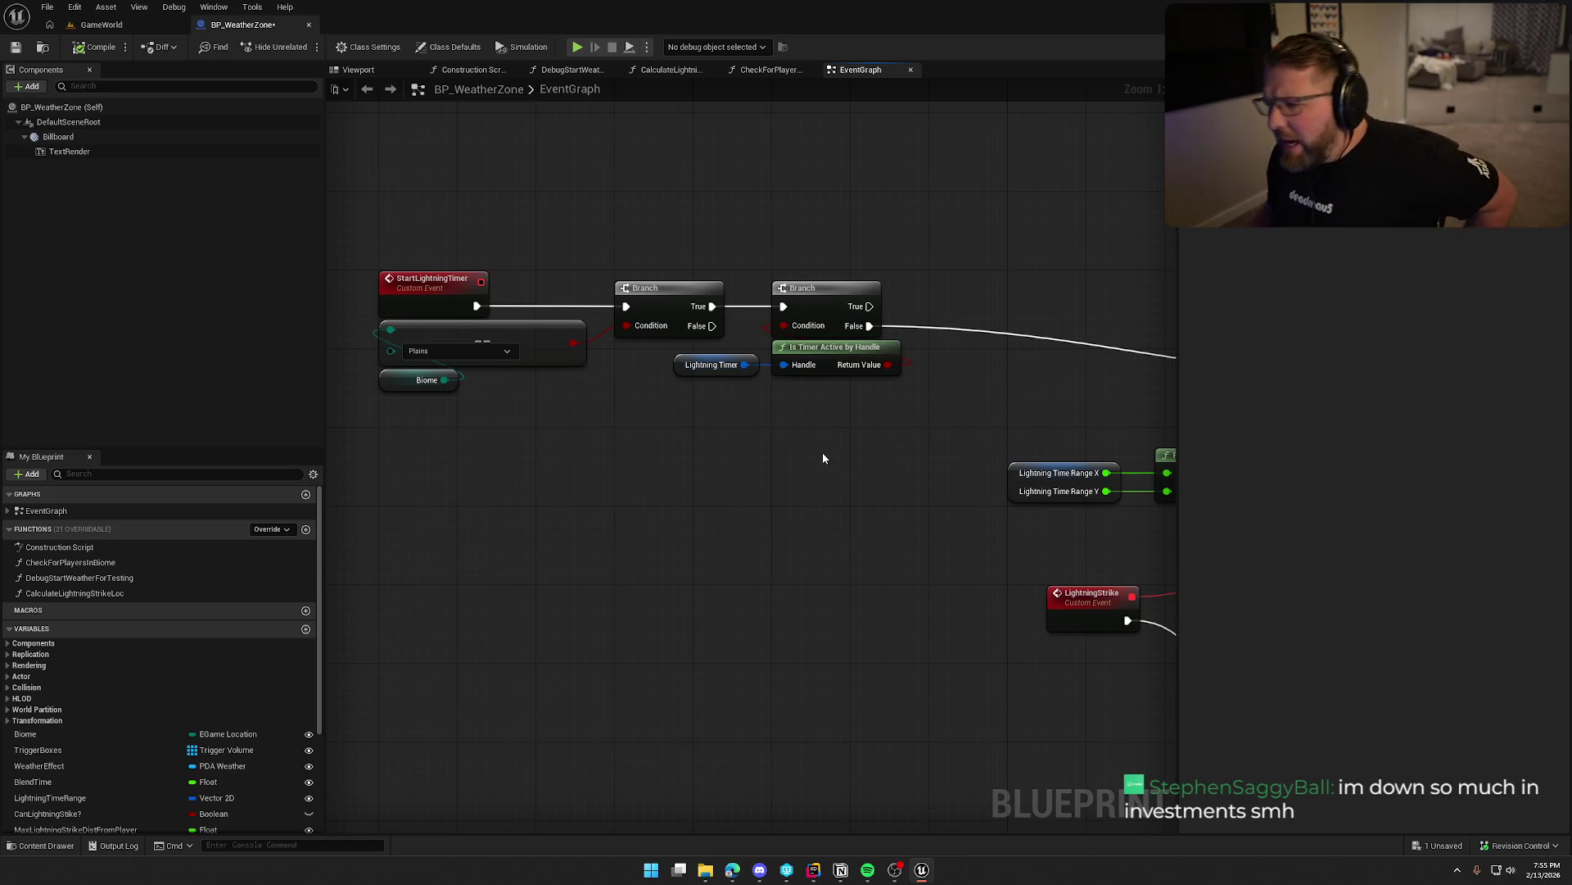
pyautogui.moveTo(817, 425); pyautogui.dragTo(672, 368)
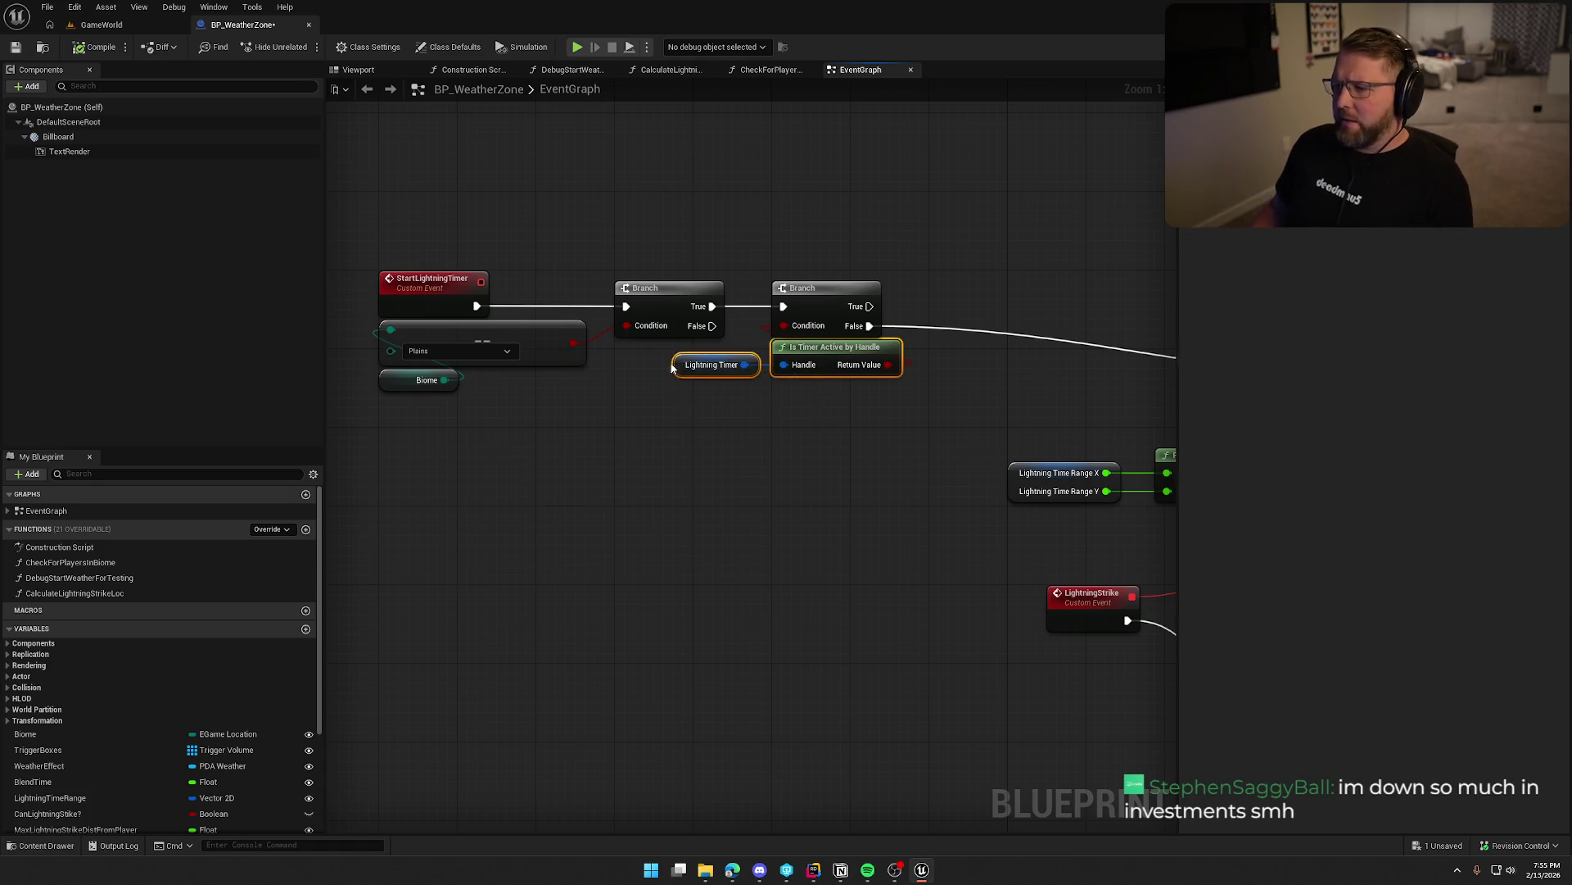
pyautogui.moveTo(827, 354); pyautogui.dragTo(755, 365)
pyautogui.click(627, 397)
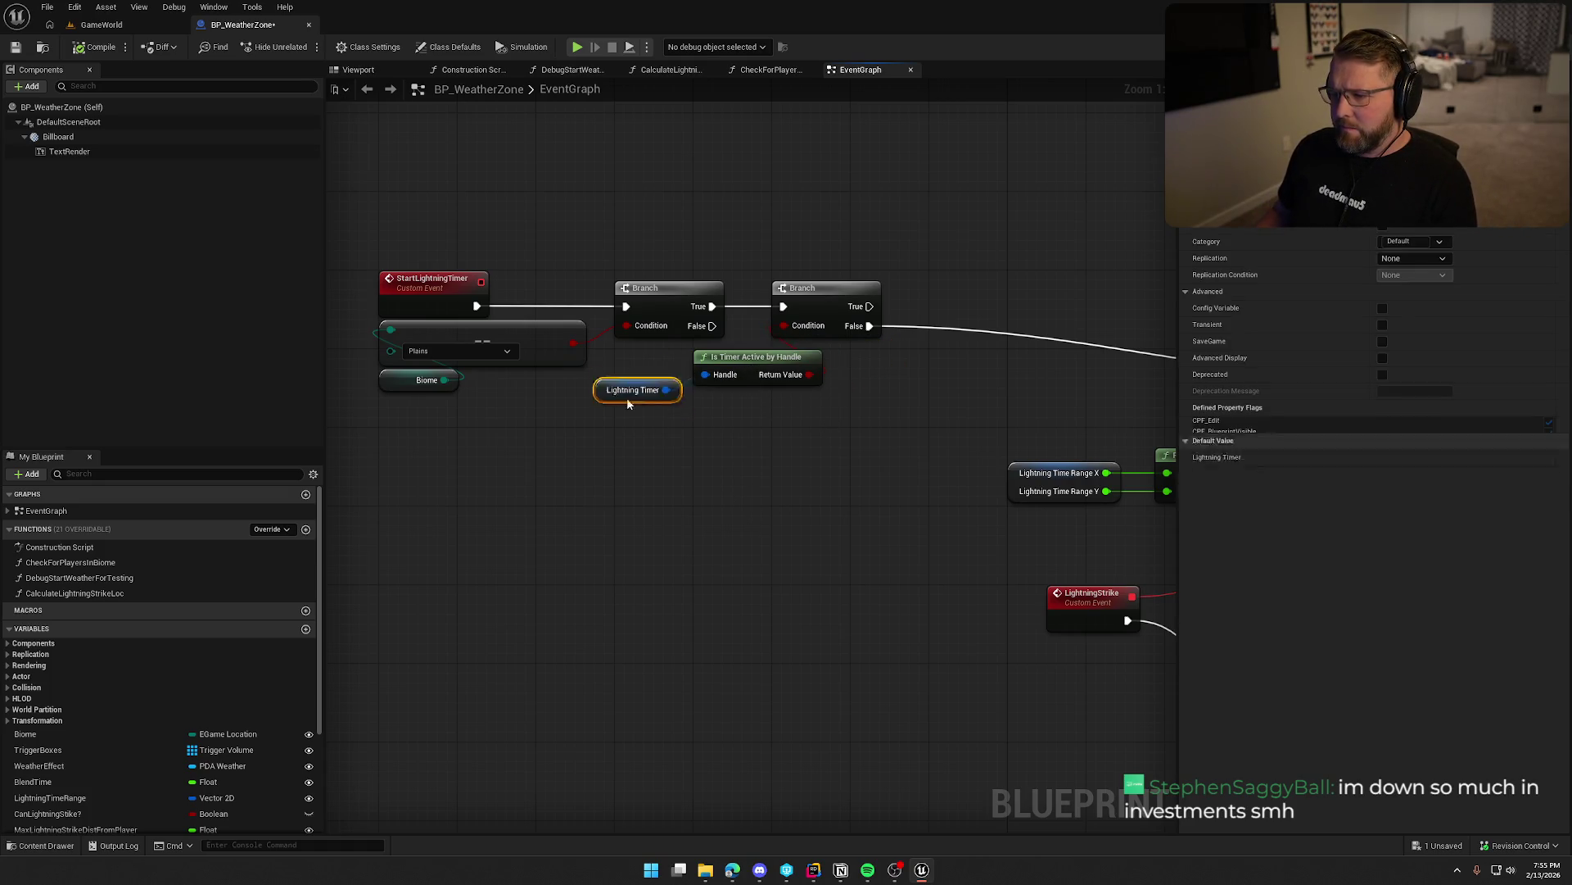
pyautogui.moveTo(626, 396); pyautogui.dragTo(709, 397)
pyautogui.click(795, 506)
pyautogui.moveTo(794, 506)
pyautogui.mouseDown()
pyautogui.moveTo(755, 494)
pyautogui.moveTo(502, 538)
pyautogui.moveTo(351, 521)
pyautogui.mouseUp()
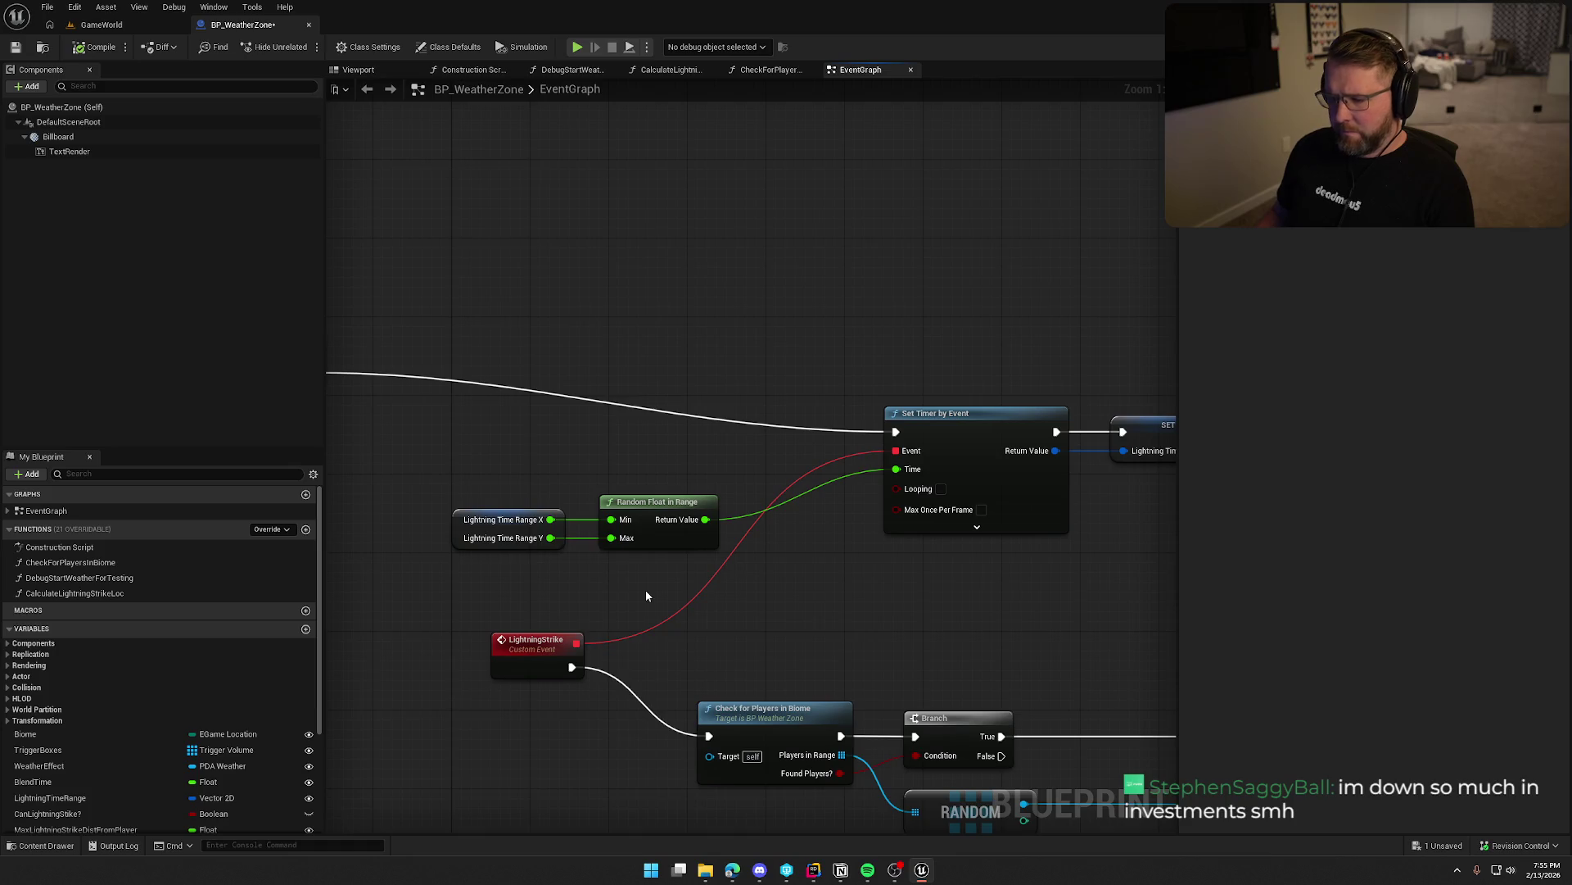
# Group Lightning Time Range and Random Float in Range under Set Timer by Event and shift them left.
pyautogui.moveTo(650, 576); pyautogui.dragTo(447, 491)
pyautogui.moveTo(646, 505)
pyautogui.mouseDown()
pyautogui.moveTo(951, 572)
pyautogui.moveTo(930, 546)
pyautogui.mouseUp()
pyautogui.moveTo(1030, 608); pyautogui.dragTo(834, 616)
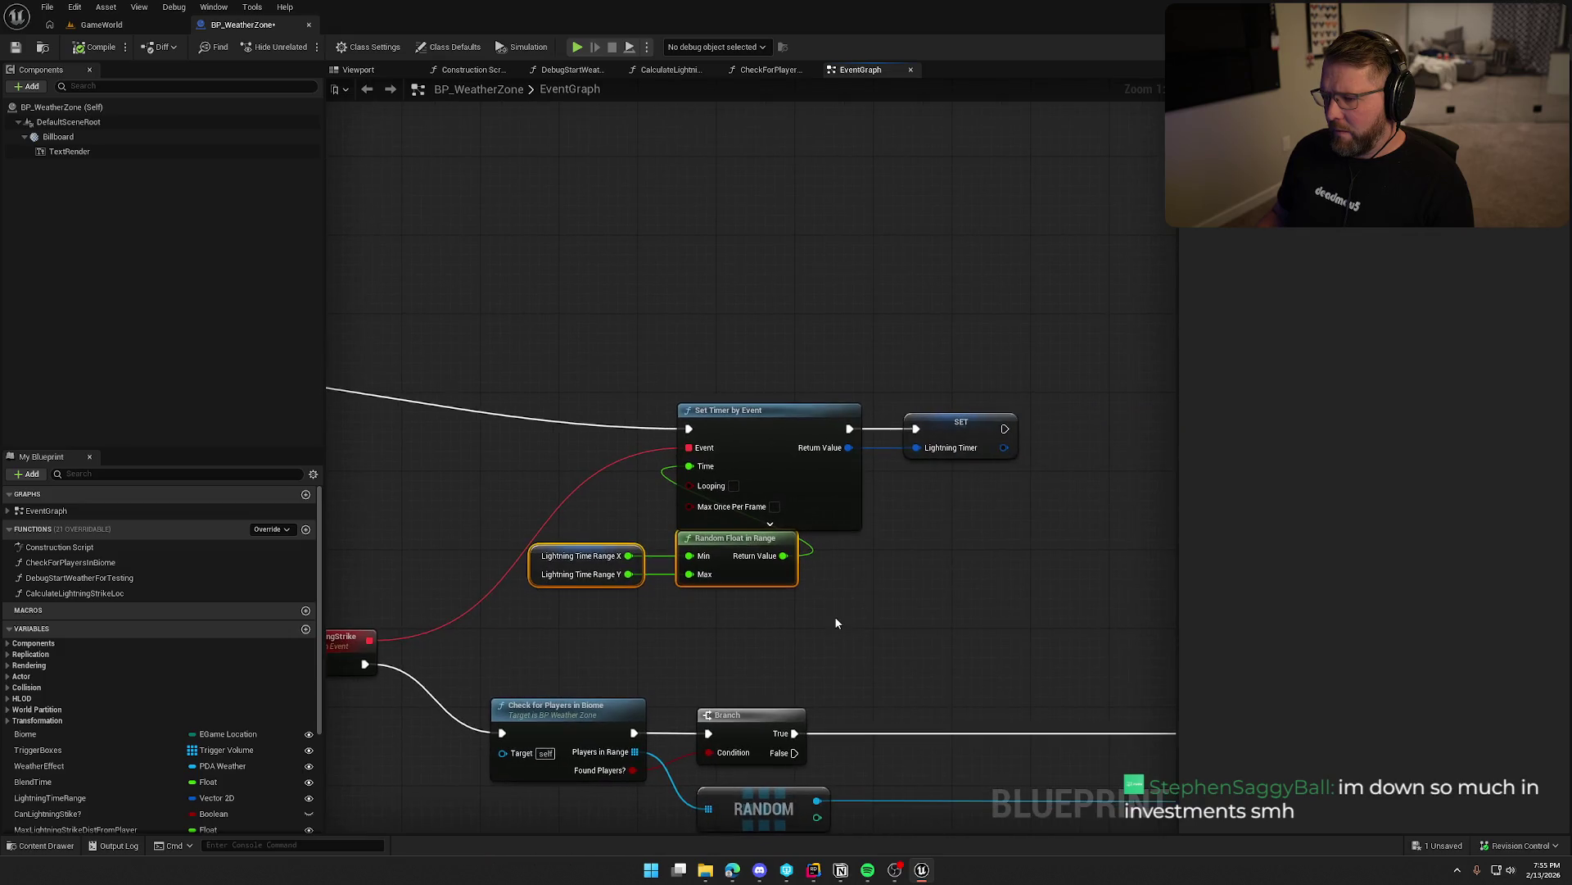
pyautogui.keyDown('shift'); pyautogui.click(708, 426); pyautogui.keyUp('shift')
pyautogui.moveTo(708, 426); pyautogui.dragTo(943, 378)
pyautogui.moveTo(1083, 426)
pyautogui.mouseDown()
pyautogui.moveTo(711, 343)
pyautogui.moveTo(582, 365)
pyautogui.mouseUp()
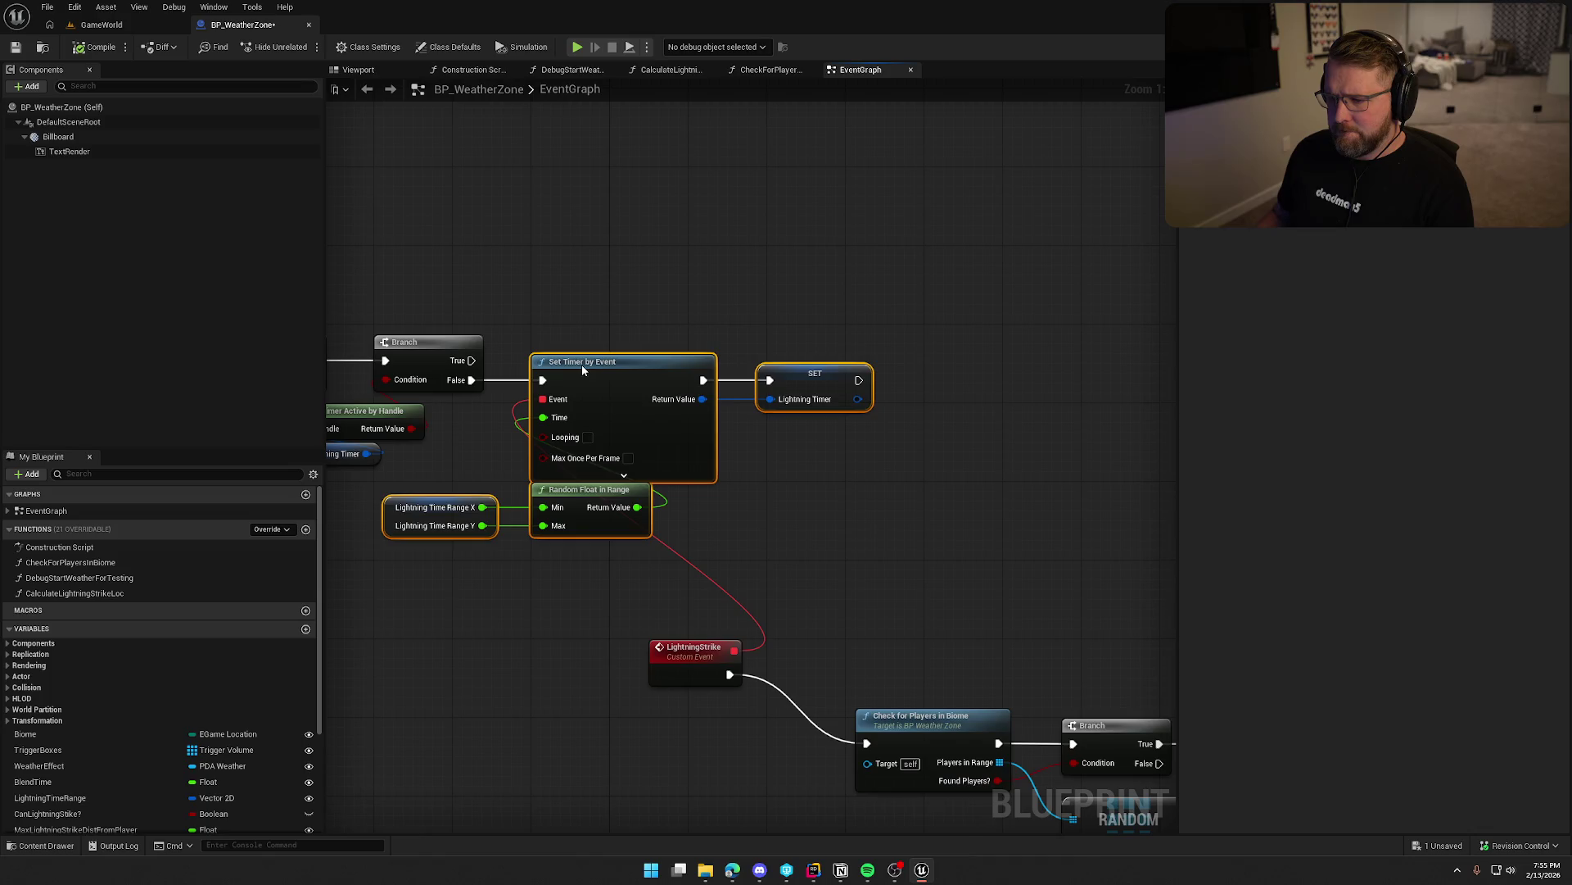
pyautogui.moveTo(597, 567); pyautogui.dragTo(753, 551)
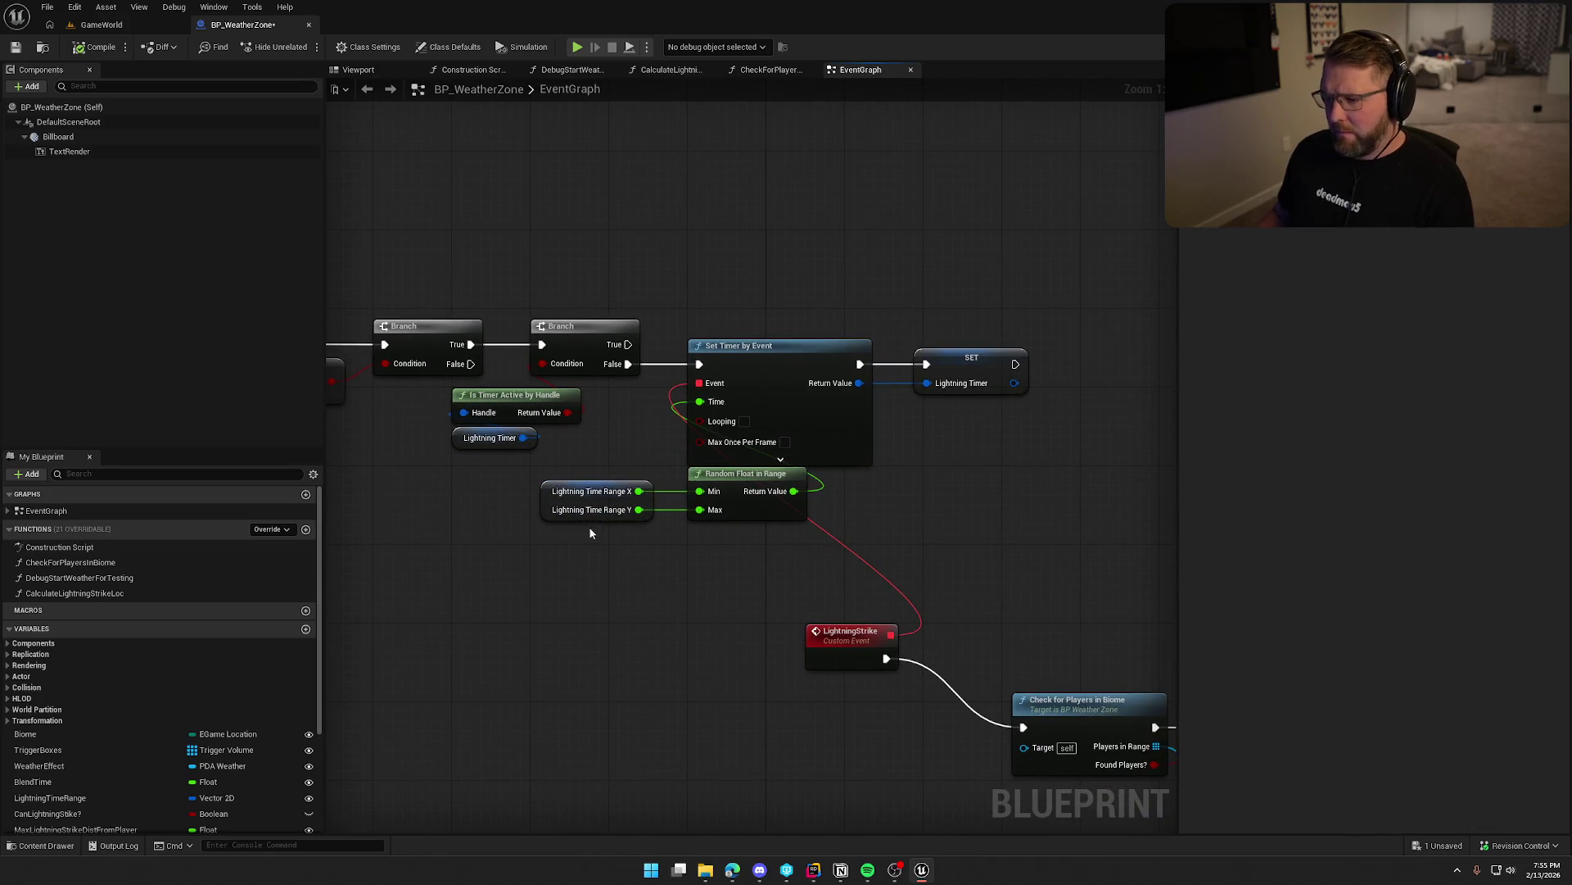
pyautogui.moveTo(551, 497)
pyautogui.mouseDown()
pyautogui.moveTo(696, 545)
pyautogui.moveTo(753, 492)
pyautogui.moveTo(538, 506)
pyautogui.mouseUp()
pyautogui.click(687, 564)
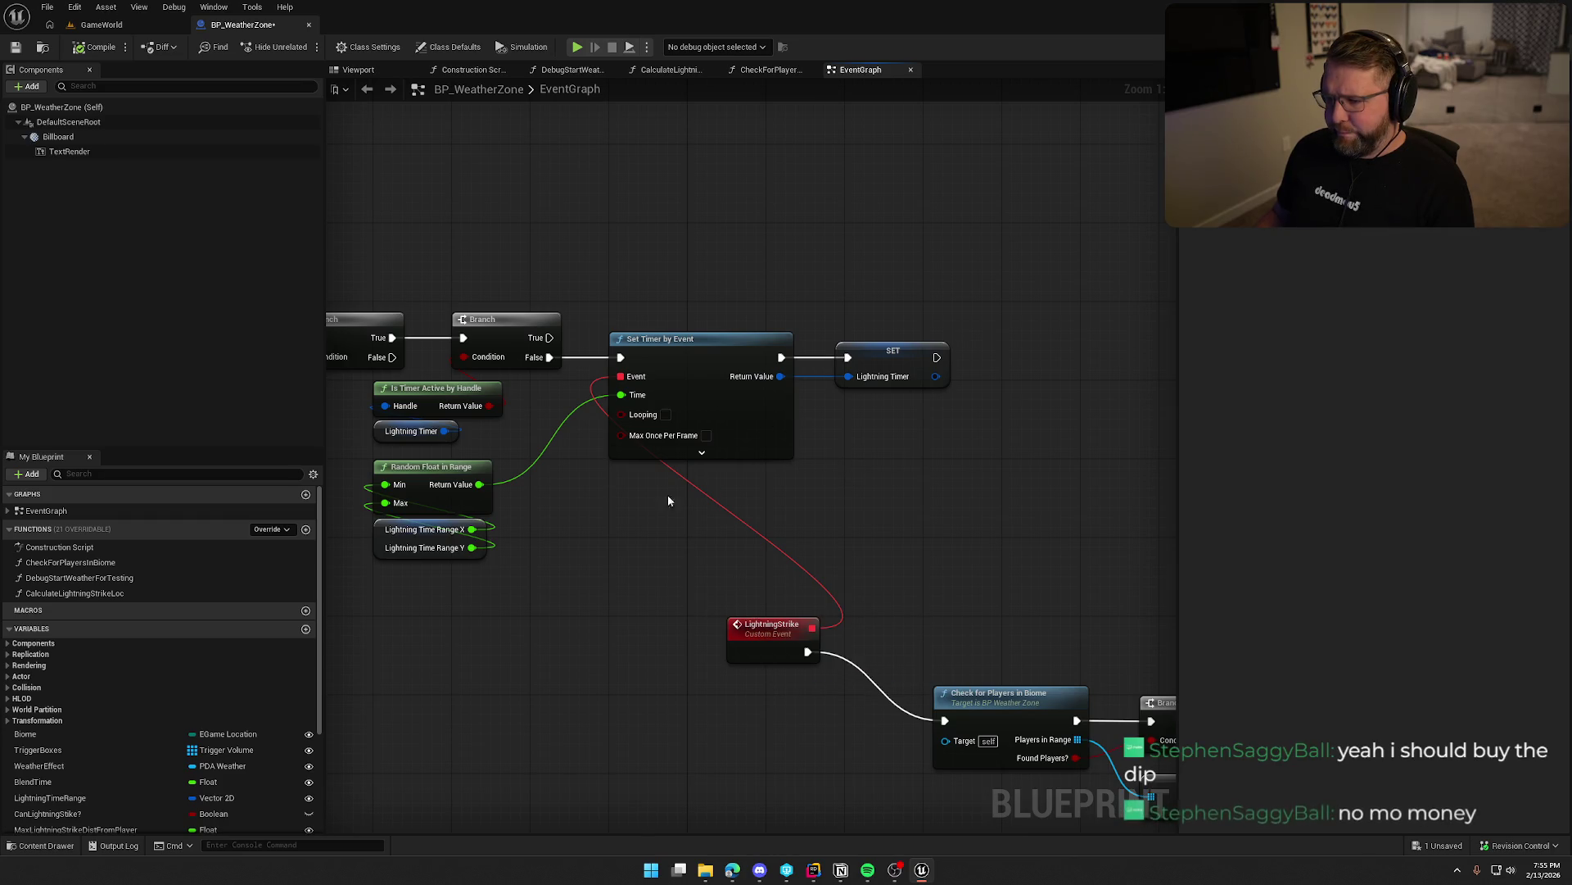
# Feed Set Timer by Event's Event input from a Create Event node bound to LightningStrike.
pyautogui.moveTo(620, 376); pyautogui.dragTo(608, 497)
pyautogui.write('create event')
pyautogui.press('Return')
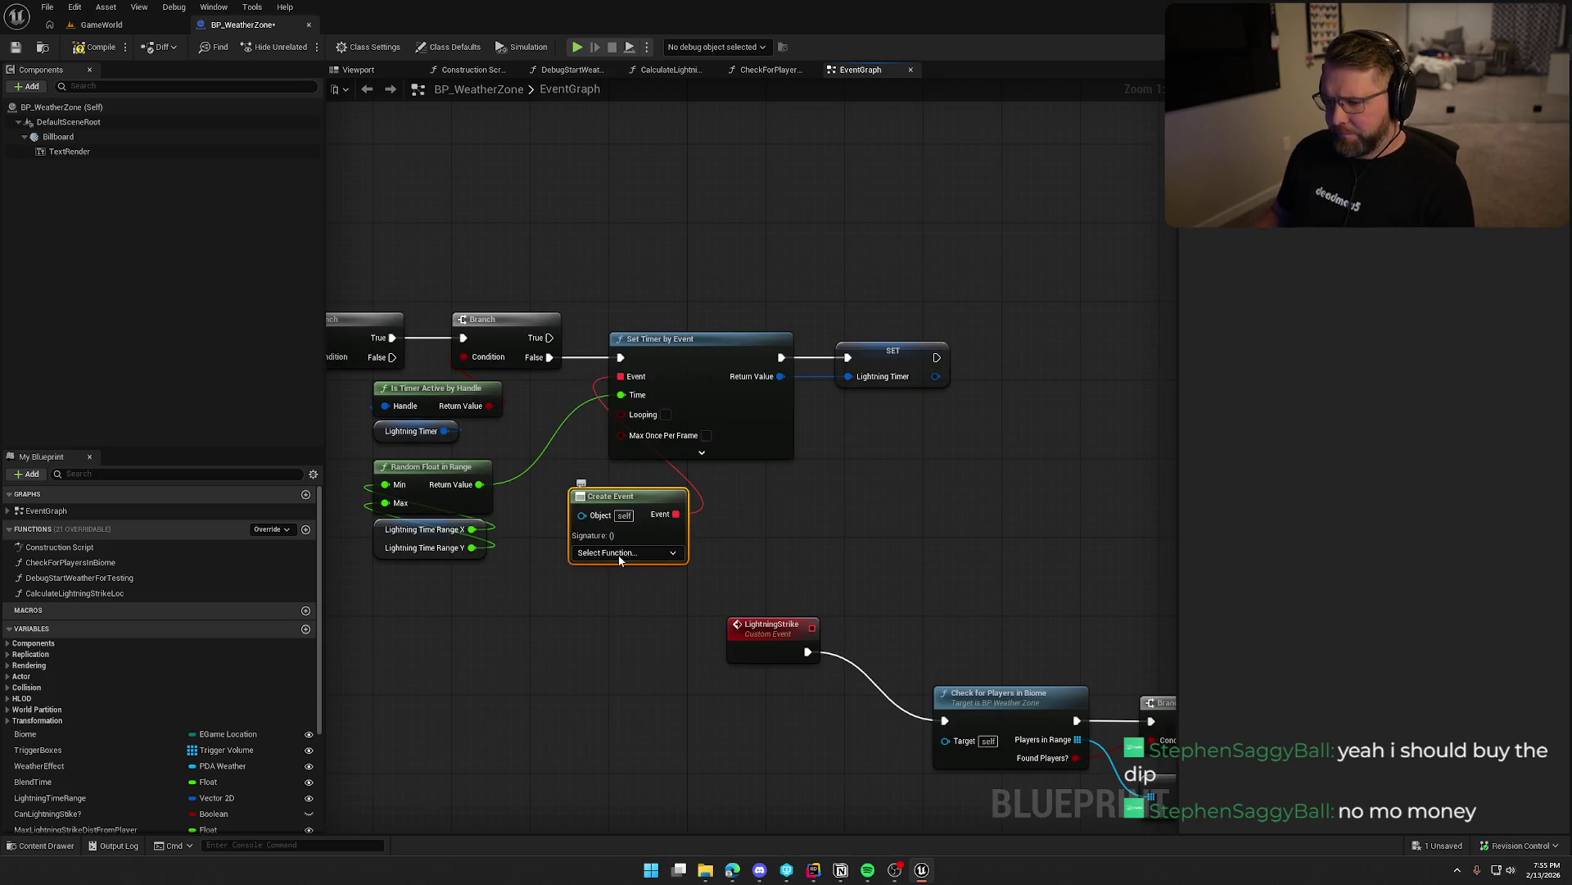
pyautogui.click(620, 553)
pyautogui.write('li')
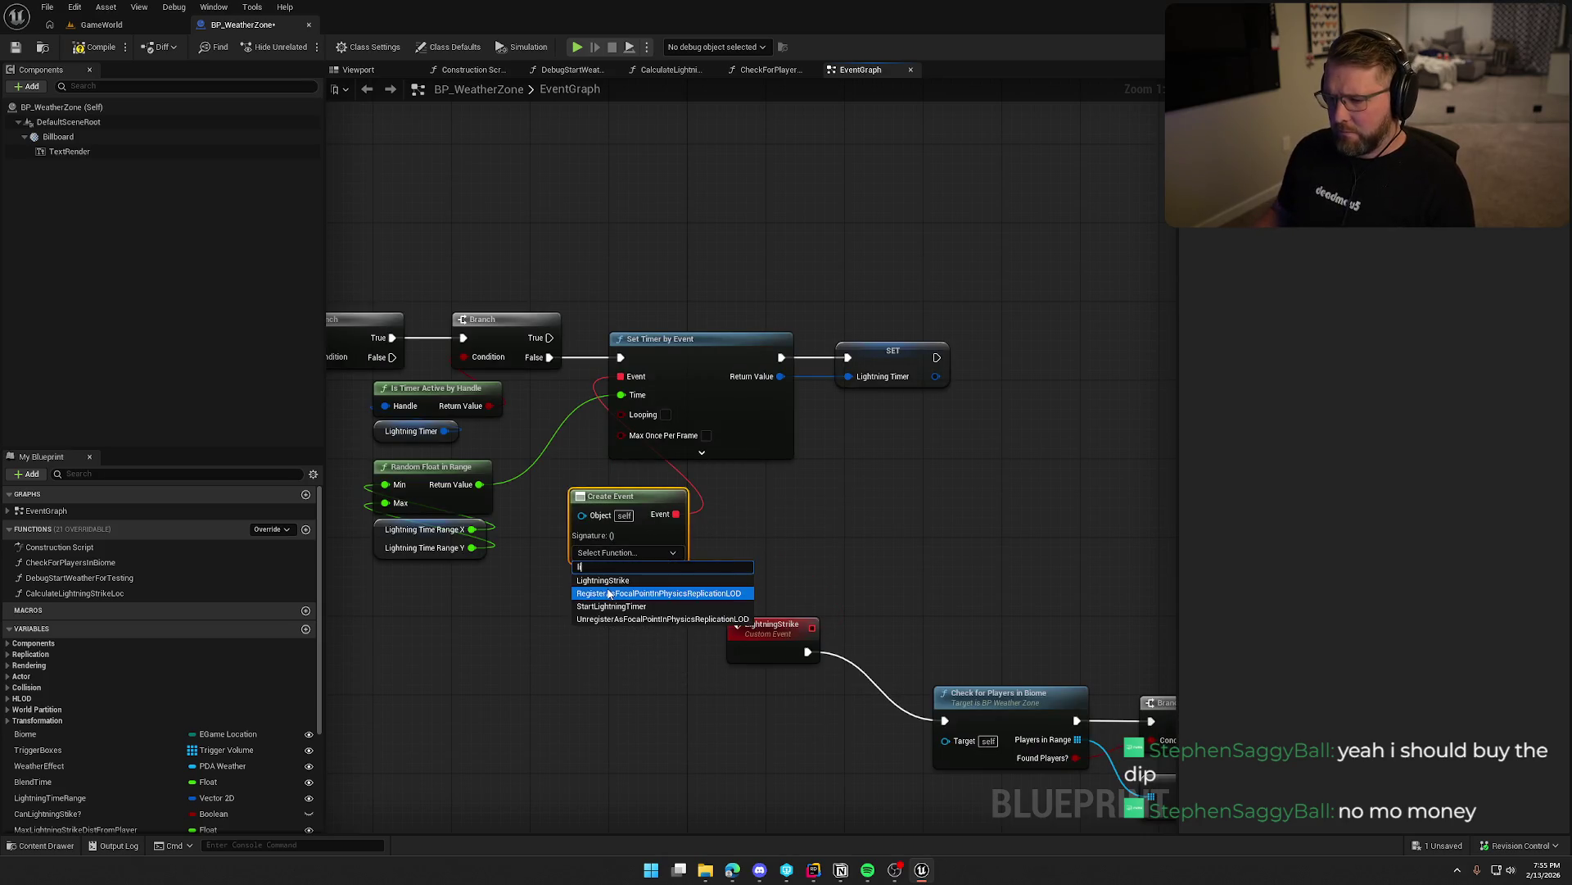
pyautogui.click(603, 580)
pyautogui.moveTo(632, 496); pyautogui.dragTo(670, 476)
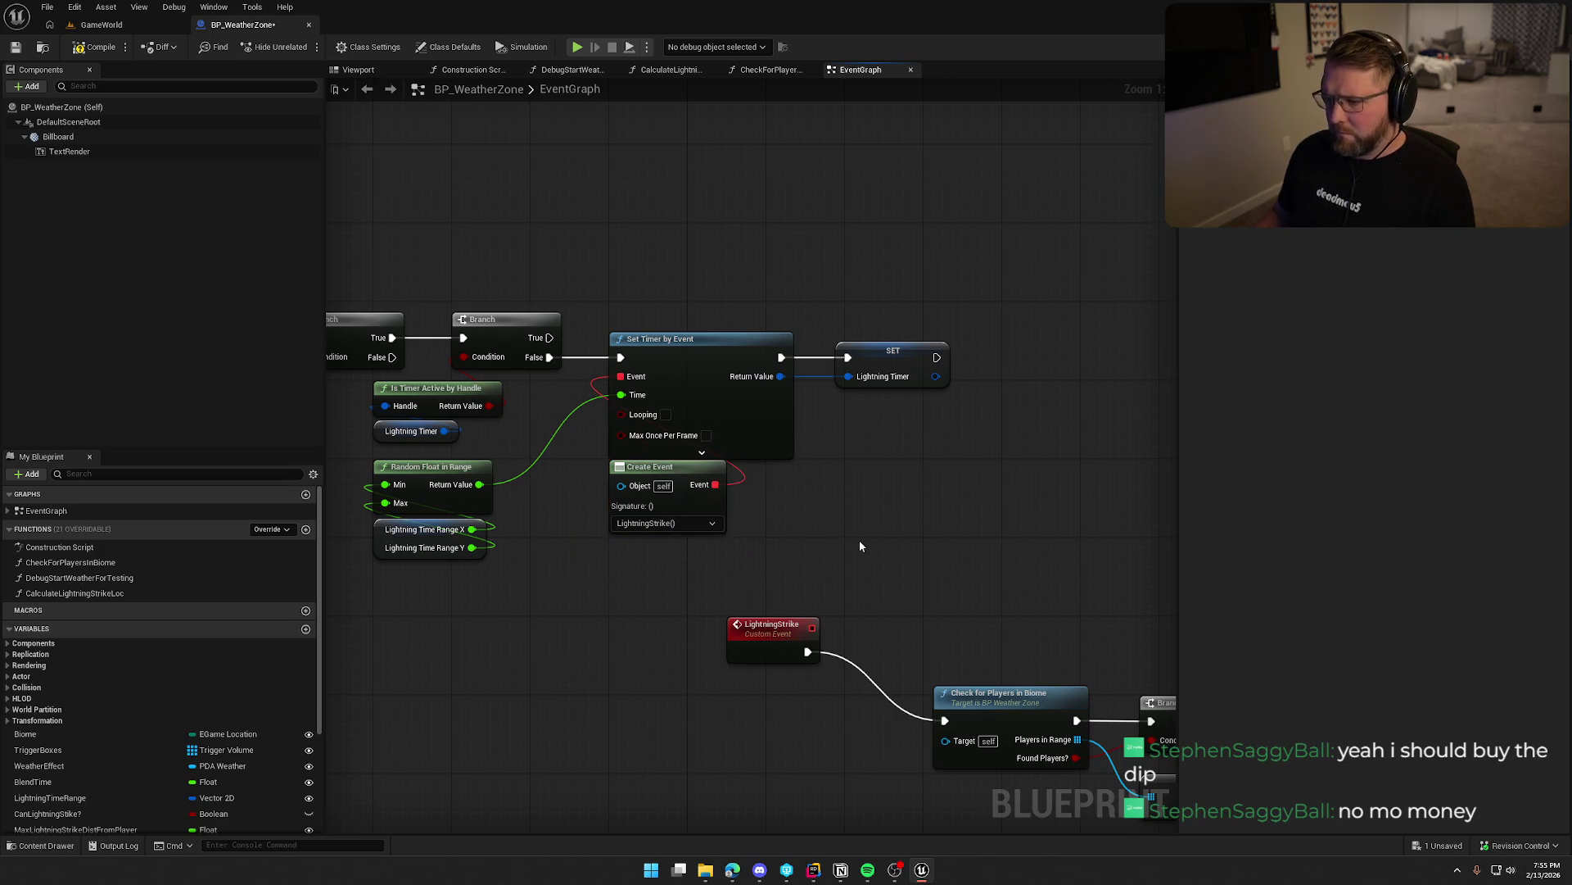
# Shift the lightning timer cluster into empty space and align LightningStrike with Check for Players in Biome.
pyautogui.scroll(-5, 858, 539)
pyautogui.moveTo(916, 518); pyautogui.dragTo(503, 421)
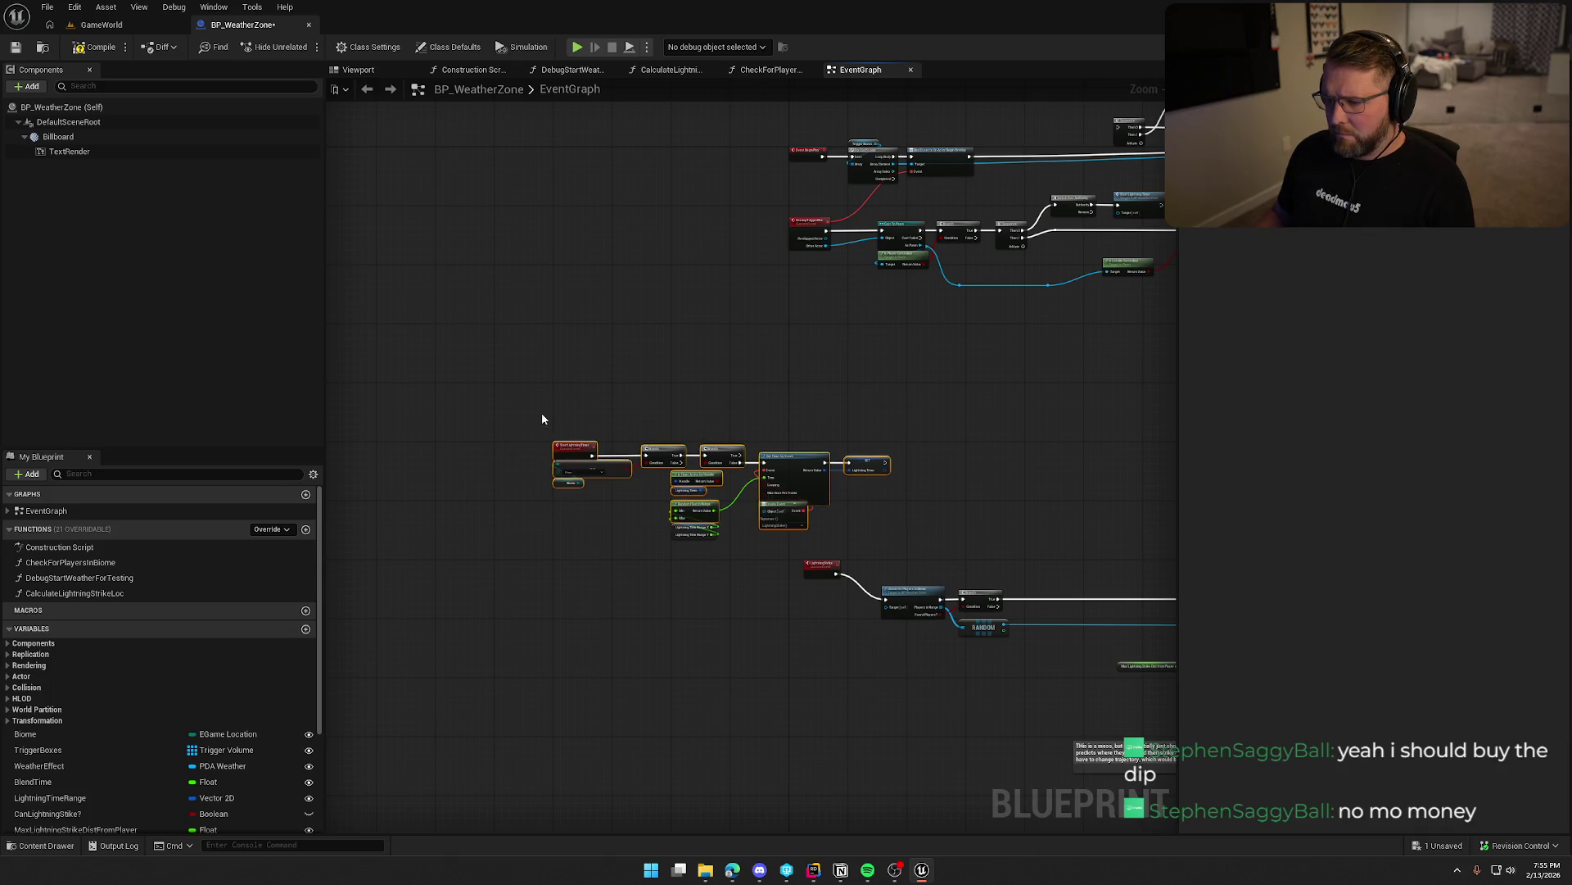
pyautogui.moveTo(600, 481)
pyautogui.mouseDown()
pyautogui.moveTo(688, 459)
pyautogui.moveTo(837, 362)
pyautogui.mouseUp()
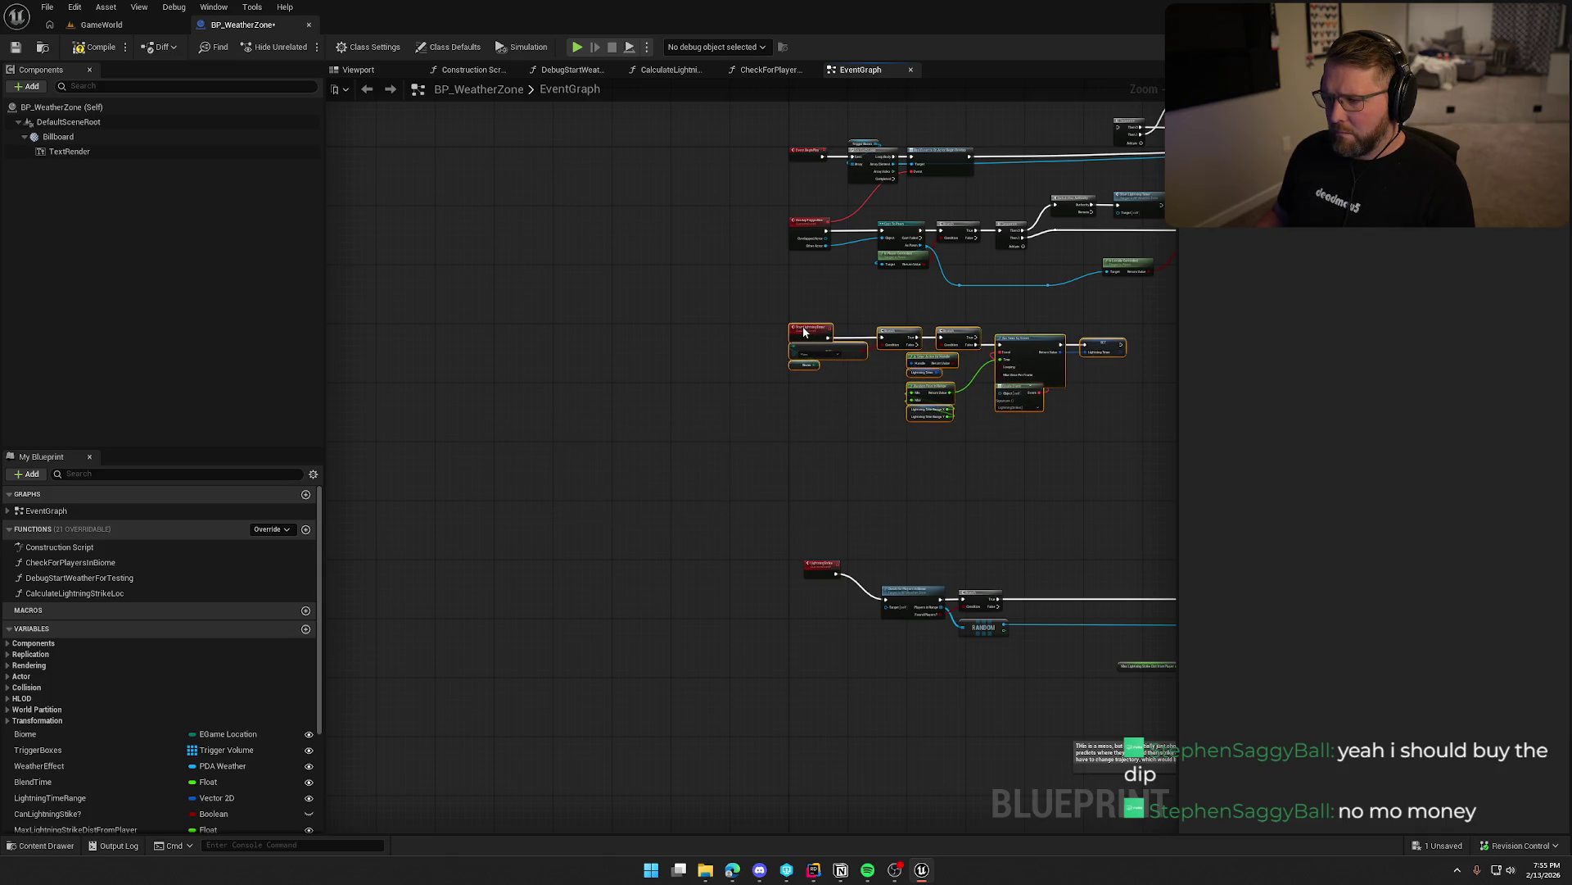
pyautogui.moveTo(845, 485); pyautogui.dragTo(475, 497)
pyautogui.scroll(5, 625, 491)
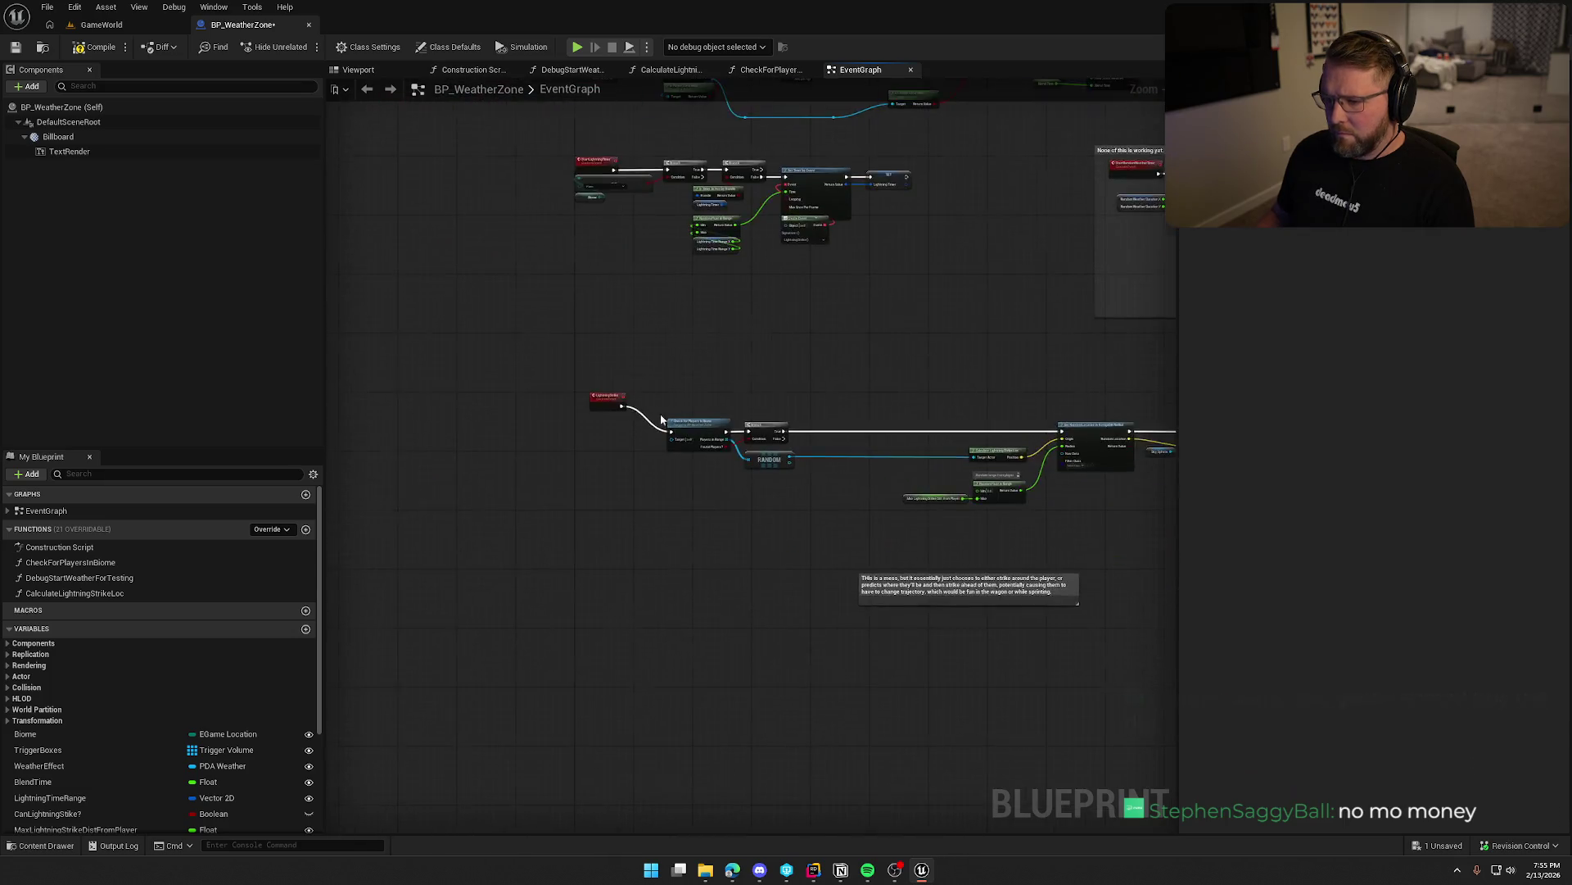
pyautogui.moveTo(494, 374)
pyautogui.mouseDown()
pyautogui.moveTo(483, 431)
pyautogui.moveTo(459, 450)
pyautogui.moveTo(450, 440)
pyautogui.mouseUp()
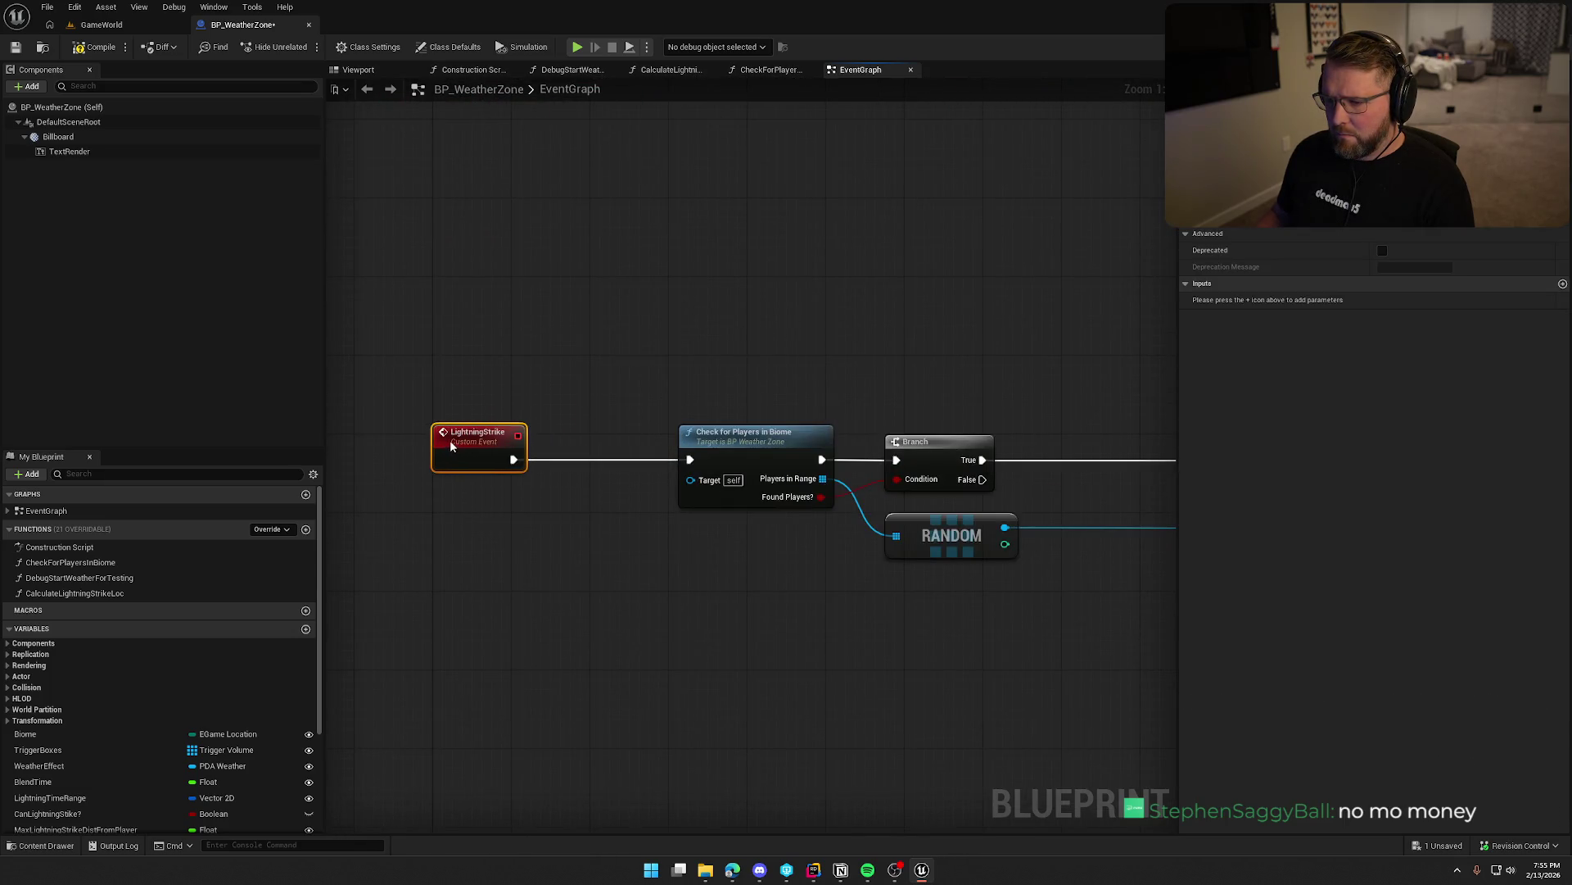
# Pull Check for Players in Biome, Branch and RANDOM closer to LightningStrike.
pyautogui.scroll(-2, 638, 524)
pyautogui.scroll(2, 698, 597)
pyautogui.moveTo(712, 419); pyautogui.dragTo(626, 419)
pyautogui.click(788, 607)
pyautogui.moveTo(788, 607); pyautogui.dragTo(698, 604)
pyautogui.moveTo(817, 426); pyautogui.dragTo(754, 426)
pyautogui.moveTo(838, 513)
pyautogui.mouseDown()
pyautogui.moveTo(776, 524)
pyautogui.moveTo(779, 503)
pyautogui.mouseUp()
pyautogui.moveTo(916, 615)
pyautogui.mouseDown()
pyautogui.moveTo(367, 588)
pyautogui.moveTo(585, 496)
pyautogui.moveTo(748, 460)
pyautogui.moveTo(766, 475)
pyautogui.mouseUp()
pyautogui.scroll(-2, 828, 483)
pyautogui.scroll(4, 828, 483)
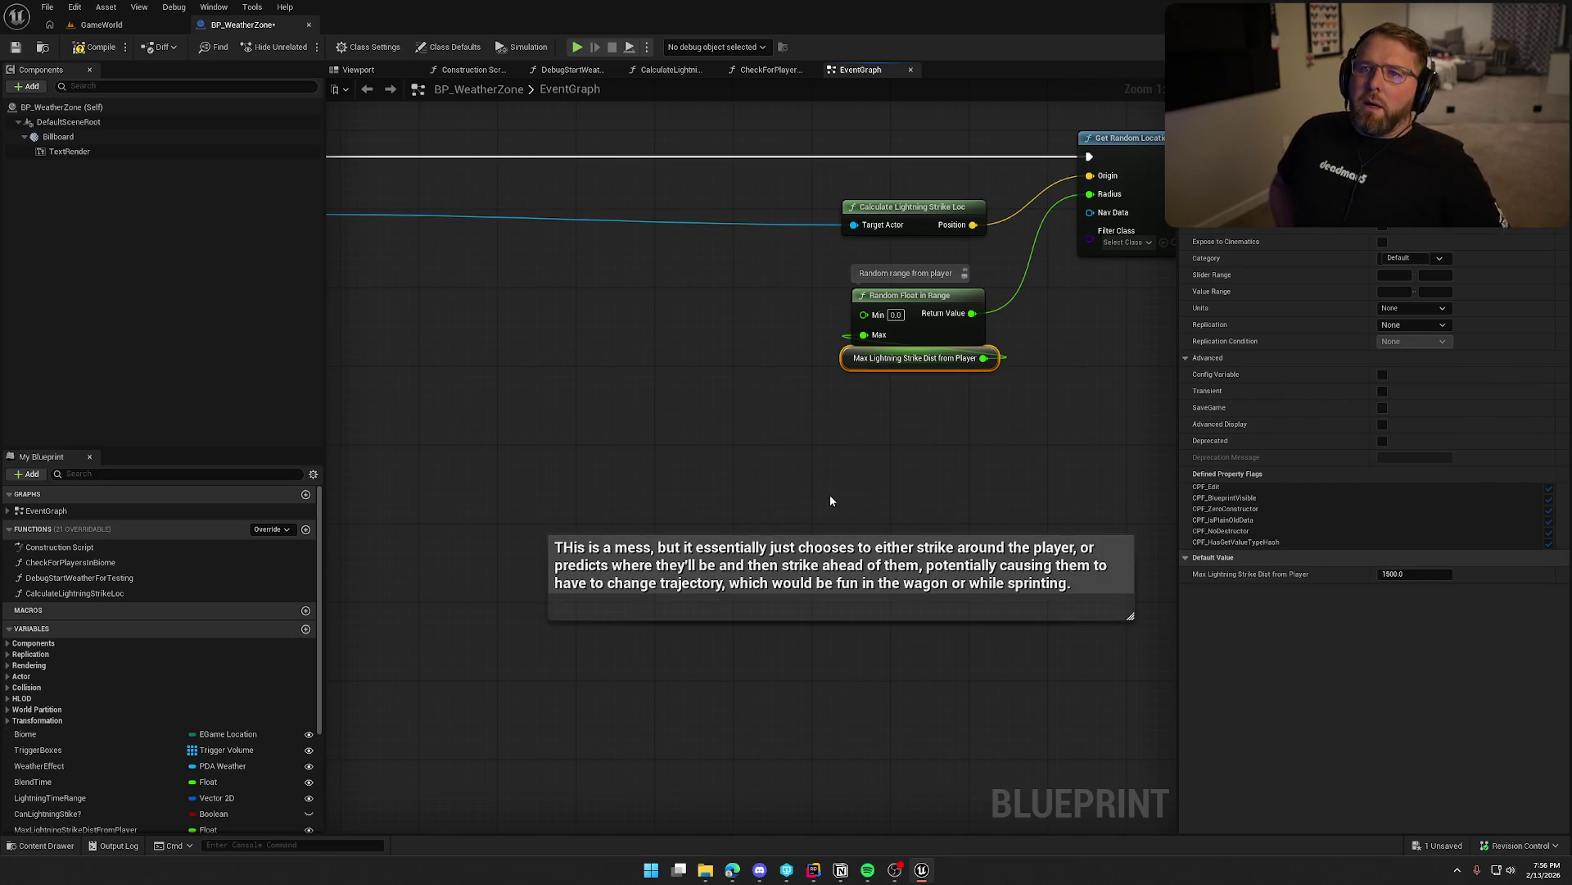
pyautogui.moveTo(830, 500)
pyautogui.mouseDown()
pyautogui.moveTo(815, 496)
pyautogui.moveTo(787, 351)
pyautogui.moveTo(829, 556)
pyautogui.mouseUp()
# Move Calculate Lightning Strike Loc, the Random Float nodes, Get Random Location, Sky Sphere and spawn nodes left.
pyautogui.moveTo(1061, 309)
pyautogui.mouseDown()
pyautogui.moveTo(791, 279)
pyautogui.moveTo(553, 296)
pyautogui.mouseUp()
pyautogui.moveTo(718, 446); pyautogui.dragTo(590, 458)
pyautogui.moveTo(1023, 491); pyautogui.dragTo(857, 367)
pyautogui.moveTo(999, 410)
pyautogui.mouseDown()
pyautogui.moveTo(515, 391)
pyautogui.moveTo(632, 417)
pyautogui.moveTo(543, 400)
pyautogui.mouseUp()
pyautogui.click(752, 455)
pyautogui.scroll(-2, 686, 505)
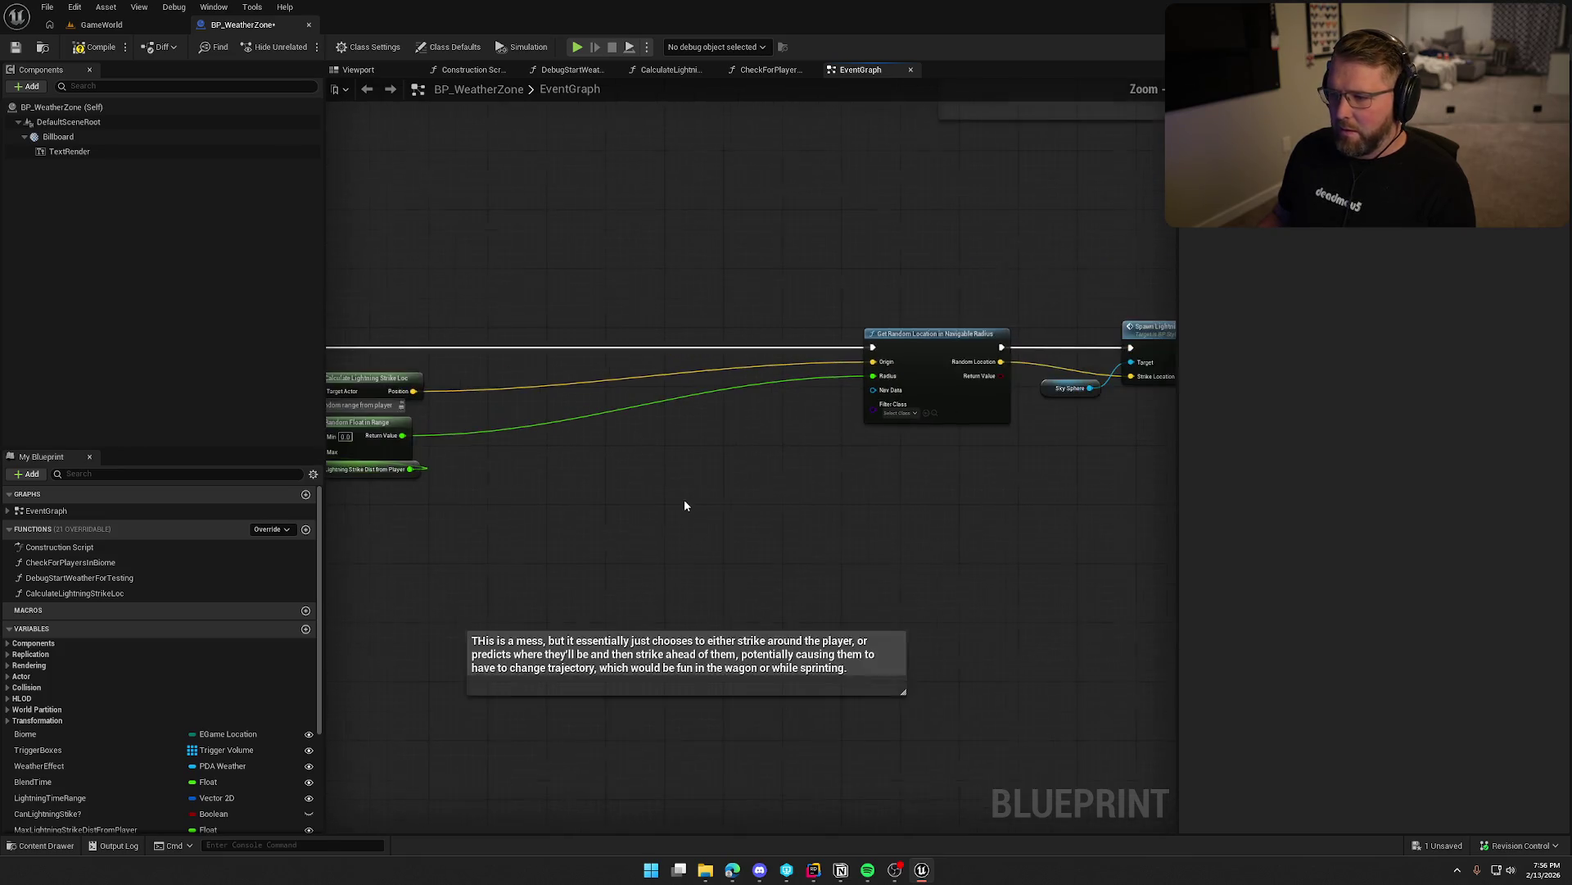
pyautogui.moveTo(931, 351)
pyautogui.mouseDown()
pyautogui.moveTo(524, 349)
pyautogui.moveTo(562, 346)
pyautogui.mouseUp()
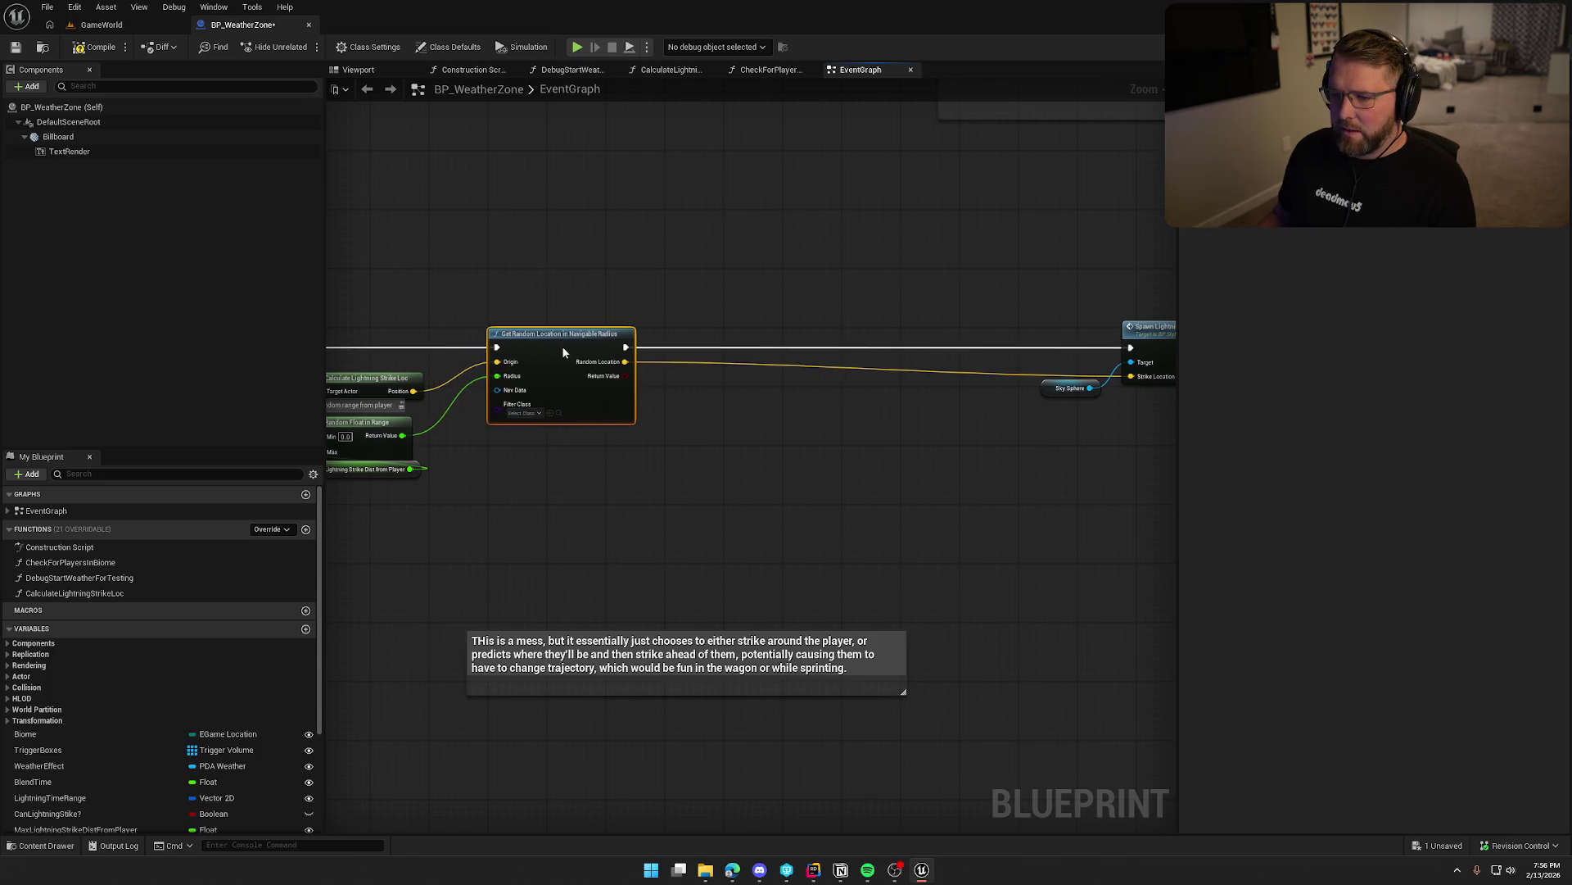
pyautogui.moveTo(705, 481); pyautogui.dragTo(525, 457)
pyautogui.moveTo(843, 372)
pyautogui.mouseDown()
pyautogui.moveTo(855, 279)
pyautogui.moveTo(929, 288)
pyautogui.moveTo(503, 311)
pyautogui.mouseUp()
pyautogui.keyDown('shift'); pyautogui.click(961, 309); pyautogui.keyUp('shift')
pyautogui.click(932, 476)
# Place the clear-timer, Lightning Timer and Start Lightning Timer nodes beside Spawn Lightning and tuck the comment box beneath.
pyautogui.moveTo(932, 476); pyautogui.dragTo(593, 483)
pyautogui.moveTo(684, 419); pyautogui.dragTo(765, 362)
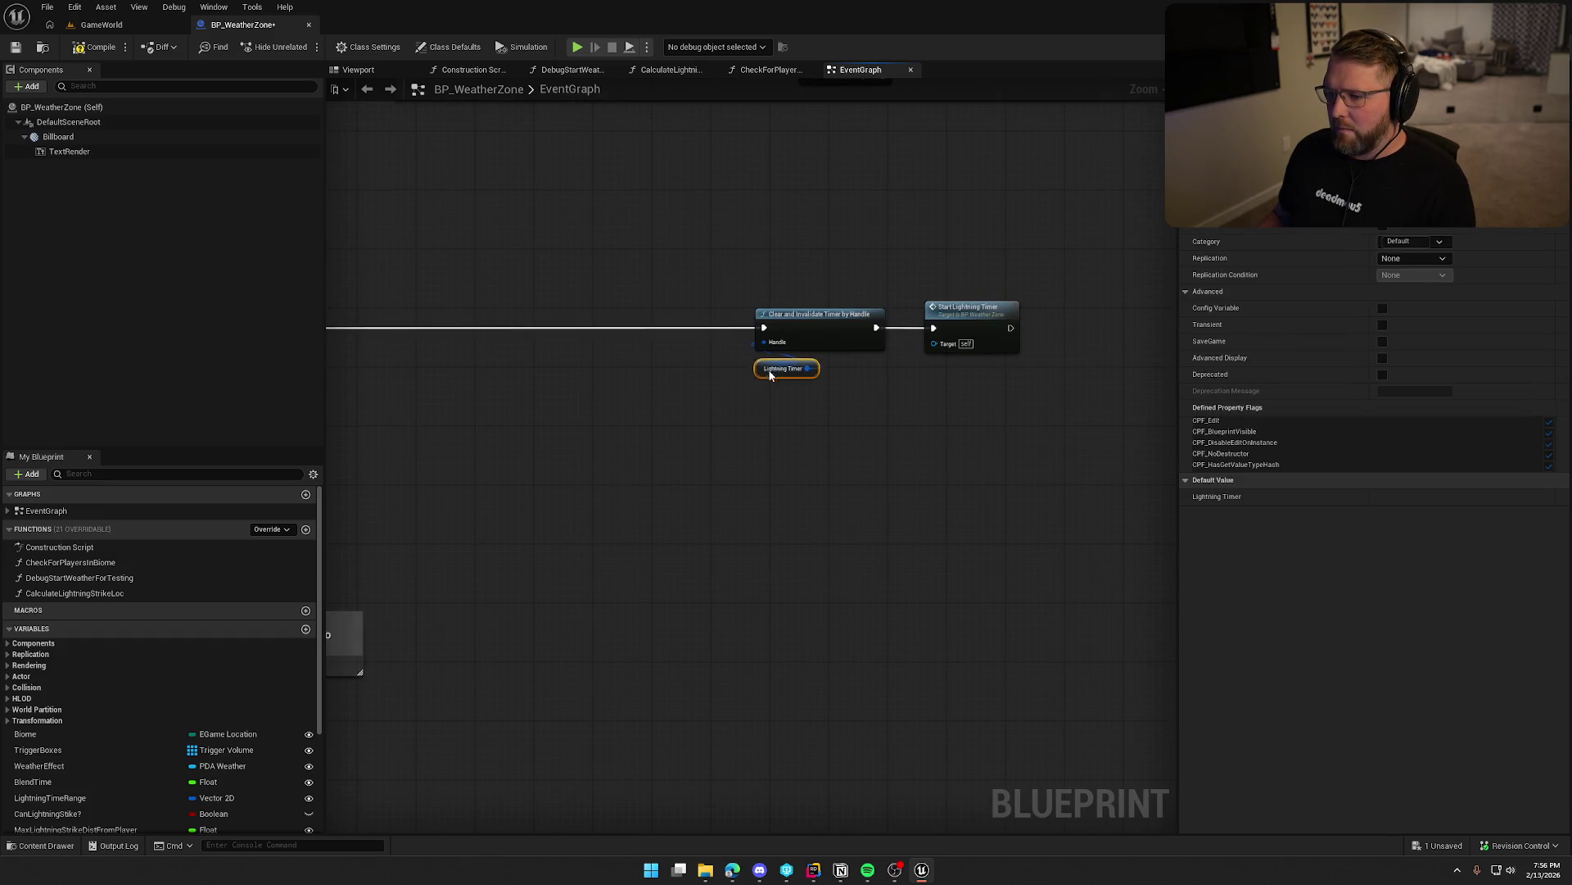
pyautogui.moveTo(1036, 291)
pyautogui.mouseDown()
pyautogui.moveTo(731, 371)
pyautogui.moveTo(1021, 346)
pyautogui.moveTo(562, 303)
pyautogui.mouseUp()
pyautogui.click(576, 464)
pyautogui.moveTo(575, 463); pyautogui.dragTo(797, 464)
pyautogui.scroll(1, 797, 463)
pyautogui.moveTo(788, 673)
pyautogui.mouseDown()
pyautogui.moveTo(610, 570)
pyautogui.moveTo(609, 534)
pyautogui.mouseUp()
pyautogui.click(609, 537)
pyautogui.scroll(-4, 716, 660)
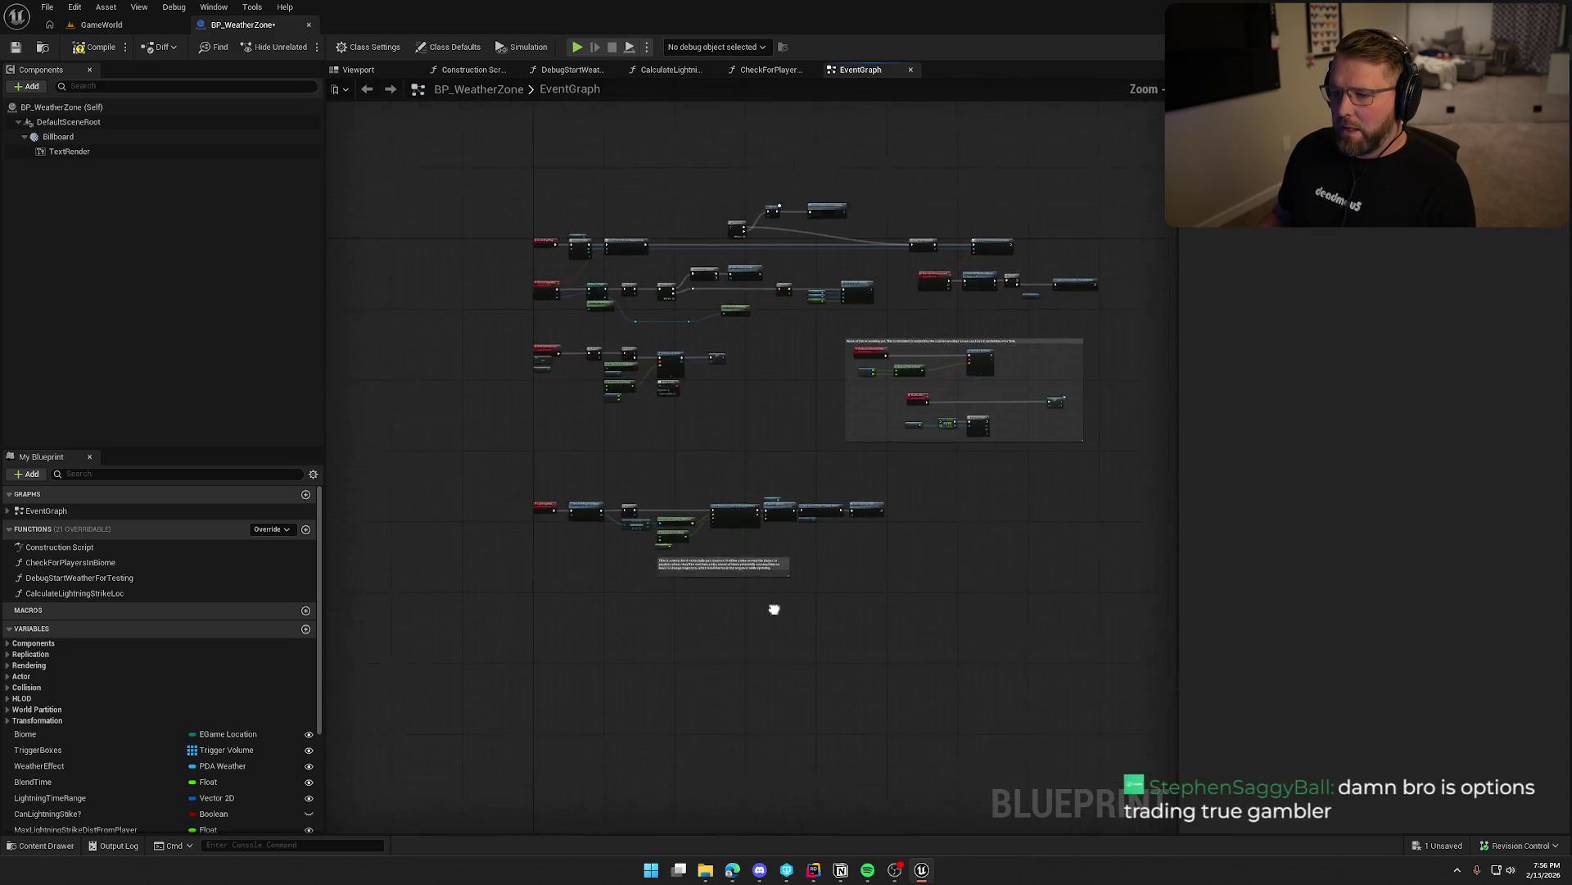
# Find references to StartRandomWeatherTimer, which appears only in BP_WeatherZone's EventGraph.
pyautogui.scroll(1, 810, 600)
pyautogui.scroll(-1, 833, 601)
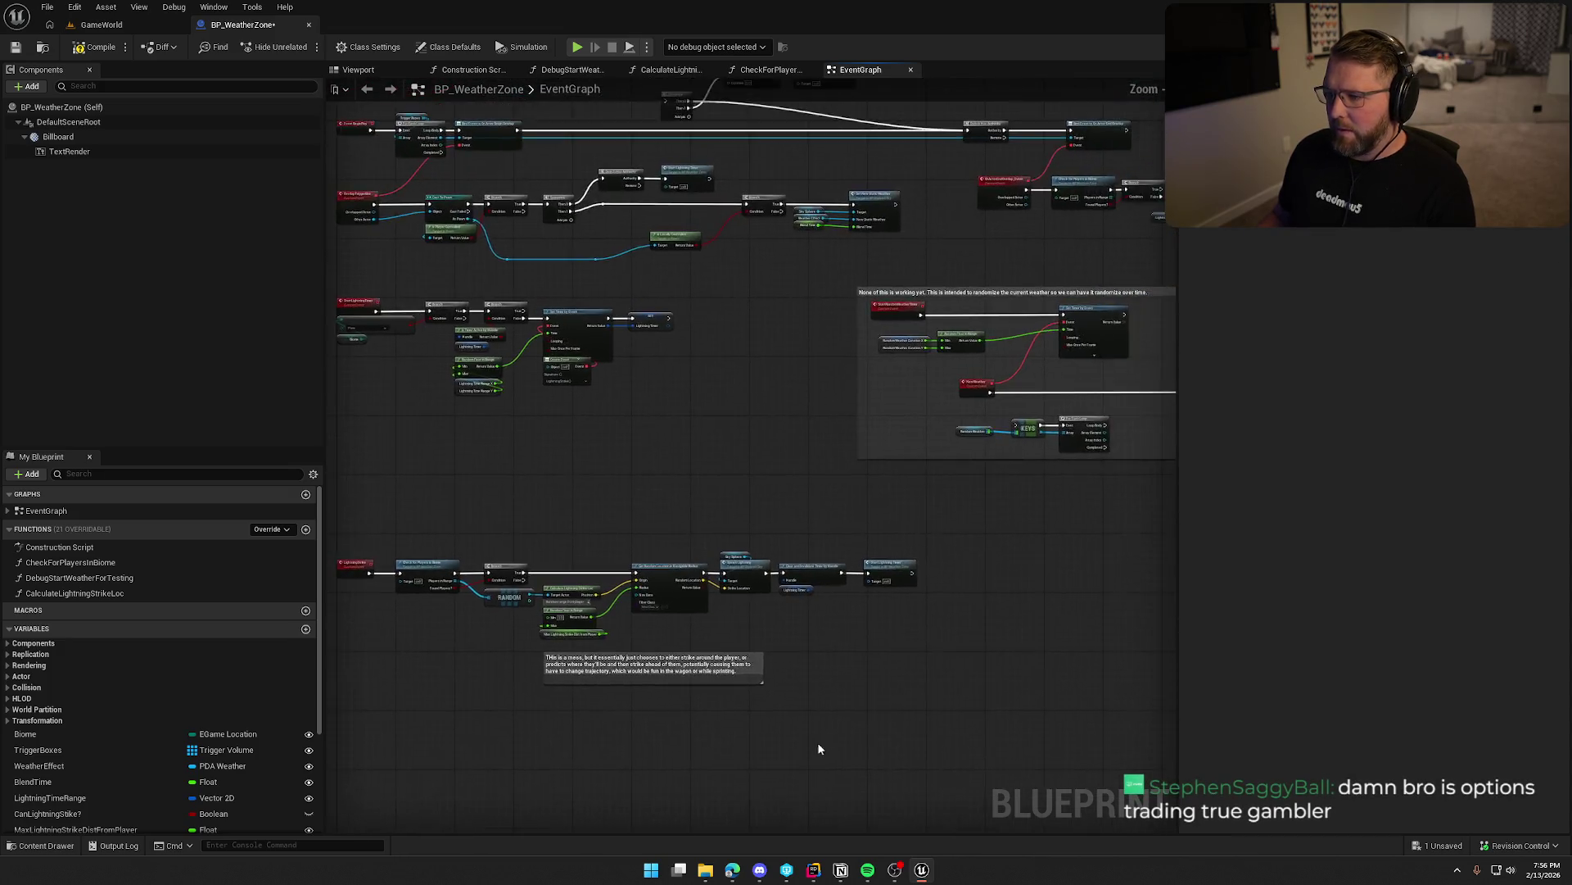
pyautogui.scroll(3, 717, 573)
pyautogui.scroll(2, 607, 452)
pyautogui.moveTo(599, 421); pyautogui.dragTo(456, 426)
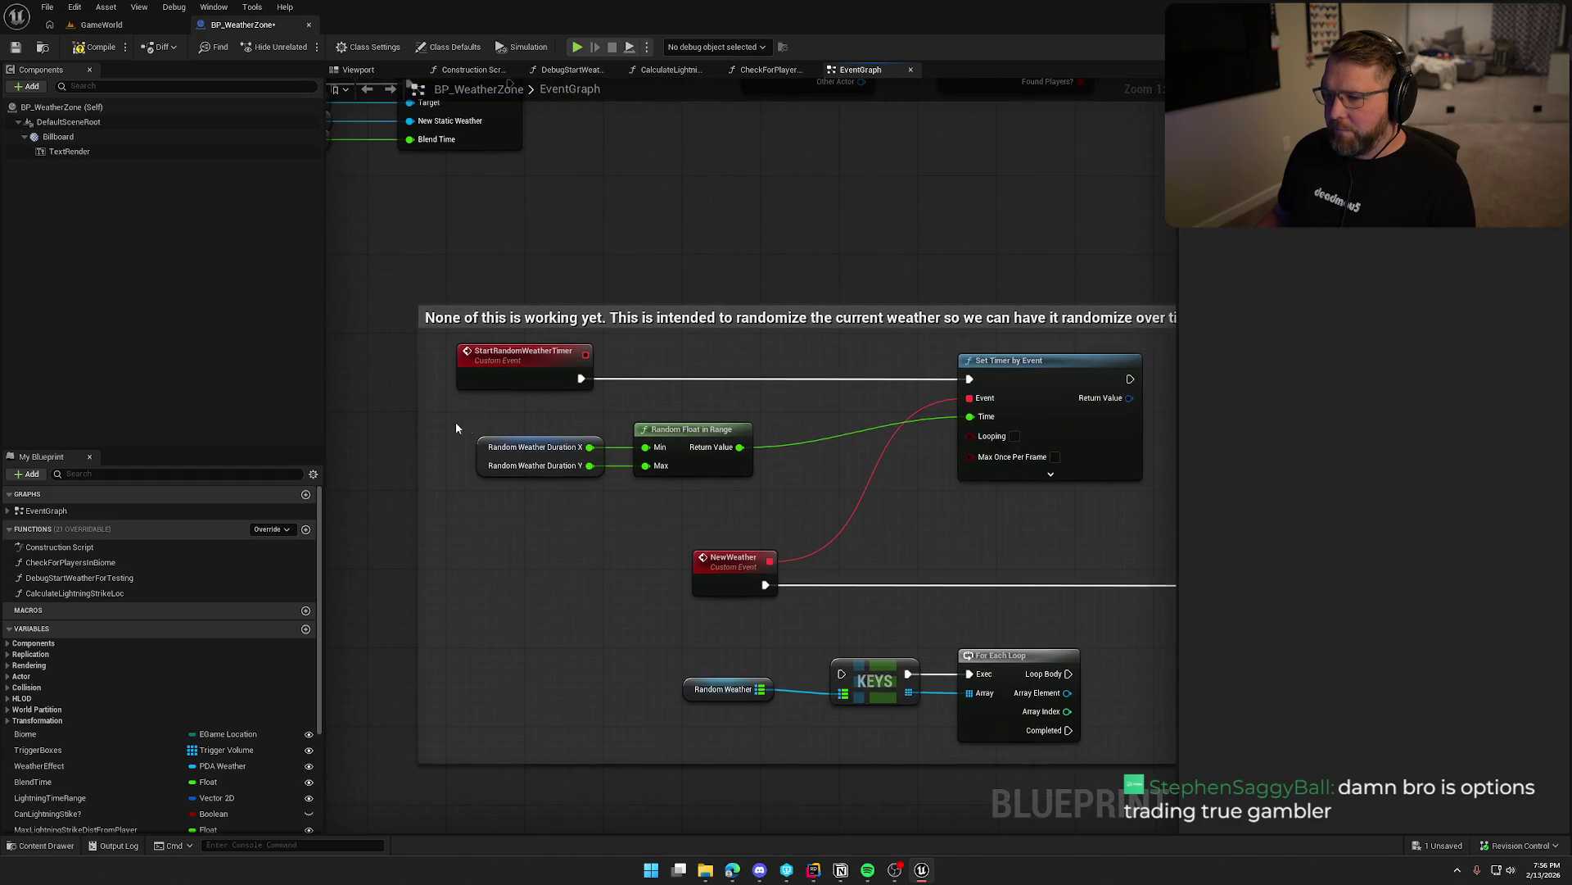
pyautogui.scroll(-1, 503, 301)
pyautogui.moveTo(737, 379); pyautogui.dragTo(581, 378)
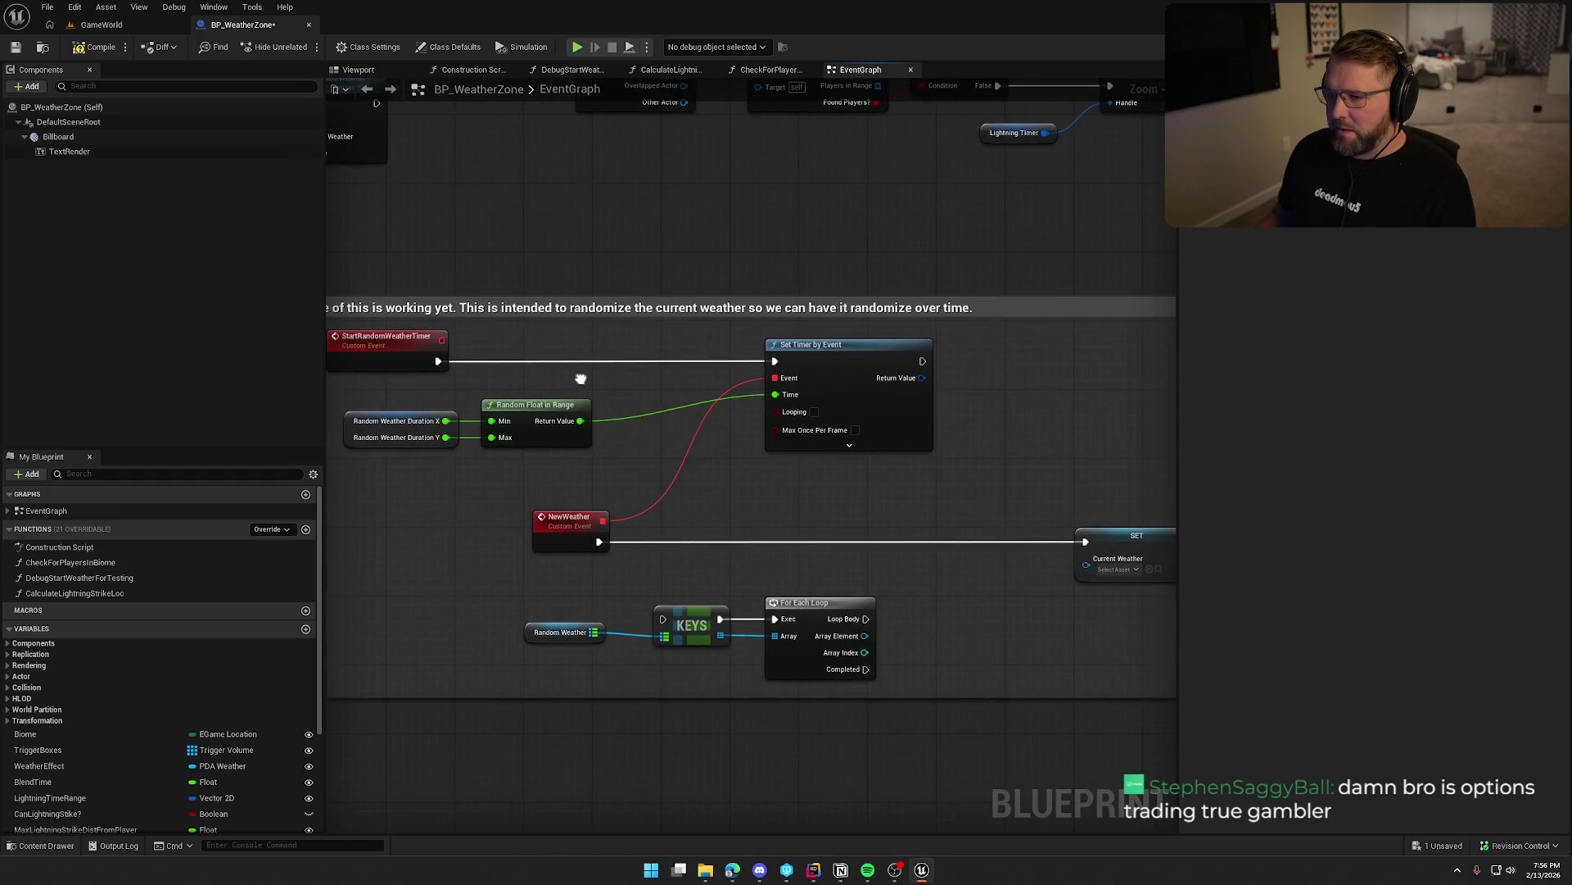
pyautogui.hotkey('alt', 'shift', 'f')
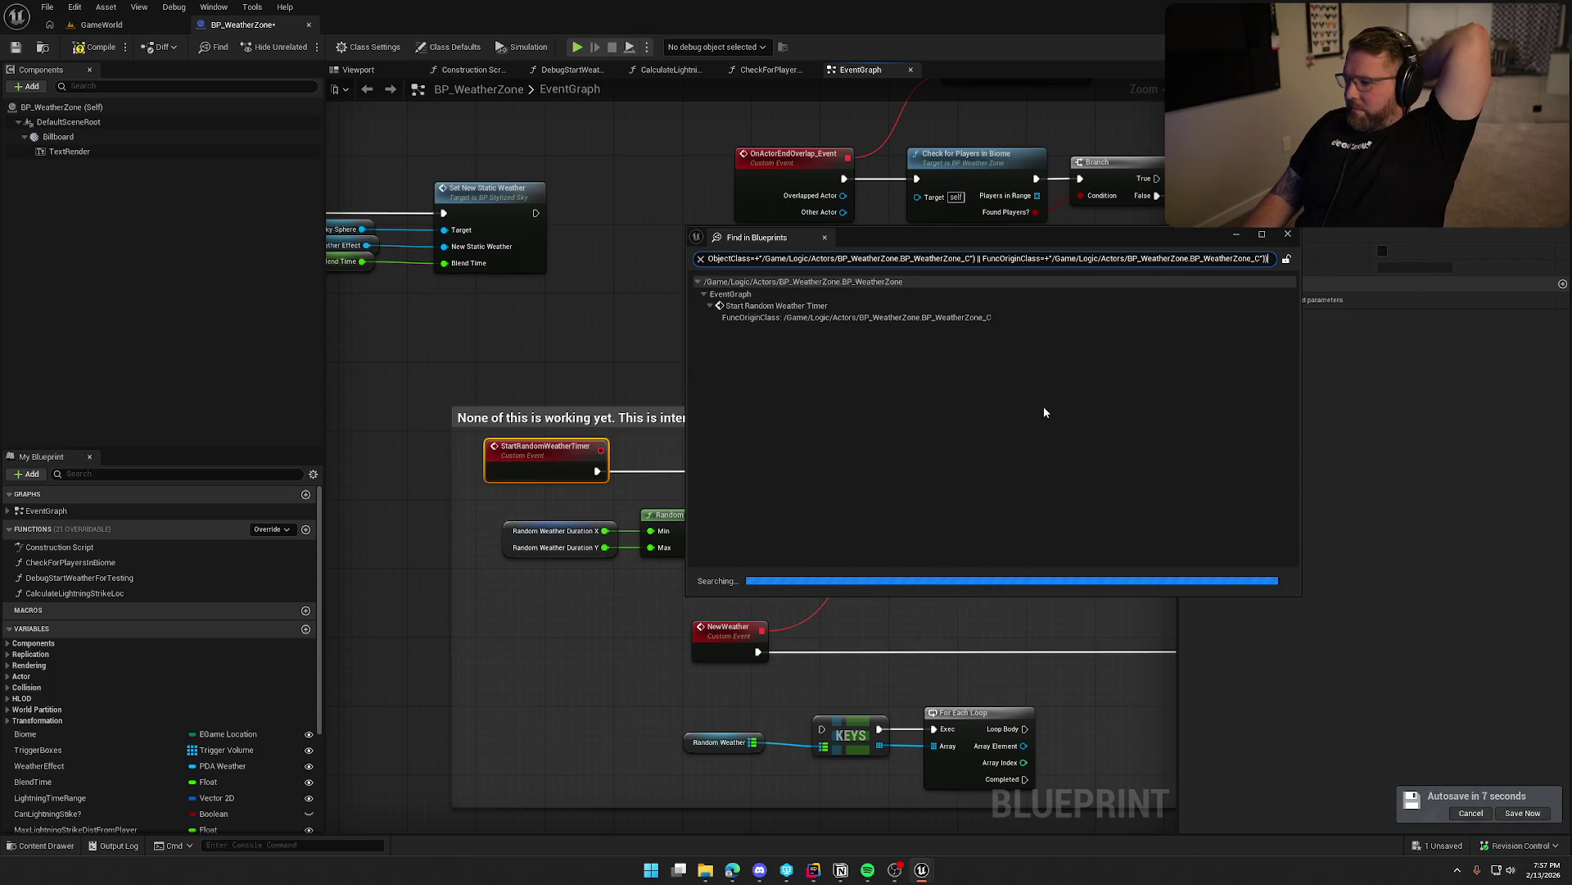
pyautogui.click(1288, 235)
# Box-select the random-weather comment block and delete it along with its nodes.
pyautogui.scroll(-2, 852, 474)
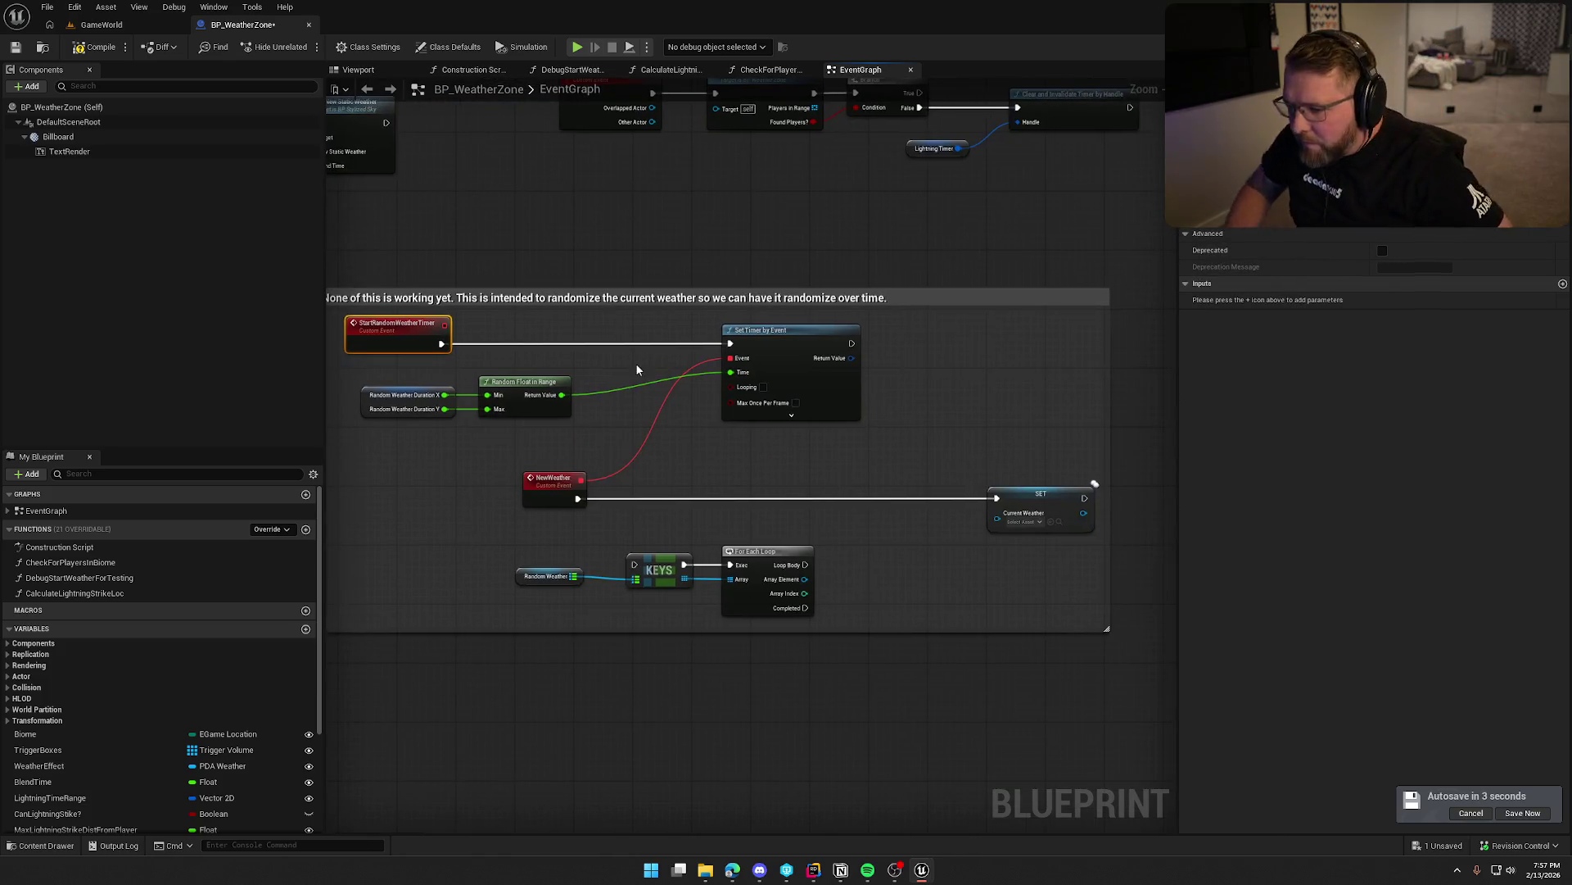
pyautogui.moveTo(635, 362); pyautogui.dragTo(666, 364)
pyautogui.scroll(2, 711, 345)
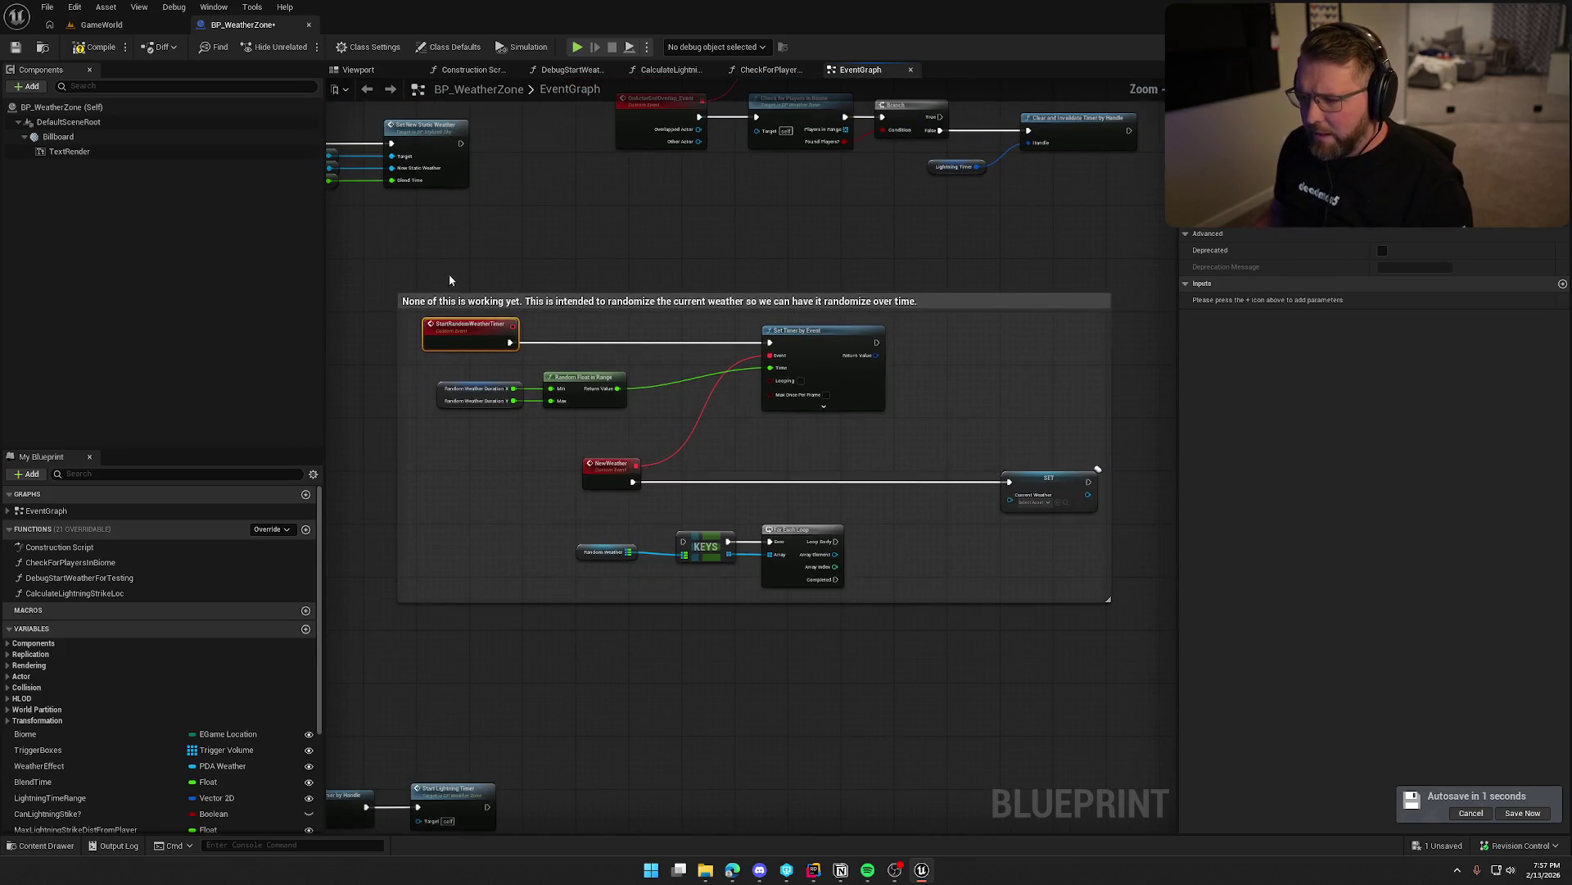
pyautogui.moveTo(385, 264); pyautogui.dragTo(1118, 605)
pyautogui.press('Delete')
pyautogui.moveTo(920, 527)
pyautogui.mouseDown()
pyautogui.moveTo(856, 600)
pyautogui.moveTo(1084, 564)
pyautogui.moveTo(818, 674)
pyautogui.moveTo(830, 632)
pyautogui.mouseUp()
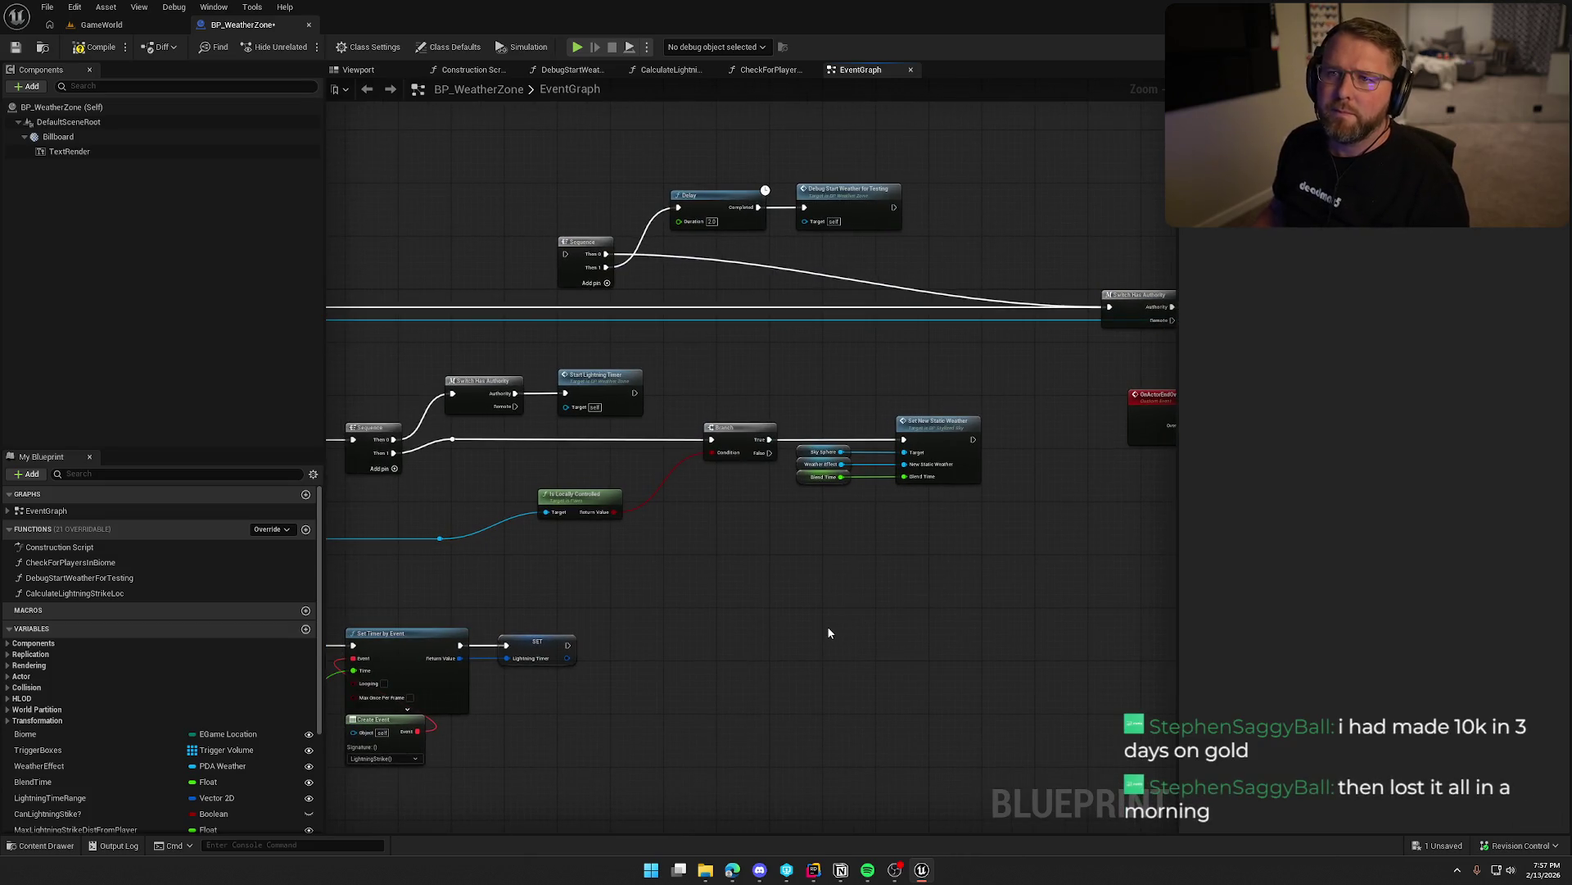
# Move Is Timer Active by Handle, Random Float and Lightning Time Range up near the Branch.
pyautogui.moveTo(745, 611); pyautogui.dragTo(892, 449)
pyautogui.moveTo(826, 575)
pyautogui.mouseDown()
pyautogui.moveTo(840, 494)
pyautogui.moveTo(794, 590)
pyautogui.mouseUp()
pyautogui.scroll(3, 786, 603)
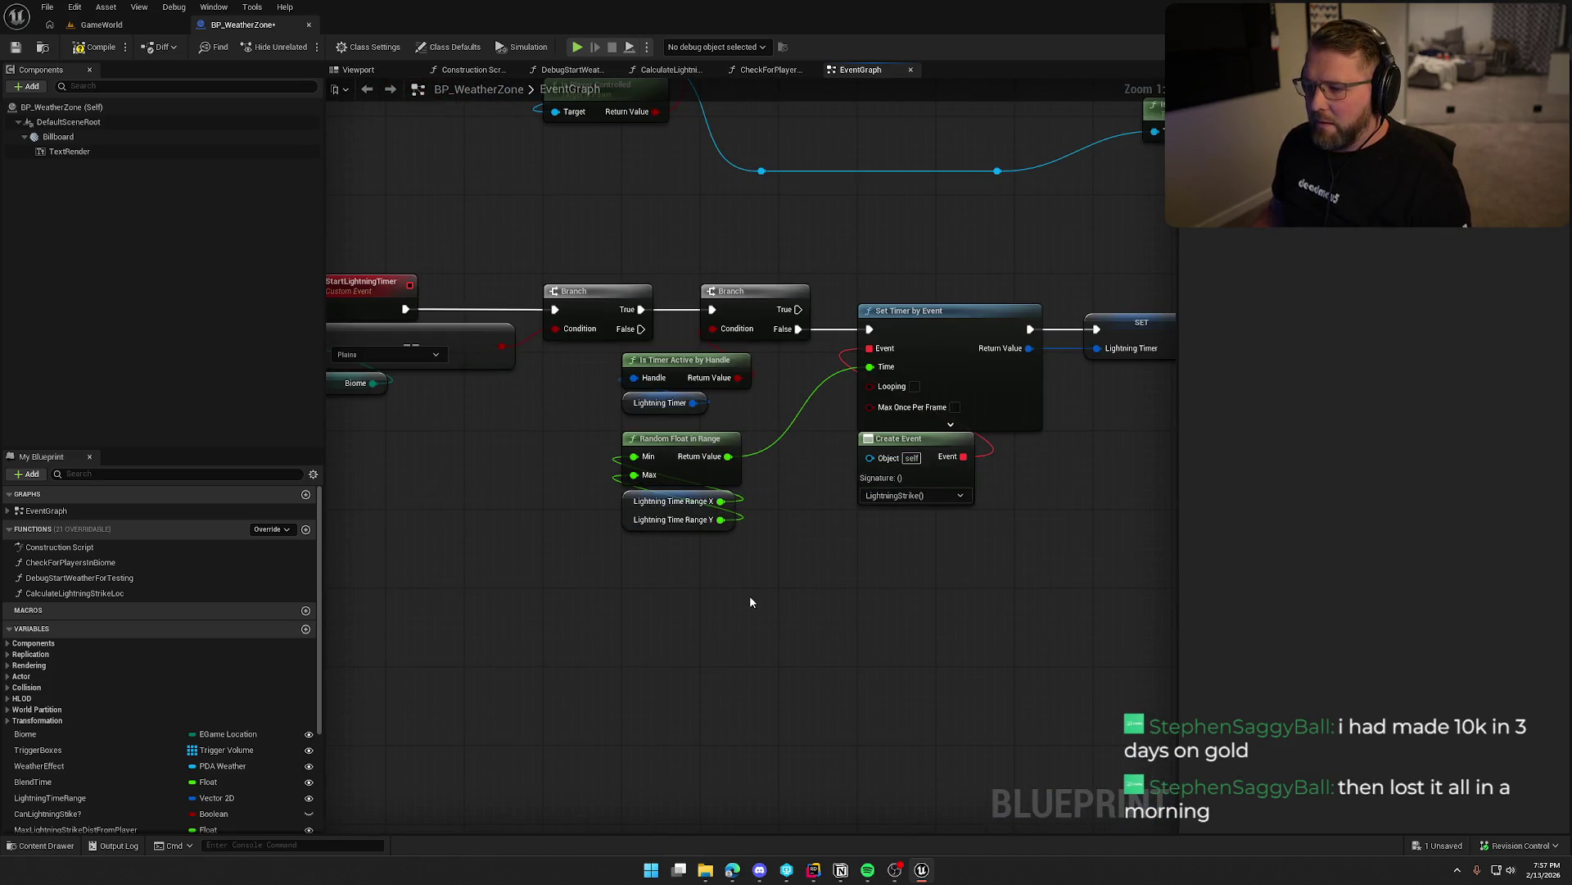
pyautogui.moveTo(707, 407)
pyautogui.mouseDown()
pyautogui.moveTo(667, 364)
pyautogui.moveTo(745, 362)
pyautogui.mouseUp()
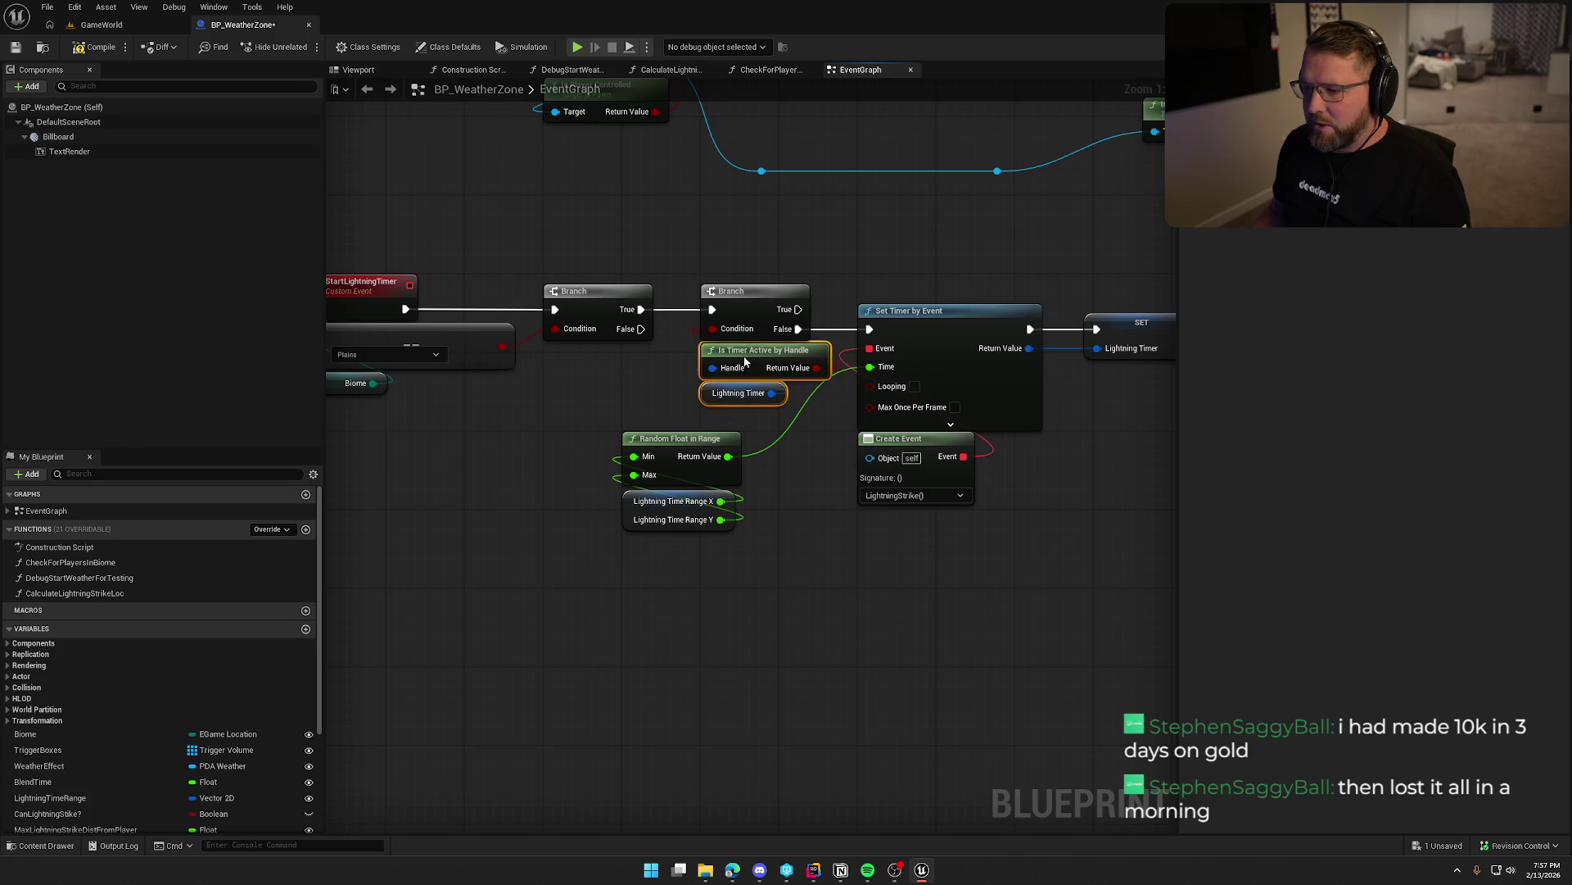
pyautogui.moveTo(786, 502)
pyautogui.mouseDown()
pyautogui.moveTo(730, 540)
pyautogui.moveTo(614, 438)
pyautogui.moveTo(717, 459)
pyautogui.moveTo(711, 445)
pyautogui.mouseUp()
pyautogui.click(726, 627)
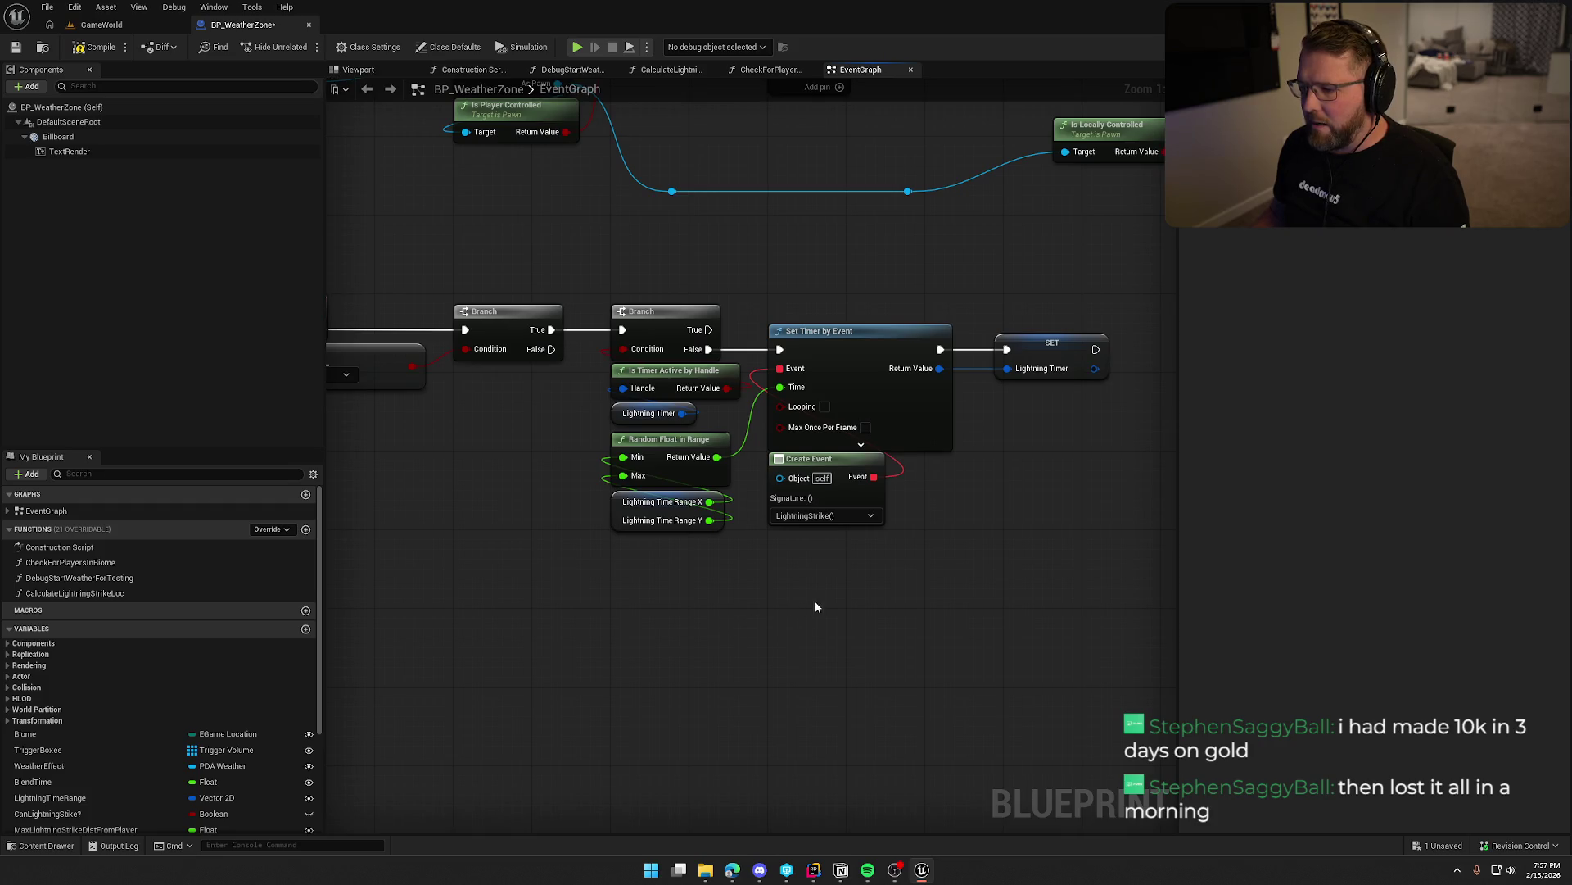
pyautogui.scroll(-1, 816, 606)
pyautogui.moveTo(816, 607)
pyautogui.mouseDown()
pyautogui.moveTo(954, 635)
pyautogui.moveTo(725, 672)
pyautogui.moveTo(637, 489)
pyautogui.moveTo(745, 529)
pyautogui.moveTo(643, 447)
pyautogui.moveTo(660, 474)
pyautogui.mouseUp()
pyautogui.scroll(1, 643, 447)
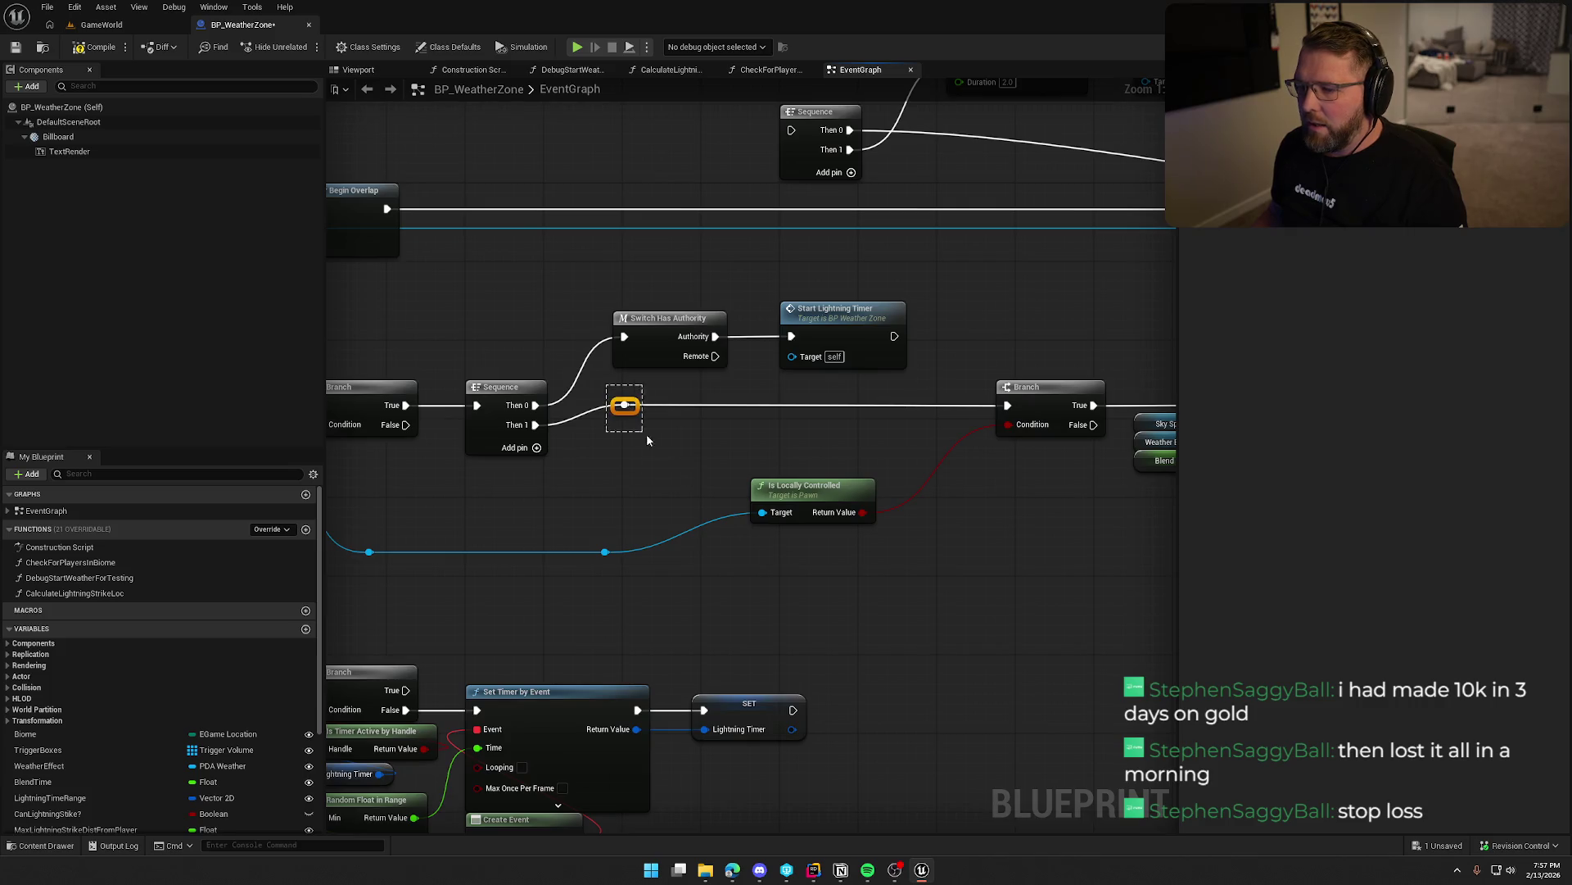
# Reposition the Then 1 reroute knot, Is Locally Controlled, and the Branch onto the Then 1 wire.
pyautogui.moveTo(621, 409)
pyautogui.mouseDown()
pyautogui.moveTo(617, 456)
pyautogui.moveTo(587, 460)
pyautogui.moveTo(807, 439)
pyautogui.moveTo(775, 436)
pyautogui.mouseUp()
pyautogui.moveTo(932, 433); pyautogui.dragTo(808, 453)
pyautogui.moveTo(1154, 384); pyautogui.dragTo(842, 399)
pyautogui.moveTo(864, 346)
pyautogui.mouseDown()
pyautogui.moveTo(795, 392)
pyautogui.moveTo(653, 413)
pyautogui.moveTo(834, 454)
pyautogui.mouseUp()
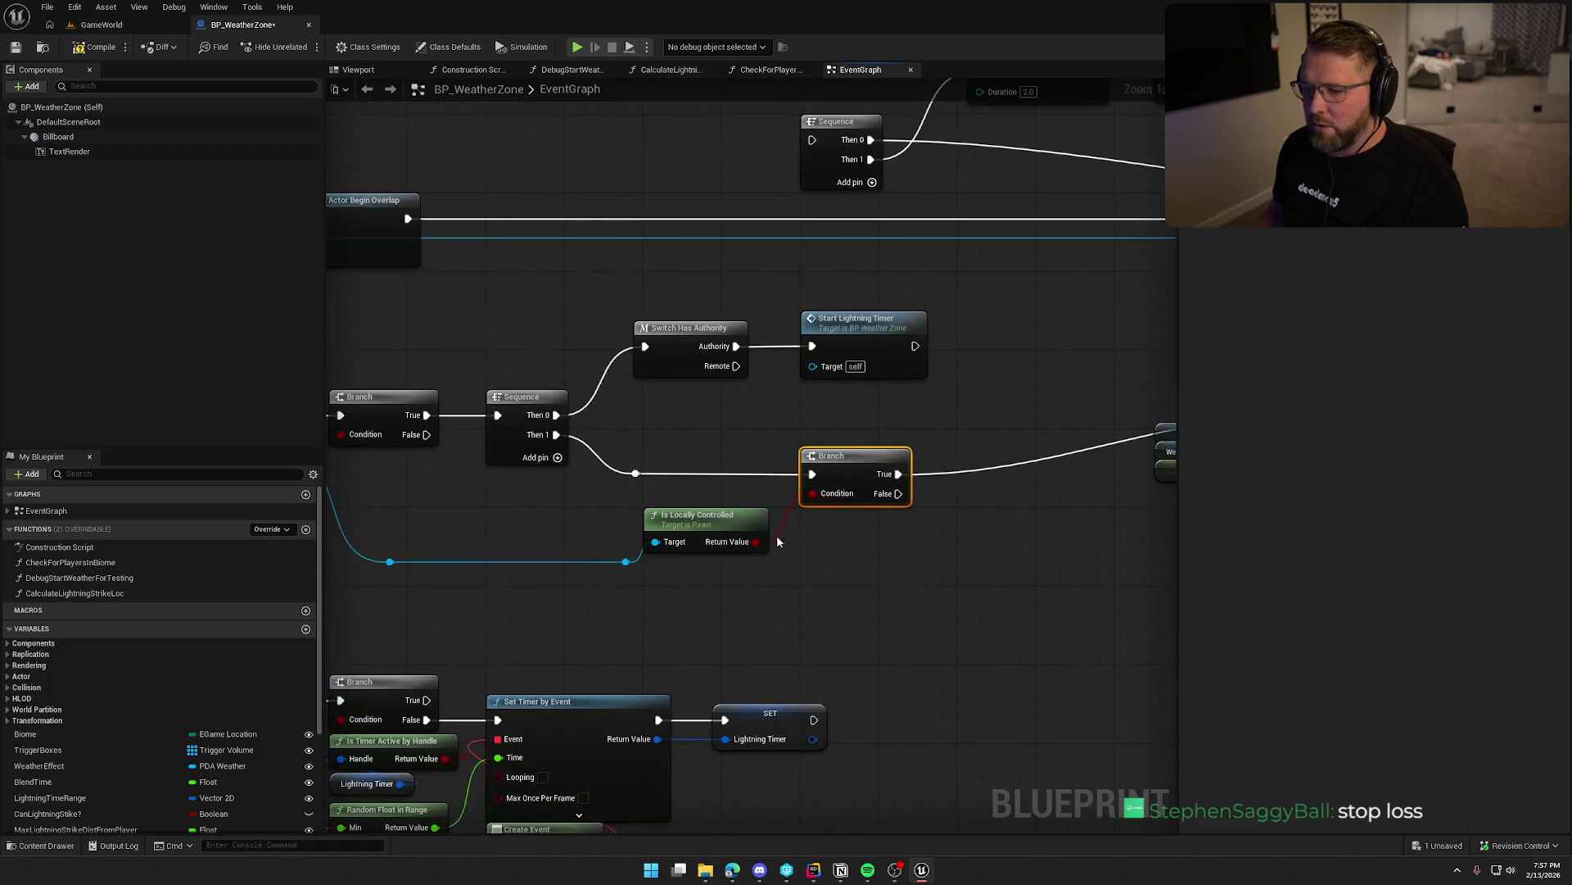
pyautogui.moveTo(906, 410)
pyautogui.mouseDown()
pyautogui.moveTo(670, 319)
pyautogui.moveTo(698, 361)
pyautogui.moveTo(941, 328)
pyautogui.moveTo(1078, 336)
pyautogui.moveTo(754, 493)
pyautogui.moveTo(633, 482)
pyautogui.moveTo(555, 330)
pyautogui.moveTo(511, 342)
pyautogui.moveTo(525, 341)
pyautogui.mouseUp()
pyautogui.click(691, 320)
# Wire As Pawn directly to Is Locally Controlled and delete the two reroute knots.
pyautogui.click(758, 398)
pyautogui.moveTo(749, 347); pyautogui.dragTo(670, 347)
pyautogui.moveTo(754, 524); pyautogui.dragTo(686, 524)
pyautogui.click(686, 505)
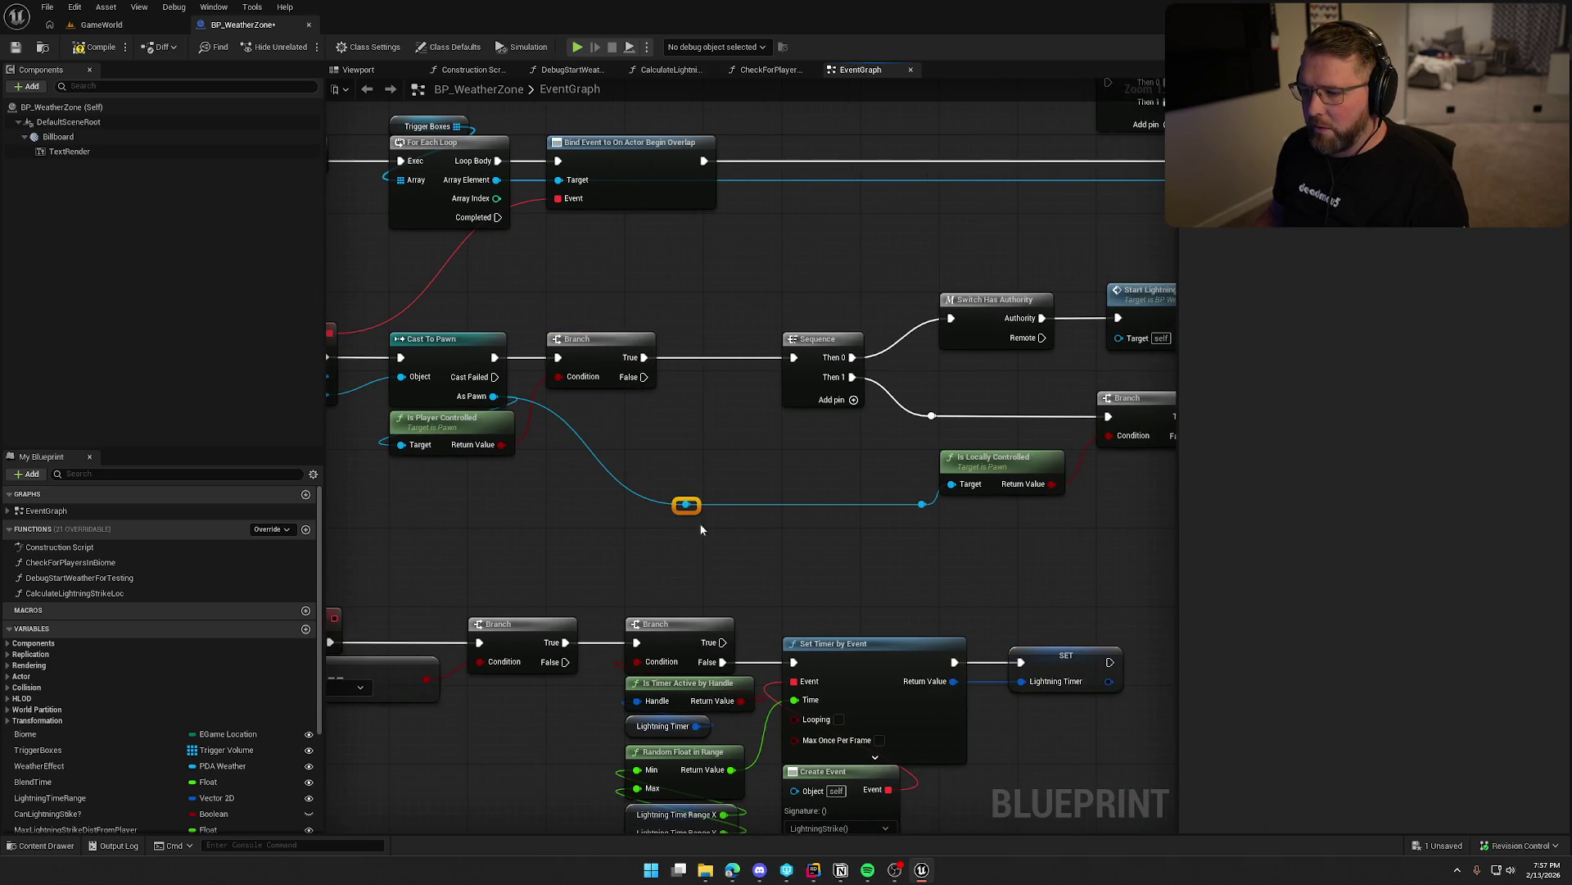
pyautogui.moveTo(494, 395); pyautogui.dragTo(951, 484)
pyautogui.moveTo(653, 507); pyautogui.dragTo(653, 508)
pyautogui.press('Delete')
pyautogui.moveTo(977, 464)
pyautogui.mouseDown()
pyautogui.moveTo(572, 464)
pyautogui.moveTo(582, 414)
pyautogui.mouseUp()
# Wire Then 1 straight into the Branch and delete the leftover reroute knot.
pyautogui.moveTo(808, 517)
pyautogui.mouseDown()
pyautogui.moveTo(723, 477)
pyautogui.moveTo(813, 504)
pyautogui.mouseUp()
pyautogui.moveTo(740, 355); pyautogui.dragTo(662, 355)
pyautogui.click(791, 298)
pyautogui.moveTo(792, 297); pyautogui.dragTo(1148, 510)
pyautogui.moveTo(919, 316); pyautogui.dragTo(841, 316)
pyautogui.click(800, 442)
pyautogui.moveTo(701, 388)
pyautogui.mouseDown()
pyautogui.moveTo(955, 428)
pyautogui.moveTo(841, 424)
pyautogui.mouseUp()
pyautogui.press('Delete')
# Move Set New Static Weather and its three weather variables beside the Branch.
pyautogui.scroll(-2, 970, 511)
pyautogui.moveTo(969, 511); pyautogui.dragTo(648, 479)
pyautogui.moveTo(885, 312); pyautogui.dragTo(1155, 426)
pyautogui.moveTo(974, 407)
pyautogui.mouseDown()
pyautogui.moveTo(729, 466)
pyautogui.moveTo(692, 430)
pyautogui.moveTo(855, 510)
pyautogui.moveTo(835, 494)
pyautogui.mouseUp()
pyautogui.moveTo(915, 558)
pyautogui.mouseDown()
pyautogui.moveTo(874, 487)
pyautogui.moveTo(801, 488)
pyautogui.mouseUp()
pyautogui.moveTo(955, 630)
pyautogui.mouseDown()
pyautogui.moveTo(948, 590)
pyautogui.moveTo(803, 393)
pyautogui.moveTo(651, 391)
pyautogui.mouseUp()
pyautogui.click(806, 427)
# Delete the Sequence, Delay and Debug Start Weather nodes.
pyautogui.moveTo(806, 428)
pyautogui.mouseDown()
pyautogui.moveTo(839, 378)
pyautogui.moveTo(1018, 439)
pyautogui.moveTo(754, 530)
pyautogui.moveTo(835, 516)
pyautogui.moveTo(837, 497)
pyautogui.moveTo(955, 410)
pyautogui.moveTo(716, 390)
pyautogui.moveTo(860, 424)
pyautogui.moveTo(702, 243)
pyautogui.moveTo(824, 338)
pyautogui.mouseUp()
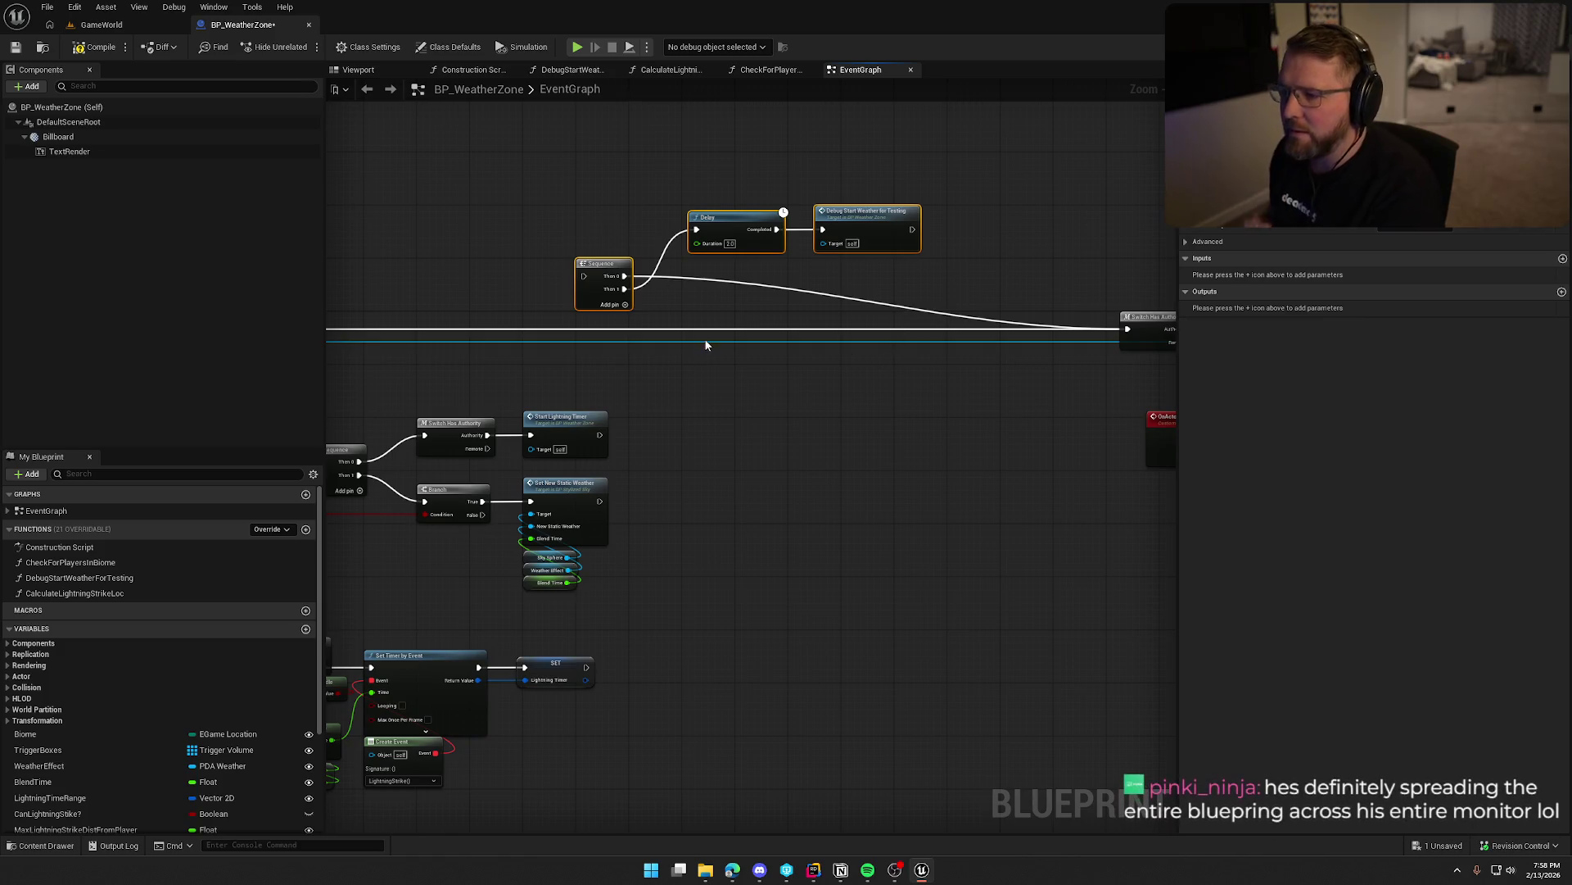
pyautogui.press('Delete')
pyautogui.scroll(-4, 1093, 378)
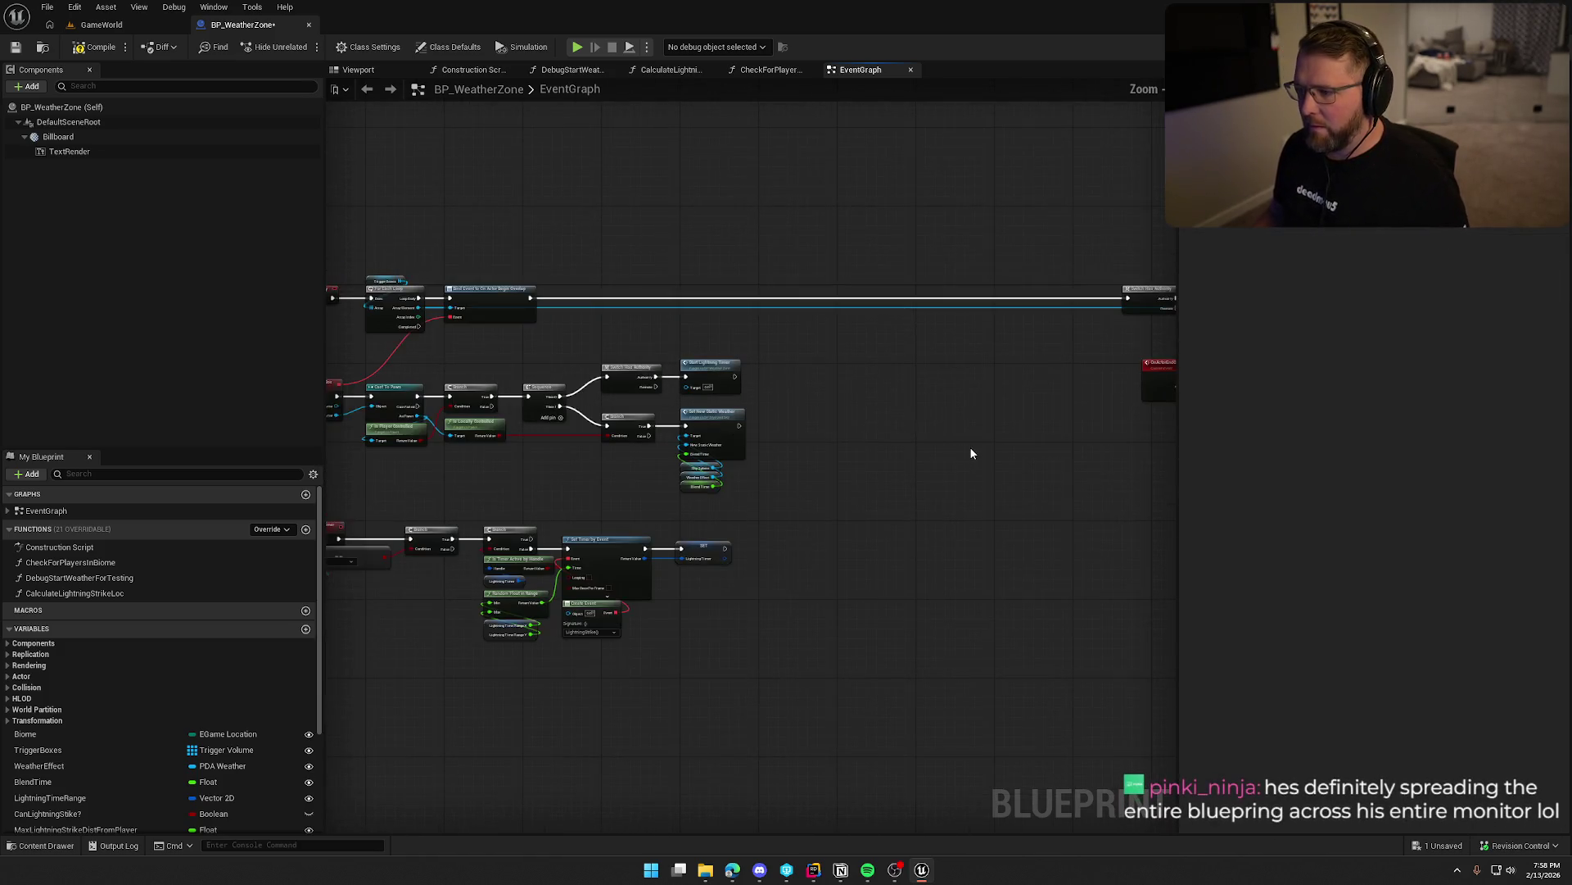
pyautogui.moveTo(969, 445); pyautogui.dragTo(726, 442)
# Move the end-overlap event chain right and down, closer to the other nodes.
pyautogui.moveTo(782, 267); pyautogui.dragTo(897, 408)
pyautogui.moveTo(892, 497)
pyautogui.mouseDown()
pyautogui.moveTo(846, 353)
pyautogui.moveTo(819, 327)
pyautogui.moveTo(566, 326)
pyautogui.mouseUp()
pyautogui.click(635, 469)
pyautogui.scroll(4, 636, 468)
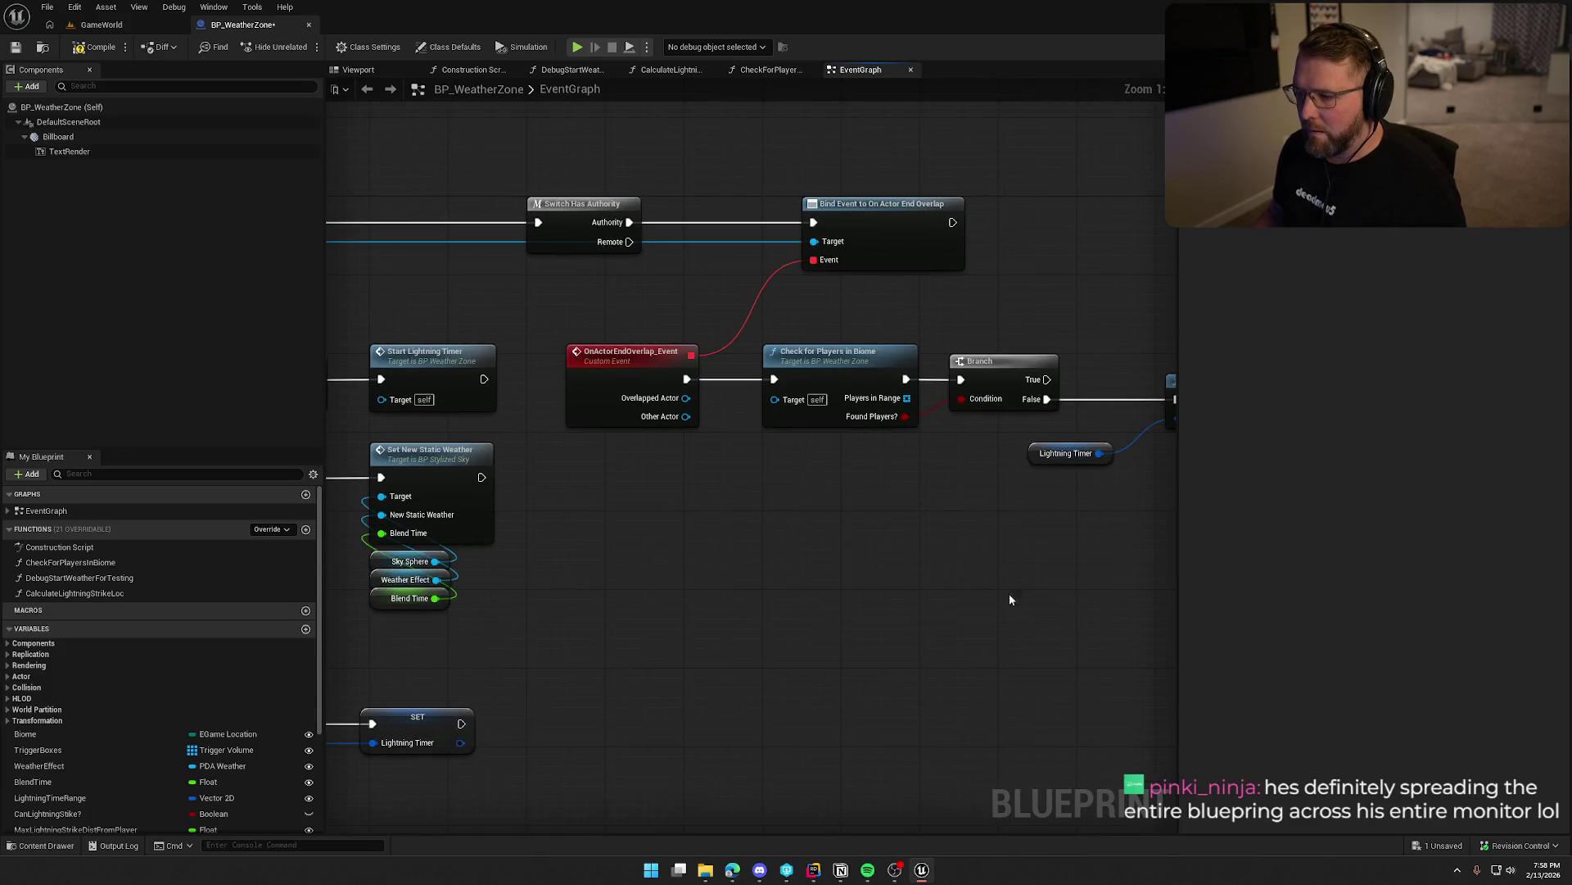
pyautogui.moveTo(1078, 509); pyautogui.dragTo(385, 303)
pyautogui.moveTo(672, 321); pyautogui.dragTo(876, 419)
pyautogui.moveTo(644, 229); pyautogui.dragTo(656, 287)
# Add a Create Event node bound to OnActorEndOverlap_Event under the End Overlap binding.
pyautogui.write('create')
pyautogui.press('Return')
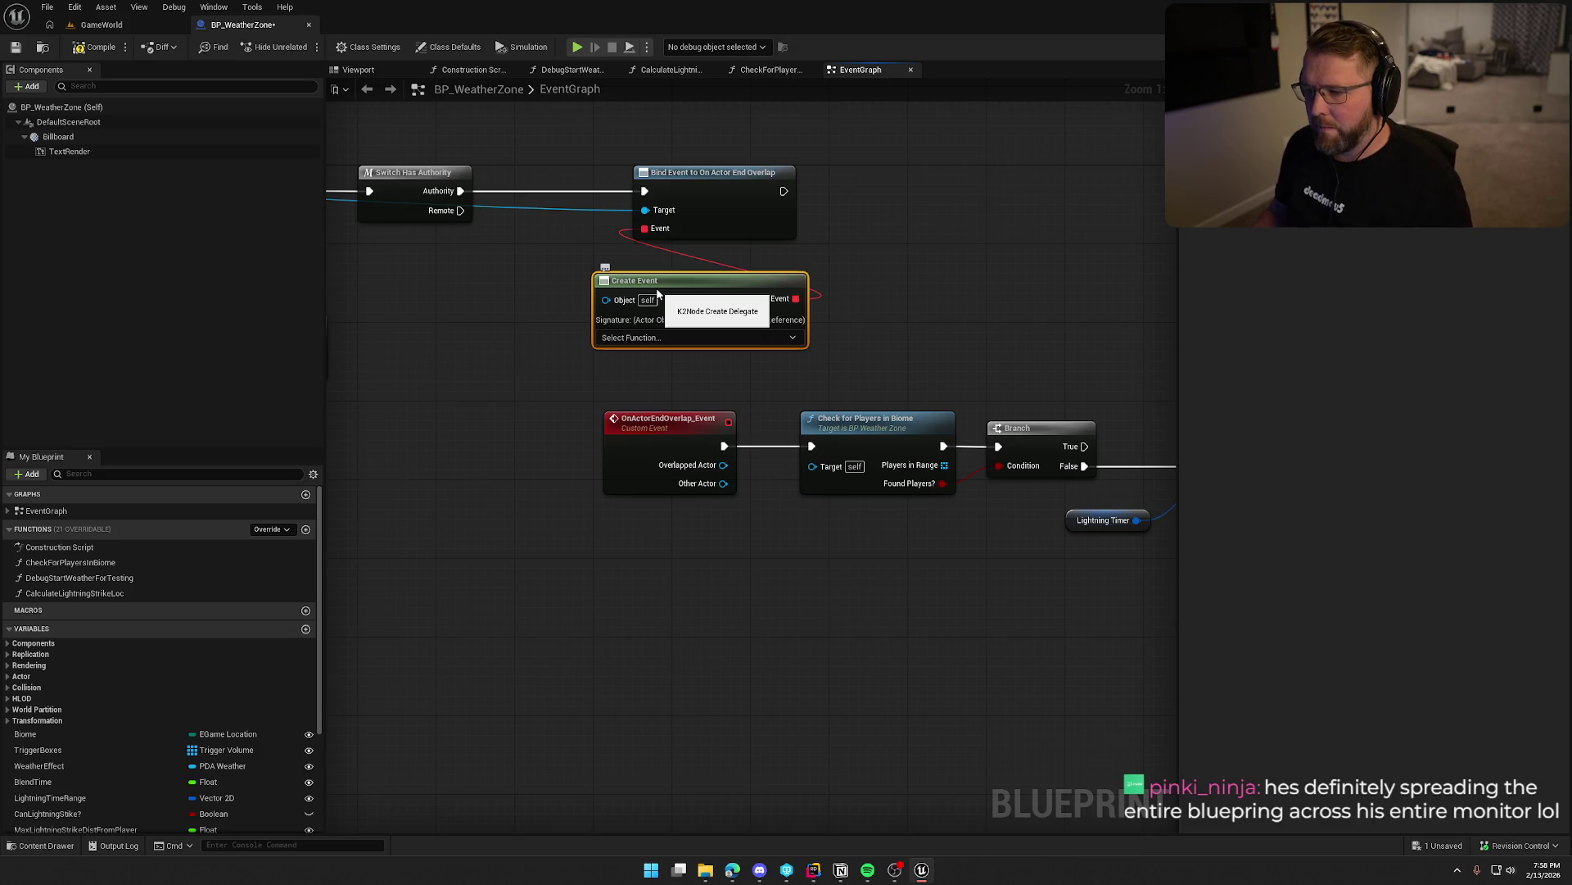
pyautogui.click(646, 337)
pyautogui.write('on')
pyautogui.press('Down')
pyautogui.press('Down')
pyautogui.press('Down')
pyautogui.press('Return')
pyautogui.moveTo(811, 318); pyautogui.dragTo(846, 308)
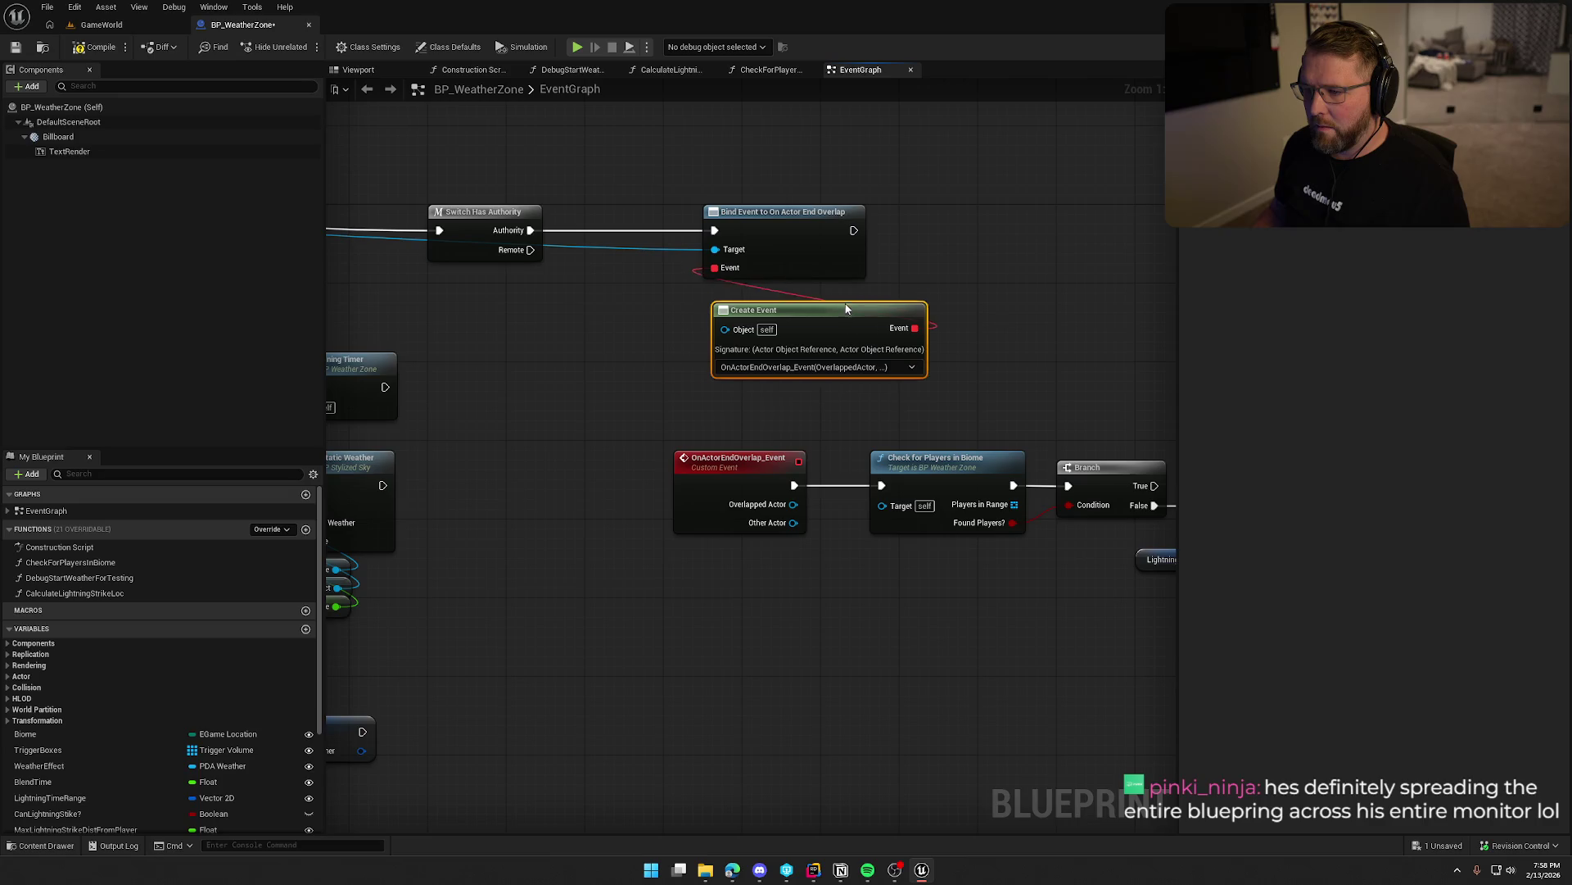
# Line up Switch Has Authority, Create Event and the End Overlap binding in one row.
pyautogui.scroll(-2, 909, 449)
pyautogui.moveTo(687, 276)
pyautogui.mouseDown()
pyautogui.moveTo(918, 402)
pyautogui.moveTo(783, 396)
pyautogui.mouseUp()
pyautogui.scroll(2, 875, 254)
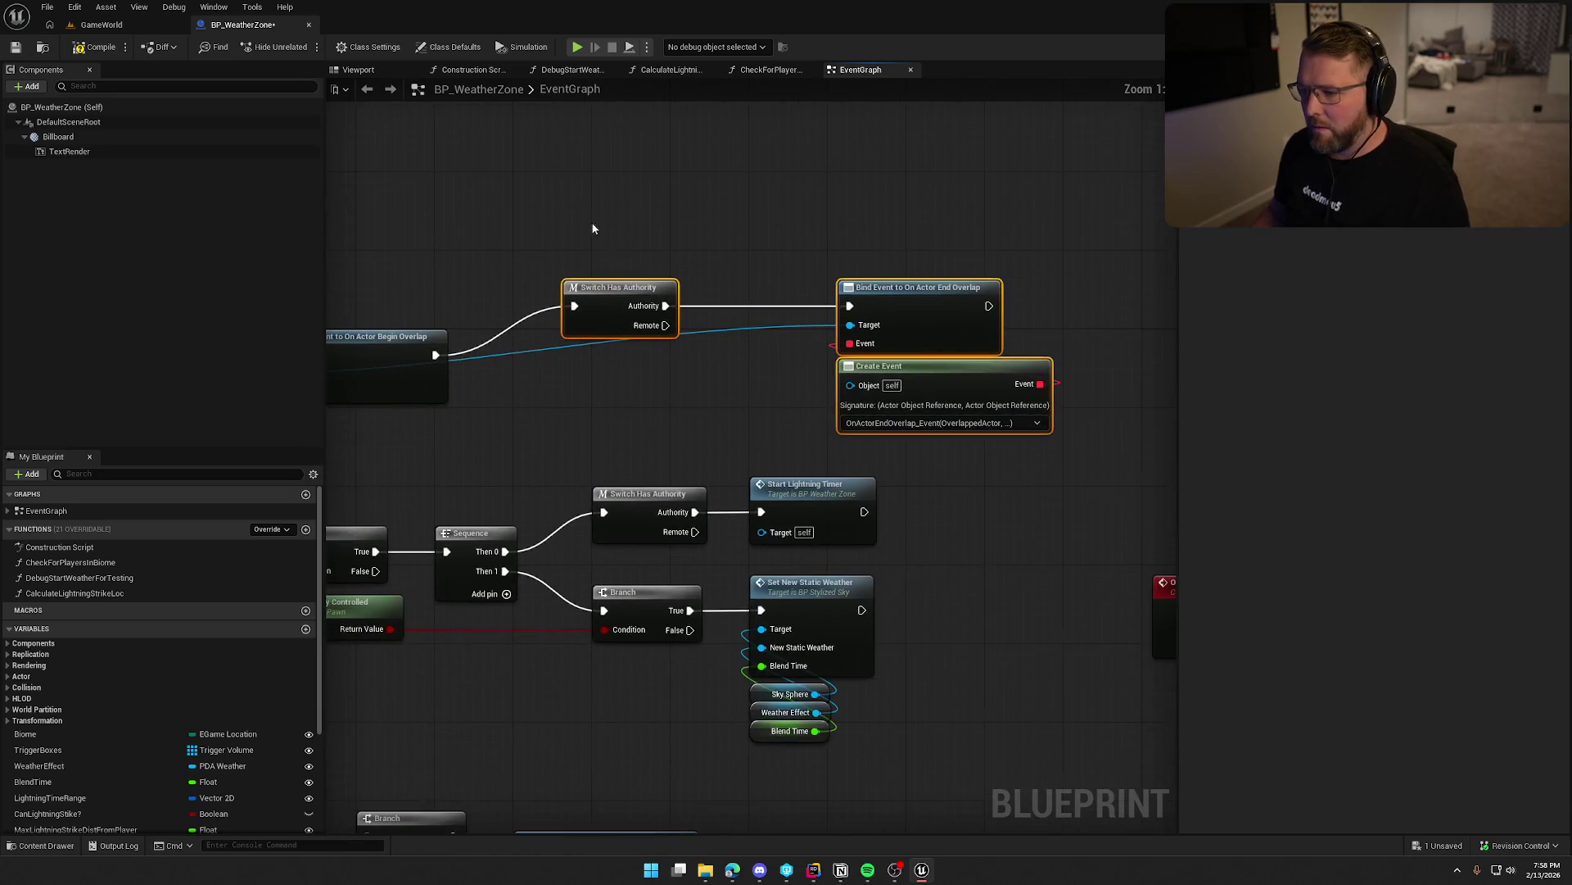
pyautogui.moveTo(594, 229); pyautogui.dragTo(656, 205)
pyautogui.click(891, 326)
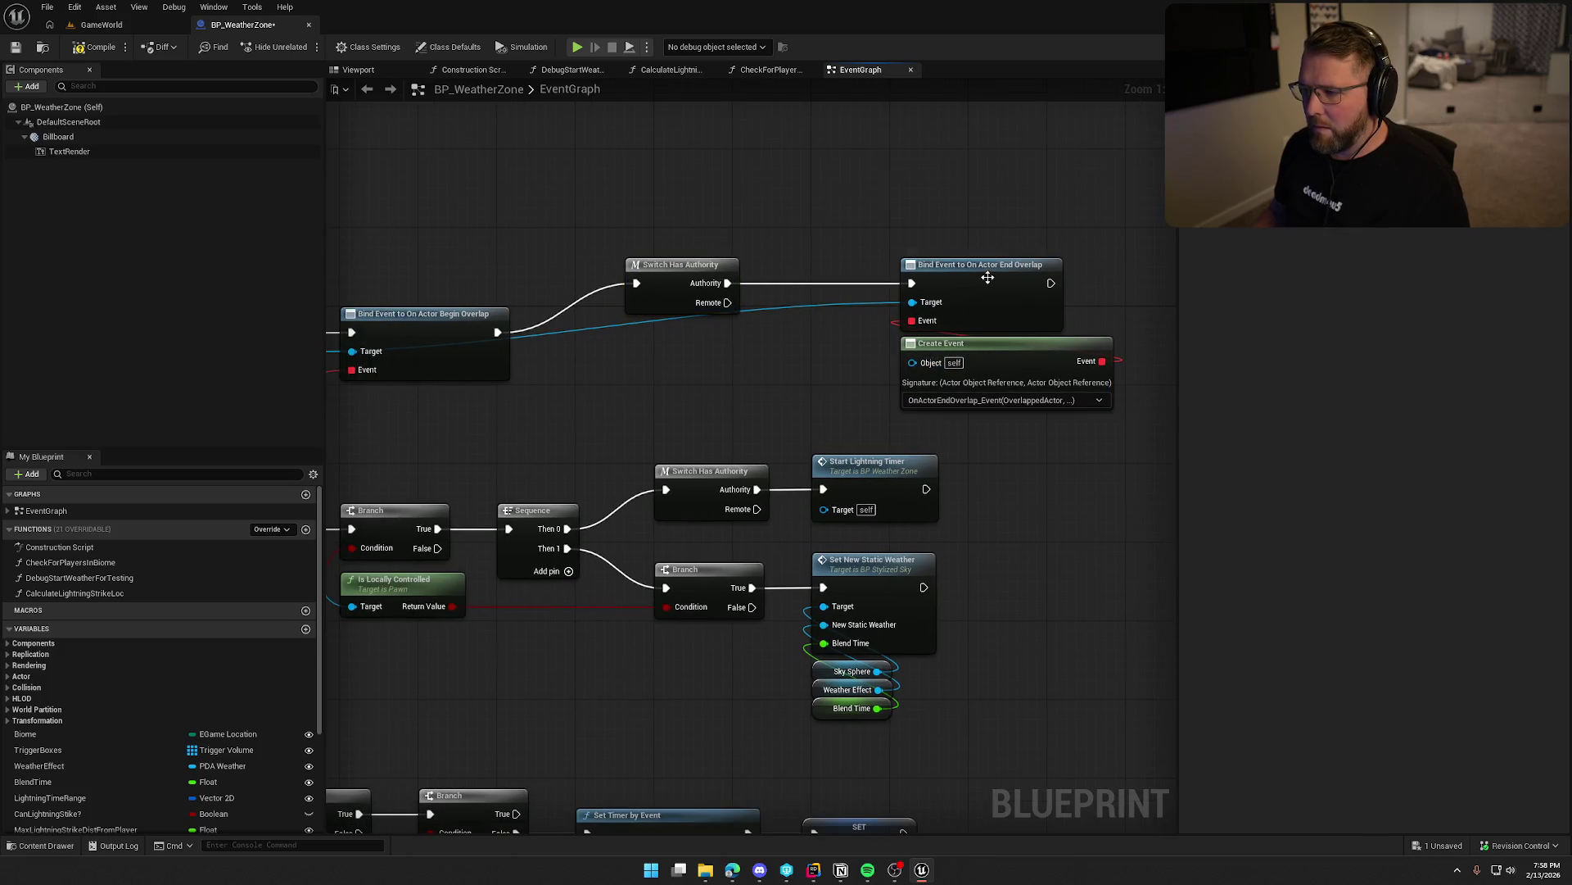
pyautogui.moveTo(698, 267); pyautogui.dragTo(635, 316)
pyautogui.moveTo(991, 370)
pyautogui.mouseDown()
pyautogui.moveTo(715, 379)
pyautogui.moveTo(673, 407)
pyautogui.mouseUp()
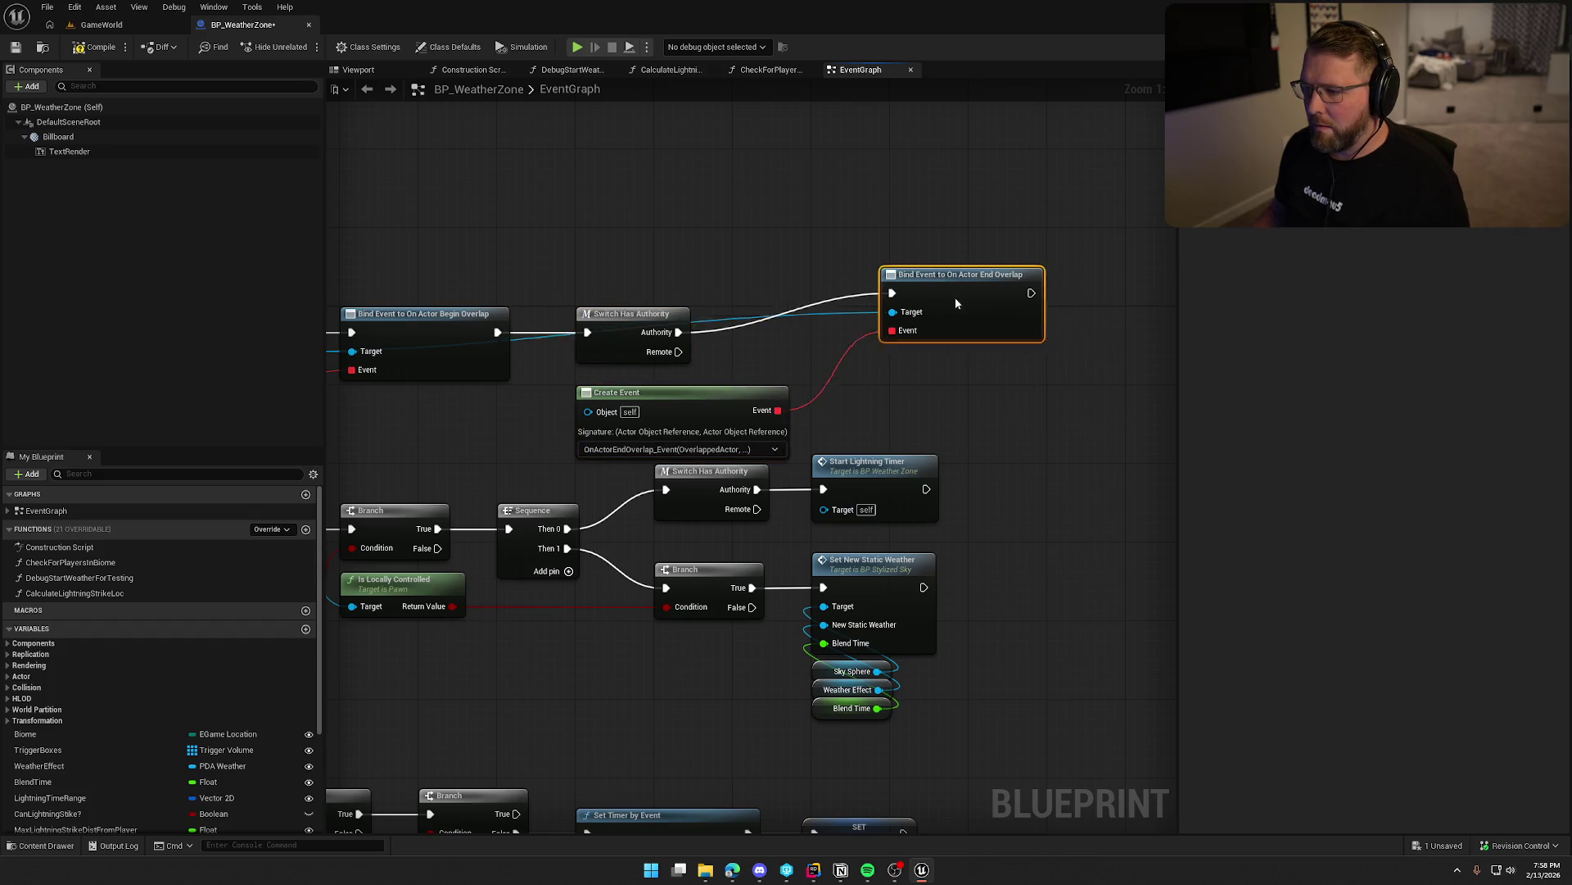
pyautogui.moveTo(955, 297); pyautogui.dragTo(888, 331)
# Jump from the Create Event node to the event it is bound to.
pyautogui.click(711, 393)
pyautogui.doubleClick(713, 393)
pyautogui.moveTo(874, 416); pyautogui.dragTo(789, 455)
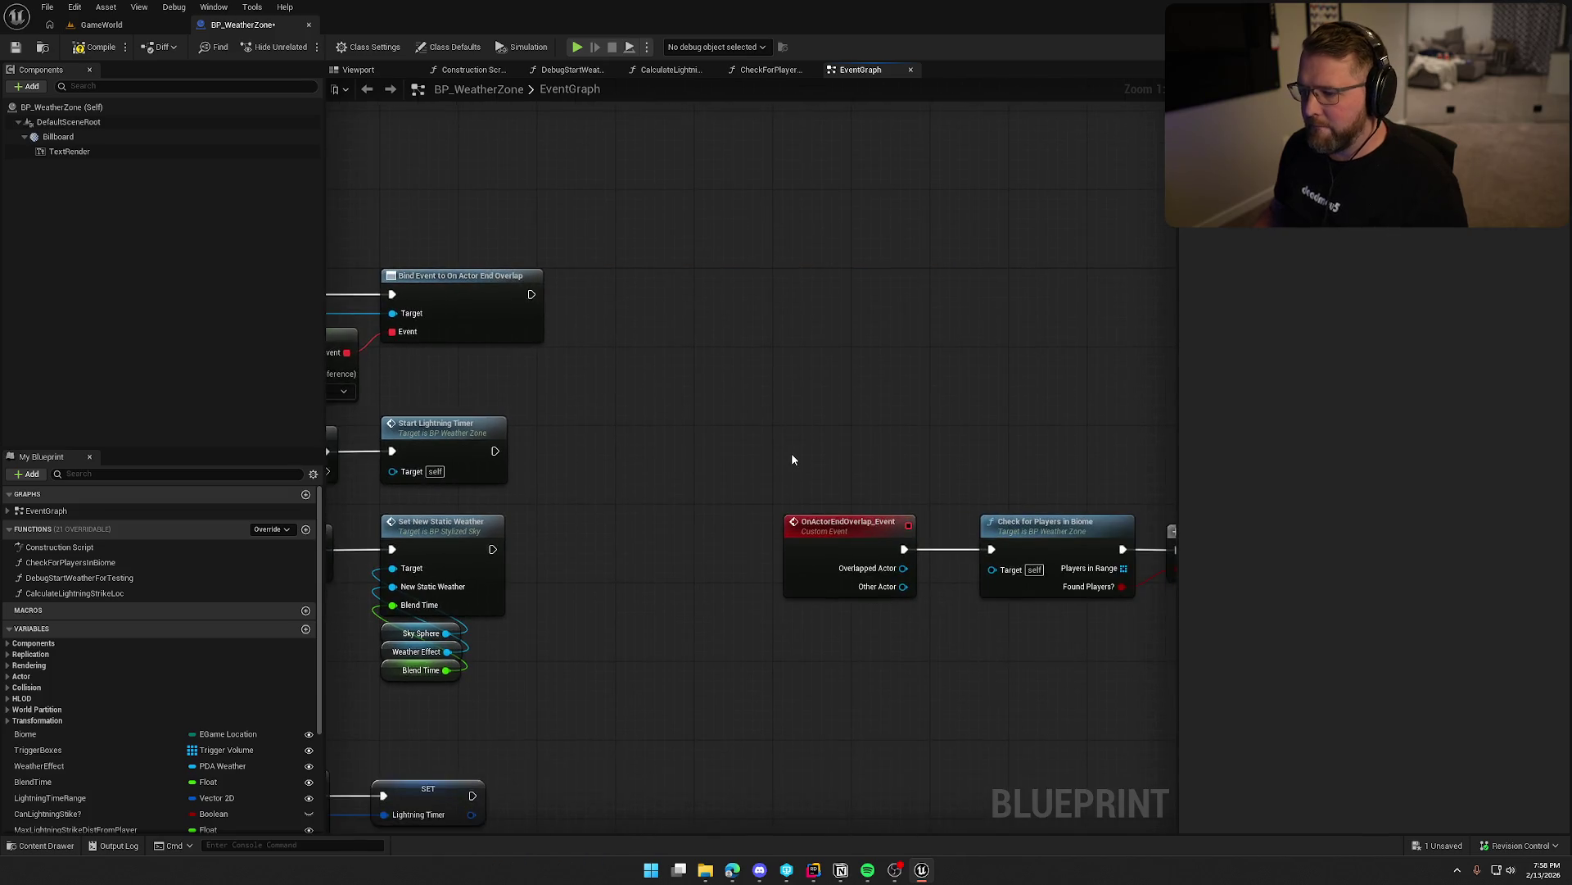
pyautogui.scroll(-6, 819, 475)
pyautogui.scroll(5, 848, 498)
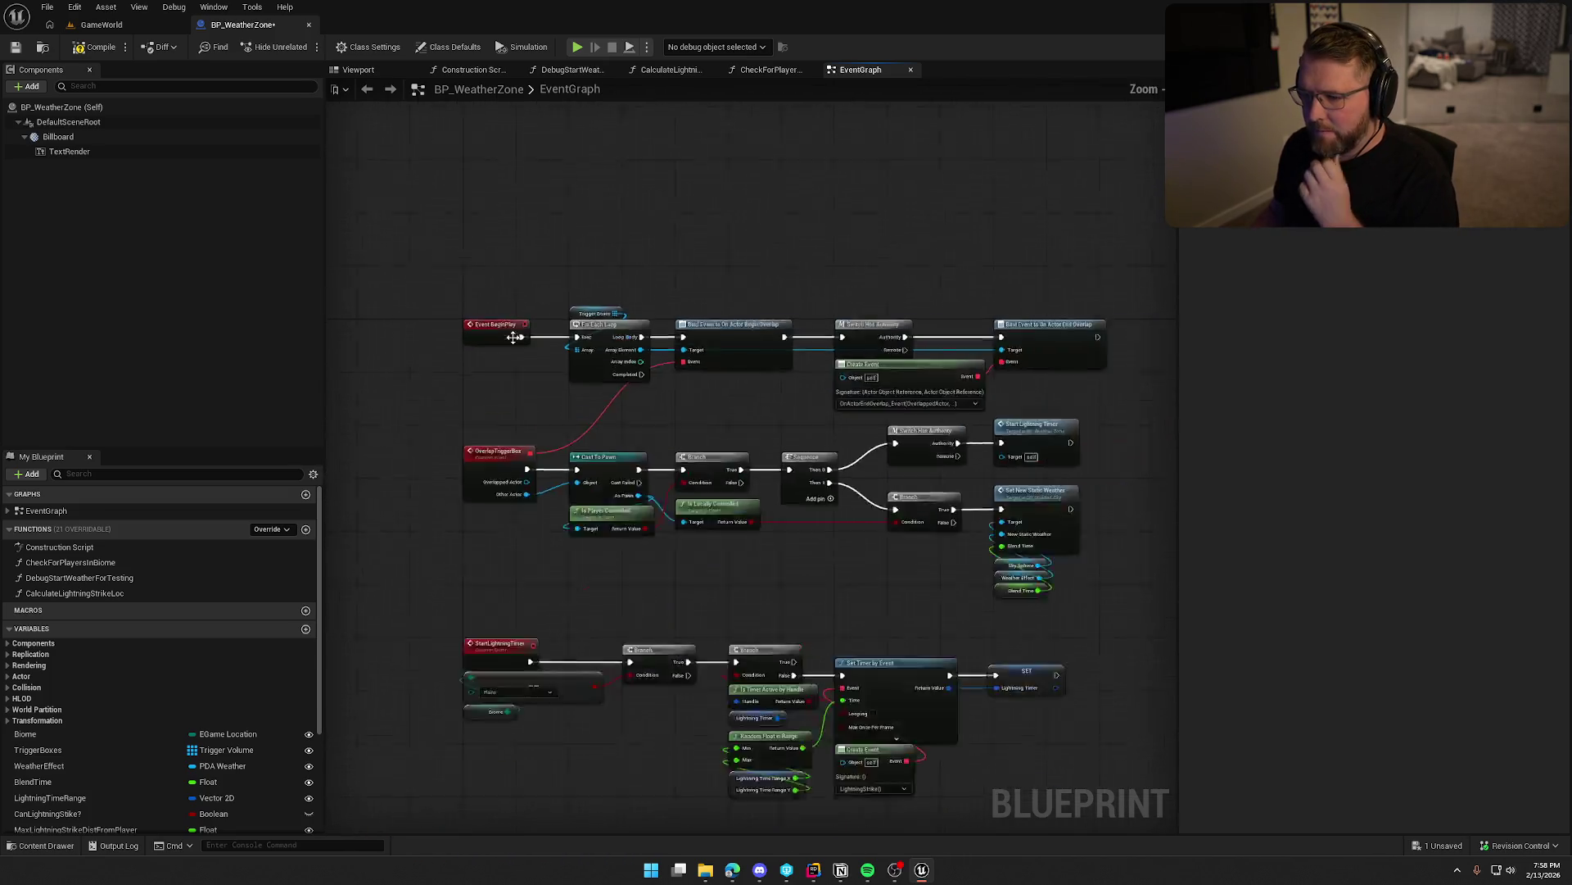
# Add a Create Event set to OverlapTriggerBox feeding the Begin Overlap binding's Event pin.
pyautogui.moveTo(750, 368); pyautogui.dragTo(760, 401)
pyautogui.write('create event')
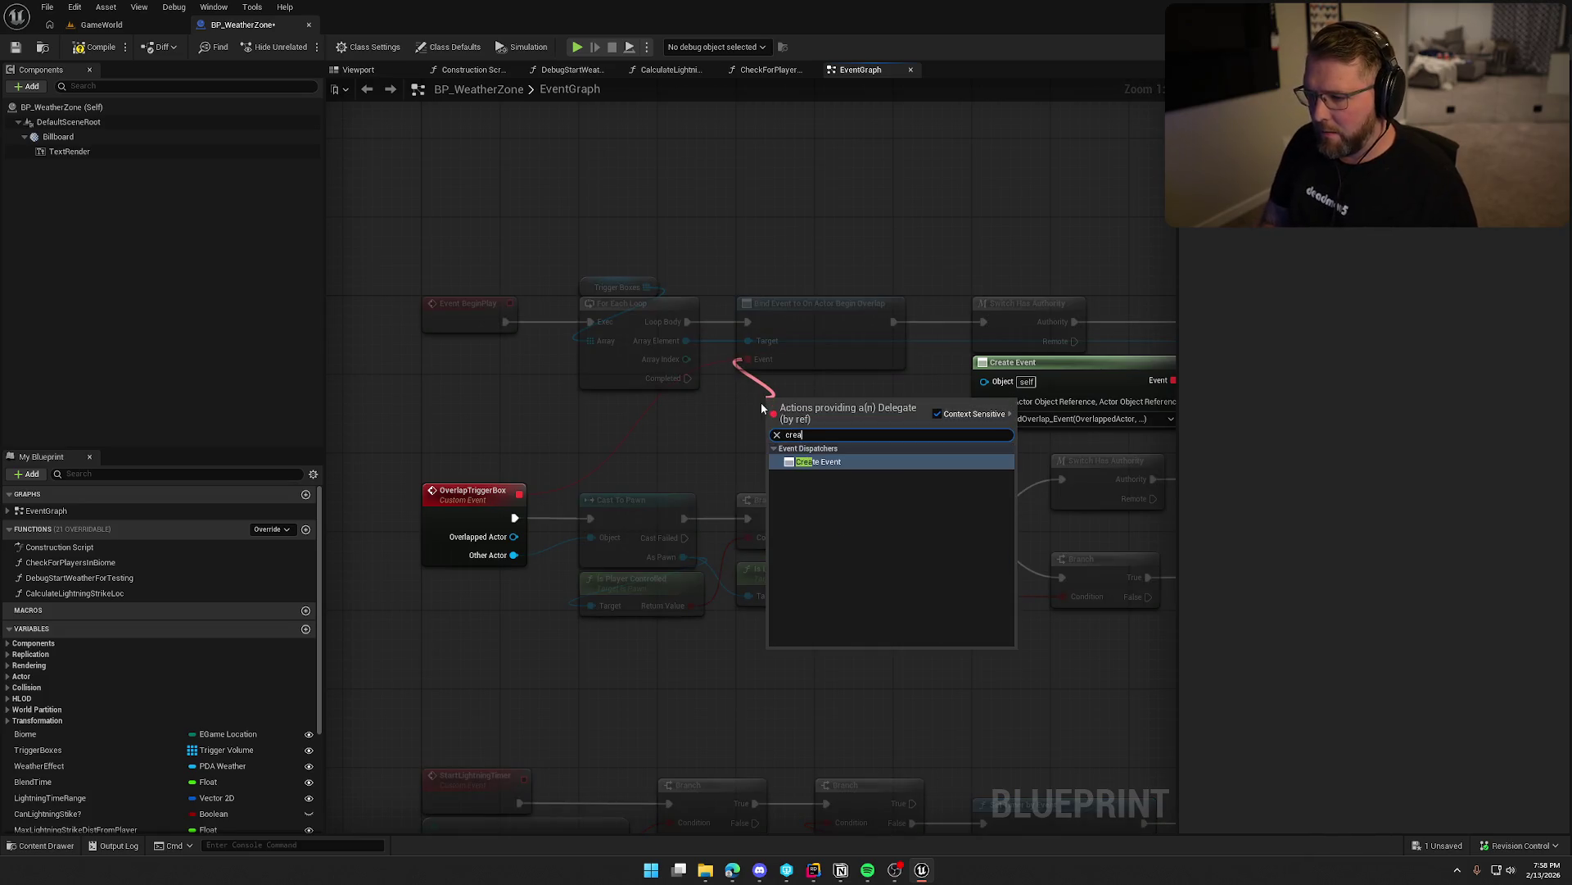
pyautogui.press('Return')
pyautogui.click(786, 460)
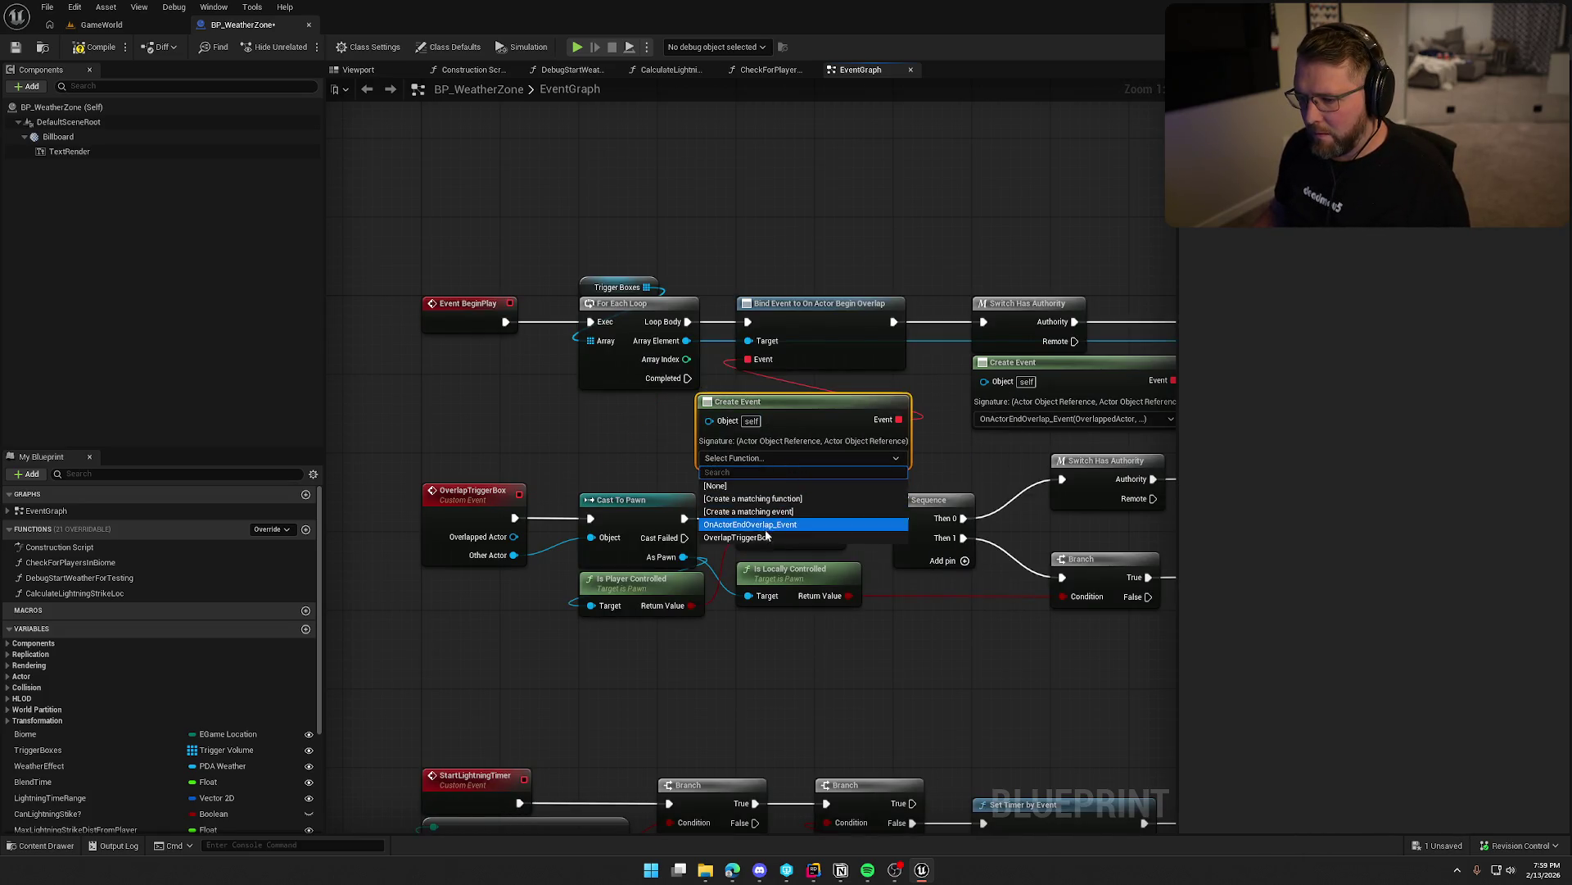
pyautogui.click(802, 519)
pyautogui.moveTo(791, 408); pyautogui.dragTo(821, 398)
pyautogui.scroll(-3, 820, 387)
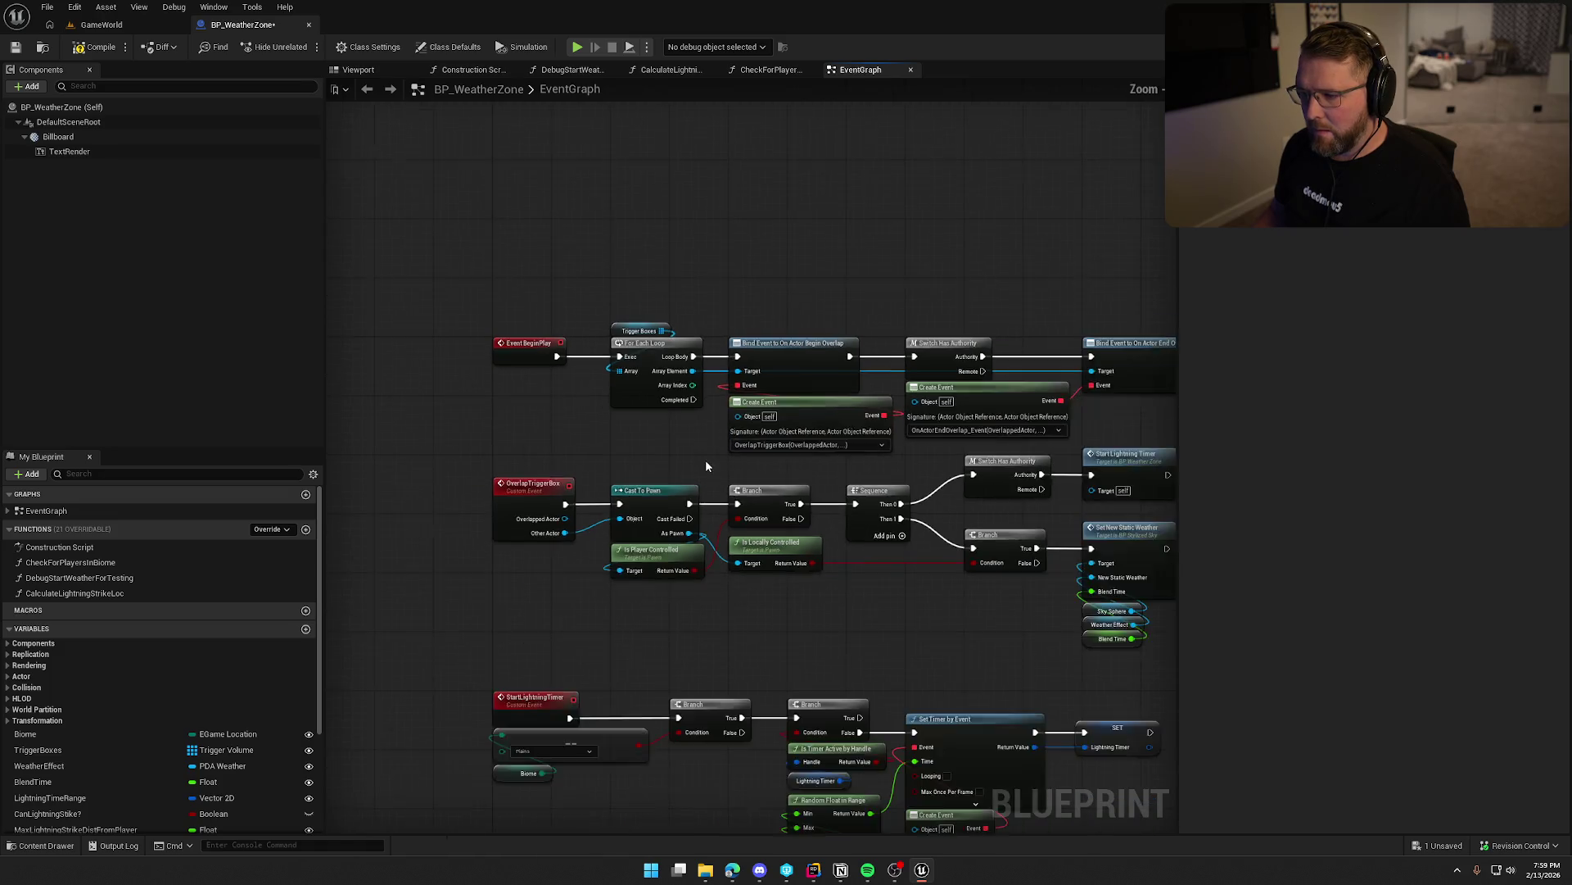
pyautogui.scroll(-2, 911, 425)
# Move the OnActorEndOverlap node group left, under the top row.
pyautogui.moveTo(885, 448)
pyautogui.mouseDown()
pyautogui.moveTo(550, 302)
pyautogui.moveTo(554, 532)
pyautogui.mouseUp()
pyautogui.scroll(3, 598, 442)
pyautogui.scroll(-3, 549, 573)
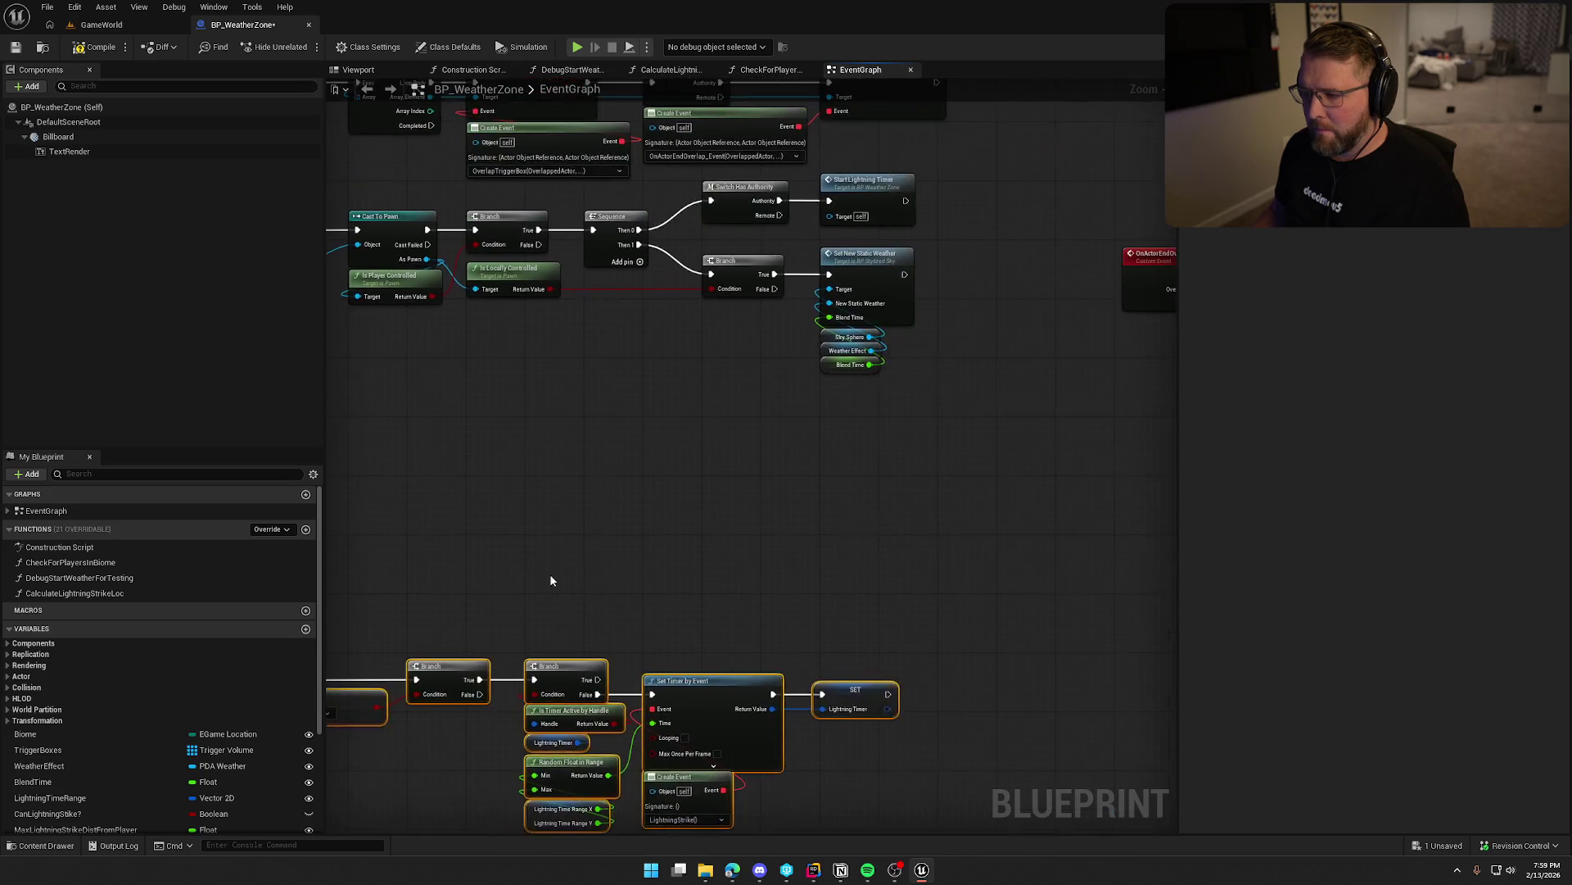
pyautogui.scroll(2, 788, 544)
pyautogui.moveTo(671, 225); pyautogui.dragTo(998, 455)
pyautogui.scroll(-2, 998, 455)
pyautogui.moveTo(1105, 335); pyautogui.dragTo(579, 493)
pyautogui.scroll(3, 896, 431)
pyautogui.moveTo(688, 441); pyautogui.dragTo(544, 311)
pyautogui.click(744, 537)
# Check the weather, StartLightningTimer and LightningStrike groups, then save and close BP_WeatherZone.
pyautogui.scroll(-2, 744, 537)
pyautogui.scroll(1, 725, 491)
pyautogui.scroll(-2, 725, 497)
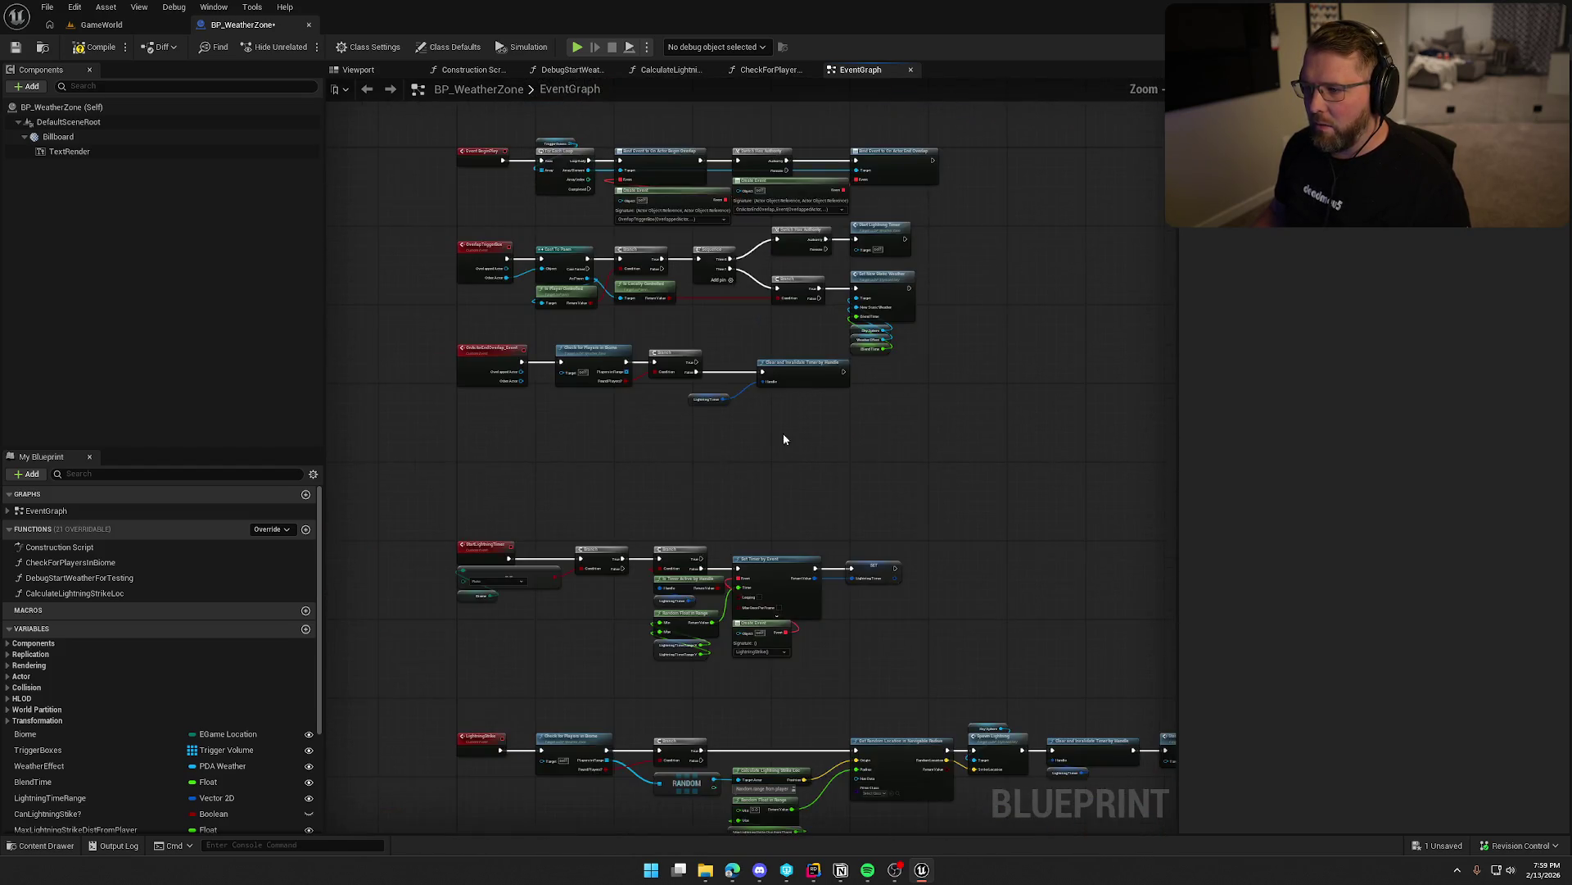
pyautogui.scroll(4, 779, 435)
pyautogui.moveTo(994, 381)
pyautogui.mouseDown()
pyautogui.moveTo(916, 448)
pyautogui.moveTo(778, 403)
pyautogui.mouseUp()
pyautogui.scroll(-3, 945, 558)
pyautogui.scroll(-3, 870, 370)
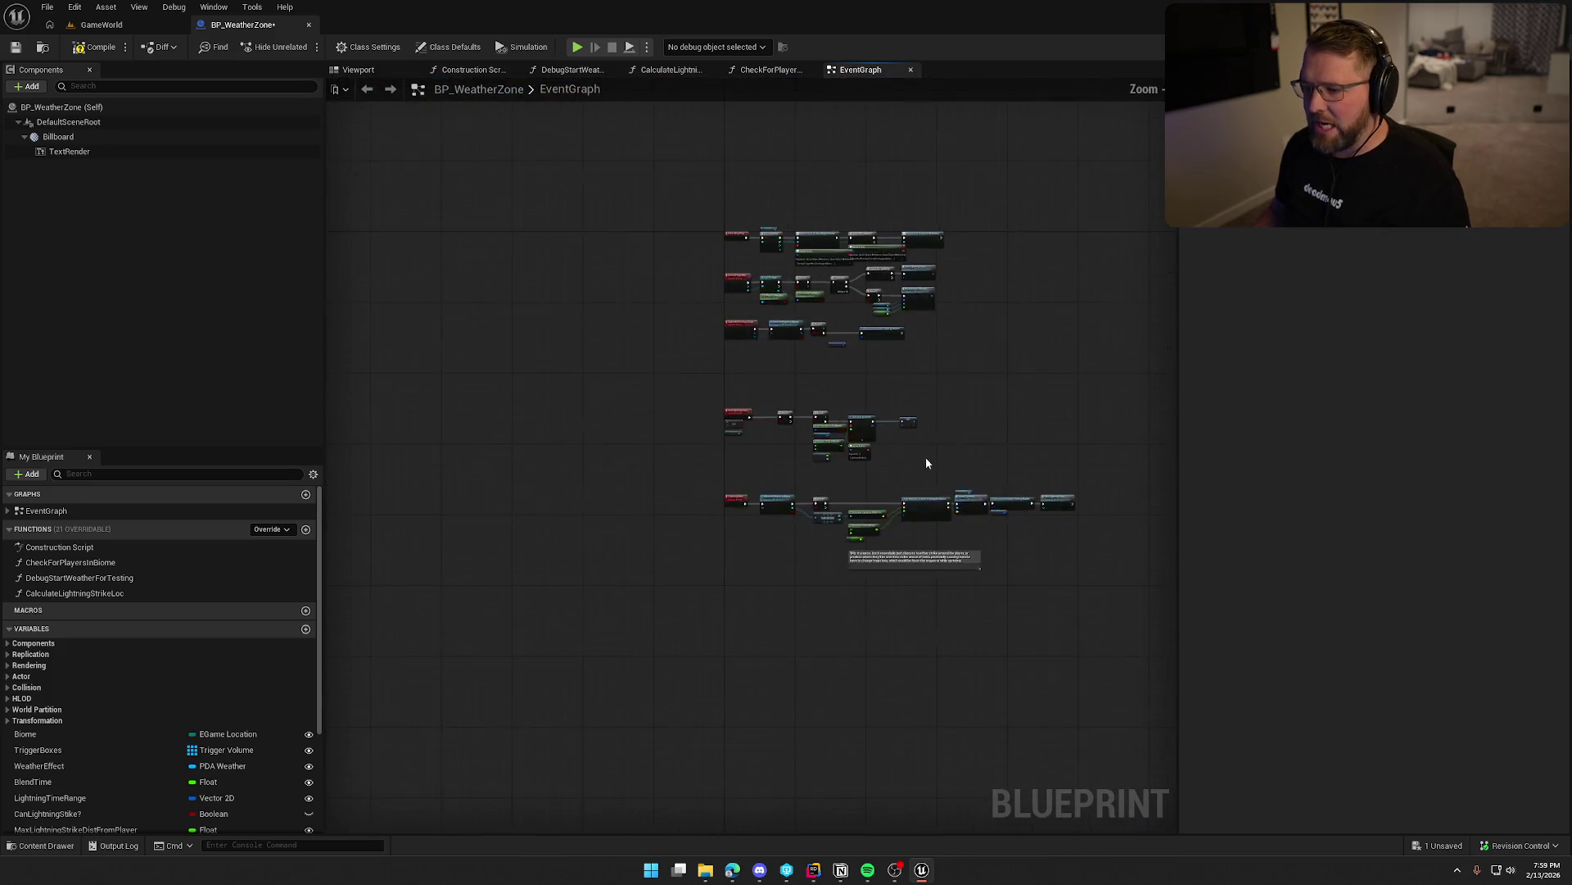
pyautogui.moveTo(500, 362); pyautogui.dragTo(803, 471)
pyautogui.scroll(3, 587, 589)
pyautogui.scroll(-2, 586, 590)
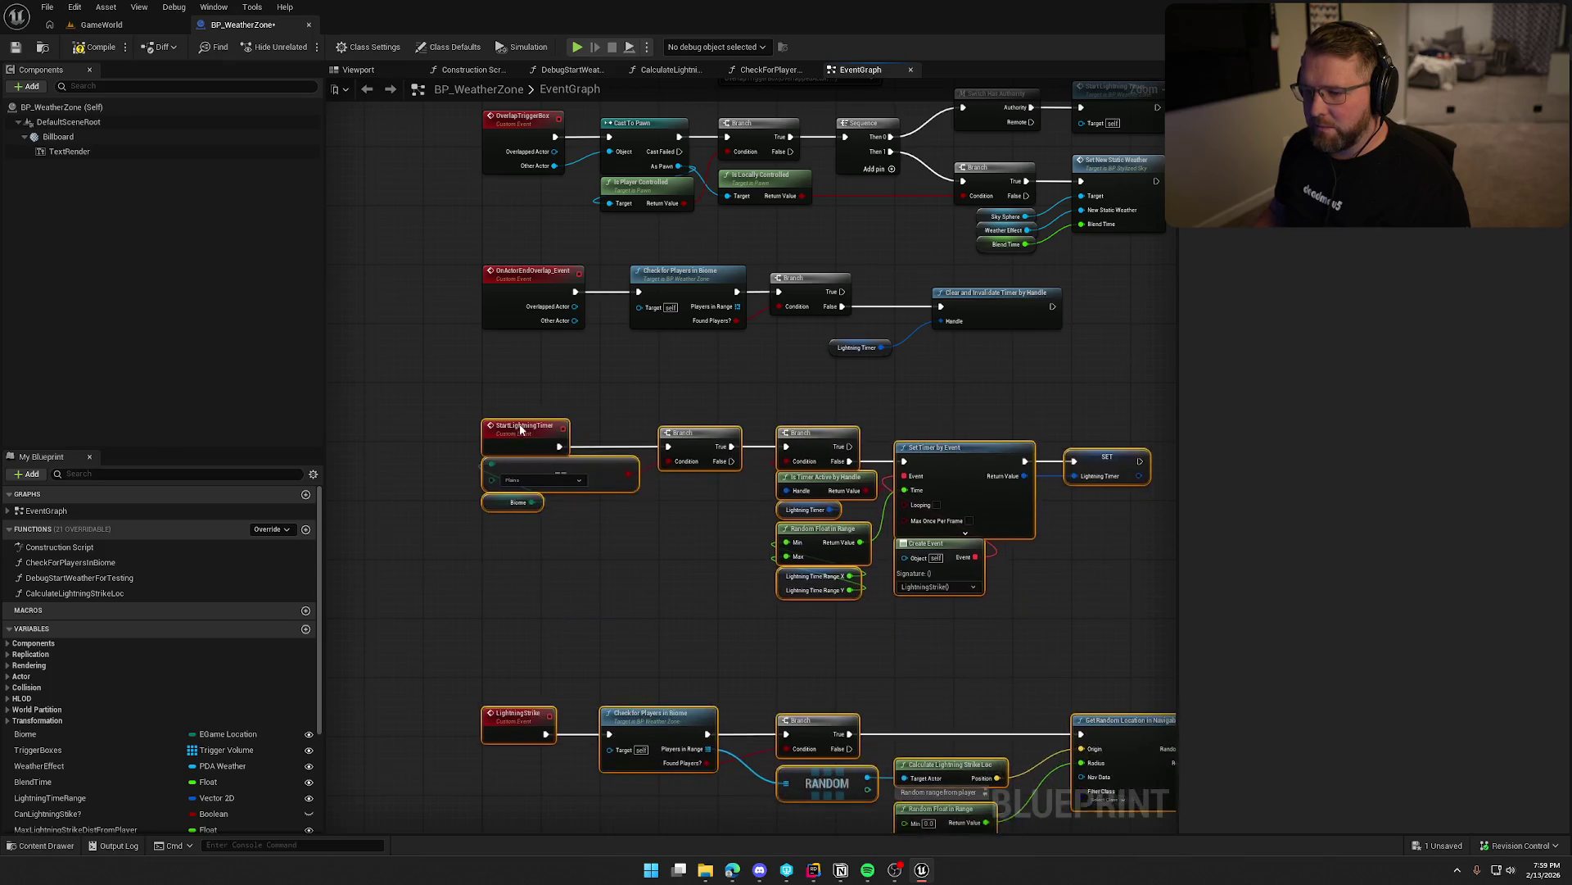
pyautogui.click(632, 565)
pyautogui.scroll(-2, 548, 467)
pyautogui.scroll(-2, 549, 467)
pyautogui.moveTo(492, 457); pyautogui.dragTo(569, 544)
pyautogui.scroll(4, 572, 541)
pyautogui.scroll(-5, 574, 524)
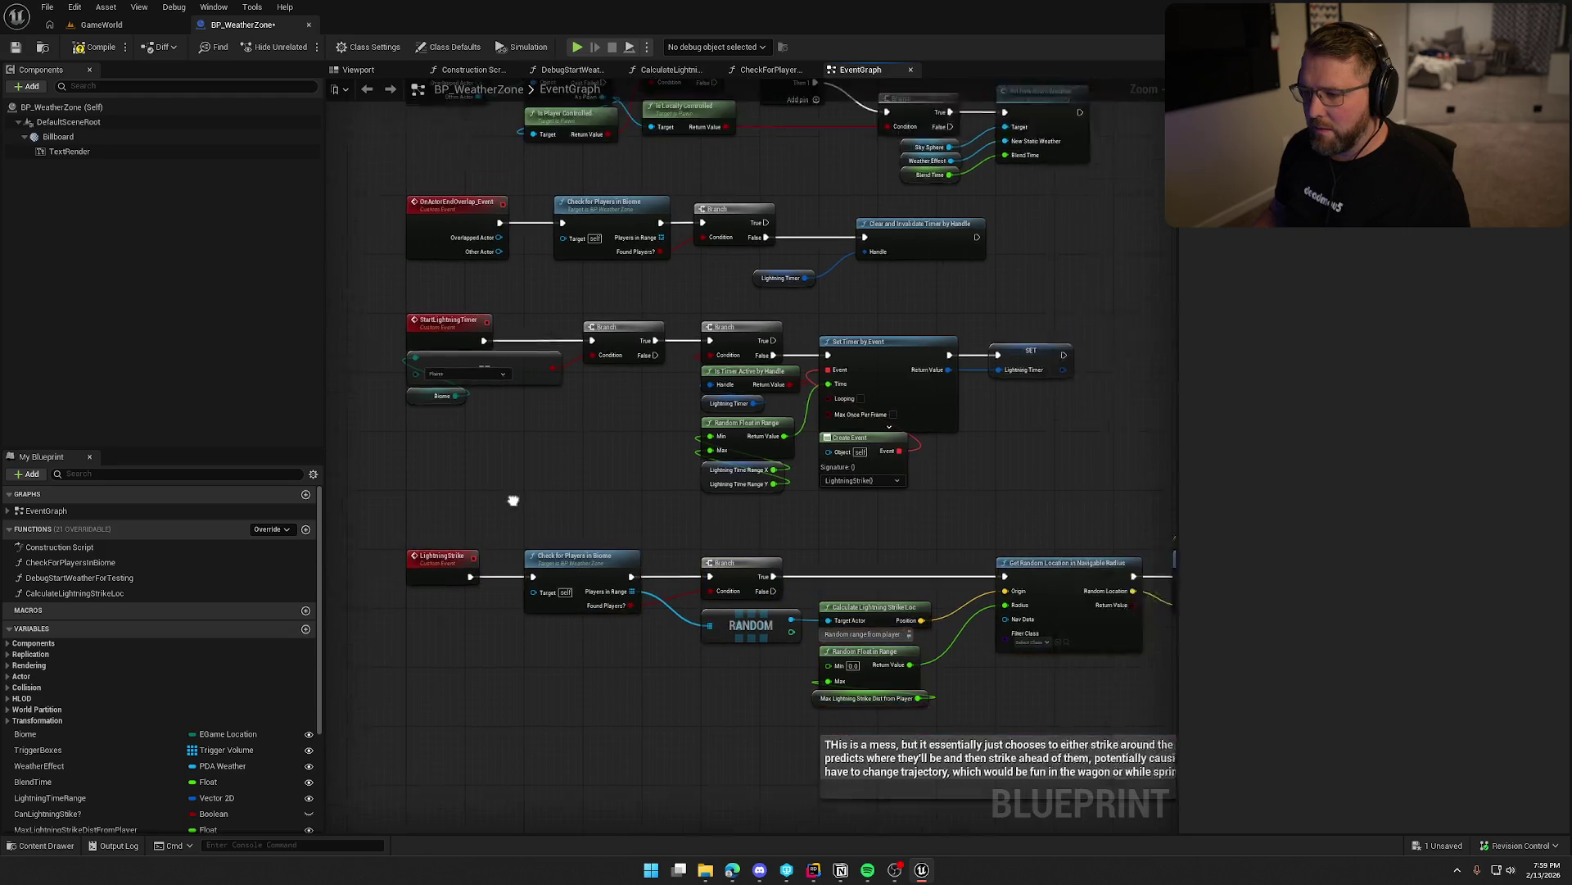
pyautogui.scroll(2, 527, 588)
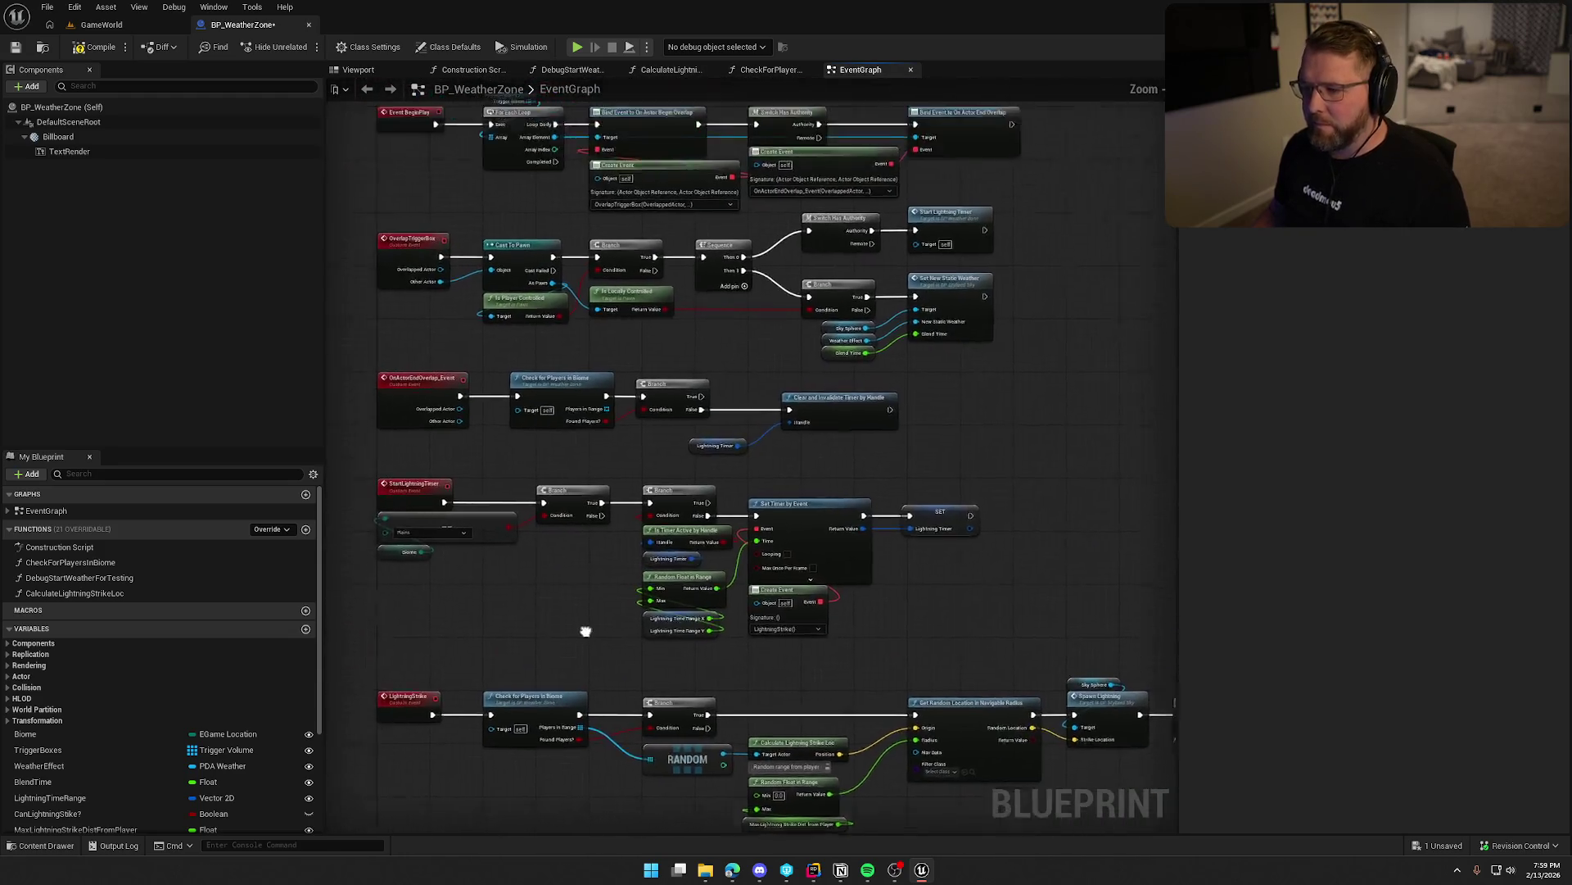
pyautogui.scroll(-2, 596, 647)
pyautogui.scroll(3, 823, 355)
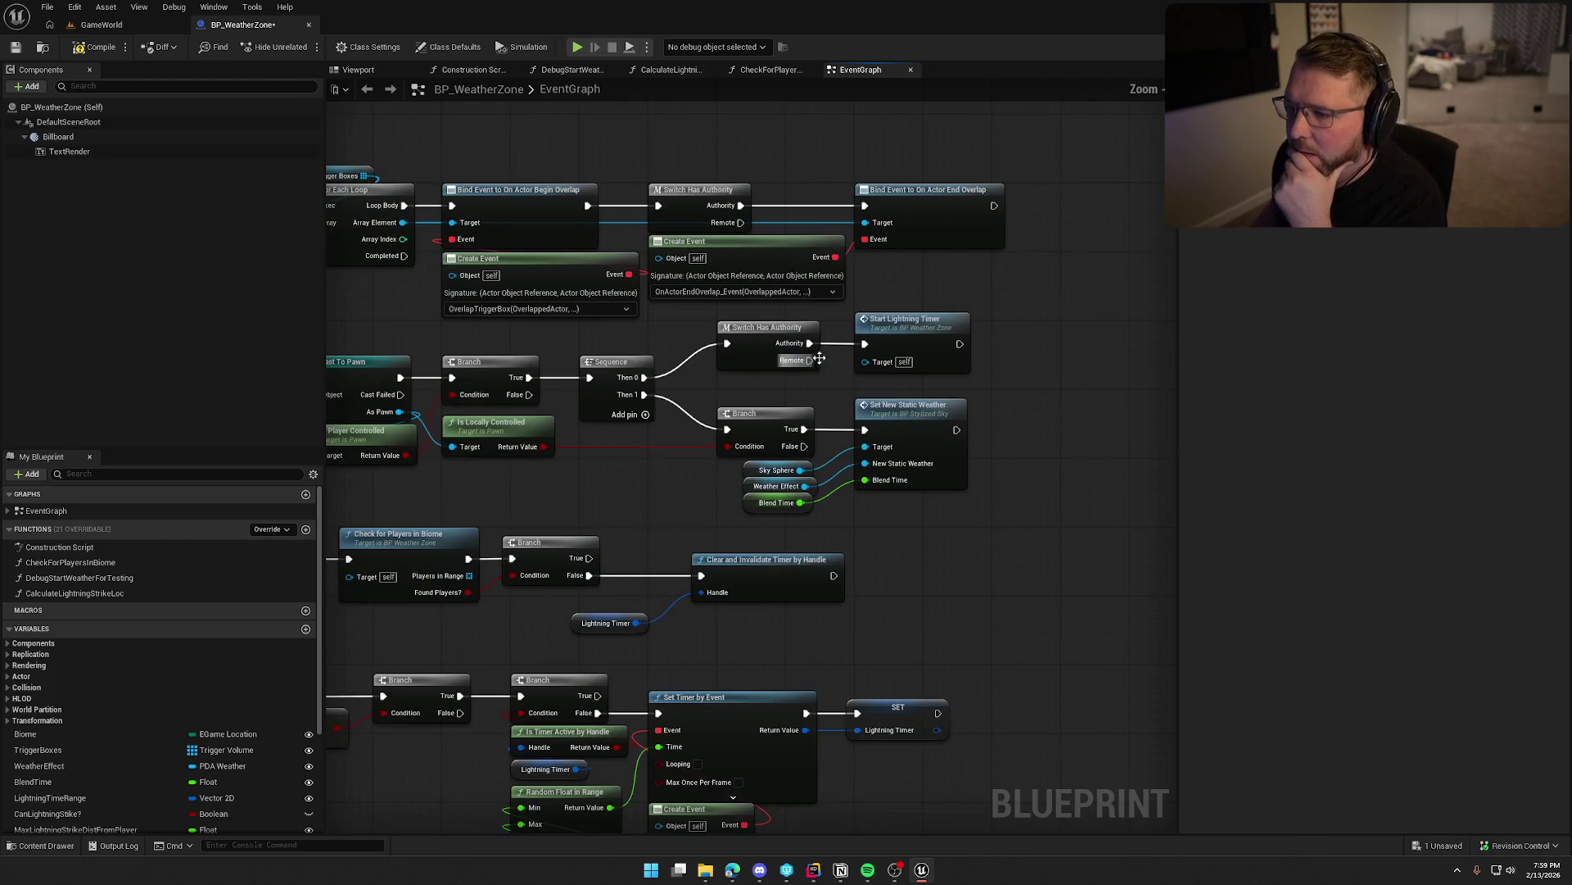
pyautogui.hotkey('ctrl', 's')
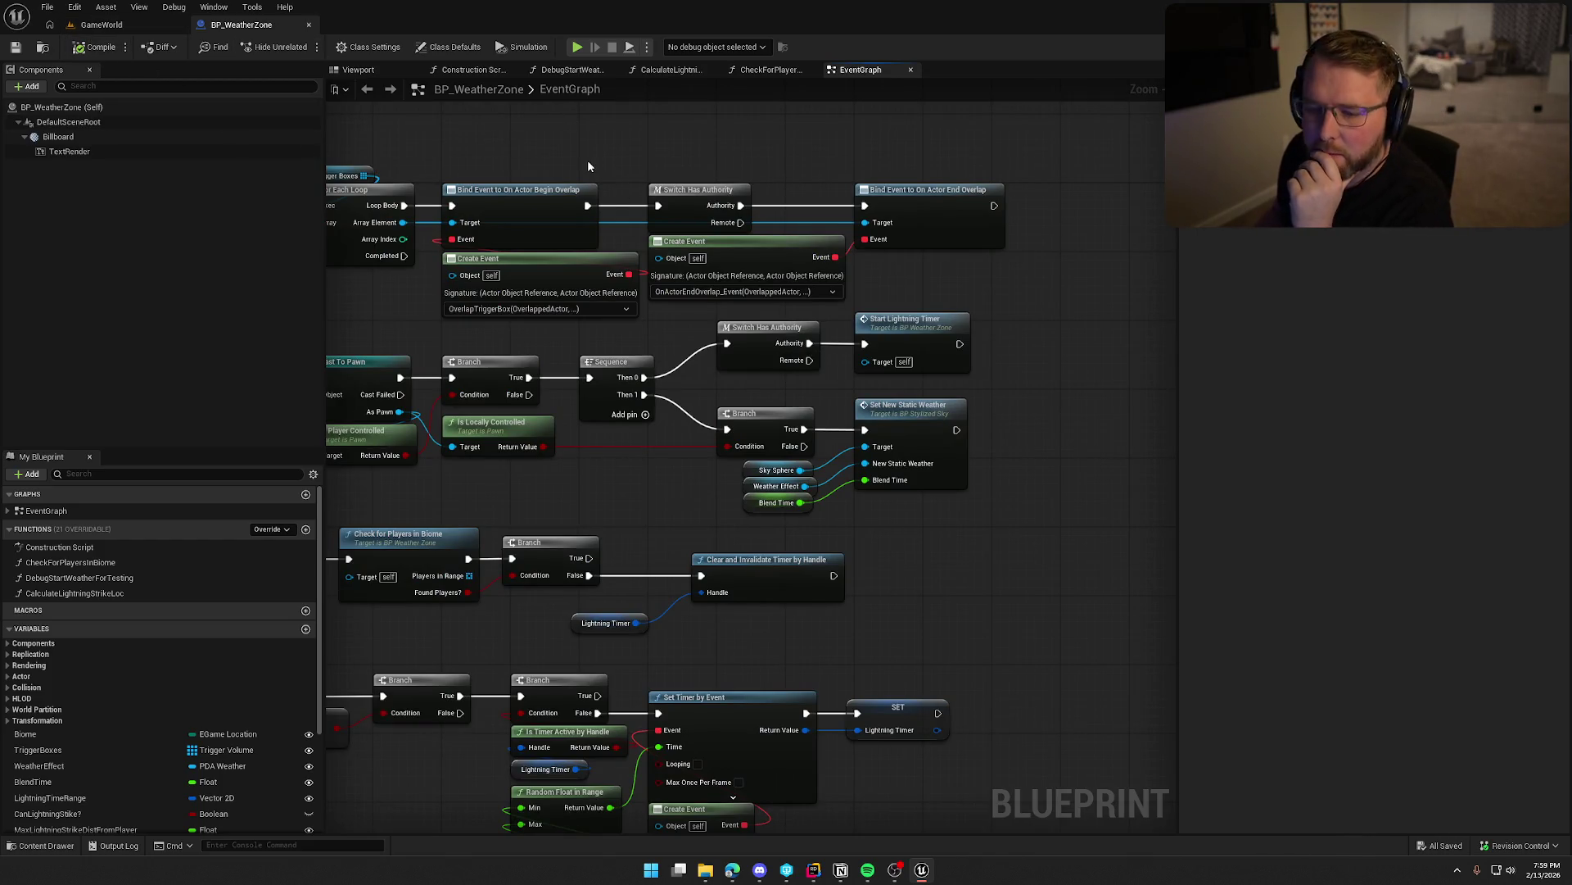
pyautogui.click(309, 24)
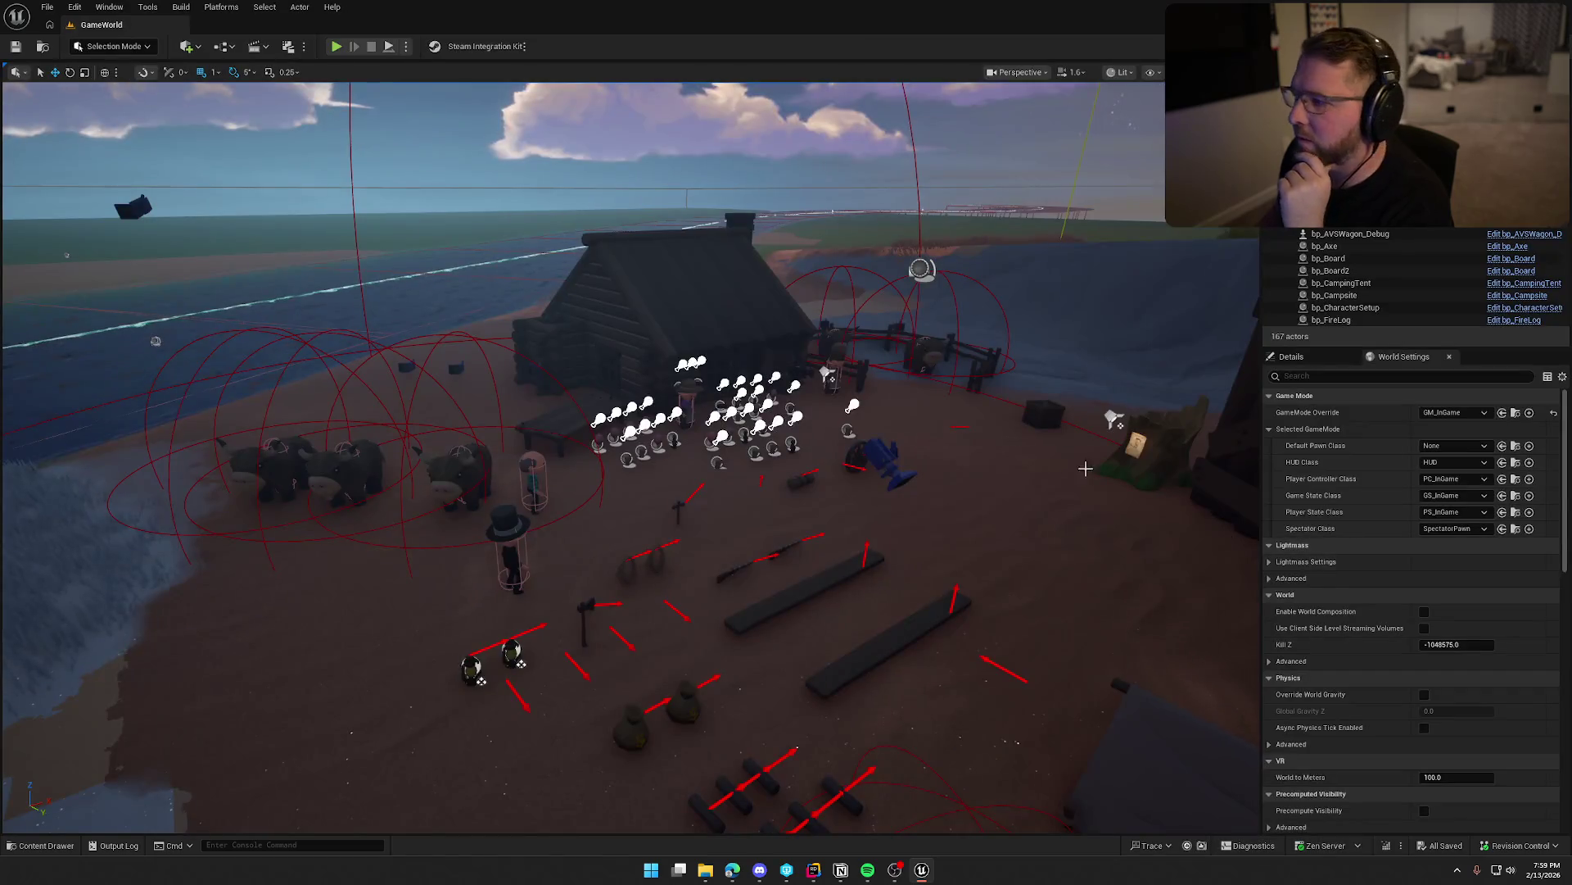
# Show the Logic/Actors folder in the Content Drawer over GameWorld, with nothing selected.
pyautogui.moveTo(923, 407); pyautogui.dragTo(923, 459)
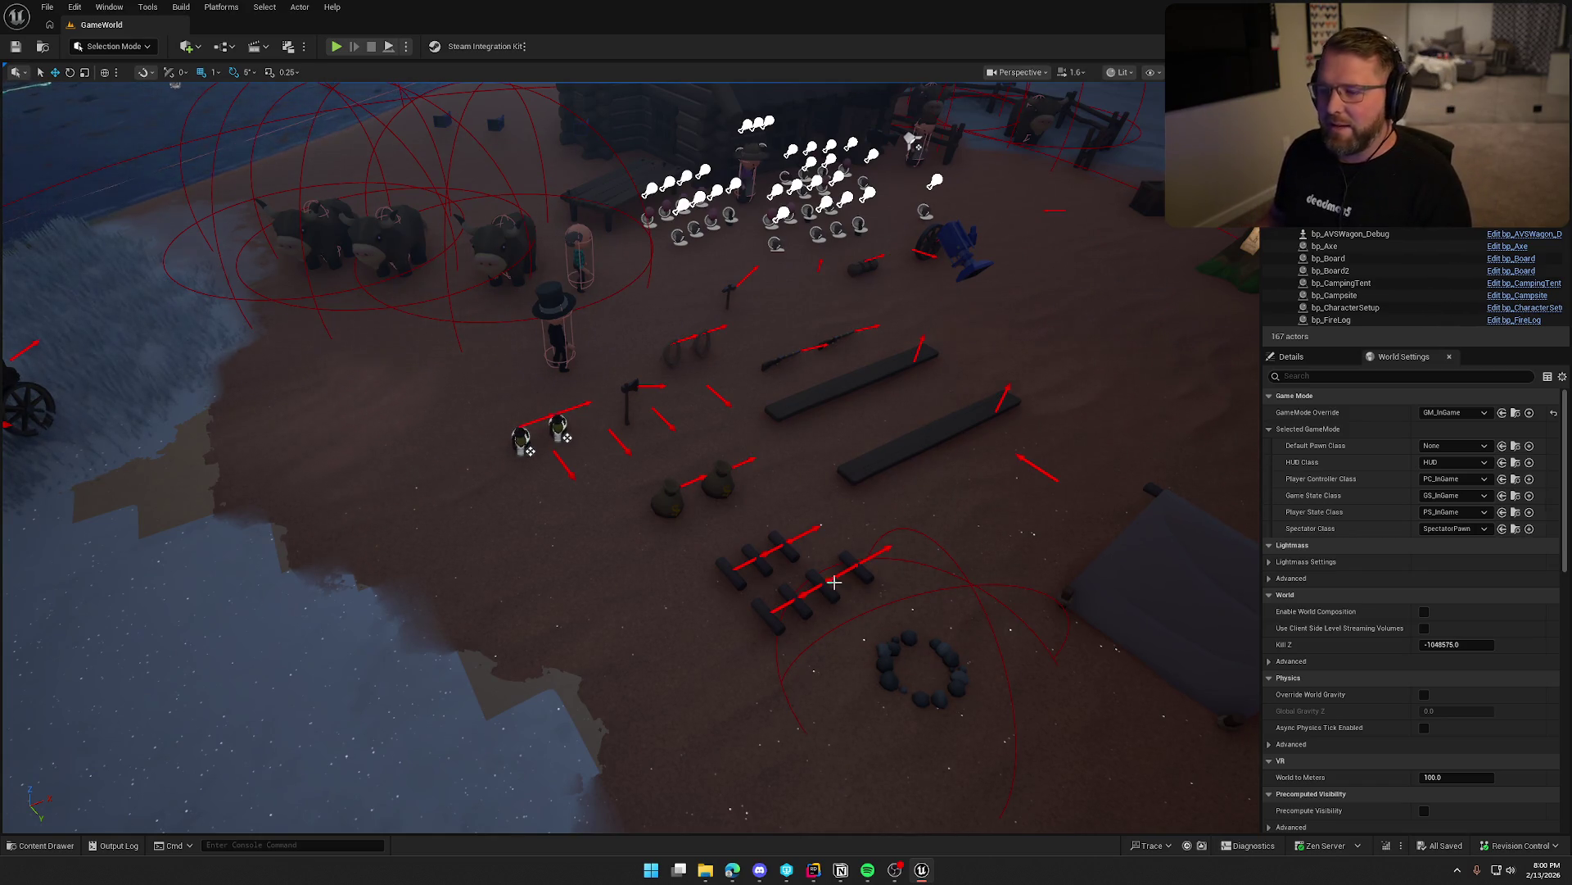
pyautogui.hotkey('ctrl', 'space')
pyautogui.click(1068, 758)
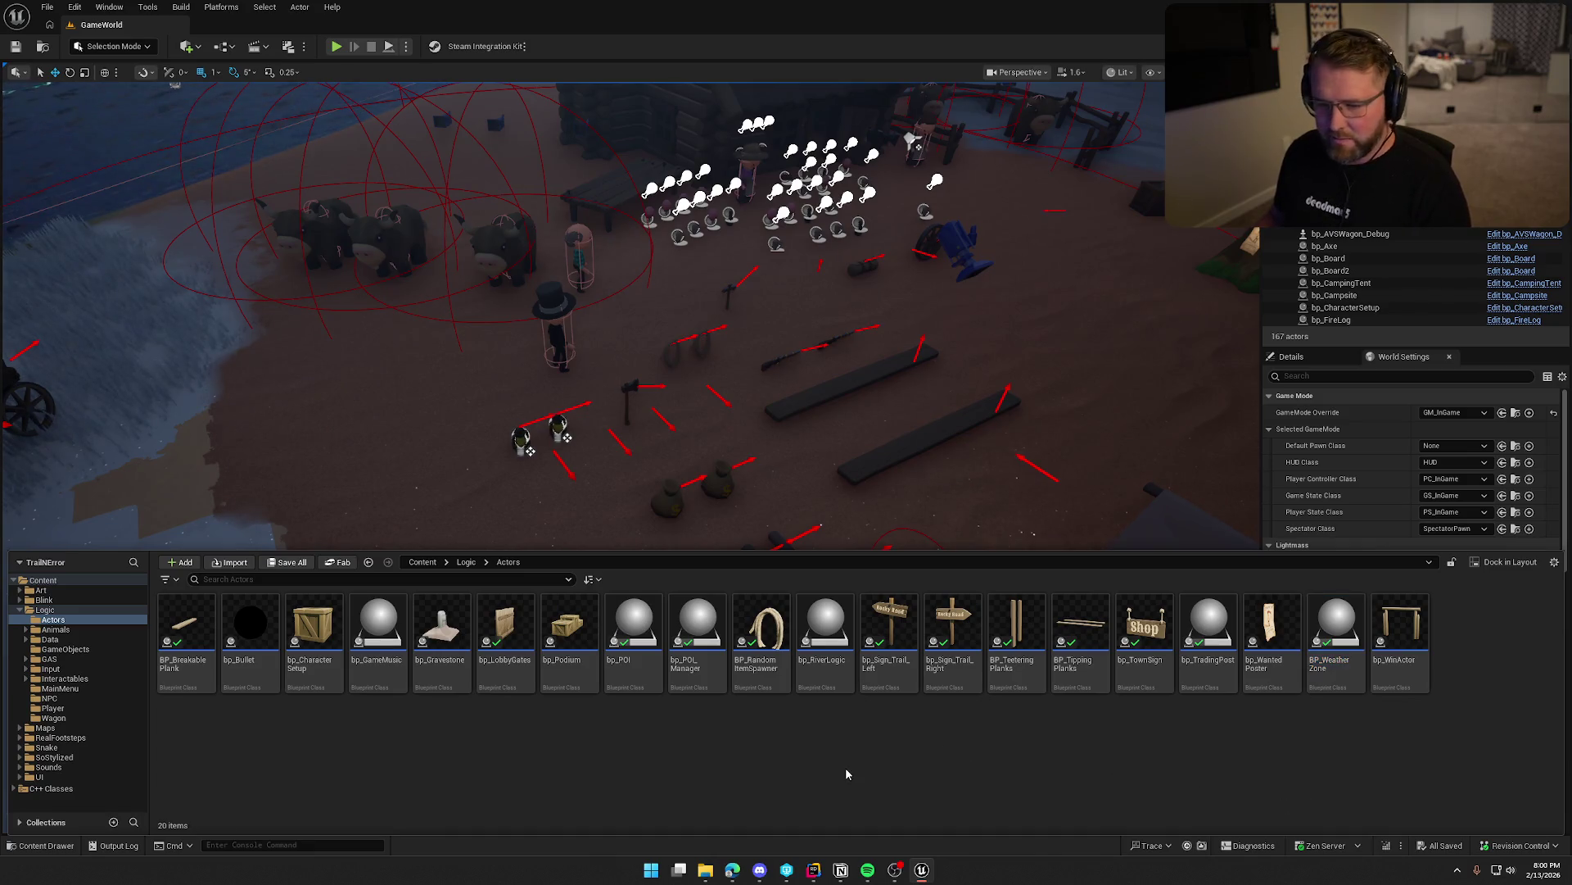
# Browse the Logic folders in the Content Drawer and open the GI_Main blueprint from GameObjects.
pyautogui.click(86, 629)
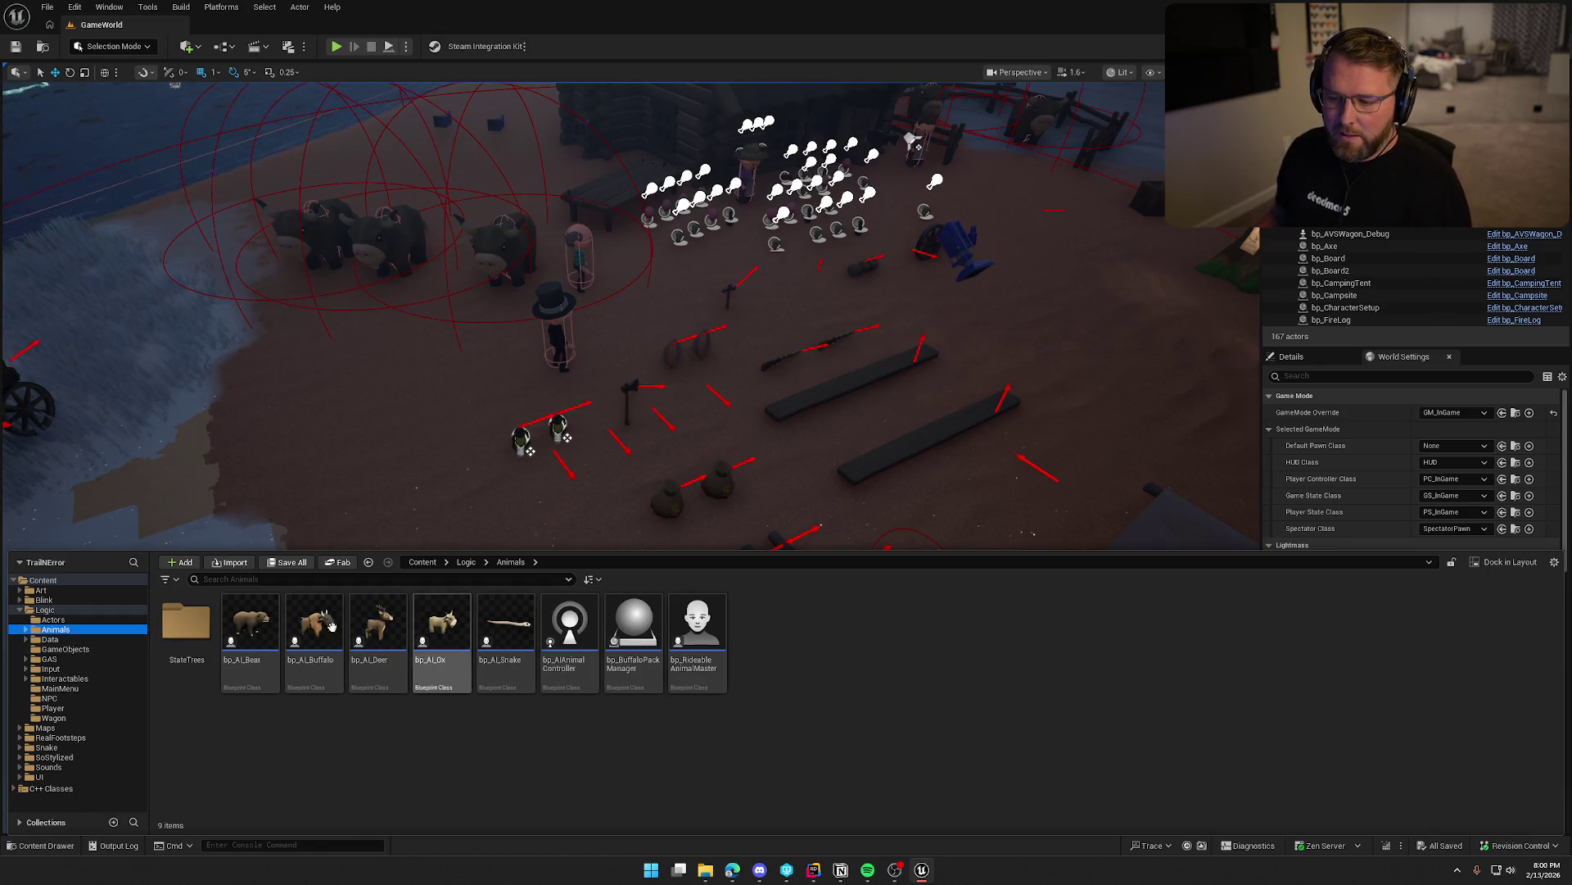
pyautogui.click(50, 639)
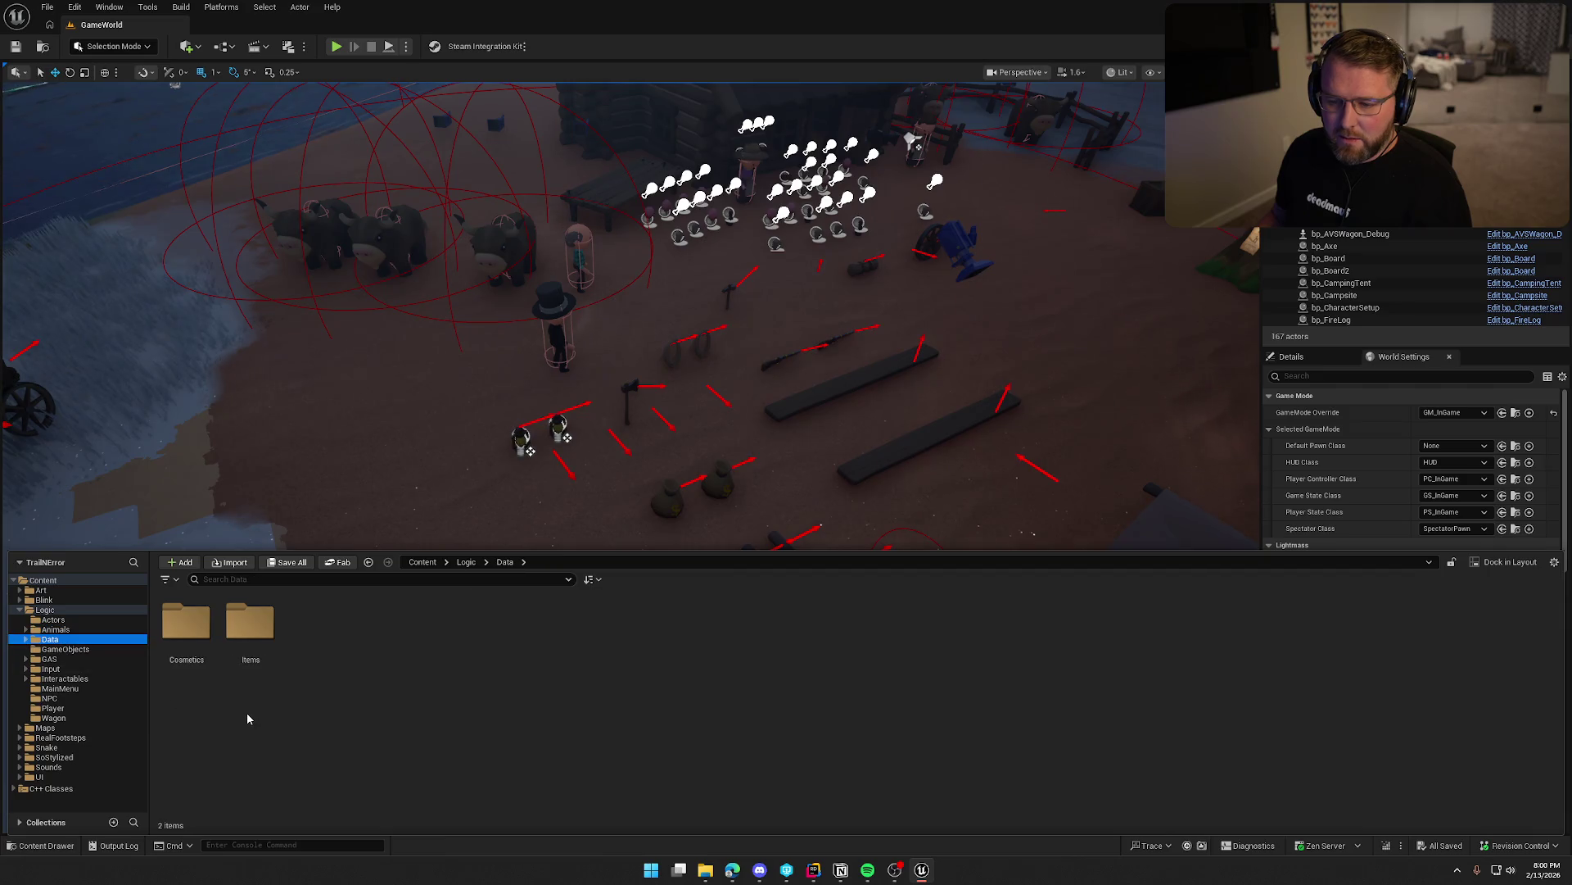
pyautogui.doubleClick(250, 624)
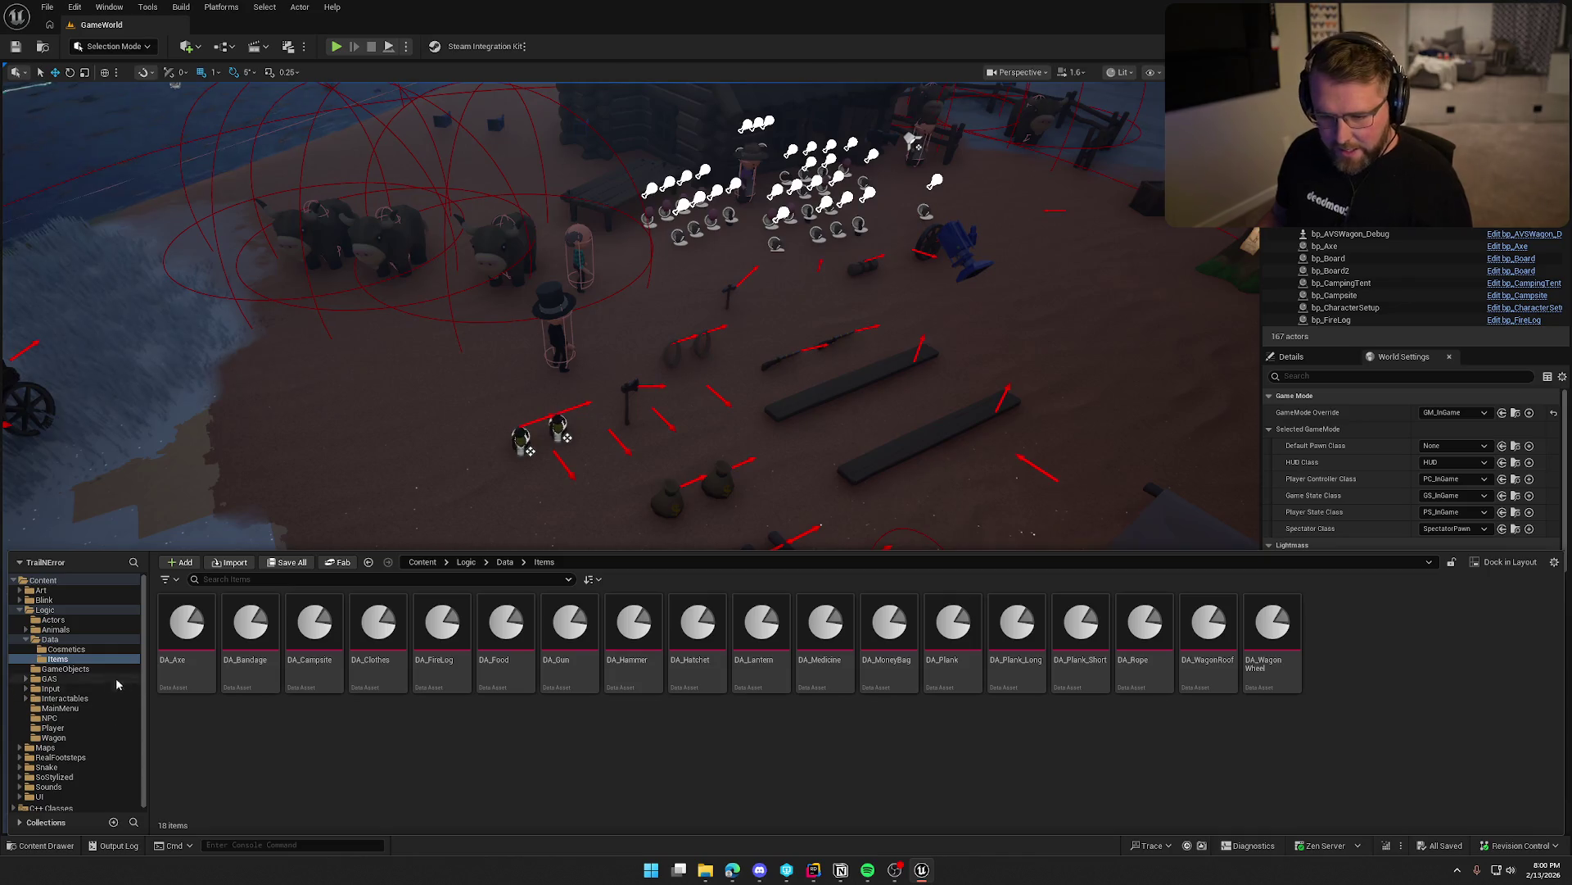
pyautogui.doubleClick(50, 639)
pyautogui.click(65, 649)
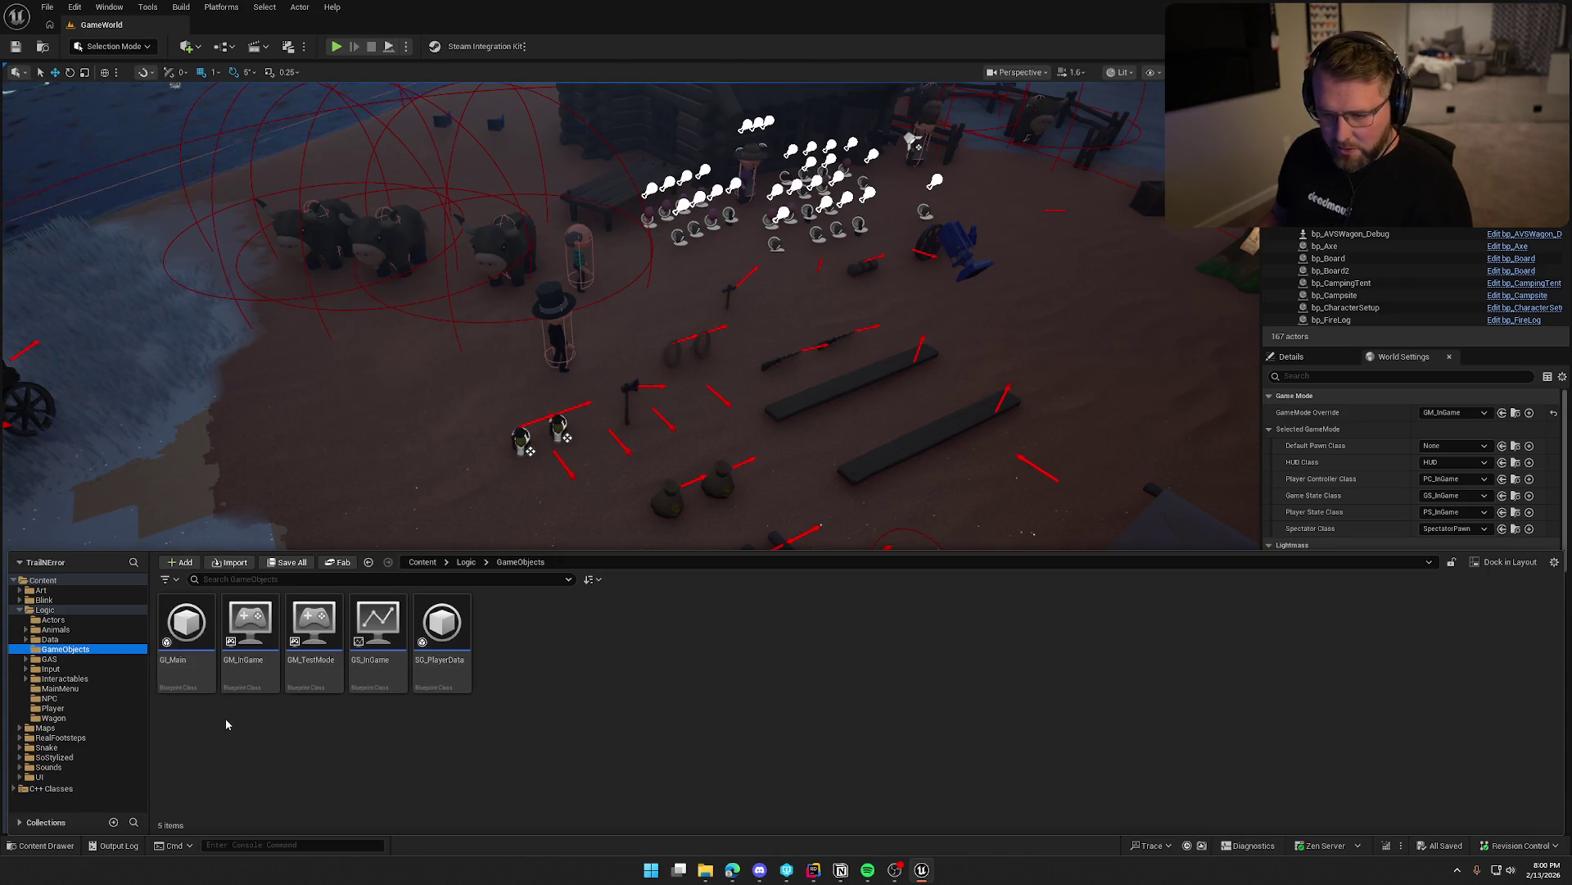
pyautogui.doubleClick(175, 637)
# Move the Shutdown nodes up and shift the Save/Load Setup group slightly right and down.
pyautogui.scroll(-3, 500, 544)
pyautogui.moveTo(500, 543)
pyautogui.mouseDown()
pyautogui.moveTo(661, 518)
pyautogui.moveTo(368, 340)
pyautogui.mouseUp()
pyautogui.scroll(4, 612, 491)
pyautogui.moveTo(403, 423)
pyautogui.mouseDown()
pyautogui.moveTo(419, 271)
pyautogui.moveTo(785, 638)
pyautogui.mouseUp()
pyautogui.scroll(-4, 468, 390)
pyautogui.scroll(4, 492, 245)
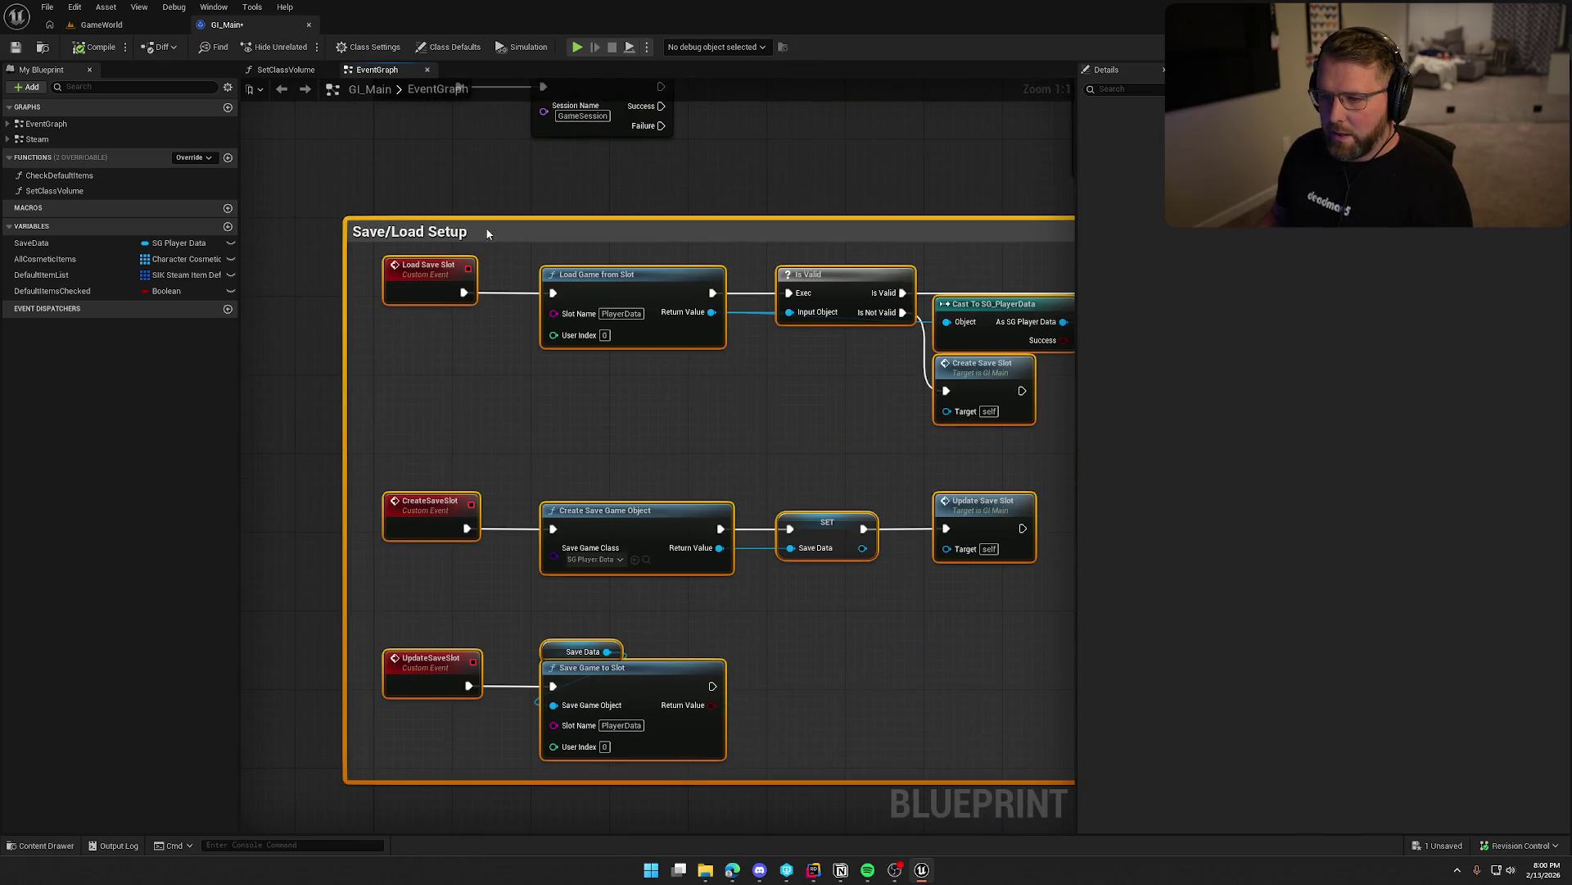
pyautogui.moveTo(479, 229); pyautogui.dragTo(518, 240)
pyautogui.click(596, 182)
# Select the Join SIK Session node, then the Enum to String and Print String nodes.
pyautogui.scroll(-3, 622, 295)
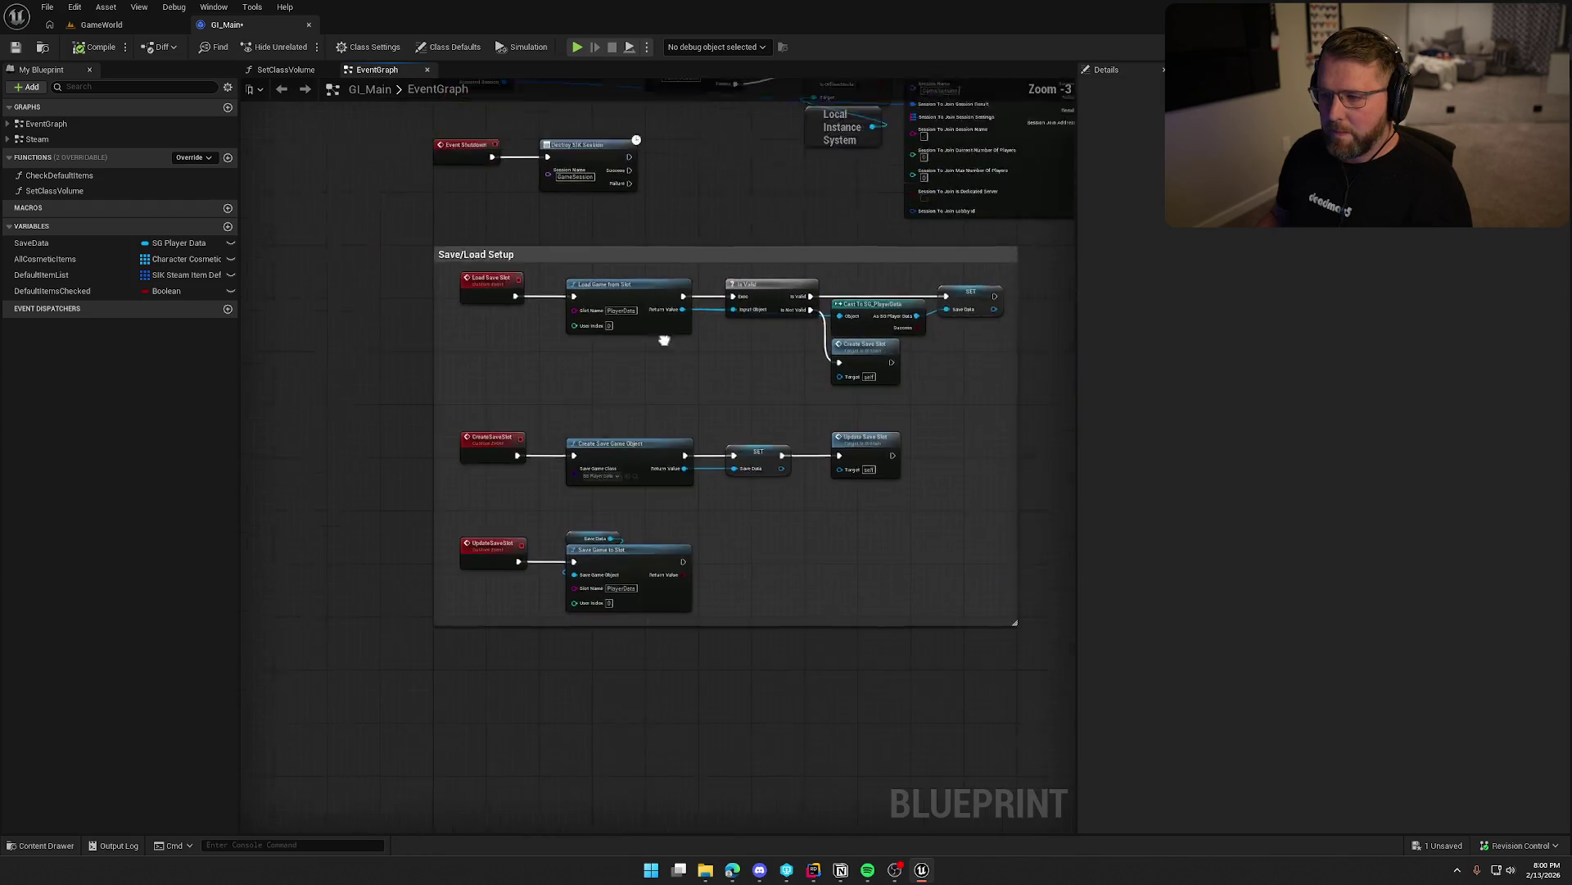
pyautogui.moveTo(372, 545); pyautogui.dragTo(353, 550)
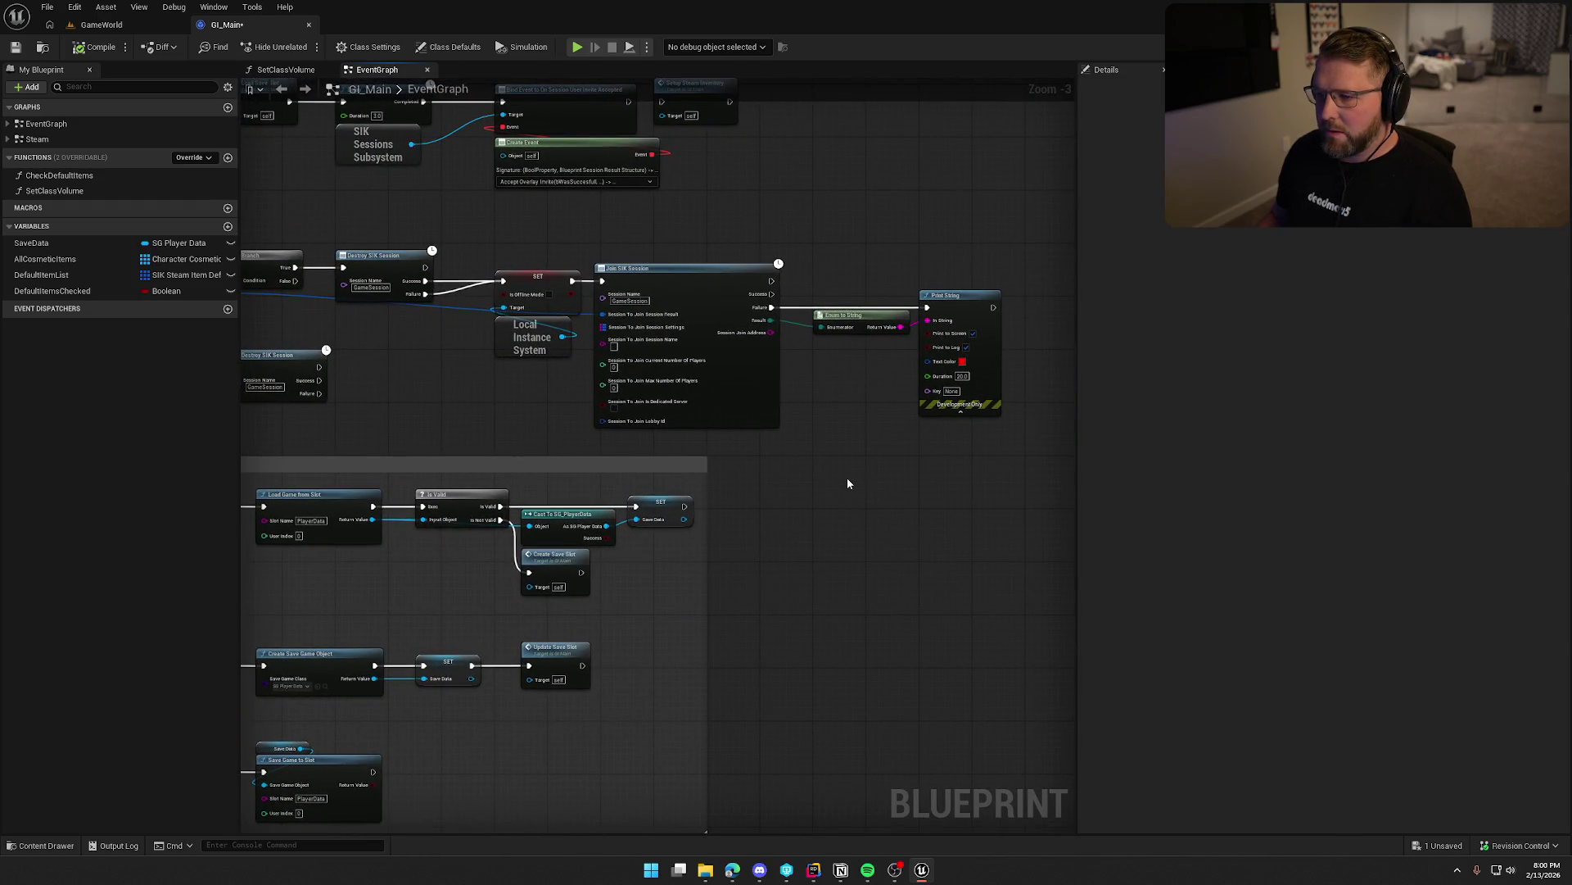
pyautogui.scroll(3, 655, 246)
pyautogui.click(704, 259)
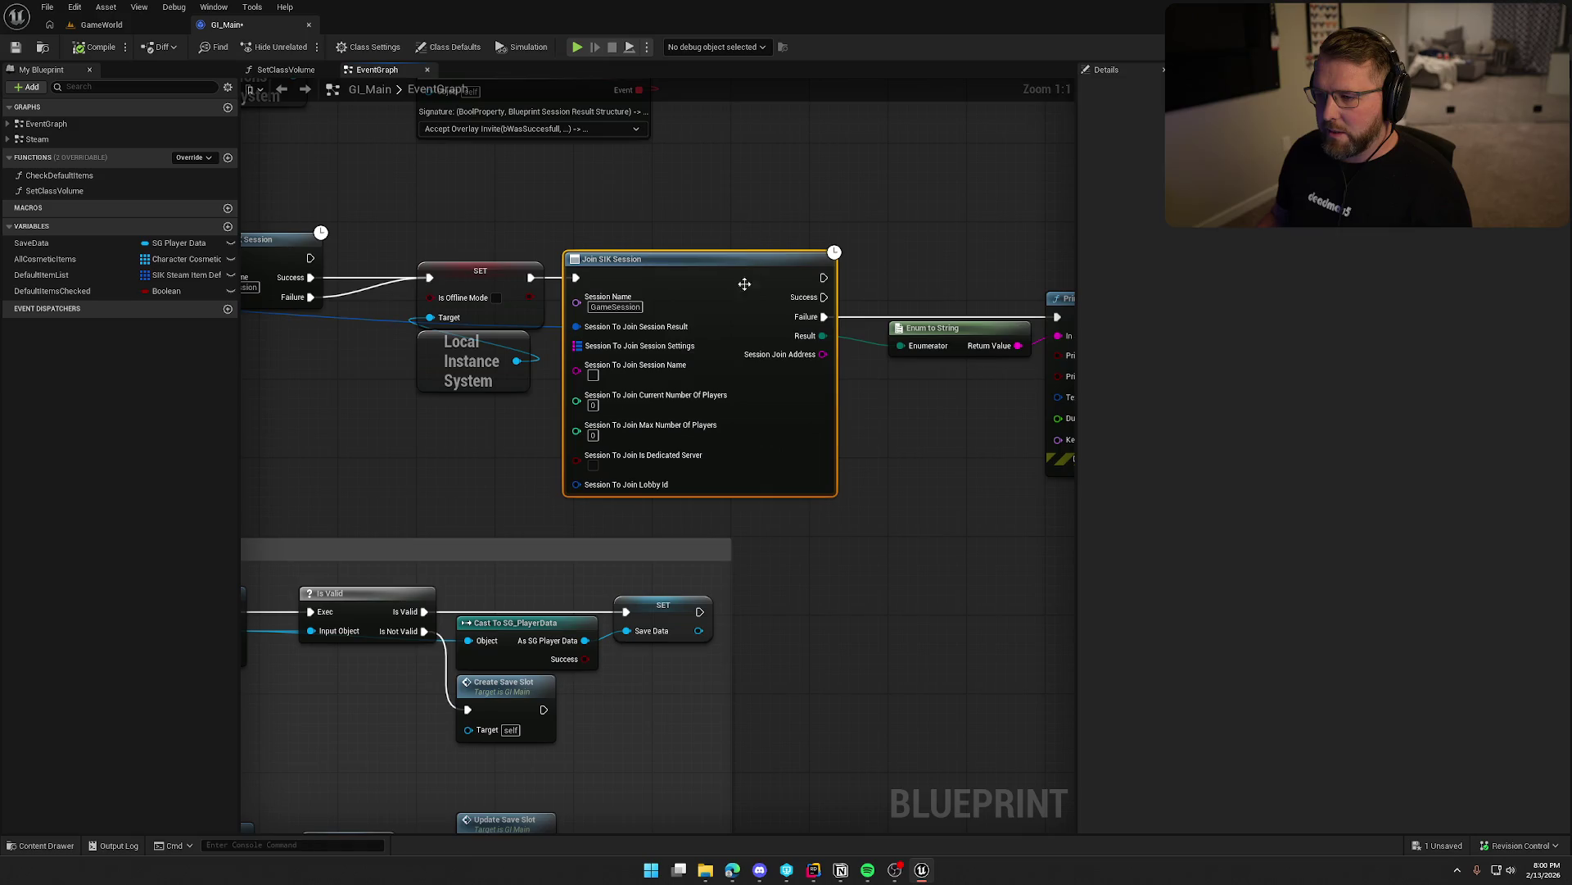
pyautogui.moveTo(762, 208); pyautogui.dragTo(327, 205)
pyautogui.moveTo(453, 222); pyautogui.dragTo(574, 328)
pyautogui.moveTo(444, 433)
pyautogui.mouseDown()
pyautogui.moveTo(629, 492)
pyautogui.moveTo(739, 421)
pyautogui.mouseUp()
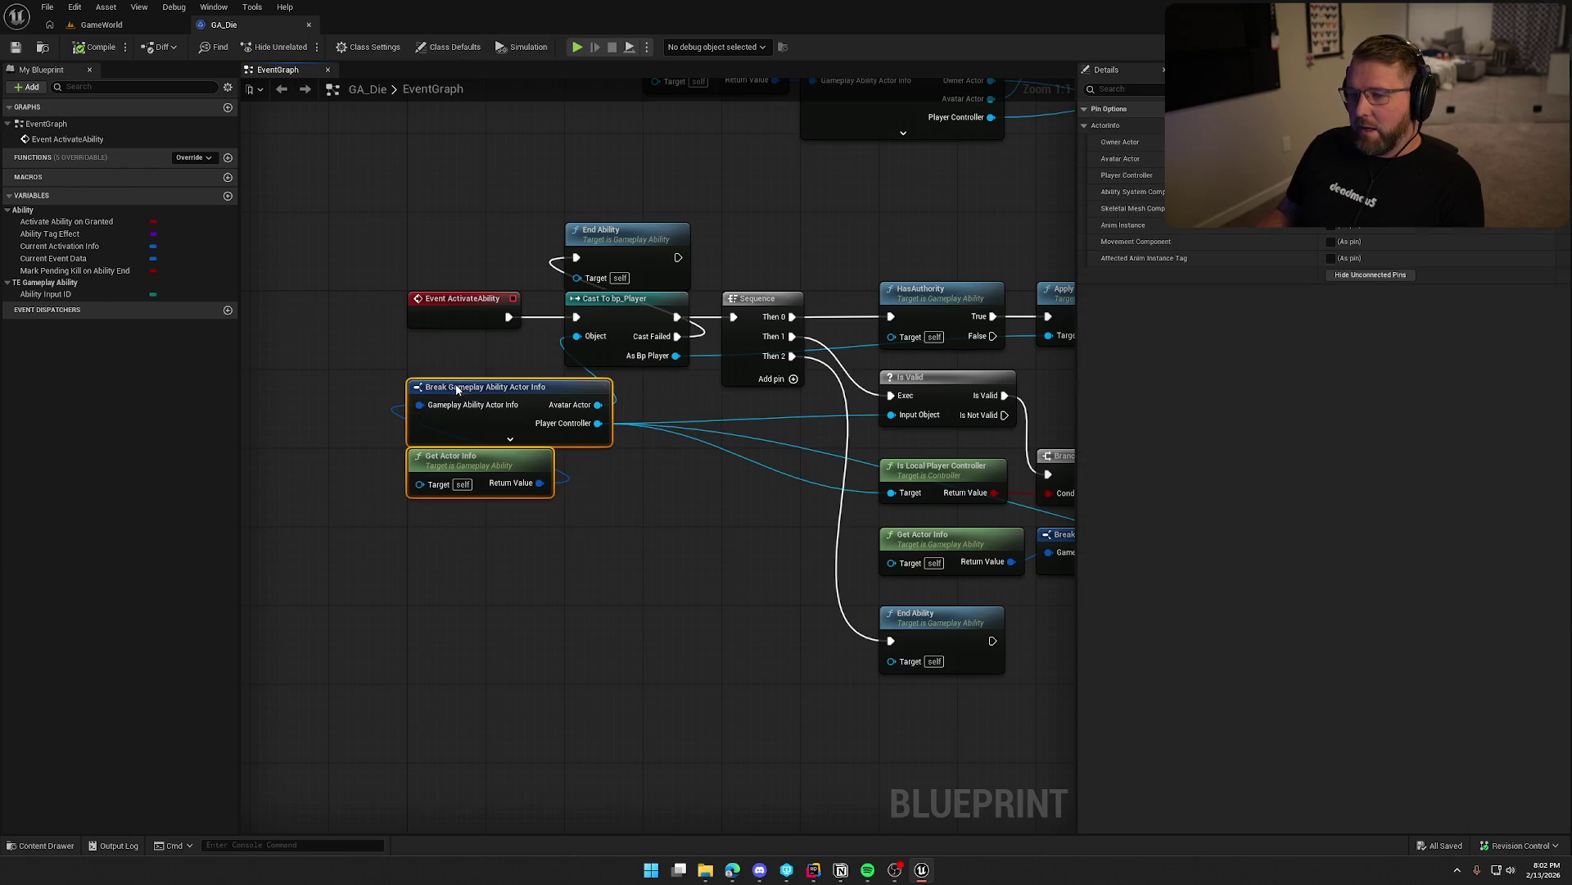
# Reposition the Has Matching Gameplay Tag node beside HasAuthority, Apply Death Effects and SpawnActor Bp Dead Player.
pyautogui.click(622, 529)
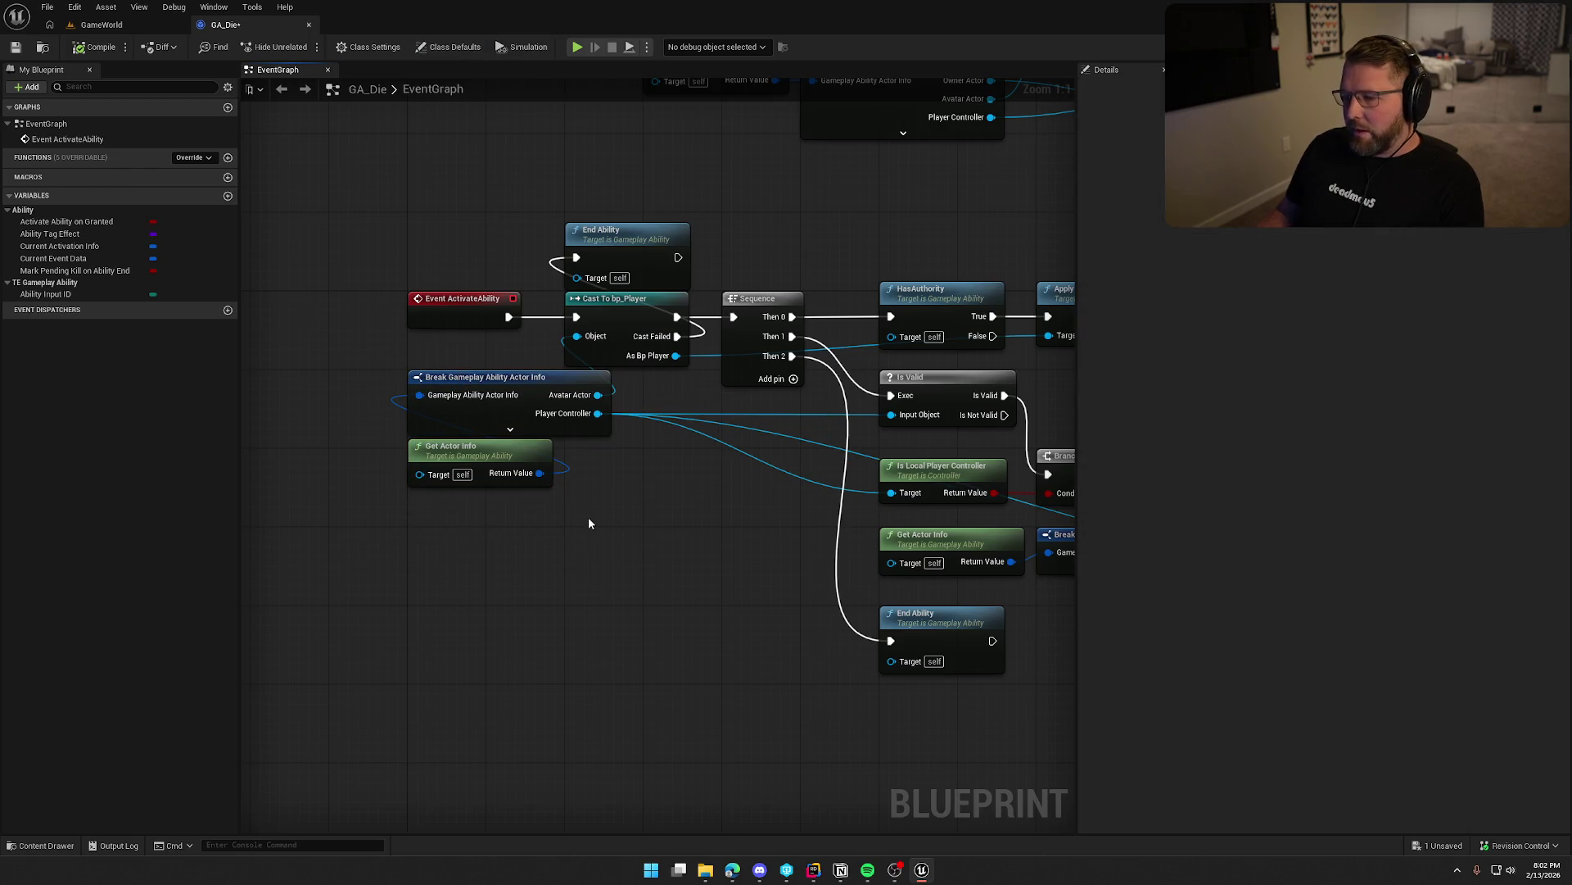
pyautogui.moveTo(600, 496); pyautogui.dragTo(583, 521)
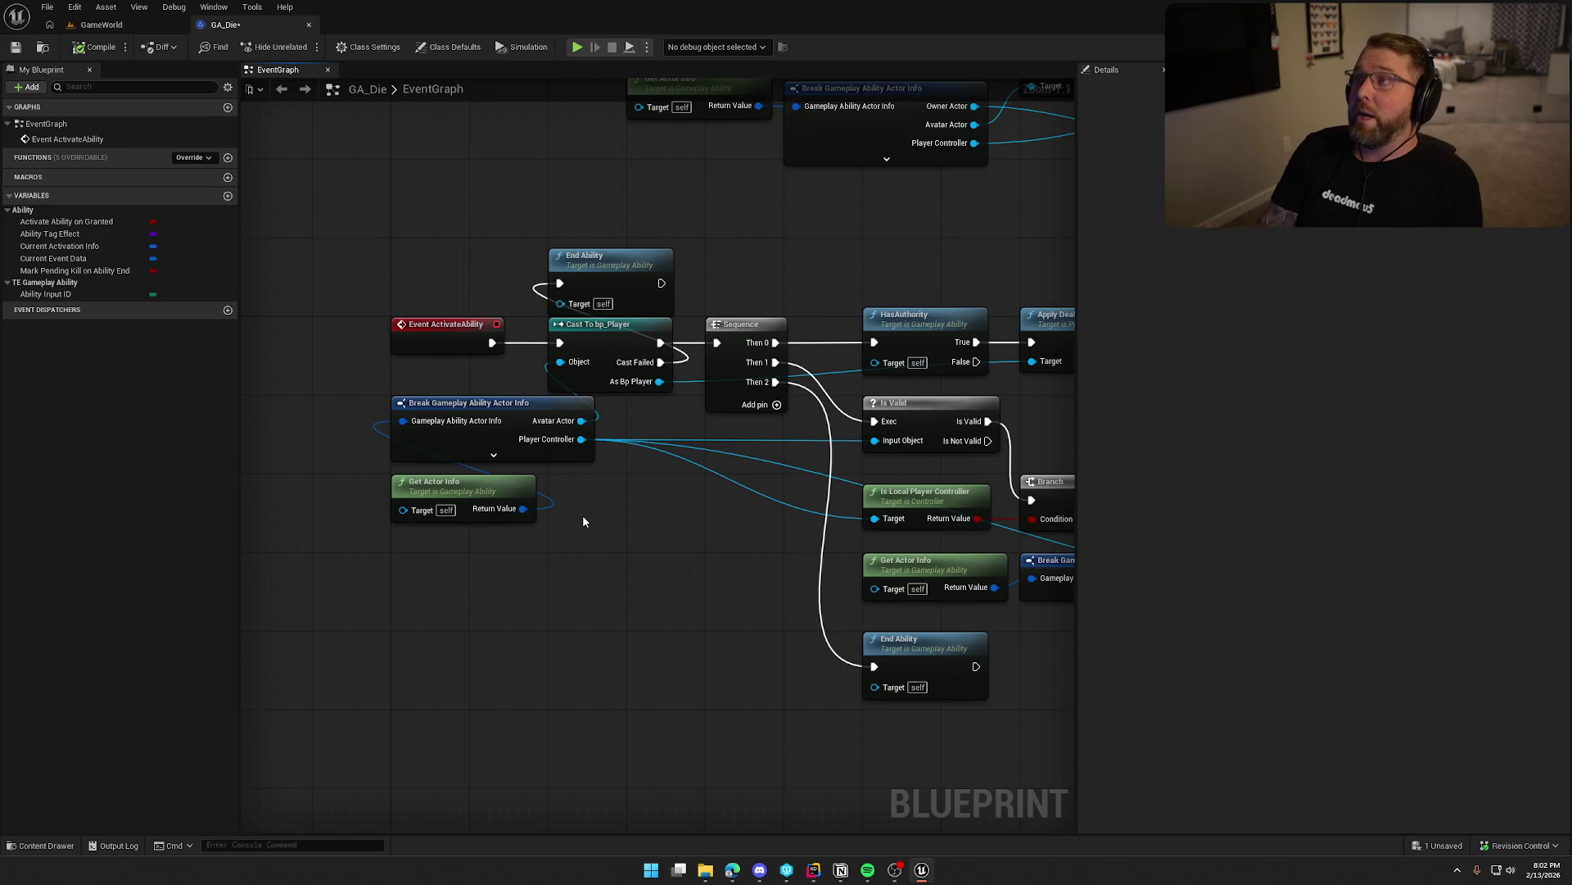
pyautogui.moveTo(577, 516)
pyautogui.mouseDown()
pyautogui.moveTo(598, 564)
pyautogui.moveTo(588, 582)
pyautogui.moveTo(552, 596)
pyautogui.moveTo(514, 584)
pyautogui.moveTo(544, 554)
pyautogui.mouseUp()
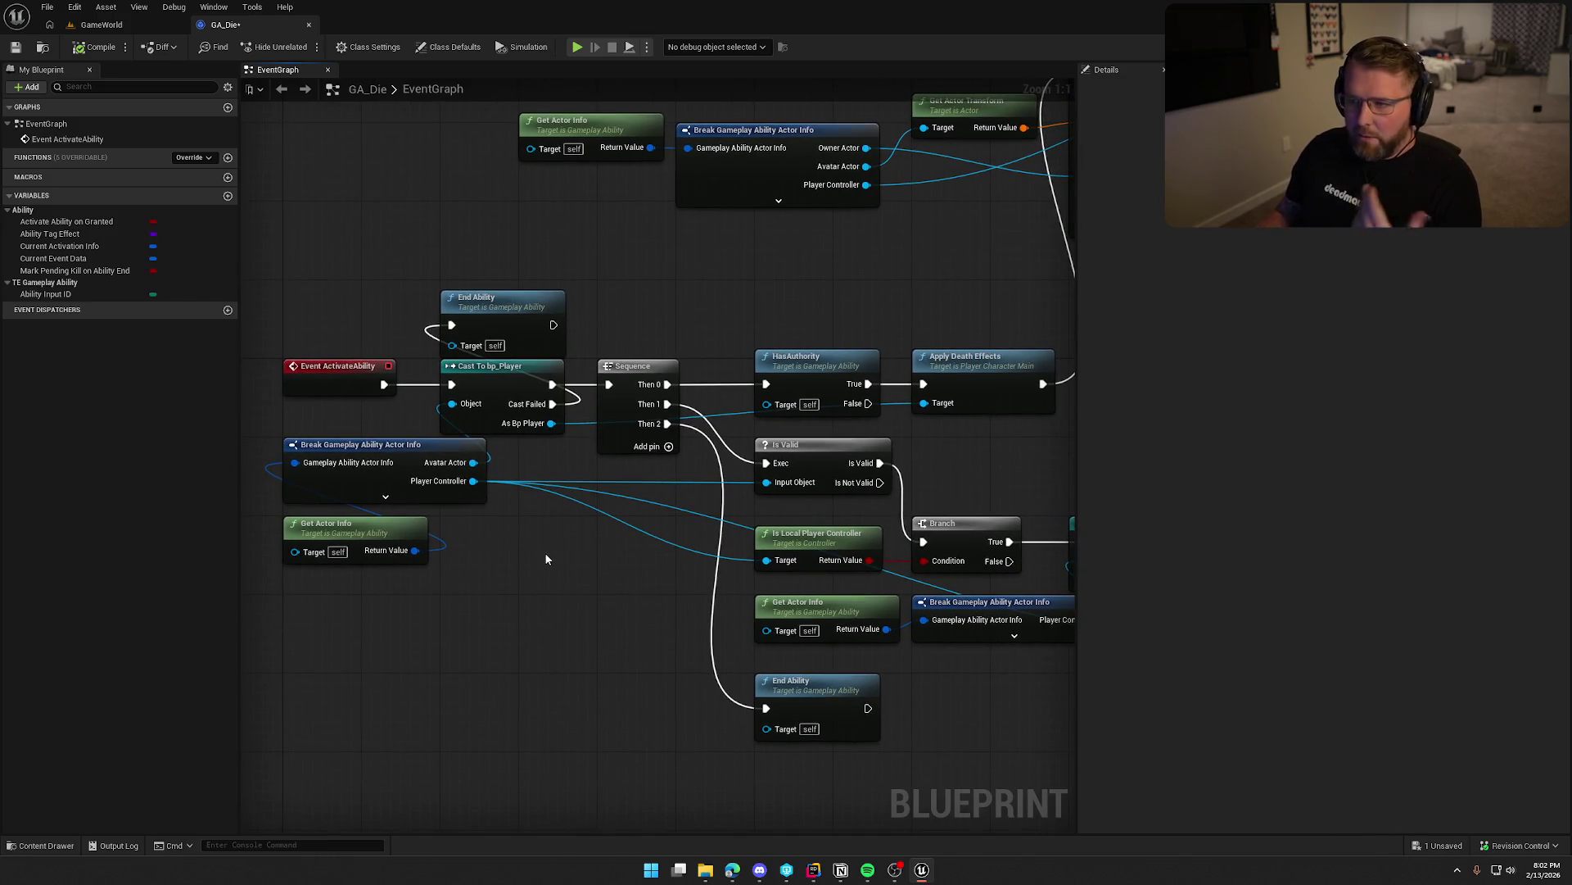
pyautogui.moveTo(297, 261)
pyautogui.mouseDown()
pyautogui.moveTo(637, 675)
pyautogui.moveTo(489, 538)
pyautogui.mouseUp()
pyautogui.moveTo(600, 337)
pyautogui.mouseDown()
pyautogui.moveTo(933, 365)
pyautogui.moveTo(831, 477)
pyautogui.moveTo(622, 439)
pyautogui.mouseUp()
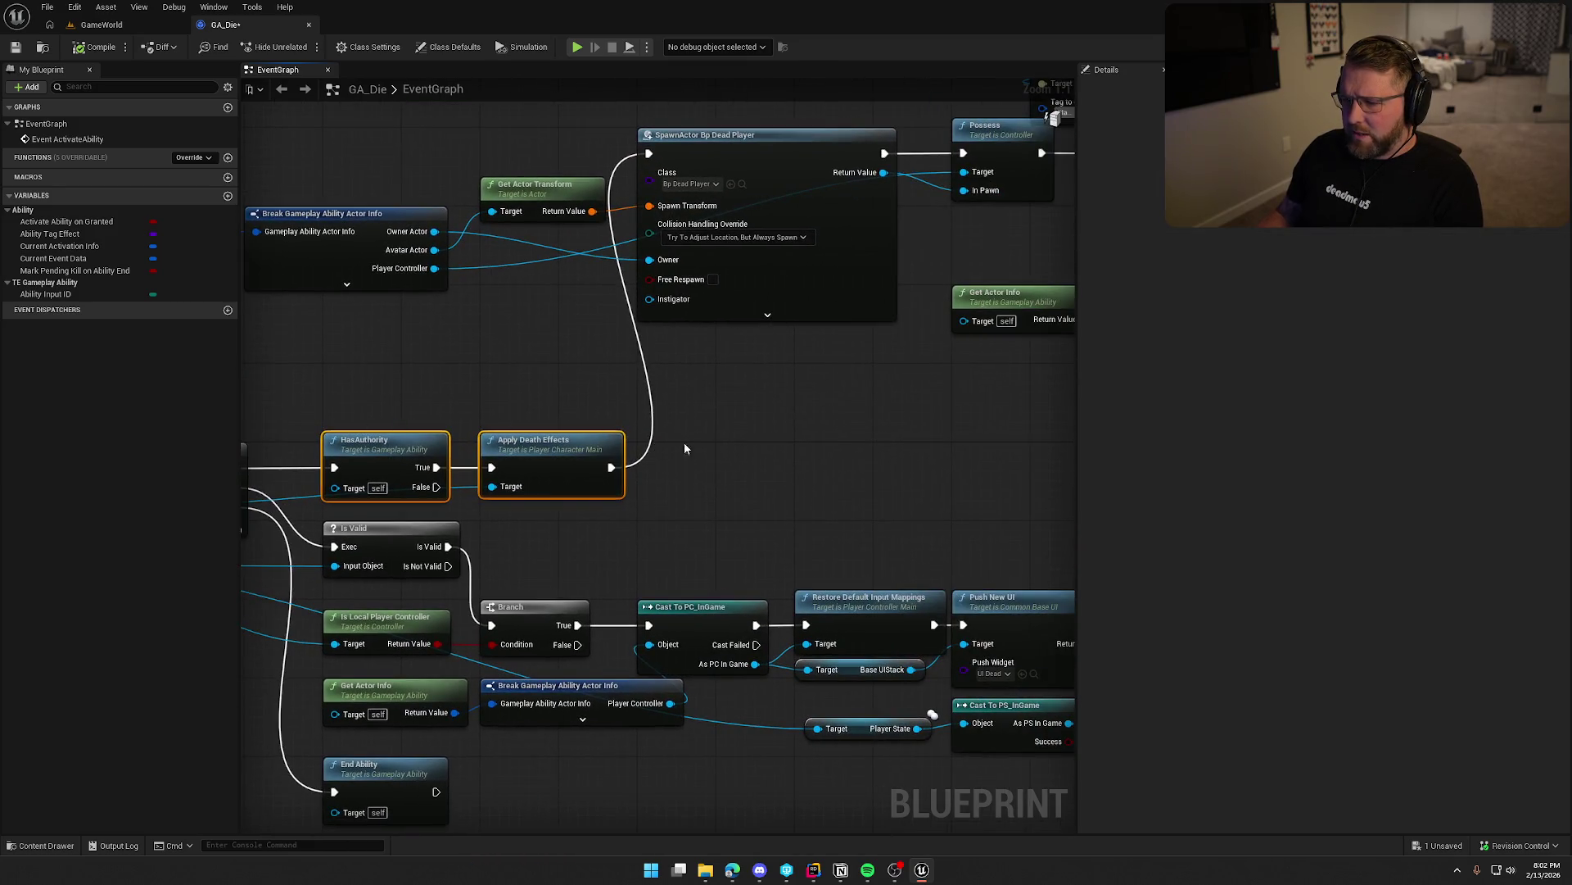
pyautogui.scroll(-2, 623, 483)
pyautogui.scroll(3, 681, 508)
pyautogui.scroll(-1, 646, 489)
pyautogui.moveTo(543, 184)
pyautogui.mouseDown()
pyautogui.moveTo(729, 548)
pyautogui.moveTo(735, 519)
pyautogui.mouseUp()
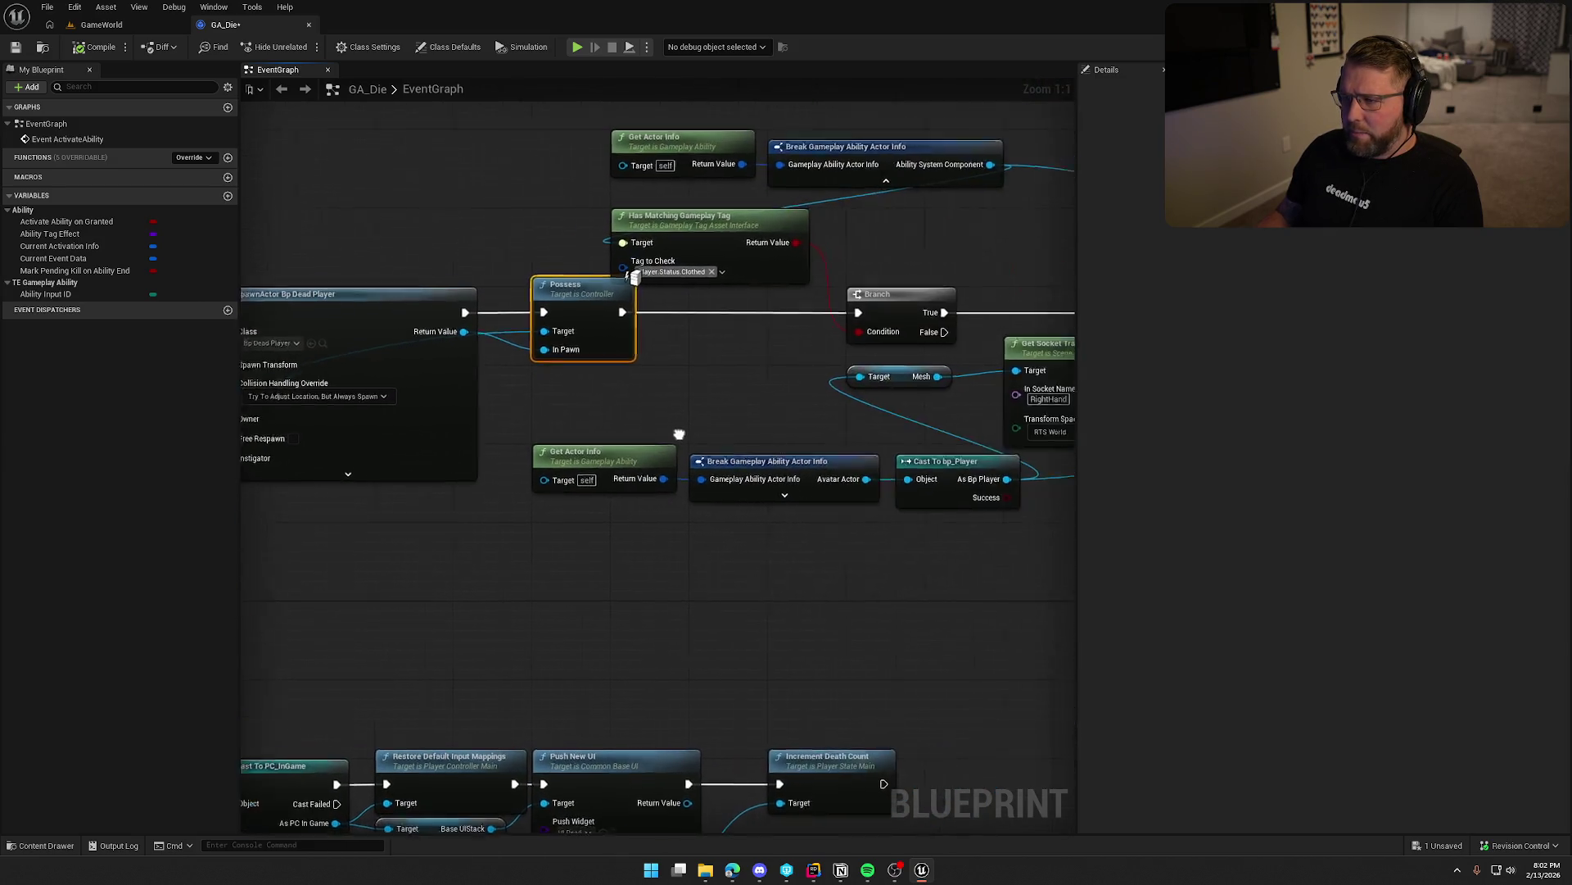
pyautogui.moveTo(626, 276)
pyautogui.mouseDown()
pyautogui.moveTo(824, 255)
pyautogui.moveTo(787, 275)
pyautogui.mouseUp()
pyautogui.click(876, 274)
pyautogui.moveTo(918, 310); pyautogui.dragTo(820, 311)
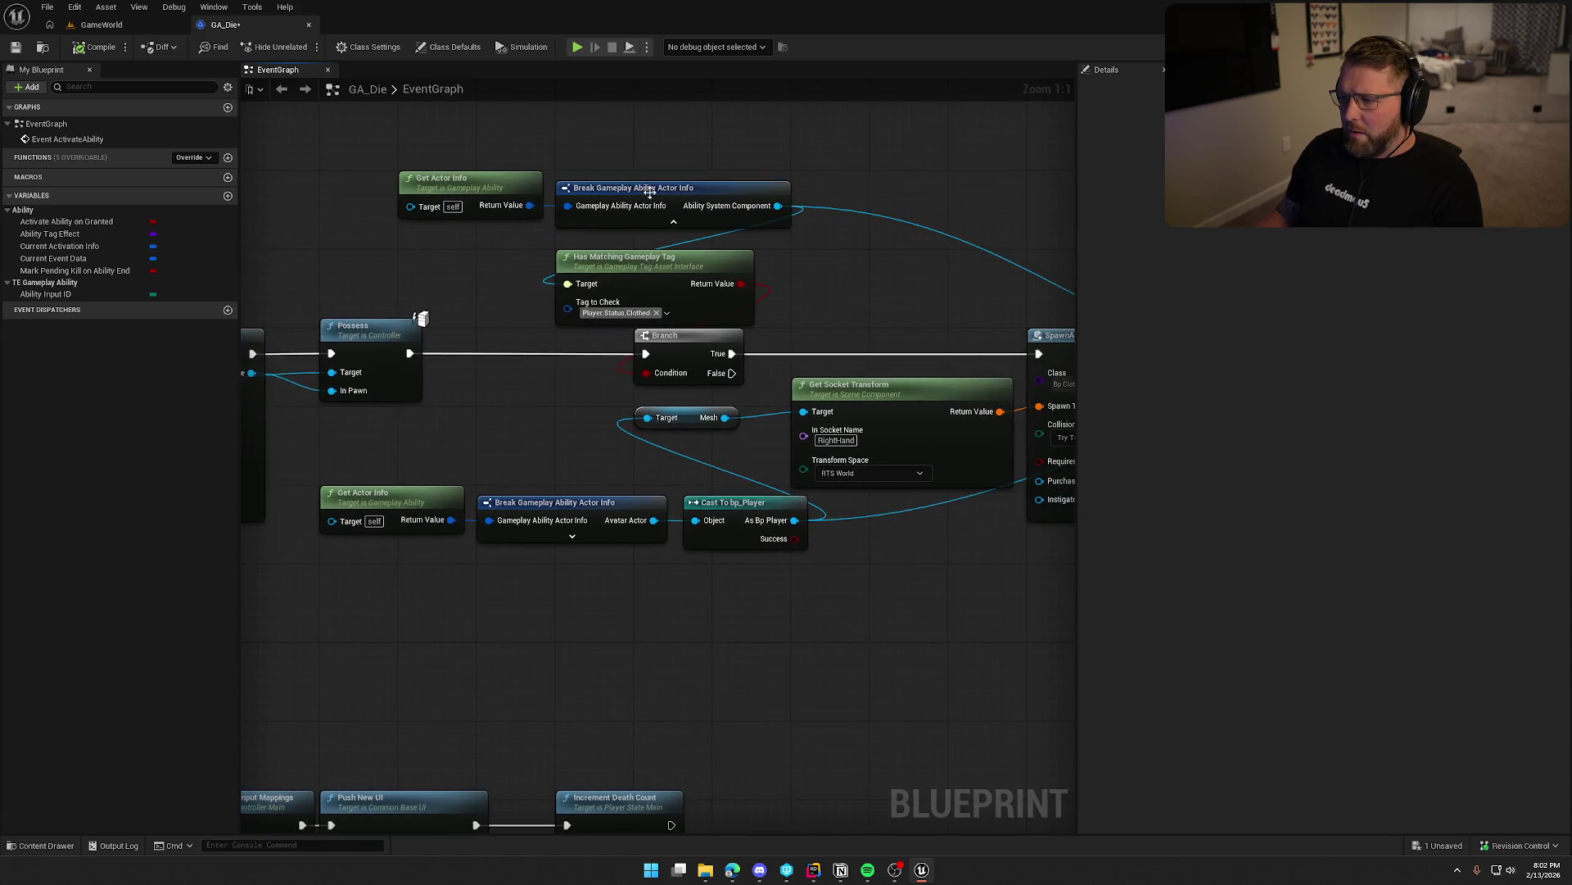
# Place Get Actor Info and Break Gameplay Ability Actor Info together below Cast To bp_Player.
pyautogui.moveTo(488, 182); pyautogui.dragTo(637, 144)
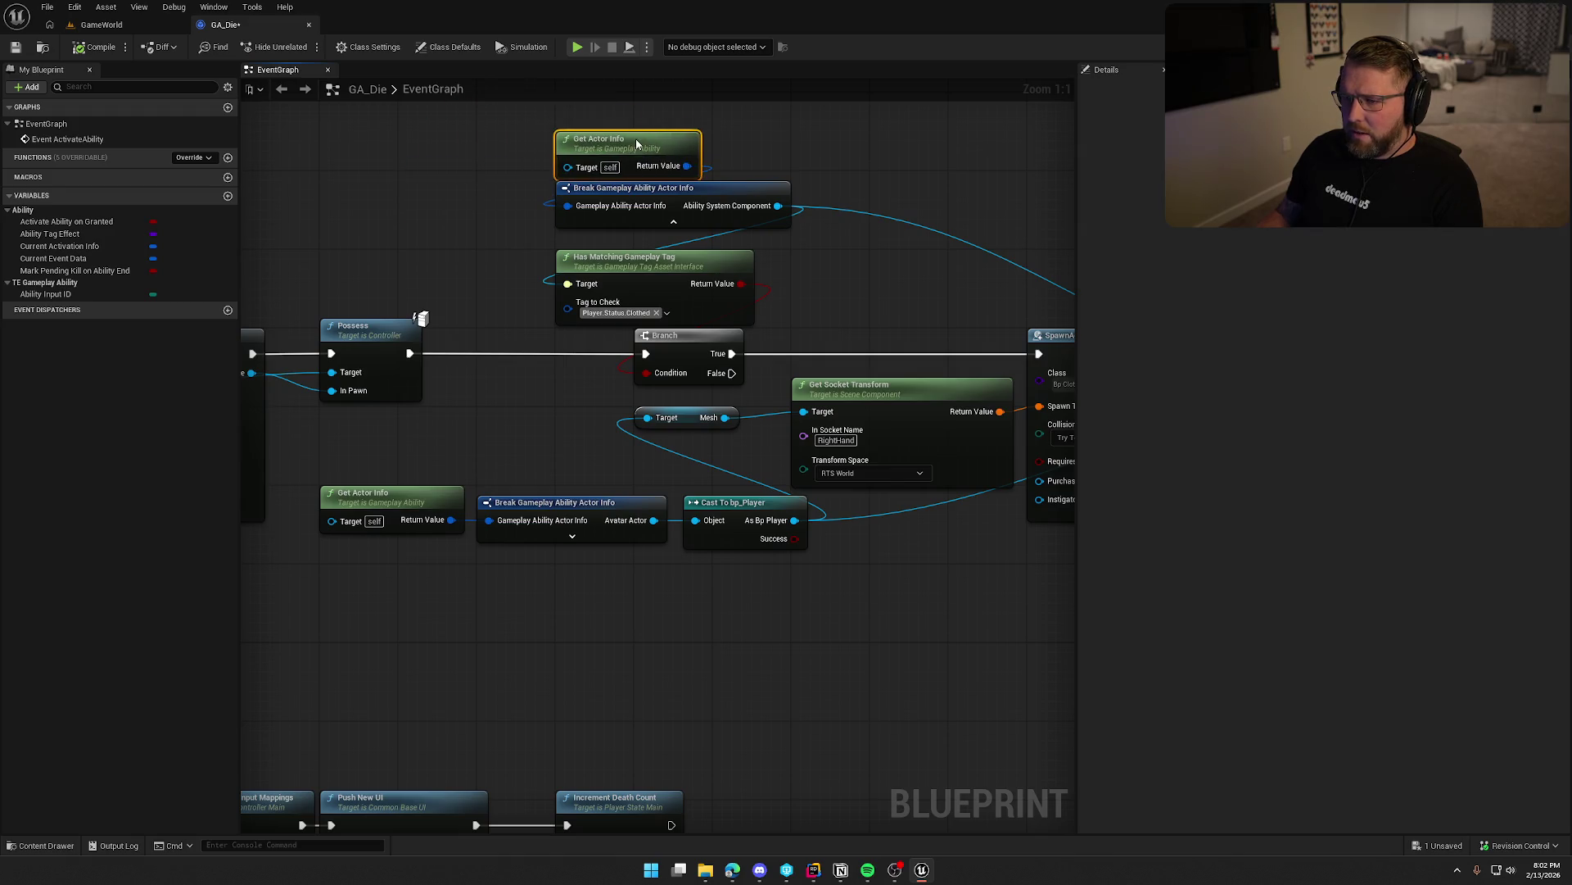
pyautogui.keyDown('ctrl'); pyautogui.click(639, 228); pyautogui.keyUp('ctrl')
pyautogui.moveTo(639, 229); pyautogui.dragTo(638, 248)
pyautogui.click(733, 200)
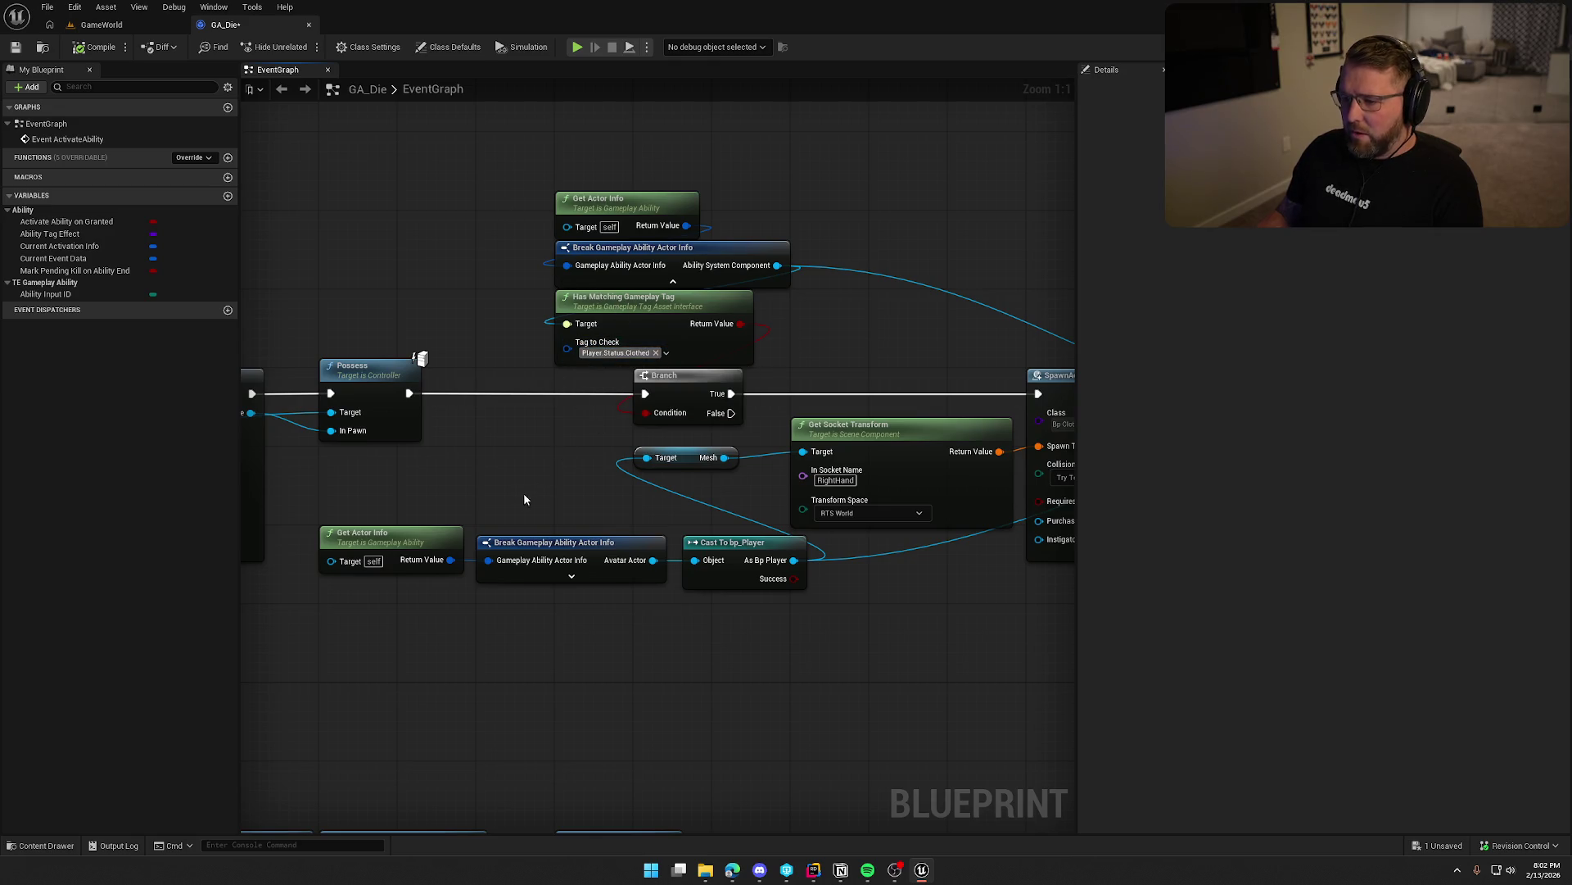
pyautogui.moveTo(524, 495); pyautogui.dragTo(479, 415)
pyautogui.moveTo(336, 460); pyautogui.dragTo(494, 519)
pyautogui.keyDown('ctrl'); pyautogui.click(506, 459); pyautogui.keyUp('ctrl')
pyautogui.moveTo(506, 460)
pyautogui.mouseDown()
pyautogui.moveTo(714, 524)
pyautogui.moveTo(454, 432)
pyautogui.moveTo(509, 415)
pyautogui.mouseUp()
pyautogui.keyDown('ctrl'); pyautogui.click(715, 503); pyautogui.keyUp('ctrl')
# Nudge the Mesh and Get Socket Transform nodes down into line.
pyautogui.moveTo(529, 348); pyautogui.dragTo(525, 379)
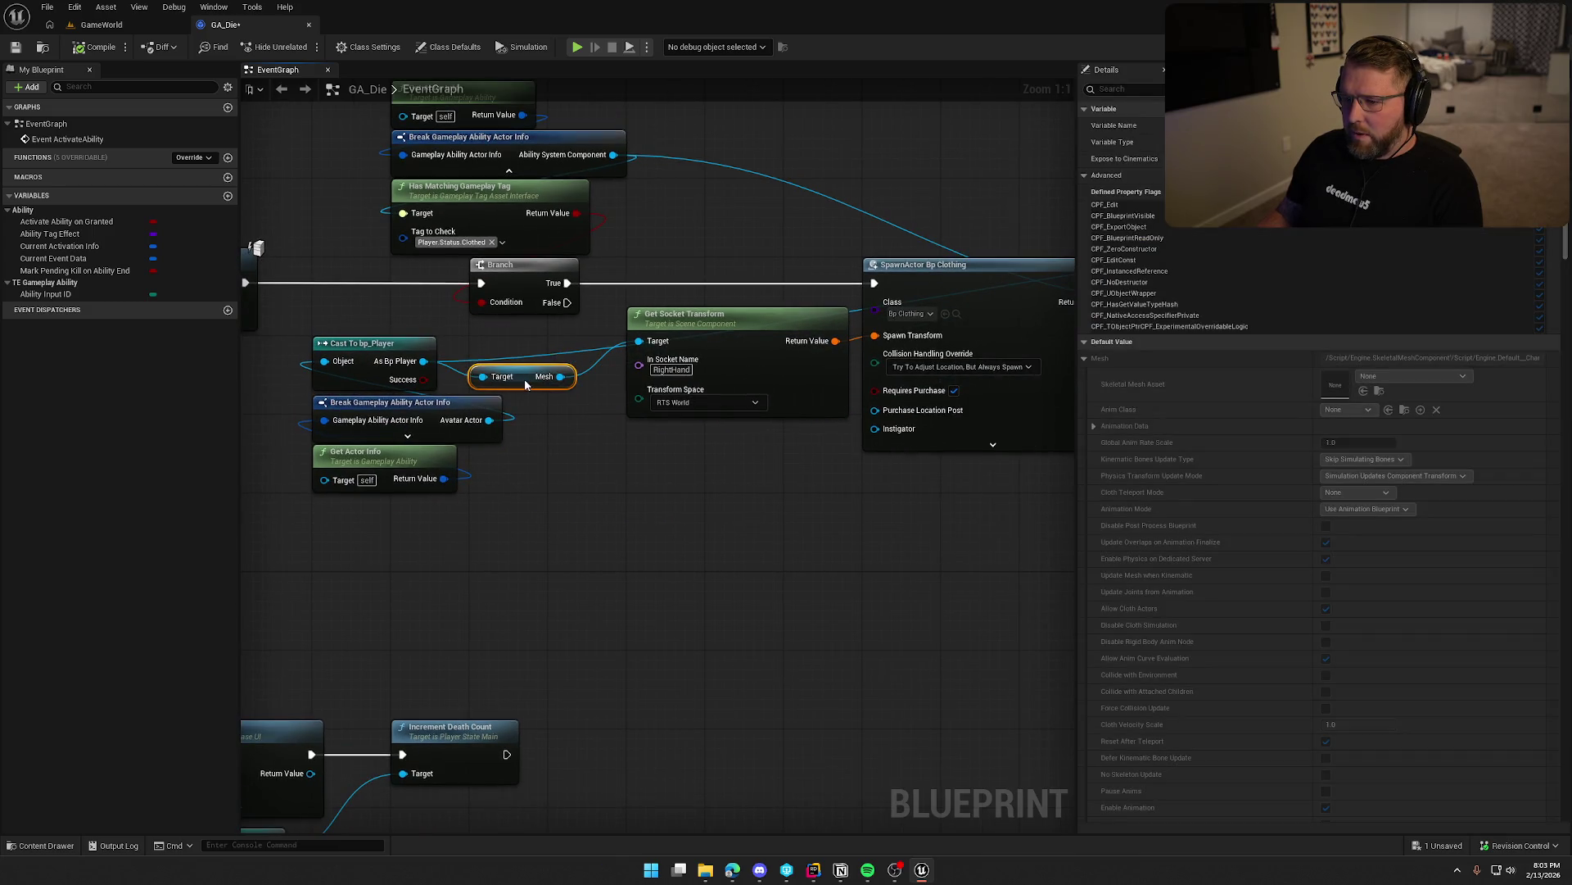
pyautogui.moveTo(599, 474); pyautogui.dragTo(504, 495)
pyautogui.moveTo(612, 368)
pyautogui.mouseDown()
pyautogui.moveTo(611, 396)
pyautogui.moveTo(549, 426)
pyautogui.mouseUp()
pyautogui.moveTo(380, 382)
pyautogui.mouseDown()
pyautogui.moveTo(445, 589)
pyautogui.moveTo(696, 407)
pyautogui.moveTo(607, 560)
pyautogui.mouseUp()
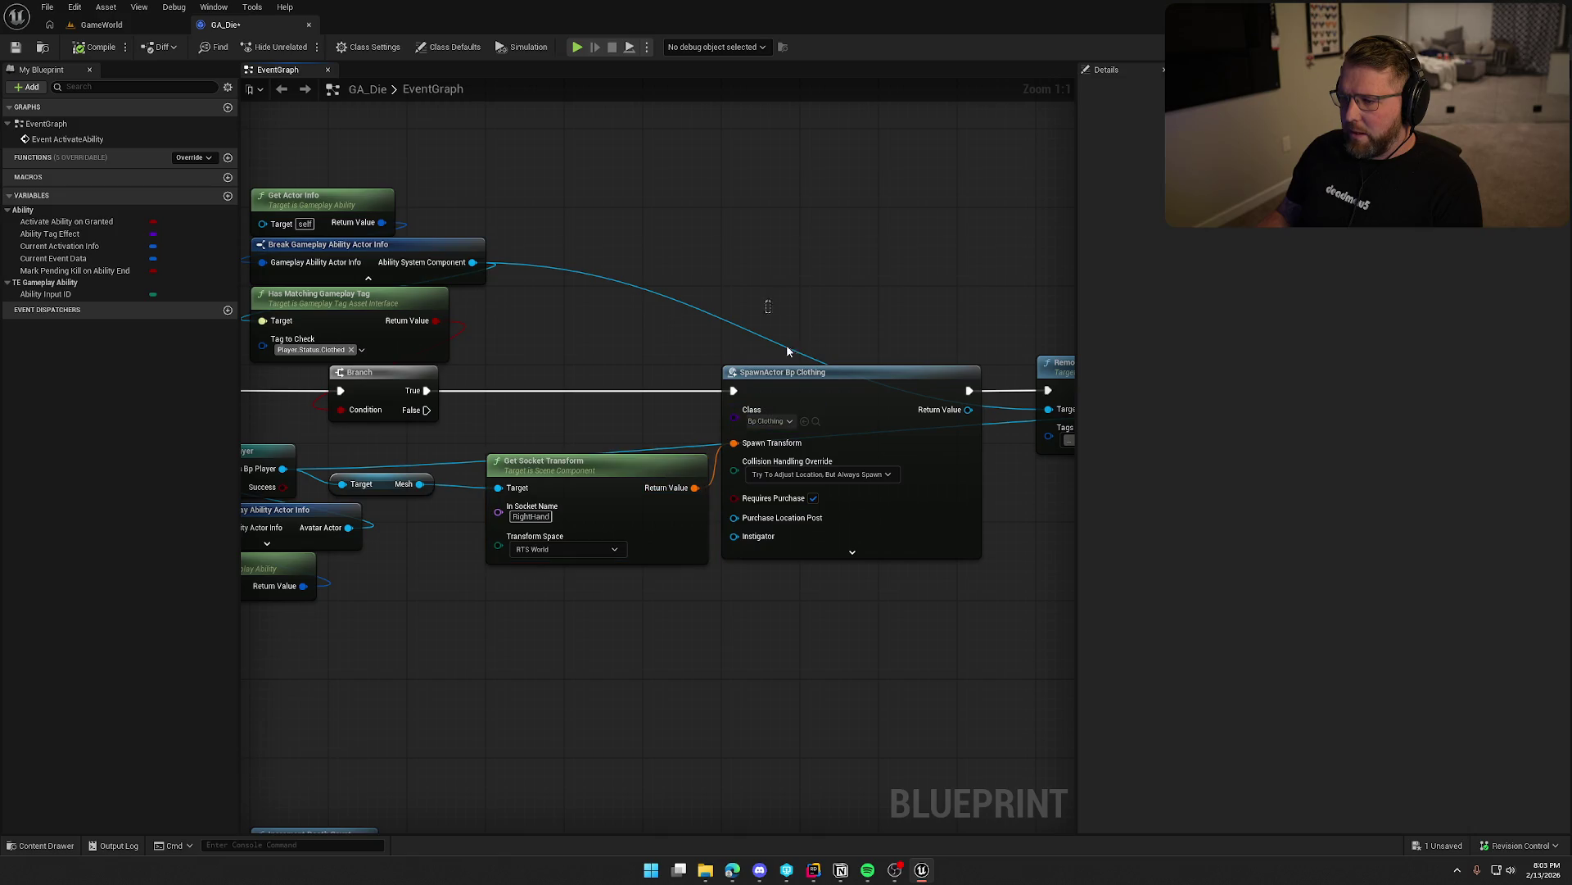
# Check the layout around SpawnActor Bp Clothing and MC Toggle Player Clothes, then save GA_Die.
pyautogui.moveTo(869, 716); pyautogui.dragTo(578, 647)
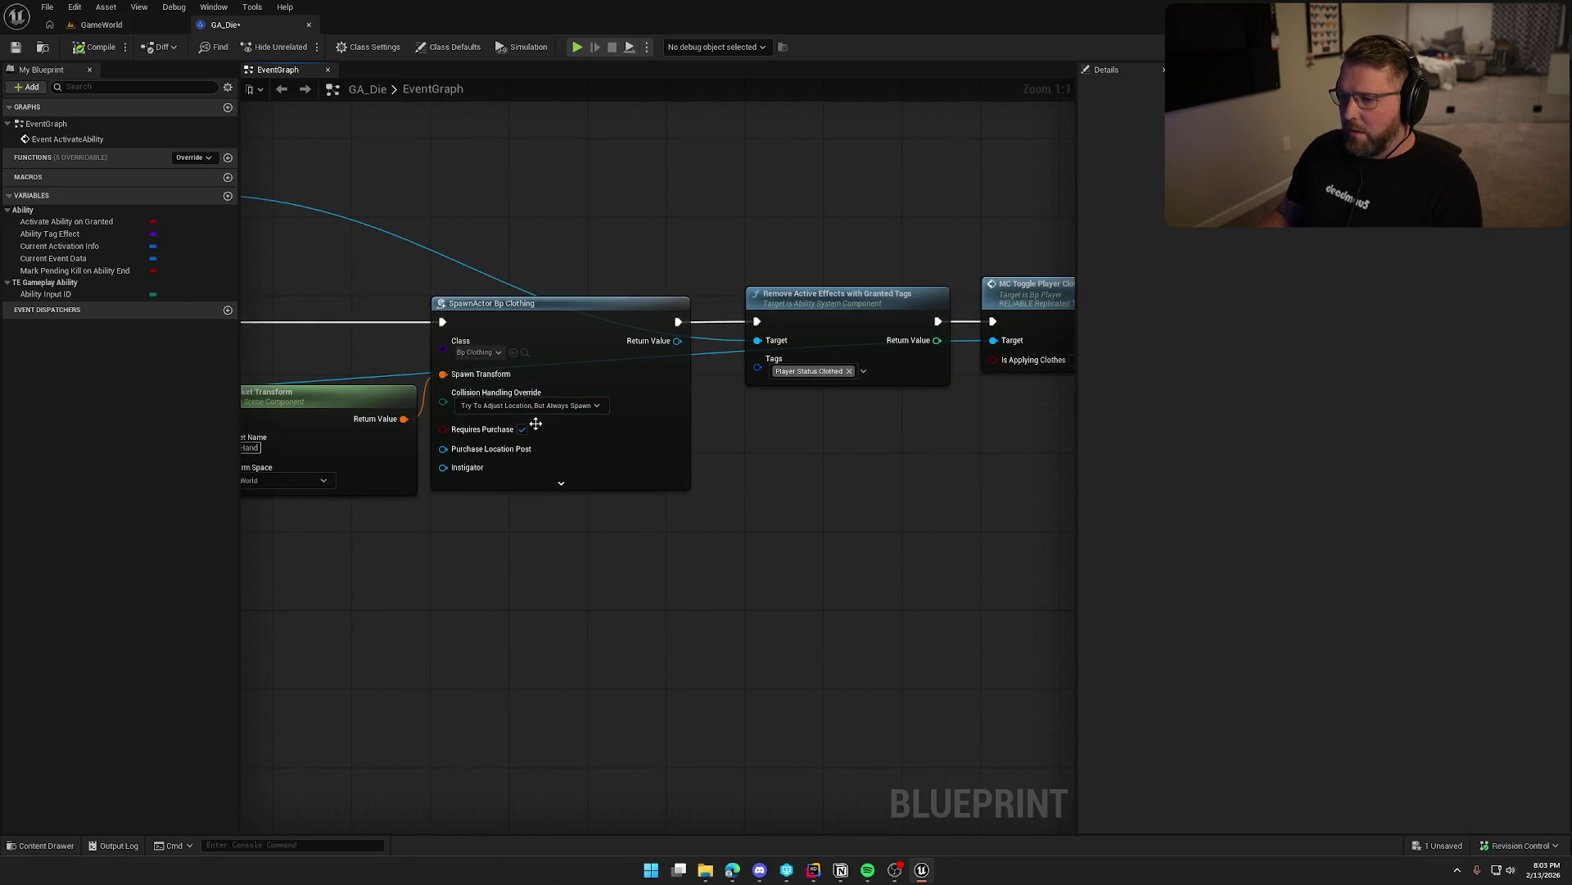
pyautogui.moveTo(391, 607)
pyautogui.mouseDown()
pyautogui.moveTo(791, 600)
pyautogui.moveTo(825, 631)
pyautogui.mouseUp()
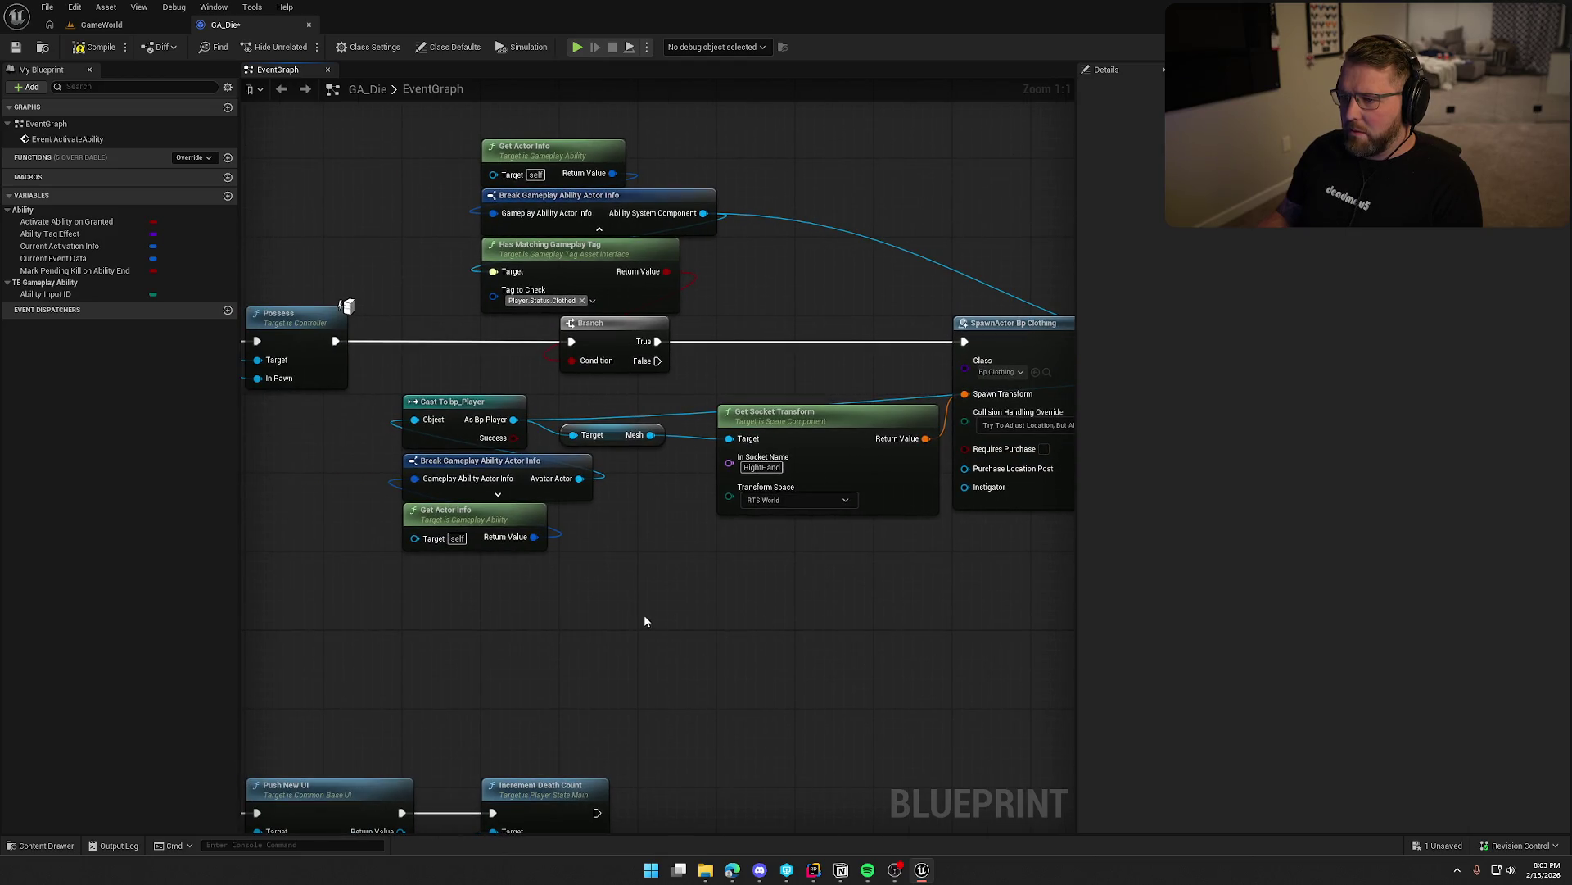
pyautogui.moveTo(643, 610)
pyautogui.mouseDown()
pyautogui.moveTo(942, 608)
pyautogui.moveTo(145, 627)
pyautogui.moveTo(339, 634)
pyautogui.moveTo(526, 575)
pyautogui.moveTo(488, 583)
pyautogui.mouseUp()
pyautogui.moveTo(684, 561); pyautogui.dragTo(598, 559)
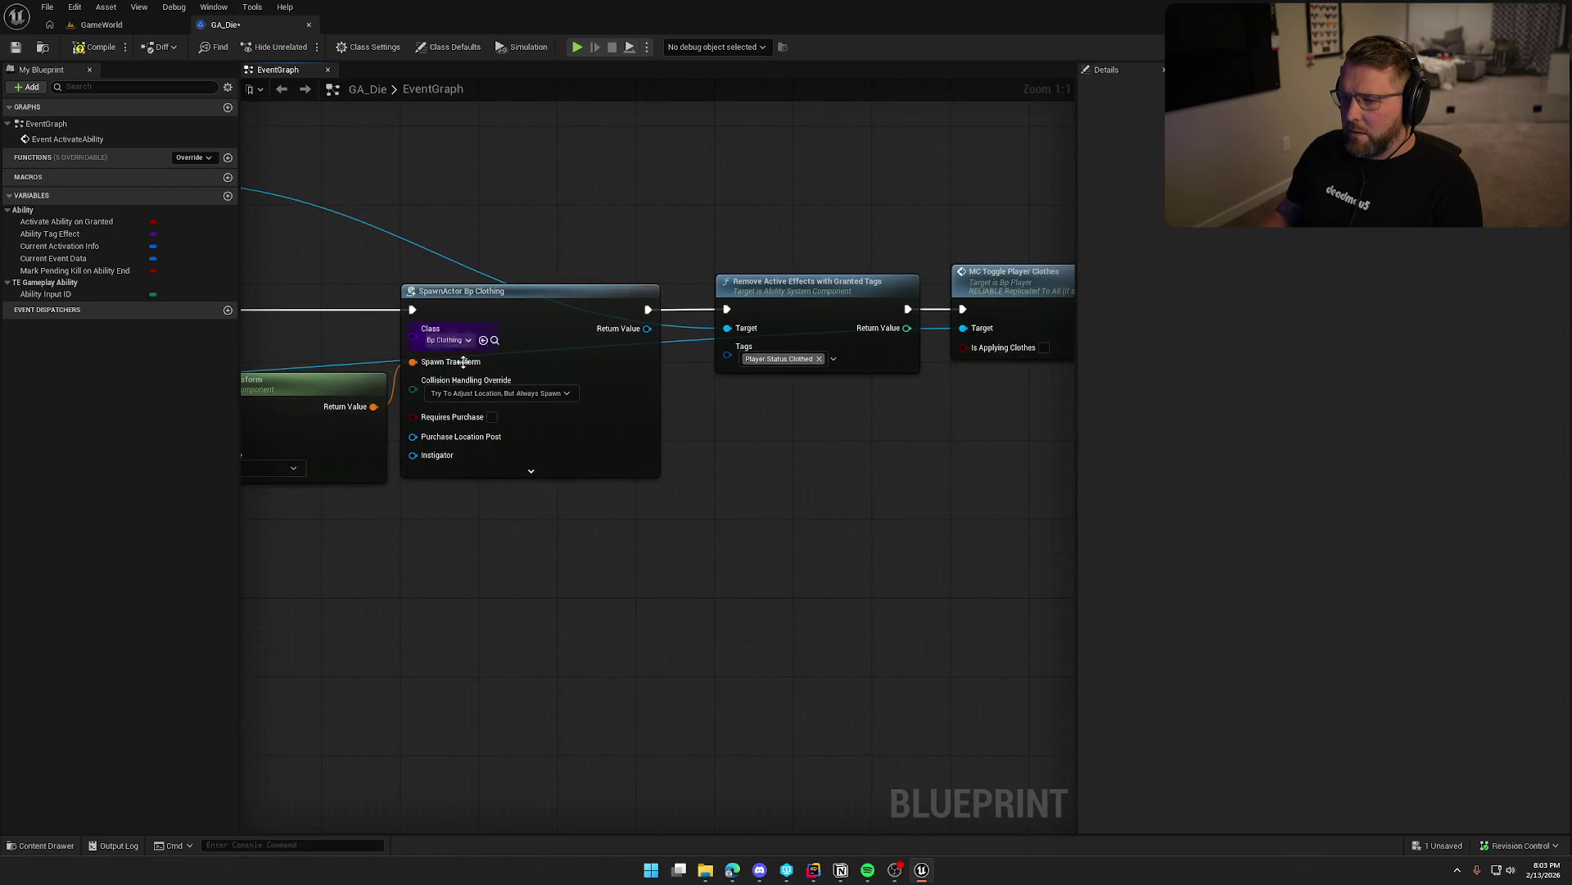
pyautogui.moveTo(809, 516); pyautogui.dragTo(662, 488)
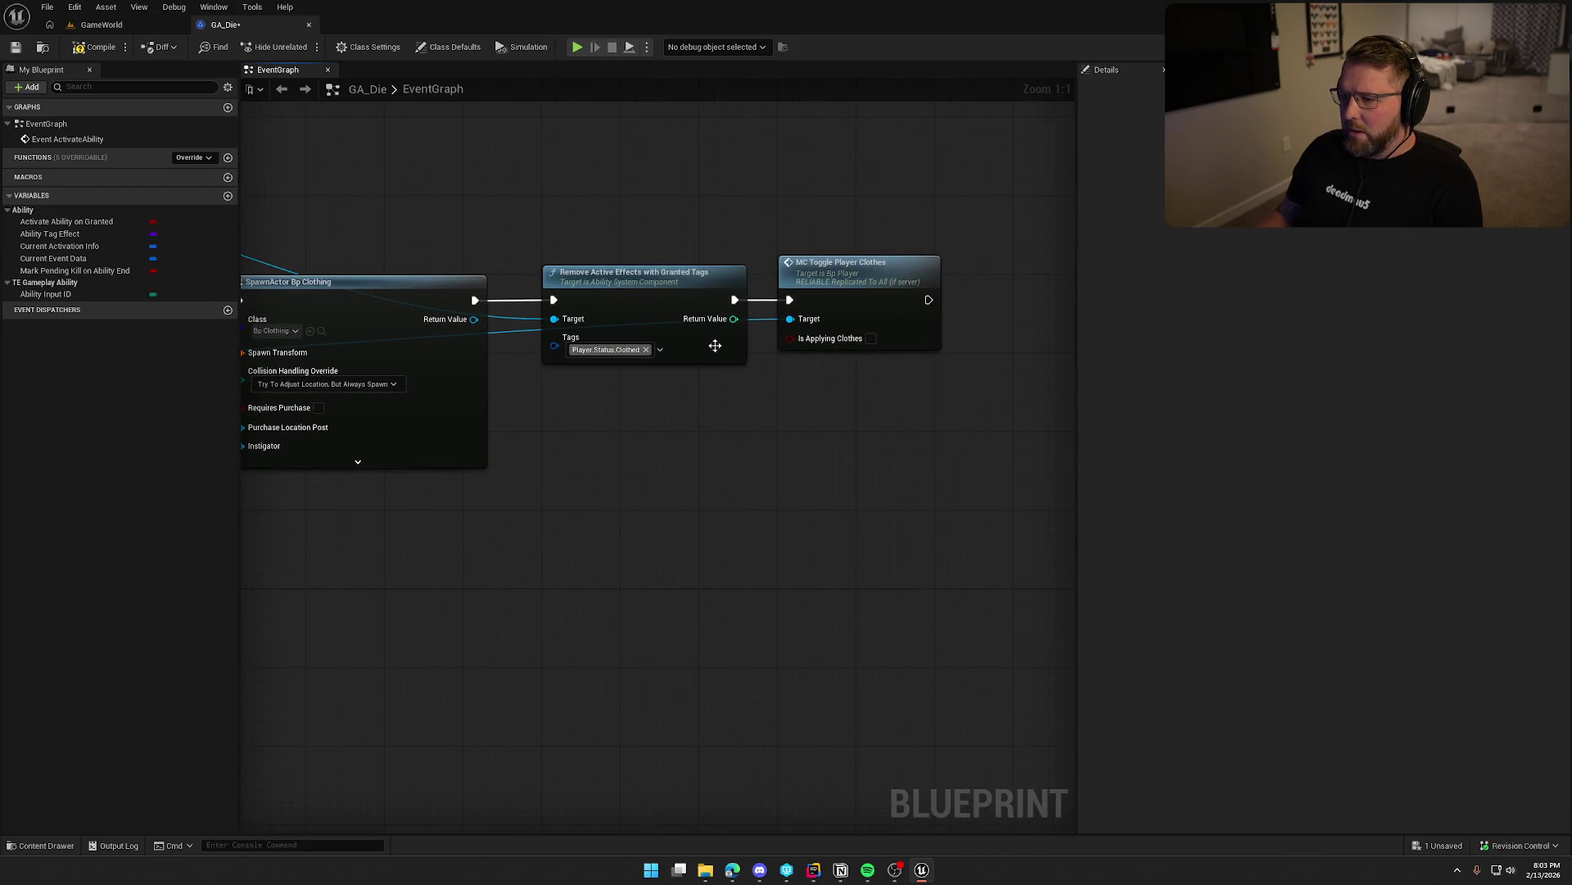
pyautogui.click(801, 274)
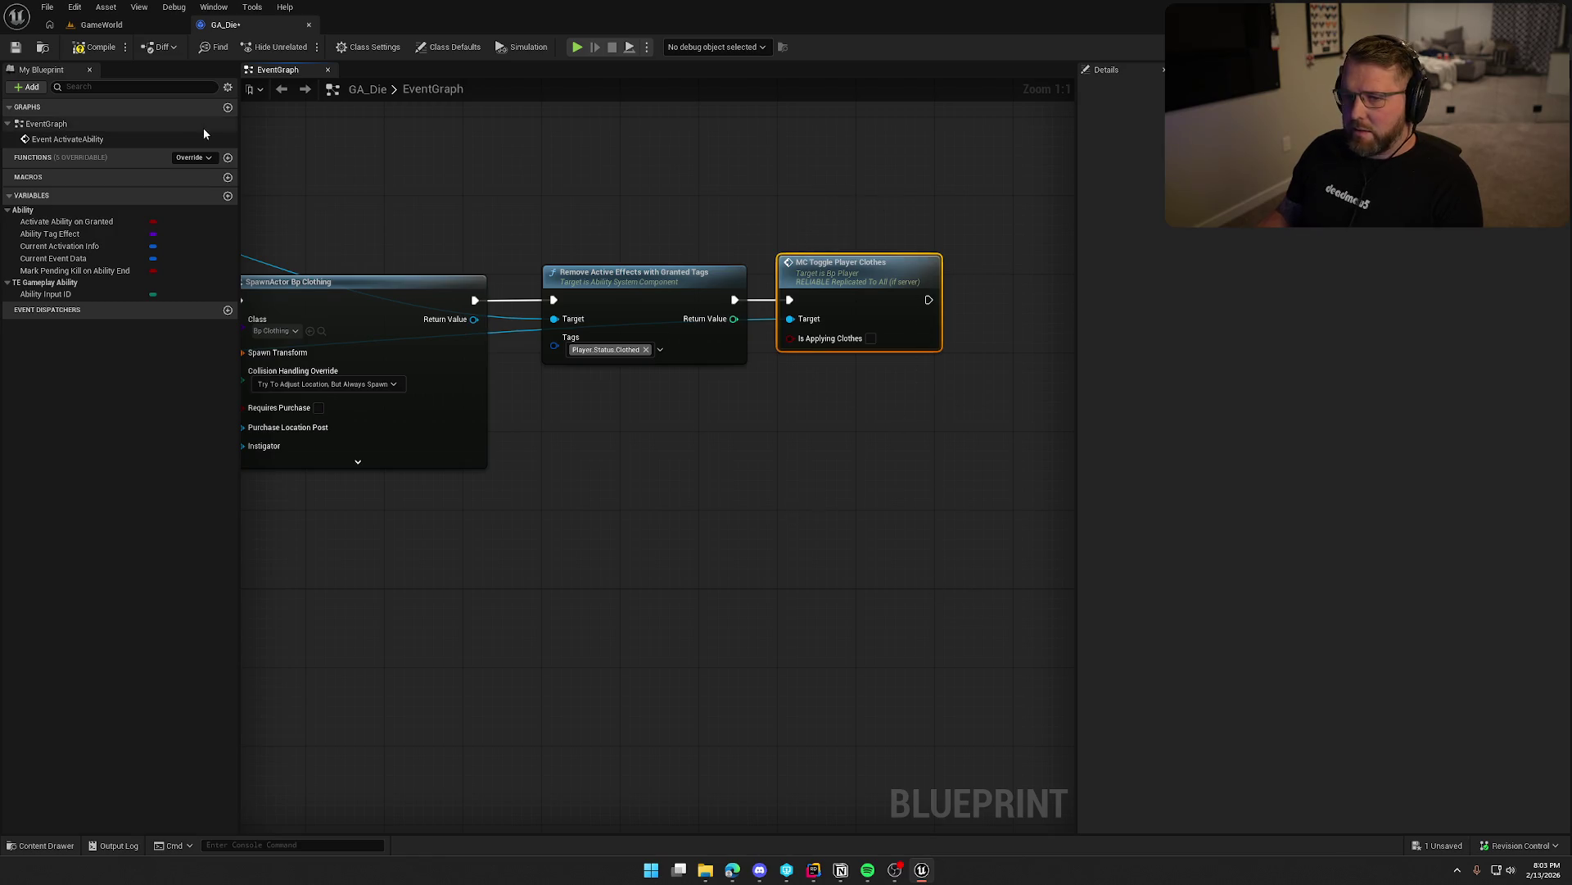
pyautogui.hotkey('ctrl', 's')
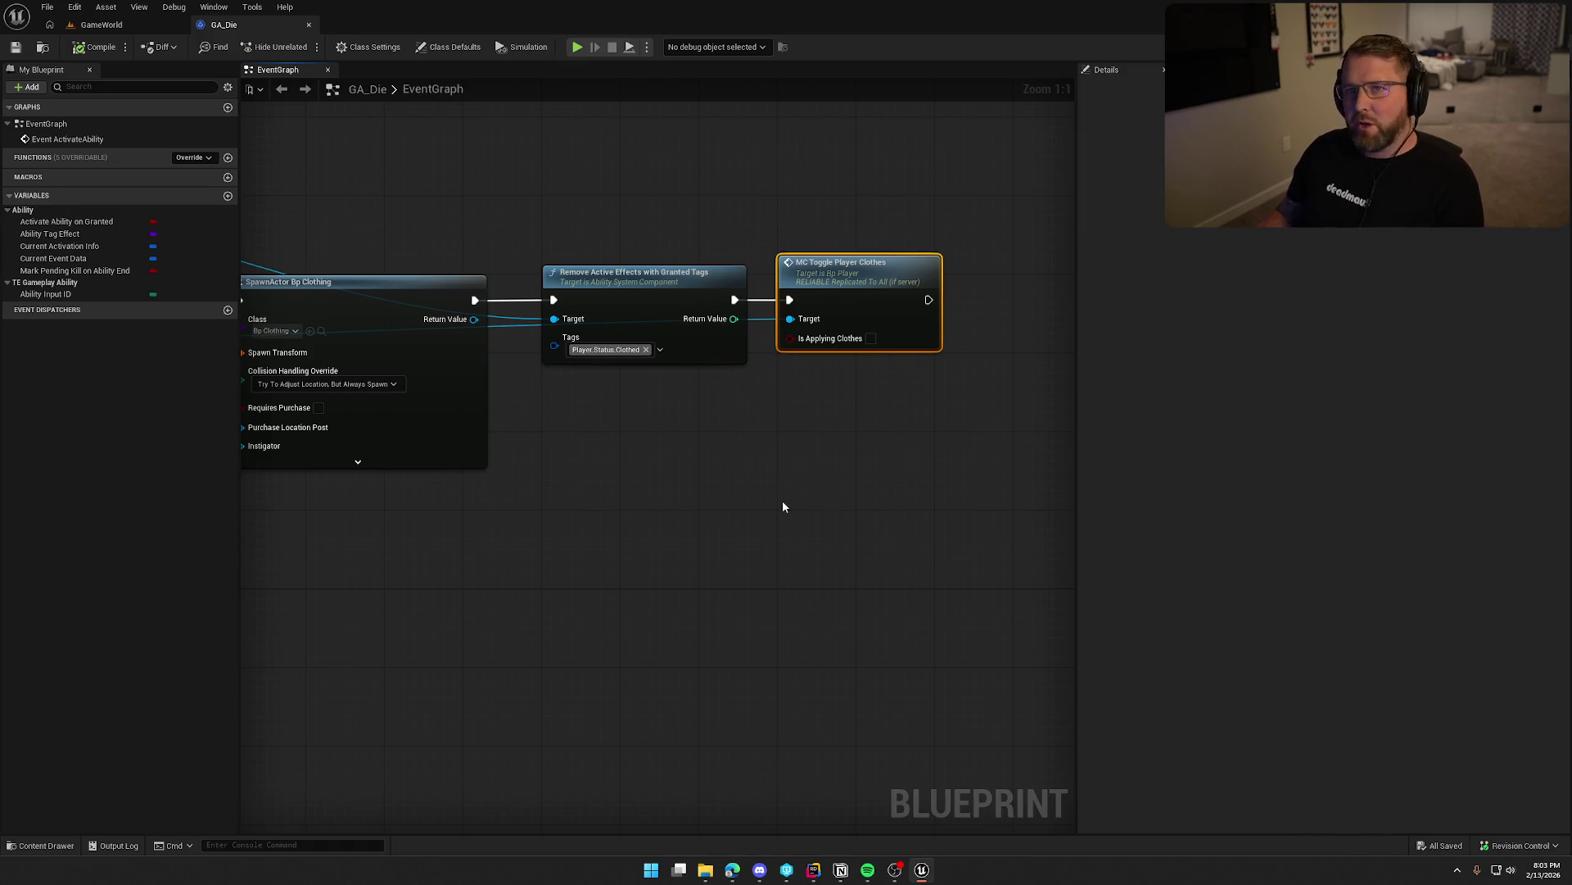
# Move the Branch node to the right and the three top nodes down slightly.
pyautogui.moveTo(623, 464)
pyautogui.mouseDown()
pyautogui.moveTo(800, 548)
pyautogui.moveTo(1014, 523)
pyautogui.moveTo(725, 533)
pyautogui.mouseUp()
pyautogui.moveTo(768, 272); pyautogui.dragTo(729, 311)
pyautogui.moveTo(604, 361)
pyautogui.mouseDown()
pyautogui.moveTo(778, 361)
pyautogui.moveTo(755, 366)
pyautogui.mouseUp()
pyautogui.click(712, 304)
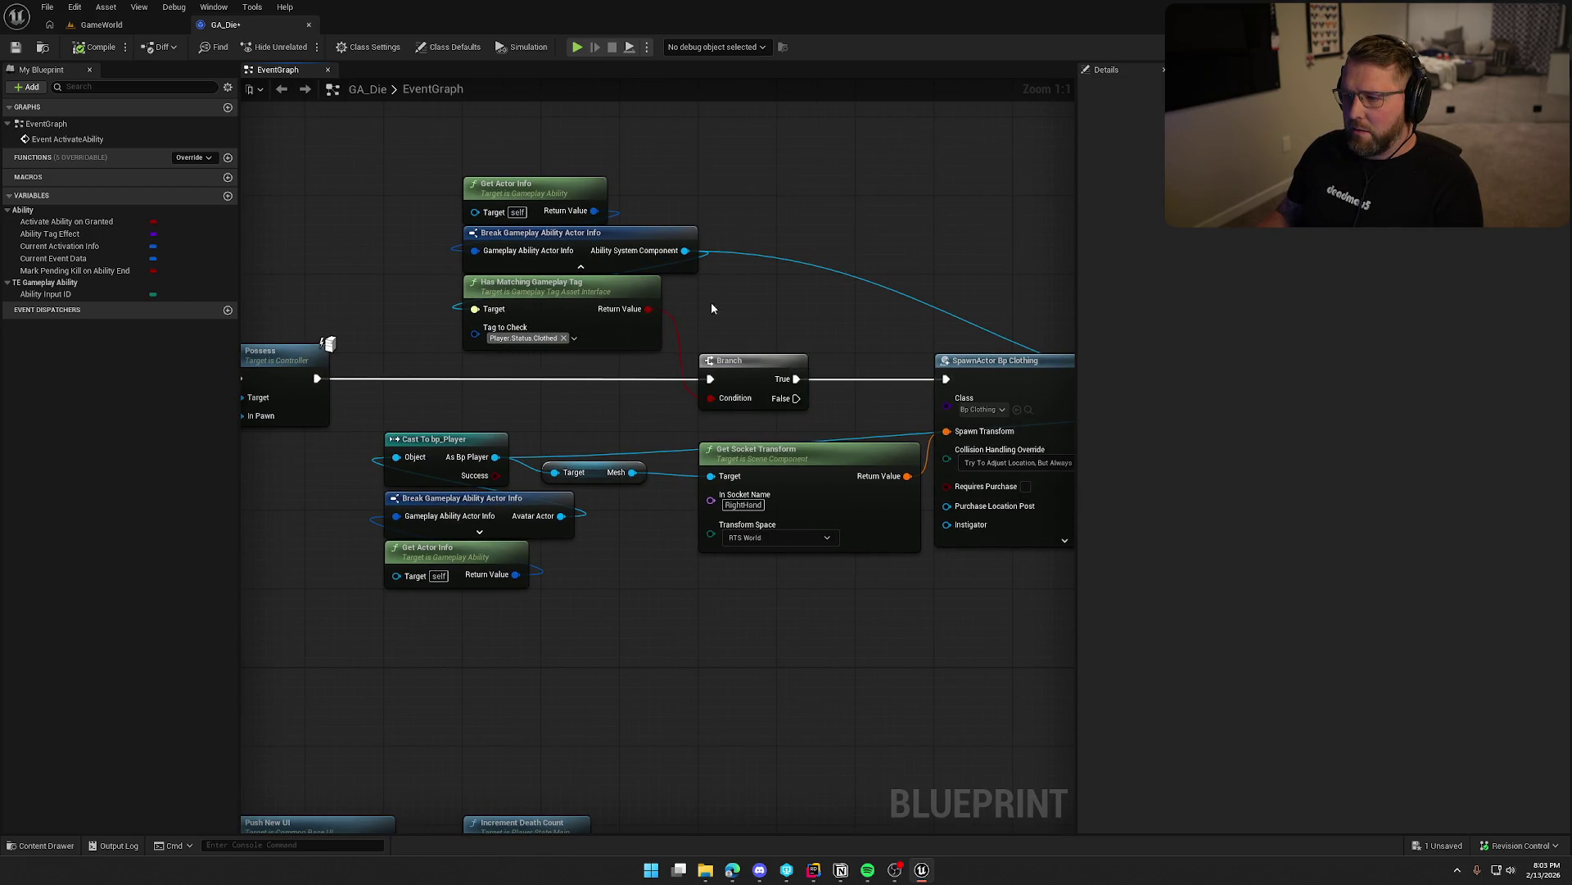
pyautogui.moveTo(460, 166); pyautogui.dragTo(573, 336)
pyautogui.moveTo(986, 272)
pyautogui.mouseDown()
pyautogui.moveTo(656, 297)
pyautogui.moveTo(351, 264)
pyautogui.mouseUp()
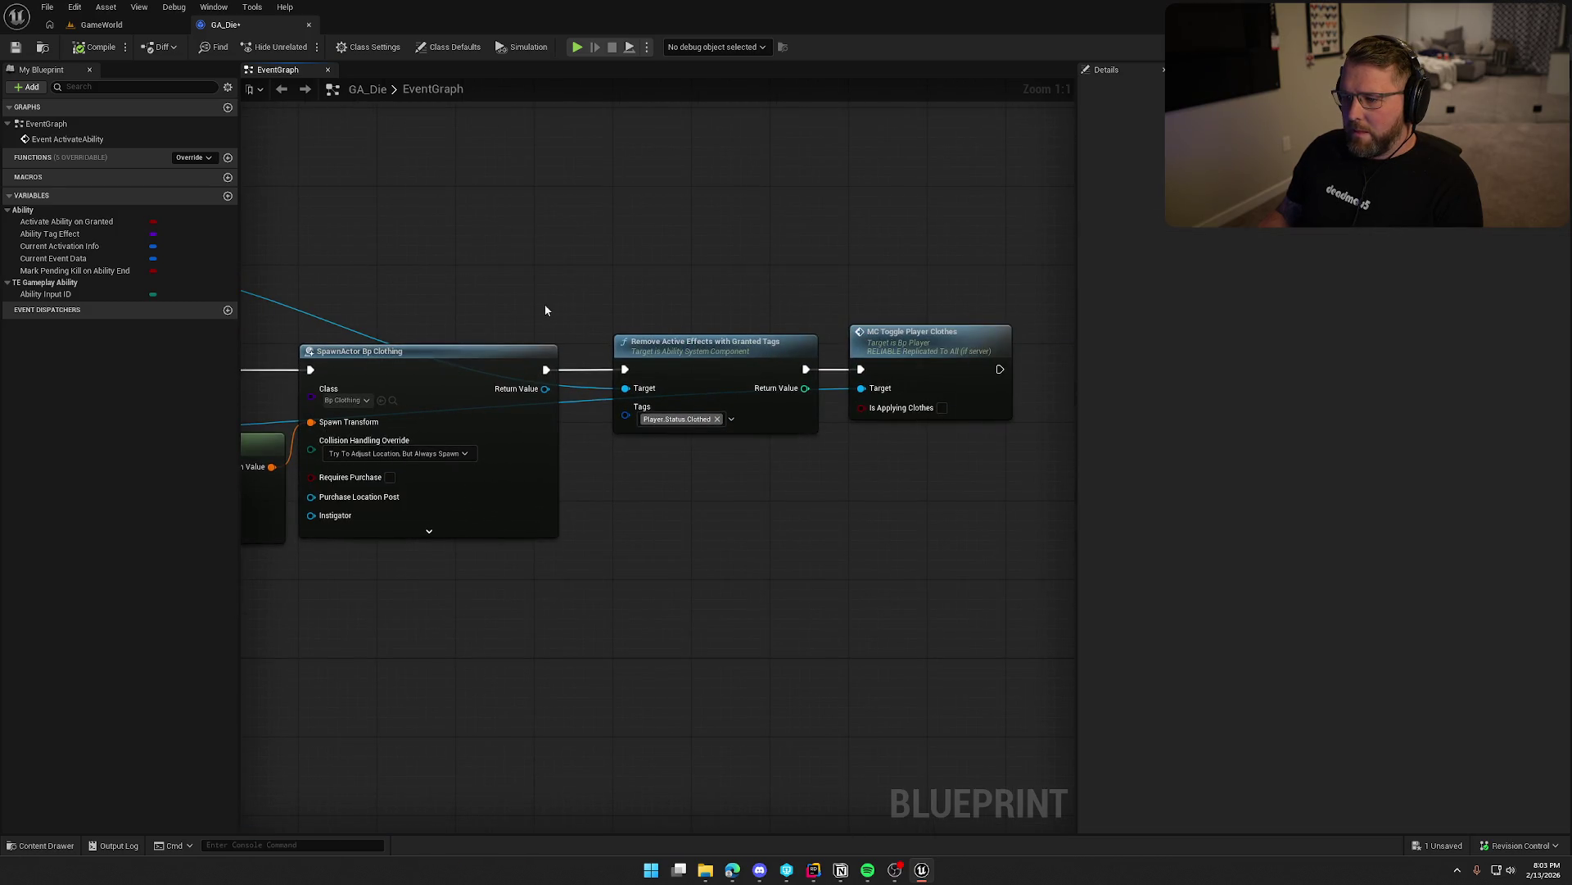
# Select the Remove Active Effects with Granted Tags and MC Toggle Player Clothes nodes.
pyautogui.moveTo(734, 456); pyautogui.dragTo(616, 245)
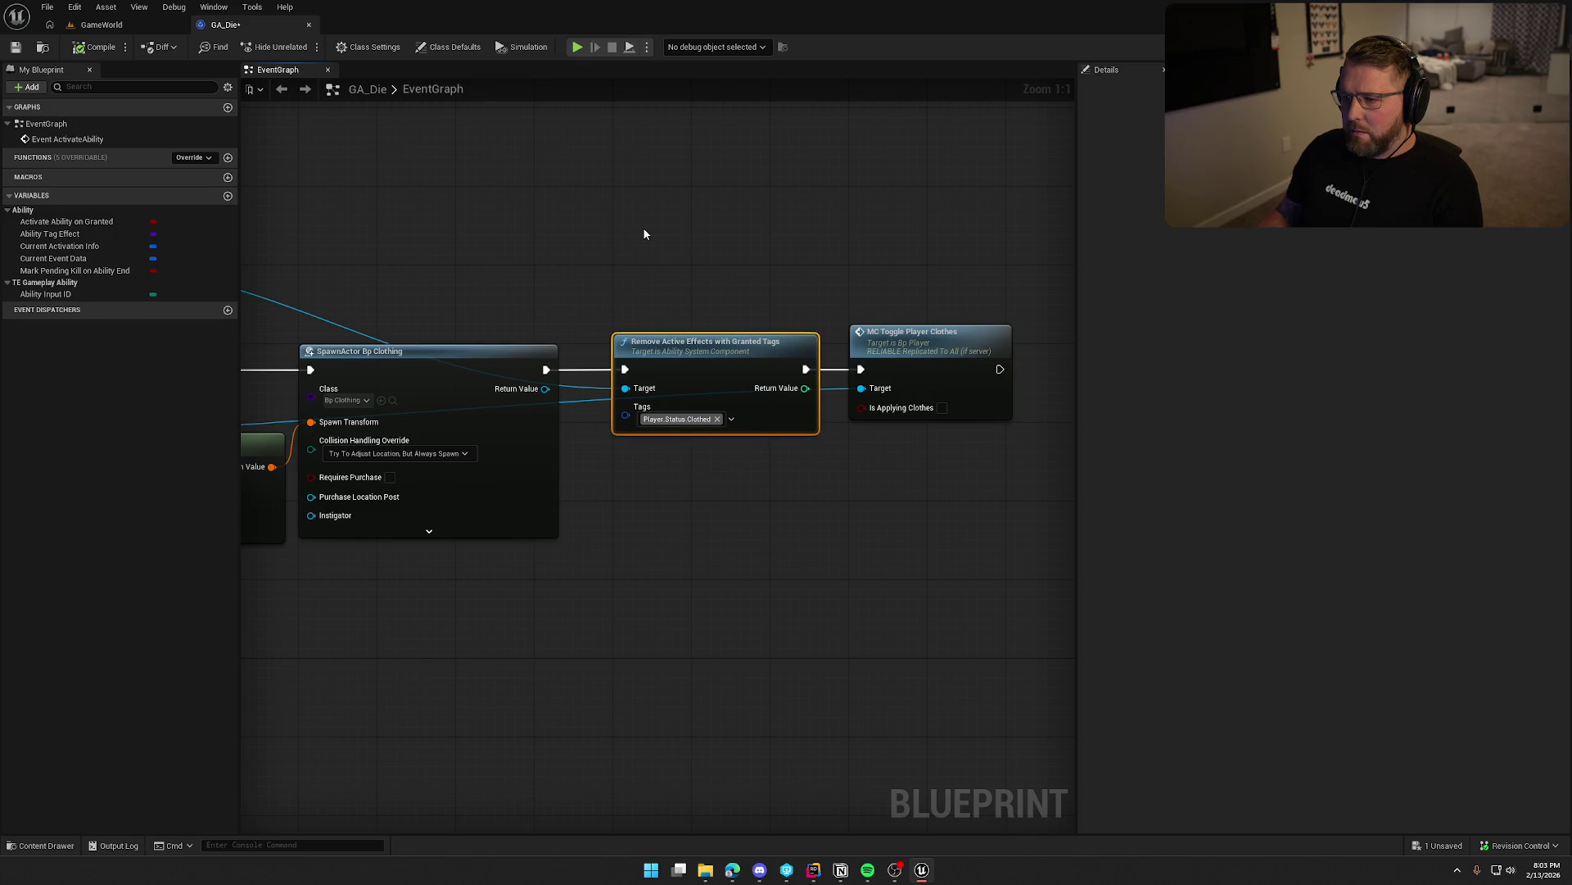
pyautogui.moveTo(704, 512); pyautogui.dragTo(729, 418)
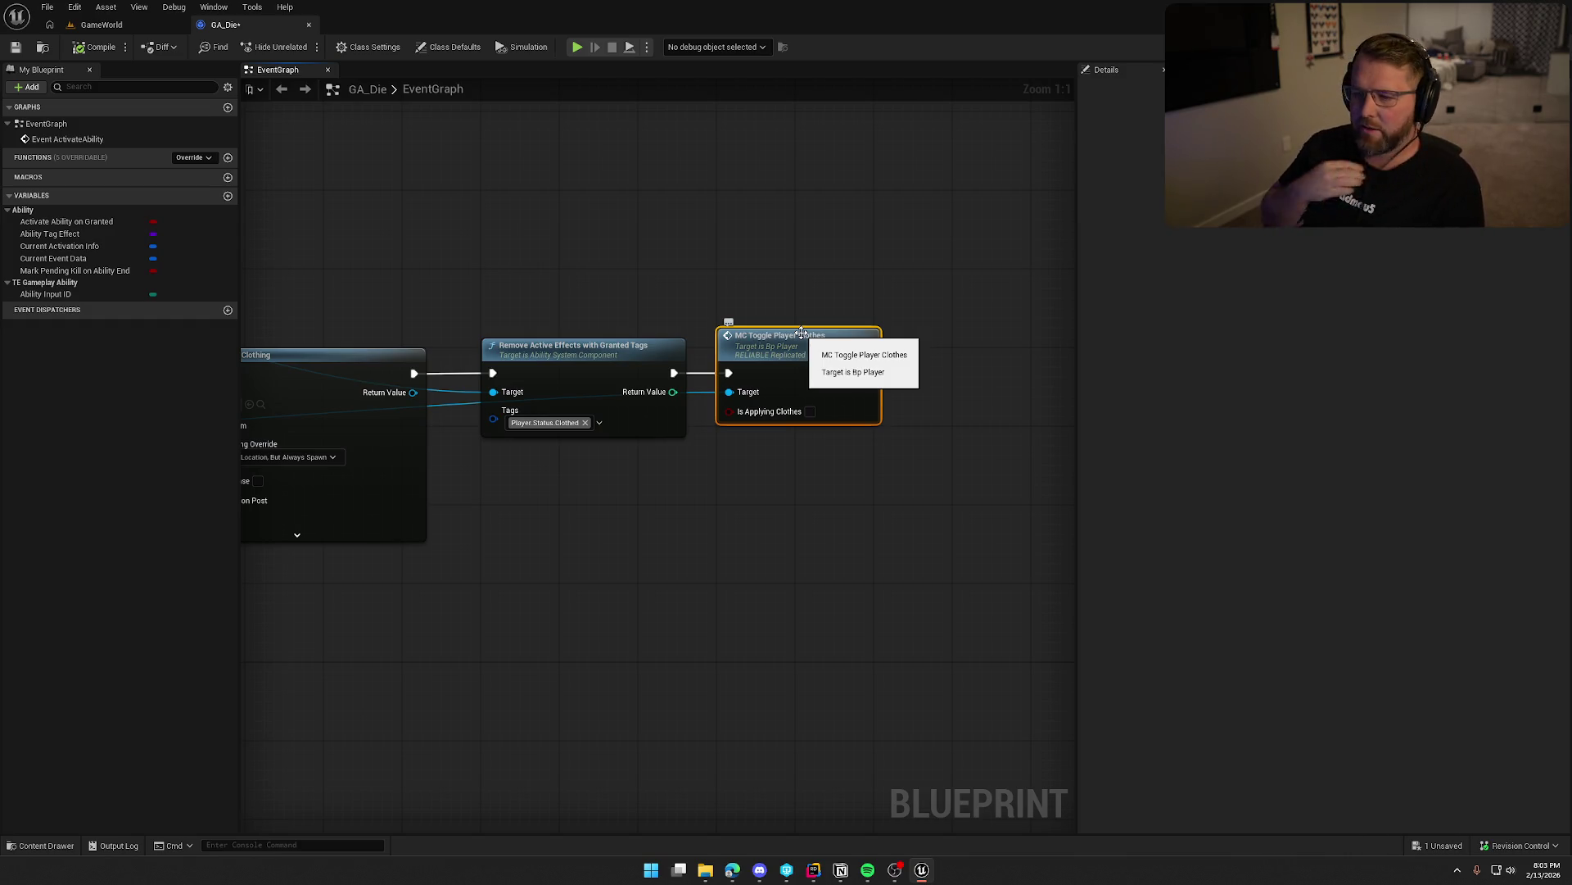
pyautogui.moveTo(584, 566)
pyautogui.mouseDown()
pyautogui.moveTo(892, 504)
pyautogui.moveTo(1055, 524)
pyautogui.moveTo(868, 539)
pyautogui.mouseUp()
pyautogui.moveTo(557, 501); pyautogui.dragTo(704, 504)
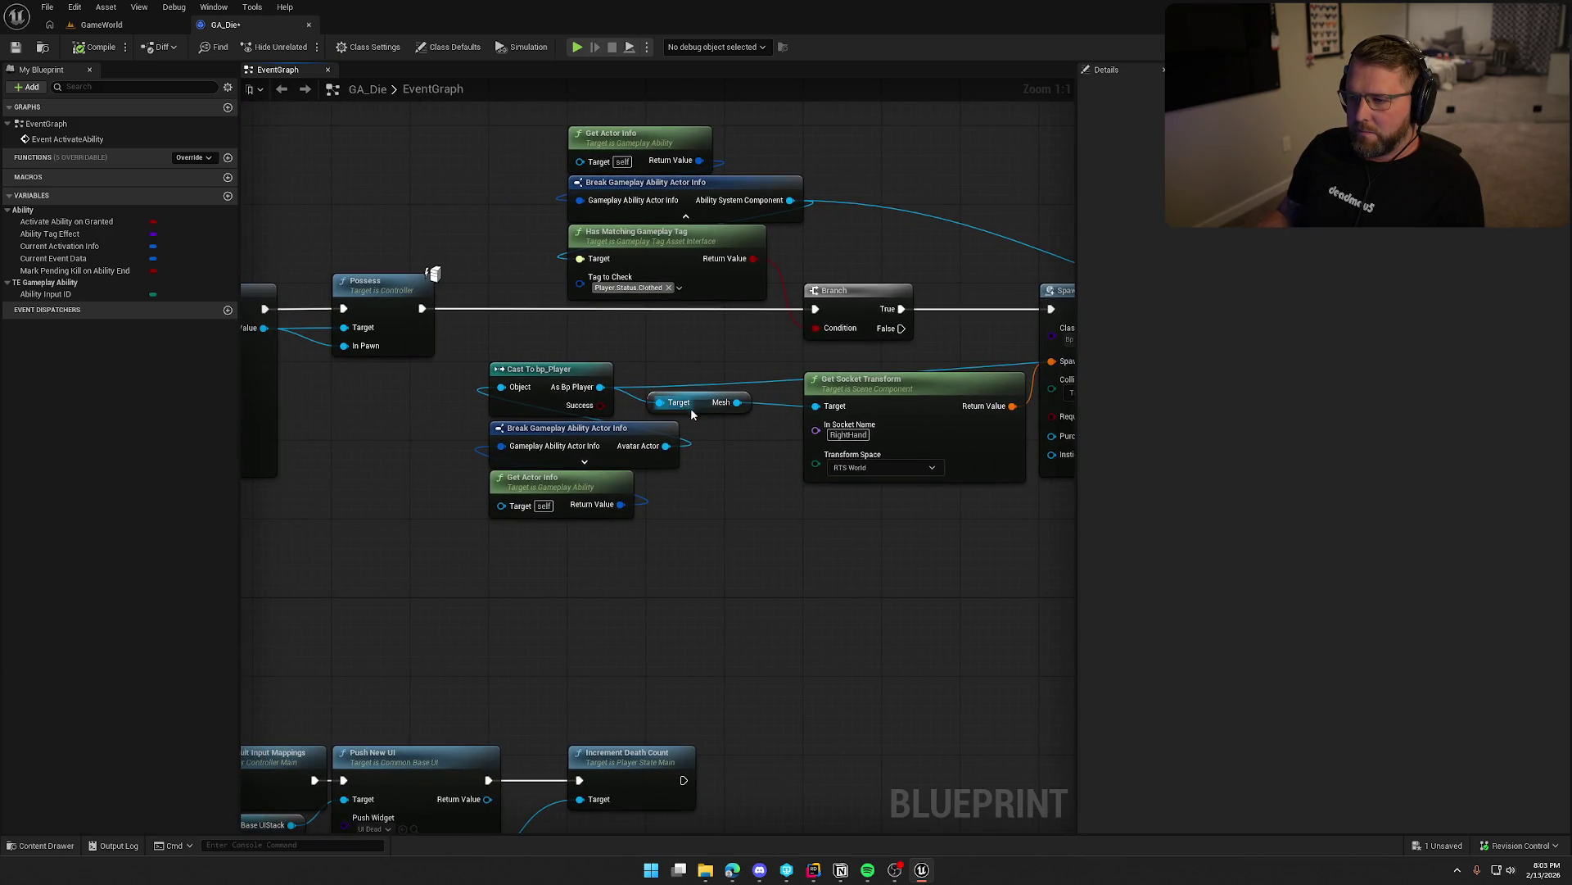
pyautogui.moveTo(817, 469); pyautogui.dragTo(252, 423)
pyautogui.moveTo(633, 524); pyautogui.dragTo(404, 508)
pyautogui.moveTo(549, 164)
pyautogui.mouseDown()
pyautogui.moveTo(875, 420)
pyautogui.moveTo(634, 389)
pyautogui.moveTo(716, 250)
pyautogui.moveTo(848, 345)
pyautogui.mouseUp()
# Pan through the graph from Event ActivateAbility to Increment Death Count to review the layout.
pyautogui.moveTo(837, 415); pyautogui.dragTo(829, 349)
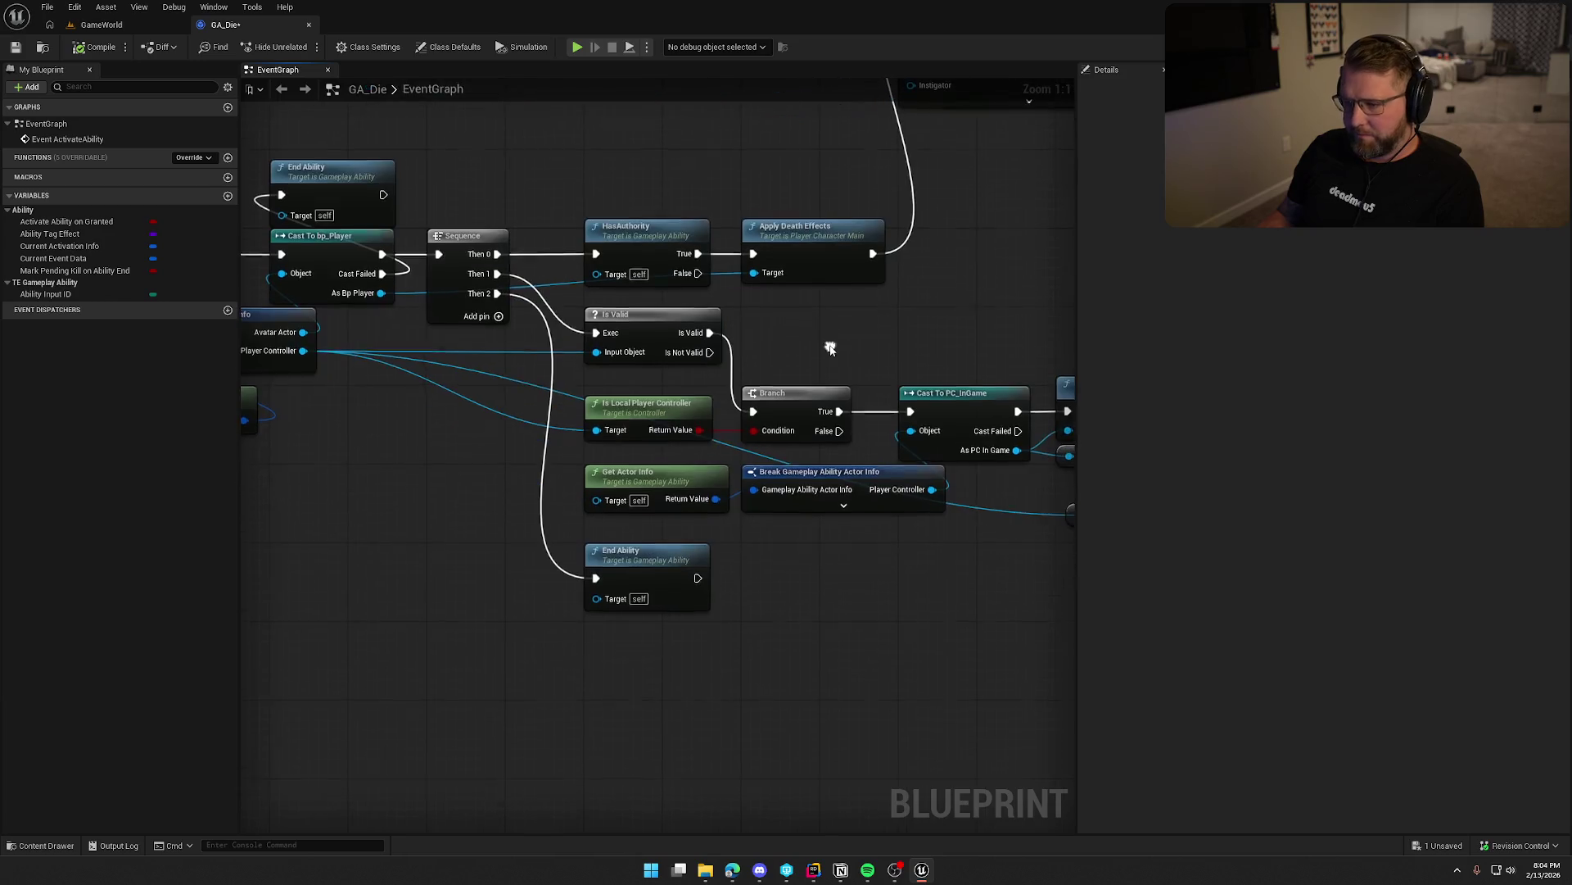
pyautogui.moveTo(487, 363); pyautogui.dragTo(691, 346)
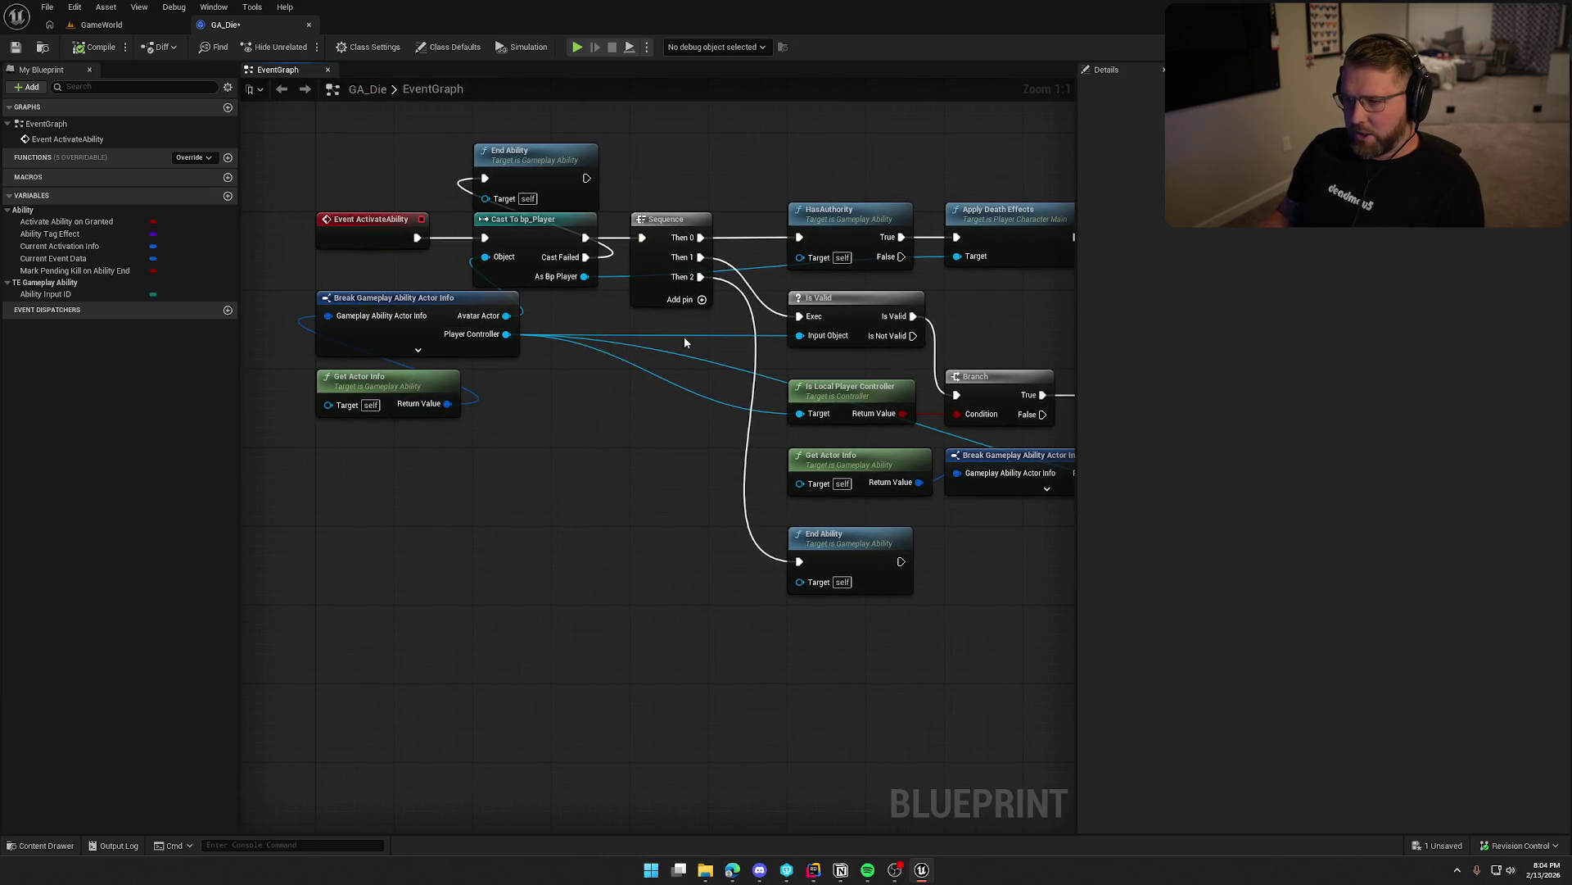
pyautogui.moveTo(607, 424); pyautogui.dragTo(304, 434)
pyautogui.moveTo(710, 336); pyautogui.dragTo(736, 276)
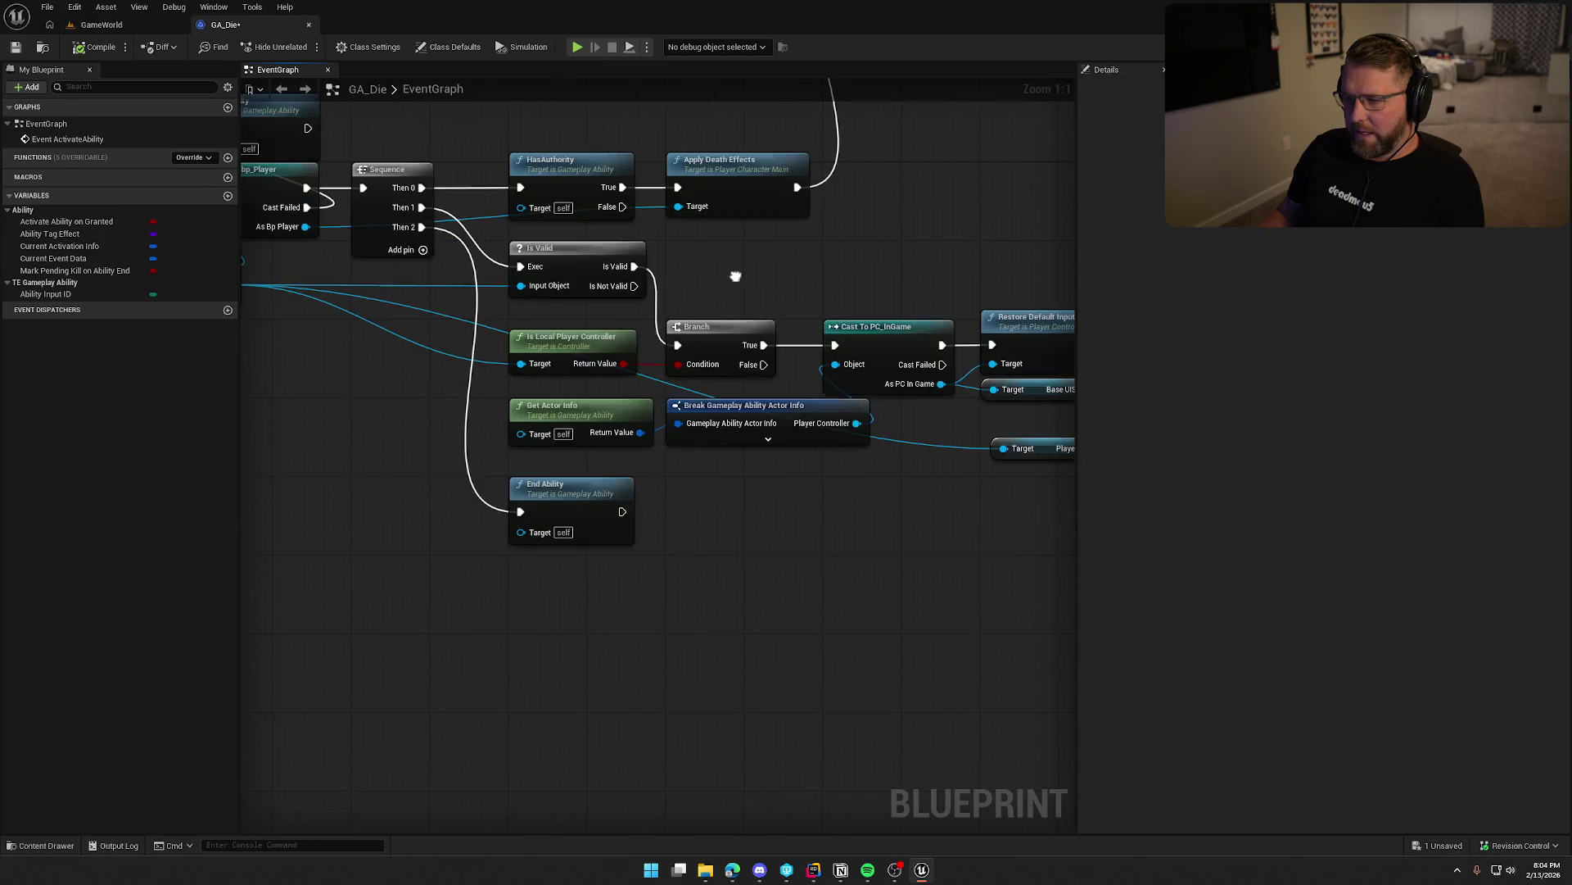
pyautogui.moveTo(411, 426); pyautogui.dragTo(550, 425)
pyautogui.moveTo(929, 445); pyautogui.dragTo(683, 426)
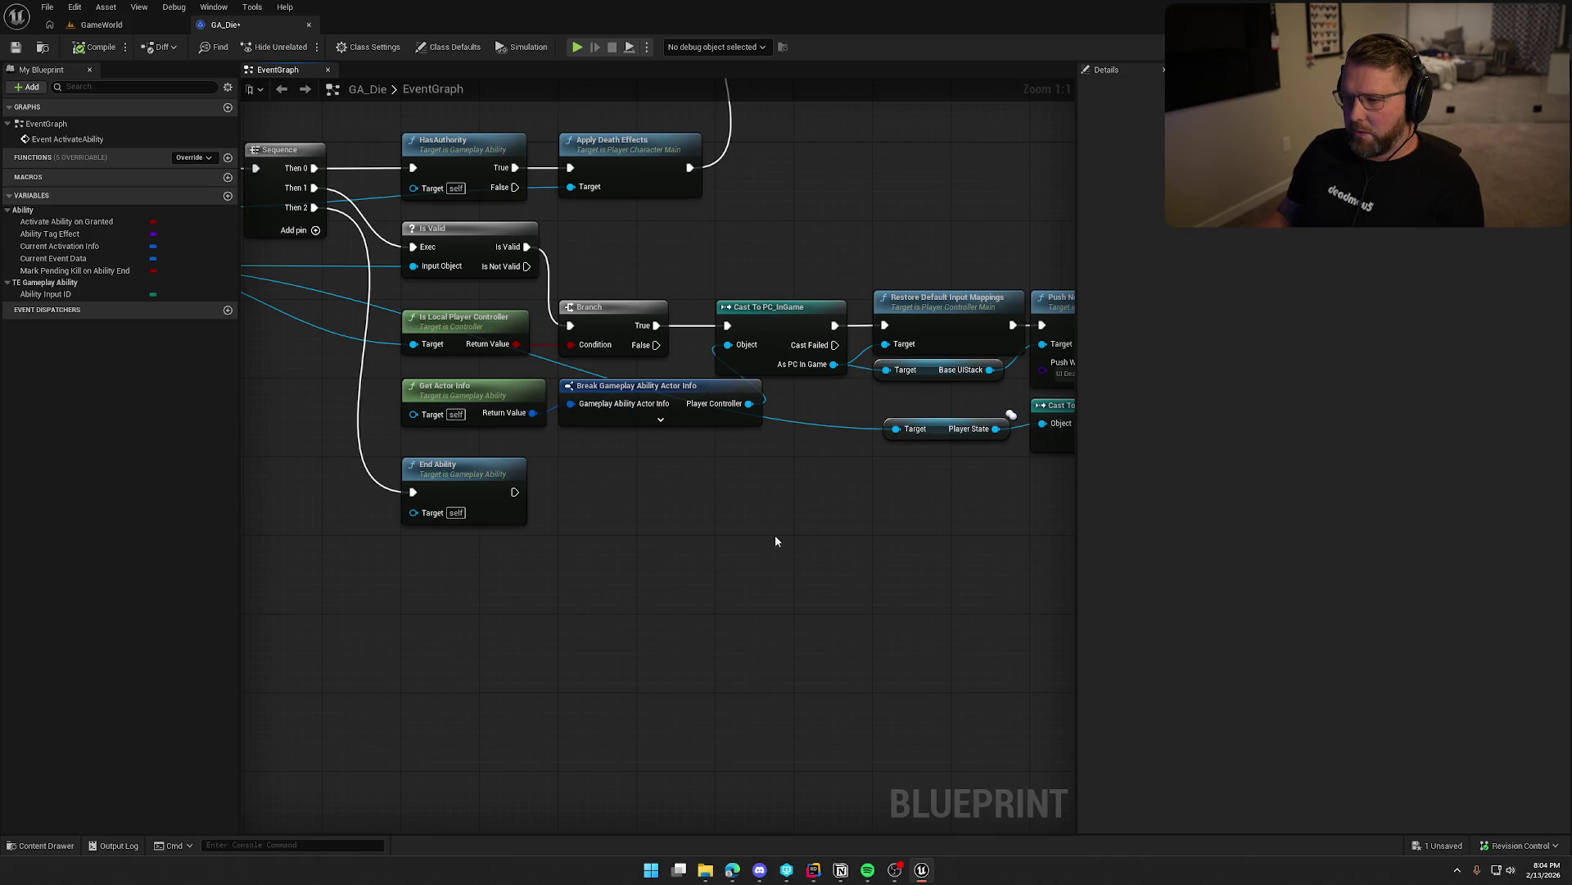
pyautogui.moveTo(817, 512); pyautogui.dragTo(639, 539)
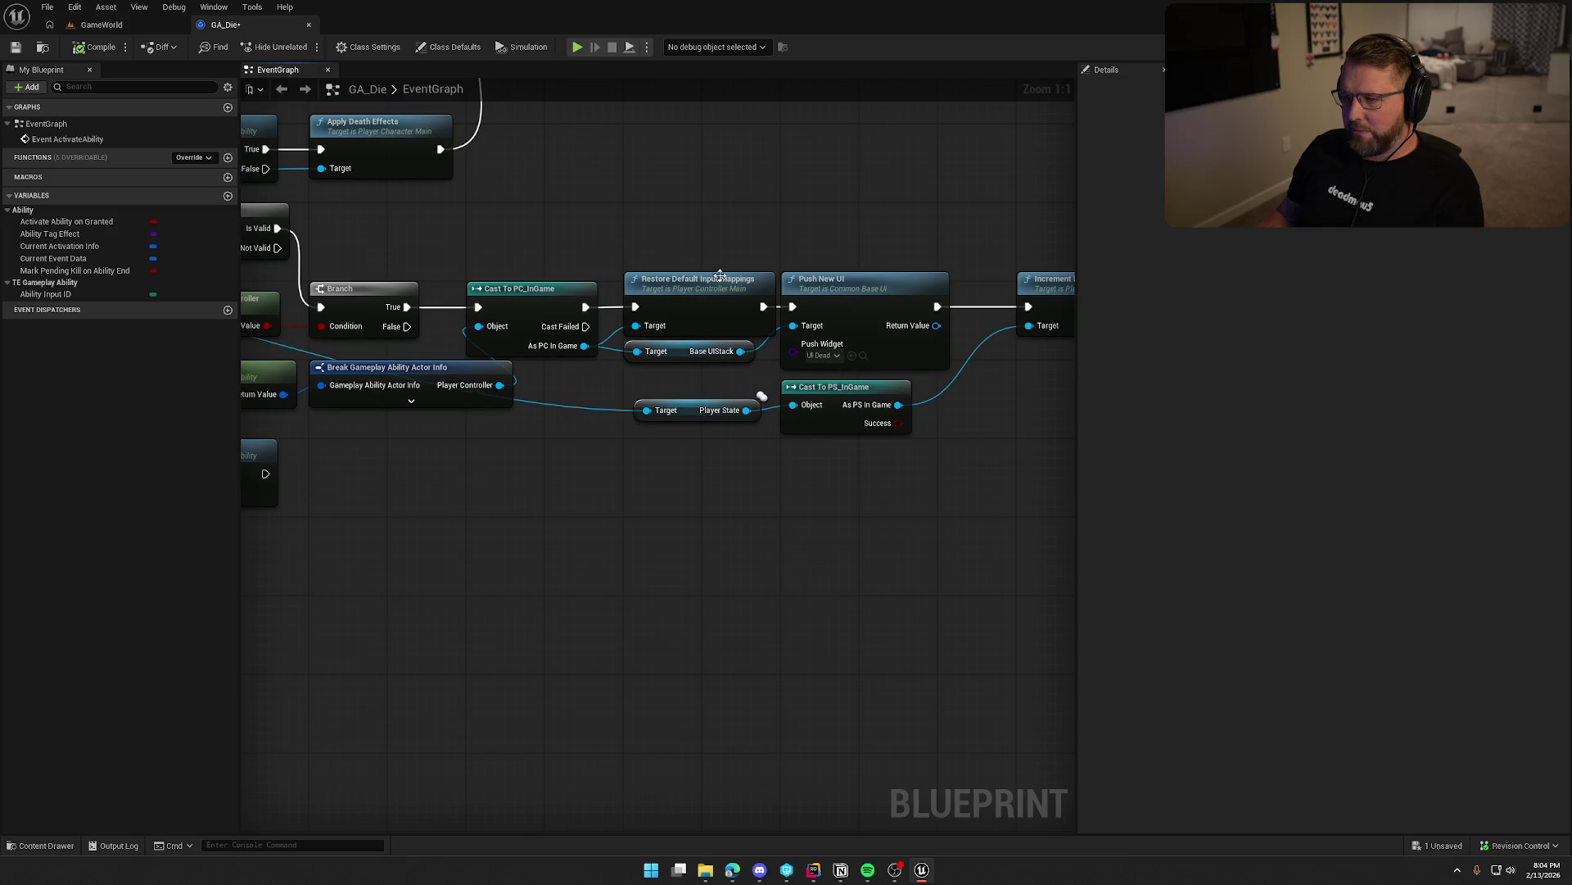
pyautogui.moveTo(833, 508); pyautogui.dragTo(592, 479)
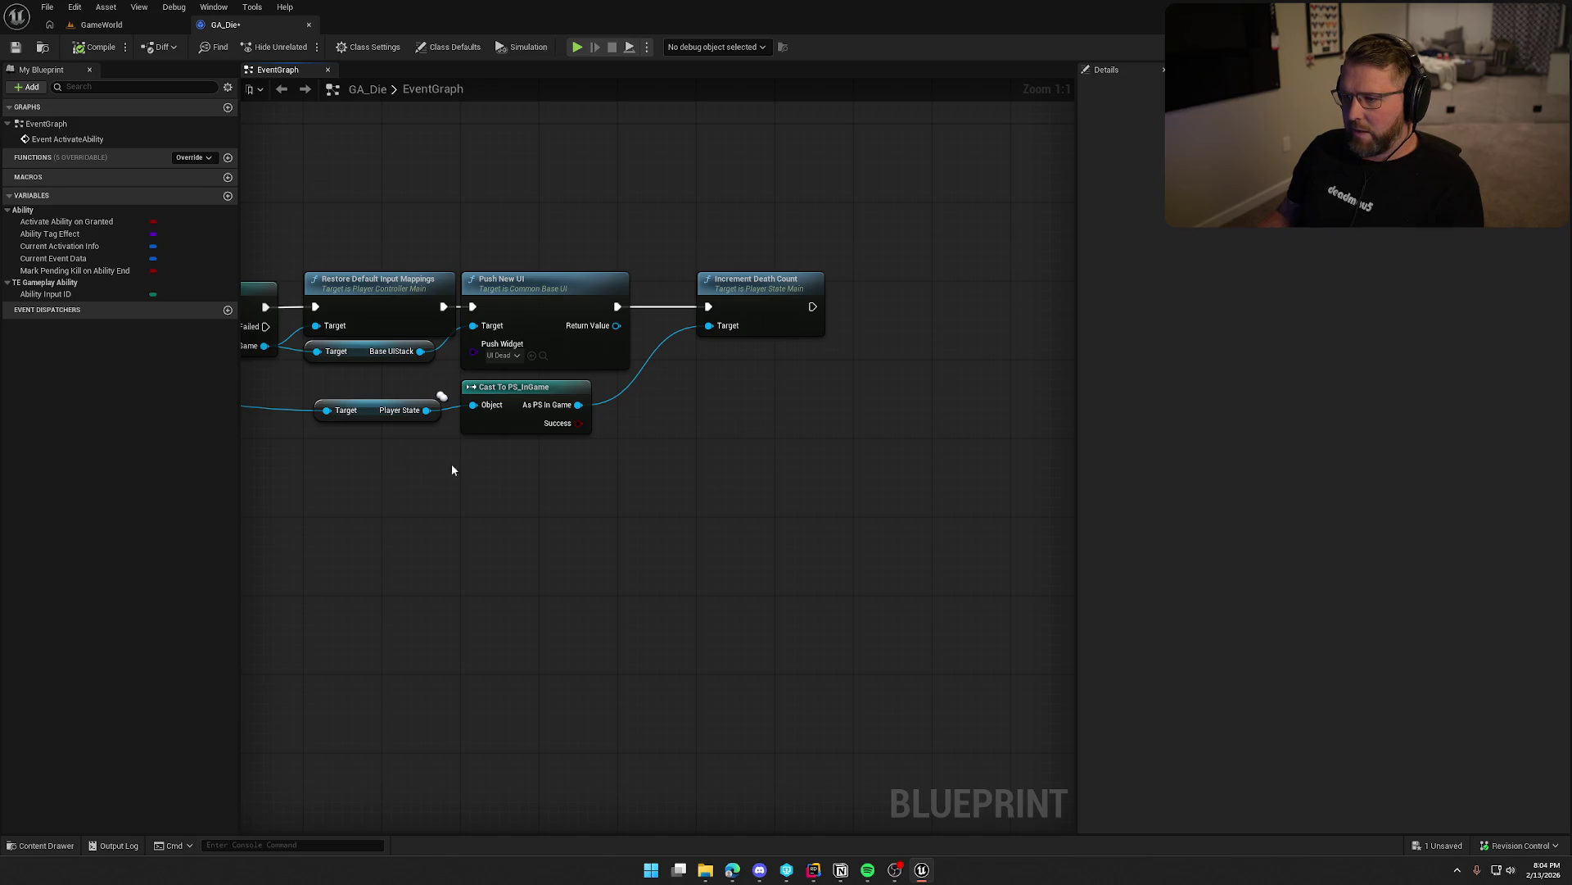
pyautogui.moveTo(375, 562)
pyautogui.mouseDown()
pyautogui.moveTo(825, 531)
pyautogui.moveTo(725, 479)
pyautogui.moveTo(775, 613)
pyautogui.mouseUp()
pyautogui.moveTo(590, 174)
pyautogui.mouseDown()
pyautogui.moveTo(597, 582)
pyautogui.moveTo(901, 565)
pyautogui.moveTo(429, 574)
pyautogui.moveTo(555, 597)
pyautogui.moveTo(715, 498)
pyautogui.moveTo(843, 621)
pyautogui.moveTo(839, 504)
pyautogui.moveTo(835, 518)
pyautogui.mouseUp()
# Compile and save GA_Die, then open the MC Toggle Player Clothes event in bp_Player.
pyautogui.click(800, 456)
pyautogui.hotkey('ctrl', 'space')
pyautogui.click(74, 46)
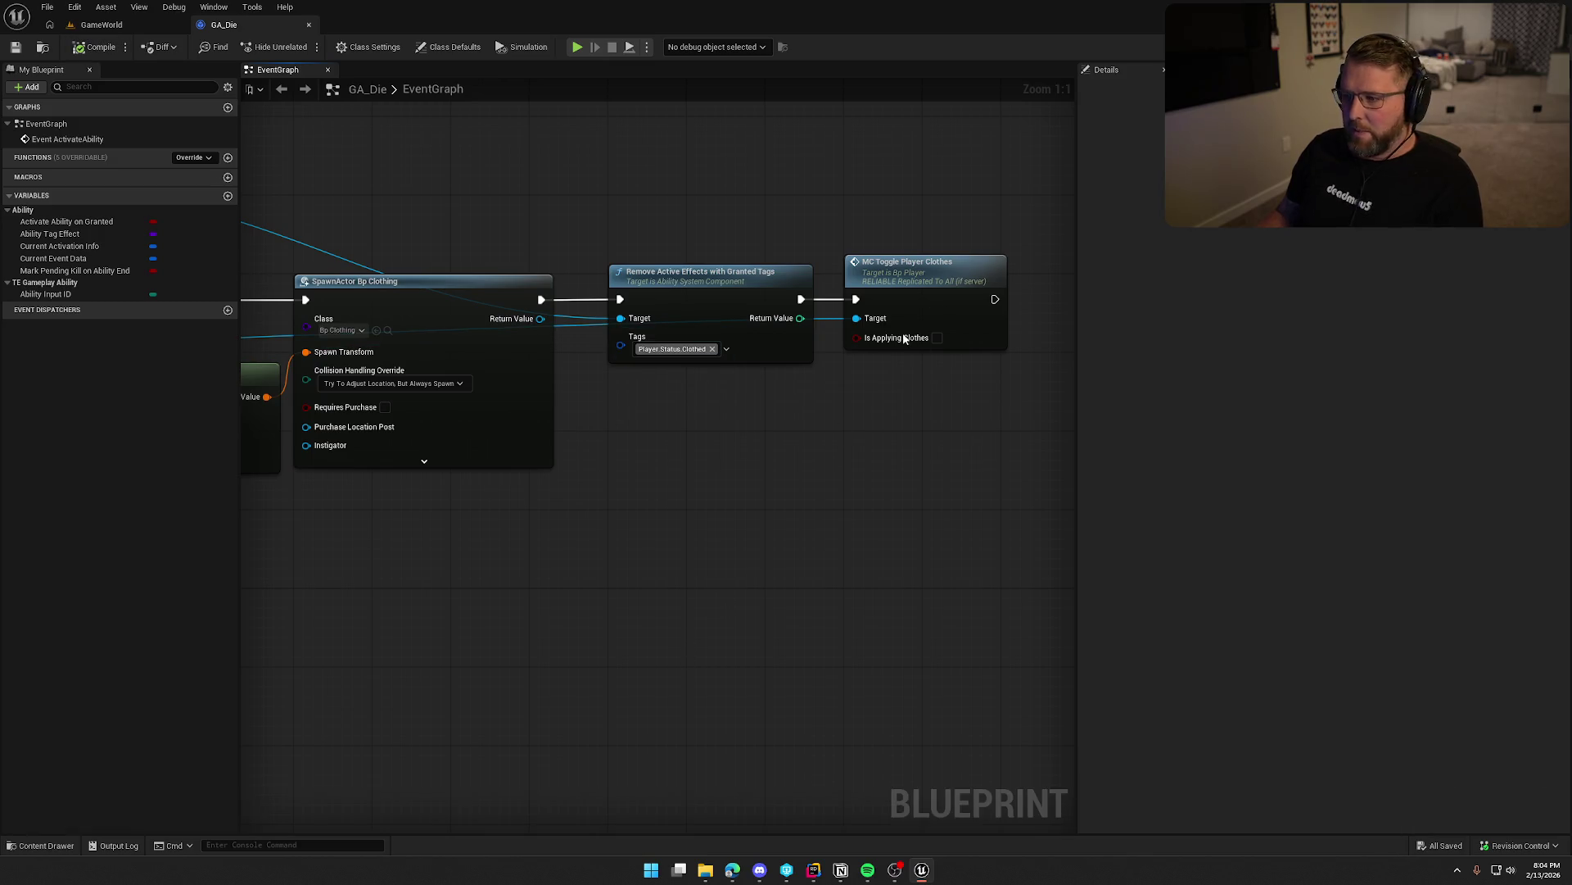
pyautogui.doubleClick(905, 291)
pyautogui.scroll(-7, 740, 505)
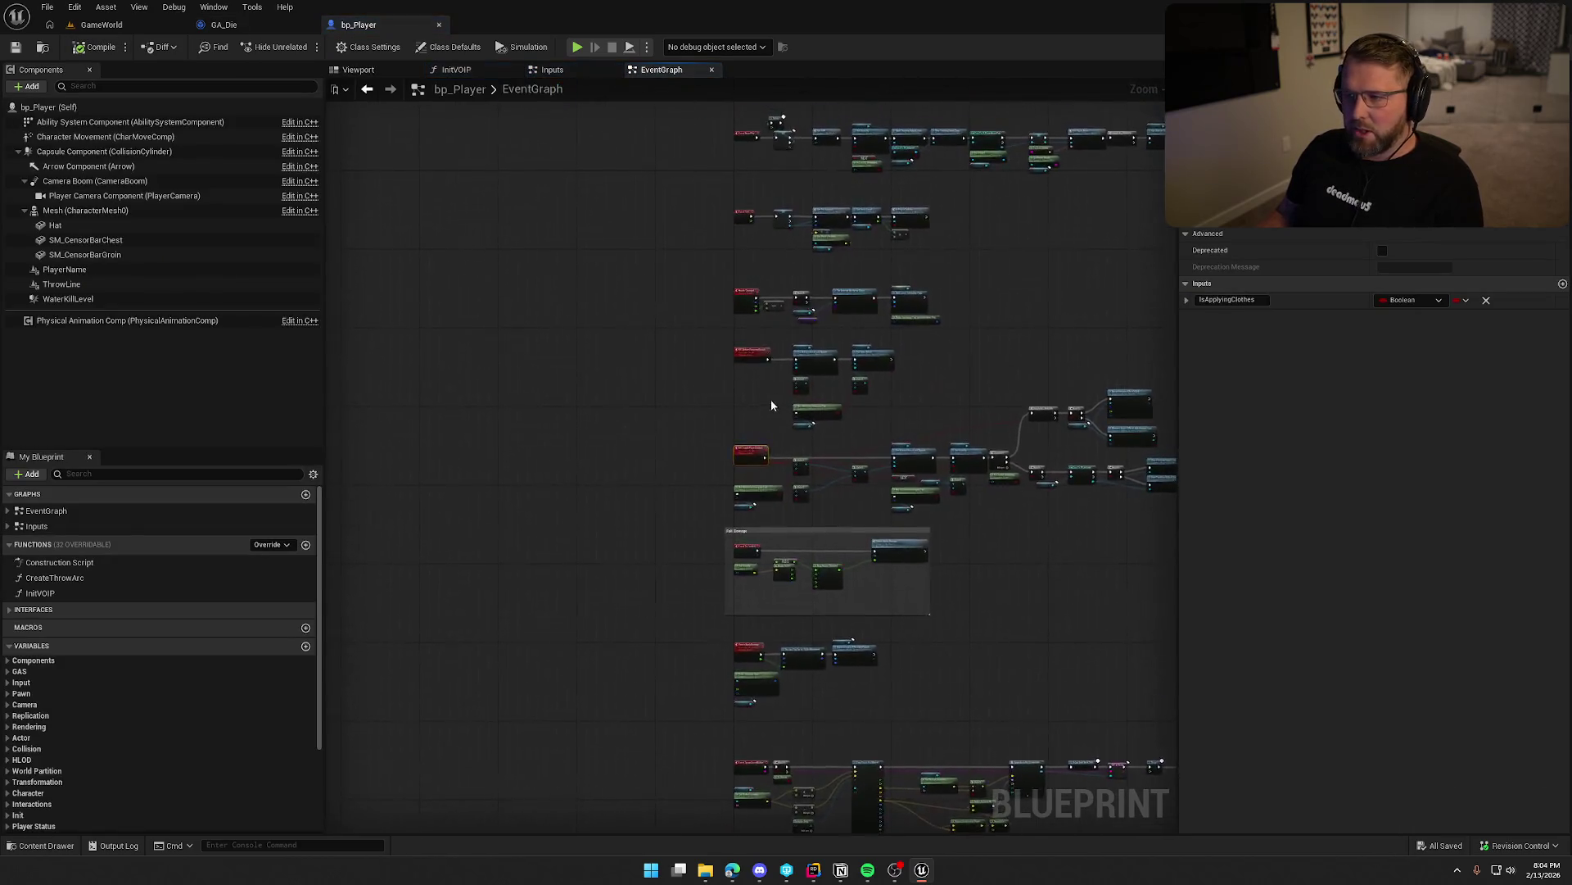
pyautogui.moveTo(723, 417)
pyautogui.mouseDown()
pyautogui.moveTo(744, 632)
pyautogui.moveTo(778, 533)
pyautogui.moveTo(769, 492)
pyautogui.moveTo(734, 456)
pyautogui.mouseUp()
pyautogui.scroll(2, 804, 624)
pyautogui.scroll(3, 803, 624)
pyautogui.scroll(-4, 740, 567)
pyautogui.scroll(-2, 740, 571)
pyautogui.moveTo(780, 612); pyautogui.dragTo(616, 219)
pyautogui.moveTo(544, 124)
pyautogui.mouseDown()
pyautogui.moveTo(803, 502)
pyautogui.moveTo(874, 689)
pyautogui.mouseUp()
pyautogui.scroll(4, 708, 444)
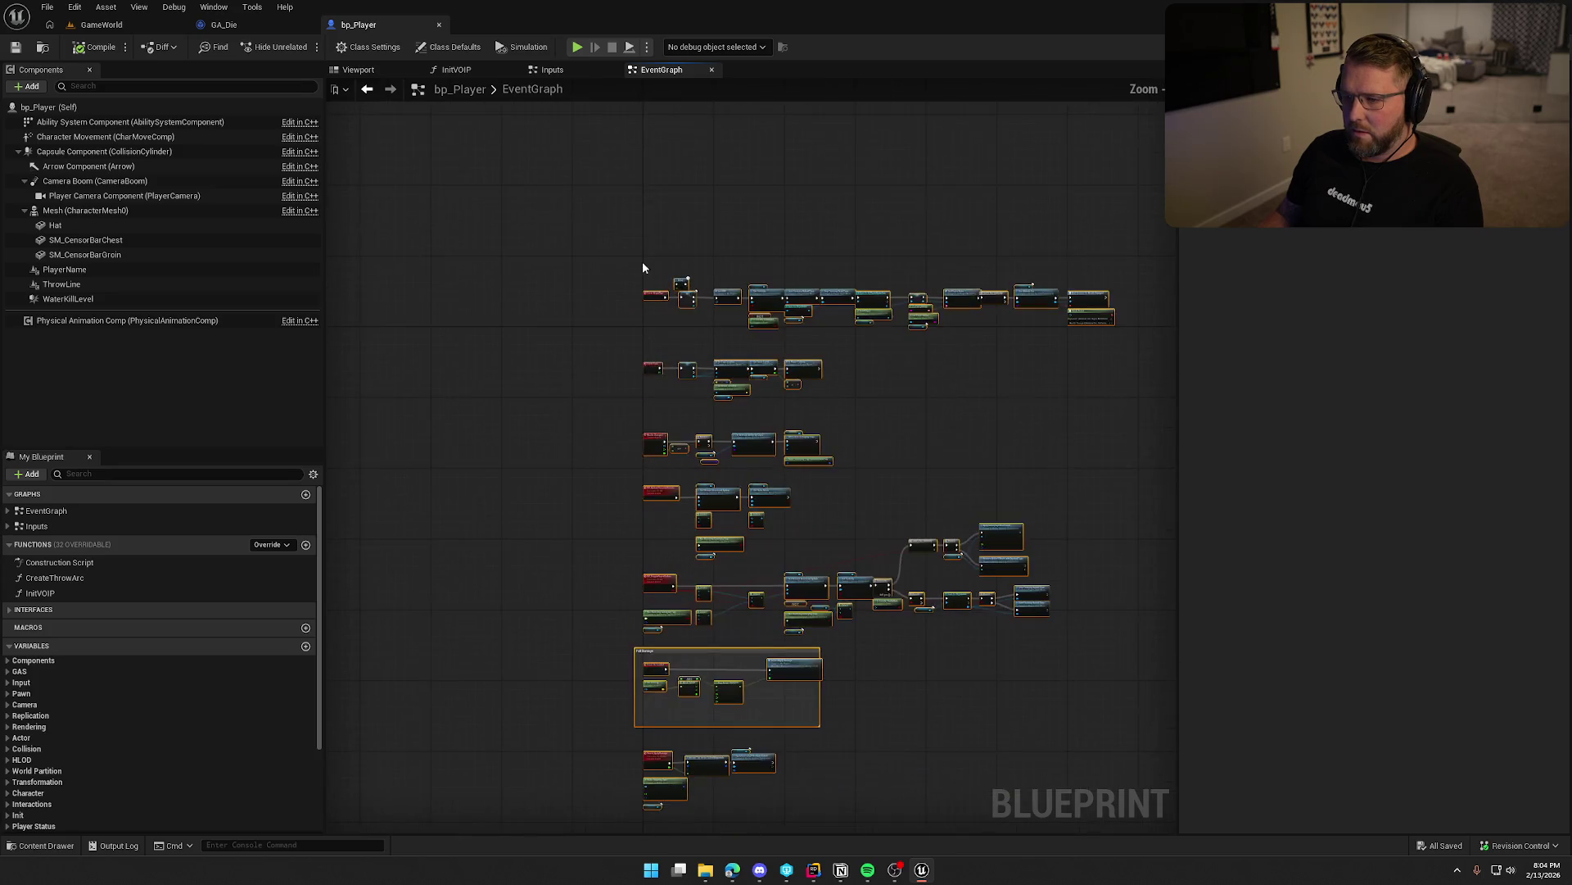
pyautogui.moveTo(653, 295); pyautogui.dragTo(653, 332)
pyautogui.scroll(5, 639, 371)
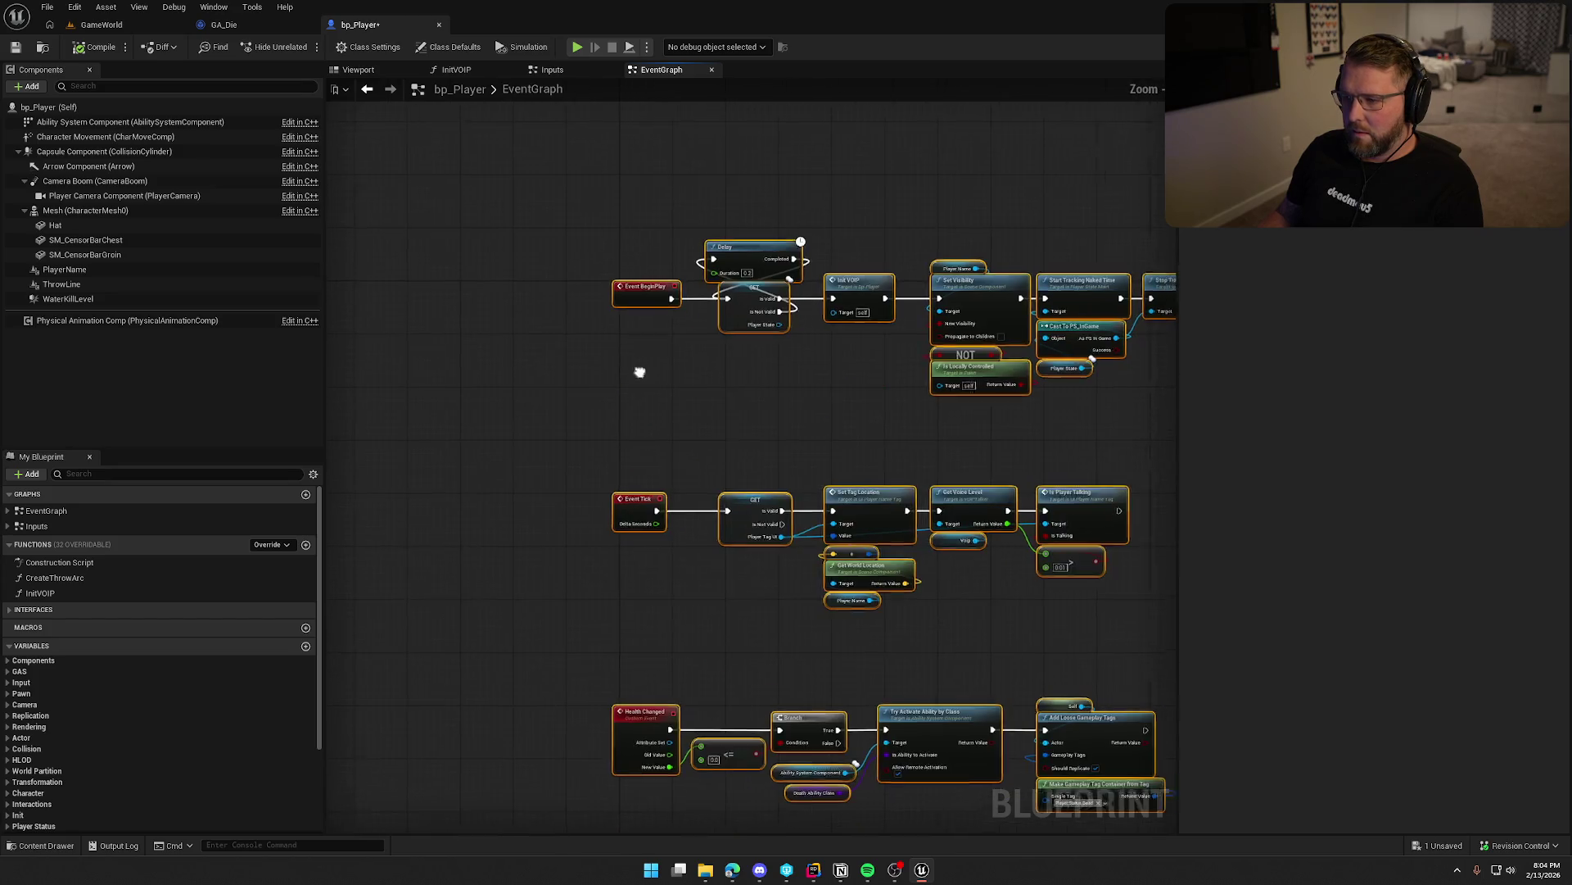
pyautogui.scroll(2, 640, 372)
pyautogui.moveTo(586, 438); pyautogui.dragTo(479, 481)
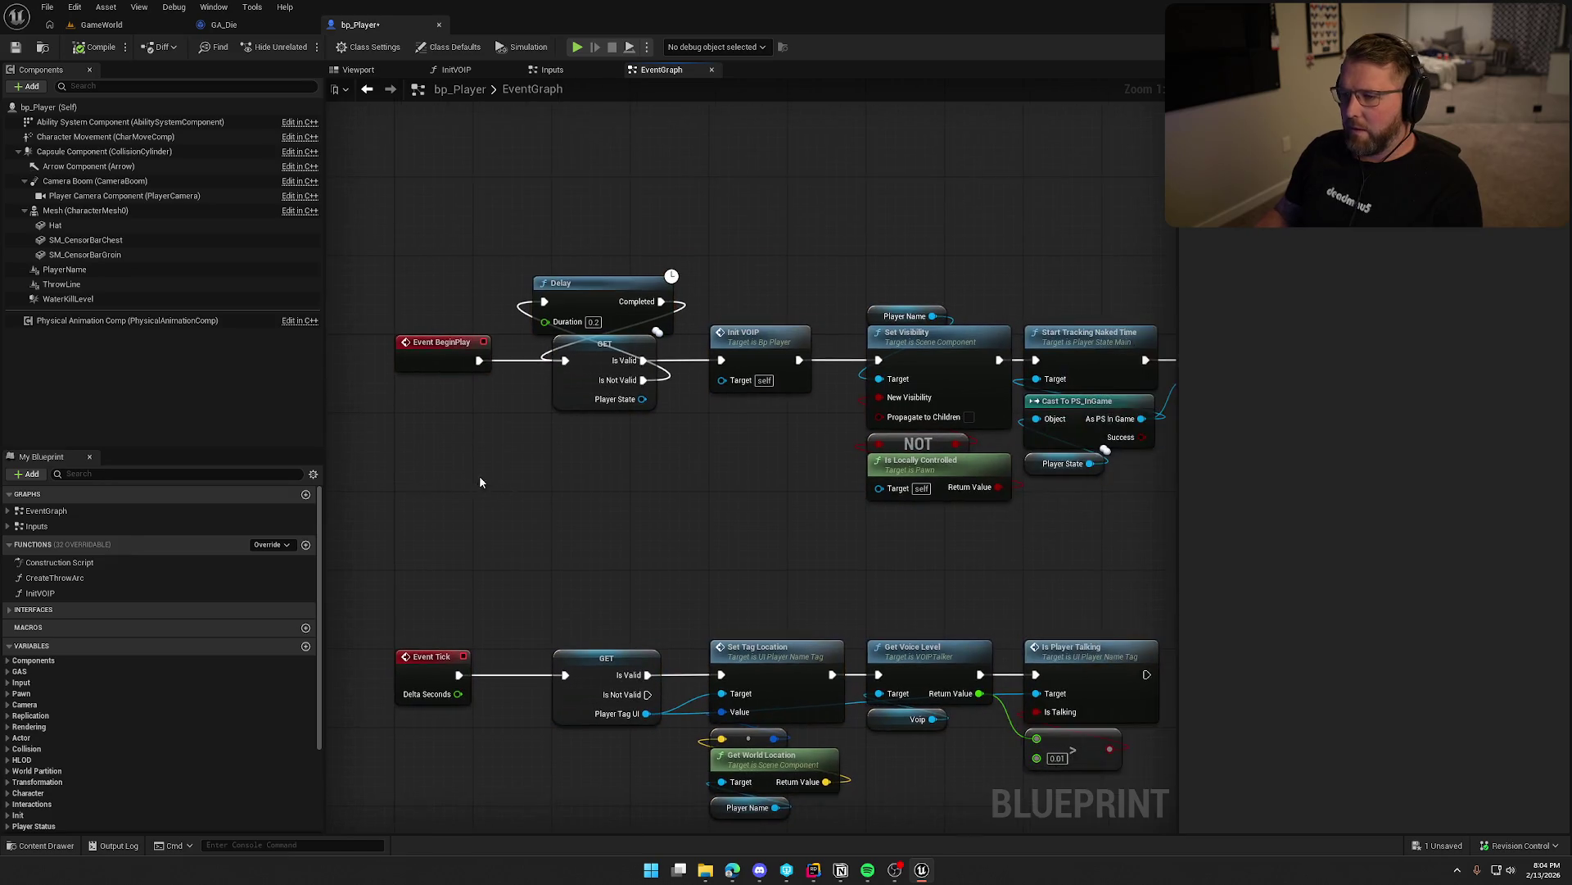
pyautogui.moveTo(608, 300); pyautogui.dragTo(627, 290)
pyautogui.moveTo(667, 472)
pyautogui.mouseDown()
pyautogui.moveTo(588, 430)
pyautogui.moveTo(652, 468)
pyautogui.moveTo(692, 545)
pyautogui.mouseUp()
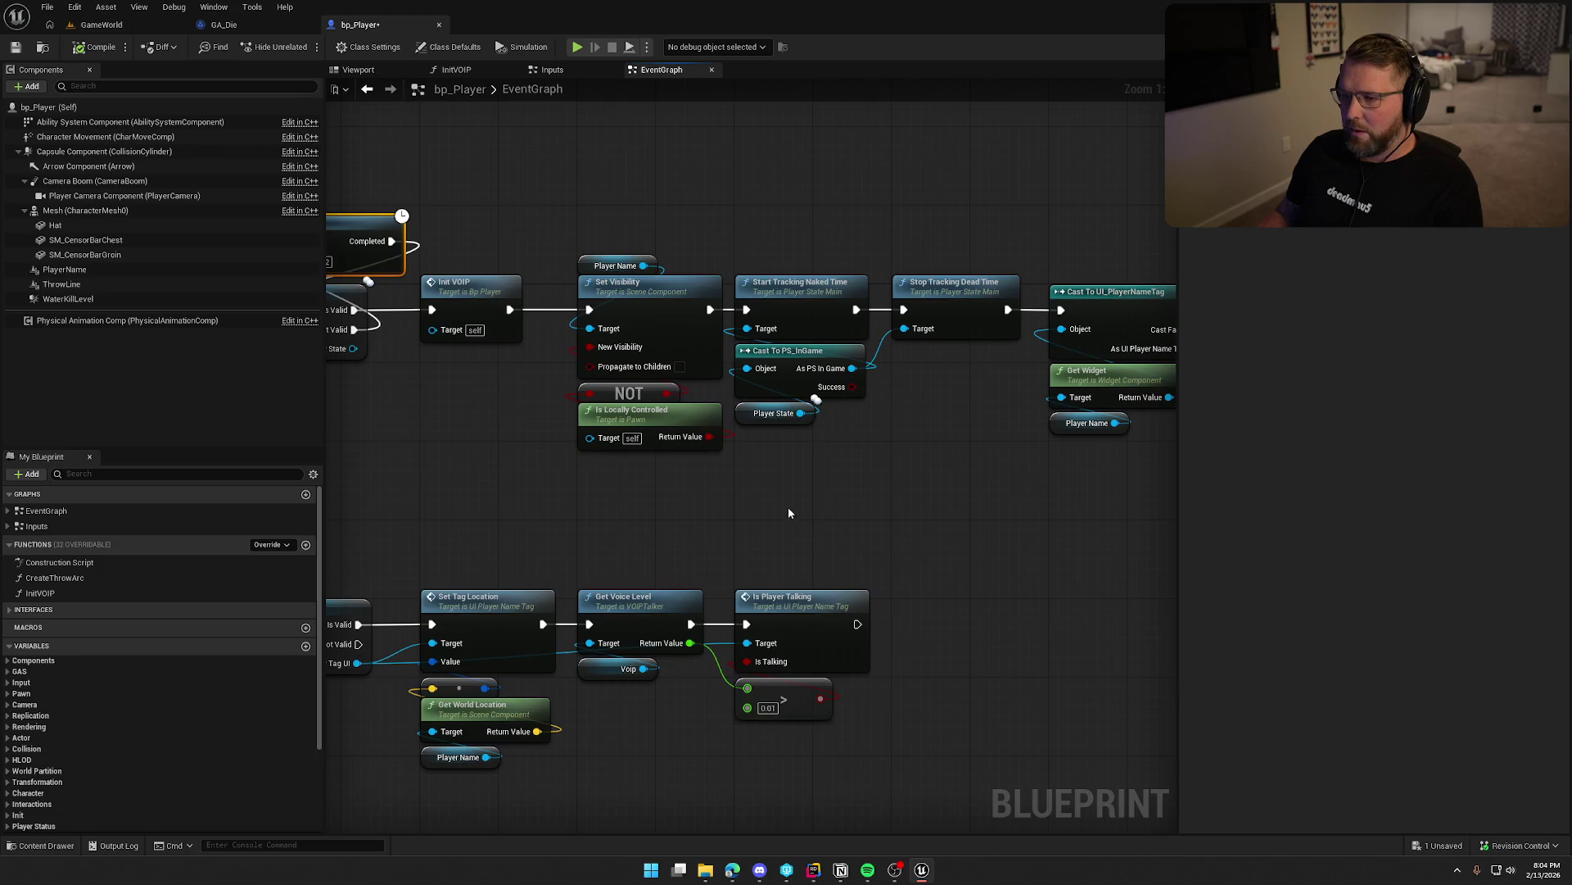
pyautogui.moveTo(602, 194)
pyautogui.mouseDown()
pyautogui.moveTo(889, 468)
pyautogui.moveTo(649, 470)
pyautogui.mouseUp()
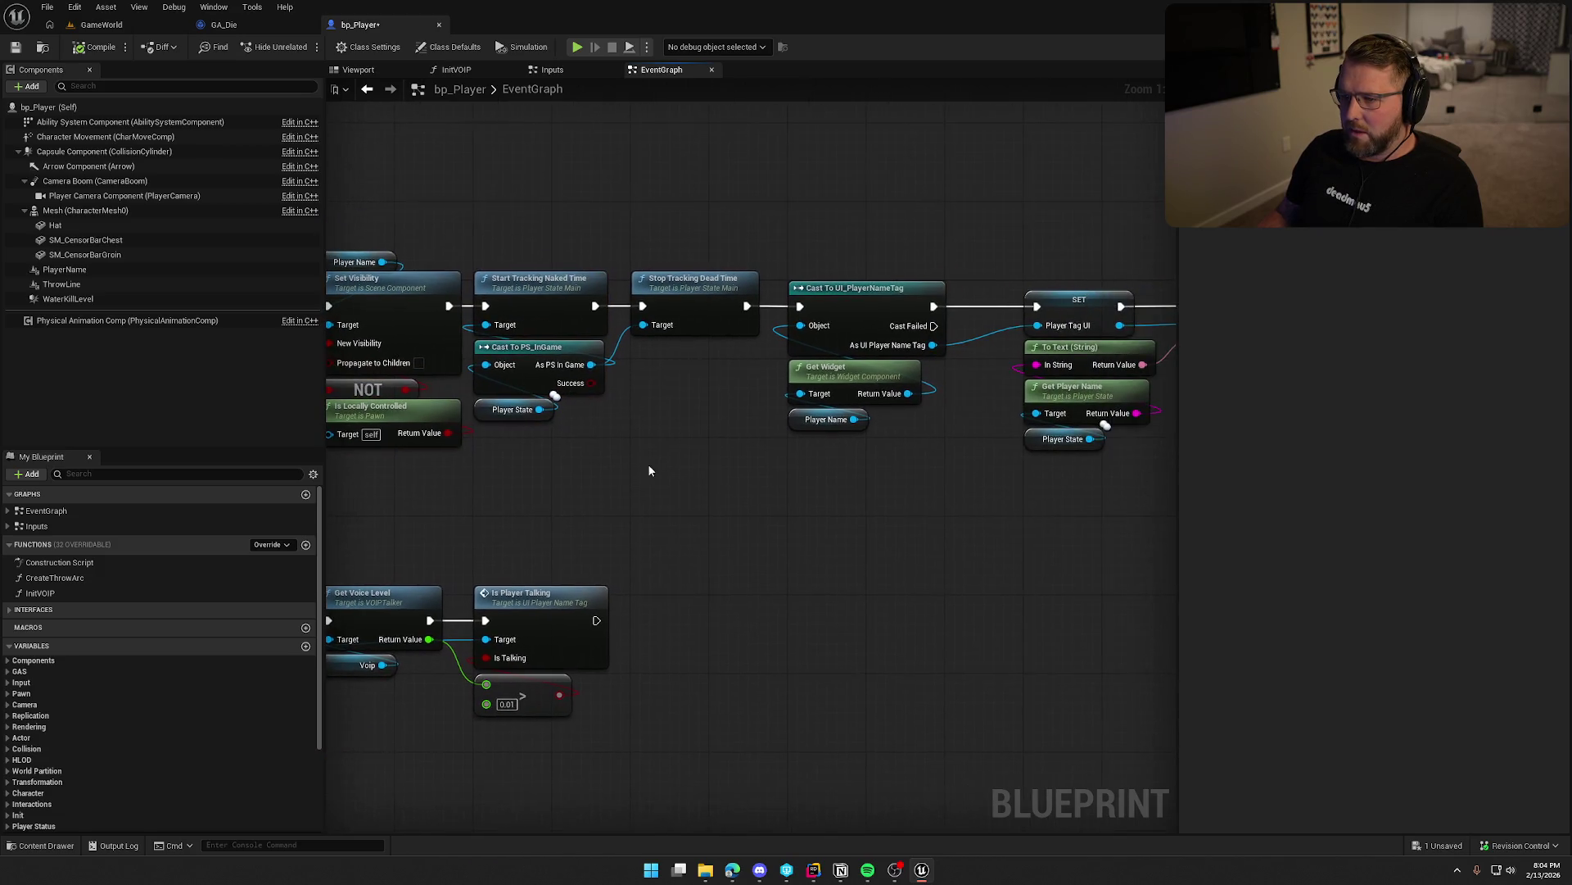
pyautogui.moveTo(671, 414)
pyautogui.mouseDown()
pyautogui.moveTo(484, 467)
pyautogui.moveTo(597, 450)
pyautogui.mouseUp()
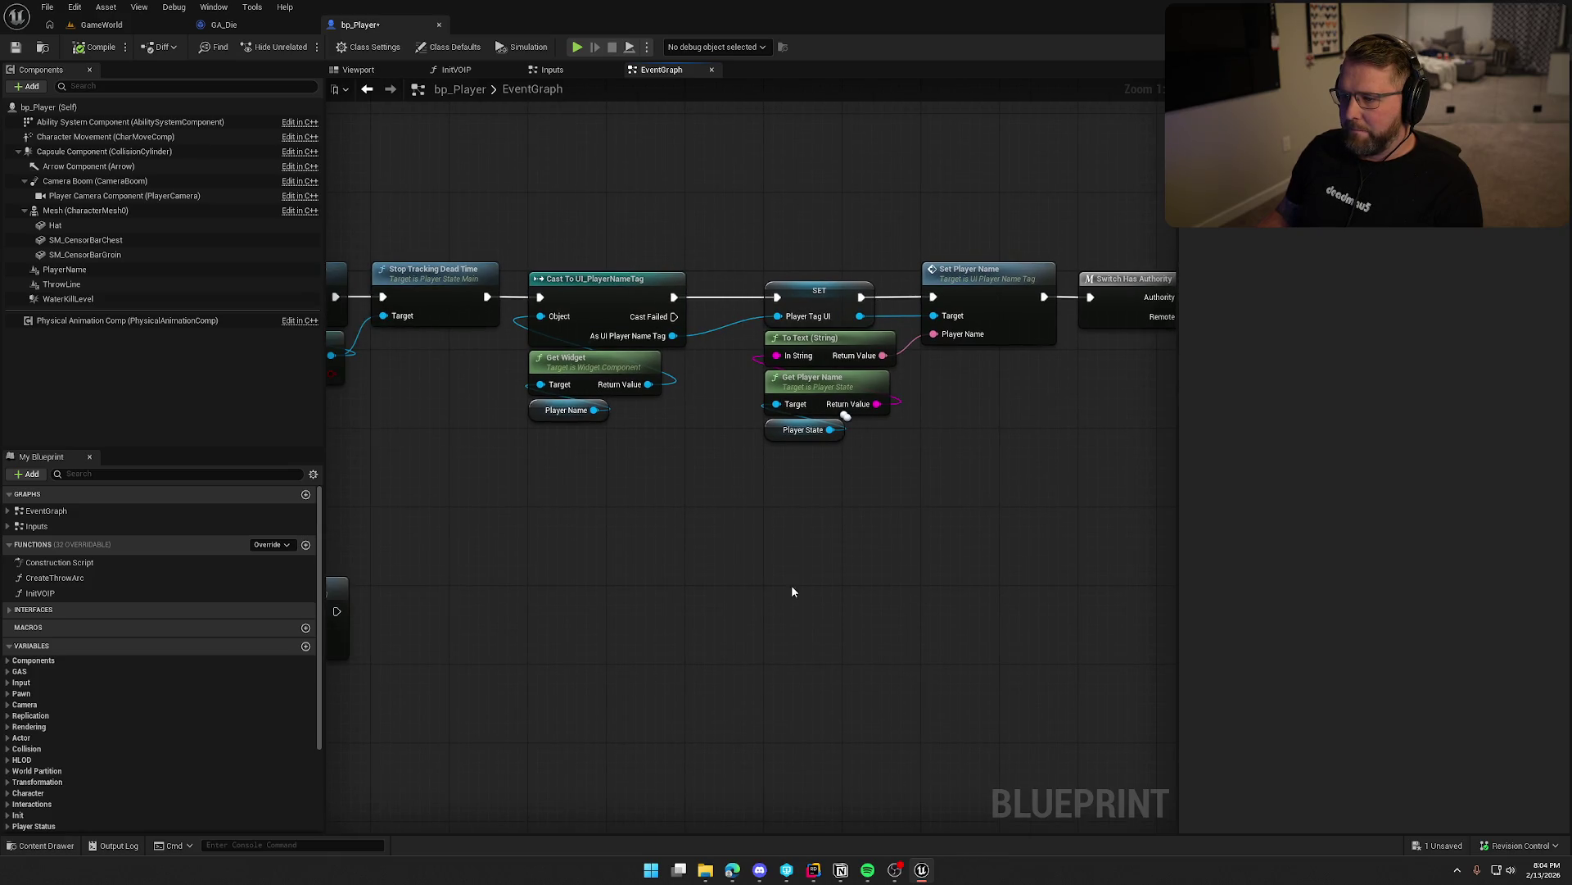
pyautogui.moveTo(792, 591); pyautogui.dragTo(462, 558)
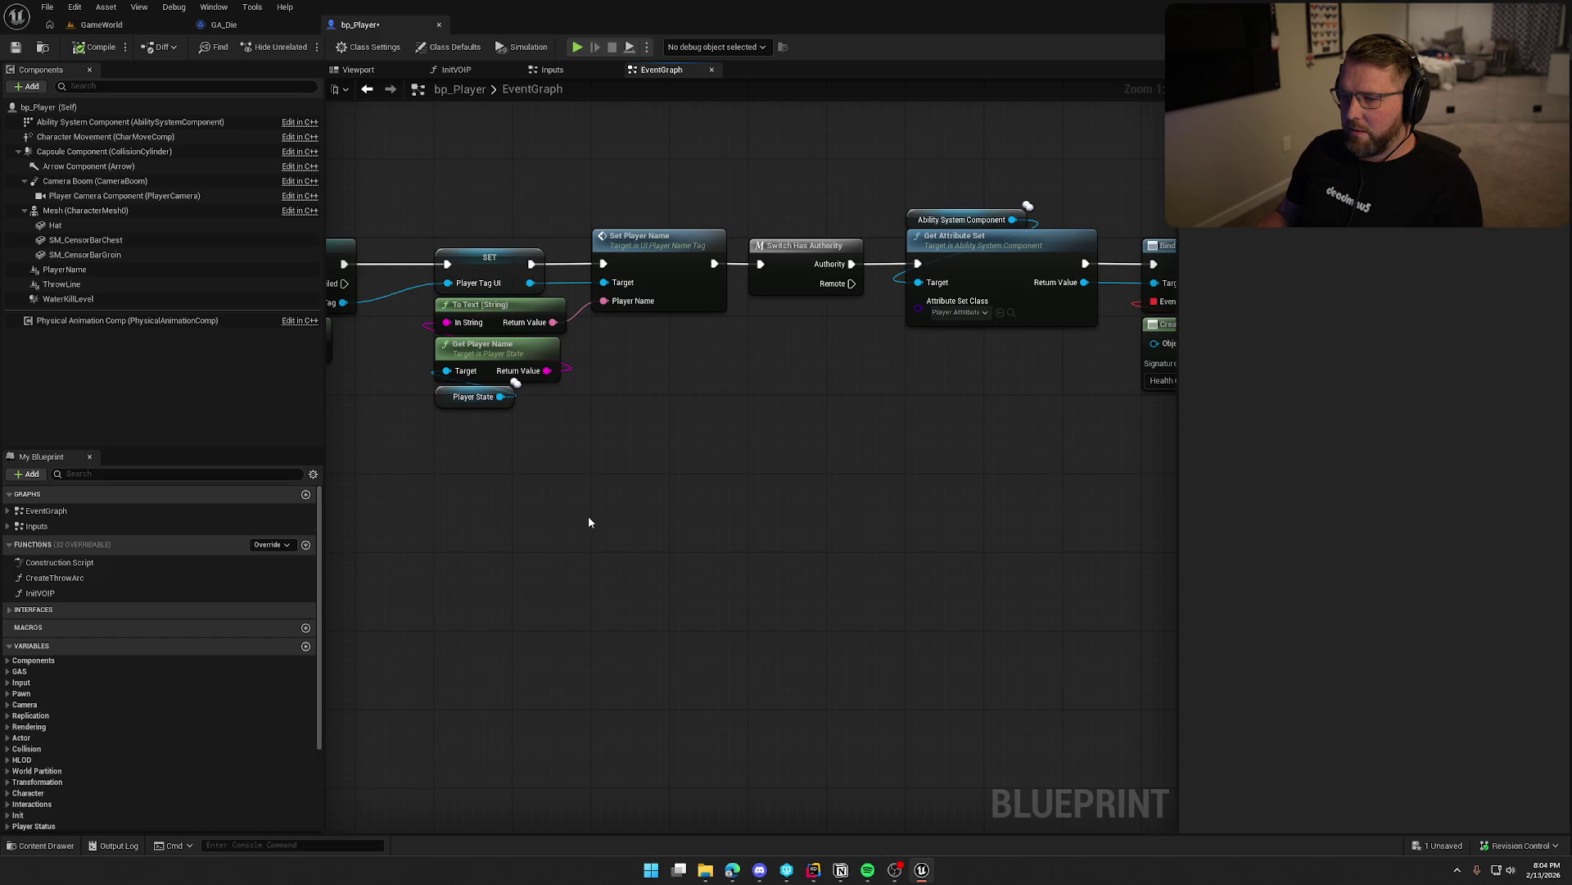
pyautogui.moveTo(782, 367)
pyautogui.mouseDown()
pyautogui.moveTo(624, 458)
pyautogui.moveTo(824, 428)
pyautogui.moveTo(628, 435)
pyautogui.mouseUp()
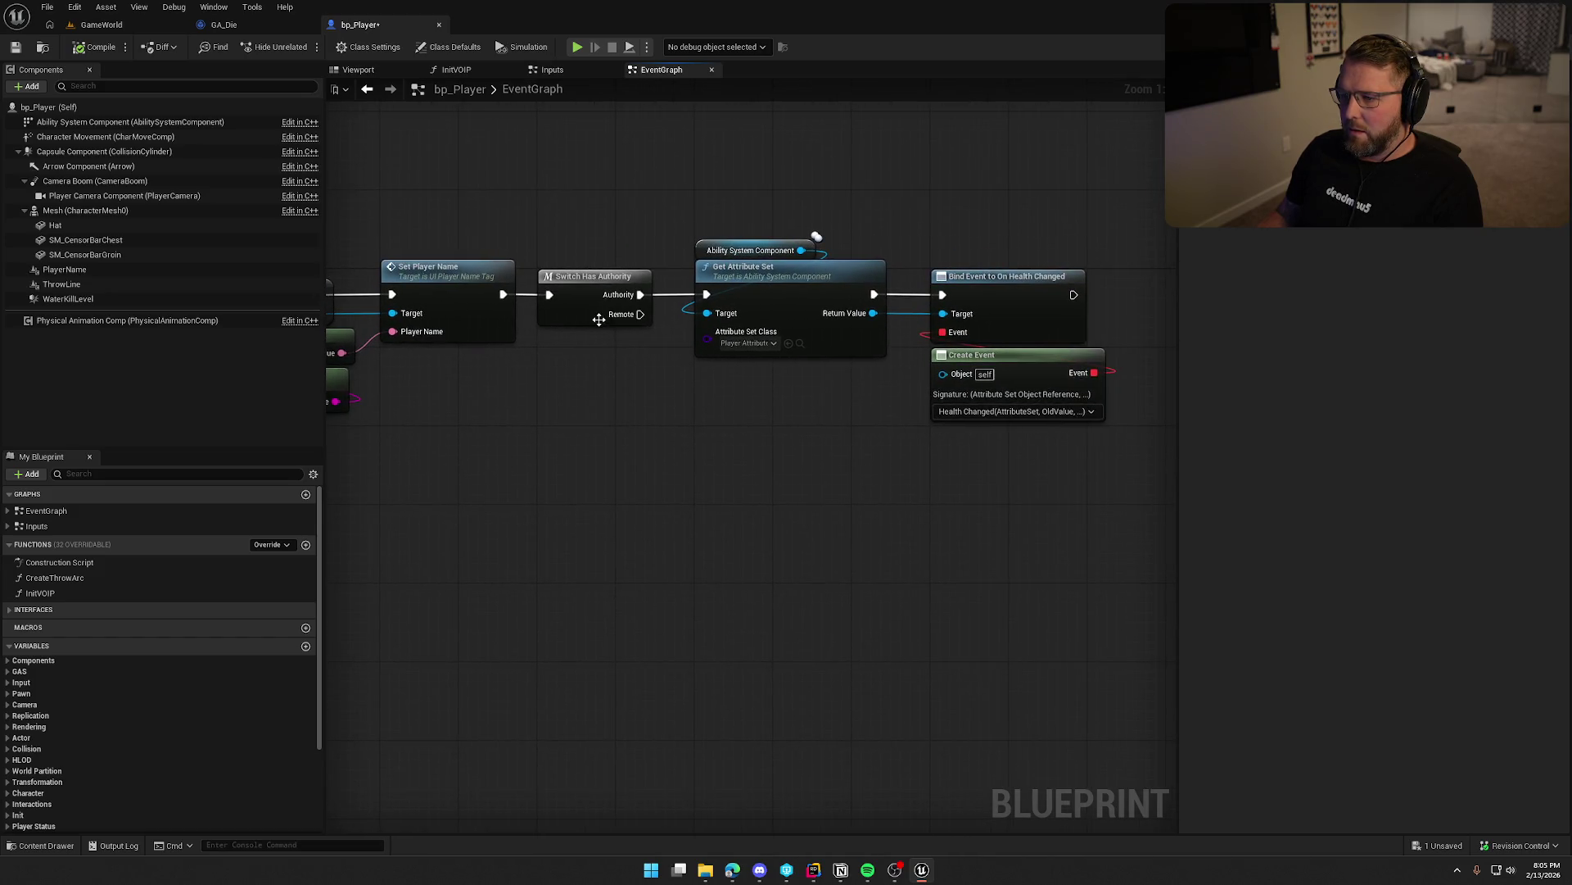
pyautogui.moveTo(612, 479); pyautogui.dragTo(497, 450)
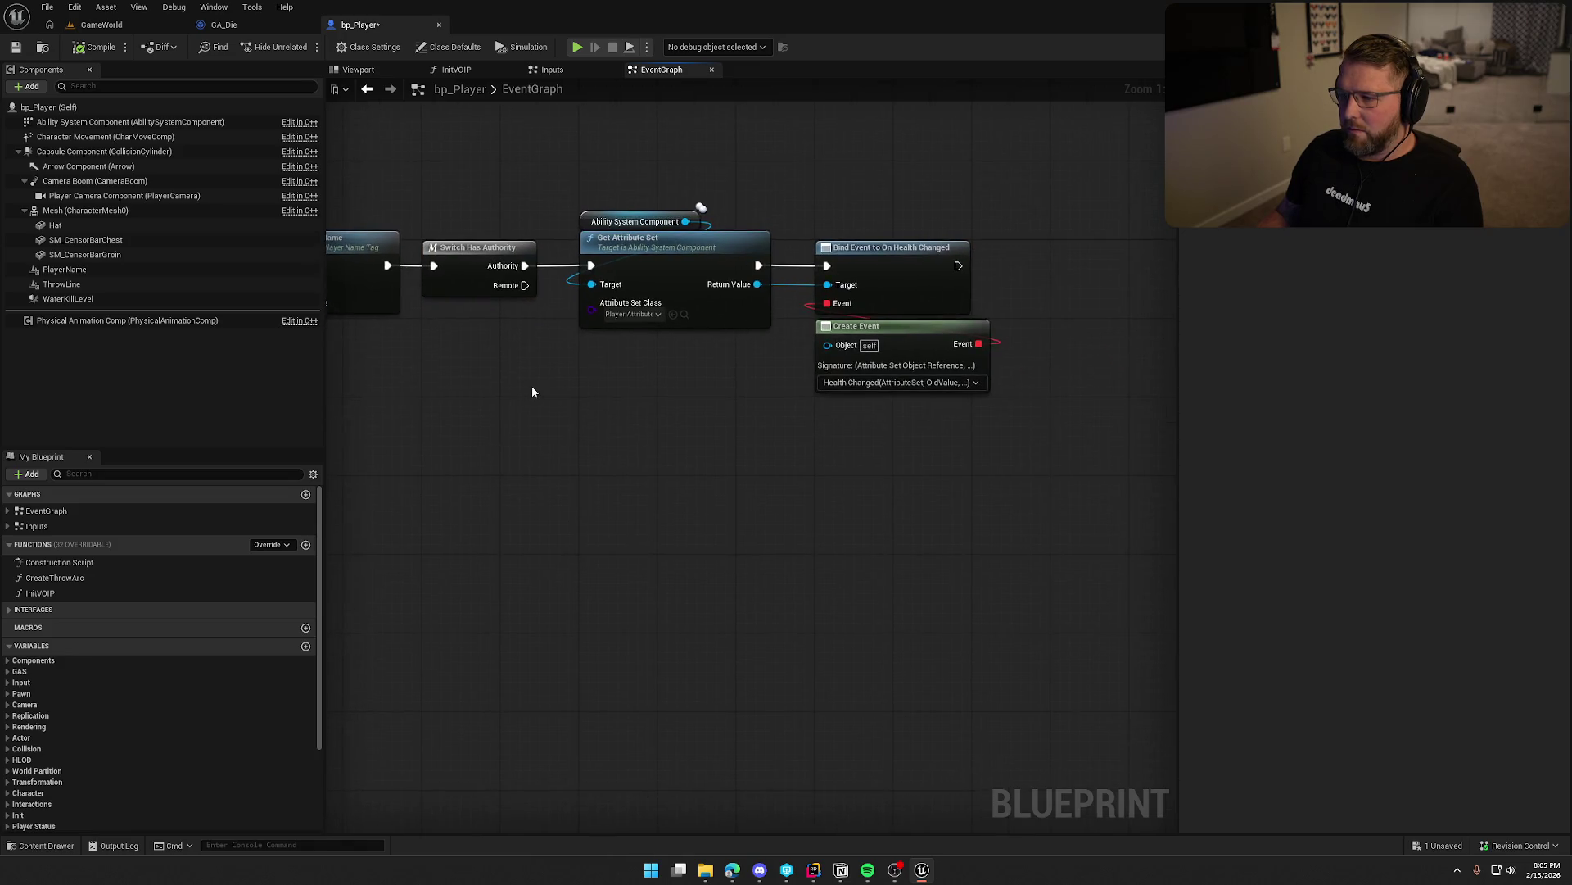
pyautogui.moveTo(836, 225)
pyautogui.mouseDown()
pyautogui.moveTo(1089, 485)
pyautogui.moveTo(874, 458)
pyautogui.moveTo(737, 251)
pyautogui.moveTo(557, 159)
pyautogui.mouseUp()
pyautogui.click(719, 470)
pyautogui.moveTo(565, 476)
pyautogui.mouseDown()
pyautogui.moveTo(778, 466)
pyautogui.moveTo(901, 508)
pyautogui.moveTo(1176, 283)
pyautogui.moveTo(613, 267)
pyautogui.mouseUp()
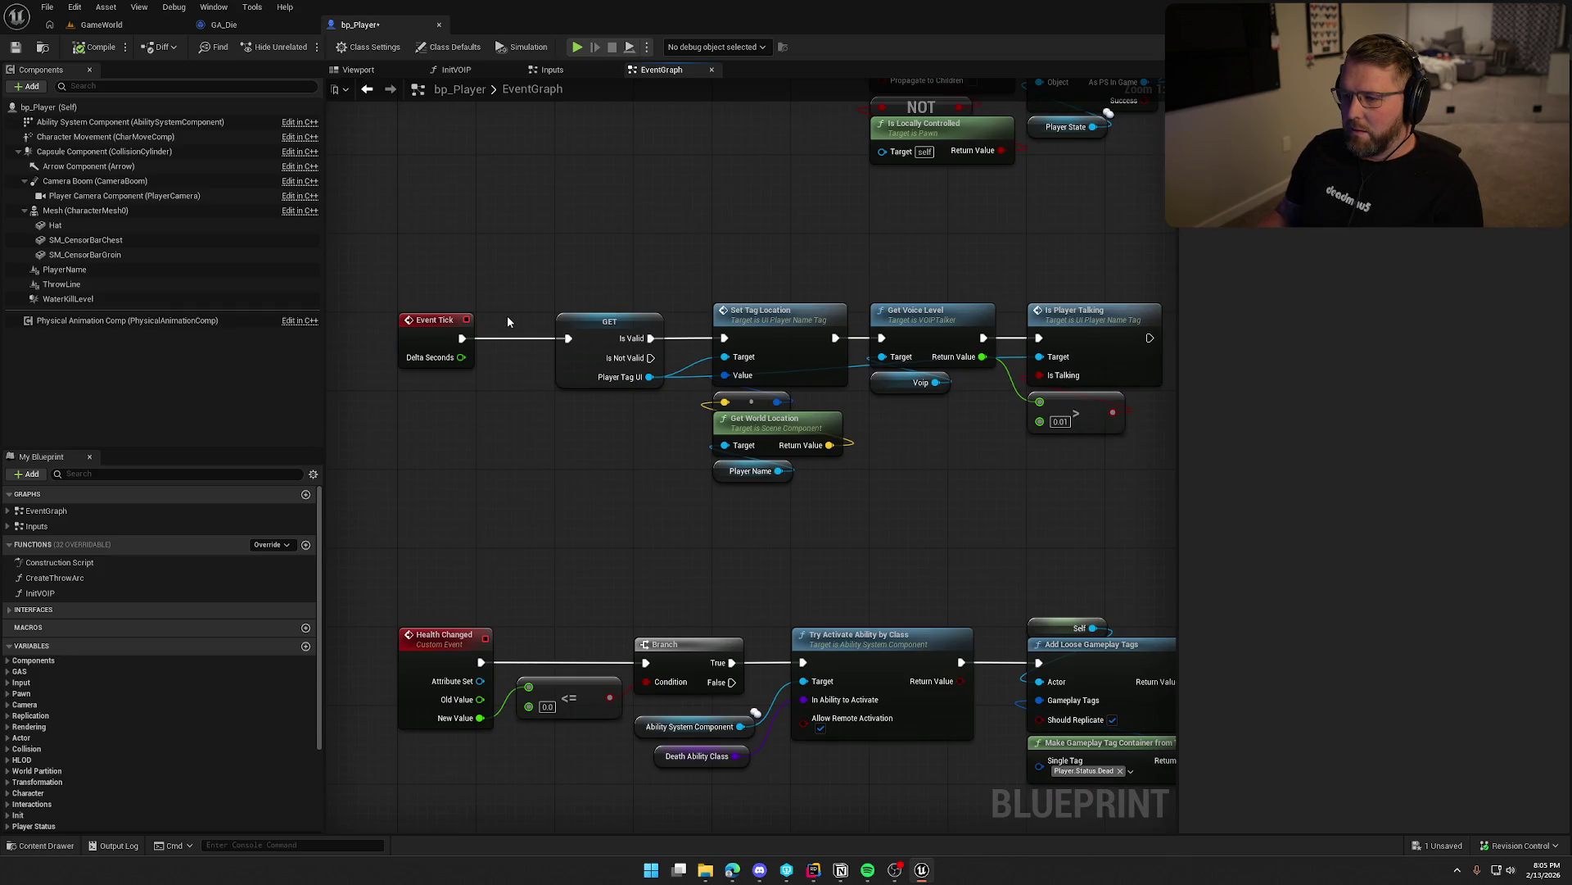
pyautogui.moveTo(622, 477)
pyautogui.mouseDown()
pyautogui.moveTo(455, 473)
pyautogui.moveTo(547, 392)
pyautogui.mouseUp()
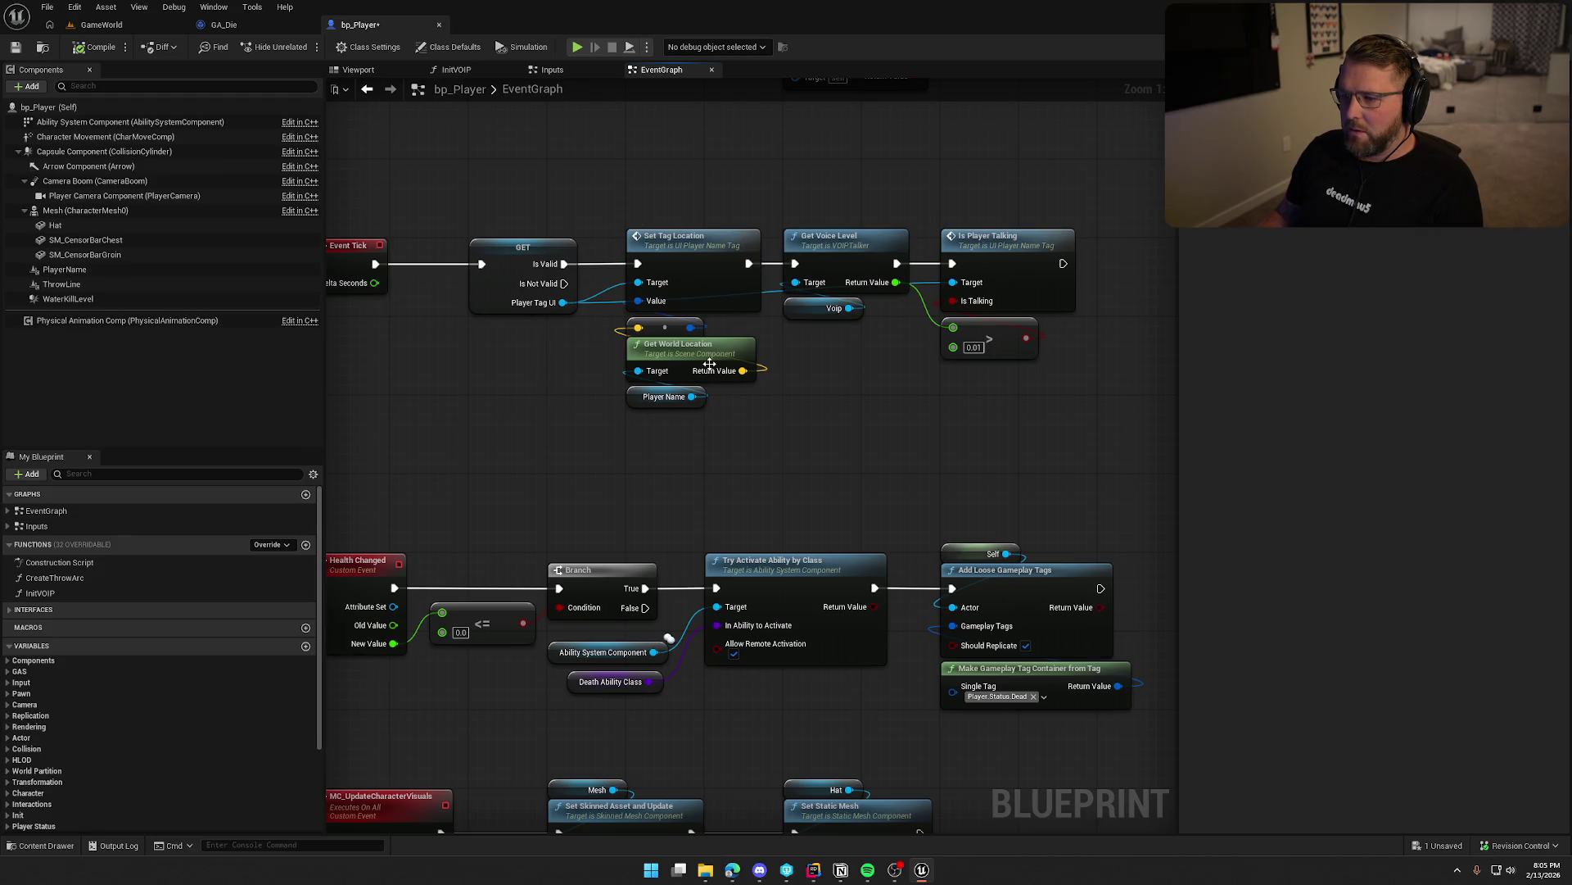
pyautogui.moveTo(829, 378); pyautogui.dragTo(718, 388)
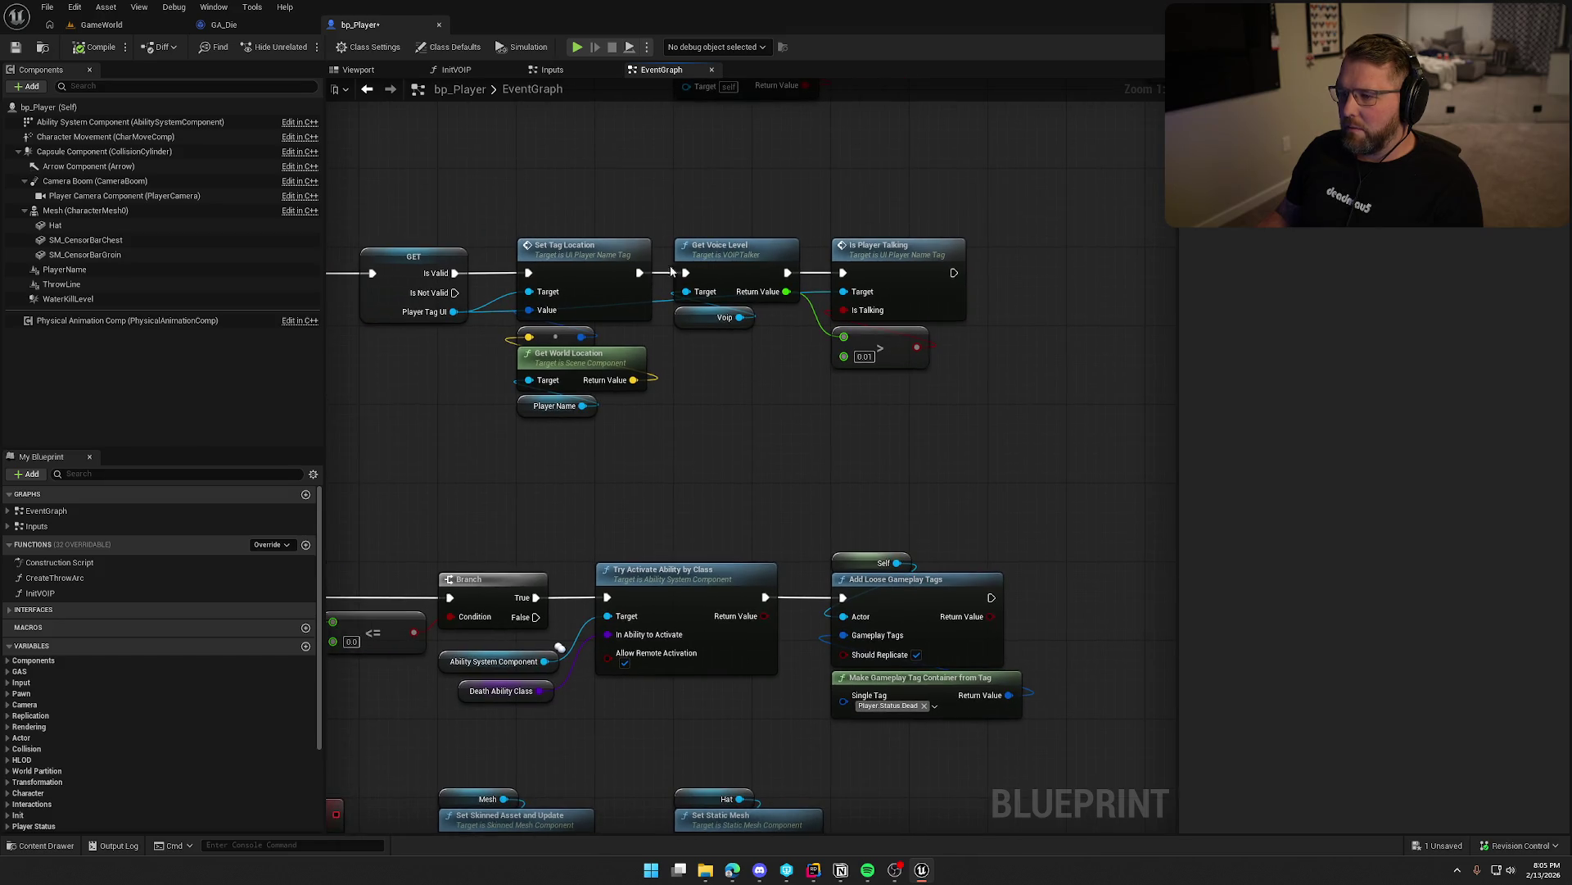
pyautogui.moveTo(896, 395)
pyautogui.mouseDown()
pyautogui.moveTo(815, 391)
pyautogui.moveTo(780, 197)
pyautogui.mouseUp()
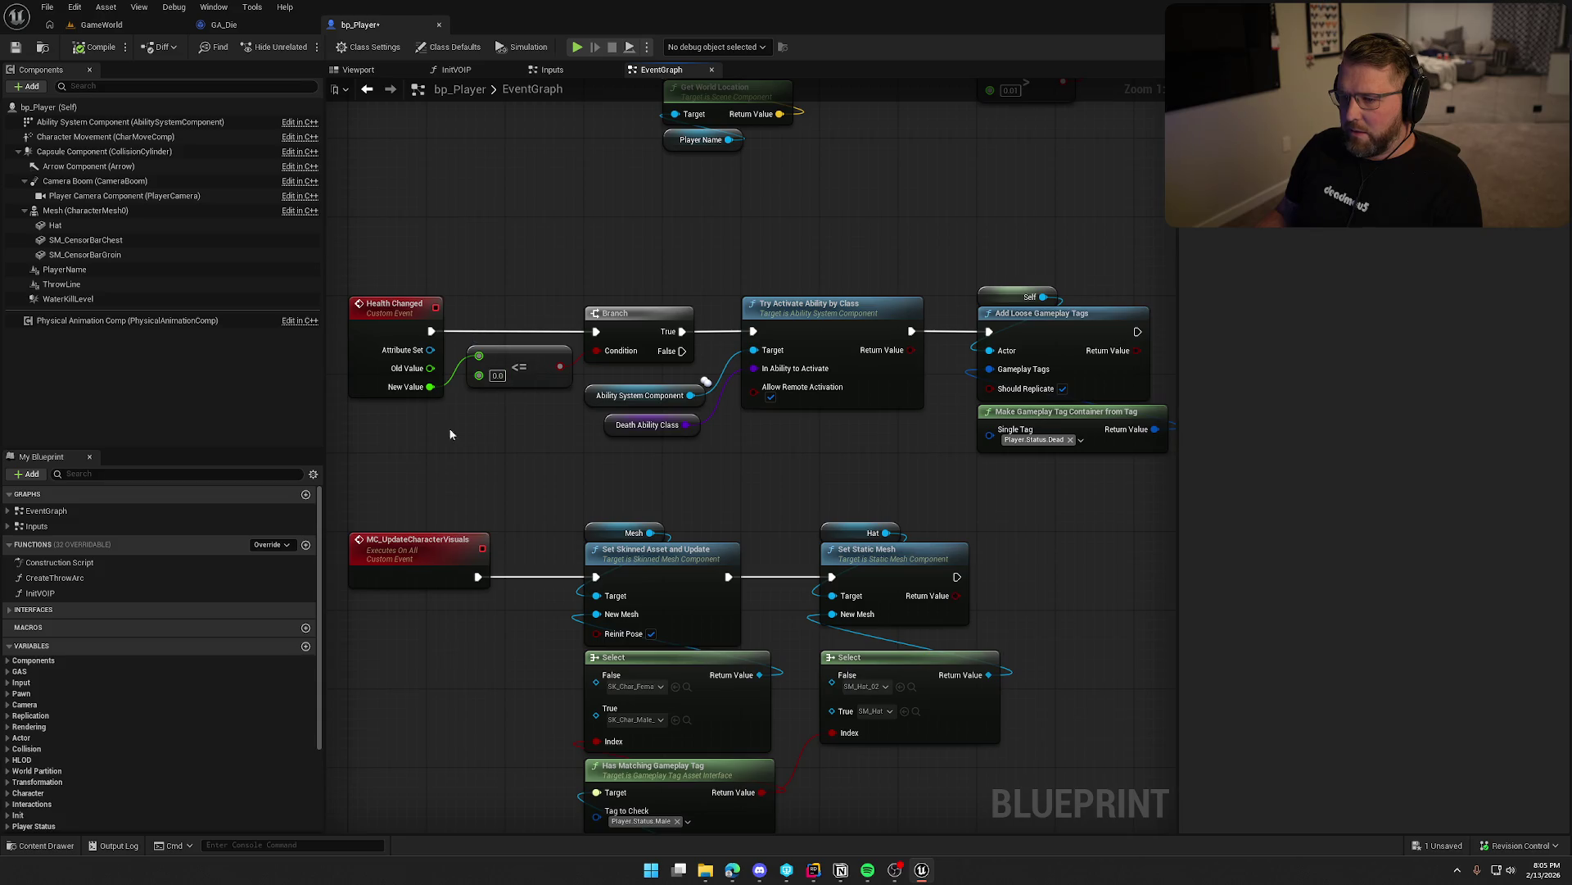
pyautogui.moveTo(495, 415); pyautogui.dragTo(433, 418)
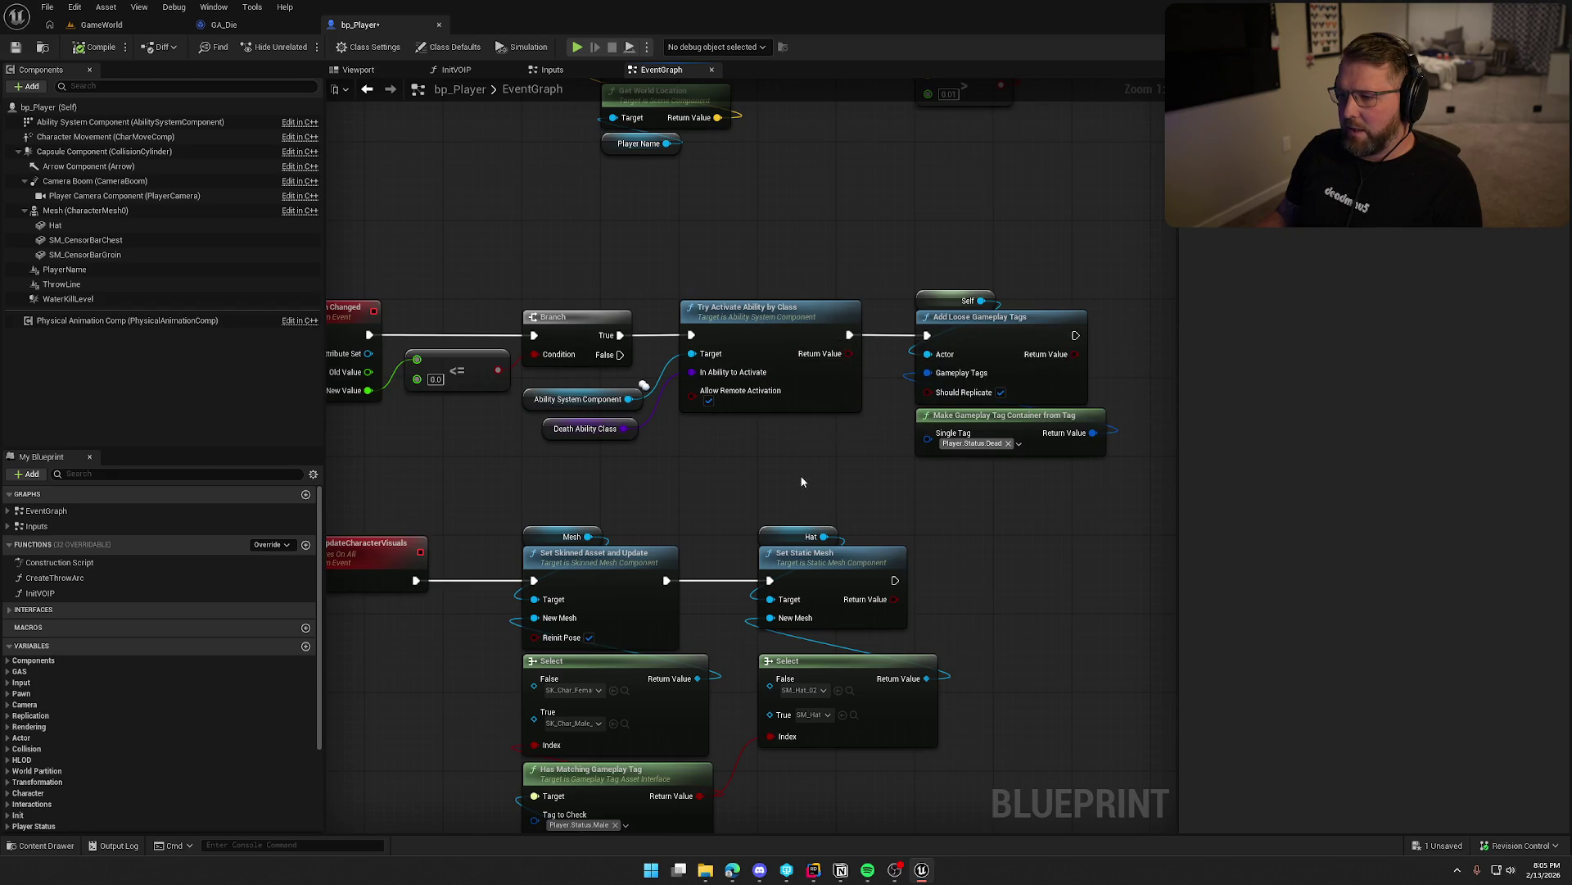
pyautogui.moveTo(557, 266); pyautogui.dragTo(649, 264)
pyautogui.moveTo(389, 265)
pyautogui.mouseDown()
pyautogui.moveTo(403, 285)
pyautogui.moveTo(1065, 475)
pyautogui.mouseUp()
pyautogui.scroll(-5, 906, 493)
pyautogui.scroll(5, 750, 593)
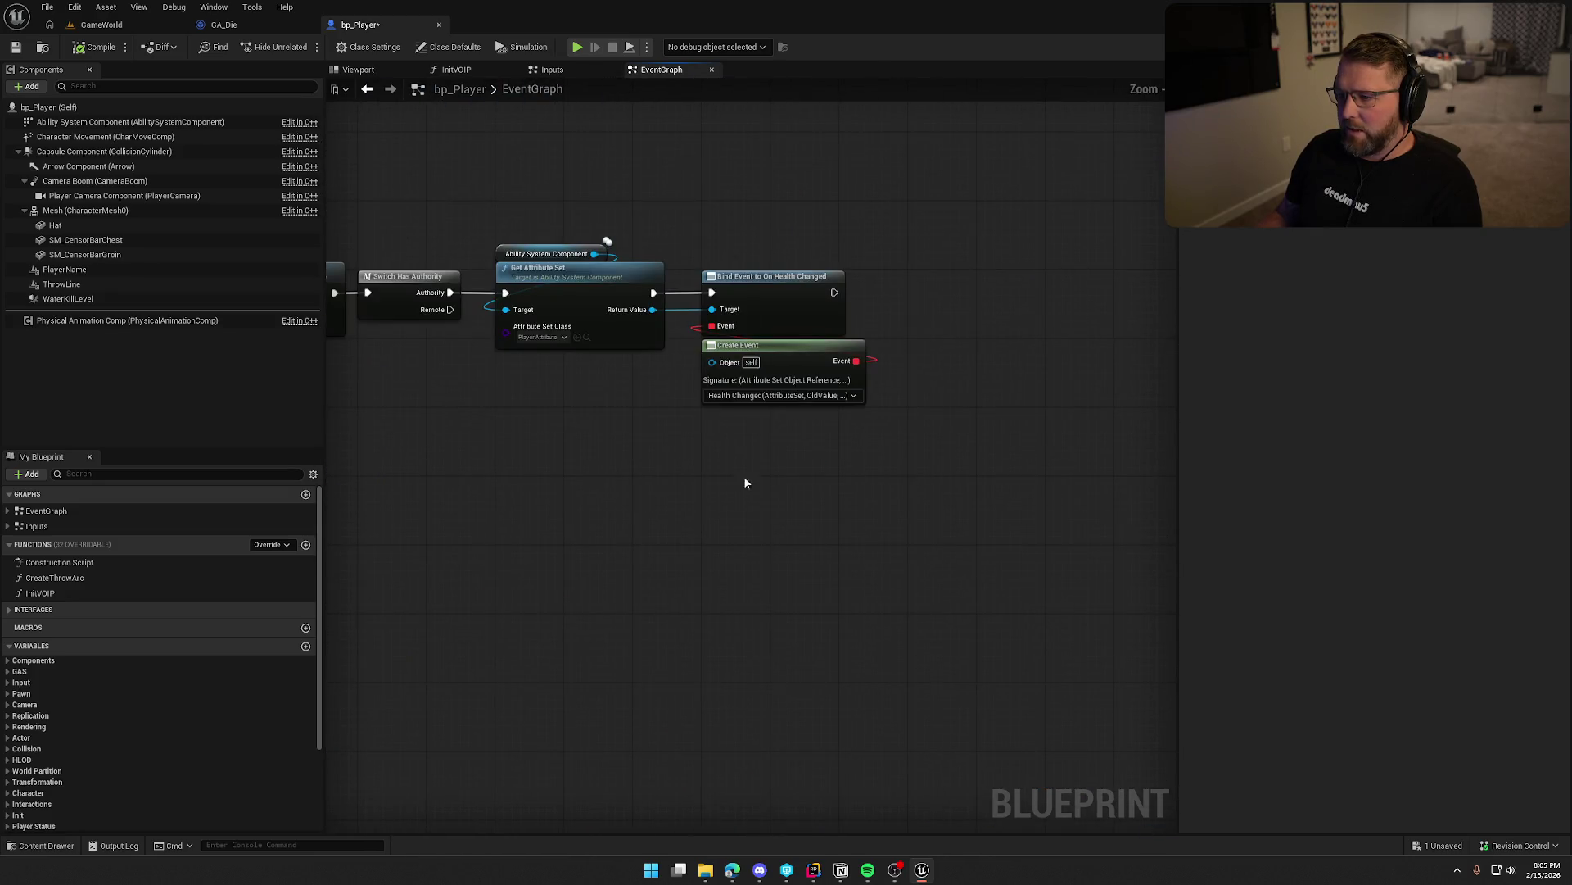
pyautogui.scroll(-3, 662, 333)
pyautogui.moveTo(811, 488)
pyautogui.mouseDown()
pyautogui.moveTo(832, 356)
pyautogui.moveTo(694, 237)
pyautogui.mouseUp()
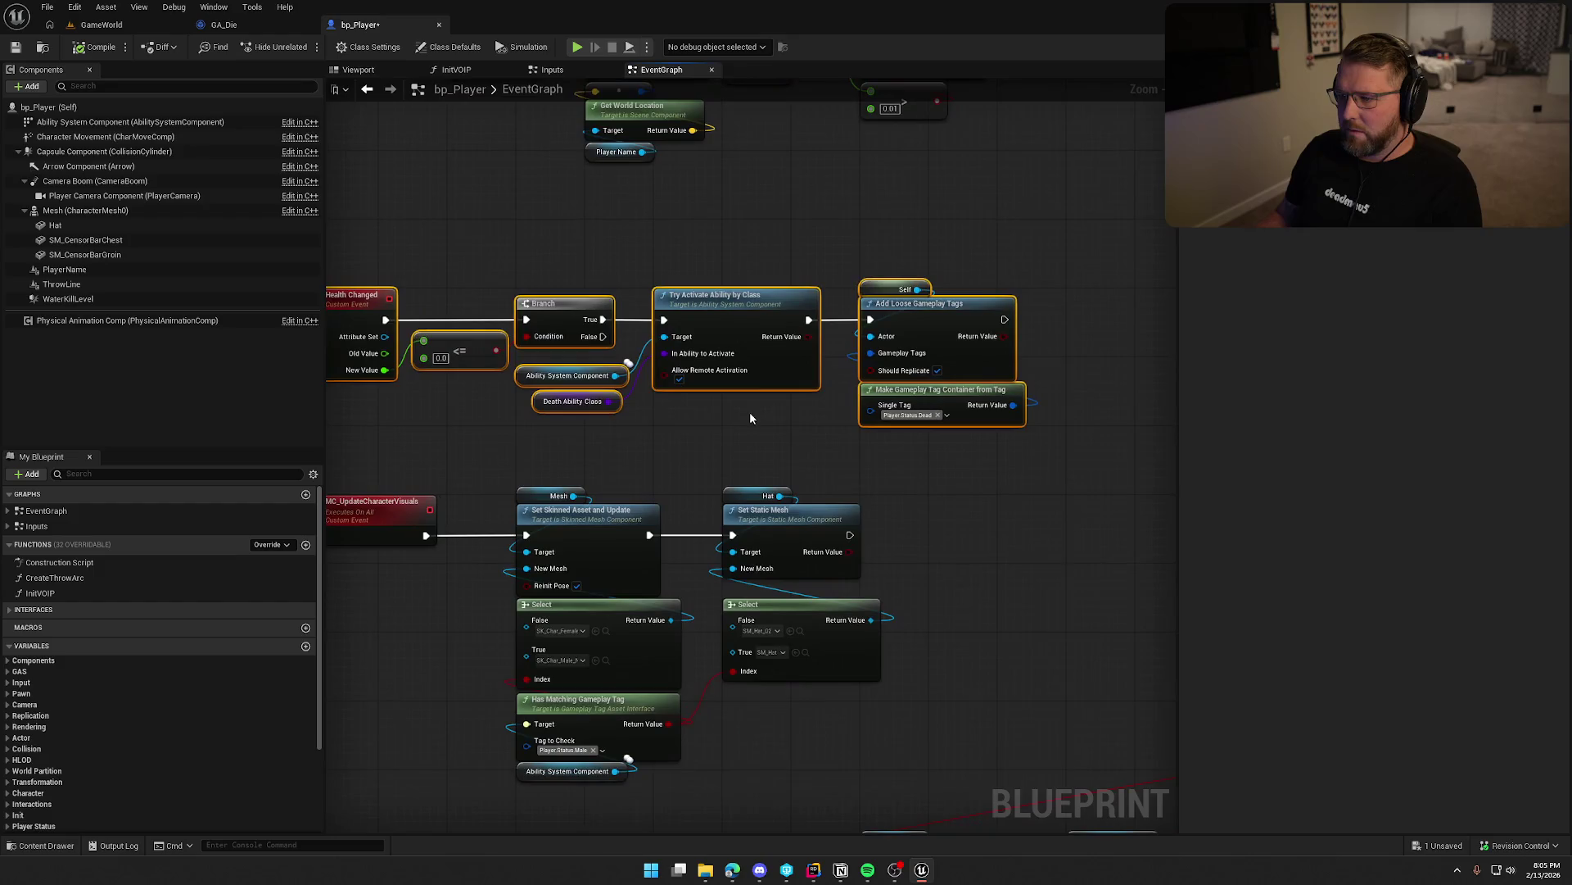
pyautogui.moveTo(729, 414); pyautogui.dragTo(602, 419)
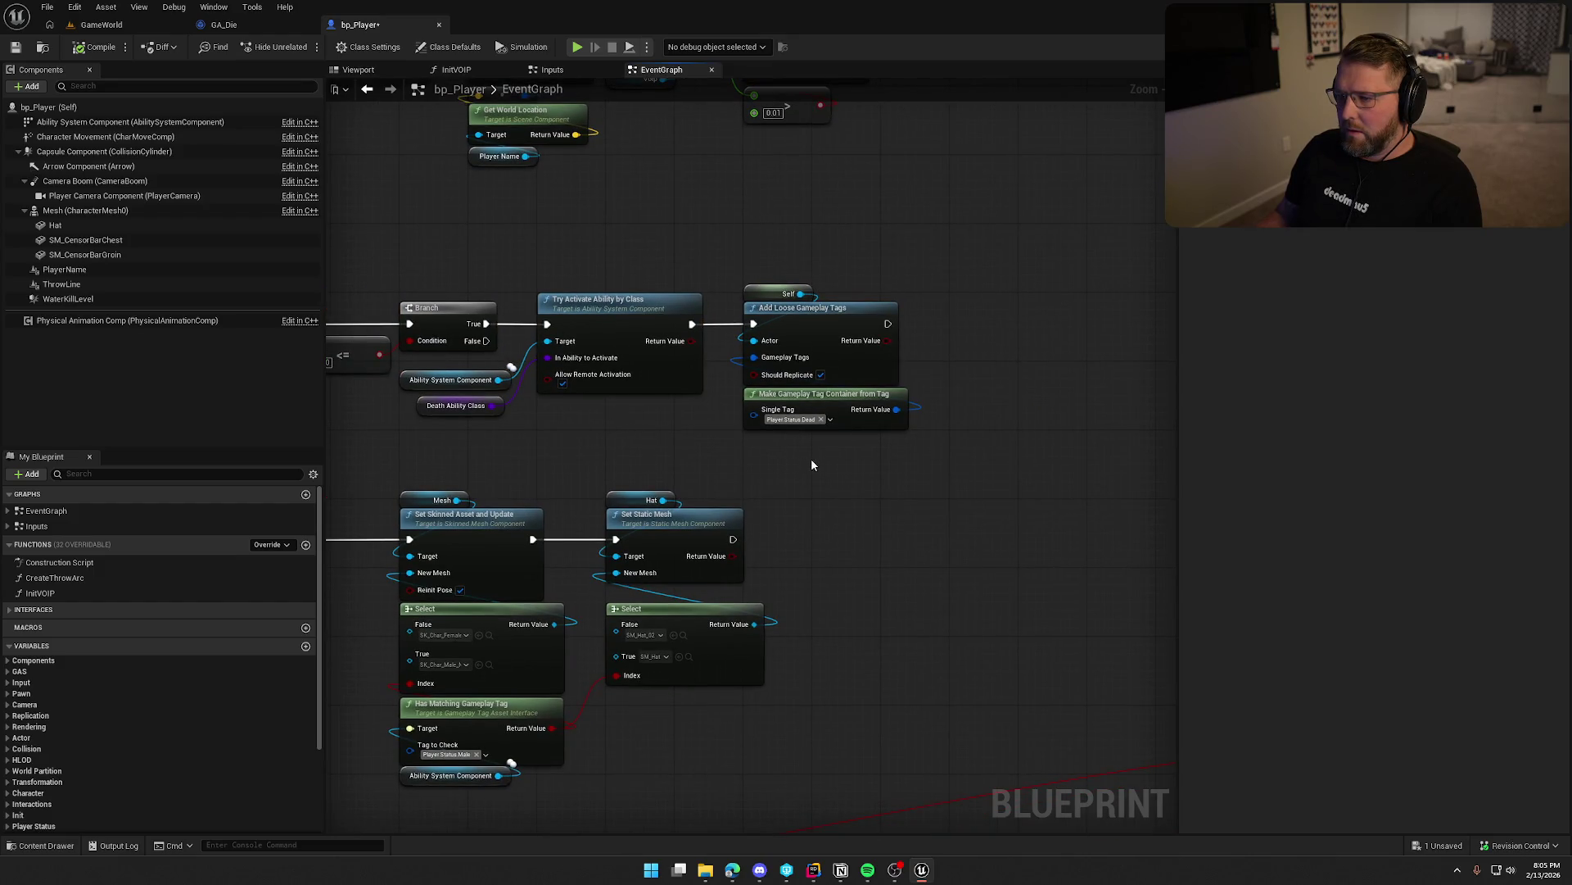
pyautogui.moveTo(742, 440)
pyautogui.mouseDown()
pyautogui.moveTo(995, 332)
pyautogui.moveTo(611, 345)
pyautogui.mouseUp()
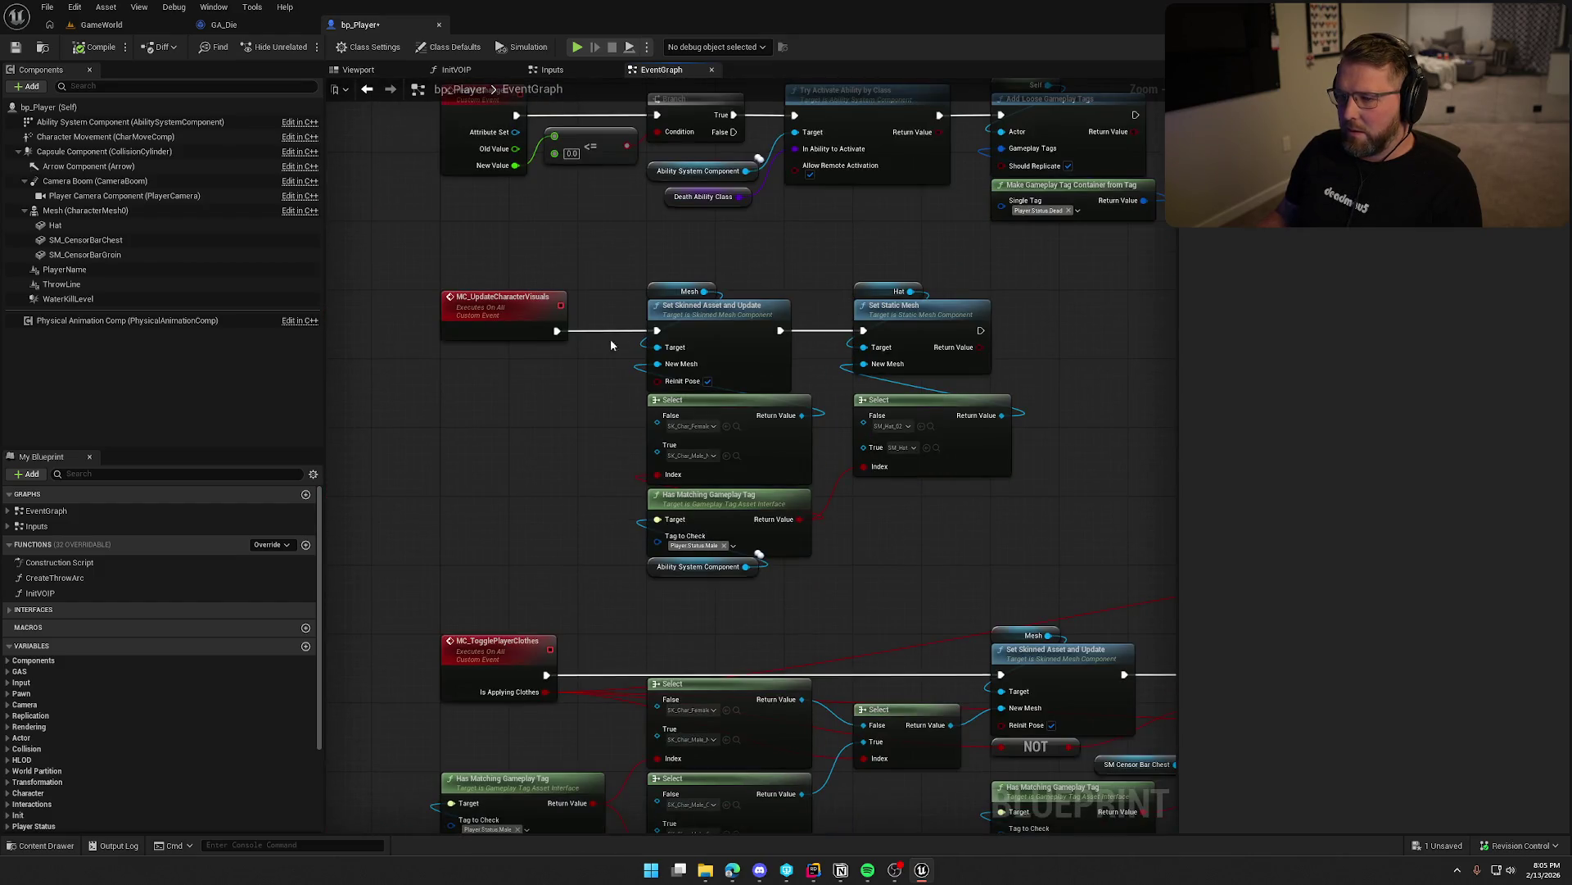
pyautogui.click(516, 307)
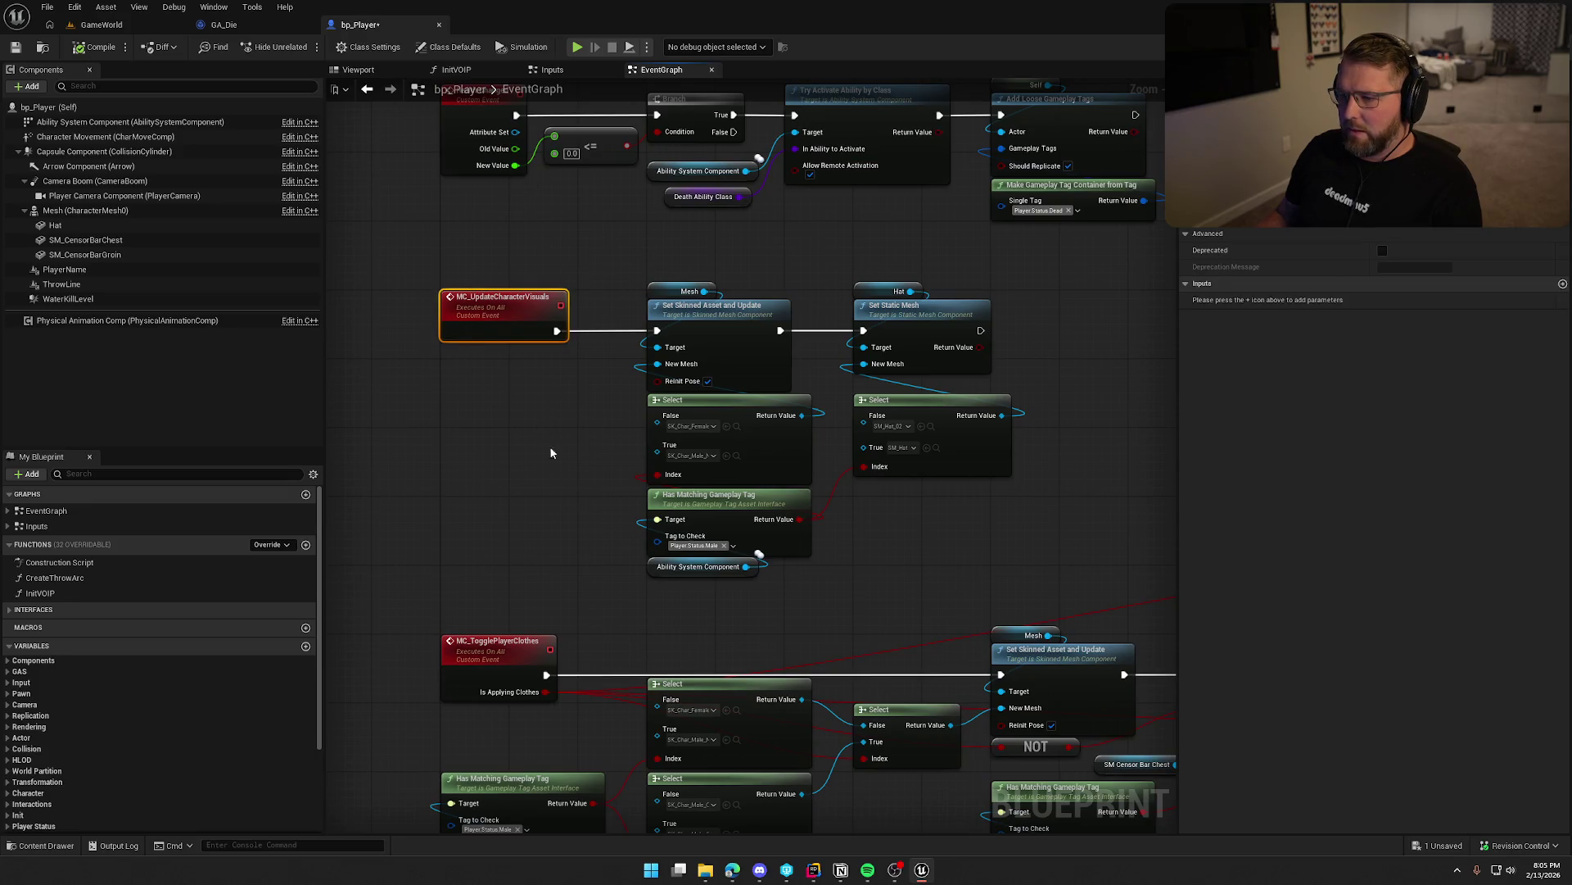
pyautogui.scroll(1, 502, 423)
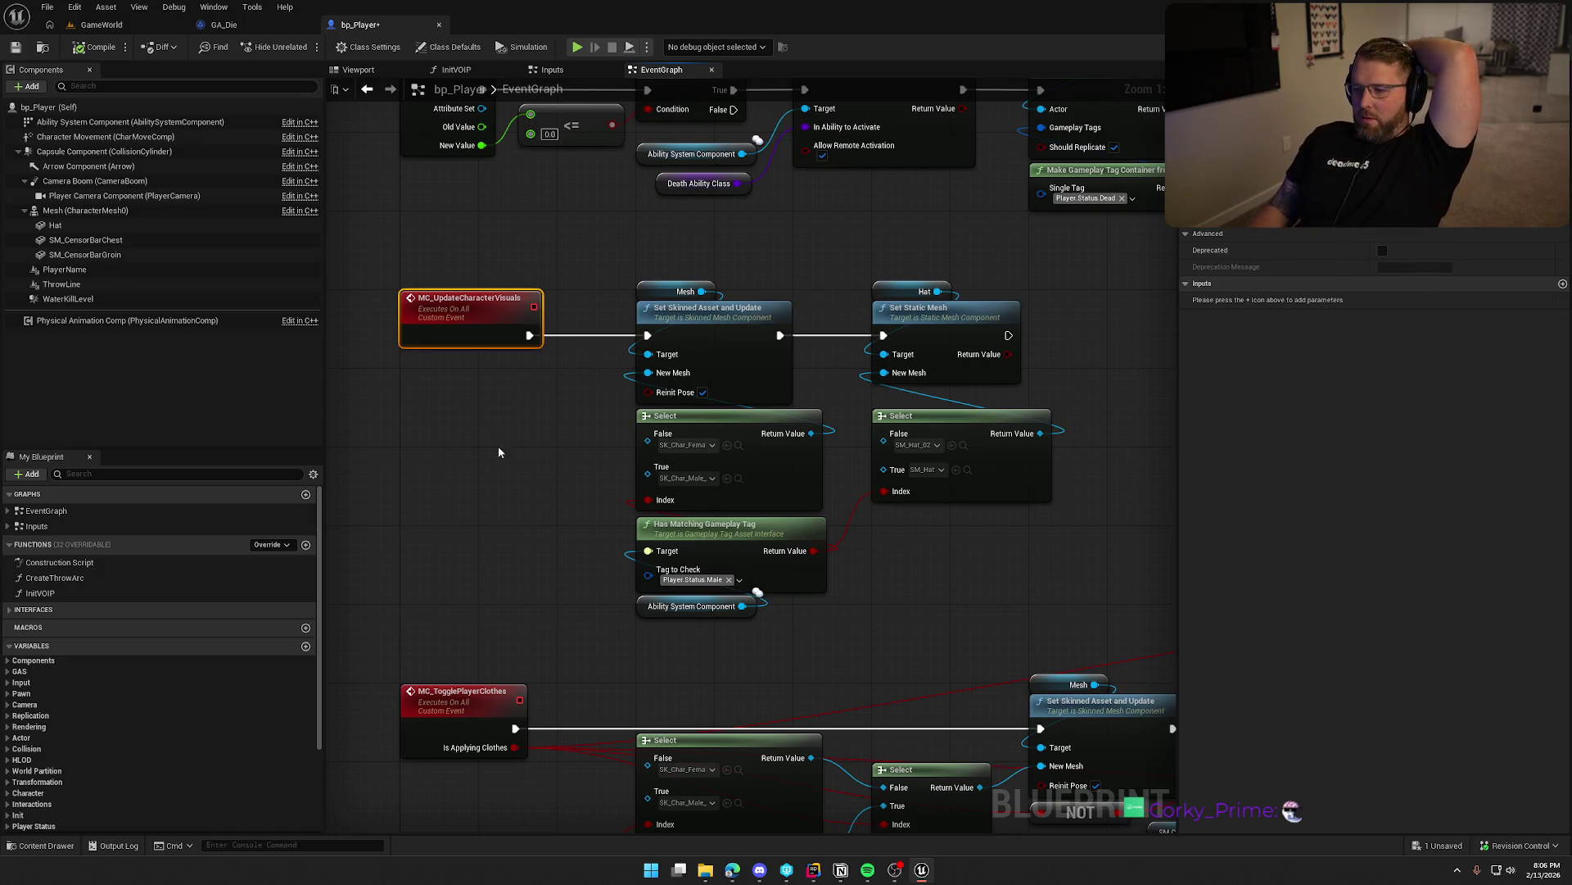
pyautogui.moveTo(498, 451); pyautogui.dragTo(548, 461)
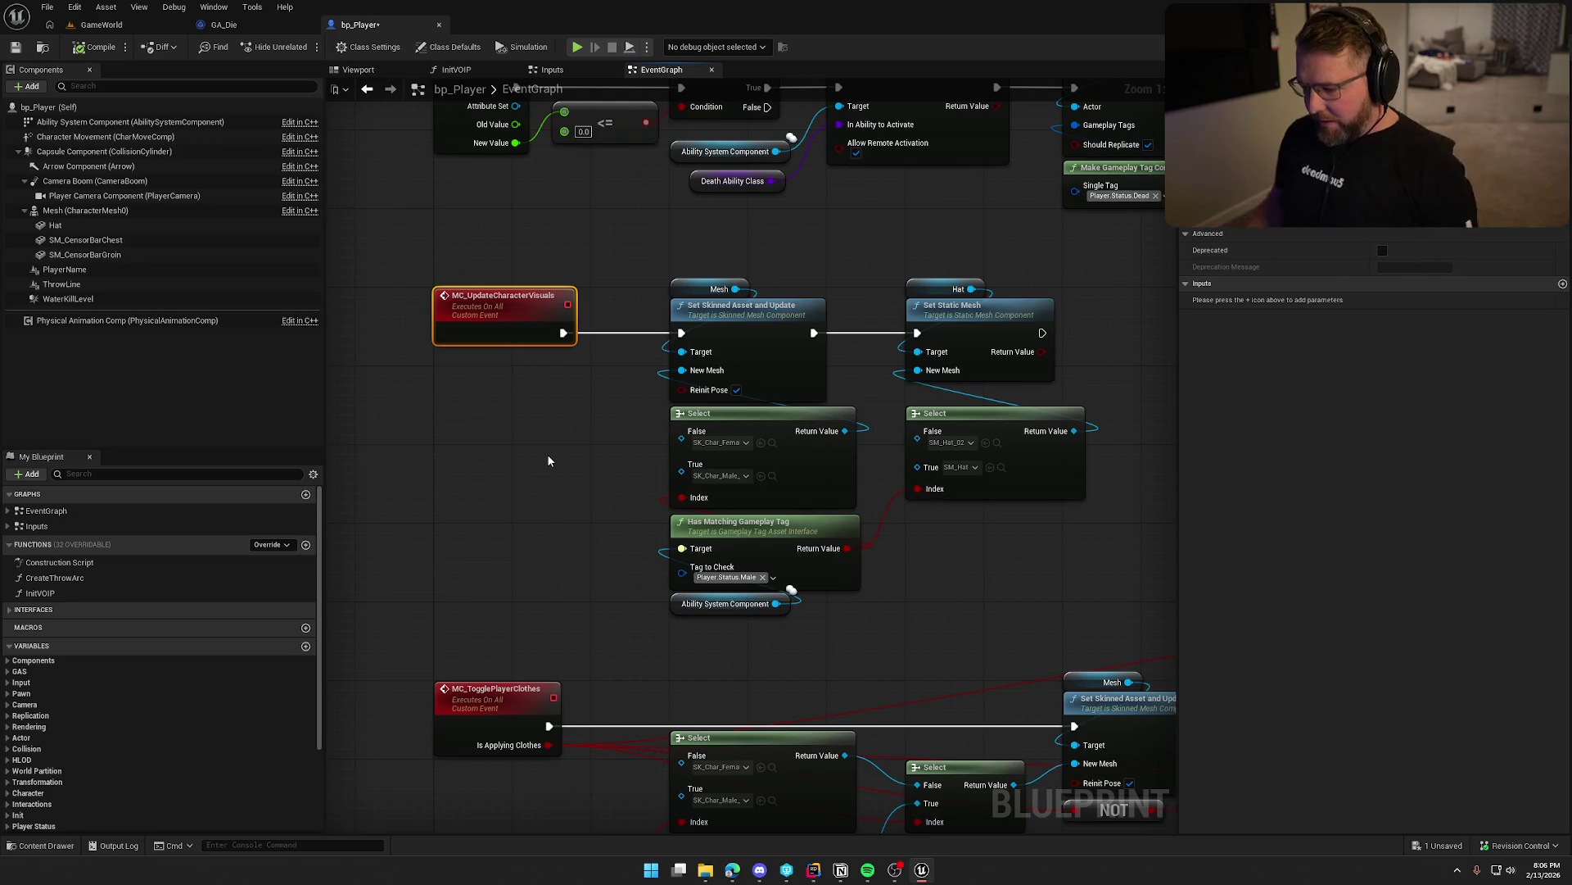
pyautogui.click(811, 866)
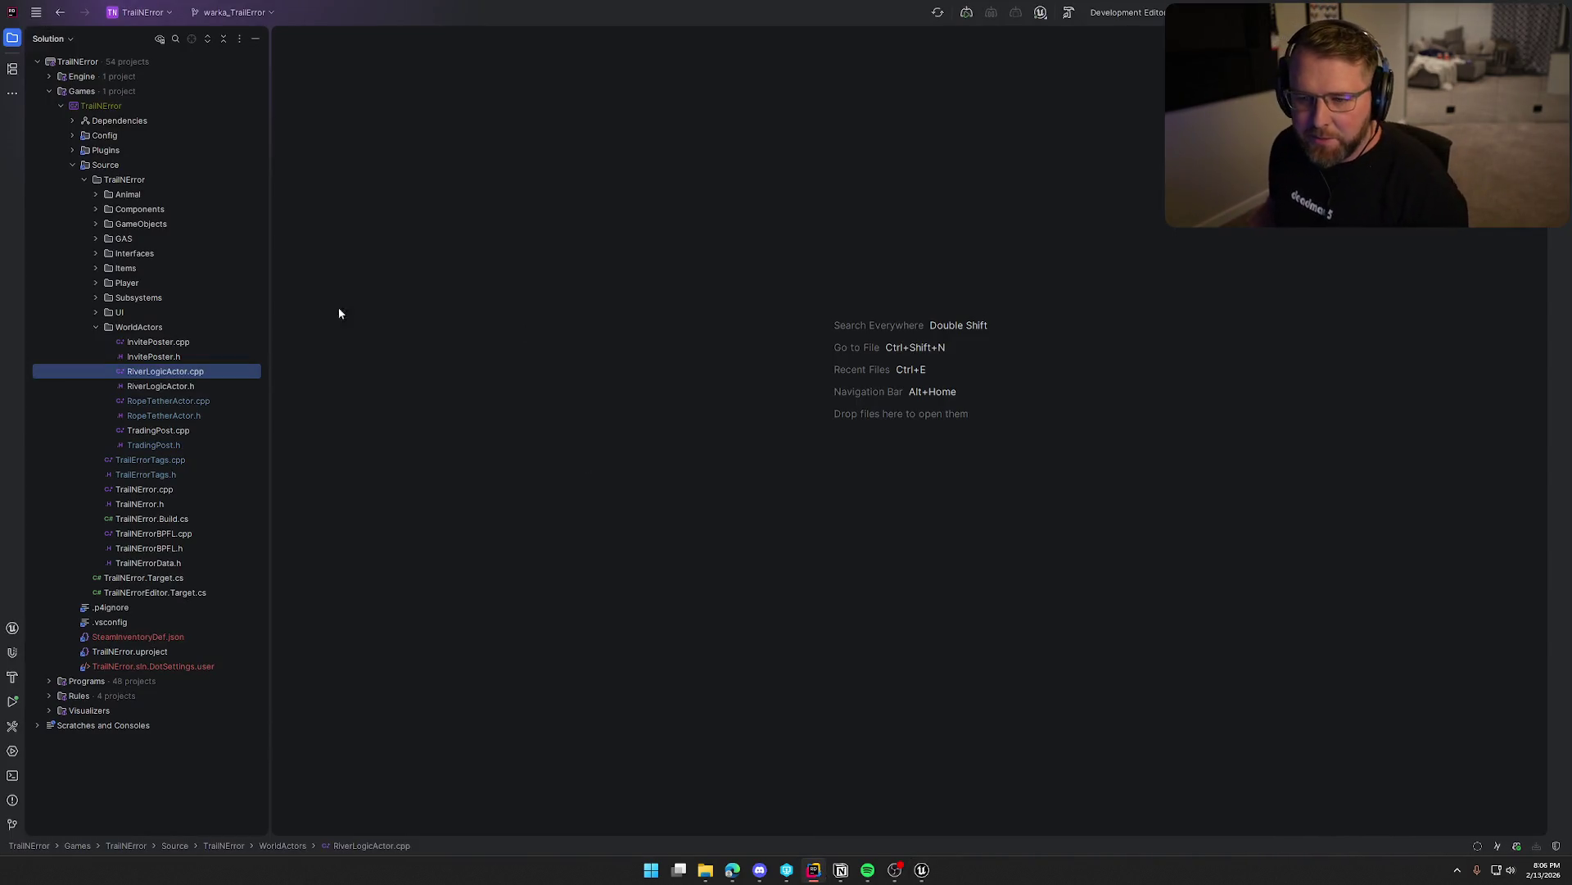
# Open TrailNErrorData.h in Rider and scroll to the end of the file.
pyautogui.click(102, 328)
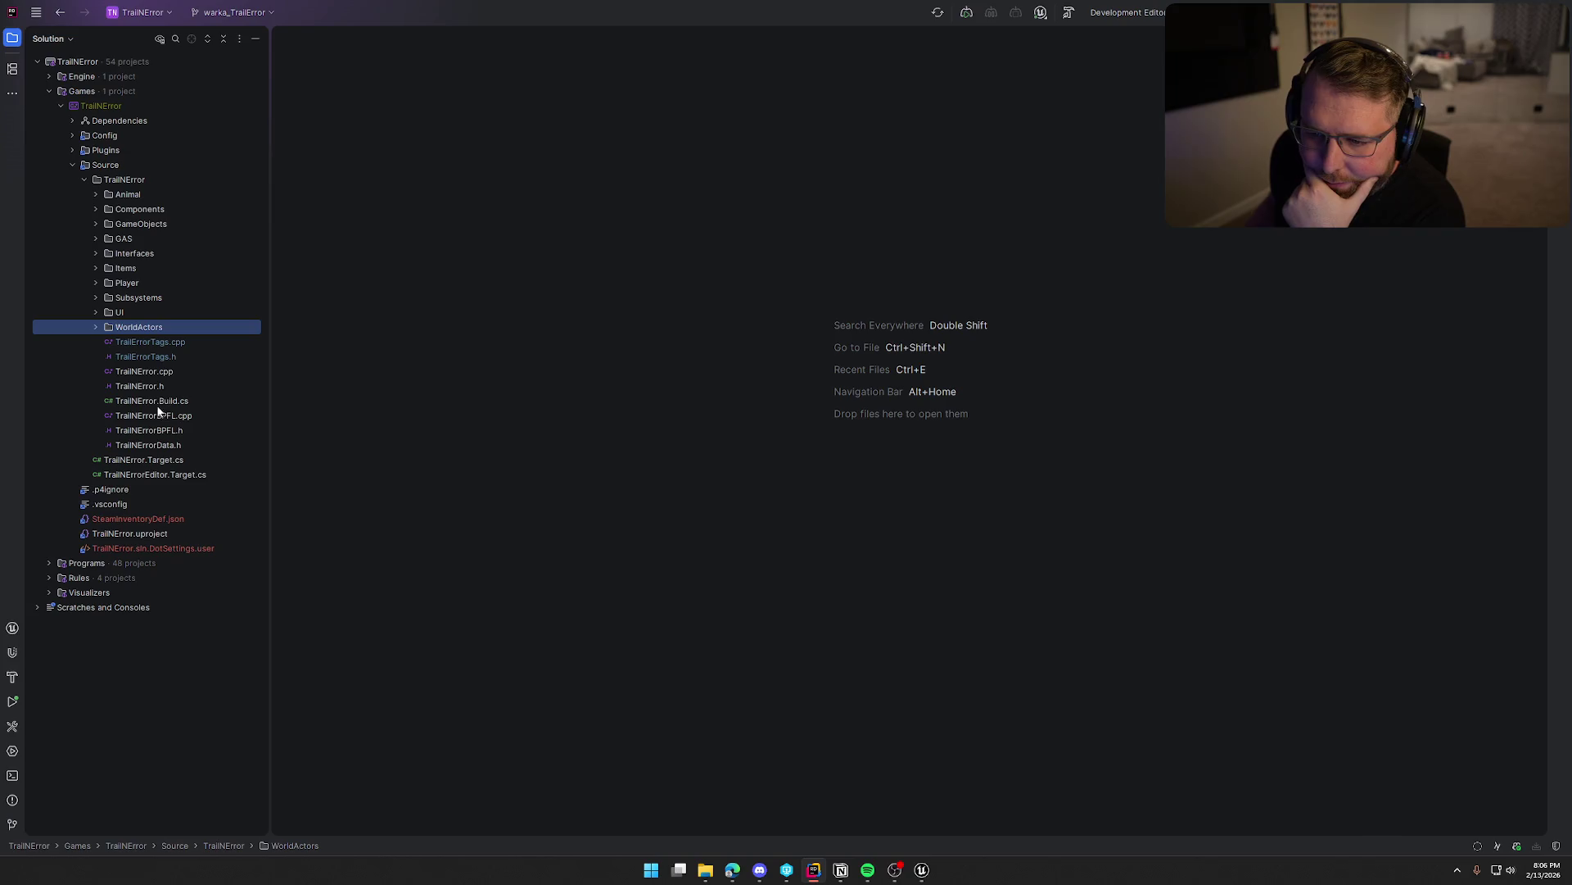
pyautogui.doubleClick(171, 448)
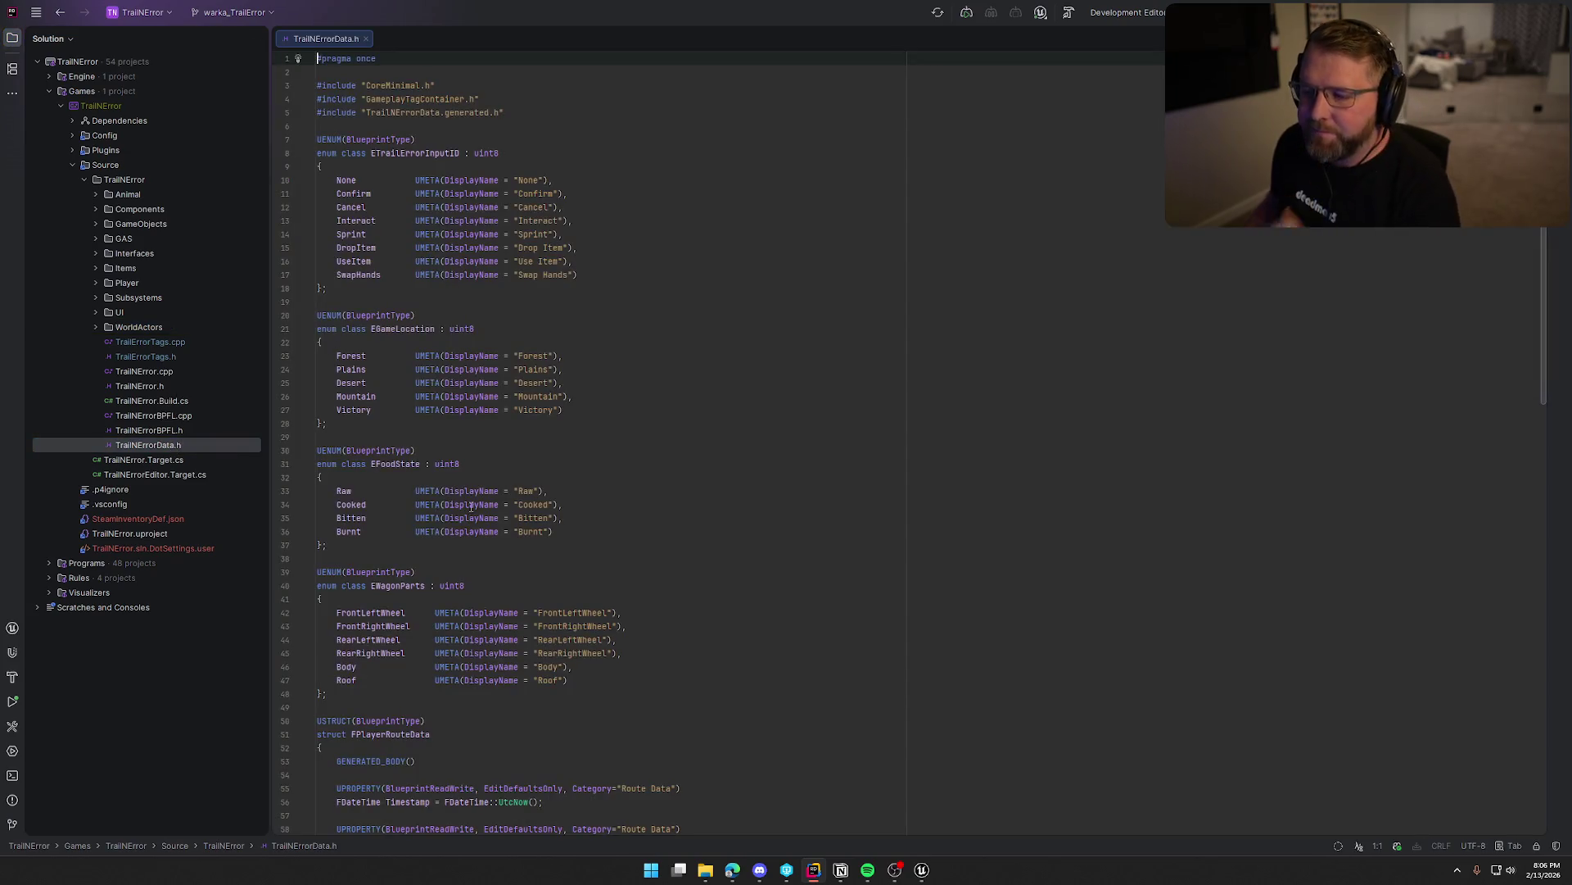
pyautogui.scroll(-3, 678, 436)
pyautogui.scroll(-10, 677, 437)
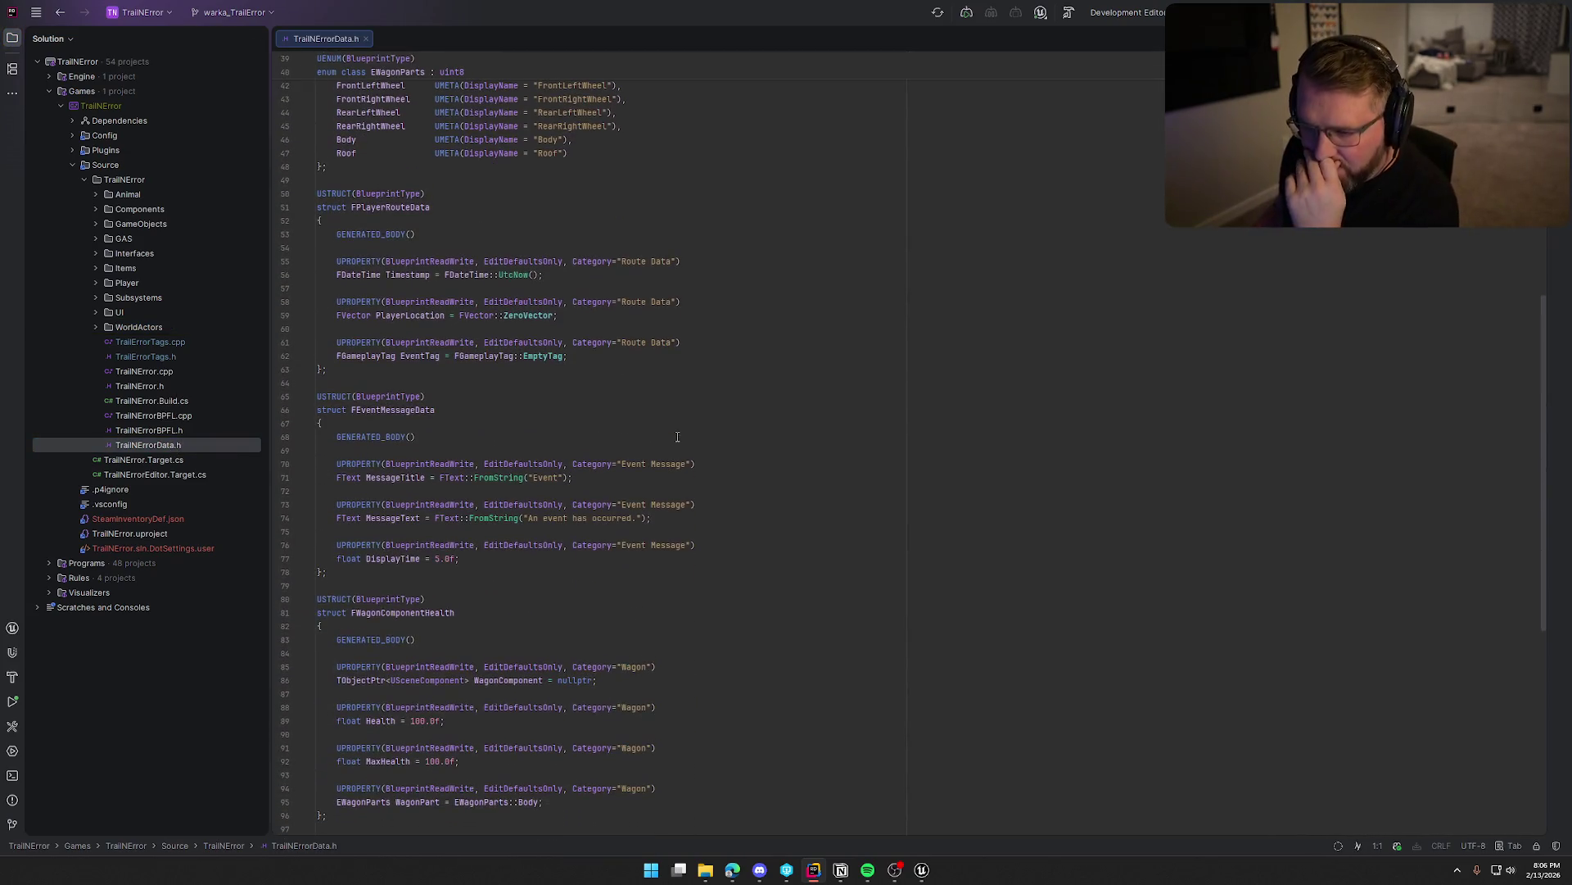
pyautogui.scroll(-8, 677, 436)
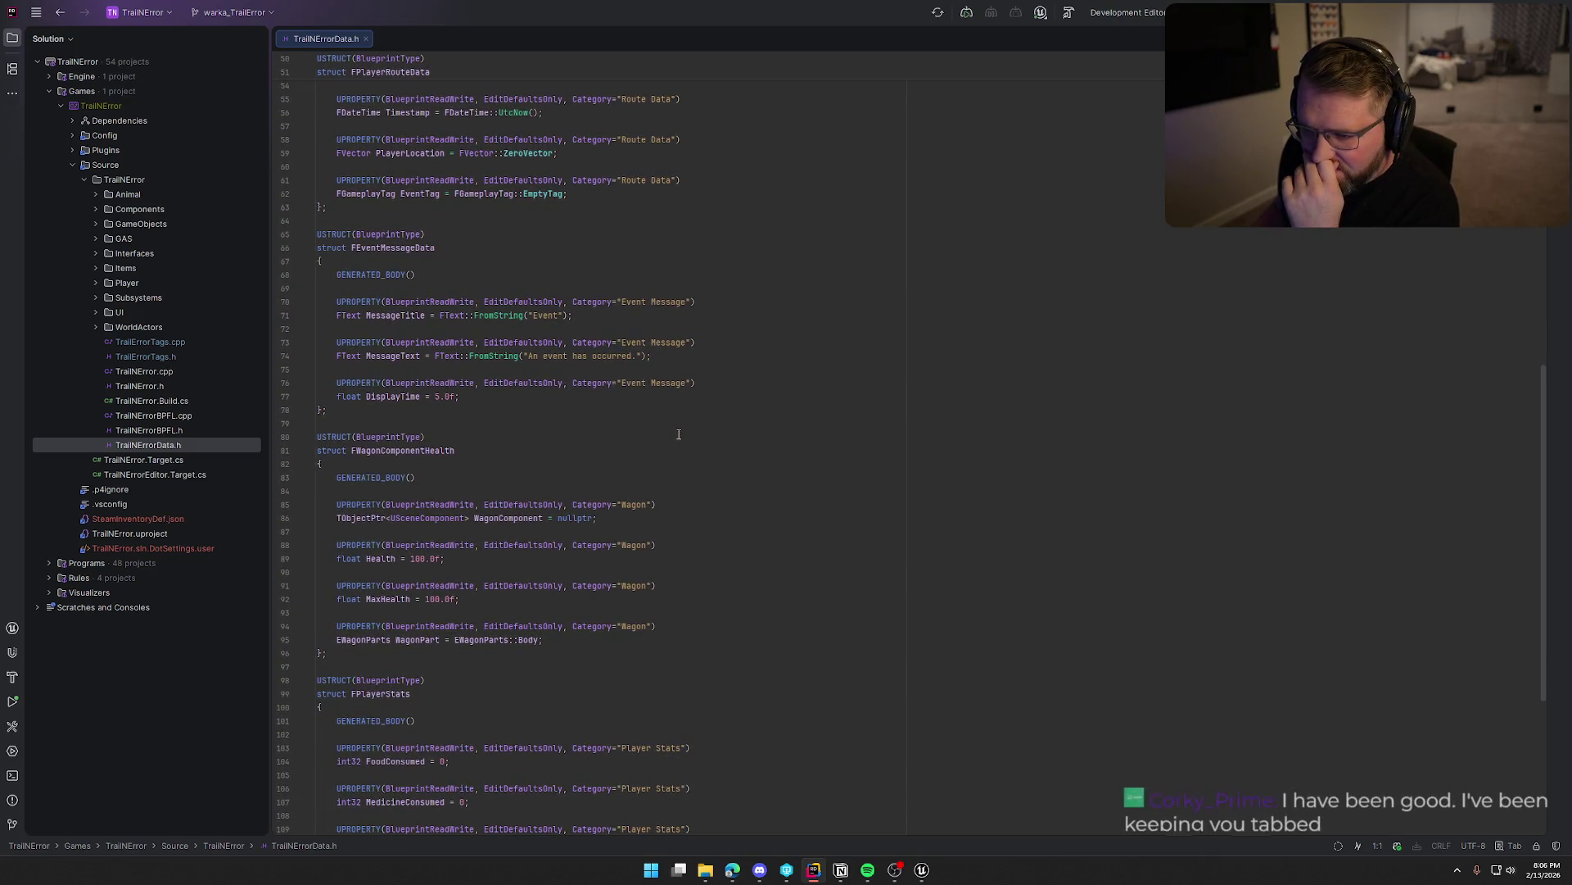
pyautogui.scroll(-3, 678, 434)
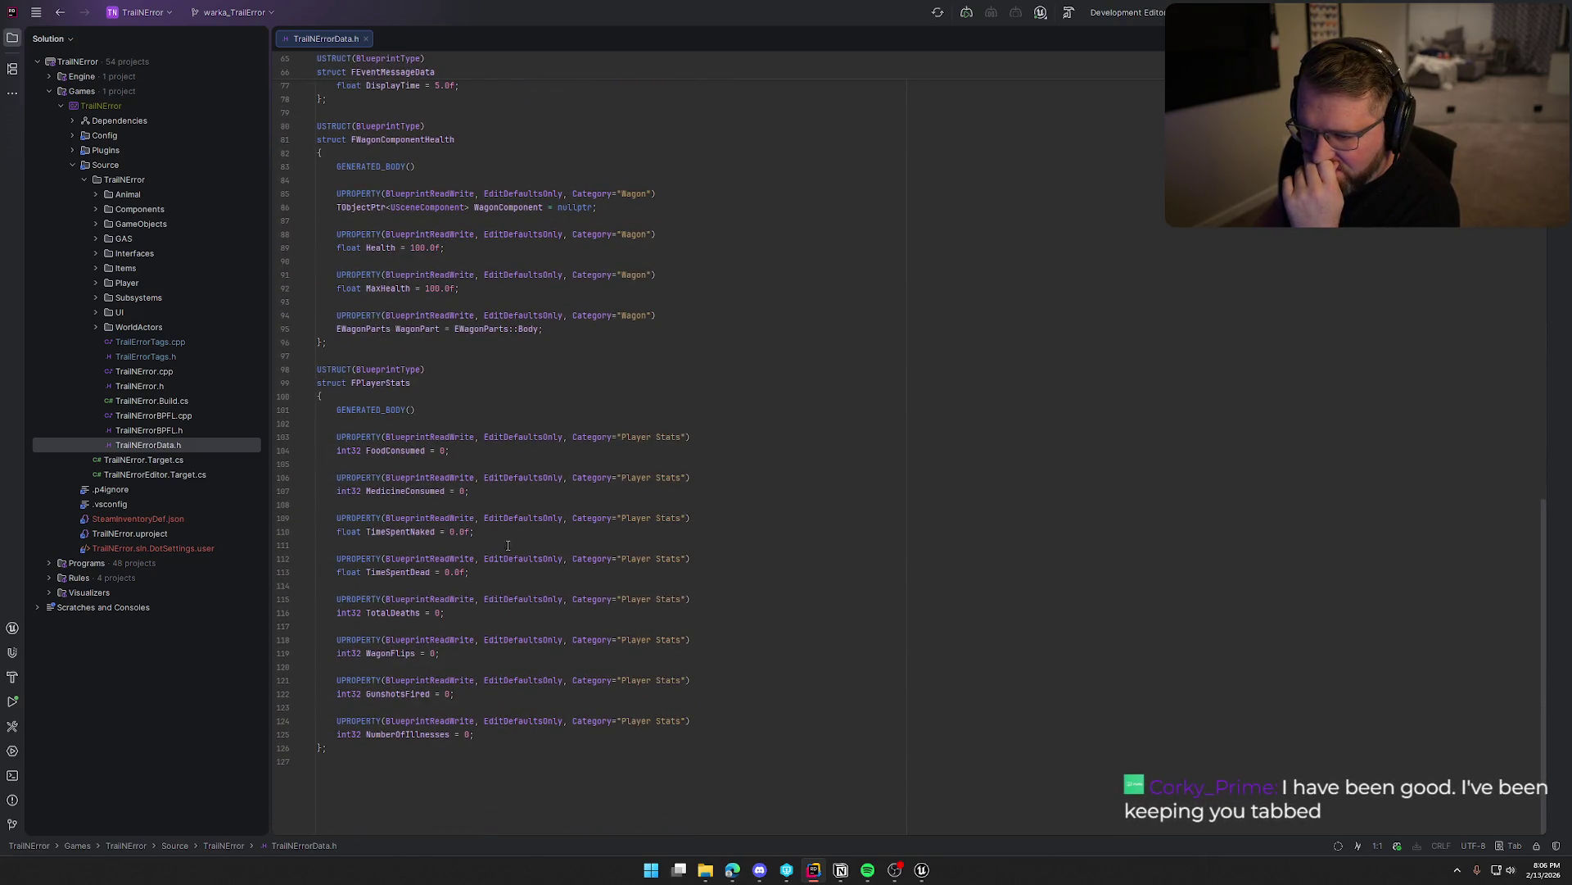
# Insert a new USTRUCT template at the file's end with the BlueprintType specifier.
pyautogui.click(302, 762)
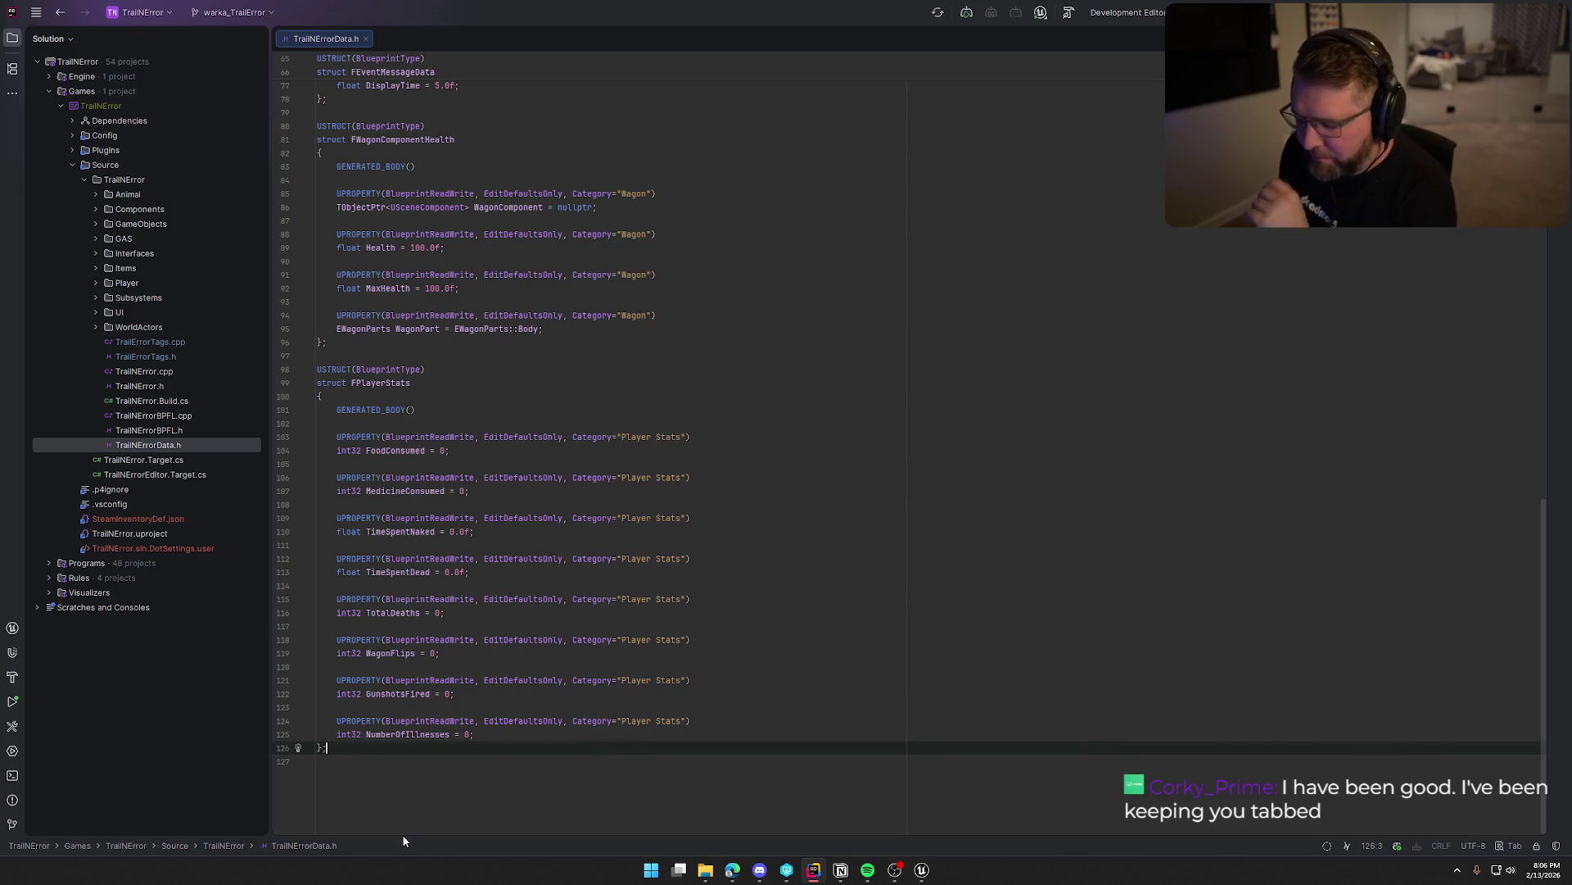
pyautogui.press('Return')
pyautogui.press('Return')
pyautogui.press('Up')
pyautogui.write('US')
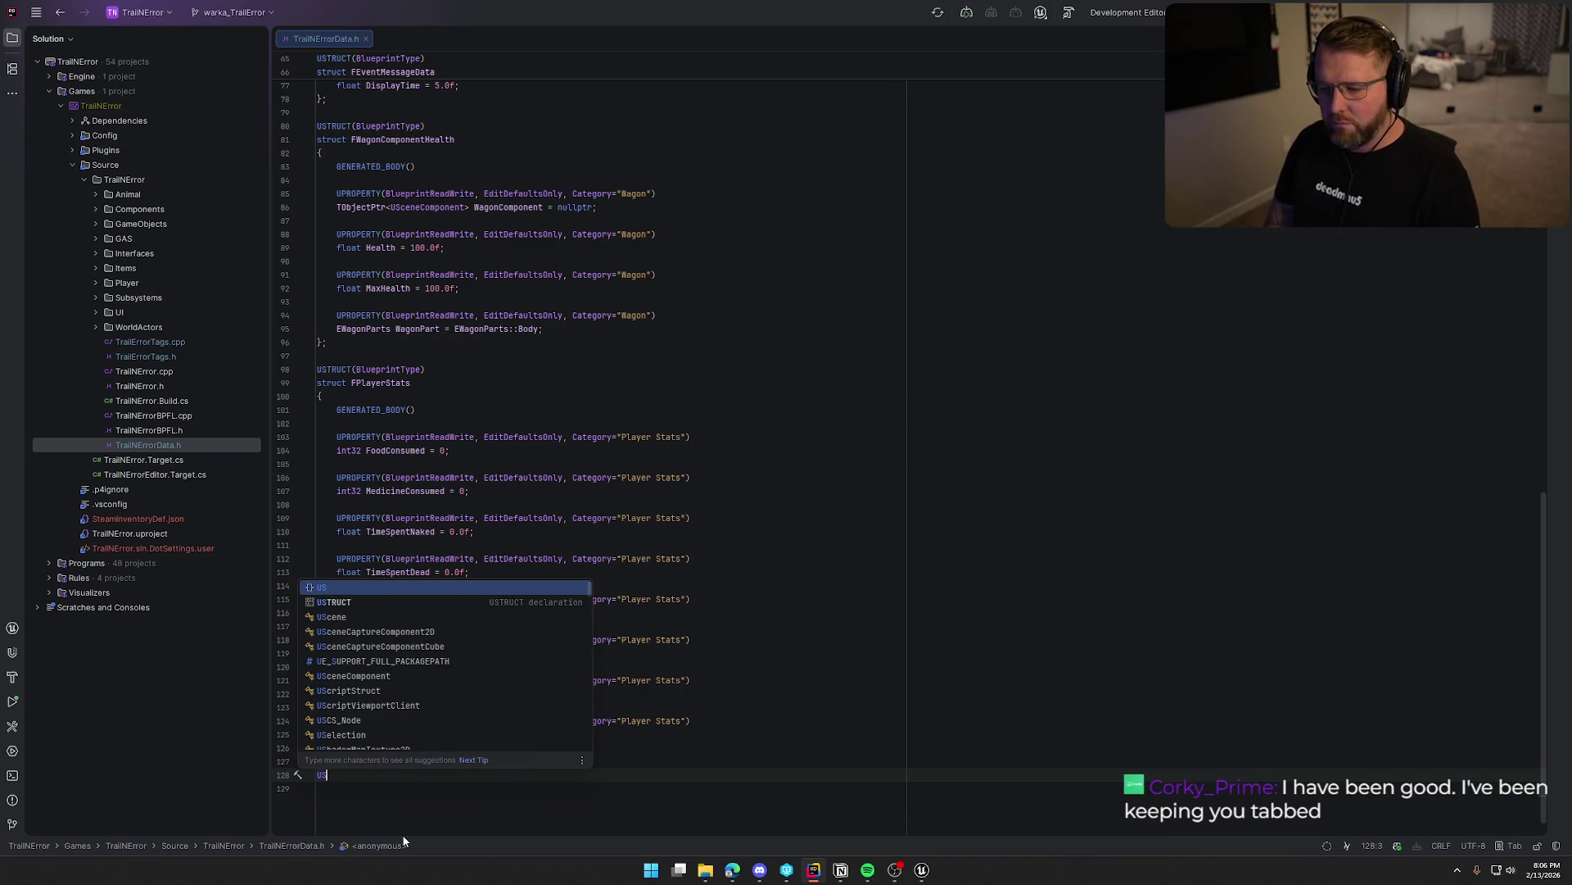
pyautogui.press('Return')
pyautogui.click(355, 775)
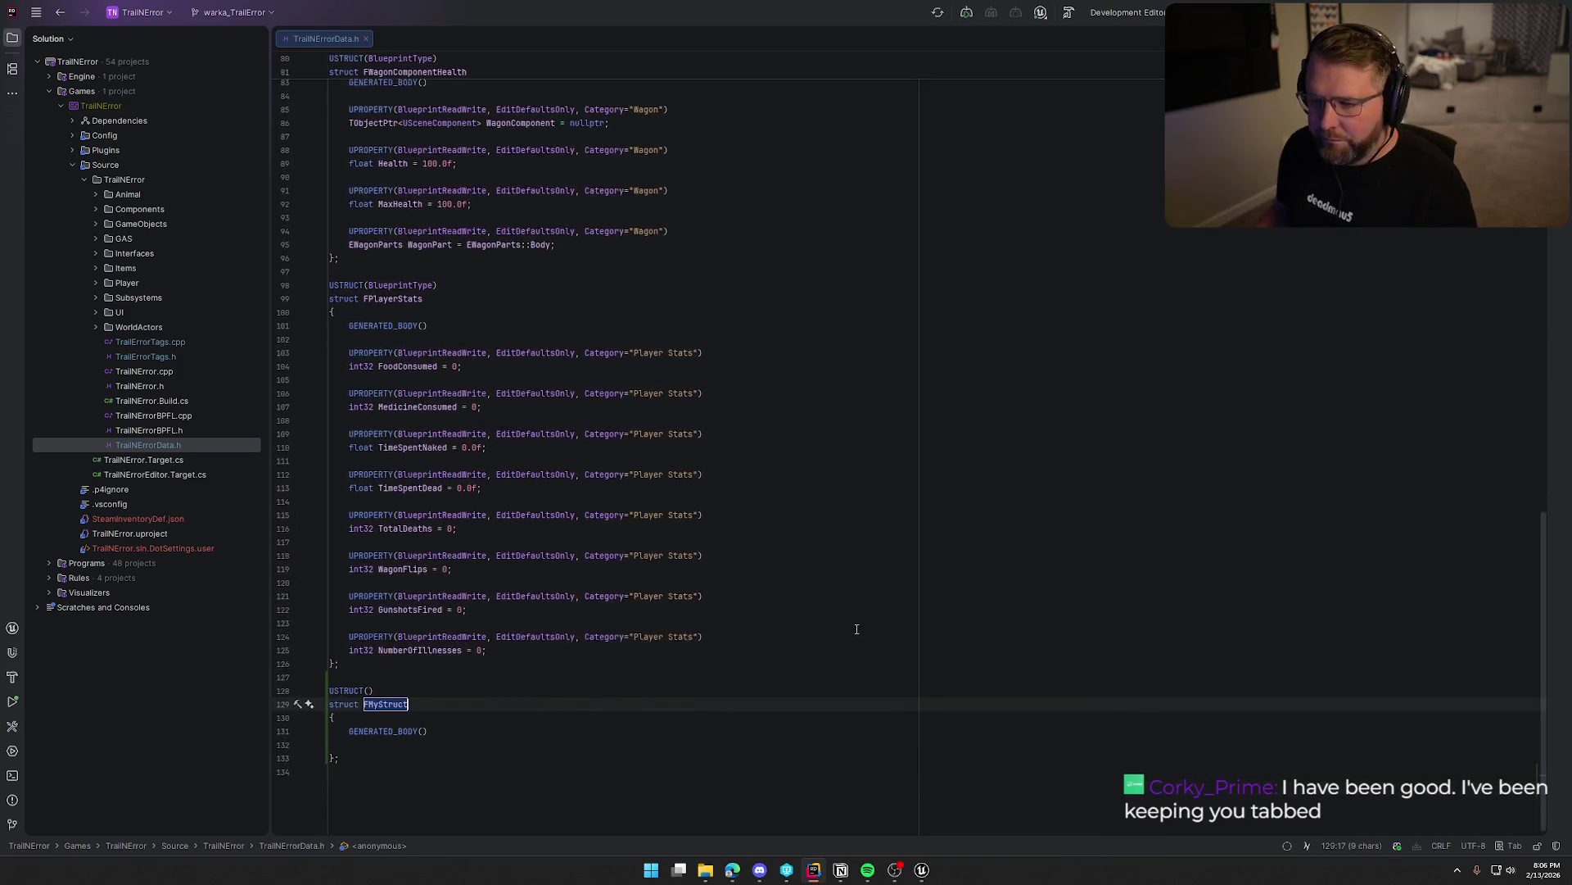
pyautogui.scroll(-2, 857, 629)
pyautogui.press('Right')
pyautogui.write('BlueprintType')
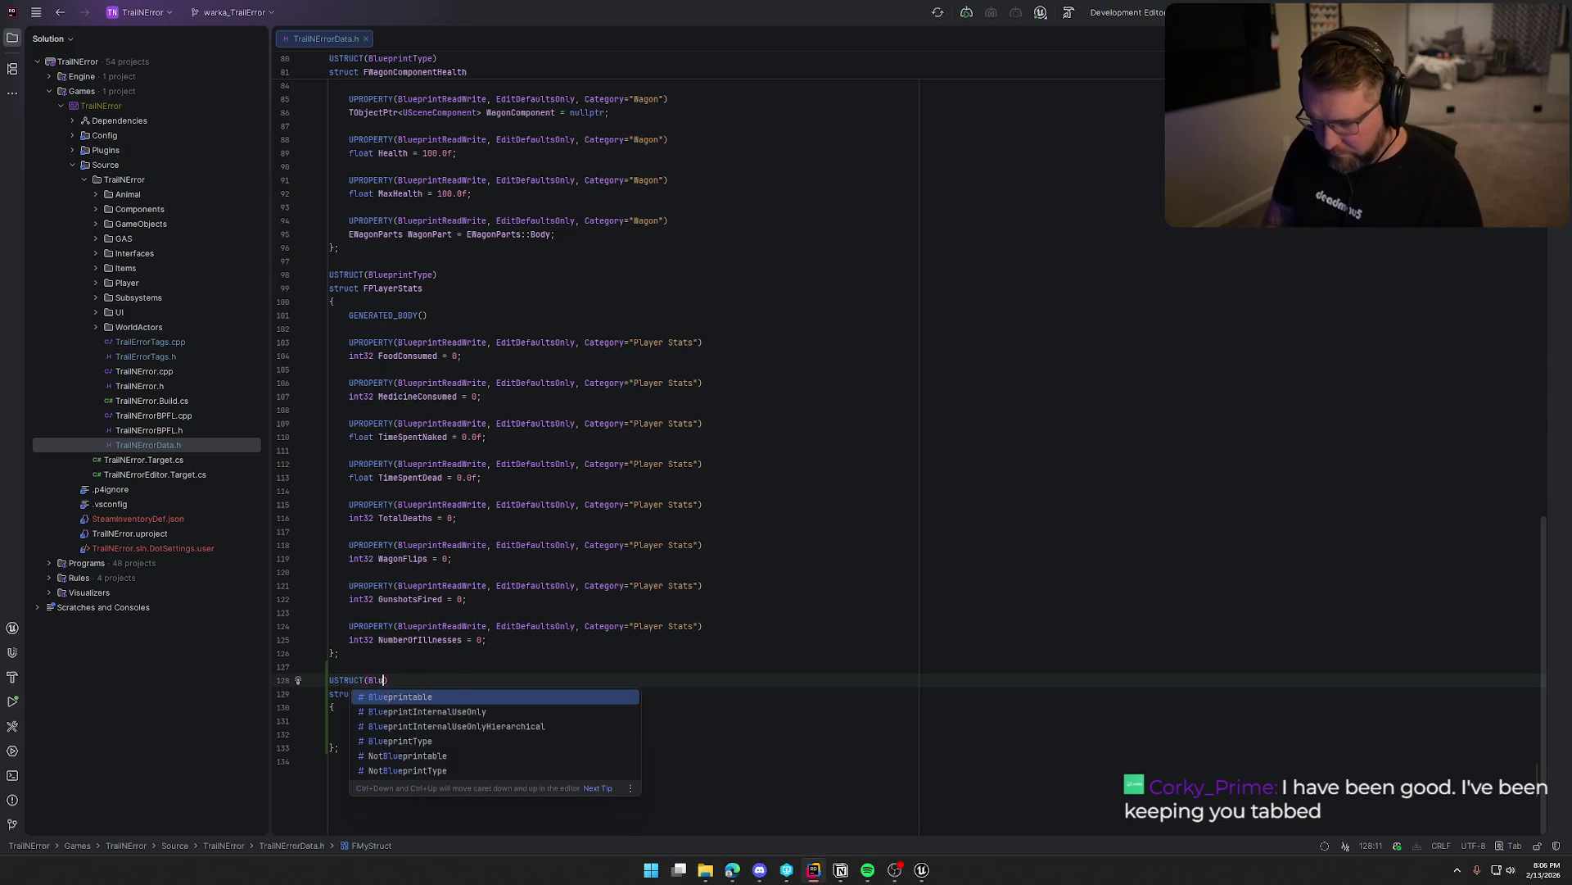
pyautogui.press('Escape')
# Name the struct FPlayerVisuals, open a line in its body, and return to bp_Player's graph.
pyautogui.press('Down')
pyautogui.press('BackSpace')
pyautogui.press('BackSpace')
pyautogui.press('BackSpace')
pyautogui.write('Player')
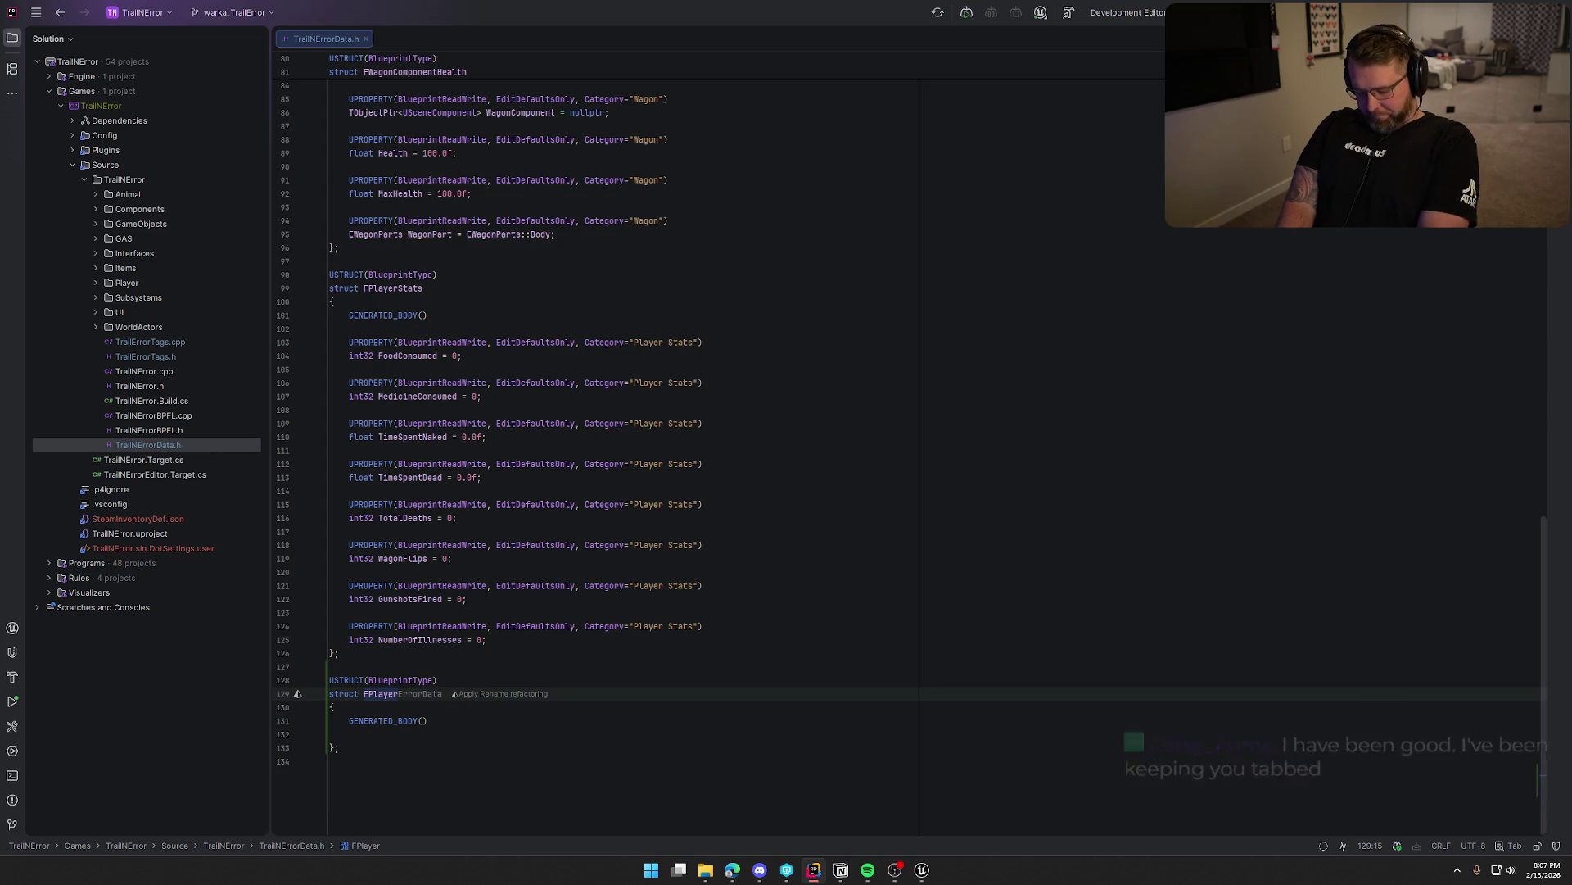
pyautogui.write('Vis')
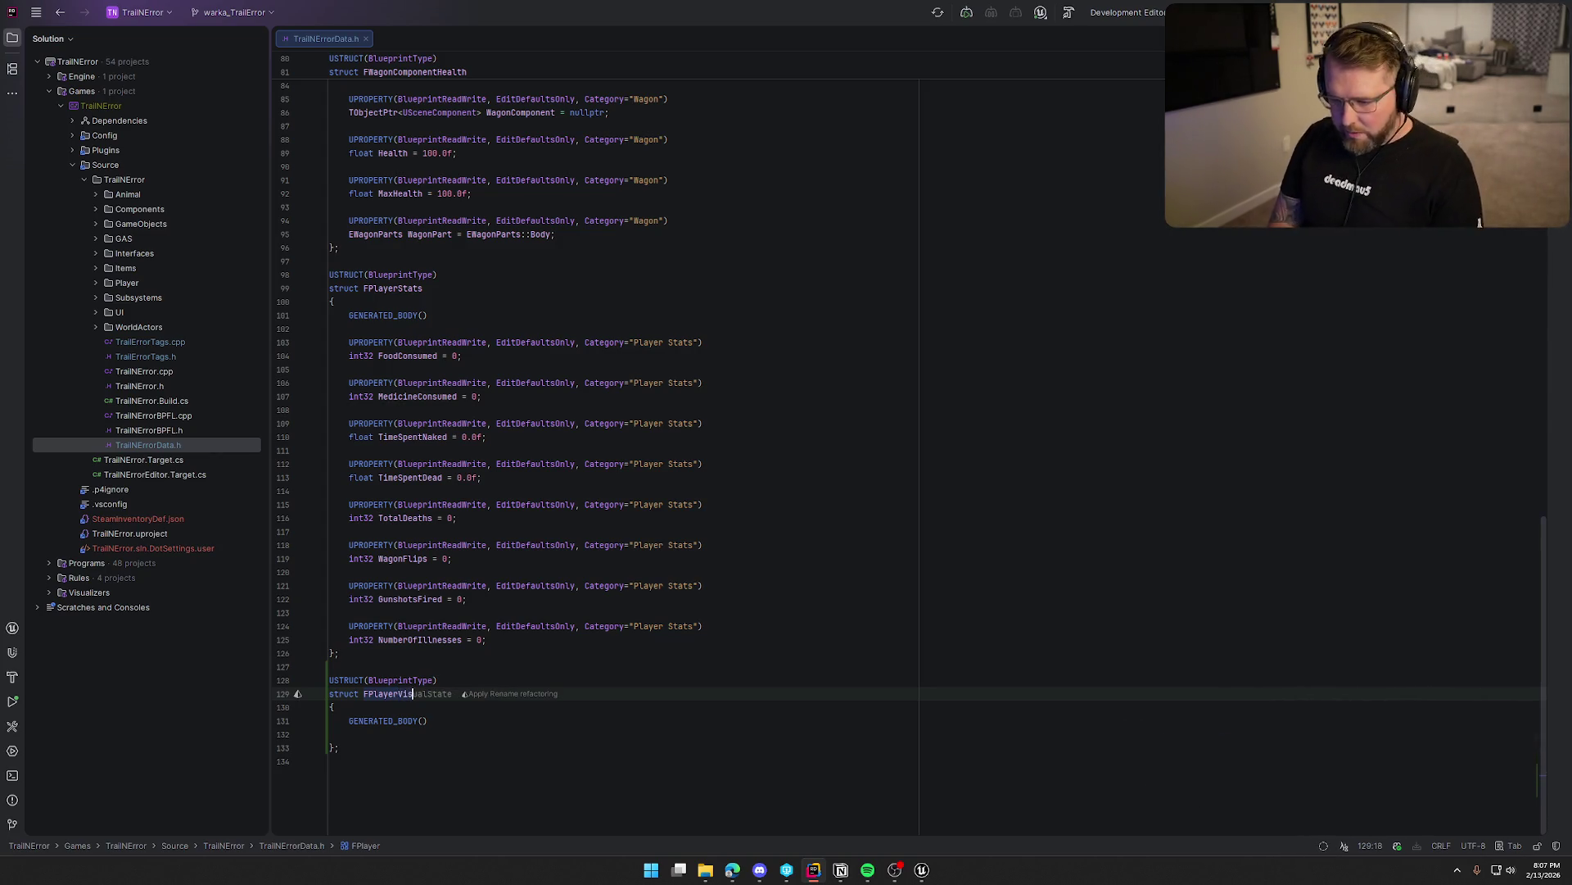
pyautogui.write('uals')
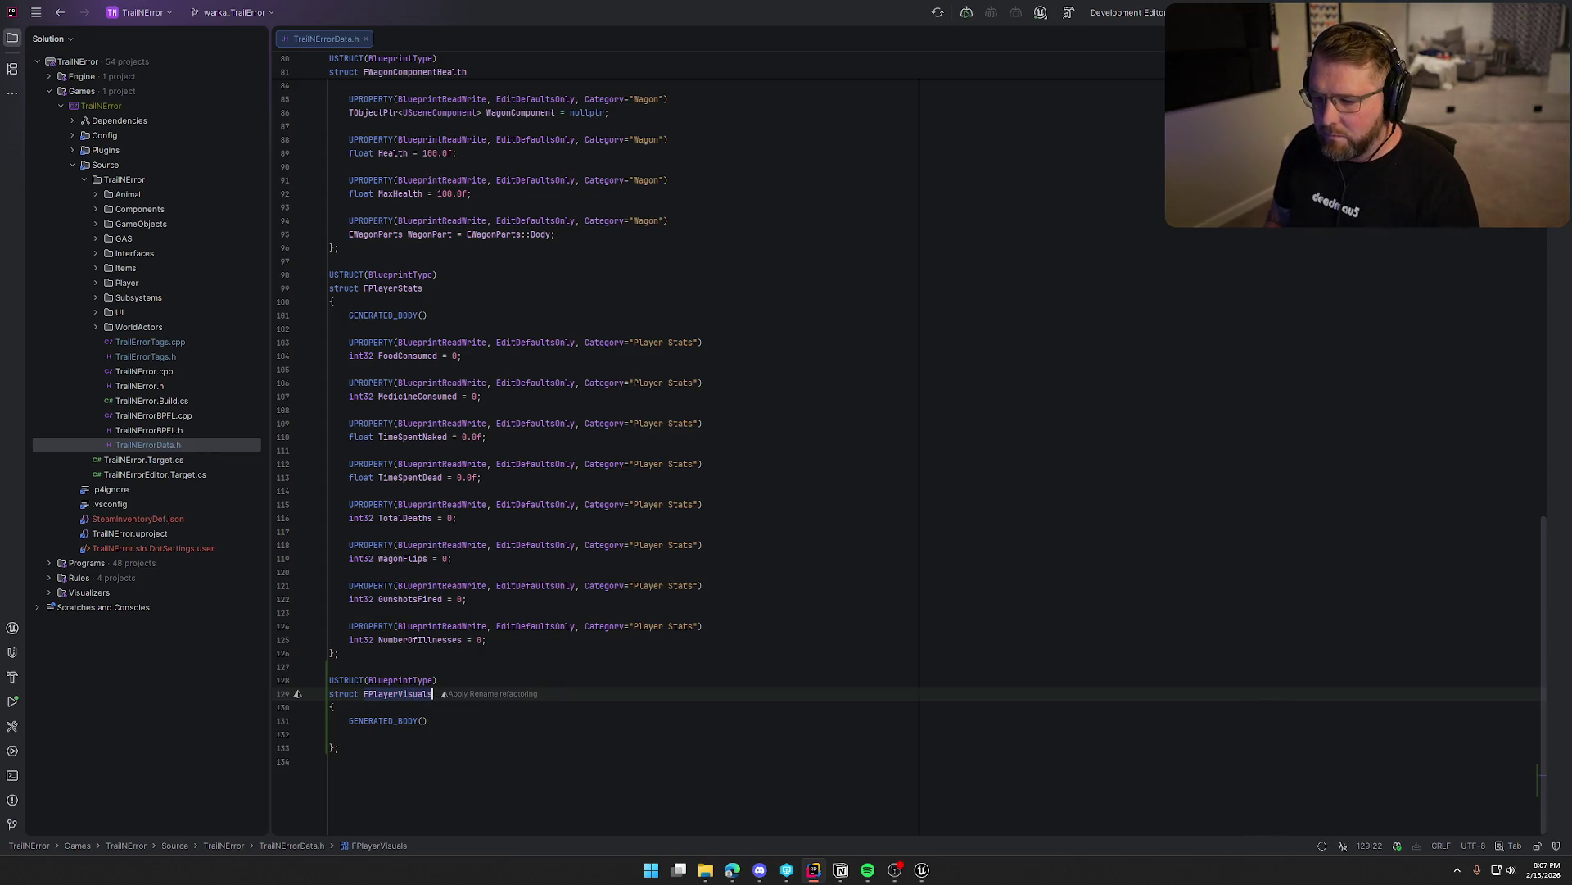
pyautogui.click(349, 747)
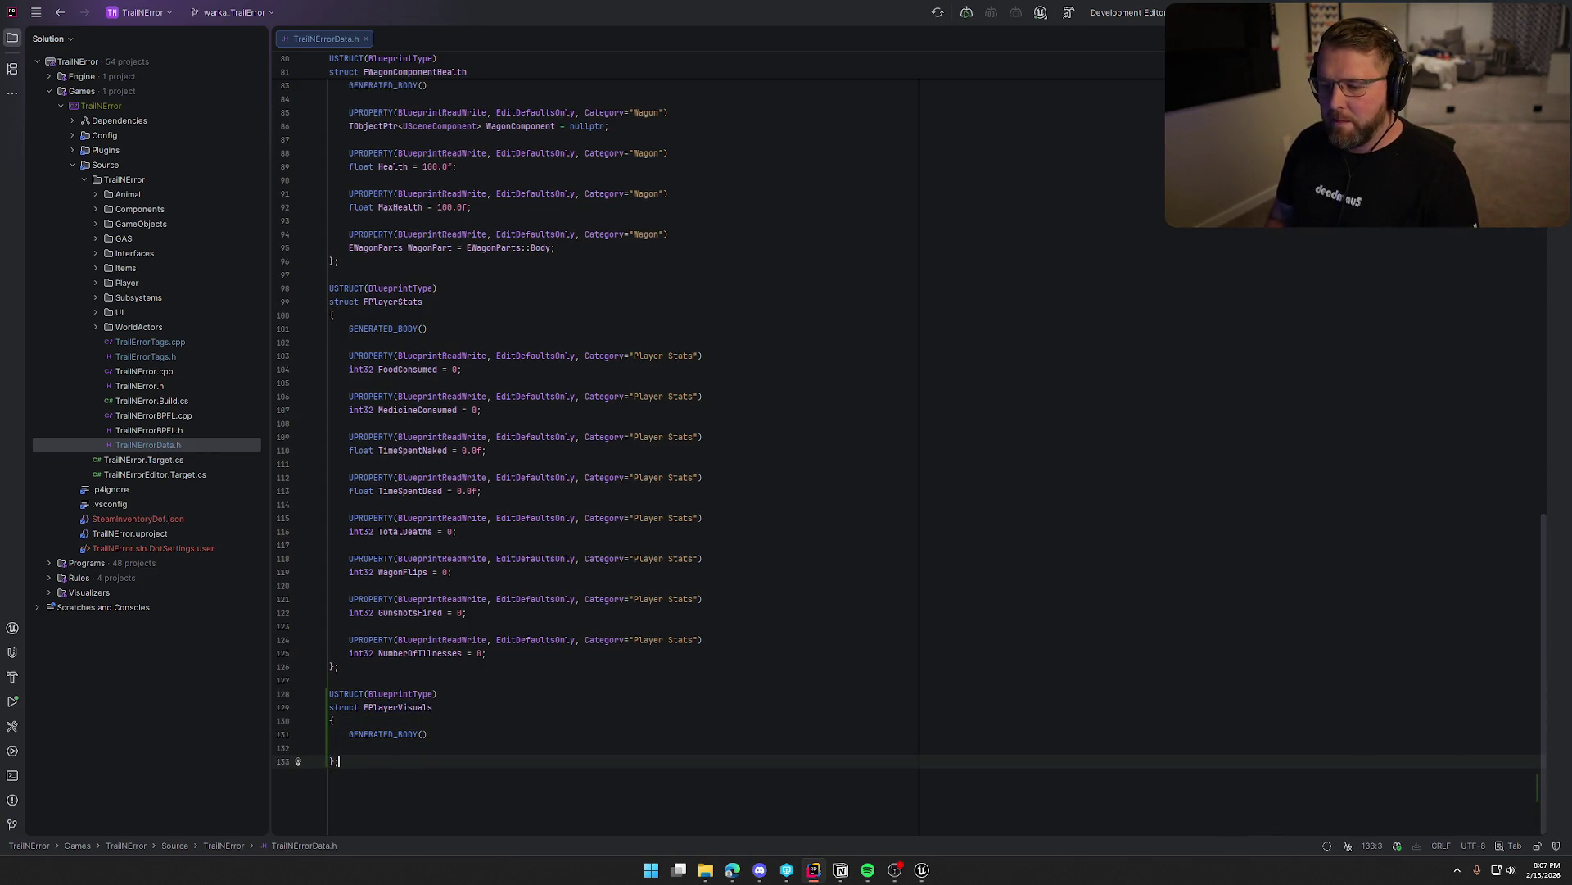
pyautogui.press('Return')
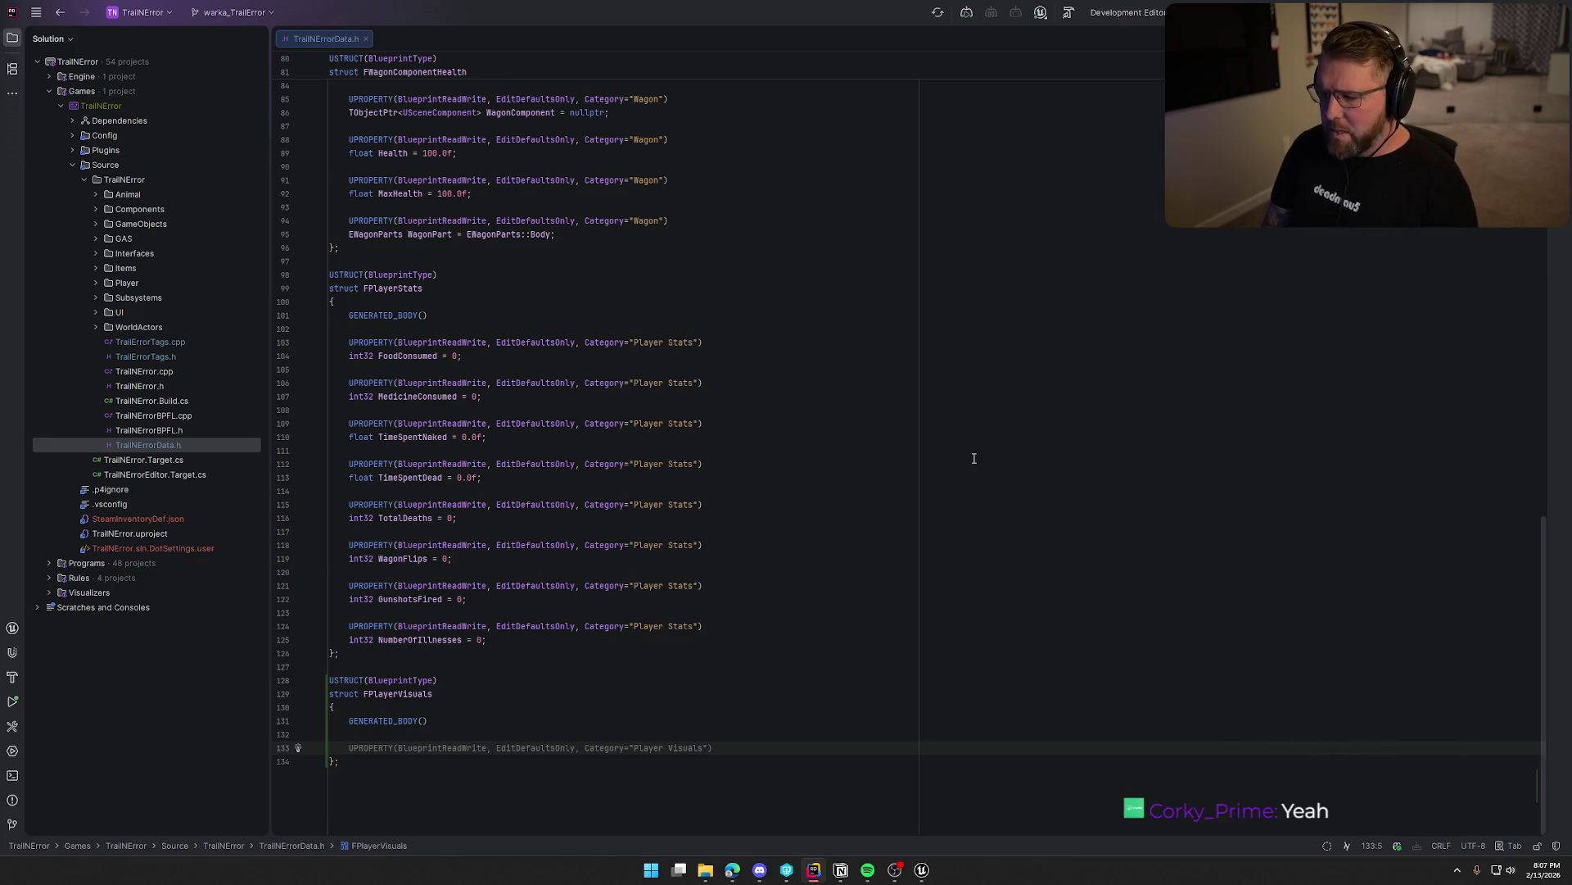
pyautogui.hotkey('alt', 'Tab')
pyautogui.moveTo(713, 289)
pyautogui.mouseDown()
pyautogui.moveTo(665, 230)
pyautogui.moveTo(663, 252)
pyautogui.mouseUp()
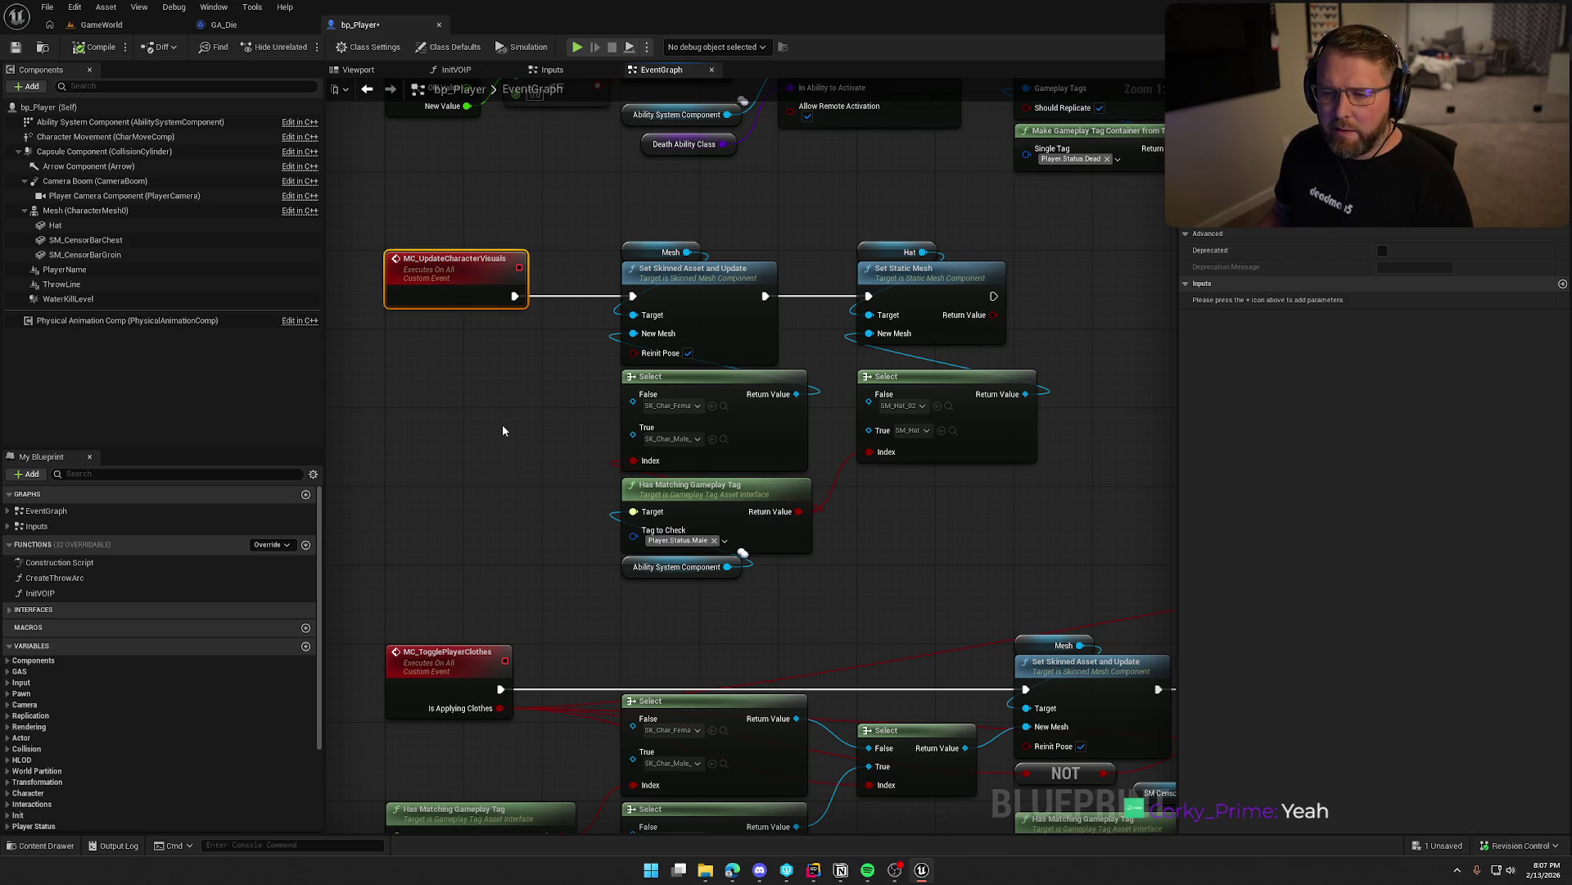
# Select the Hat and SM_CensorBar components to inspect them, then clear the selection.
pyautogui.click(55, 225)
pyautogui.keyDown('shift'); pyautogui.click(82, 255); pyautogui.keyUp('shift')
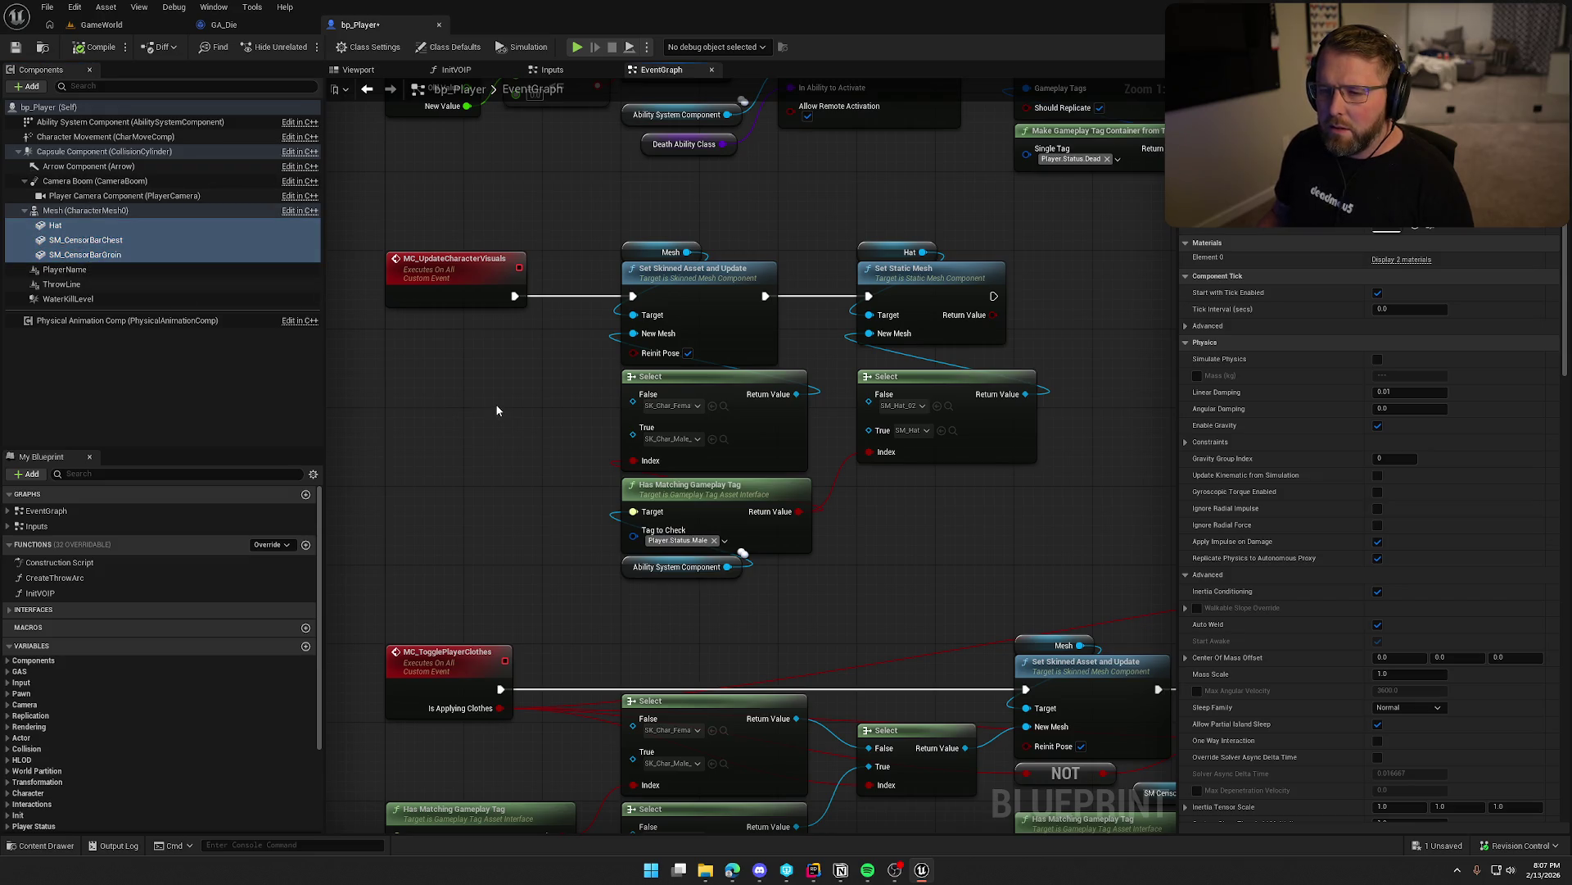
pyautogui.click(175, 355)
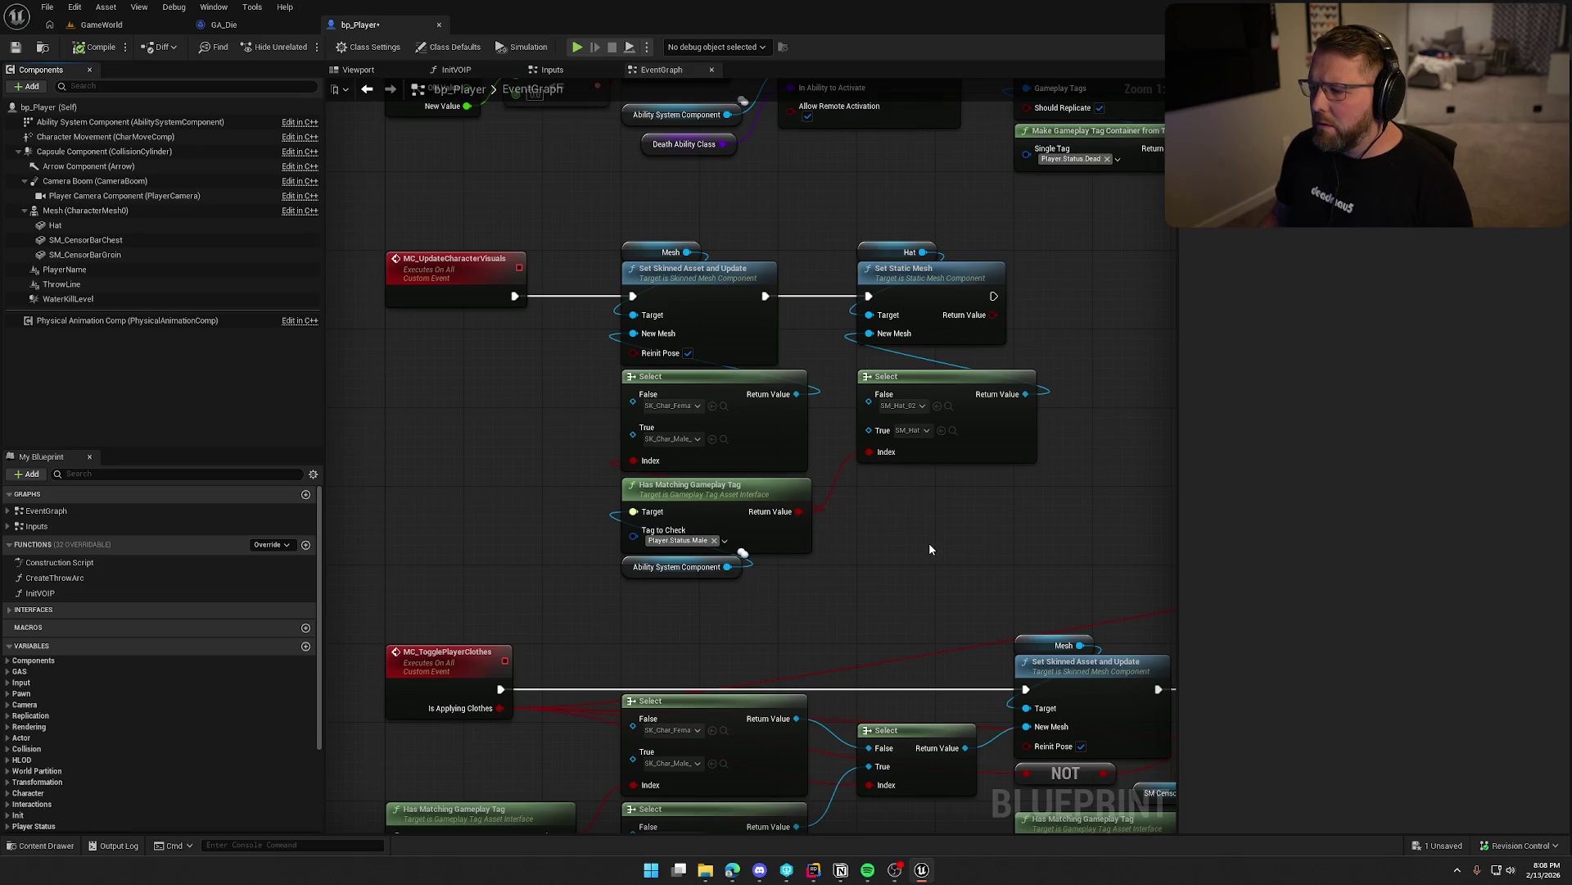
# Inspect the gameplay tag check and hat update nodes, then switch back to Rider.
pyautogui.moveTo(800, 615); pyautogui.dragTo(679, 550)
pyautogui.moveTo(928, 260); pyautogui.dragTo(814, 239)
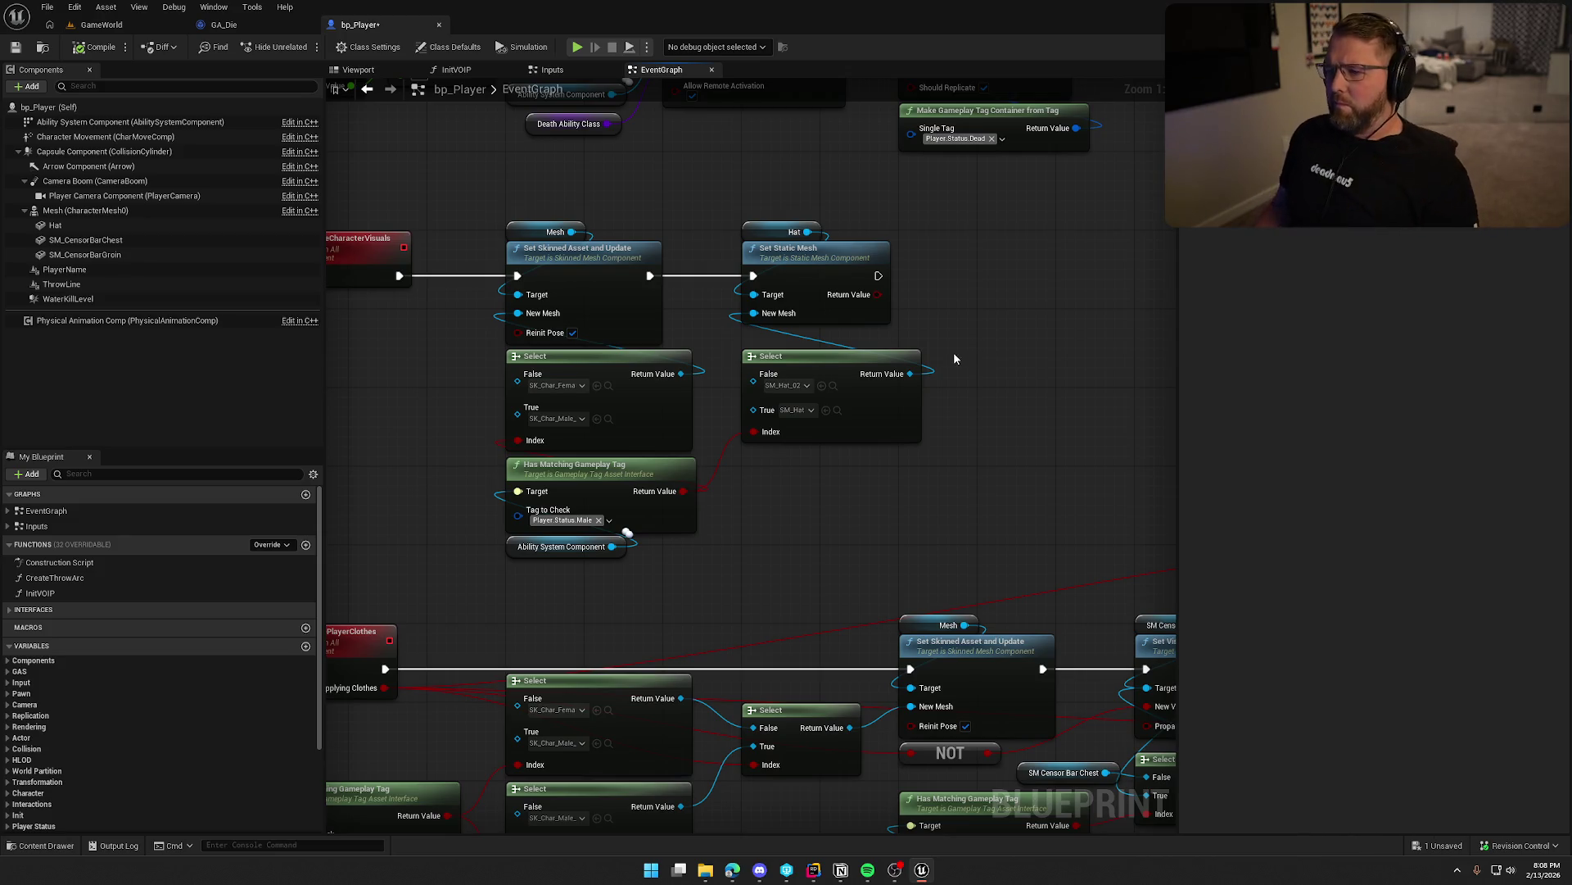
pyautogui.hotkey('alt', 'Tab')
pyautogui.hotkey('alt', 'Tab')
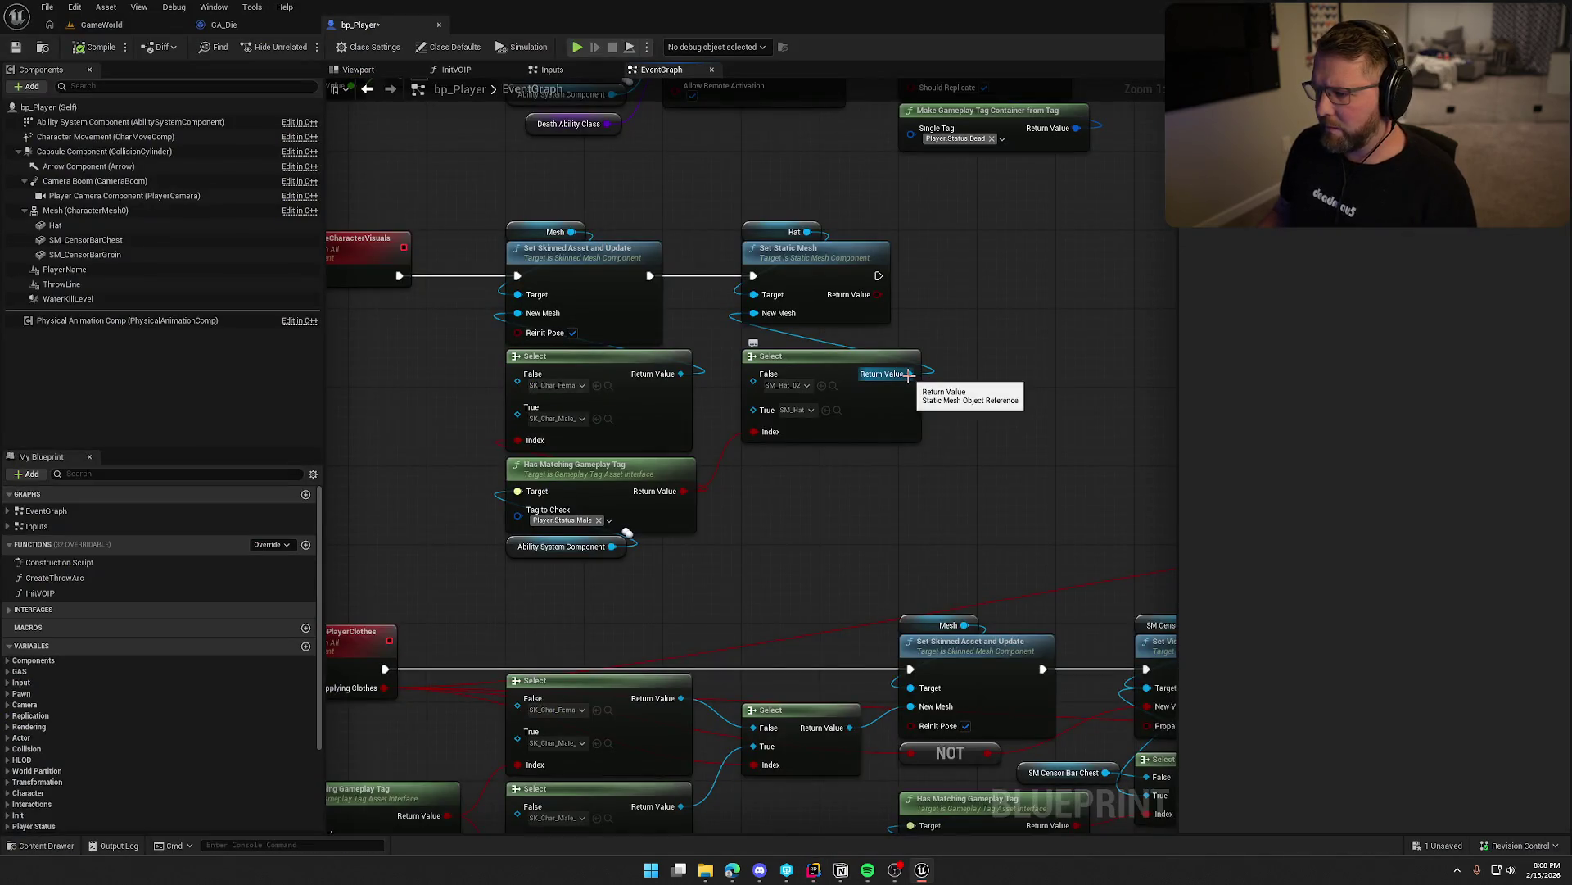
pyautogui.hotkey('alt', 'Tab')
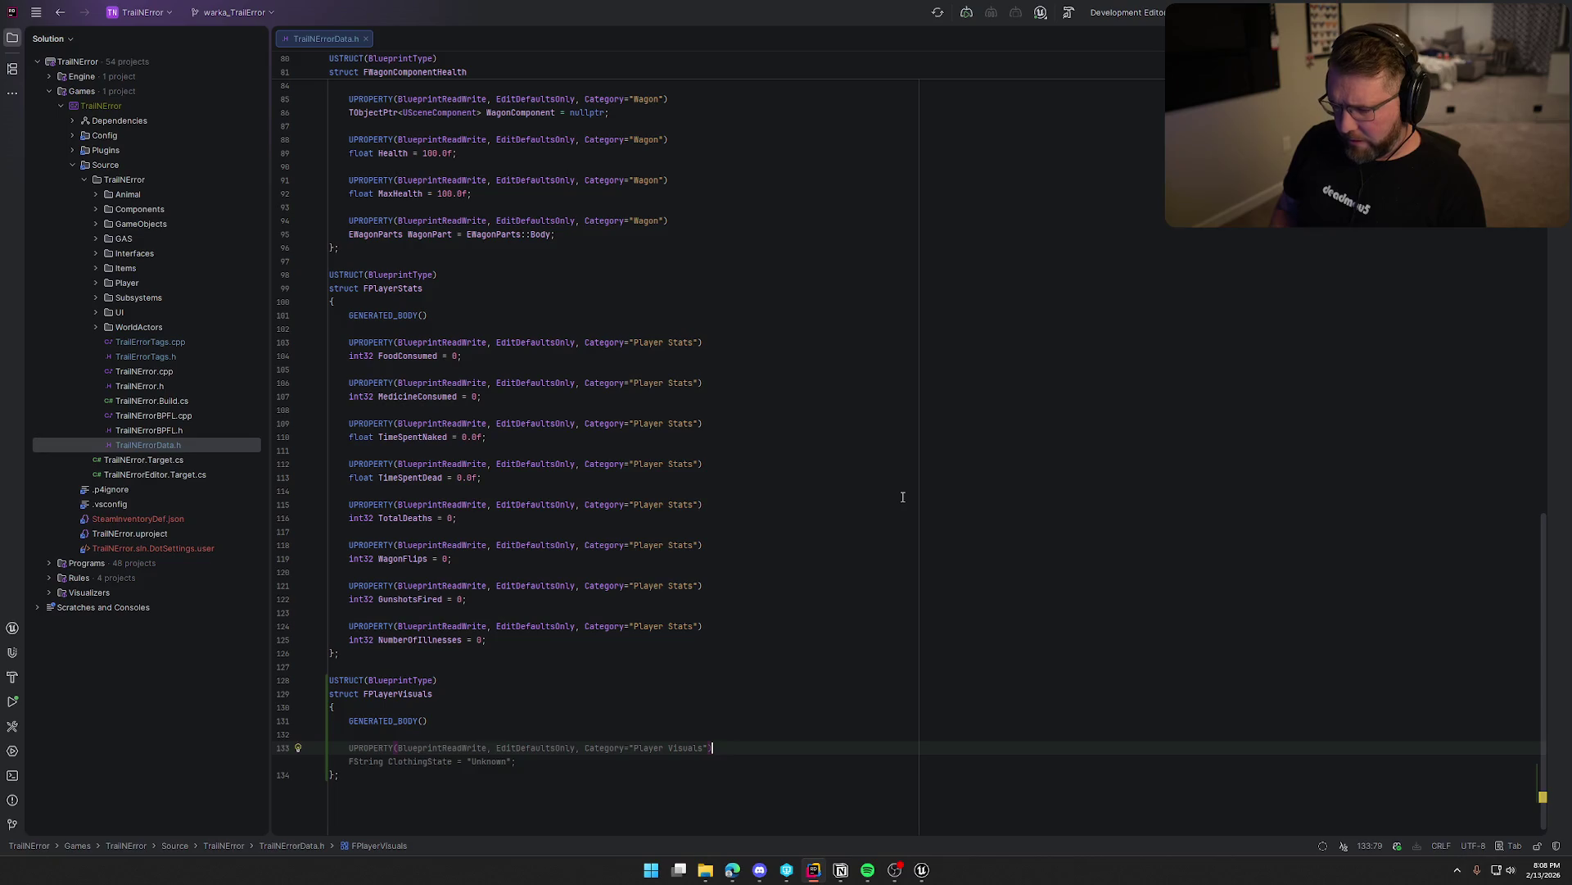
# Add a Player Visuals UPROPERTY to FPlayerVisuals typed TObjectPtr<USkinnedAsset>.
pyautogui.press('Tab')
pyautogui.press('Return')
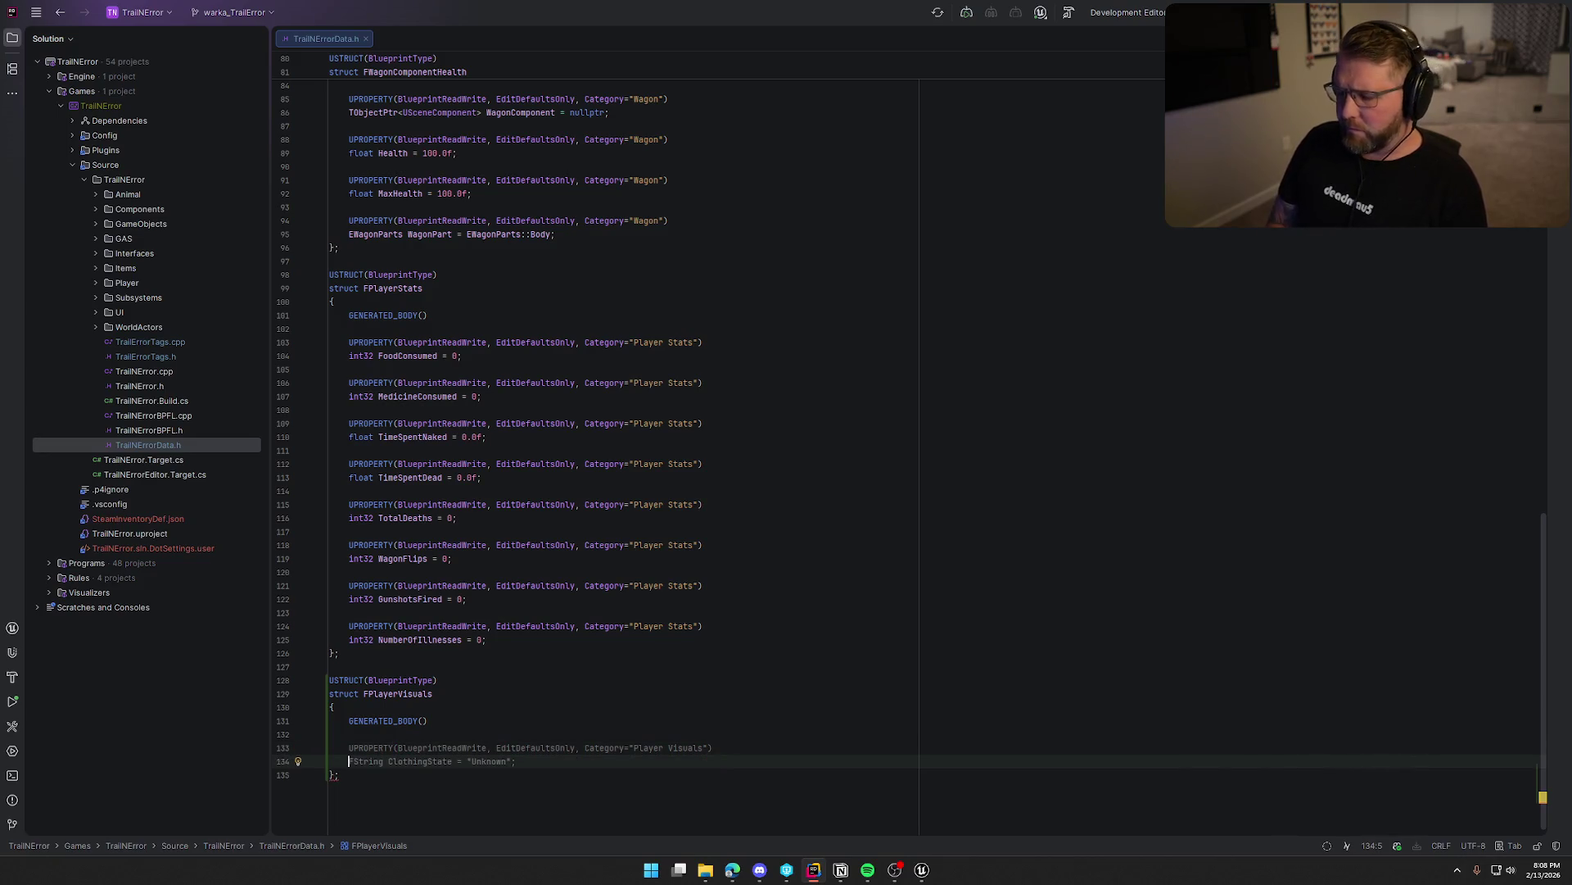
pyautogui.hotkey('alt', 'Tab')
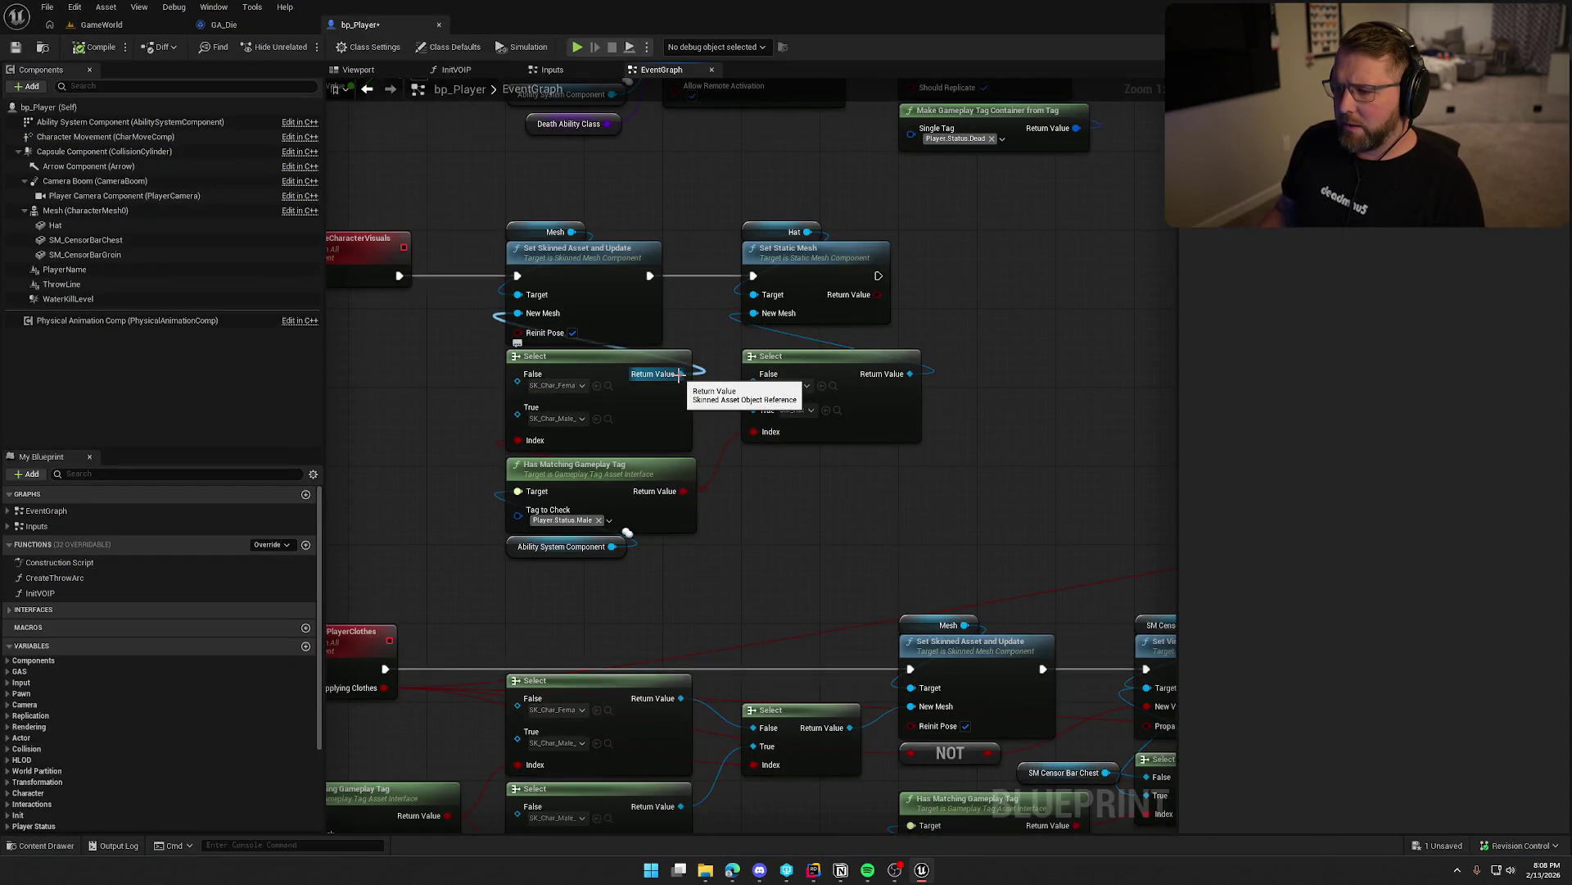
pyautogui.hotkey('alt', 'Tab')
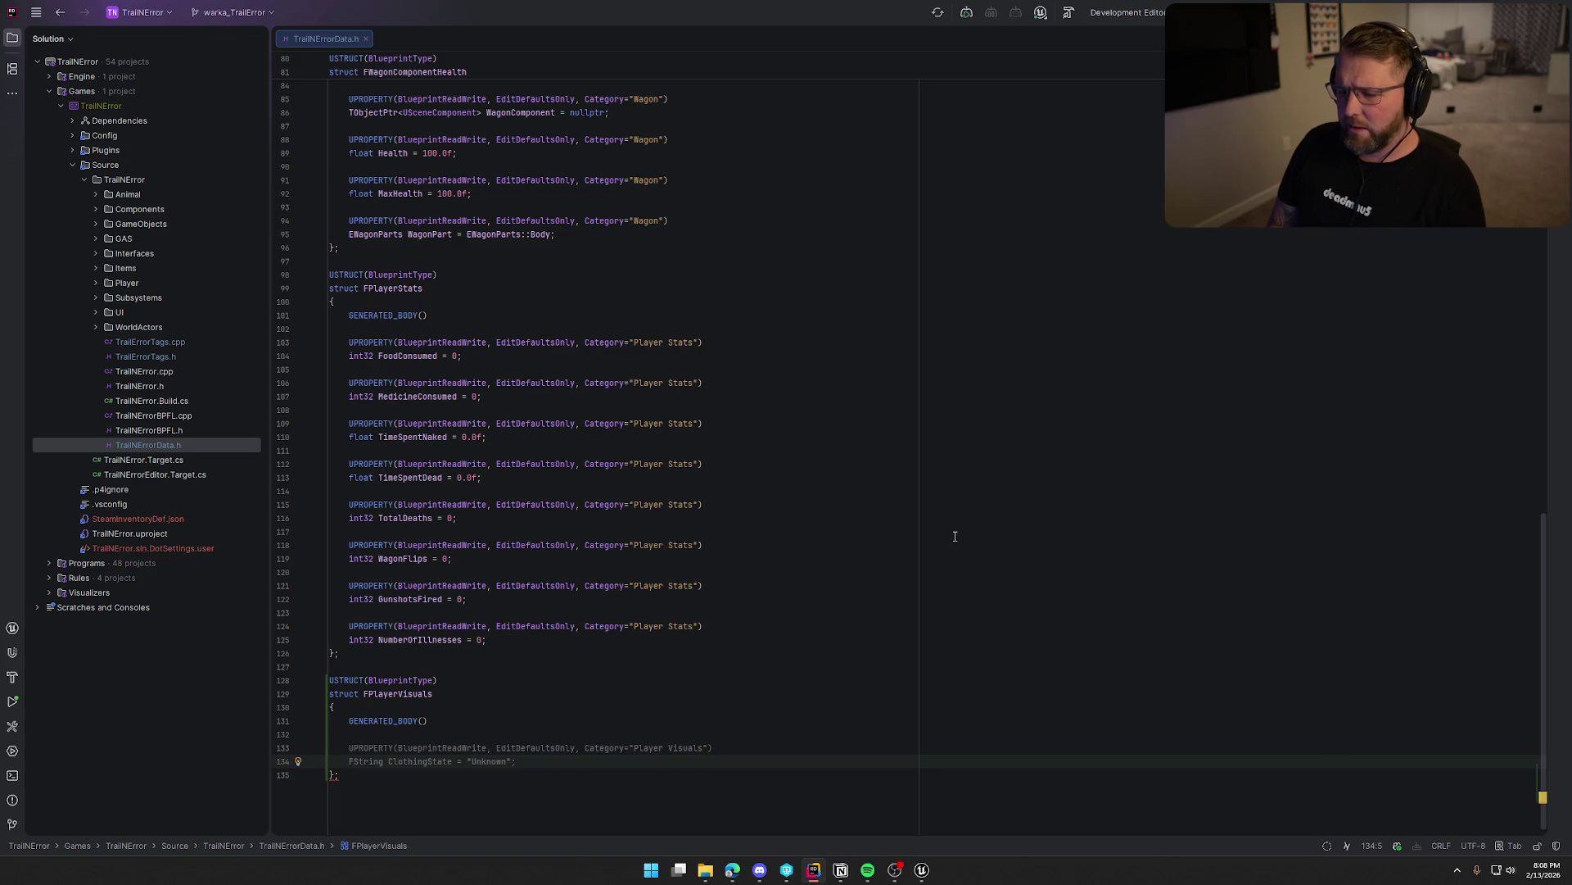
pyautogui.write('SkinnedAsset')
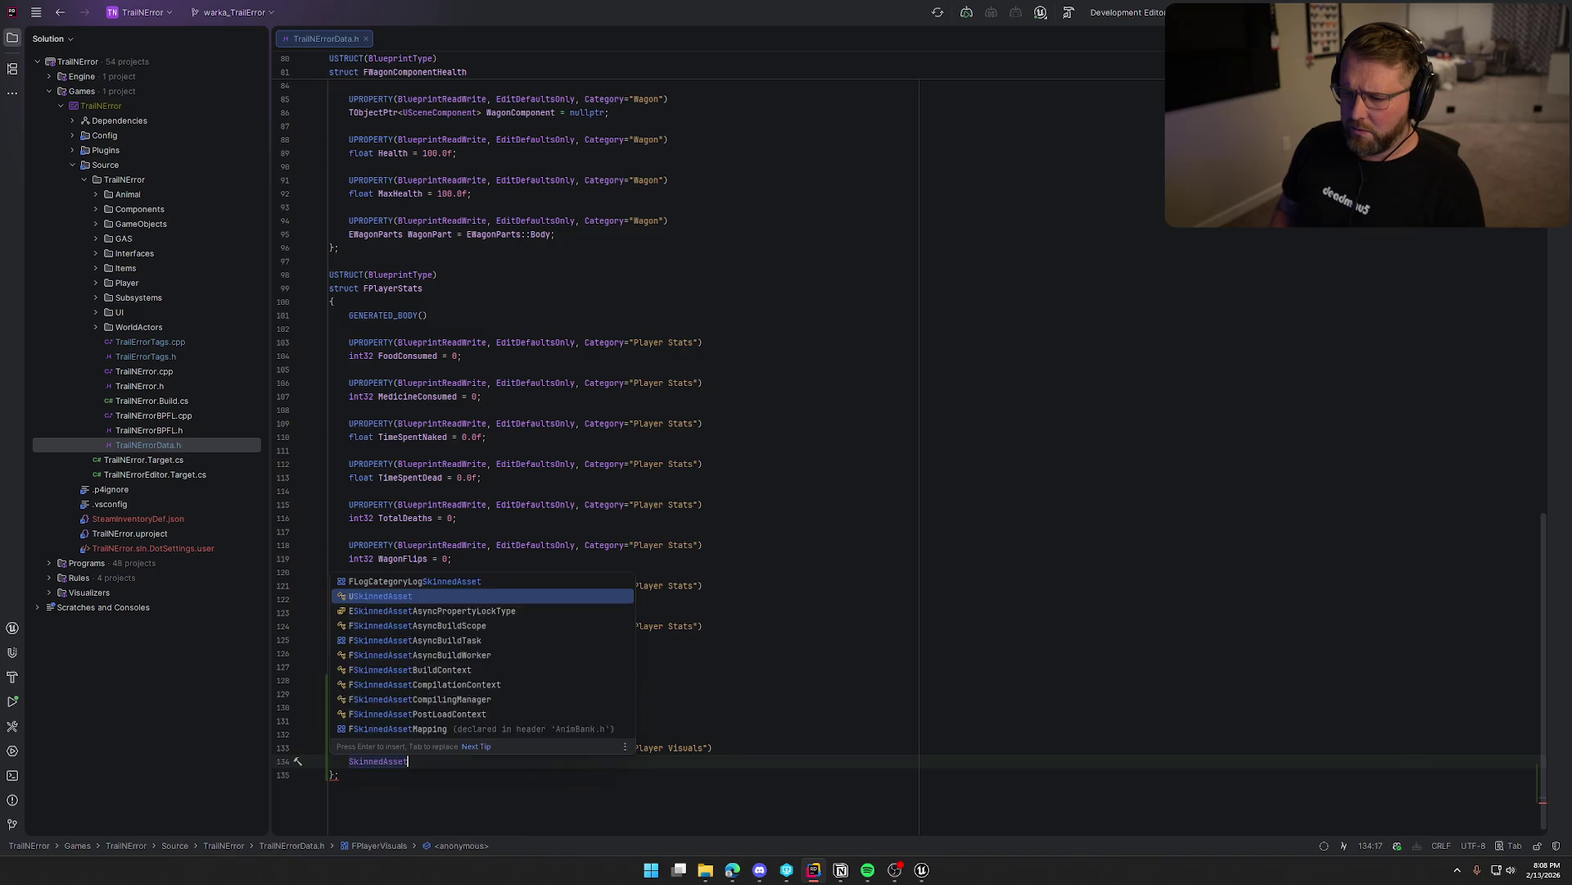
pyautogui.press('Down')
pyautogui.press('Return')
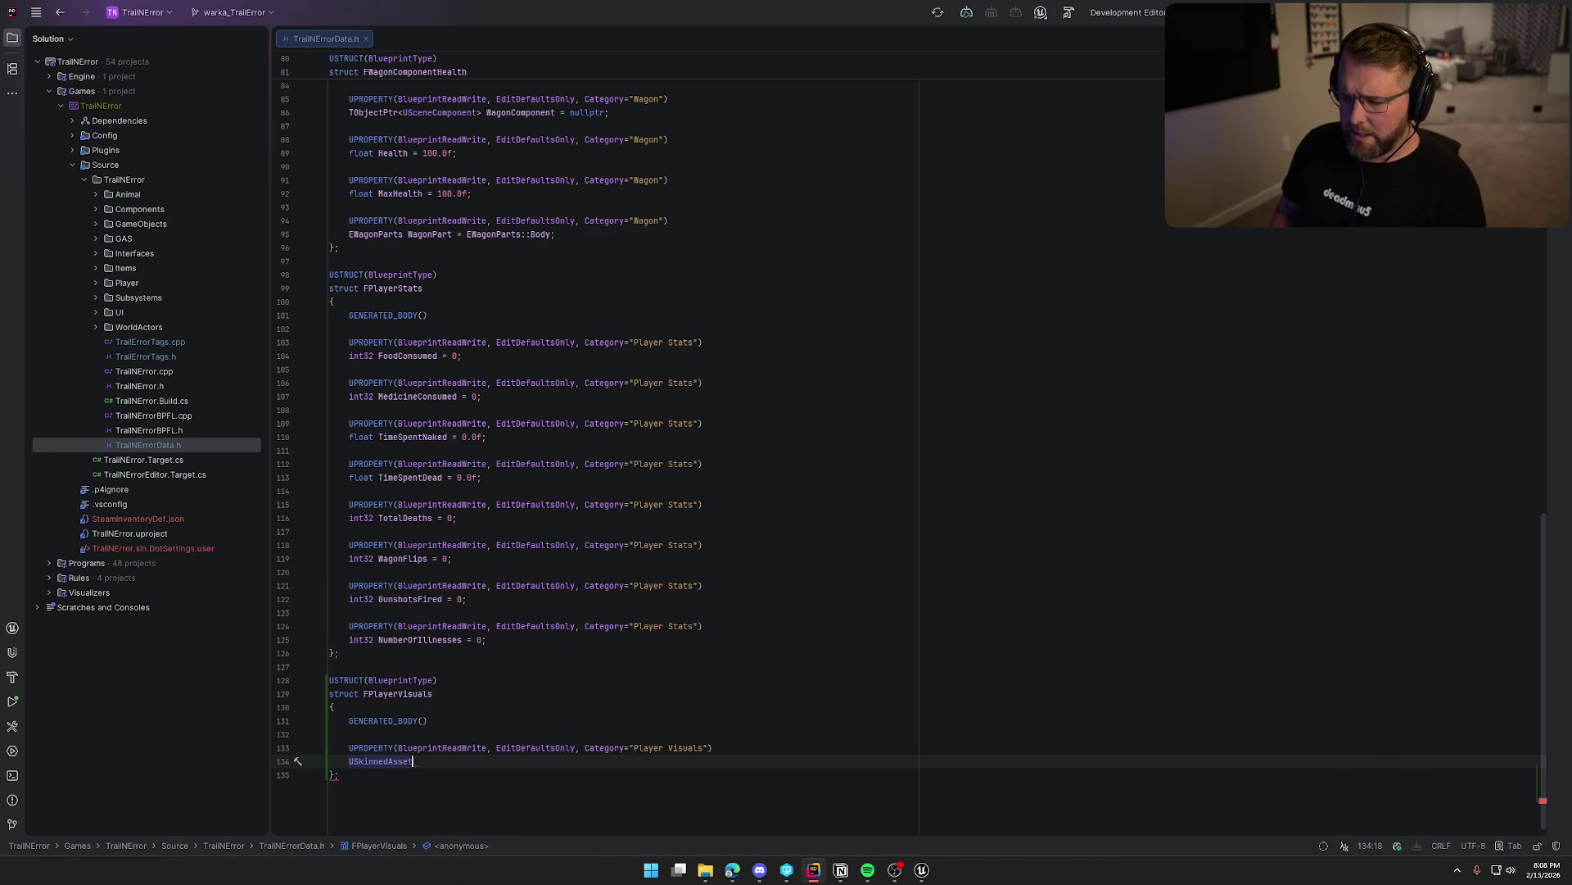
pyautogui.hotkey('shift', 'Home')
pyautogui.hotkey('ctrl', 'c')
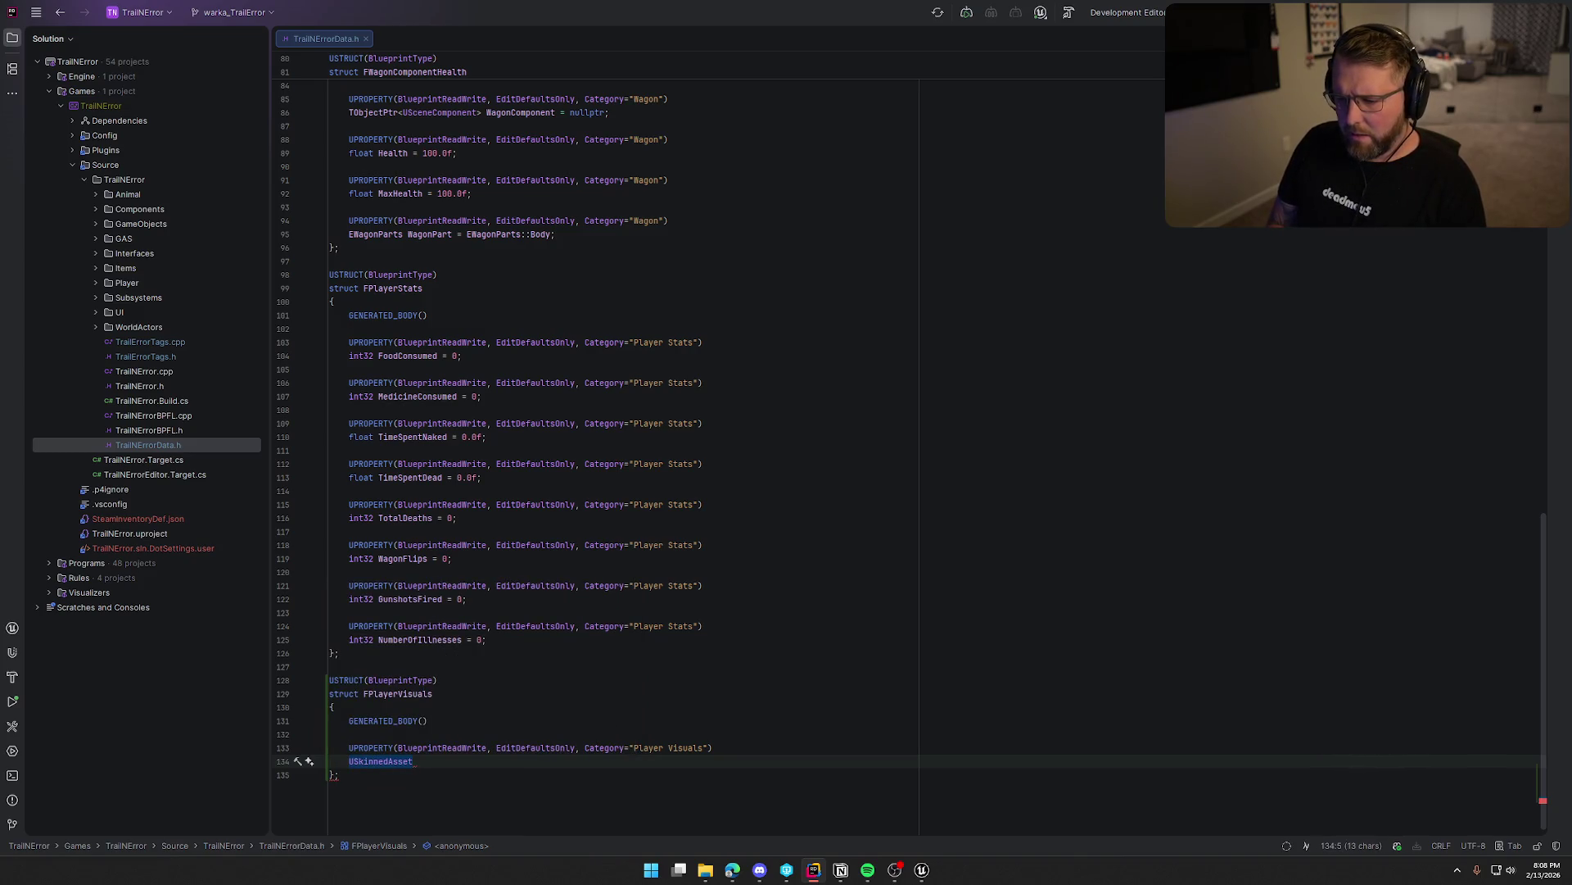
pyautogui.write('Tobj')
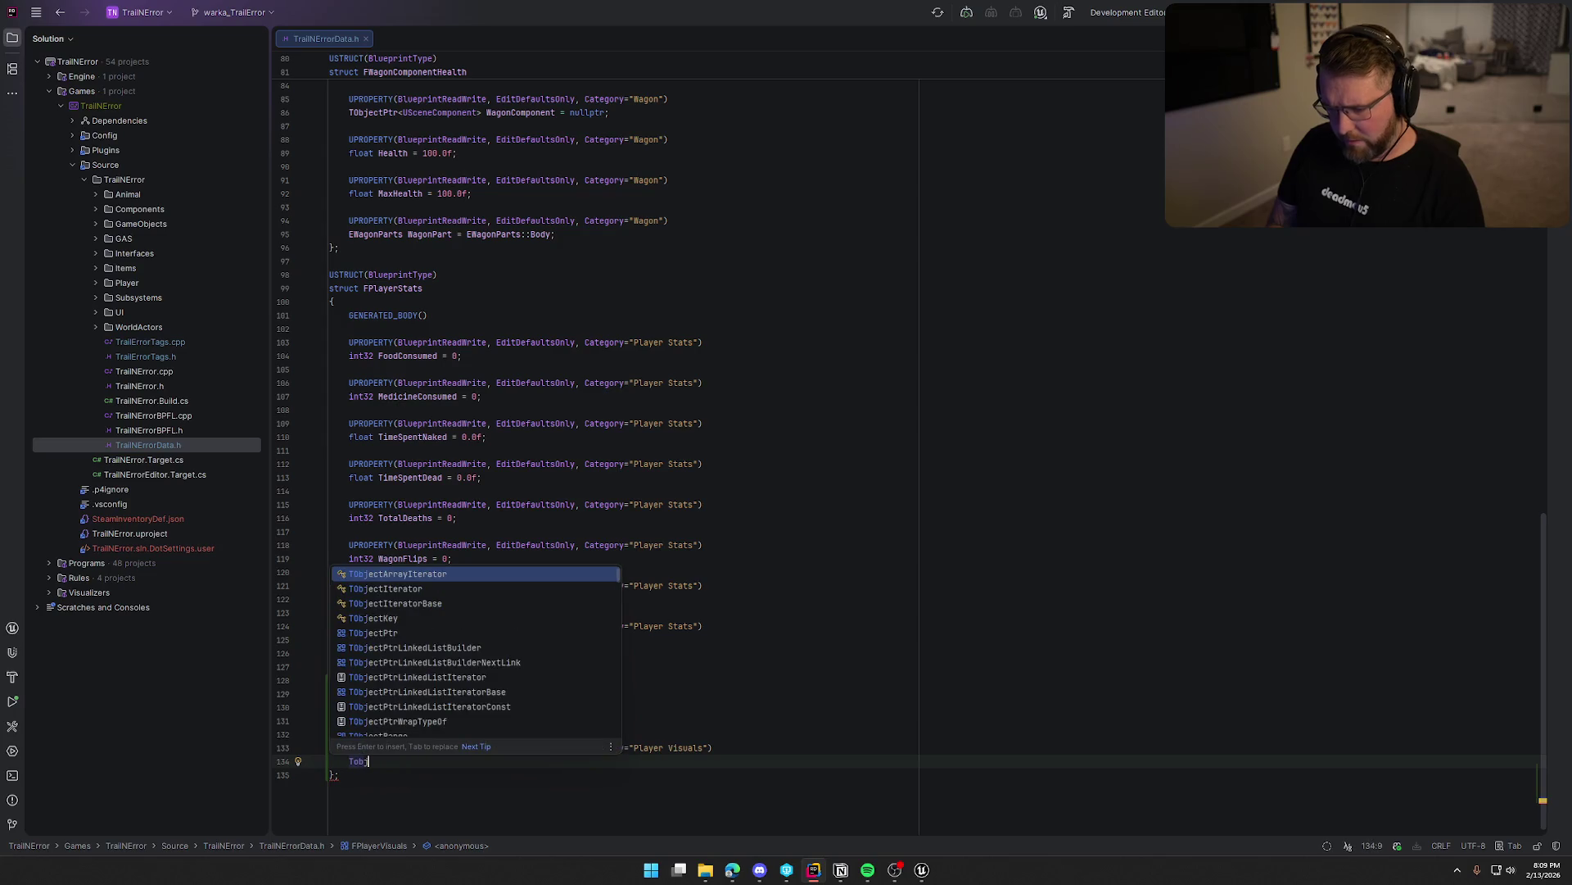
pyautogui.press('Down')
pyautogui.press('Down')
pyautogui.press('Return')
pyautogui.write('<')
pyautogui.hotkey('ctrl', 'v')
pyautogui.write('>')
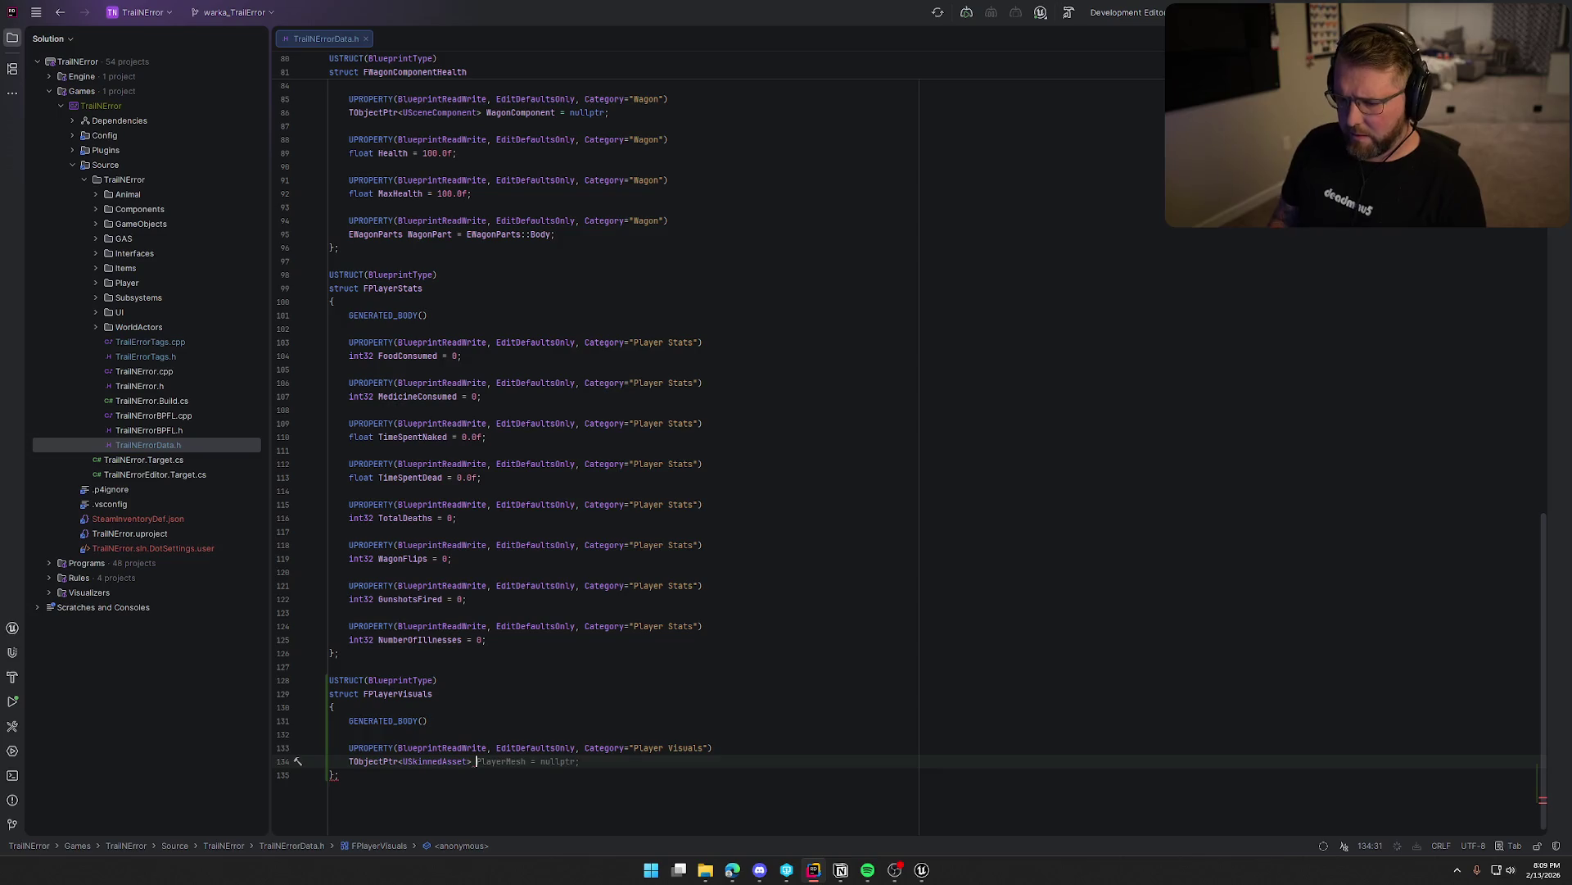
# Name the new property PlayerBody, defaulting to nullptr.
pyautogui.press('Tab')
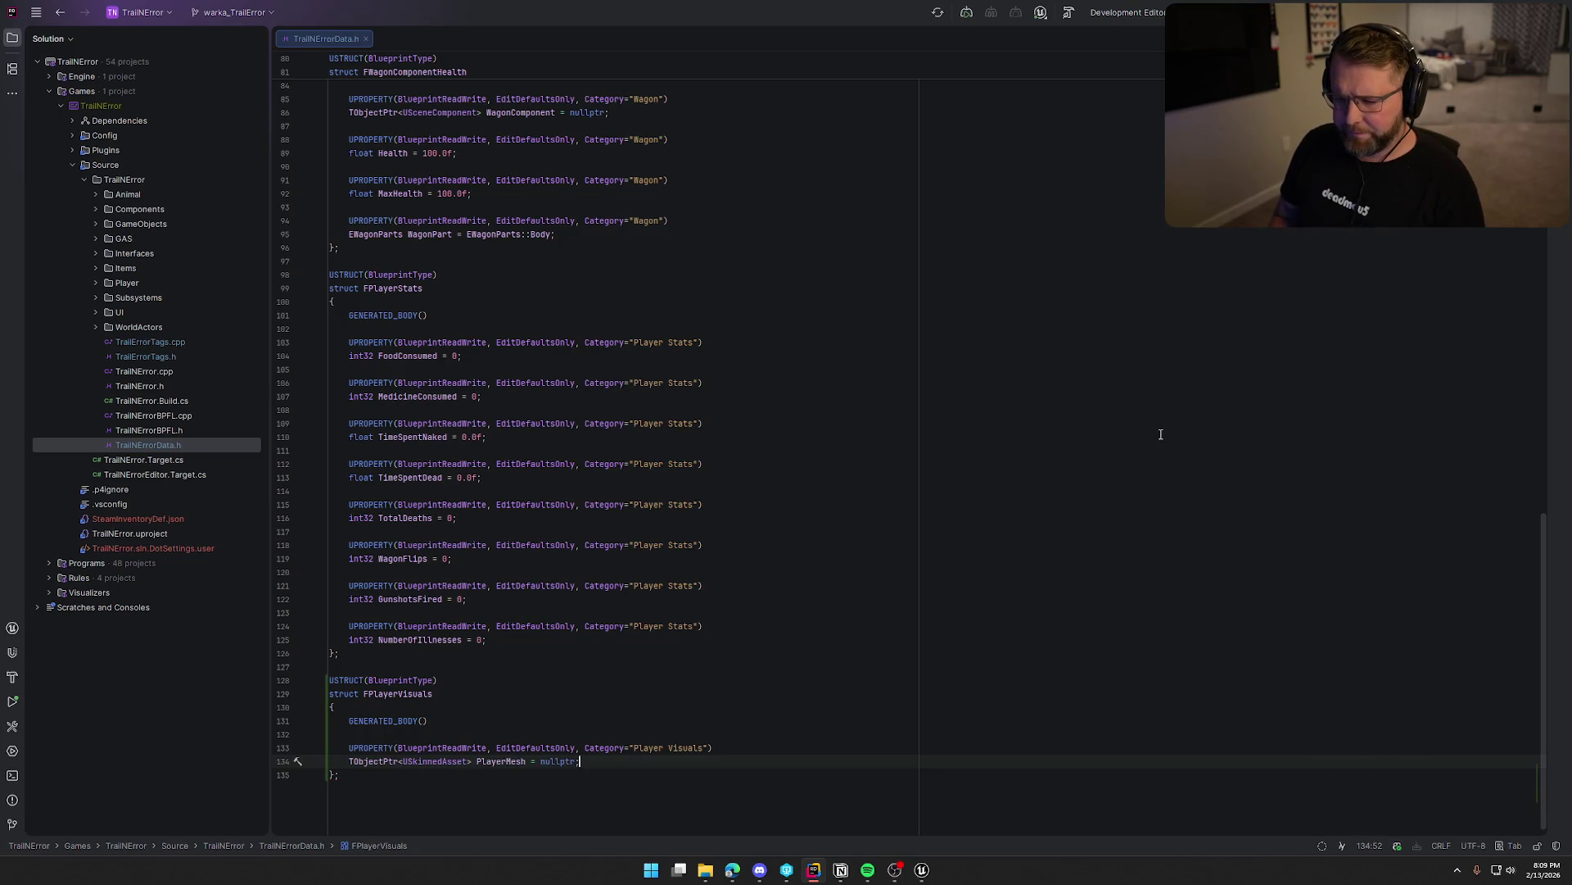
pyautogui.press('Left')
pyautogui.press('Left')
pyautogui.press('Left')
pyautogui.press('Left')
pyautogui.press('Left')
pyautogui.press('BackSpace')
pyautogui.press('BackSpace')
pyautogui.press('BackSpace')
pyautogui.write('Body')
pyautogui.press('End')
pyautogui.press('Return')
pyautogui.press('Return')
# Add a TObjectPtr<USkinnedAsset> HeadTopAccessory = nullptr property, then return to bp_Player in Unreal.
pyautogui.scroll(-1, 1087, 406)
pyautogui.press('Tab')
pyautogui.press('Return')
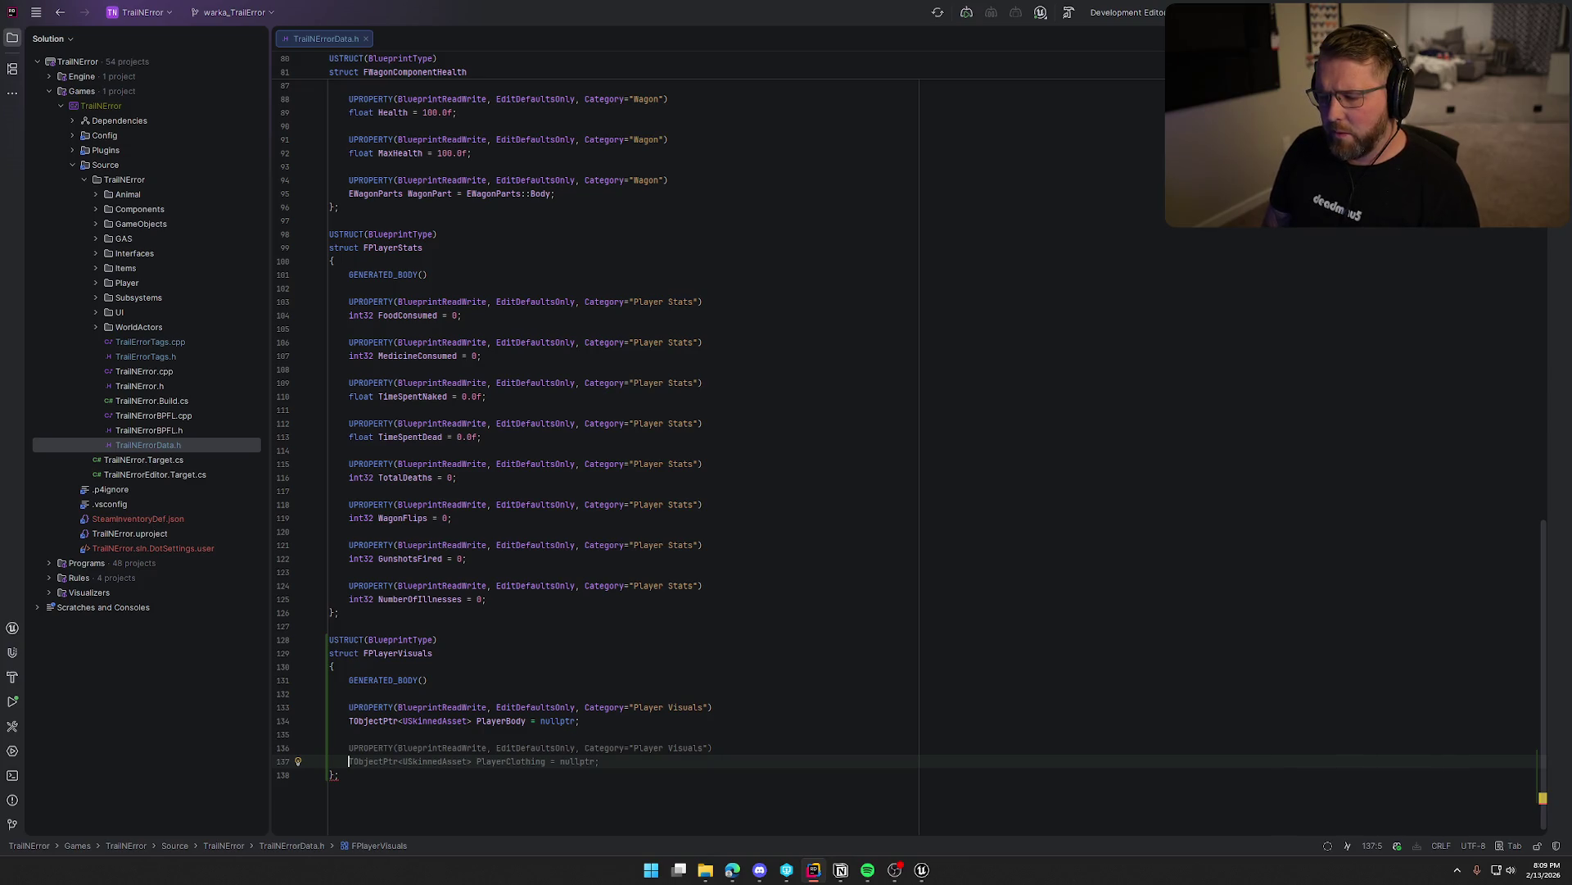
pyautogui.hotkey('ctrl', 'Right')
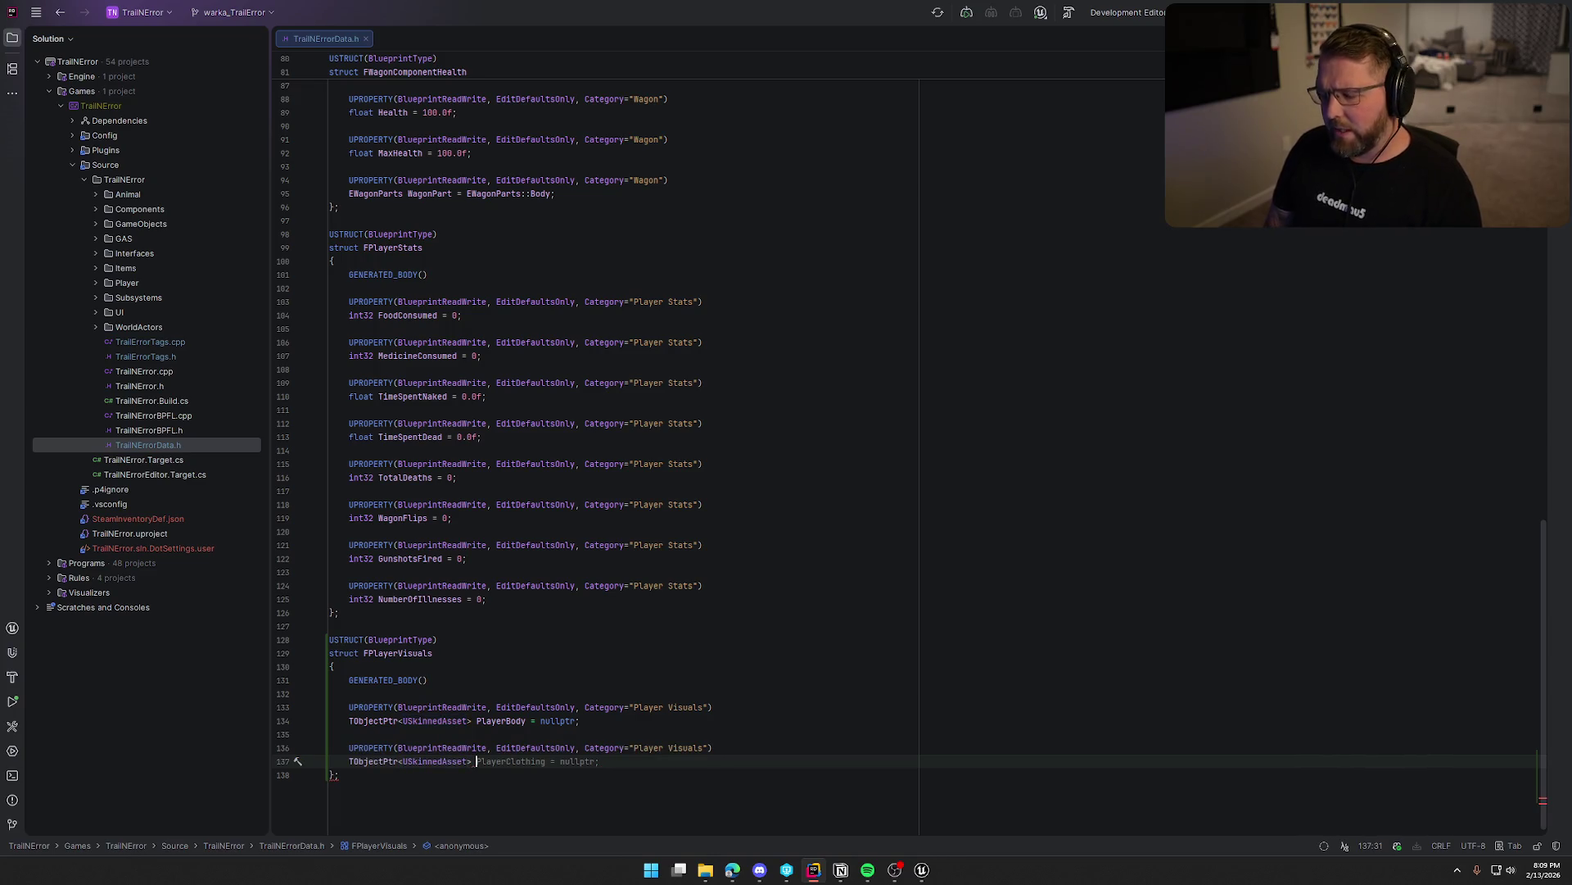
pyautogui.write('Ha')
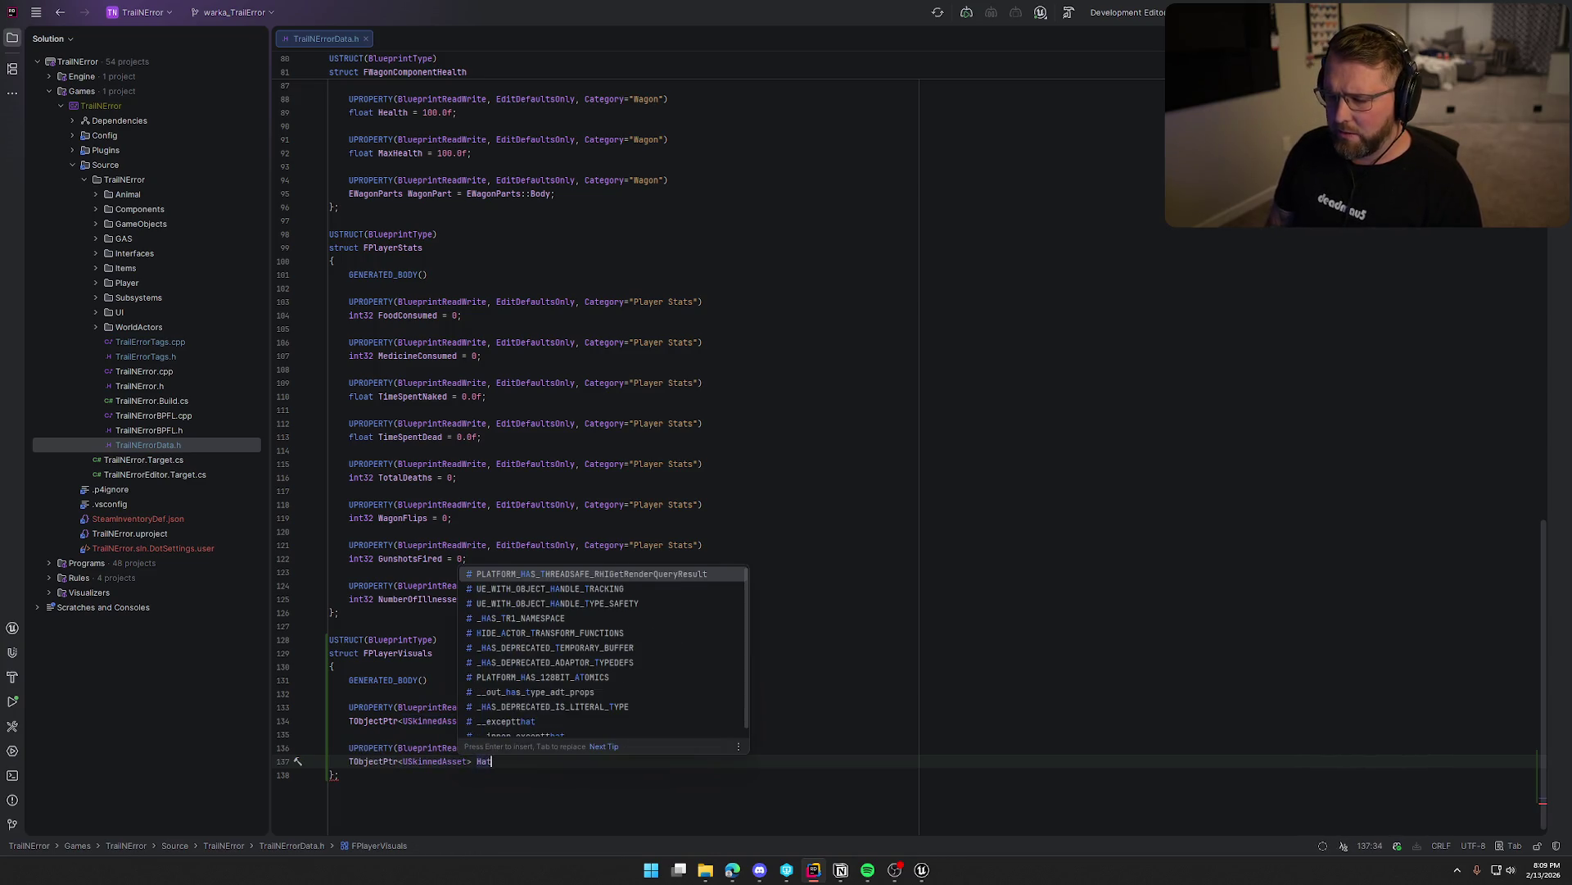
pyautogui.press('BackSpace')
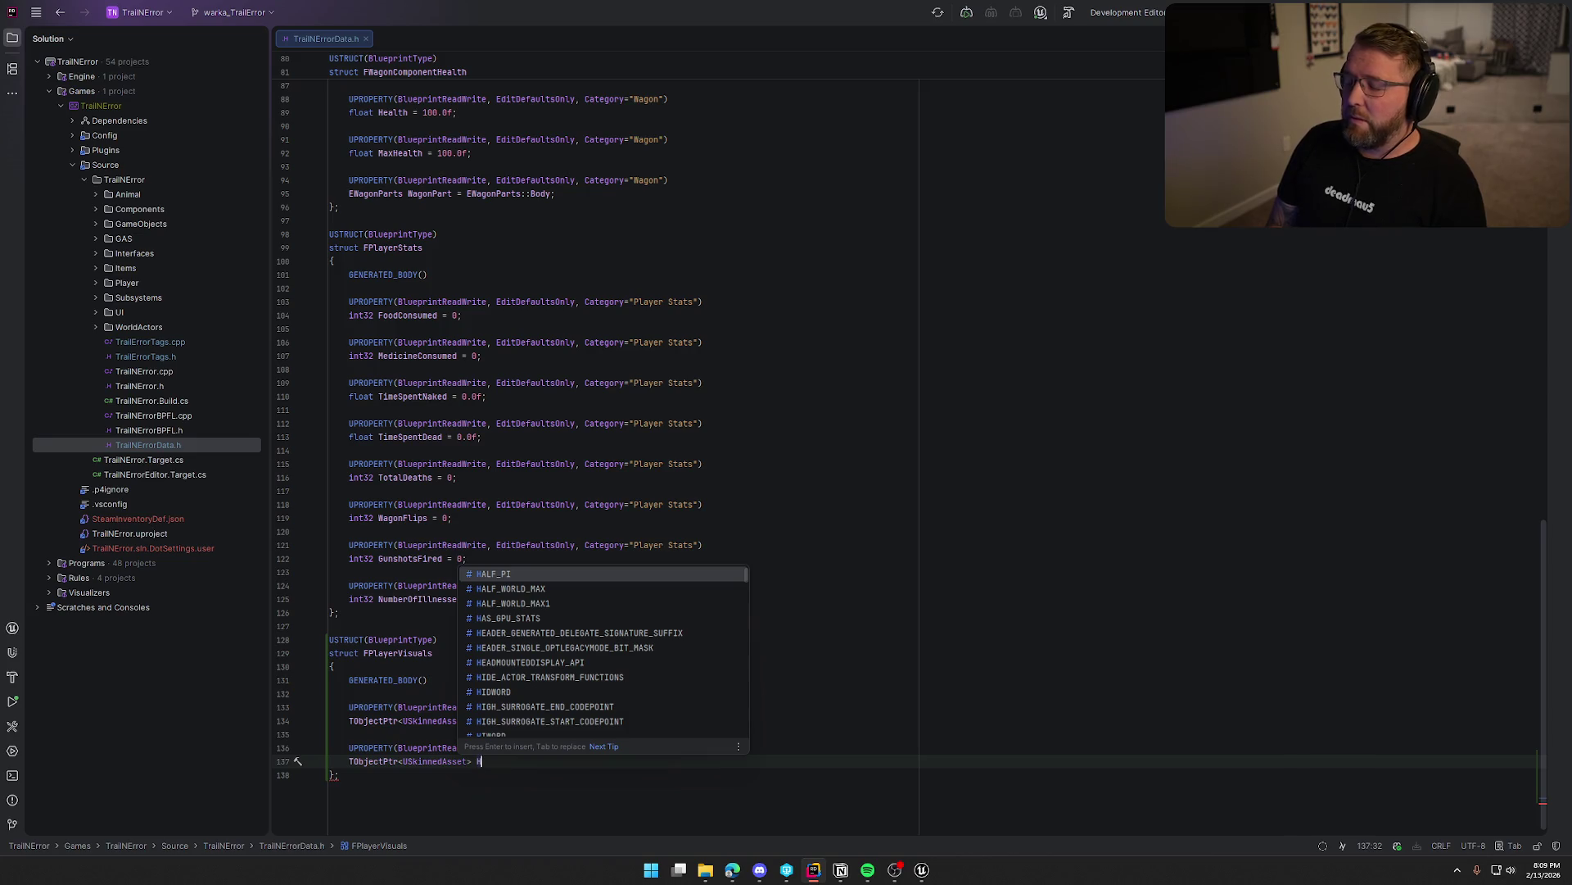
pyautogui.write('ea')
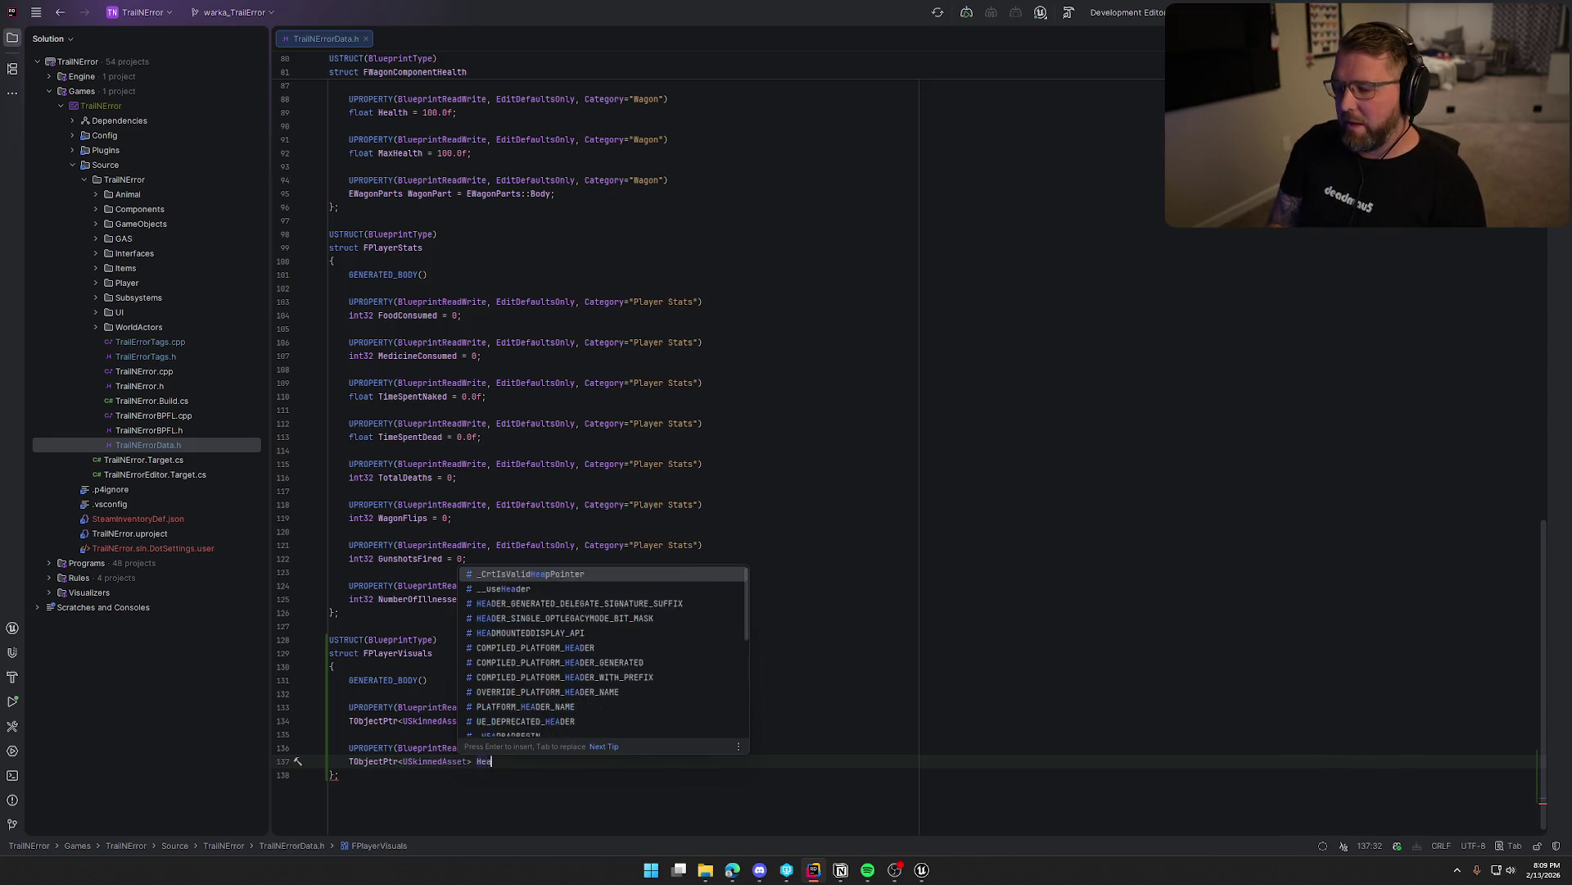
pyautogui.write('dTopA')
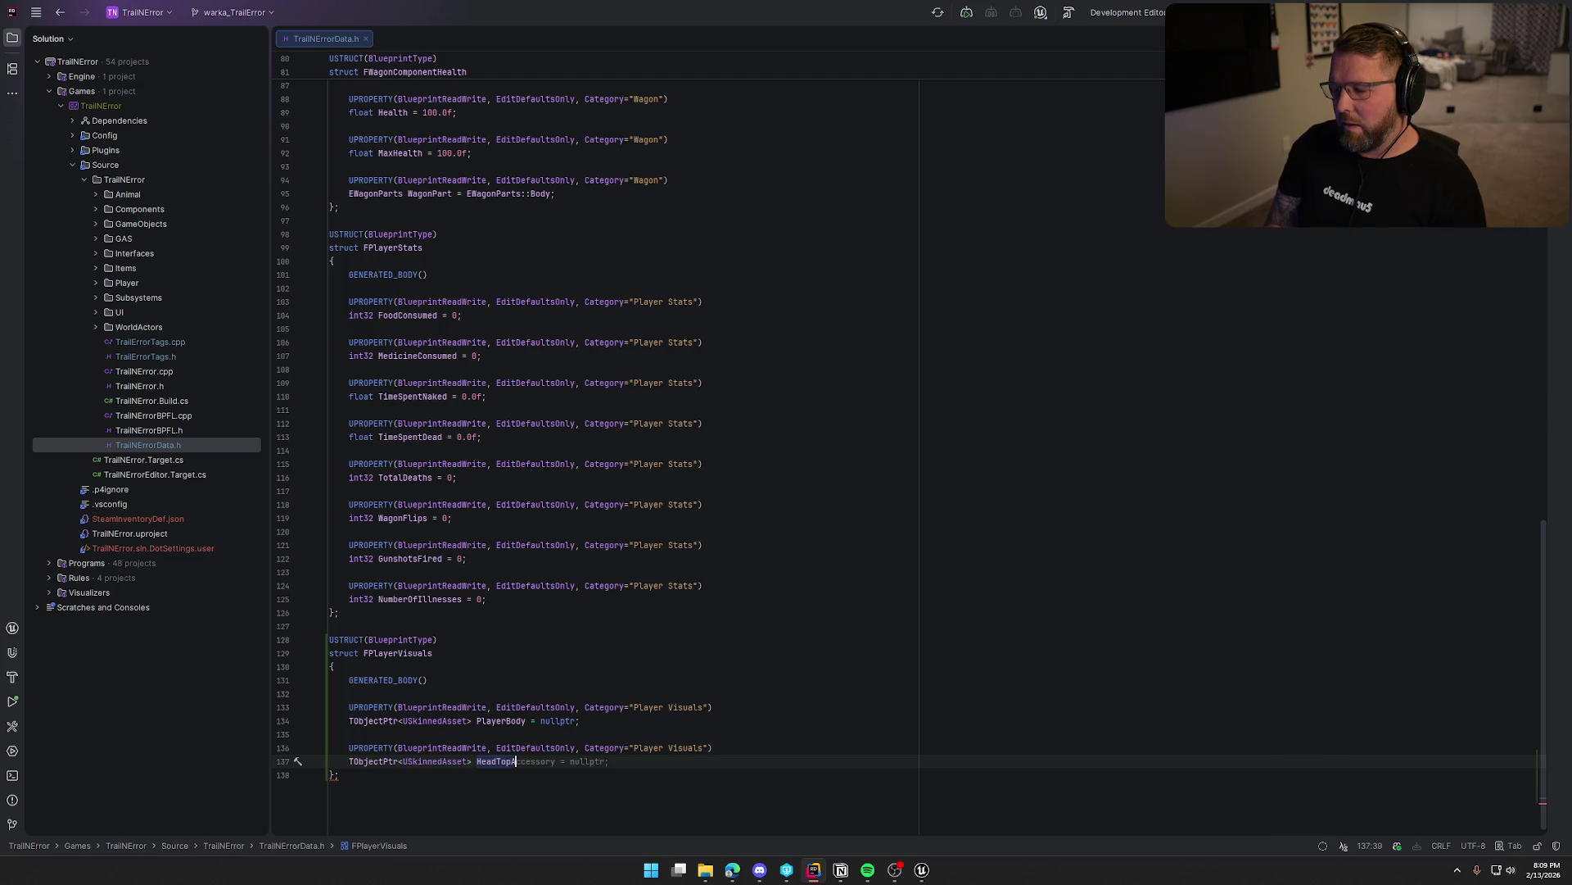
pyautogui.press('Tab')
pyautogui.press('Return')
pyautogui.press('Return')
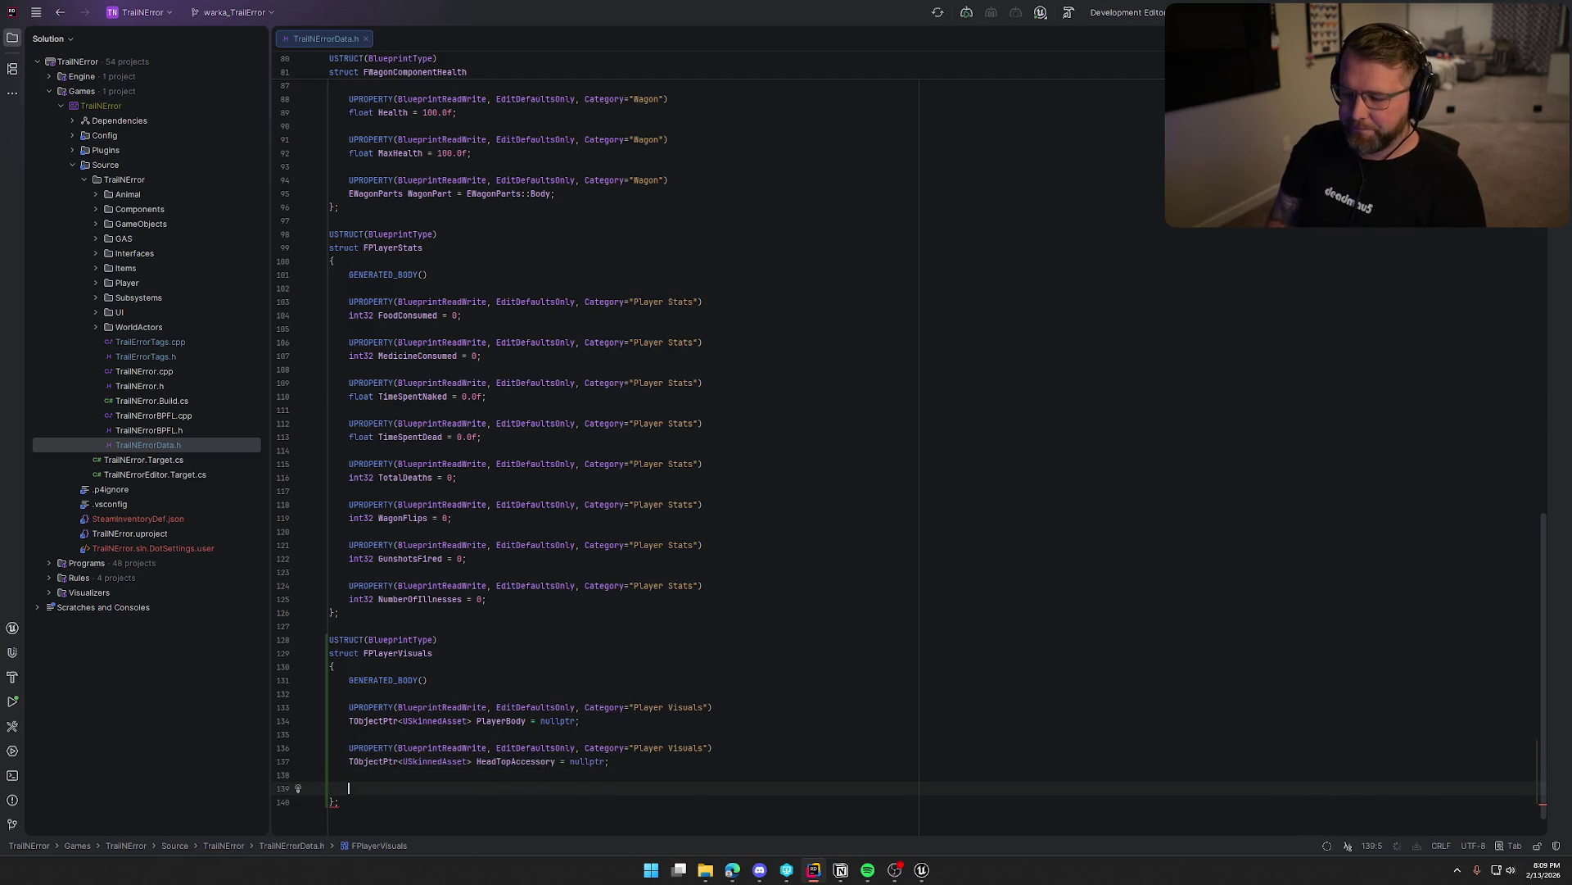
pyautogui.press('Tab')
pyautogui.press('Return')
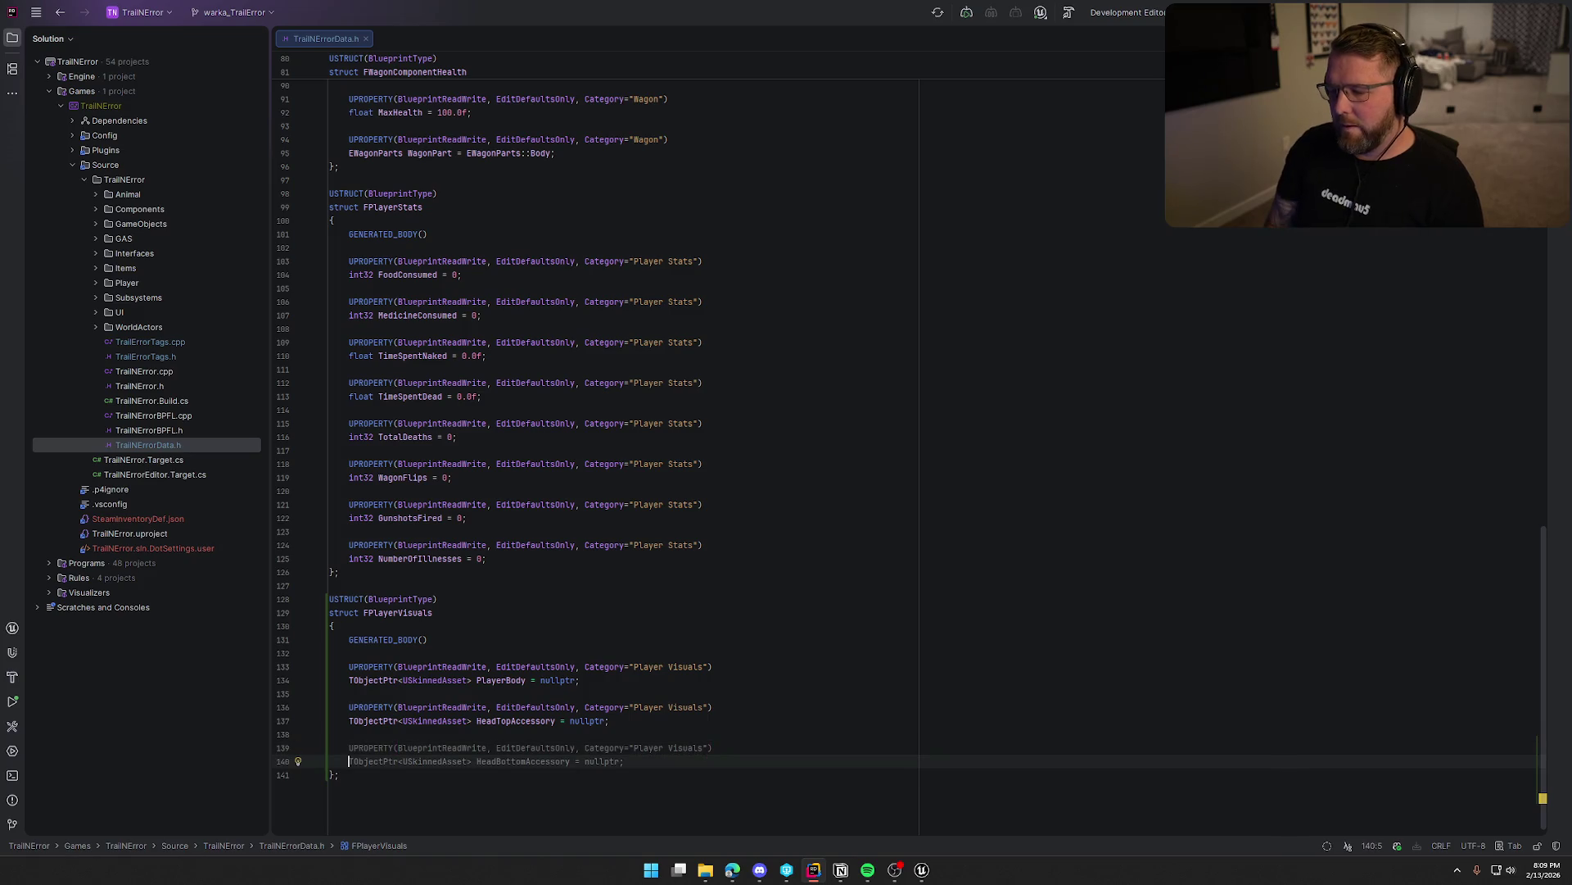
pyautogui.hotkey('alt', 'Tab')
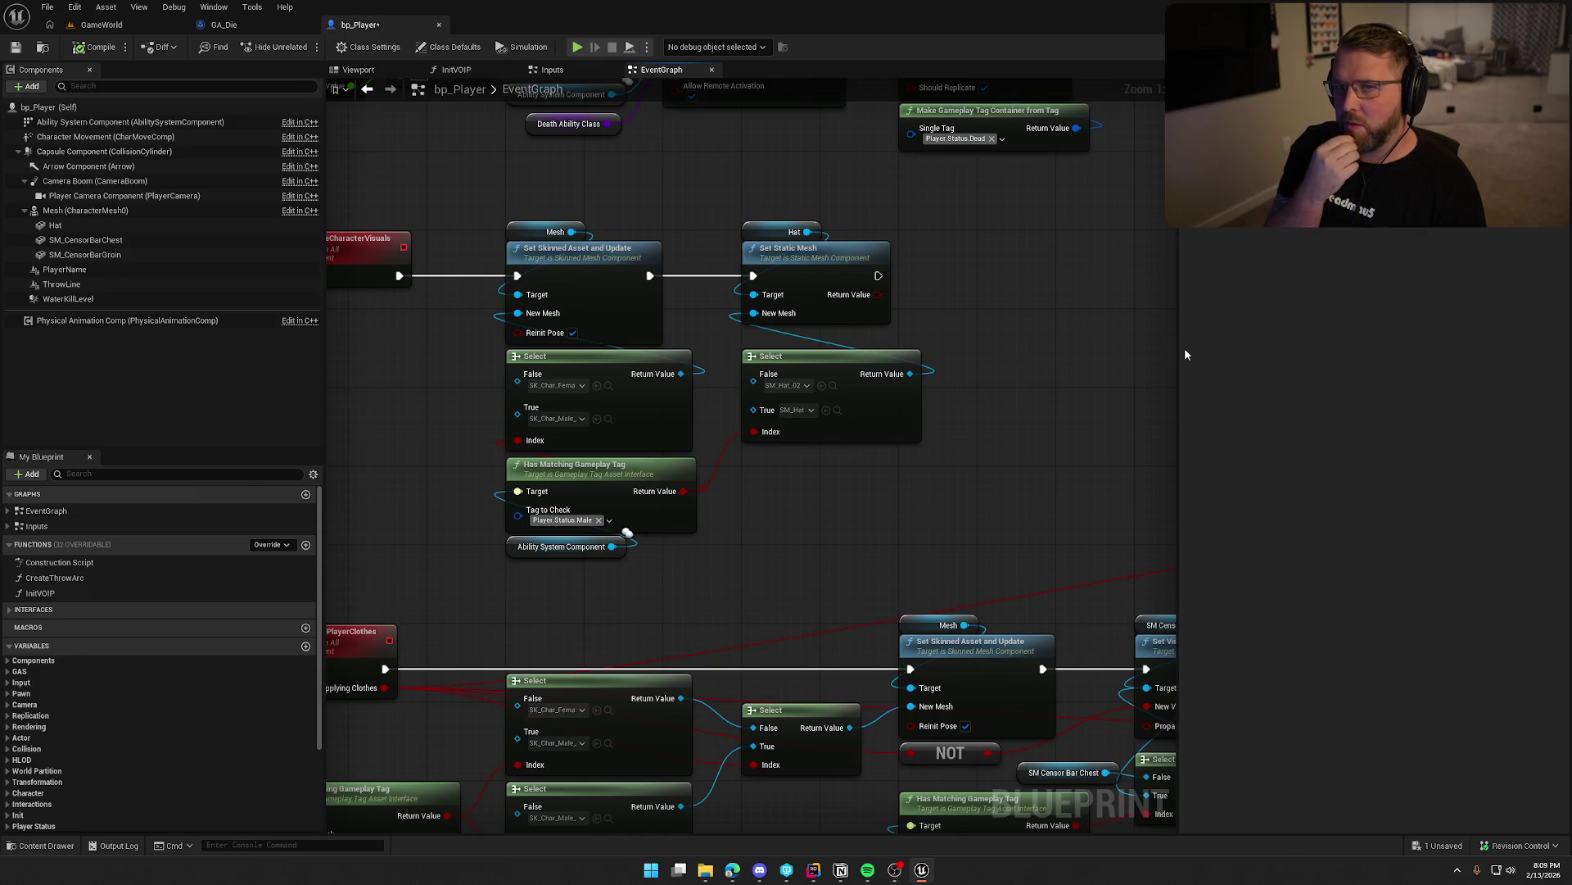
# Inspect the Hat and SM_CensorBarChest component Details in bp_Player, then go back to Rider.
pyautogui.click(64, 224)
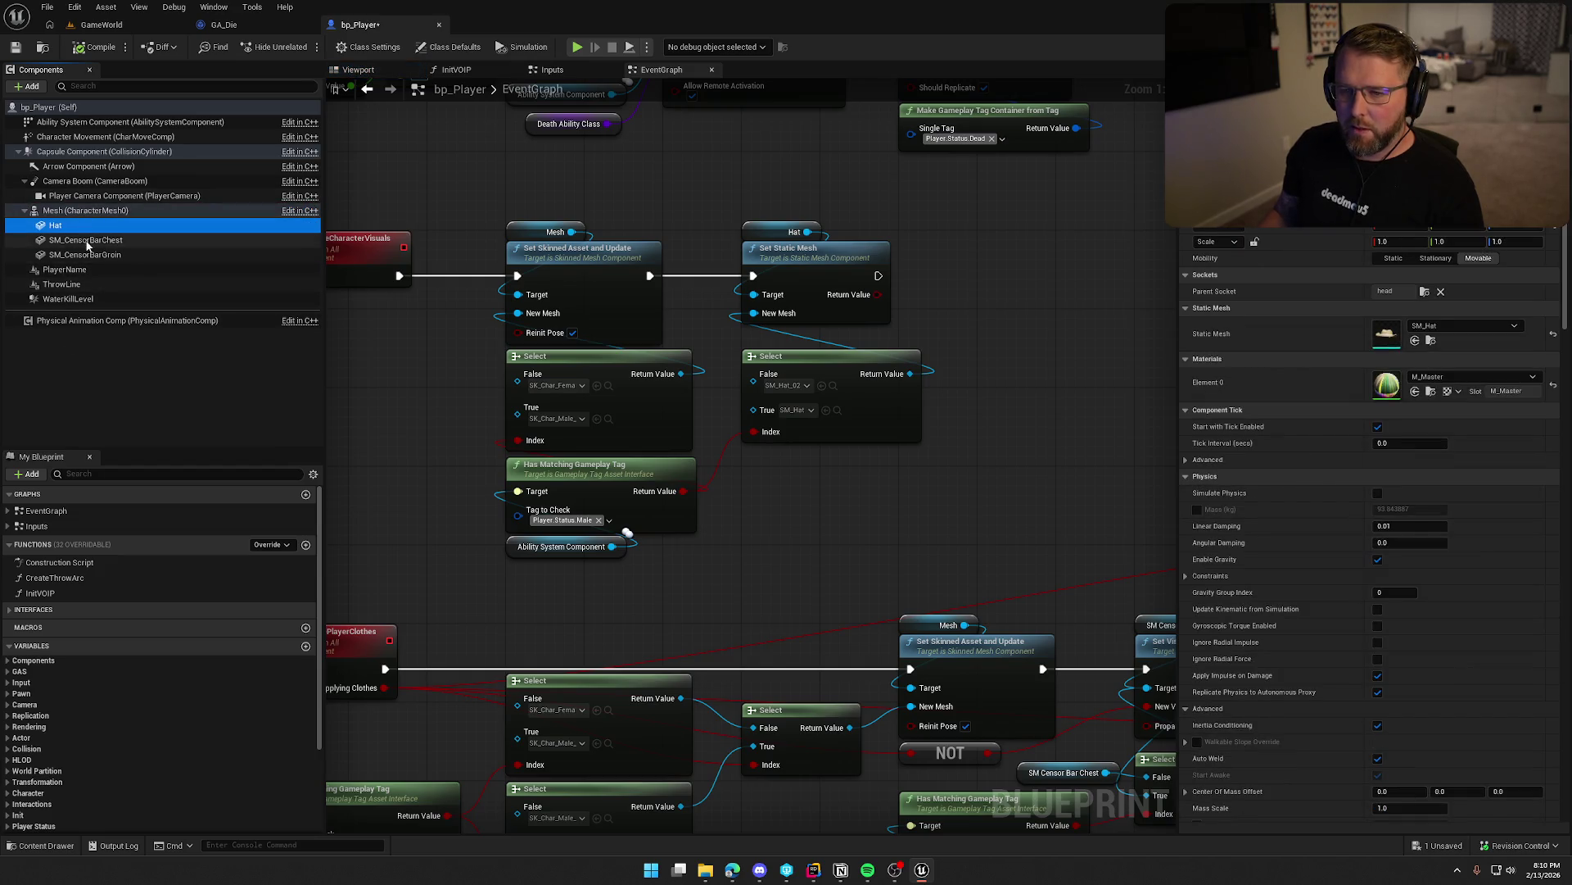
pyautogui.press('Down')
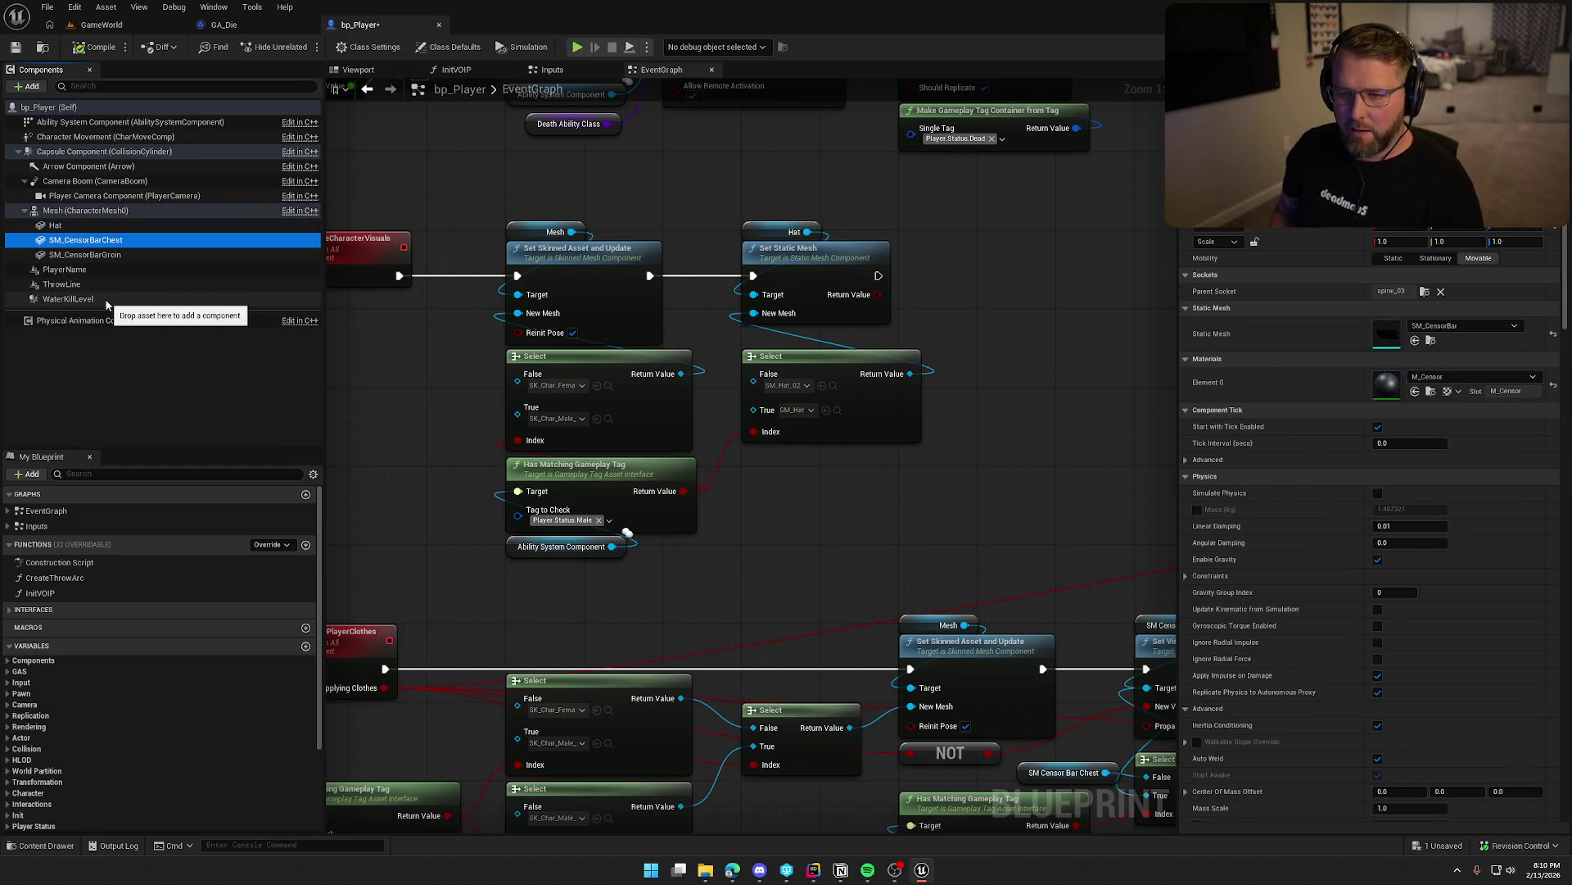
pyautogui.hotkey('alt', 'Tab')
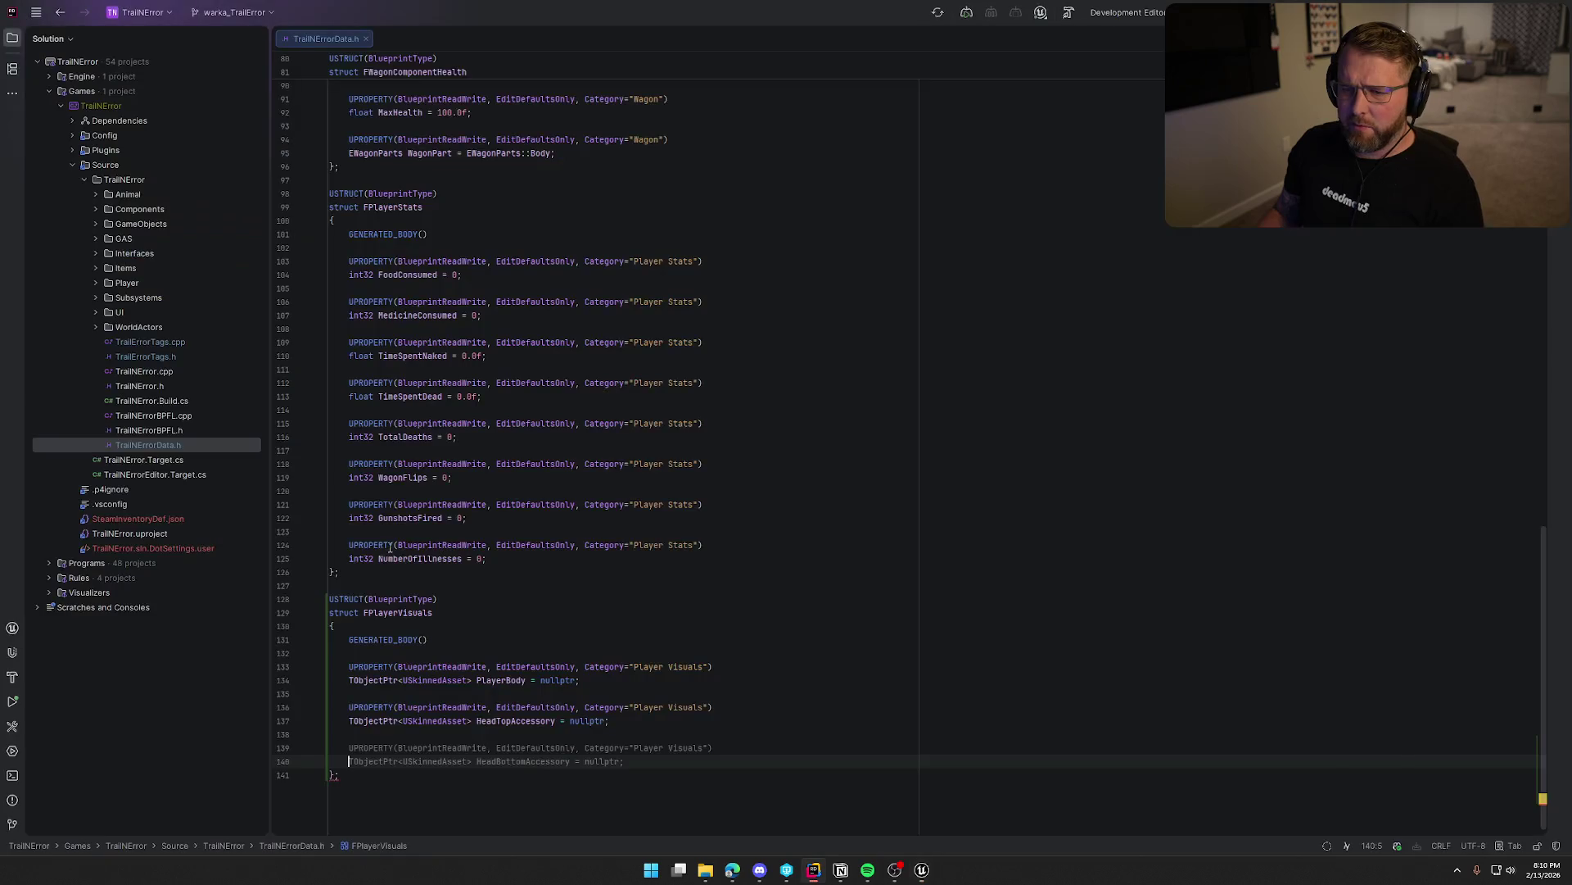
# Remove the unfinished third property and undo the stray blank lines.
pyautogui.scroll(-1, 574, 760)
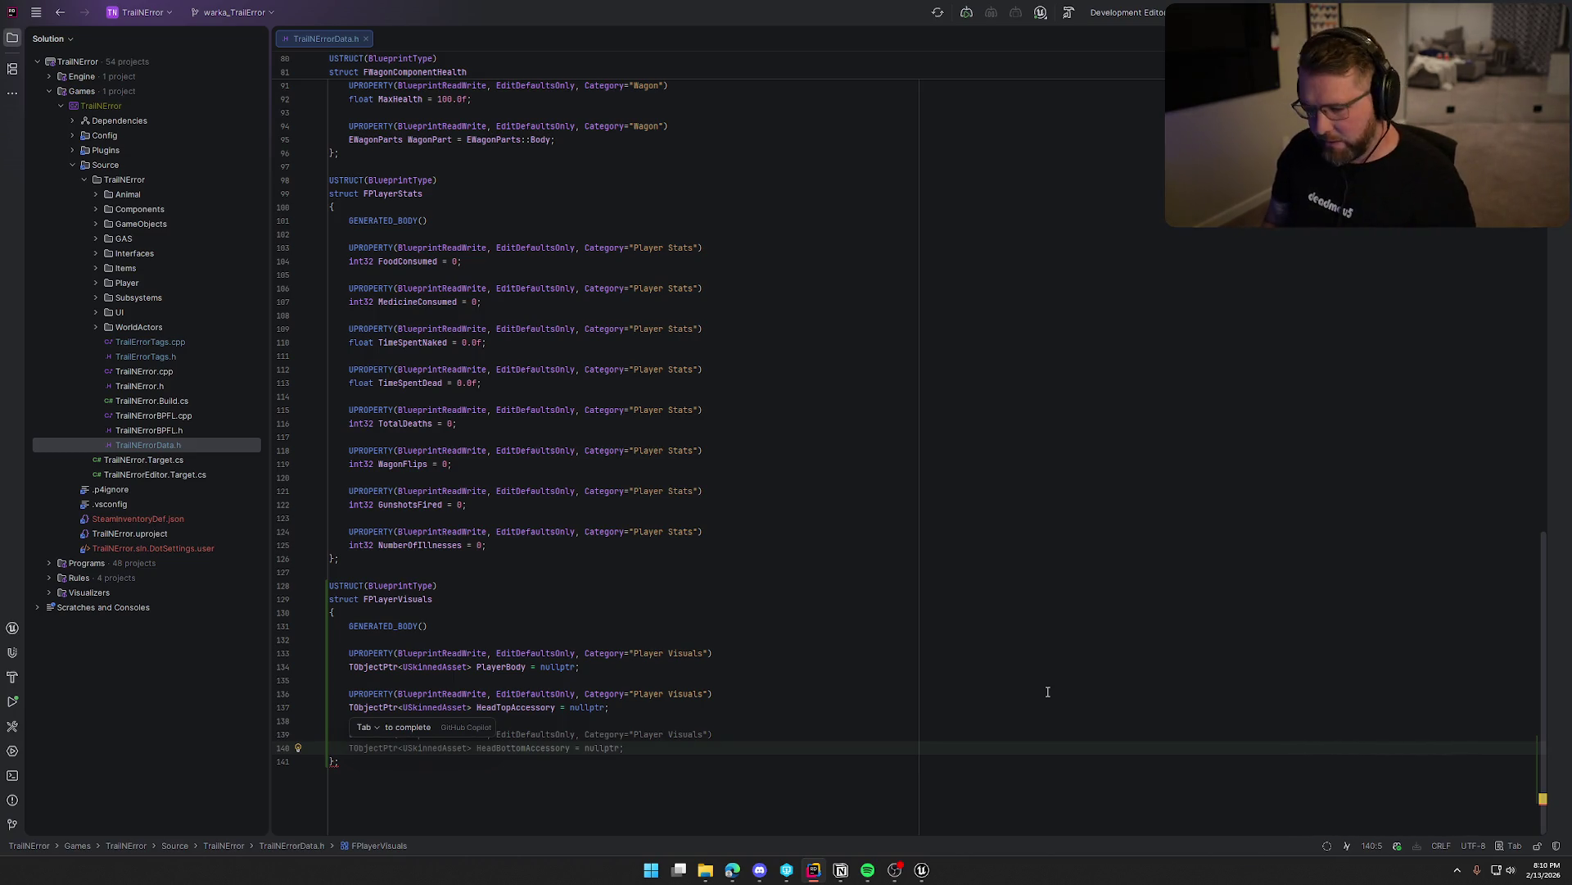
pyautogui.press('BackSpace')
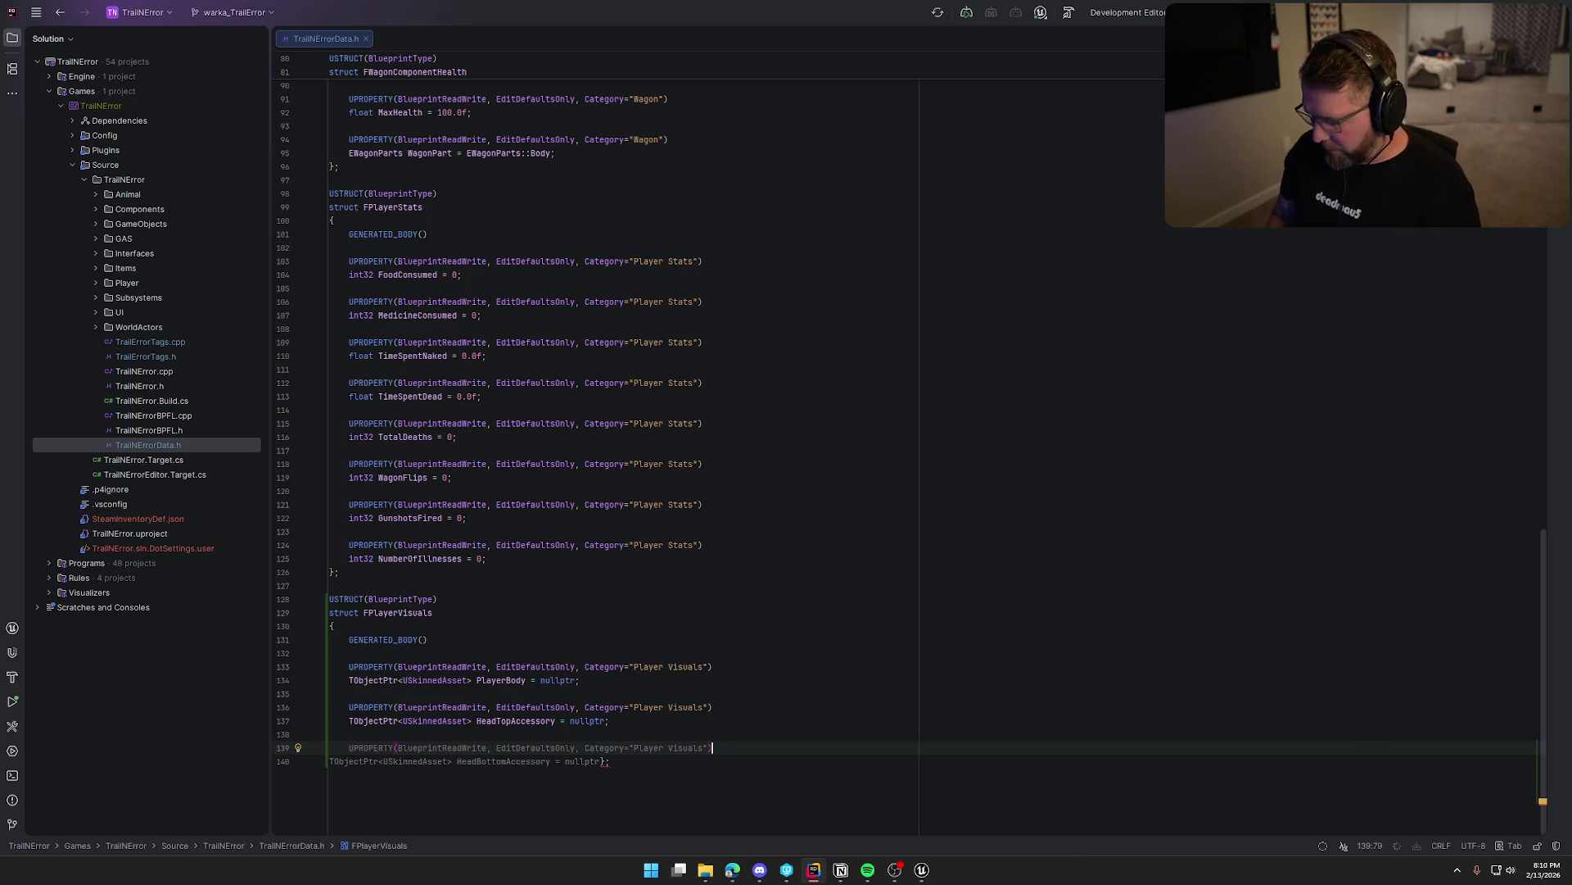
pyautogui.hotkey('ctrl', 'z')
pyautogui.hotkey('ctrl', 'z')
pyautogui.hotkey('ctrl', 'z')
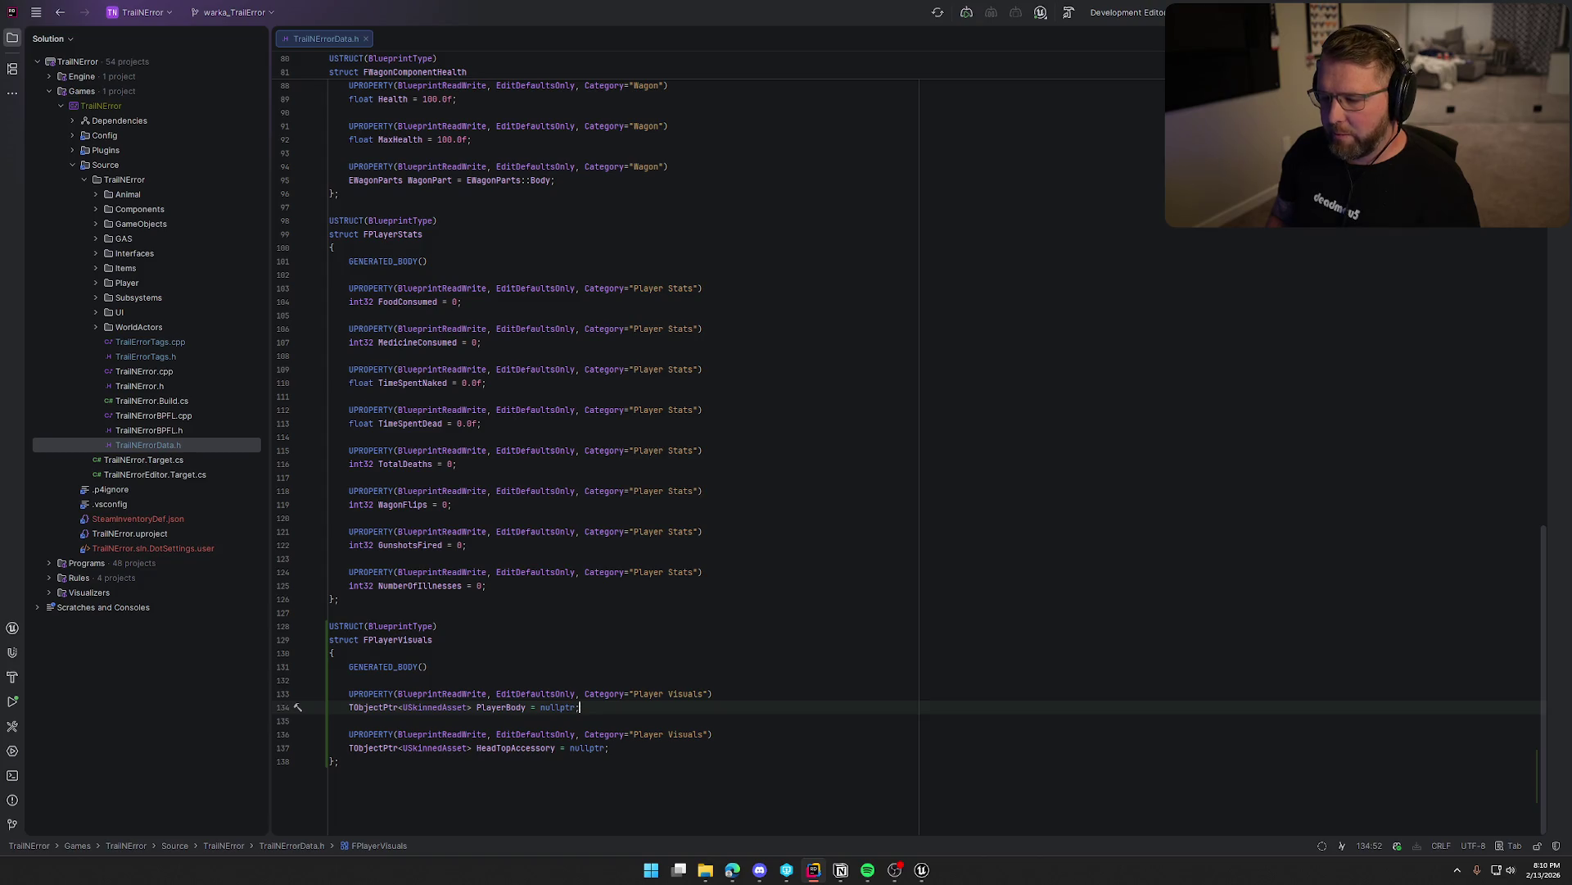
pyautogui.press('Up')
pyautogui.hotkey('ctrl', 'alt', 'Return')
pyautogui.hotkey('ctrl', 'alt', 'Return')
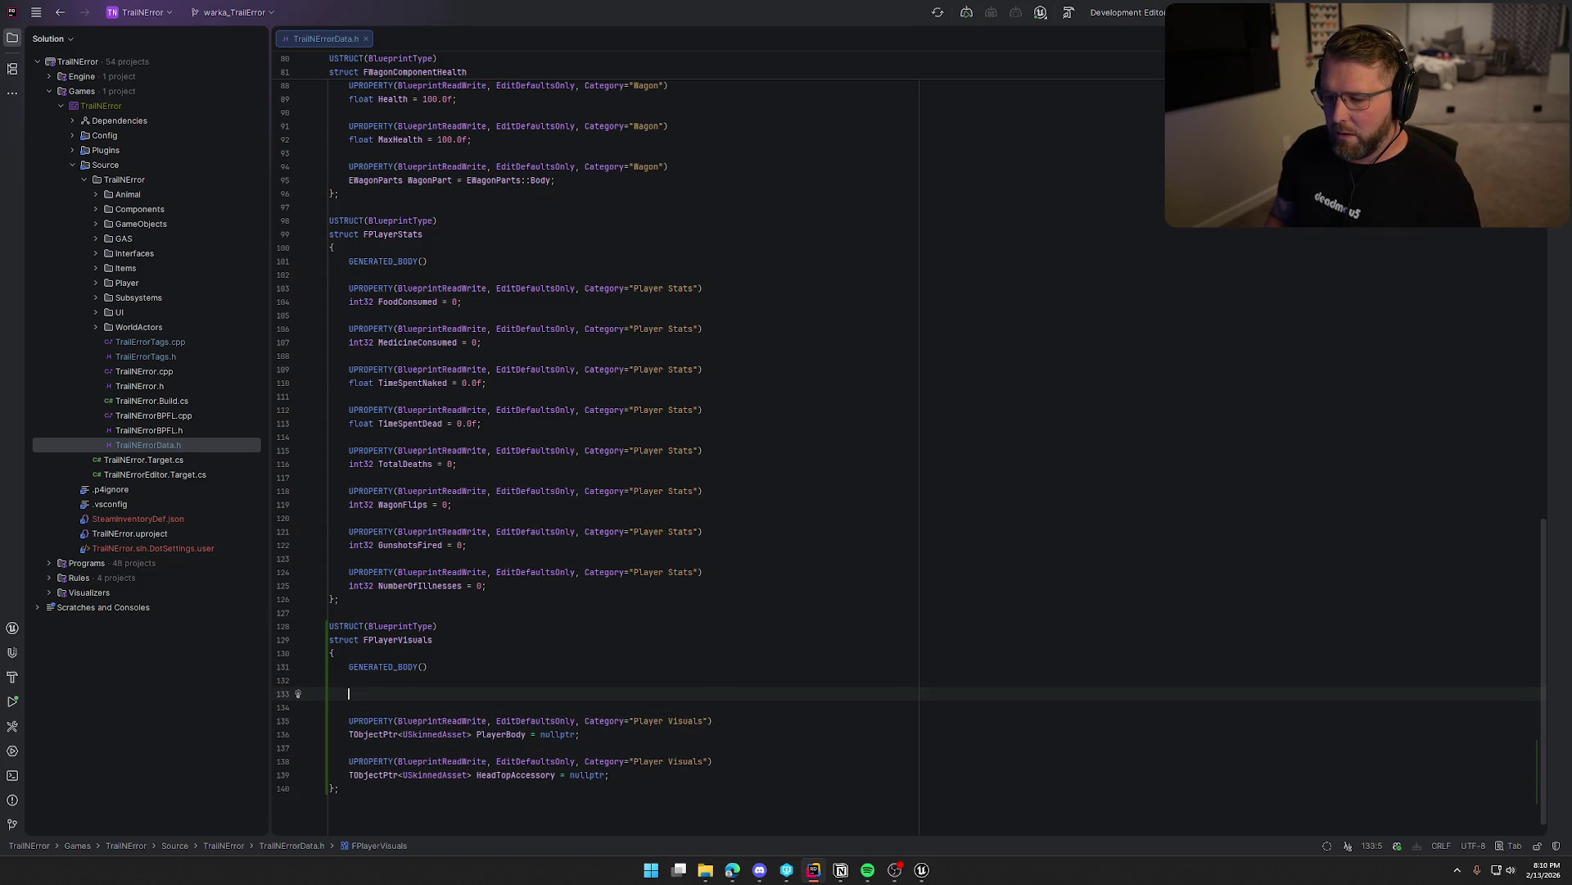
pyautogui.hotkey('ctrl', 'z')
pyautogui.hotkey('ctrl', 'z')
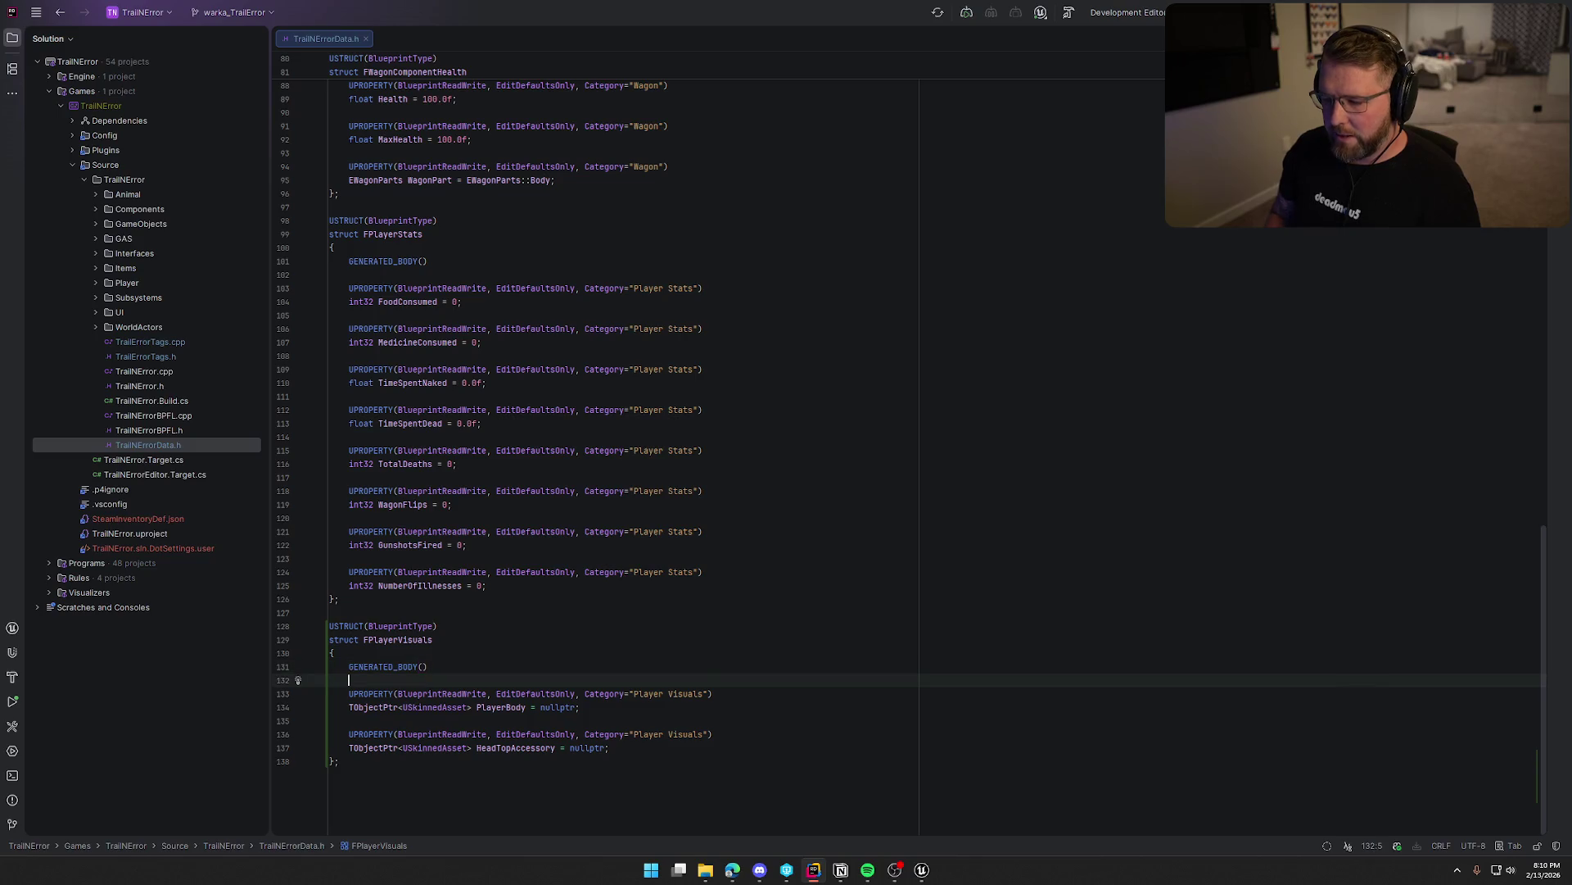
# Add a UPROPERTY TObjectPtr<USkinnedAsset> PlayerClothing = nullptr below PlayerBody.
pyautogui.click(427, 707)
pyautogui.press('End')
pyautogui.press('Return')
pyautogui.press('Return')
pyautogui.press('Tab')
pyautogui.press('Return')
pyautogui.write('TObjectPtr<USkinnedAsset> Player')
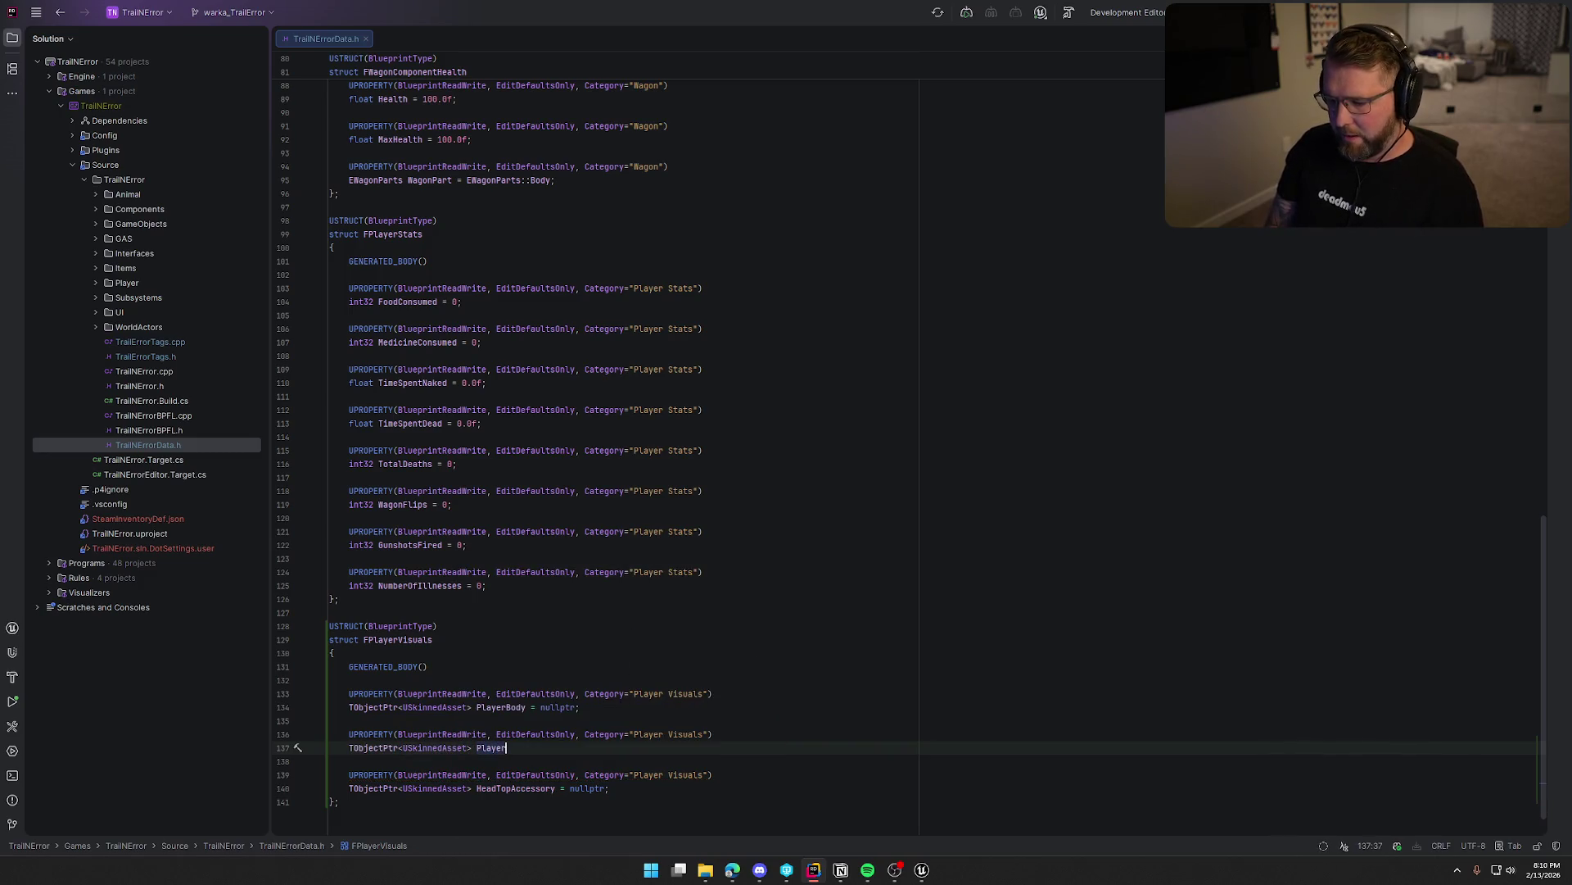
pyautogui.write('Clothing = nullptr;')
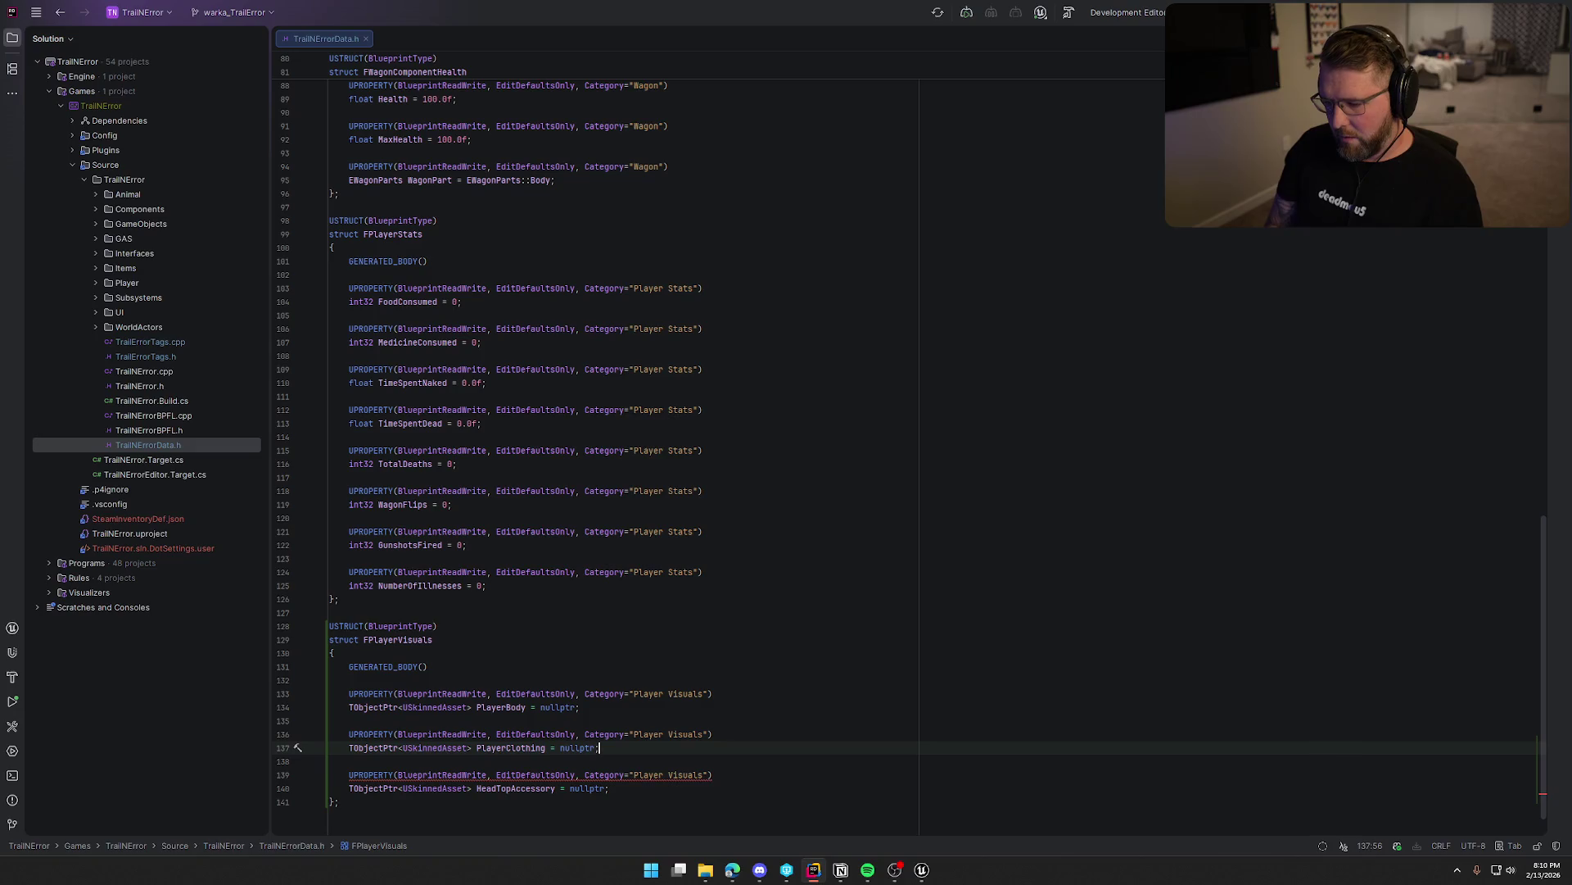
pyautogui.scroll(-1, 803, 691)
# Rename PlayerBody to PlayerNakedBody.
pyautogui.click(480, 667)
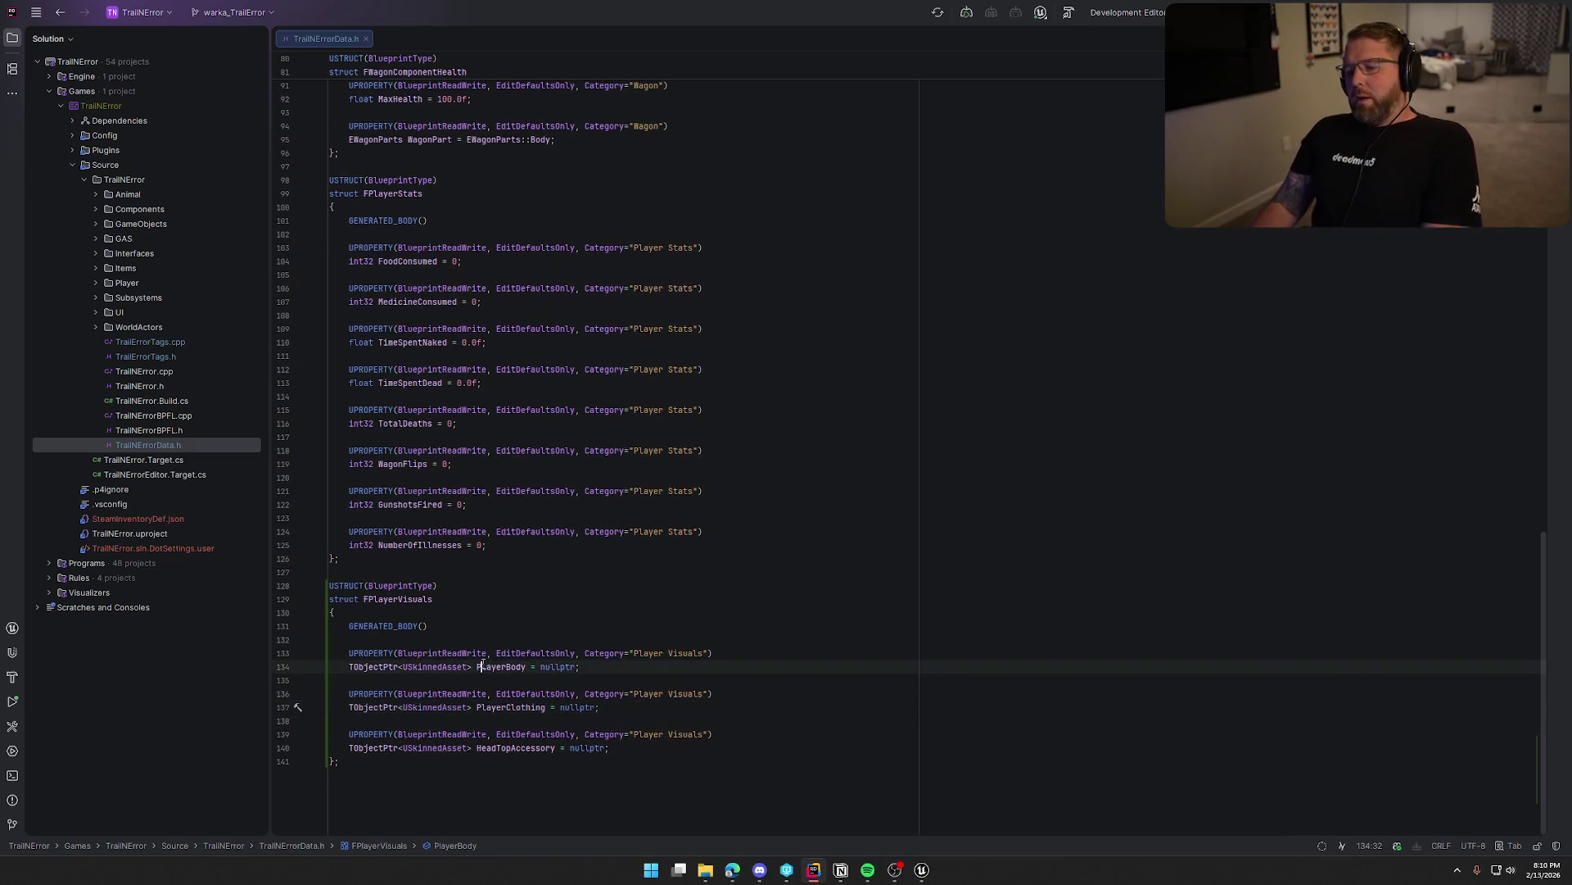
pyautogui.click(511, 652)
pyautogui.click(506, 666)
pyautogui.write('Naked')
pyautogui.click(618, 643)
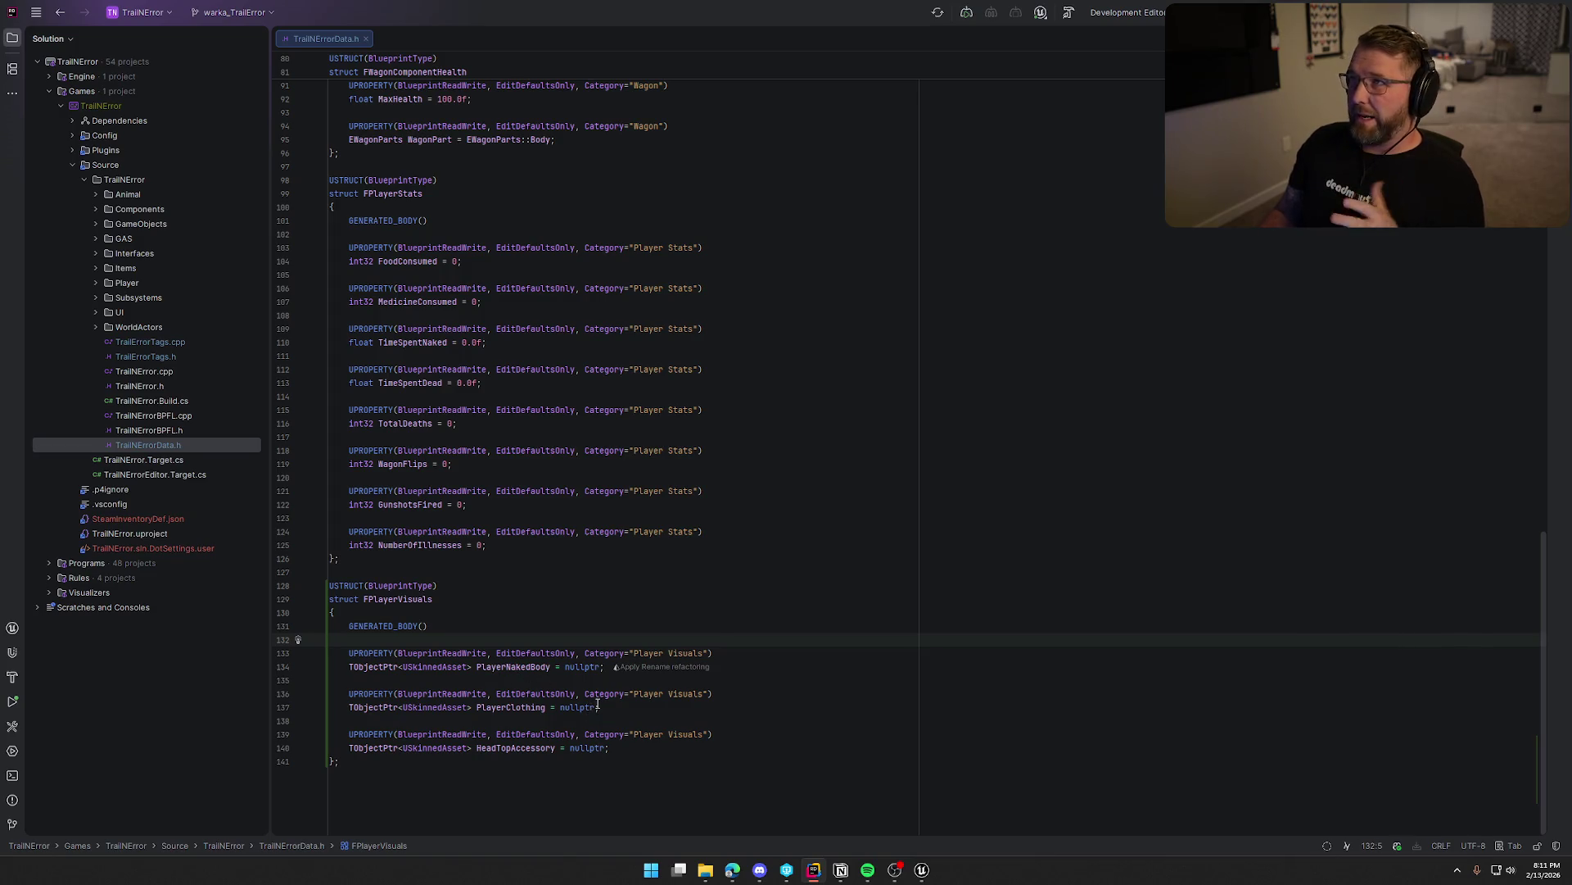
# Review the PlayerNakedBody and PlayerClothing fields and expand the Player source folder.
pyautogui.click(484, 708)
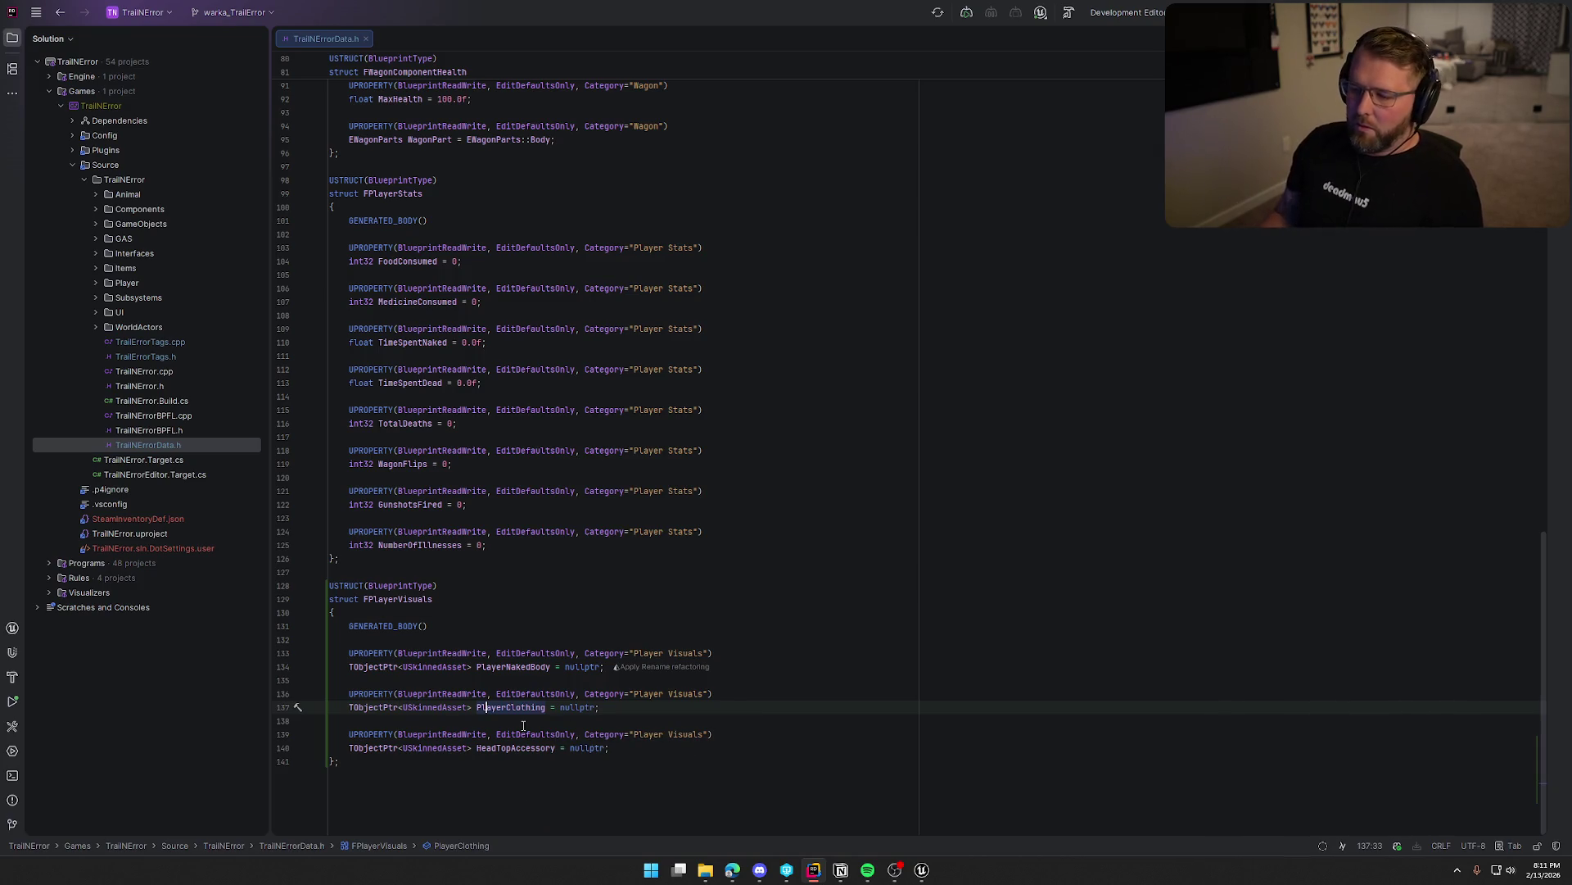
pyautogui.click(751, 661)
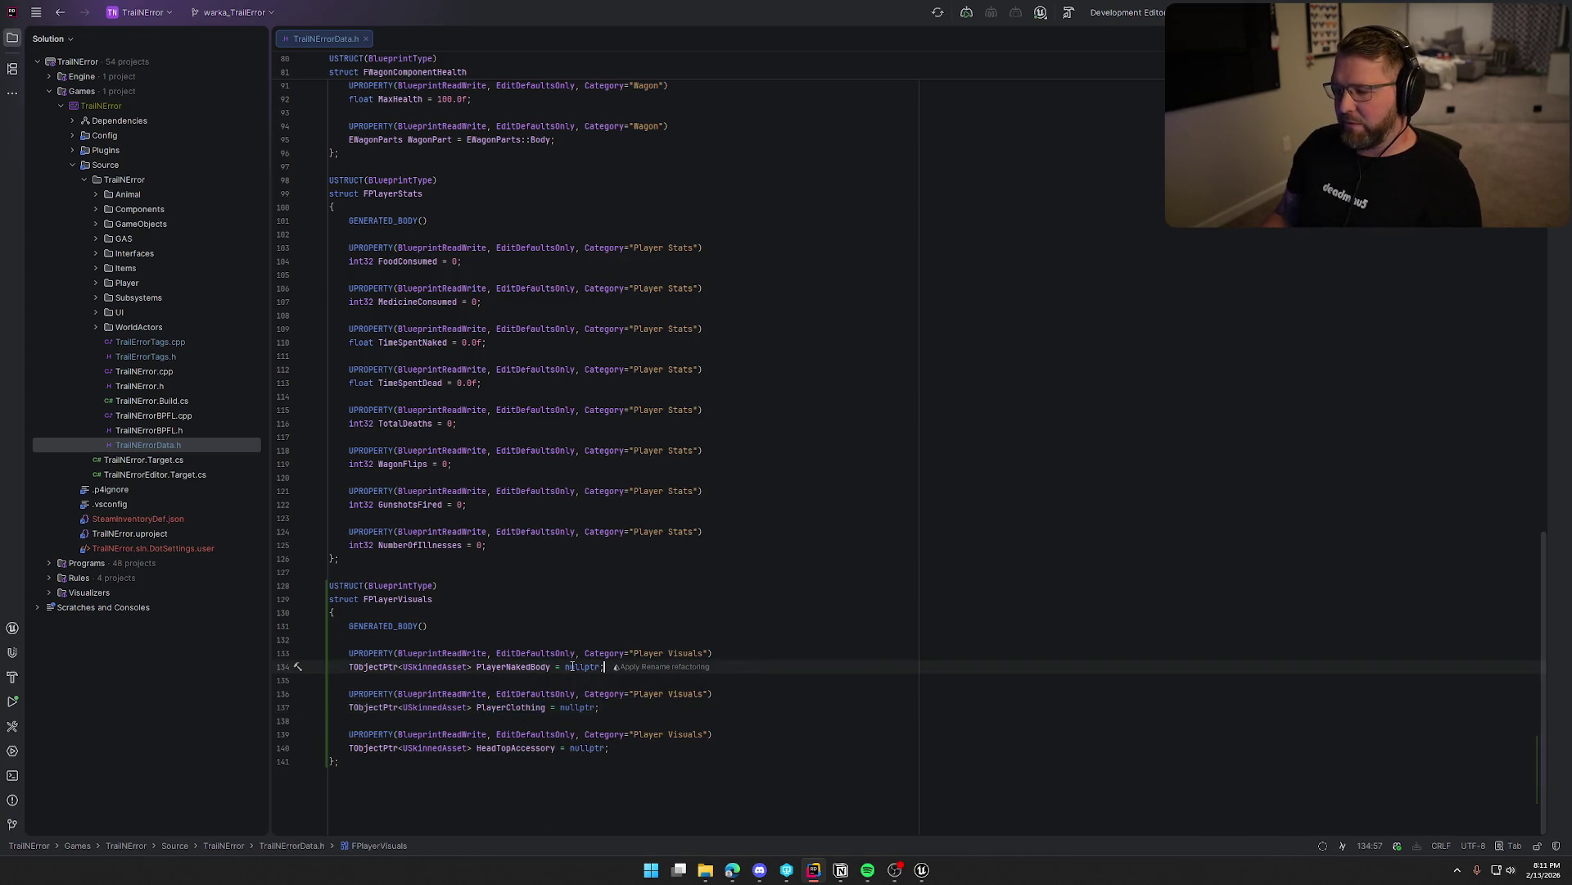
pyautogui.click(497, 663)
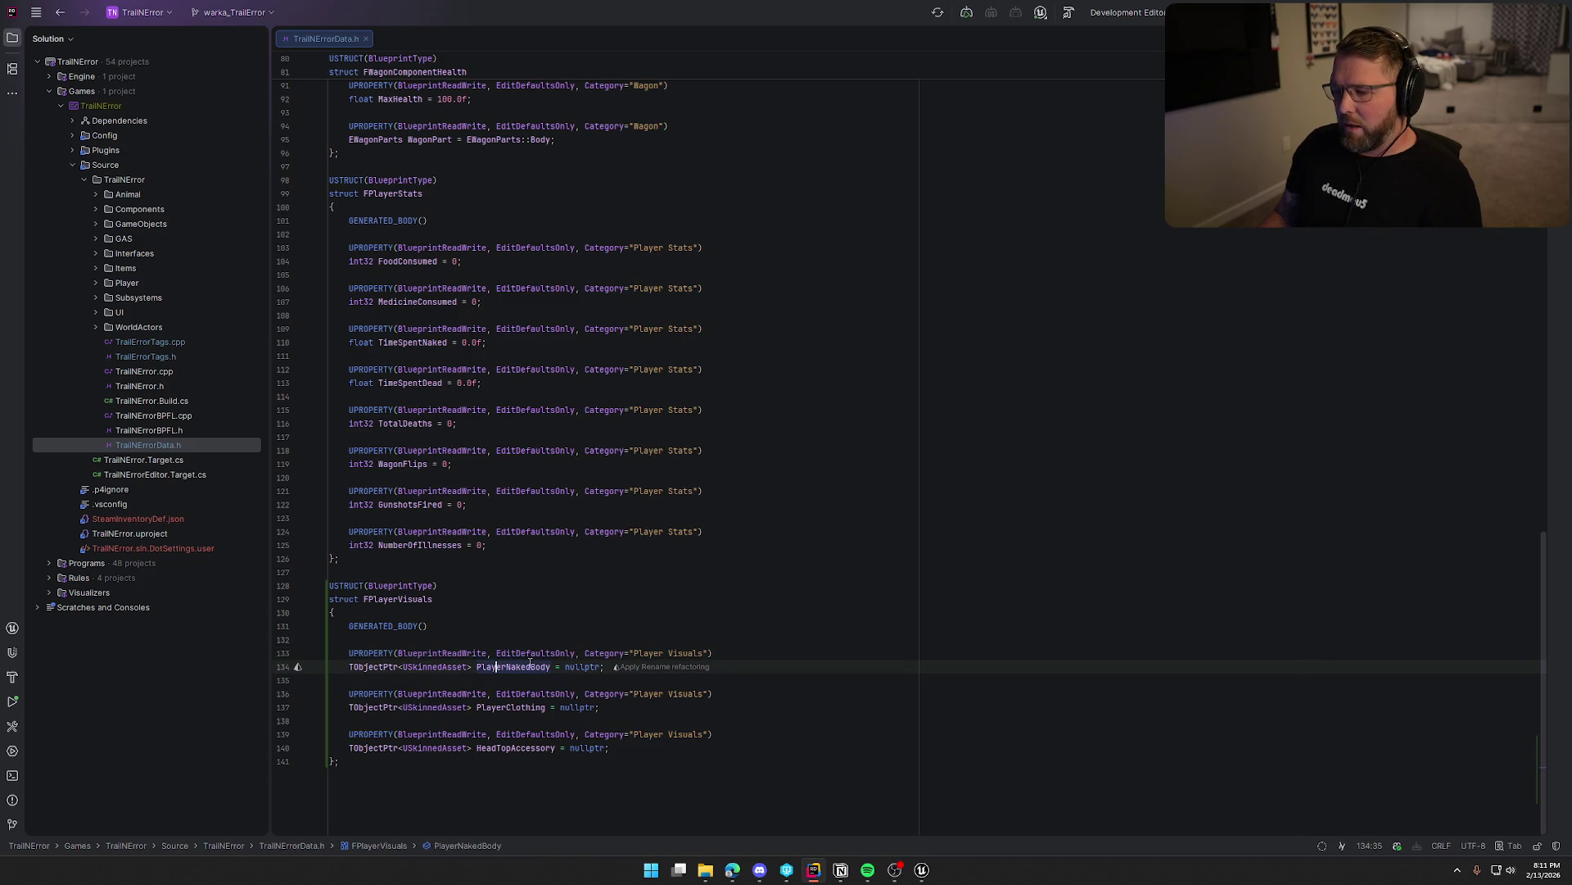
pyautogui.moveTo(530, 663)
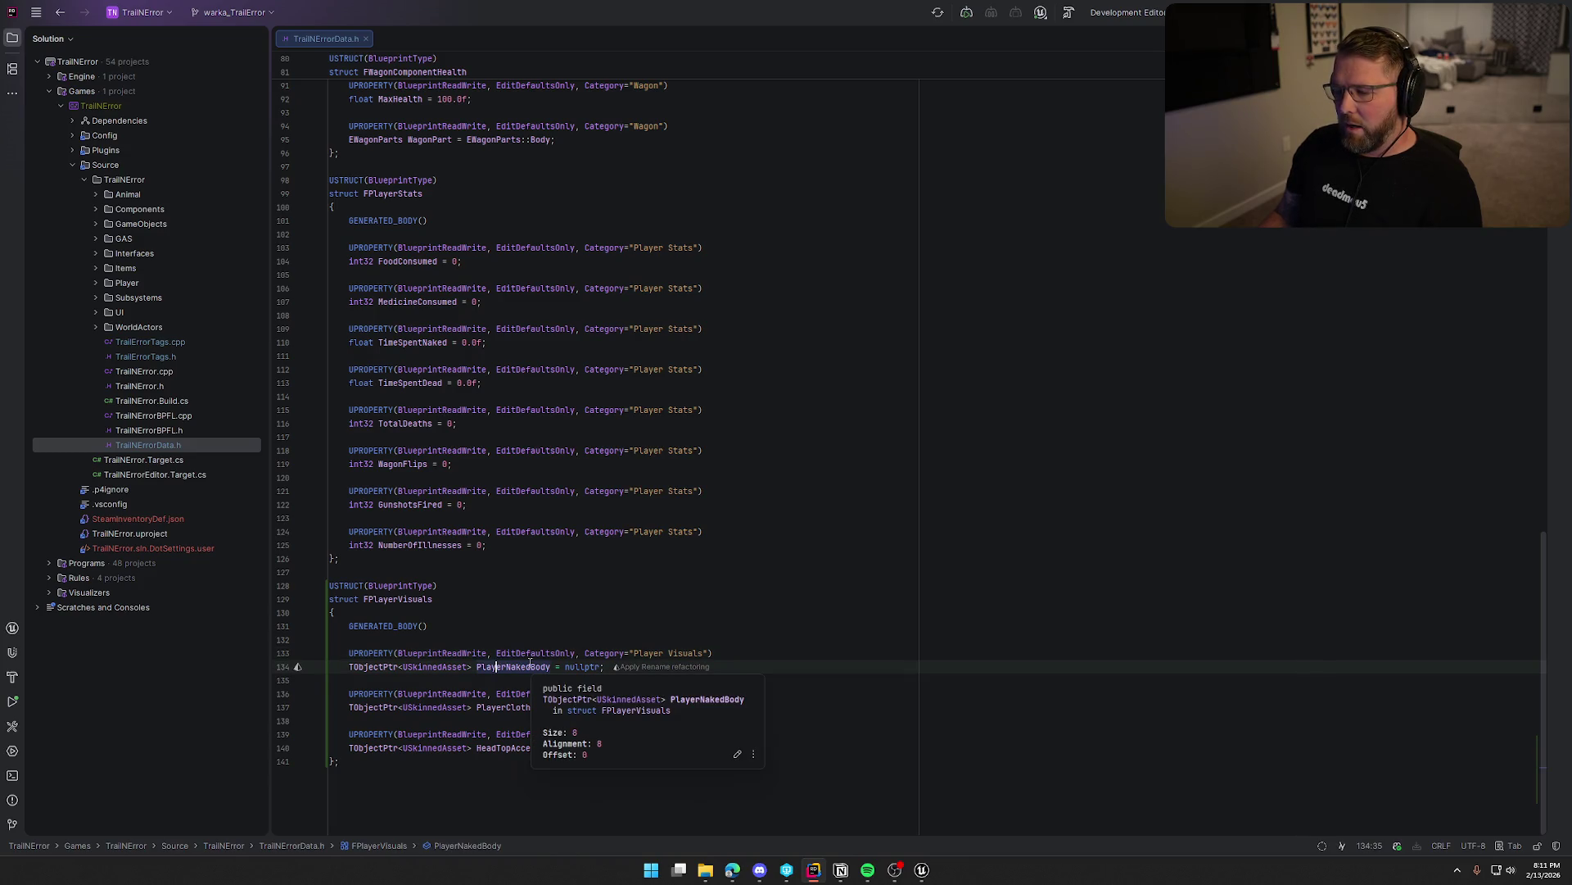
pyautogui.click(511, 708)
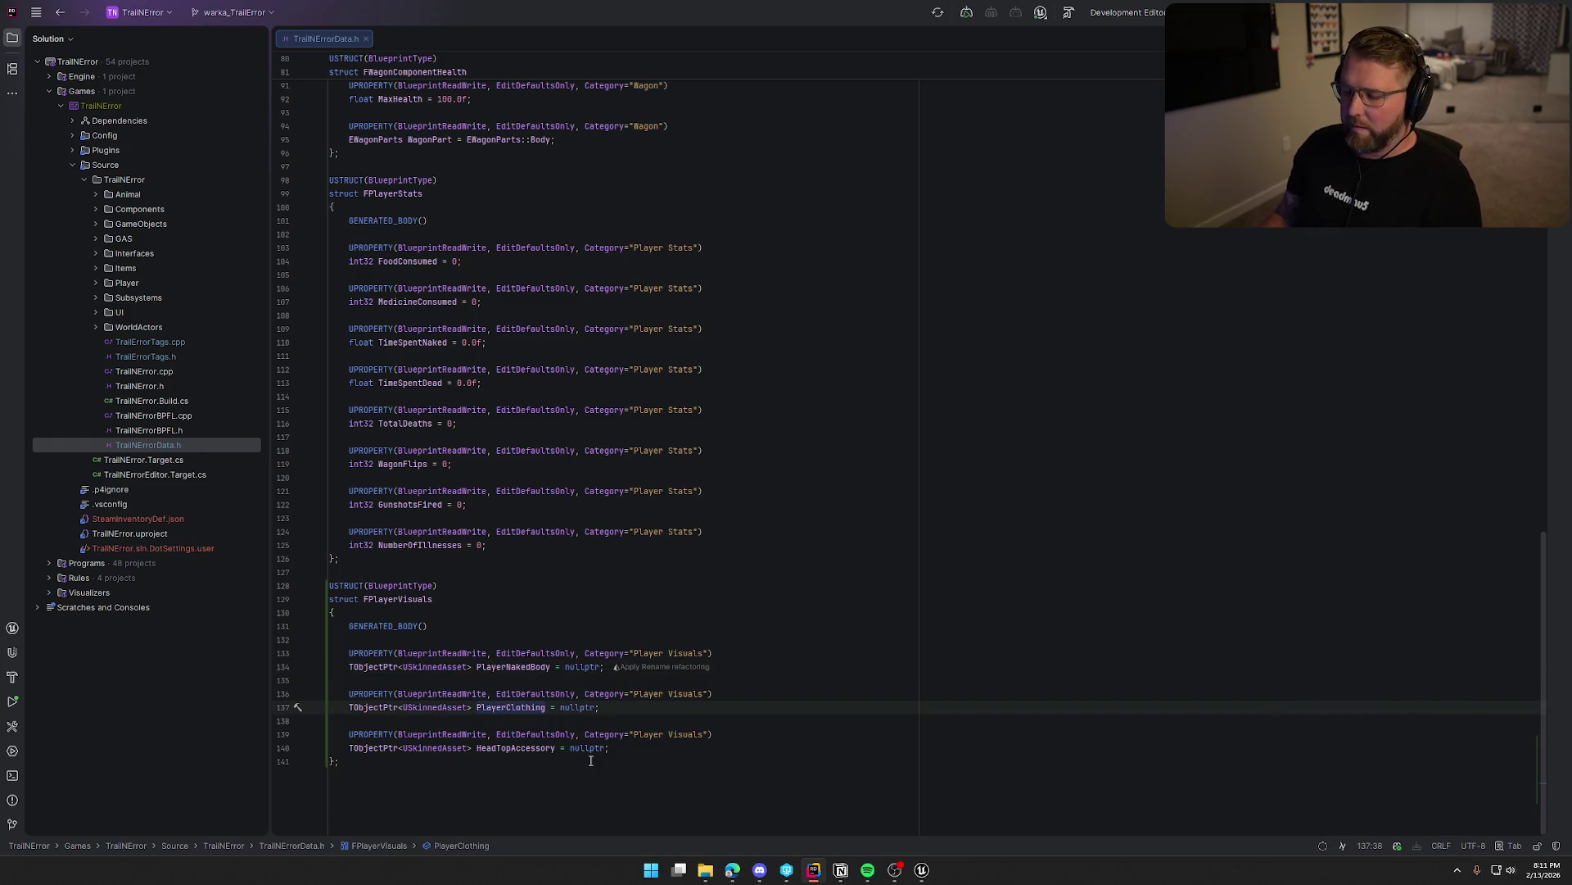
pyautogui.click(467, 760)
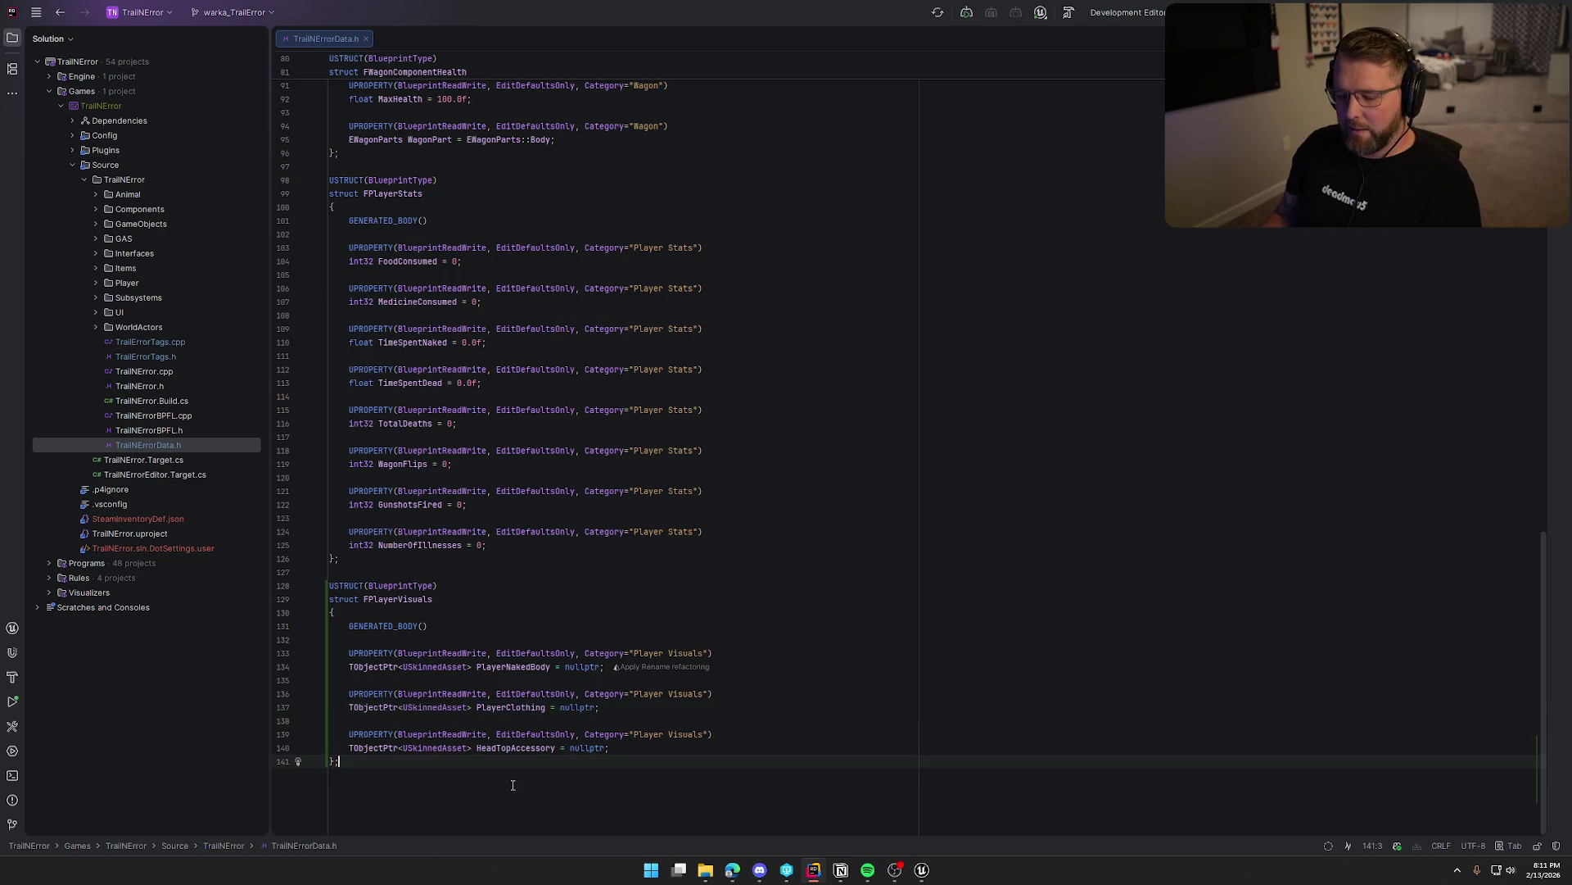
pyautogui.click(97, 284)
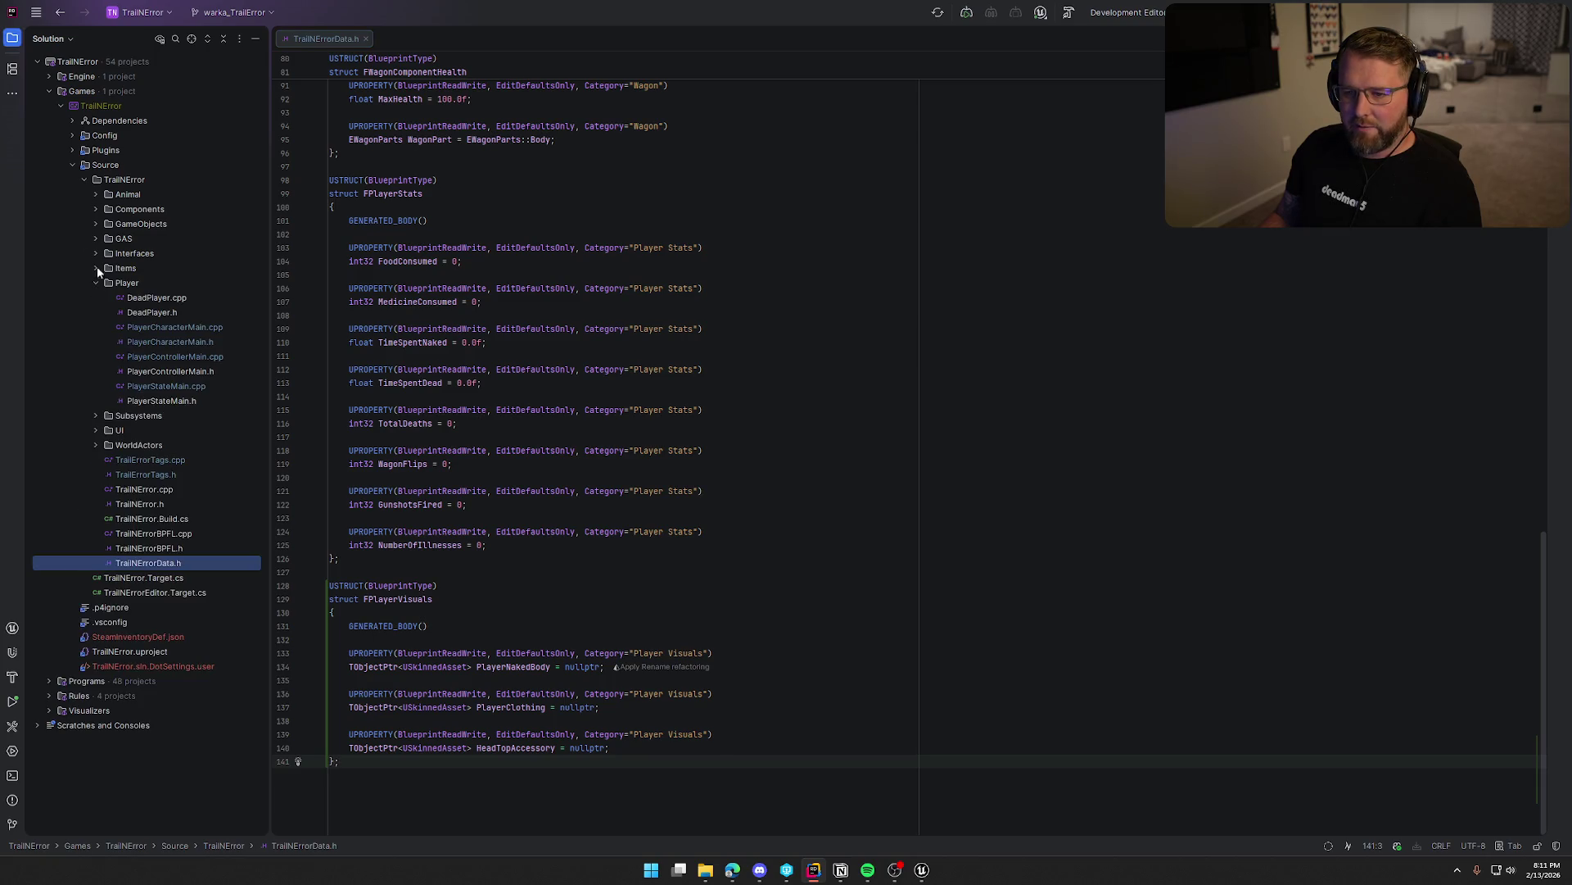
# Open PlayerCharacterMain.h and PlayerCharacterMain.cpp side by side with the Solution panel hidden.
pyautogui.click(185, 342)
pyautogui.doubleClick(188, 341)
pyautogui.doubleClick(174, 326)
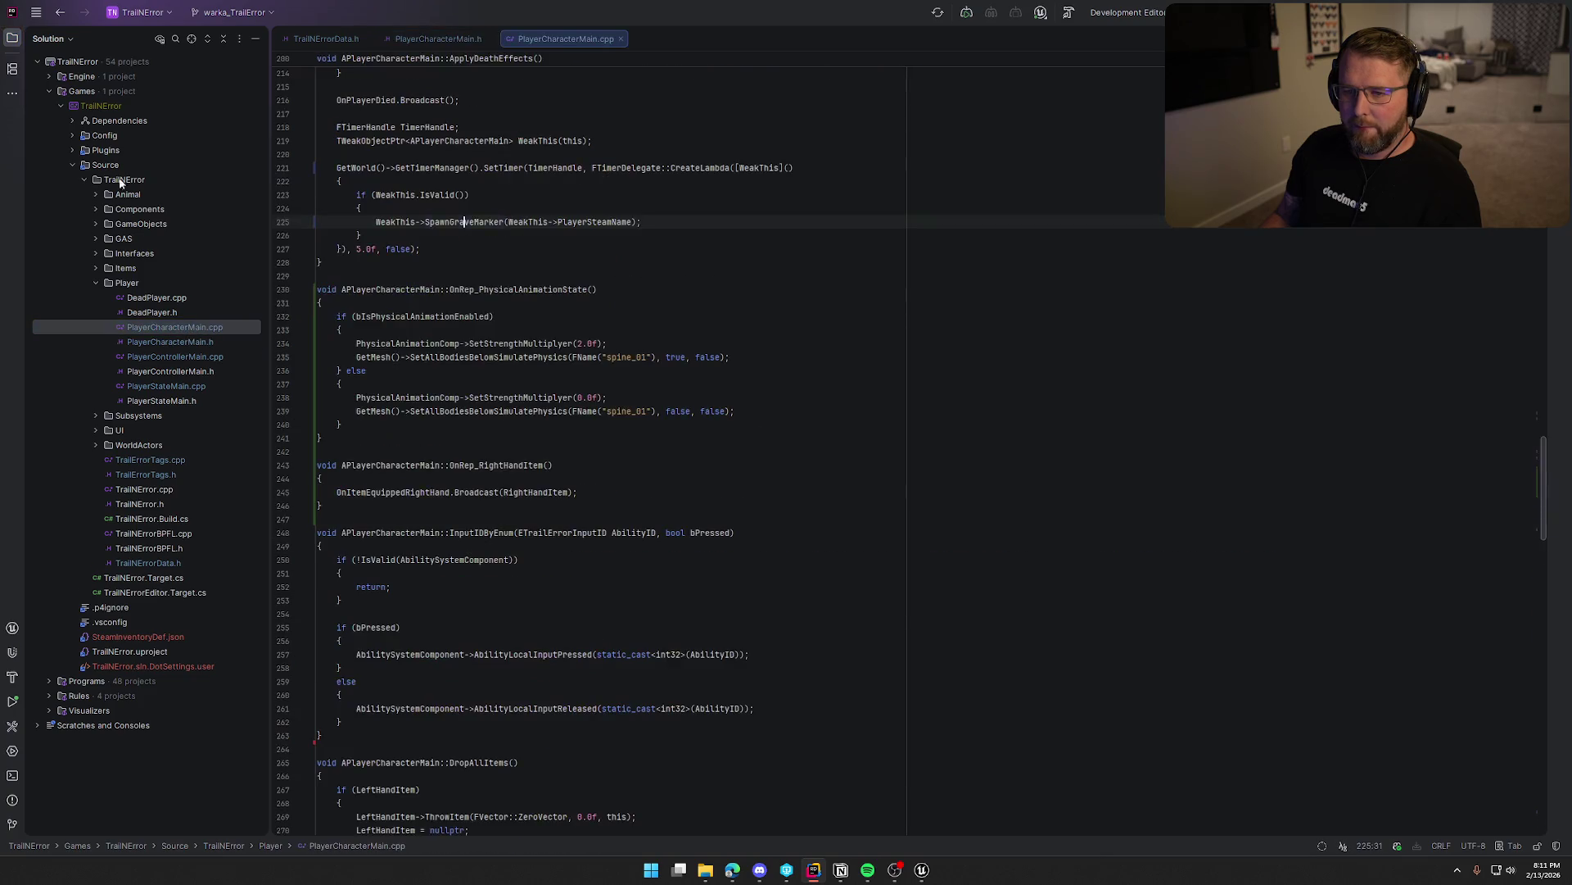
pyautogui.hotkey('alt', '1')
pyautogui.moveTo(284, 35); pyautogui.dragTo(1123, 393)
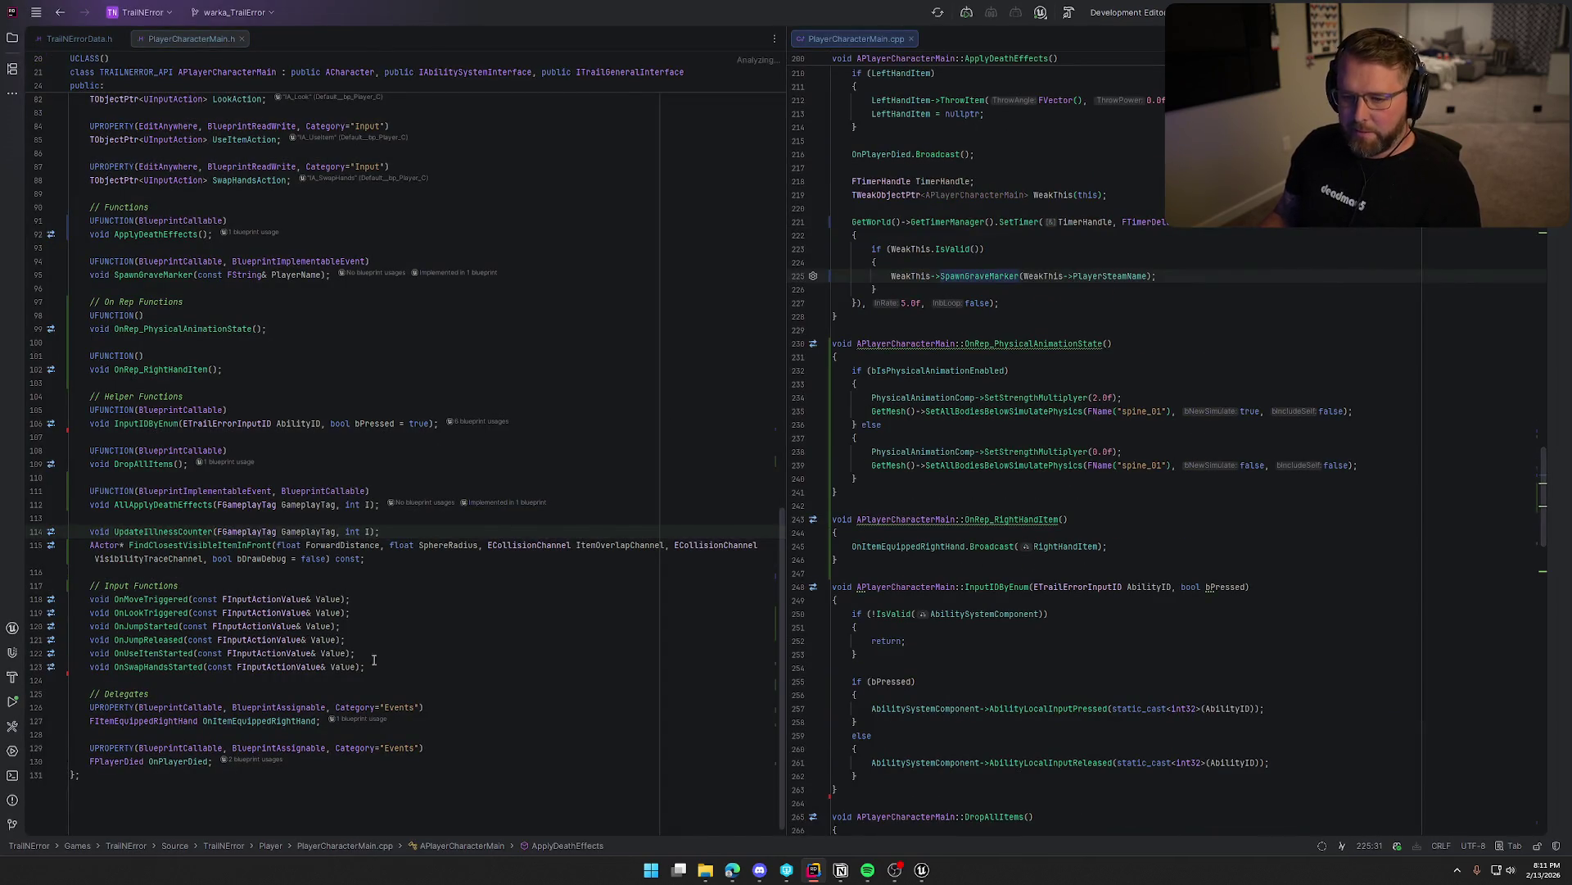
# Check the MC_UpdateCharacterVisuals event in bp_Player, then place the caret after bIsPhysicalAnimationEnabled.
pyautogui.hotkey('alt', 'Tab')
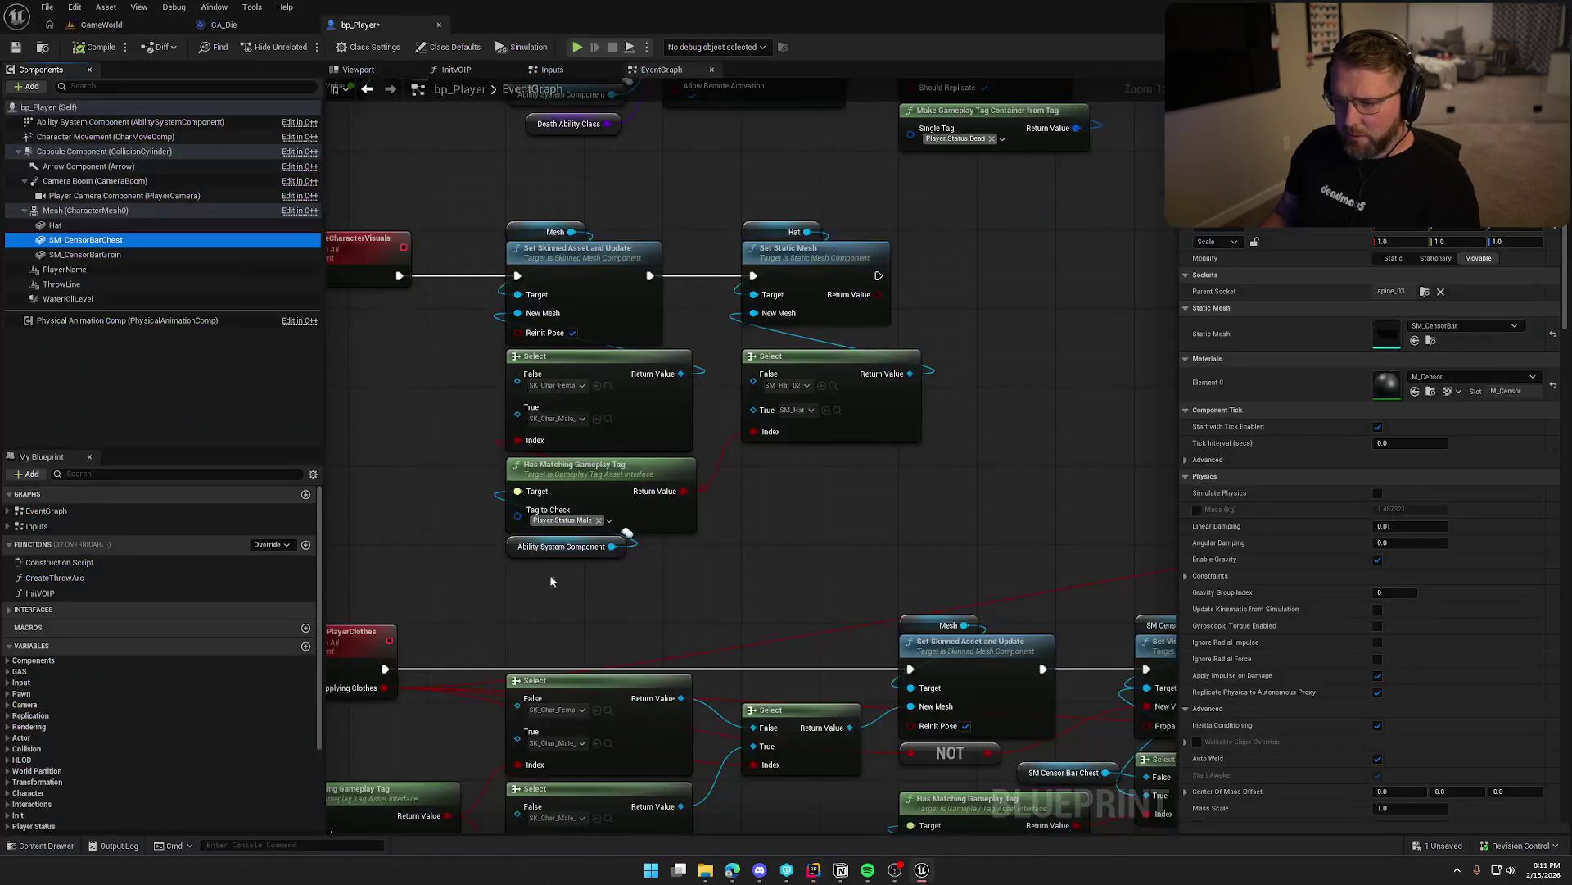
pyautogui.scroll(2, 548, 573)
pyautogui.click(492, 315)
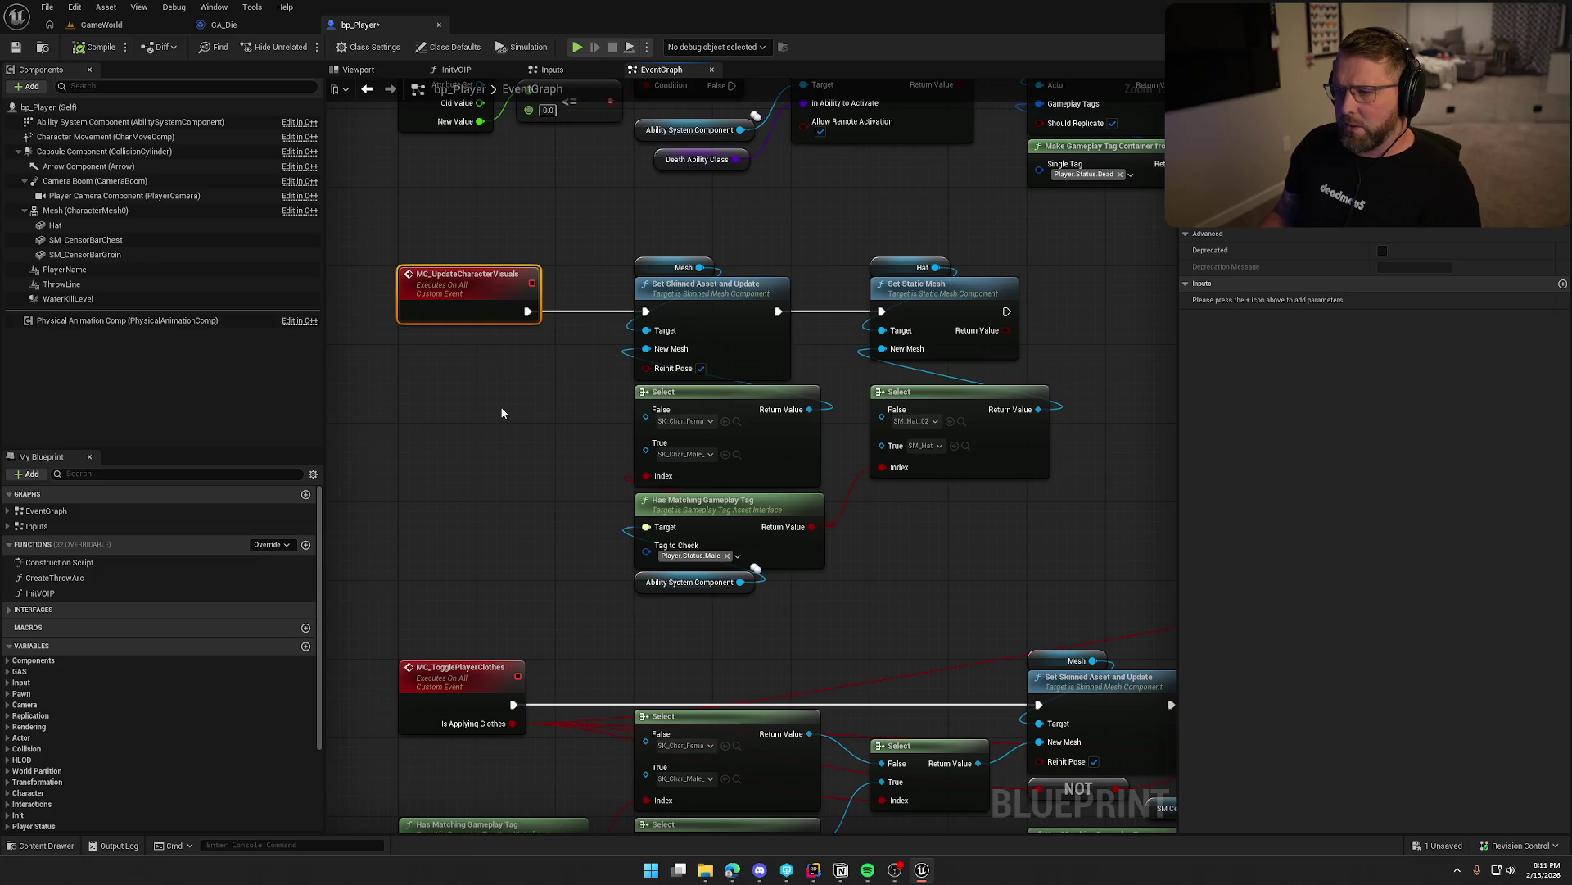
pyautogui.hotkey('alt', 'Tab')
pyautogui.scroll(15, 443, 449)
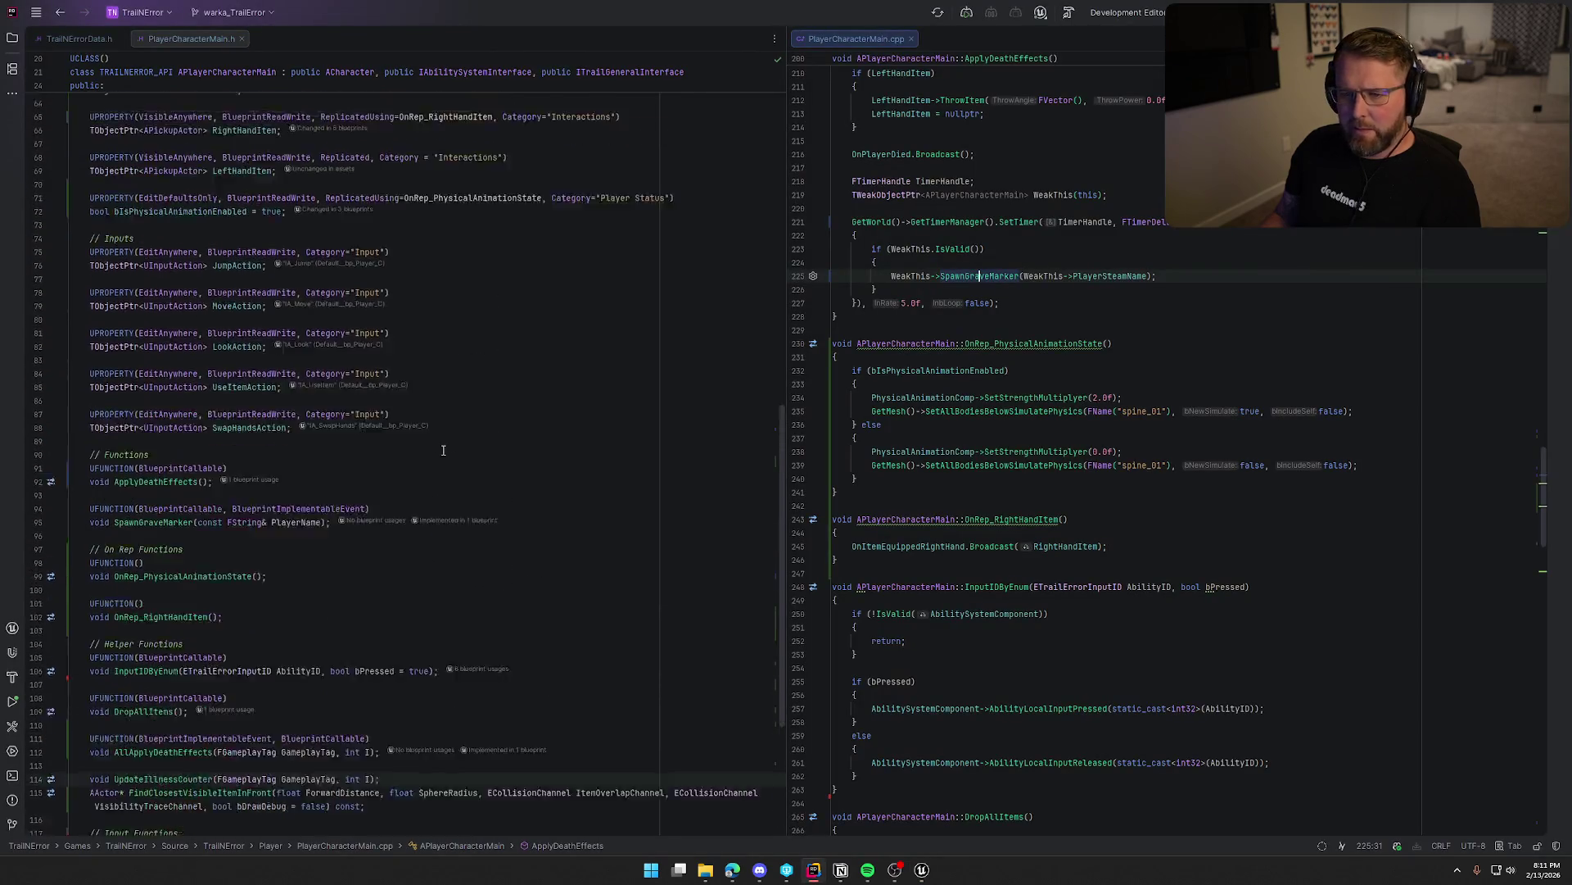
pyautogui.scroll(-3, 443, 450)
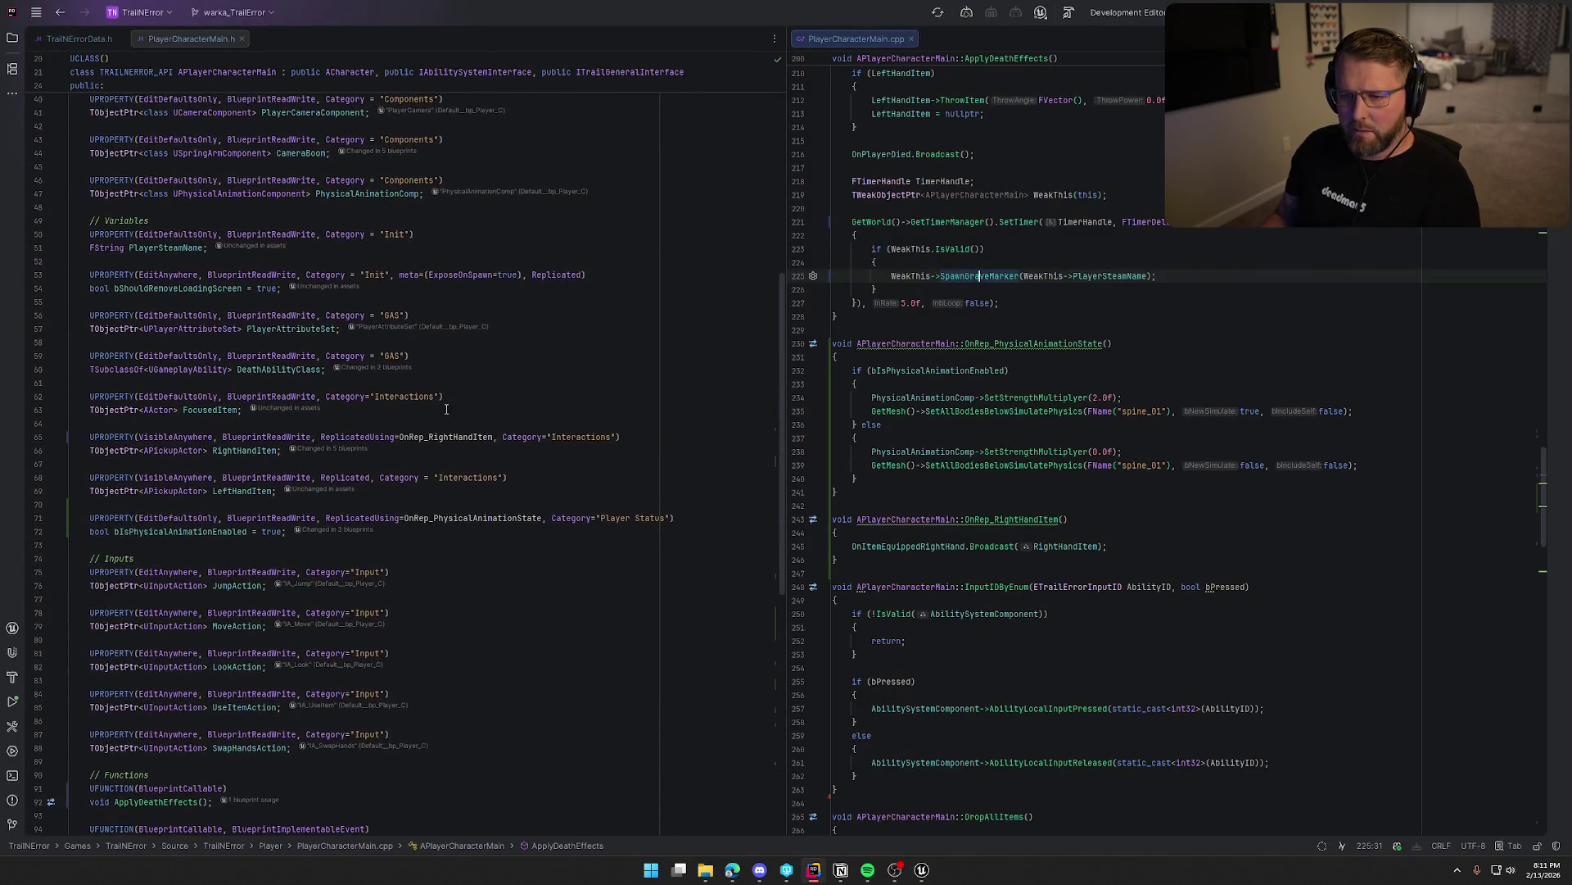
pyautogui.click(281, 536)
# Start a UPROPERTY with EditDefaultsOnly, BlueprintReadWrite and ReplicatedUsing=OnRep_PlayerVisuals.
pyautogui.press('Return')
pyautogui.press('Return')
pyautogui.write('UPR')
pyautogui.press('Return')
pyautogui.write('Ed')
pyautogui.press('Return')
pyautogui.write(',')
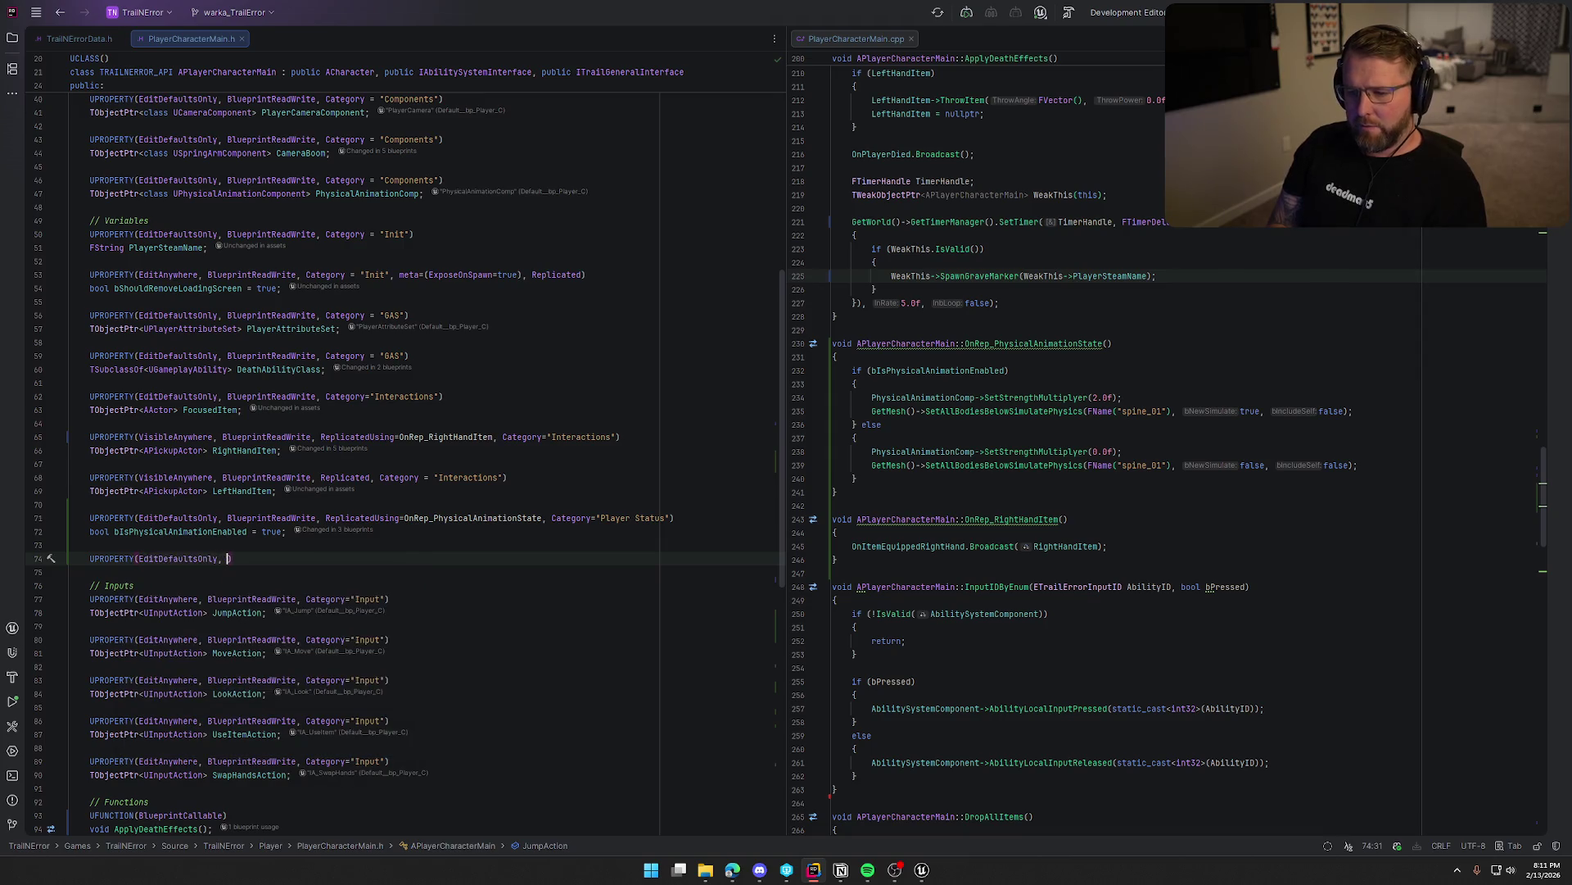
pyautogui.hotkey('ctrl', 'Right')
pyautogui.hotkey('ctrl', 'Right')
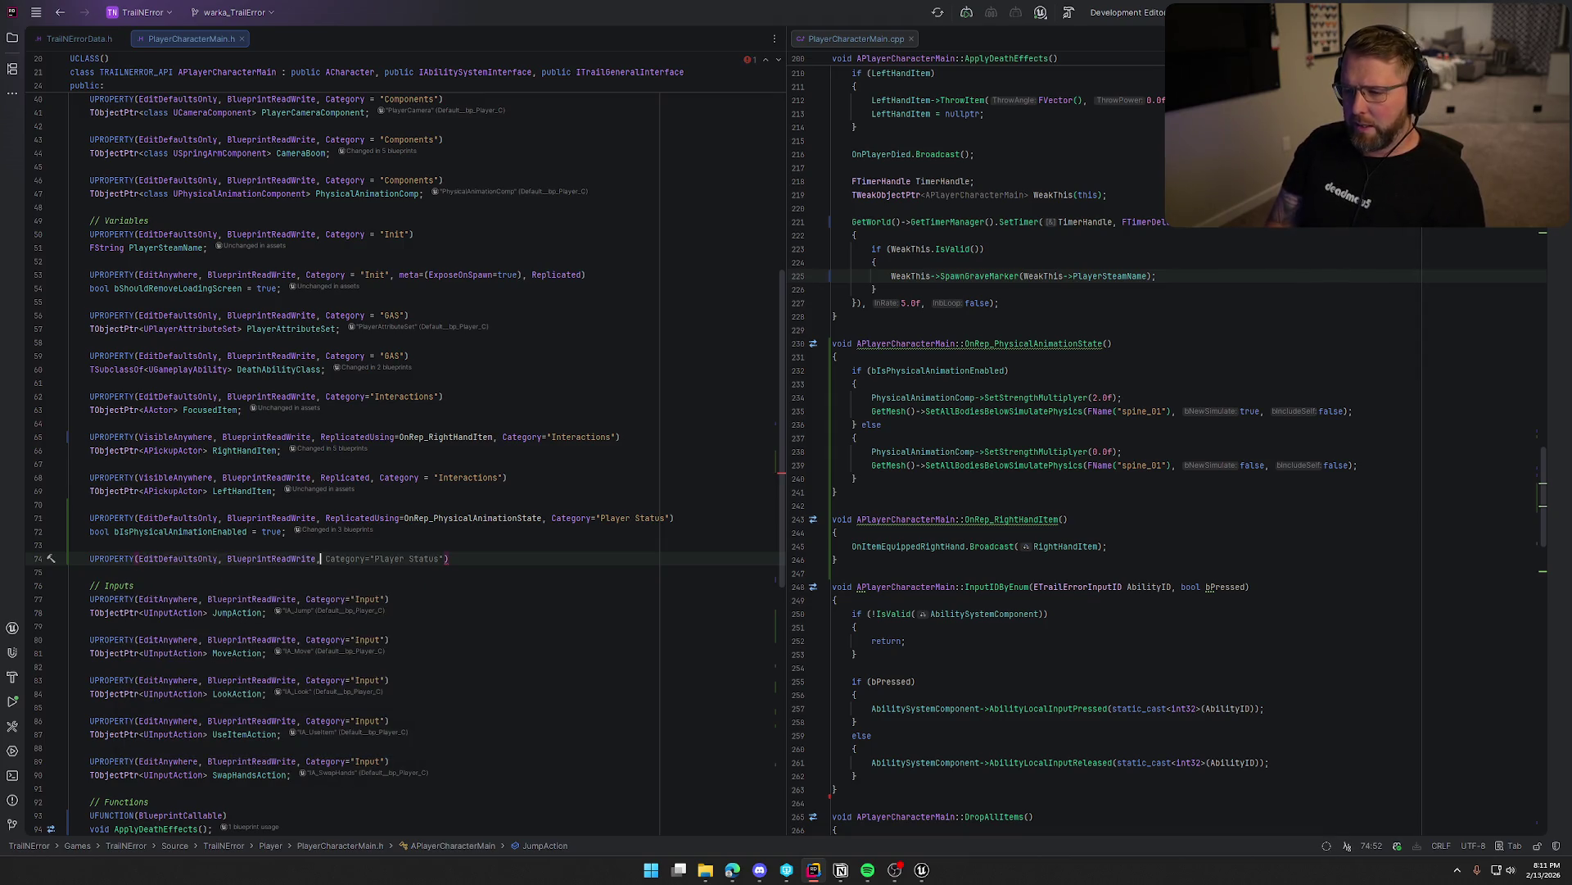
pyautogui.write('Rep')
pyautogui.press('Return')
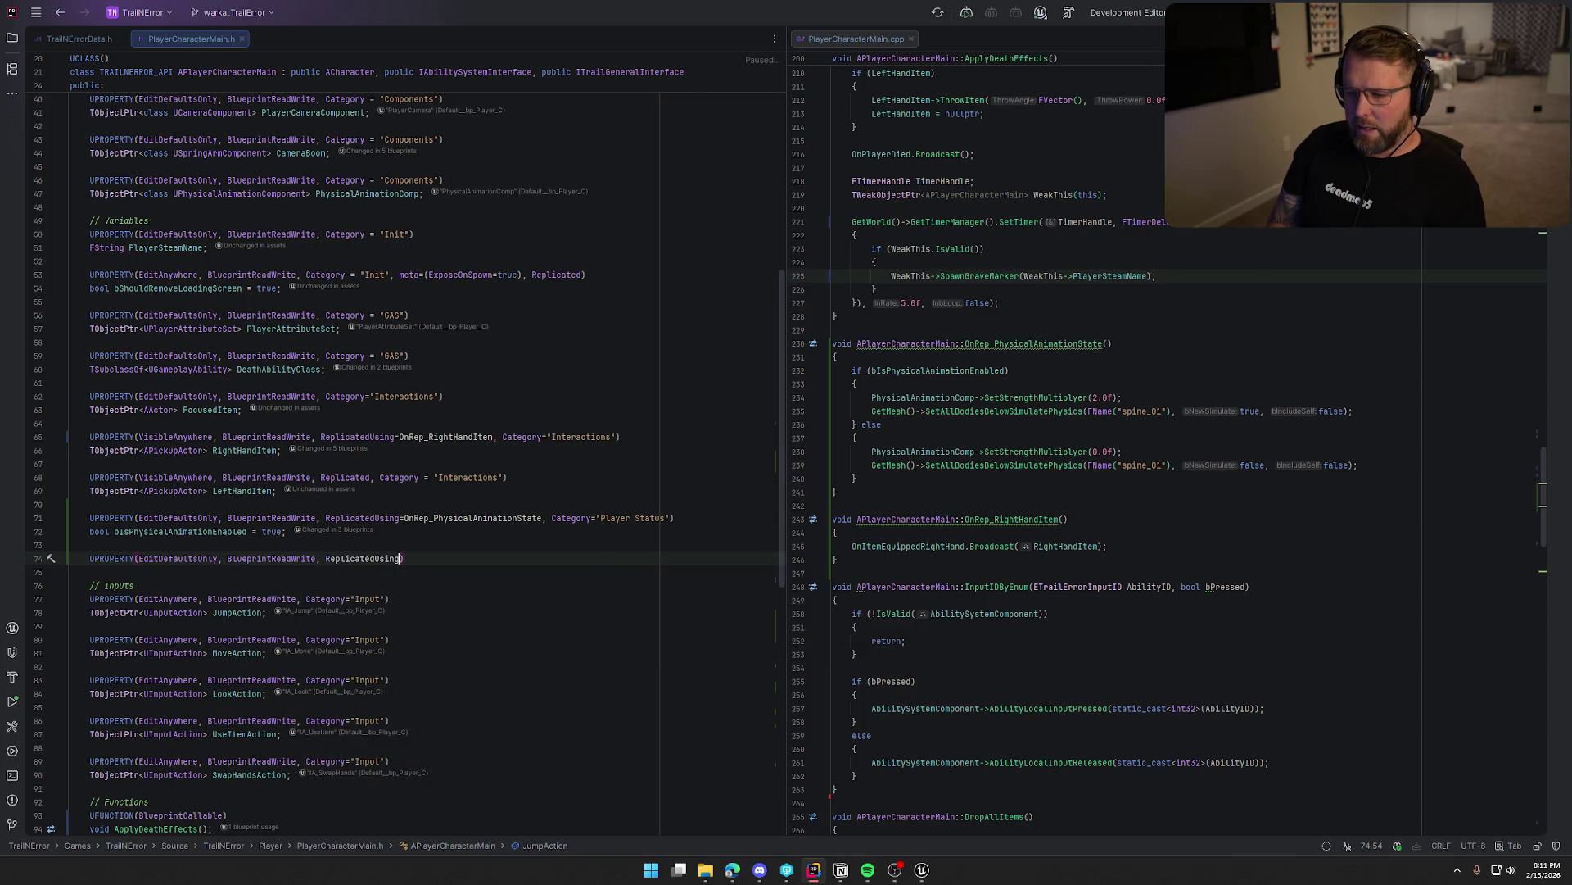
pyautogui.write('=OnR')
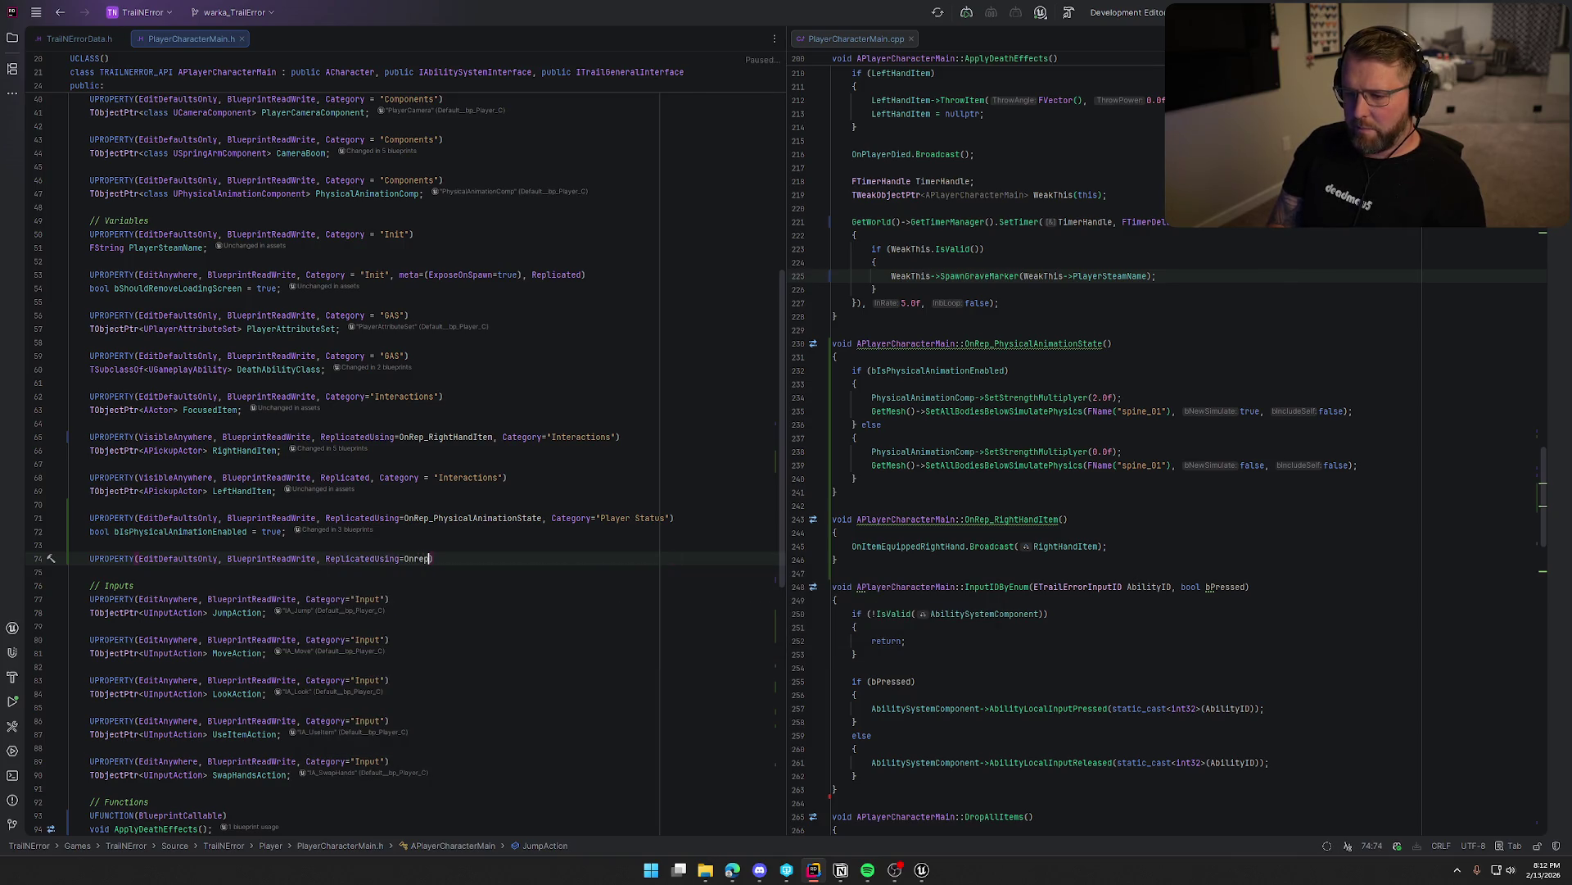
pyautogui.press('BackSpace')
pyautogui.press('BackSpace')
pyautogui.press('BackSpace')
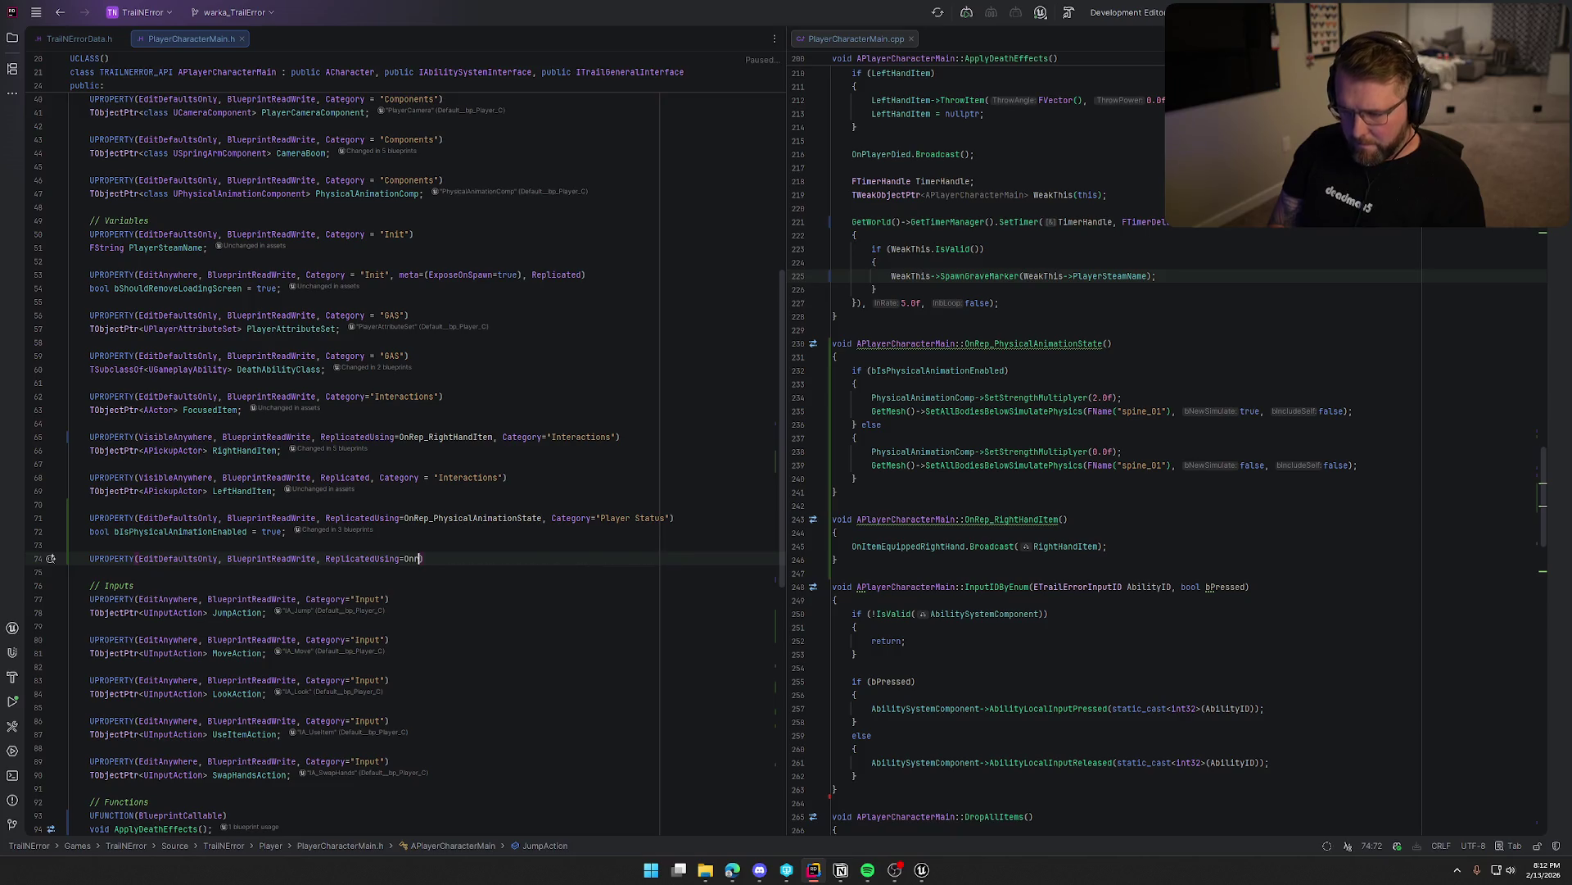
pyautogui.write('ep_PlayerVisuals')
pyautogui.write(',')
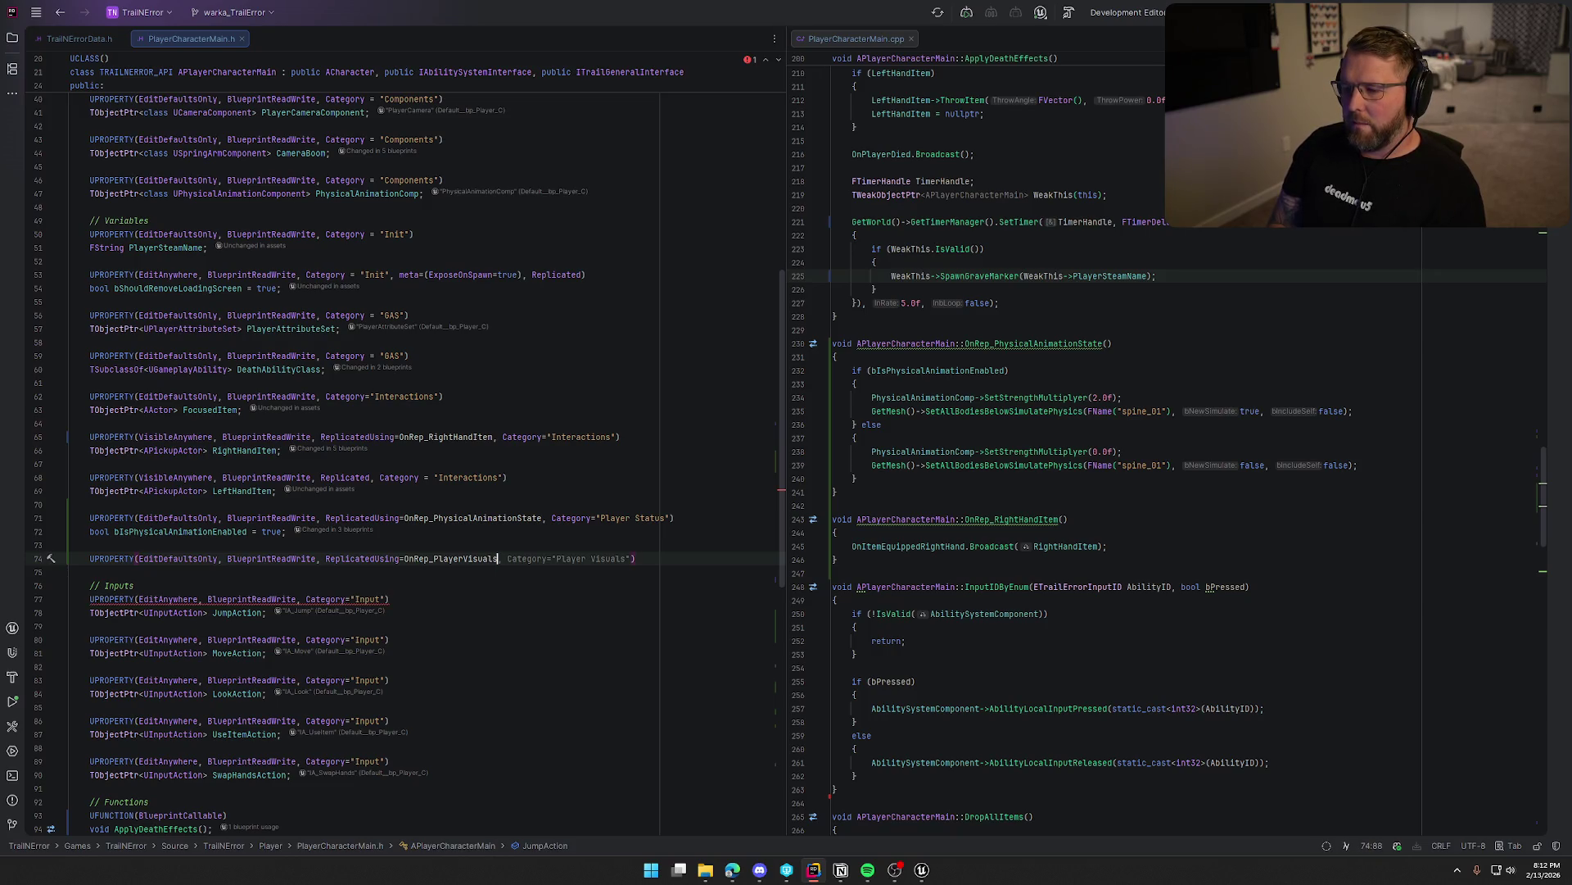
# Give it the Player Status category and declare the FPlayerVisuals PlayerVisuals member.
pyautogui.press('Tab')
pyautogui.hotkey('ctrl', 'w')
pyautogui.write('Status')
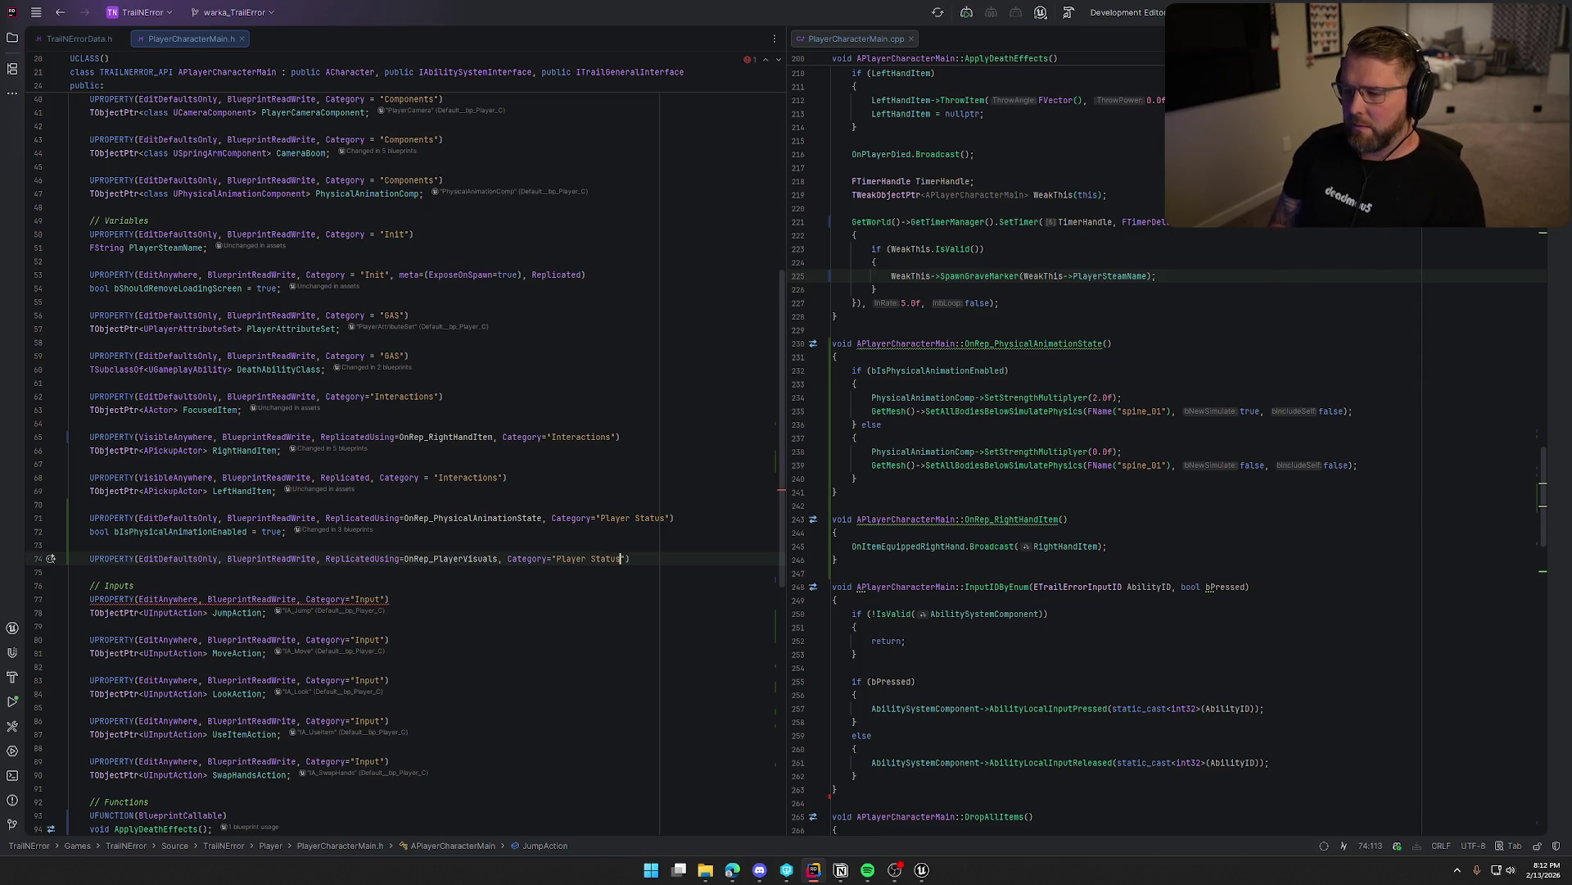
pyautogui.press('Return')
pyautogui.press('Tab')
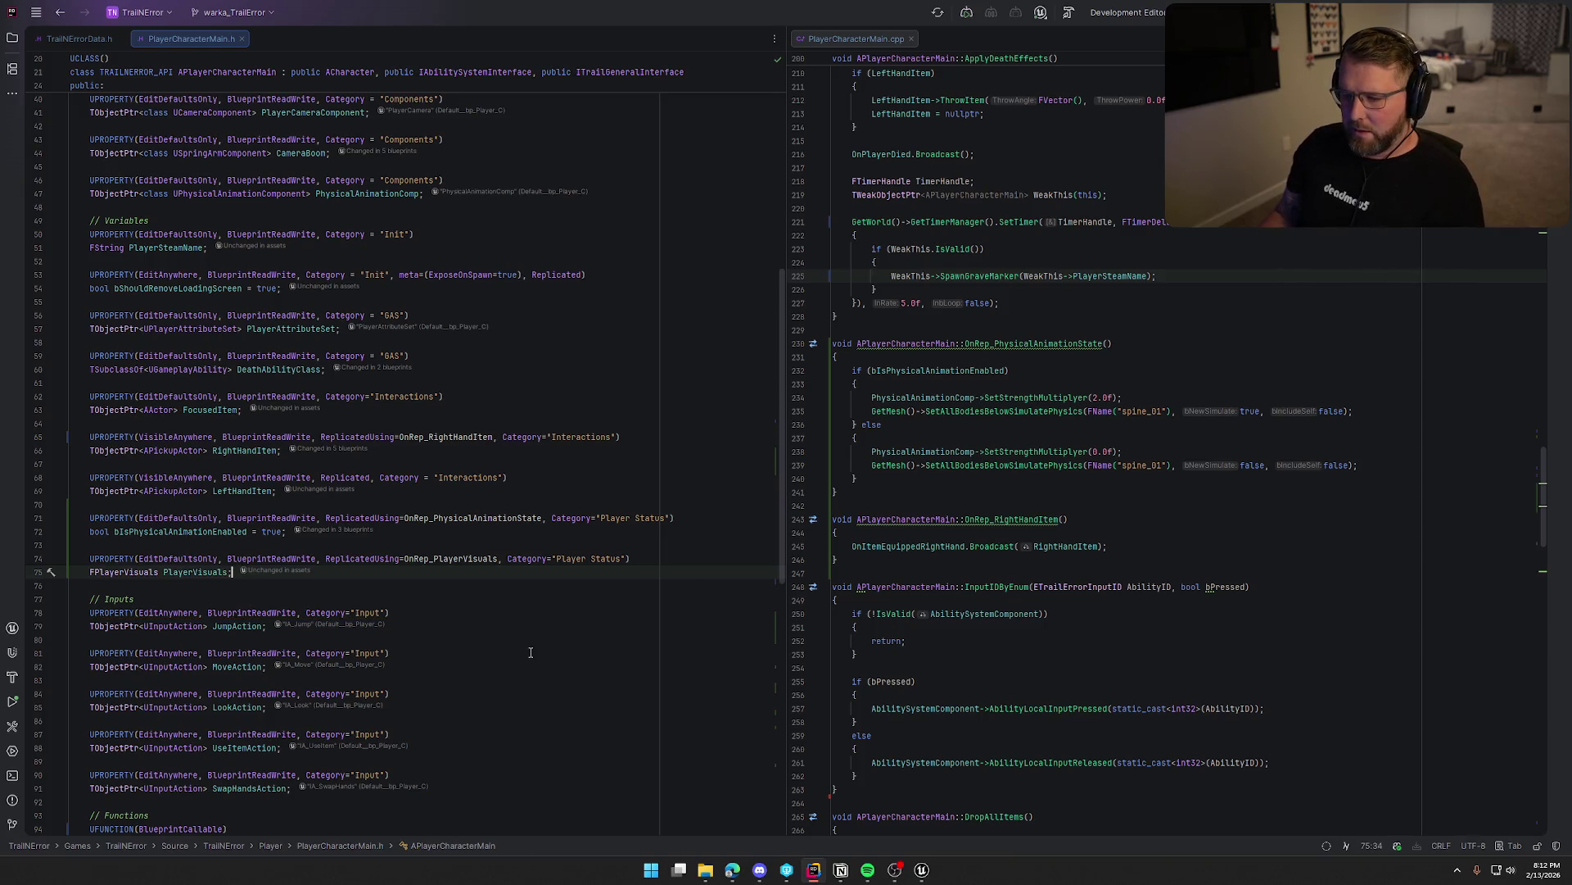
# Declare UFUNCTION() void OnRep_PlayerVisuals() and generate its empty definition in the .cpp.
pyautogui.hotkey('ctrl', 'End')
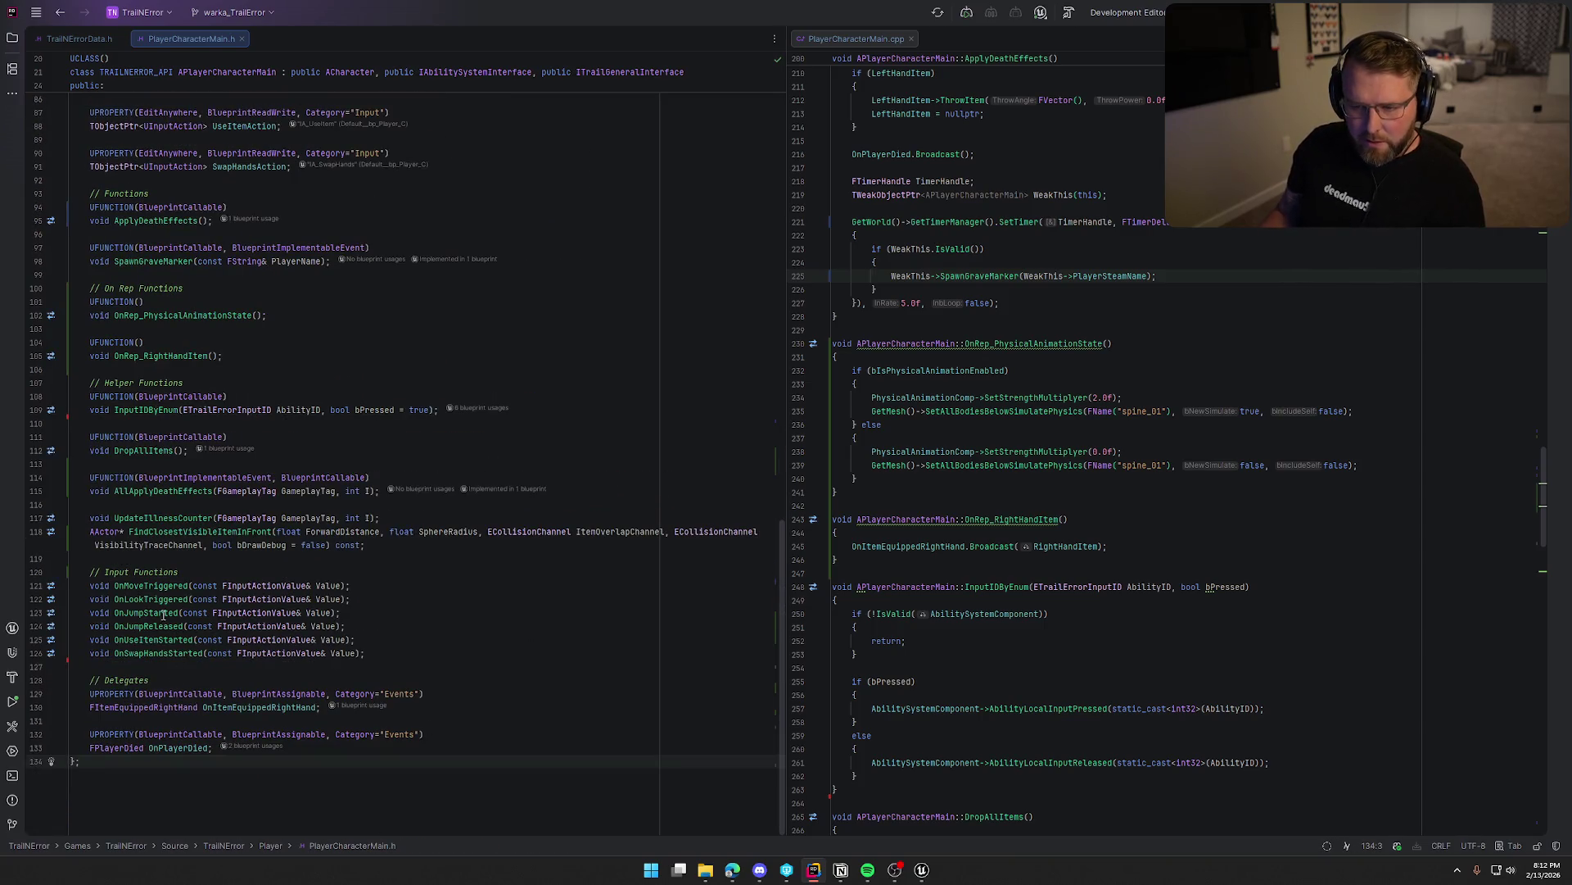
pyautogui.click(260, 361)
pyautogui.press('Return')
pyautogui.press('Return')
pyautogui.write('UFUNCTION(')
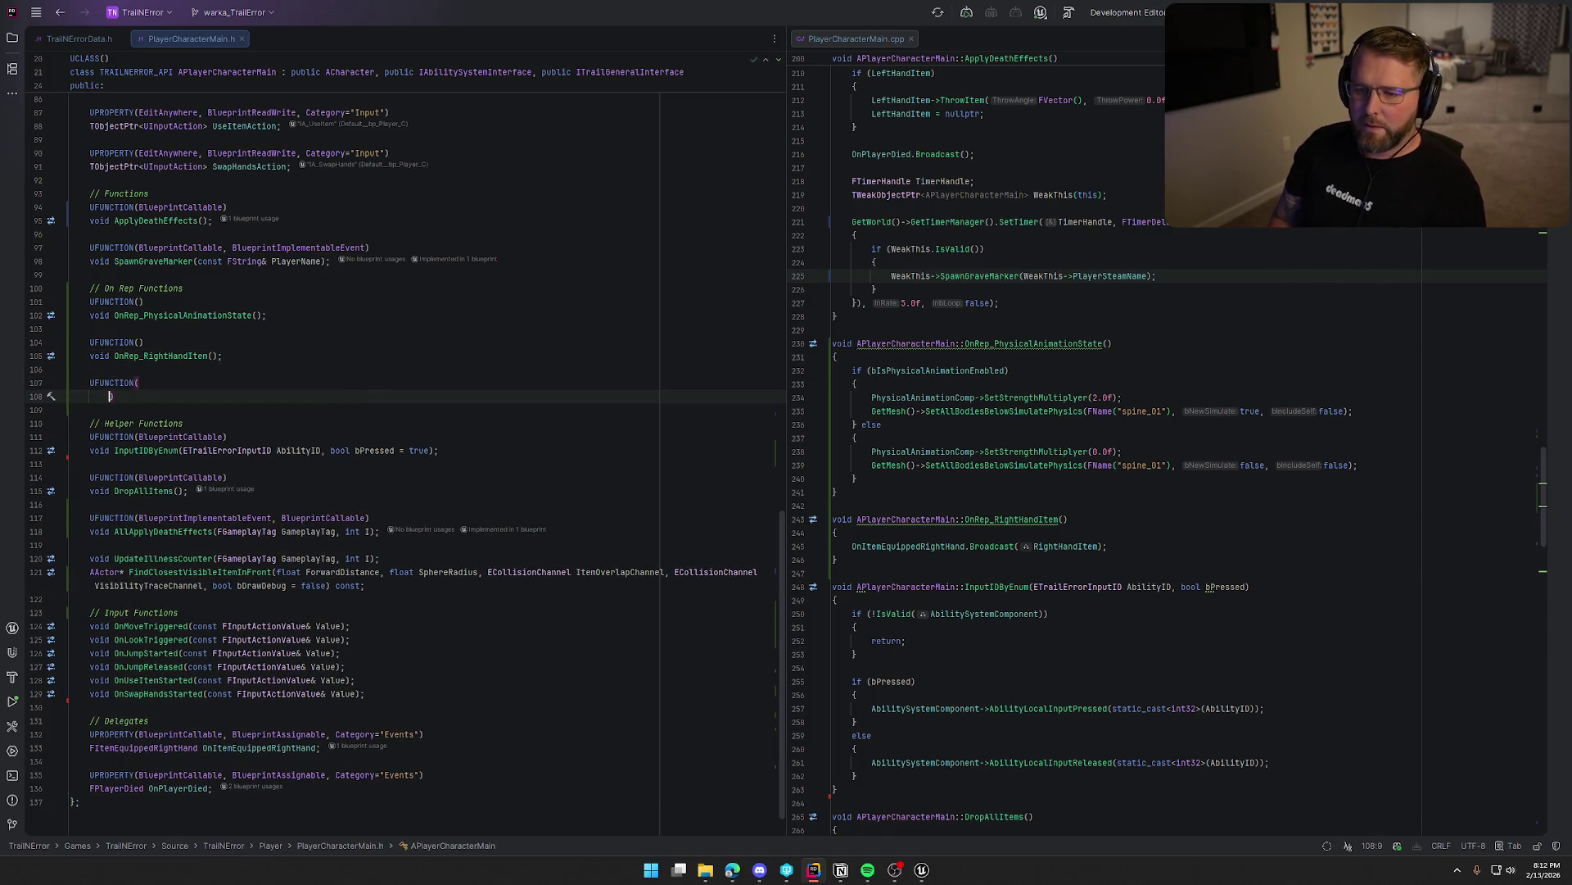
pyautogui.press('Tab')
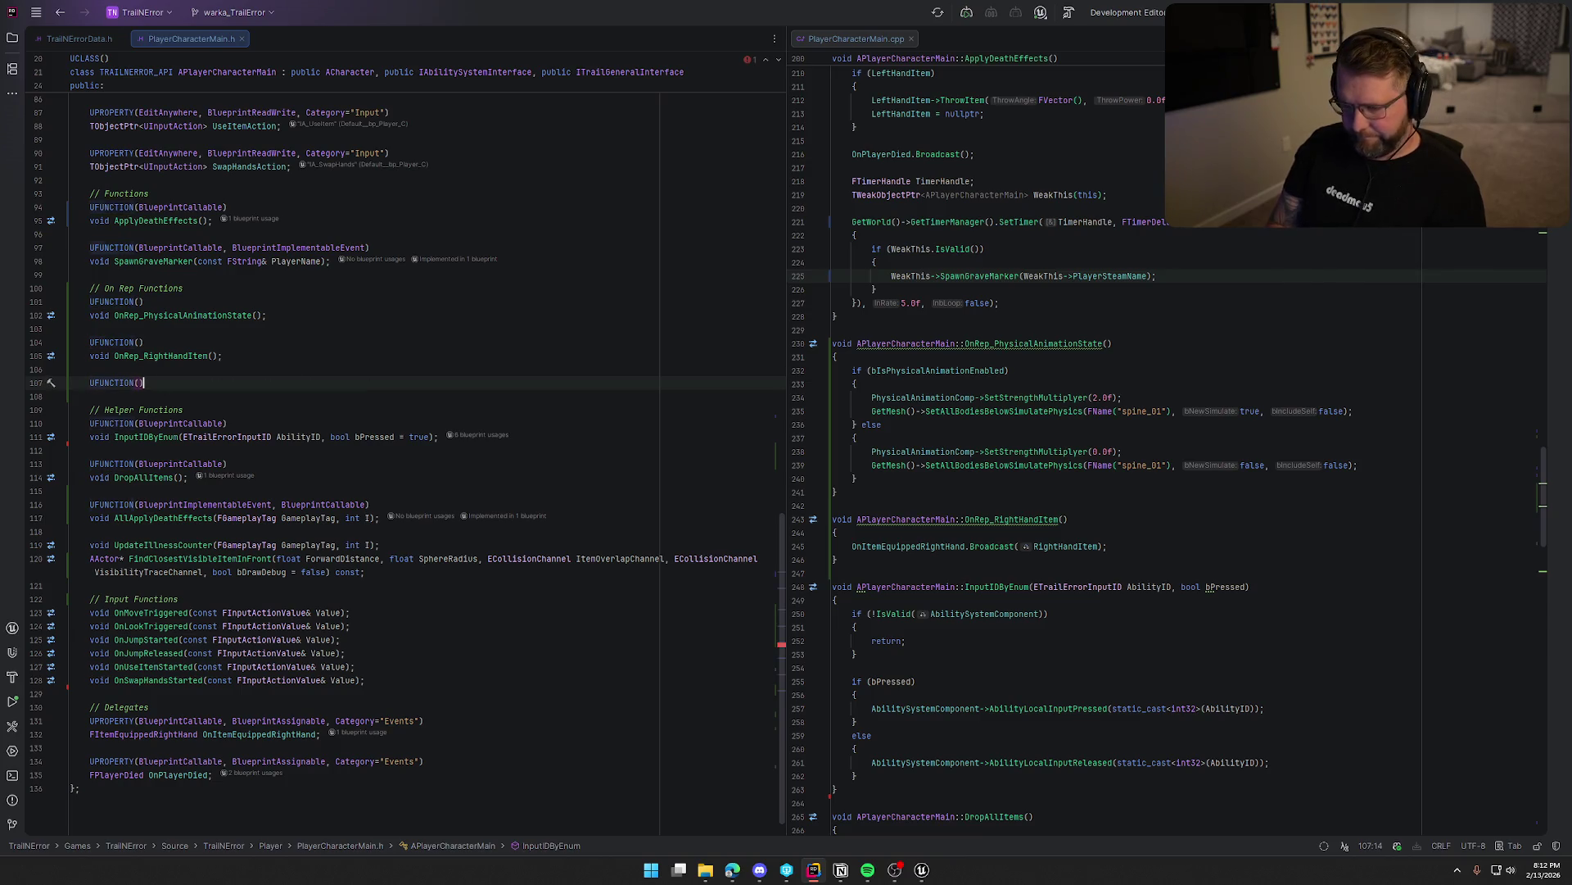
pyautogui.write('()')
pyautogui.press('Return')
pyautogui.press('Tab')
pyautogui.write('void OnRep_PlayerVisuals();')
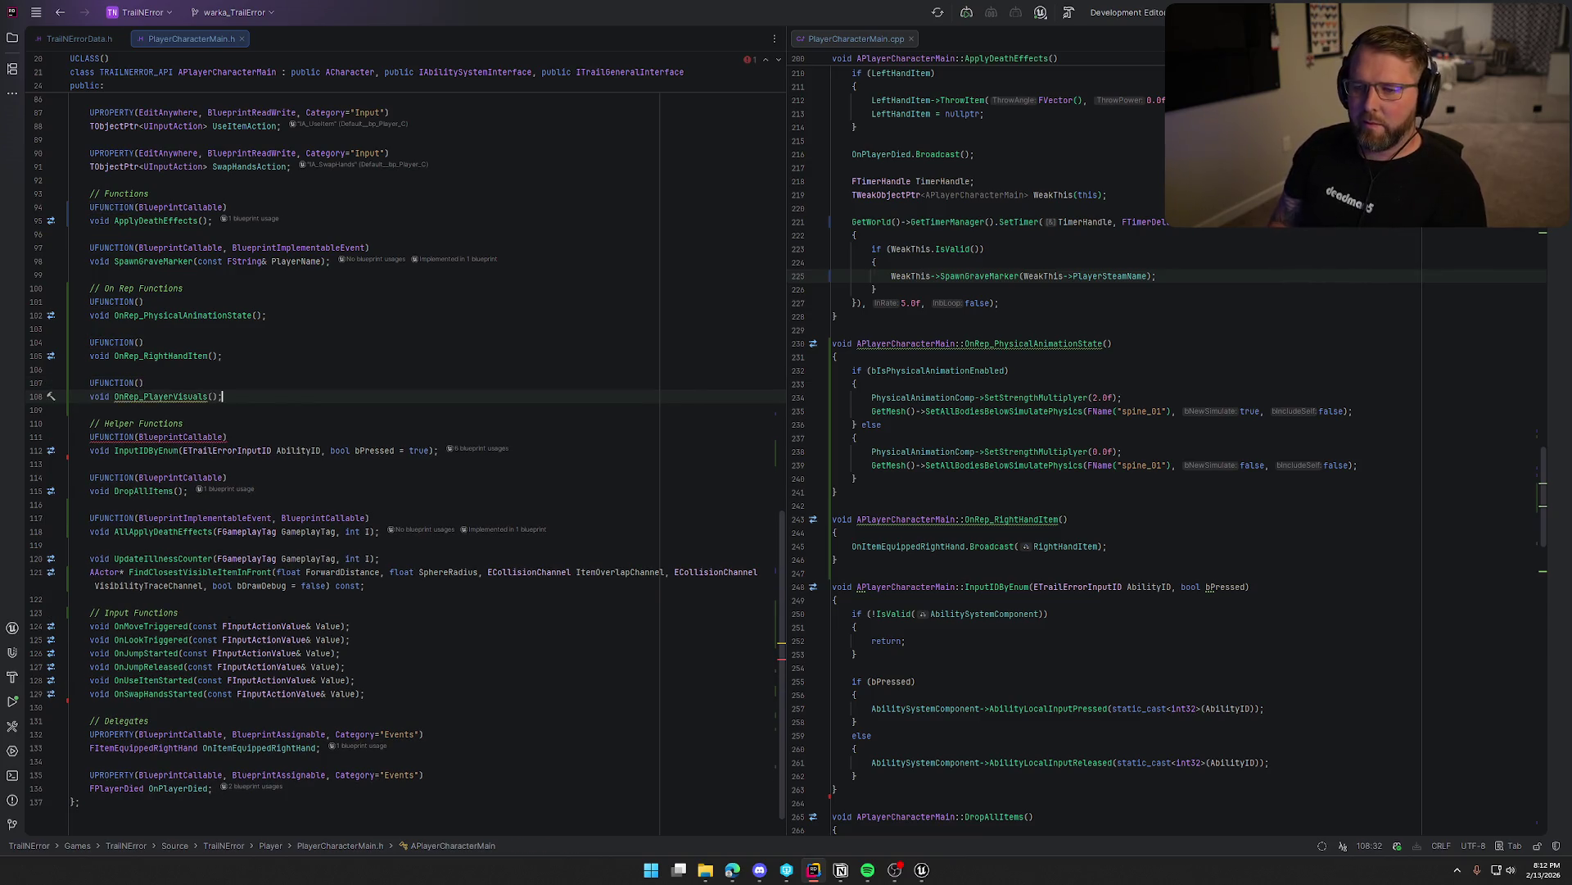
pyautogui.hotkey('alt', 'Return')
pyautogui.press('Return')
pyautogui.hotkey('alt', 'Tab')
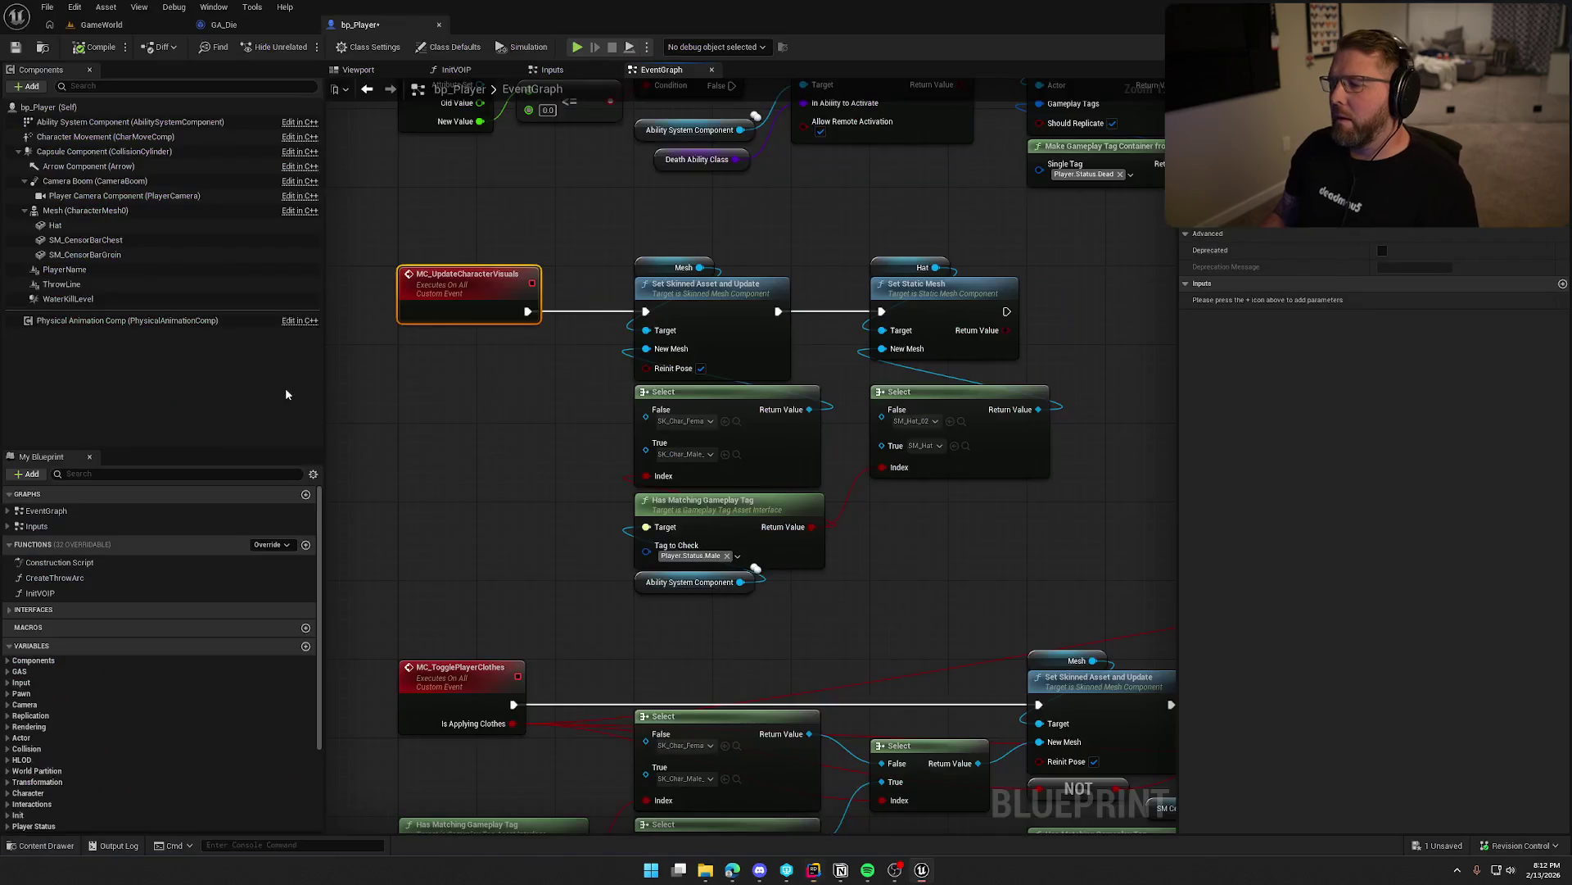
pyautogui.moveTo(606, 245); pyautogui.dragTo(1032, 606)
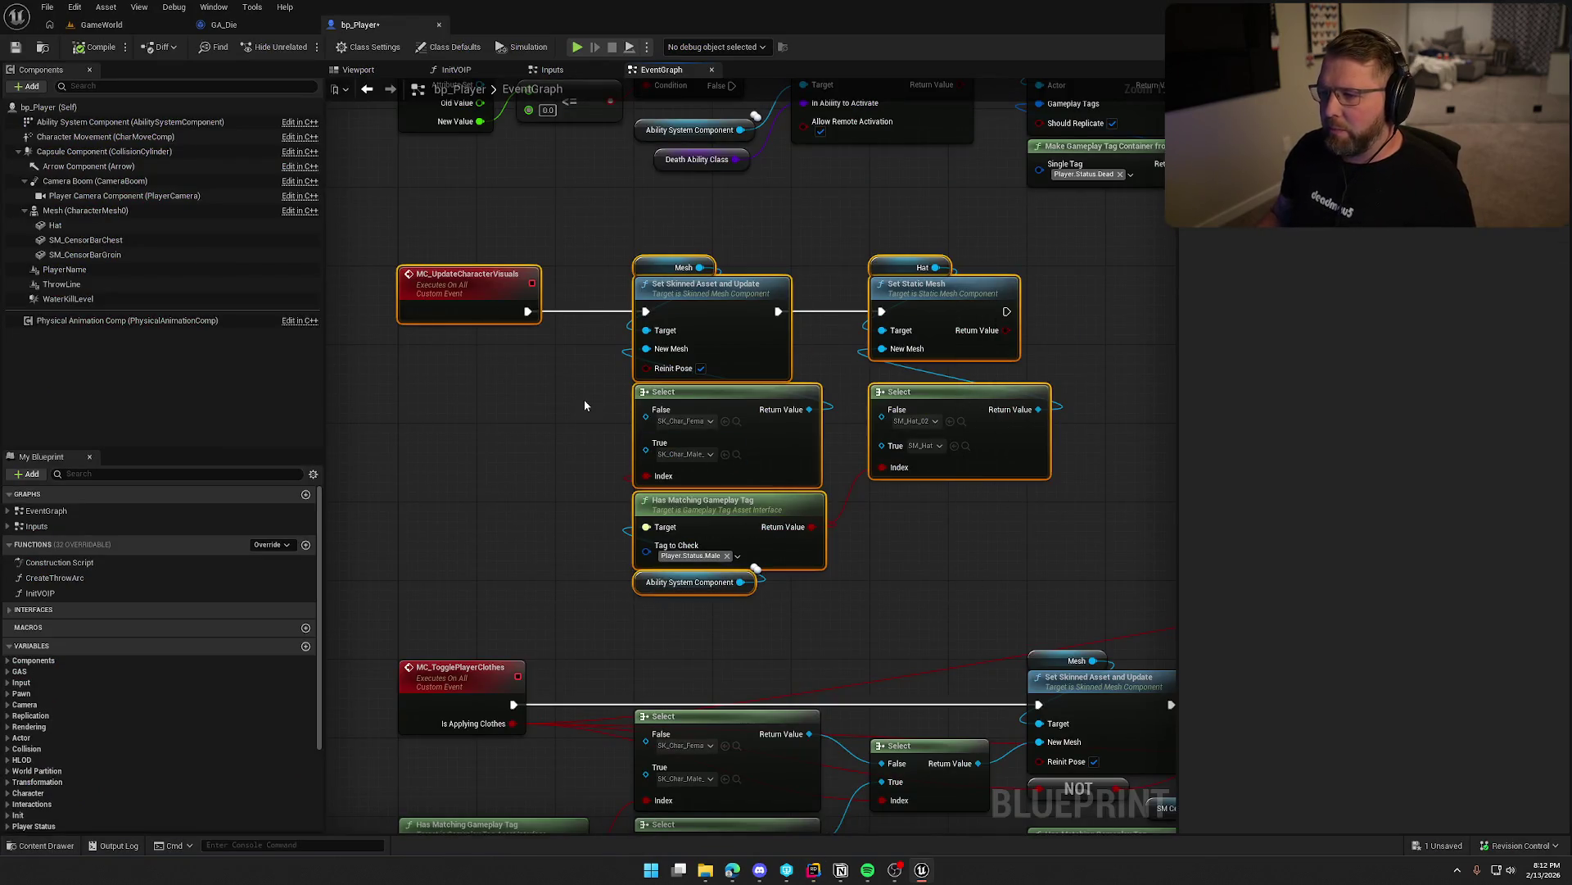
pyautogui.click(583, 399)
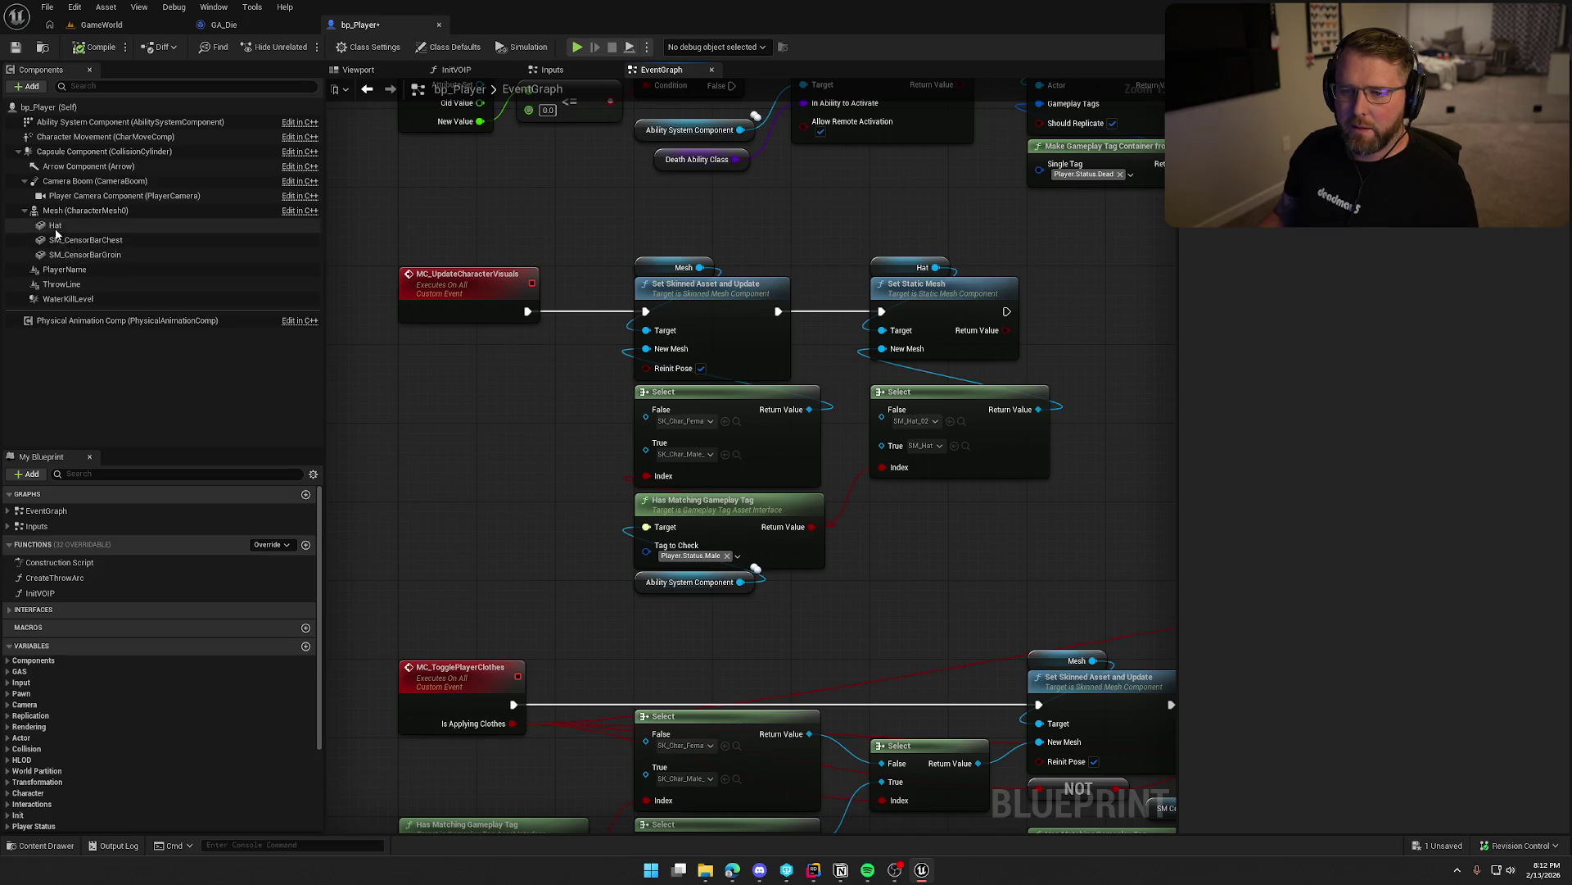
pyautogui.hotkey('alt', 'Tab')
pyautogui.scroll(15, 354, 283)
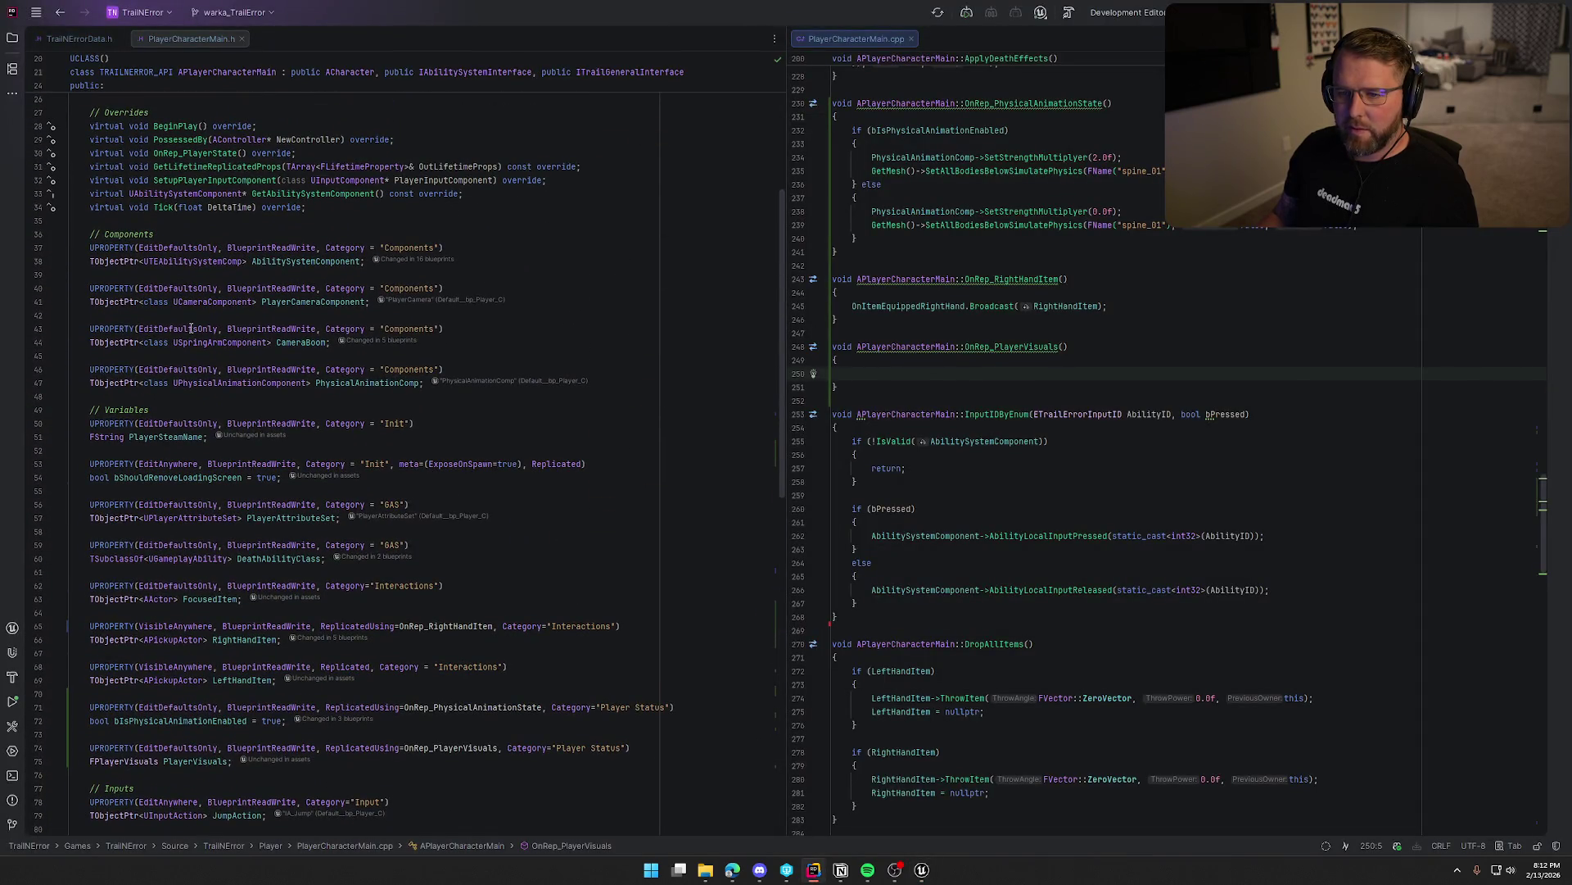
# Below CameraBoom, declare a Components-category TObjectPtr<USkinnedMeshComponent> HeadTopMesh property.
pyautogui.click(333, 343)
pyautogui.press('Return')
pyautogui.press('Return')
pyautogui.write('UPROPERTY(Edit')
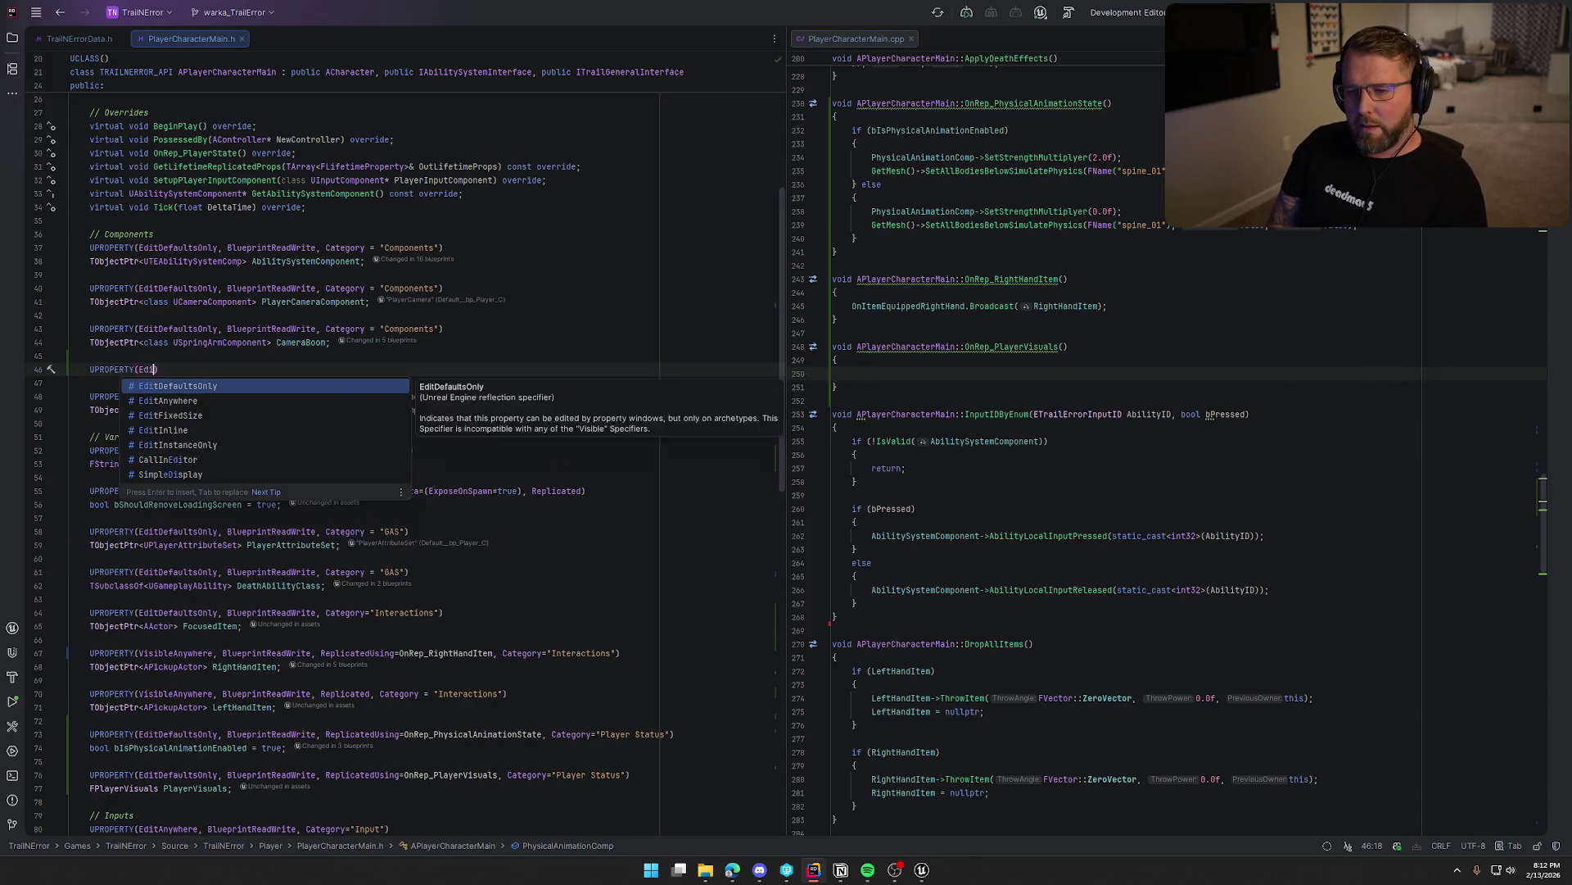
pyautogui.press('Tab')
pyautogui.press('Return')
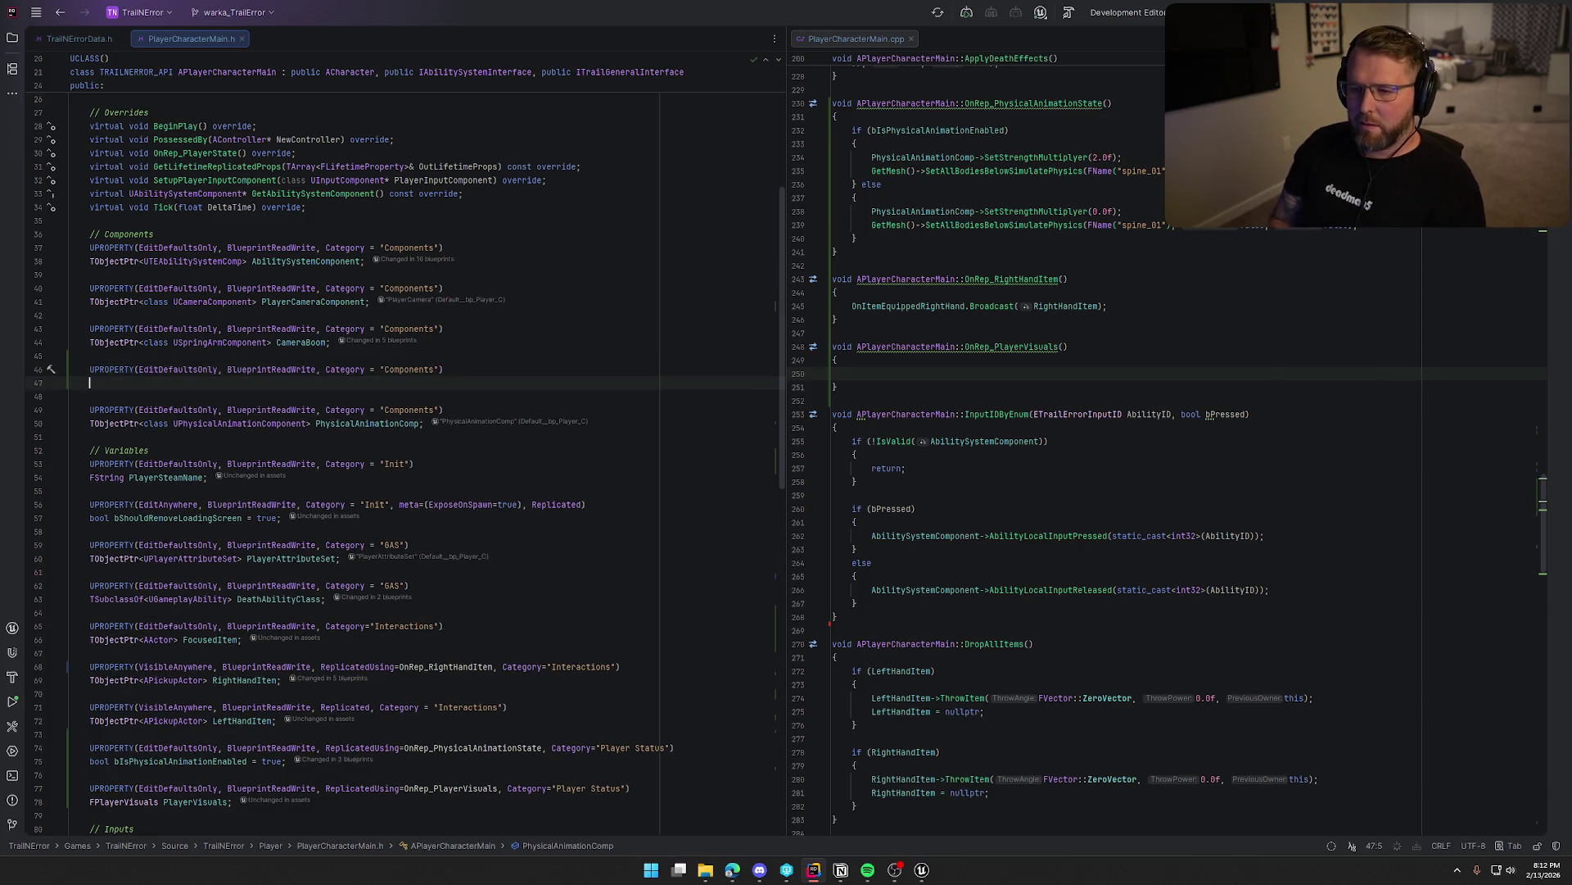
pyautogui.write('TObjectPtr<')
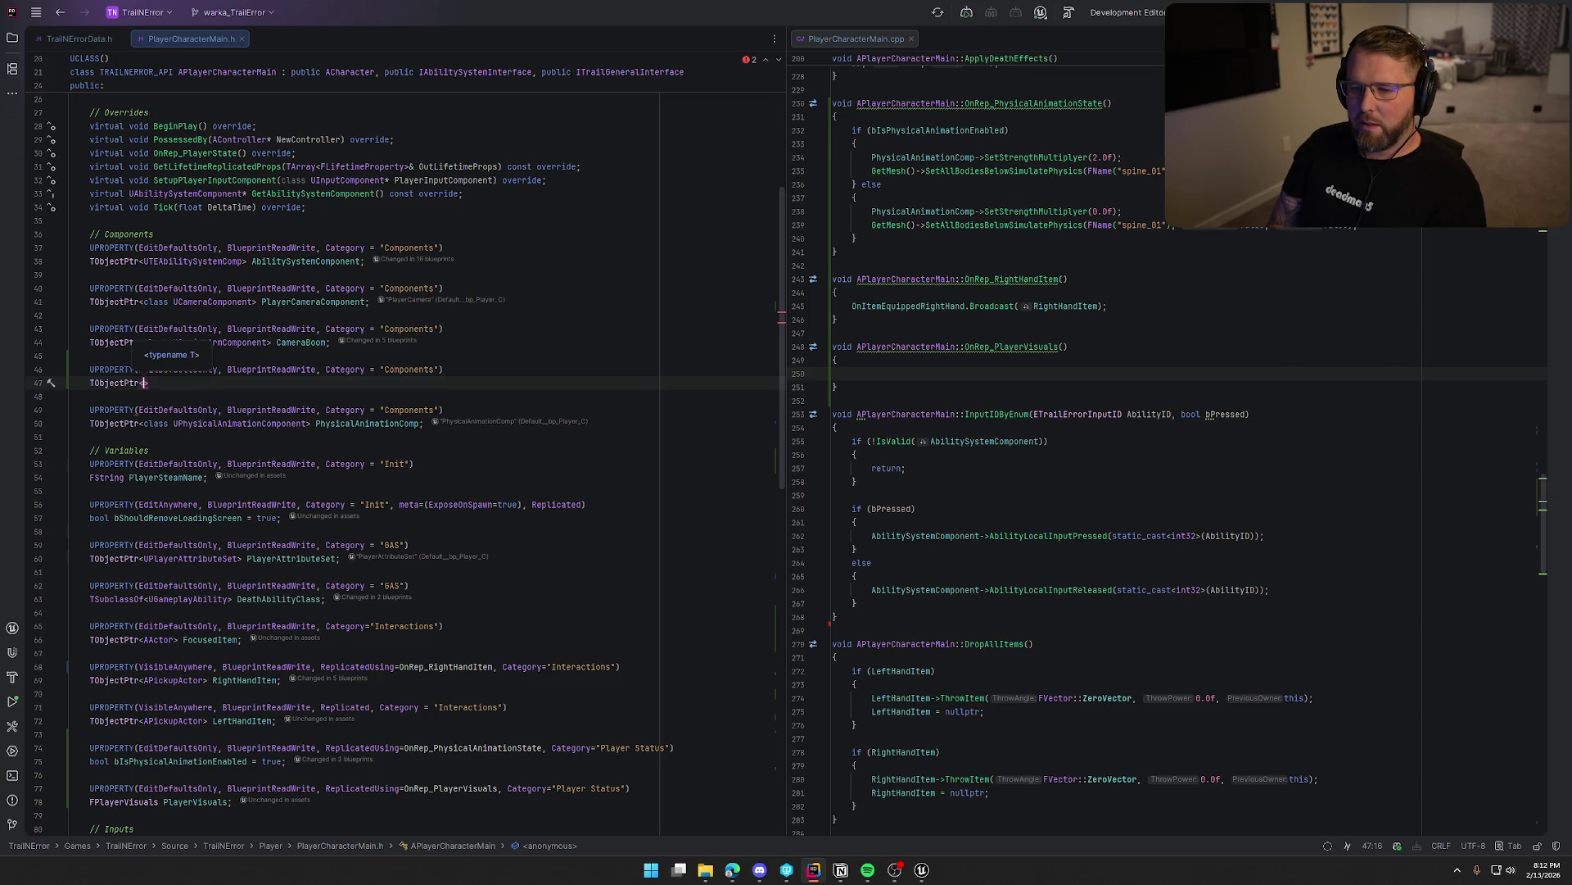
pyautogui.write('class U')
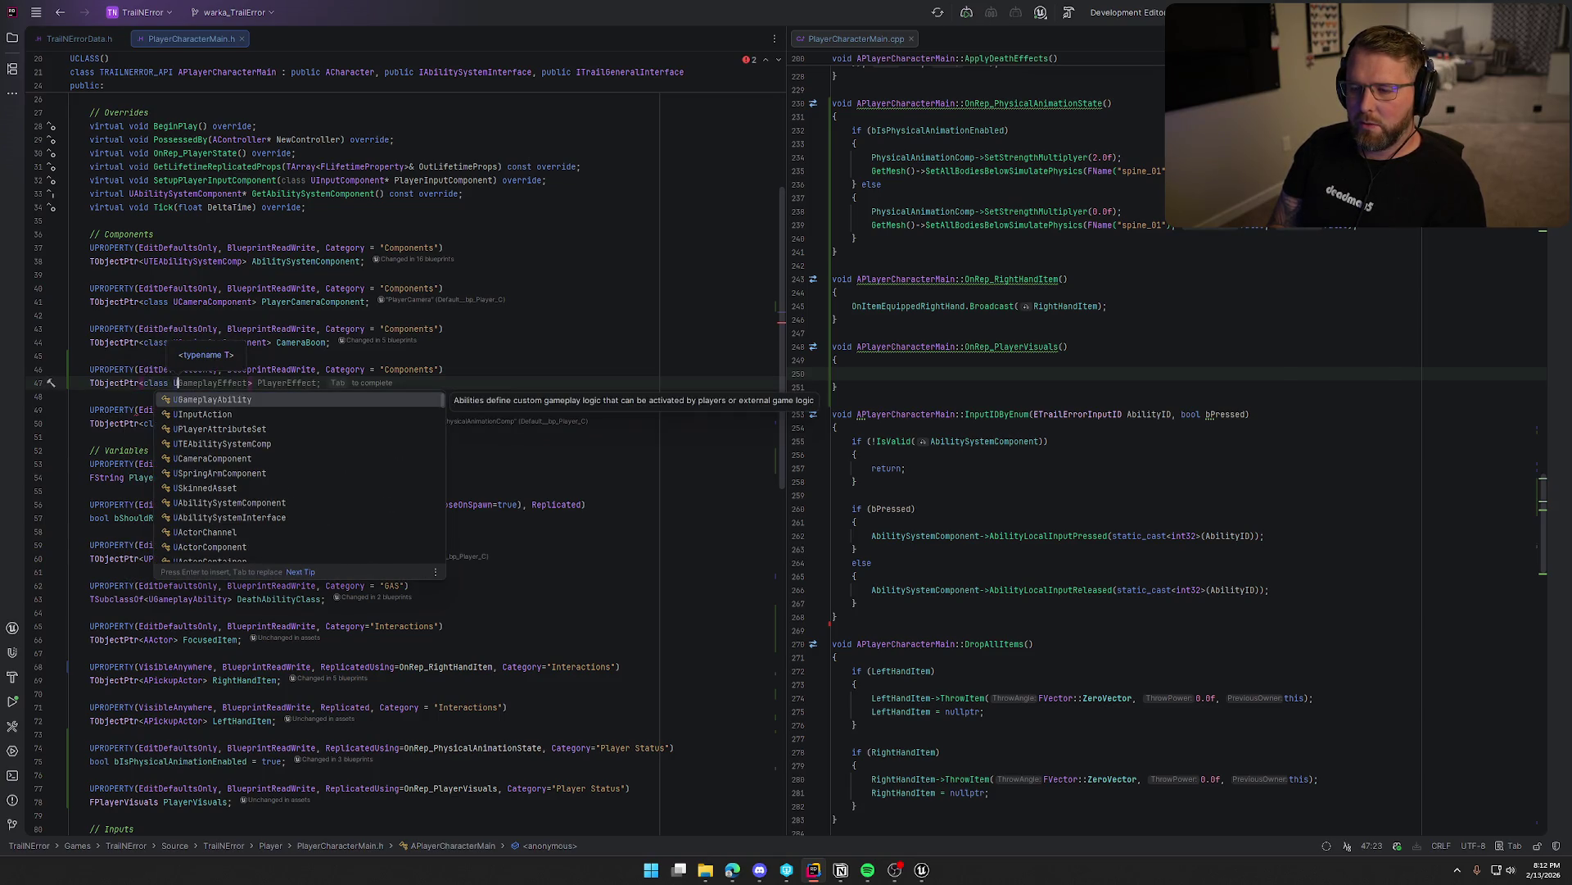
pyautogui.write('Skinned')
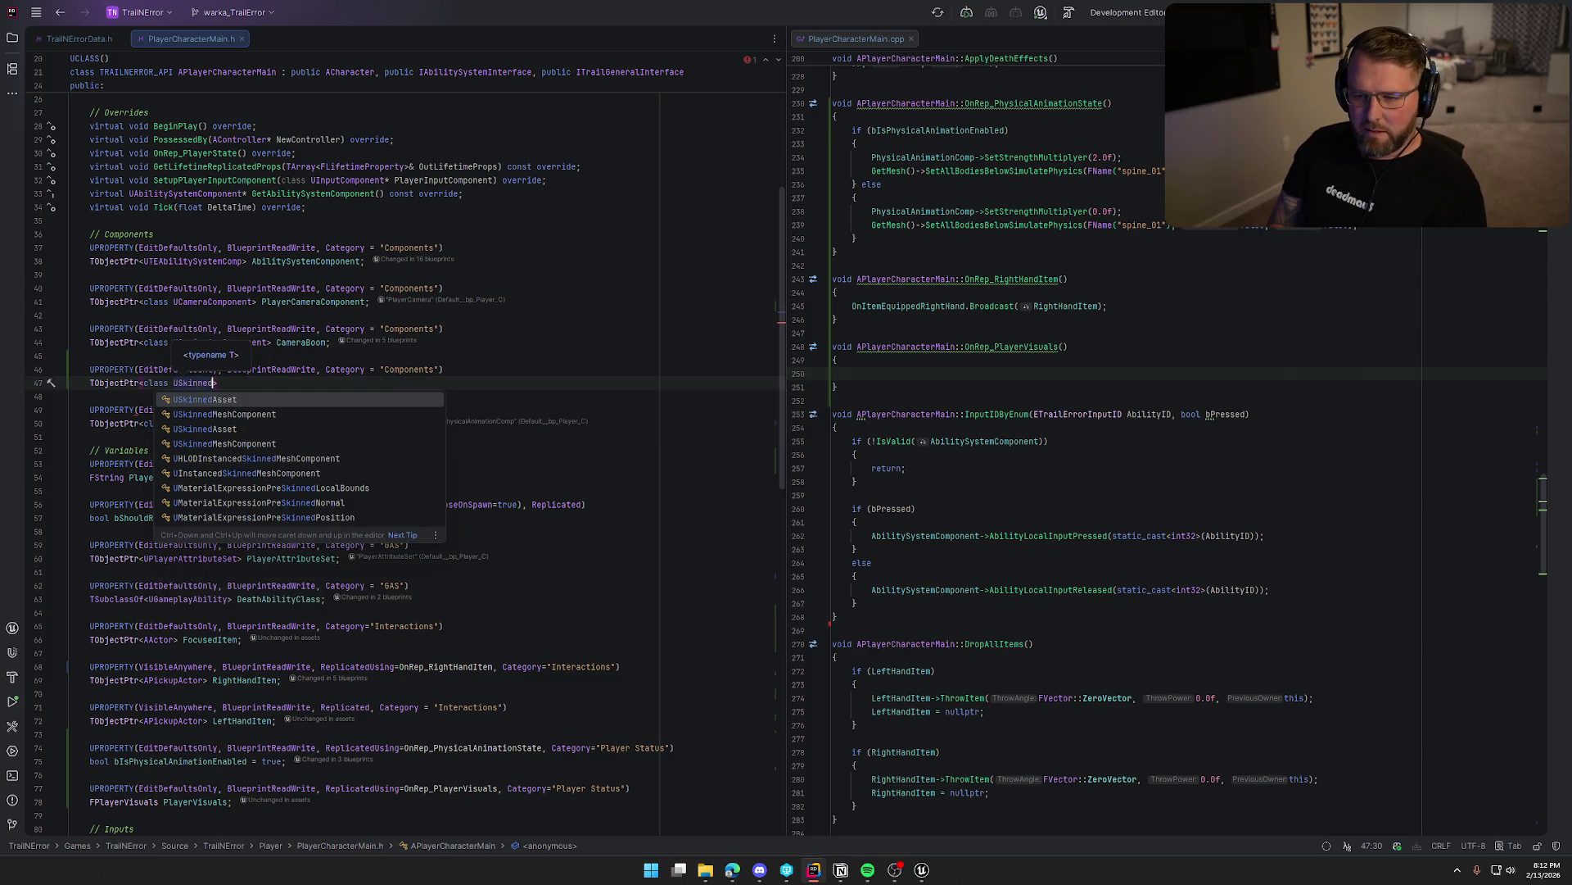
pyautogui.press('Down')
pyautogui.press('Return')
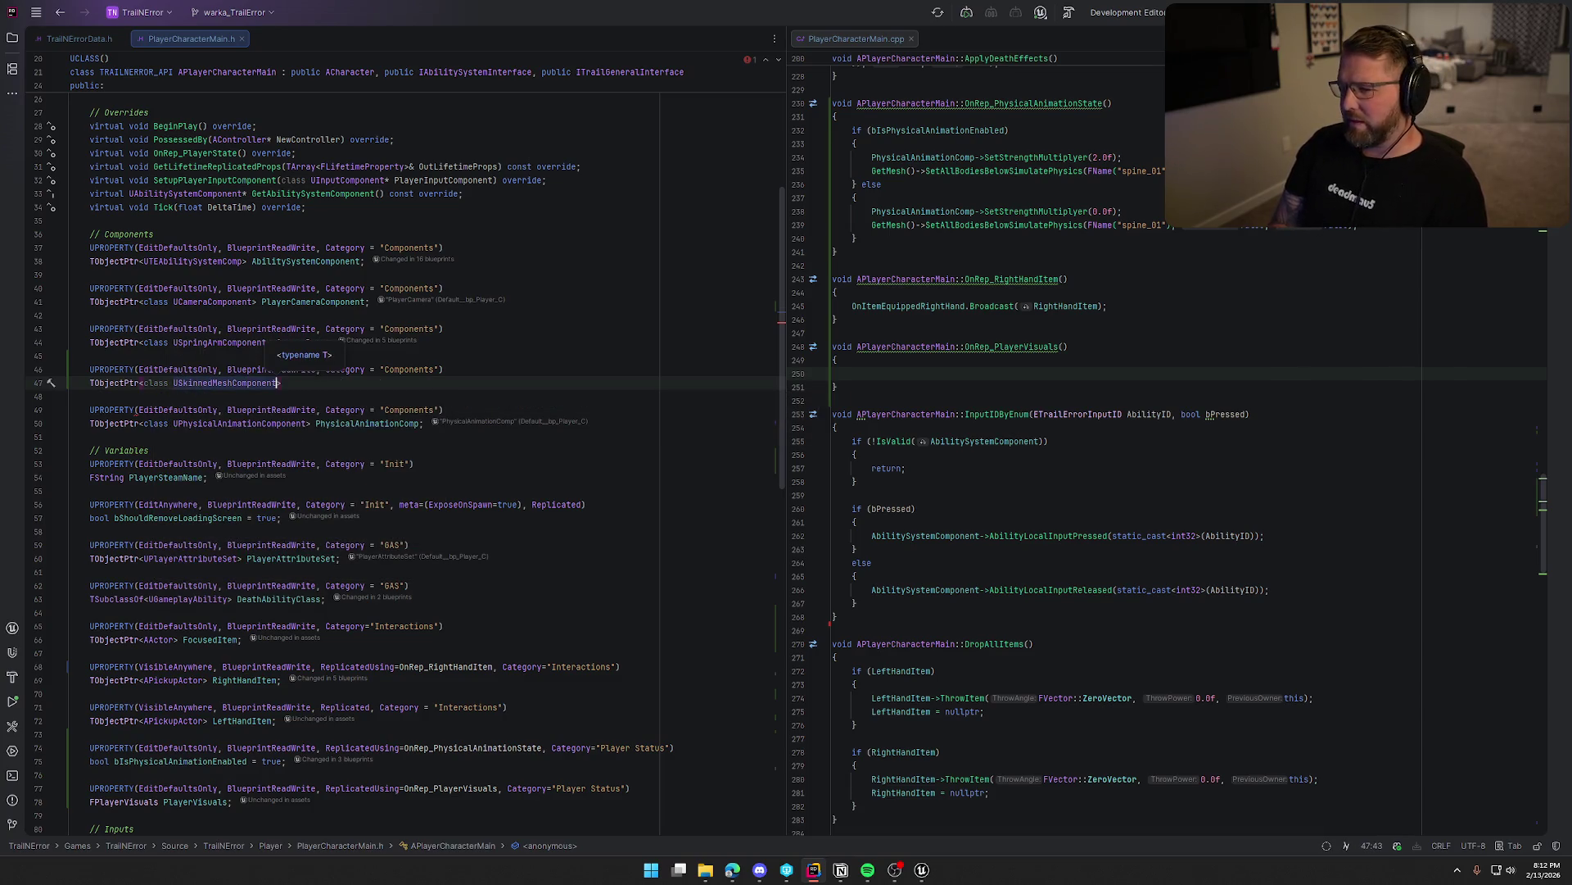
pyautogui.write('> ')
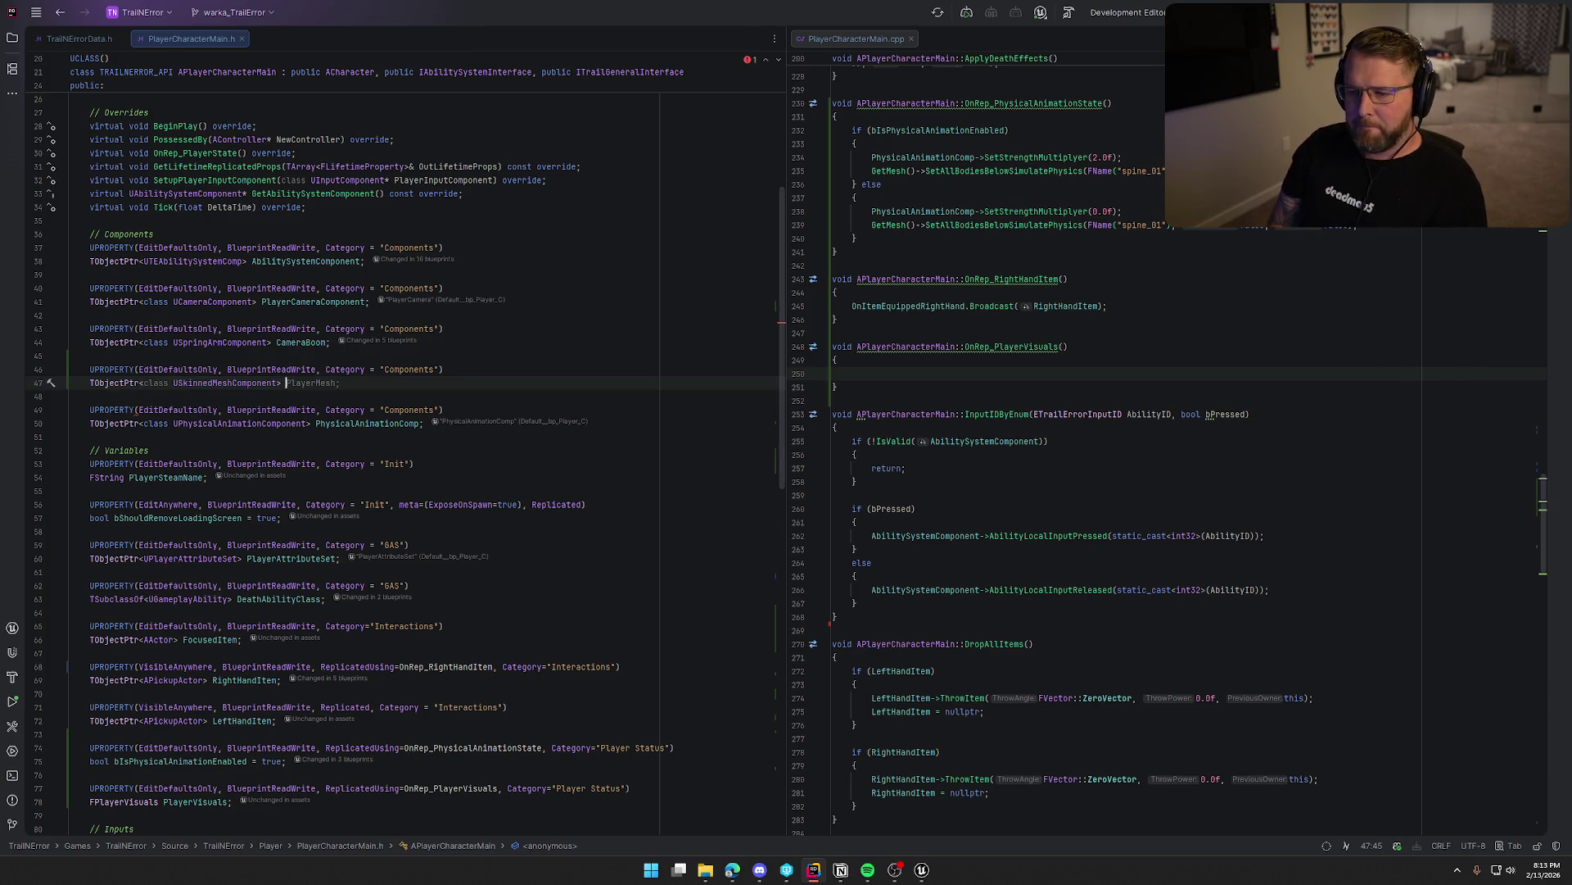
pyautogui.write('Player')
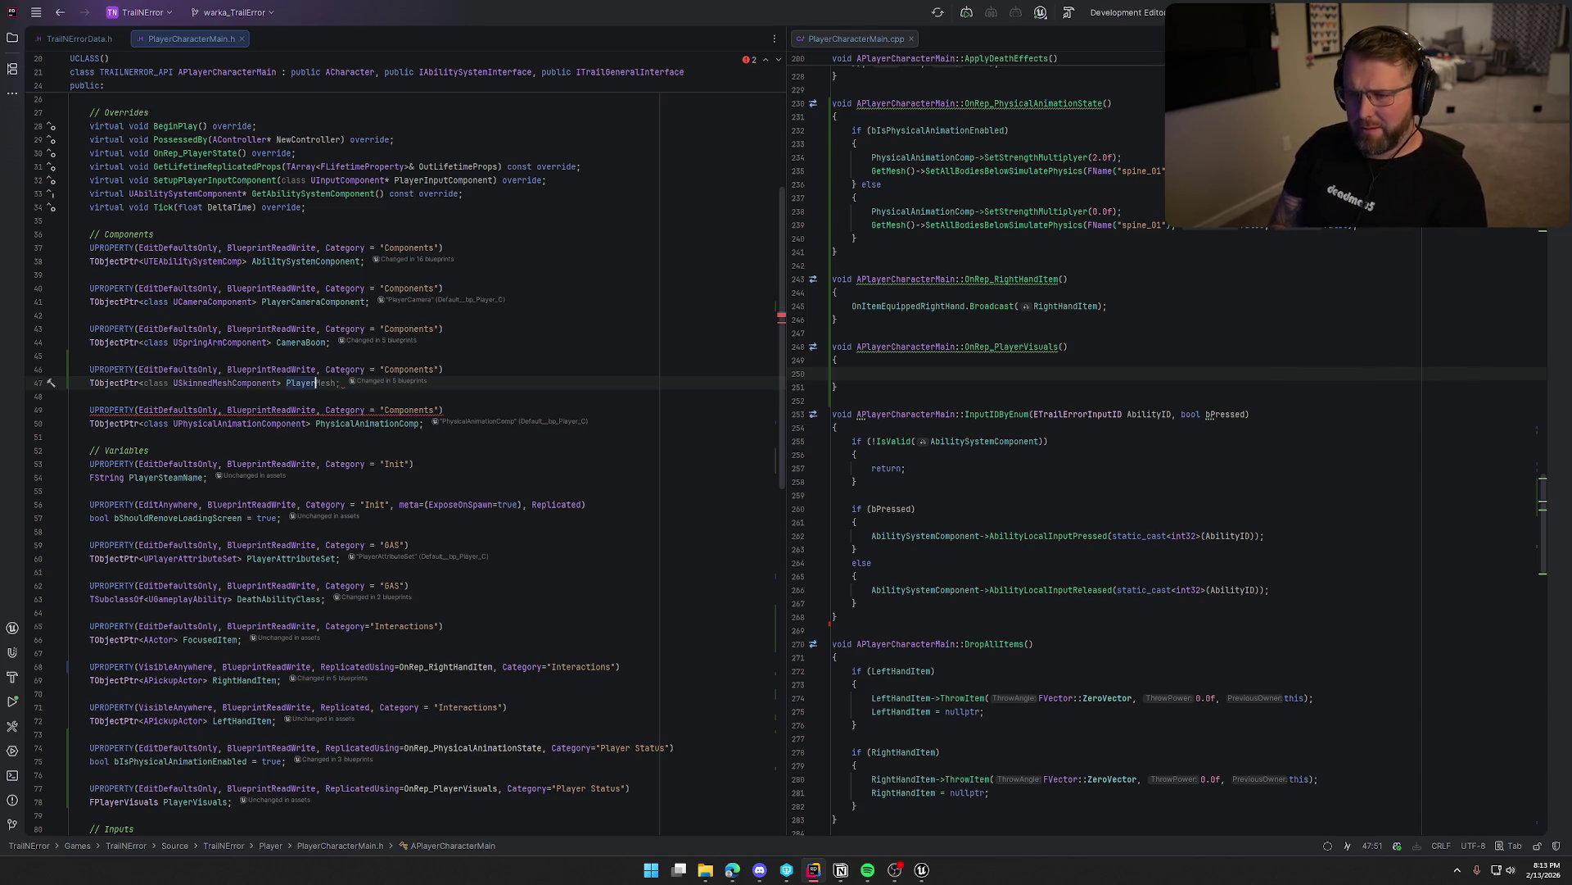
pyautogui.click(79, 39)
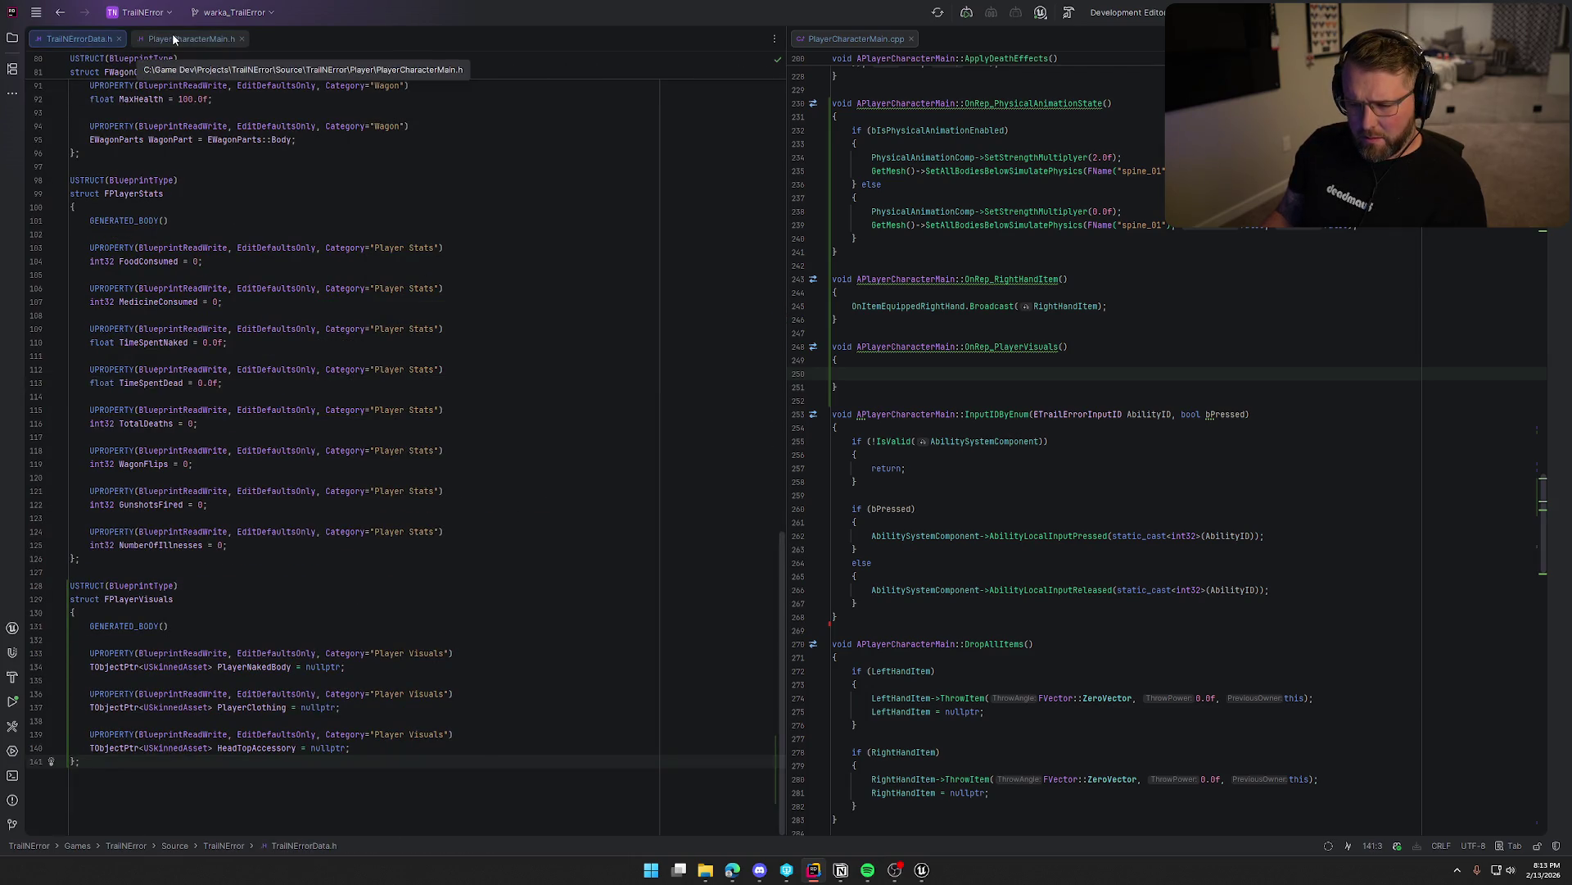
pyautogui.click(172, 39)
pyautogui.press('BackSpace')
pyautogui.press('BackSpace')
pyautogui.press('BackSpace')
pyautogui.press('BackSpace')
pyautogui.press('BackSpace')
pyautogui.write('HeadTop')
pyautogui.press('Tab')
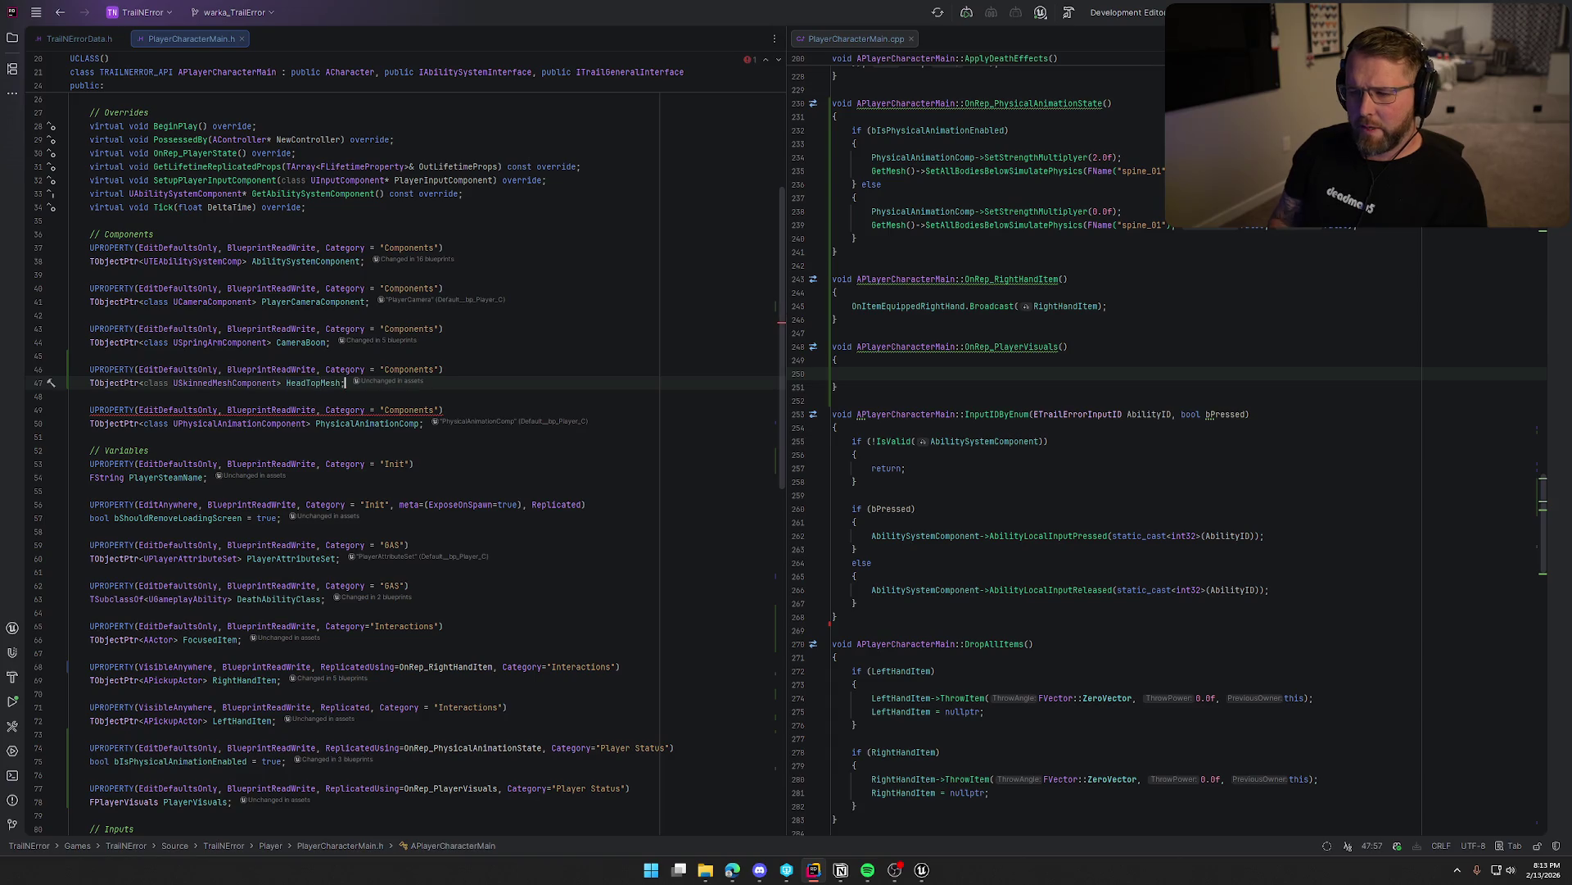
# Add a TObjectPtr<UStaticMeshComponent> ChestCensorMesh property with the same specifiers.
pyautogui.press('Return')
pyautogui.press('Return')
pyautogui.write('UPROP')
pyautogui.press('Return')
pyautogui.write('E')
pyautogui.press('Tab')
pyautogui.press('Return')
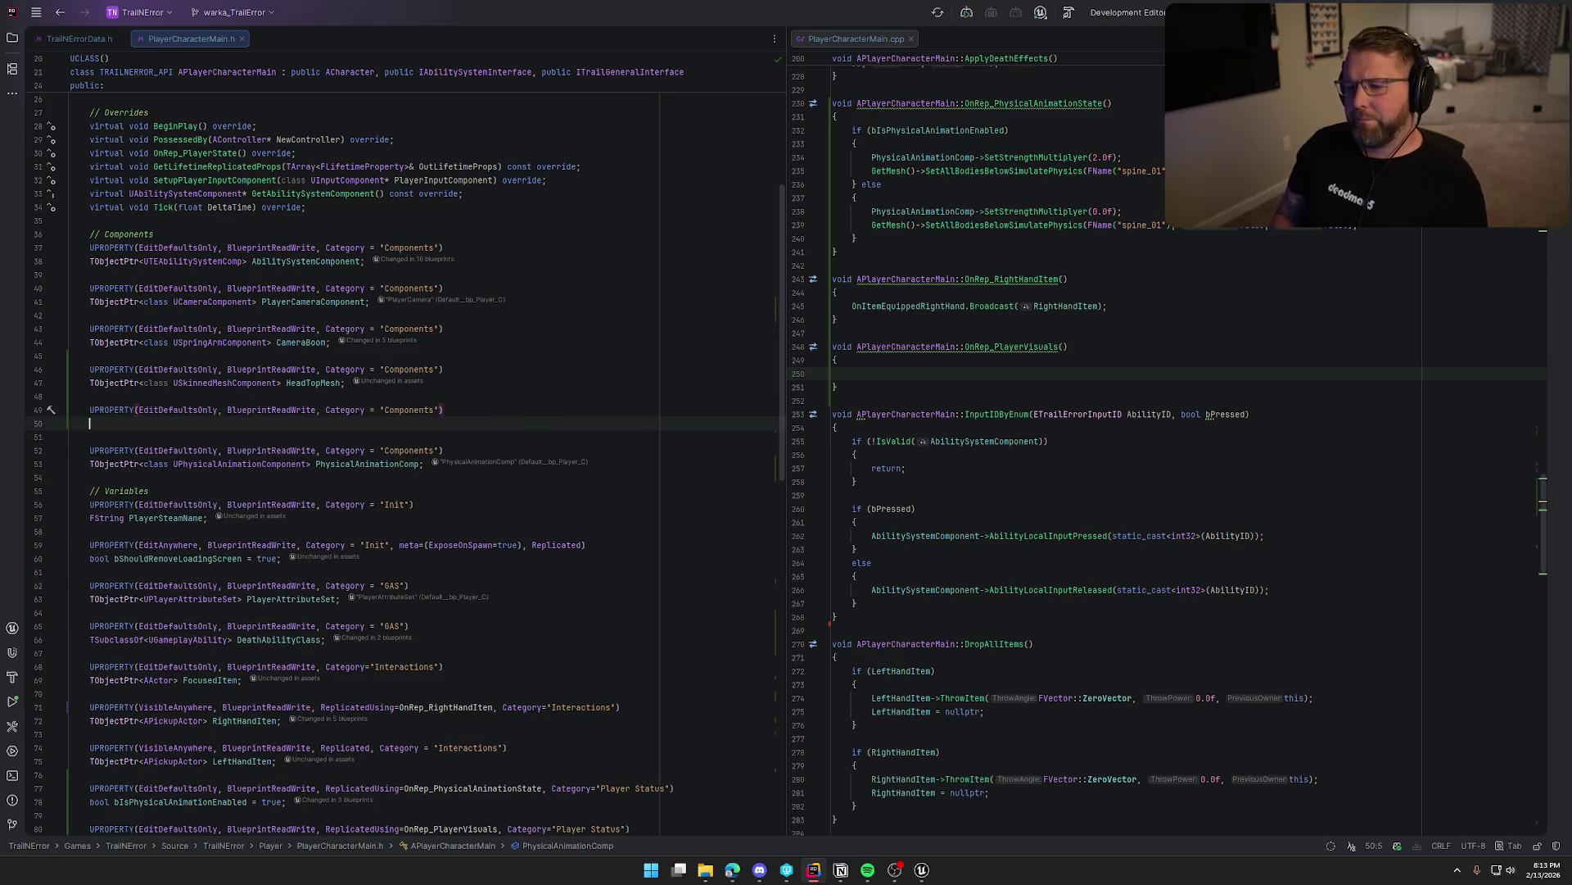
pyautogui.write('TObjectPtr<class')
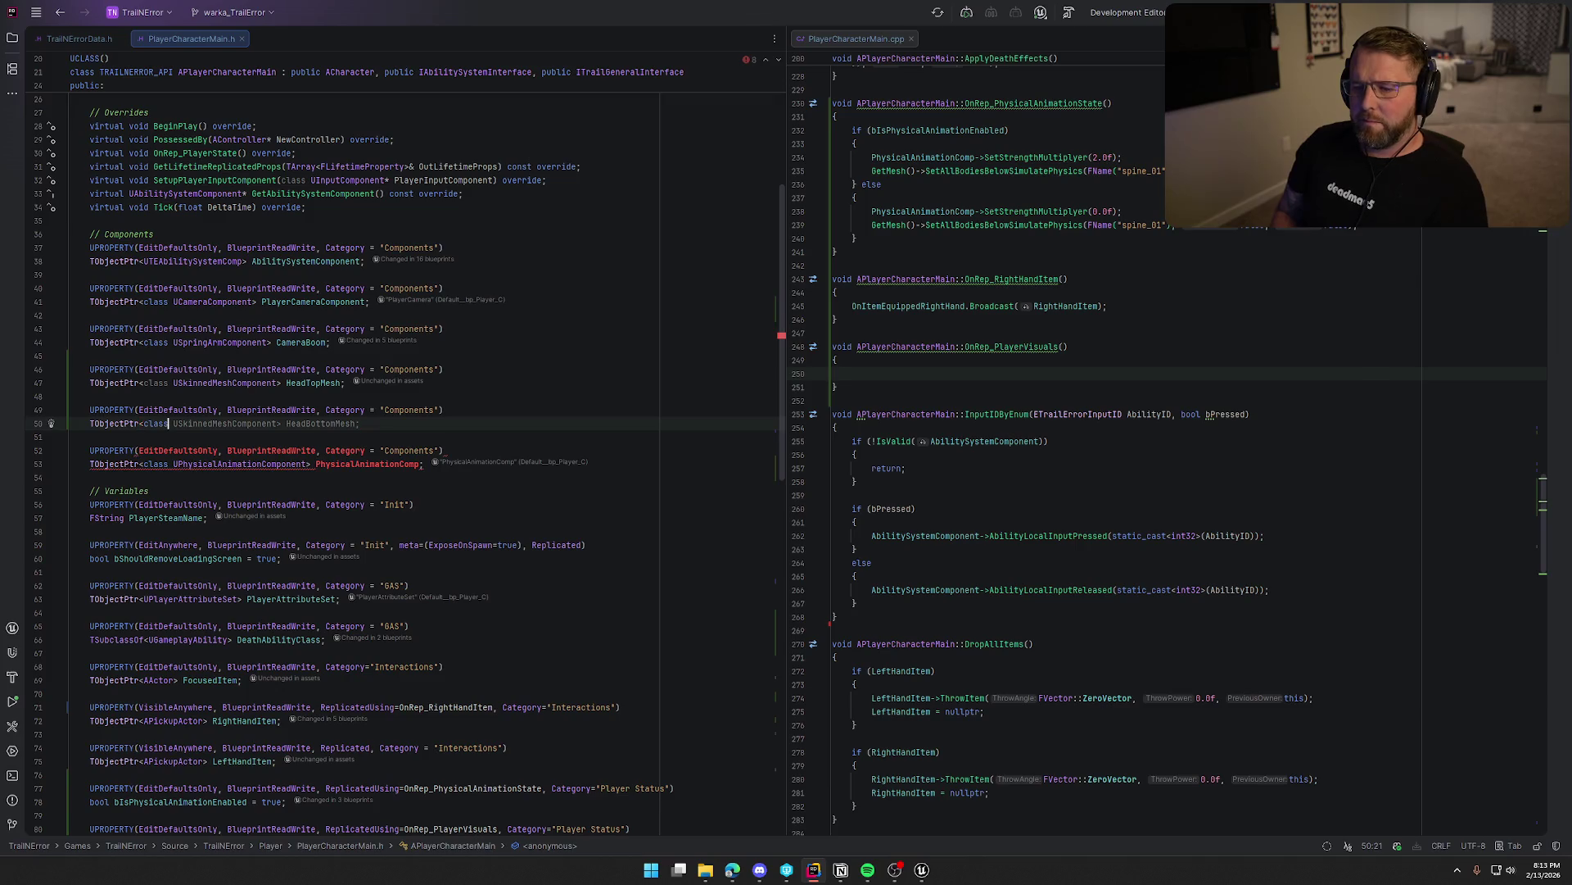
pyautogui.write(' UStaticMe')
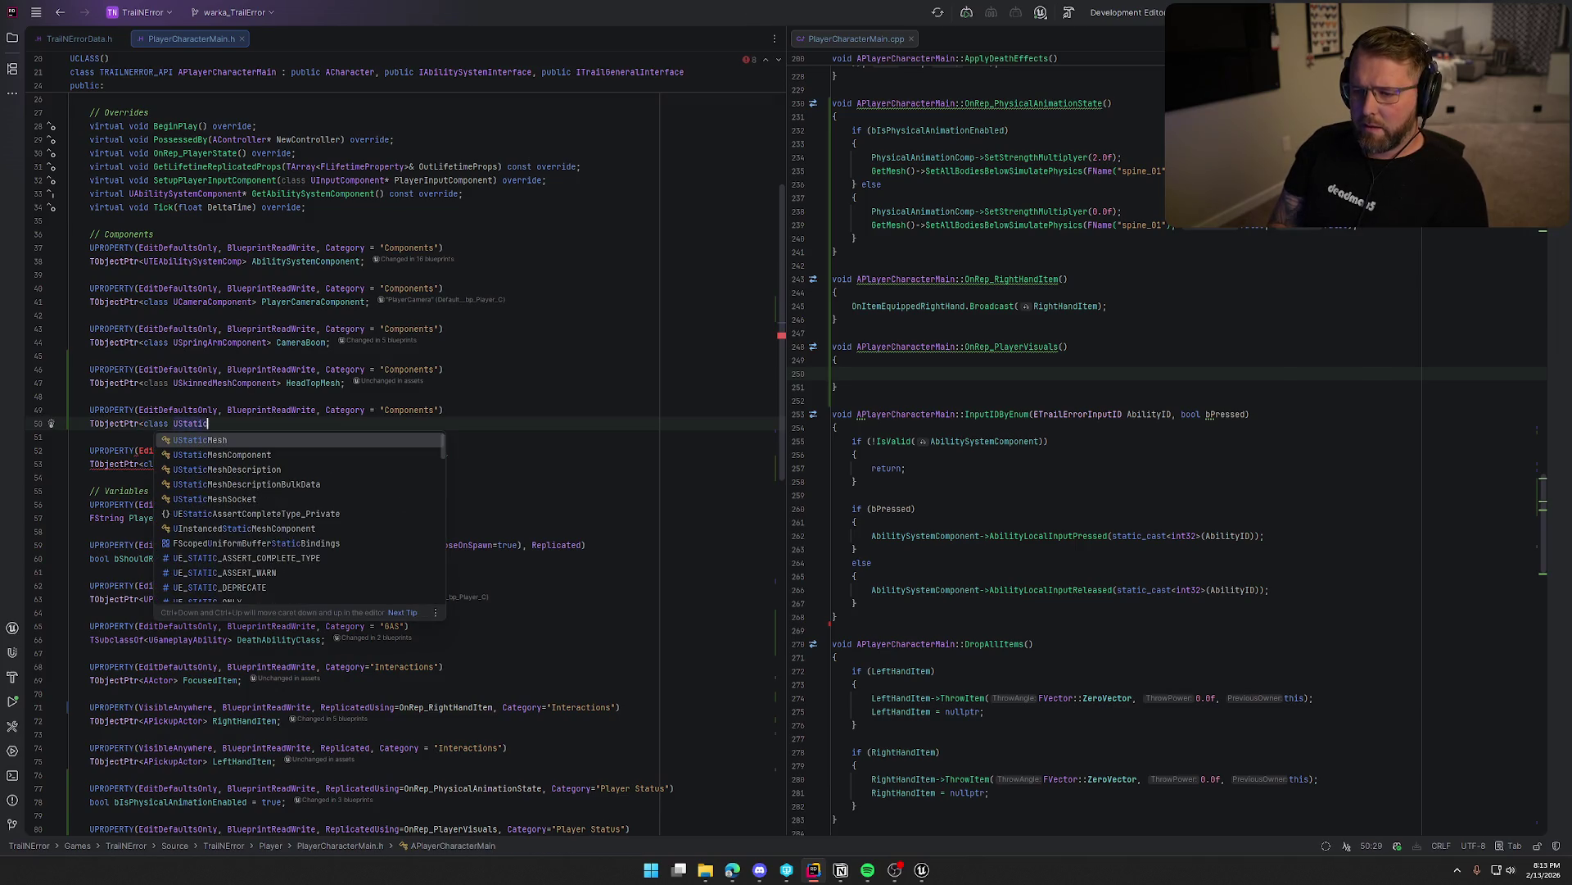
pyautogui.press('Down')
pyautogui.press('Return')
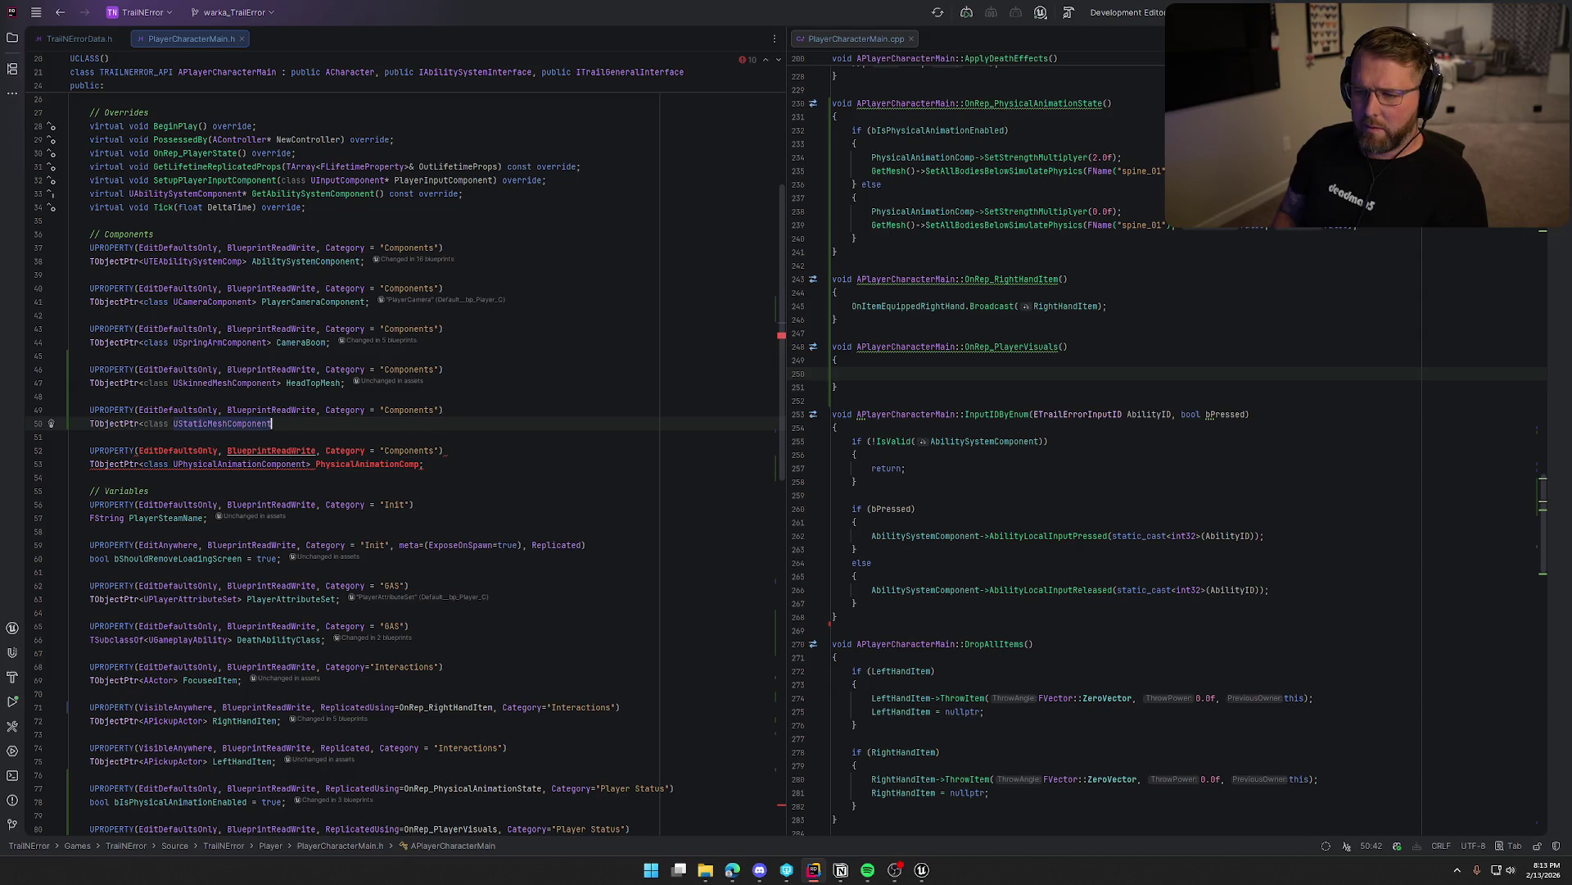
pyautogui.write('> ')
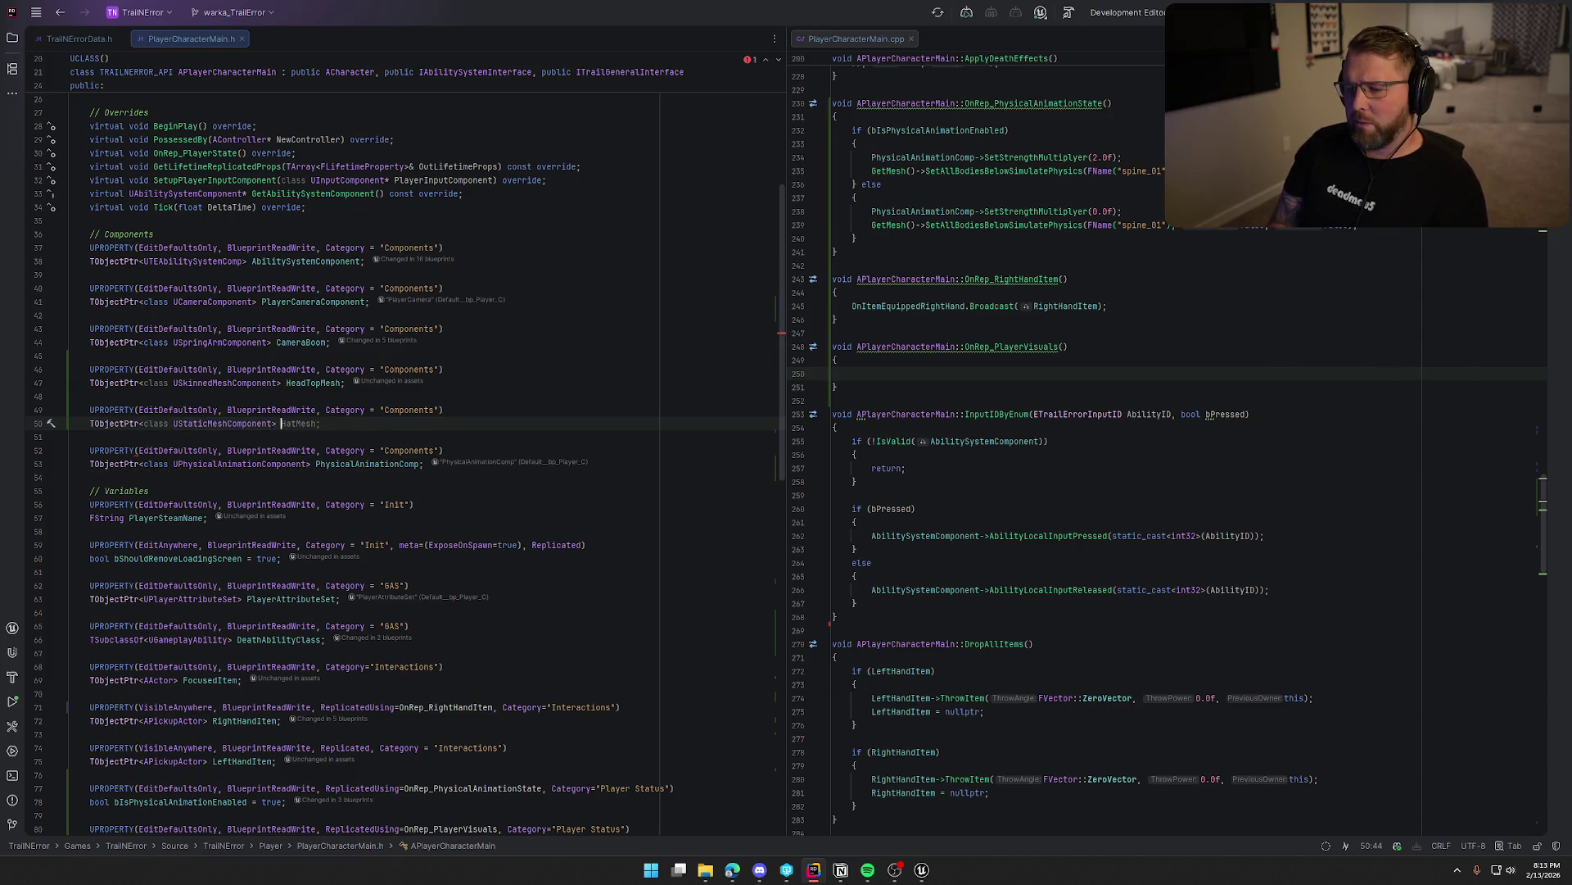
pyautogui.write('Chest')
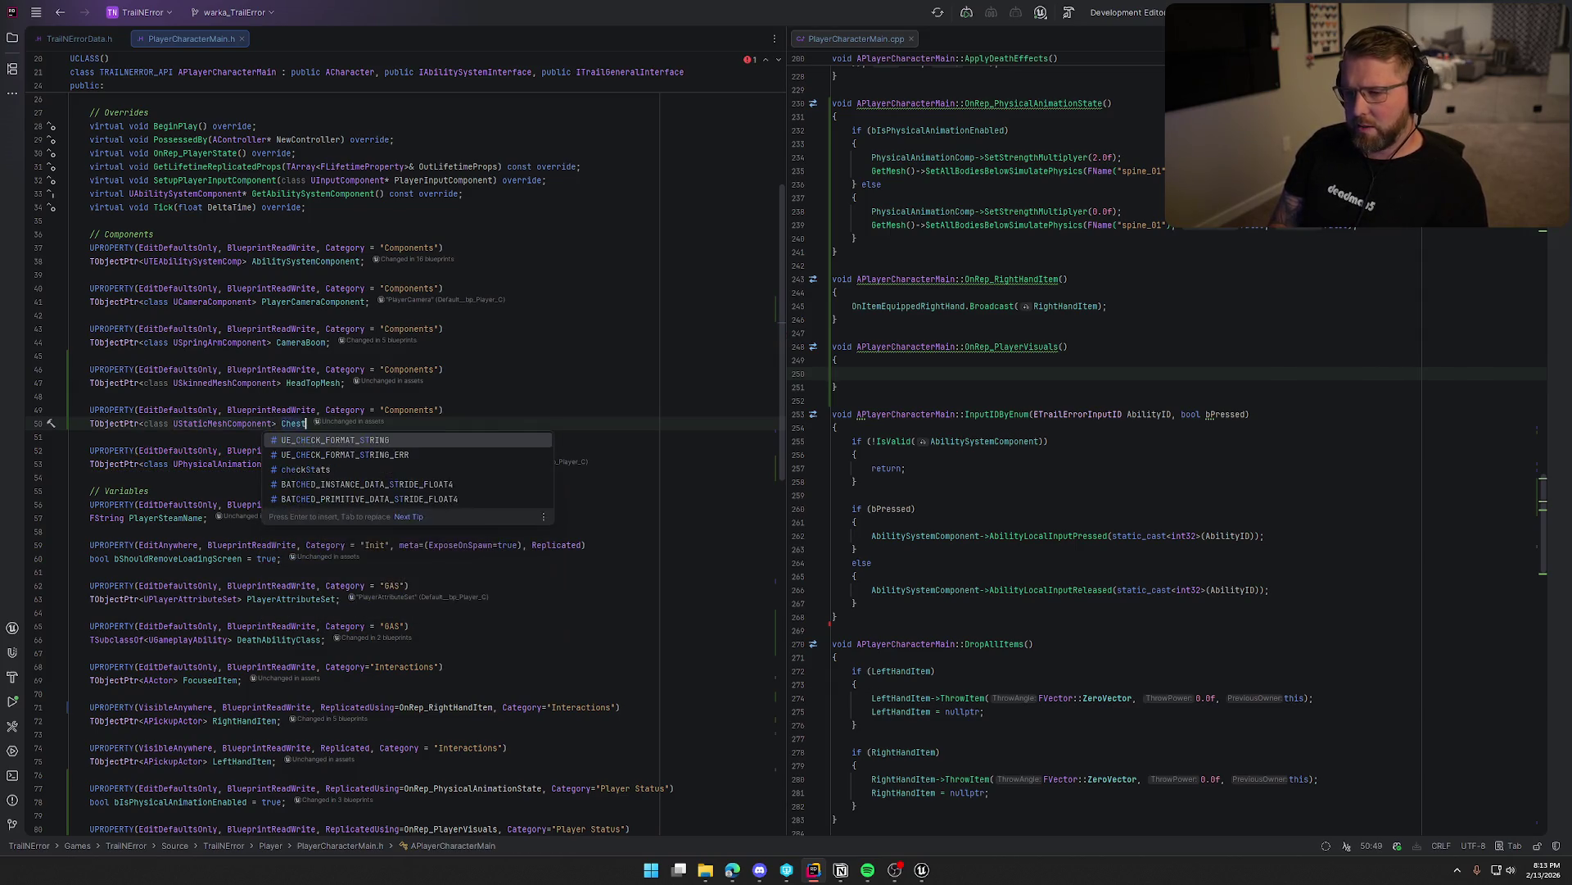
pyautogui.write('CensorMesh;')
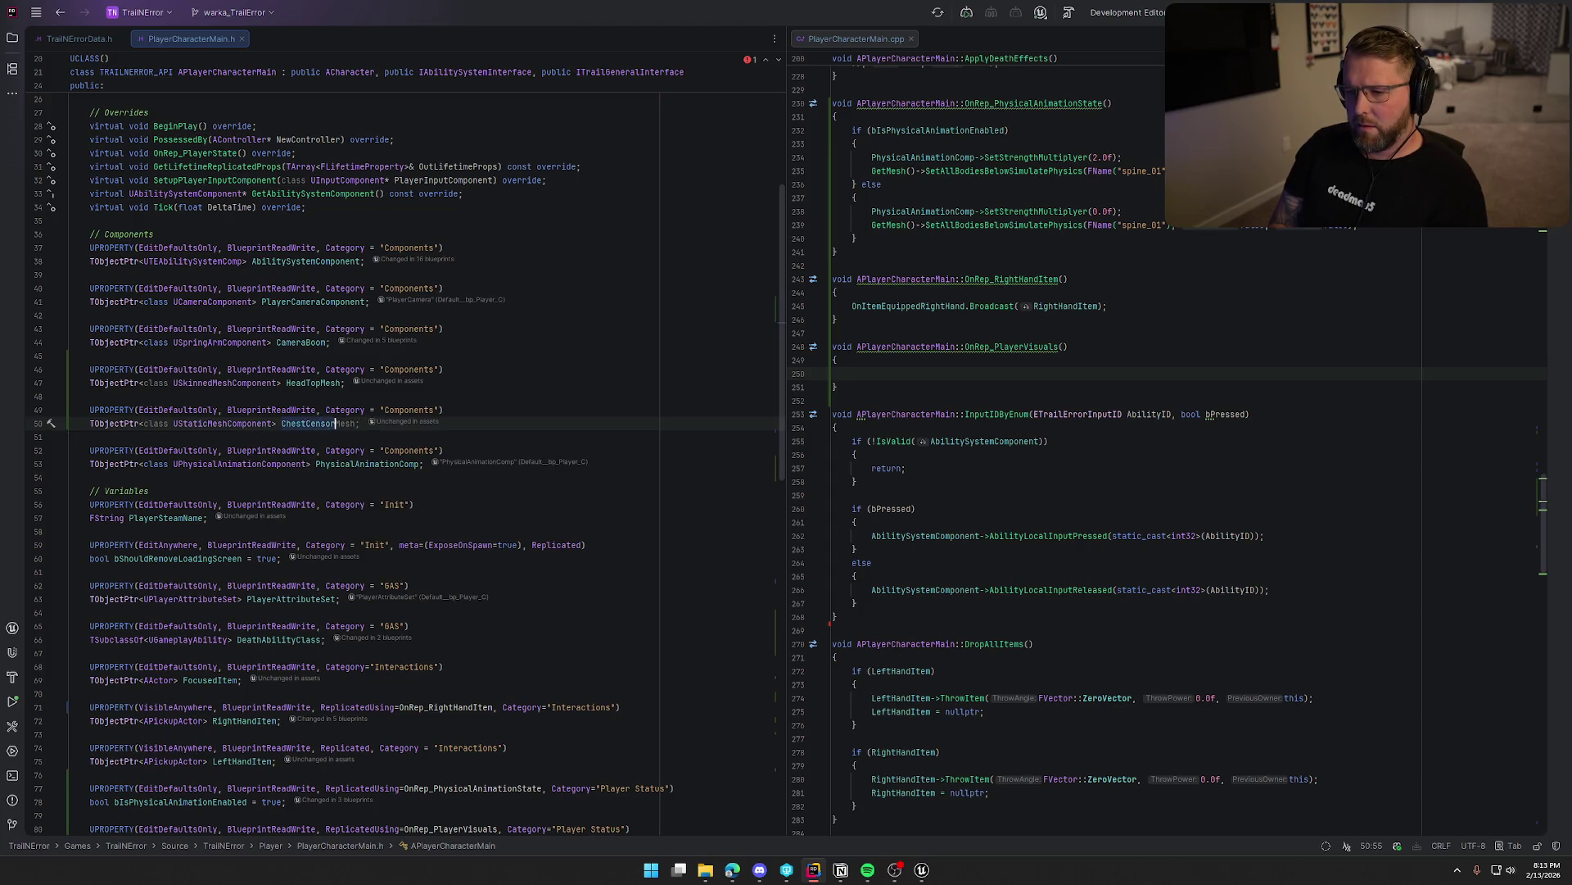
pyautogui.press('Return')
pyautogui.press('Return')
# Add a TObjectPtr<UStaticMeshComponent> GroinCensorMesh property below ChestCensorMesh.
pyautogui.write('UPROPERTY(EditDefaultsOnly, BlueprintReadWrite, Category = "Components')
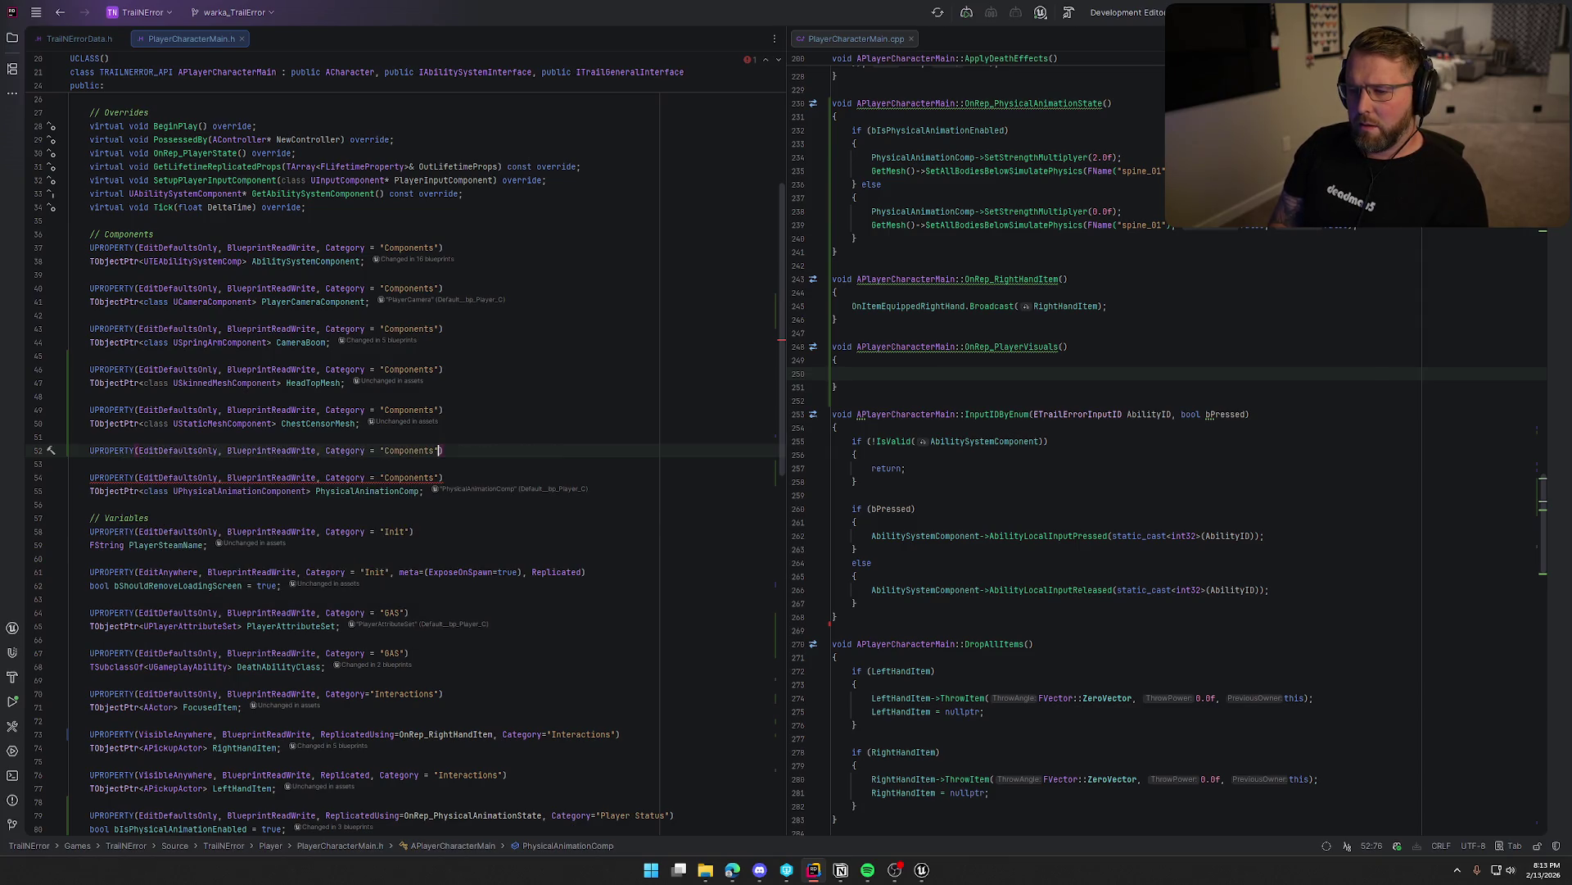
pyautogui.press('Return')
pyautogui.write('TObjectPtr')
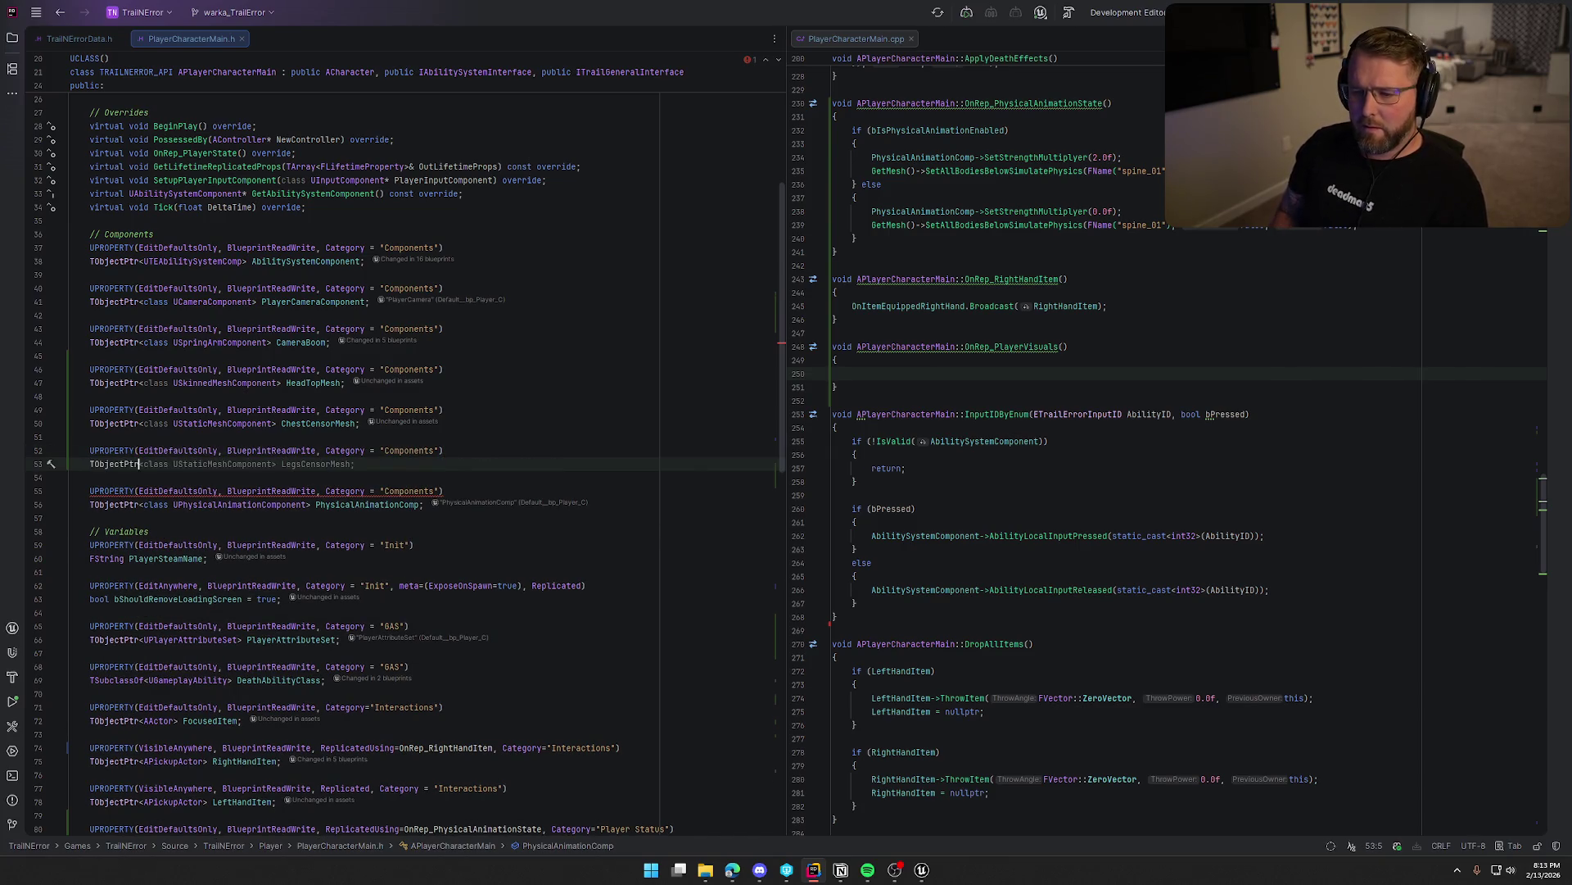
pyautogui.write('<class UStaticMeshComponent> GroinCensorMesh;')
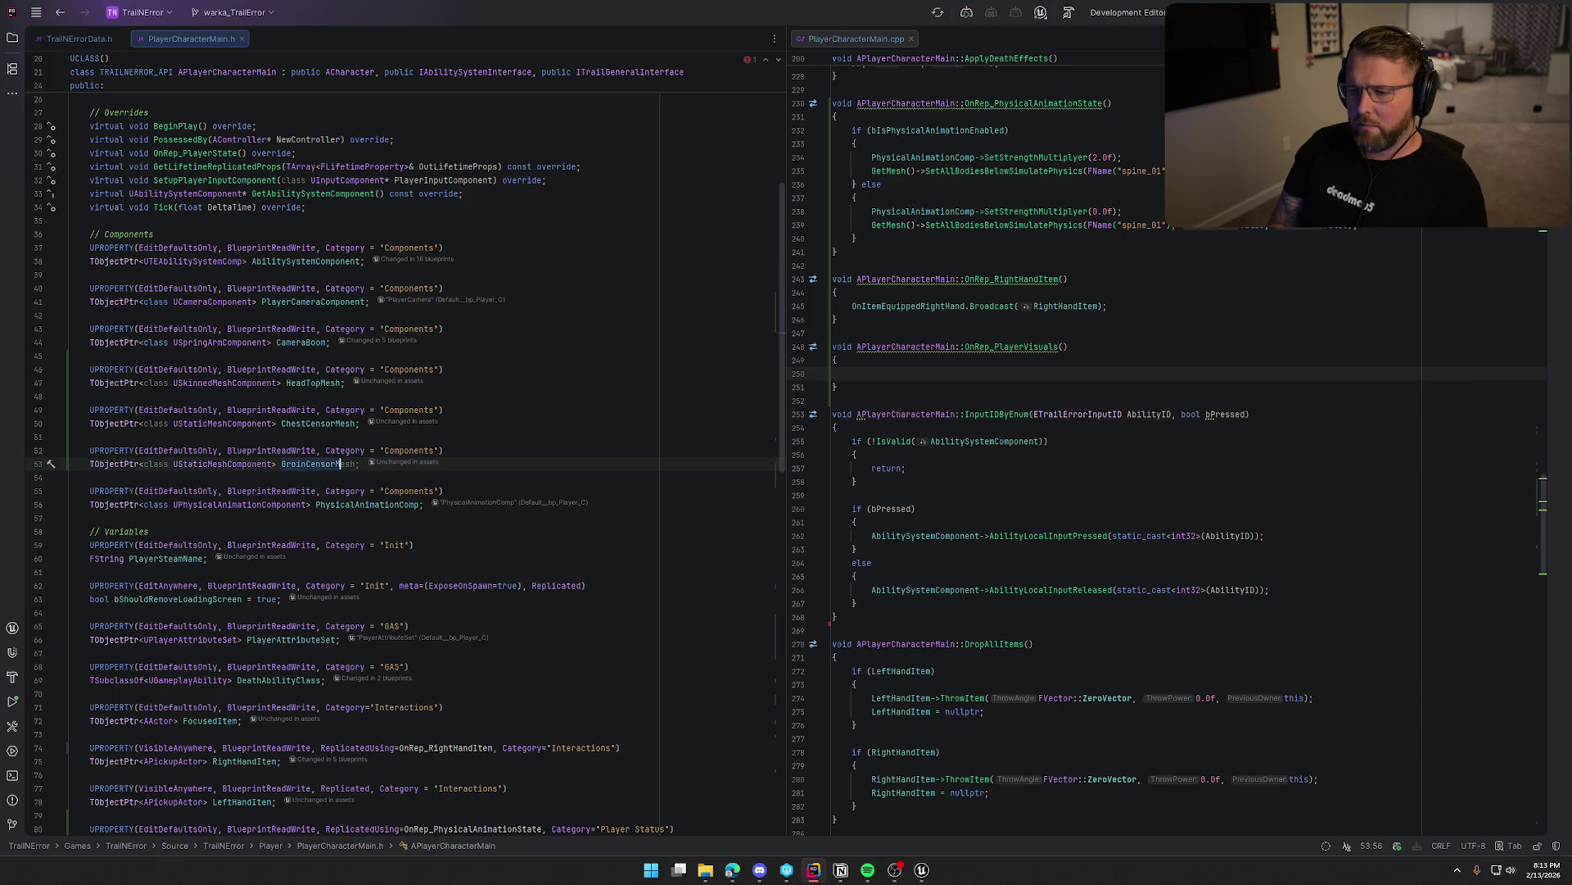
pyautogui.press('Tab')
pyautogui.hotkey('alt', 'Tab')
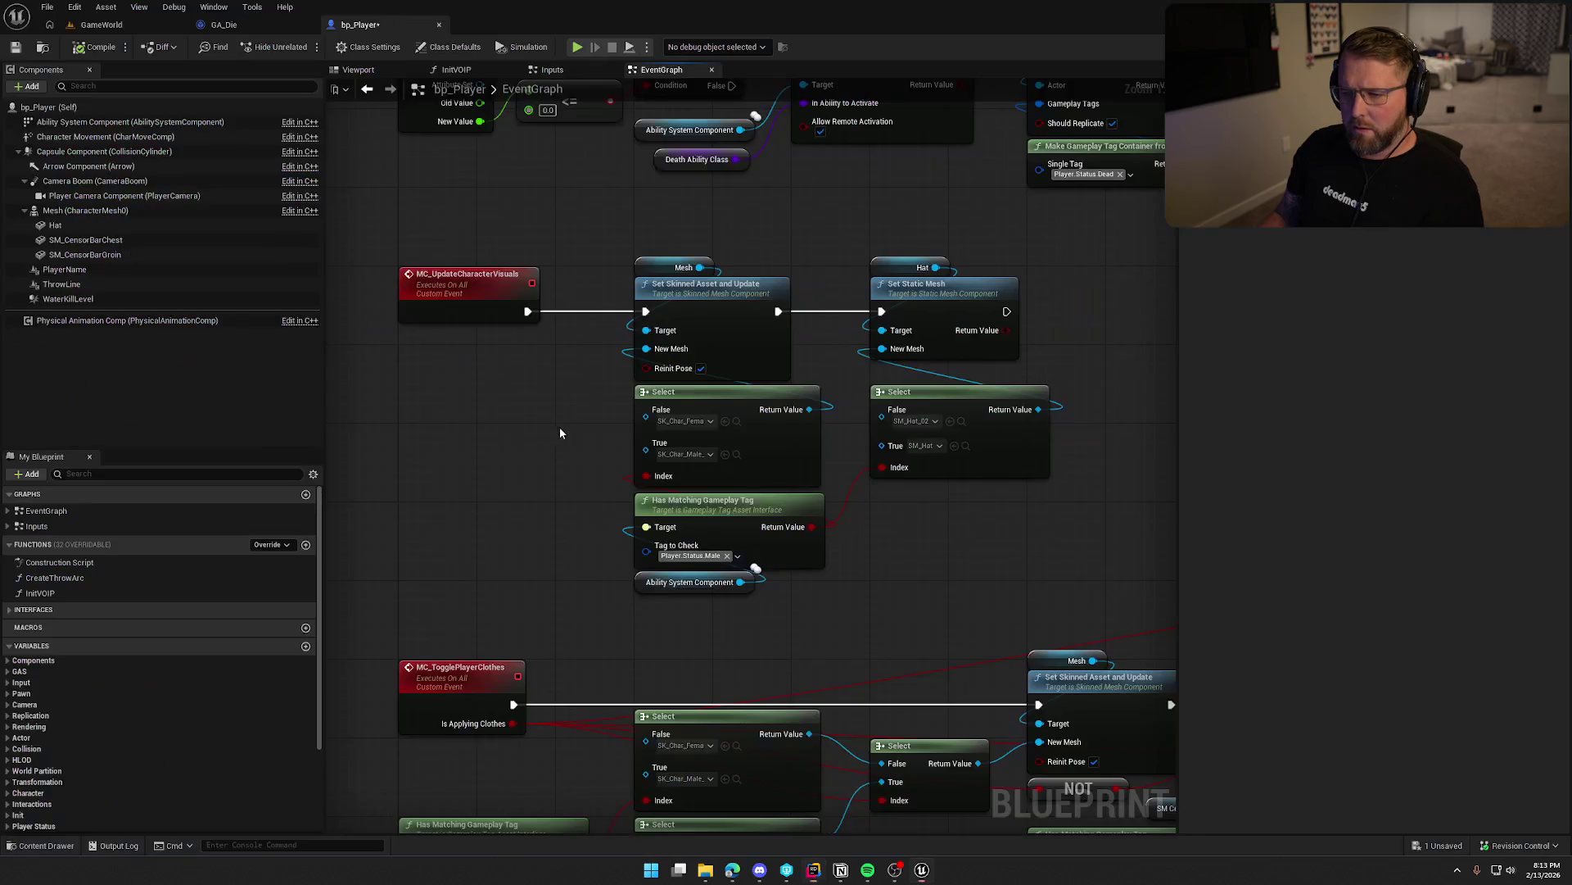
pyautogui.hotkey('alt', 'Tab')
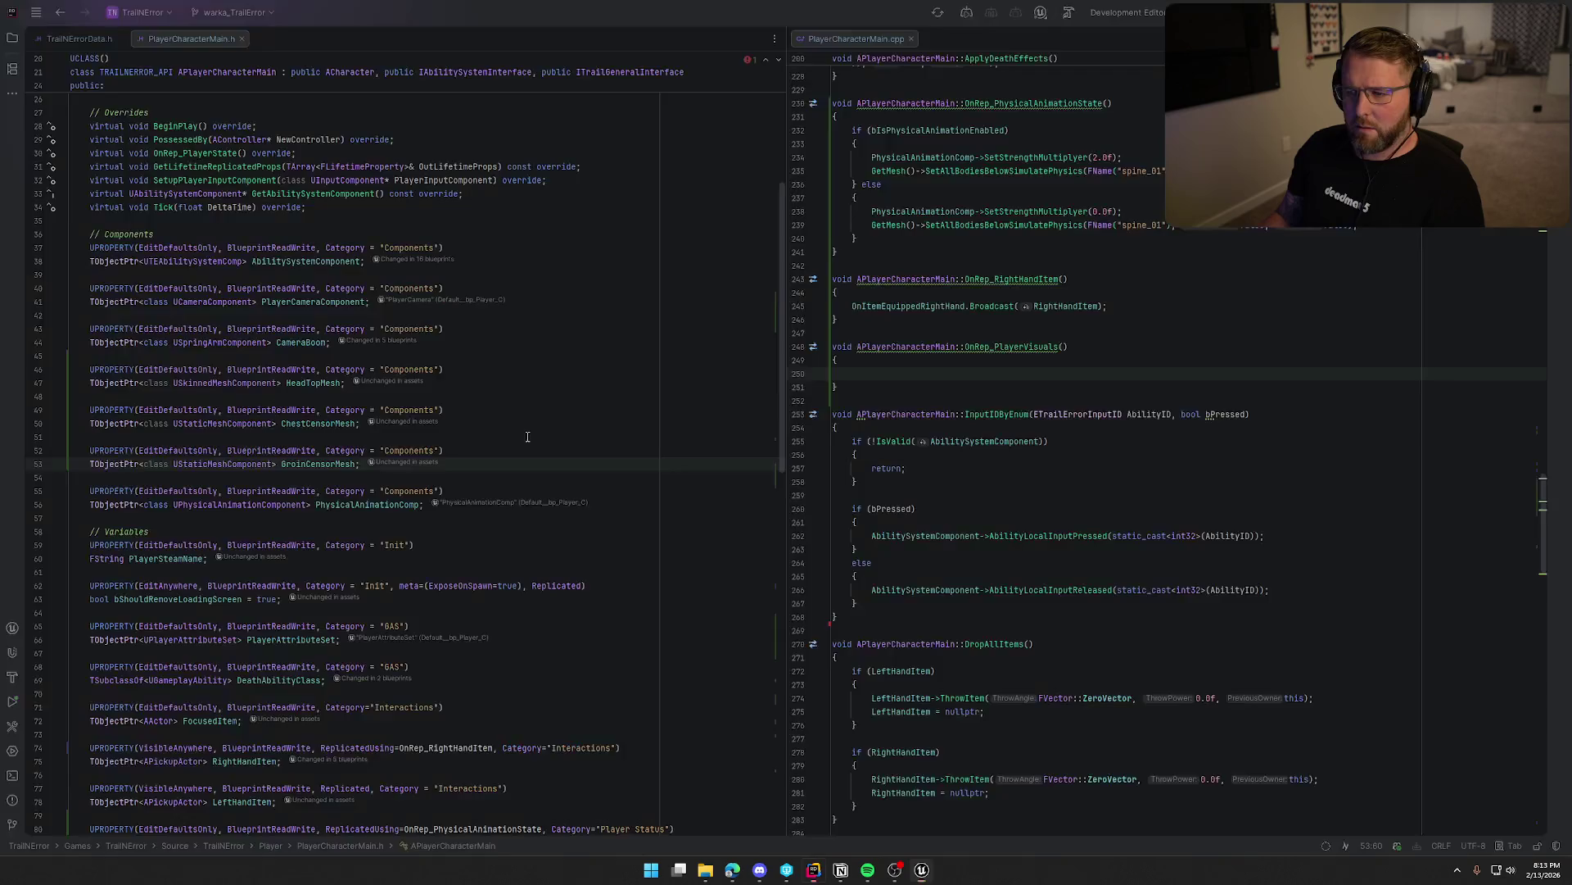
pyautogui.scroll(5, 1247, 522)
pyautogui.scroll(20, 1247, 522)
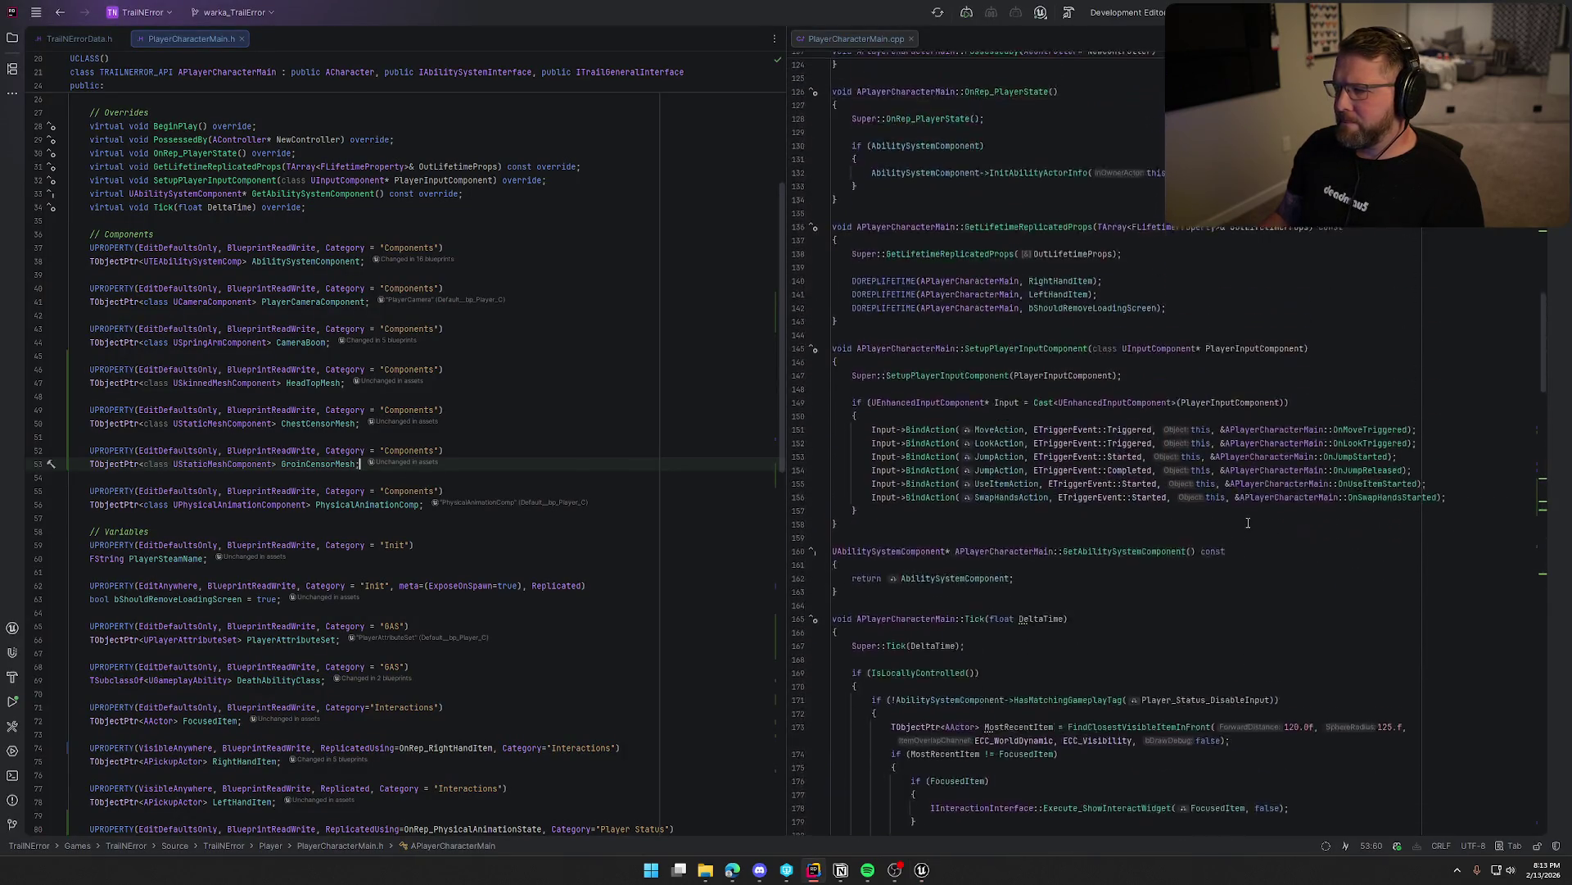
# Add constructor lines creating HeadTopMesh and attaching it to the character mesh at socket head_01.
pyautogui.scroll(9, 1245, 520)
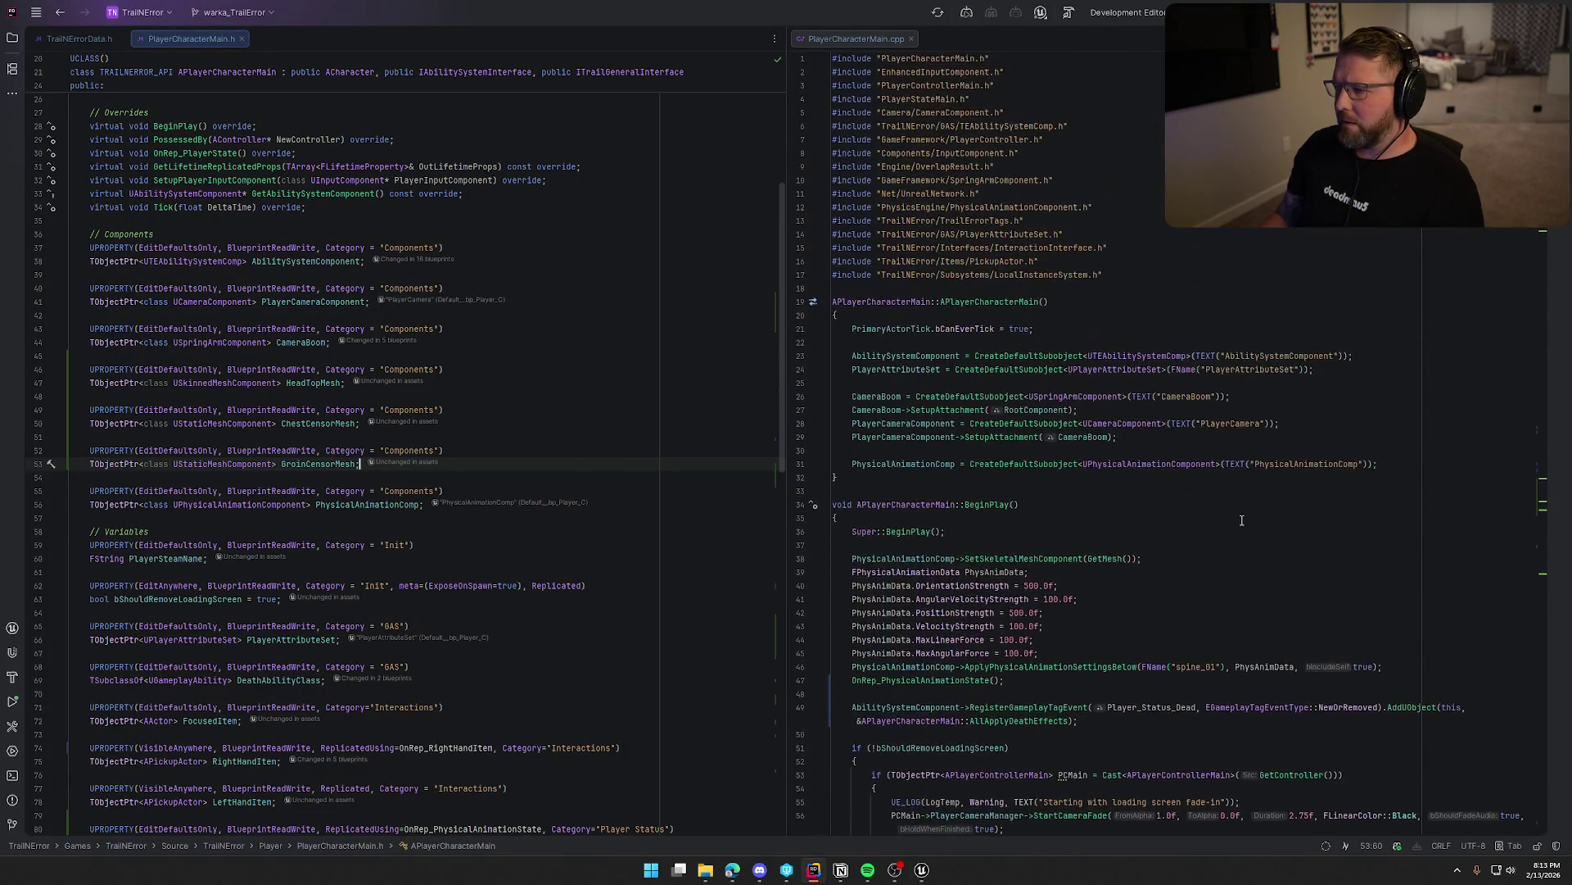
pyautogui.scroll(1, 1102, 451)
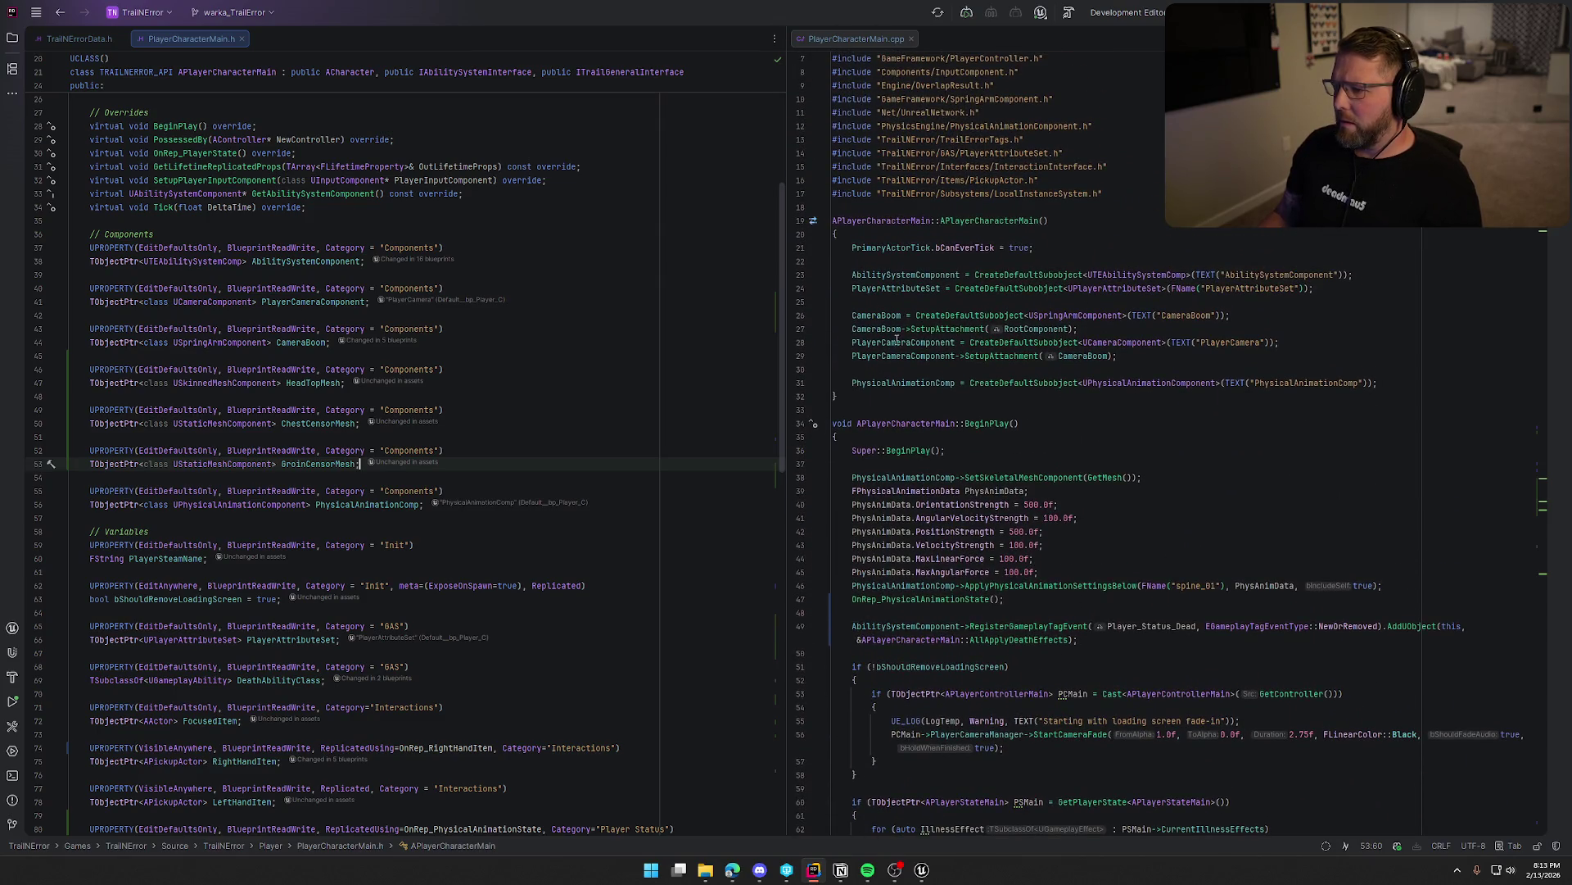
pyautogui.click(1128, 361)
pyautogui.press('Return')
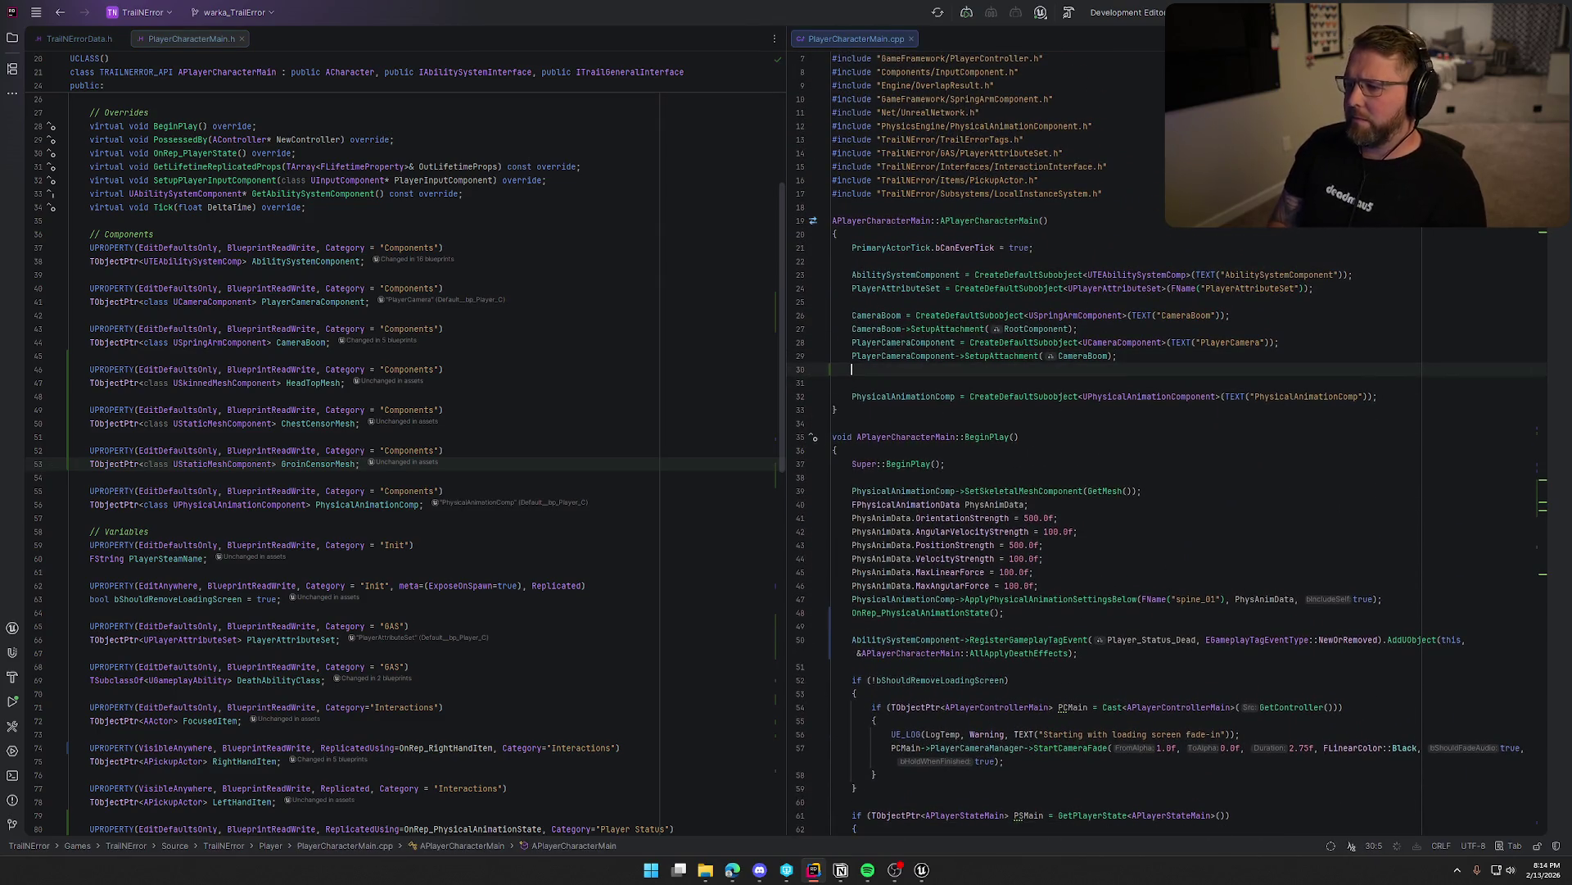
pyautogui.write('Head')
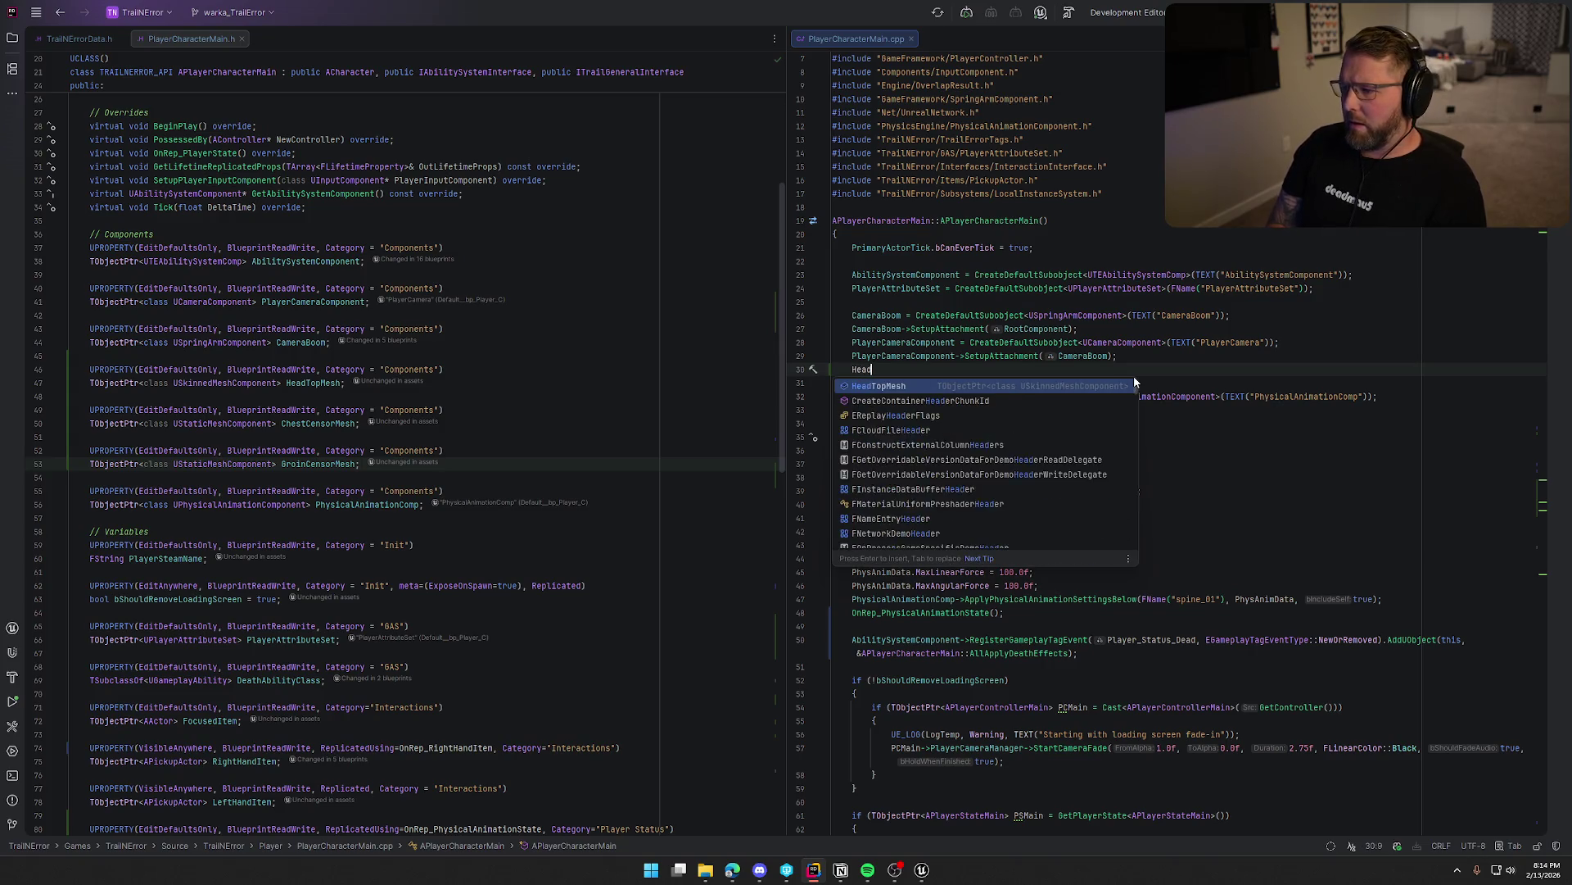
pyautogui.press('Return')
pyautogui.press('Tab')
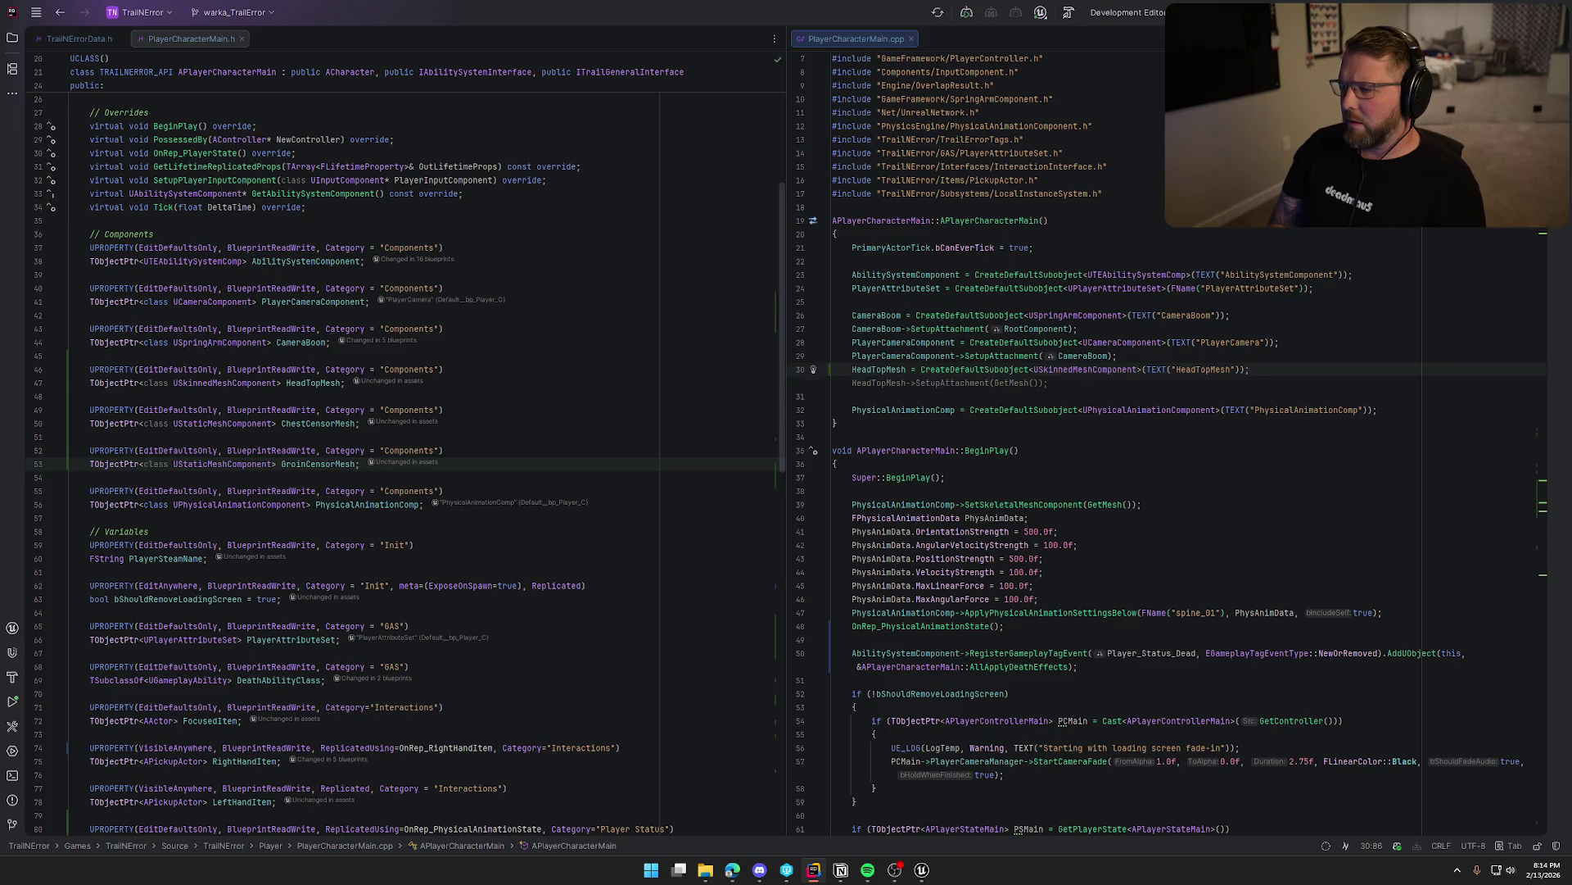
pyautogui.press('Tab')
pyautogui.press('Left')
pyautogui.press('Left')
pyautogui.write(',')
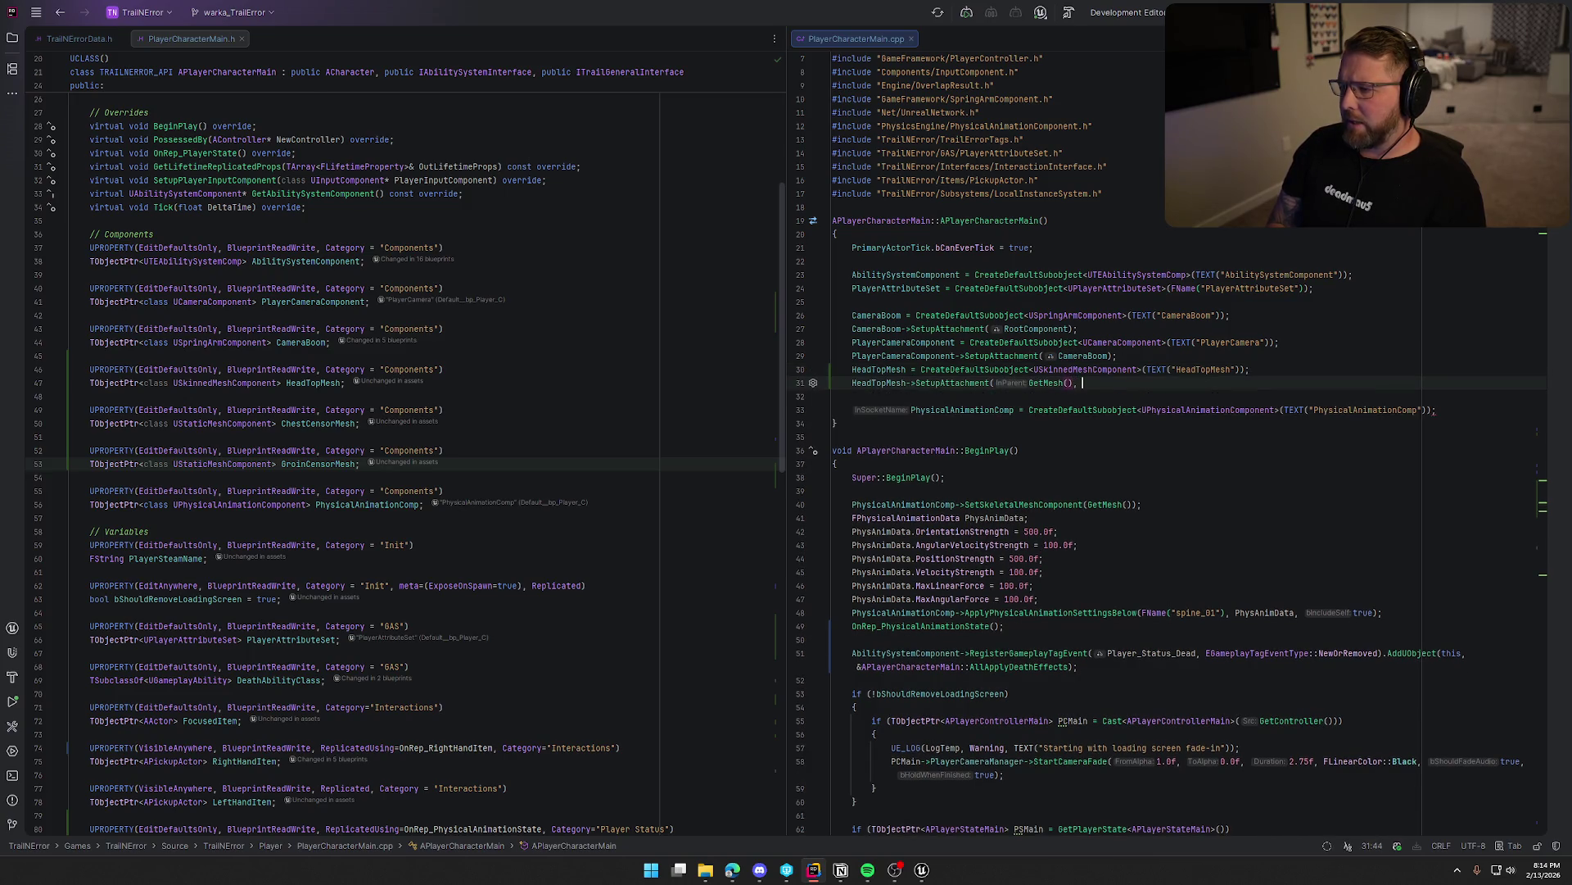
pyautogui.press('Tab')
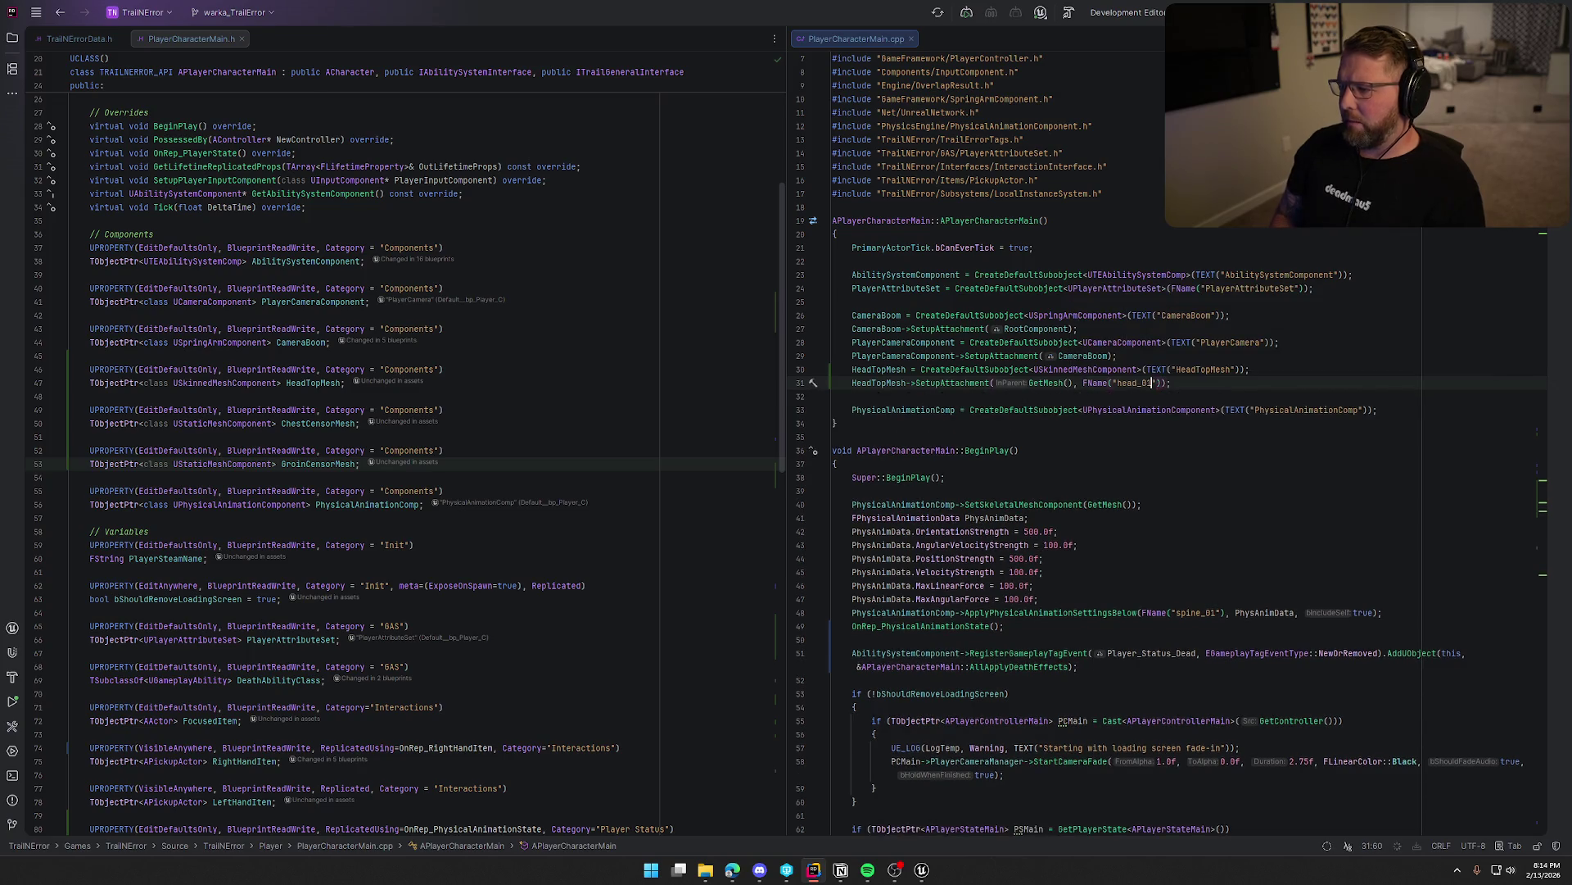
pyautogui.hotkey('alt', 'Tab')
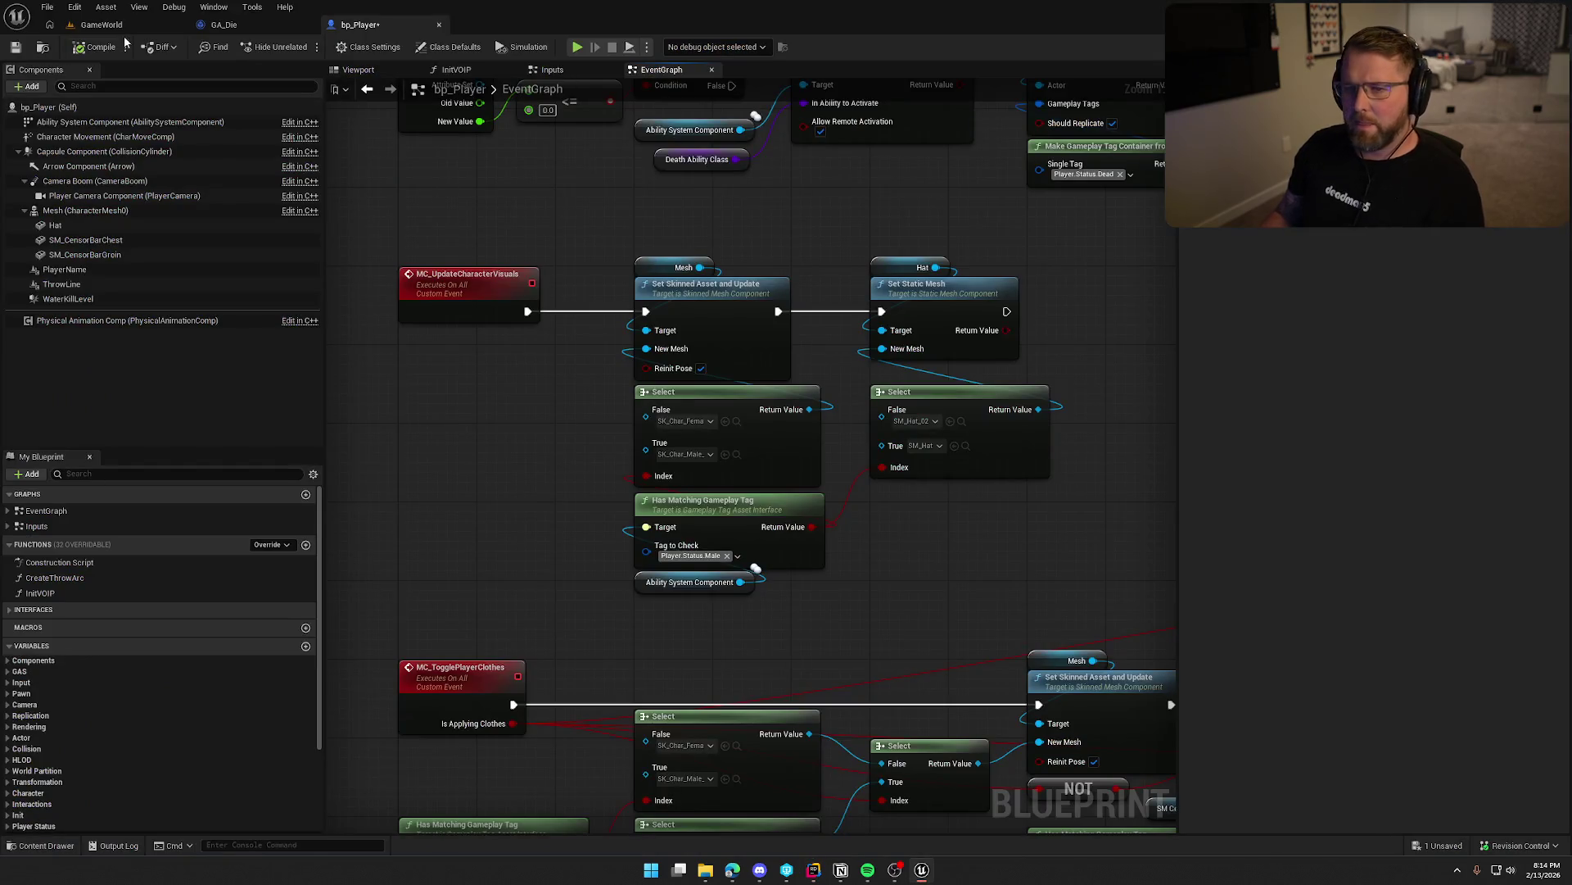
# Open SK_Char_Male_Naked from bp_Player's Mesh and confirm the skeleton's bone is named 'head'.
pyautogui.click(85, 210)
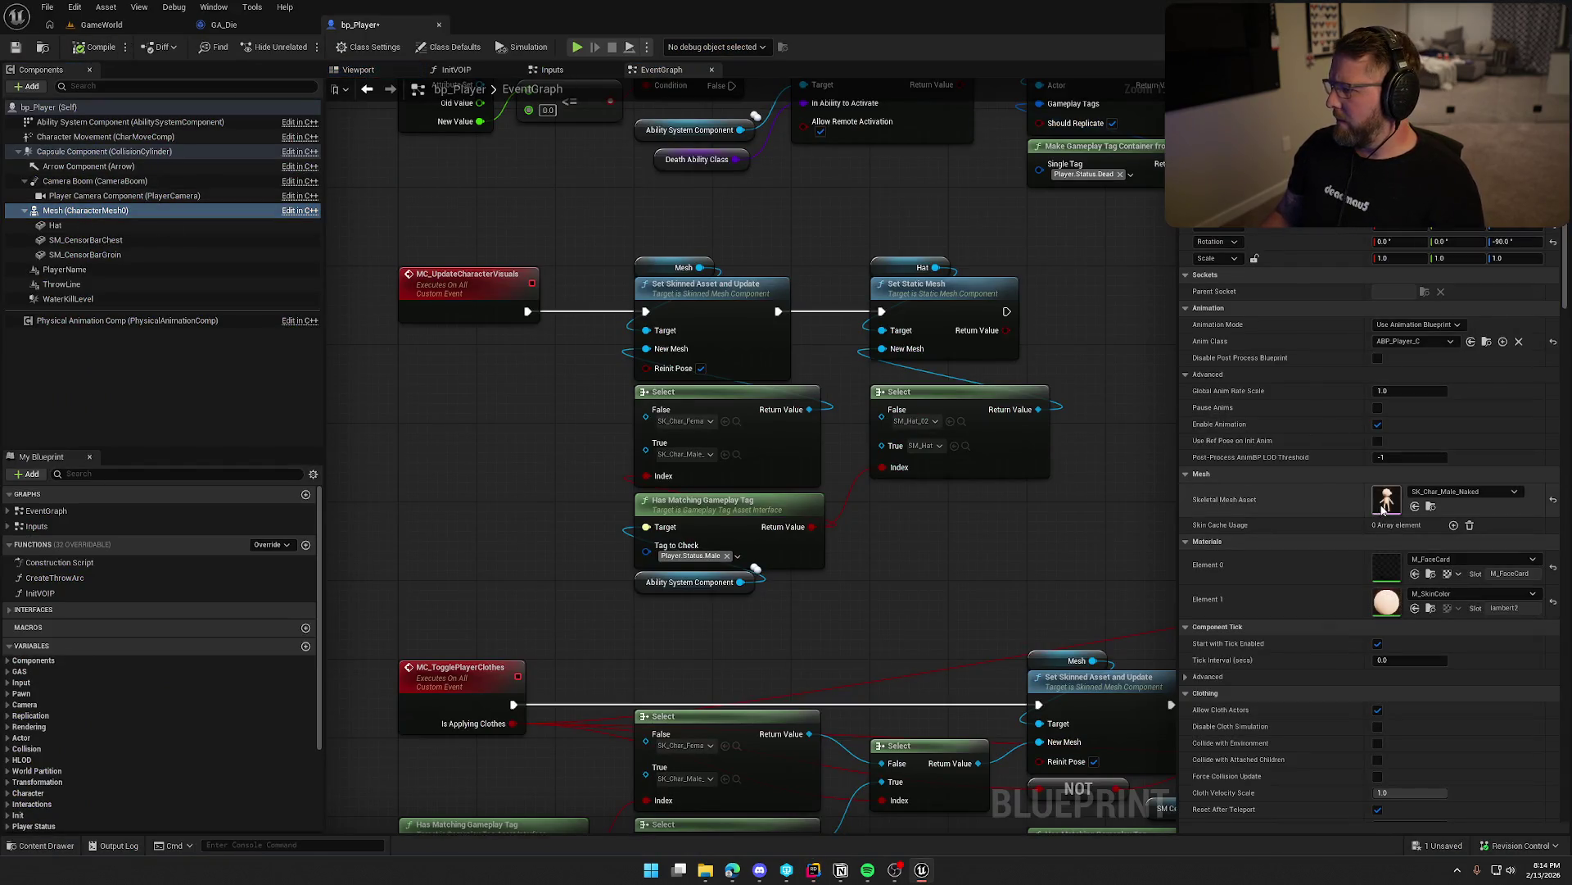
pyautogui.doubleClick(1384, 500)
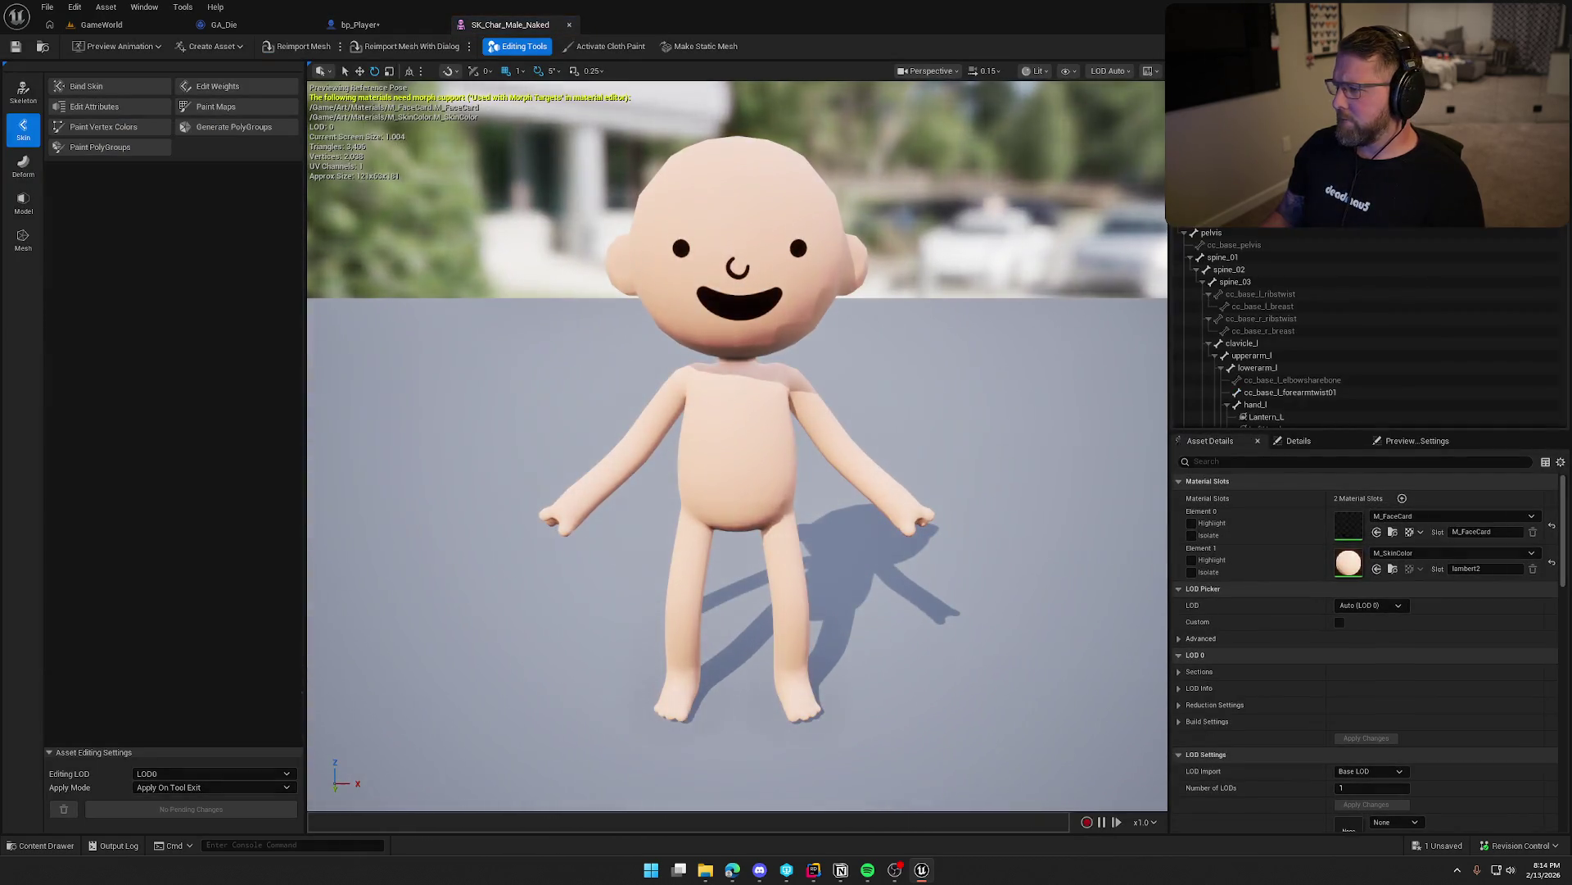
pyautogui.scroll(-5, 1283, 360)
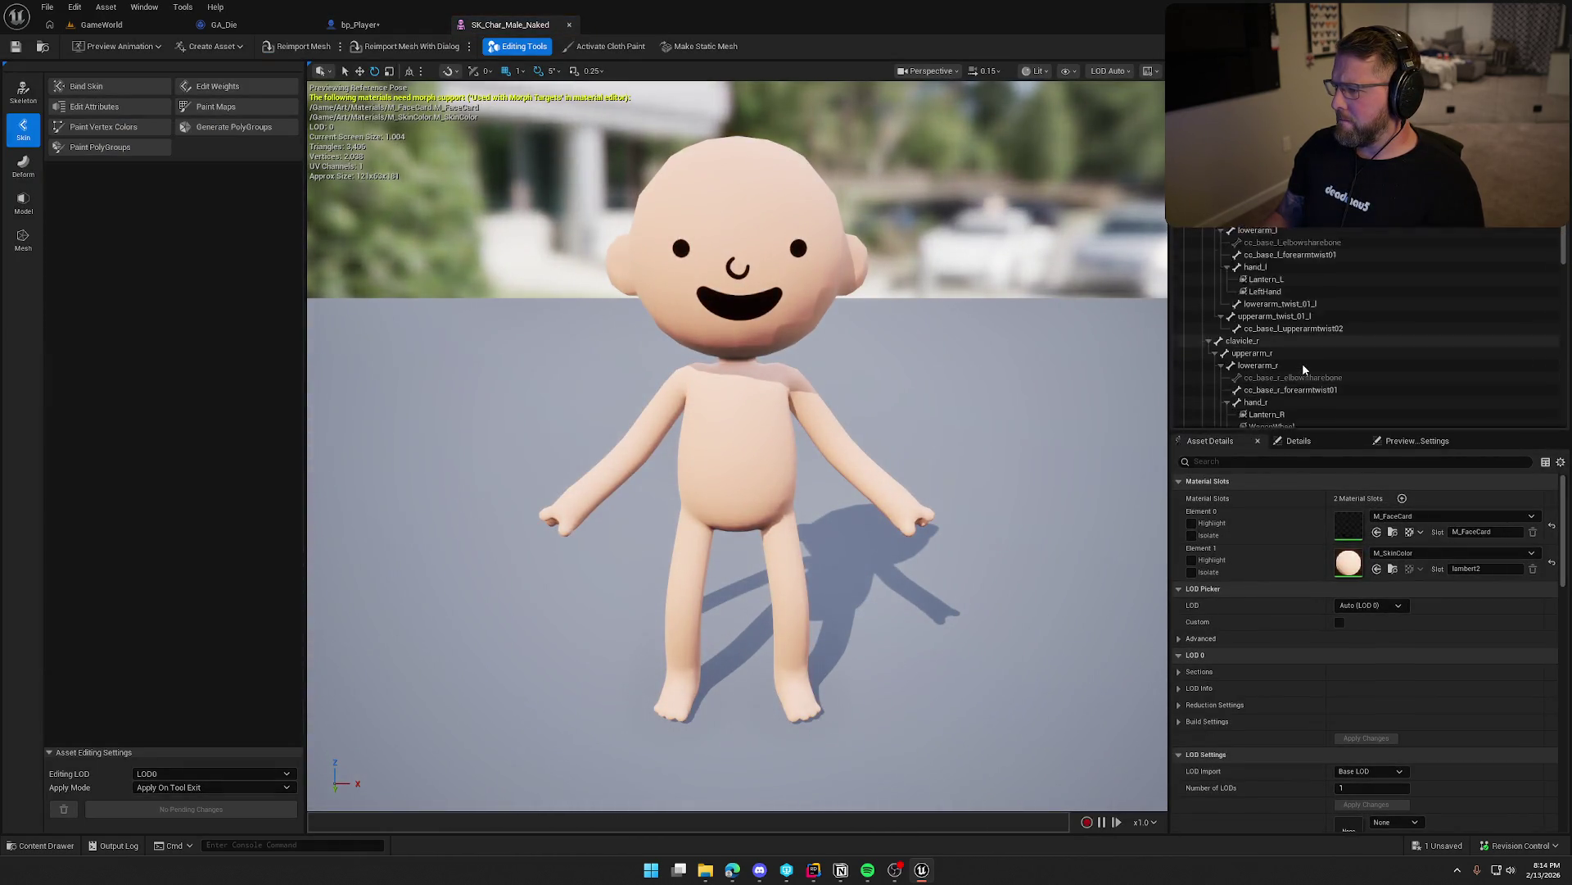
pyautogui.scroll(5, 1305, 360)
pyautogui.scroll(-2, 1304, 360)
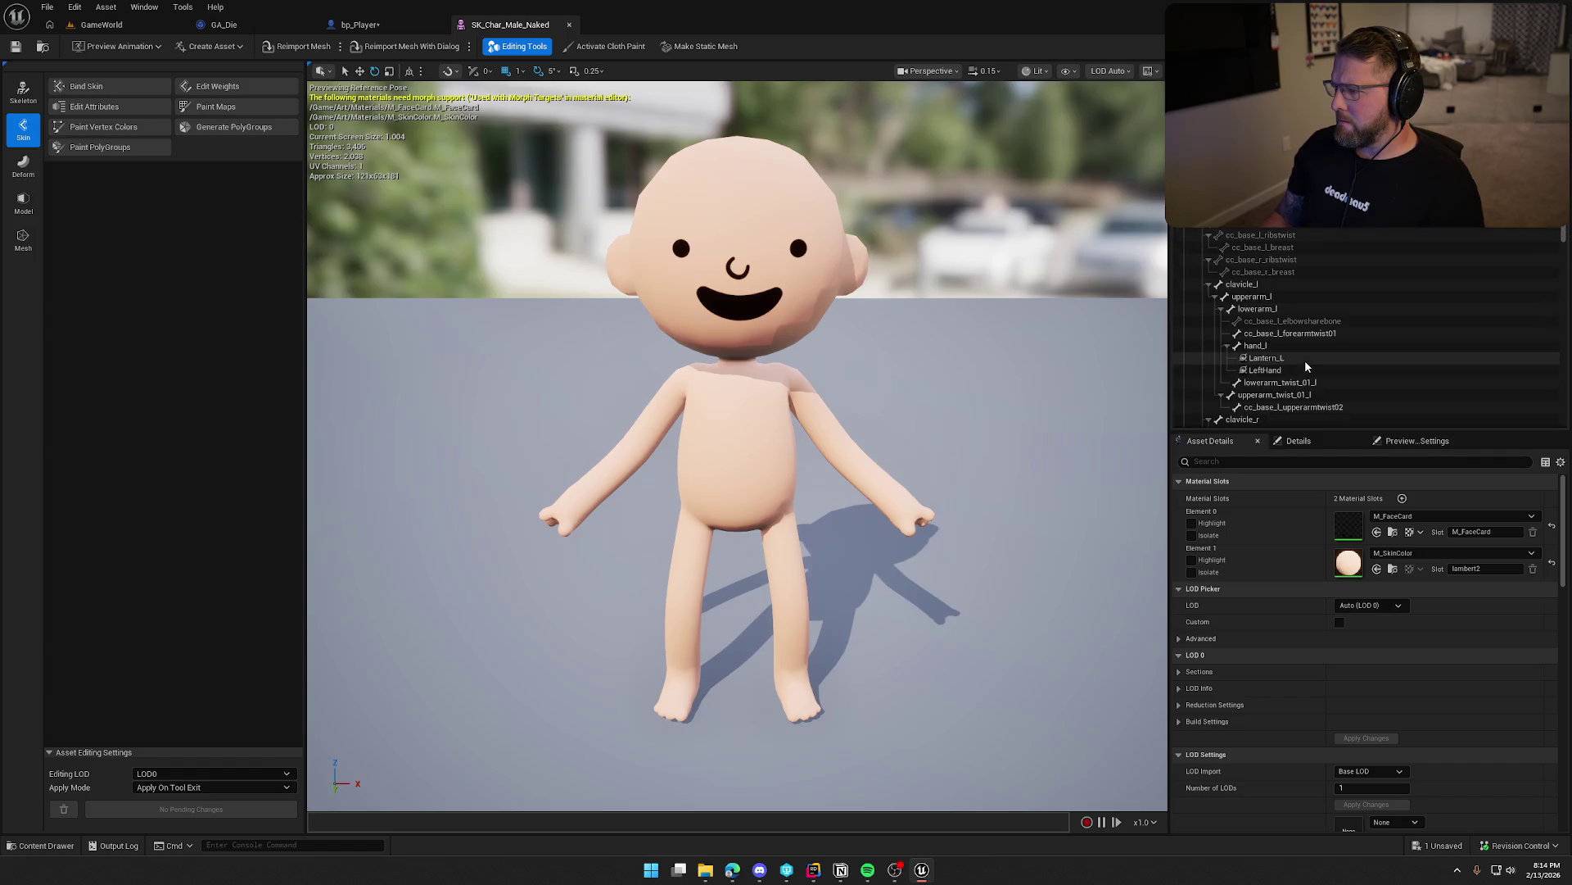
pyautogui.scroll(-8, 1304, 360)
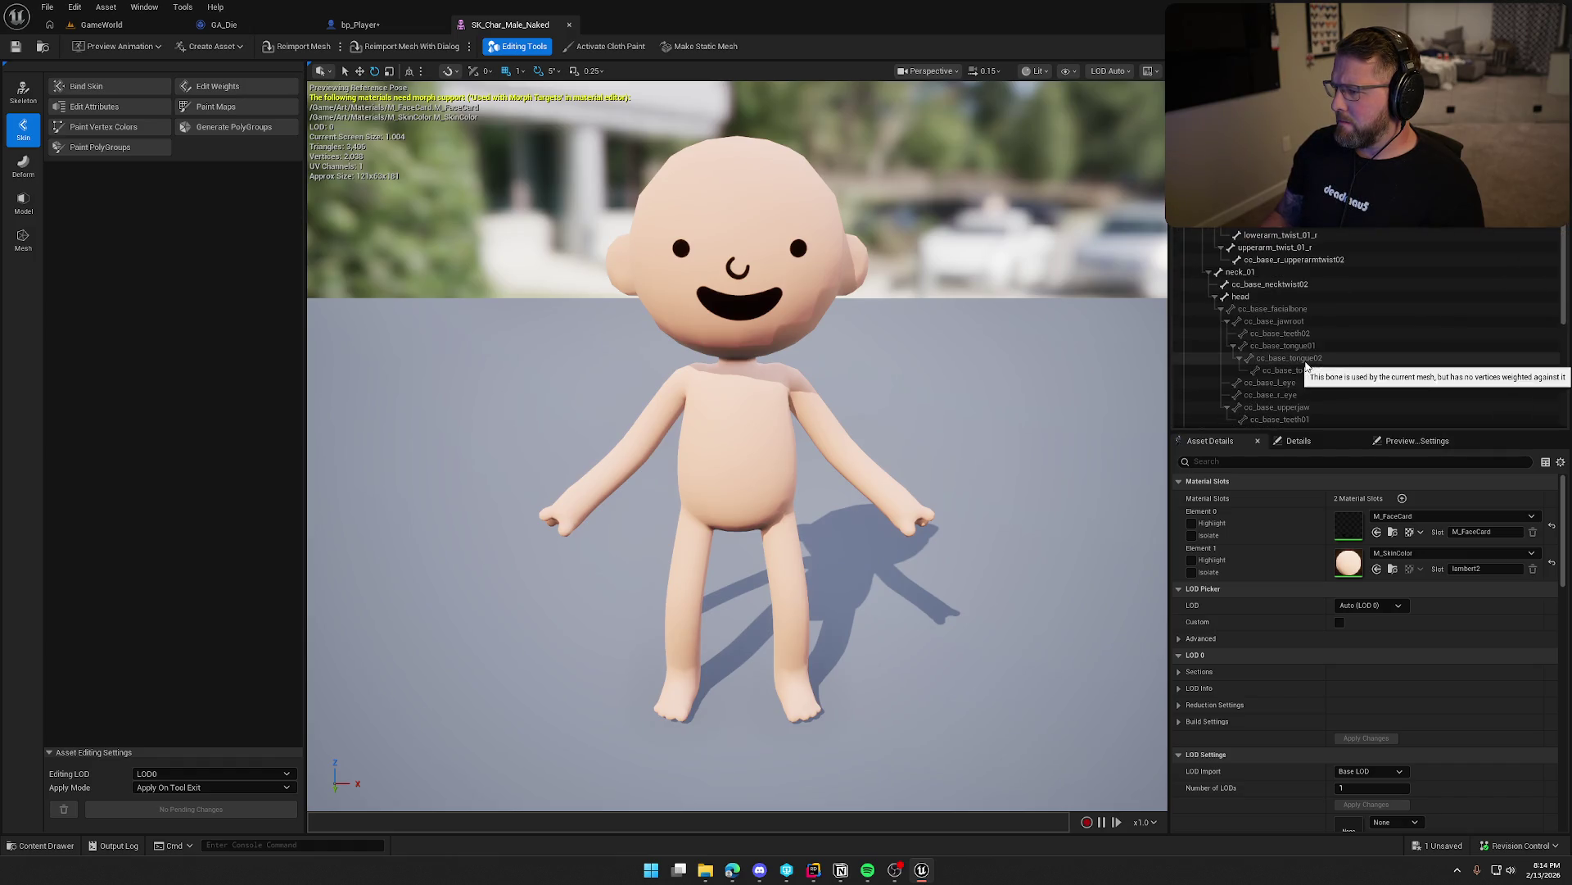
pyautogui.click(1267, 298)
pyautogui.scroll(-1, 1302, 327)
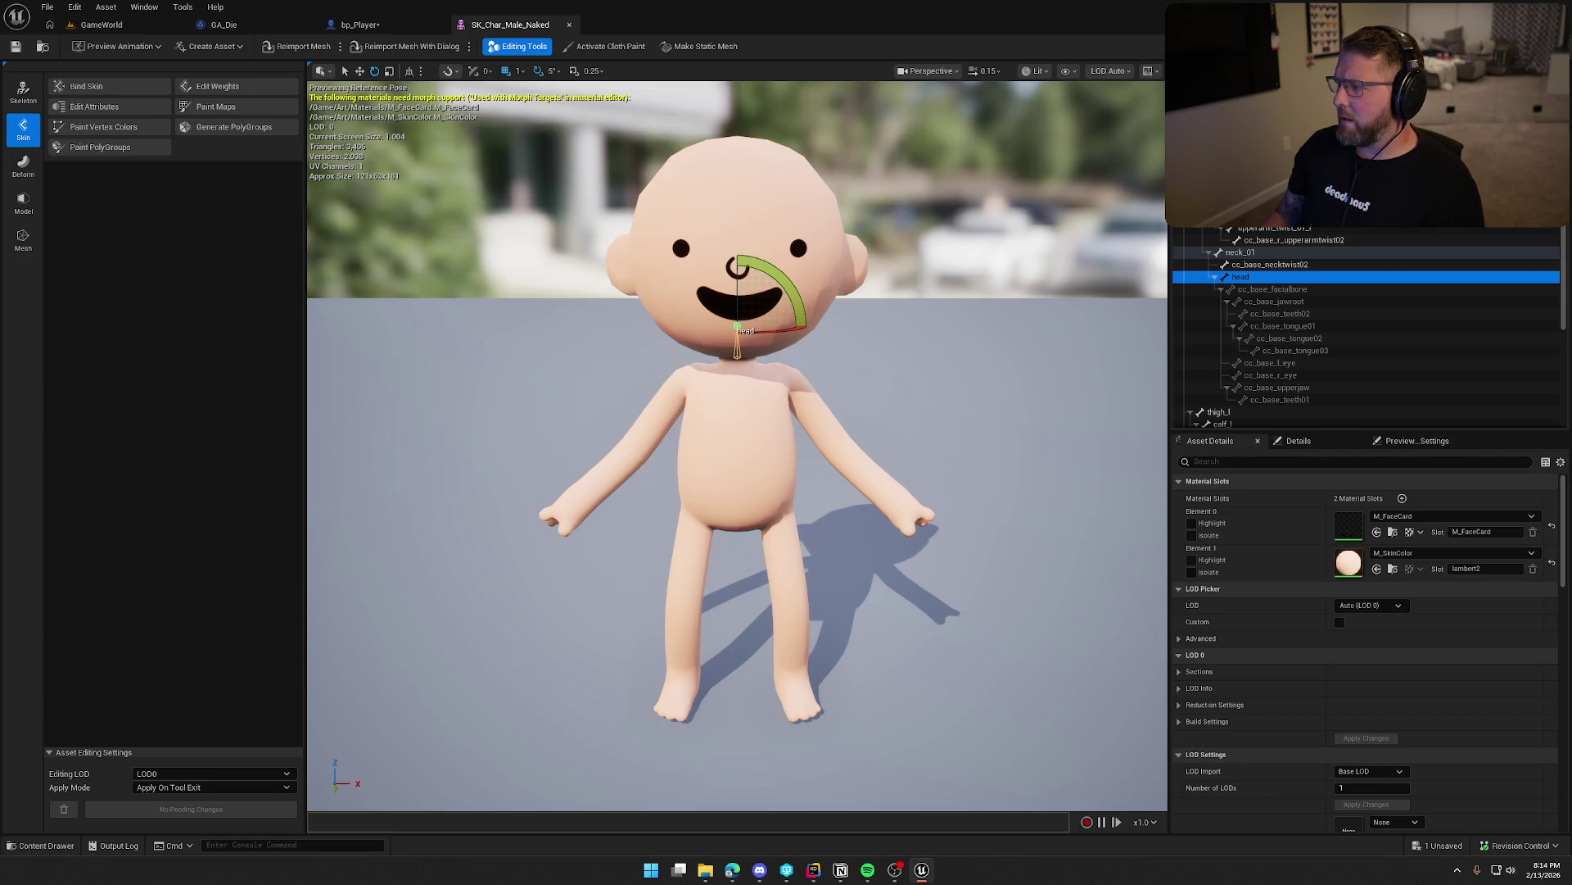
pyautogui.hotkey('alt', 'Tab')
pyautogui.press('Down')
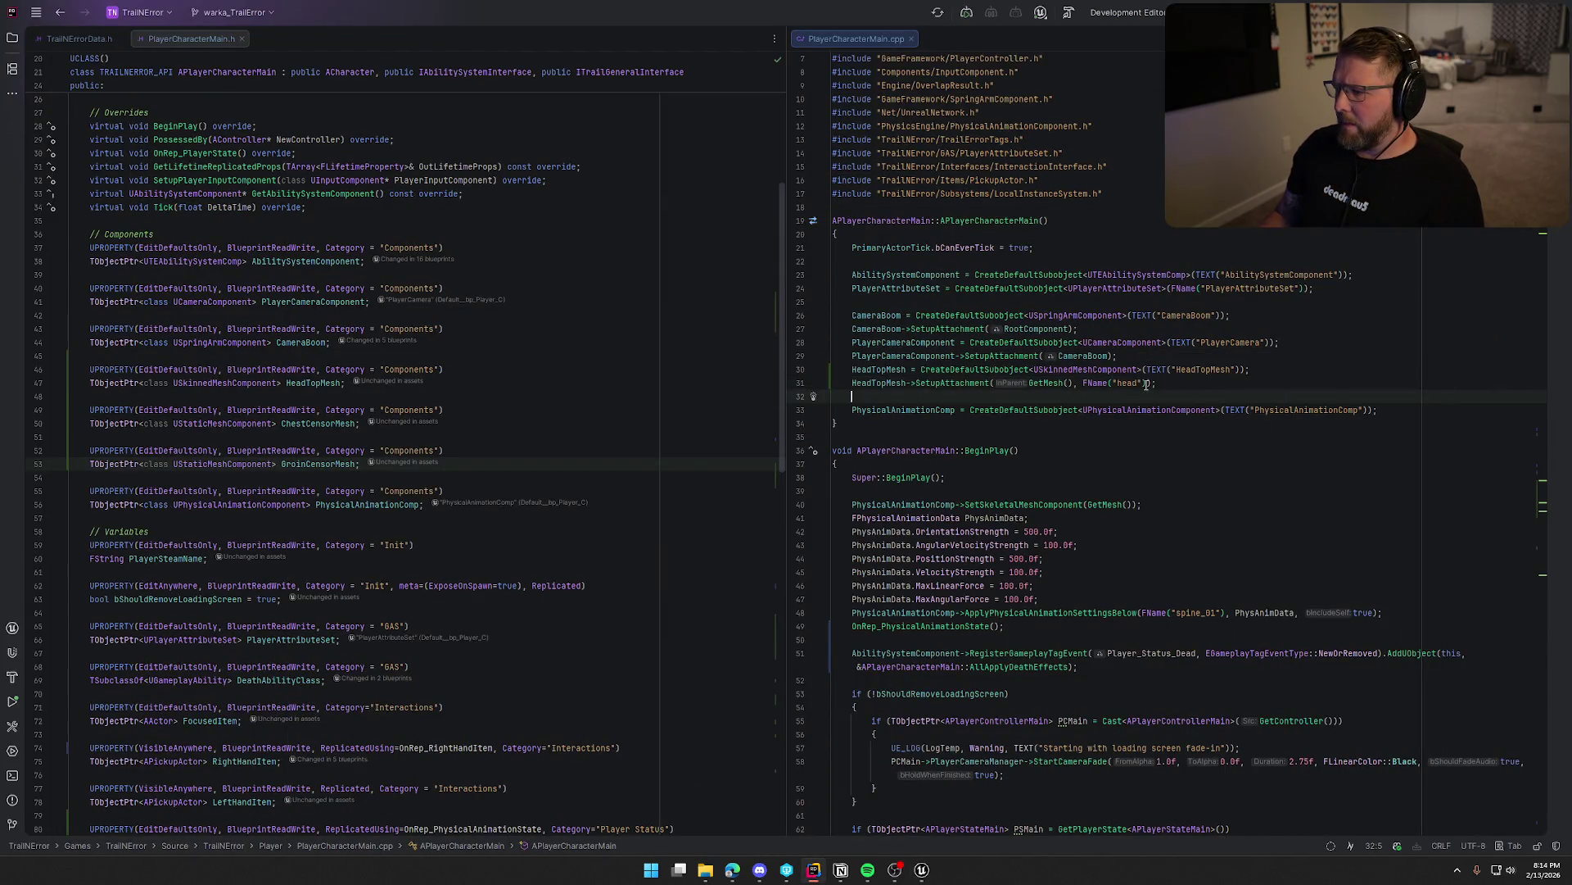
# Add ChestCensorMesh creation and SetupAttachment lines to the constructor.
pyautogui.moveTo(957, 574)
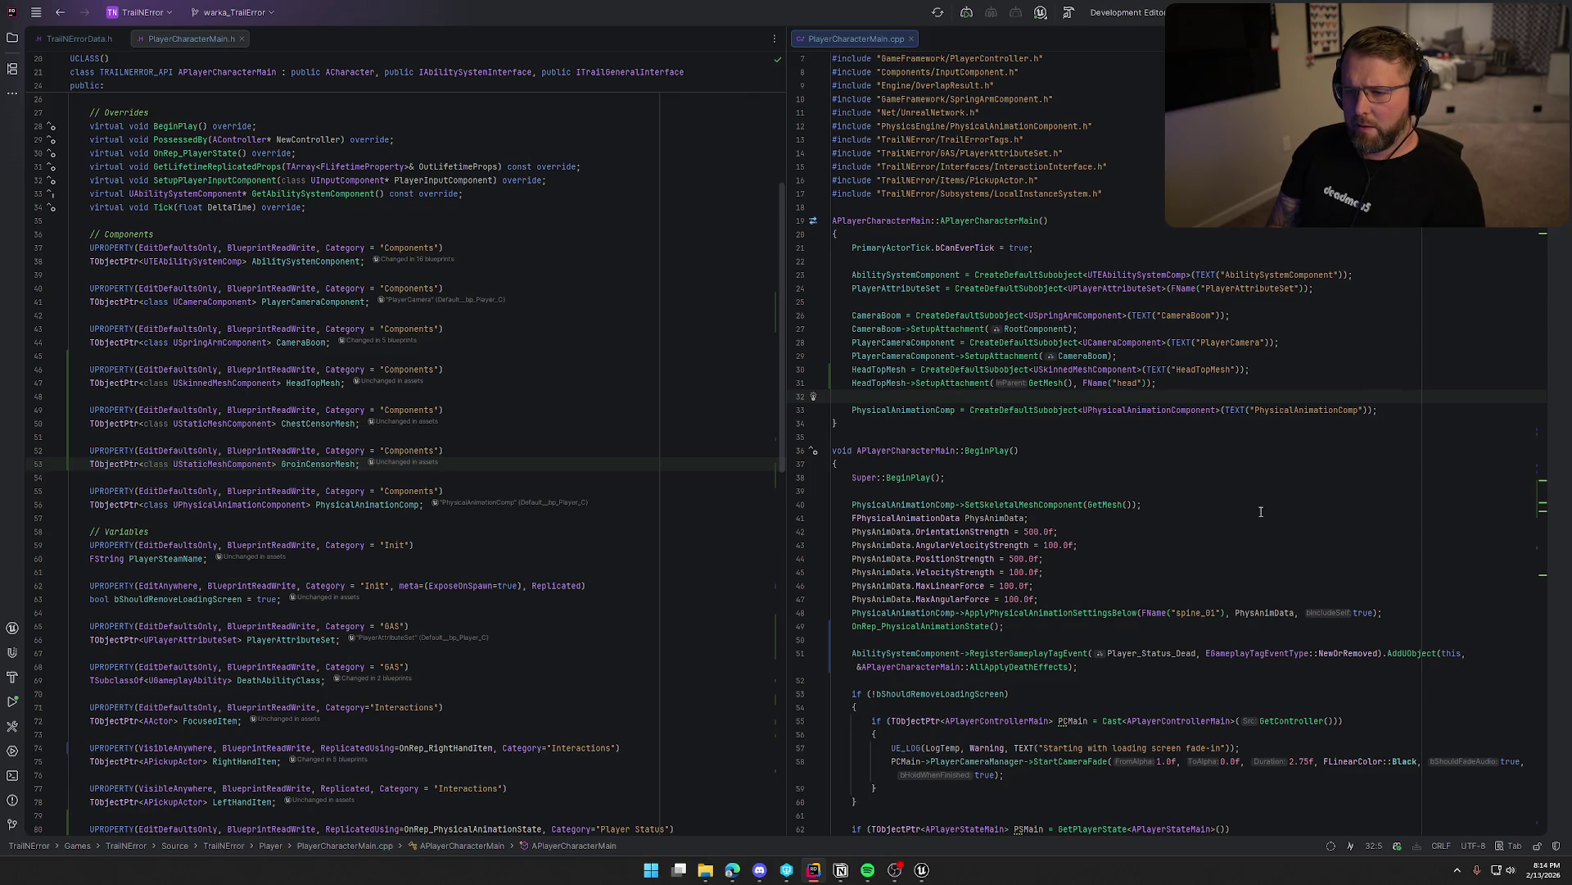
pyautogui.write('ChestCensorMesh = CreateDefaultSubobject<UStaticMeshComponent>(TEXT("ChestCensorMesh"));')
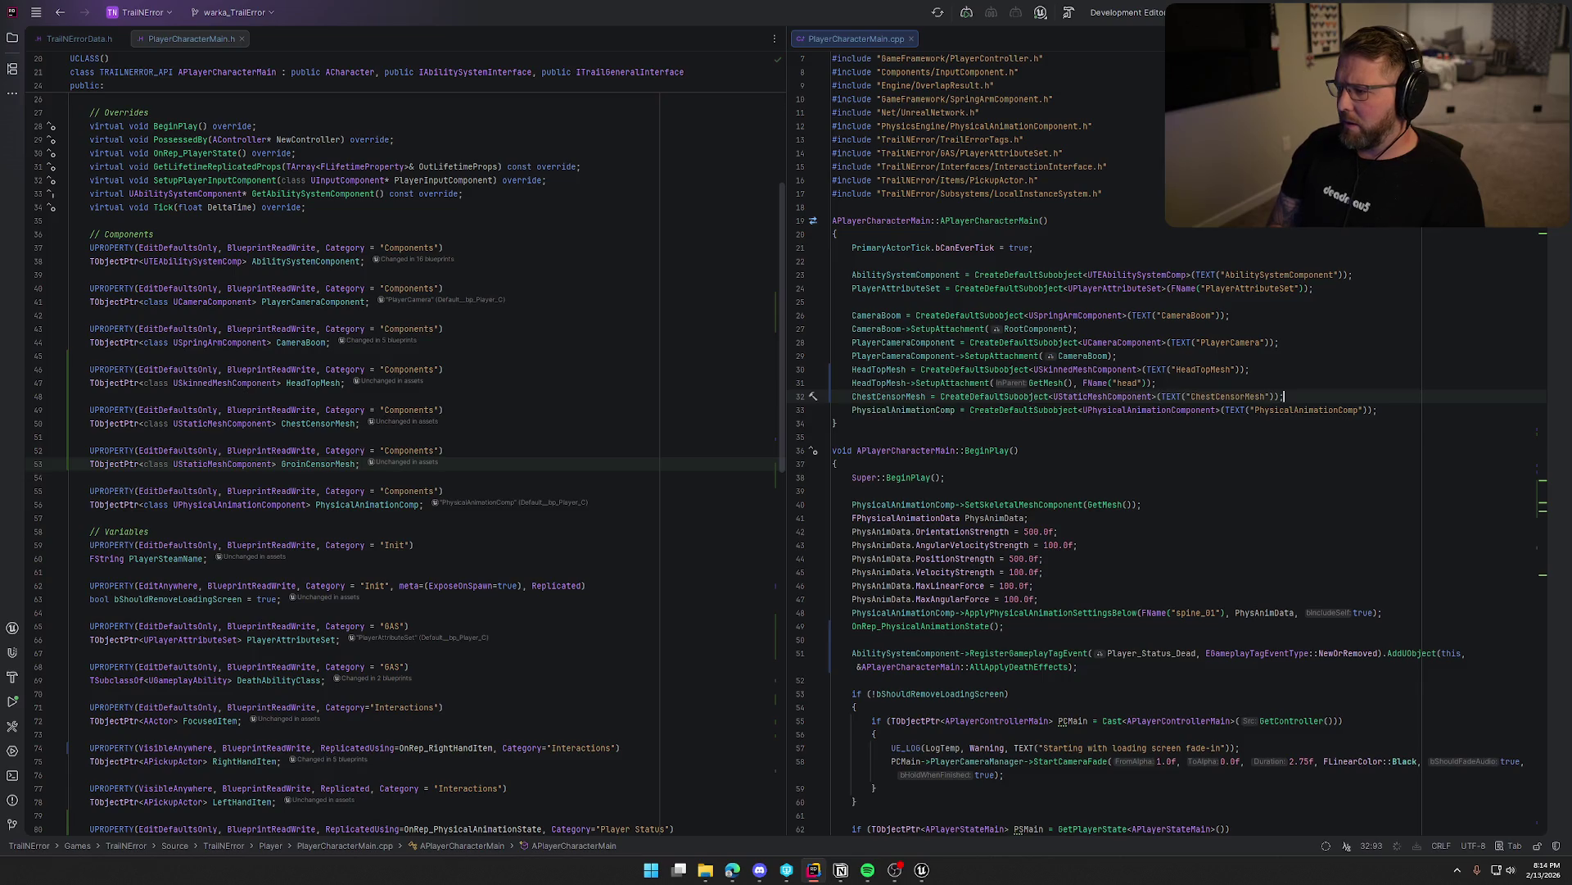
pyautogui.press('Tab')
pyautogui.press('Return')
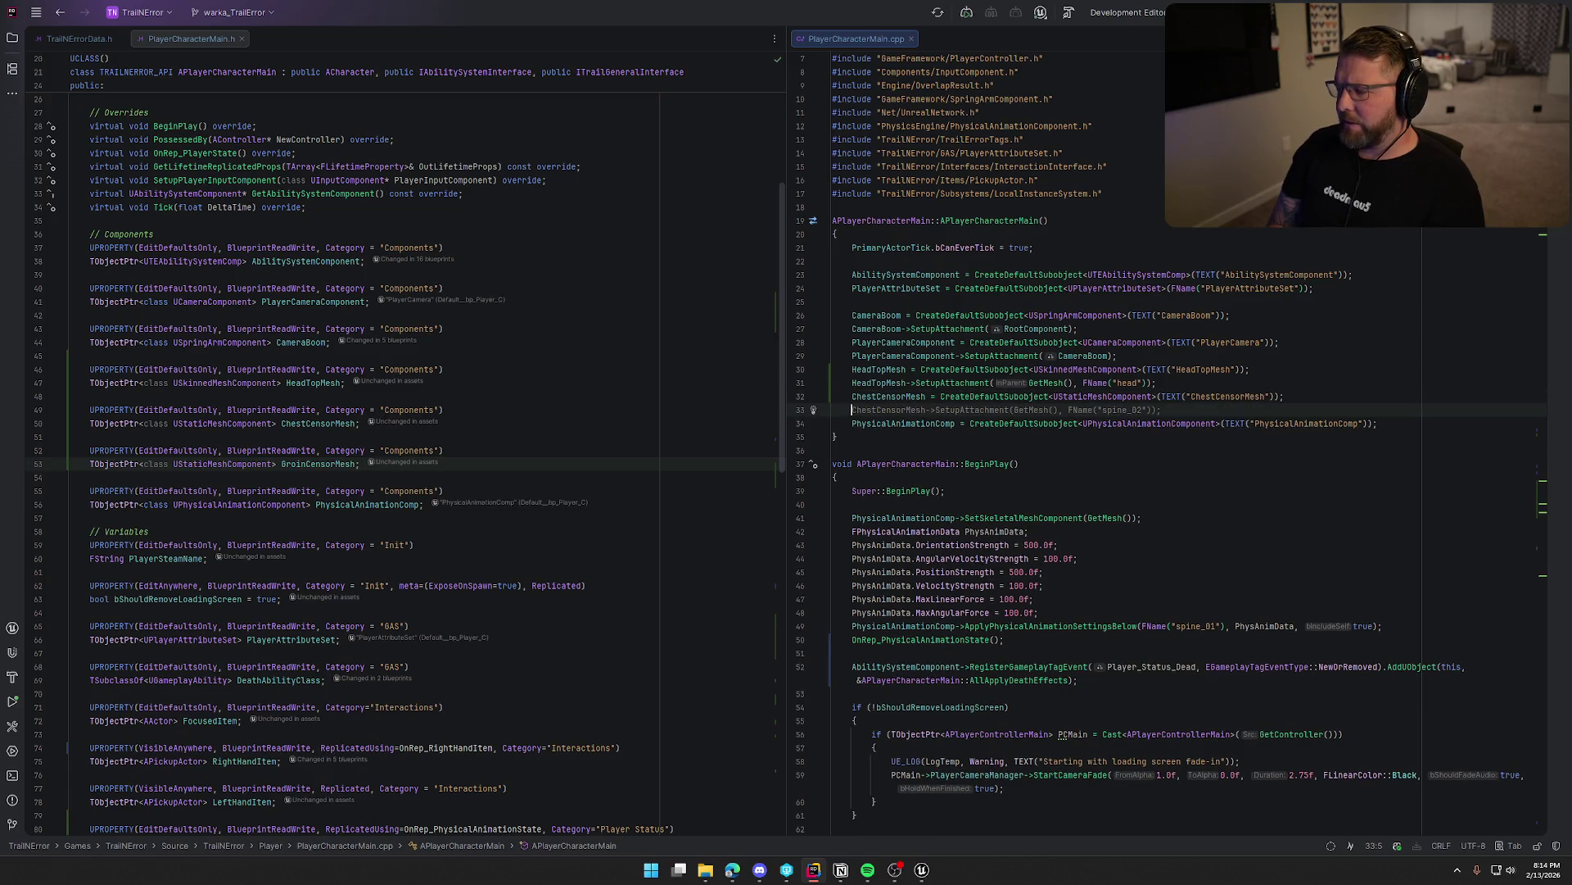
pyautogui.press('Tab')
pyautogui.press('Return')
# Check the chest censor bar's socket in bp_Player and set ChestCensorMesh's socket to spine_03.
pyautogui.hotkey('alt', 'Tab')
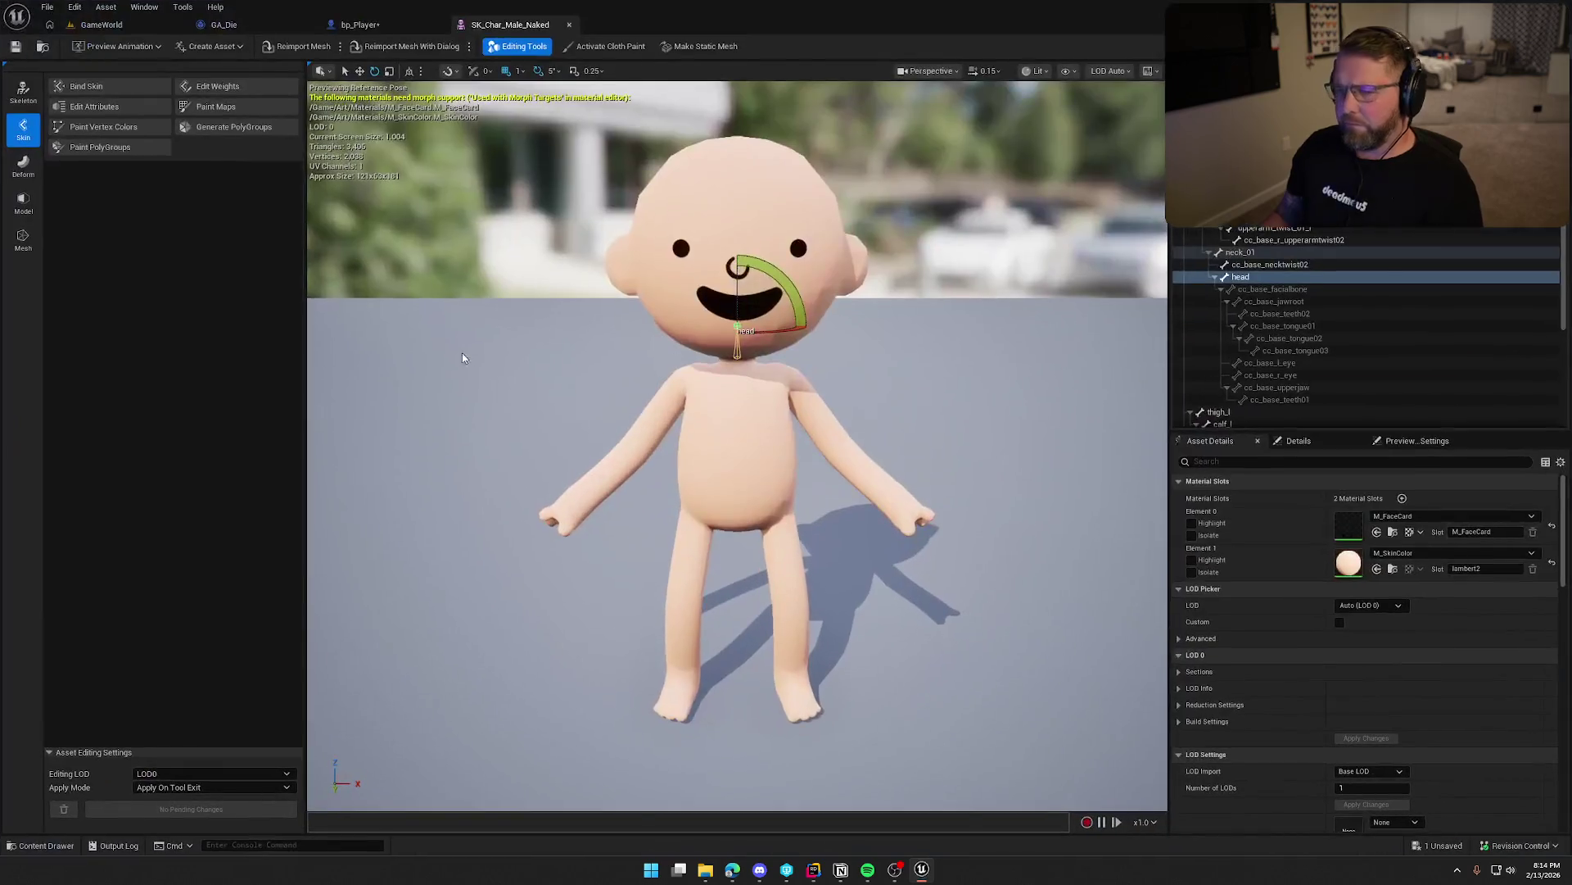
pyautogui.click(360, 24)
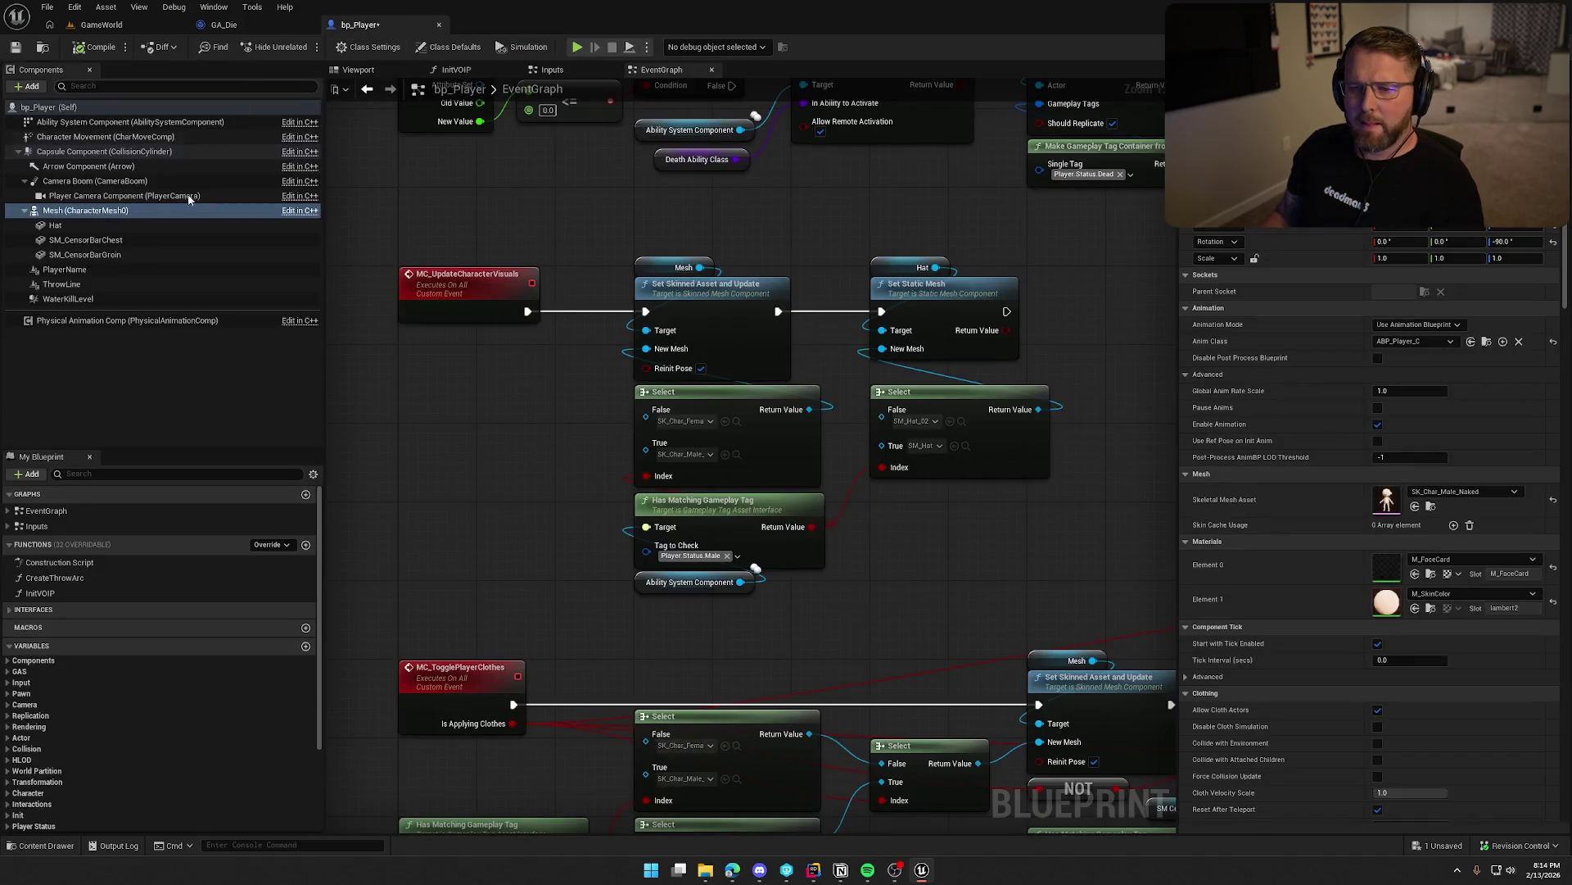
pyautogui.click(125, 240)
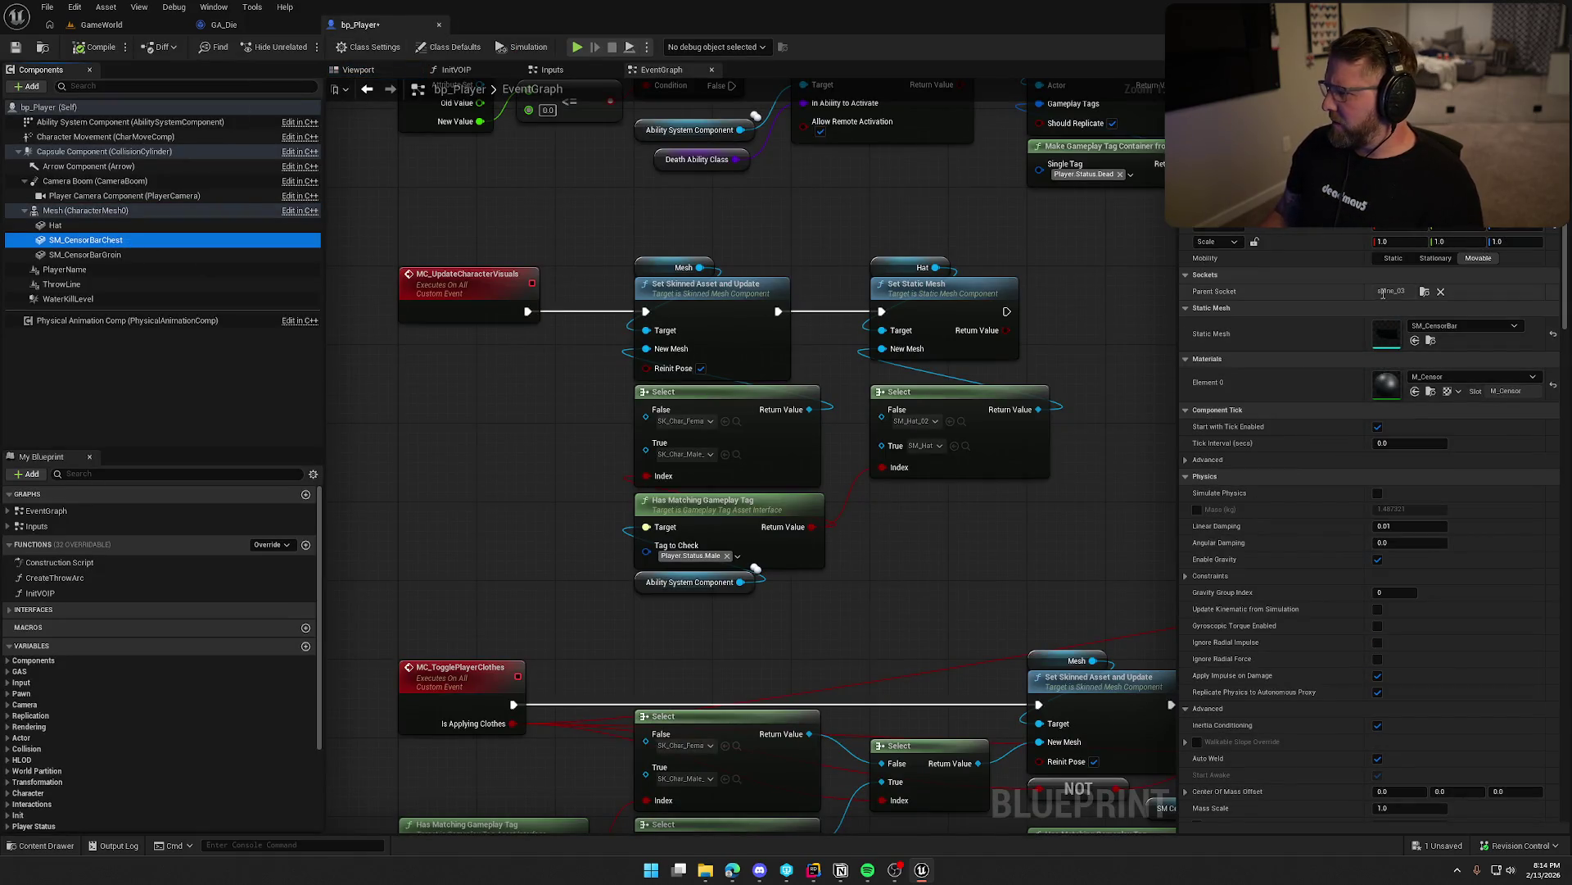
pyautogui.hotkey('alt', 'Tab')
pyautogui.click(1174, 411)
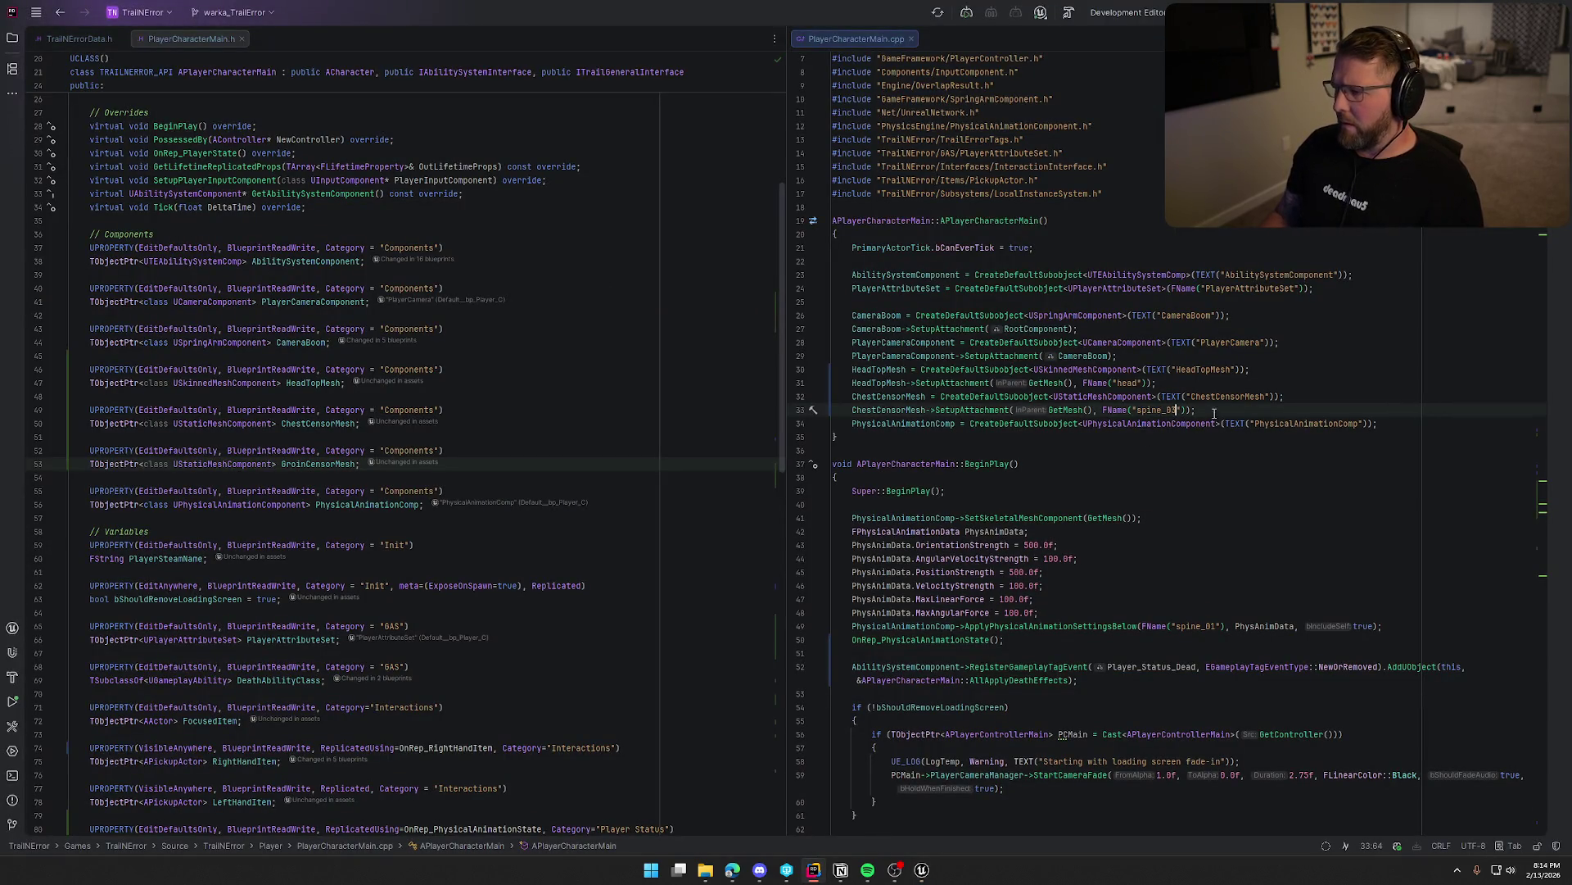
# Create GroinCensorMesh and attach it at the pelvis socket, verified in bp_Player.
pyautogui.press('Return')
pyautogui.press('Tab')
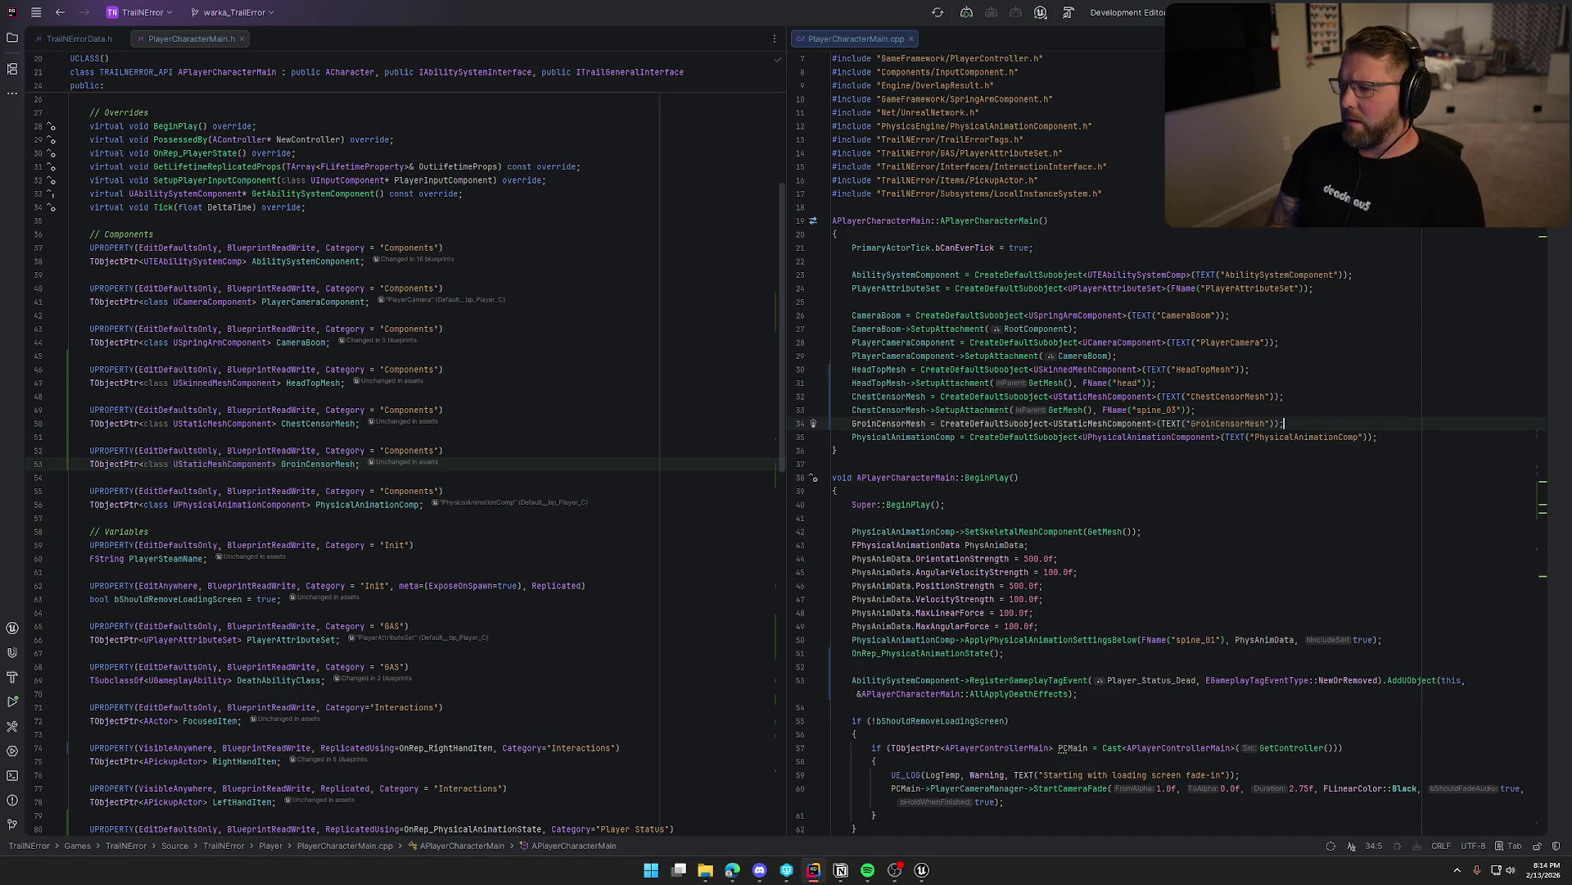
pyautogui.hotkey('alt', 'Tab')
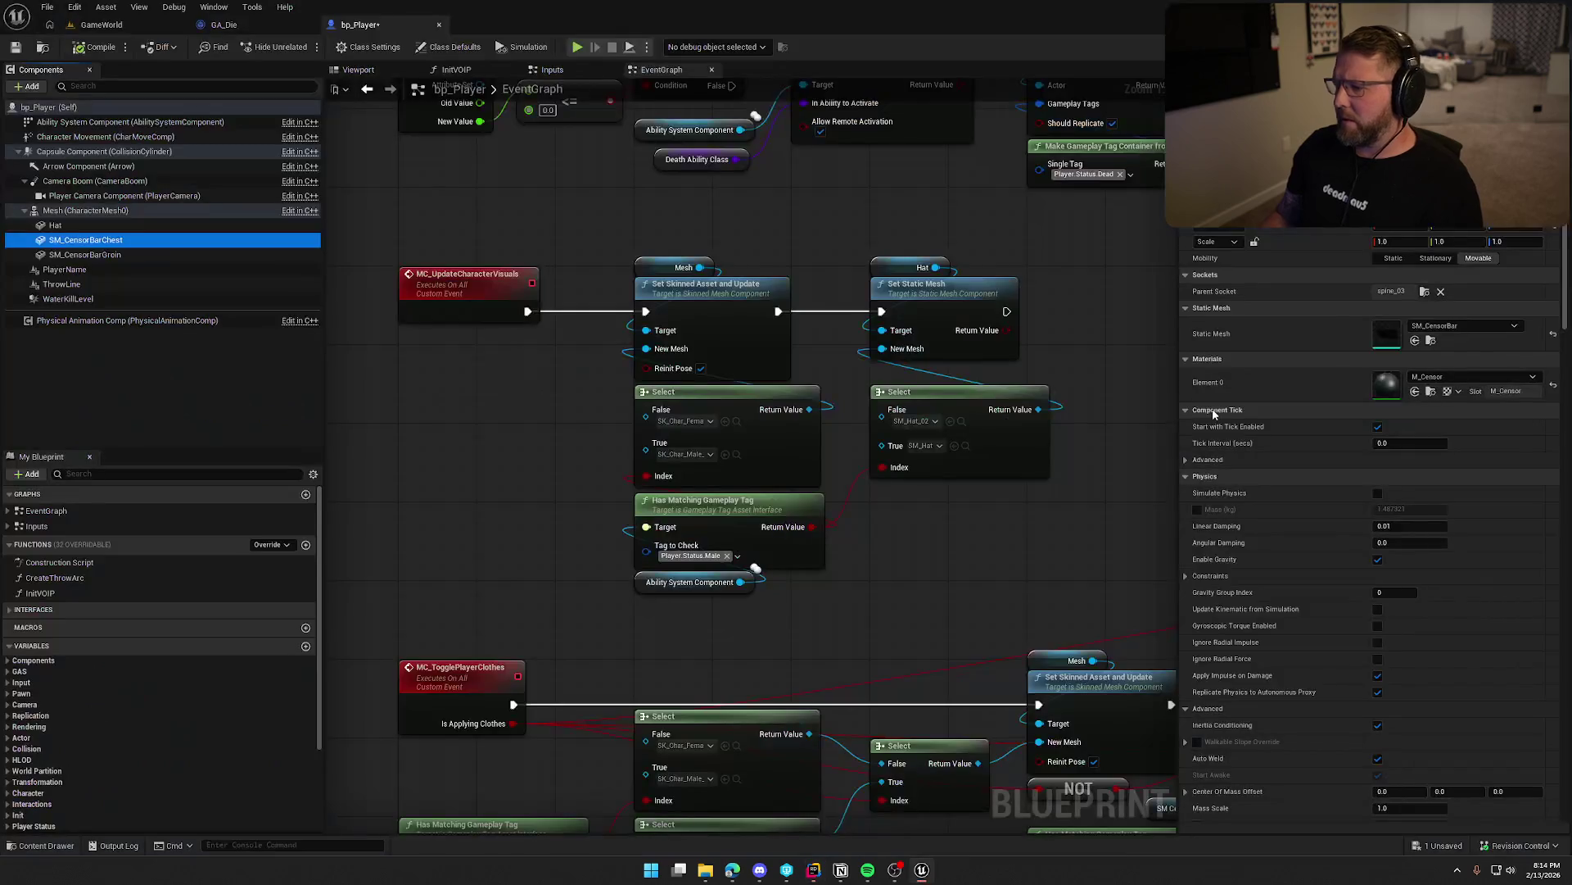
pyautogui.click(82, 255)
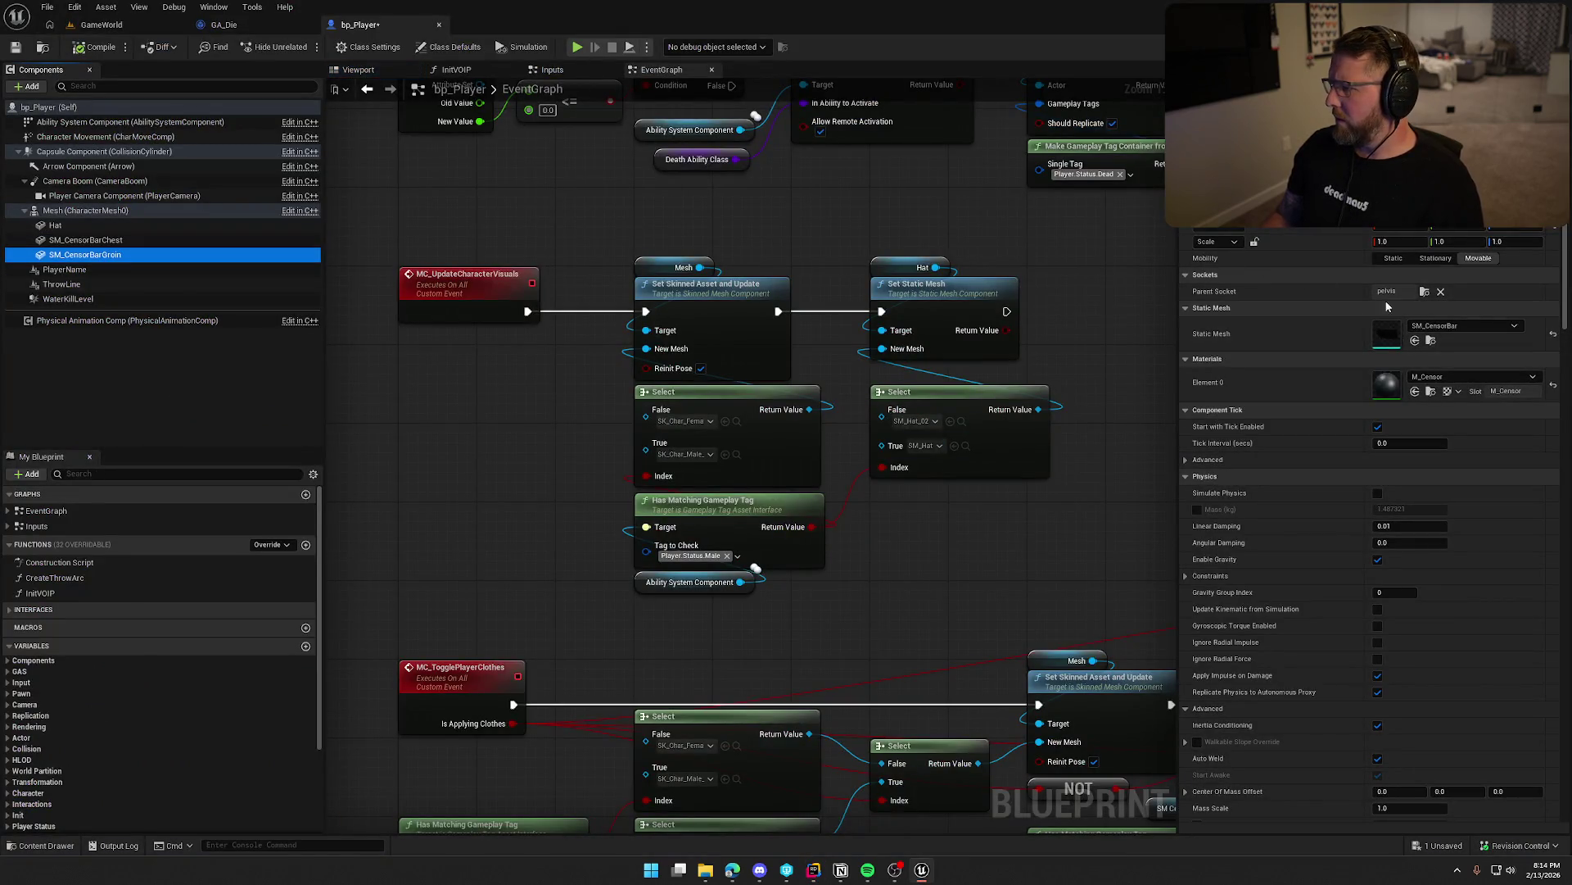
pyautogui.hotkey('alt', 'Tab')
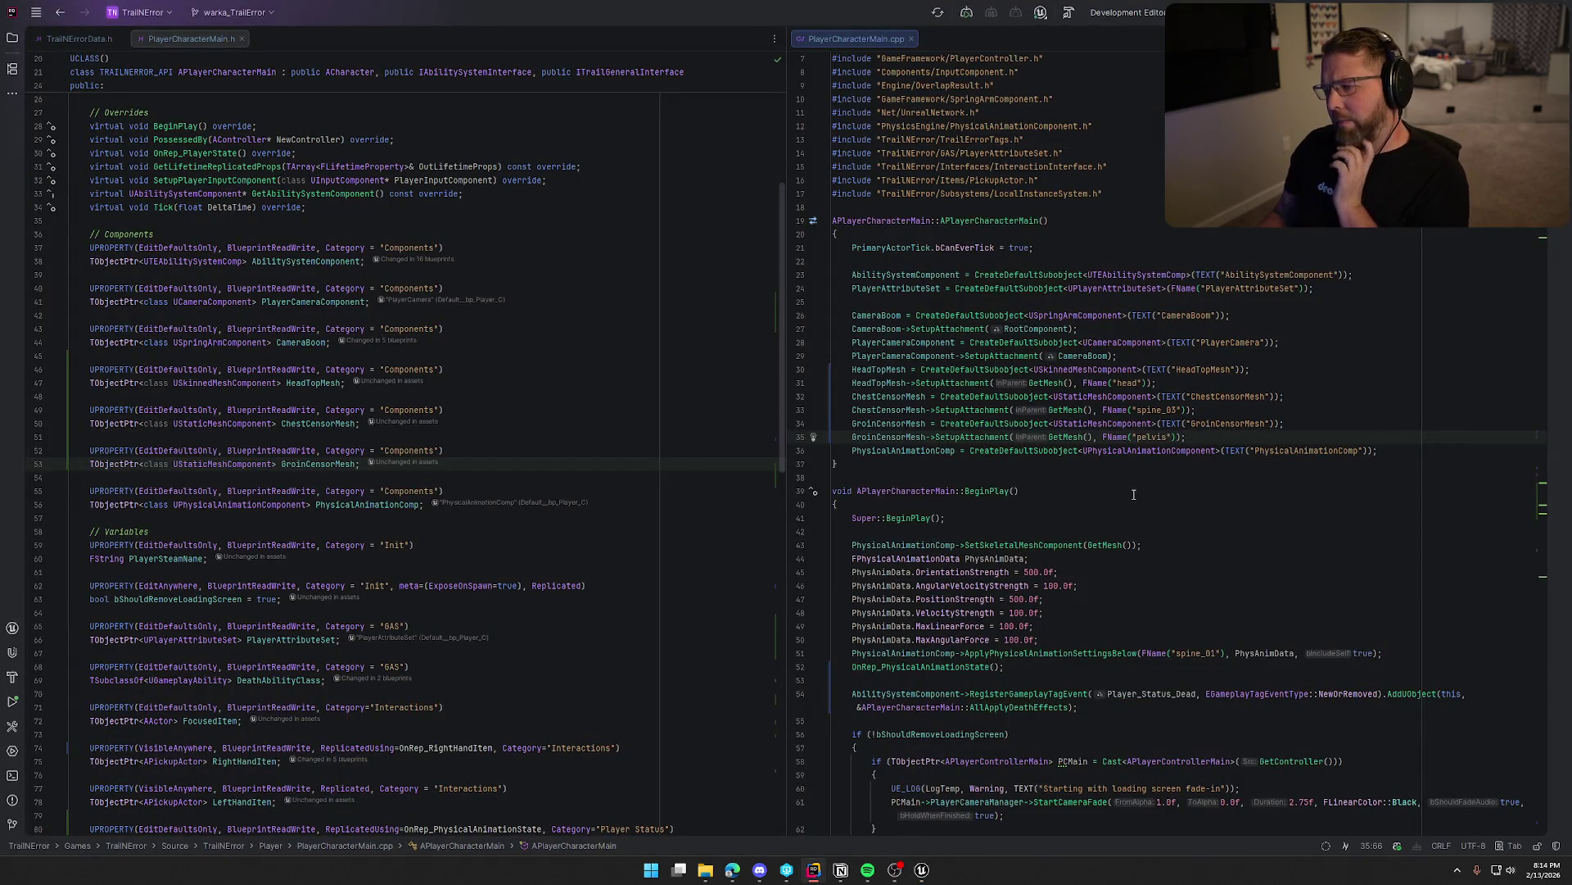
pyautogui.press('Return')
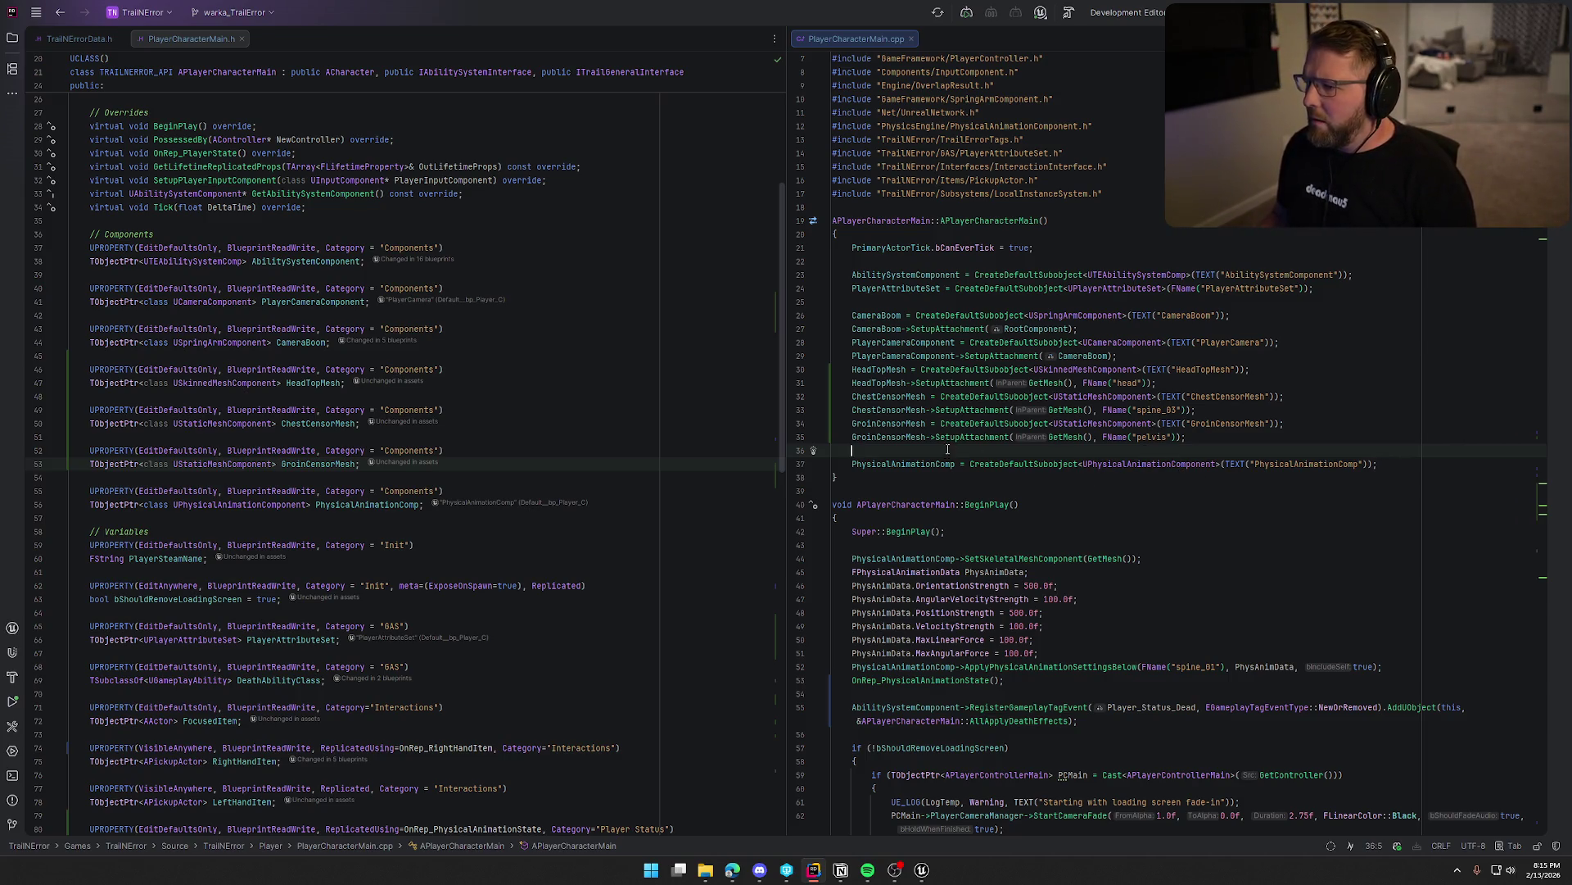
# Move the PhysicalAnimationComp creation line up two lines and delete the leftover empty line.
pyautogui.click(924, 464)
pyautogui.hotkey('alt', 'shift', 'Up')
pyautogui.hotkey('alt', 'shift', 'Up')
pyautogui.hotkey('alt', 'shift', 'Up')
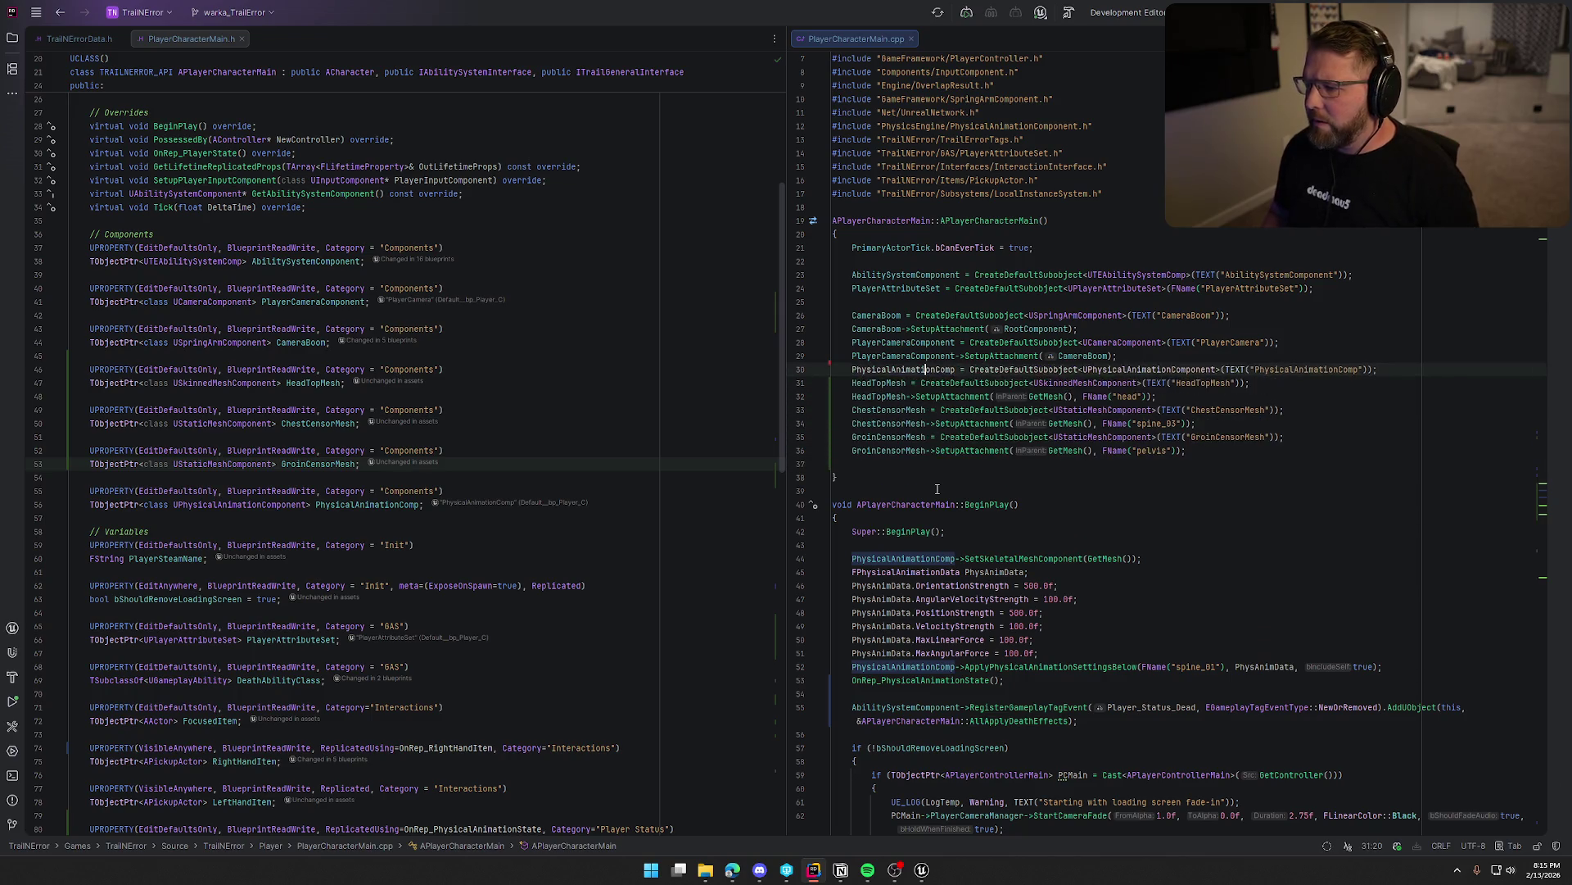
pyautogui.hotkey('alt', 'shift', 'Up')
pyautogui.press('Down')
pyautogui.press('Down')
pyautogui.press('Down')
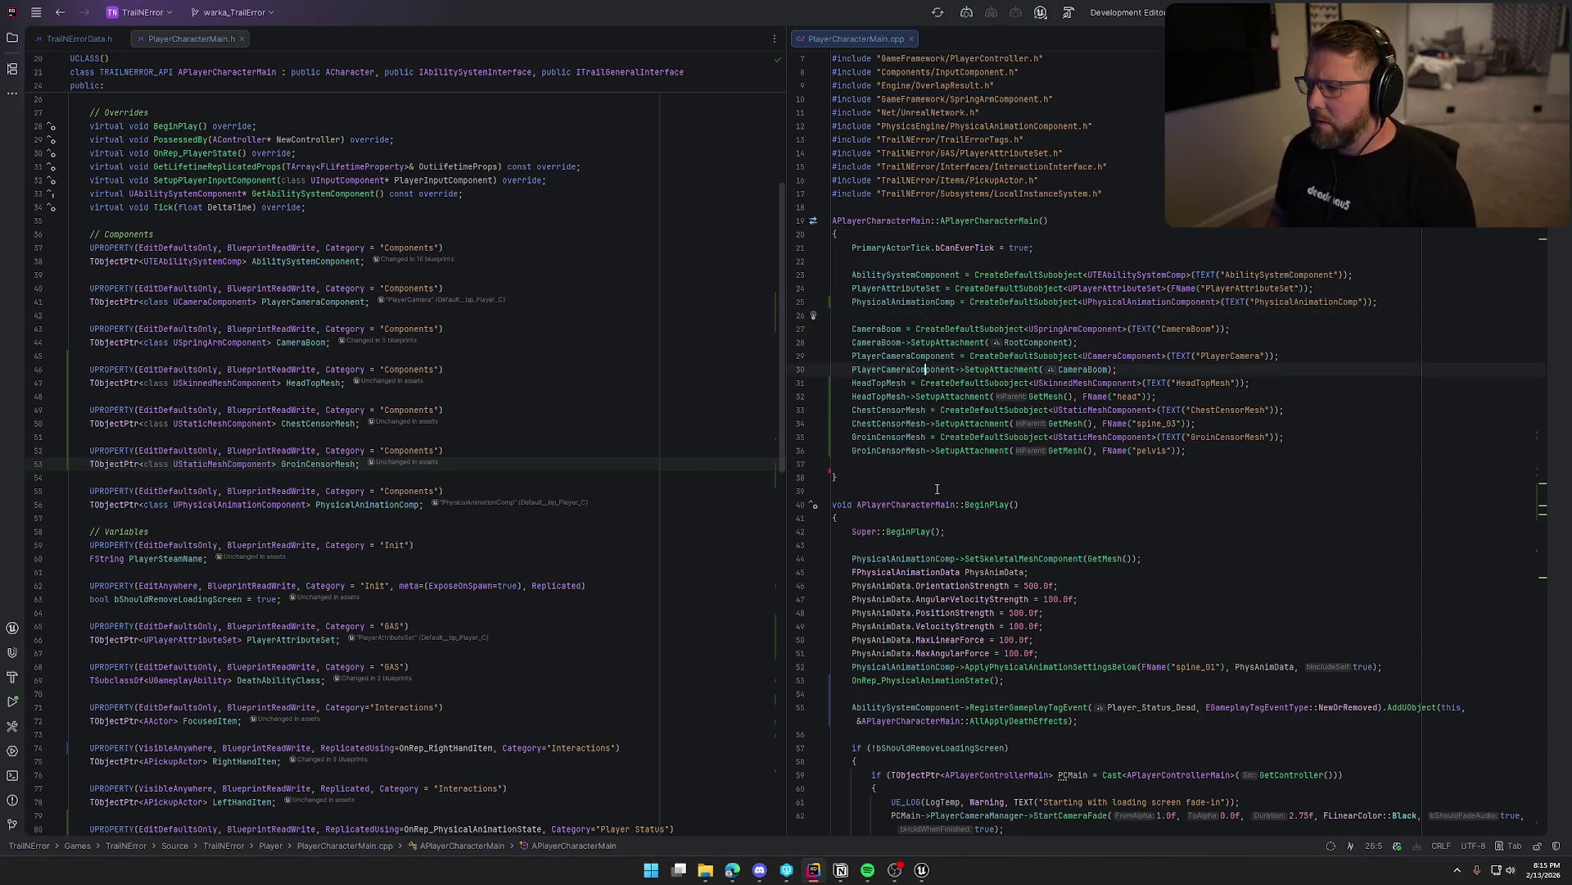
pyautogui.press('BackSpace')
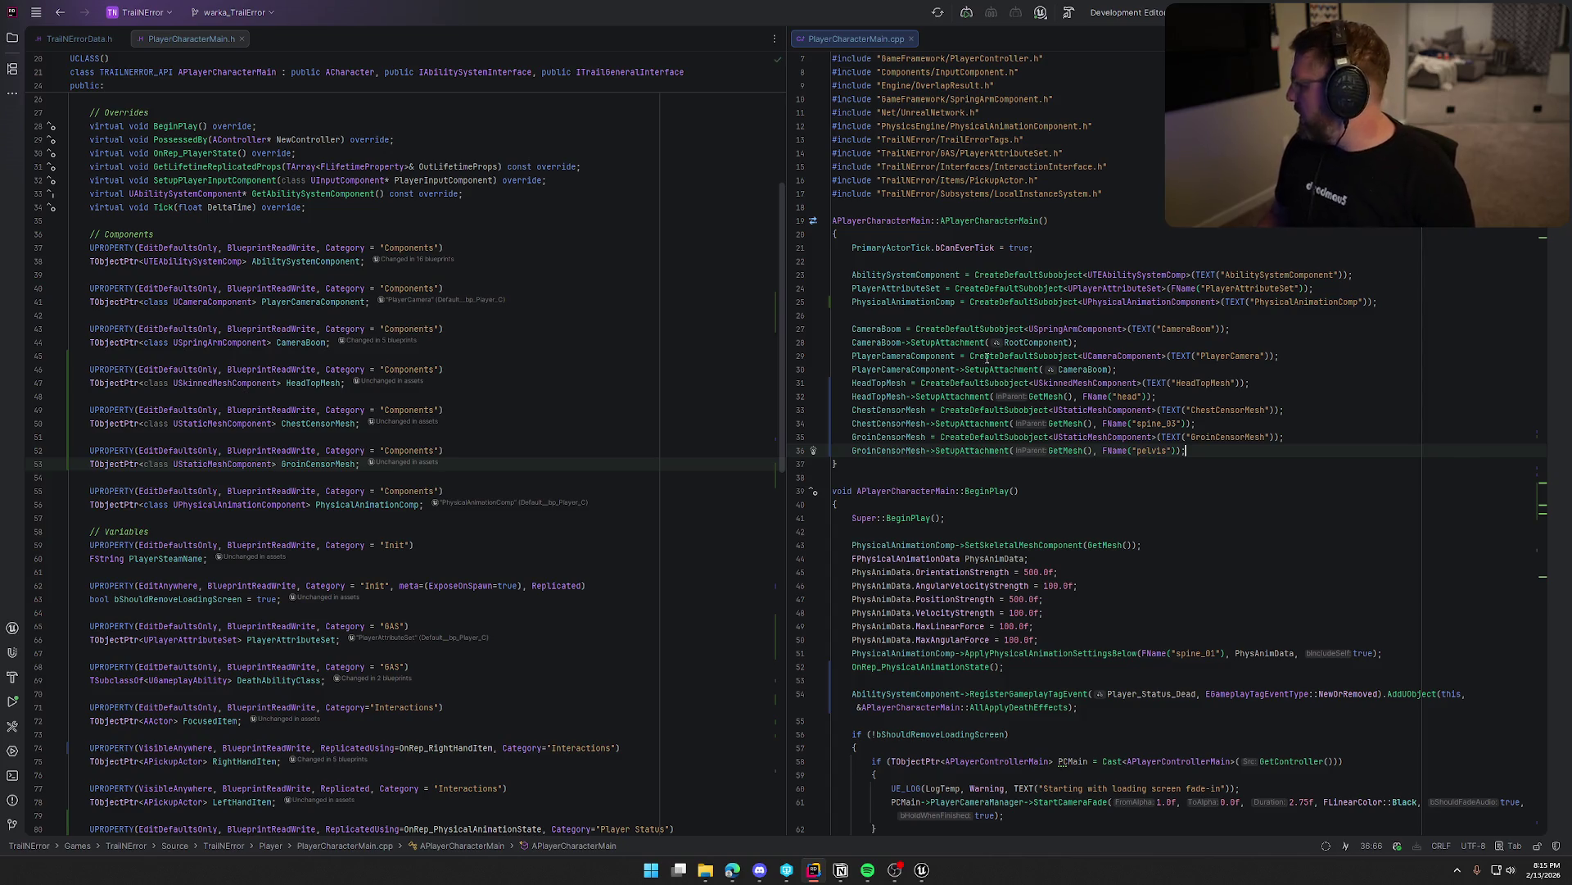